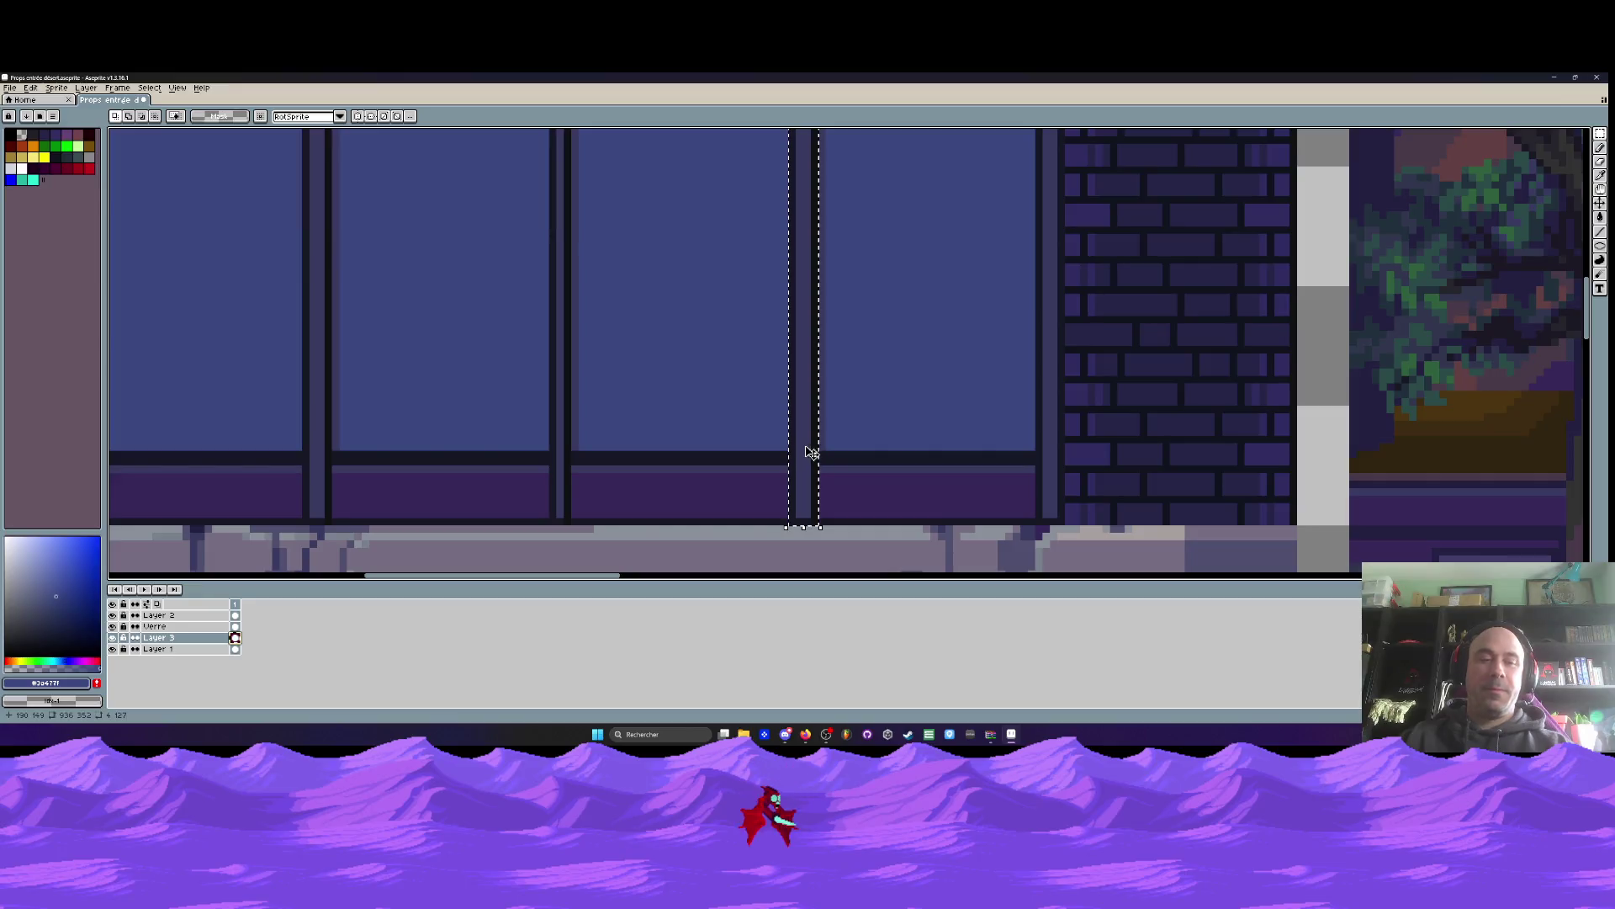
# Drag the vertical window divider strip left and zoom out to check its placement
pyautogui.moveTo(810, 458); pyautogui.dragTo(571, 482)
pyautogui.press('Escape')
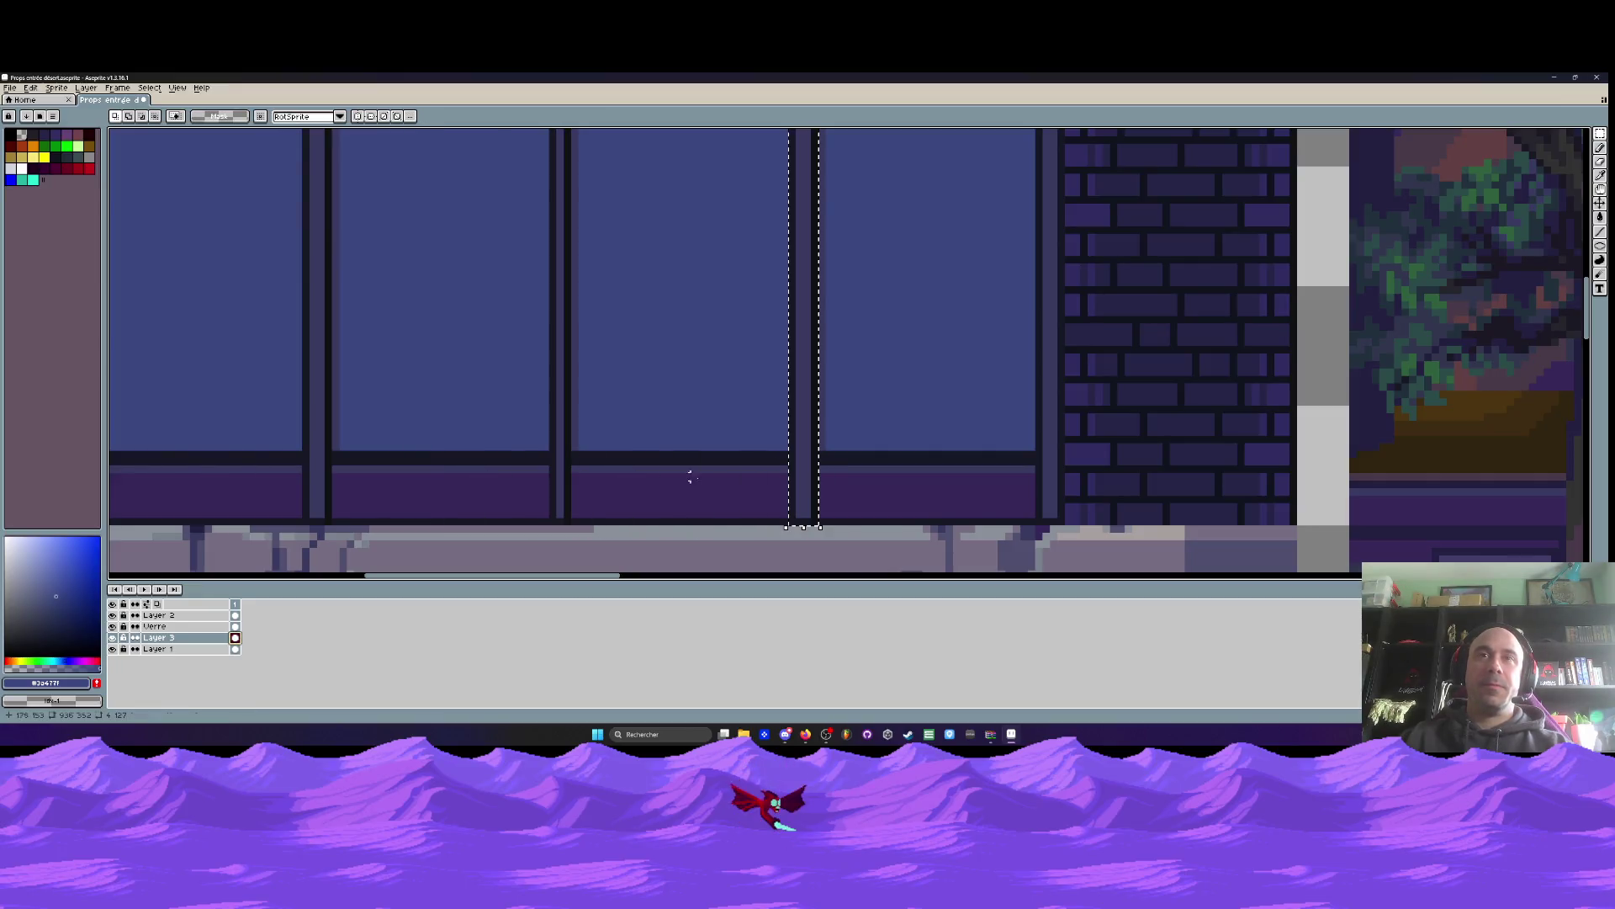
pyautogui.moveTo(813, 486)
pyautogui.mouseDown()
pyautogui.moveTo(547, 486)
pyautogui.moveTo(572, 486)
pyautogui.mouseUp()
pyautogui.scroll(-1, 571, 486)
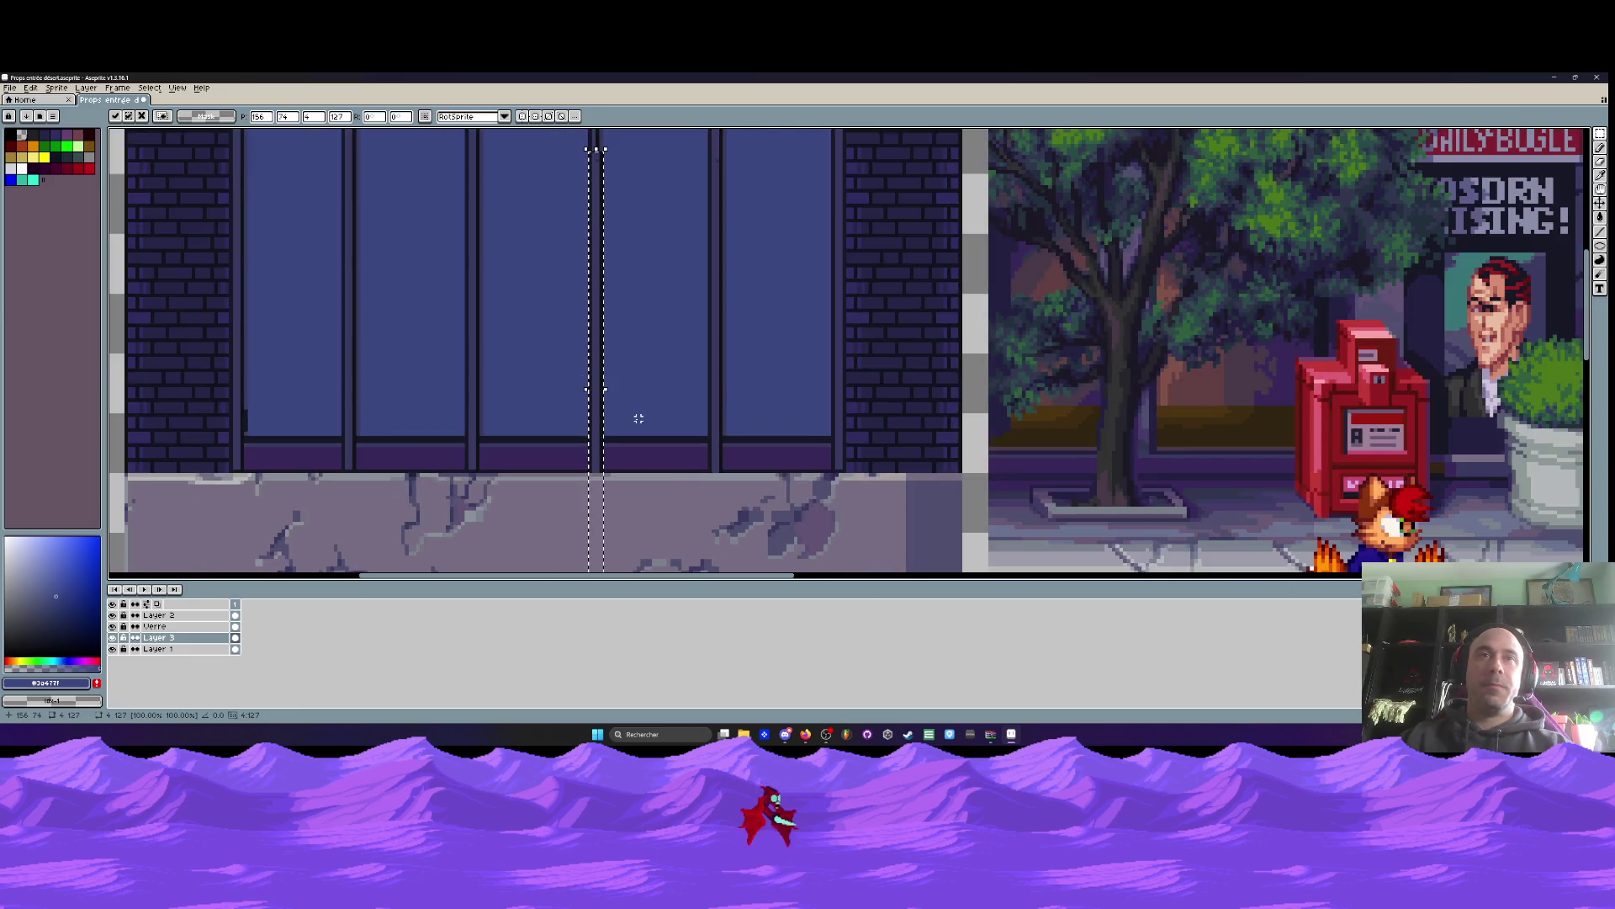
pyautogui.press('Return')
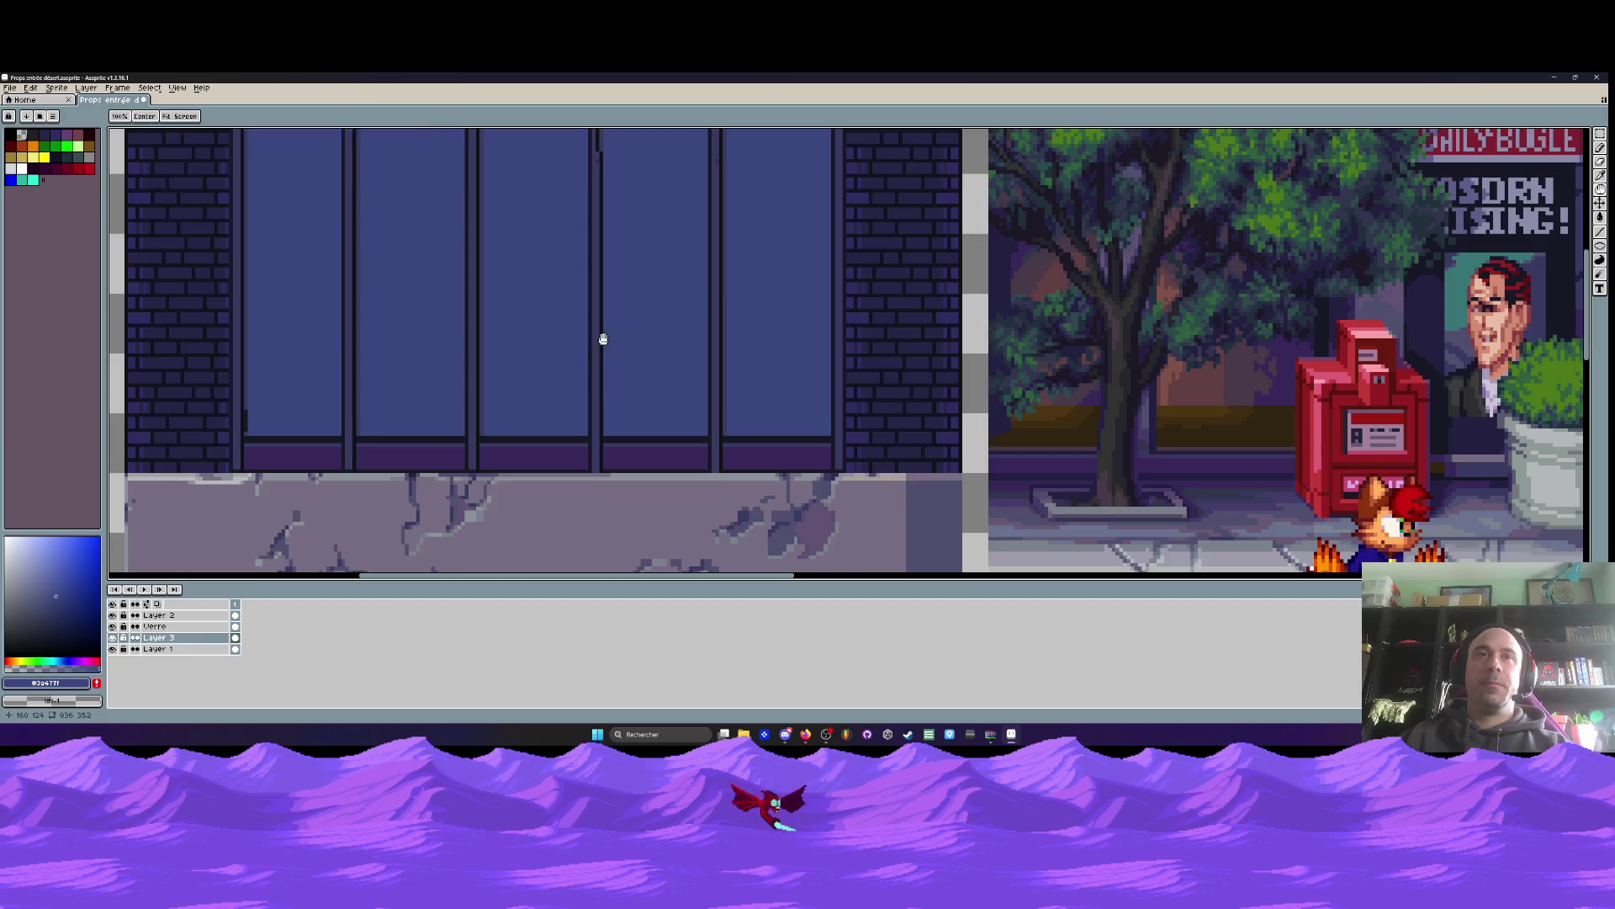
# Undo and shift the divider strip further left so the five glass panes are evenly spaced
pyautogui.moveTo(604, 340); pyautogui.dragTo(570, 547)
pyautogui.hotkey('ctrl', 'z')
pyautogui.moveTo(684, 318); pyautogui.dragTo(568, 312)
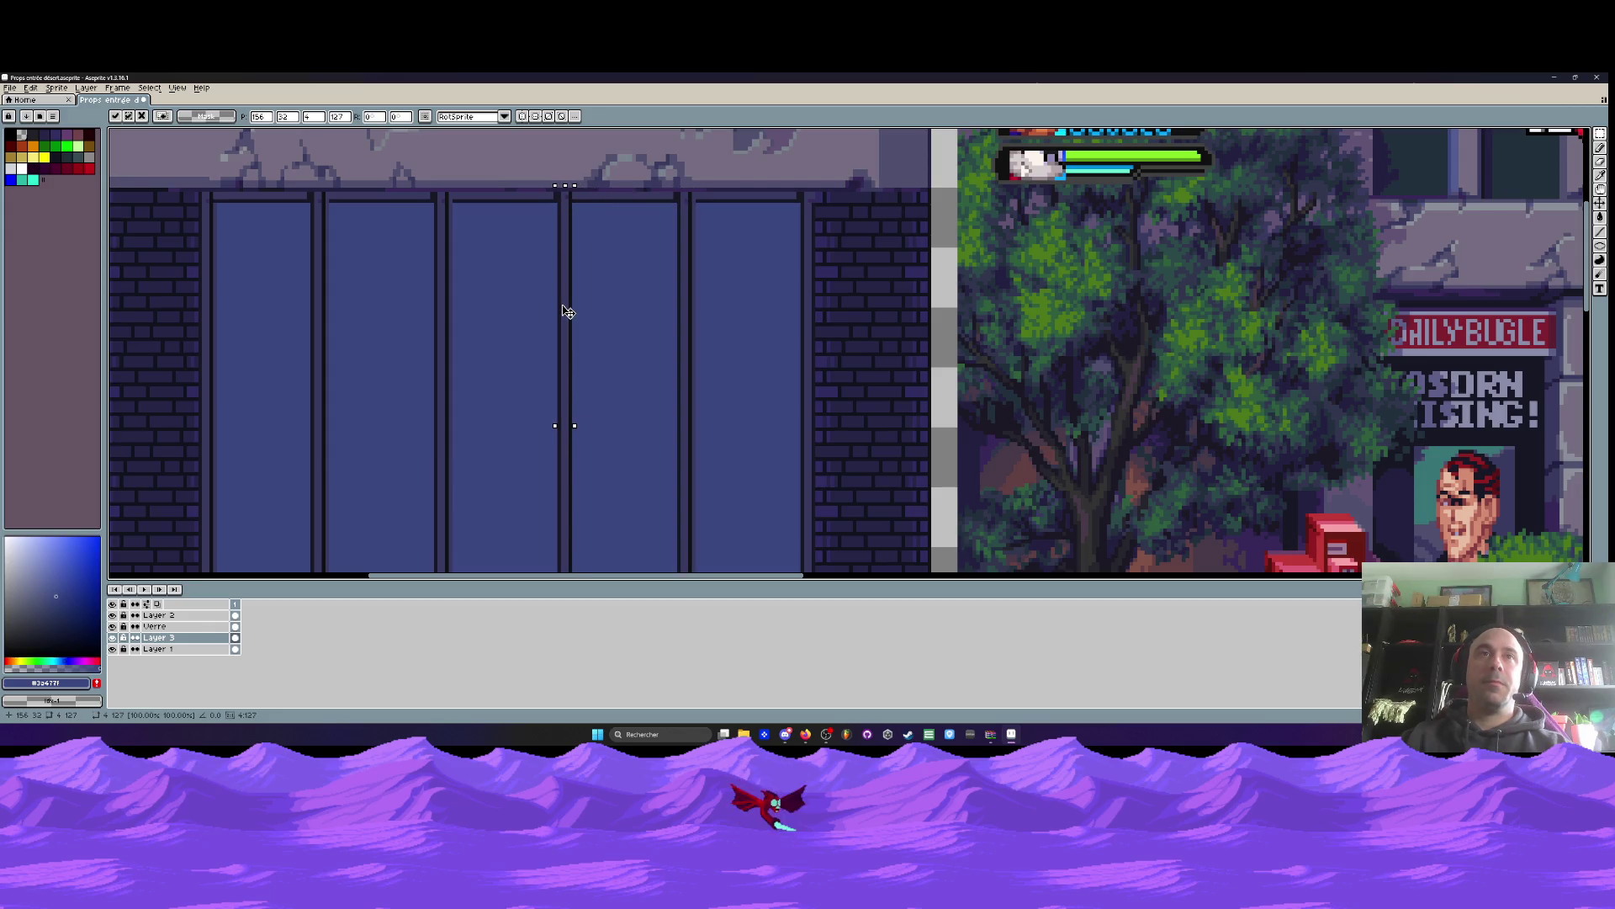
pyautogui.scroll(-3, 568, 312)
pyautogui.scroll(2, 559, 415)
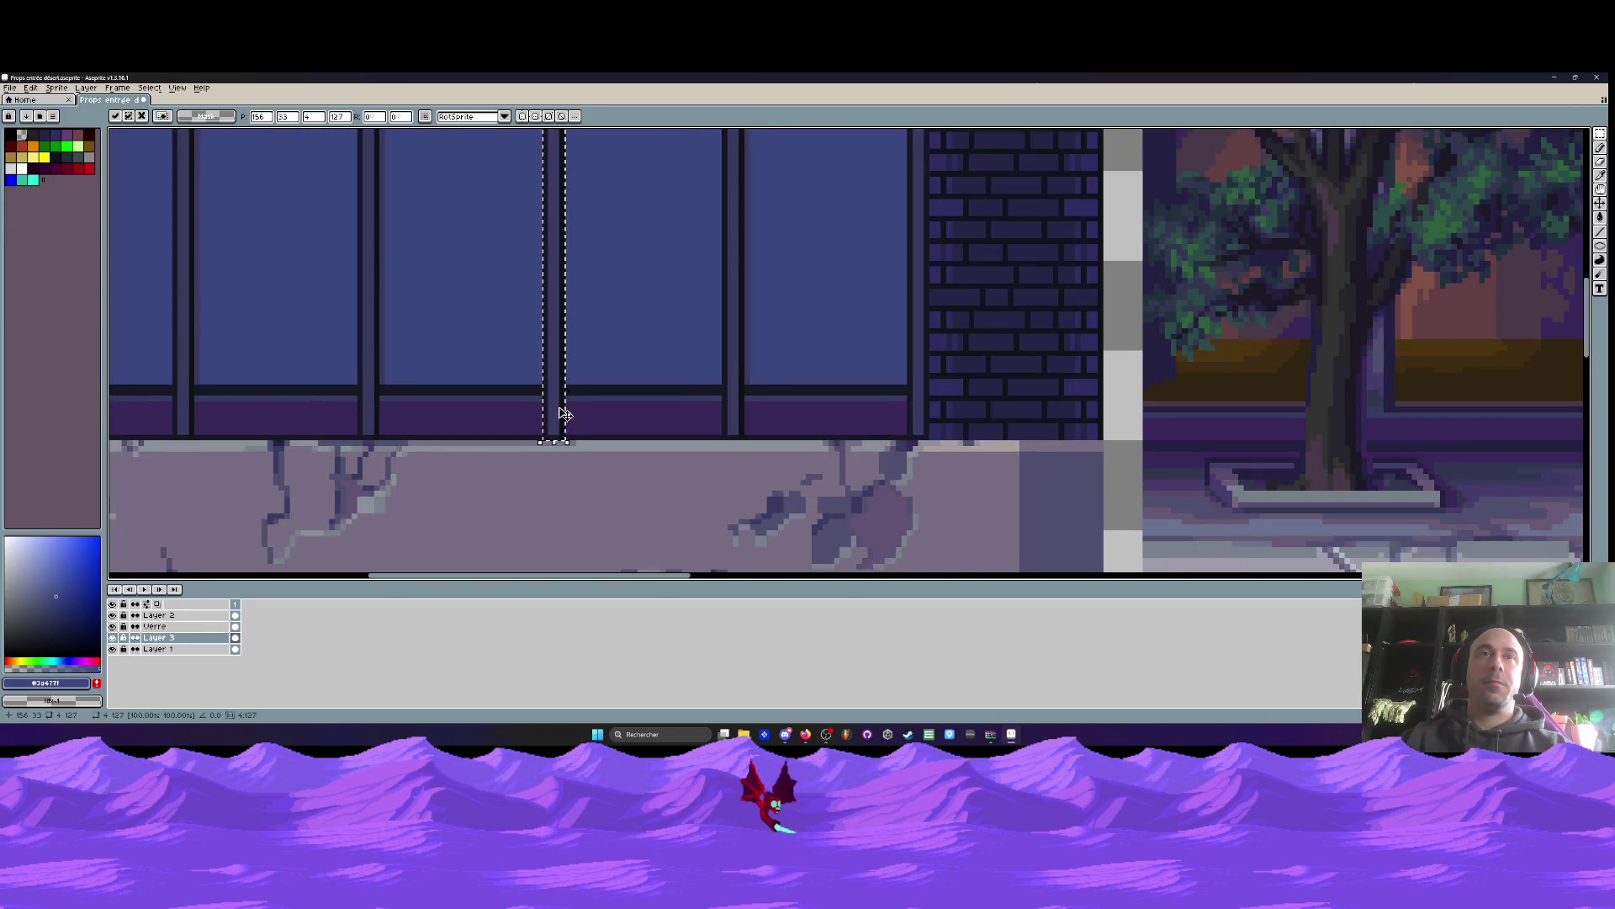
pyautogui.scroll(-3, 562, 418)
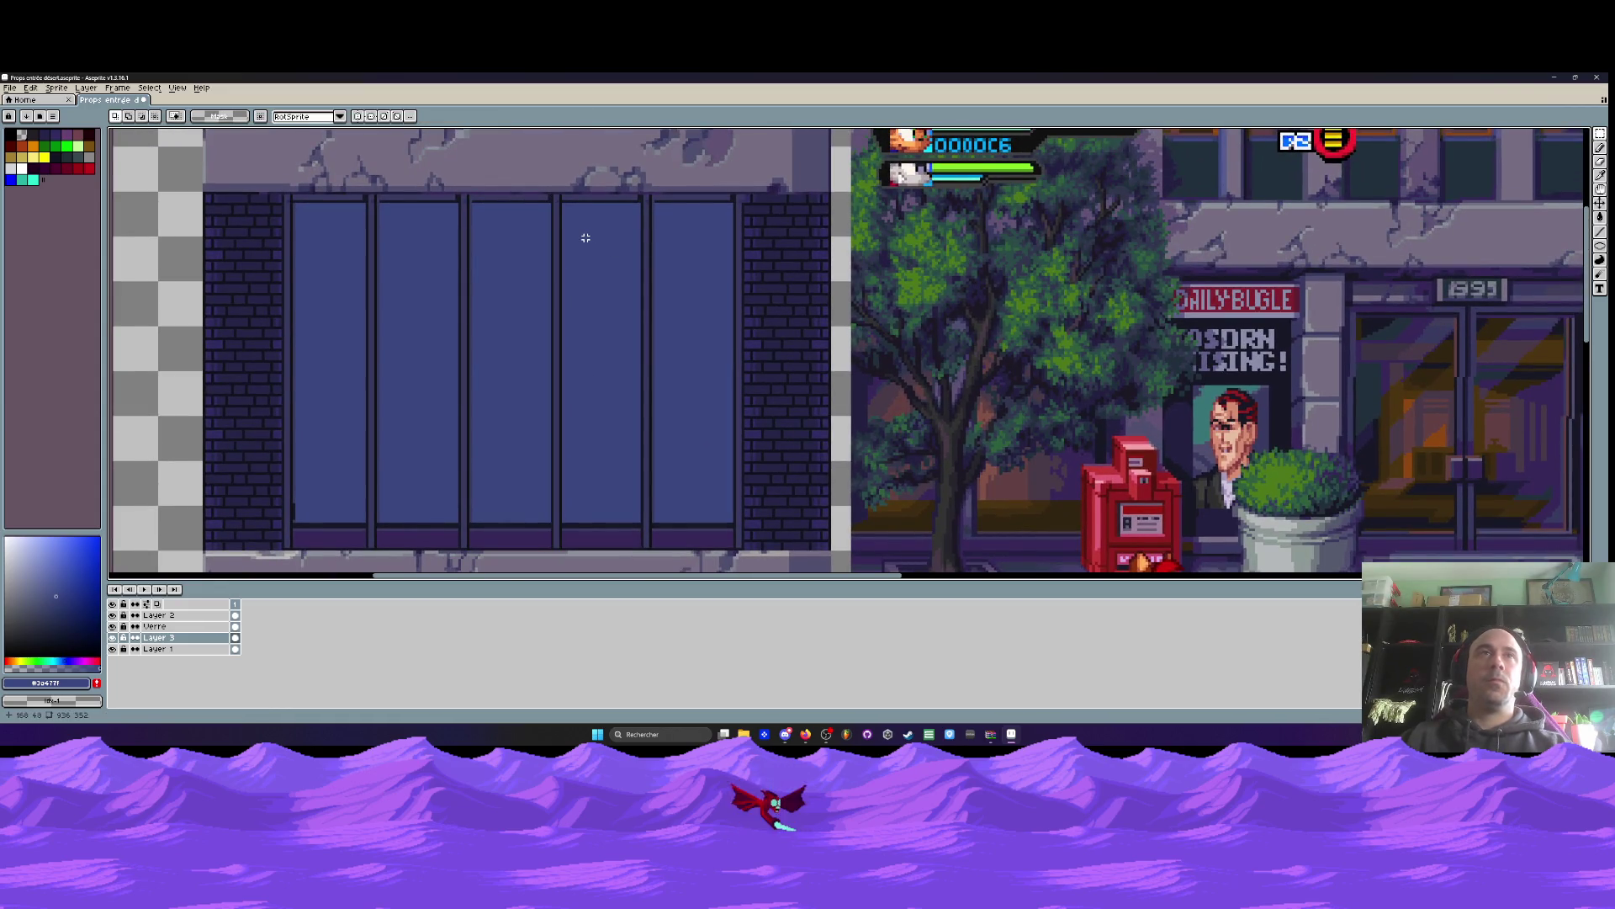
pyautogui.scroll(-2, 585, 238)
pyautogui.scroll(-2, 586, 238)
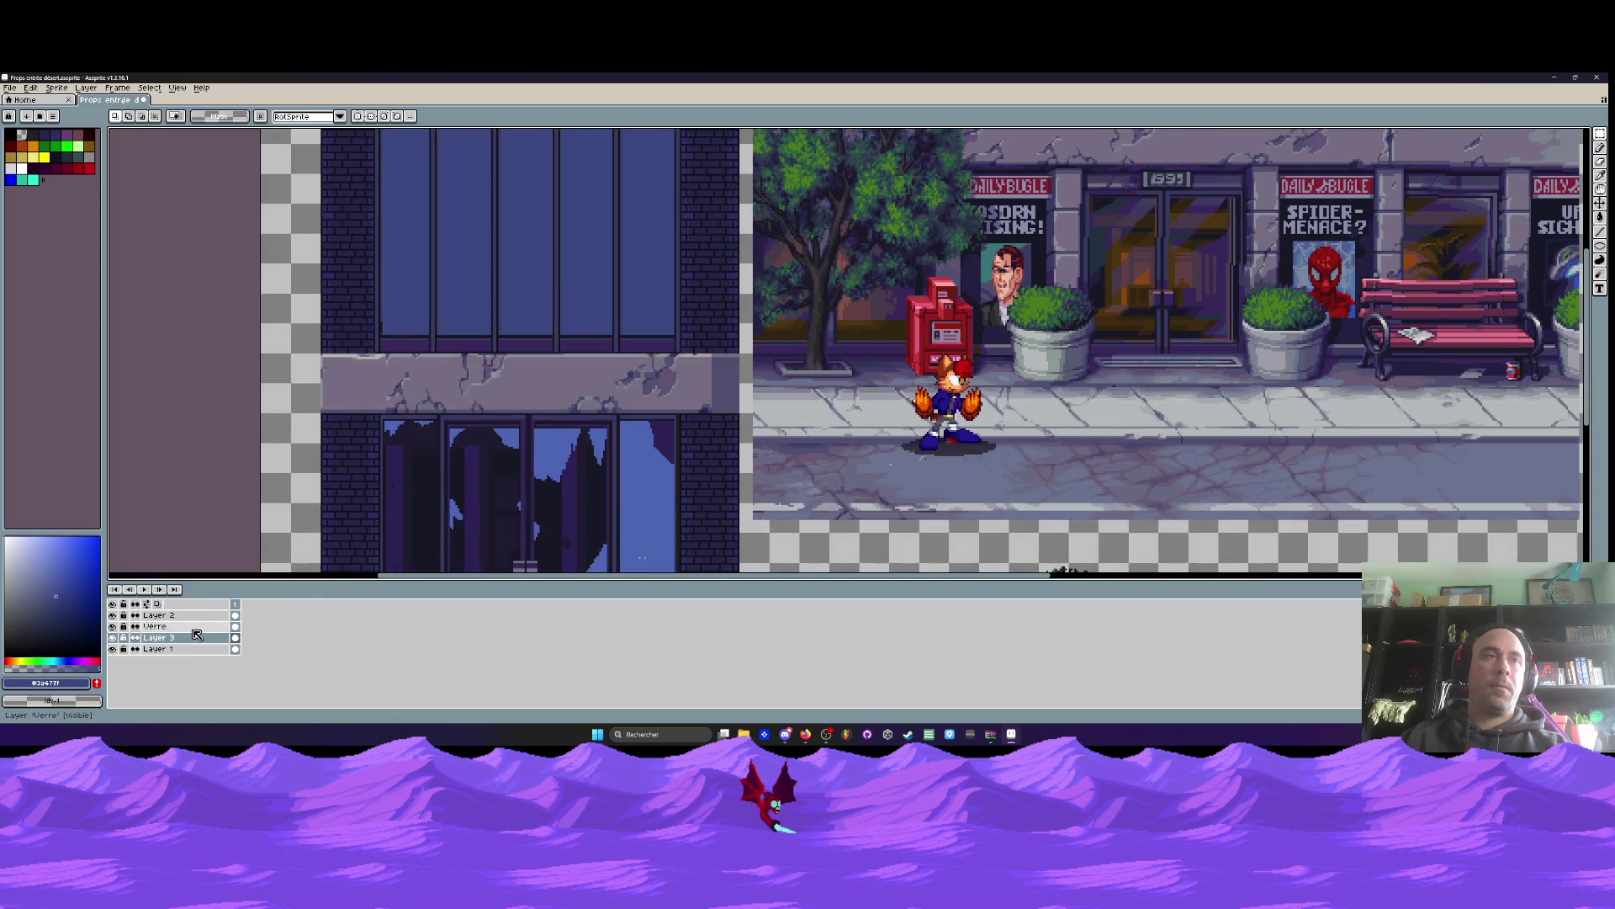
# Select the Verre layer and pick white as the drawing colour
pyautogui.click(155, 626)
pyautogui.press('h')
pyautogui.scroll(1, 440, 231)
pyautogui.scroll(2, 406, 205)
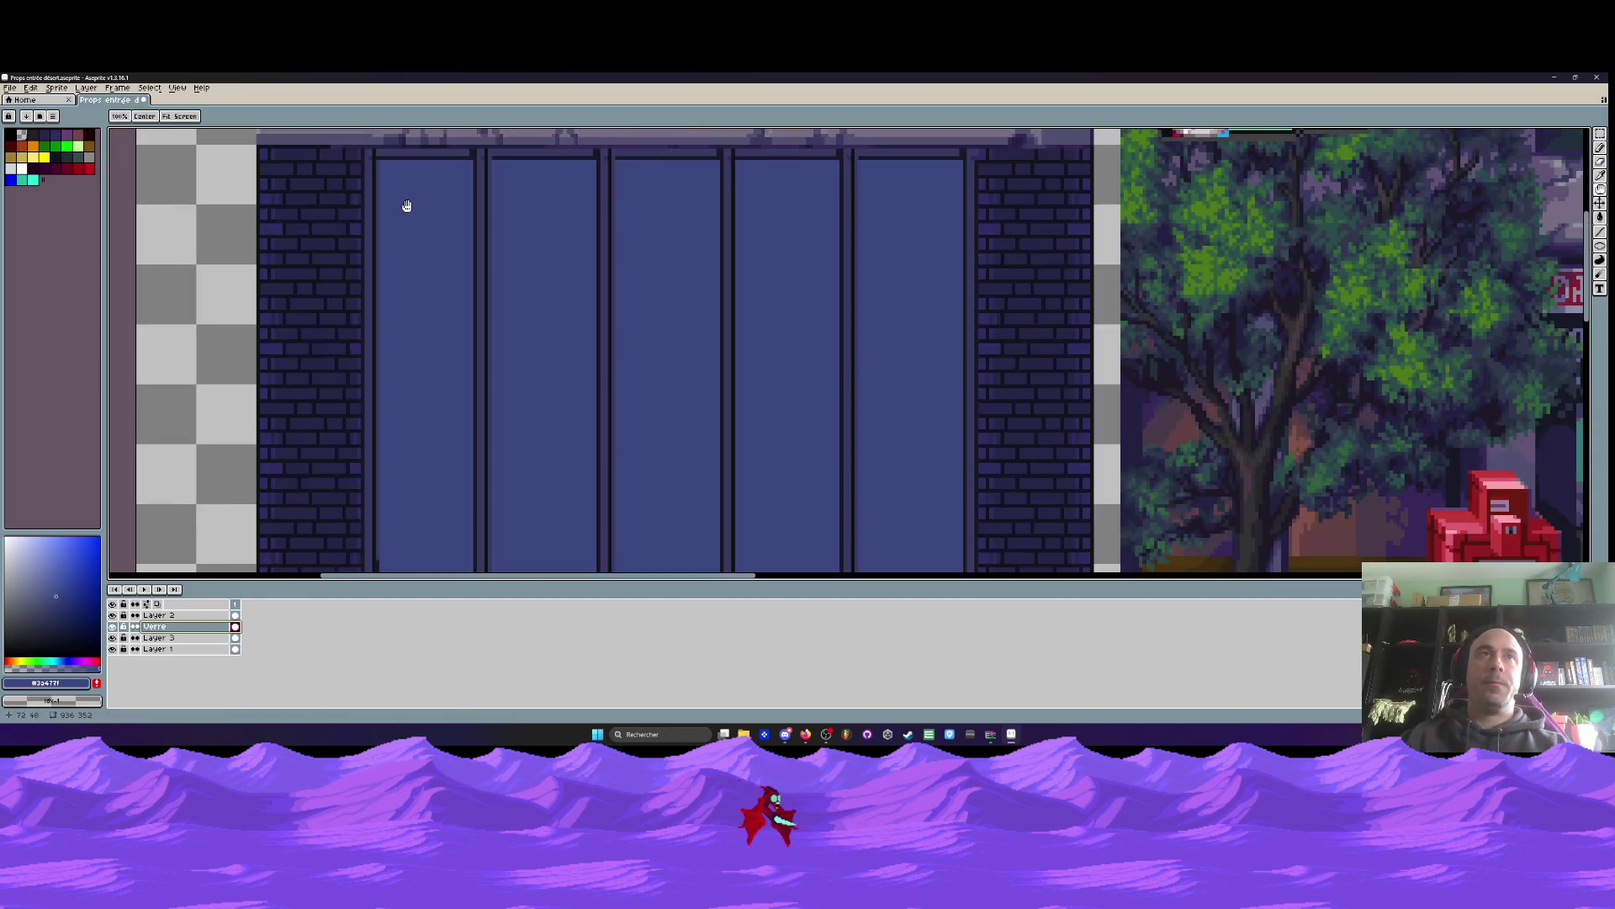
pyautogui.press('i')
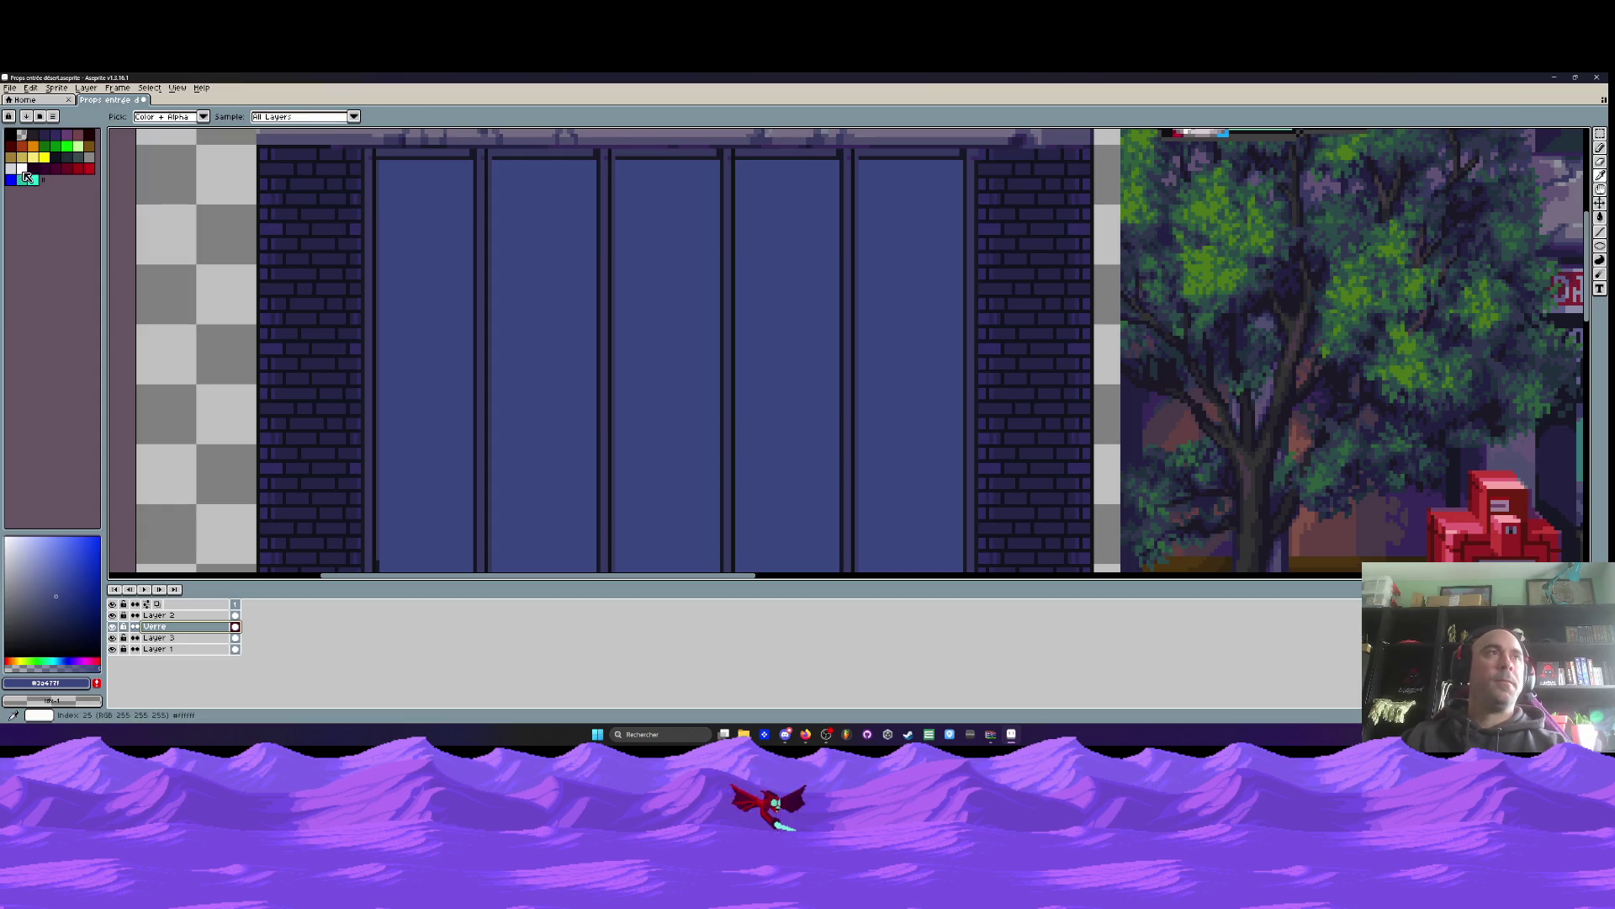
pyautogui.click(22, 169)
# Add a new layer named 'Reflets' above Verre, with white and the pencil ready for painting
pyautogui.hotkey('shift', 'n')
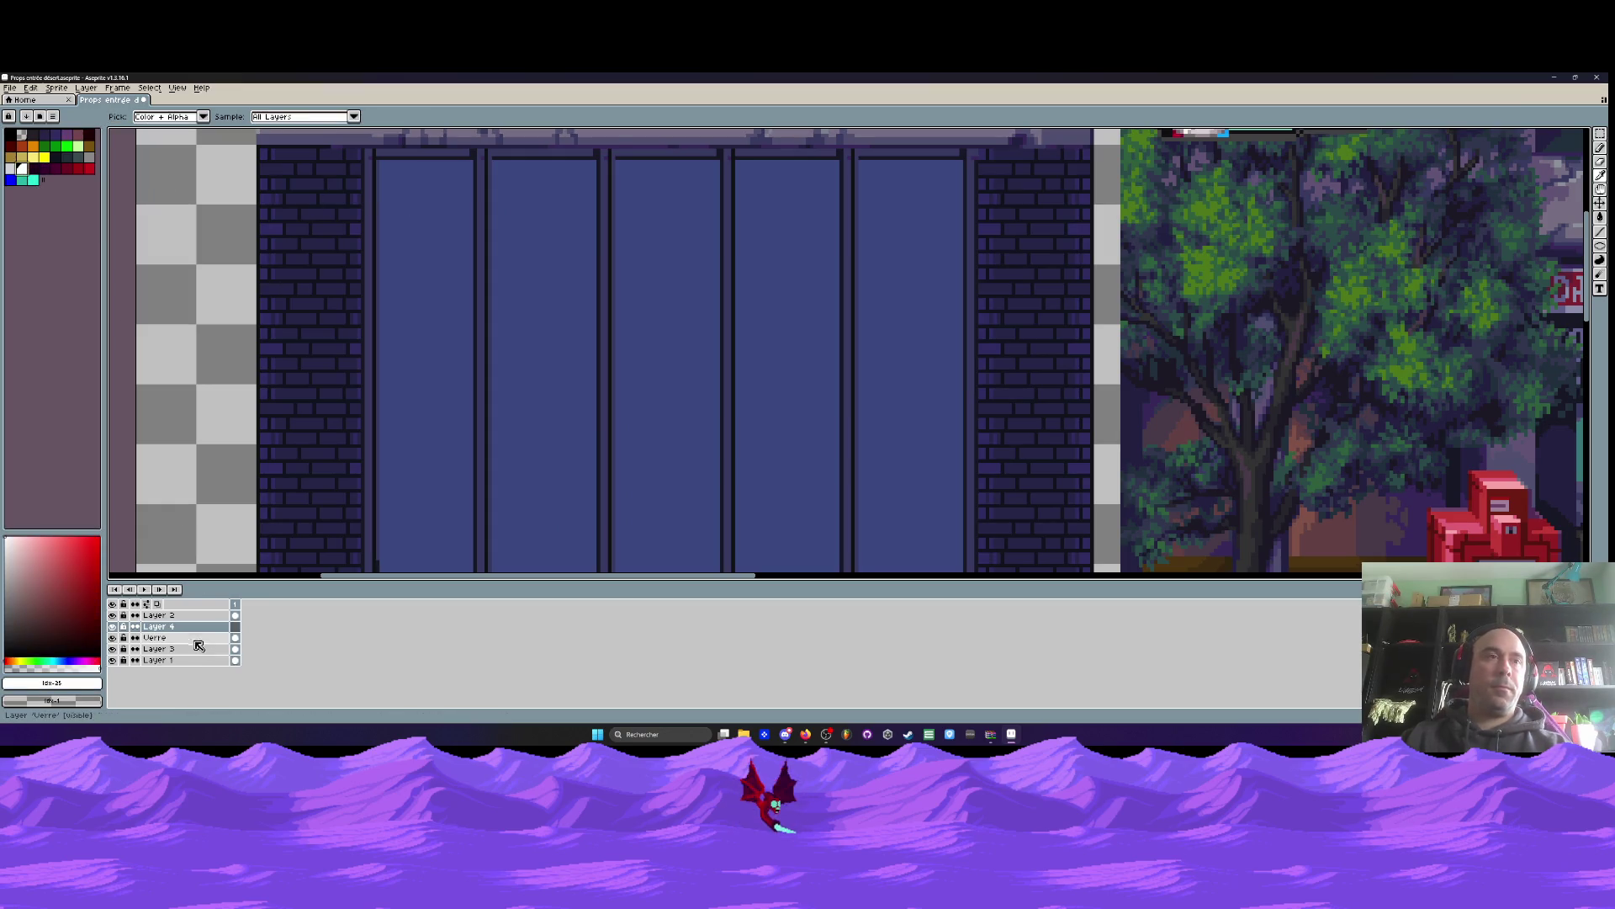
pyautogui.doubleClick(171, 629)
pyautogui.write('R')
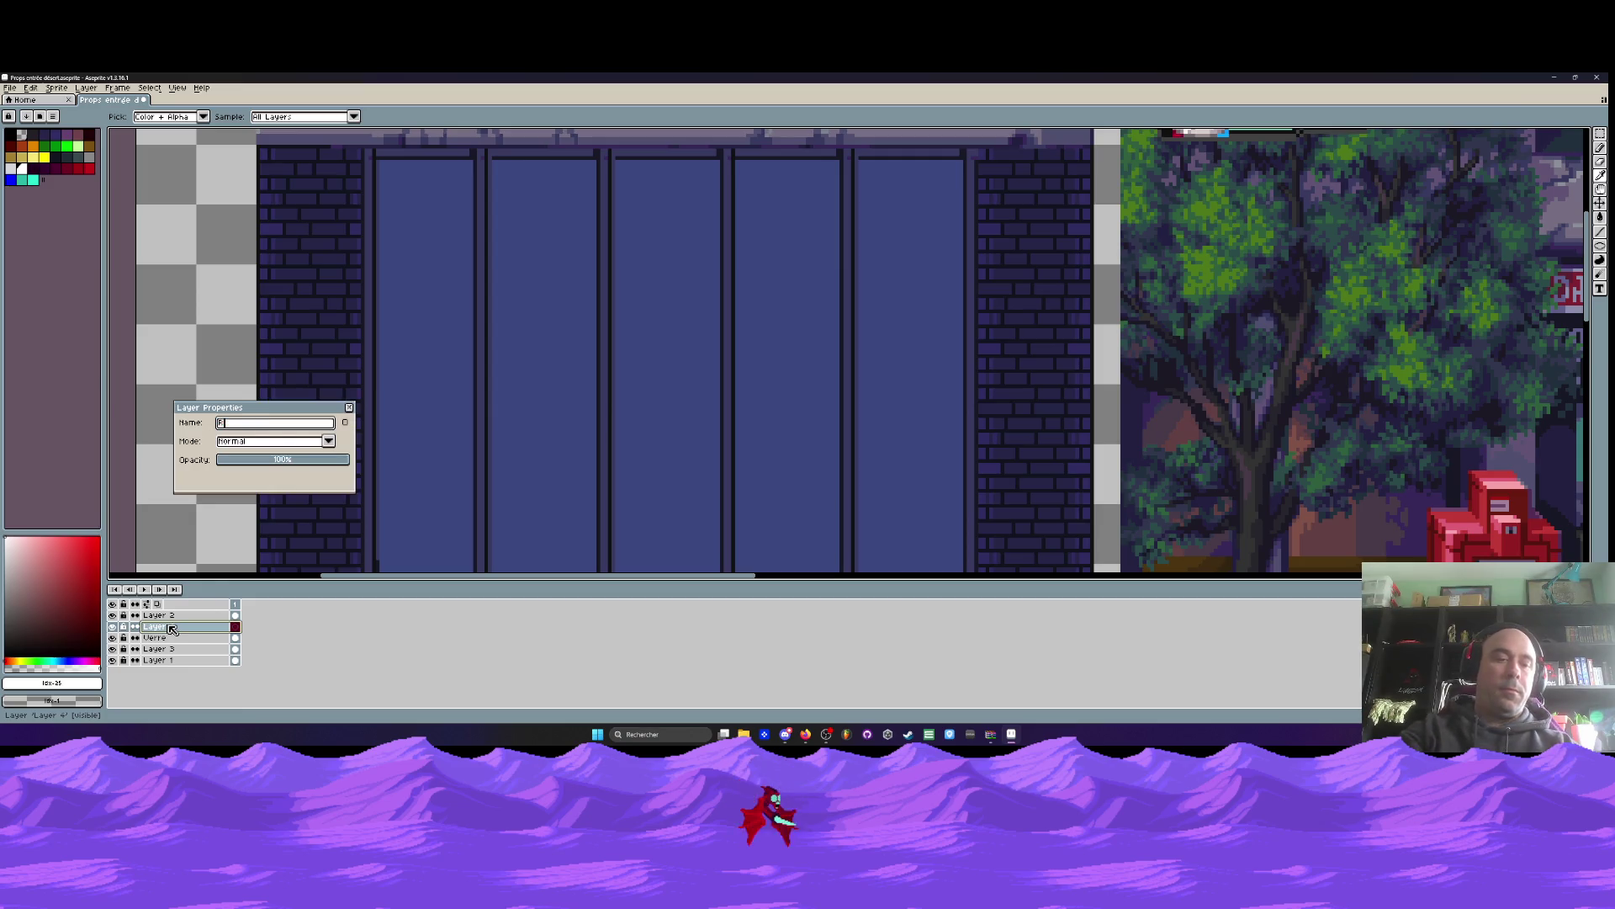
pyautogui.write('eflets')
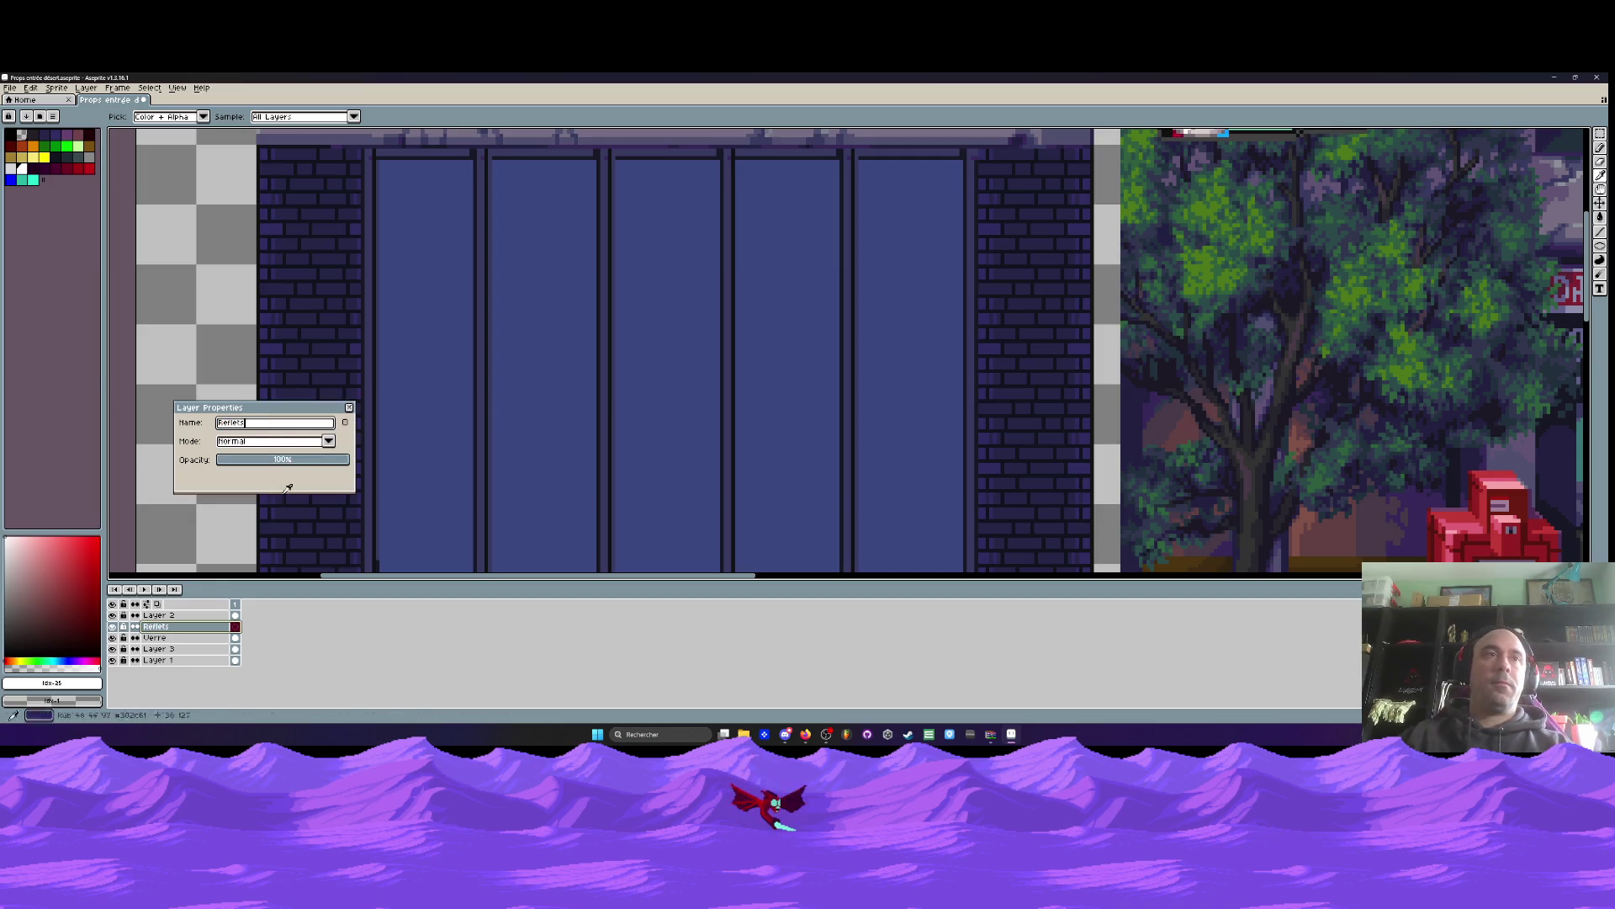
pyautogui.click(349, 408)
pyautogui.click(24, 169)
pyautogui.click(408, 218)
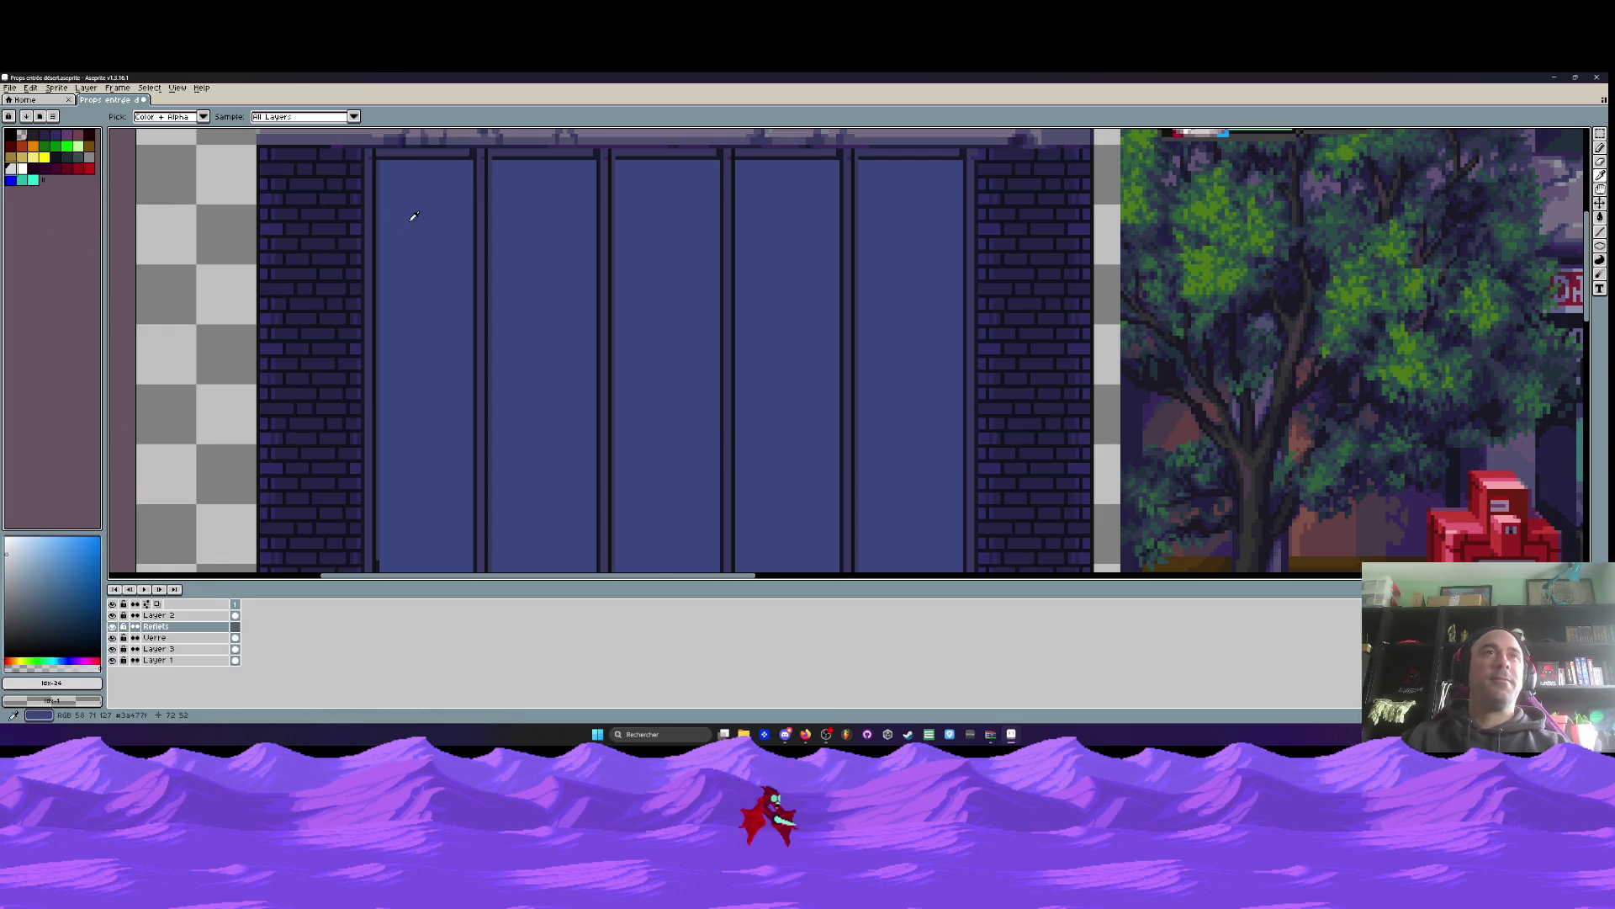
pyautogui.scroll(1, 407, 219)
pyautogui.press('b')
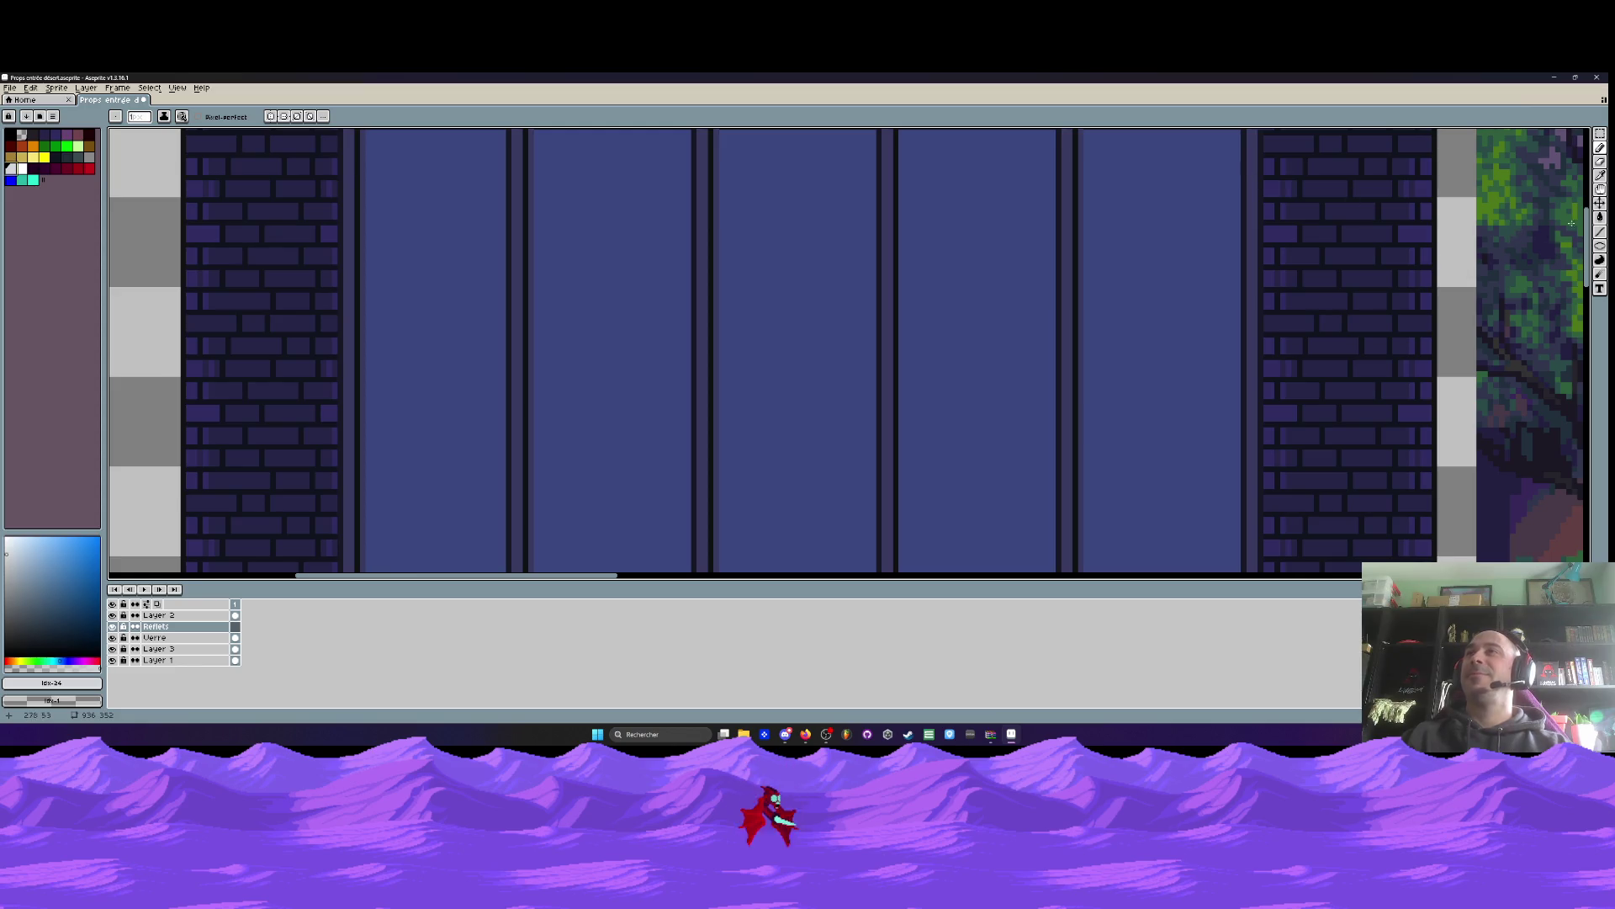
# Outline a broad diagonal band across the leftmost pane with the Line tool and fill it white
pyautogui.click(1600, 231)
pyautogui.click(1603, 234)
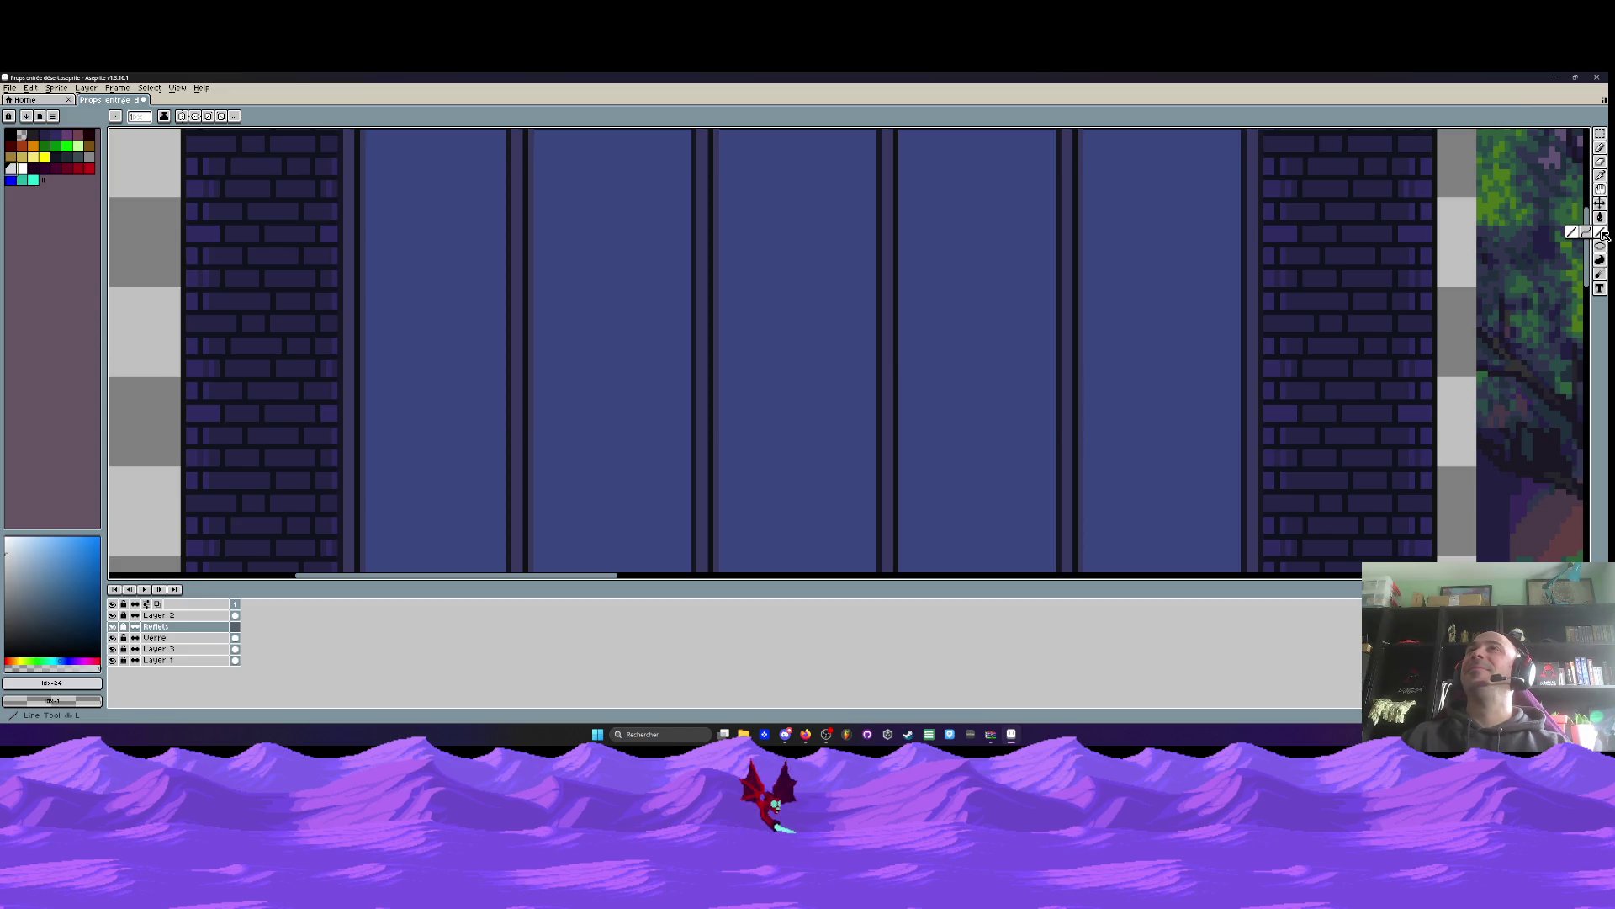
pyautogui.moveTo(371, 180)
pyautogui.mouseDown()
pyautogui.moveTo(386, 323)
pyautogui.moveTo(559, 415)
pyautogui.moveTo(547, 401)
pyautogui.moveTo(561, 497)
pyautogui.moveTo(551, 362)
pyautogui.mouseUp()
pyautogui.scroll(1, 386, 322)
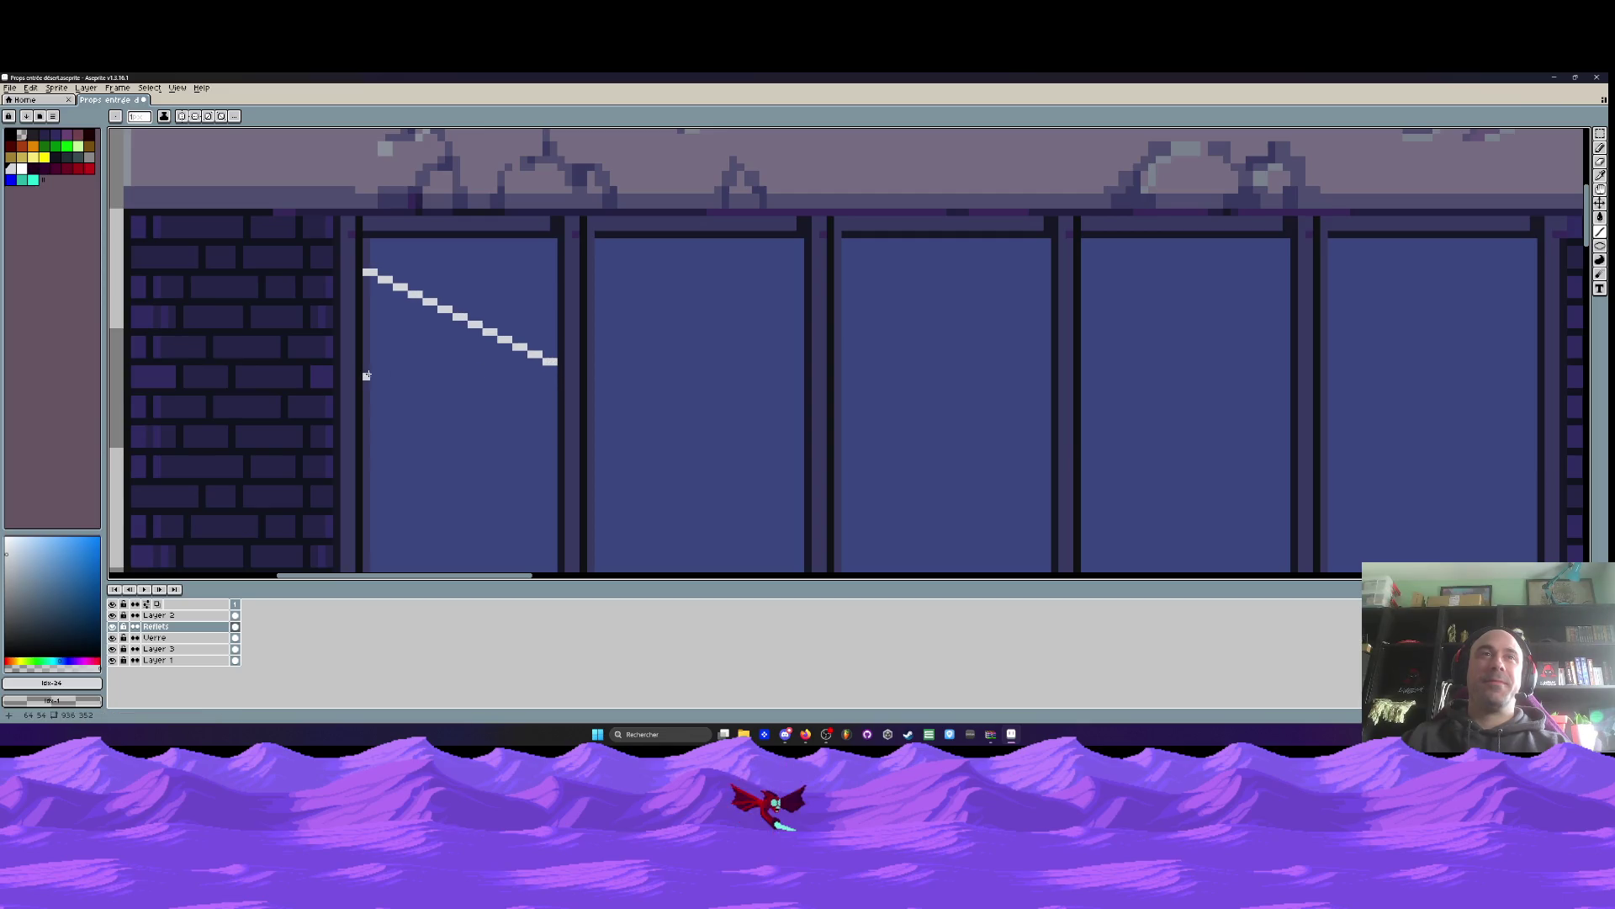
pyautogui.moveTo(366, 362)
pyautogui.mouseDown()
pyautogui.moveTo(559, 426)
pyautogui.moveTo(547, 459)
pyautogui.mouseUp()
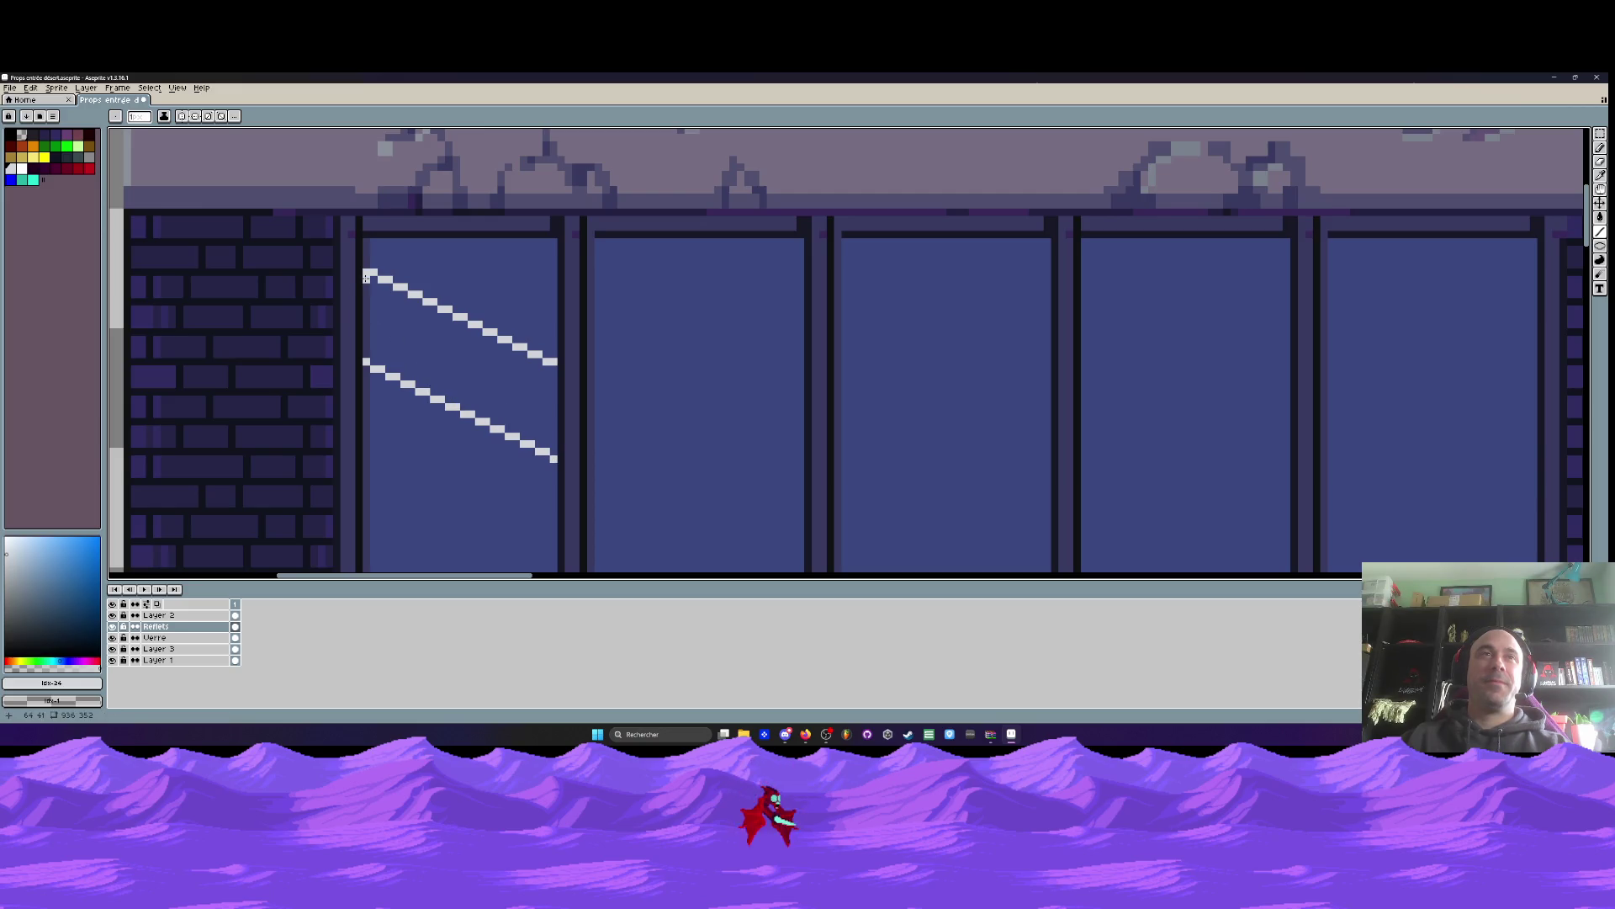
pyautogui.moveTo(553, 368); pyautogui.dragTo(555, 457)
pyautogui.scroll(-3, 504, 353)
pyautogui.scroll(1, 484, 322)
pyautogui.press('g')
pyautogui.click(485, 322)
pyautogui.scroll(-3, 485, 322)
pyautogui.scroll(2, 432, 328)
pyautogui.scroll(1, 433, 328)
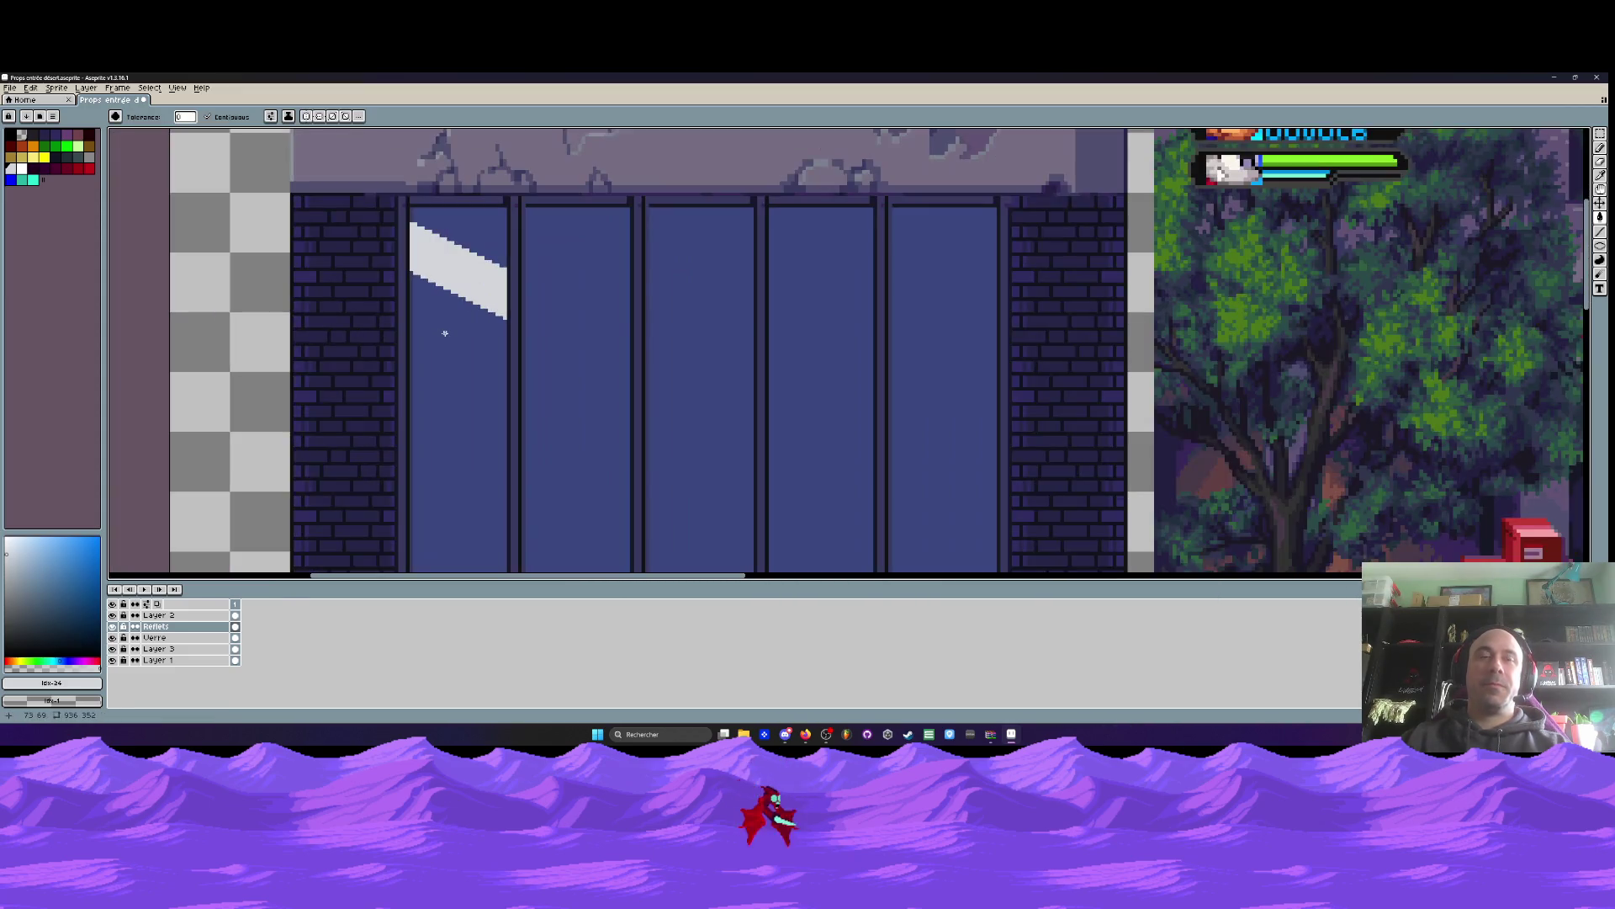
# Draw a thinner parallel diagonal stripe below the band and fill it white
pyautogui.click(1601, 233)
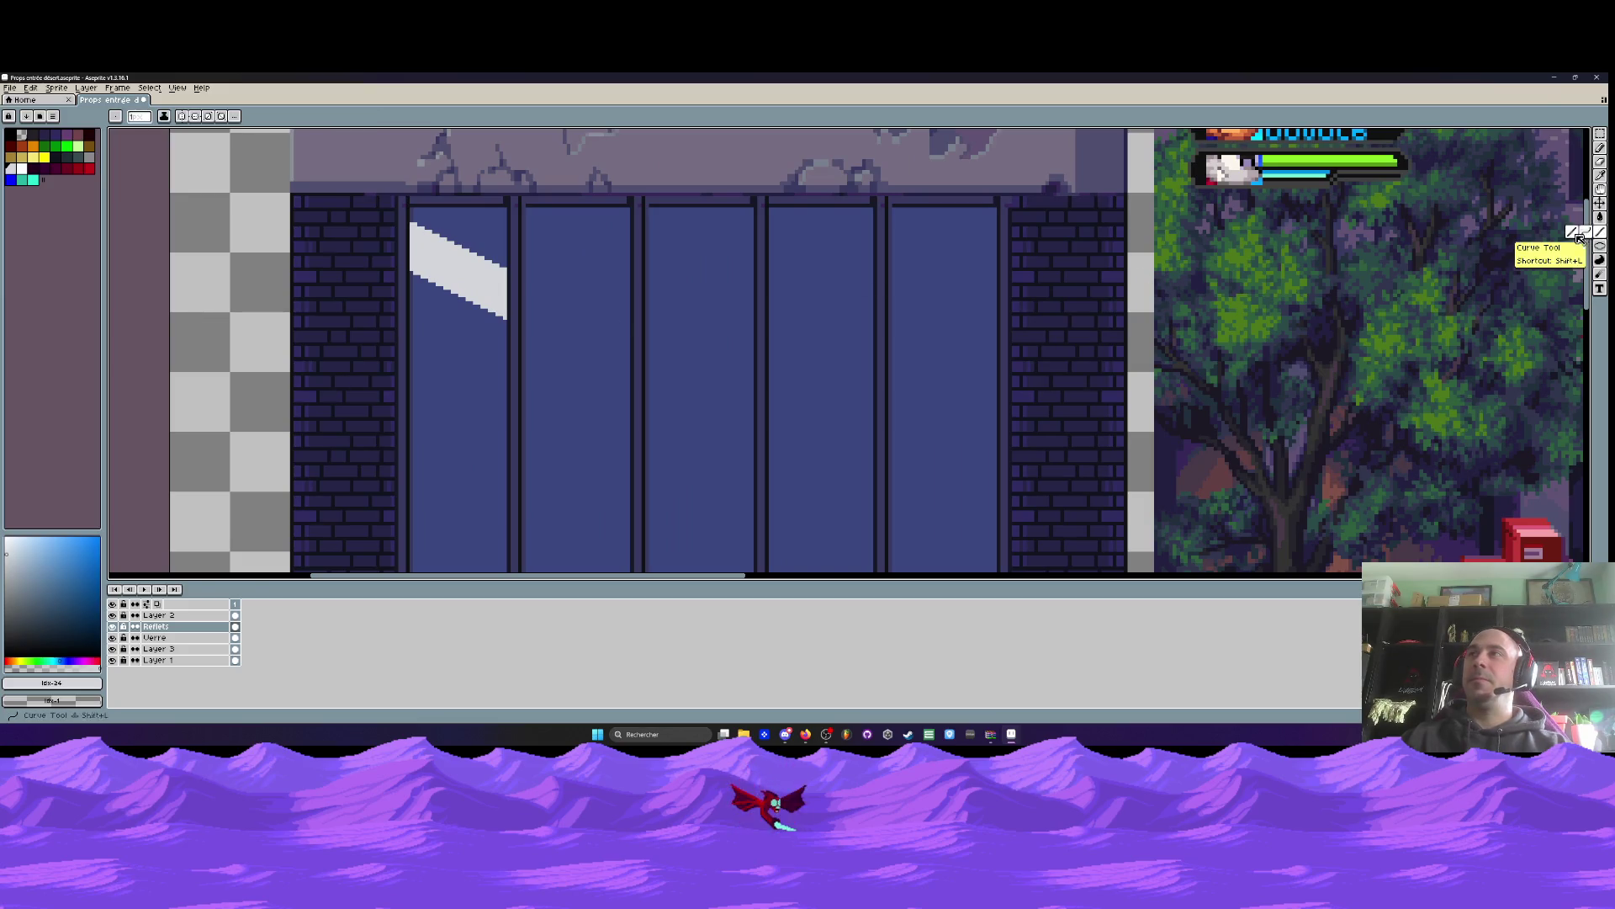
pyautogui.scroll(1, 459, 344)
pyautogui.moveTo(388, 292); pyautogui.dragTo(526, 361)
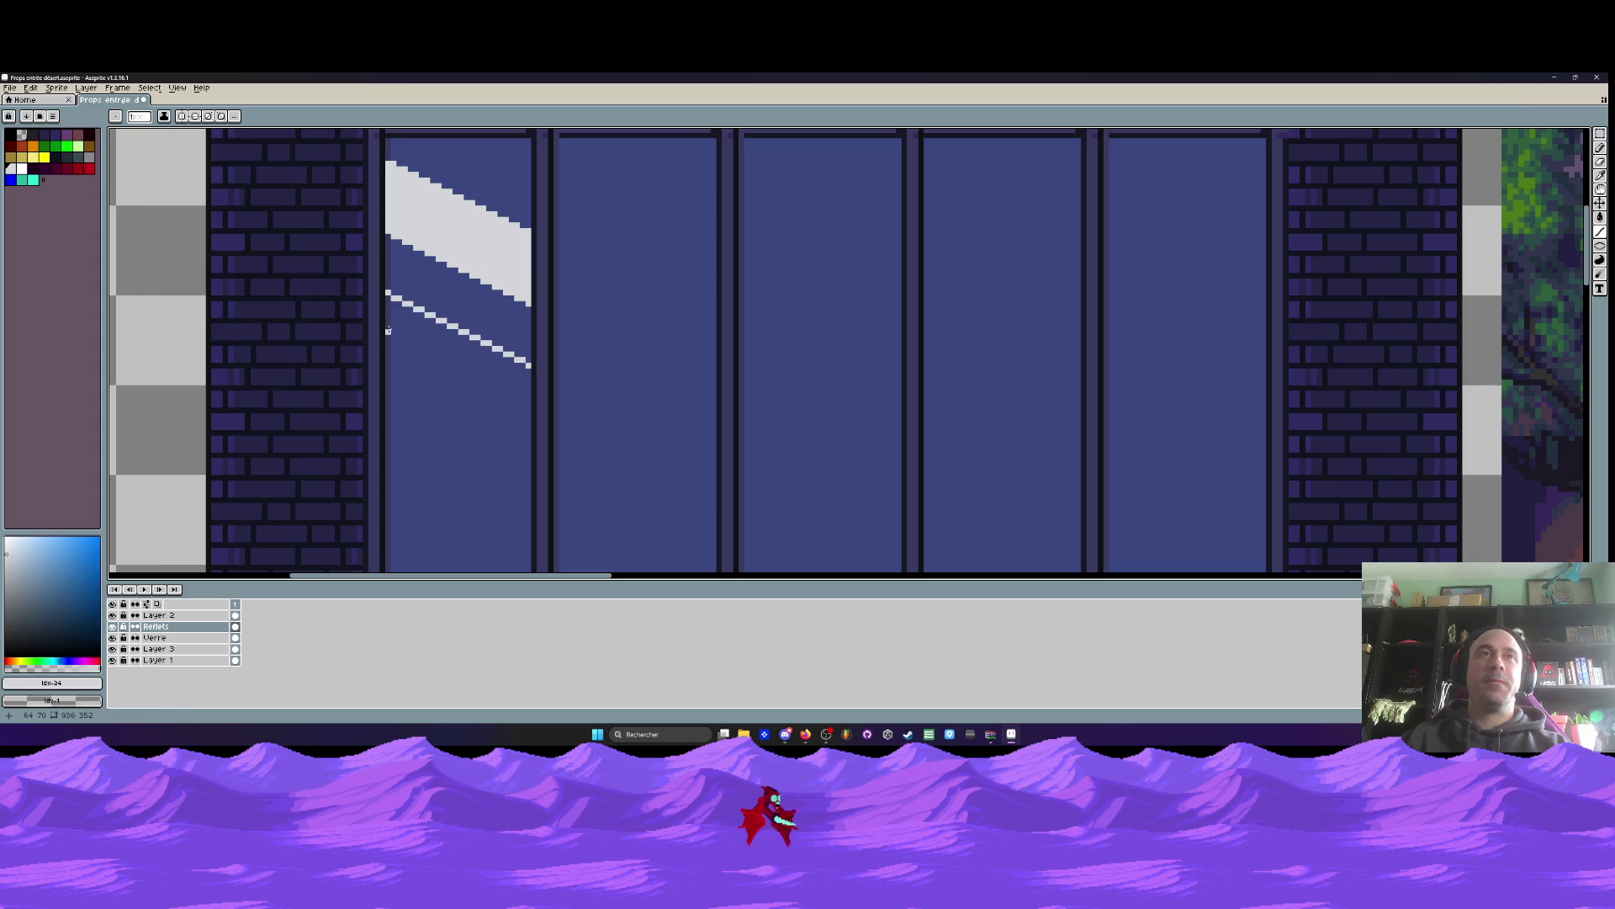
pyautogui.moveTo(426, 335); pyautogui.dragTo(528, 389)
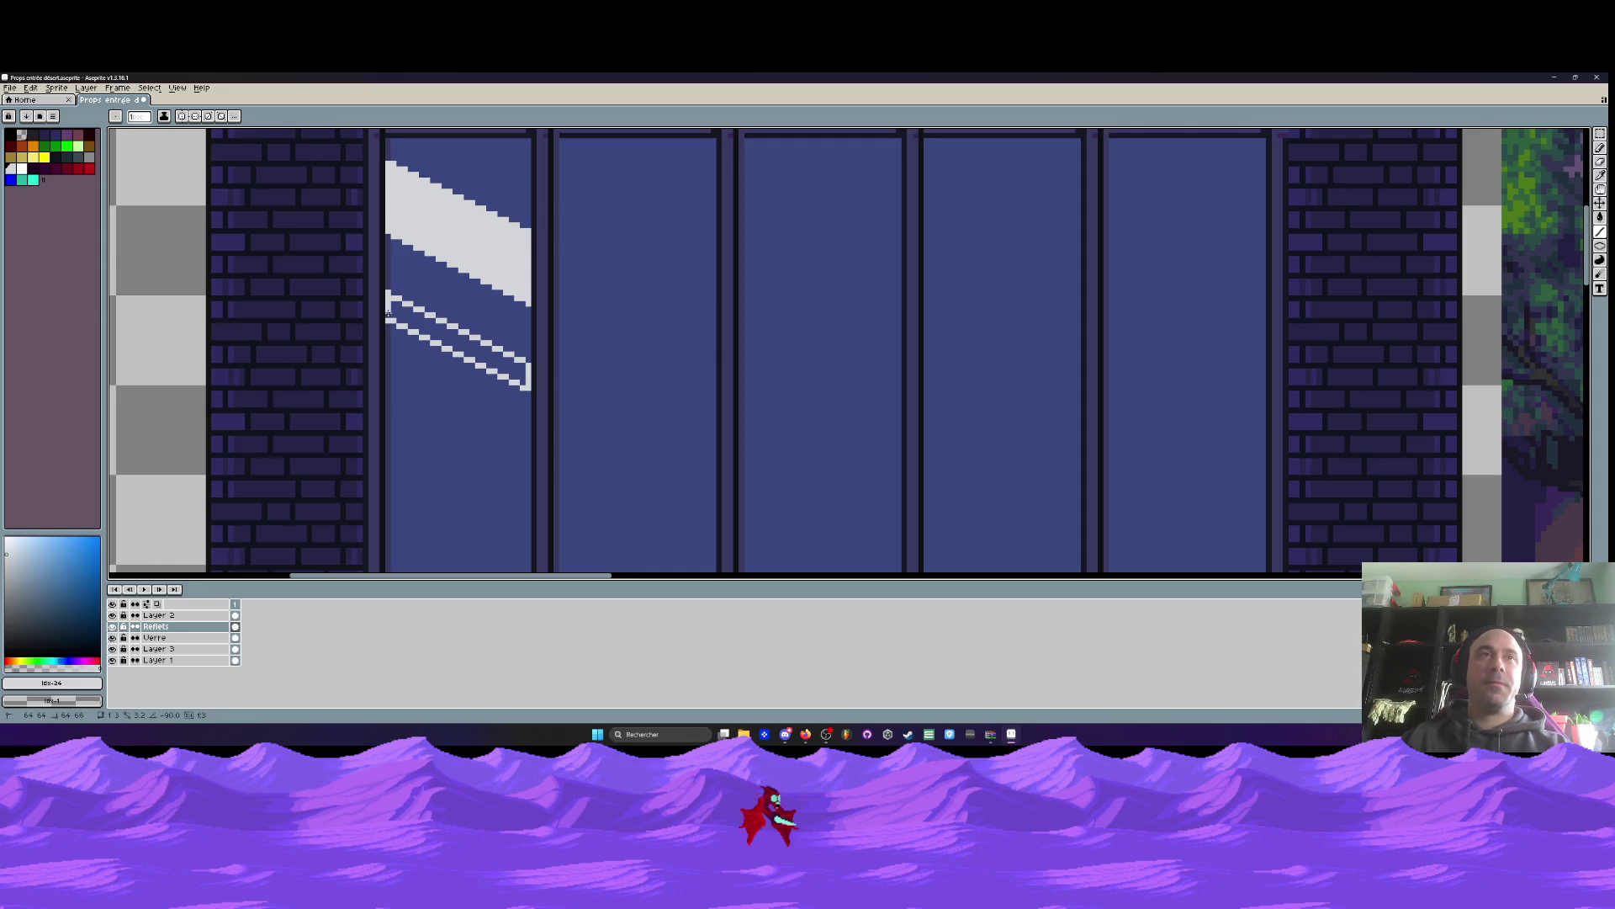
pyautogui.press('g')
pyautogui.click(403, 317)
pyautogui.hotkey('ctrl', '0')
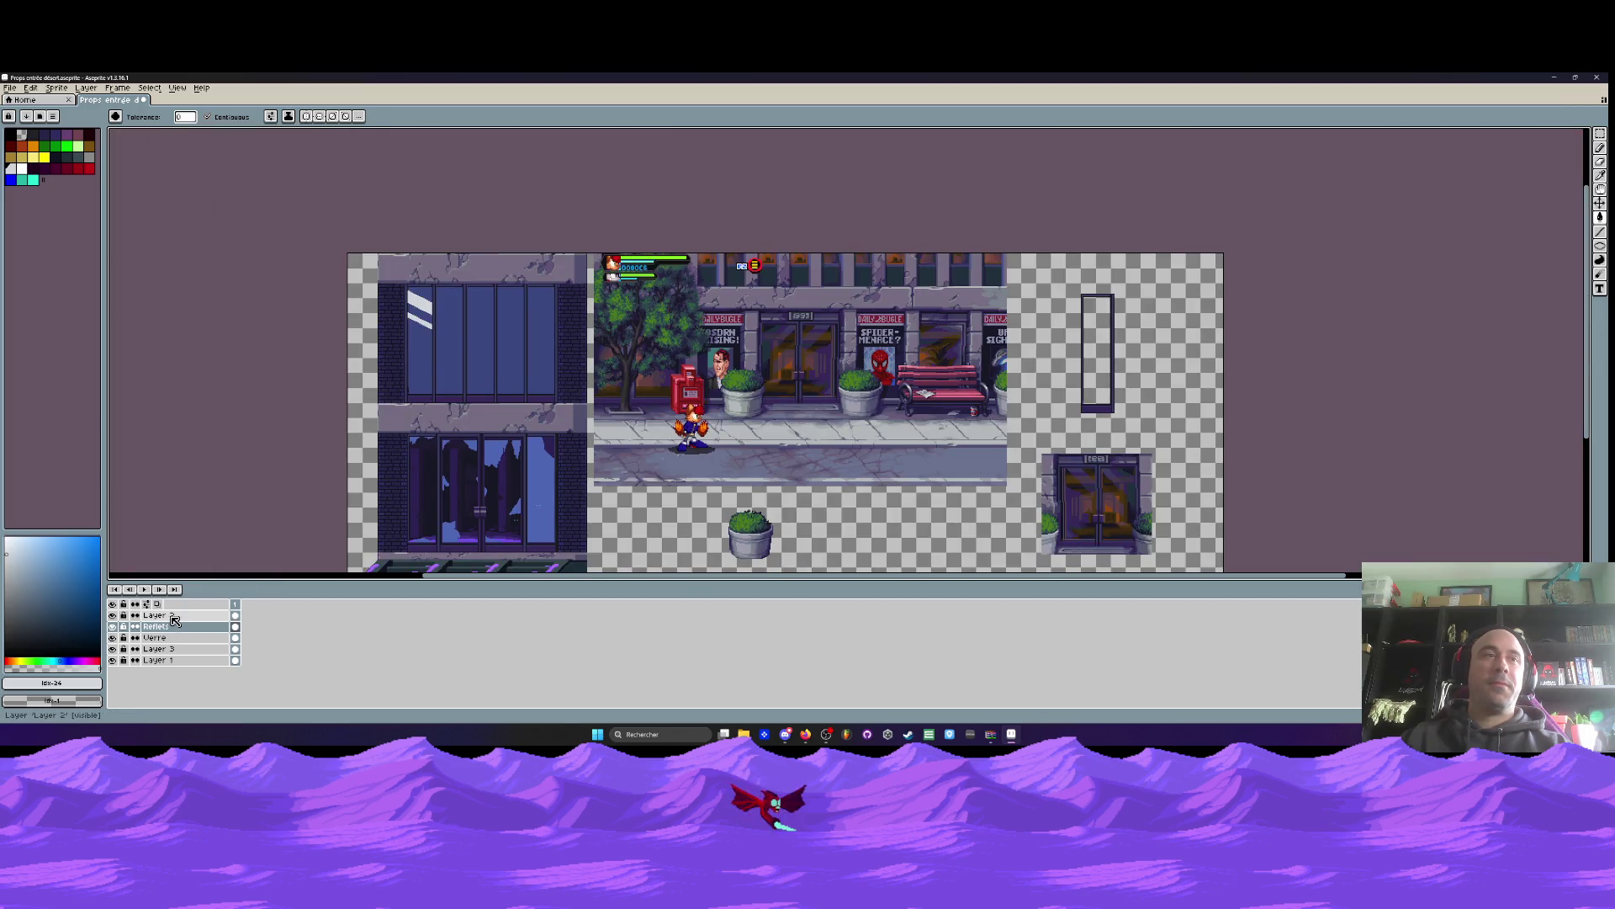
# Set the Verre glass layer's opacity to 65%
pyautogui.click(112, 615)
pyautogui.click(112, 615)
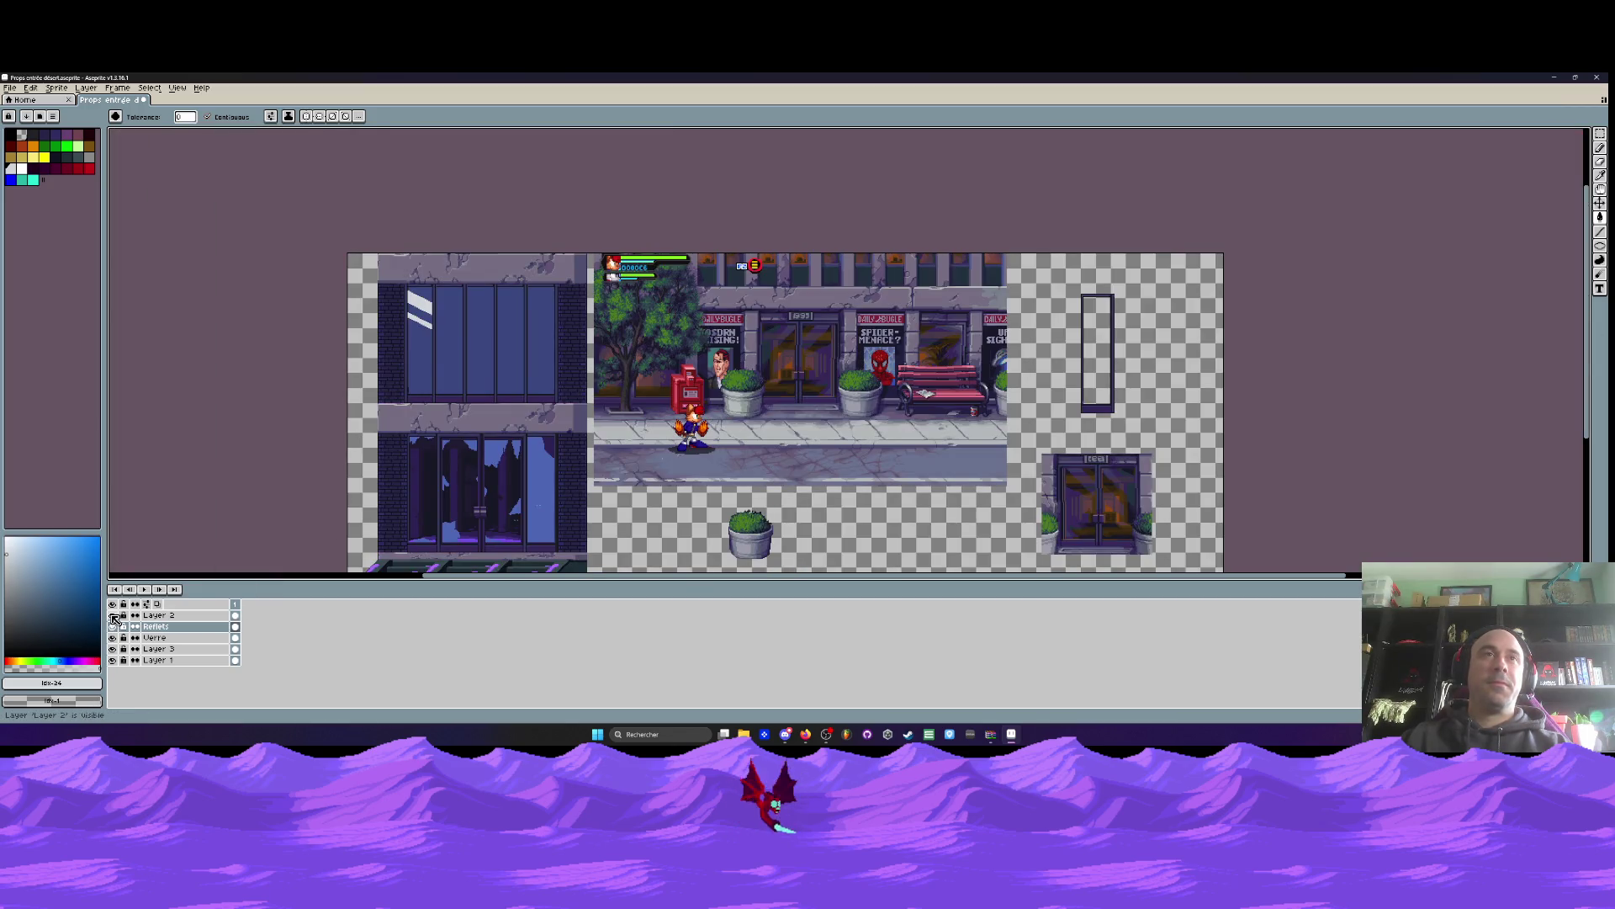
pyautogui.doubleClick(156, 637)
pyautogui.moveTo(326, 459); pyautogui.dragTo(303, 459)
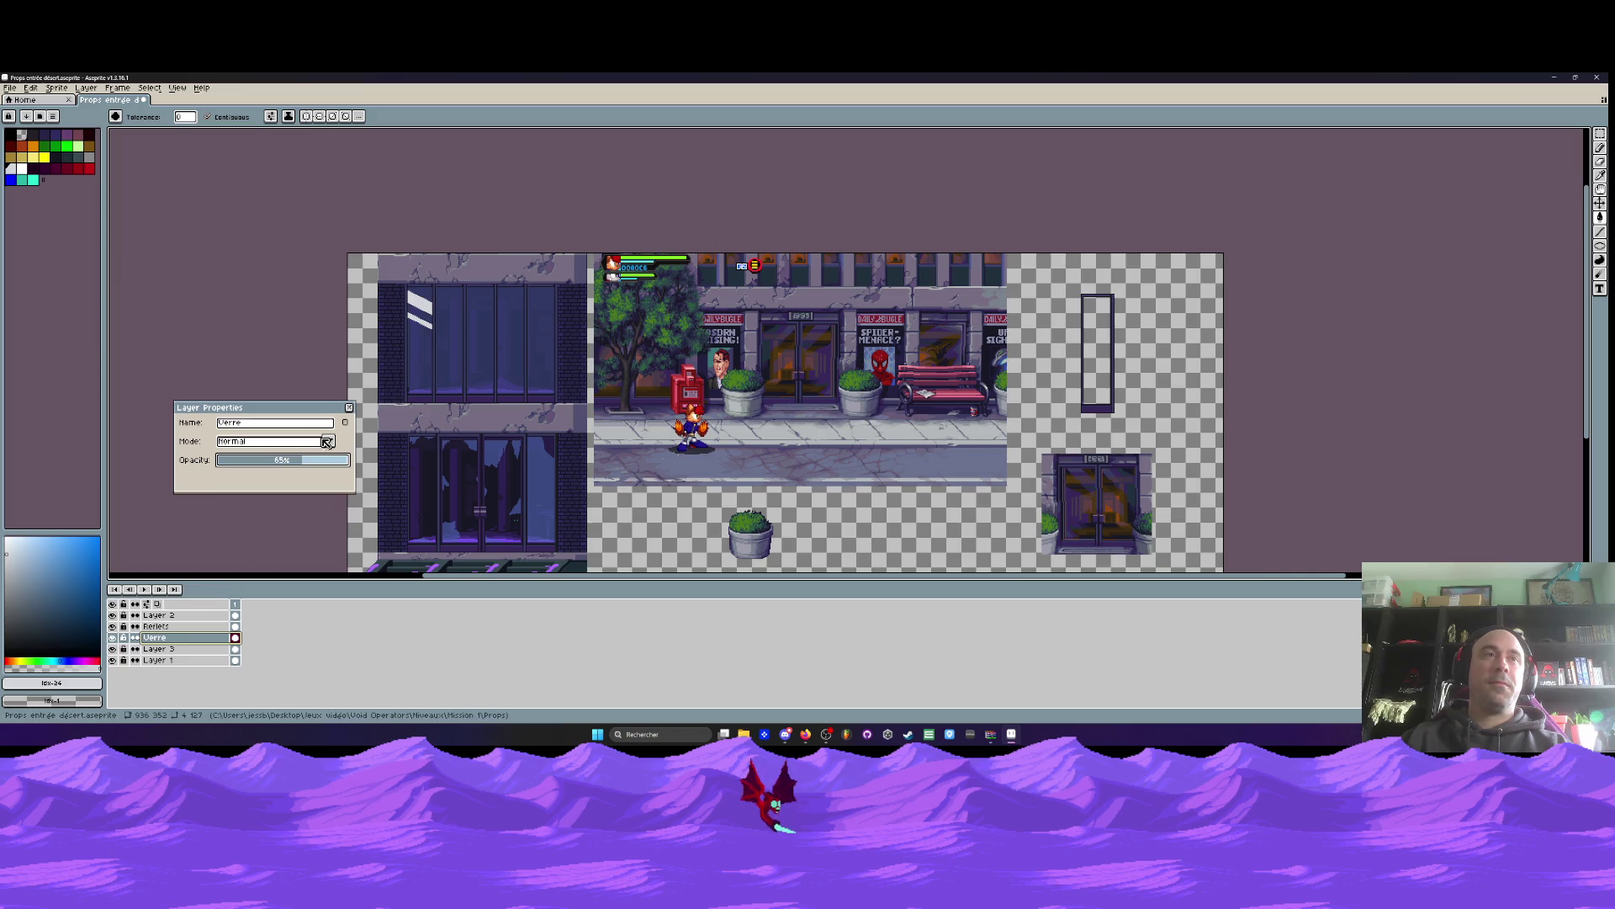
# Lower the Reflets layer's opacity so the white streaks look faint
pyautogui.click(349, 407)
pyautogui.doubleClick(156, 626)
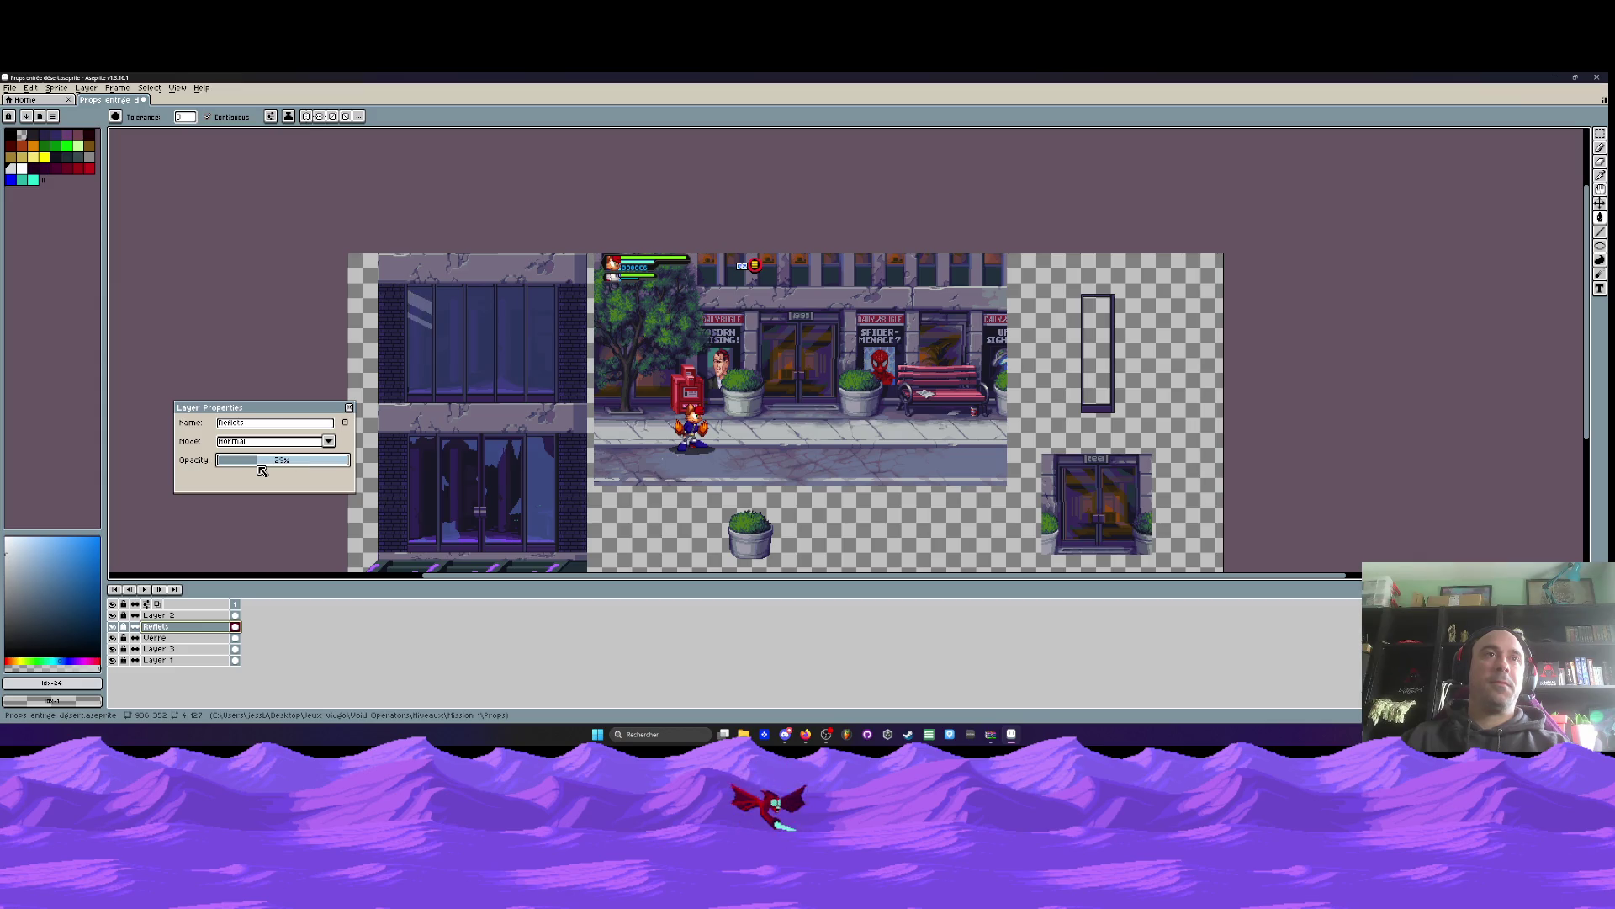
pyautogui.scroll(3, 498, 340)
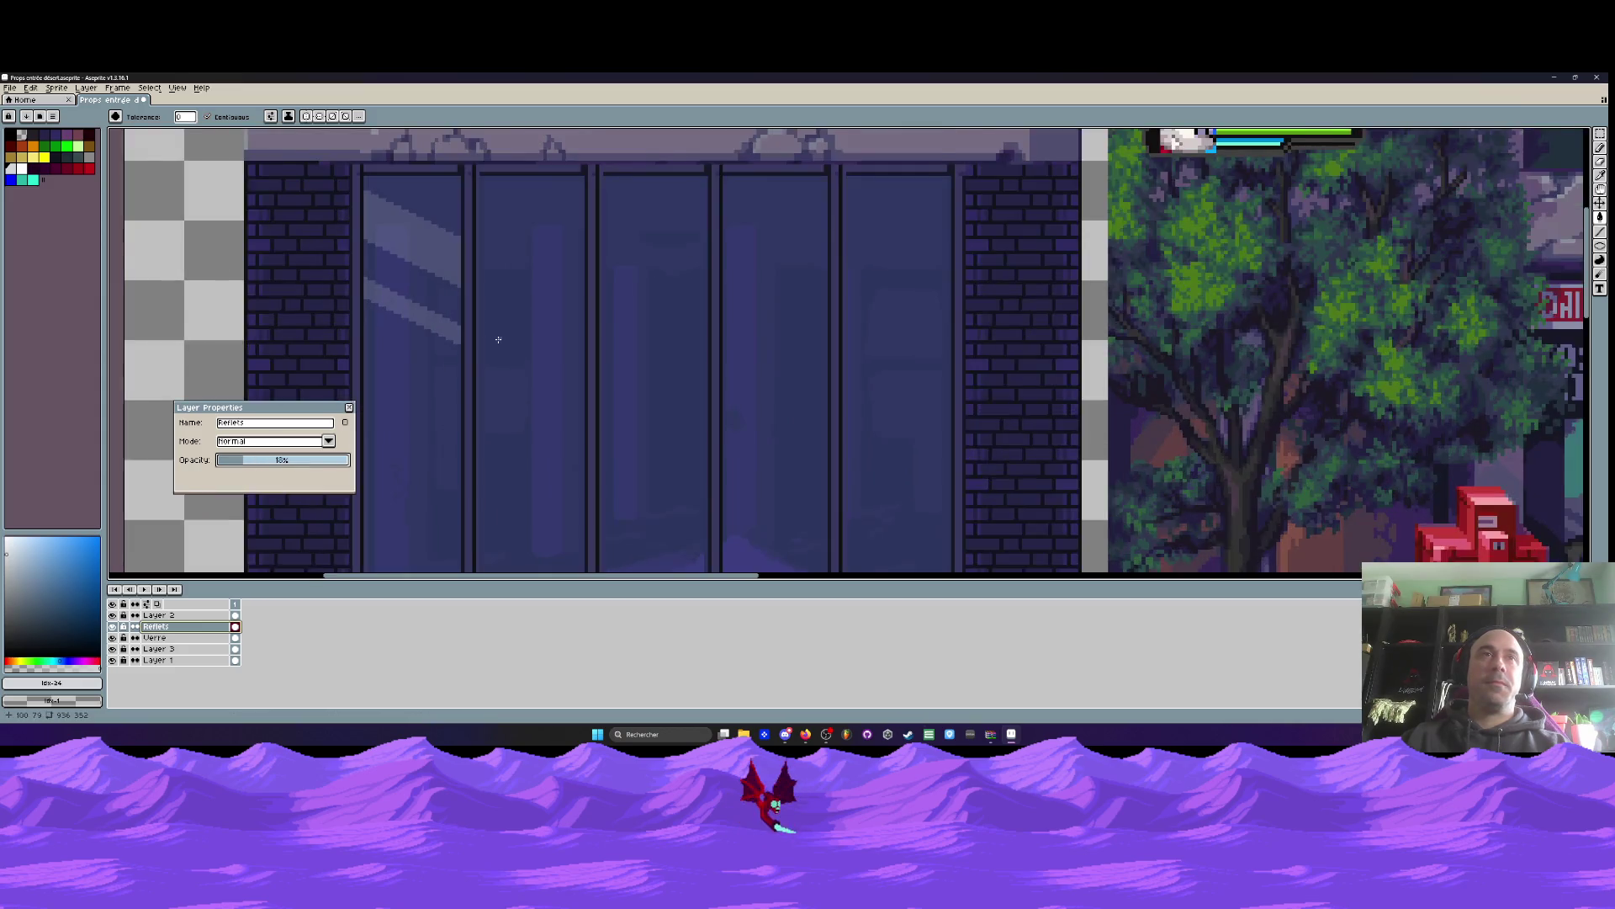
pyautogui.scroll(-1, 498, 339)
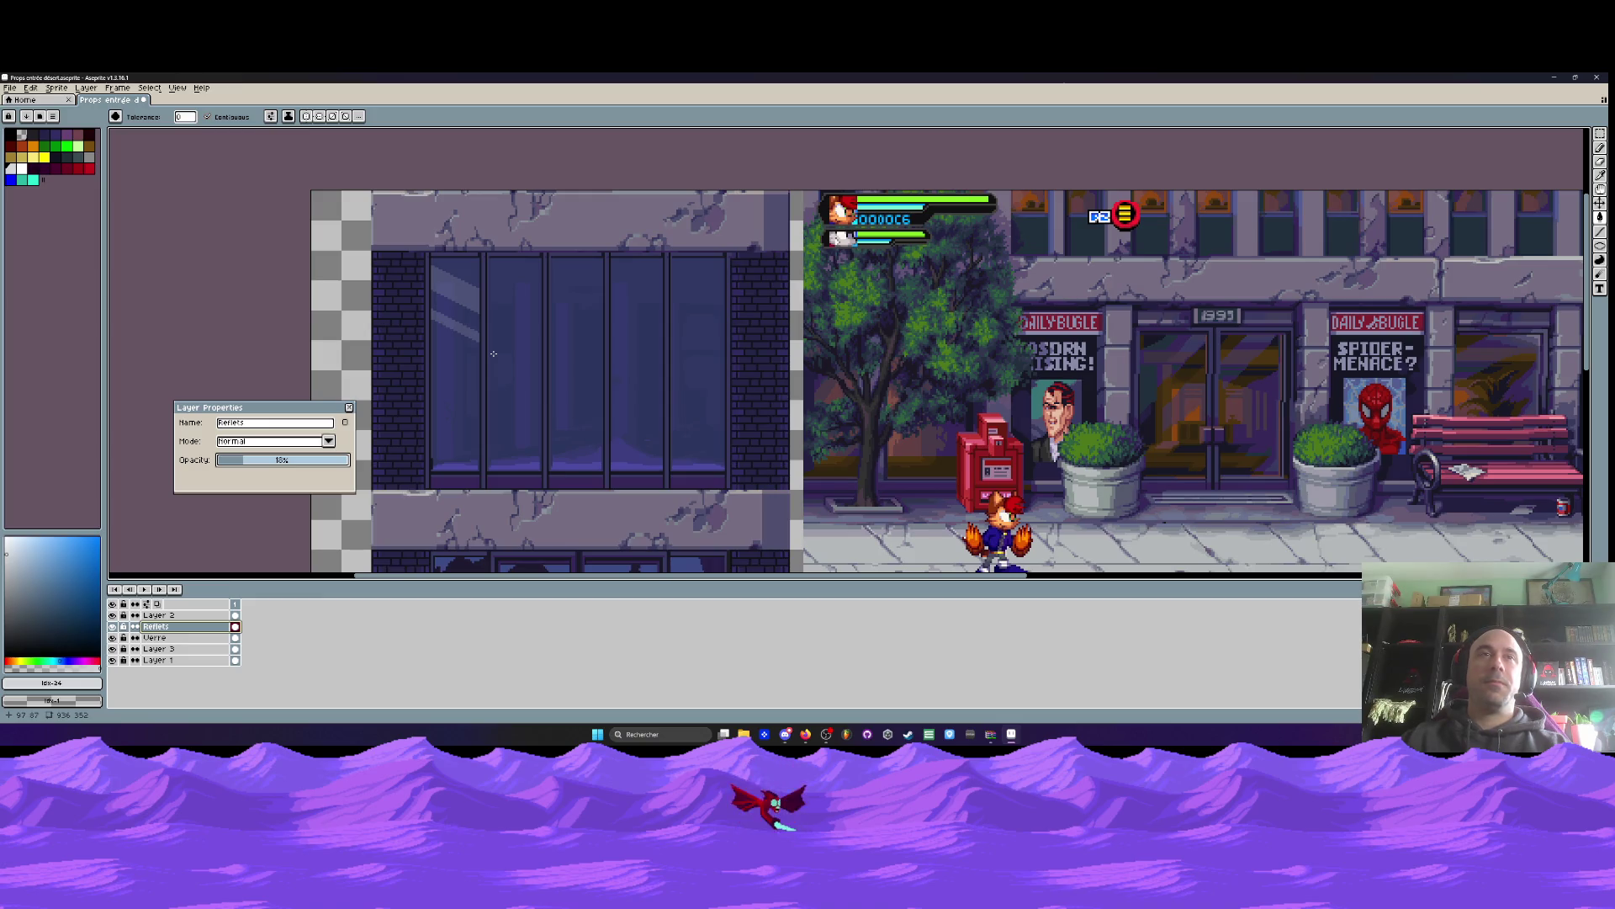
pyautogui.scroll(-2, 494, 354)
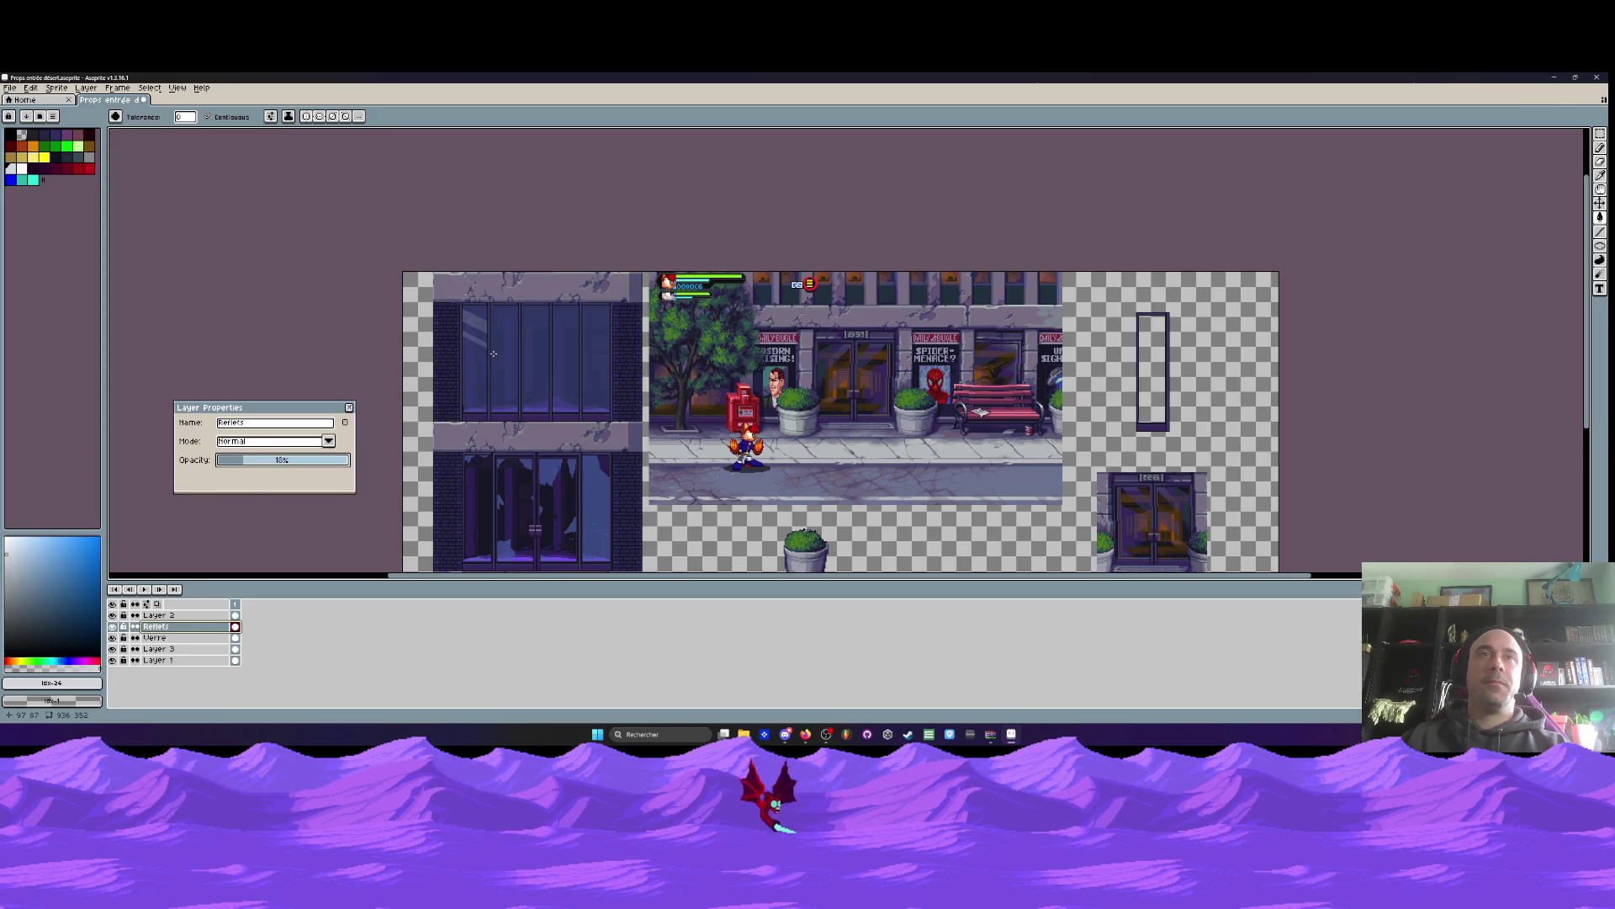
pyautogui.scroll(3, 494, 353)
pyautogui.press('Escape')
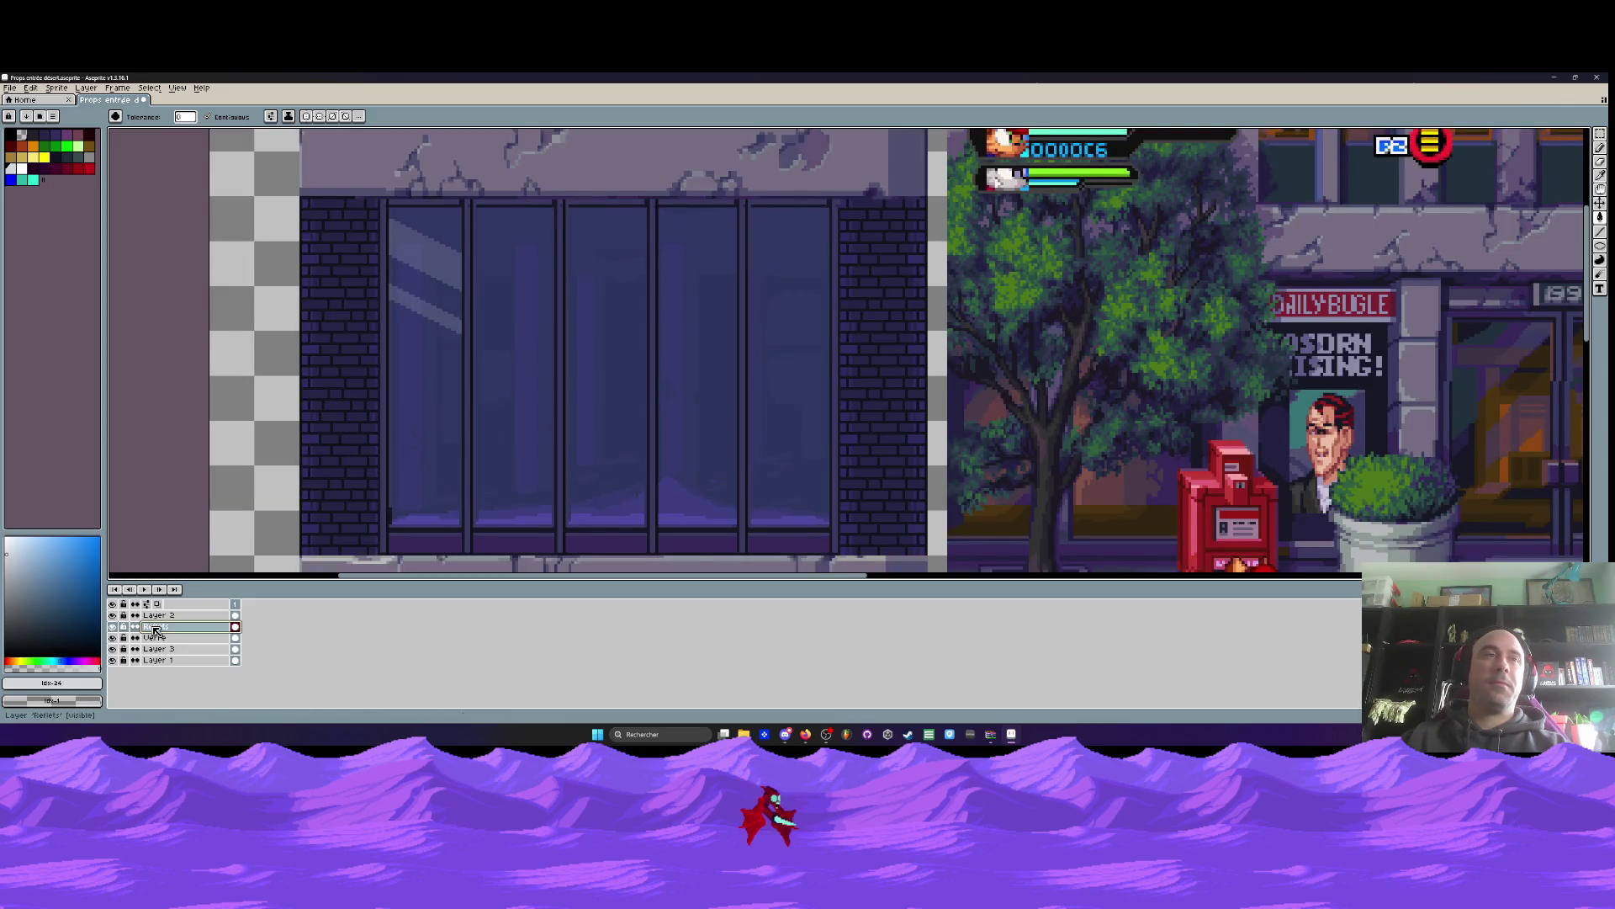
# Marquee the leftmost glass pane on the Verre layer and try moving it, then cancel
pyautogui.click(155, 636)
pyautogui.press('m')
pyautogui.moveTo(351, 157); pyautogui.dragTo(500, 402)
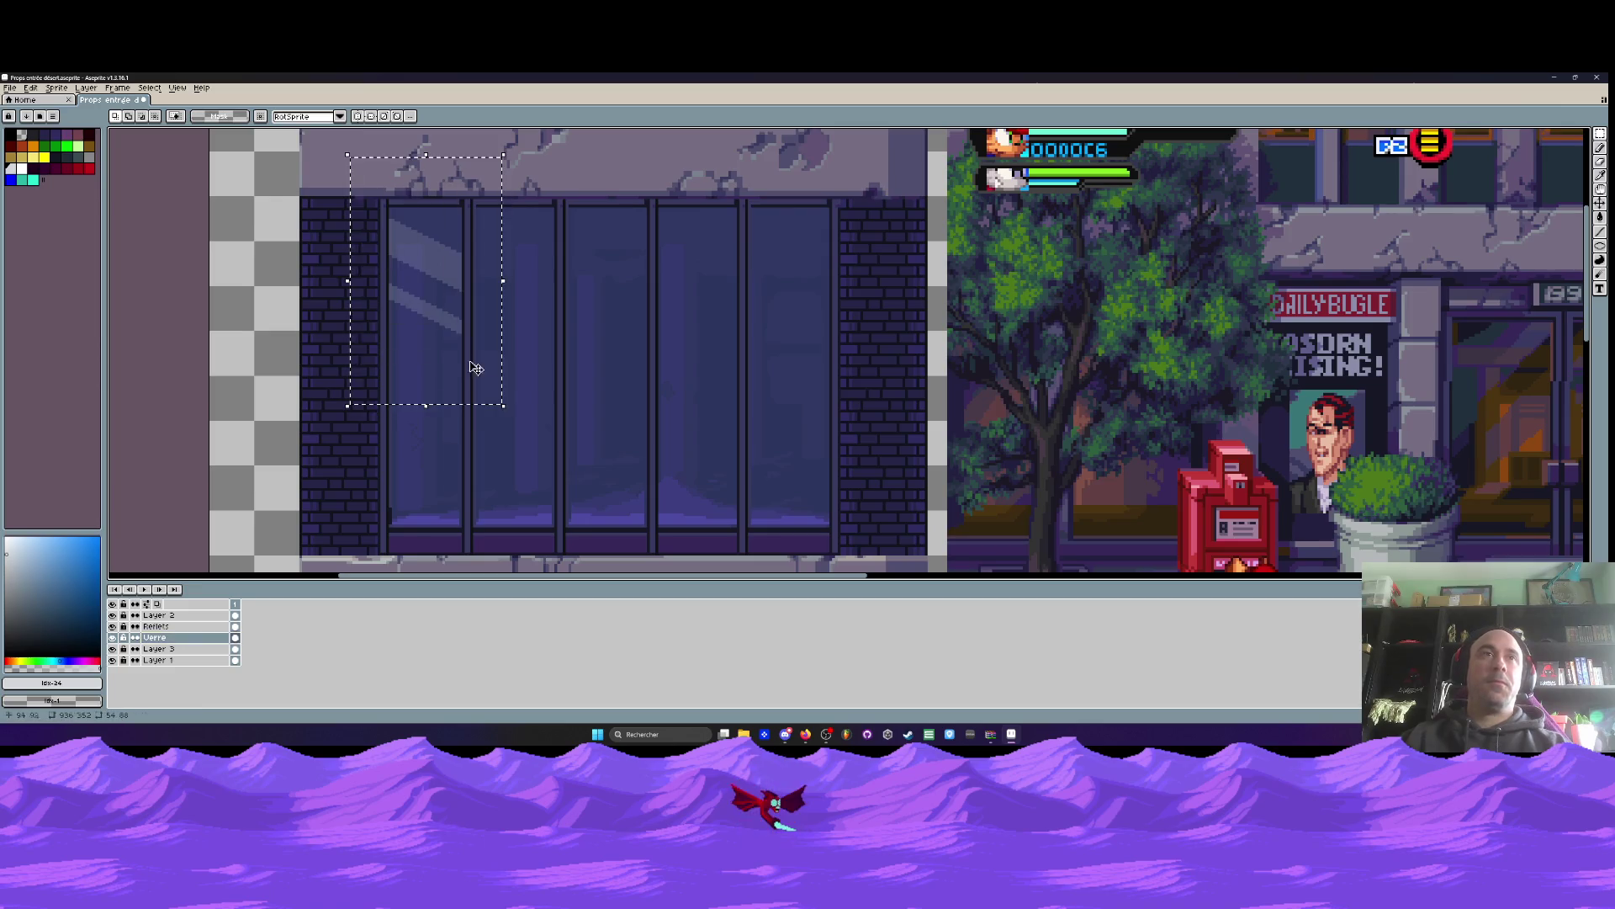
pyautogui.moveTo(431, 271); pyautogui.dragTo(515, 404)
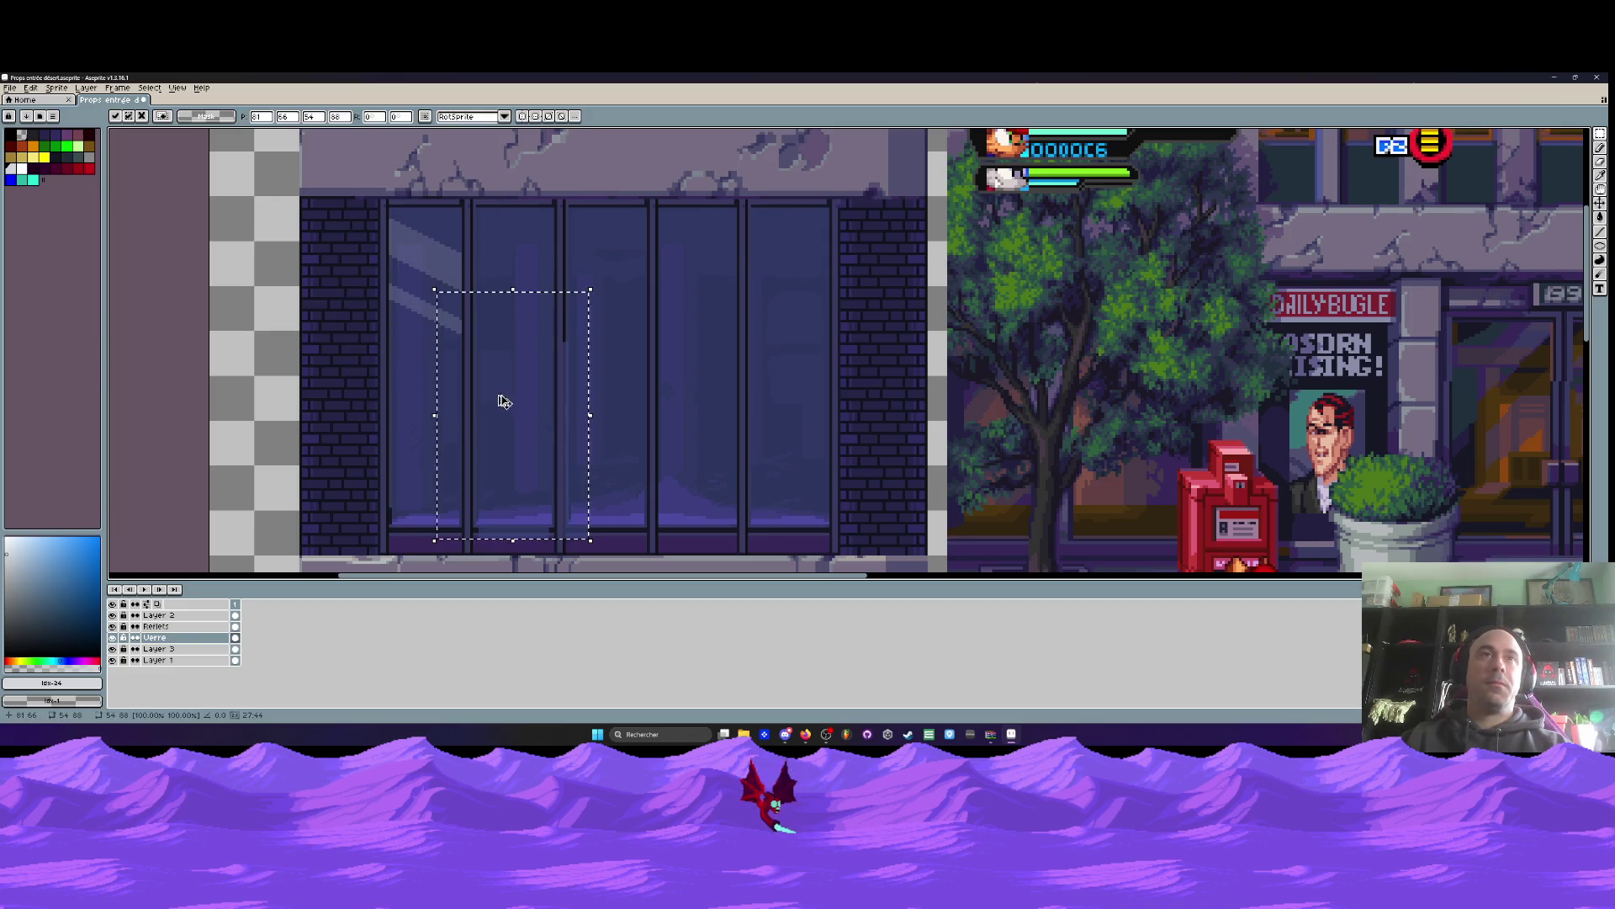
pyautogui.press('Escape')
# Duplicate the Reflets layer and drag the copied stripes toward the second pane
pyautogui.click(155, 626)
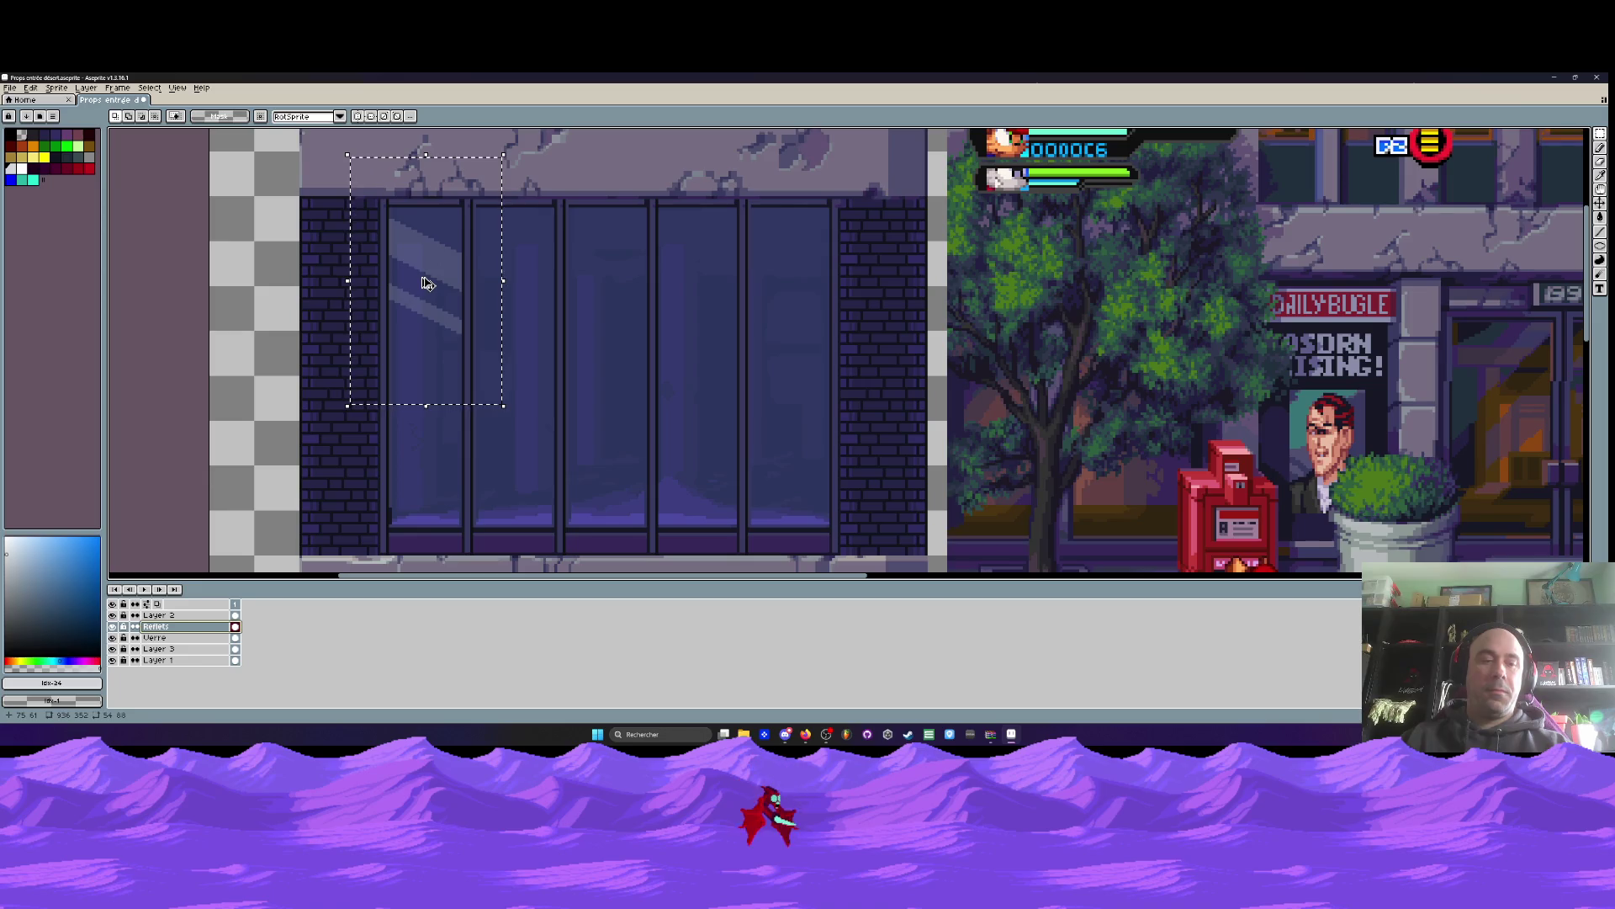
pyautogui.hotkey('ctrl', 'j')
pyautogui.moveTo(427, 283)
pyautogui.mouseDown()
pyautogui.moveTo(517, 316)
pyautogui.moveTo(512, 296)
pyautogui.moveTo(483, 350)
pyautogui.moveTo(488, 386)
pyautogui.moveTo(483, 365)
pyautogui.moveTo(409, 361)
pyautogui.moveTo(582, 391)
pyautogui.mouseUp()
pyautogui.scroll(1, 487, 348)
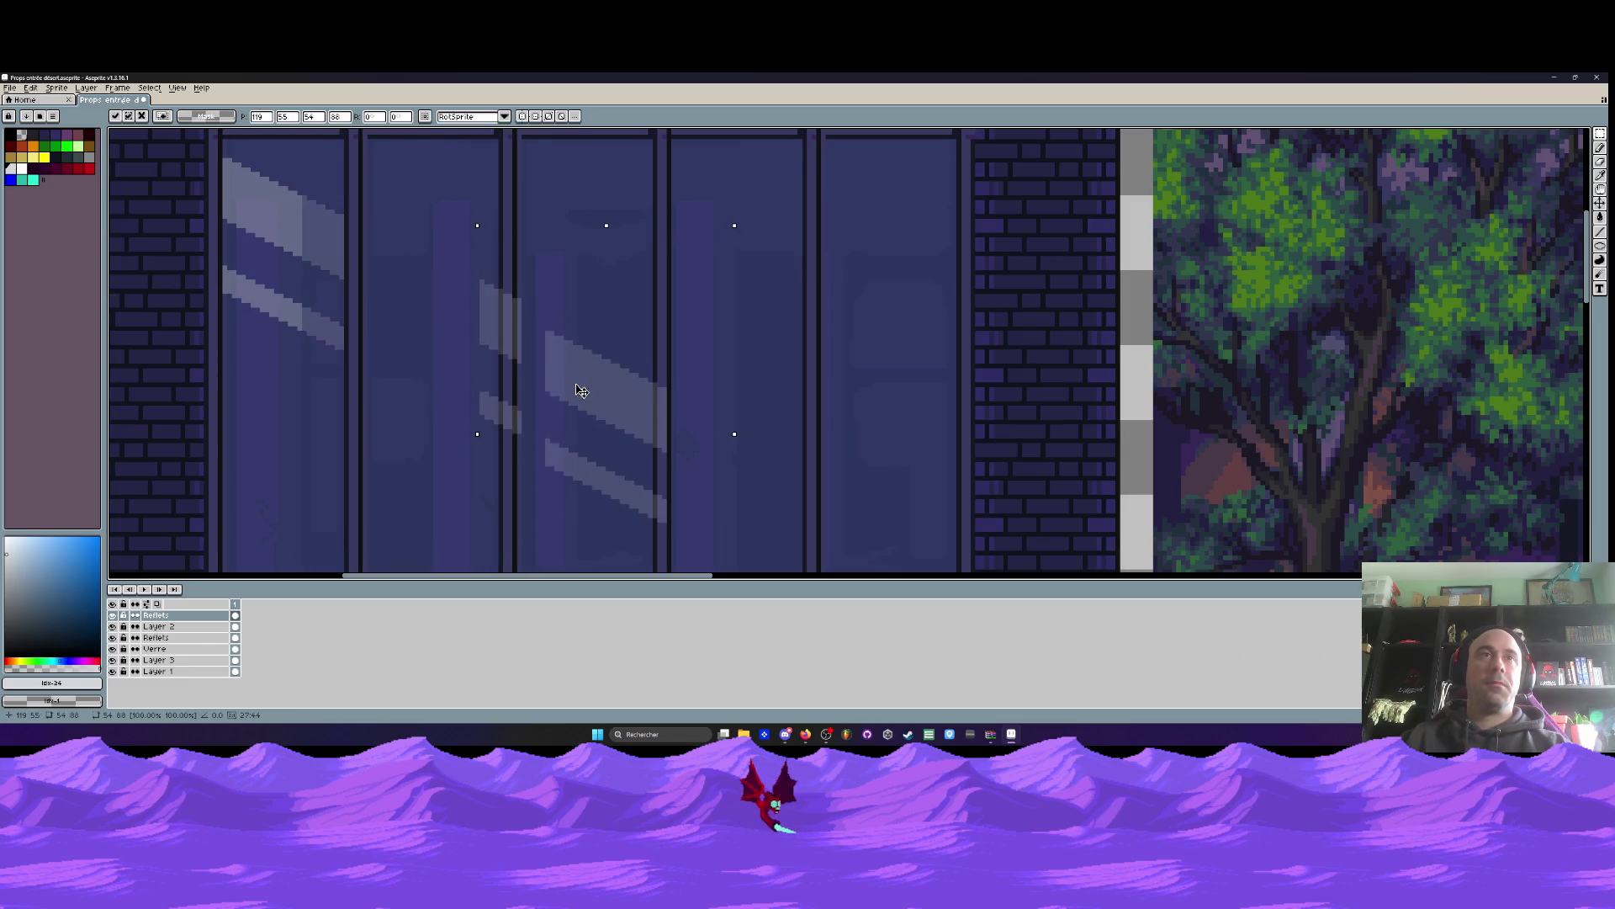
pyautogui.hotkey('ctrl', 'z')
# Select the copied reflection stripes and reposition them into the second glass pane
pyautogui.moveTo(370, 236); pyautogui.dragTo(524, 450)
pyautogui.moveTo(426, 350)
pyautogui.mouseDown()
pyautogui.moveTo(593, 397)
pyautogui.moveTo(580, 407)
pyautogui.mouseUp()
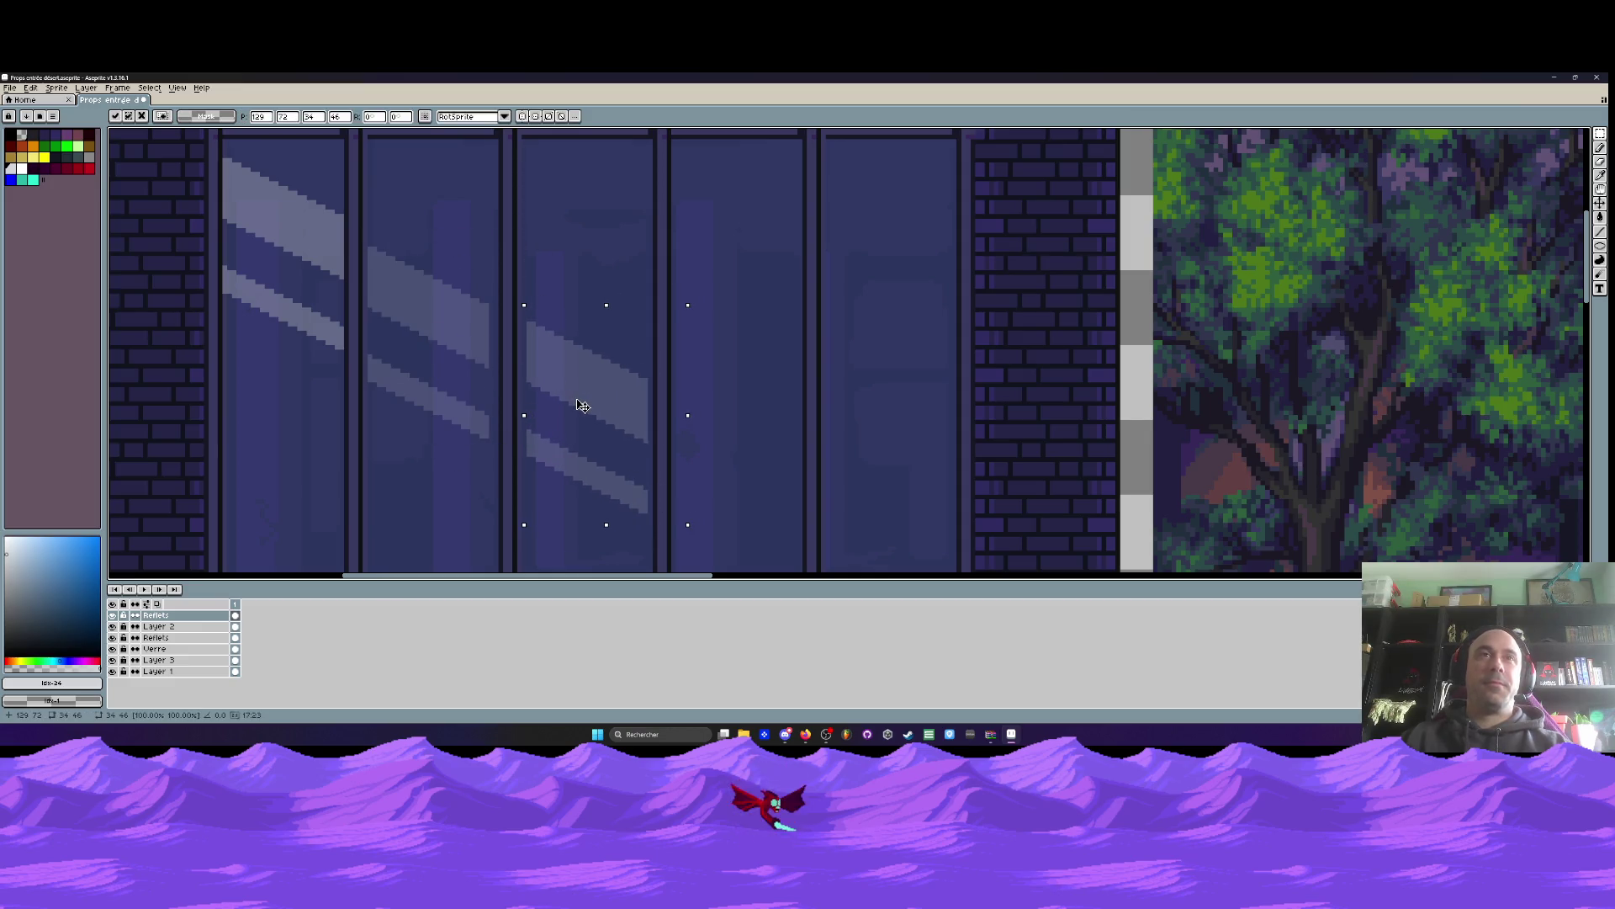
pyautogui.hotkey('ctrl', 'z')
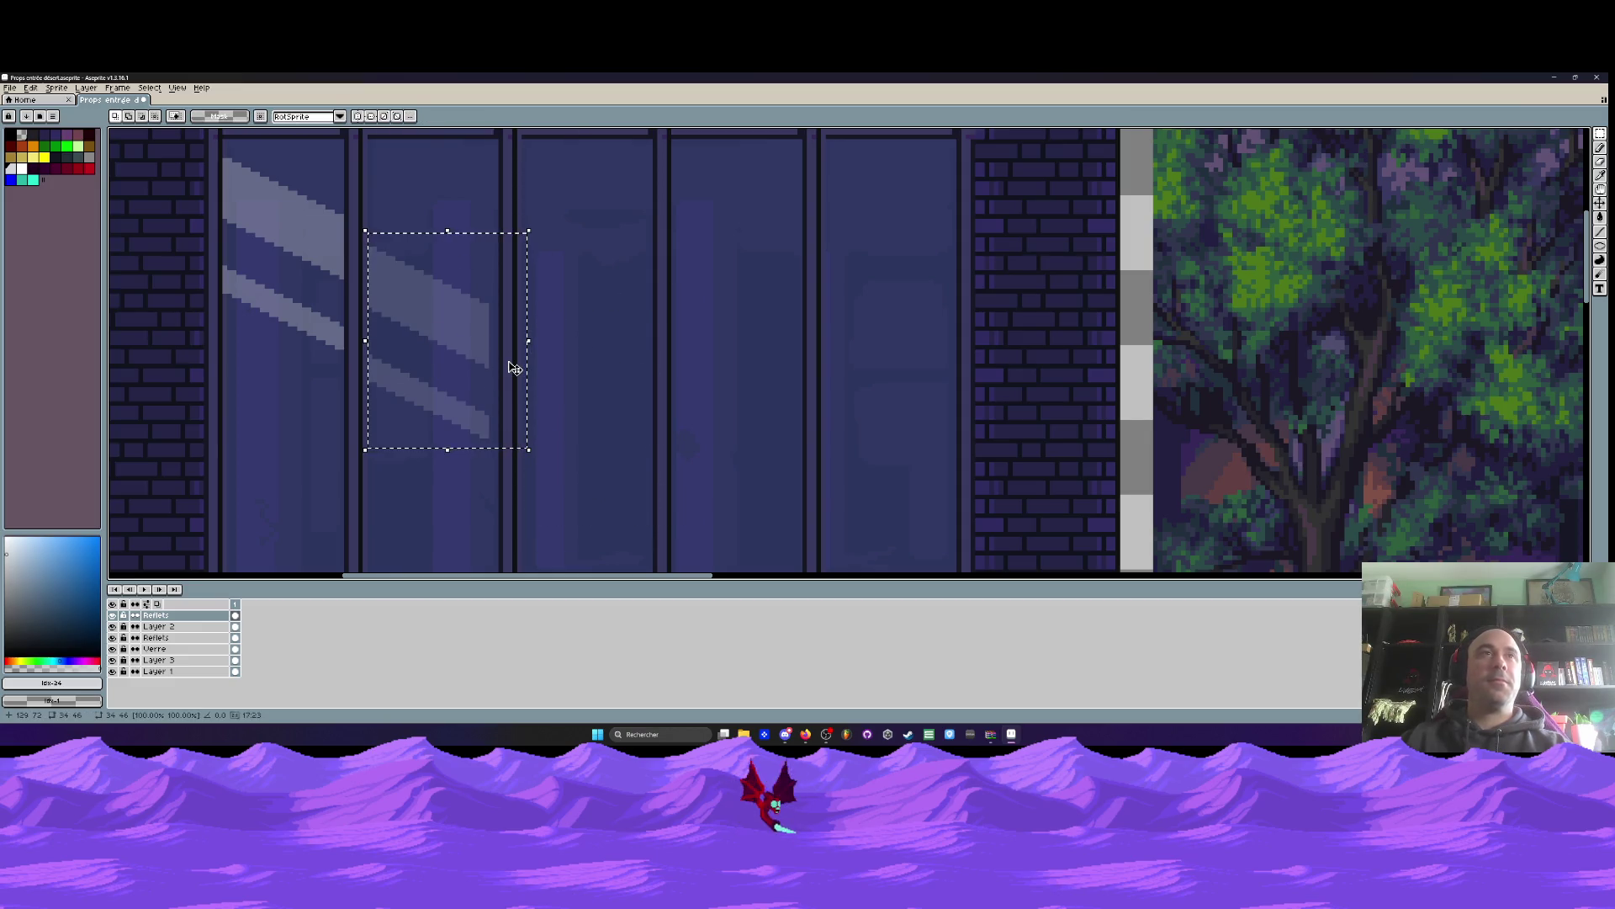
pyautogui.scroll(2, 471, 325)
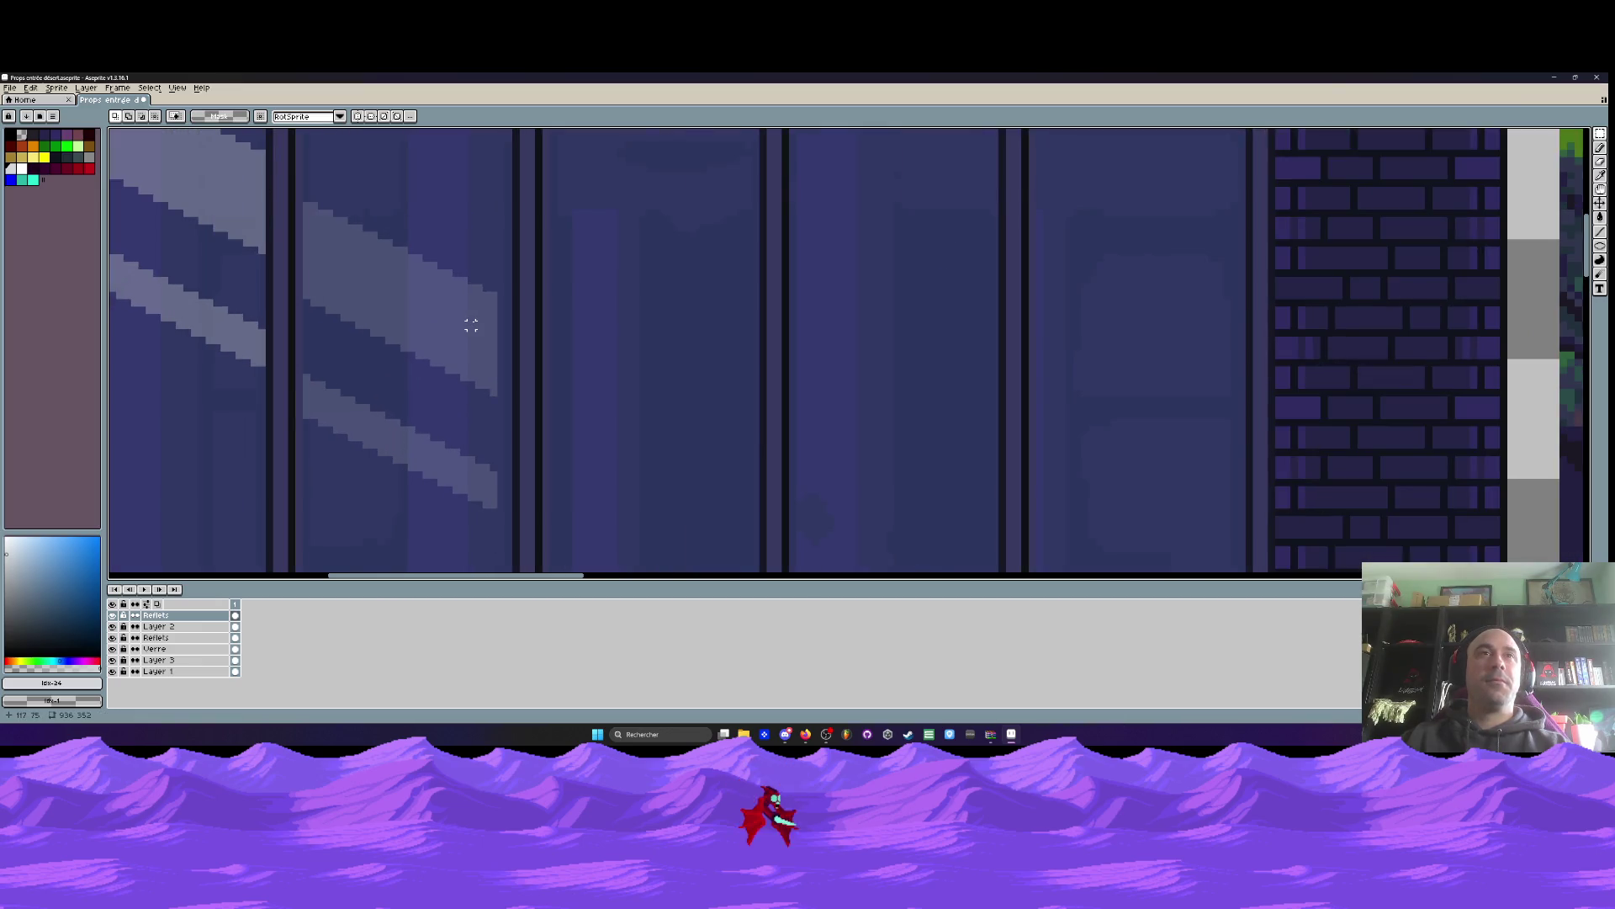
pyautogui.scroll(-3, 472, 325)
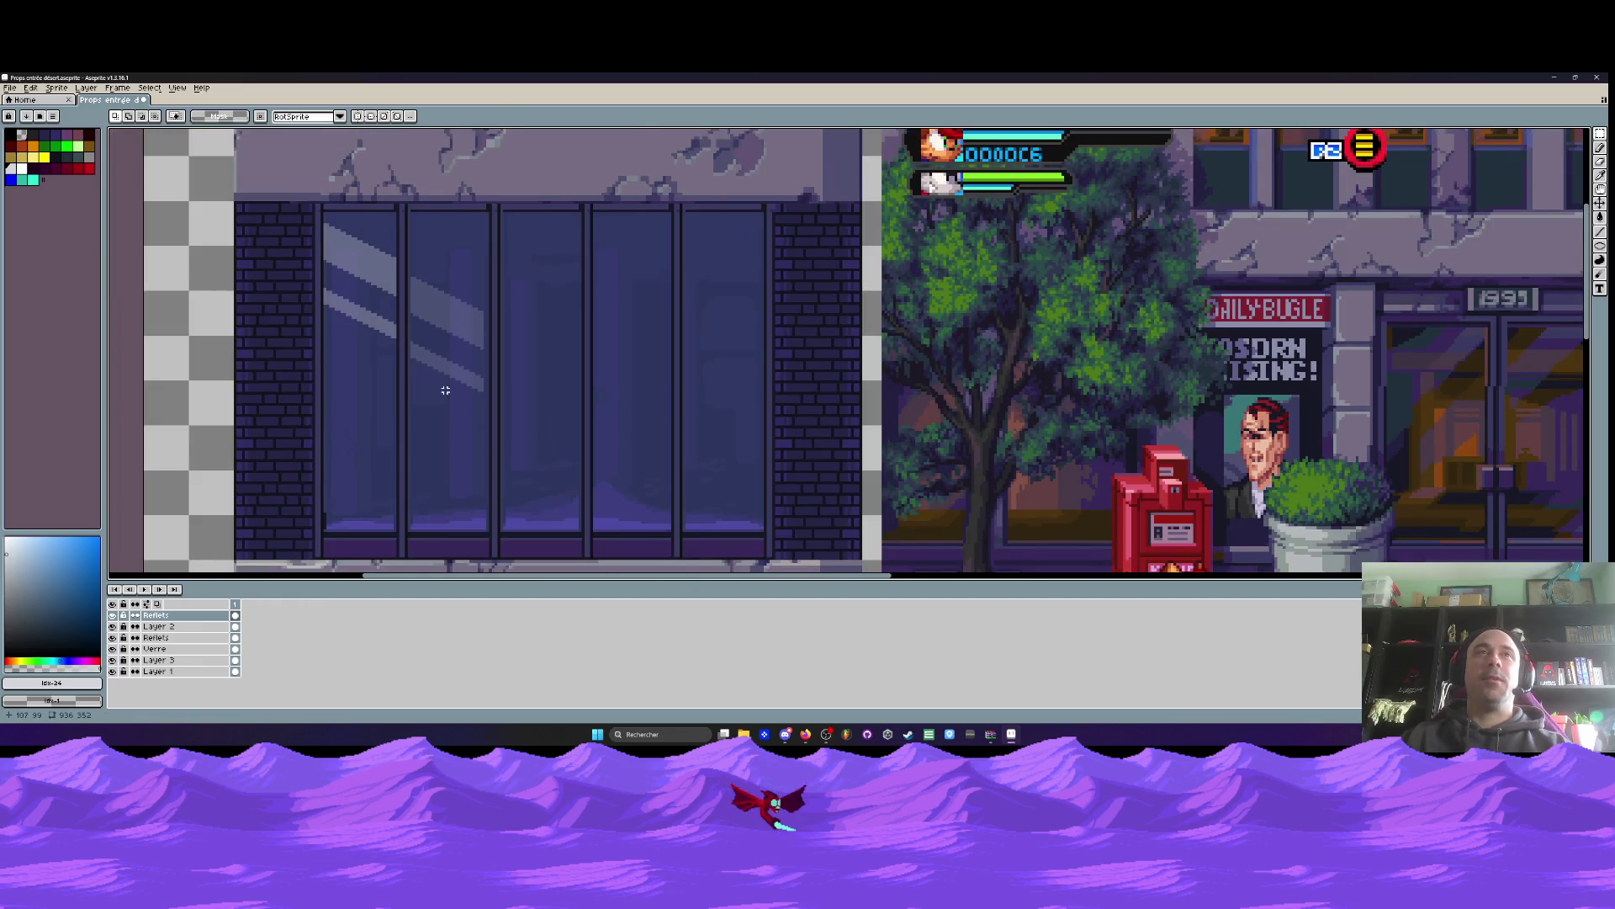
pyautogui.scroll(4, 420, 376)
# Remove a stray vertical line drawn down the window
pyautogui.moveTo(381, 182)
pyautogui.mouseDown()
pyautogui.moveTo(383, 570)
pyautogui.moveTo(380, 461)
pyautogui.moveTo(405, 473)
pyautogui.mouseUp()
pyautogui.scroll(-3, 379, 180)
pyautogui.scroll(3, 383, 569)
pyautogui.scroll(1, 381, 461)
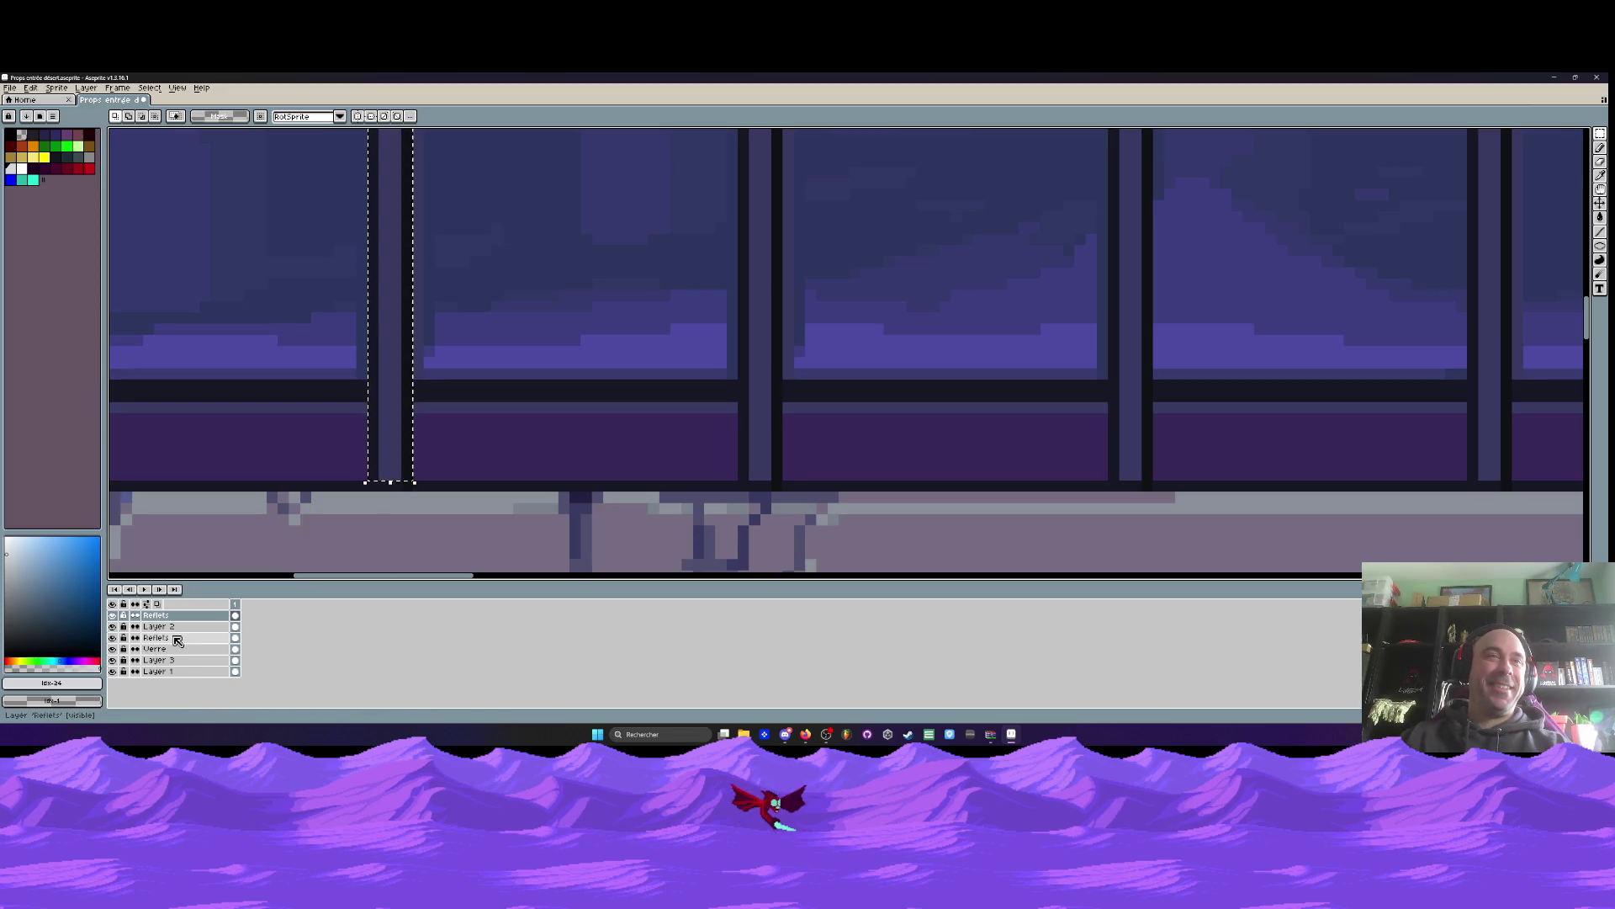
pyautogui.scroll(-4, 490, 317)
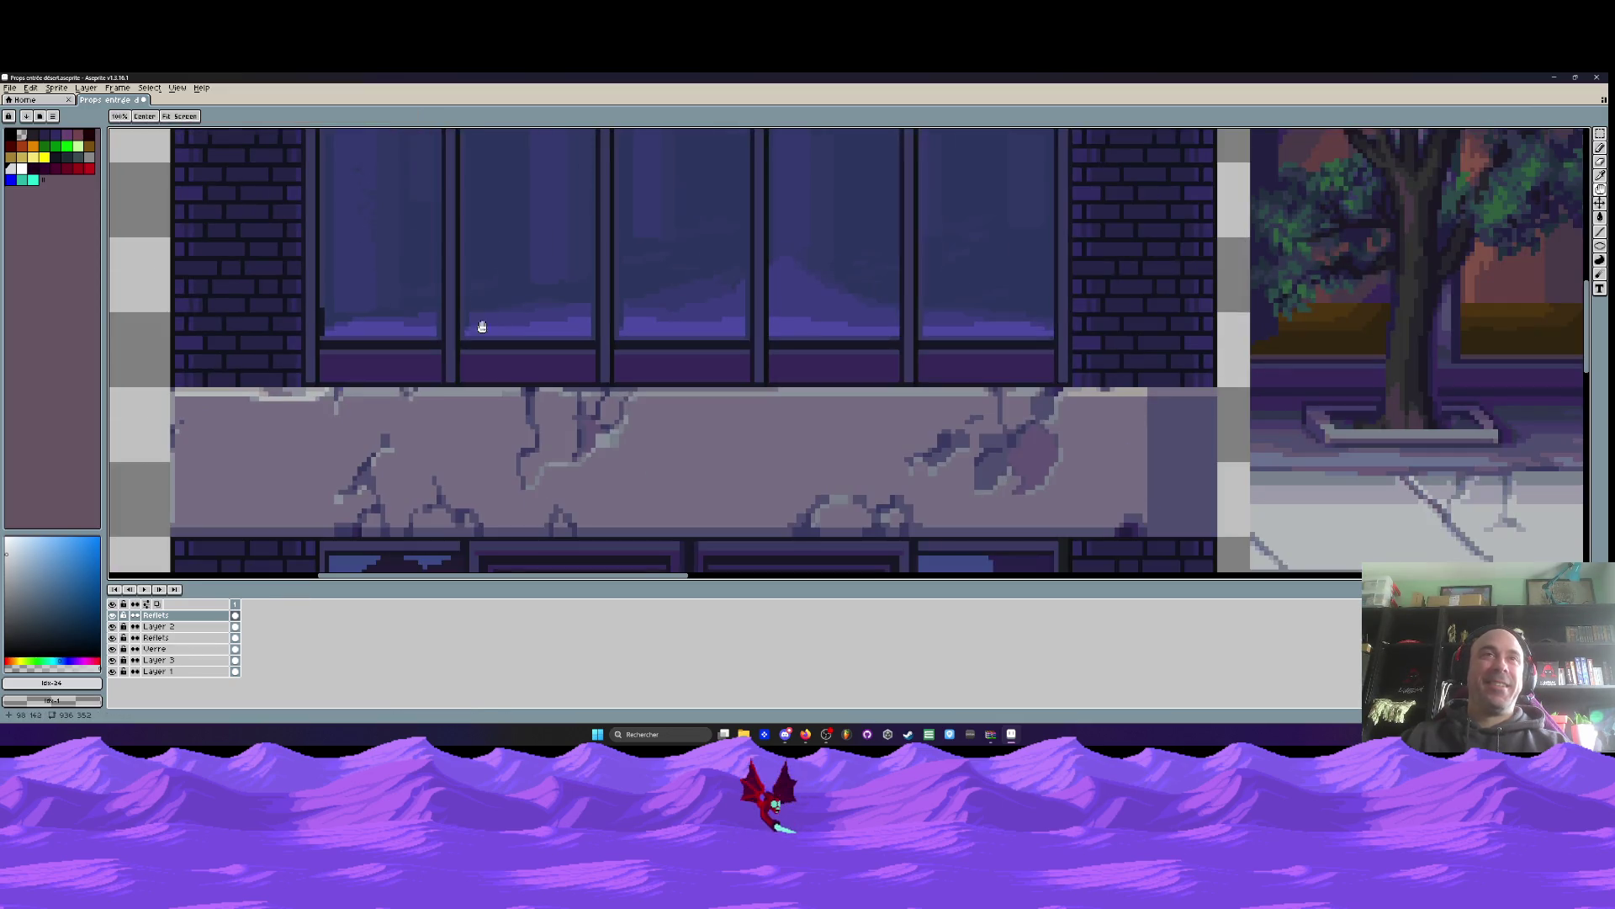
pyautogui.hotkey('ctrl', 'z')
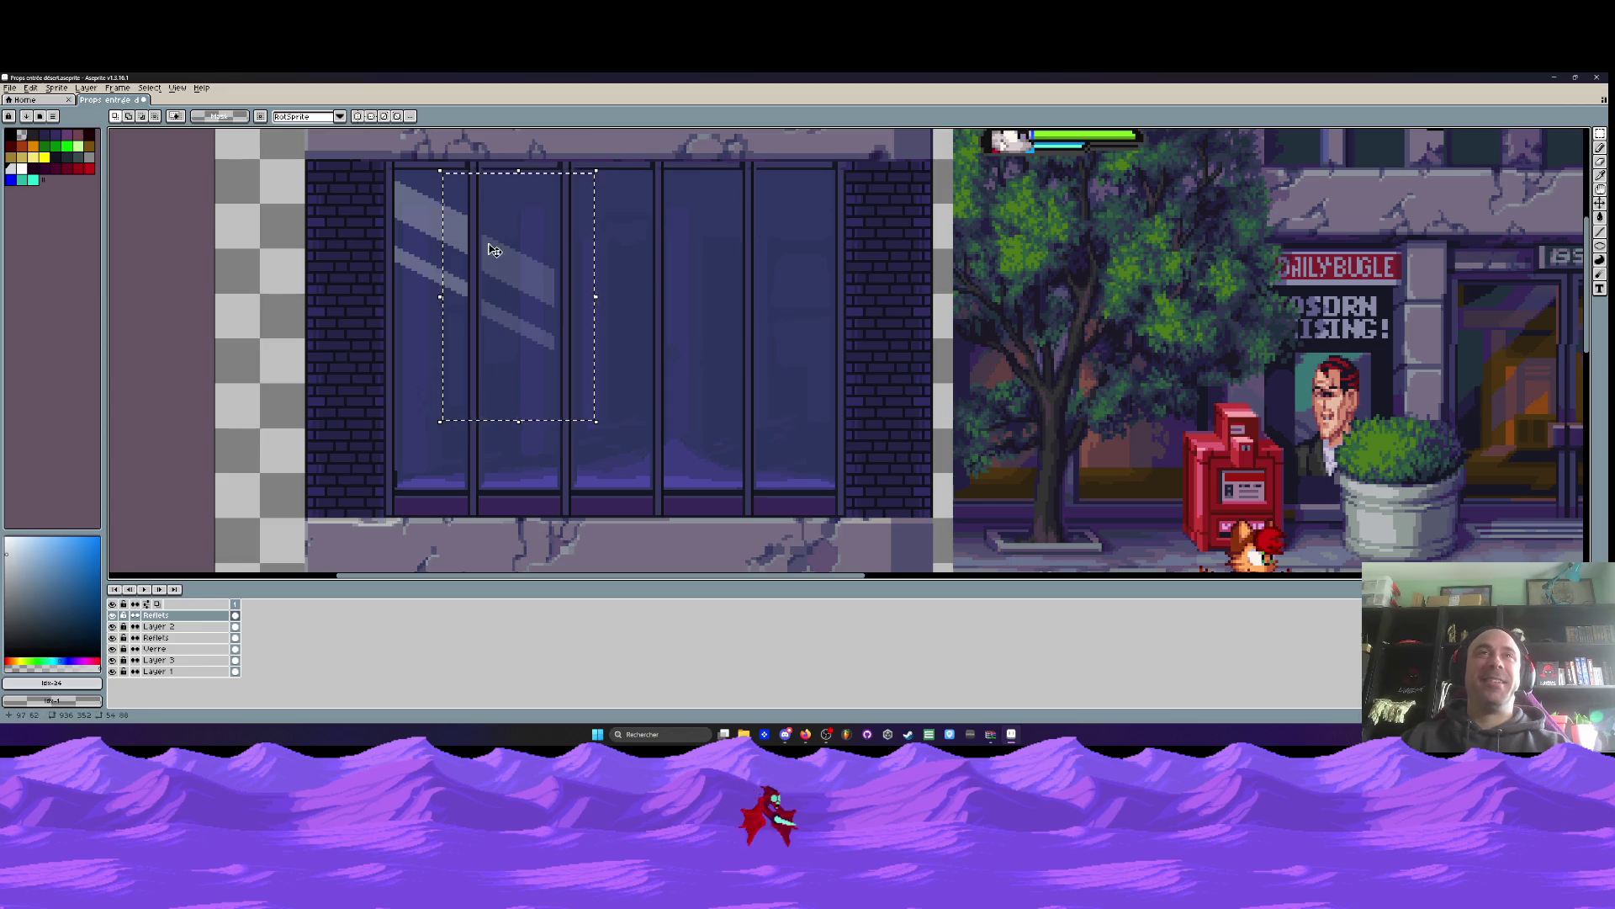
pyautogui.scroll(2, 465, 226)
# Shift the middle pane's reflection slightly within the pane and confirm it
pyautogui.moveTo(471, 212); pyautogui.dragTo(630, 461)
pyautogui.moveTo(577, 385); pyautogui.dragTo(522, 307)
pyautogui.press('Return')
pyautogui.scroll(-1, 572, 386)
pyautogui.scroll(-1, 512, 389)
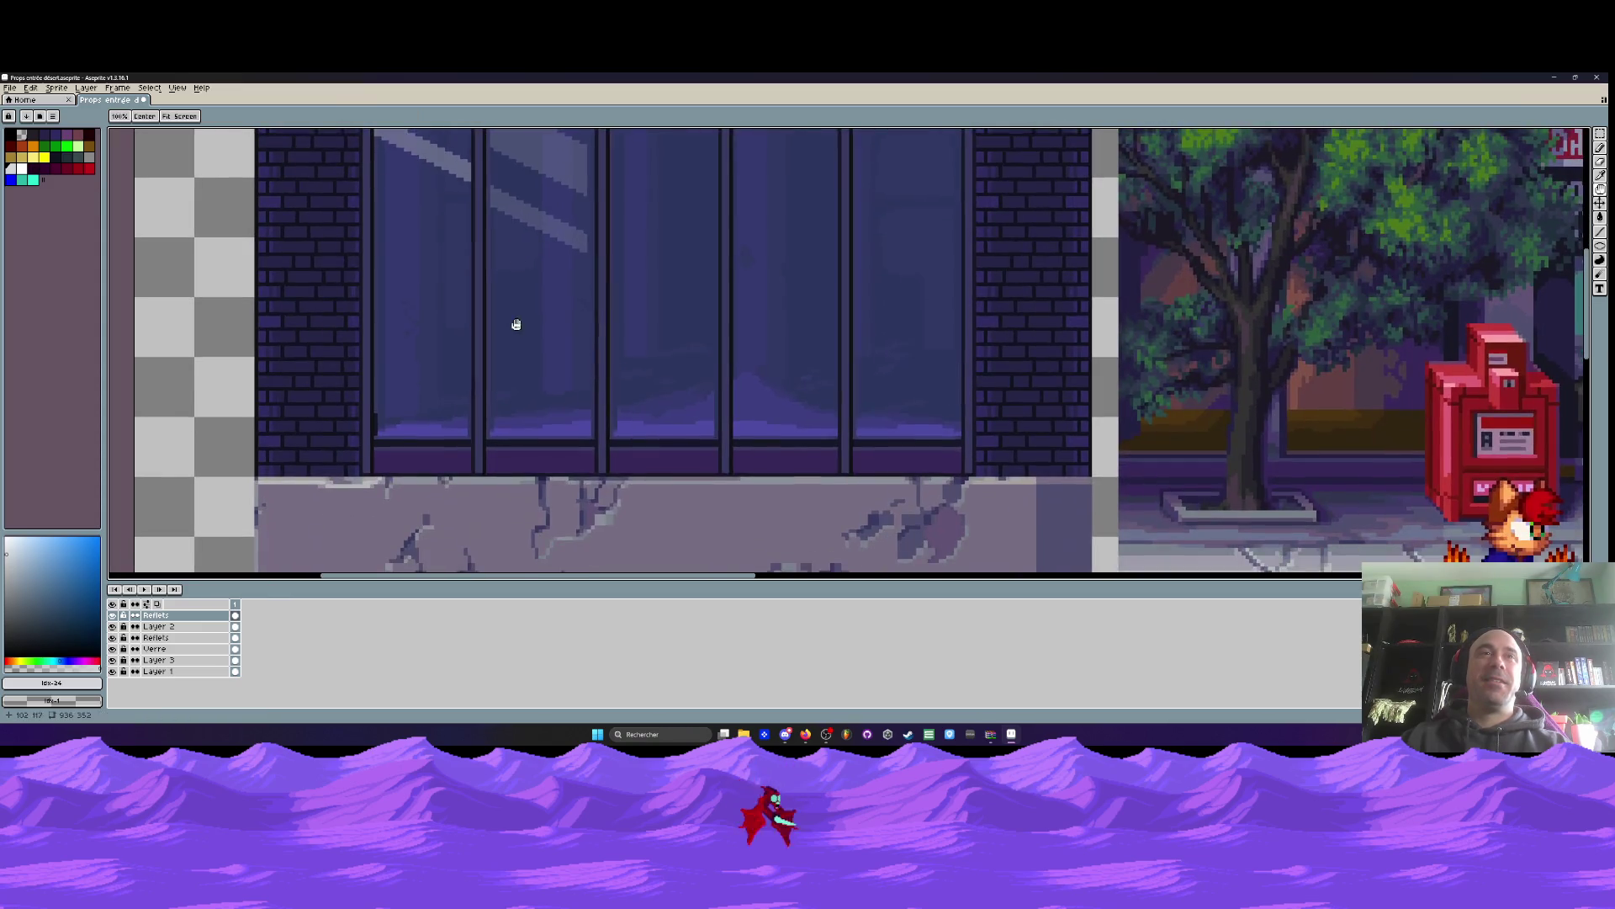
pyautogui.scroll(2, 478, 455)
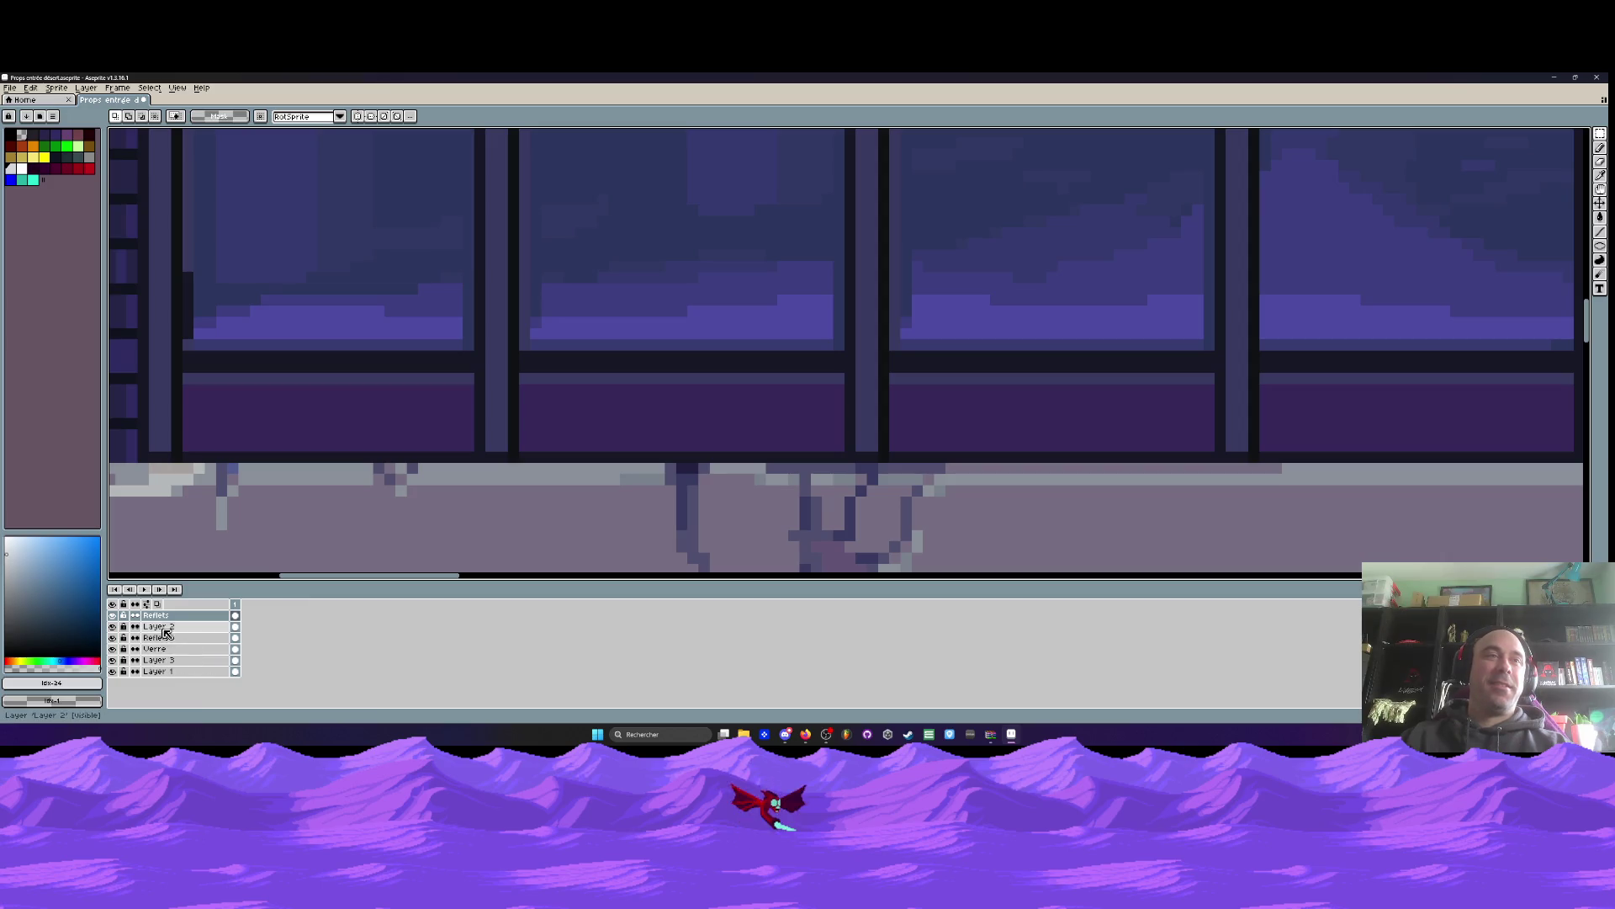
# Move the copied Reflets layer below Layer 2 in the Layers panel
pyautogui.moveTo(168, 617); pyautogui.dragTo(171, 630)
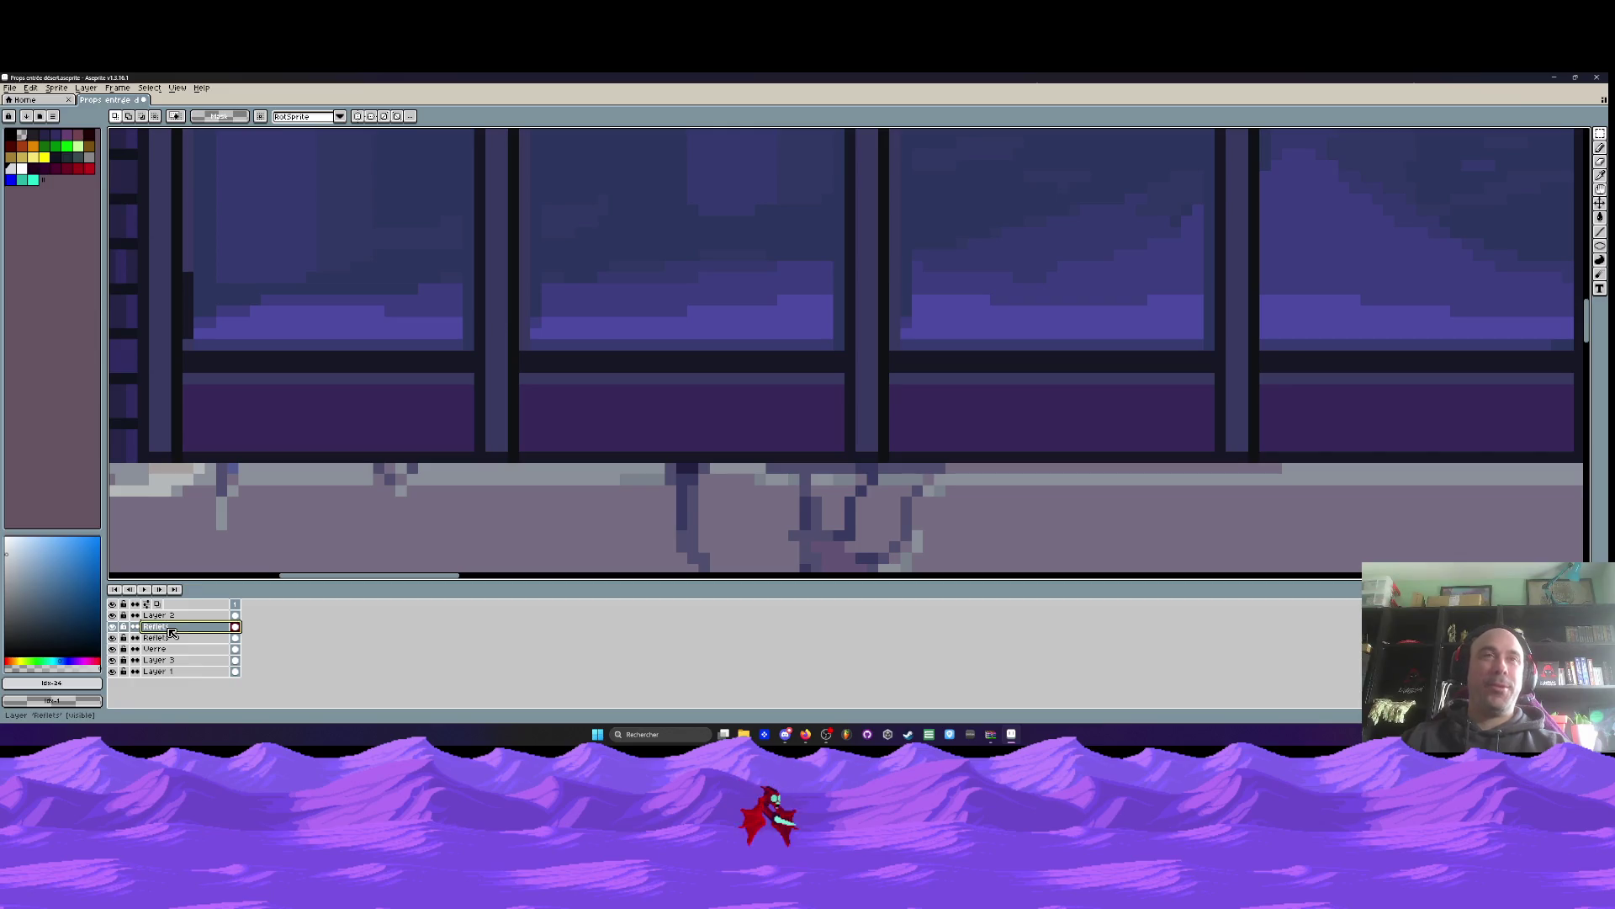
pyautogui.rightClick(171, 629)
pyautogui.moveTo(198, 656)
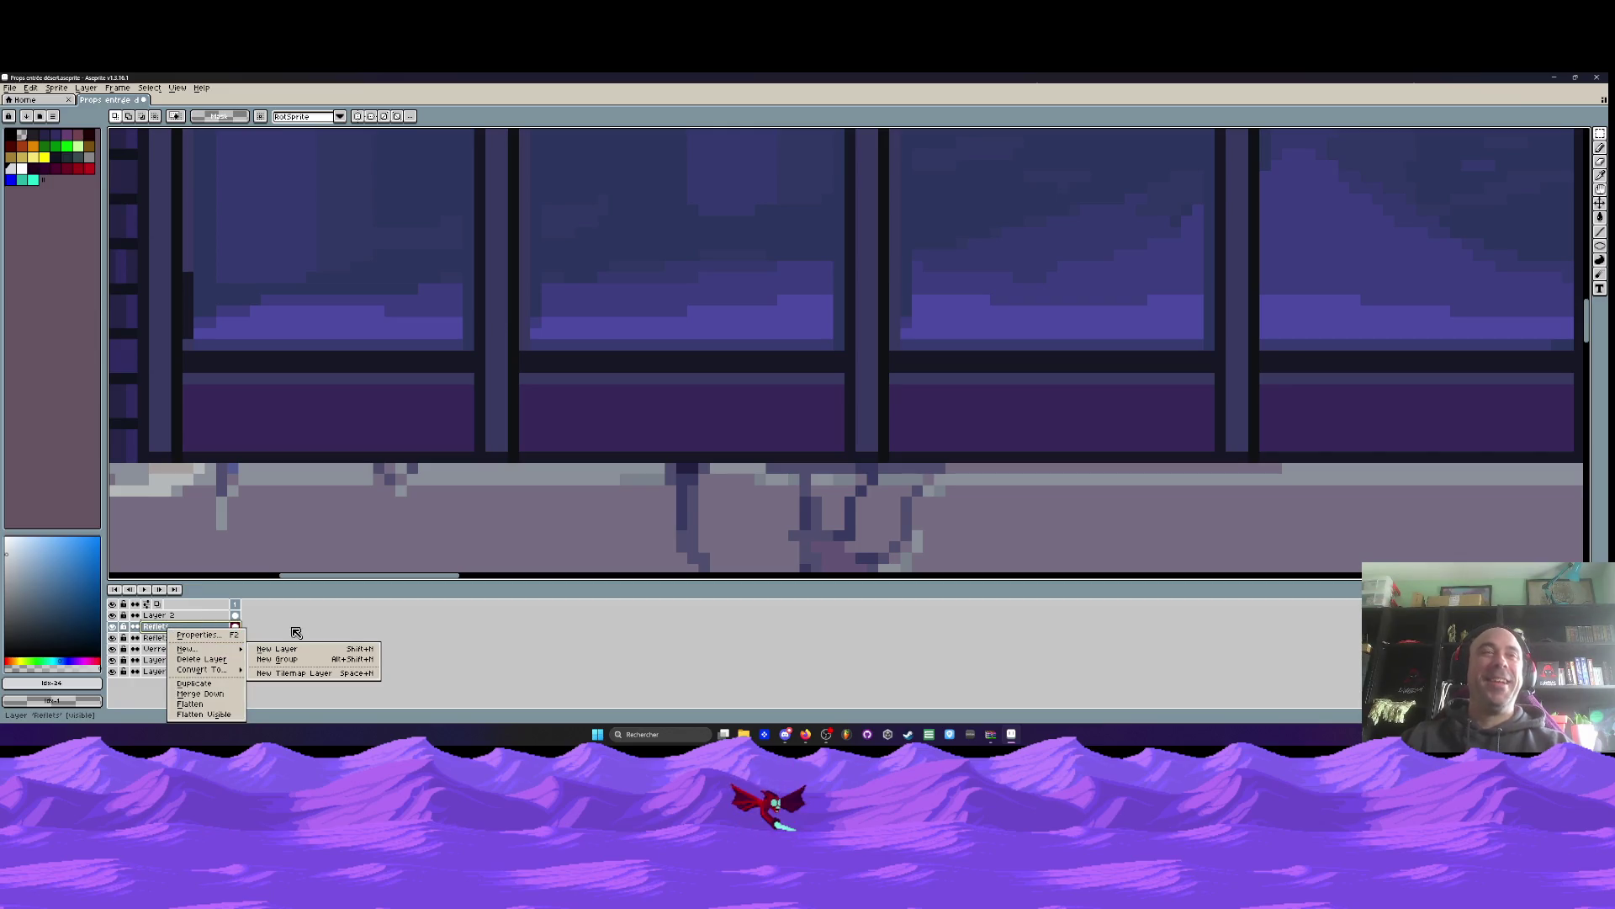
pyautogui.press('Escape')
pyautogui.scroll(-3, 390, 416)
pyautogui.scroll(1, 390, 416)
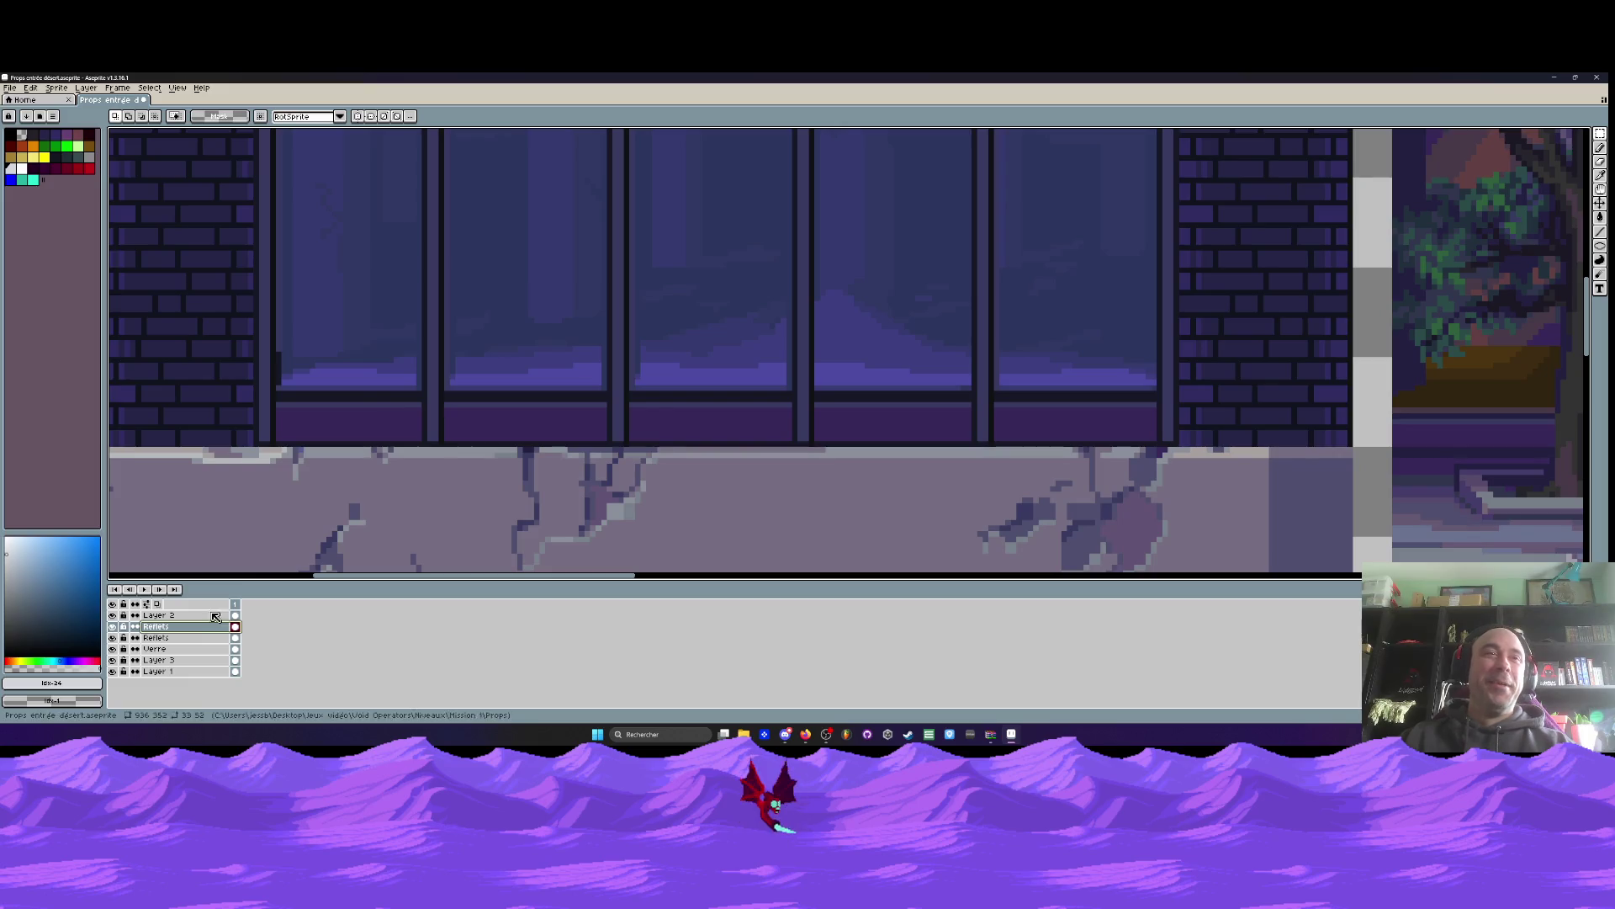
pyautogui.scroll(-1, 434, 422)
pyautogui.moveTo(433, 422)
pyautogui.mouseDown()
pyautogui.moveTo(403, 223)
pyautogui.moveTo(639, 494)
pyautogui.mouseUp()
pyautogui.scroll(1, 402, 223)
# Commit the transform of the middle pane's reflection
pyautogui.press('m')
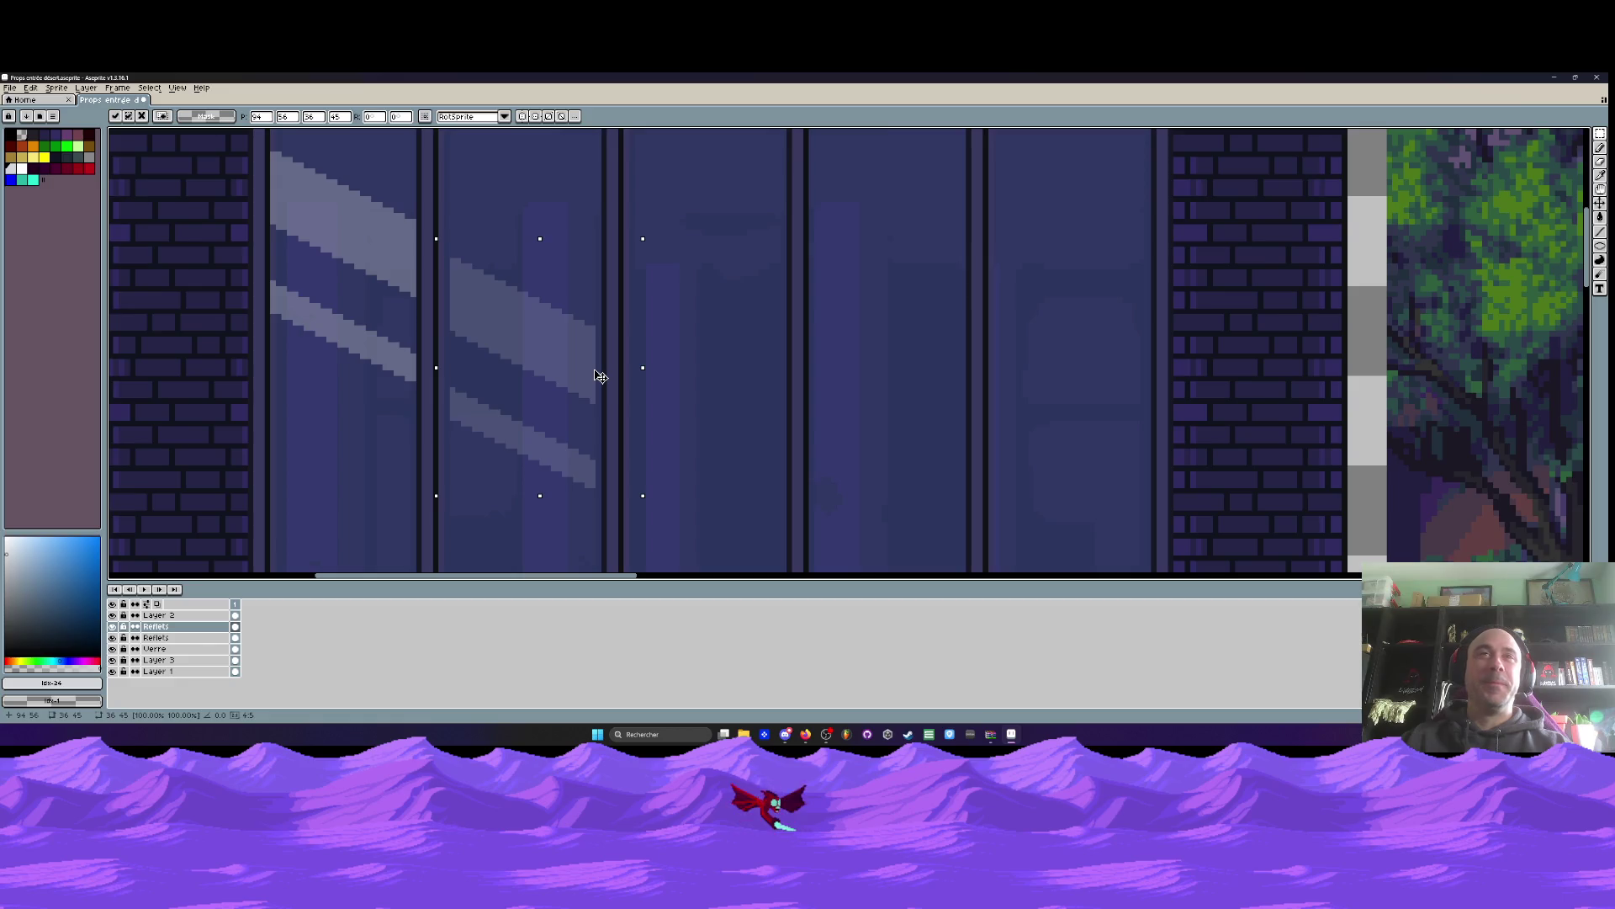
pyautogui.press('Return')
pyautogui.scroll(-2, 468, 468)
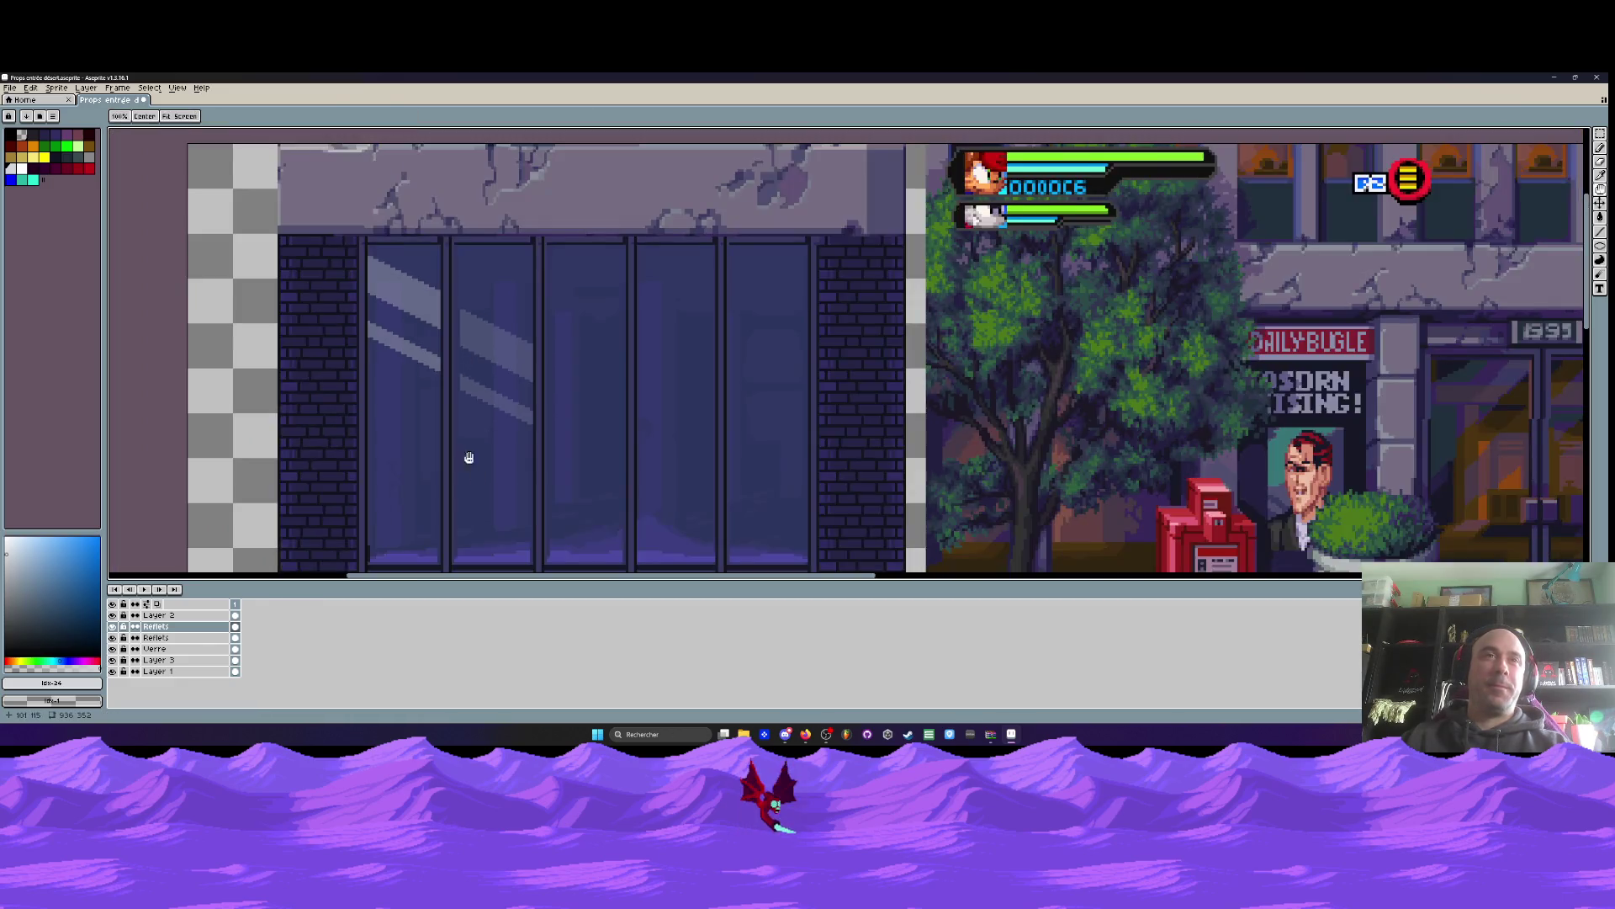
pyautogui.scroll(1, 277, 534)
pyautogui.scroll(1, 278, 535)
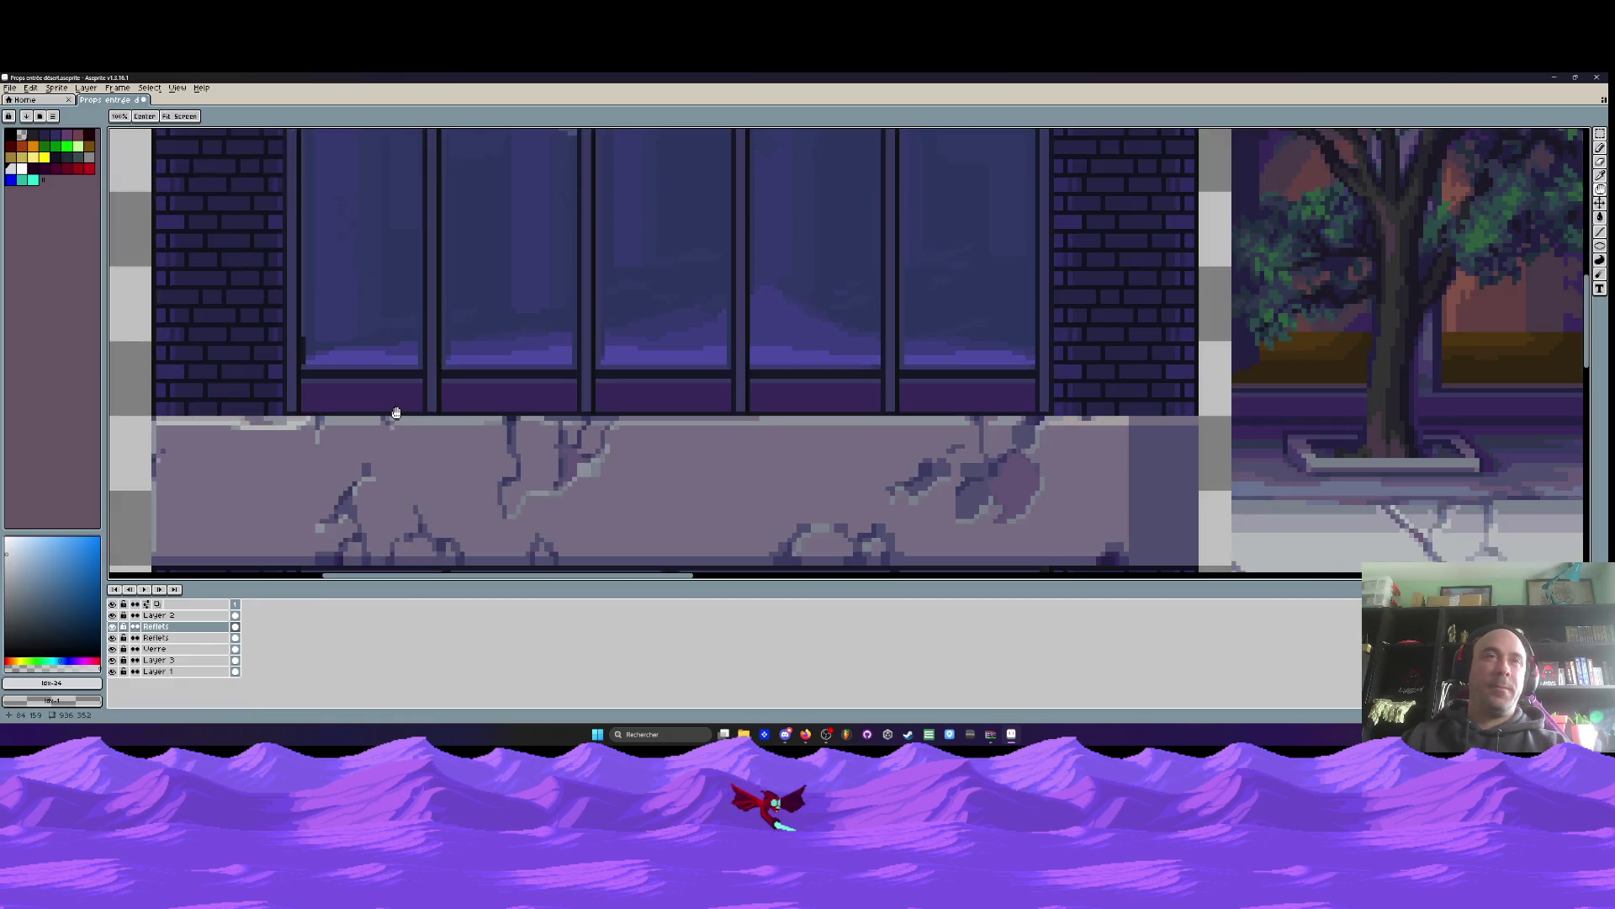
# Toggle Verre and Layer 2 visibility to compare the glass and reflections
pyautogui.click(113, 649)
pyautogui.click(112, 649)
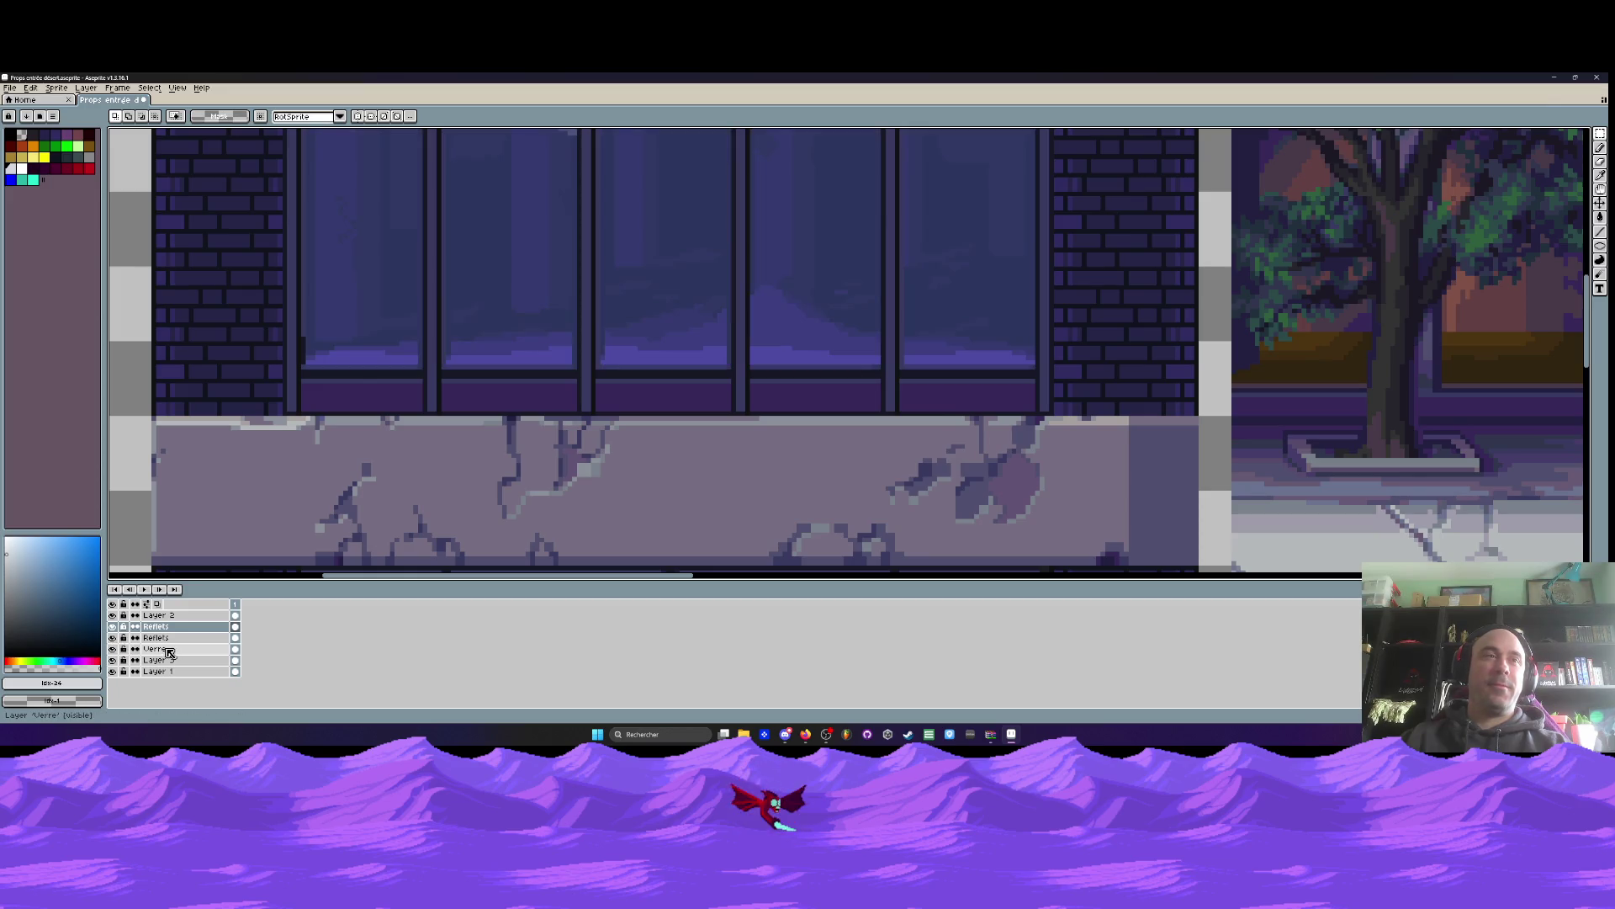
pyautogui.click(115, 616)
pyautogui.click(113, 615)
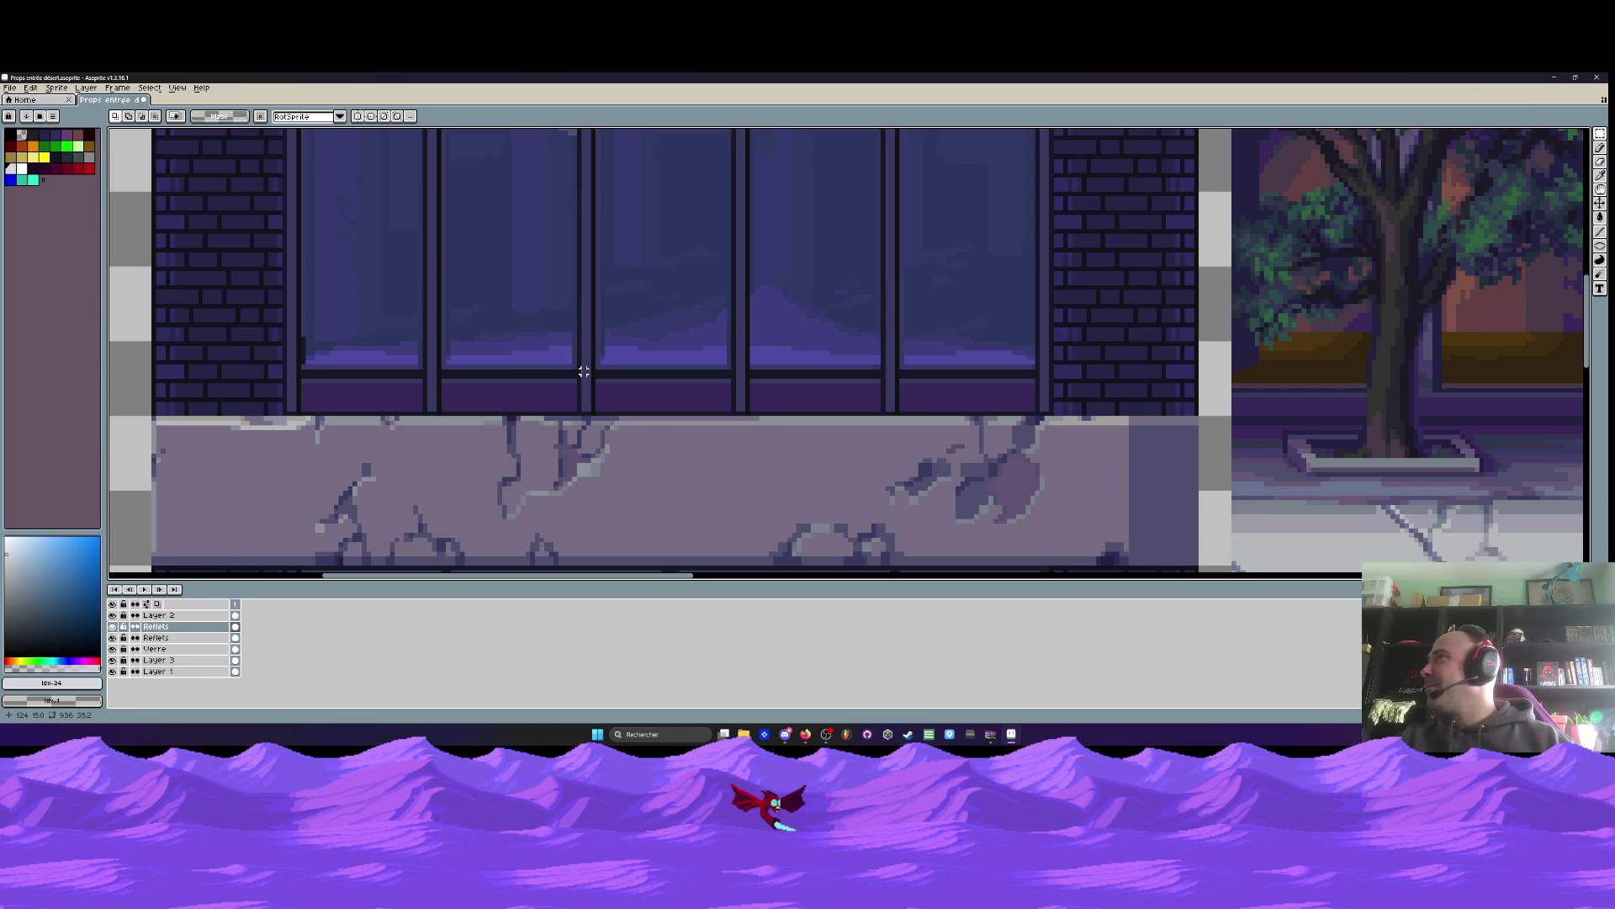
pyautogui.scroll(-1, 583, 372)
pyautogui.scroll(2, 517, 371)
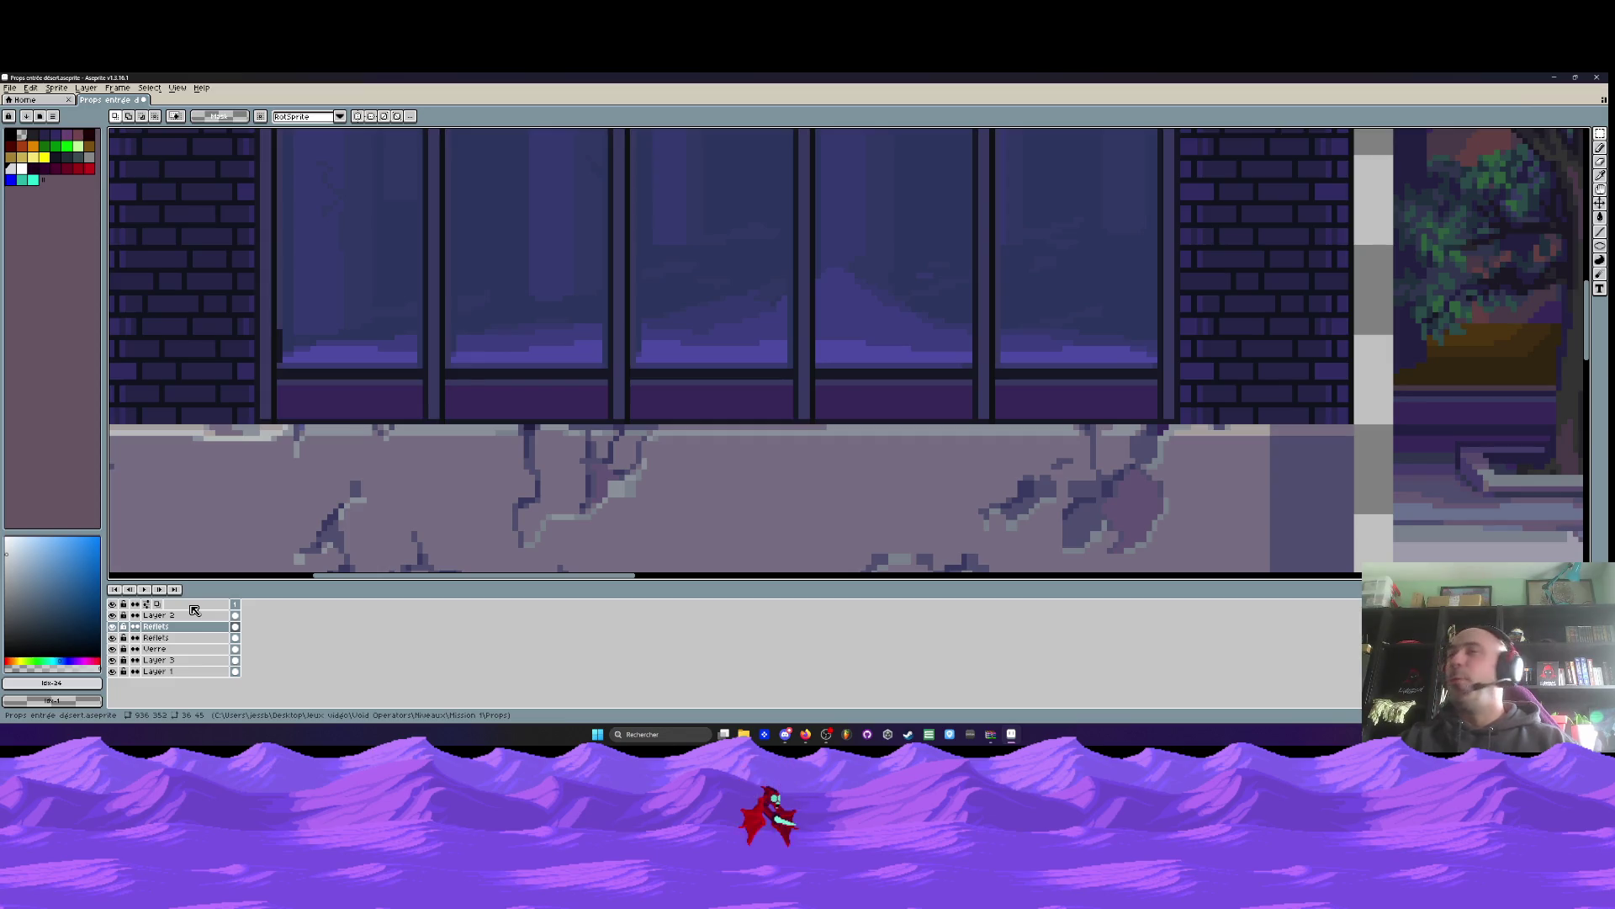
pyautogui.rightClick(179, 626)
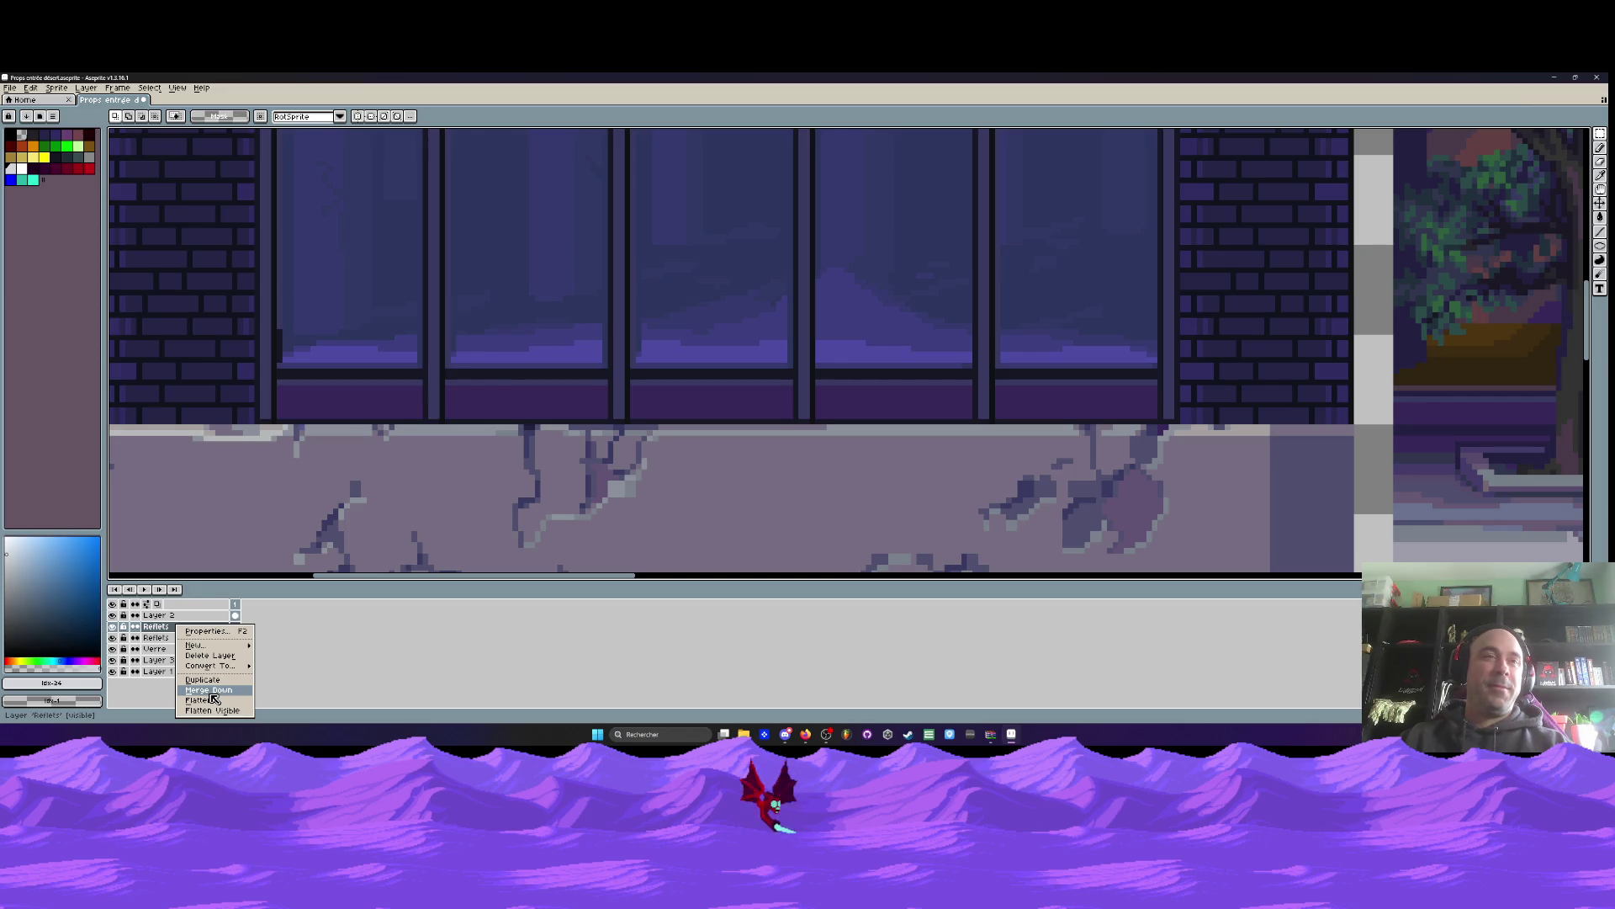
# Merge the upper Reflets layer down into the other and select Layer 3
pyautogui.click(211, 691)
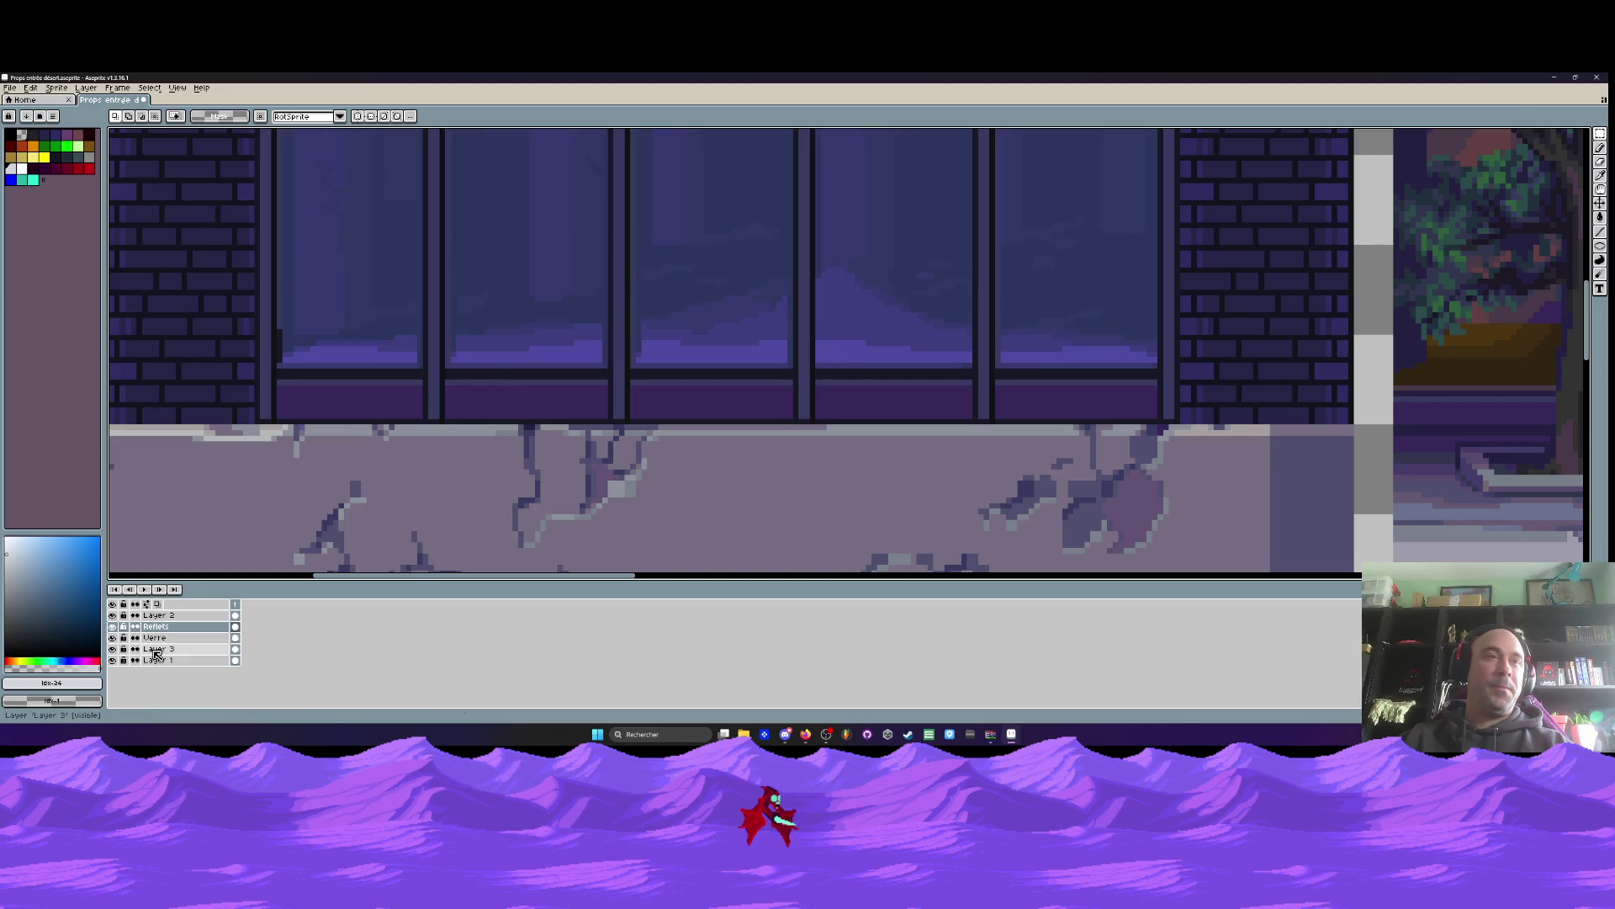
pyautogui.click(113, 649)
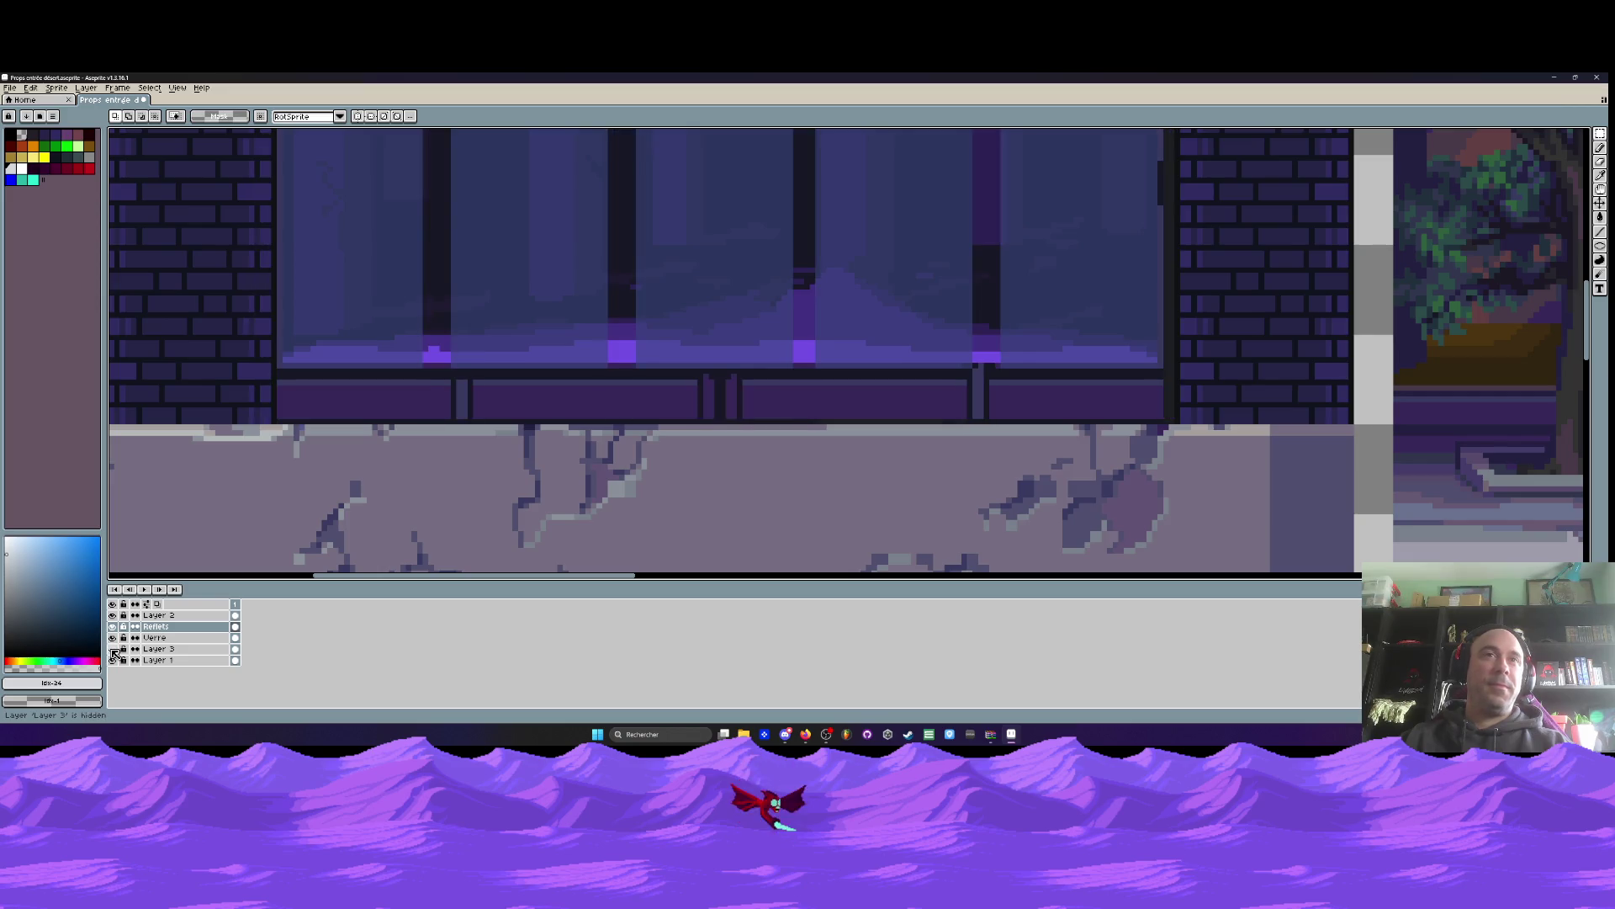
pyautogui.click(158, 648)
# Marquee a tall narrow area on Layer 3
pyautogui.scroll(2, 431, 459)
pyautogui.scroll(-3, 436, 419)
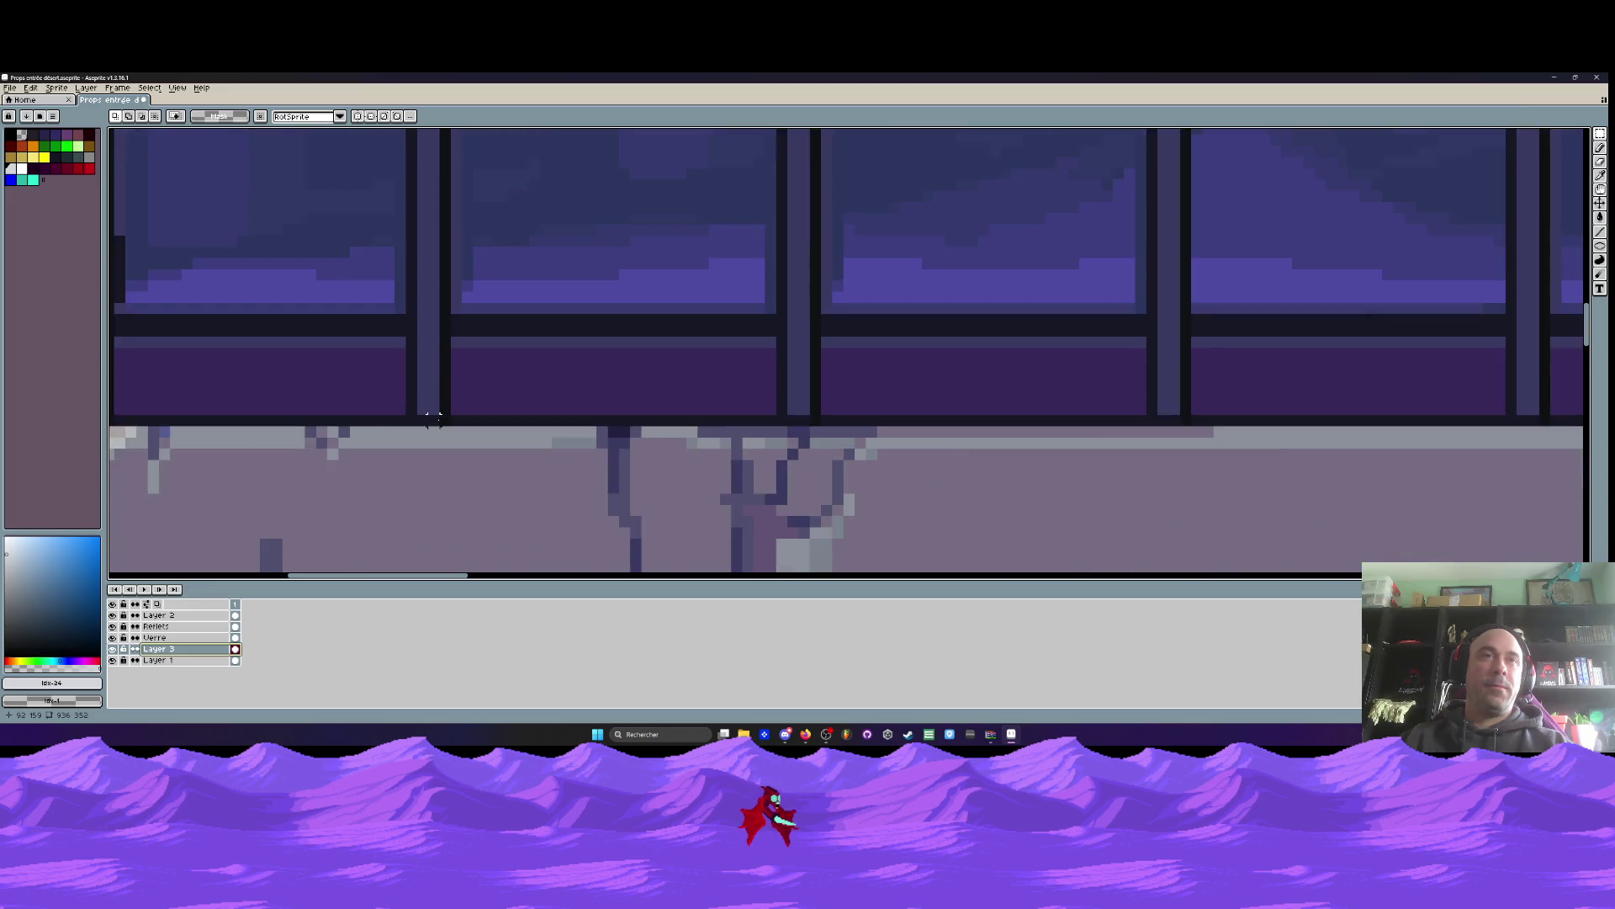
pyautogui.scroll(1, 437, 419)
pyautogui.scroll(-3, 442, 419)
pyautogui.moveTo(448, 429)
pyautogui.mouseDown()
pyautogui.moveTo(447, 210)
pyautogui.moveTo(378, 330)
pyautogui.mouseUp()
pyautogui.scroll(4, 448, 211)
pyautogui.scroll(-4, 378, 244)
pyautogui.scroll(5, 395, 354)
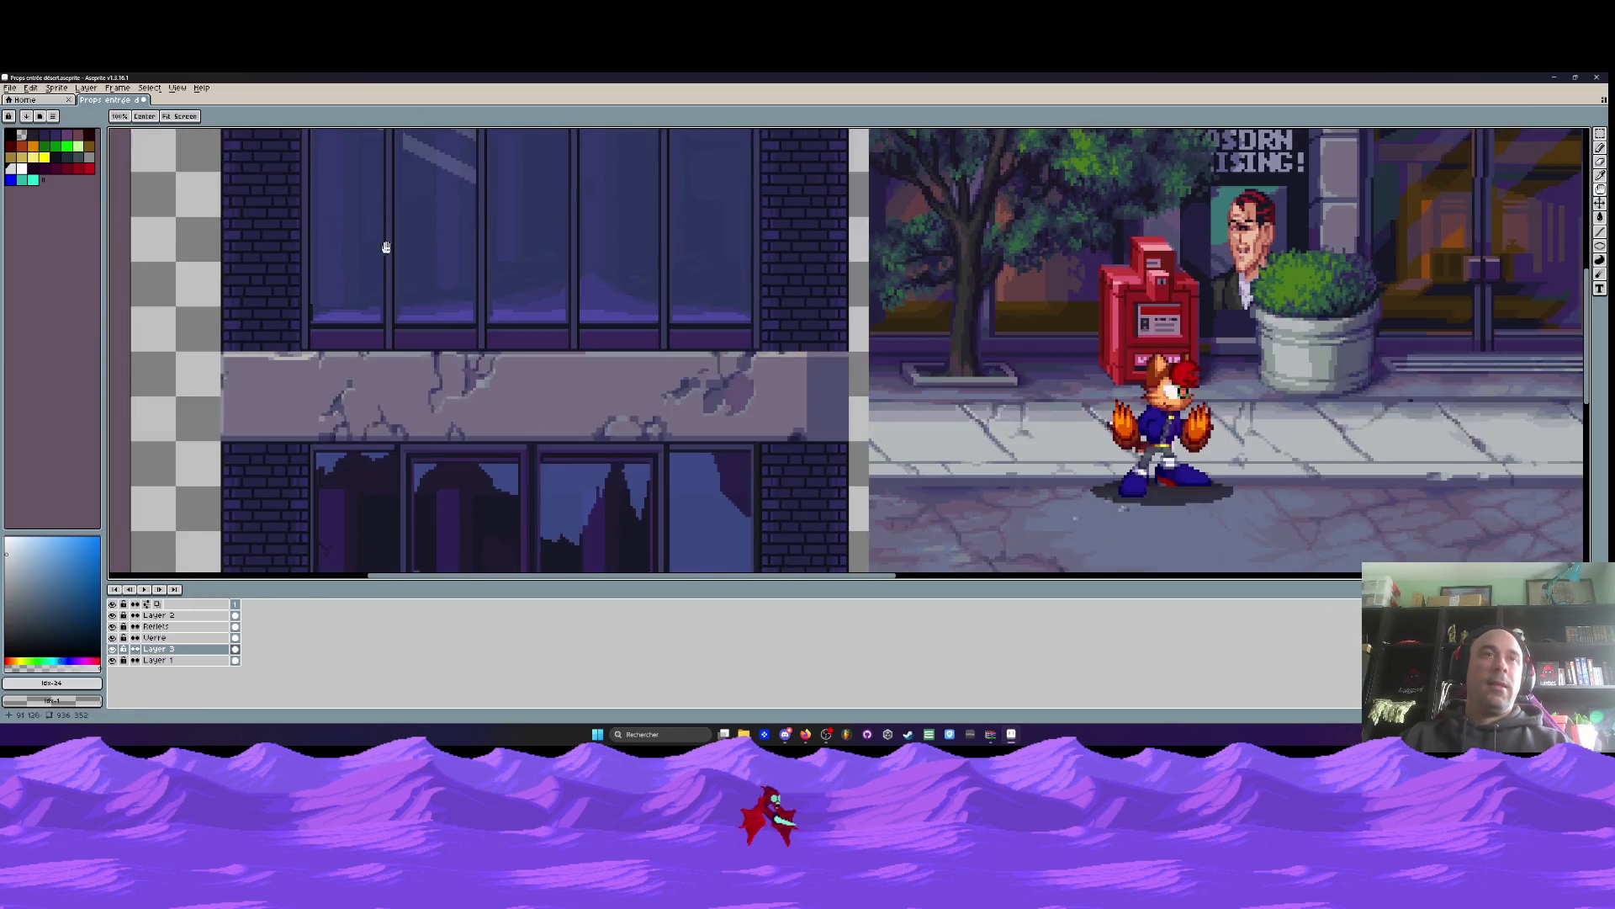
# Select a tall strip down the pillar and confirm the transform
pyautogui.scroll(-3, 399, 372)
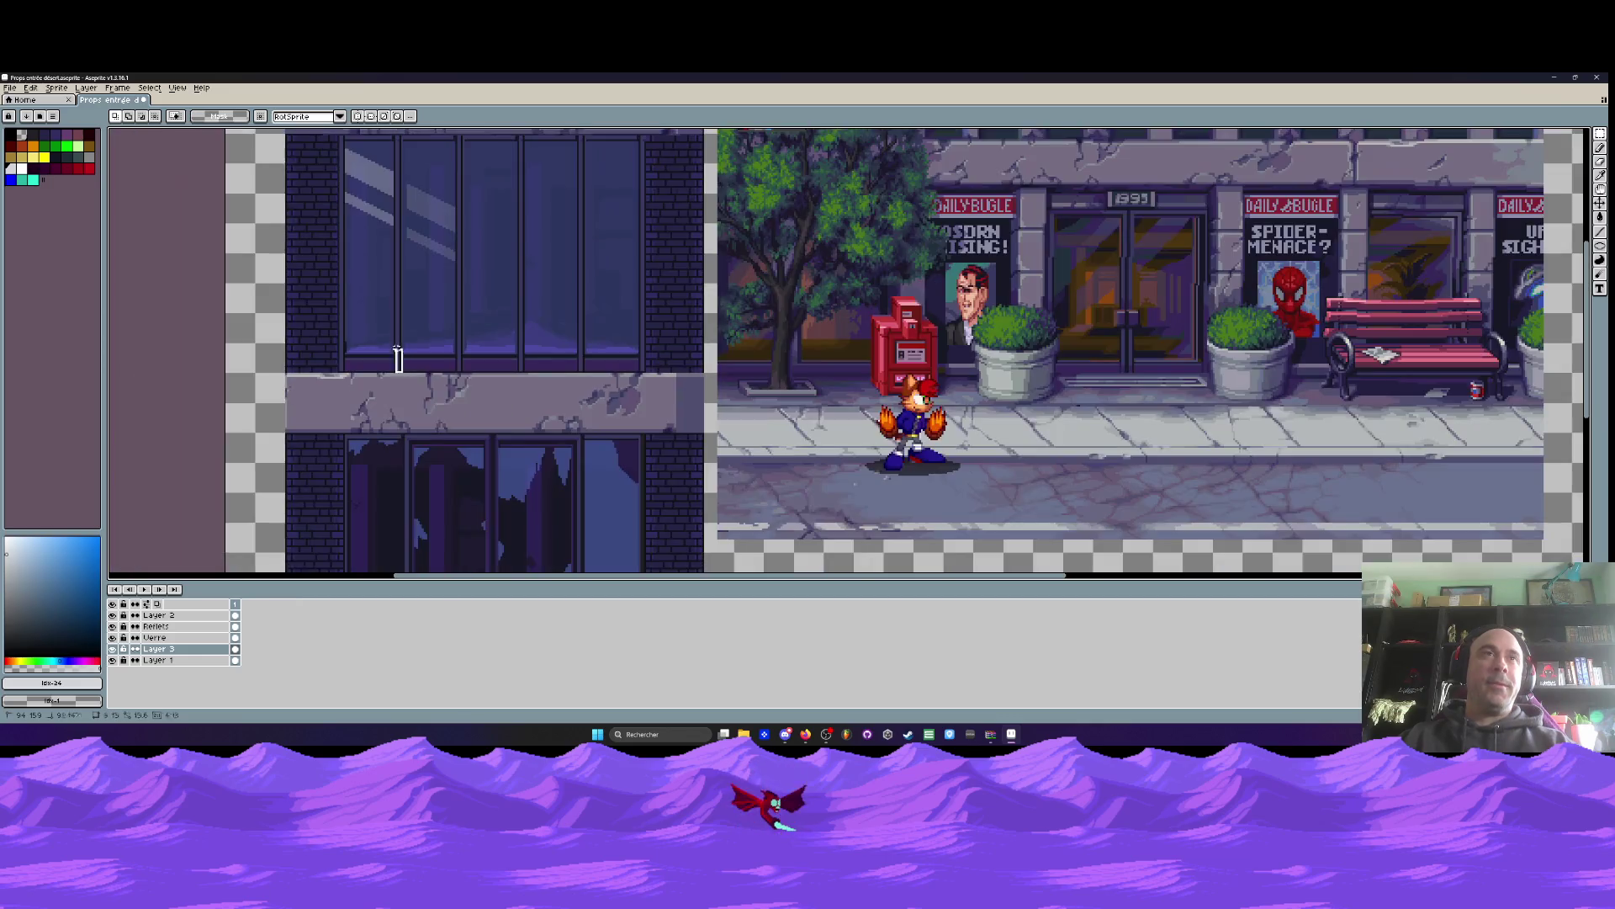
pyautogui.scroll(3, 389, 169)
pyautogui.moveTo(389, 169)
pyautogui.mouseDown()
pyautogui.moveTo(392, 362)
pyautogui.moveTo(396, 318)
pyautogui.moveTo(418, 352)
pyautogui.mouseUp()
pyautogui.scroll(-4, 418, 352)
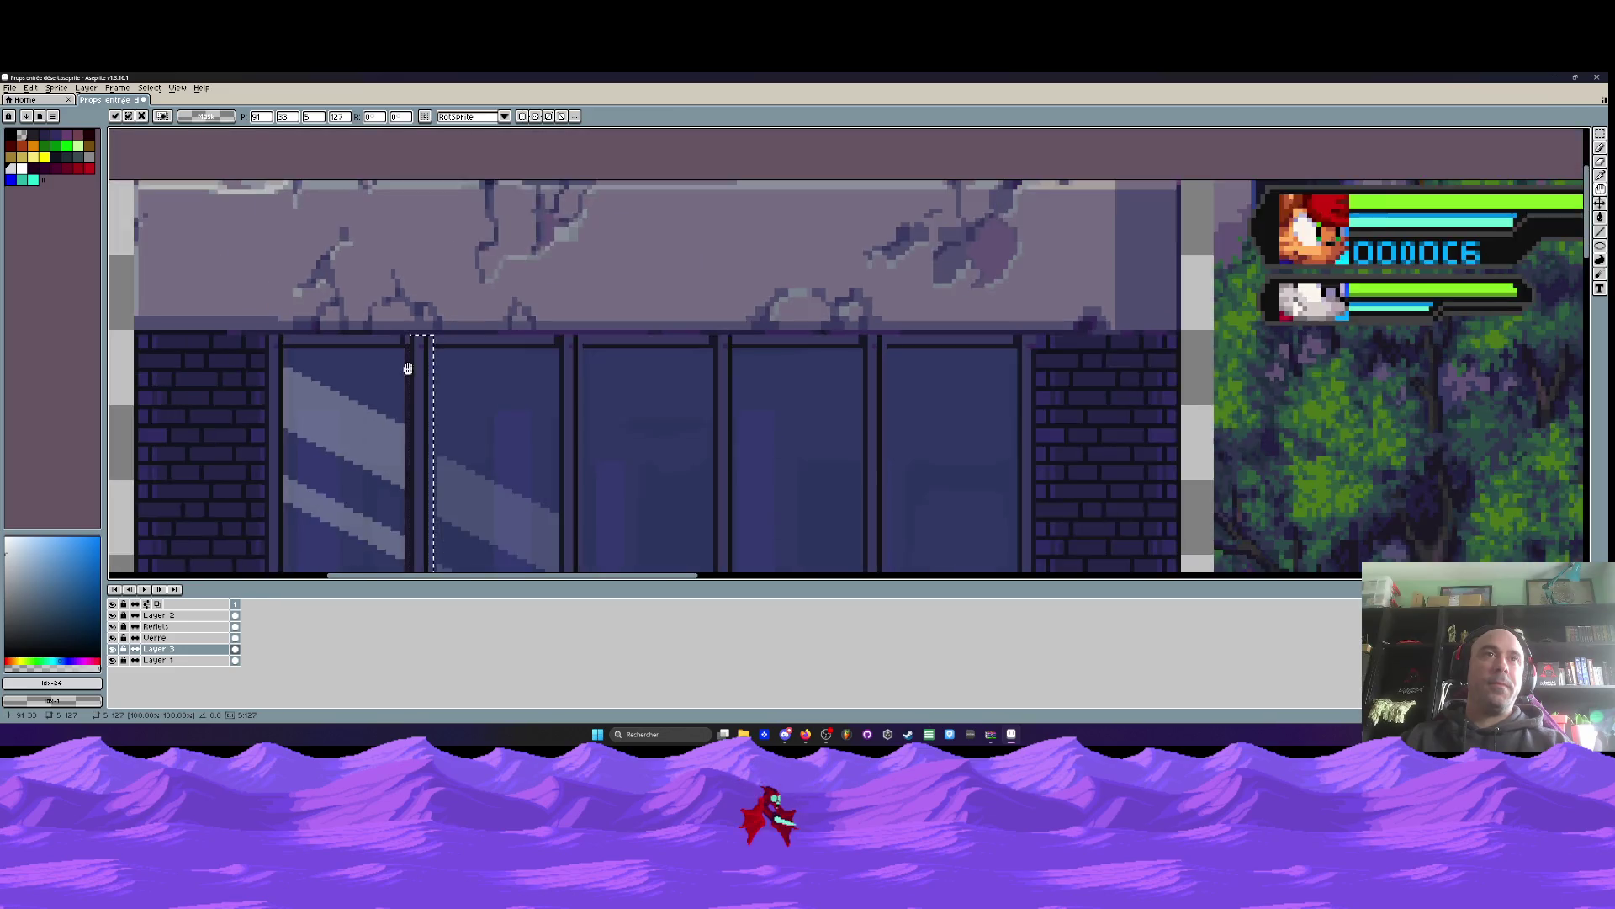
pyautogui.press('Return')
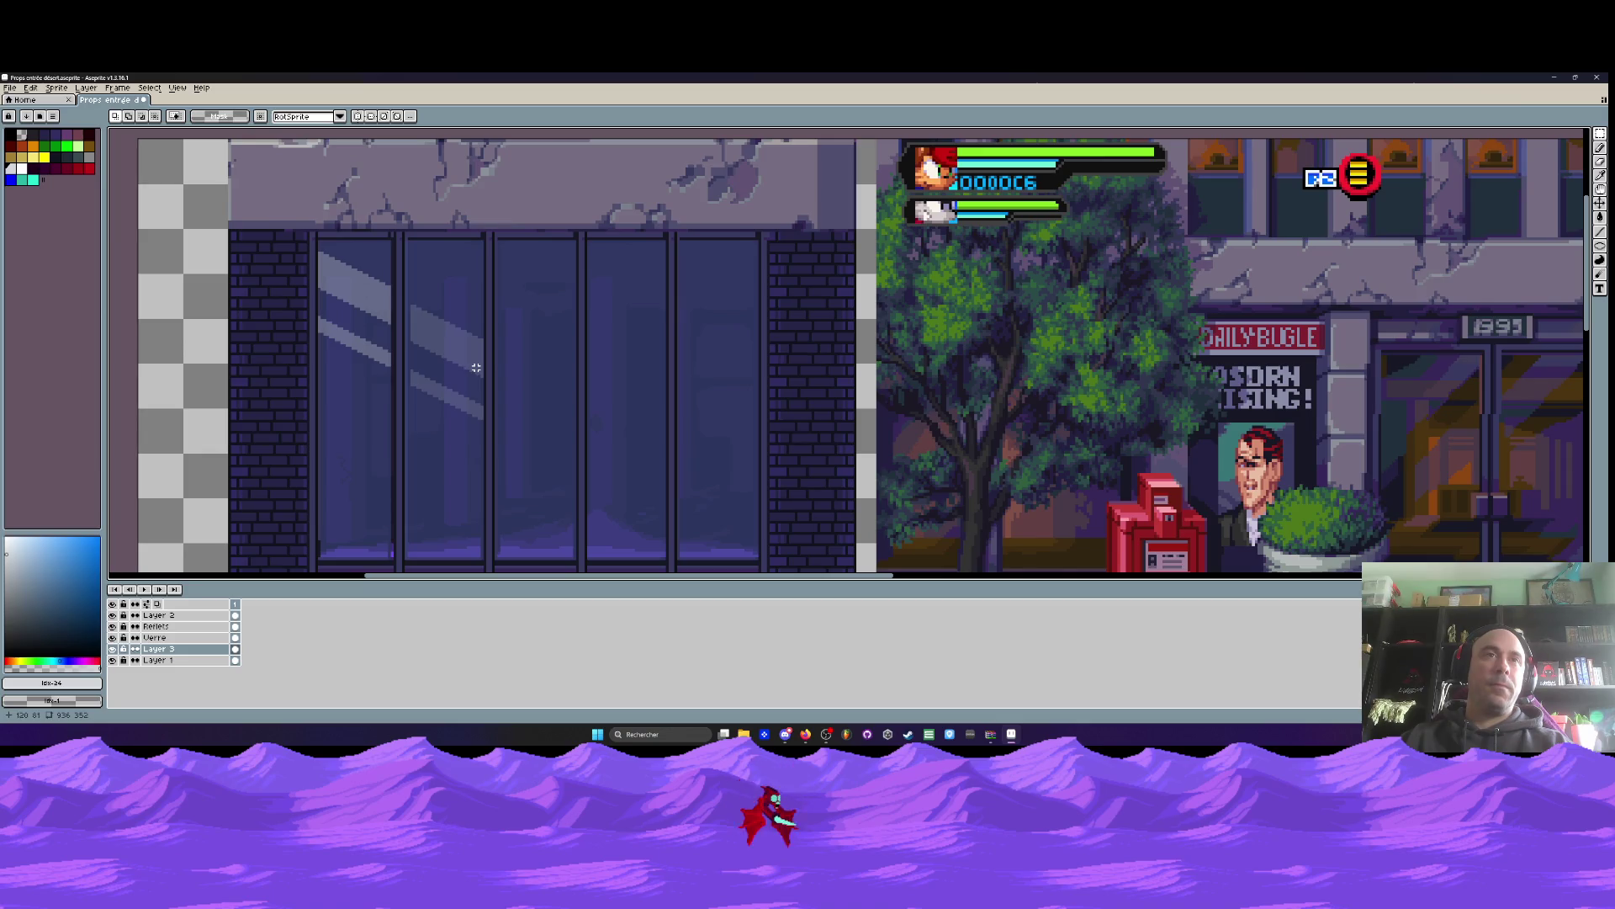
pyautogui.scroll(2, 476, 367)
# Nudge and drag the second pane's reflection stripes on the Reflets layer into place
pyautogui.moveTo(414, 271); pyautogui.dragTo(637, 536)
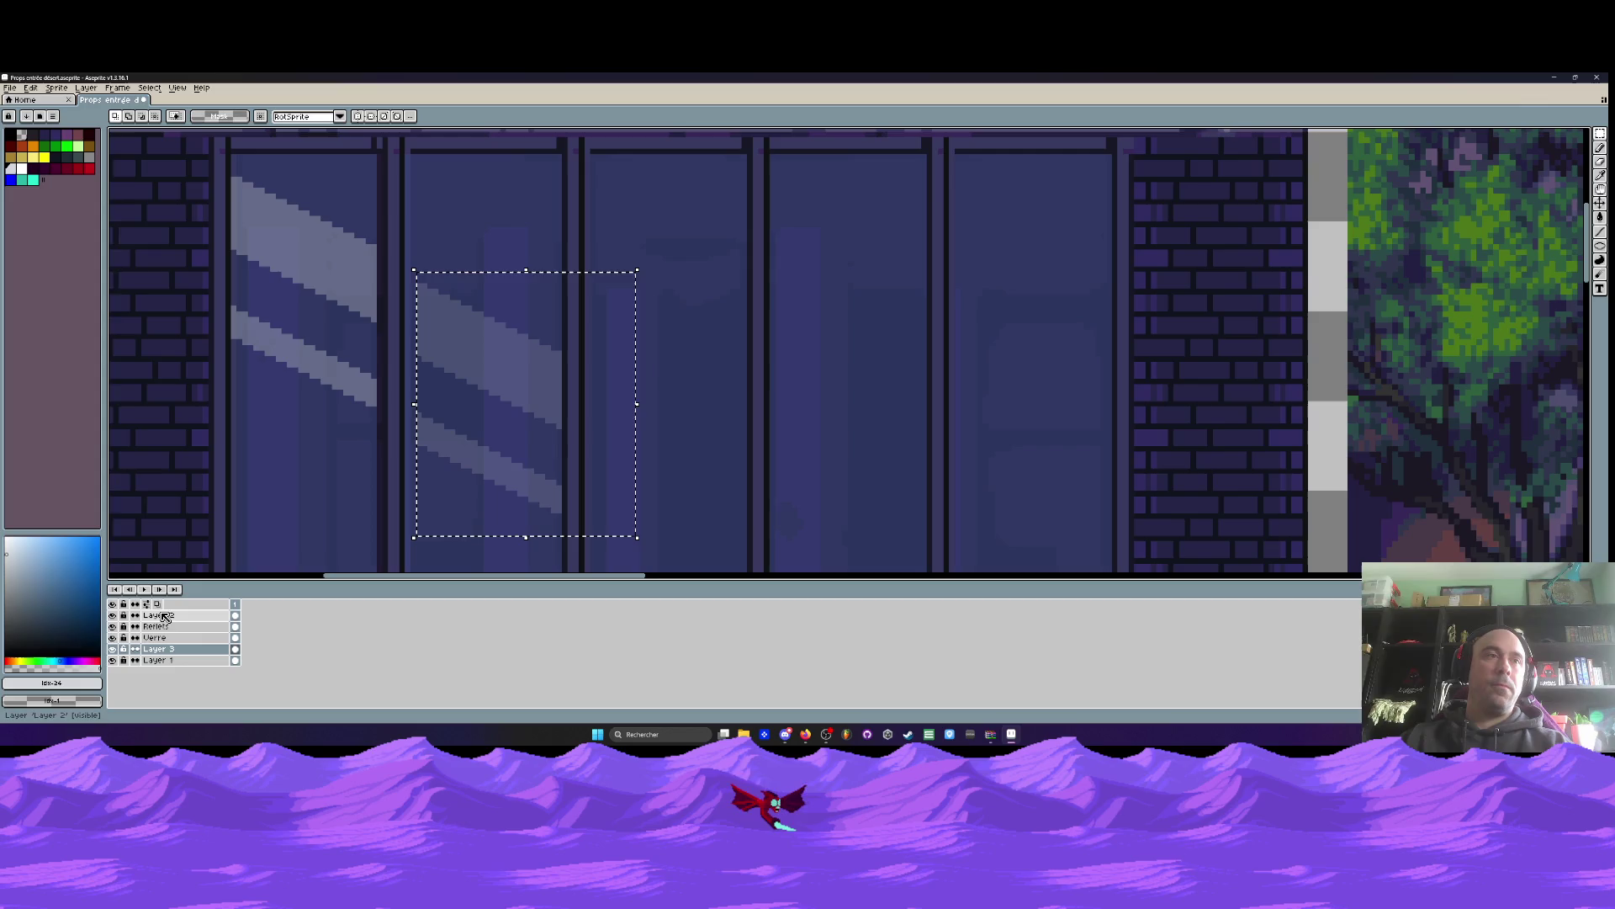
pyautogui.click(155, 626)
pyautogui.press('Left')
pyautogui.press('Right')
pyautogui.press('Left')
pyautogui.press('Left')
pyautogui.press('Right')
pyautogui.moveTo(512, 389)
pyautogui.mouseDown()
pyautogui.moveTo(1049, 401)
pyautogui.moveTo(508, 366)
pyautogui.mouseUp()
pyautogui.press('Return')
pyautogui.scroll(-2, 509, 366)
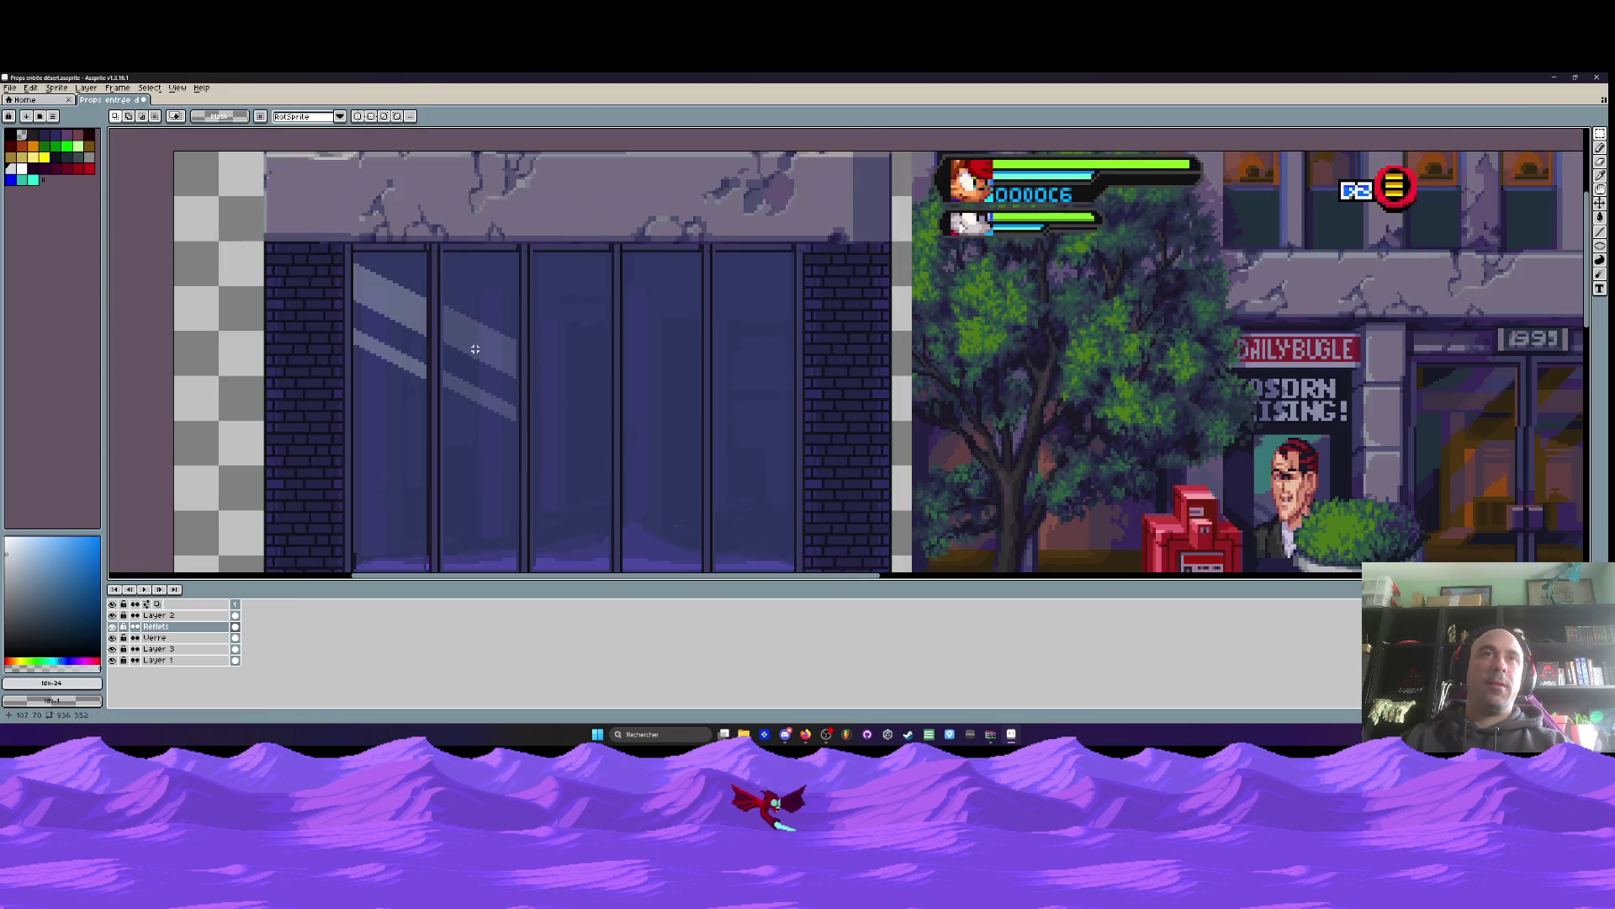
# Toggle Verre's visibility to compare, then open the Verre layer's properties
pyautogui.click(112, 638)
pyautogui.click(112, 638)
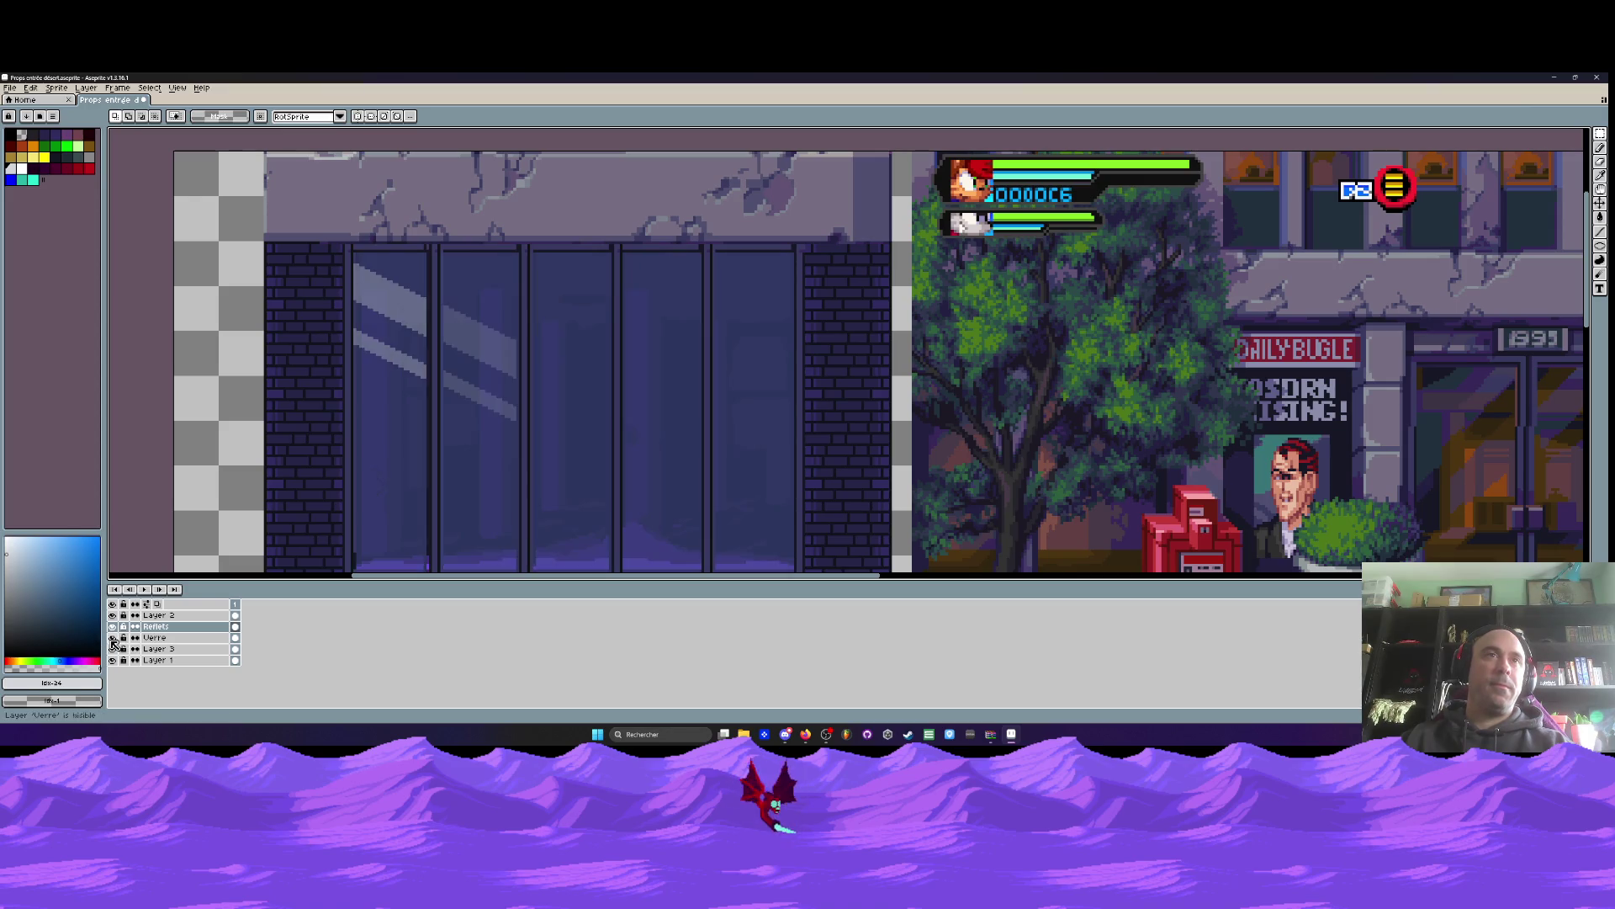
pyautogui.click(181, 638)
pyautogui.scroll(2, 423, 279)
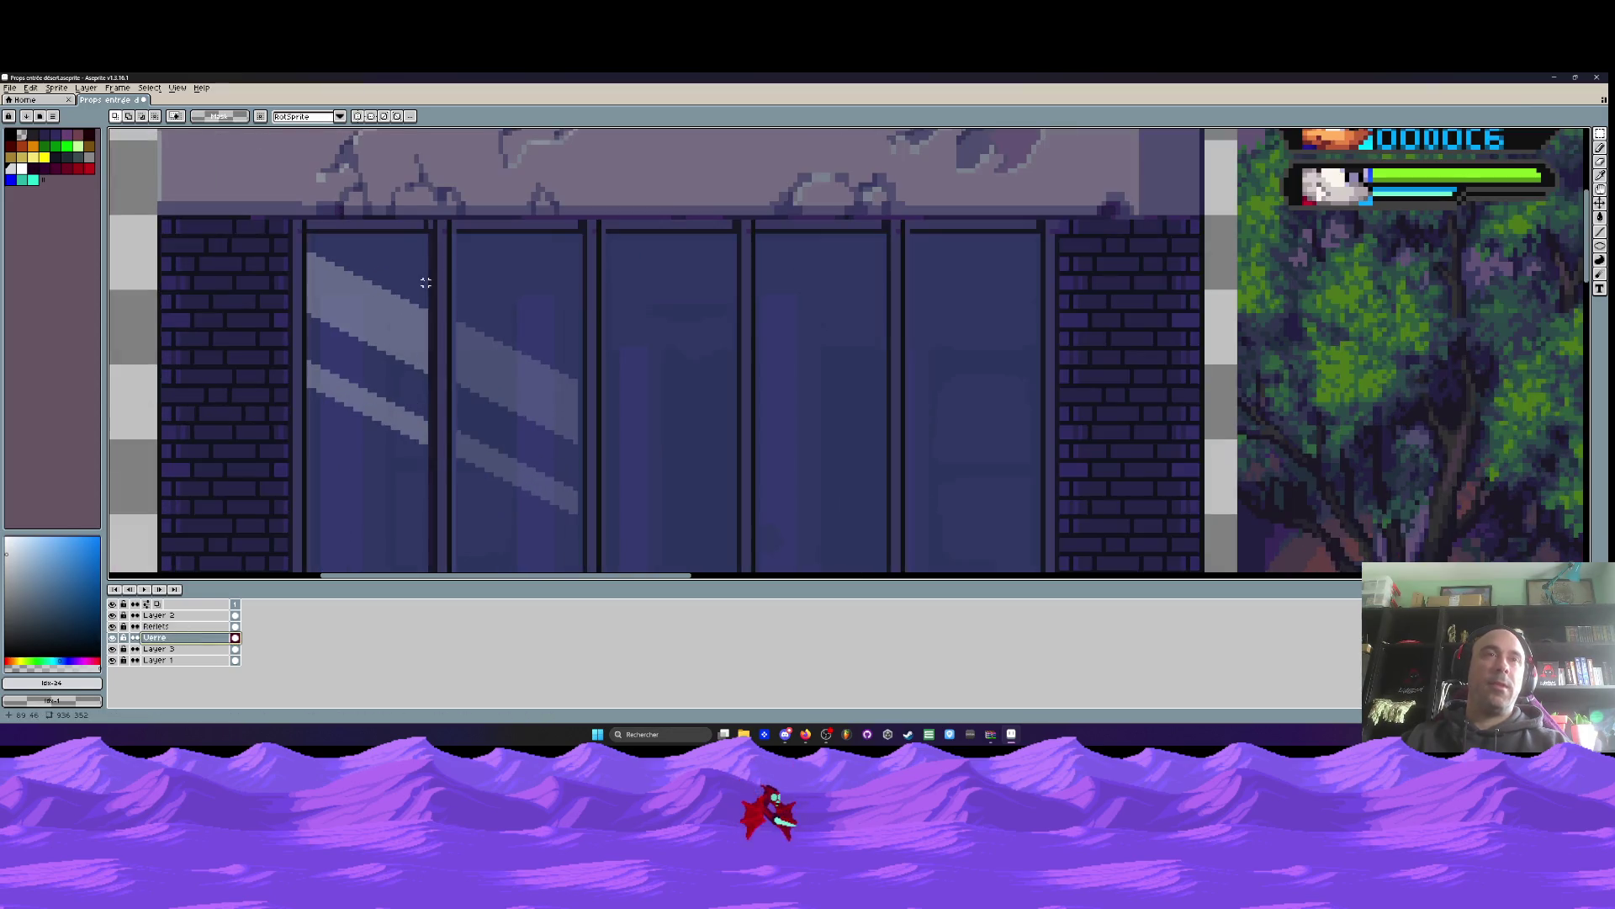
pyautogui.doubleClick(168, 638)
# Set the Verre glass layer to 100% opacity and sample the glass blue as the drawing colour
pyautogui.moveTo(282, 459); pyautogui.dragTo(378, 462)
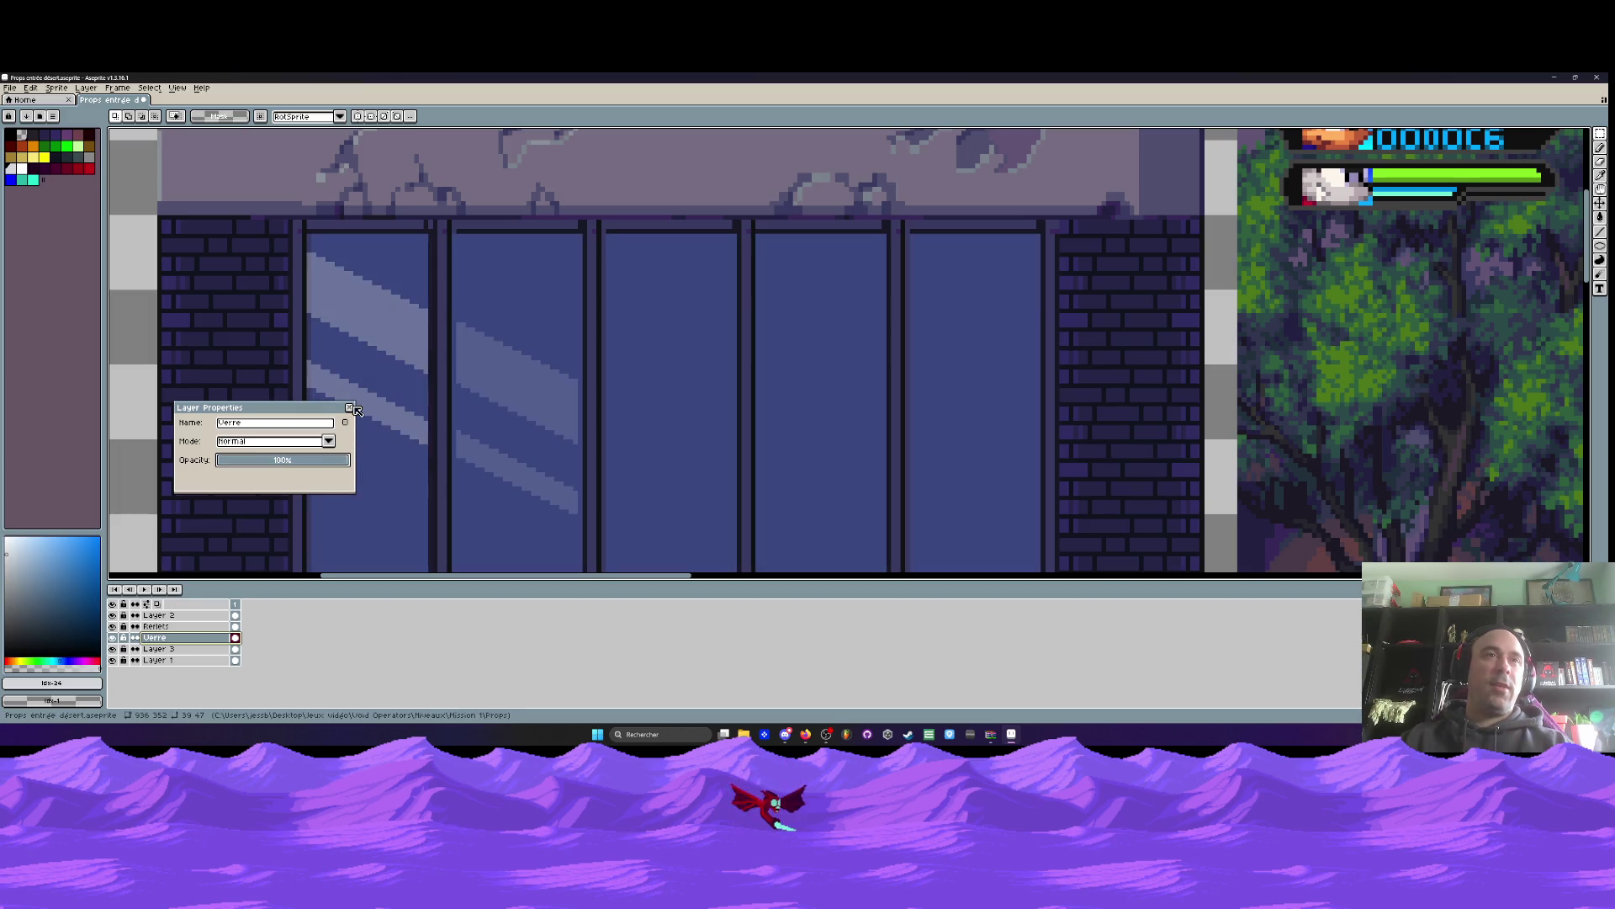
pyautogui.click(349, 407)
pyautogui.scroll(2, 421, 258)
pyautogui.press('i')
pyautogui.click(419, 256)
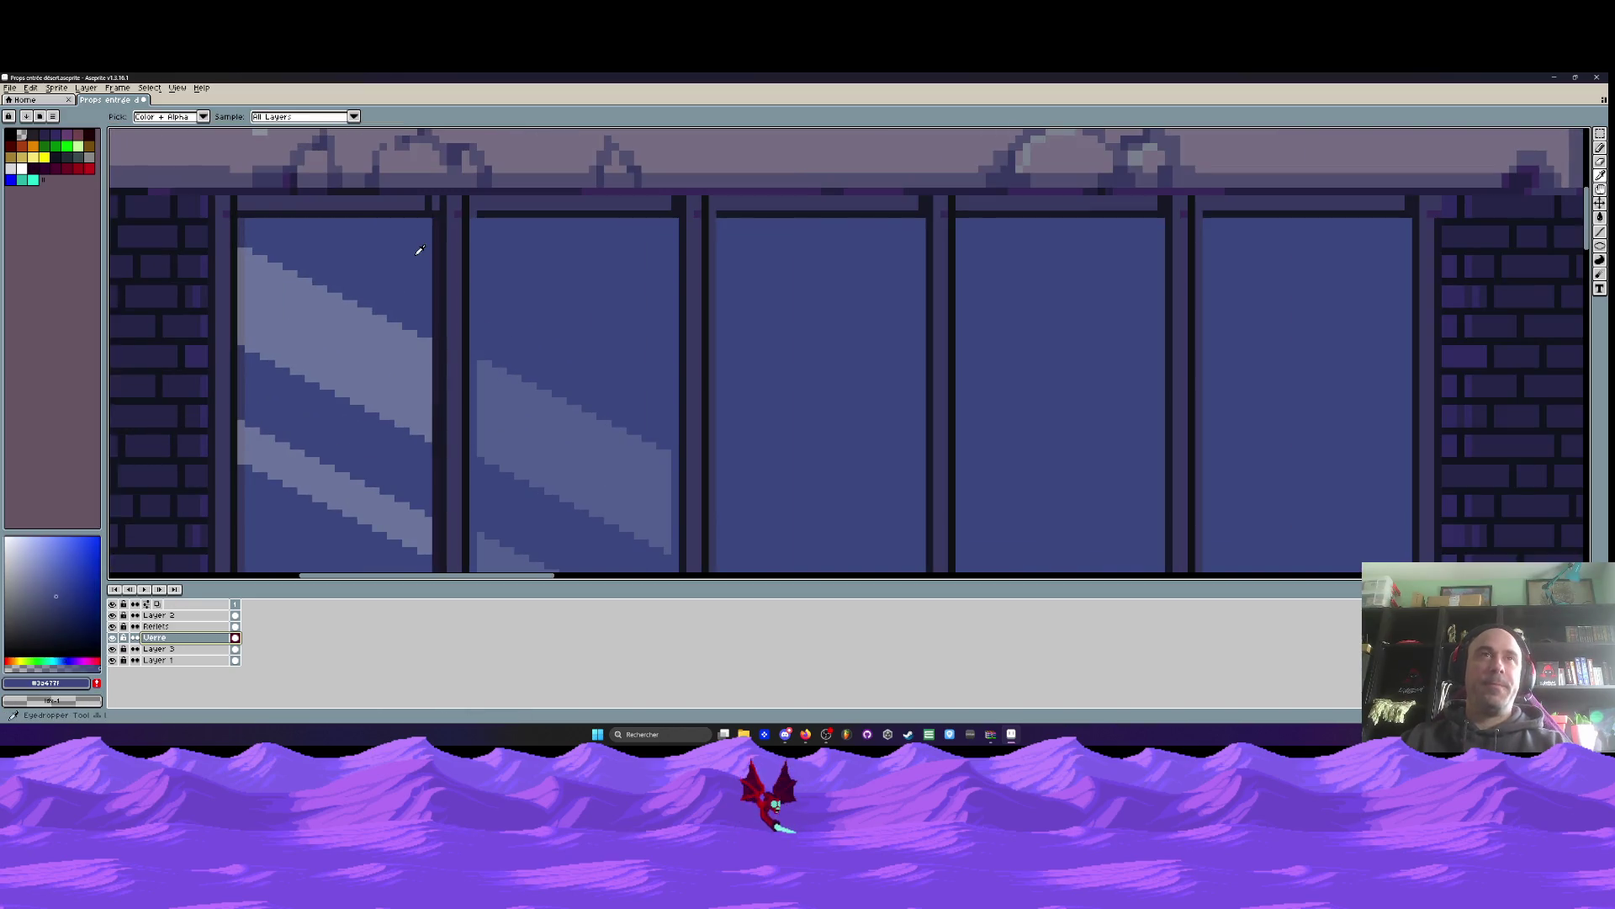
# Pan and zoom across the window panes with the Pencil selected
pyautogui.press('h')
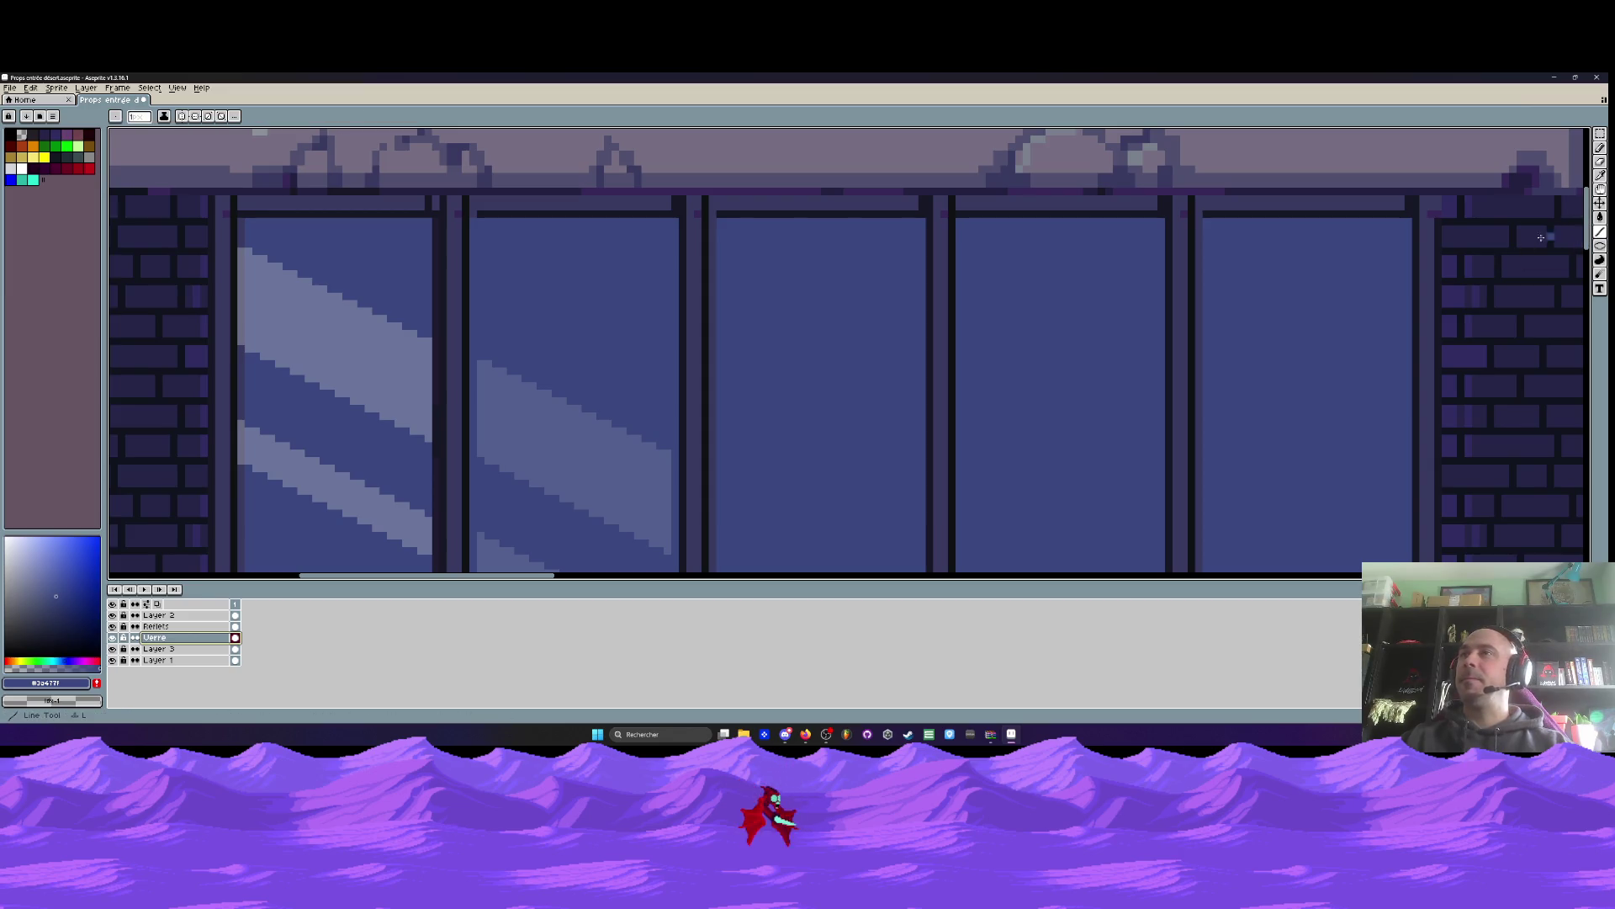
pyautogui.moveTo(254, 267); pyautogui.dragTo(542, 266)
pyautogui.scroll(1, 542, 267)
pyautogui.press('b')
pyautogui.scroll(-3, 542, 267)
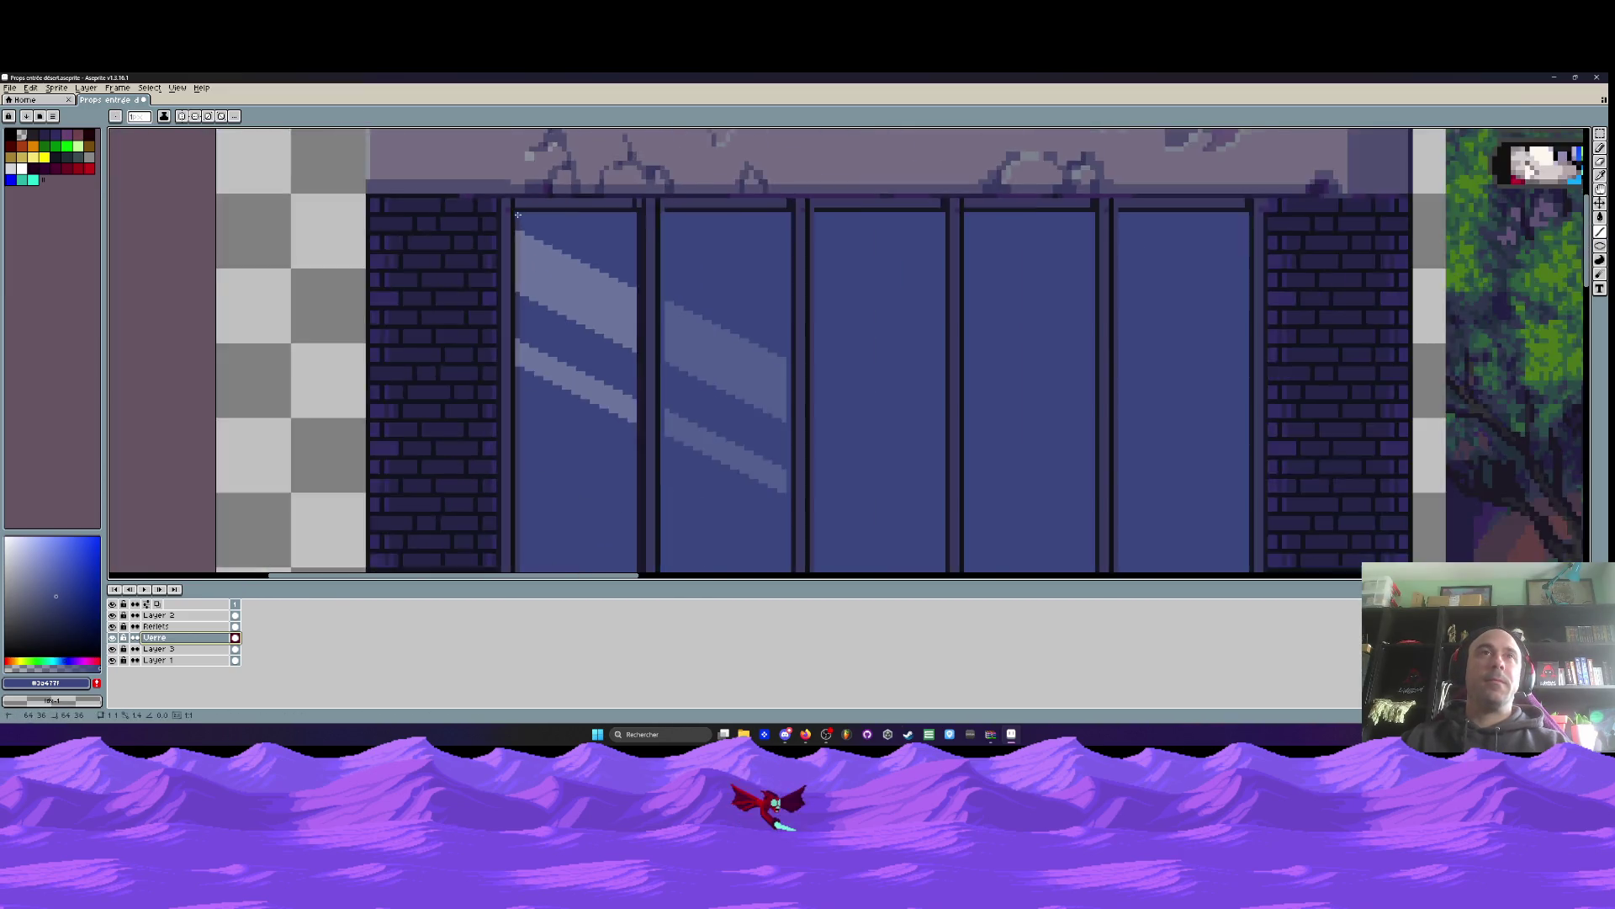
pyautogui.scroll(4, 514, 288)
pyautogui.scroll(1, 514, 288)
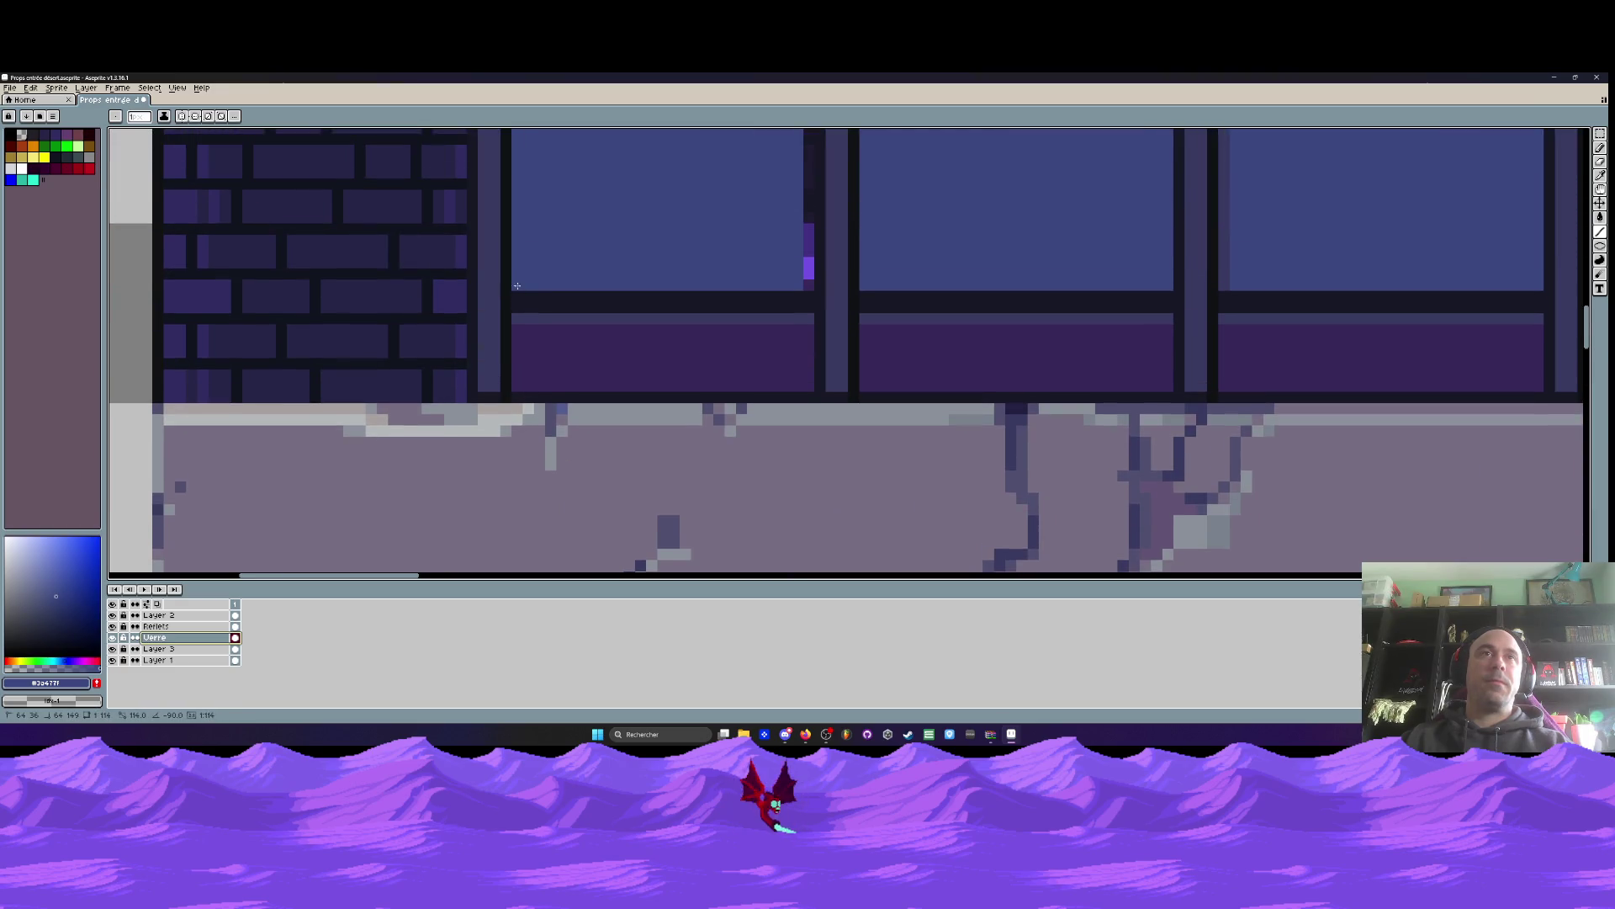
# Frame the whole doorway in view and save the facade drawing
pyautogui.moveTo(795, 279); pyautogui.dragTo(610, 456)
pyautogui.scroll(-3, 610, 456)
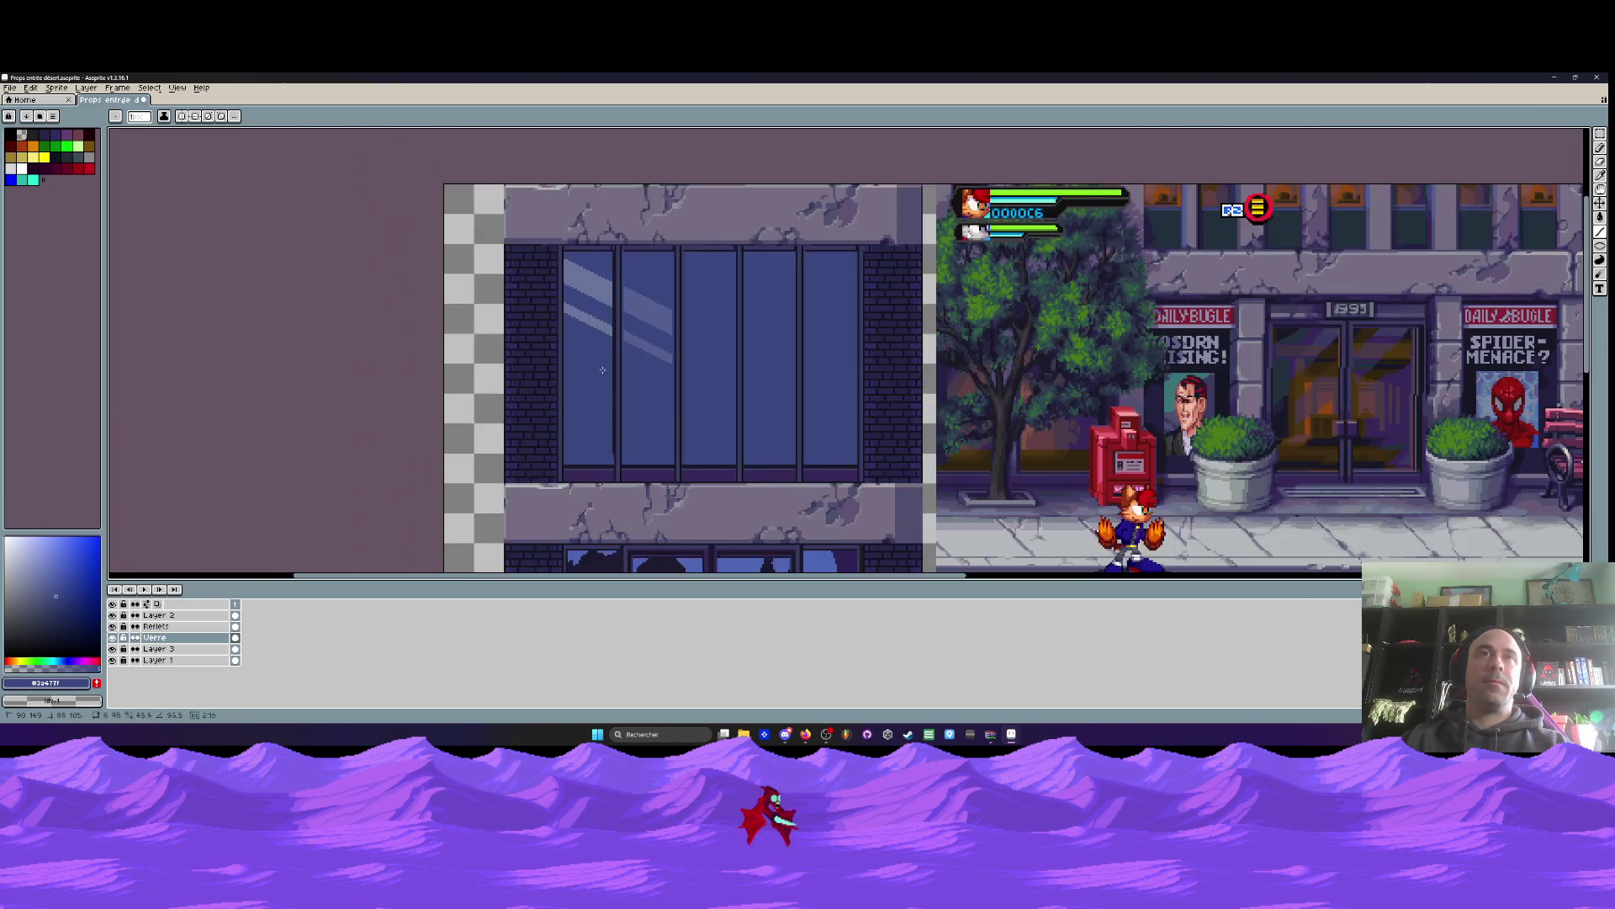
pyautogui.scroll(4, 596, 265)
pyautogui.scroll(-2, 596, 265)
pyautogui.moveTo(639, 318)
pyautogui.mouseDown()
pyautogui.moveTo(592, 274)
pyautogui.moveTo(540, 292)
pyautogui.mouseUp()
pyautogui.scroll(-1, 581, 296)
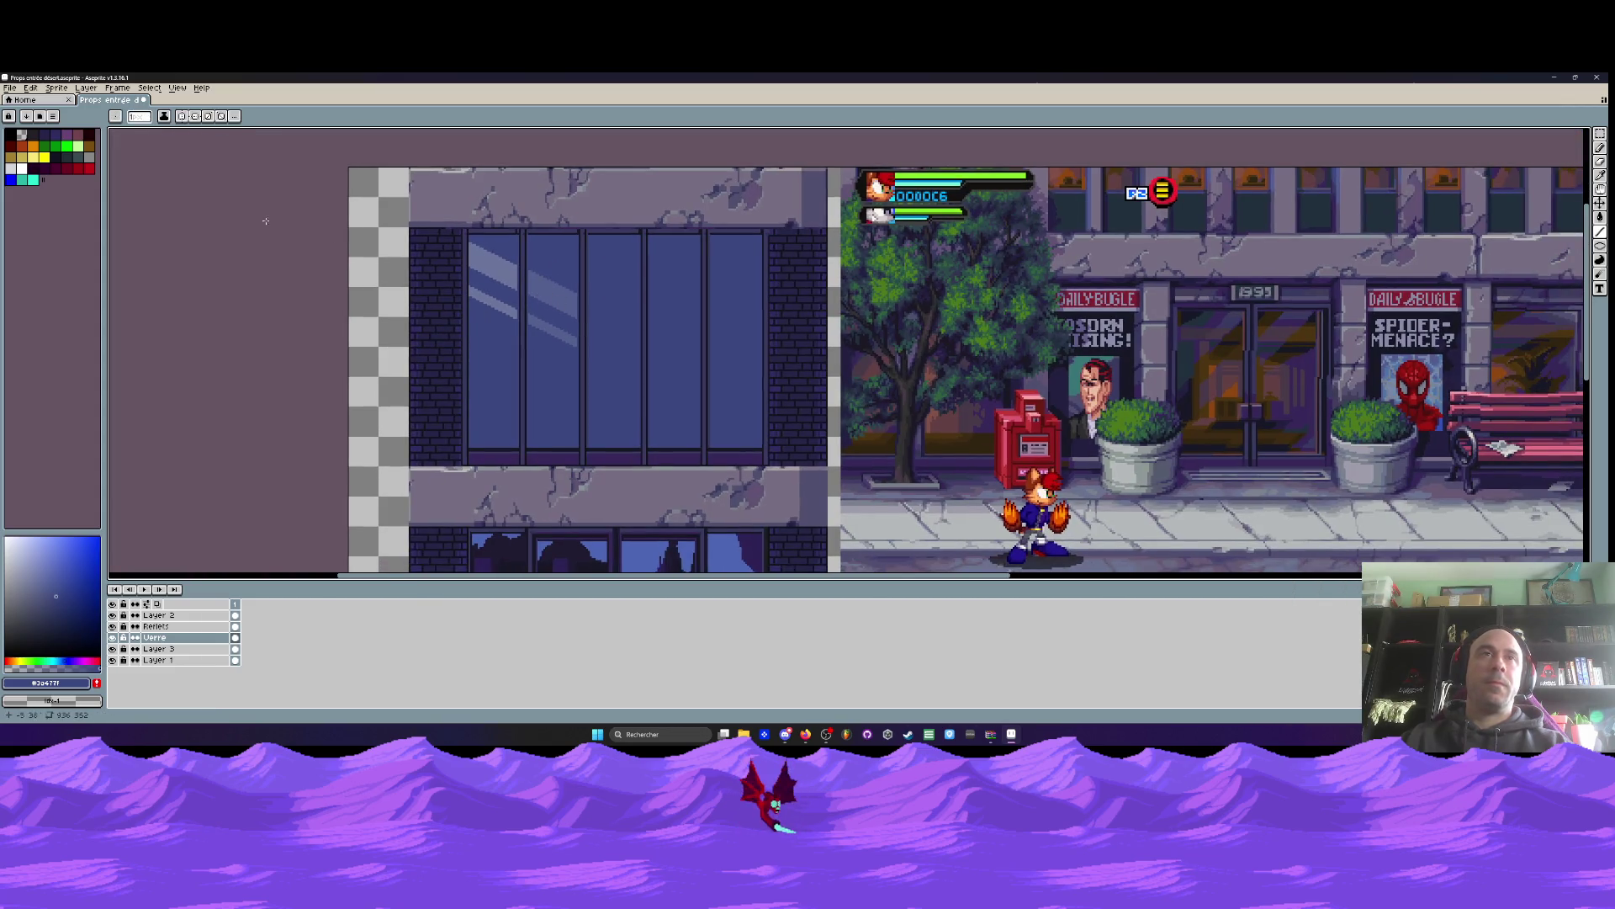
pyautogui.click(10, 88)
pyautogui.click(21, 134)
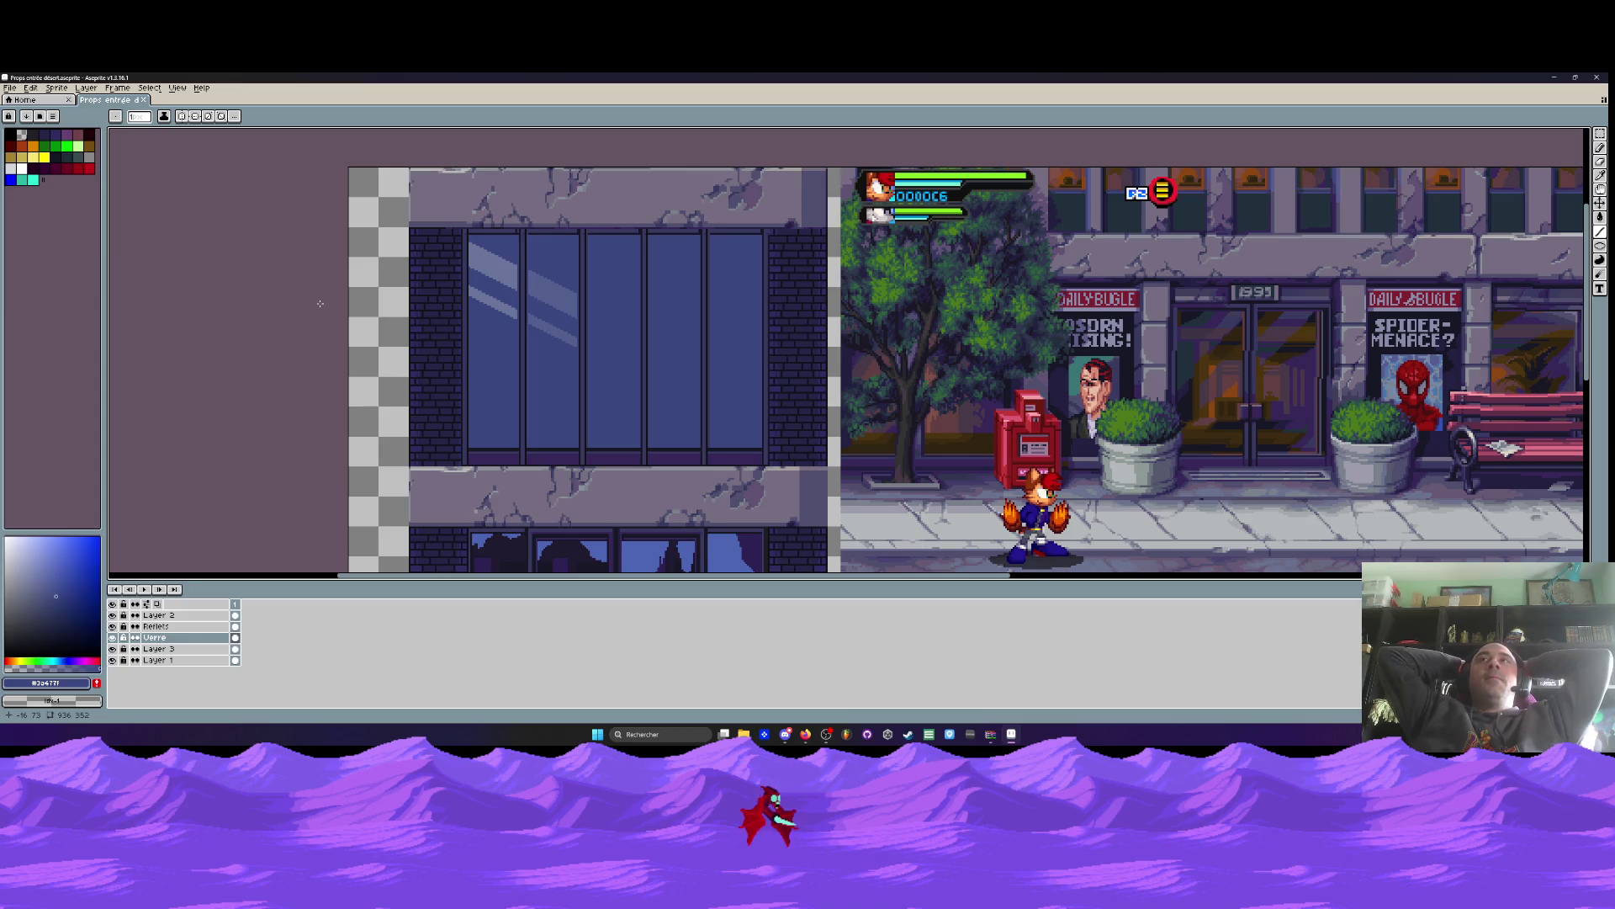
# Switch from Aseprite over to the Firefox browser window
pyautogui.hotkey('alt', 'Tab')
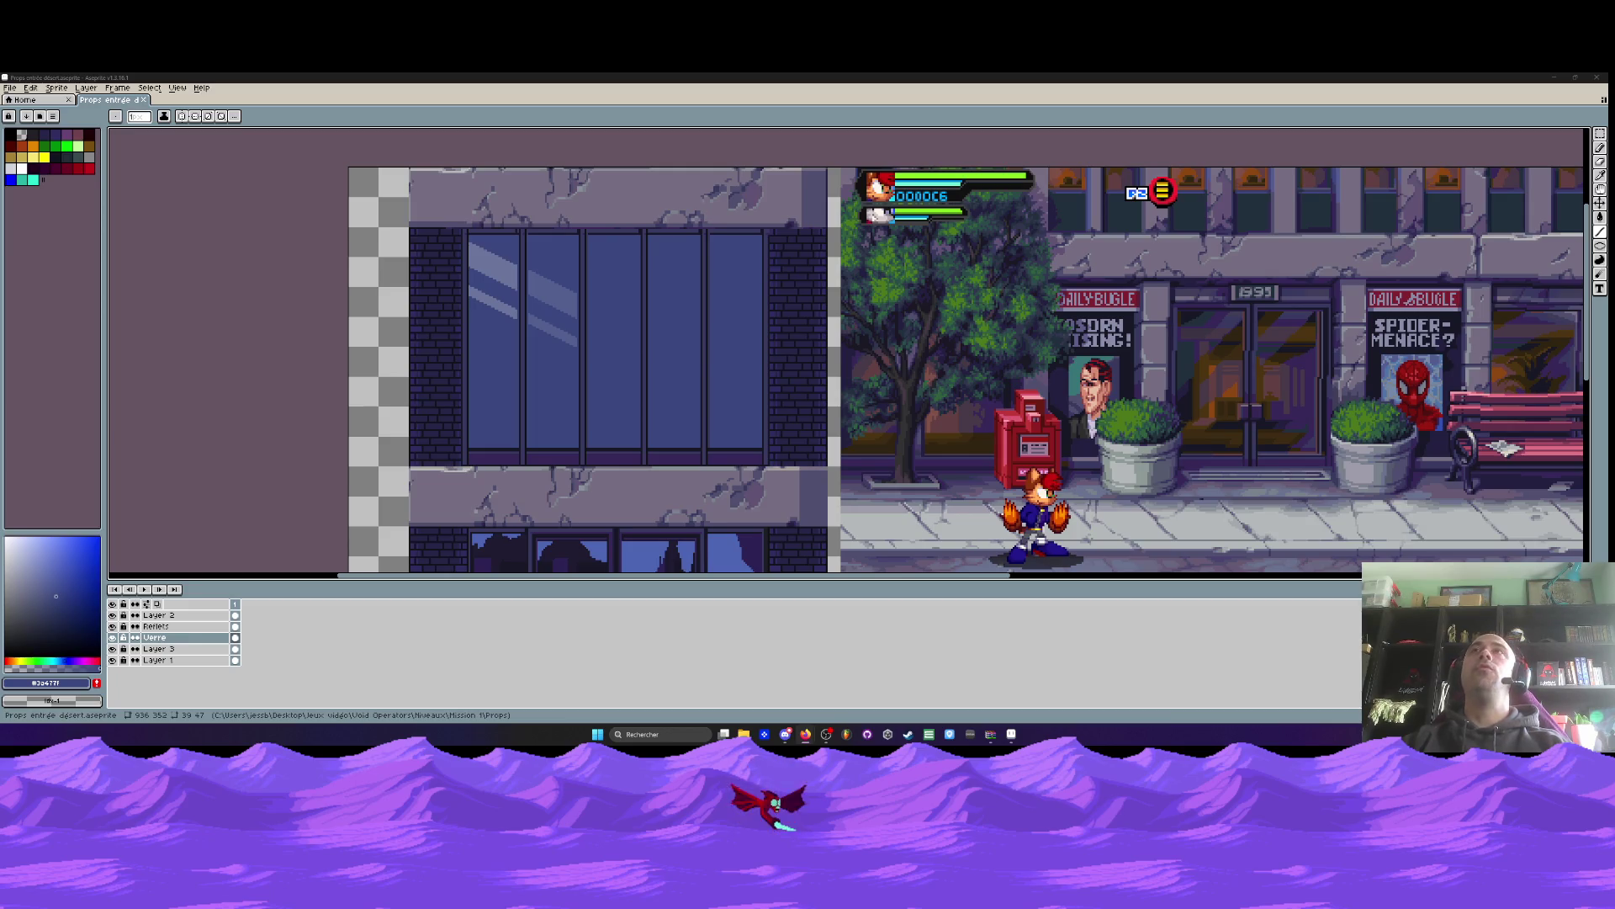
# On the Reflets layer, marquee-select the second pane's diagonal reflection
pyautogui.scroll(-2, 706, 188)
pyautogui.scroll(2, 594, 223)
pyautogui.scroll(-1, 594, 223)
pyautogui.scroll(2, 541, 241)
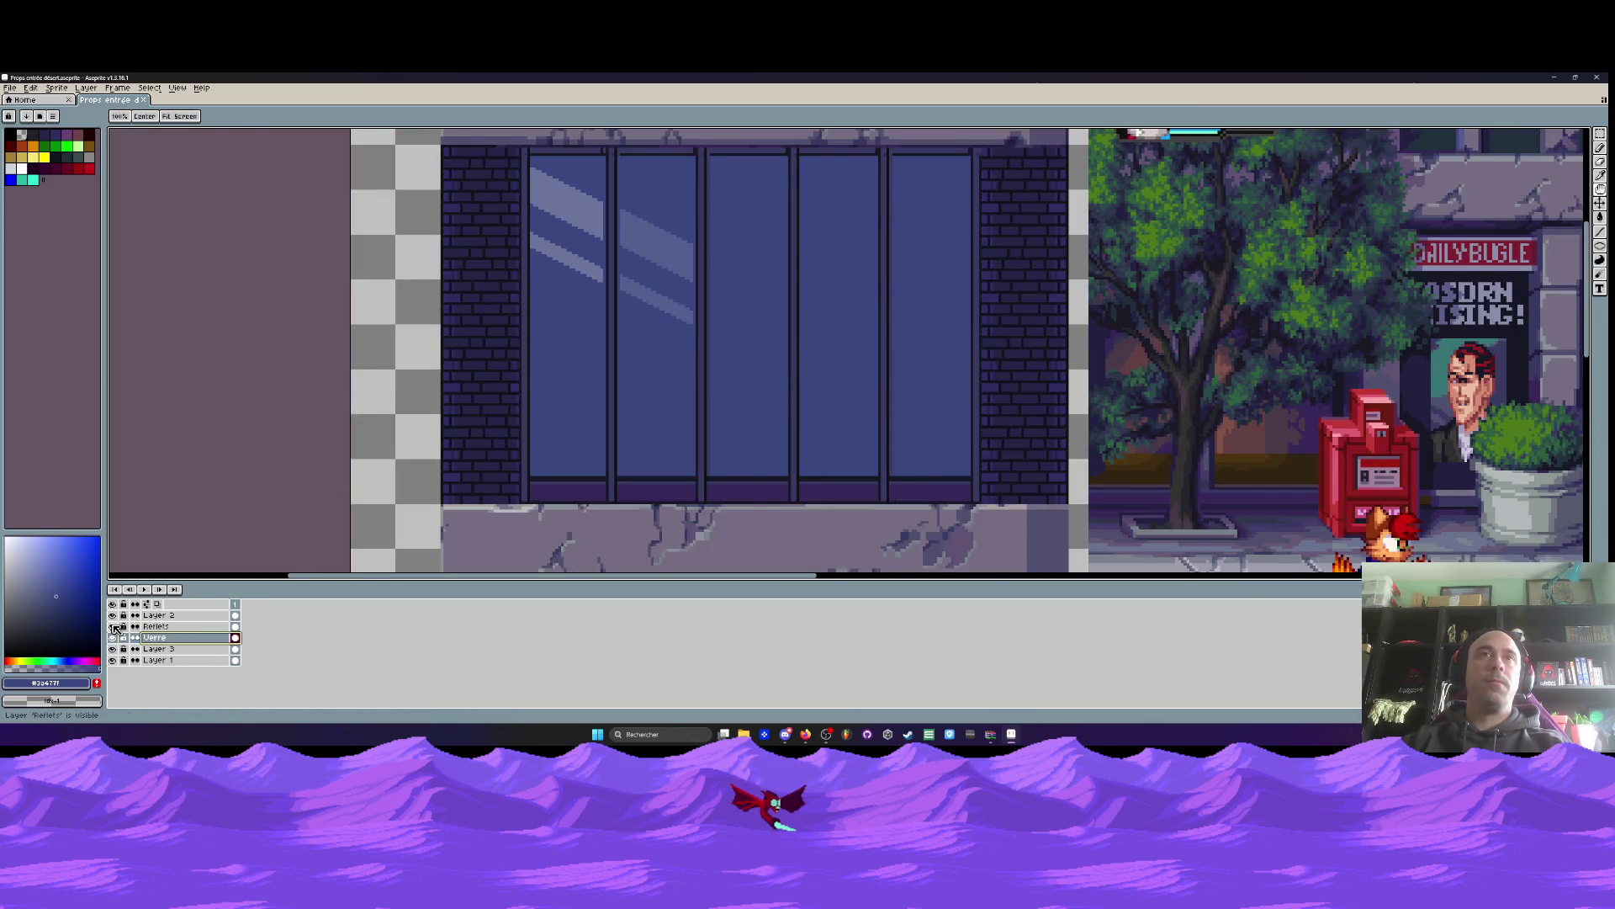
pyautogui.click(182, 627)
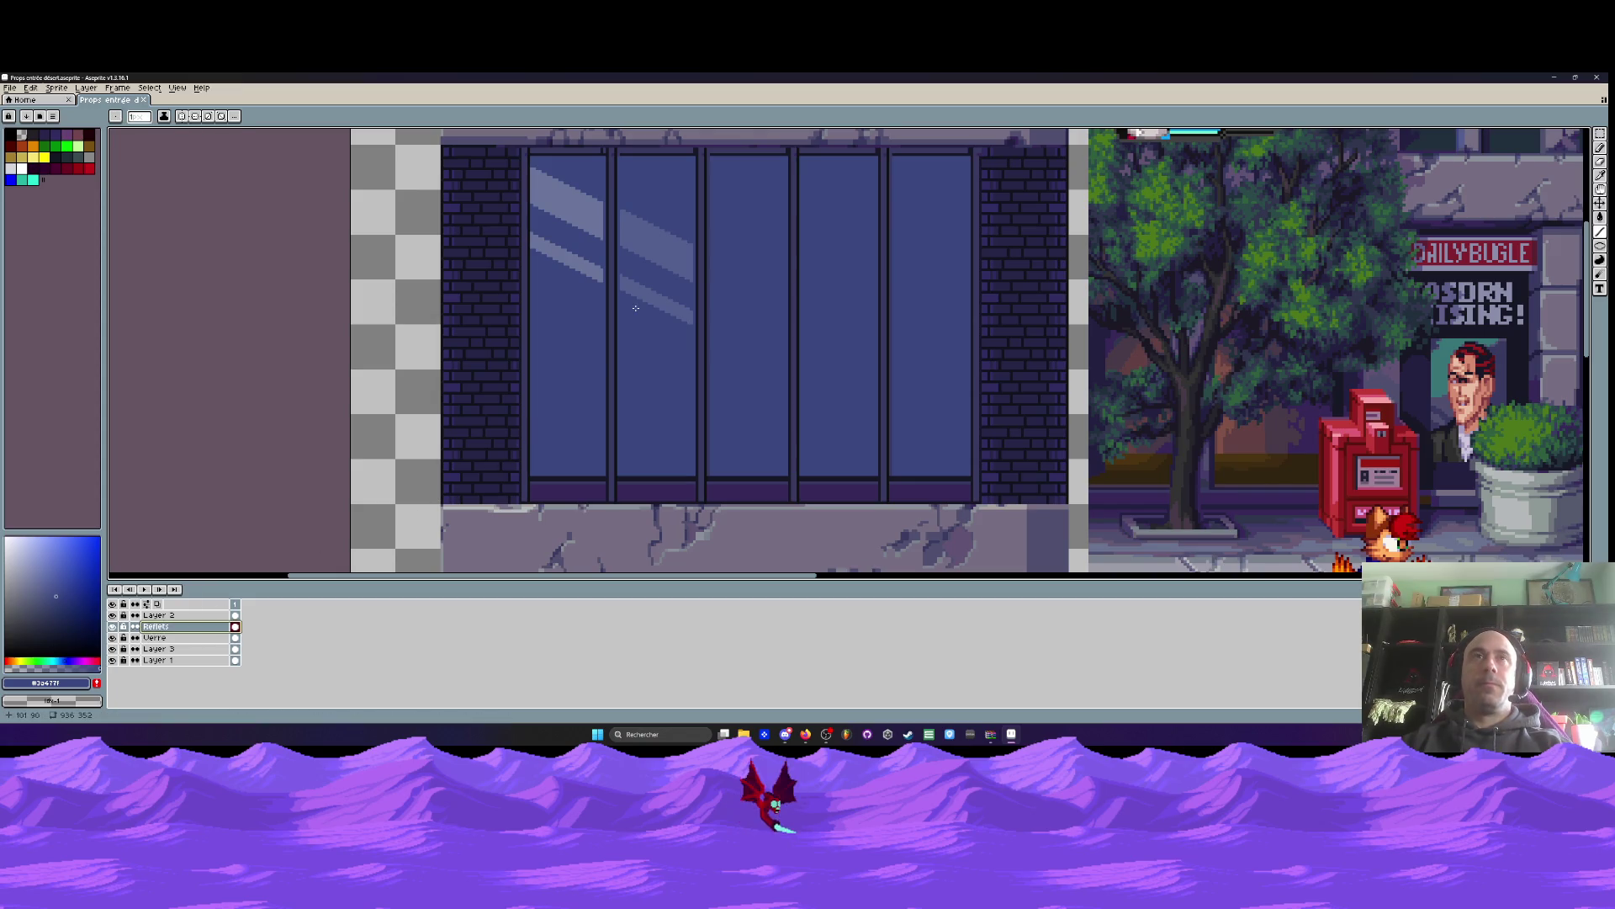
pyautogui.press('m')
pyautogui.scroll(2, 635, 308)
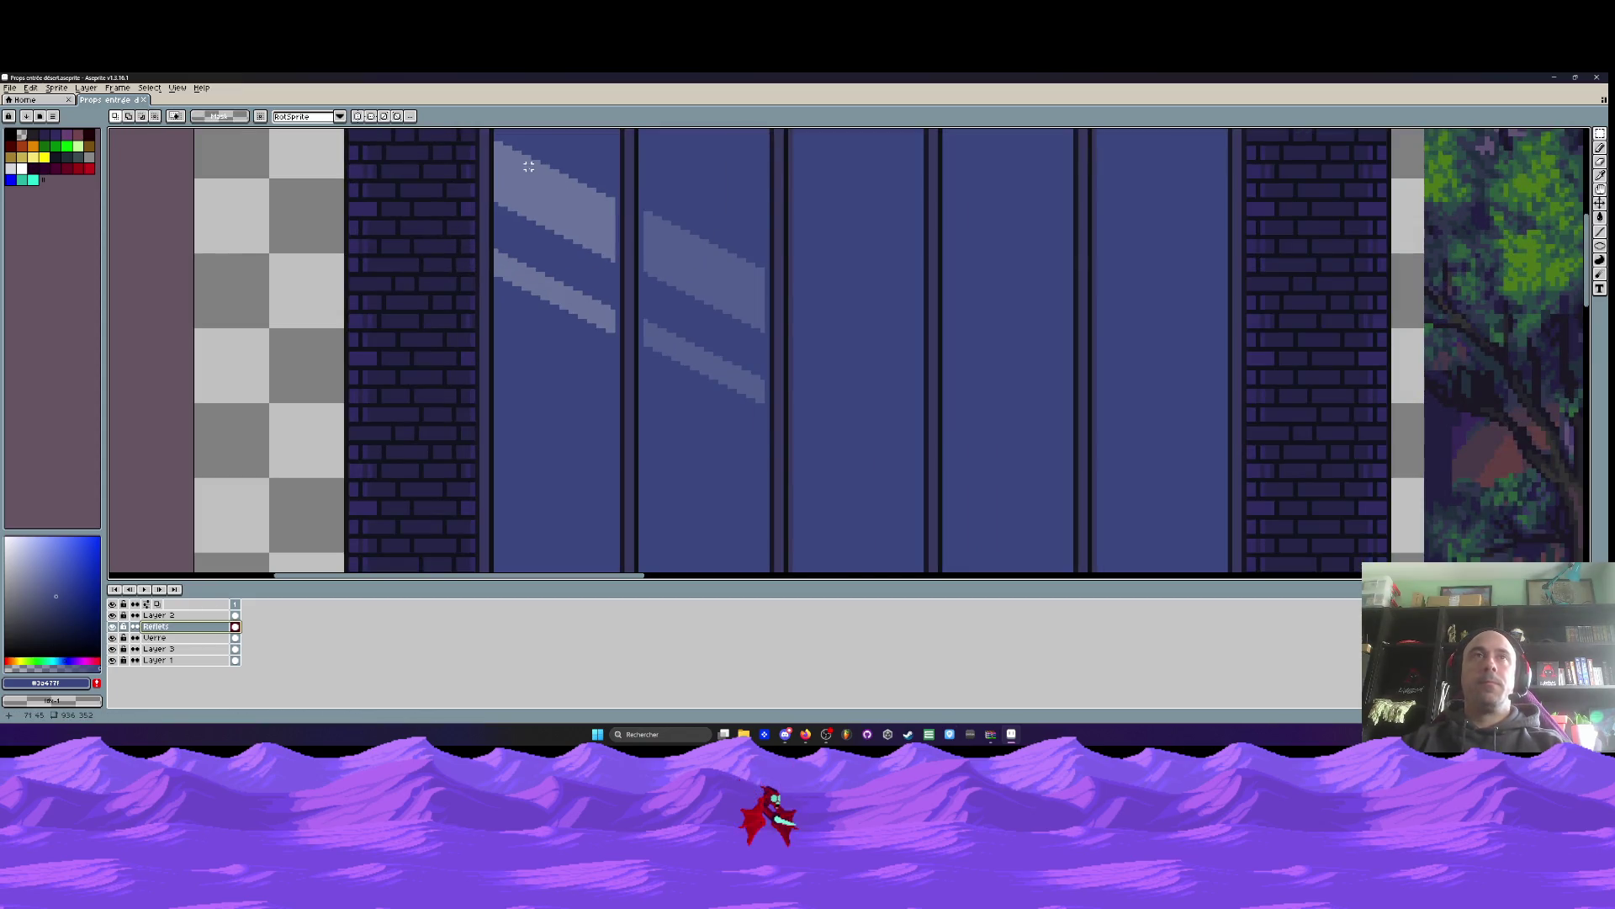
pyautogui.scroll(1, 631, 239)
pyautogui.moveTo(632, 247); pyautogui.dragTo(804, 486)
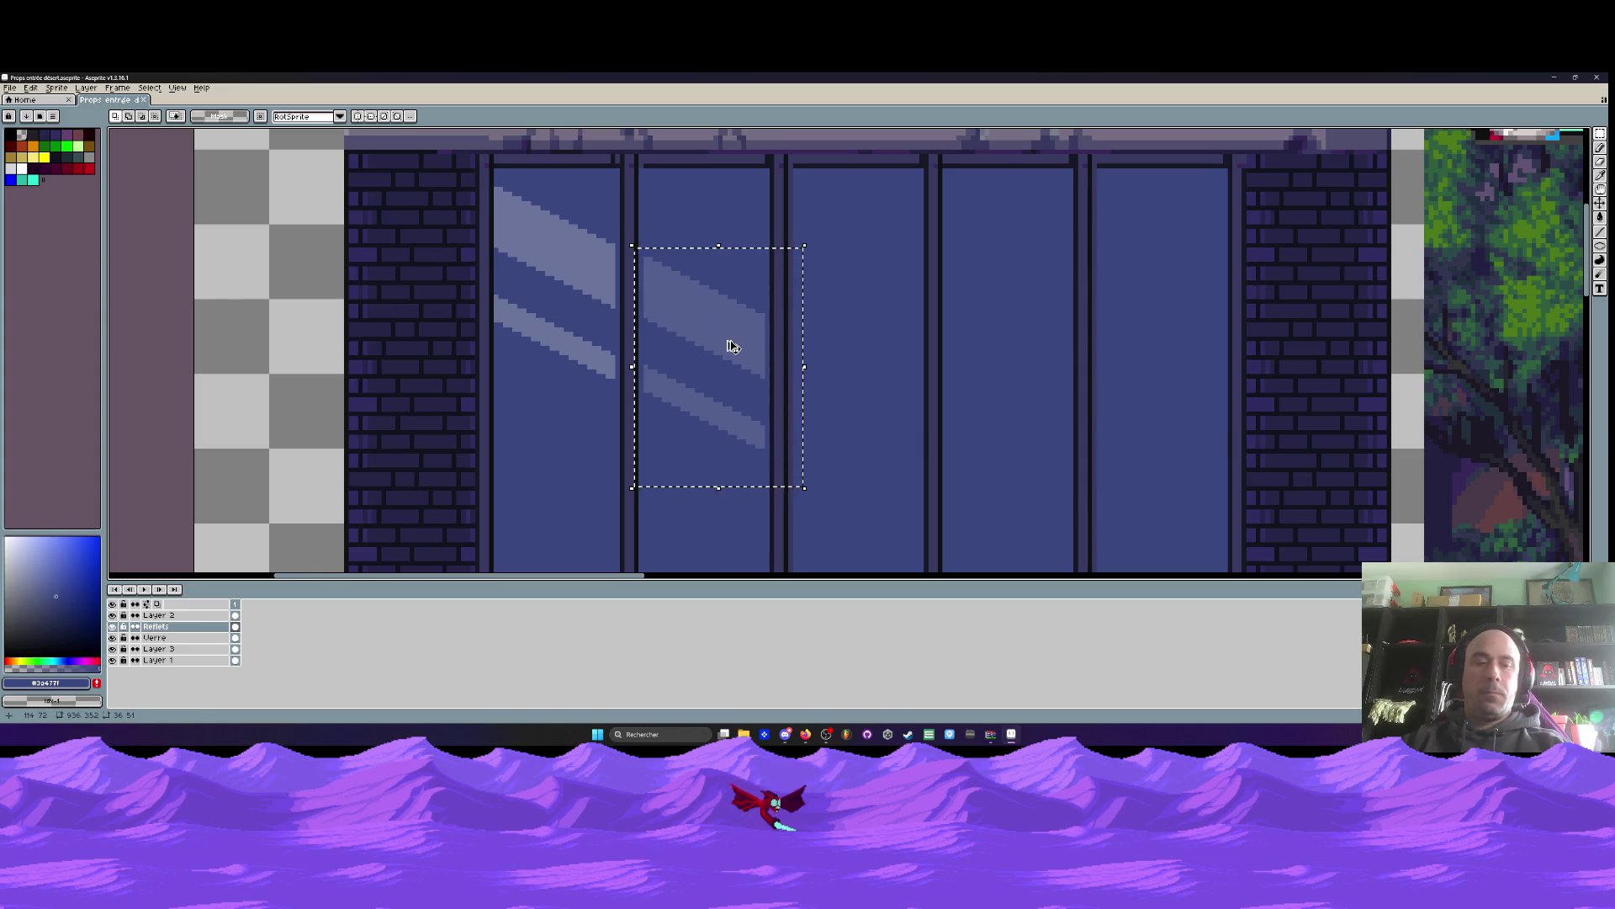
# Copy the reflection into the third and fourth panes, committing each copy
pyautogui.keyDown('ctrl'); pyautogui.moveTo(722, 335); pyautogui.dragTo(875, 413); pyautogui.keyUp('ctrl')
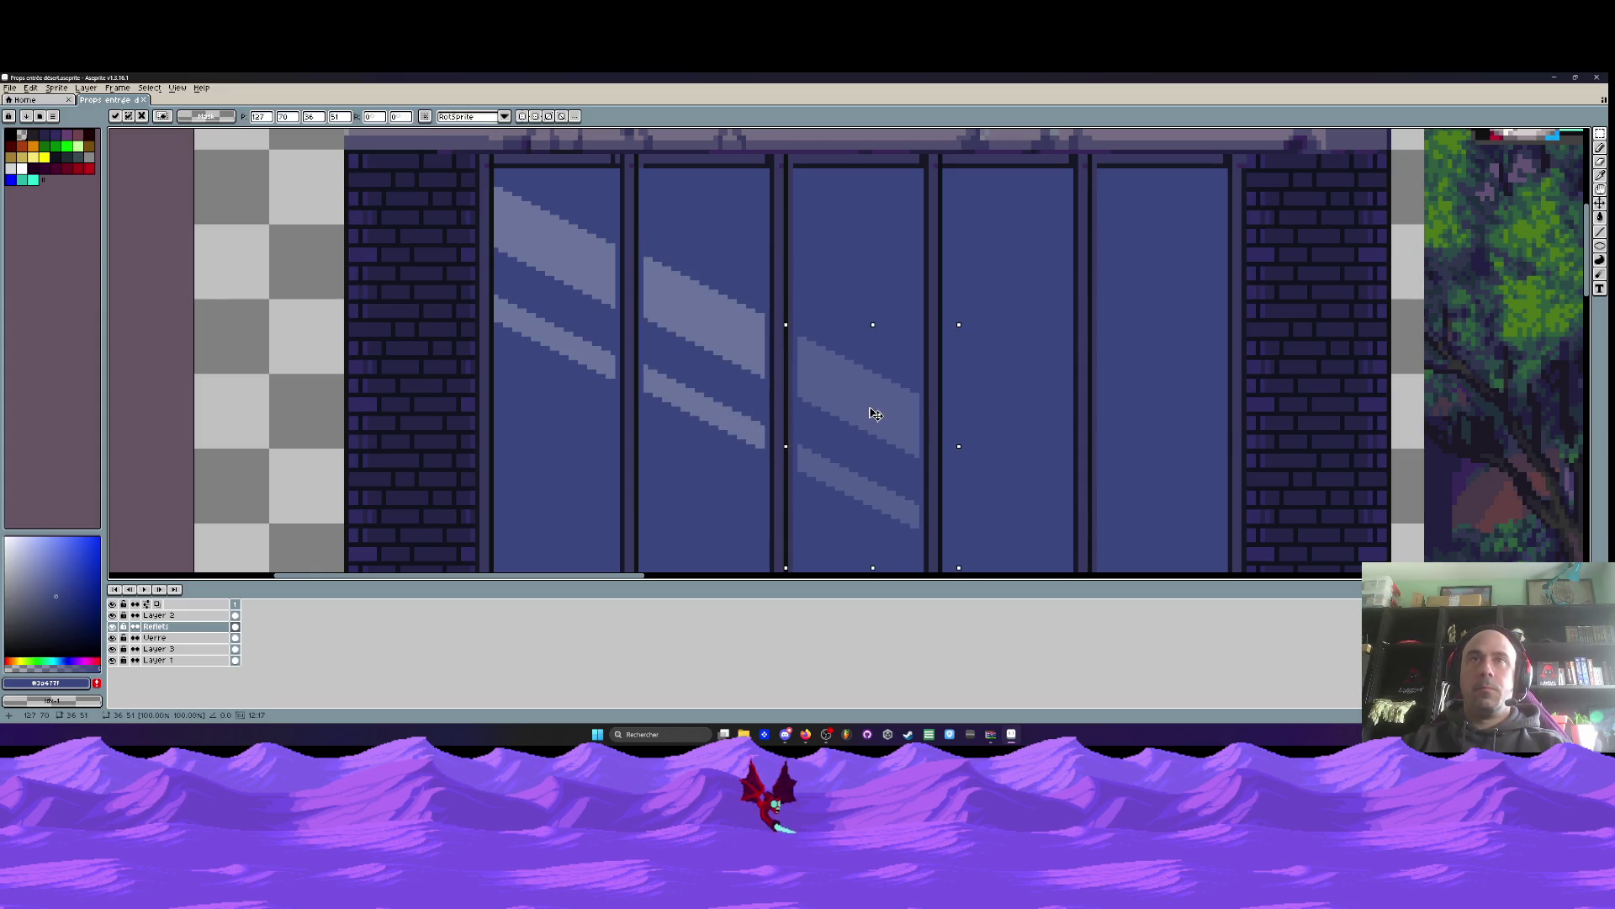
pyautogui.press('Return')
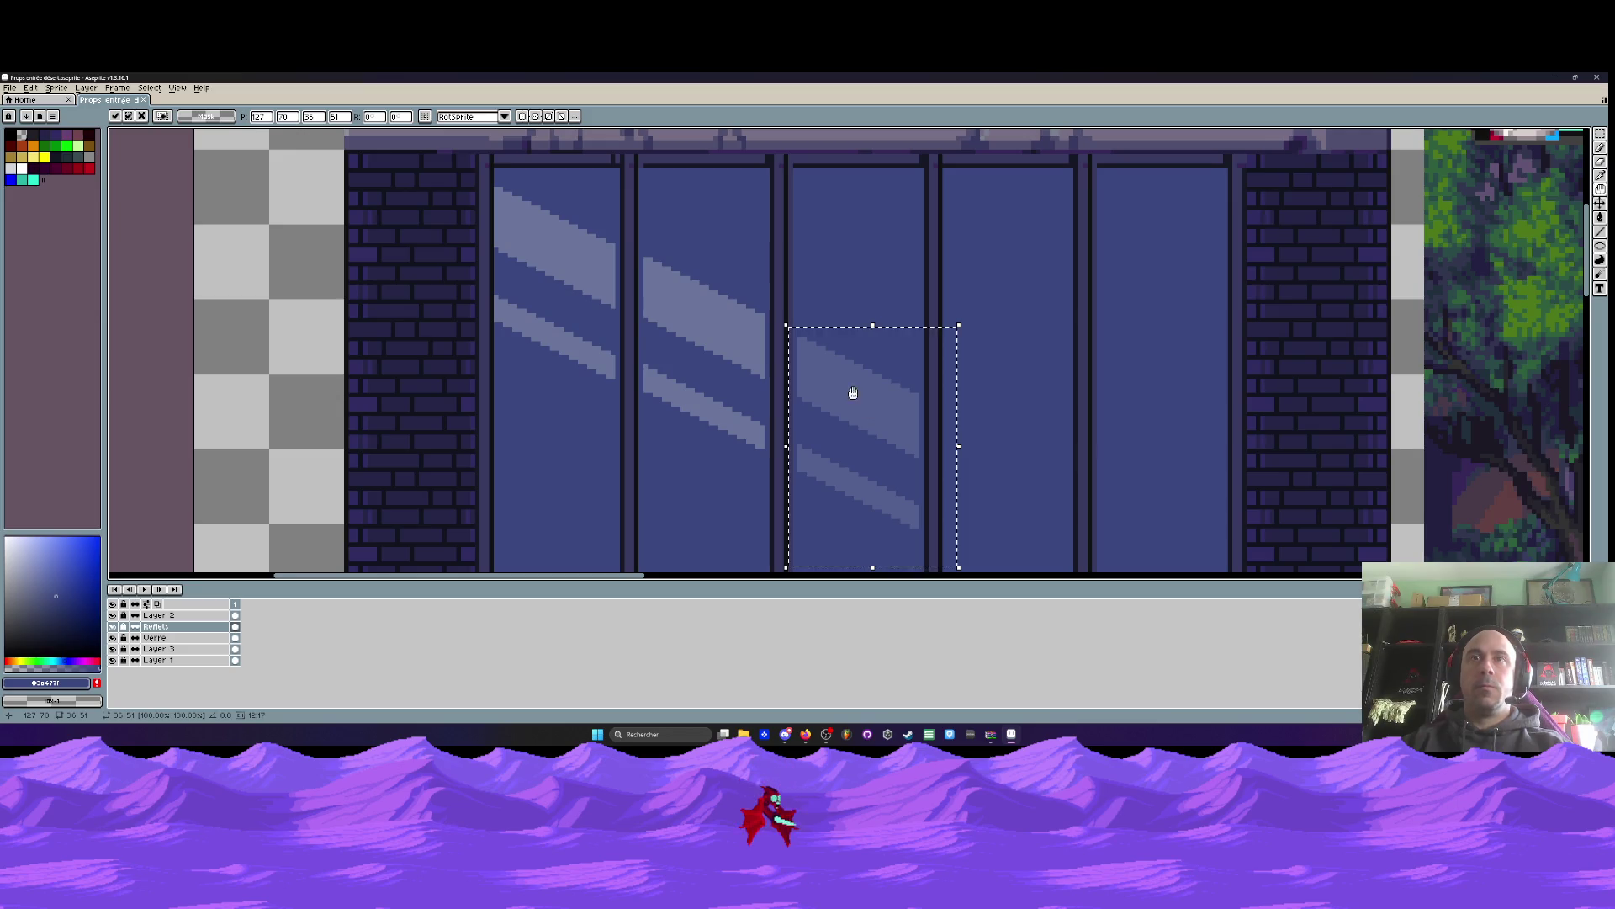
pyautogui.moveTo(859, 396); pyautogui.dragTo(715, 311)
pyautogui.hotkey('ctrl', 'z')
pyautogui.moveTo(569, 250)
pyautogui.keyDown('ctrl'); pyautogui.mouseDown()
pyautogui.moveTo(887, 389)
pyautogui.moveTo(769, 332)
pyautogui.mouseUp(); pyautogui.keyUp('ctrl')
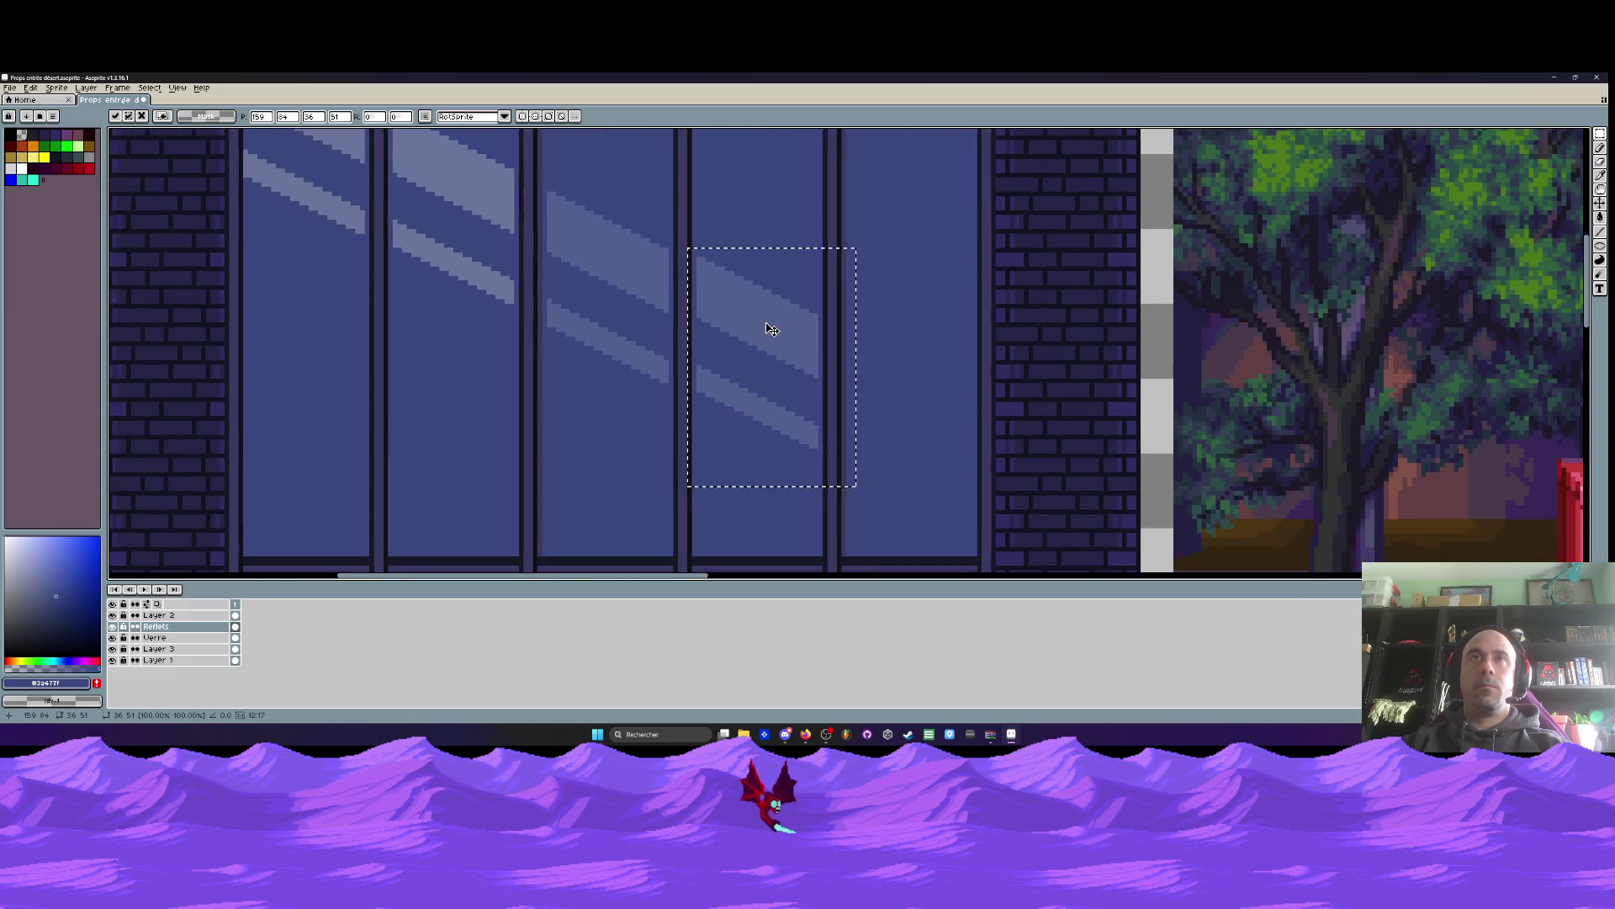
pyautogui.press('Return')
# Place a final reflection copy in the fifth pane and commit it
pyautogui.hotkey('ctrl', 'z')
pyautogui.moveTo(469, 263)
pyautogui.keyDown('ctrl'); pyautogui.mouseDown()
pyautogui.moveTo(909, 443)
pyautogui.moveTo(925, 481)
pyautogui.mouseUp(); pyautogui.keyUp('ctrl')
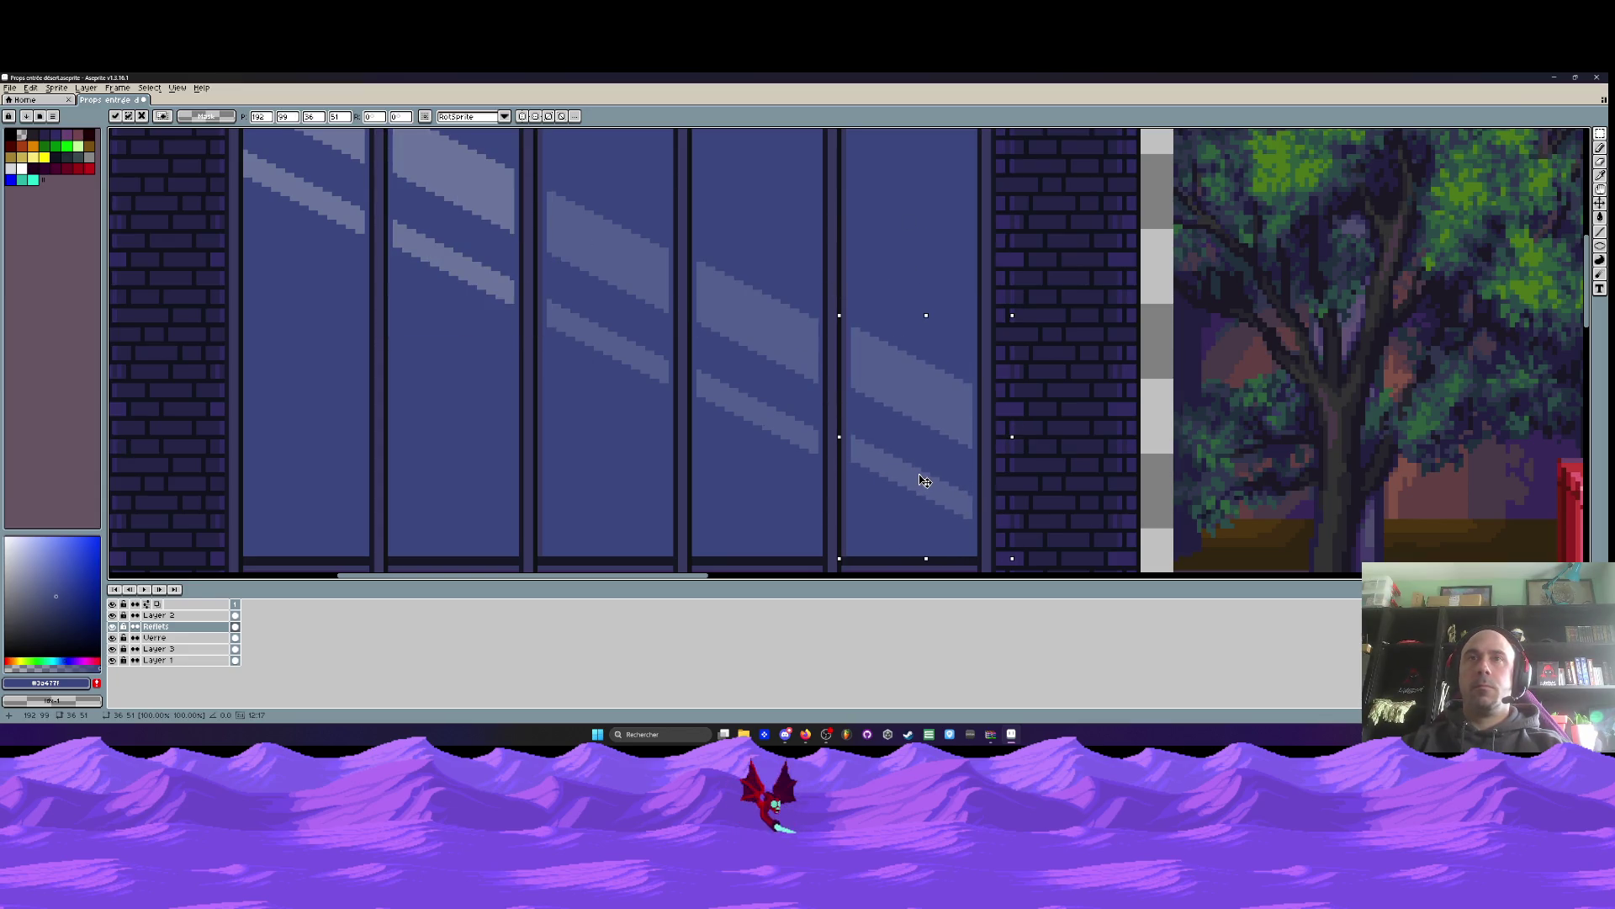
pyautogui.scroll(-3, 917, 476)
pyautogui.press('Return')
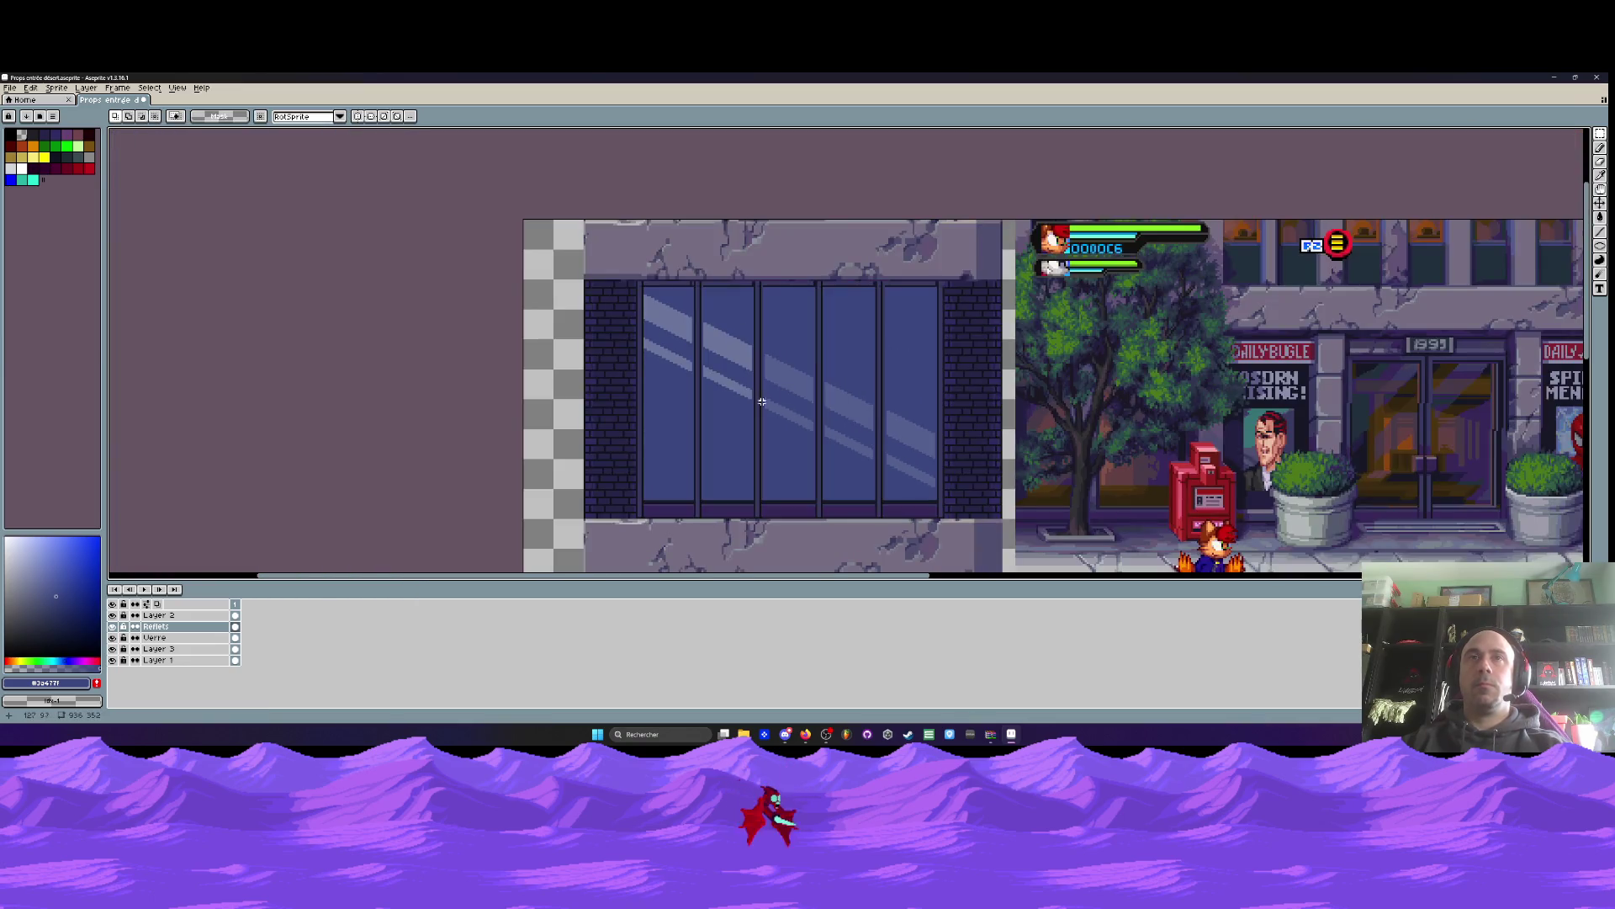
pyautogui.scroll(-2, 721, 366)
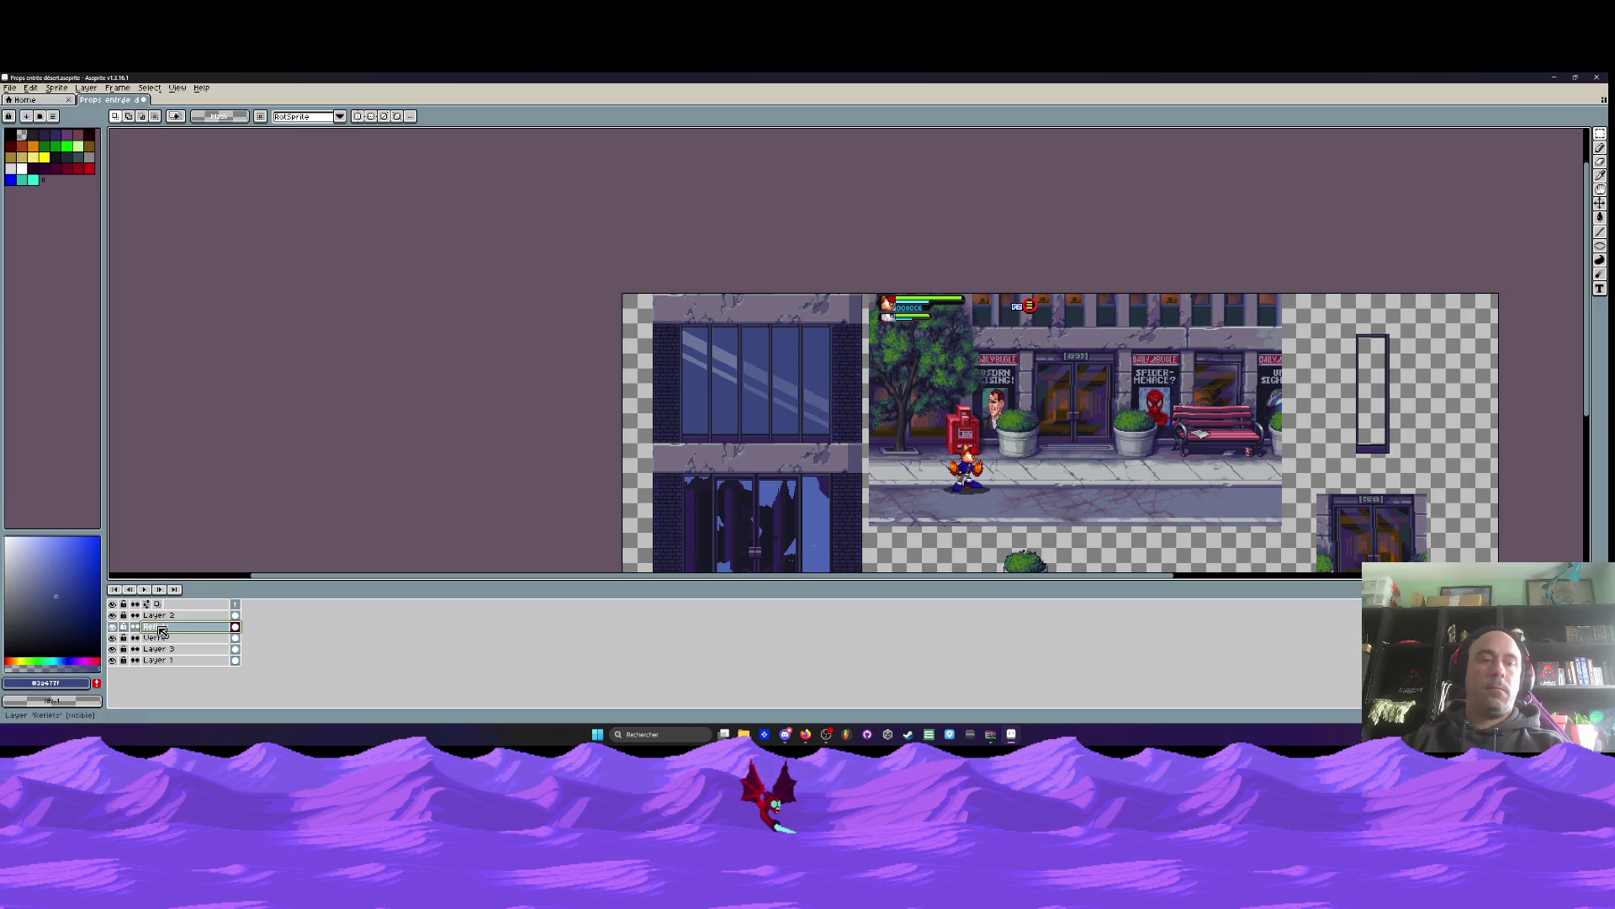
# Sample a canvas colour and bucket-fill the left panes' reflection stripes white
pyautogui.press('i')
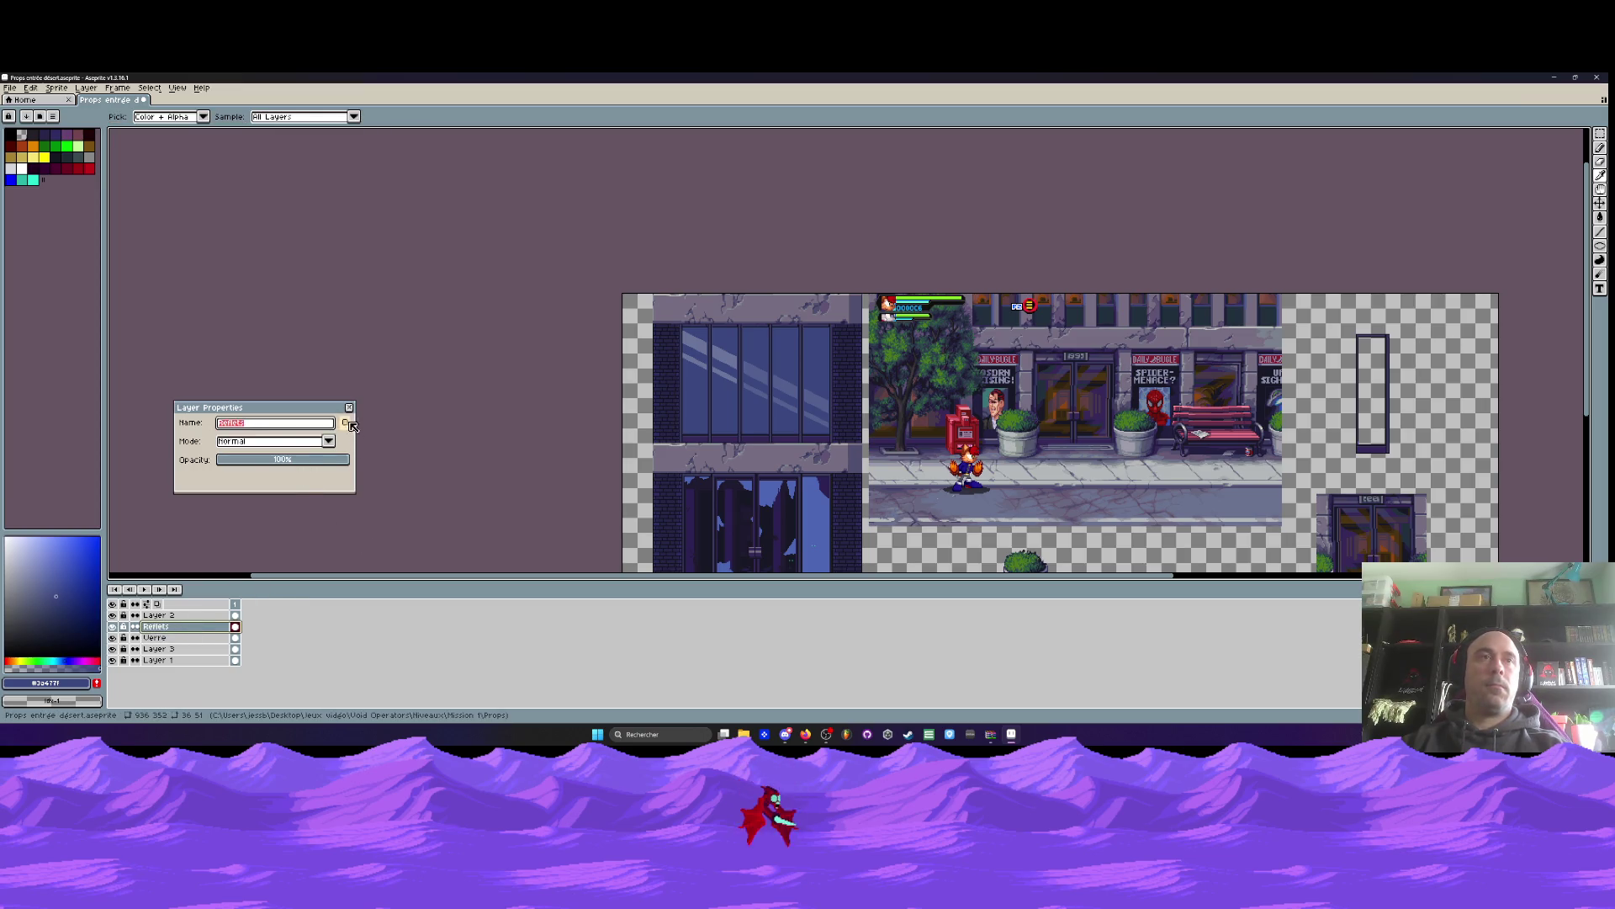
pyautogui.scroll(2, 685, 341)
pyautogui.click(454, 476)
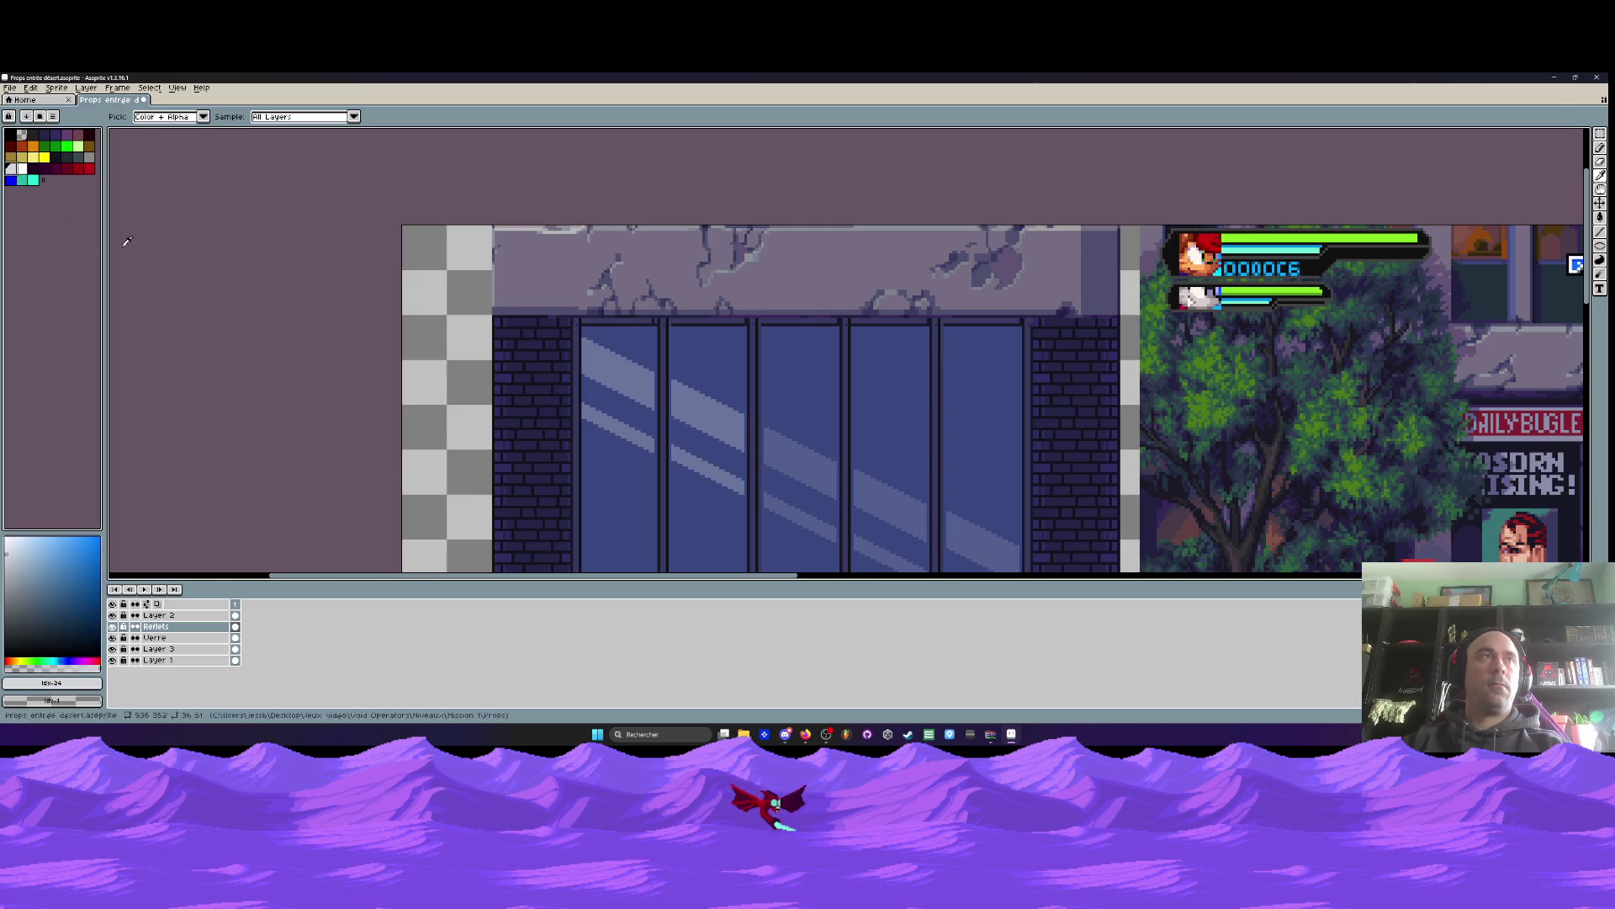
pyautogui.press('g')
pyautogui.click(618, 366)
pyautogui.click(618, 425)
pyautogui.click(706, 412)
pyautogui.click(690, 460)
# Fill the reflection stripes on the third, fourth and fifth panes white
pyautogui.moveTo(690, 461); pyautogui.dragTo(568, 329)
pyautogui.click(677, 328)
pyautogui.click(678, 387)
pyautogui.click(766, 370)
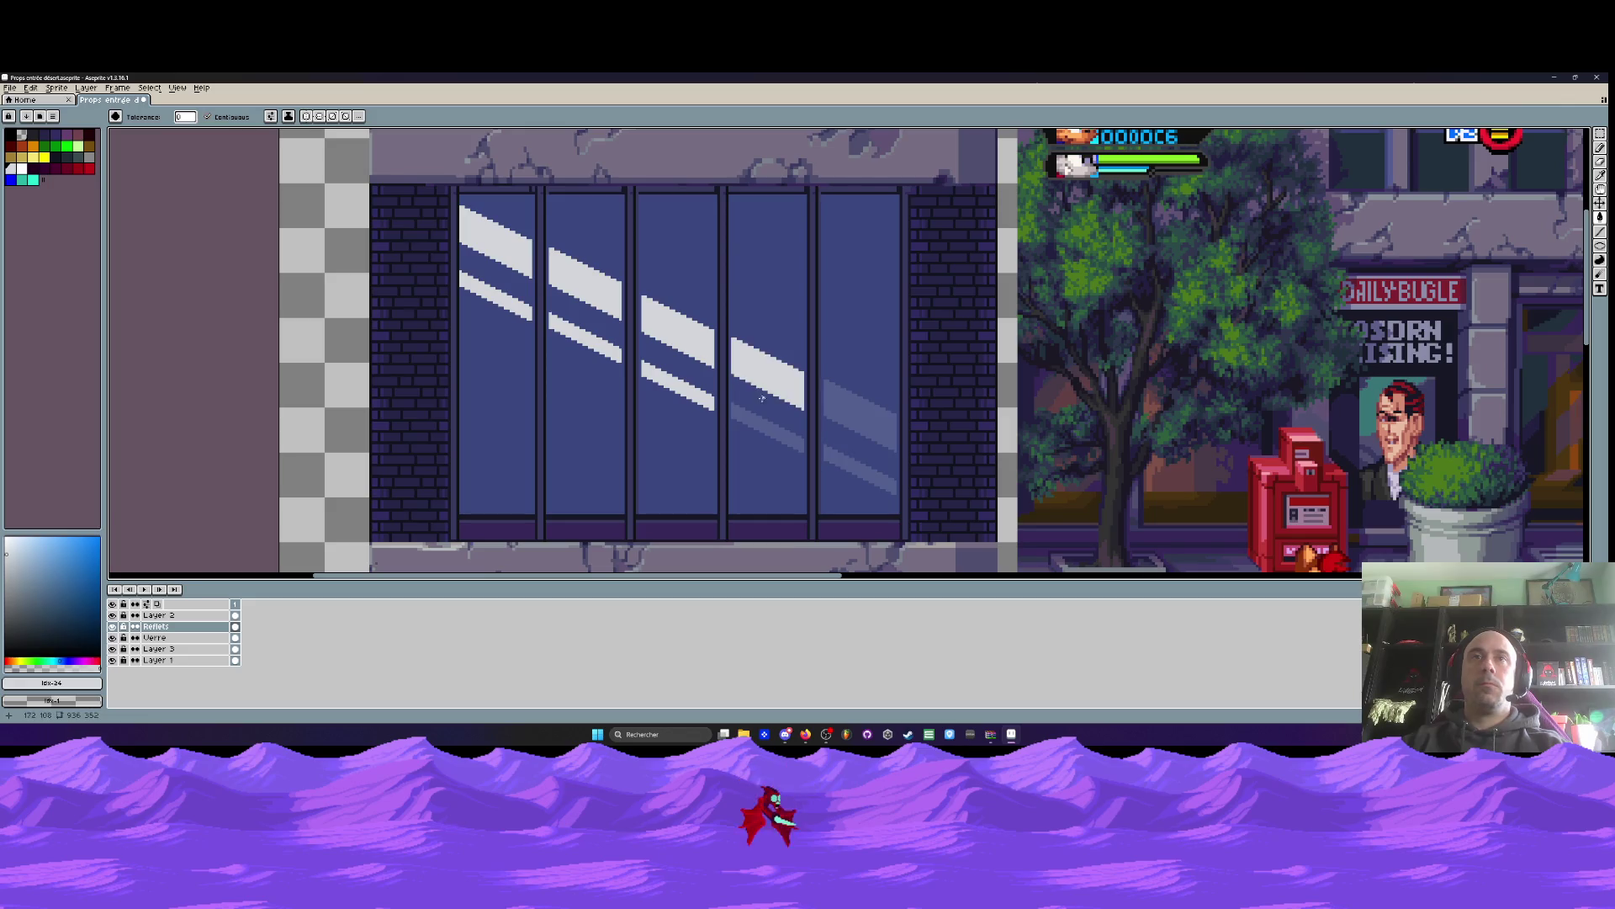
pyautogui.click(766, 431)
pyautogui.click(842, 411)
pyautogui.click(843, 467)
# Lower the Verre glass layer's opacity to 38%
pyautogui.scroll(-3, 842, 467)
pyautogui.scroll(2, 774, 397)
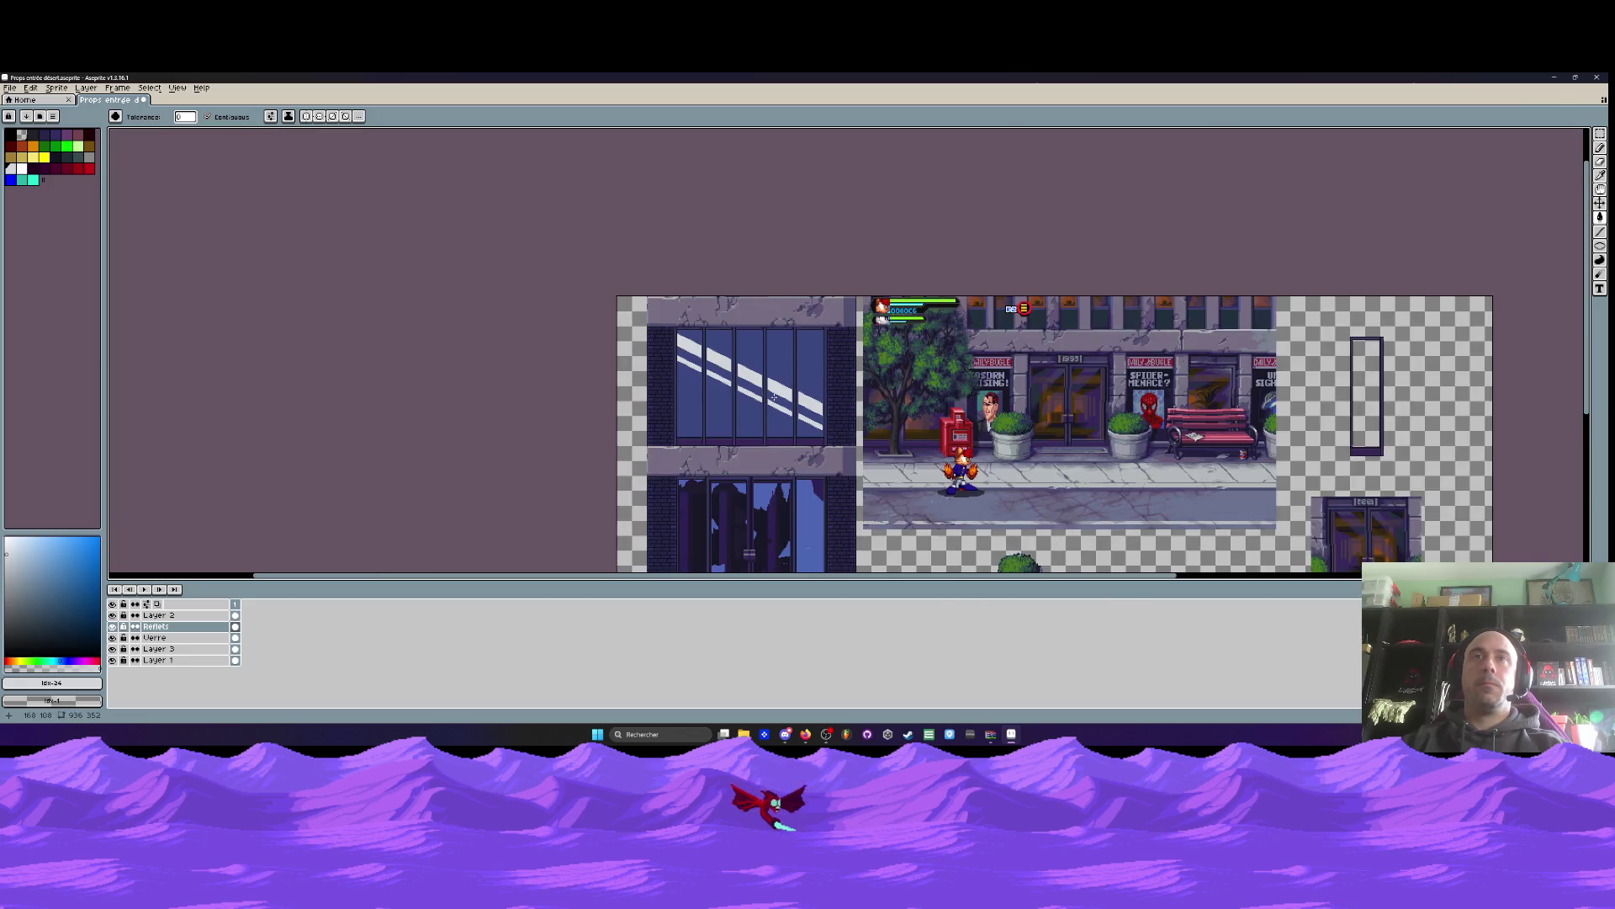
pyautogui.scroll(1, 774, 398)
pyautogui.doubleClick(156, 637)
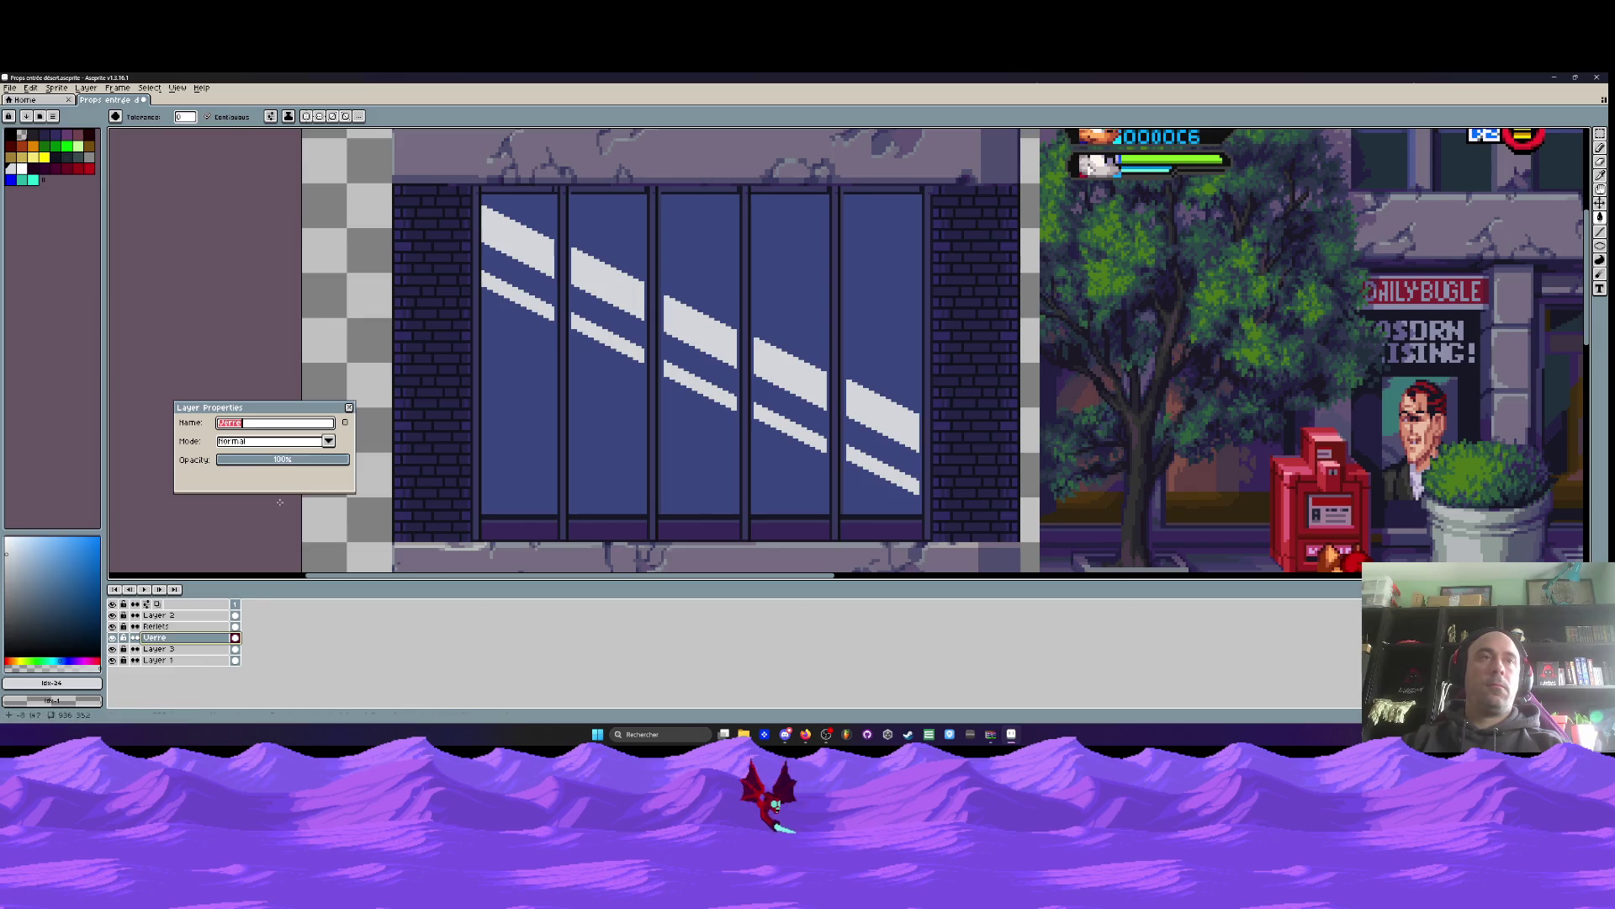
pyautogui.moveTo(294, 470)
pyautogui.mouseDown()
pyautogui.moveTo(286, 455)
pyautogui.moveTo(244, 466)
pyautogui.mouseUp()
pyautogui.click(351, 410)
# Set the Reflets layer's opacity to a low value in Layer Properties
pyautogui.doubleClick(155, 626)
pyautogui.scroll(-3, 726, 413)
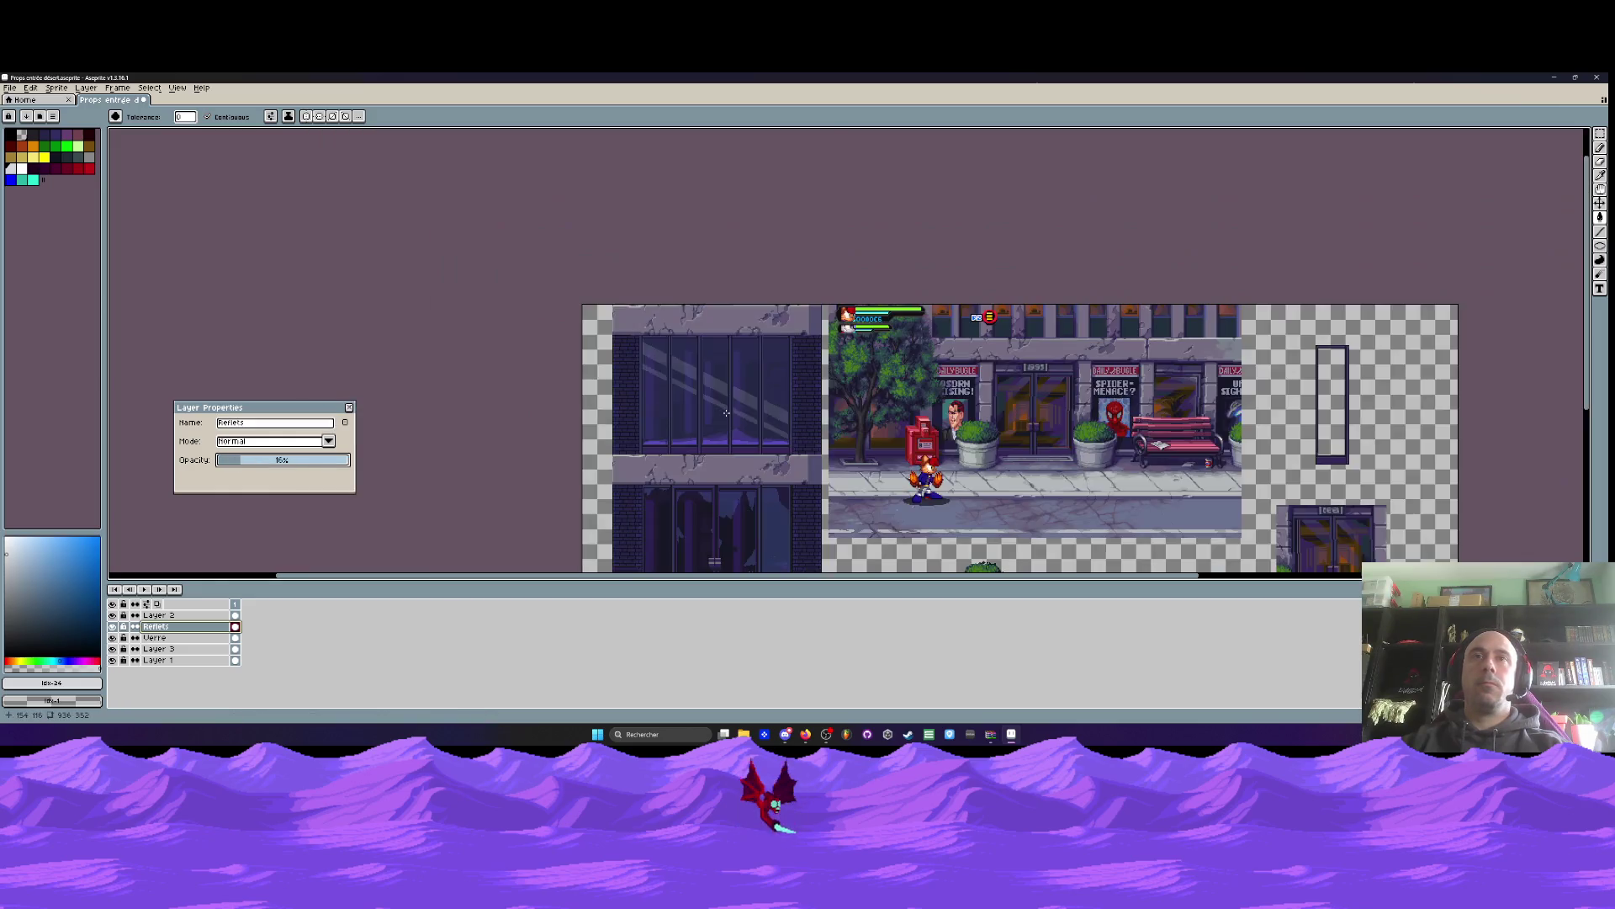
pyautogui.scroll(3, 726, 412)
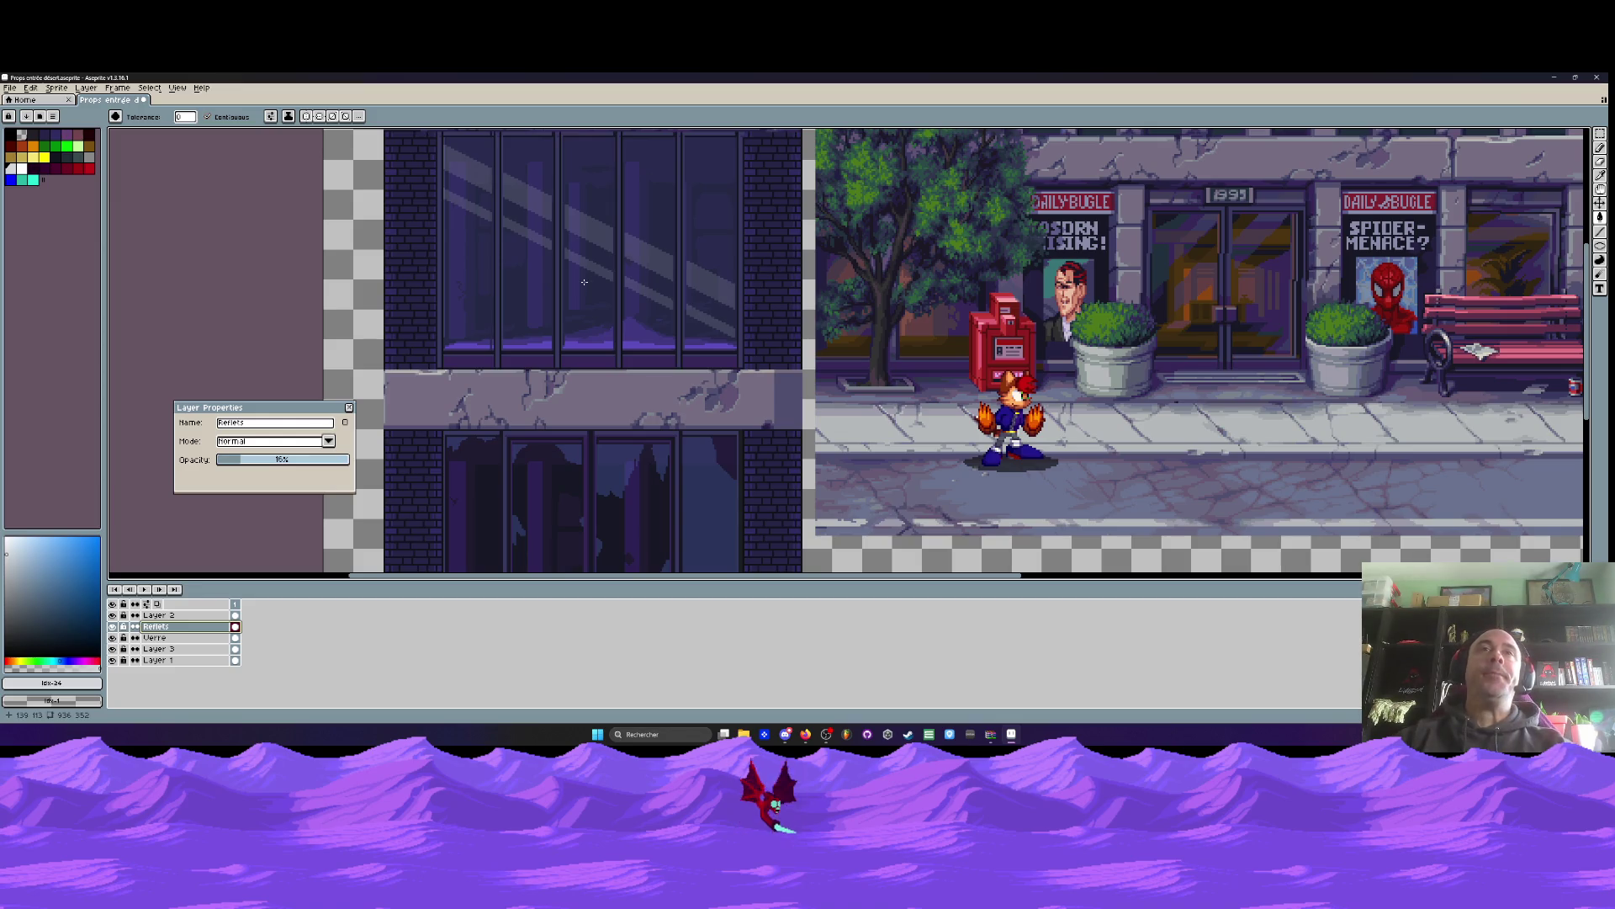
pyautogui.scroll(-2, 584, 282)
pyautogui.scroll(1, 581, 279)
pyautogui.click(349, 407)
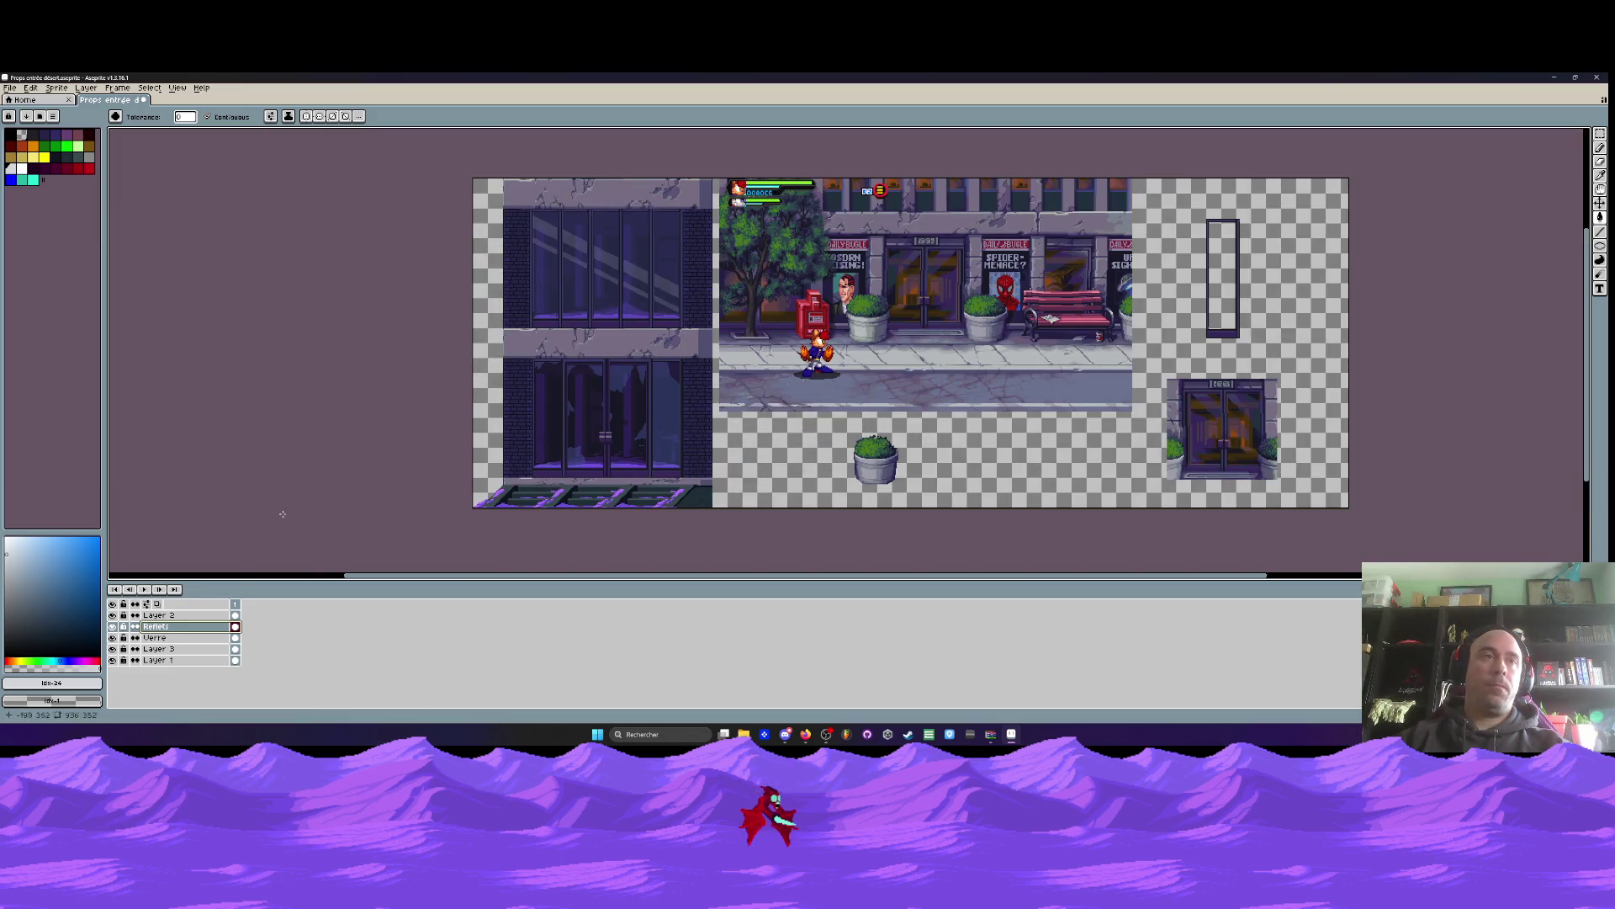
pyautogui.press('m')
pyautogui.scroll(3, 584, 253)
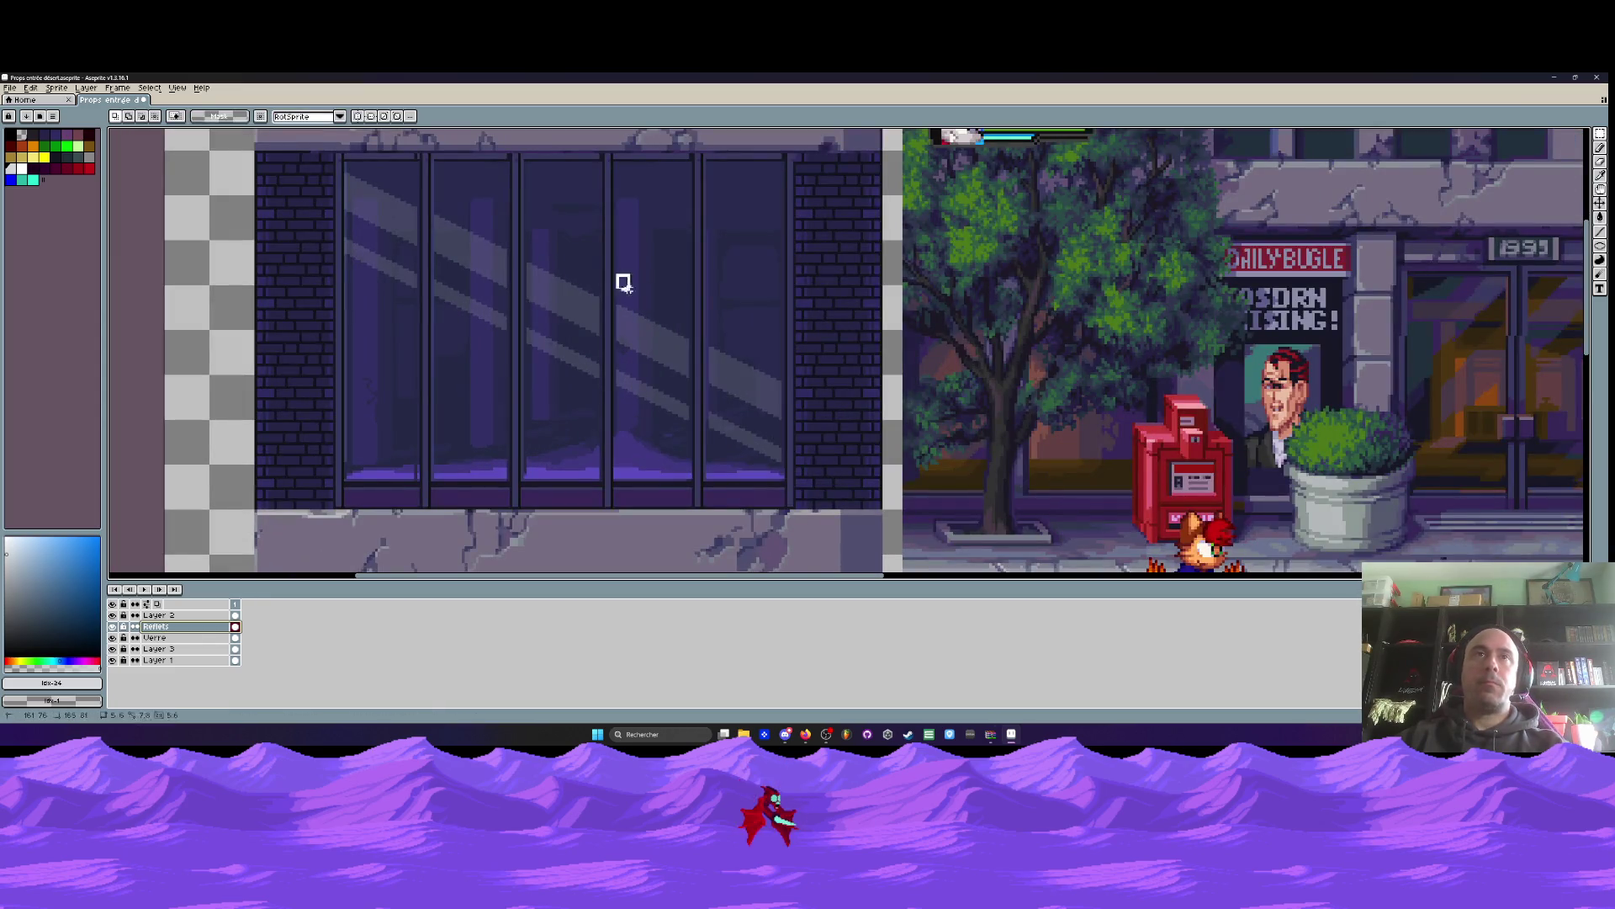
pyautogui.moveTo(614, 218); pyautogui.dragTo(897, 489)
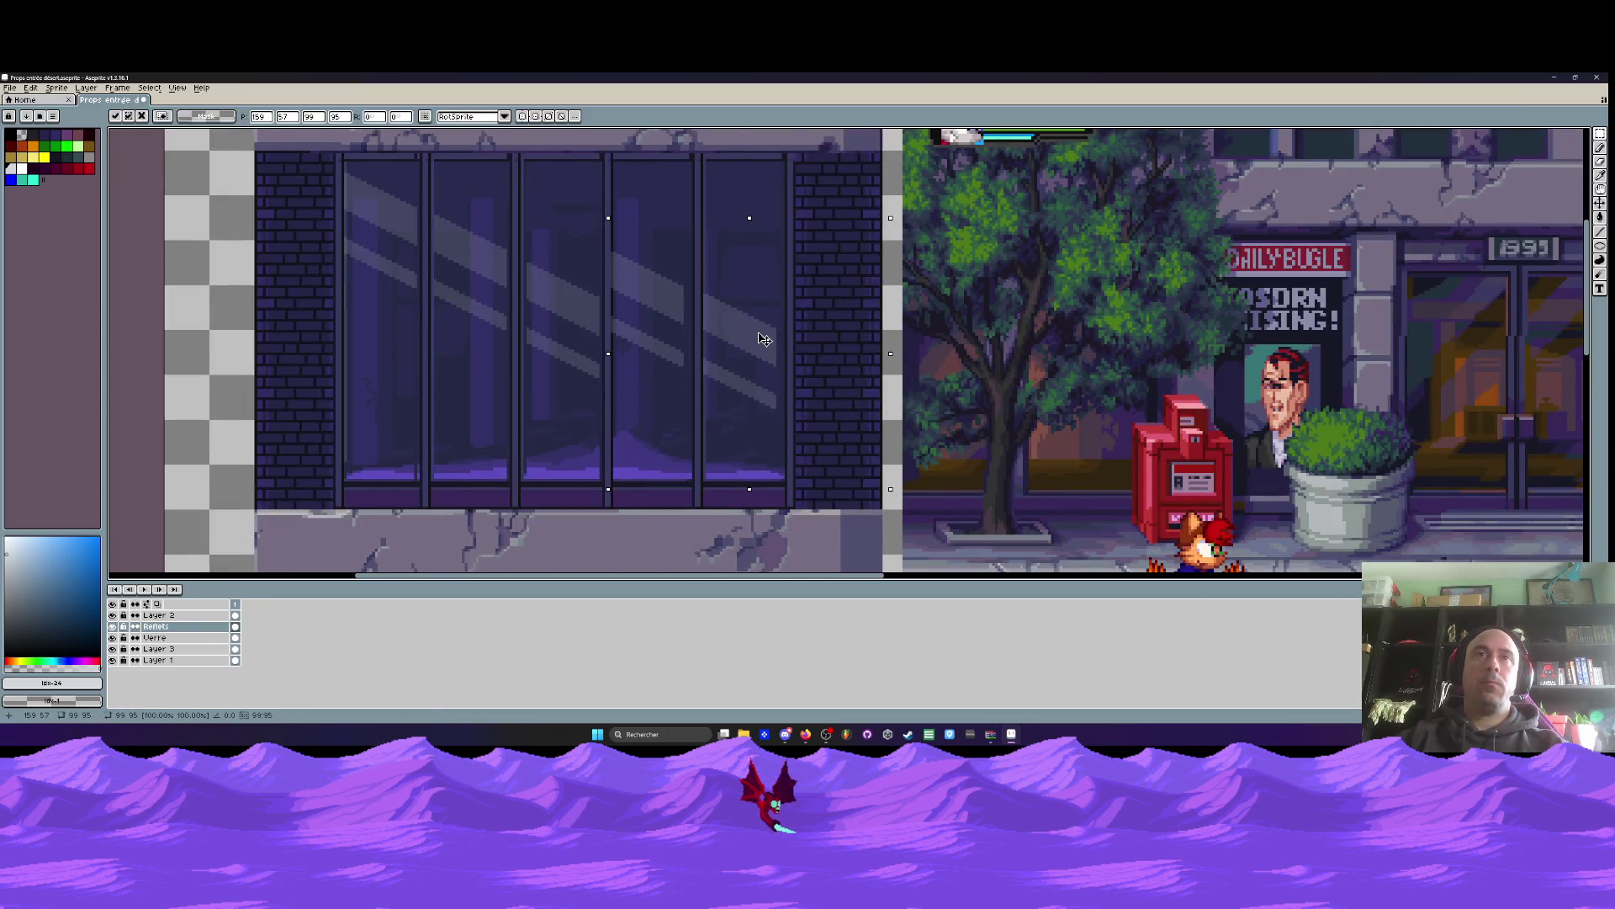
pyautogui.scroll(-4, 764, 340)
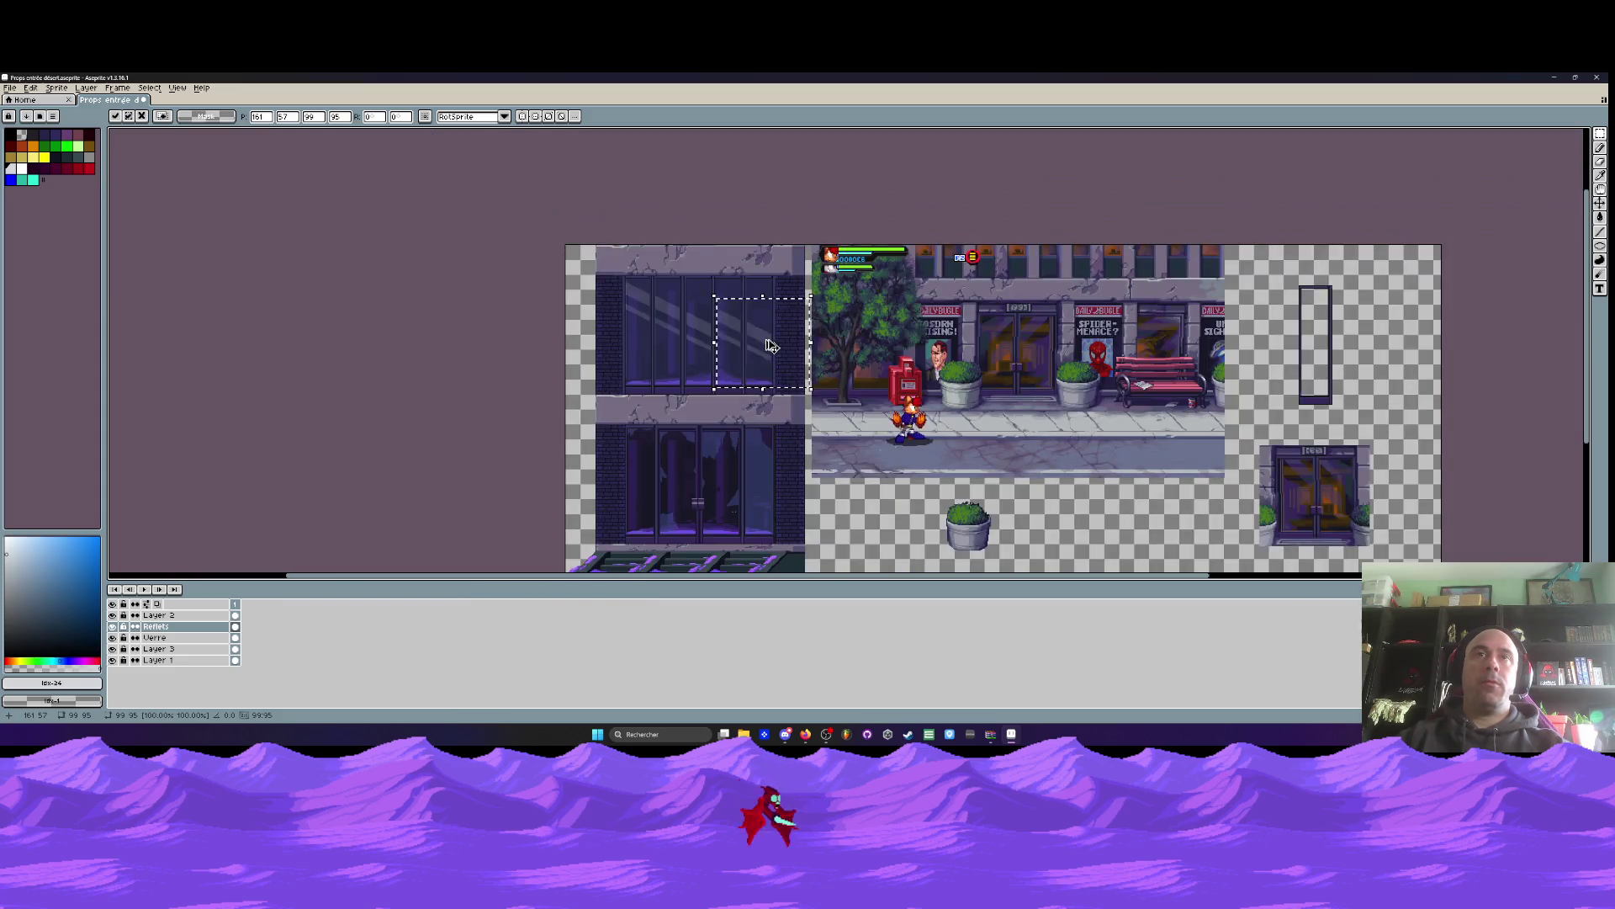
pyautogui.hotkey('ctrl', 'd')
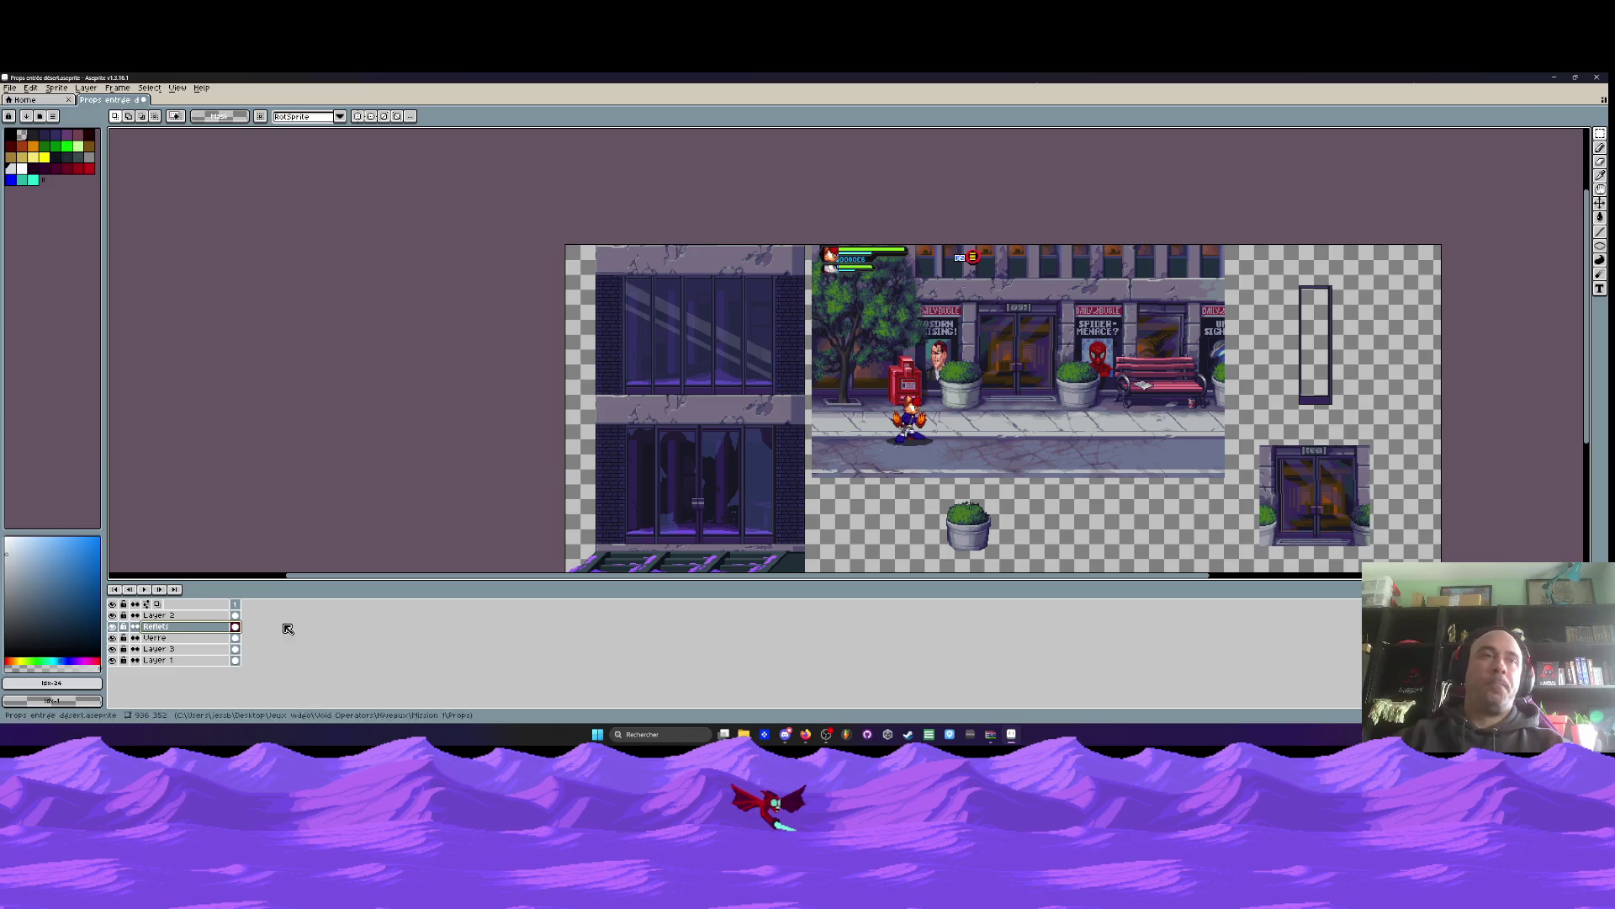
pyautogui.click(113, 650)
# Show Layer 3 and Layer 2's street scene again, and make Layer 2 active
pyautogui.click(112, 649)
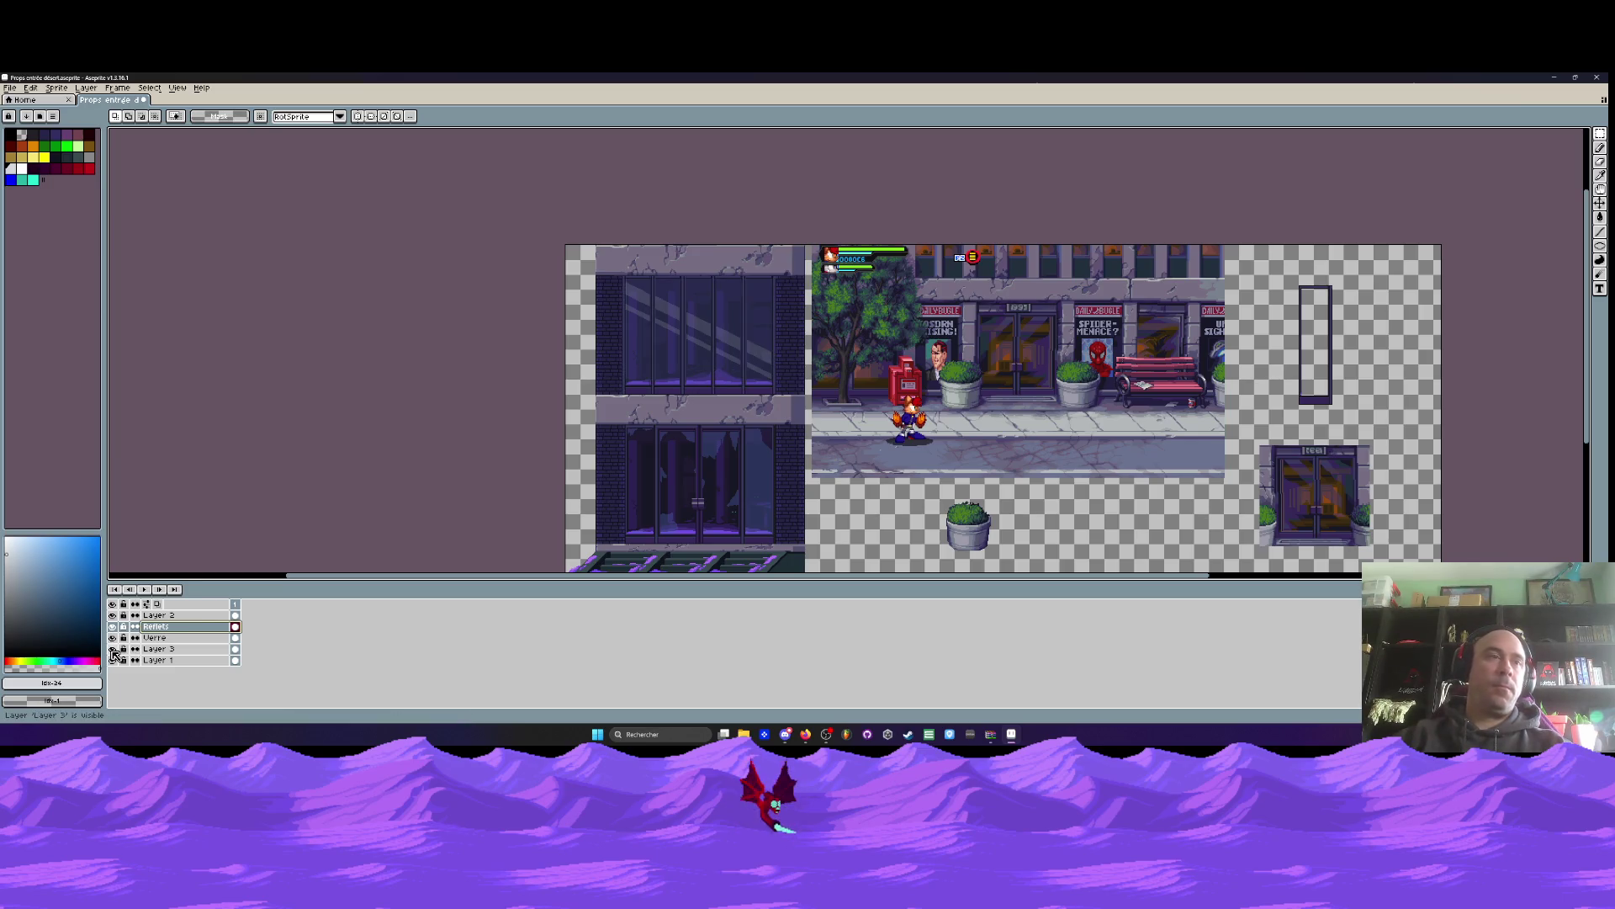
pyautogui.click(113, 615)
pyautogui.click(112, 615)
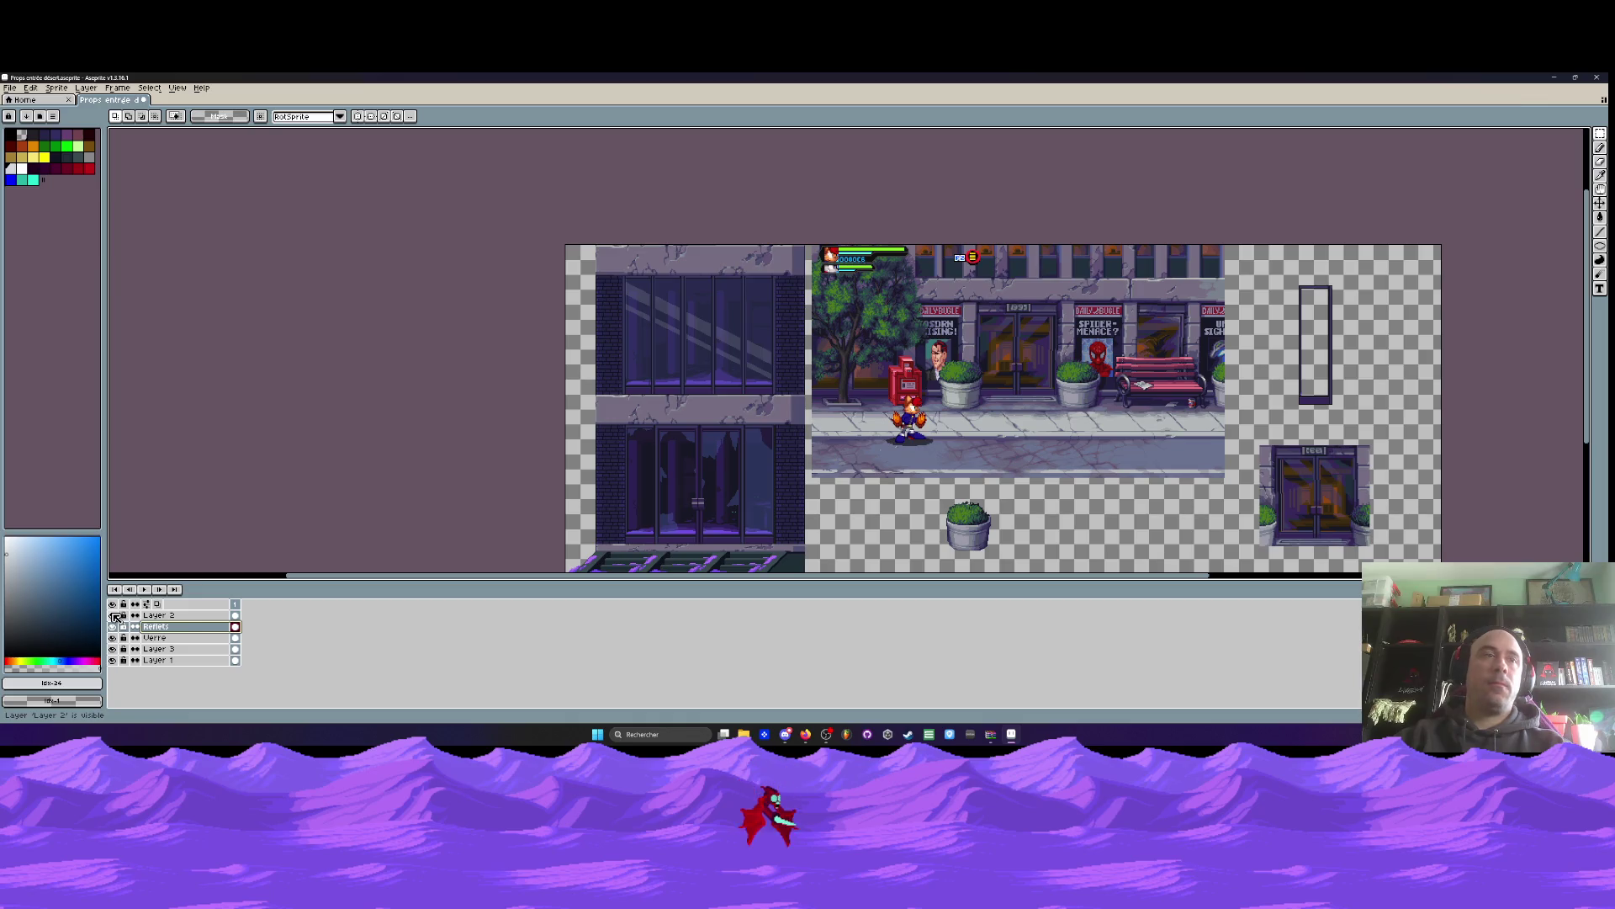
pyautogui.click(158, 615)
# Pick the lintel's light grey and repaint the peach top-row pixels with it
pyautogui.scroll(3, 609, 350)
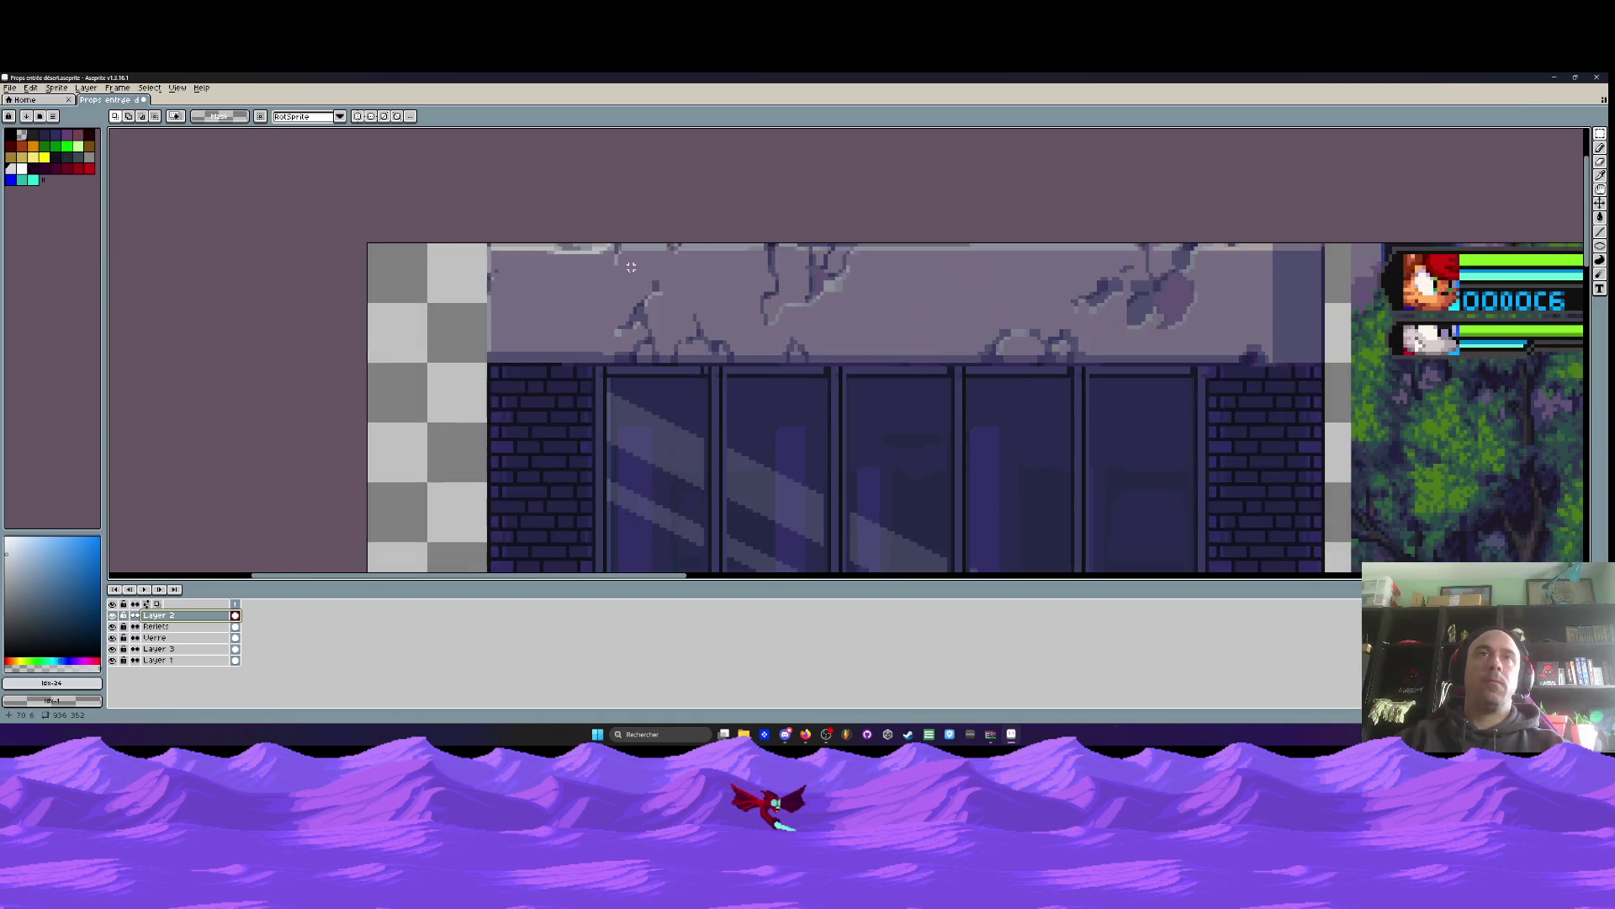
pyautogui.press('i')
pyautogui.scroll(-3, 632, 282)
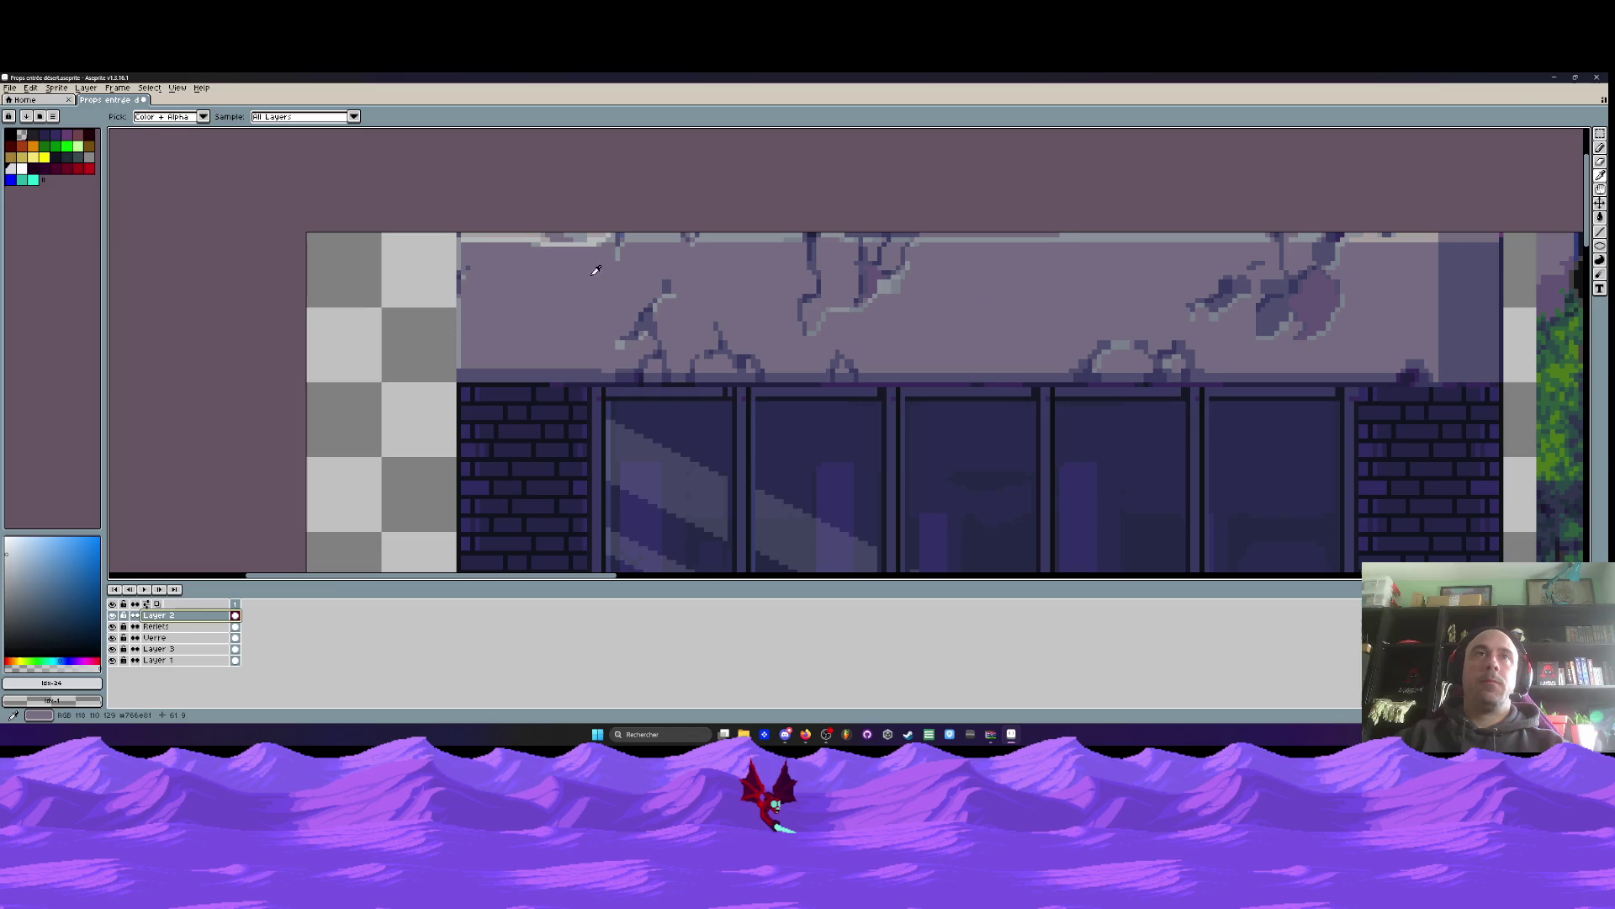
pyautogui.click(495, 236)
pyautogui.scroll(3, 495, 235)
pyautogui.scroll(1, 495, 236)
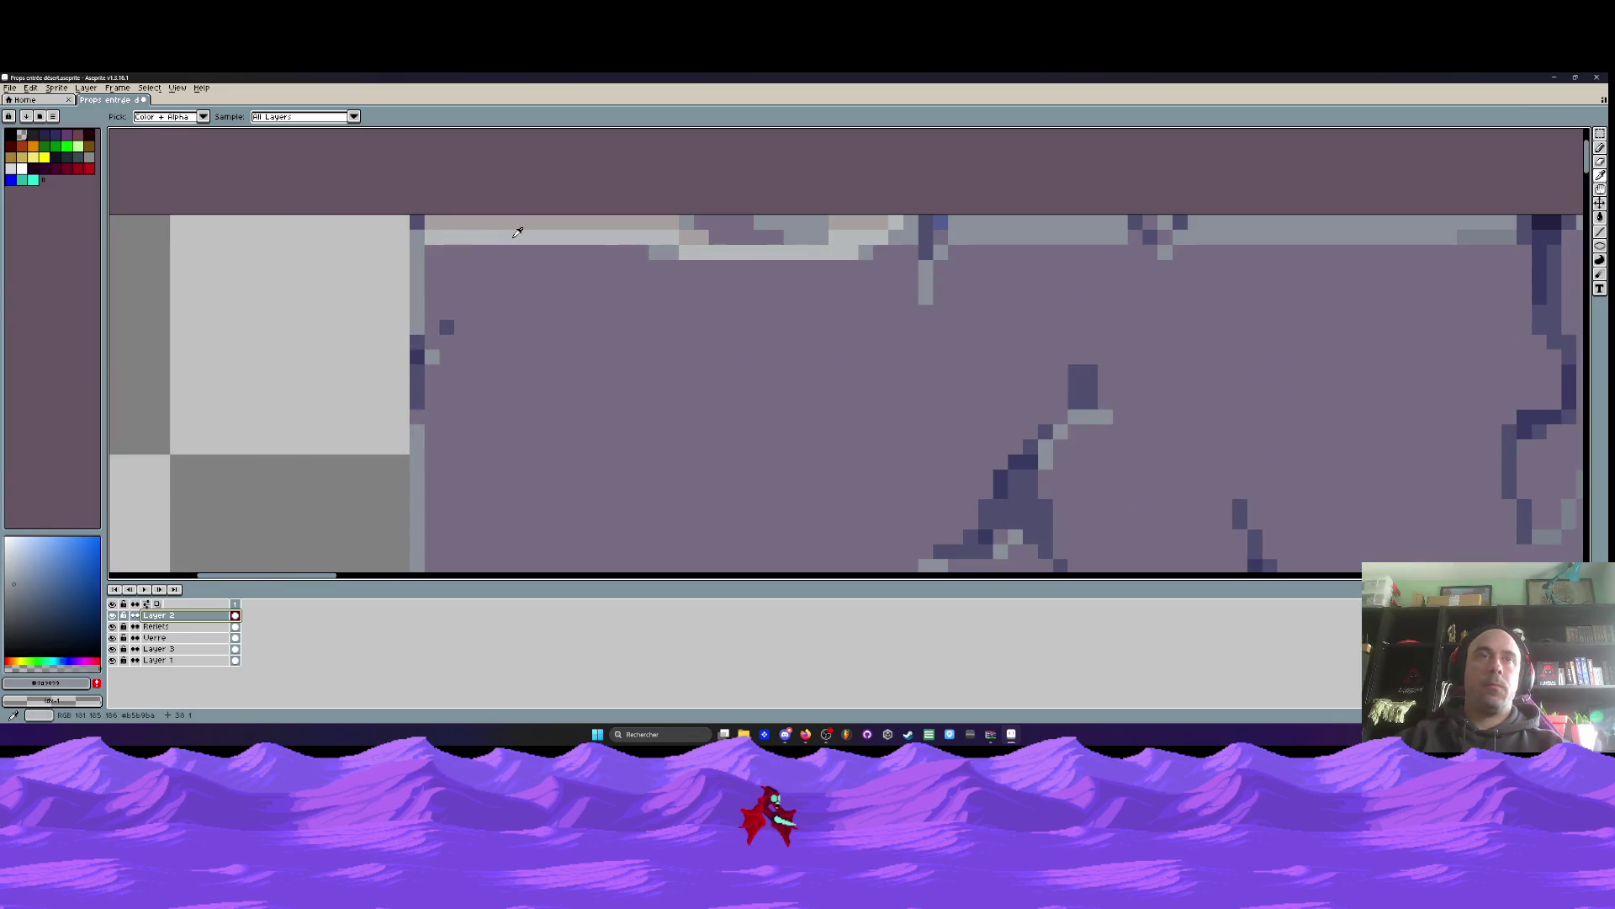
pyautogui.press('b')
pyautogui.moveTo(425, 221)
pyautogui.mouseDown()
pyautogui.moveTo(673, 222)
pyautogui.moveTo(707, 237)
pyautogui.mouseUp()
pyautogui.moveTo(823, 224); pyautogui.dragTo(904, 223)
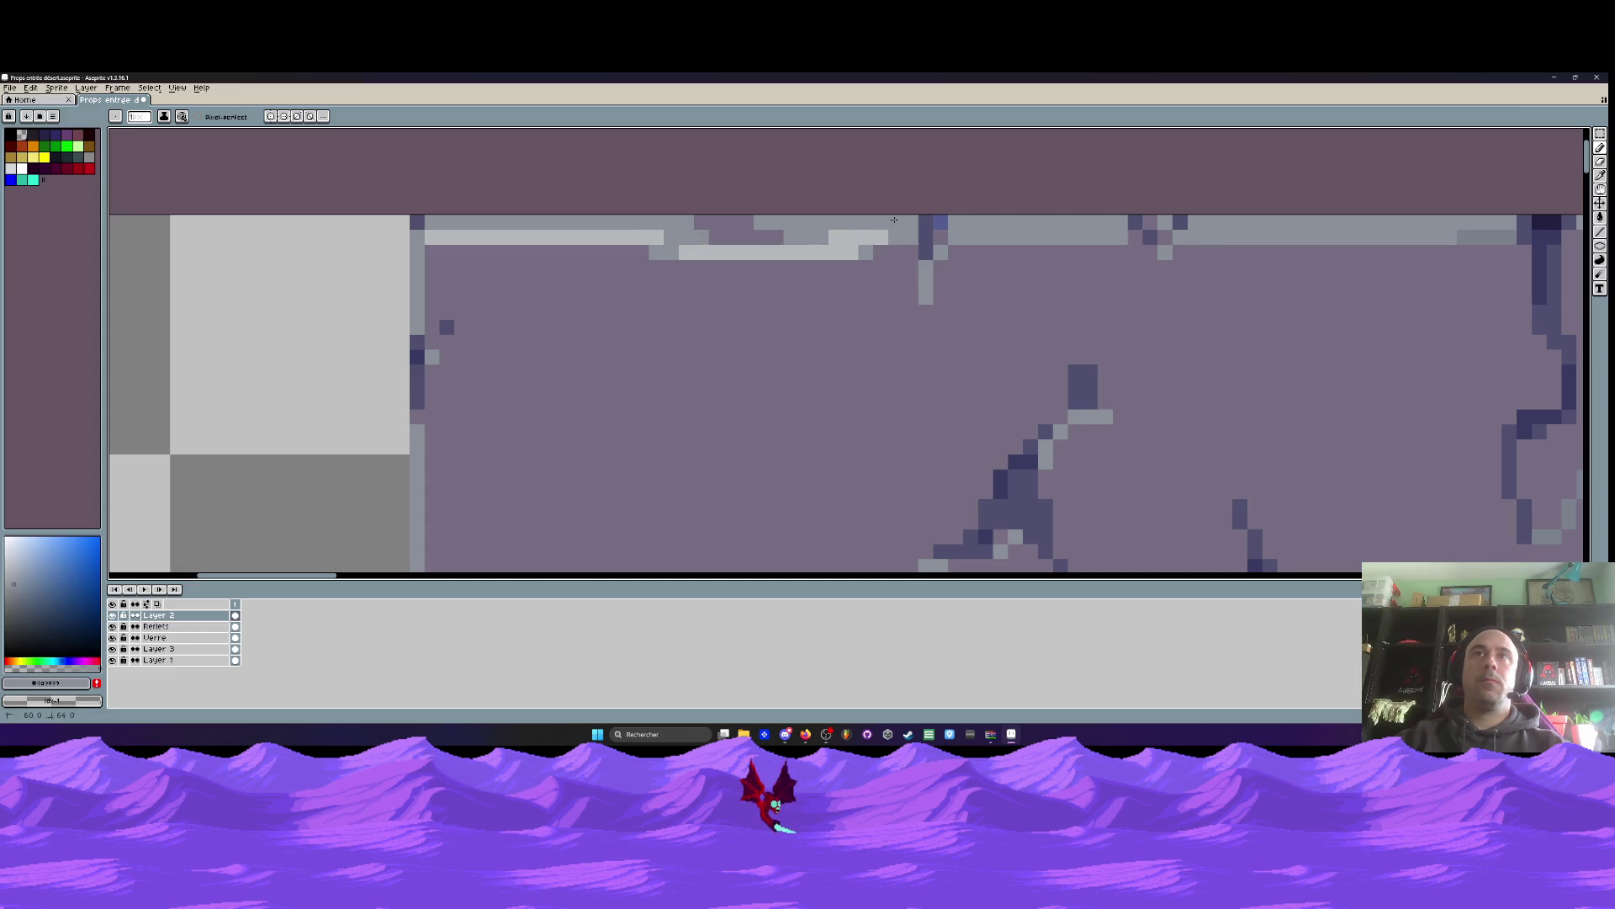
# Sample light grey #b5b9ba and paint it along the lintel's top edge
pyautogui.scroll(-3, 851, 255)
pyautogui.scroll(2, 852, 255)
pyautogui.scroll(1, 851, 255)
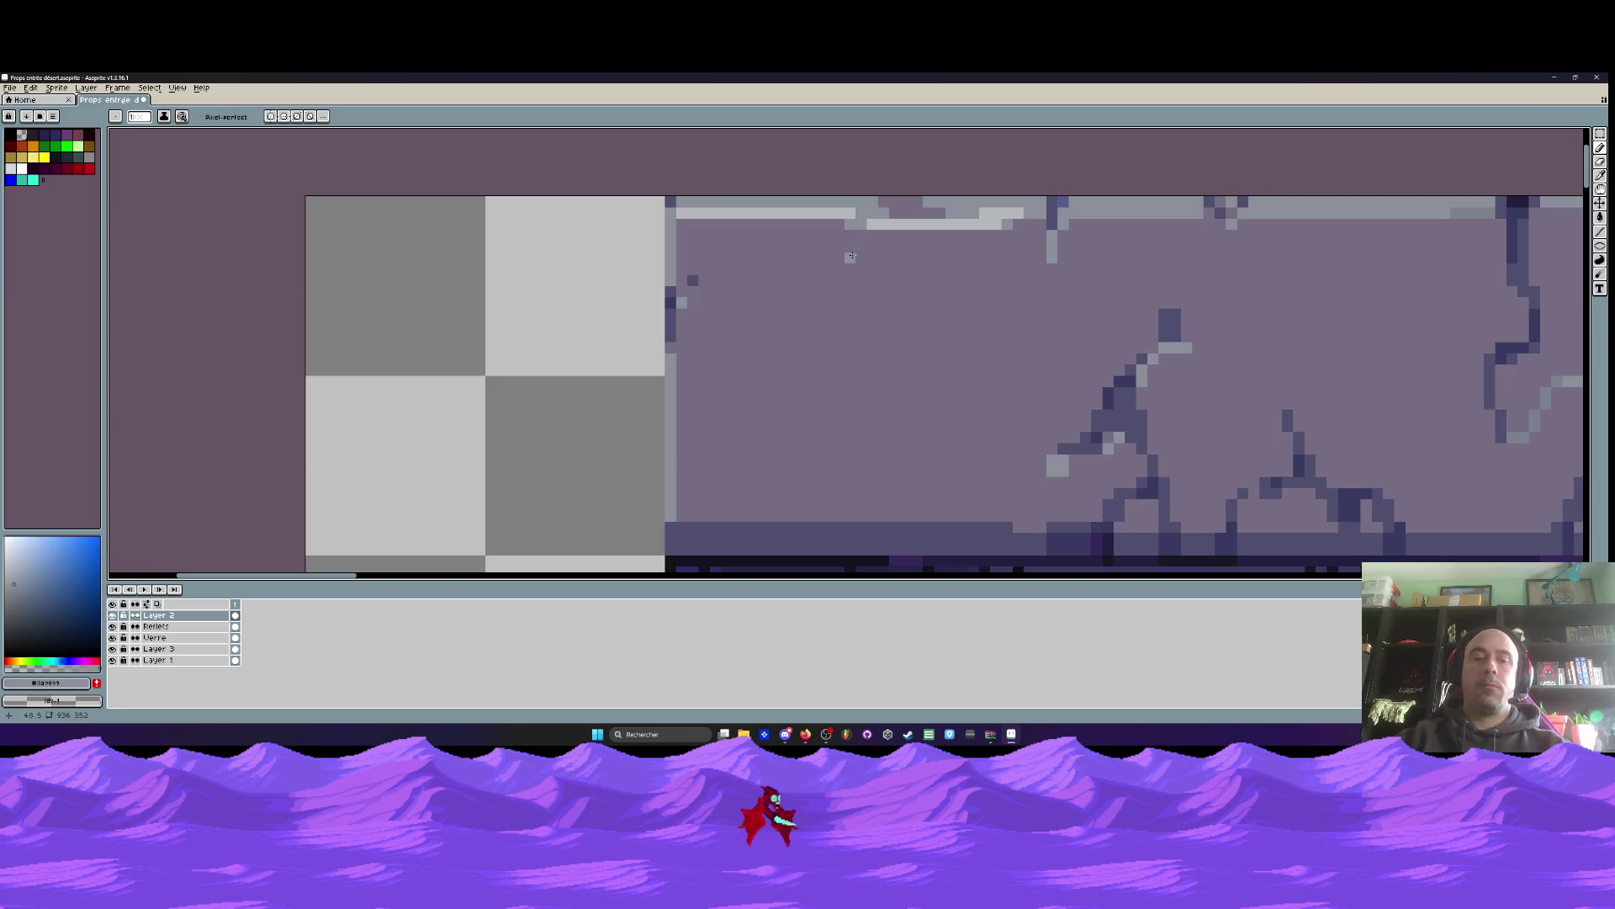
pyautogui.press('i')
pyautogui.click(895, 218)
pyautogui.scroll(1, 895, 218)
pyautogui.press('b')
pyautogui.moveTo(831, 179); pyautogui.dragTo(876, 201)
pyautogui.moveTo(967, 178); pyautogui.dragTo(1042, 177)
pyautogui.scroll(-2, 841, 189)
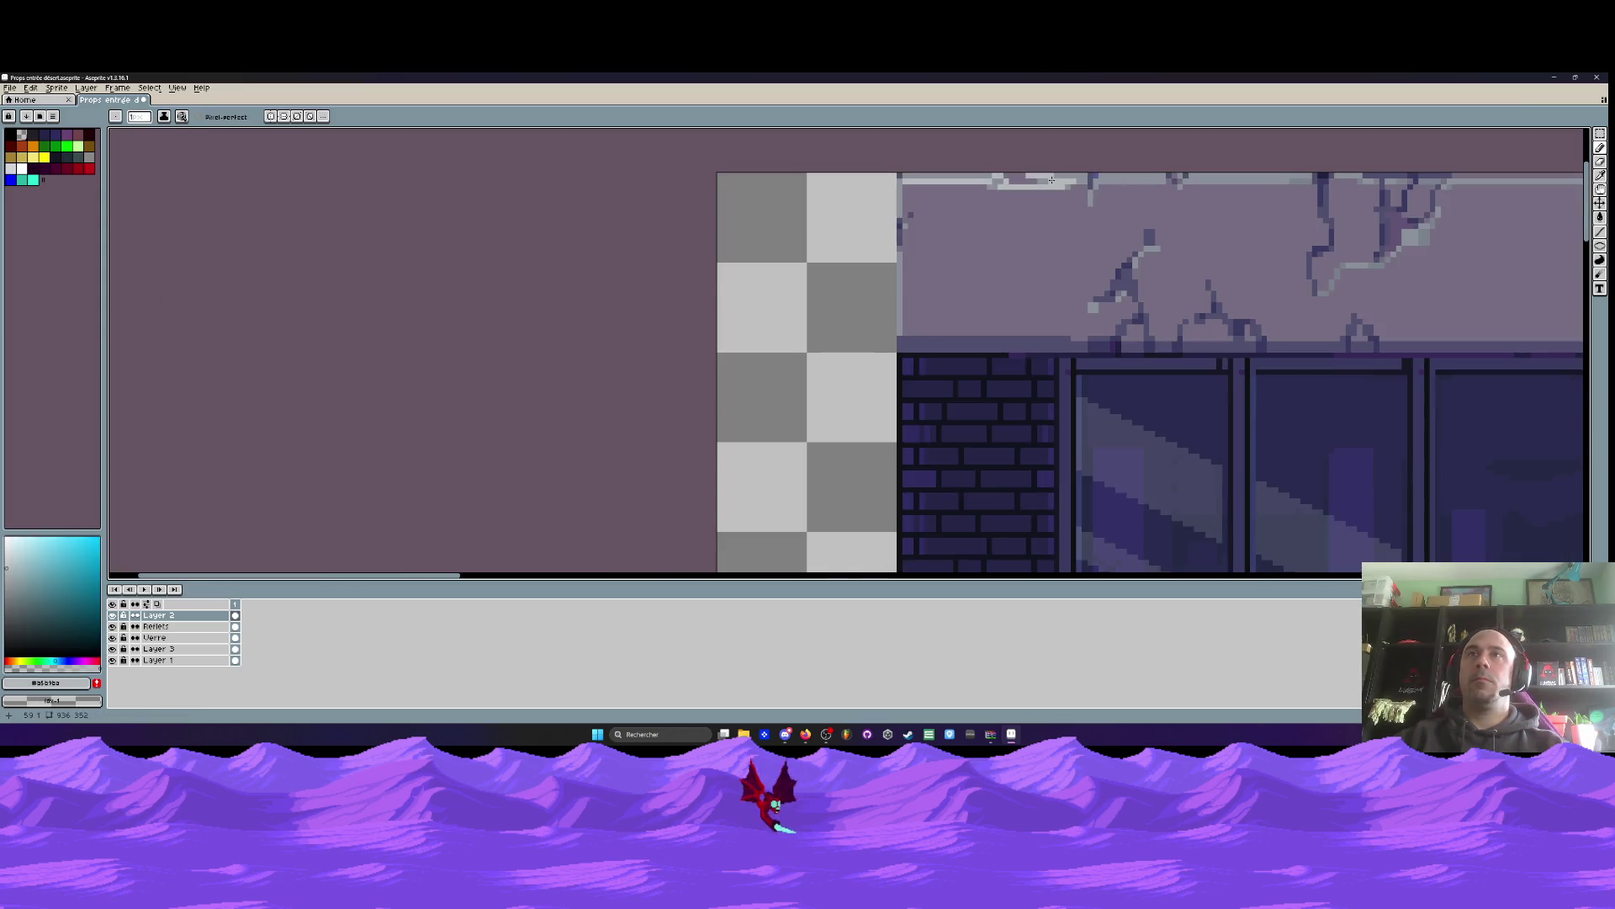
pyautogui.scroll(1, 806, 193)
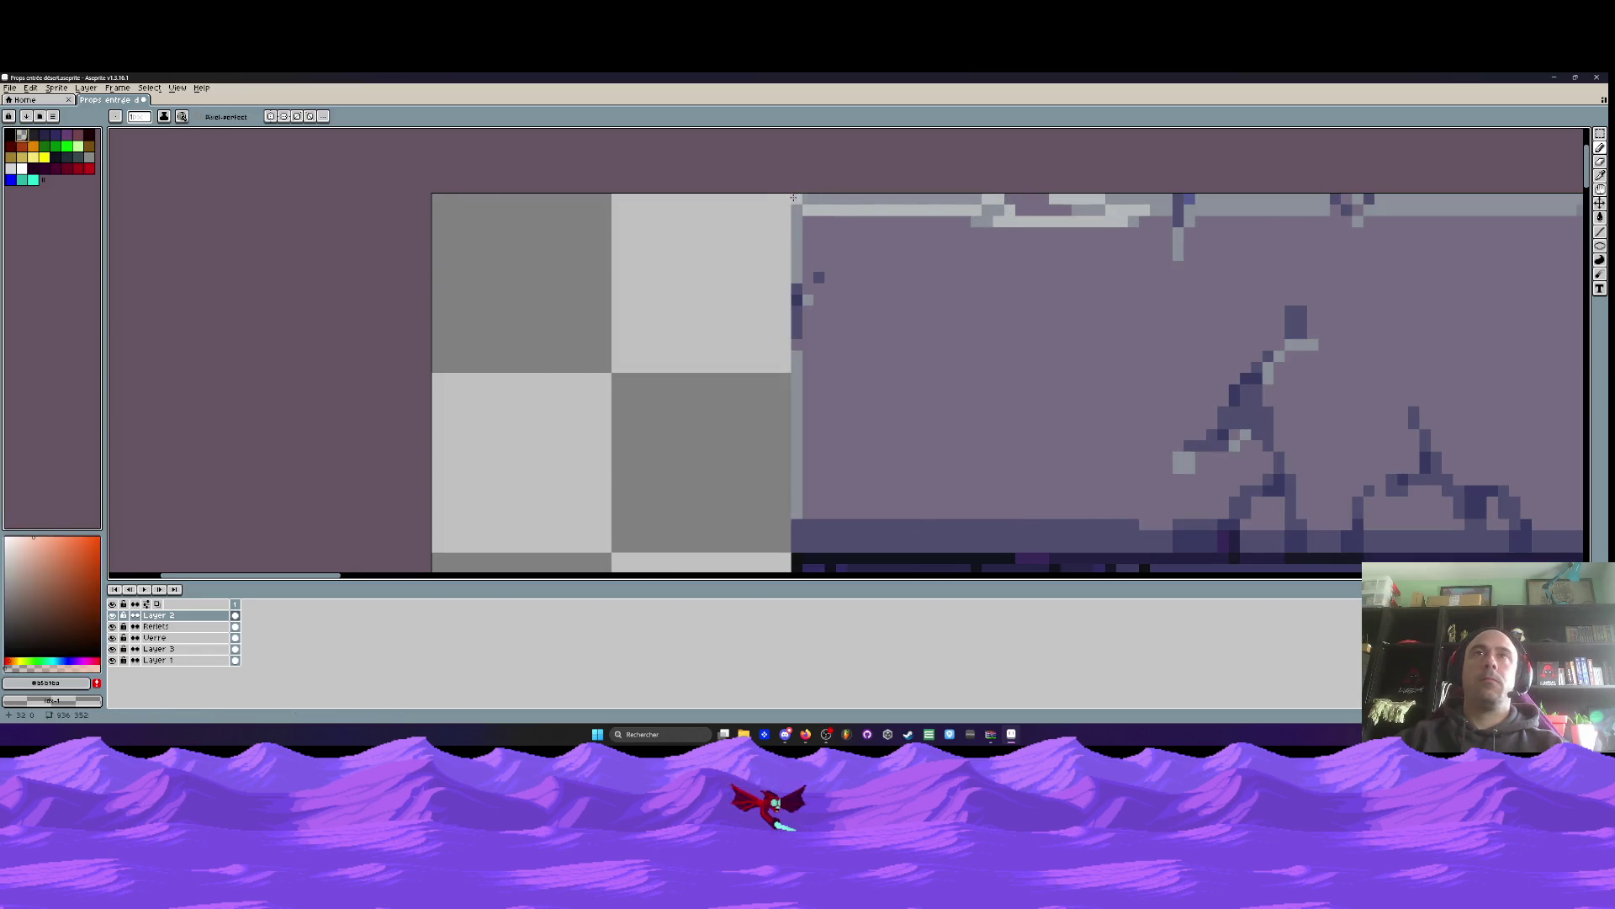
pyautogui.scroll(-2, 715, 254)
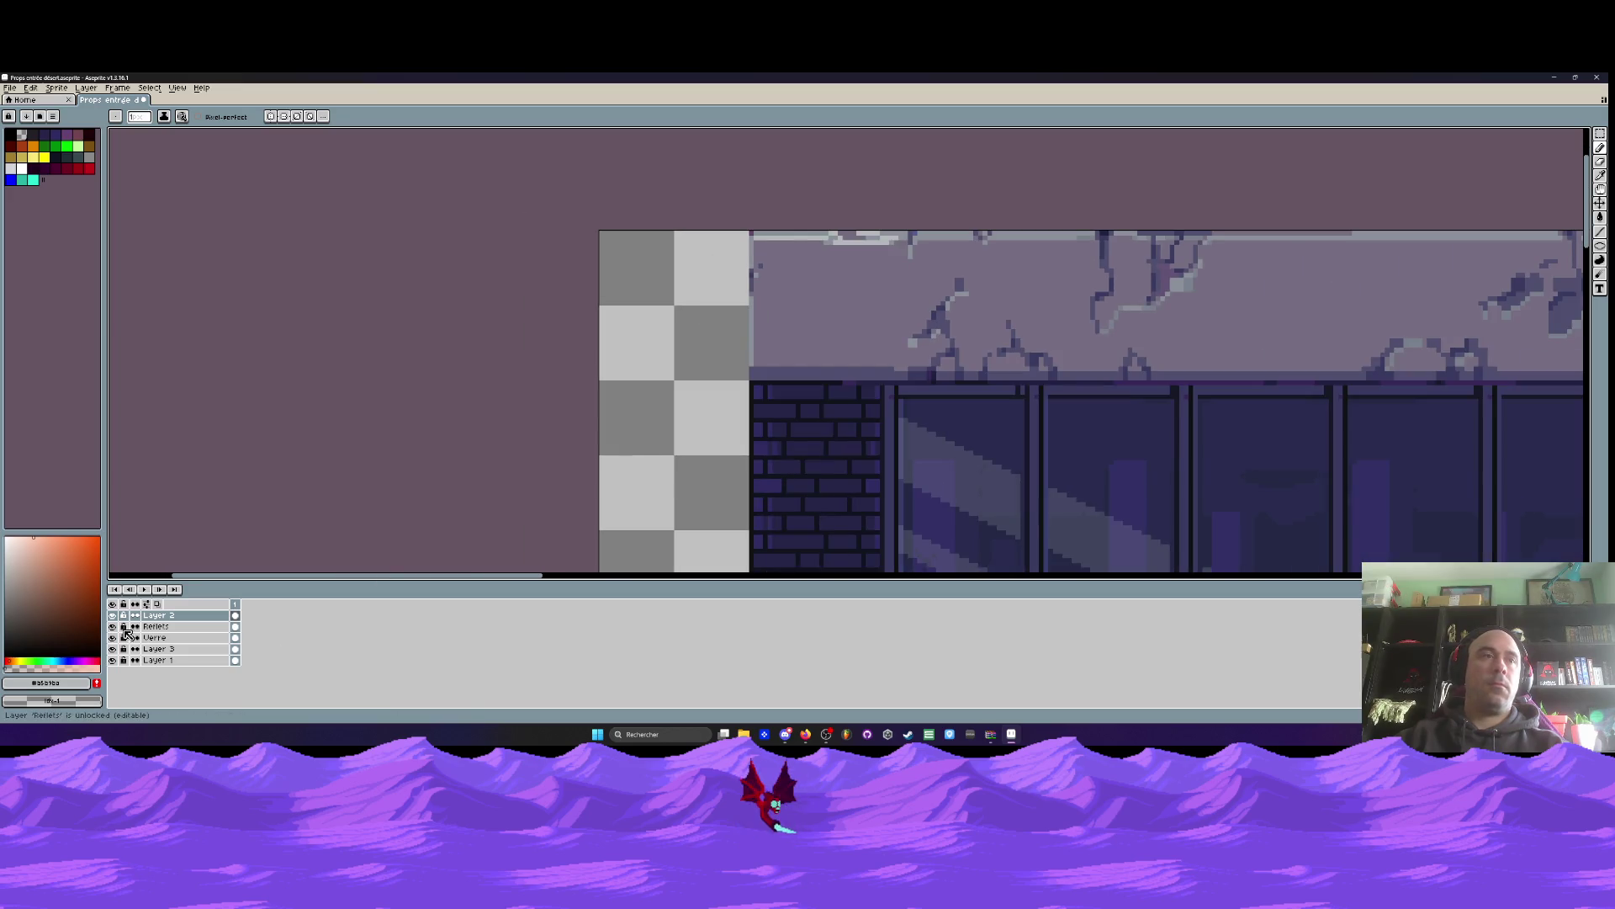
pyautogui.click(112, 627)
pyautogui.click(113, 627)
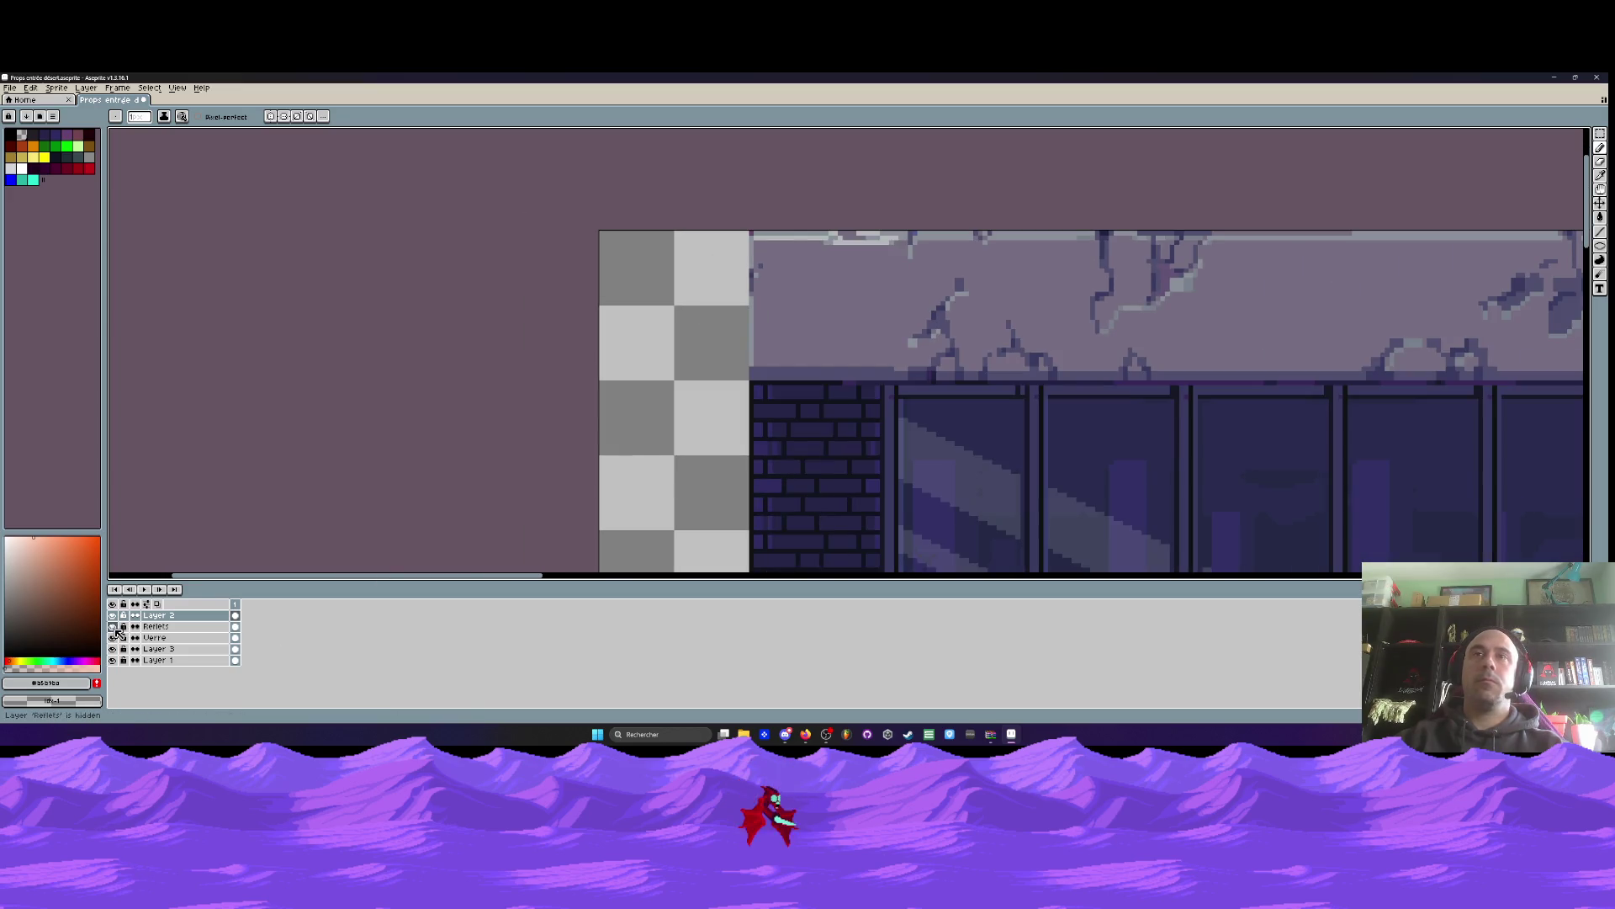
pyautogui.click(113, 649)
pyautogui.click(113, 649)
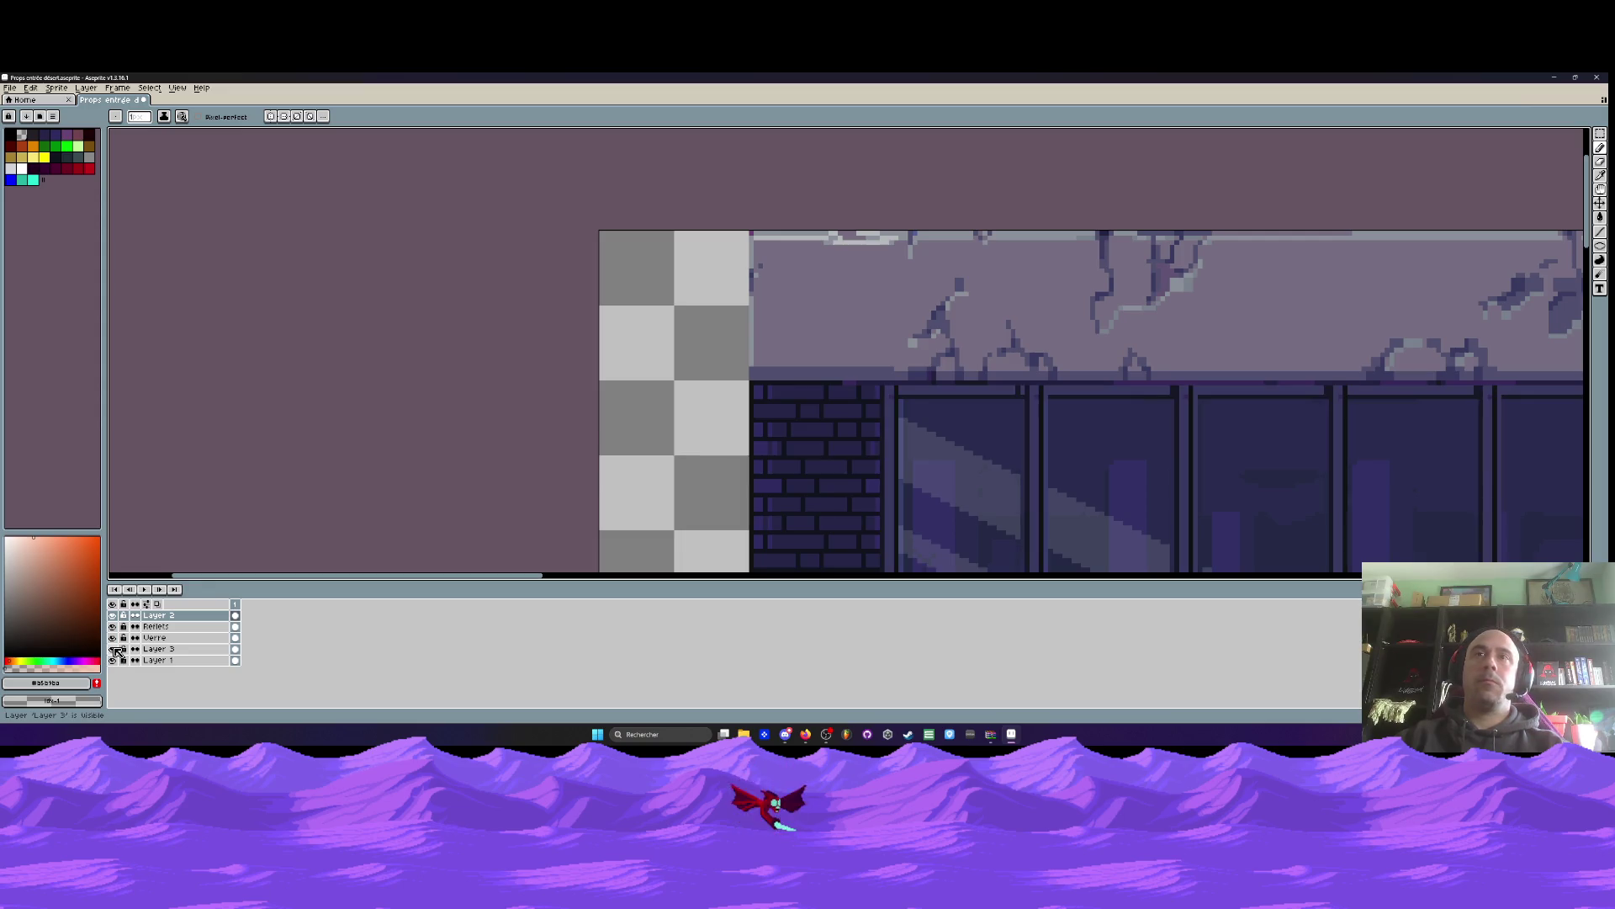
pyautogui.click(113, 660)
pyautogui.click(113, 660)
pyautogui.scroll(-5, 351, 544)
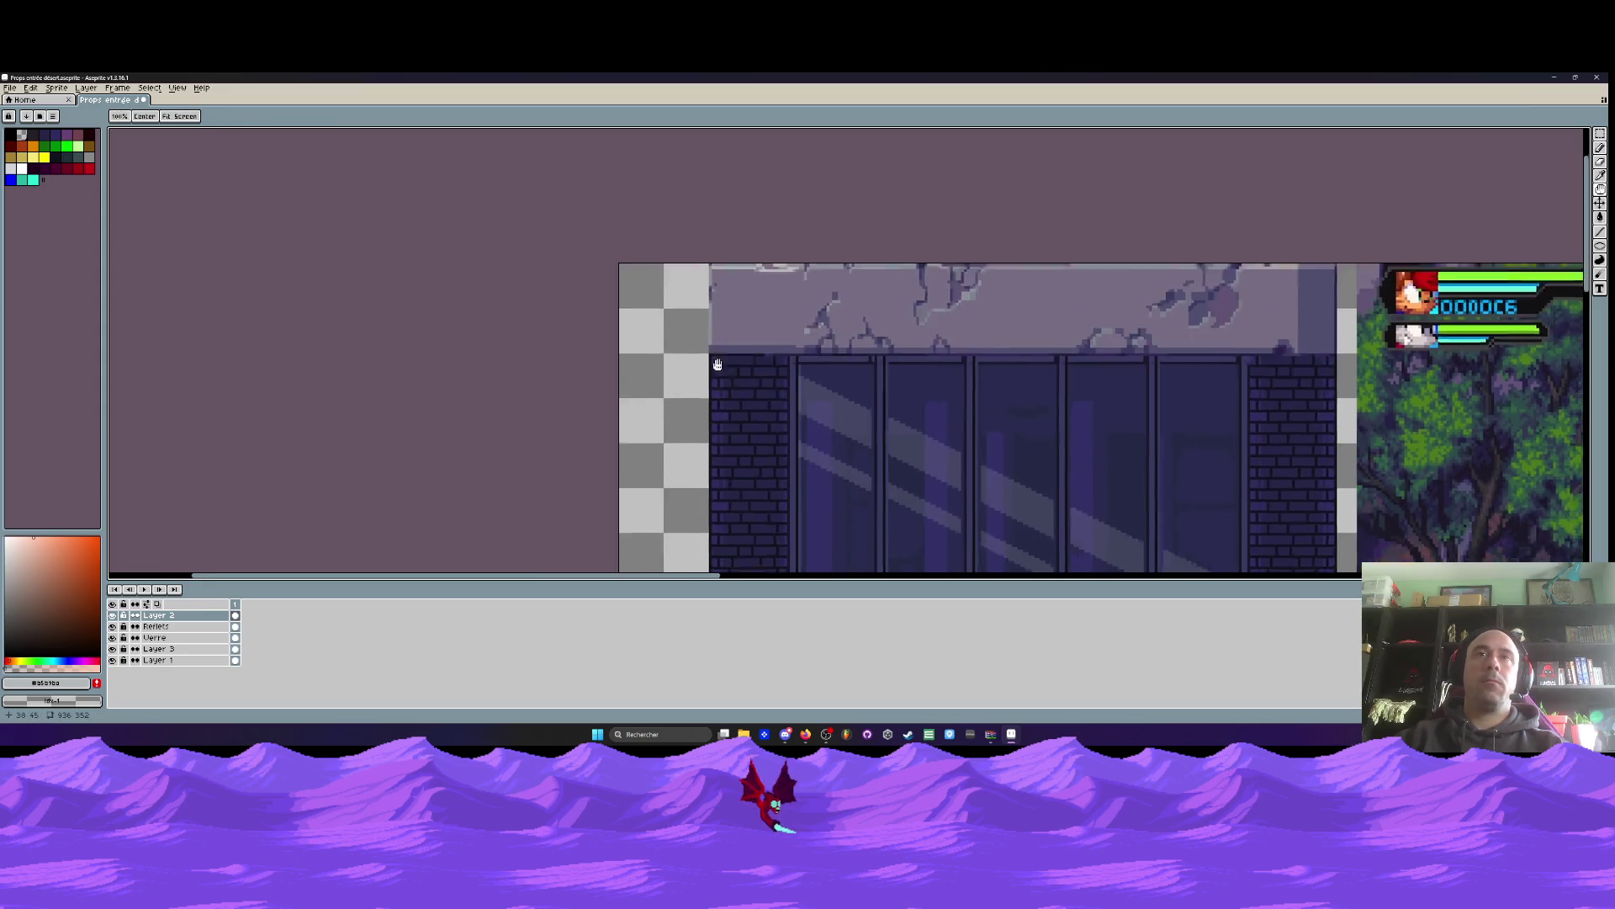
pyautogui.click(113, 661)
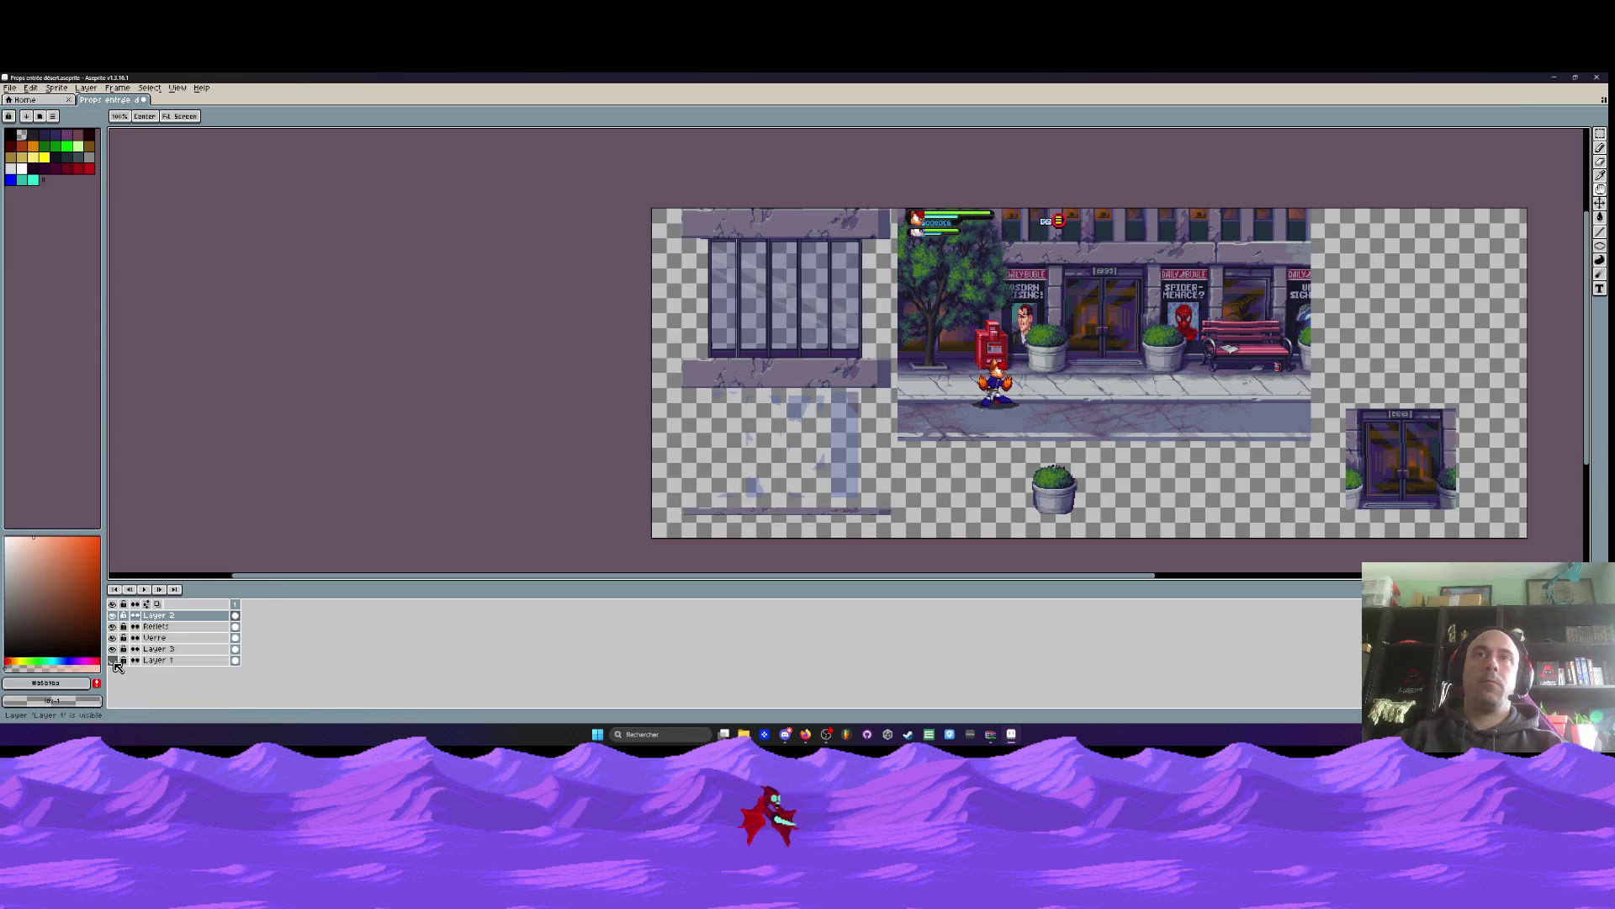
pyautogui.click(113, 661)
pyautogui.click(113, 660)
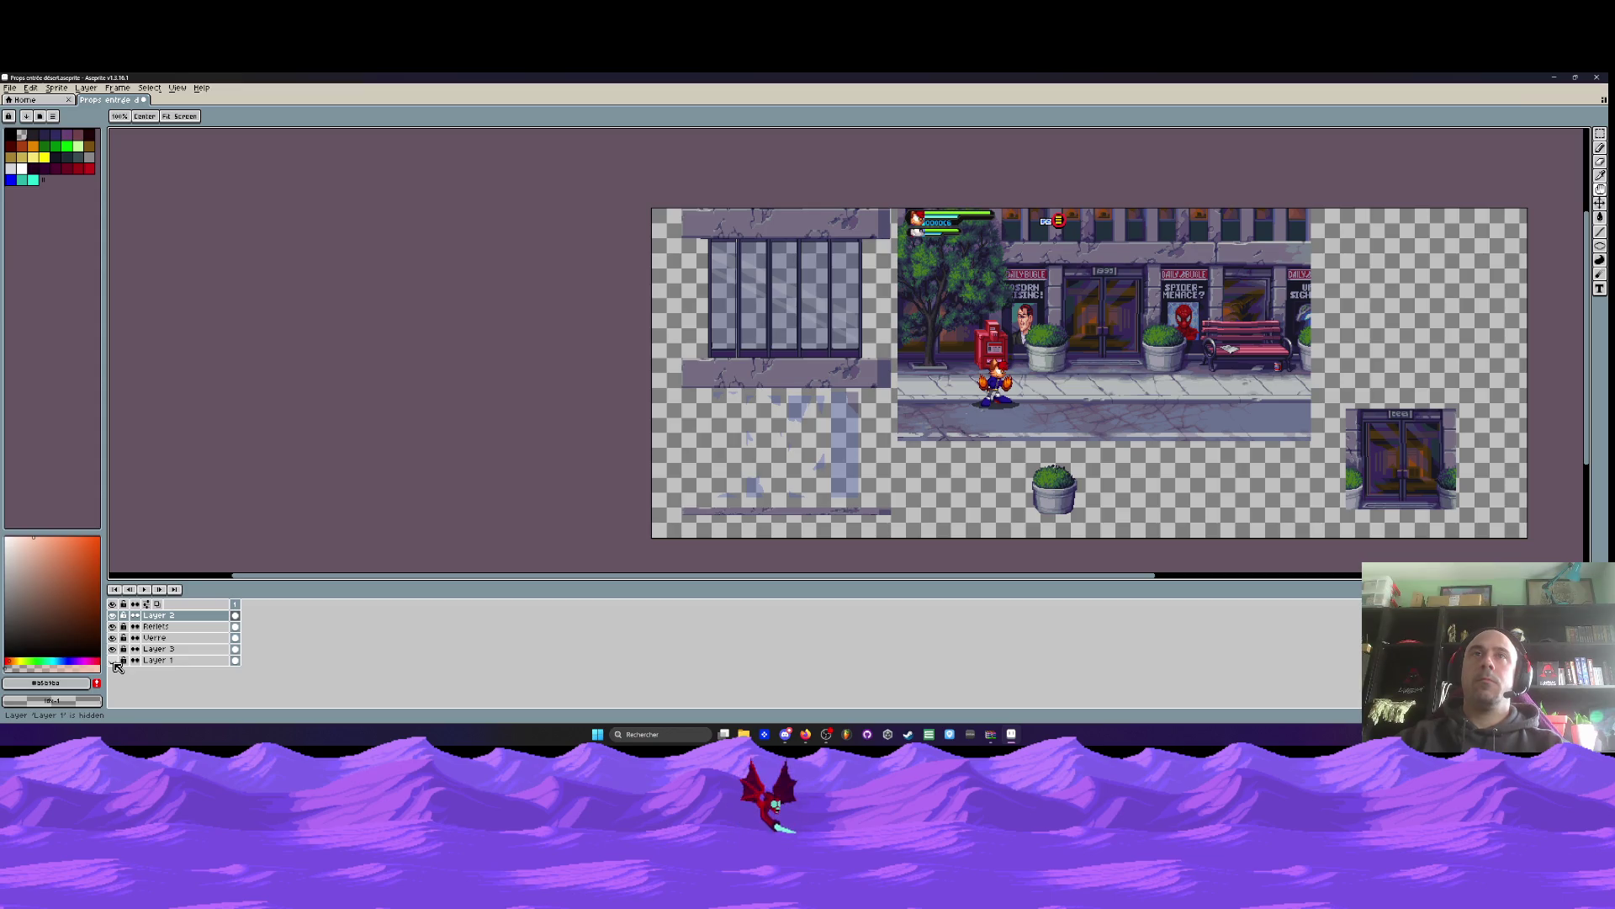
pyautogui.click(113, 661)
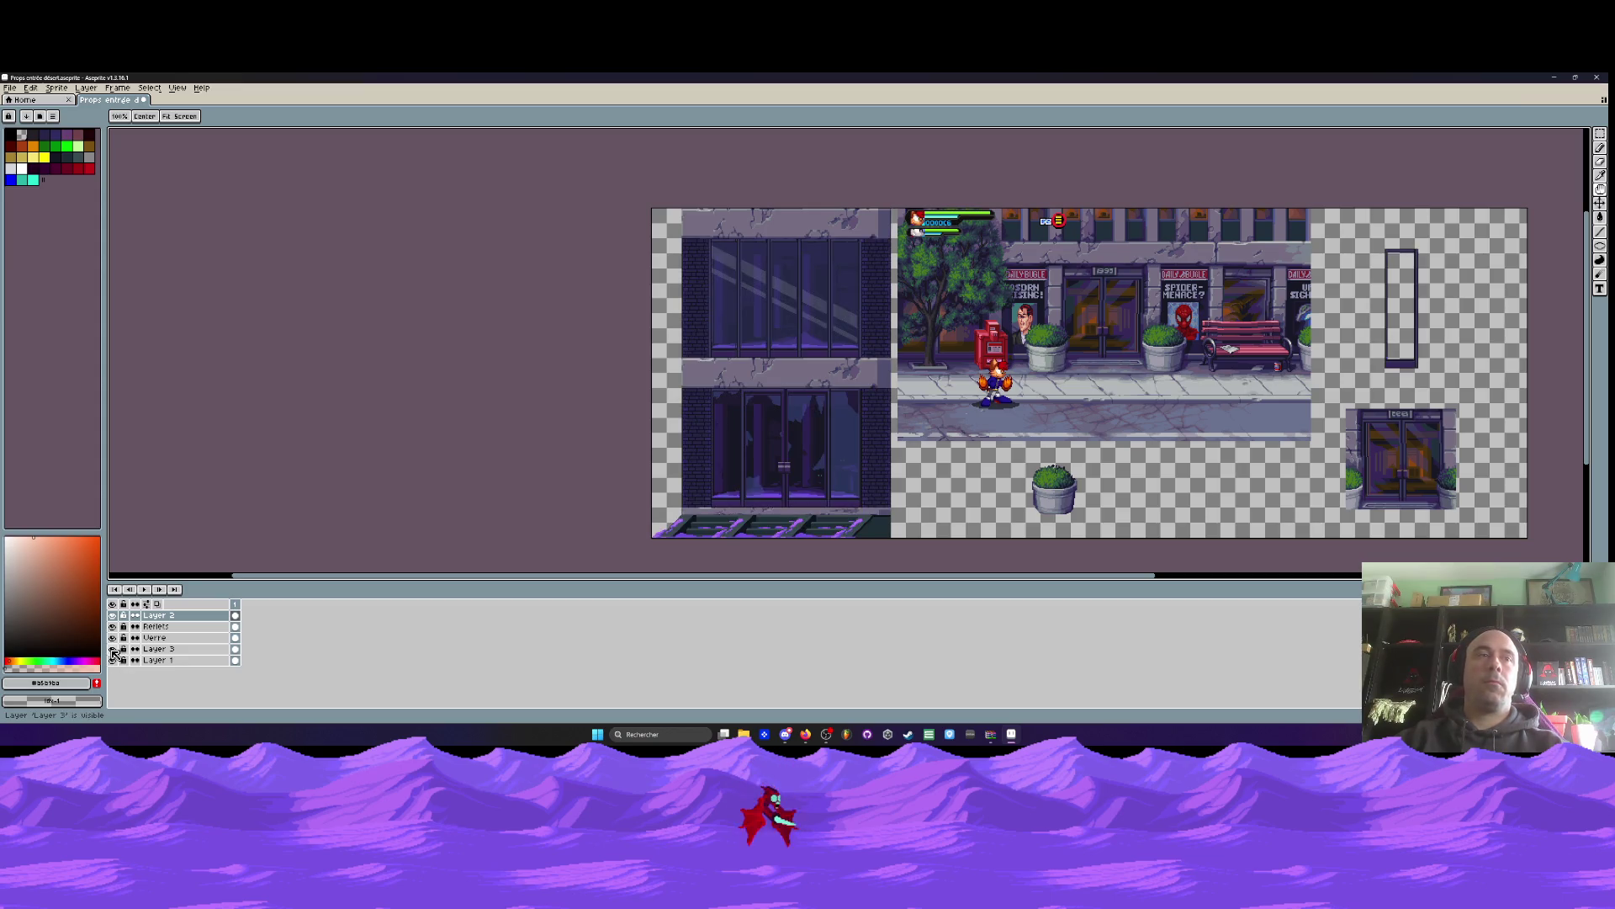
pyautogui.click(113, 649)
pyautogui.click(112, 648)
pyautogui.click(112, 638)
pyautogui.click(113, 638)
pyautogui.click(112, 638)
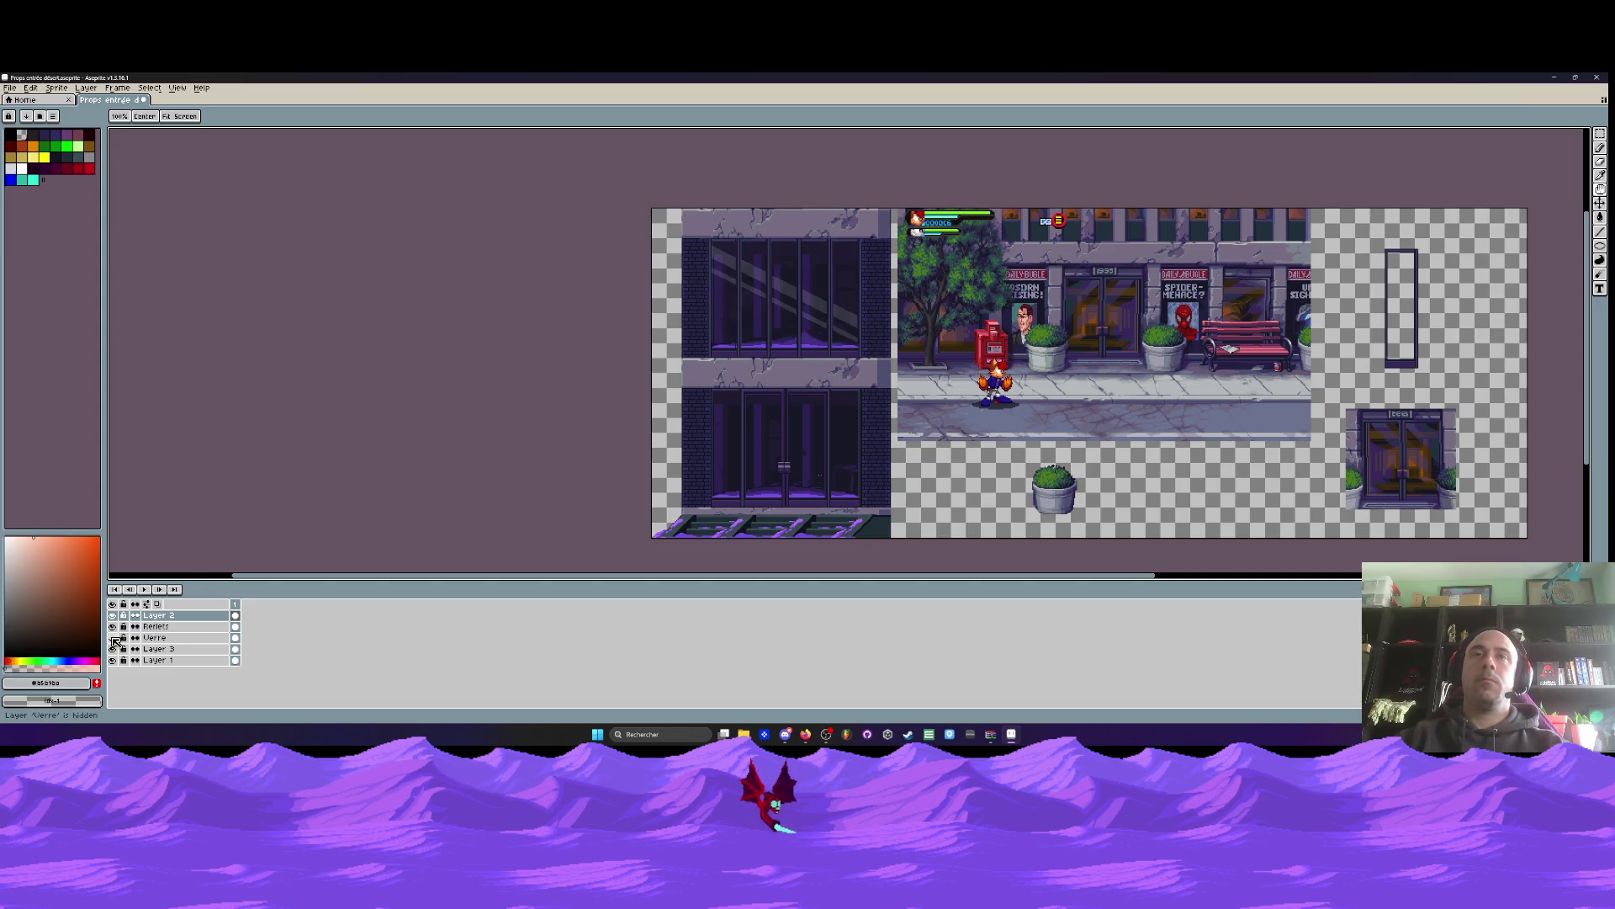
pyautogui.click(113, 637)
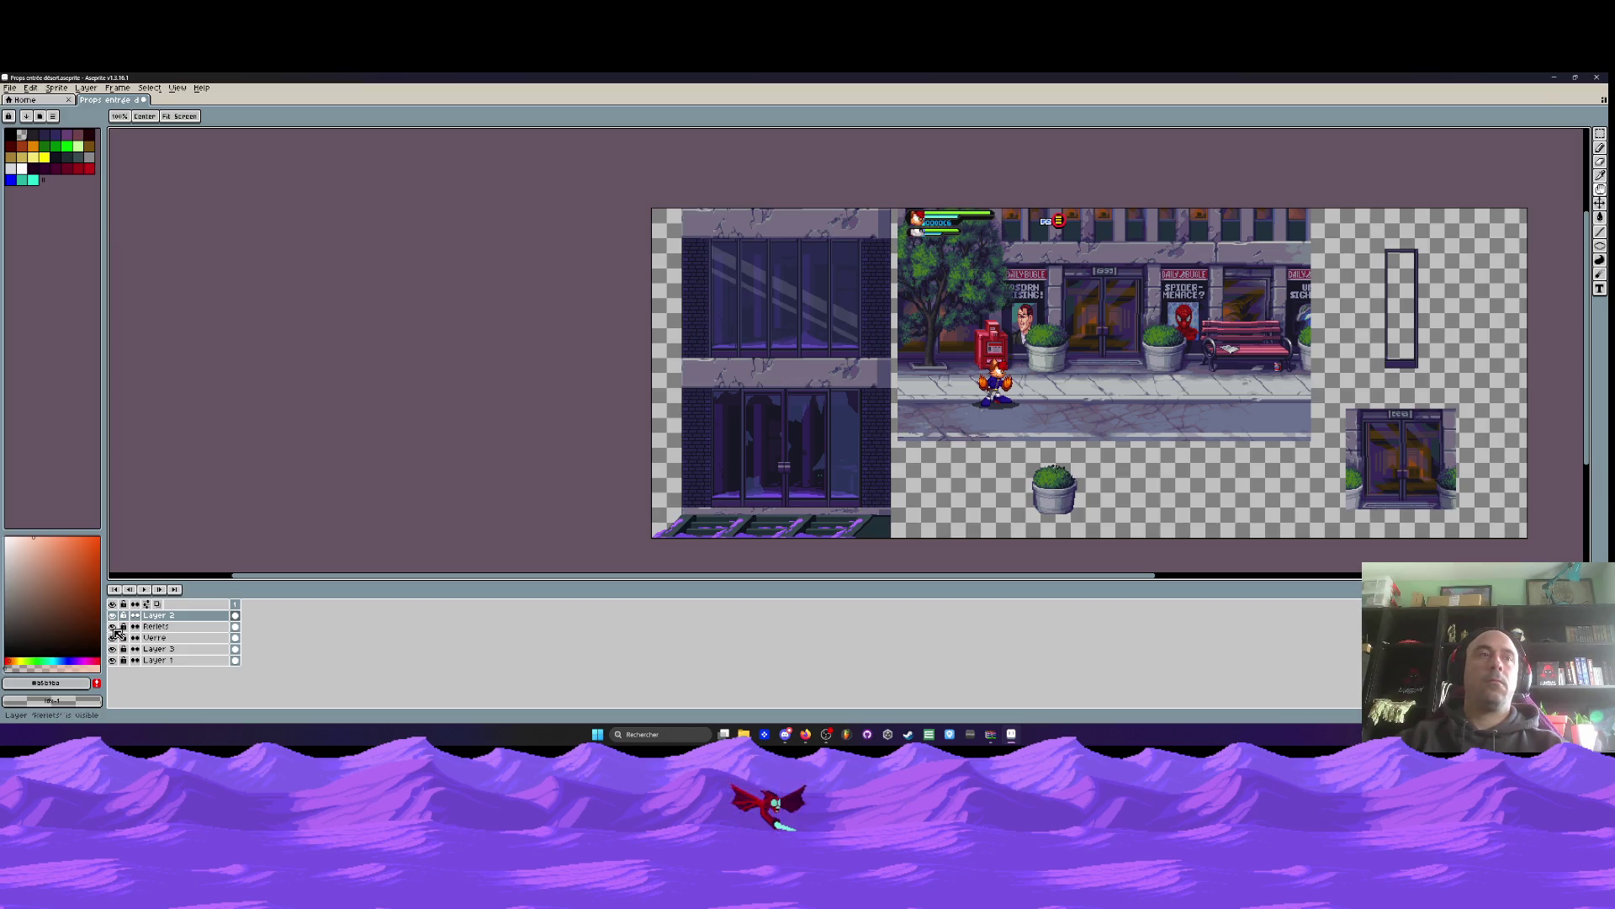
pyautogui.click(113, 627)
pyautogui.click(113, 627)
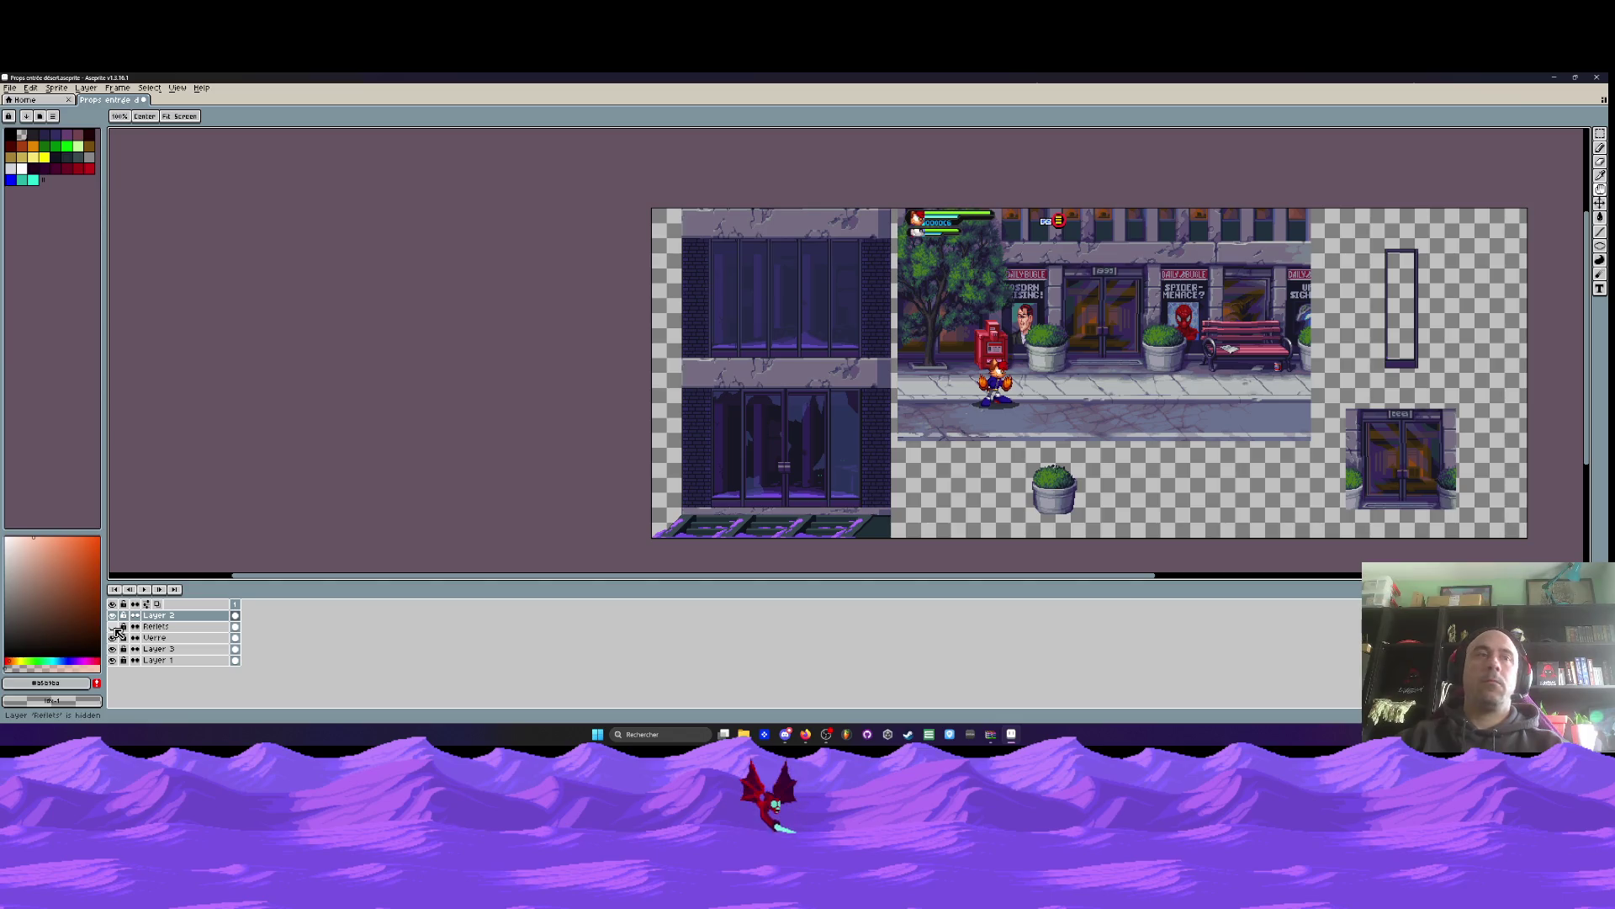
pyautogui.click(112, 627)
pyautogui.click(113, 615)
pyautogui.click(113, 615)
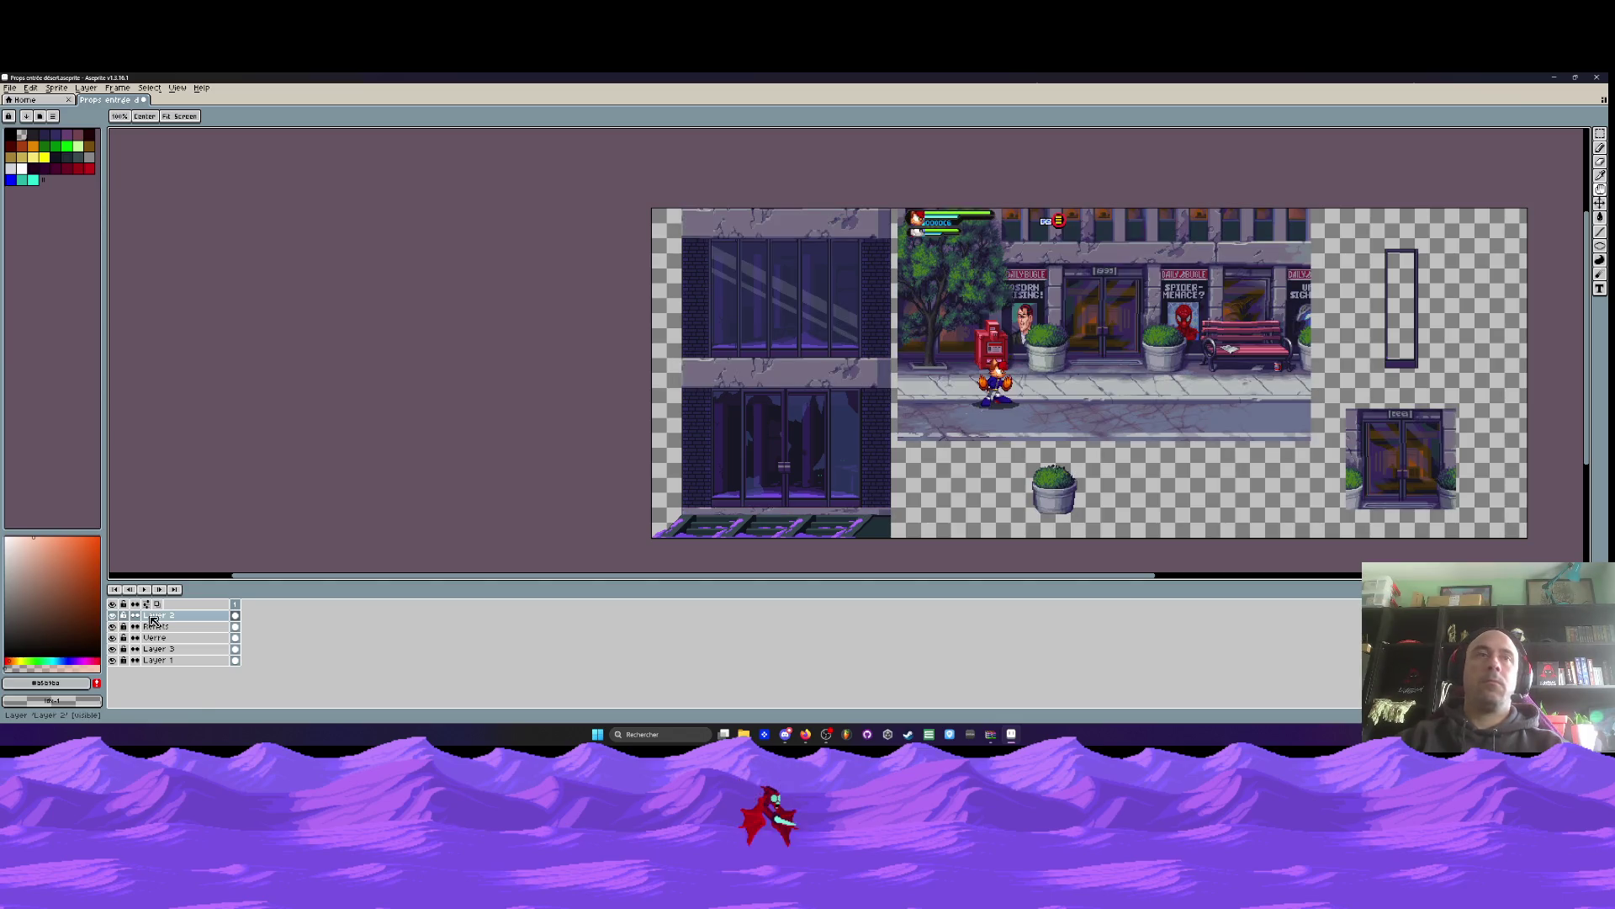
pyautogui.press('b')
# Navigate to the top window beams and sample the dark #171724 from the window frame
pyautogui.scroll(3, 703, 209)
pyautogui.scroll(1, 692, 208)
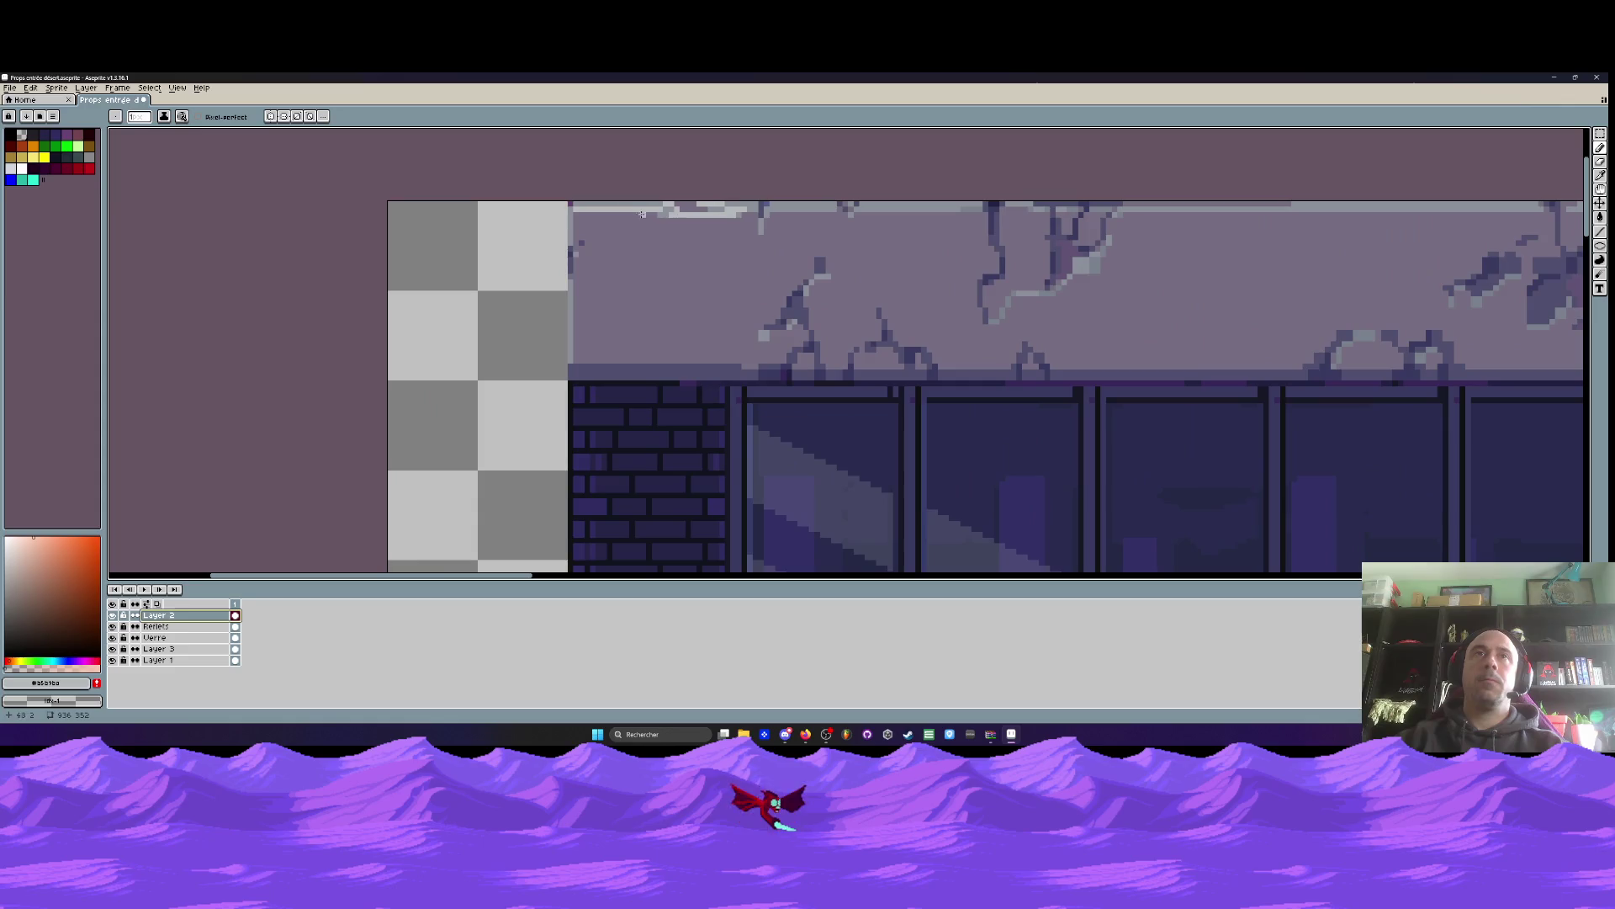
pyautogui.scroll(1, 580, 265)
pyautogui.scroll(-3, 587, 253)
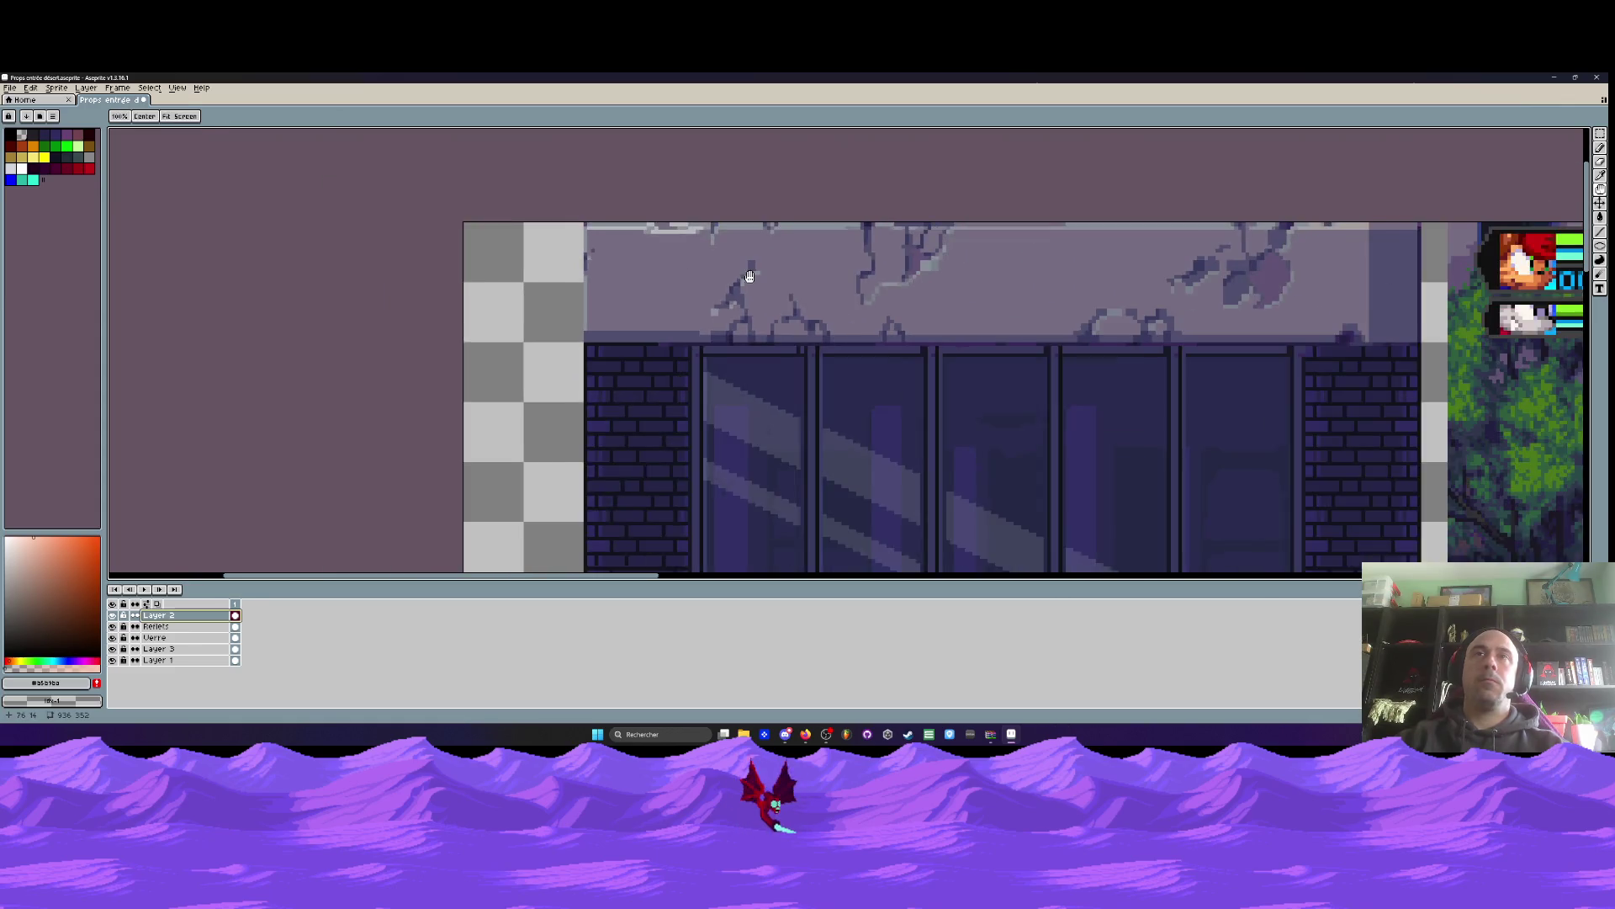
pyautogui.scroll(2, 702, 300)
pyautogui.hscroll(3, 731, 303)
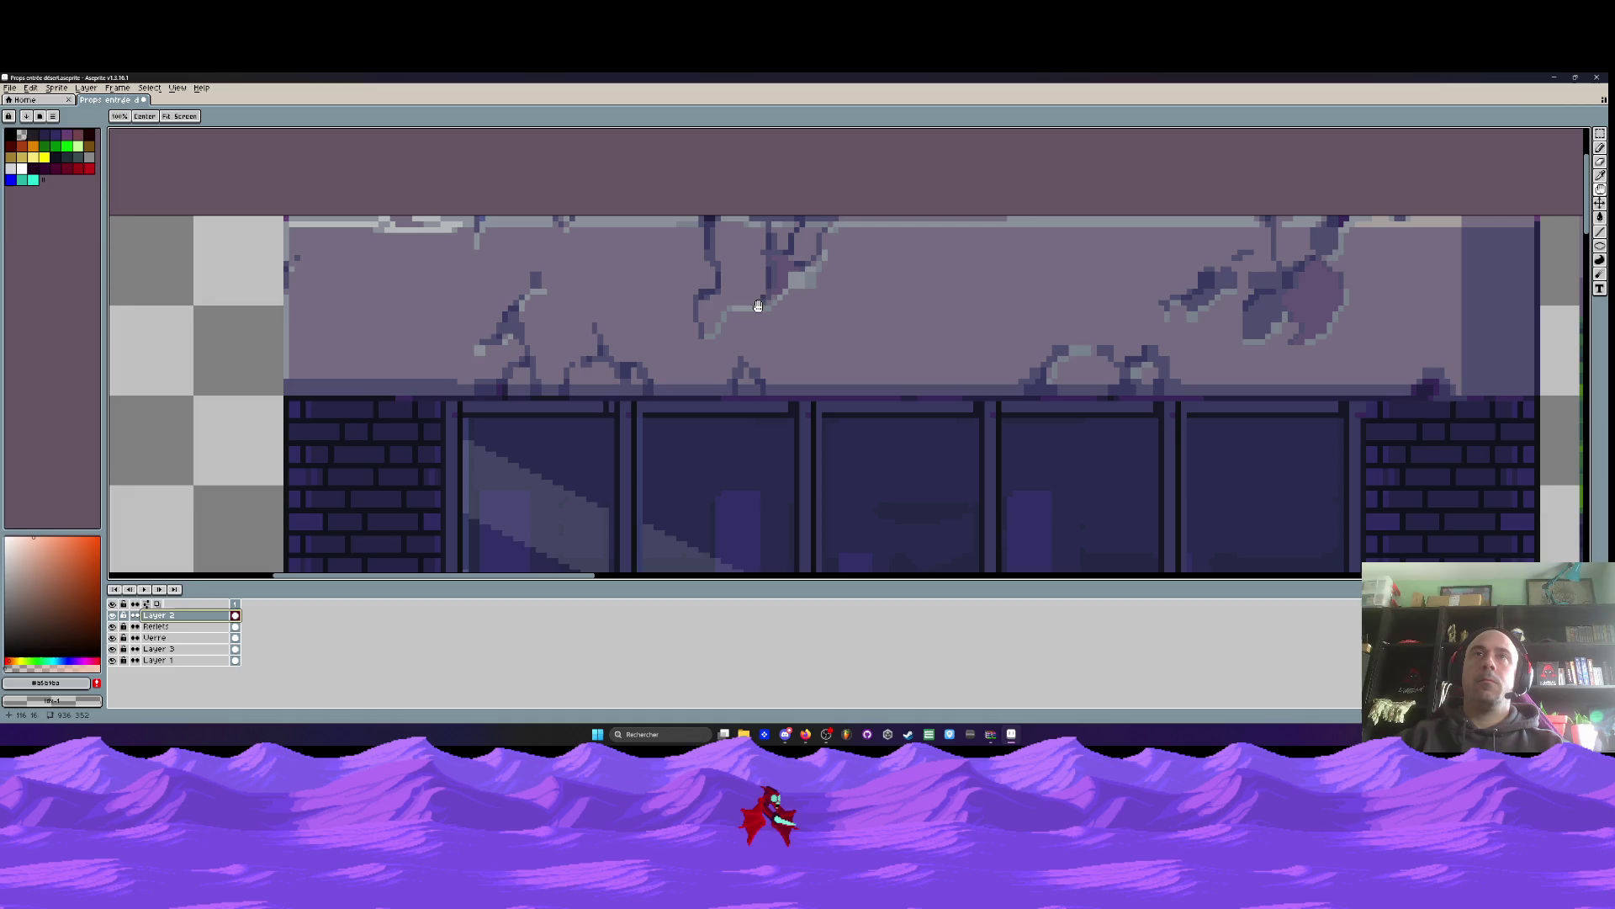
pyautogui.scroll(-1, 762, 291)
pyautogui.hscroll(1, 873, 281)
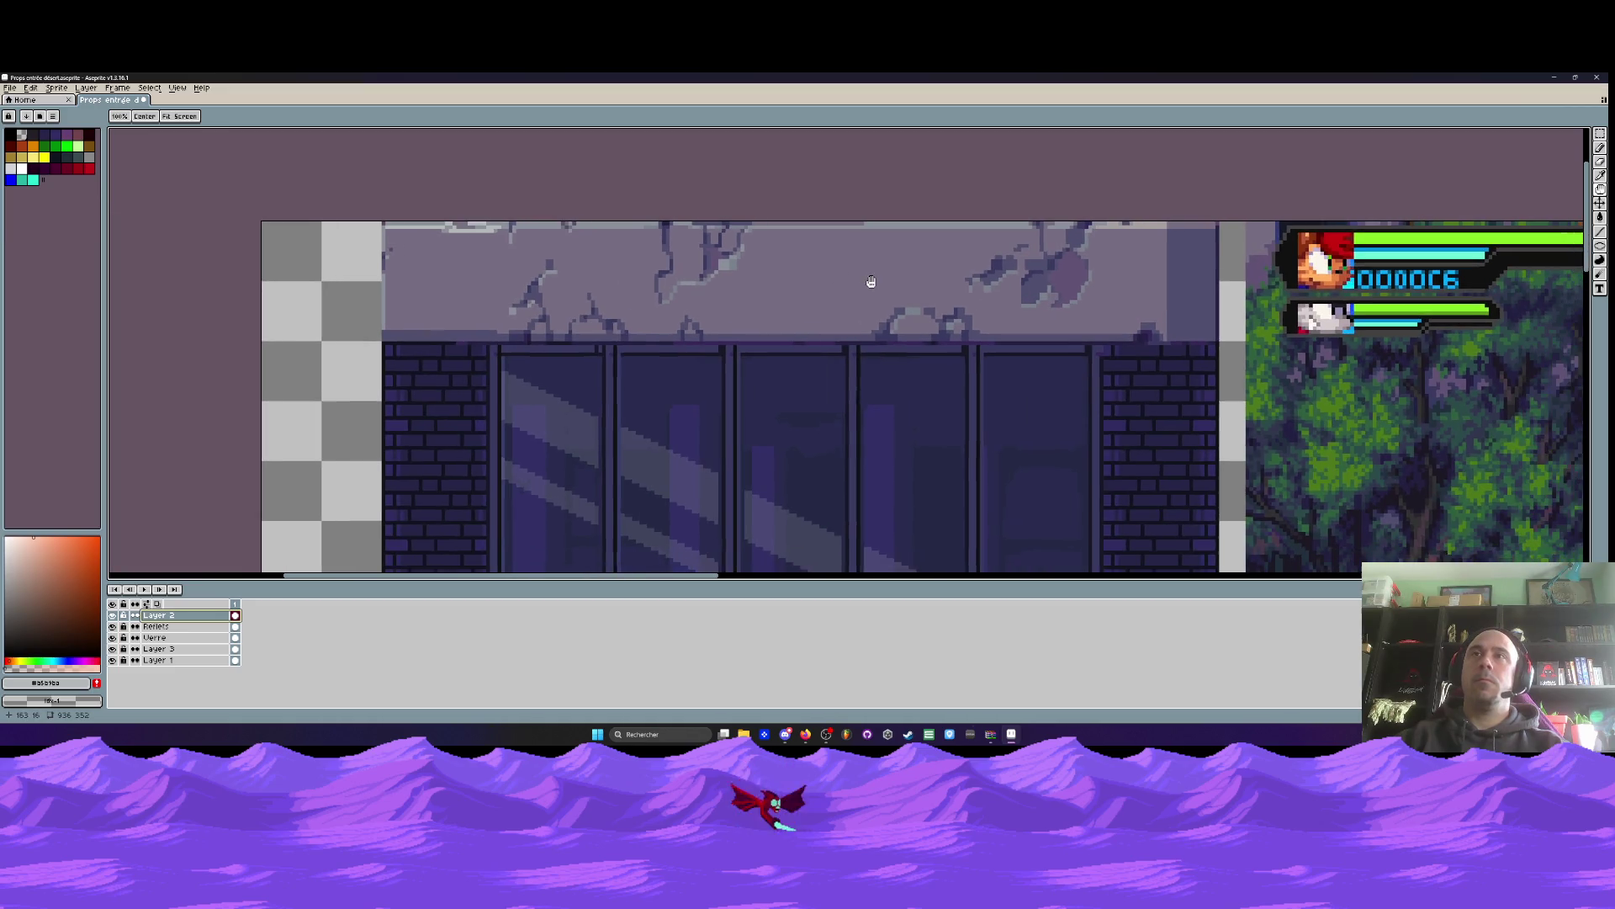
pyautogui.press('b')
pyautogui.scroll(-1, 909, 303)
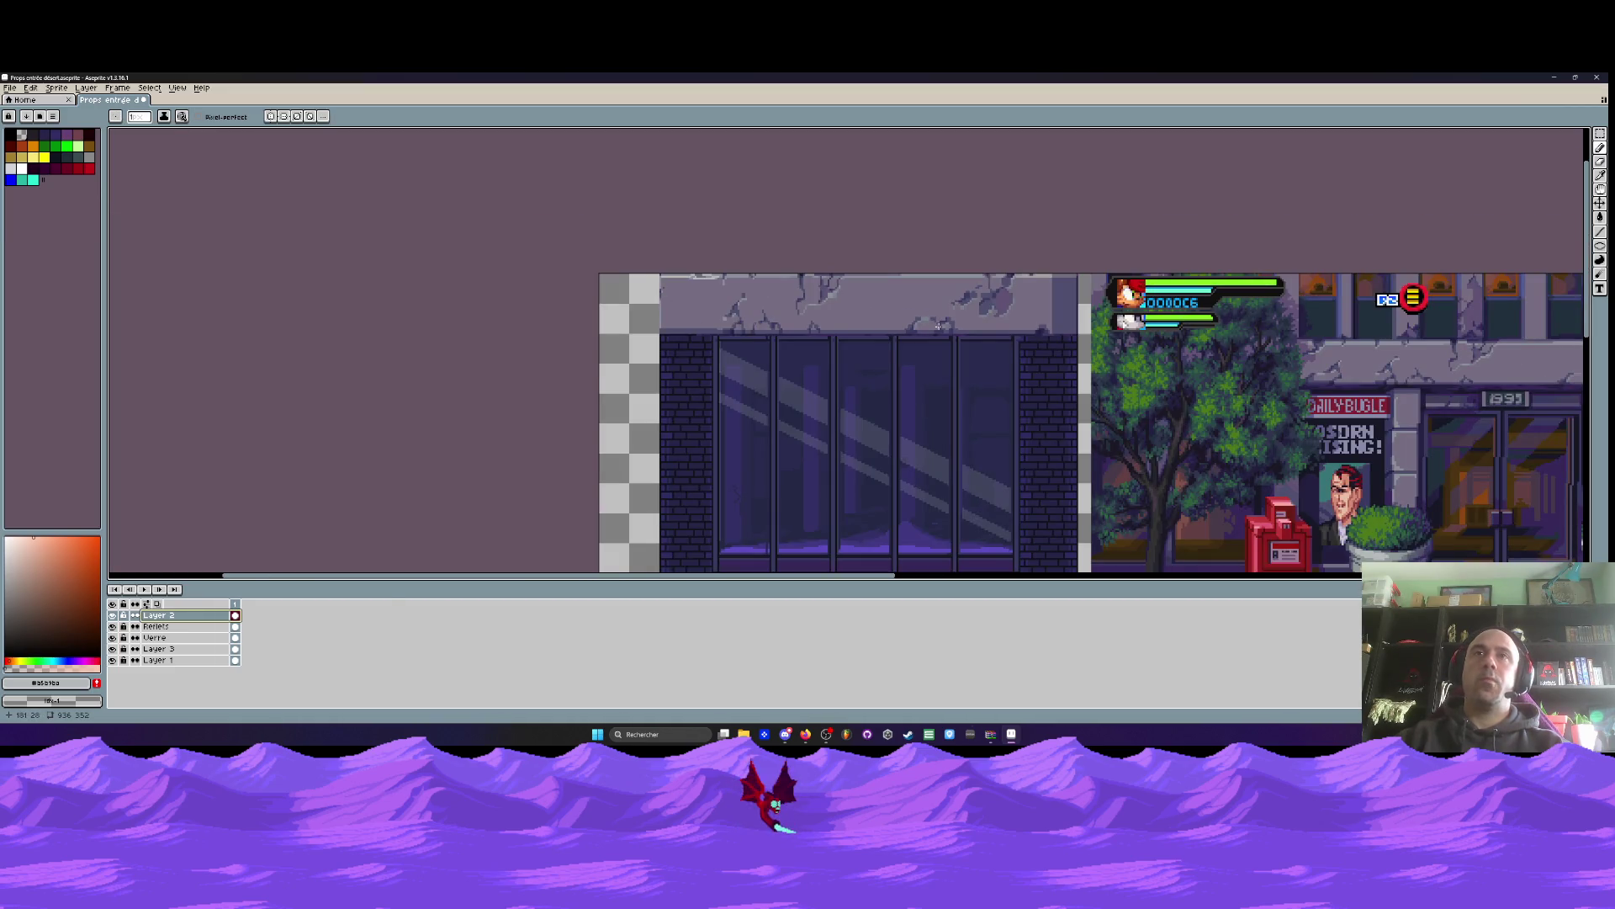
pyautogui.scroll(2, 750, 335)
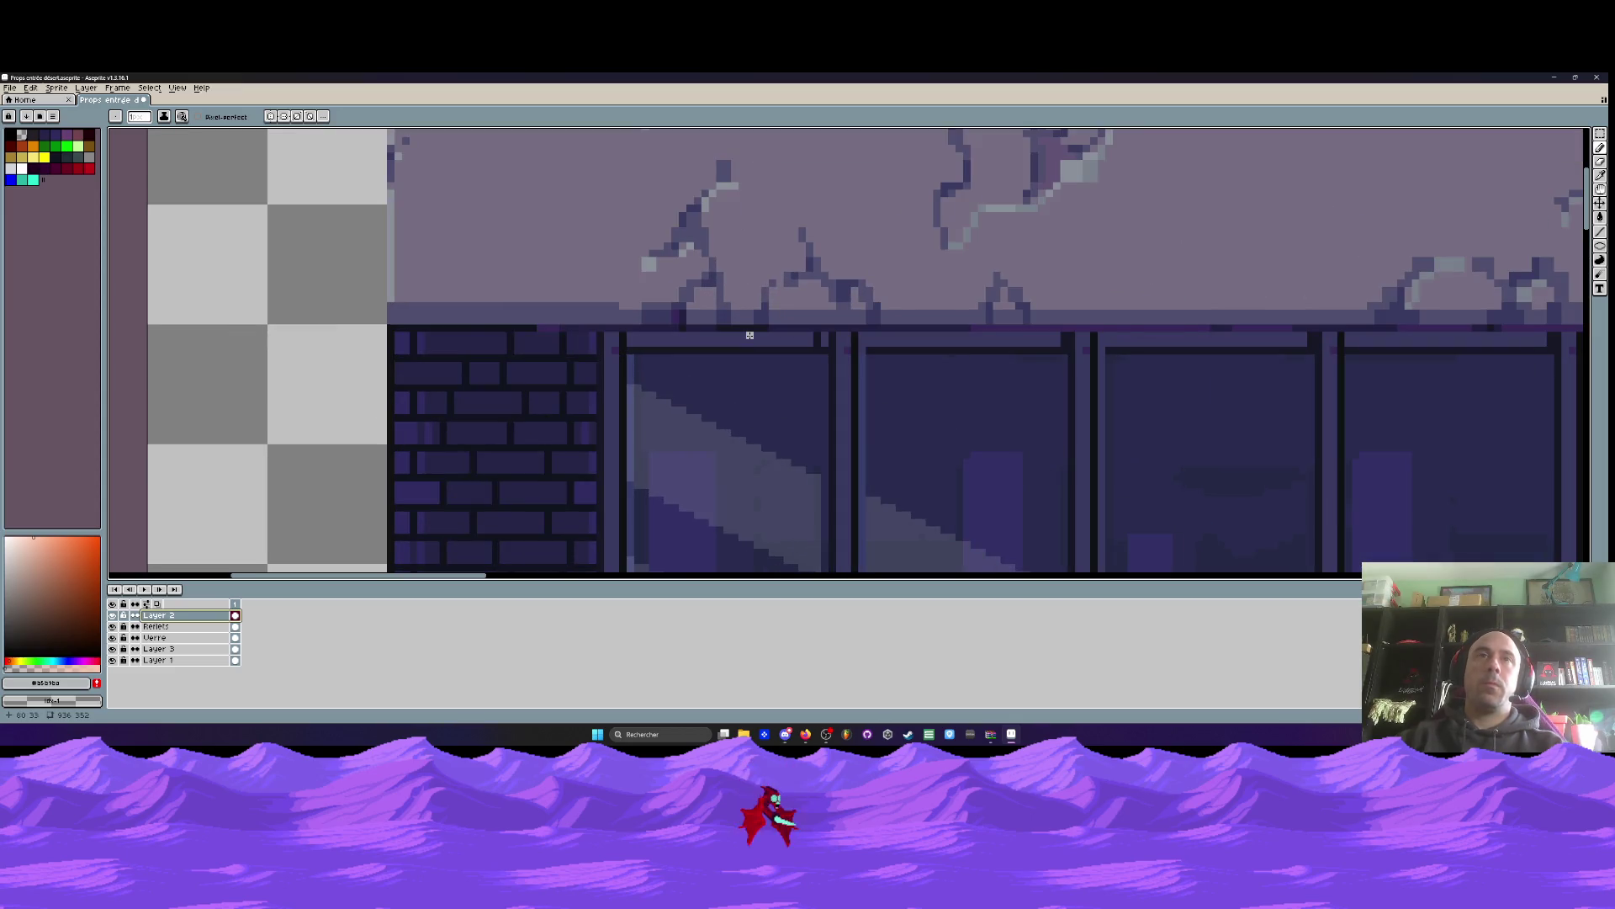
pyautogui.press('i')
pyautogui.scroll(1, 753, 333)
pyautogui.click(765, 325)
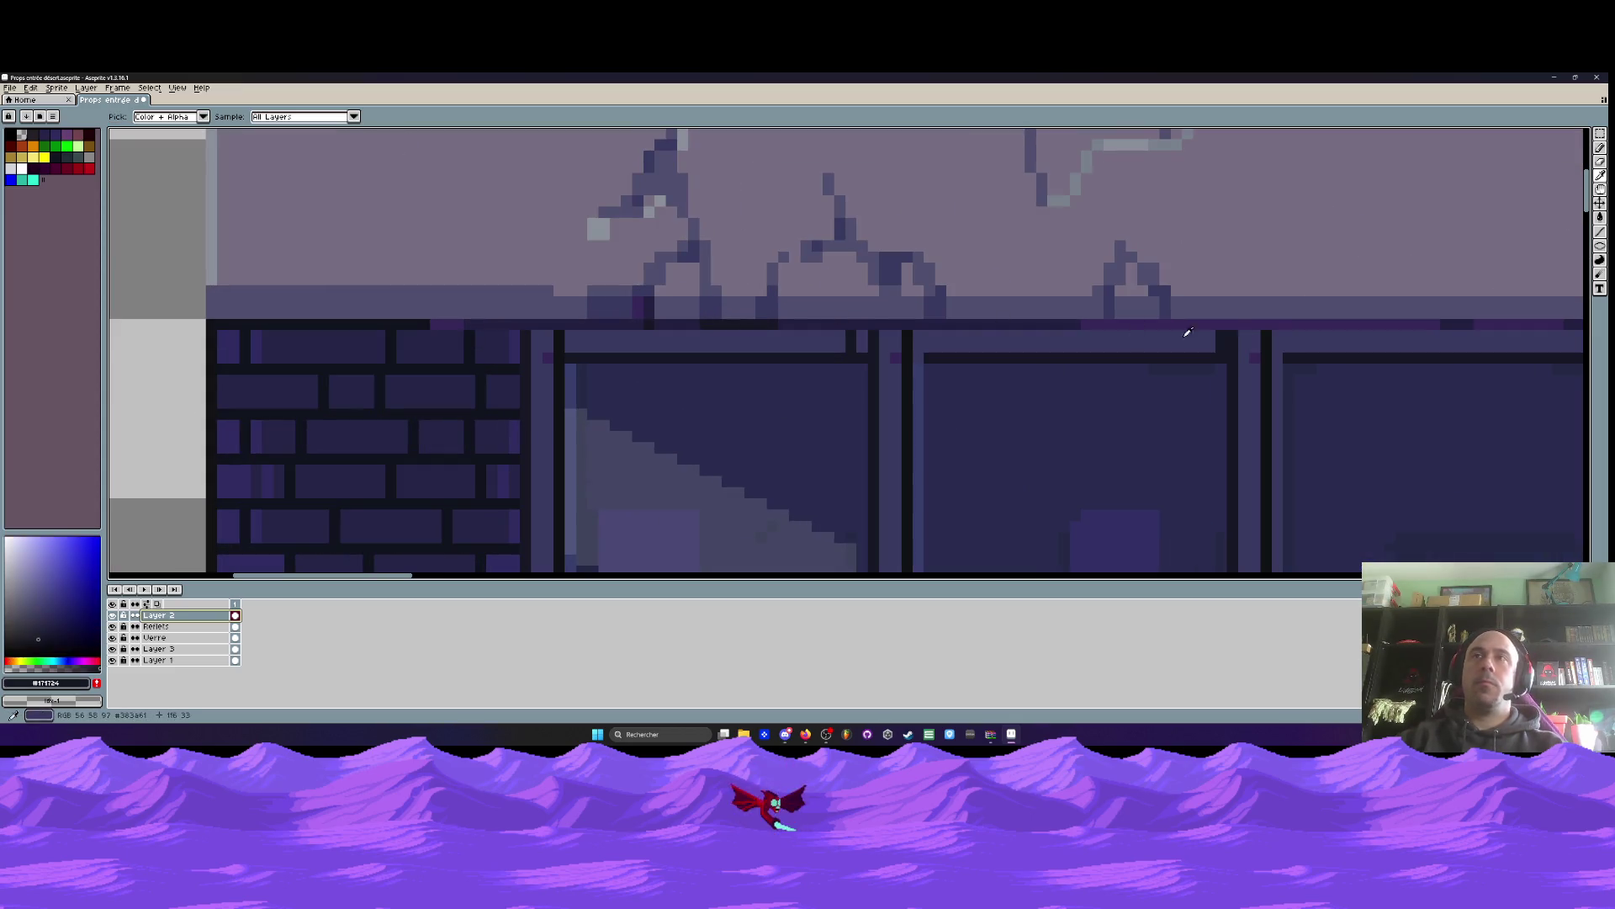
# Sample the darker #10141F and pan along the window beams
pyautogui.press('space')
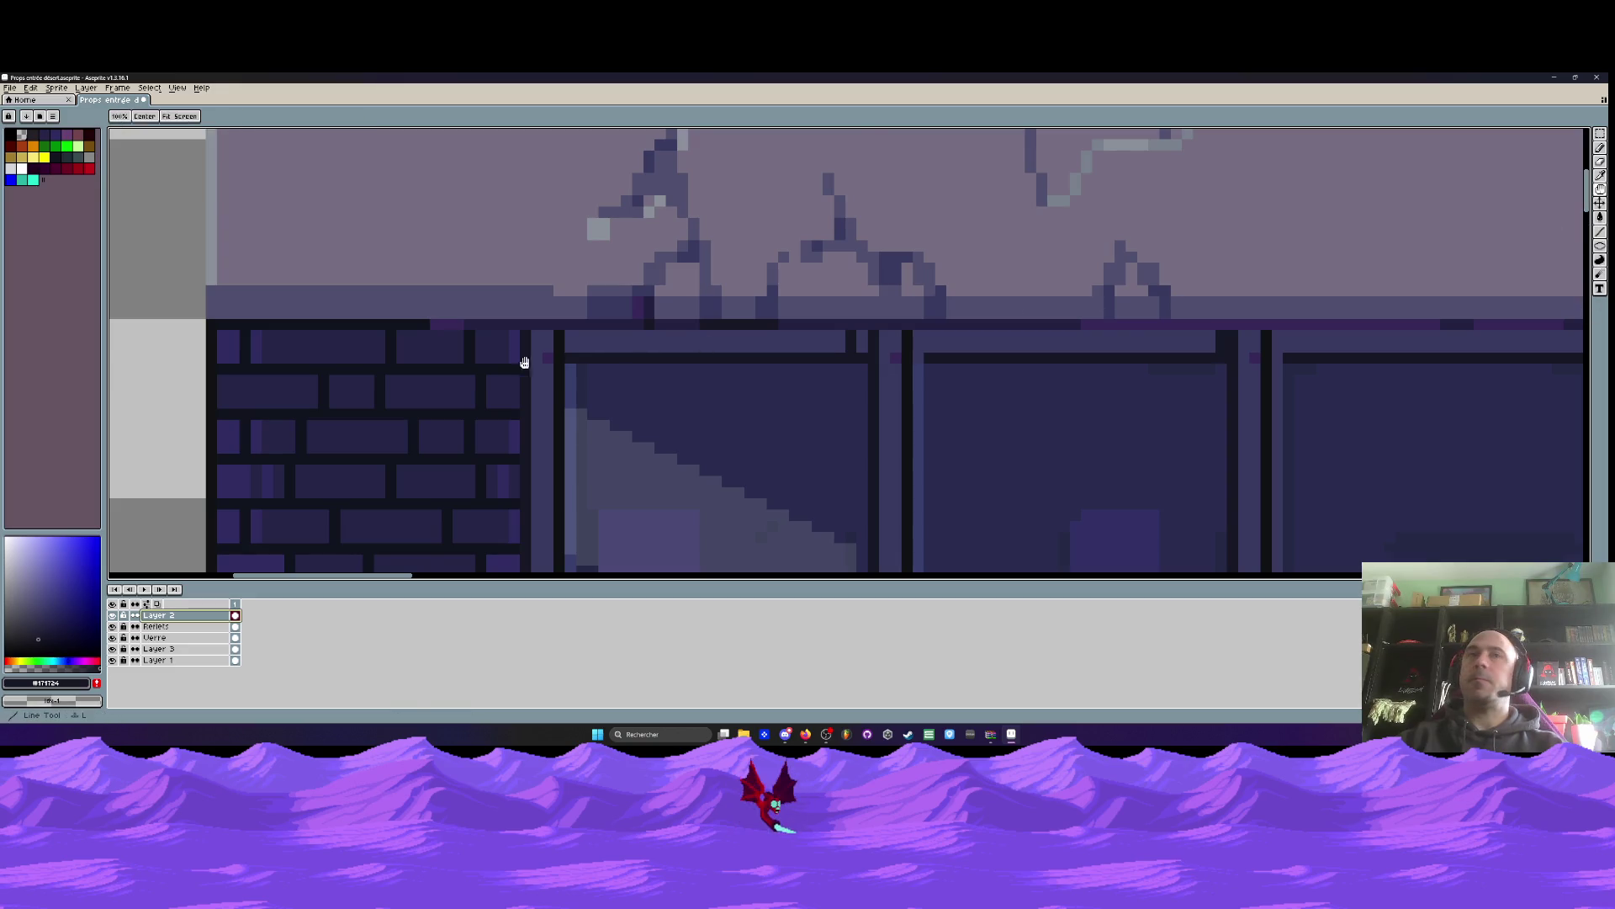
pyautogui.scroll(1, 437, 343)
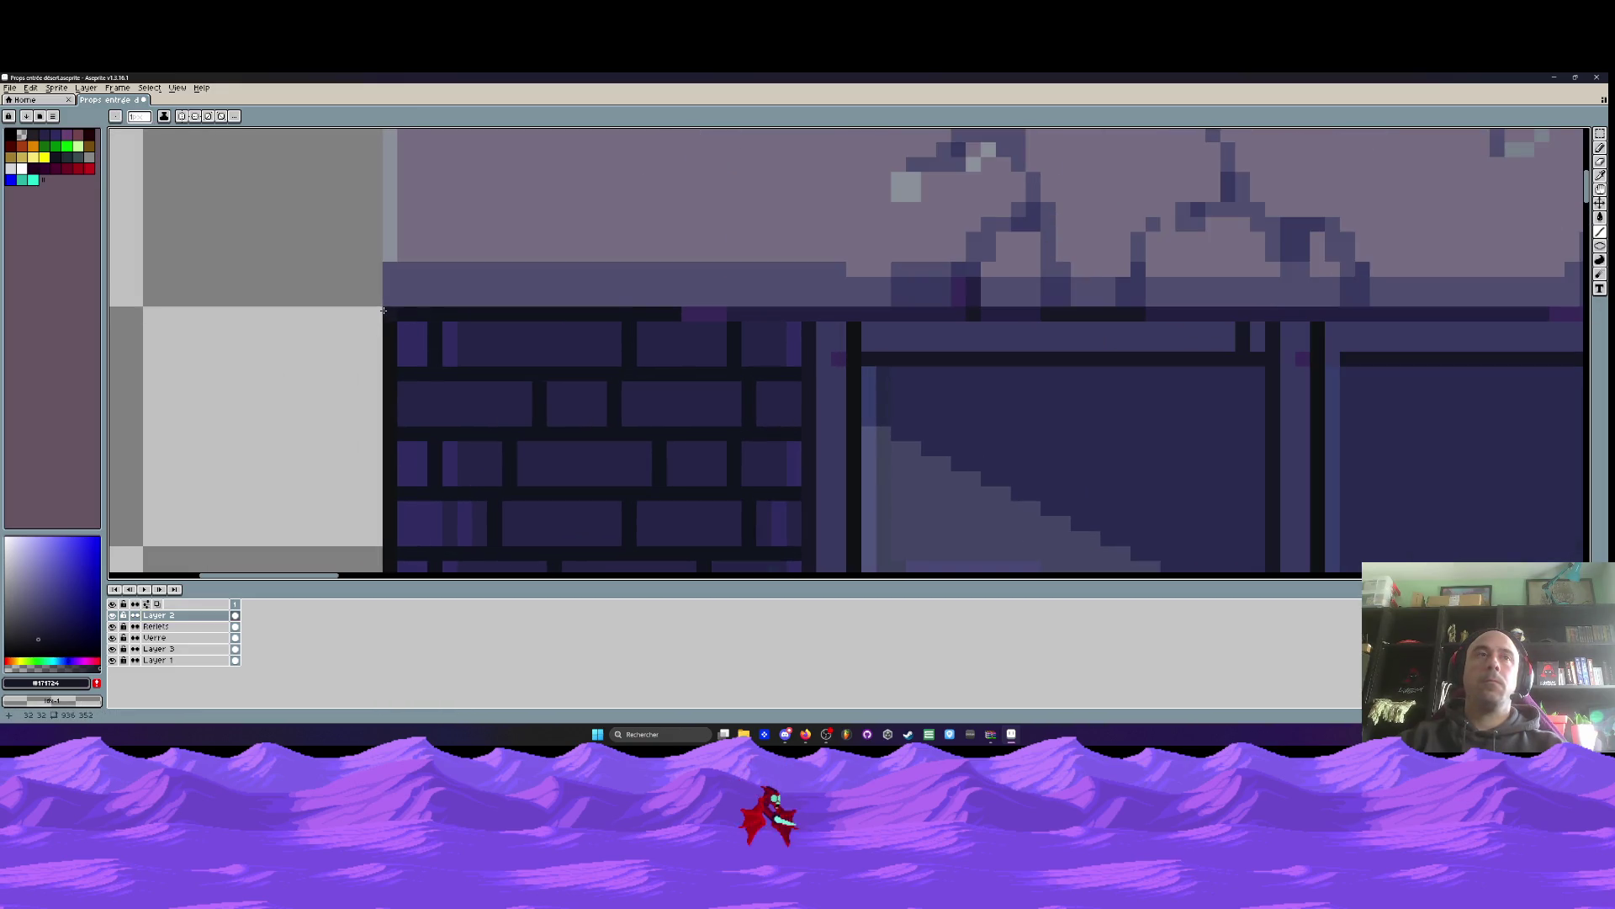
pyautogui.scroll(2, 643, 323)
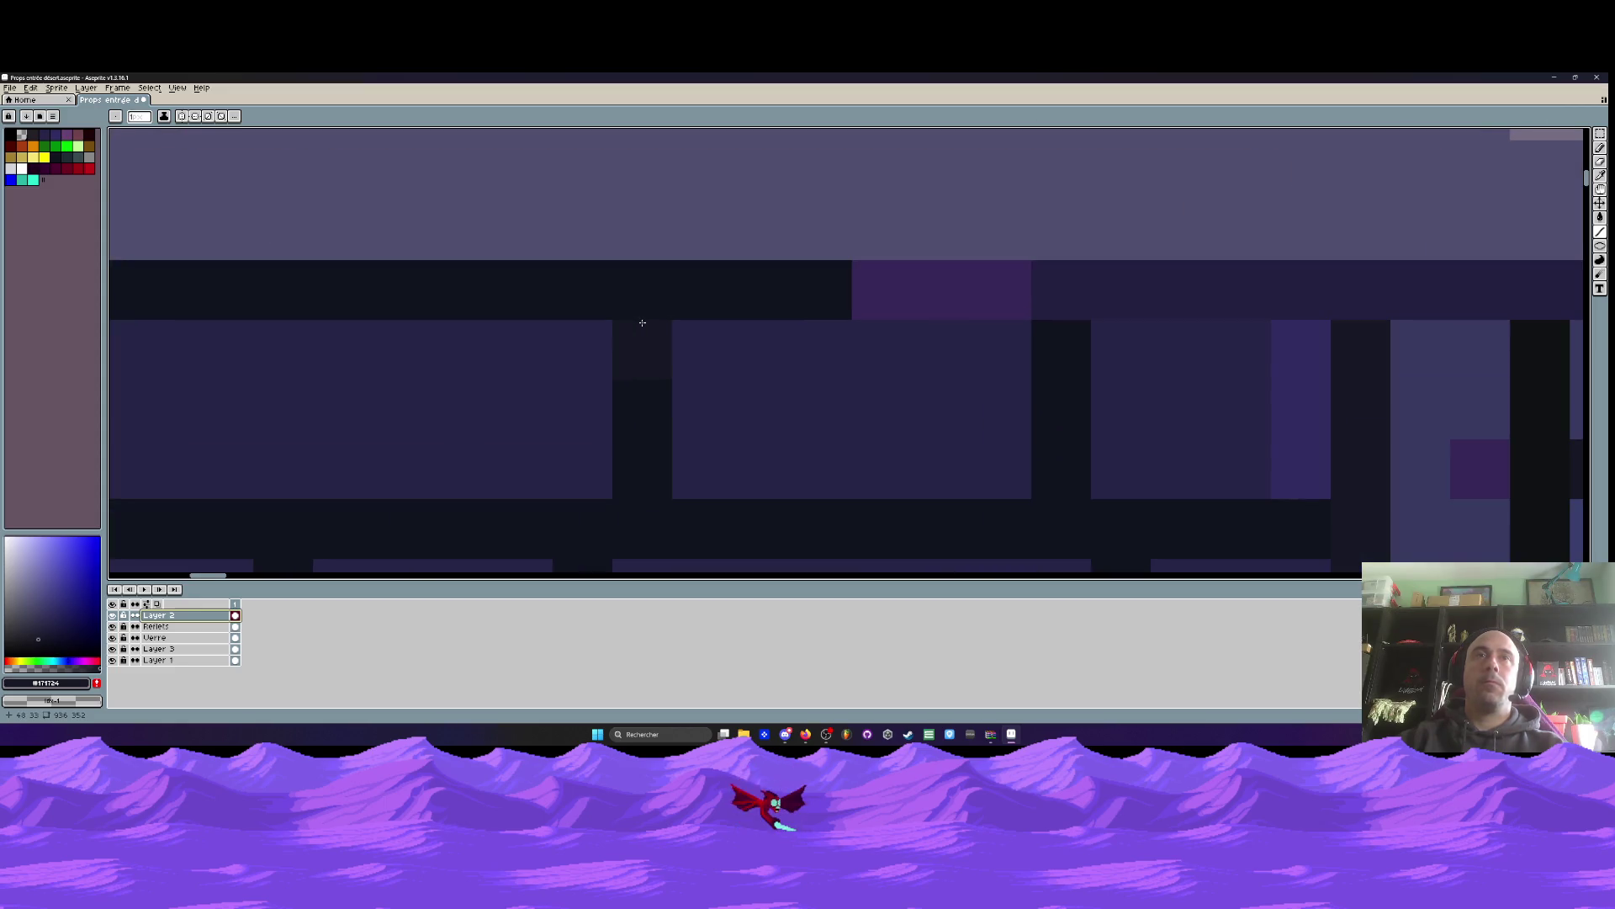
pyautogui.keyDown('alt'); pyautogui.click(642, 321); pyautogui.keyUp('alt')
pyautogui.press('space')
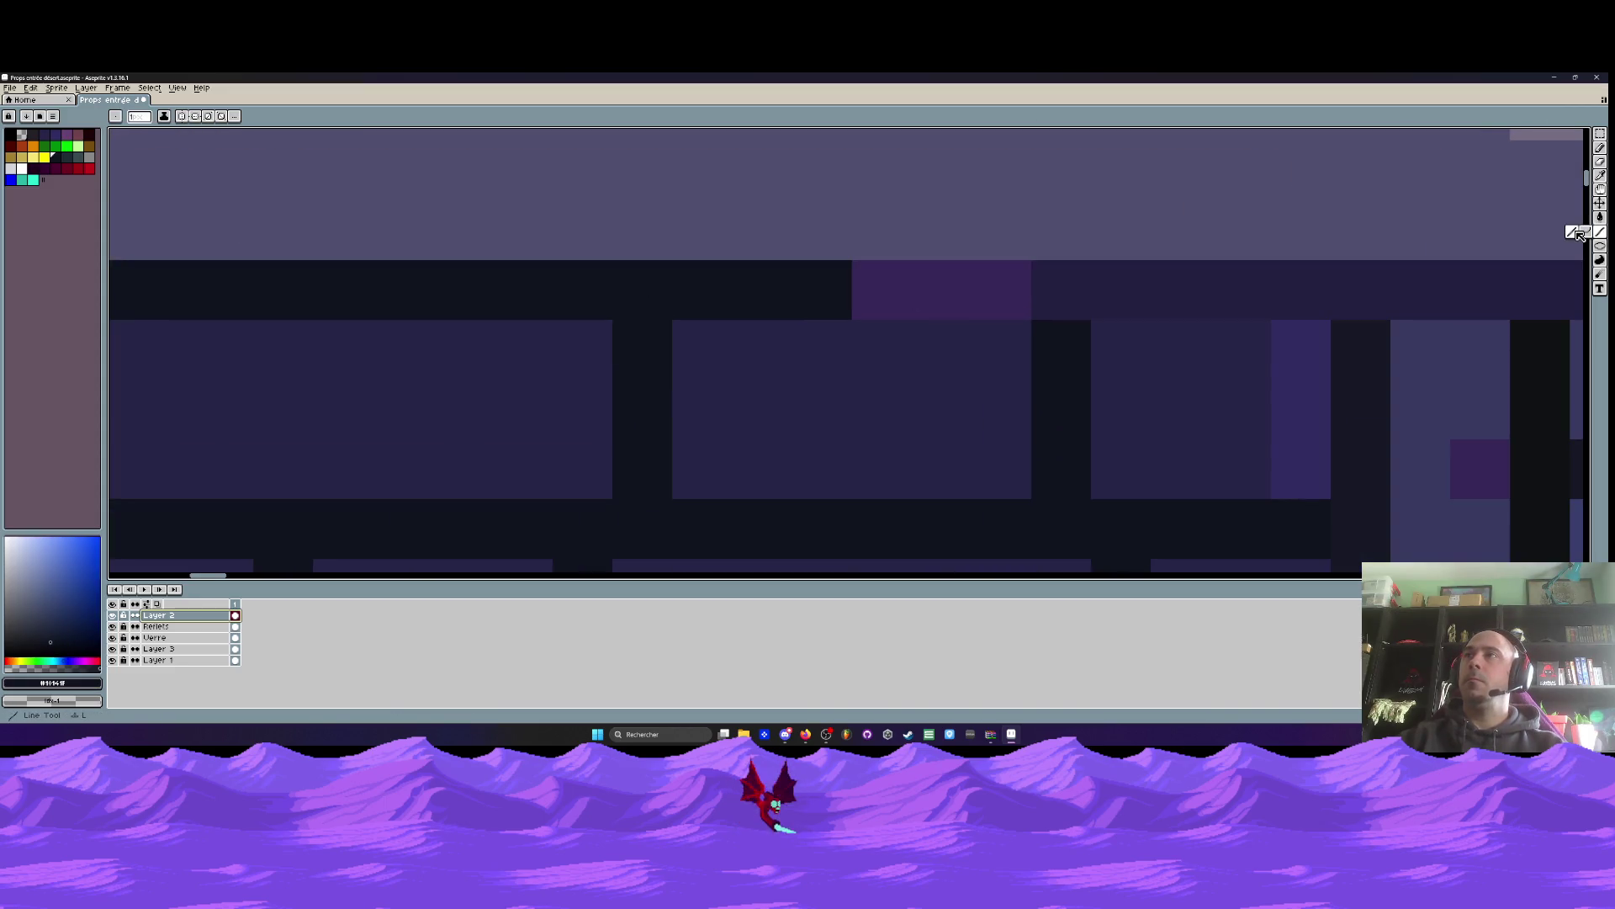
pyautogui.scroll(-2, 1277, 260)
pyautogui.scroll(1, 894, 289)
pyautogui.scroll(-2, 894, 289)
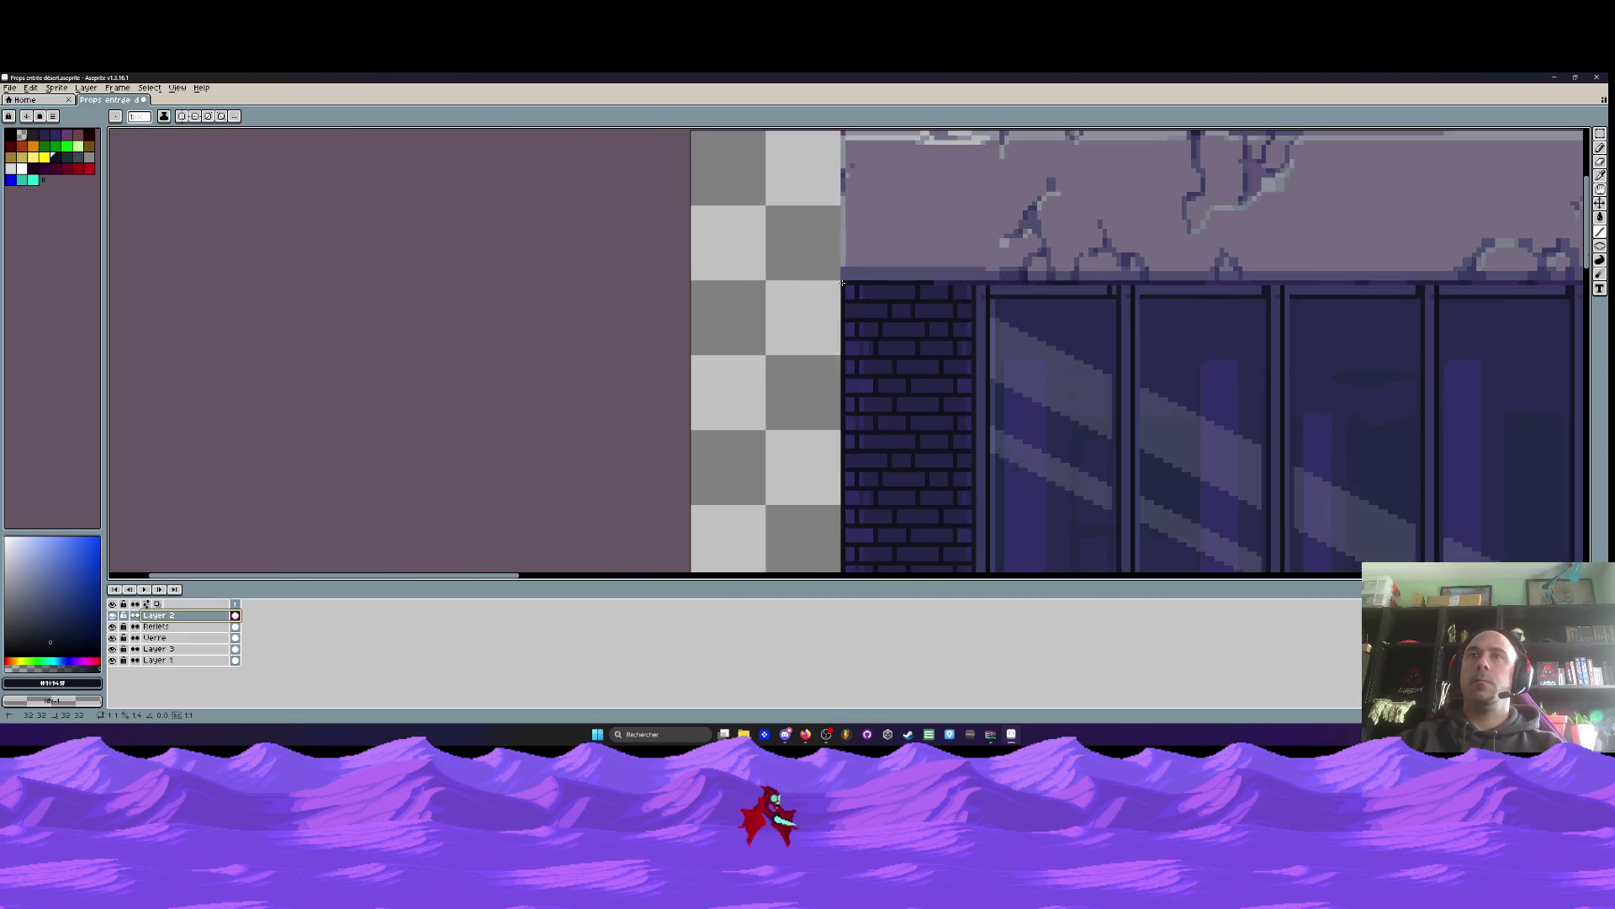
pyautogui.hscroll(5, 1205, 306)
pyautogui.scroll(-1, 1206, 305)
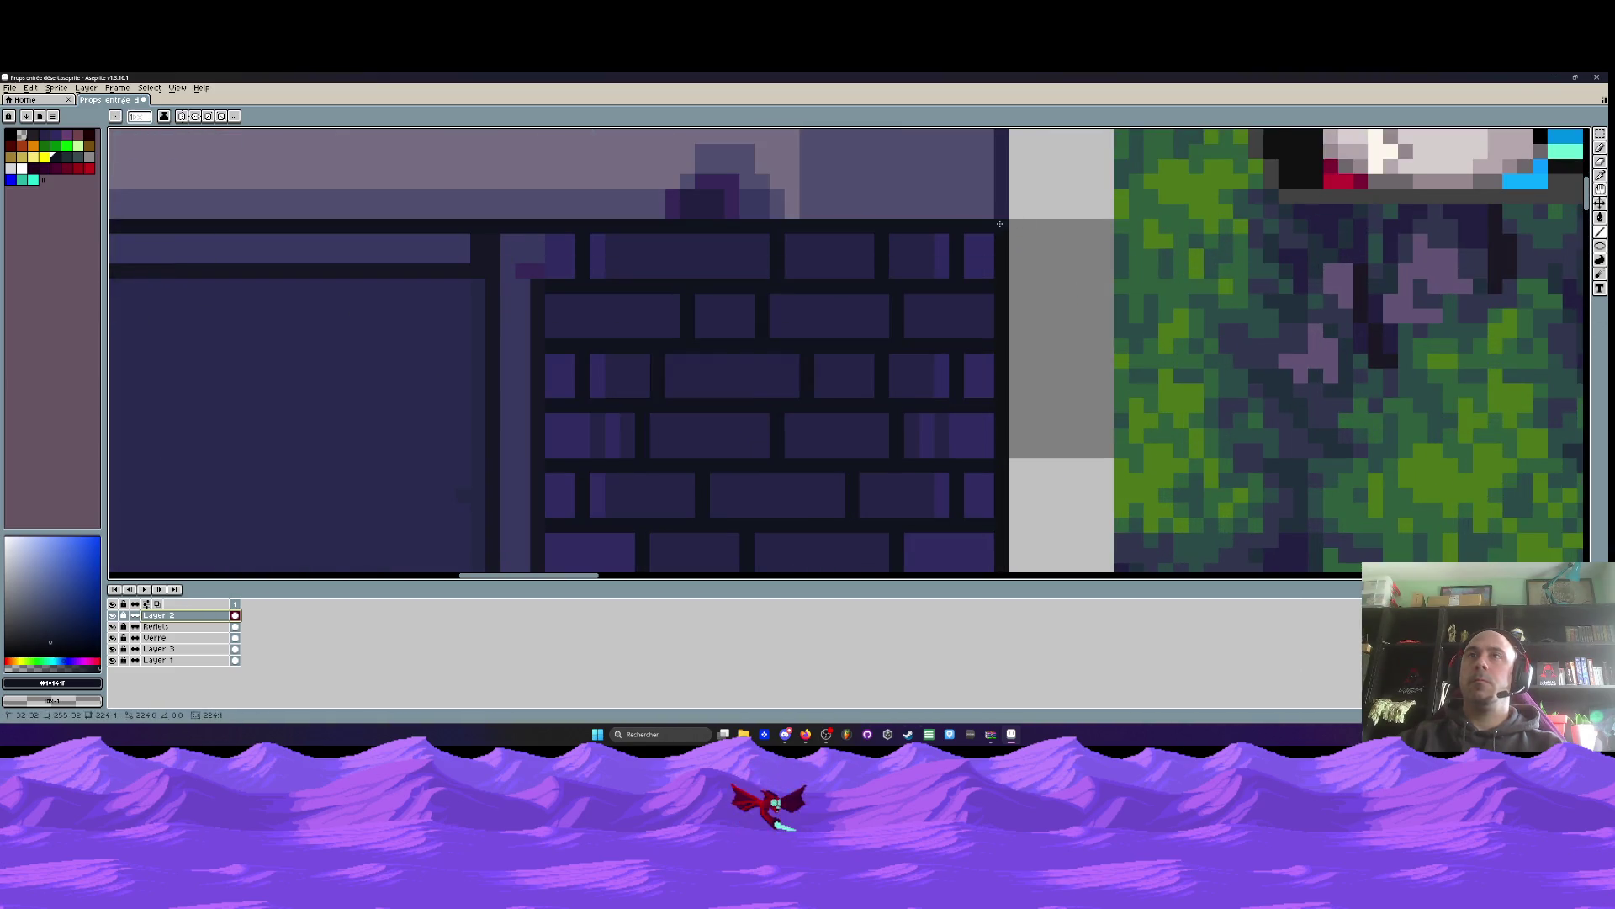
pyautogui.scroll(-2, 799, 299)
pyautogui.press('space')
pyautogui.scroll(2, 524, 246)
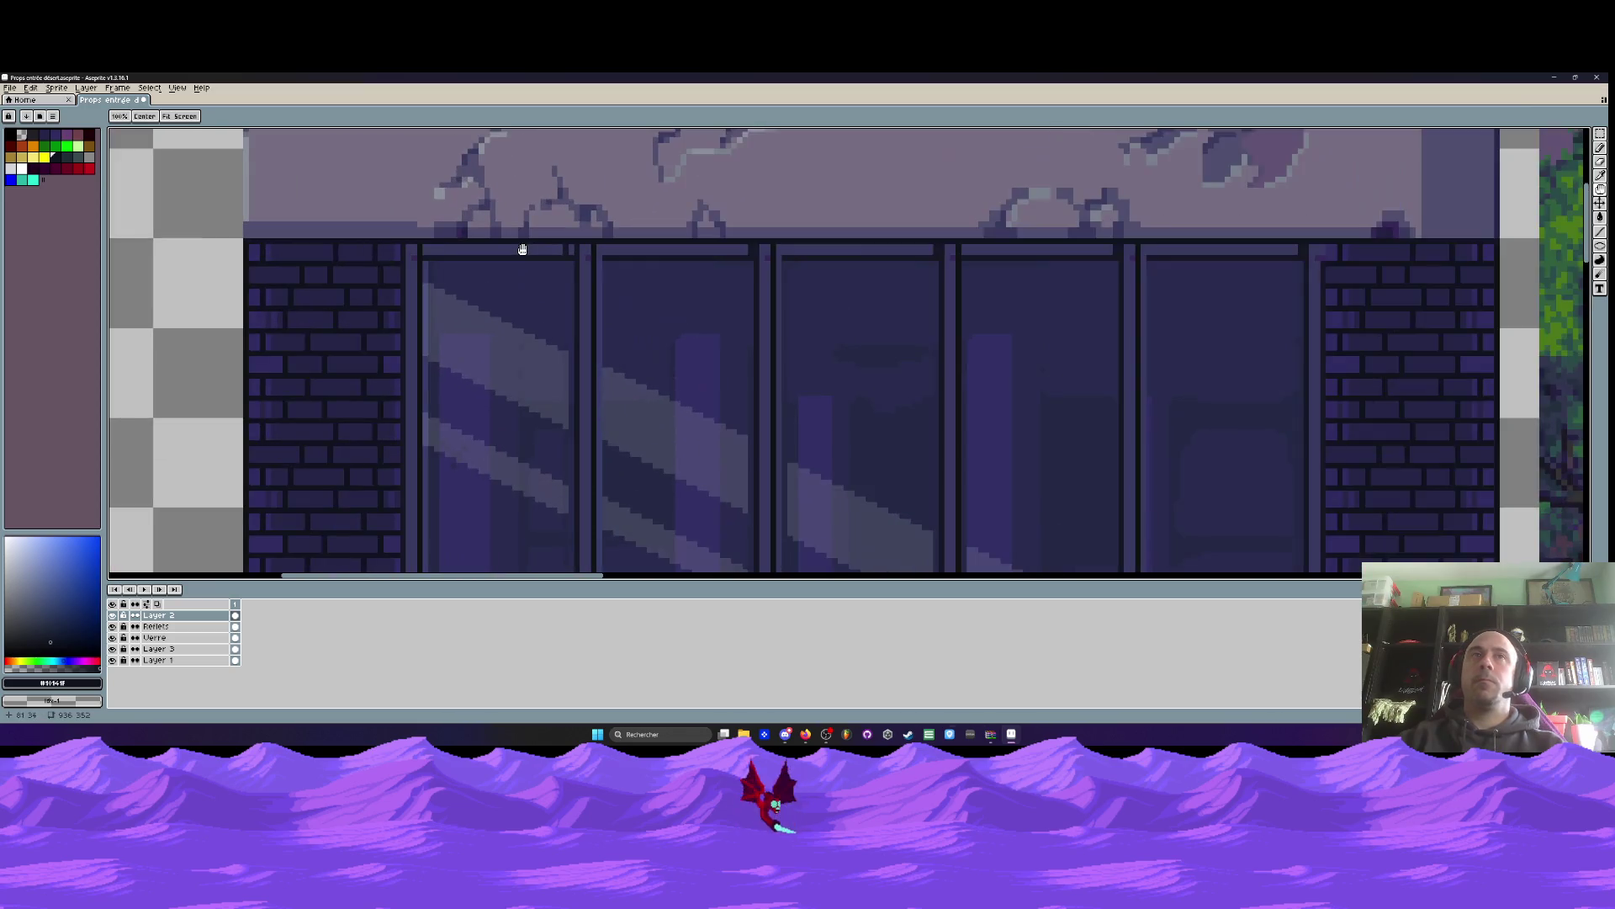
pyautogui.scroll(2, 429, 253)
# With the pillar colour, cover the top beam's dark gap, stray magenta pixel and right-end pixels
pyautogui.keyDown('alt'); pyautogui.click(393, 262); pyautogui.keyUp('alt')
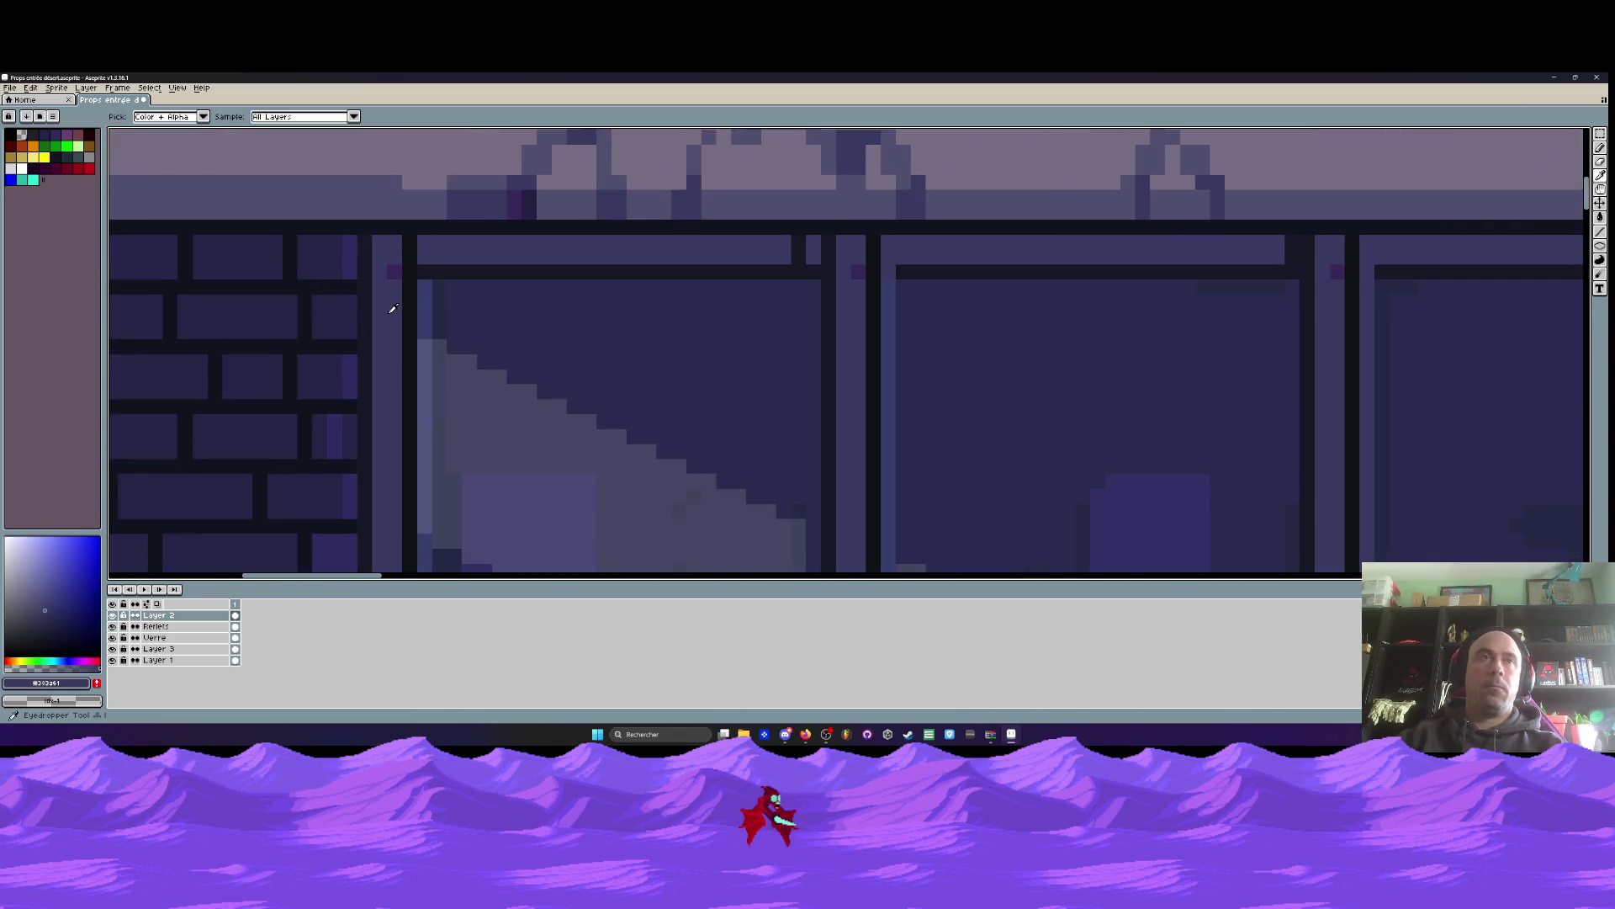
pyautogui.moveTo(800, 242); pyautogui.dragTo(800, 258)
pyautogui.click(858, 273)
pyautogui.click(1290, 243)
pyautogui.click(1292, 257)
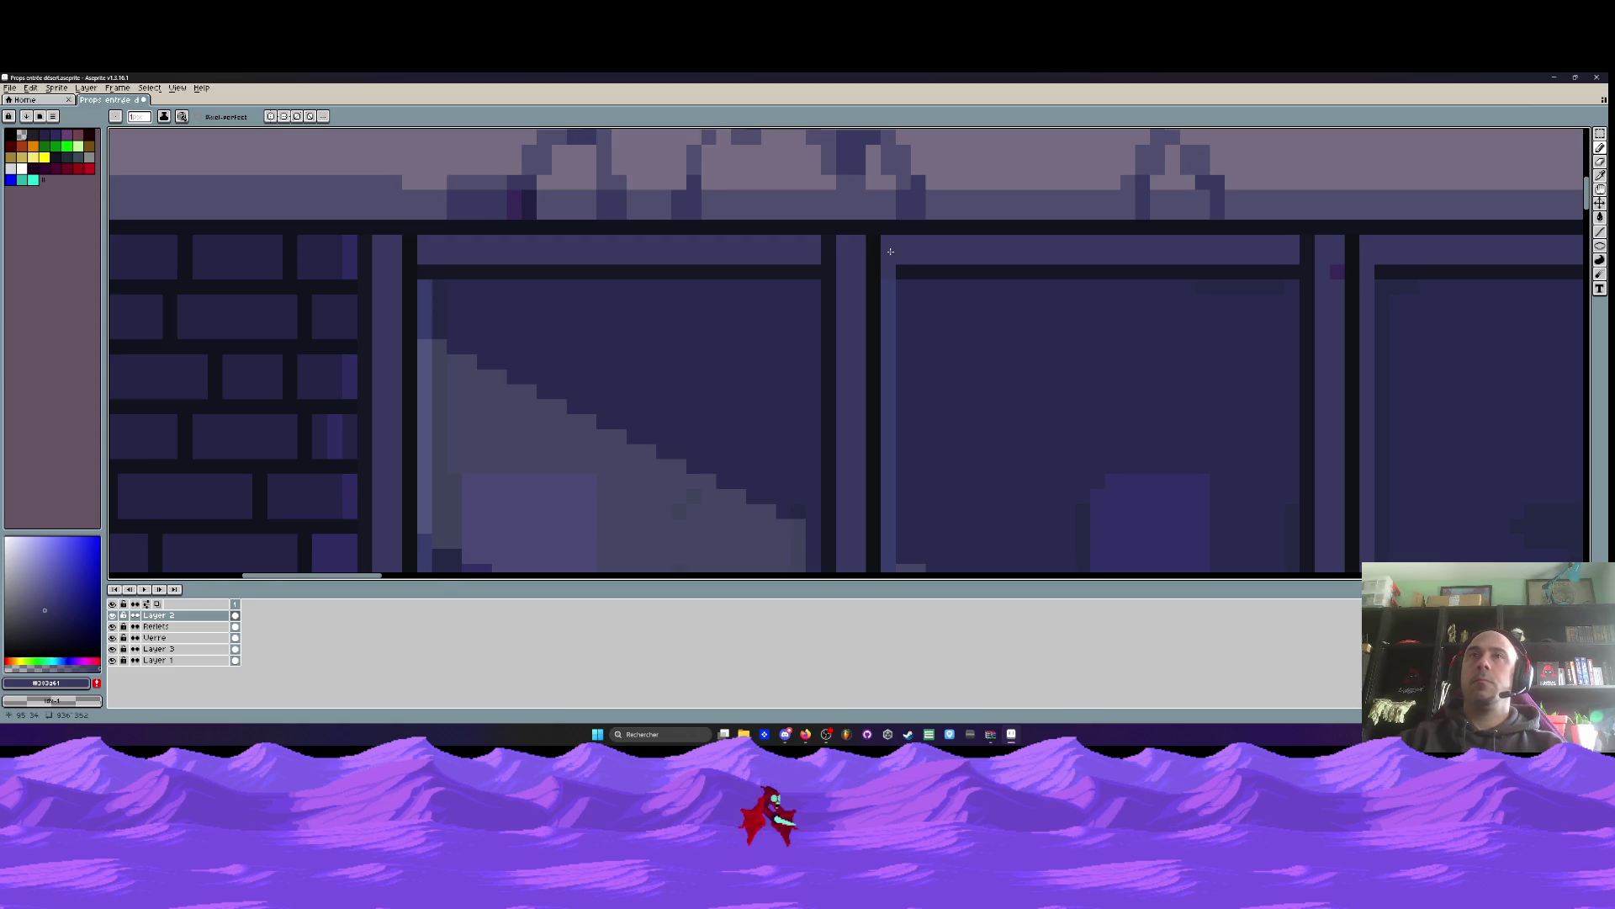
pyautogui.scroll(-2, 891, 251)
pyautogui.scroll(-1, 988, 252)
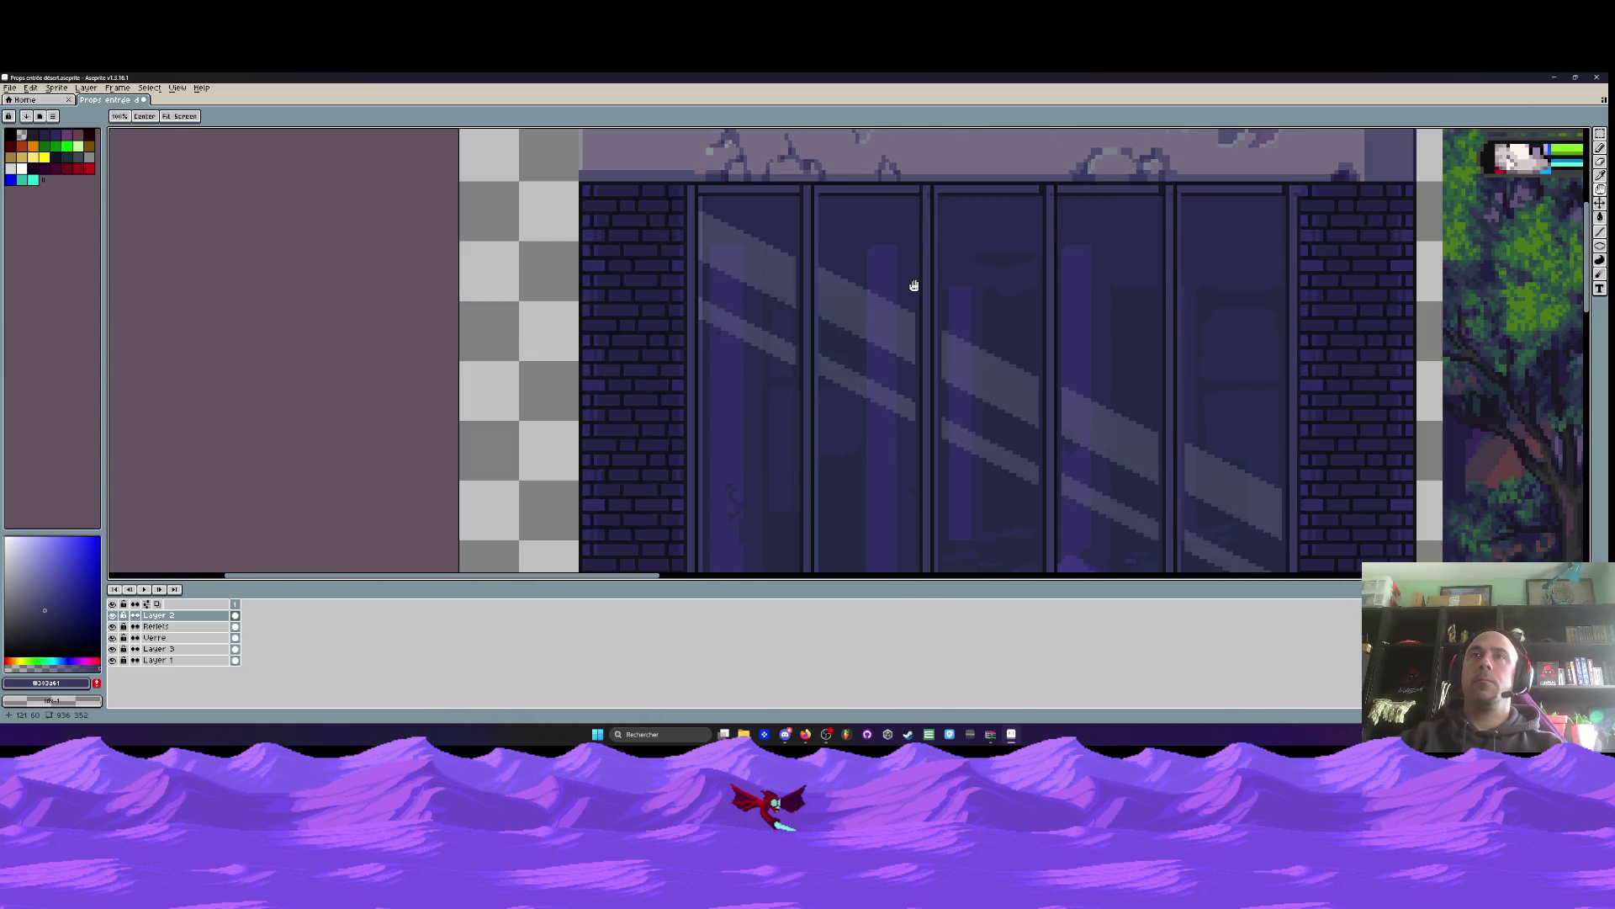
pyautogui.scroll(1, 807, 210)
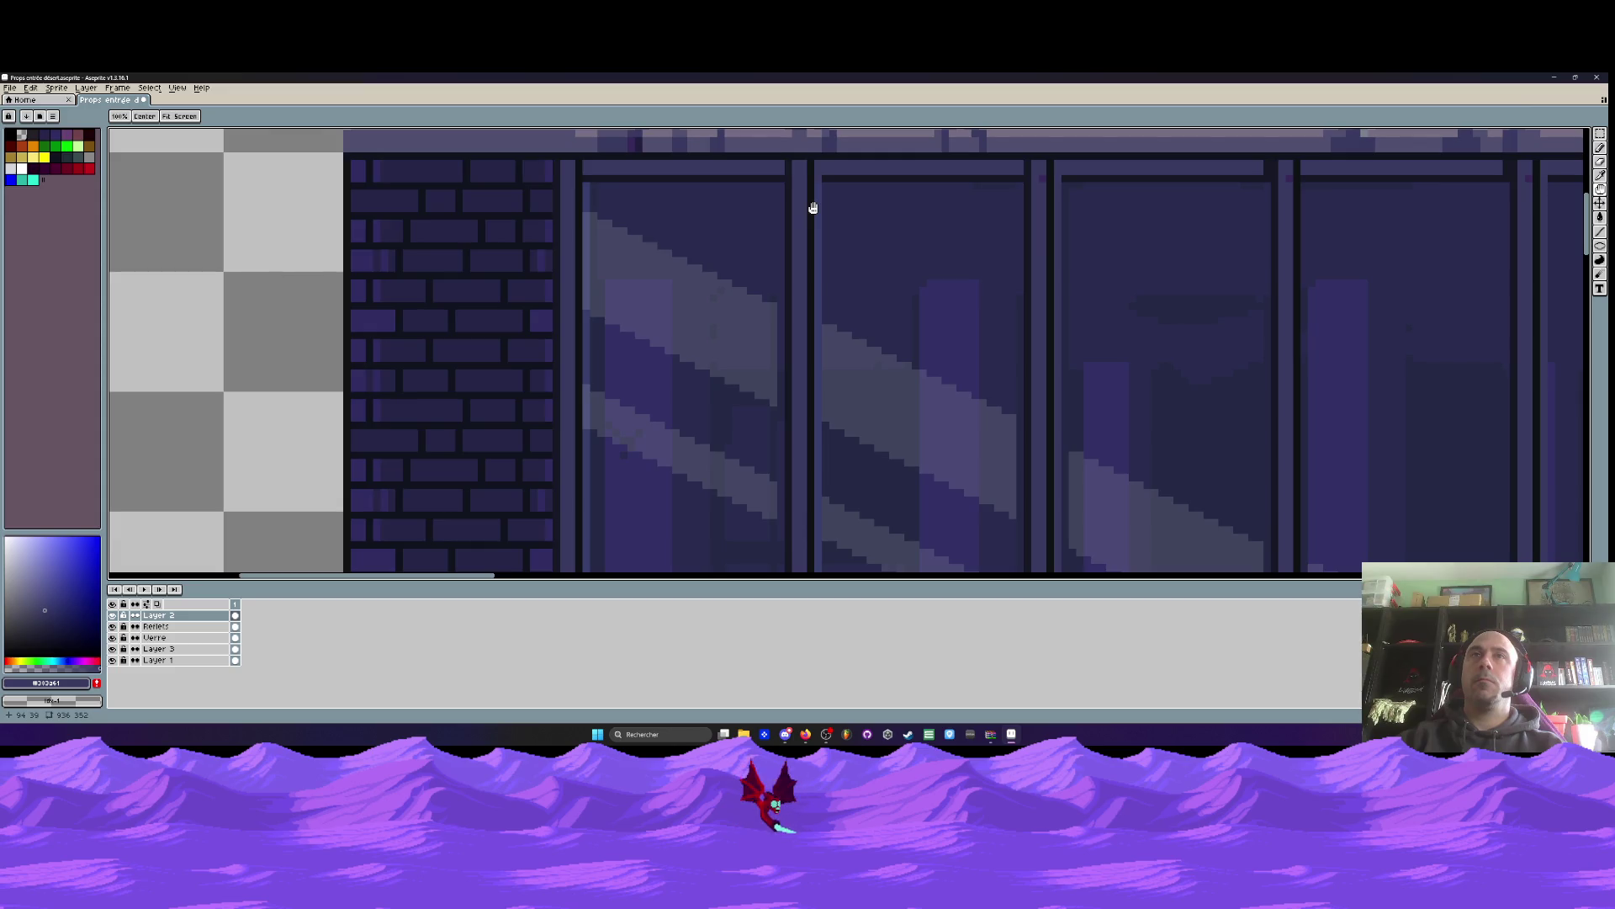
pyautogui.scroll(1, 812, 207)
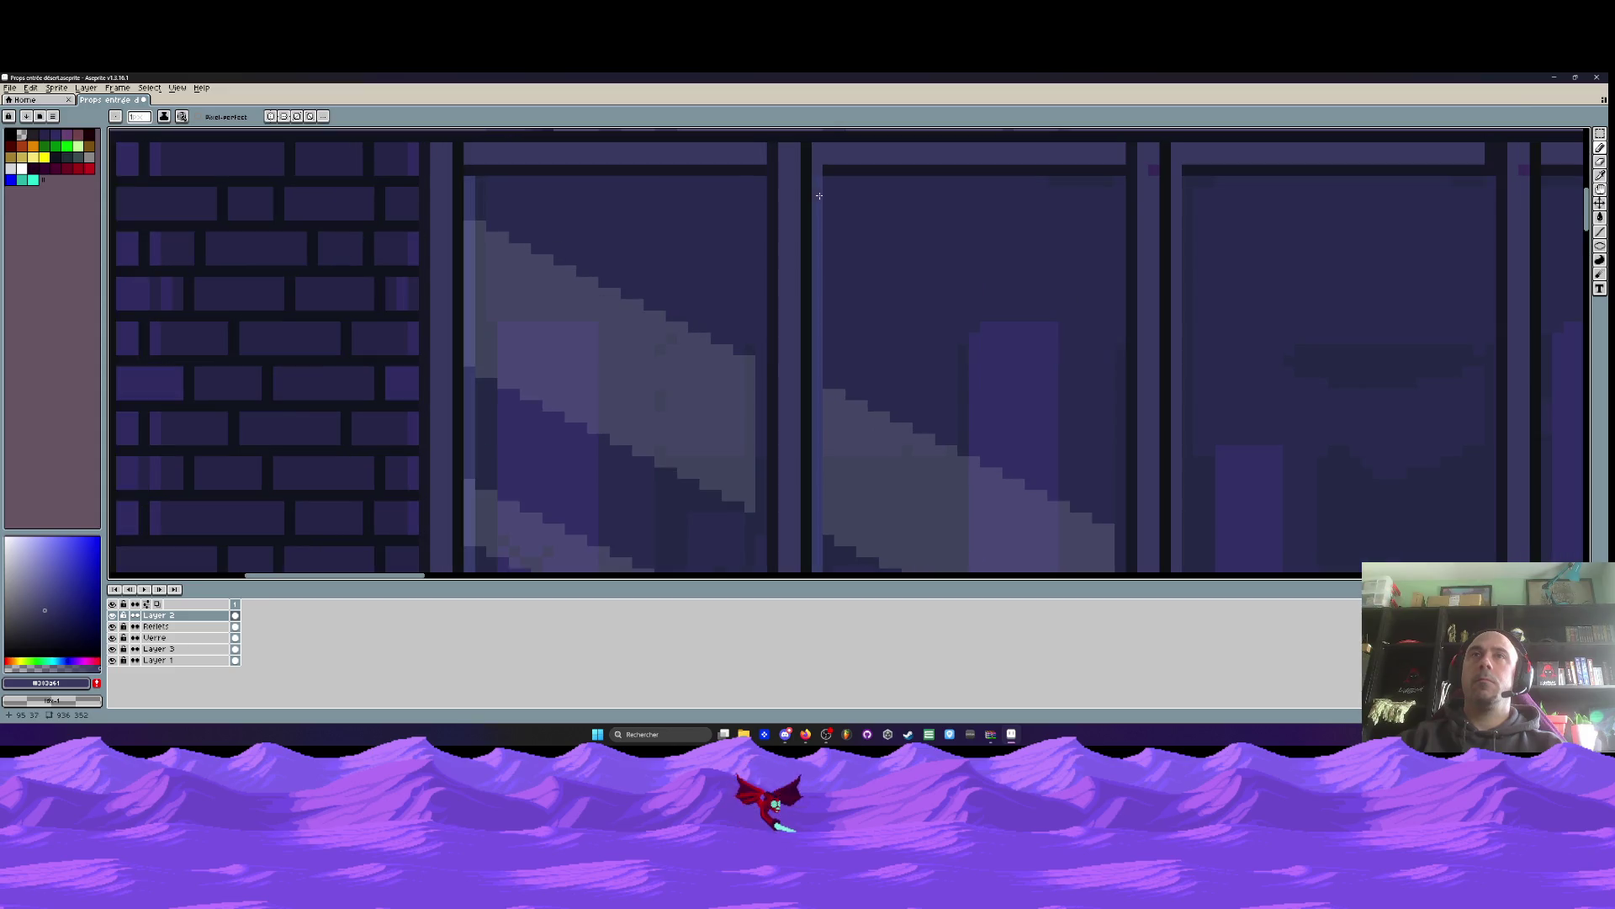
# Select the Line tool and adjust the zoom over the beams
pyautogui.click(1600, 231)
pyautogui.scroll(1, 815, 194)
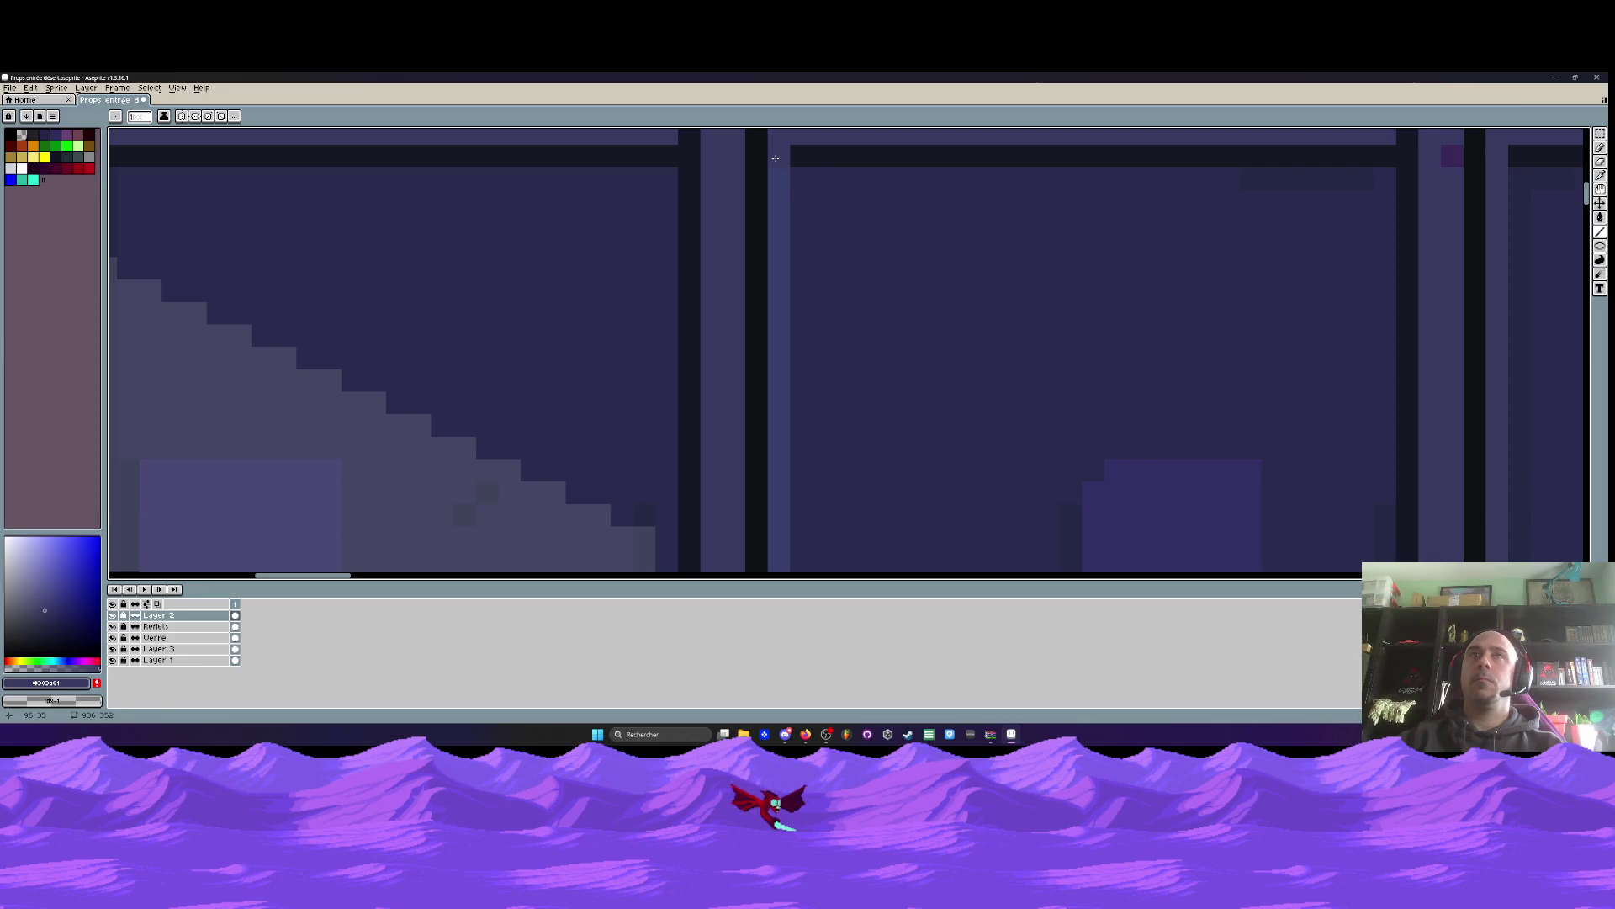
pyautogui.scroll(-3, 780, 223)
pyautogui.scroll(-1, 780, 223)
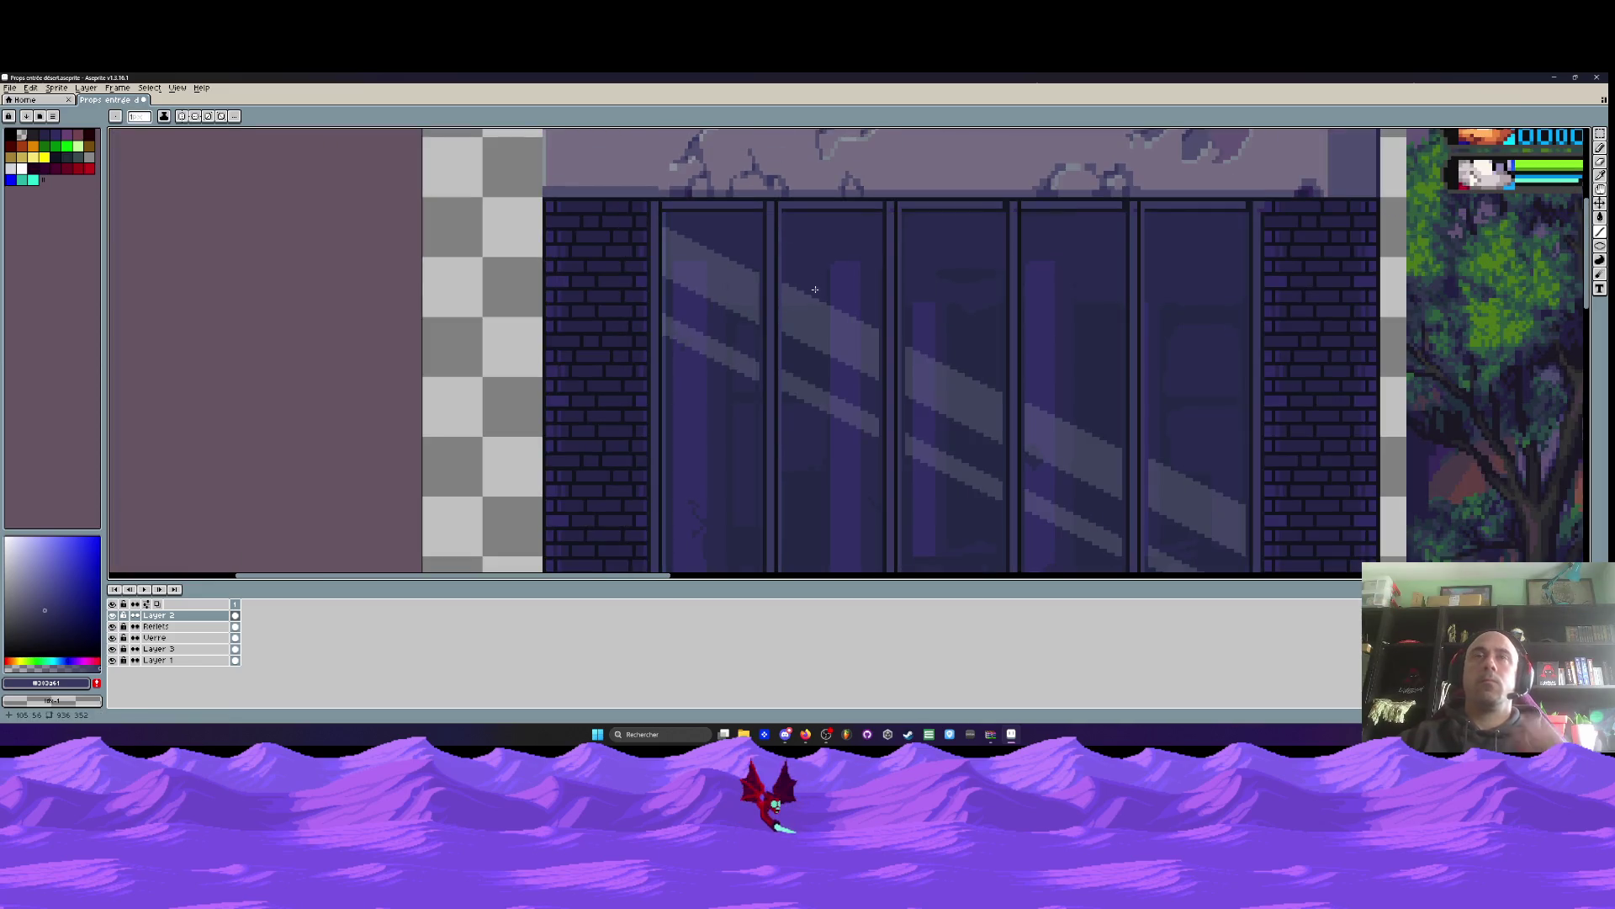
pyautogui.scroll(-1, 815, 290)
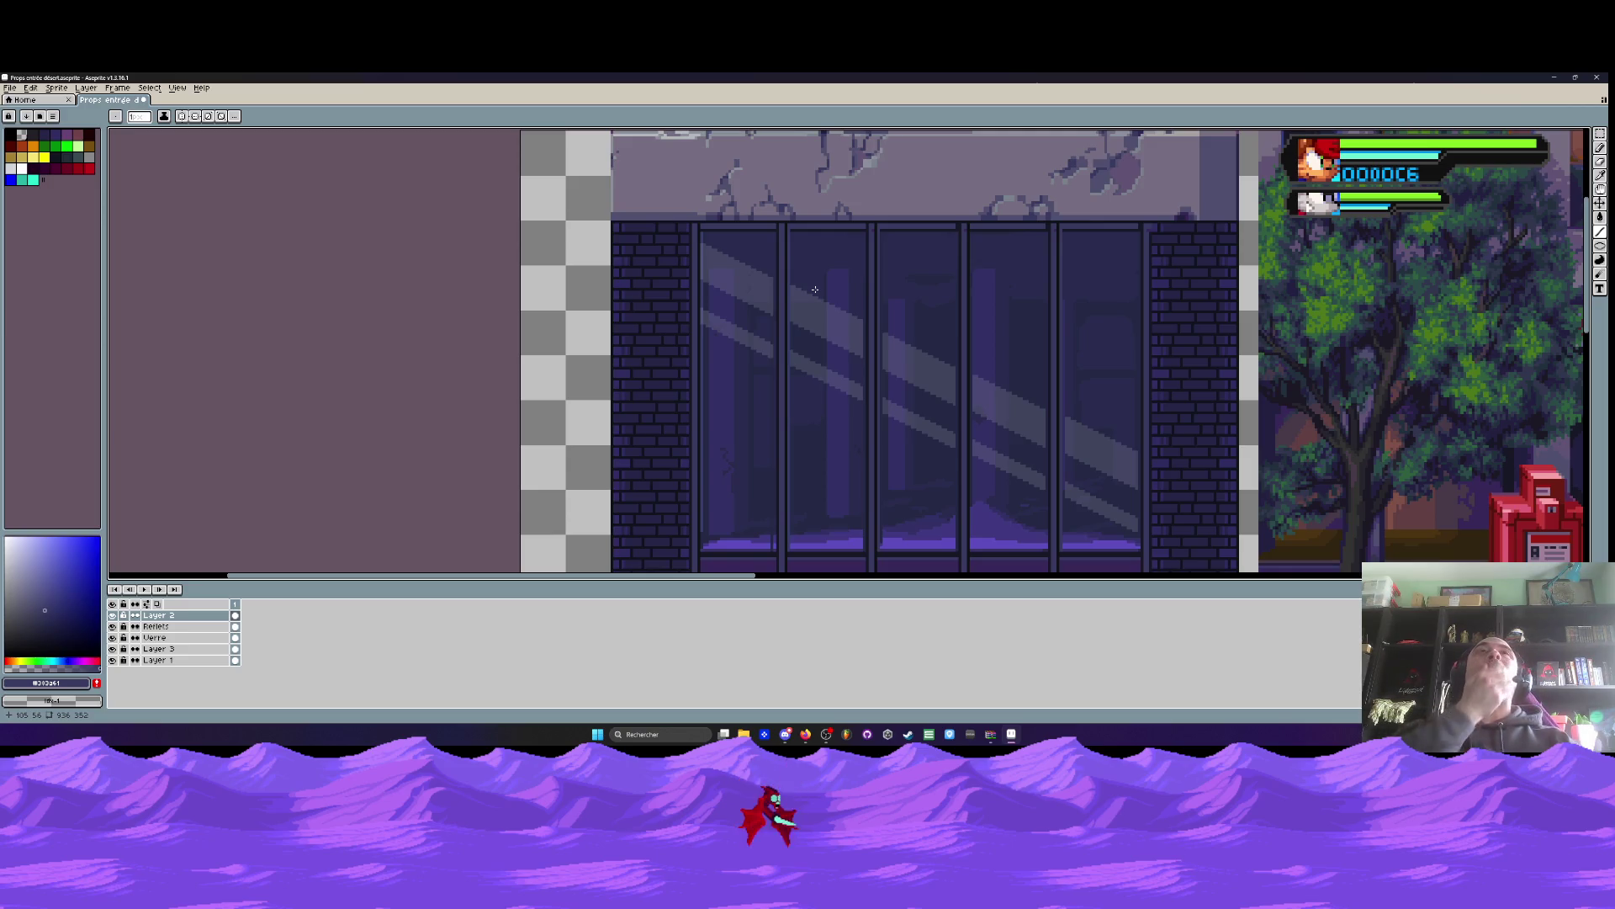
pyautogui.scroll(-1, 814, 289)
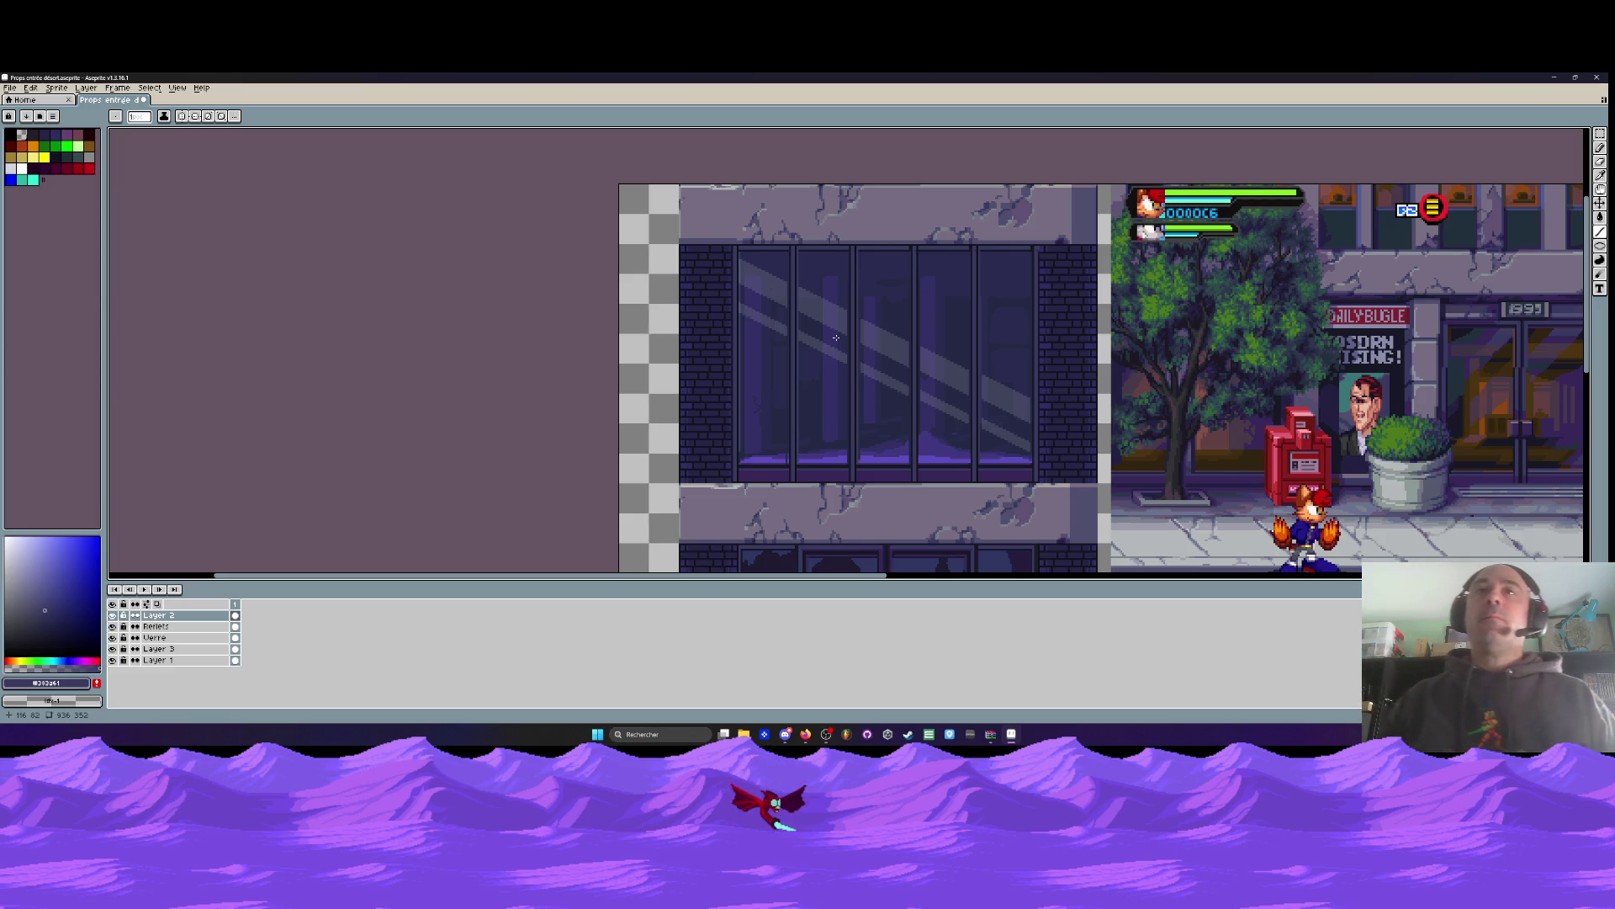
pyautogui.scroll(-2, 837, 338)
# Bring the cracked left end of the lintel into view and sample its wall colour
pyautogui.scroll(-2, 819, 423)
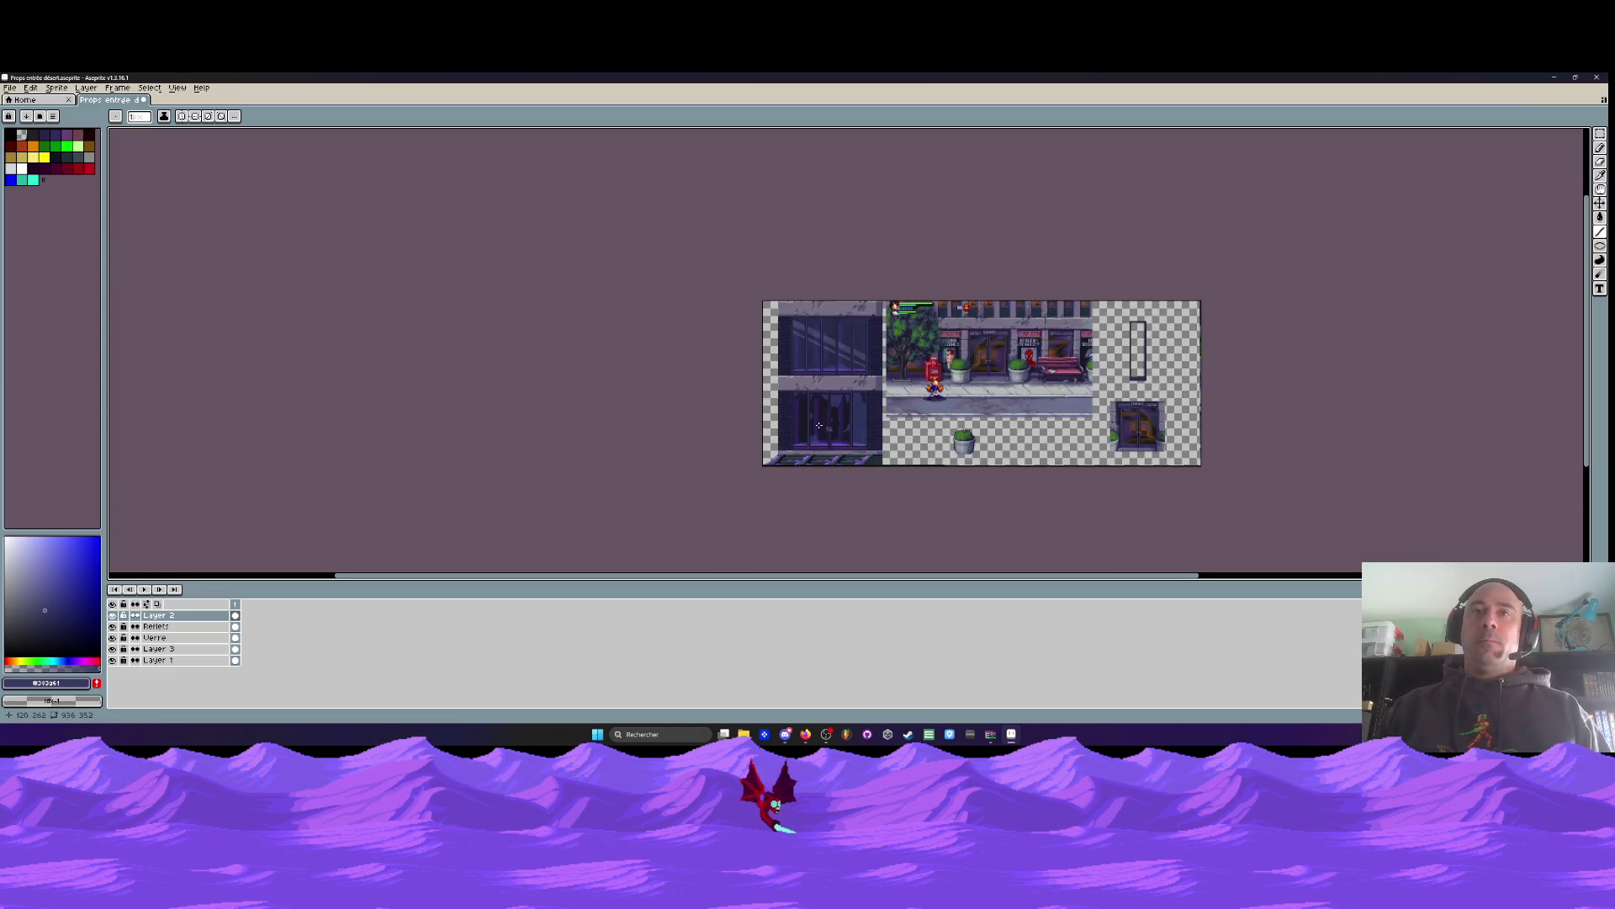
pyautogui.scroll(2, 818, 423)
pyautogui.scroll(3, 772, 207)
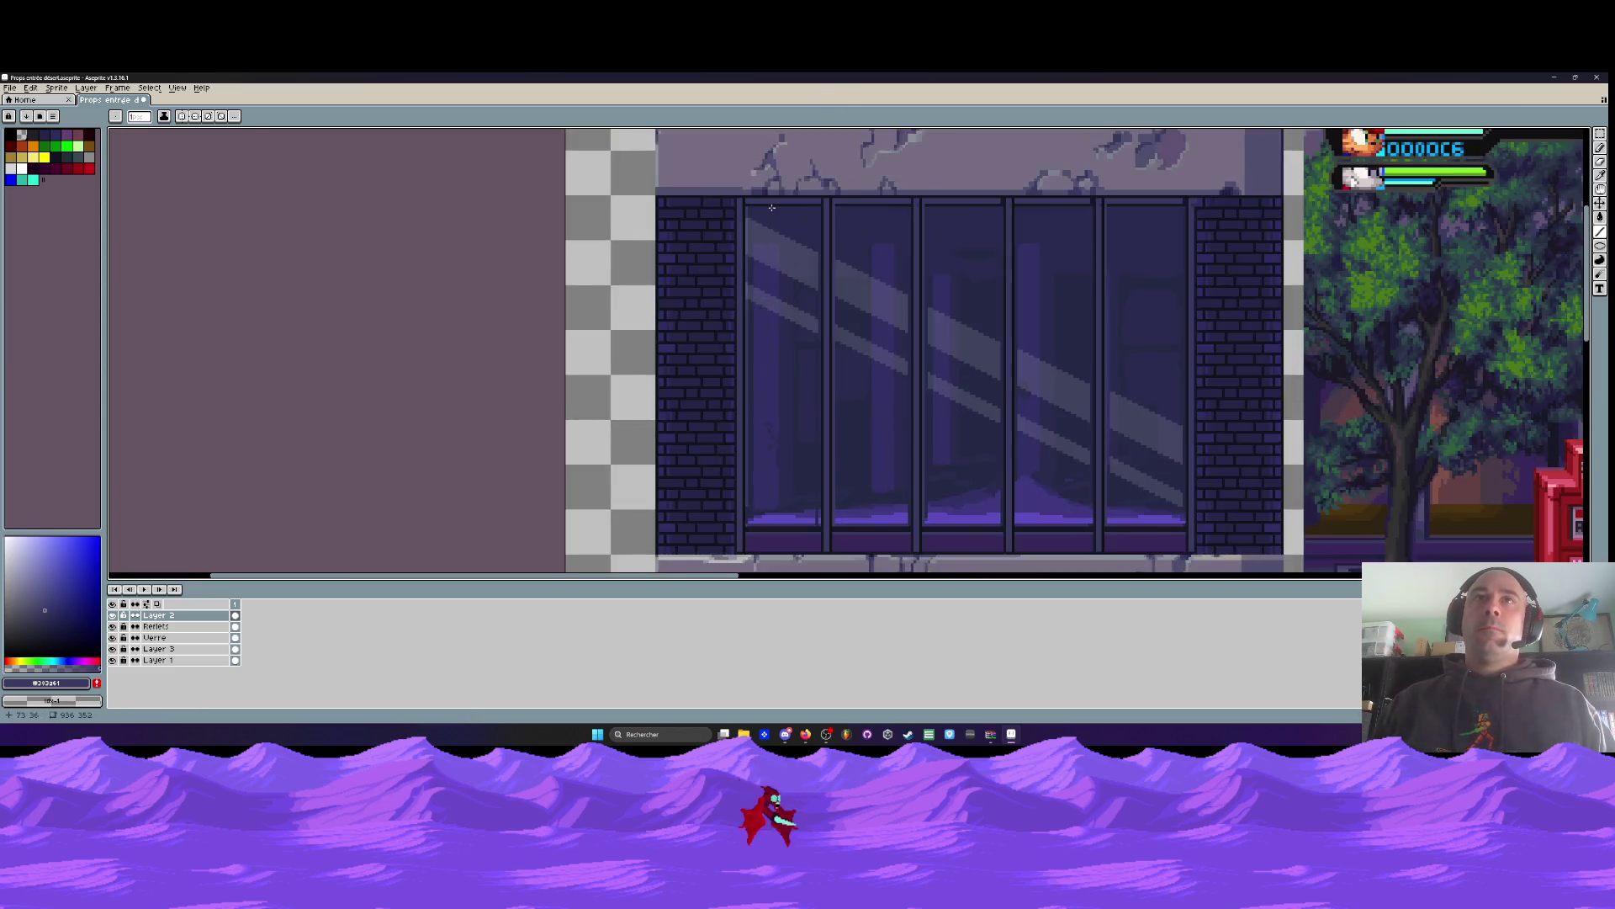
pyautogui.scroll(-2, 772, 207)
pyautogui.scroll(3, 750, 143)
pyautogui.moveTo(751, 137); pyautogui.dragTo(730, 206)
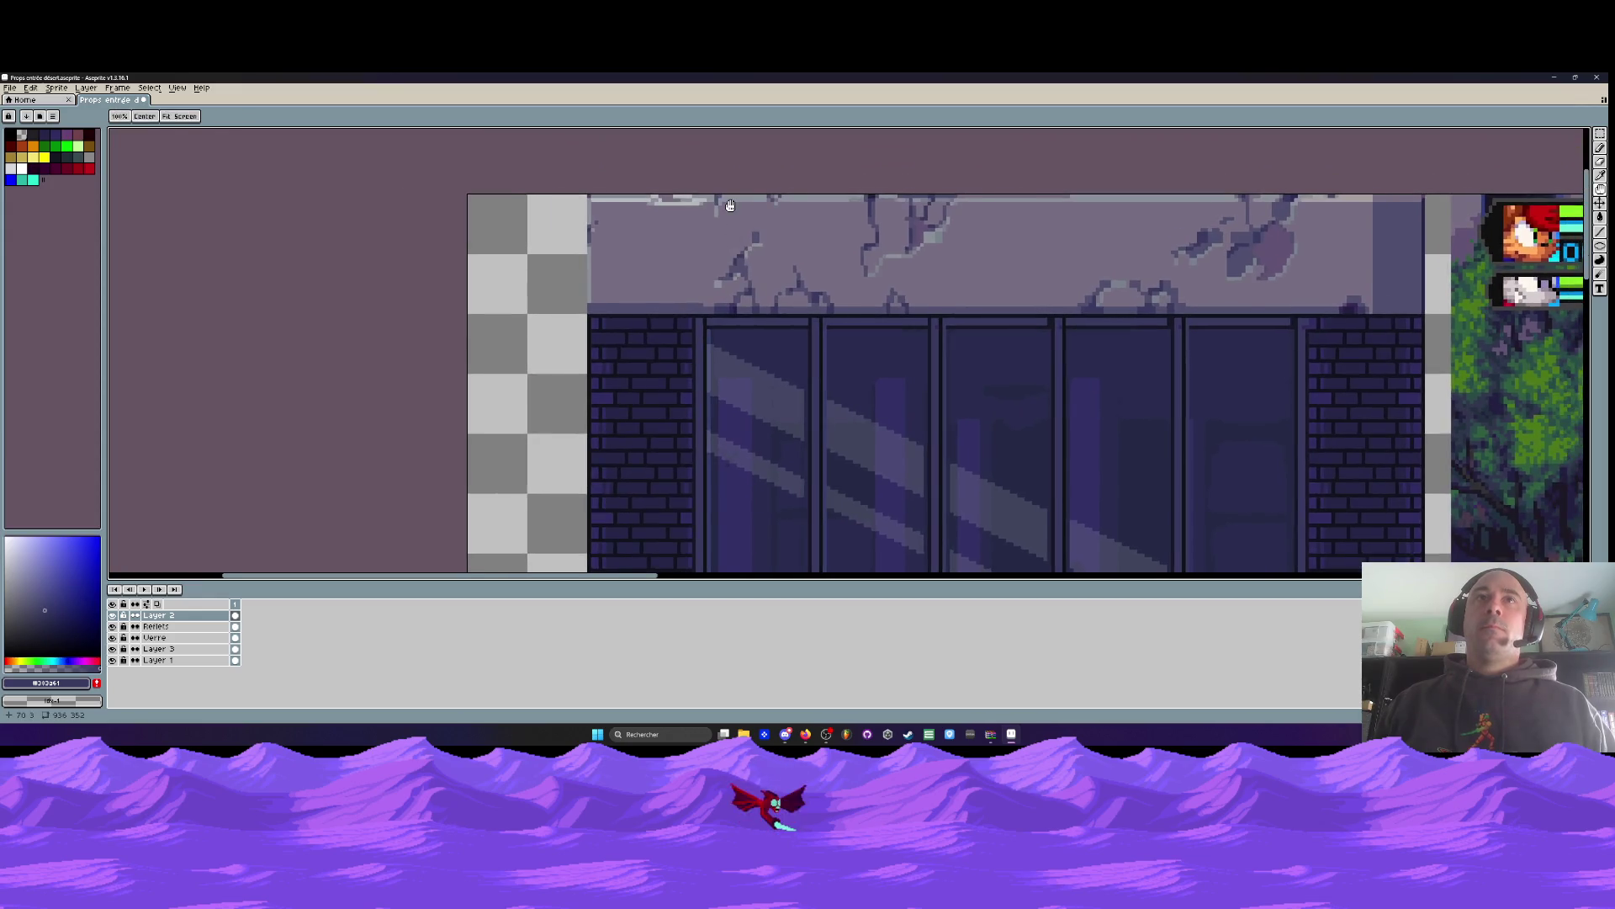
pyautogui.scroll(1, 731, 205)
pyautogui.scroll(1, 735, 202)
pyautogui.keyDown('alt'); pyautogui.click(736, 202); pyautogui.keyUp('alt')
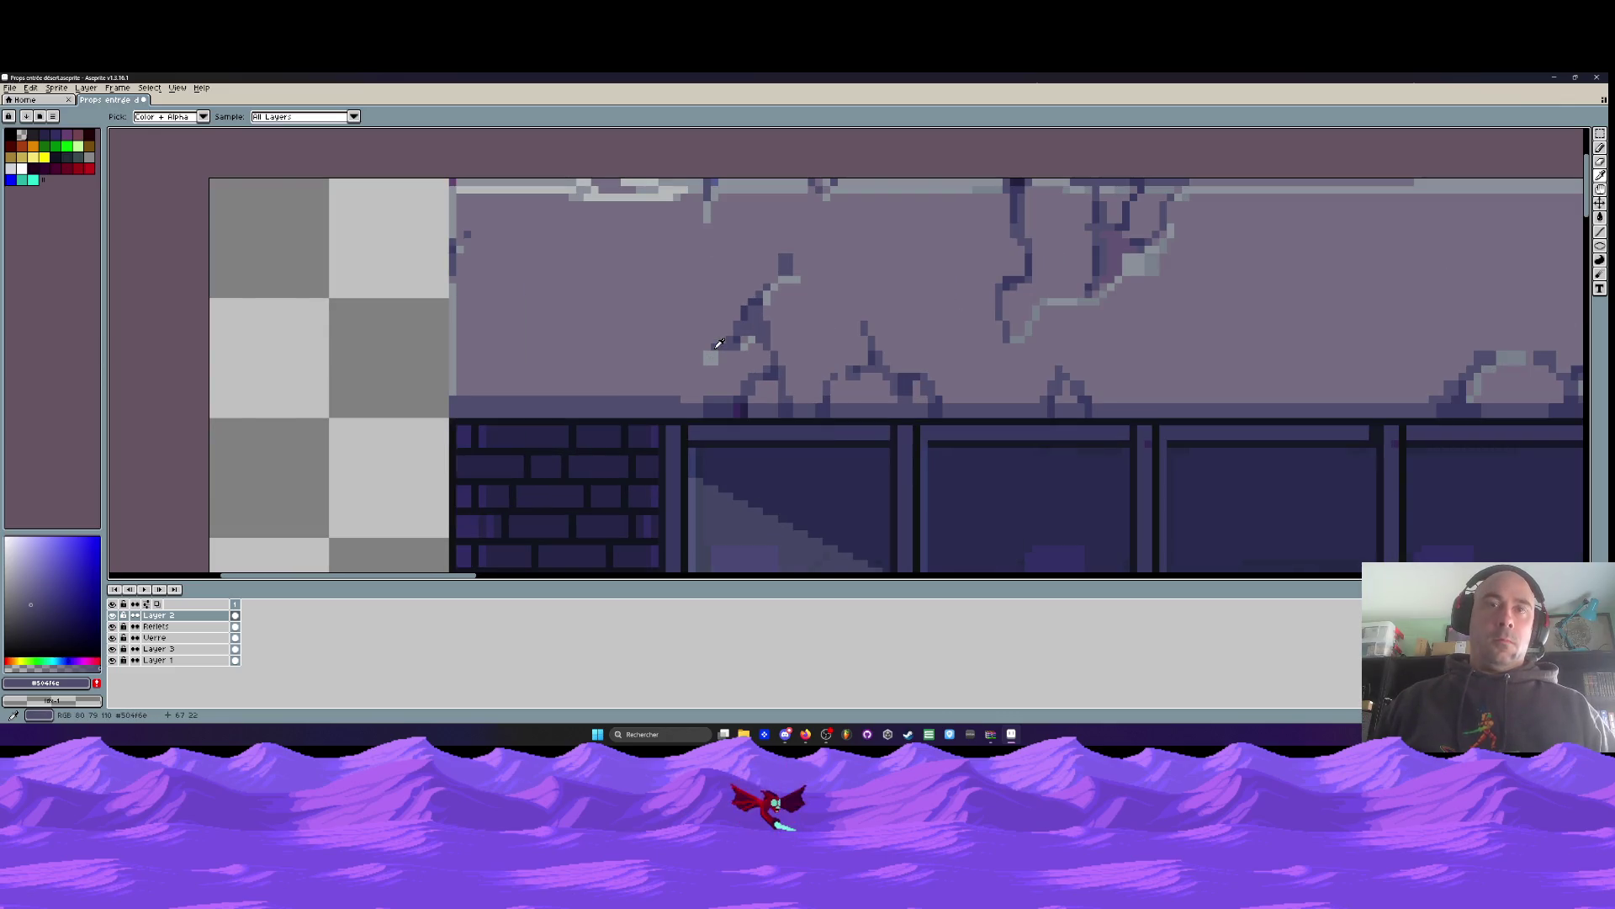
# Return to the Pencil and pick a darker blue from the crack
pyautogui.scroll(1, 721, 342)
pyautogui.press('b')
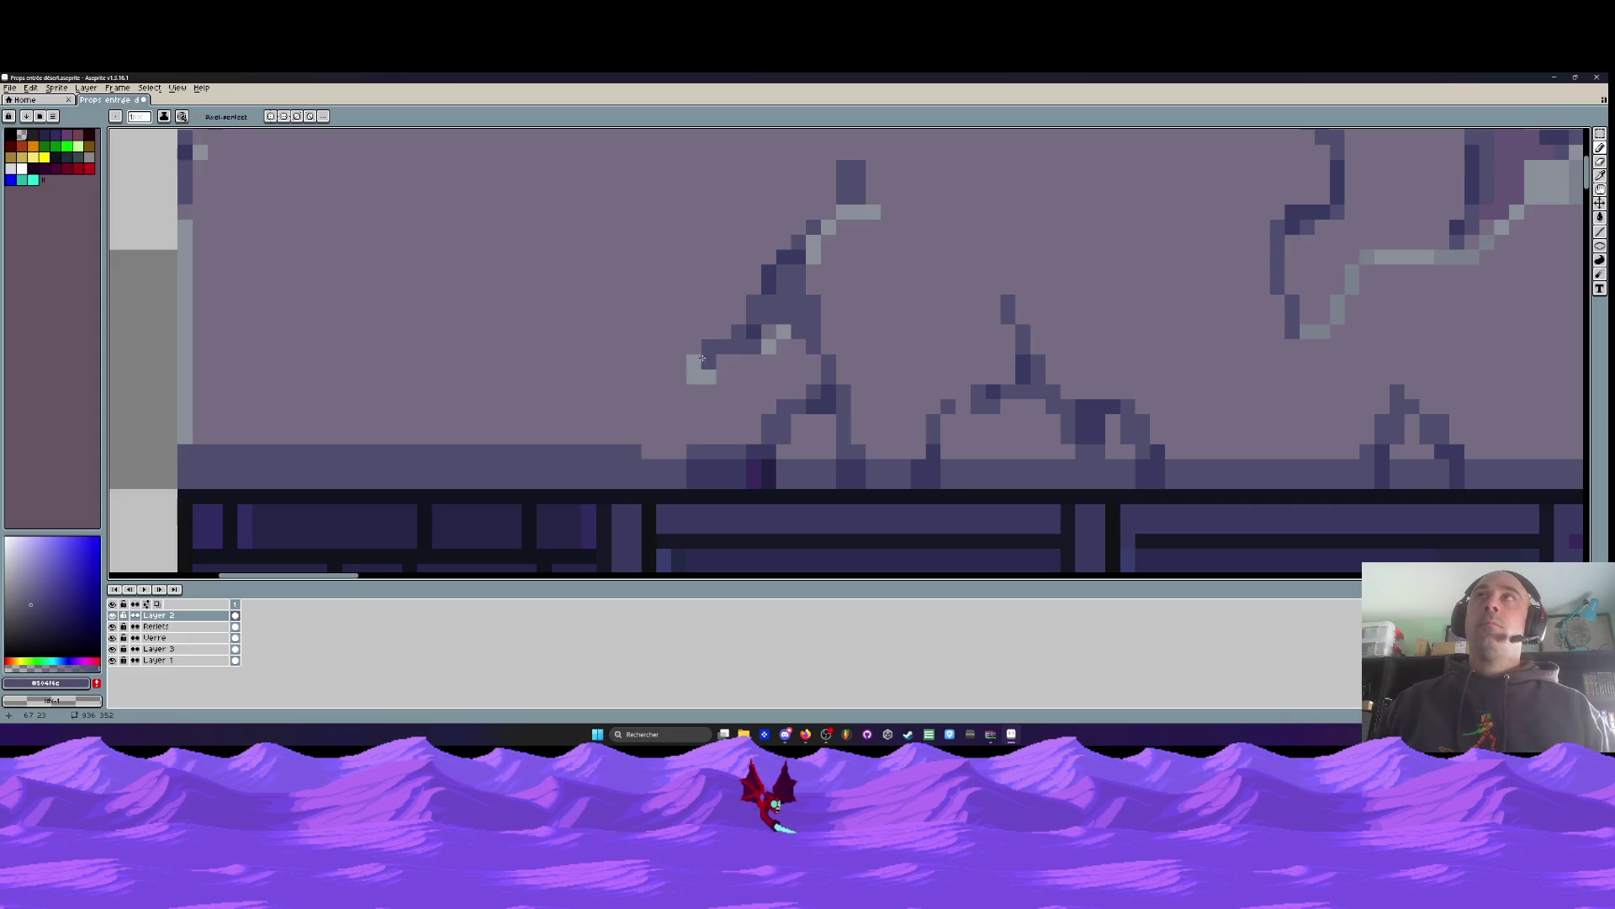
pyautogui.scroll(-2, 705, 367)
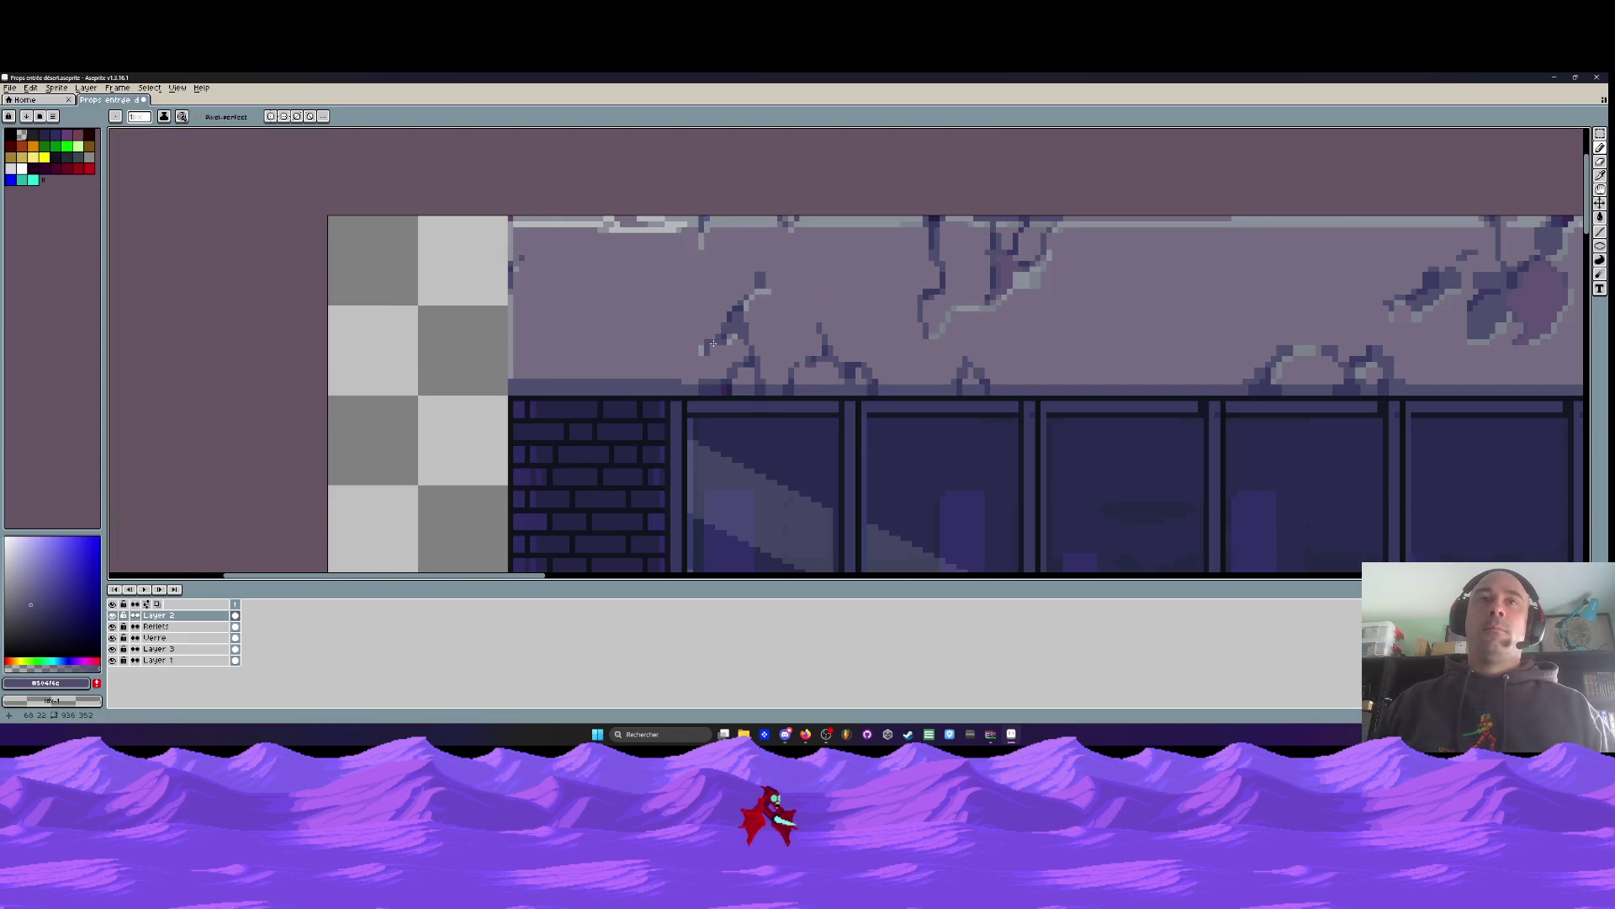
pyautogui.scroll(2, 713, 344)
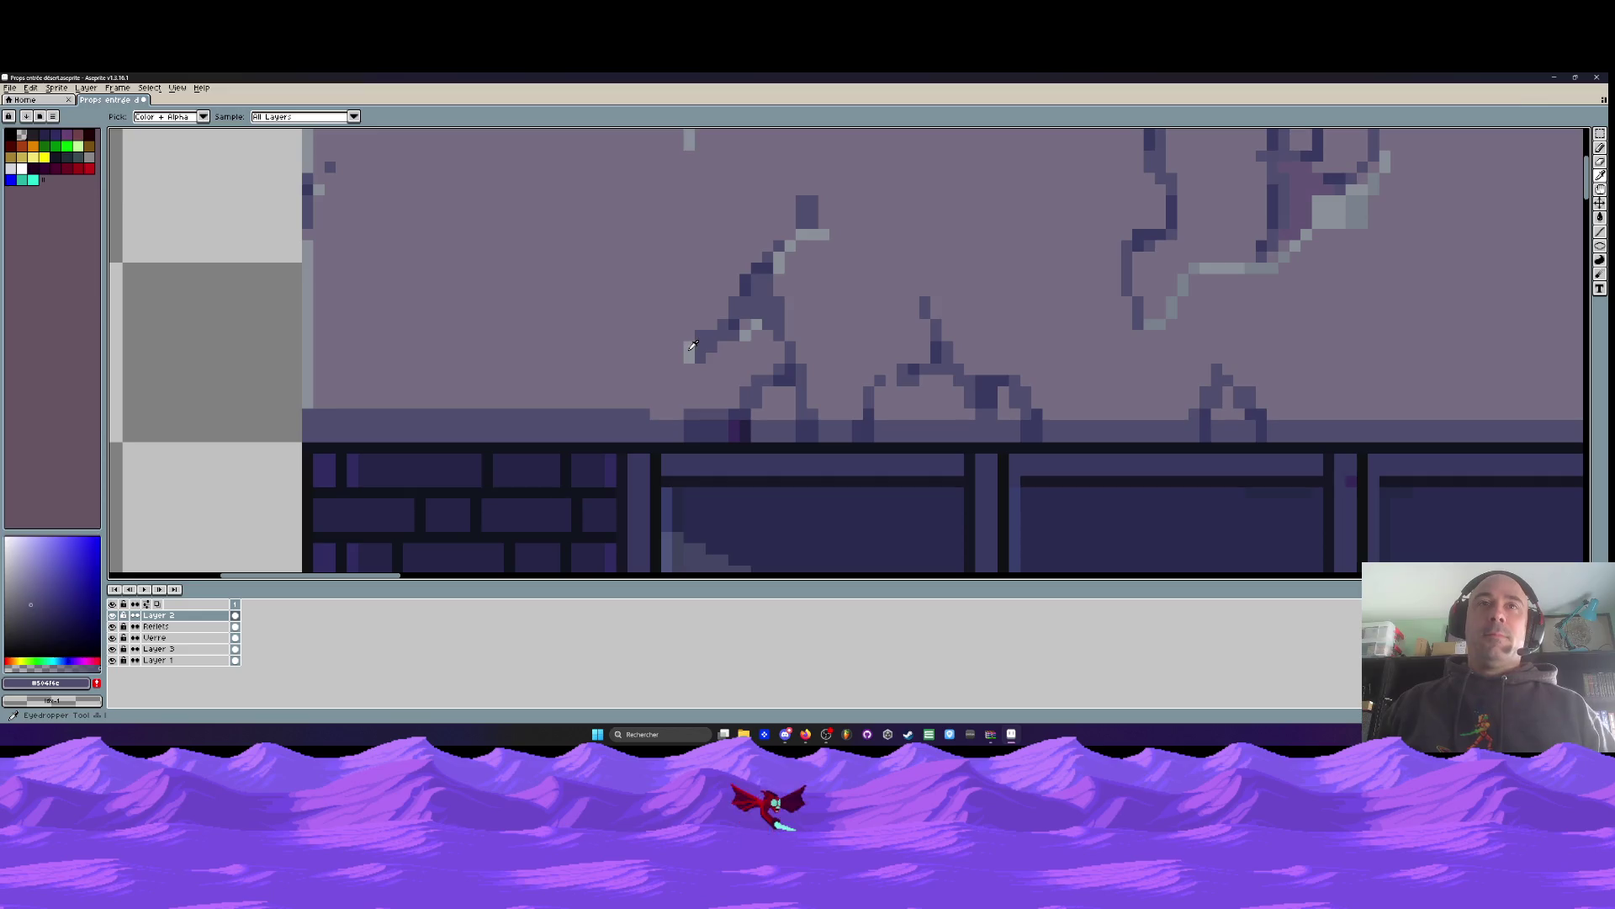
pyautogui.keyDown('alt'); pyautogui.click(704, 331); pyautogui.keyUp('alt')
# Cover the light pixels beside the crack's tip with wall colour #766e81
pyautogui.scroll(1, 701, 332)
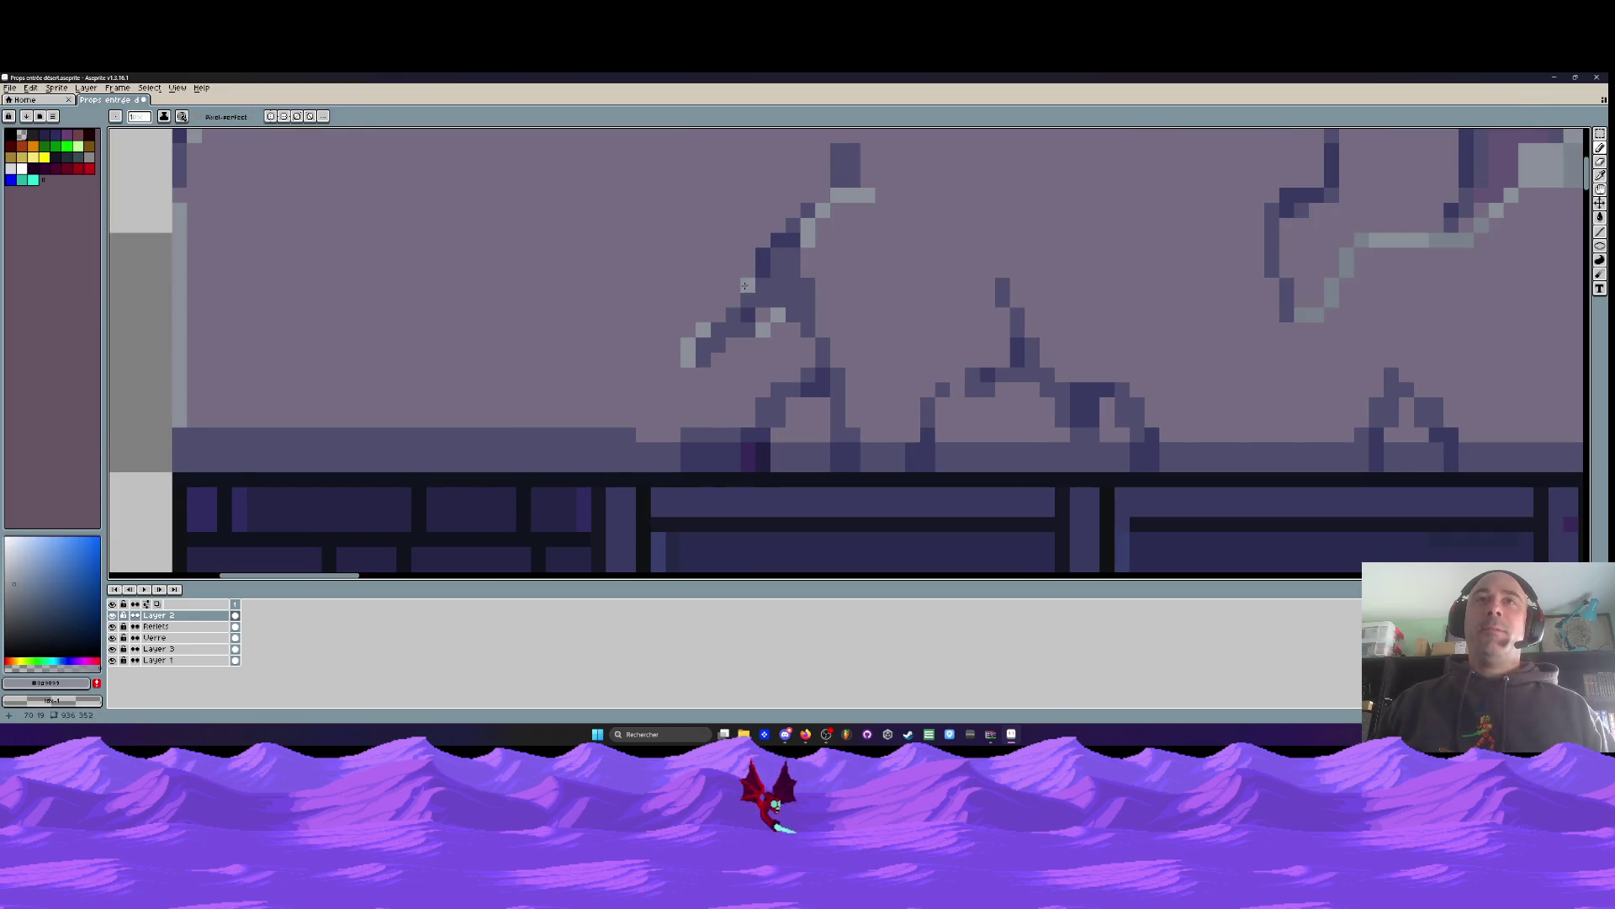
pyautogui.scroll(-2, 743, 278)
pyautogui.scroll(2, 744, 272)
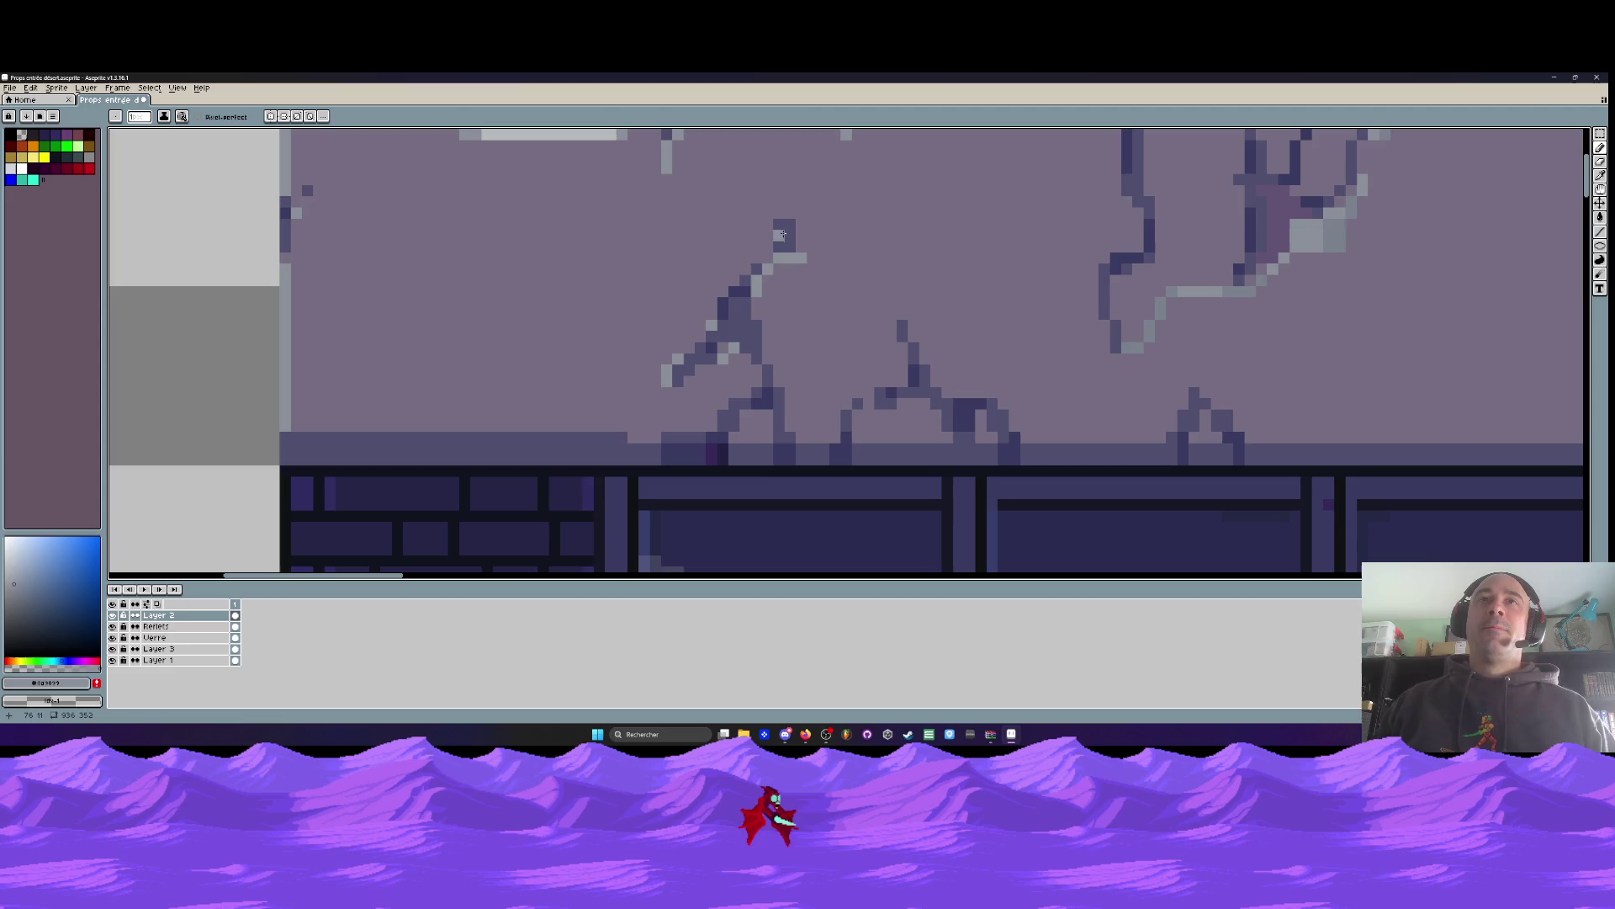
pyautogui.scroll(-2, 778, 232)
pyautogui.scroll(2, 783, 236)
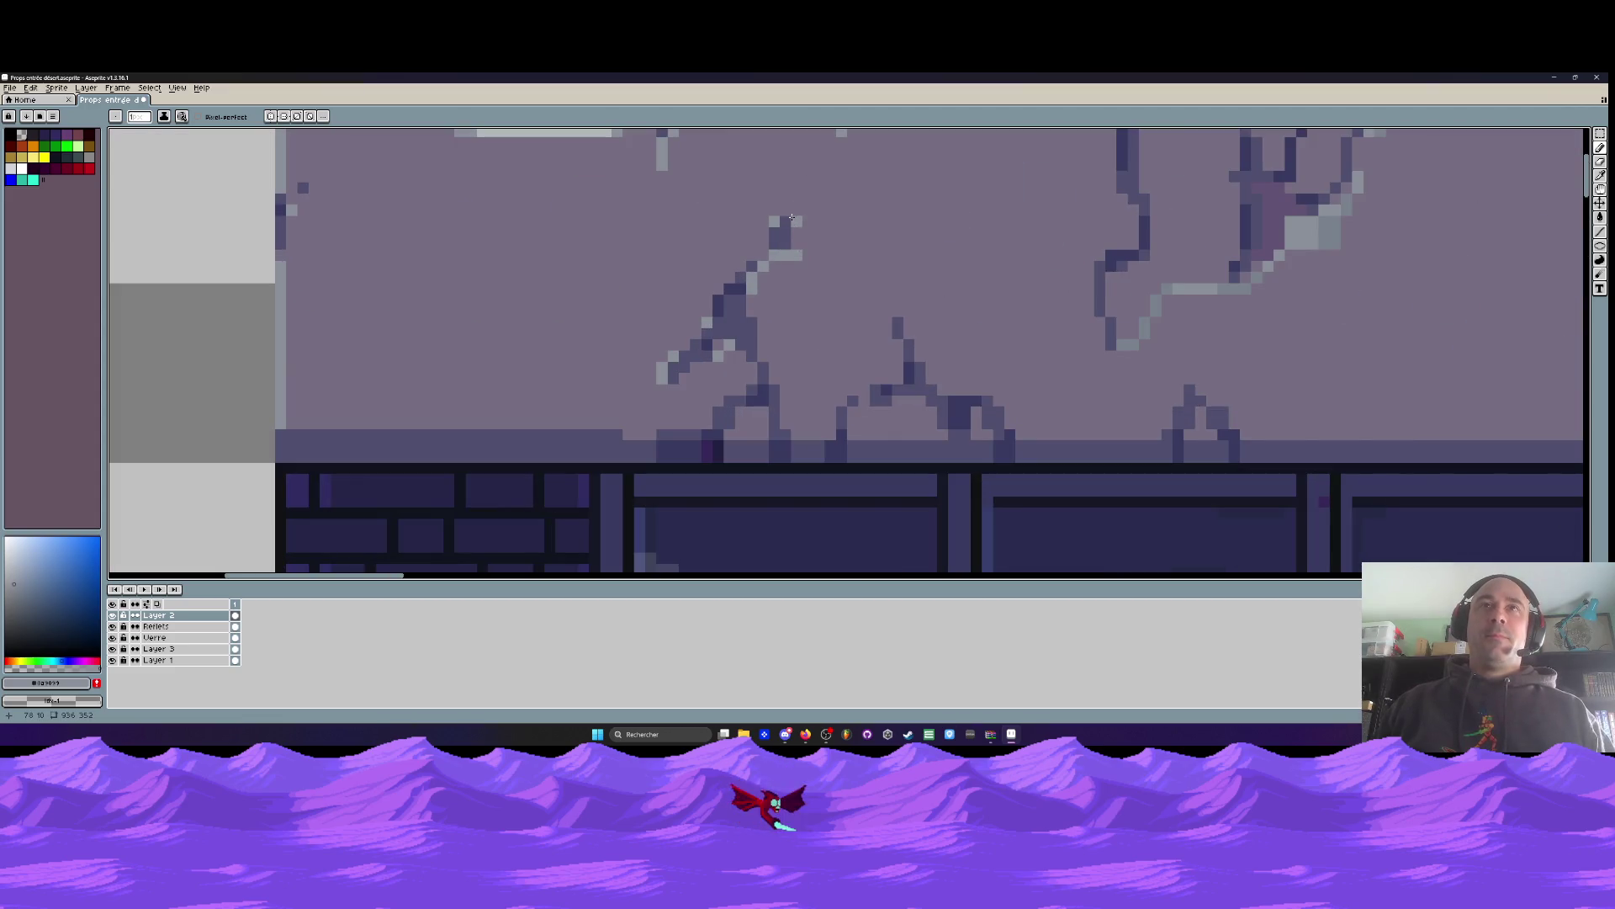
pyautogui.press('alt')
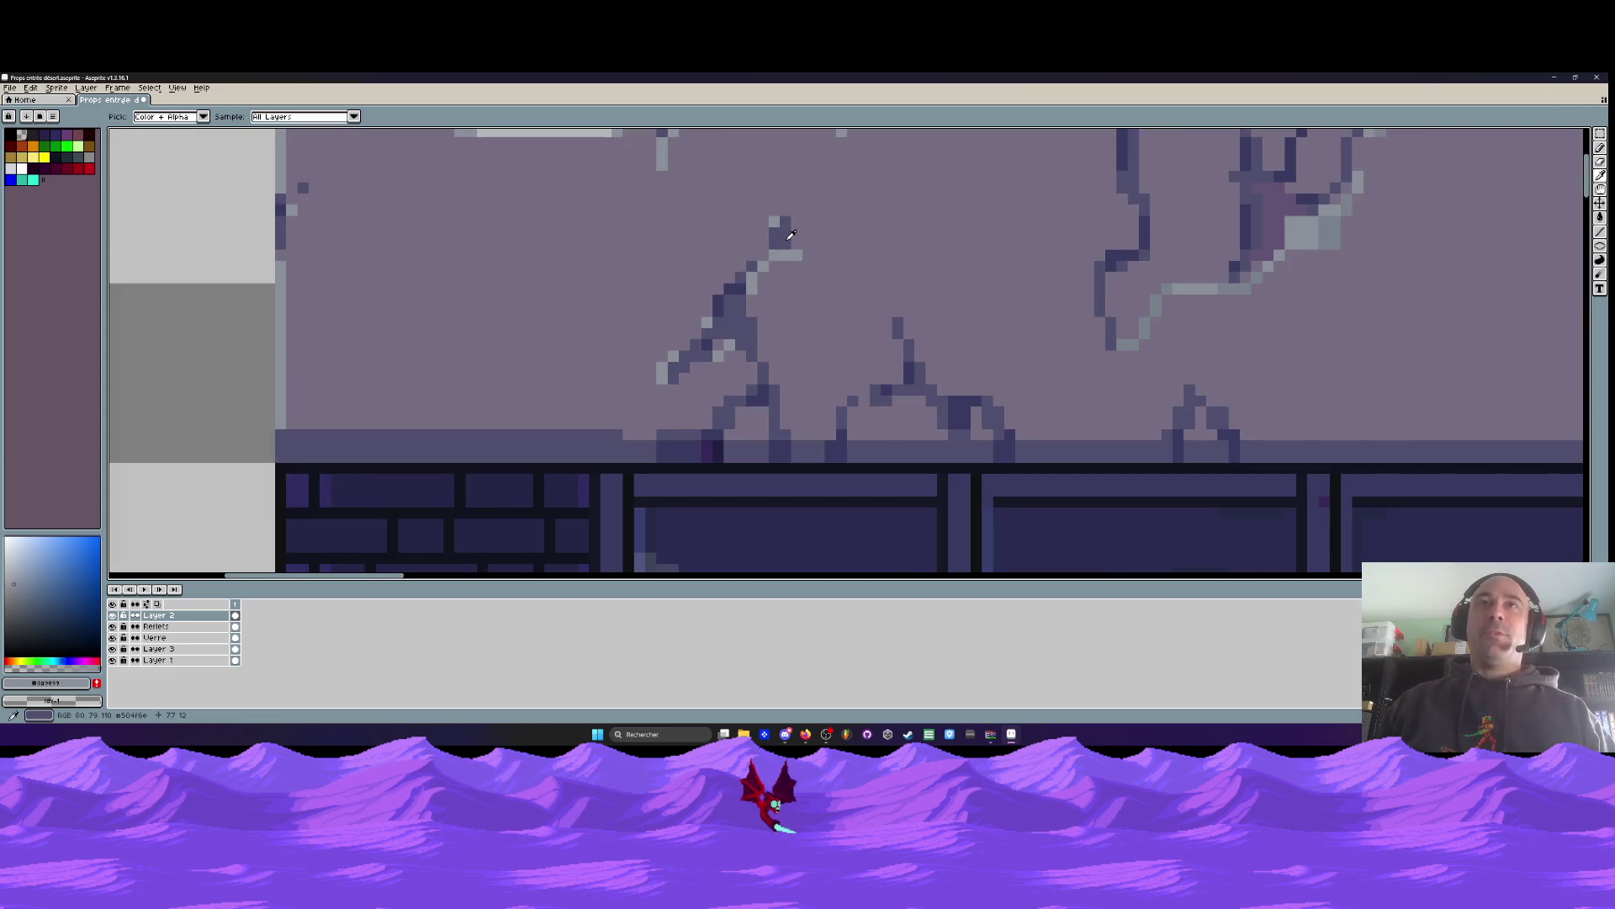
pyautogui.click(788, 239)
pyautogui.click(791, 239)
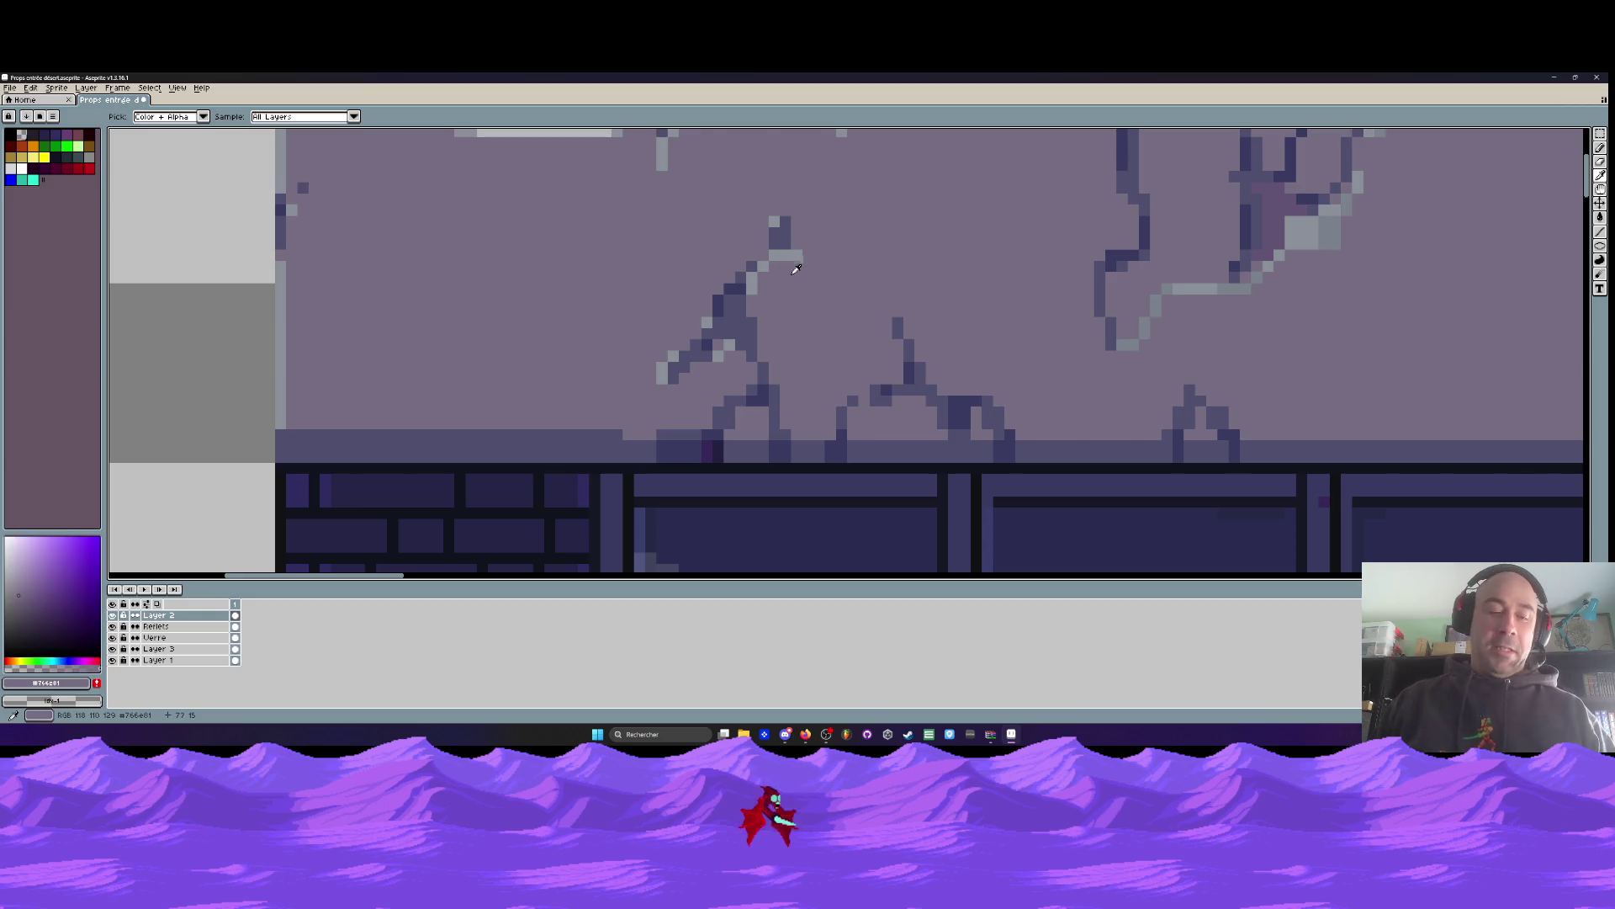
pyautogui.moveTo(796, 254); pyautogui.dragTo(786, 255)
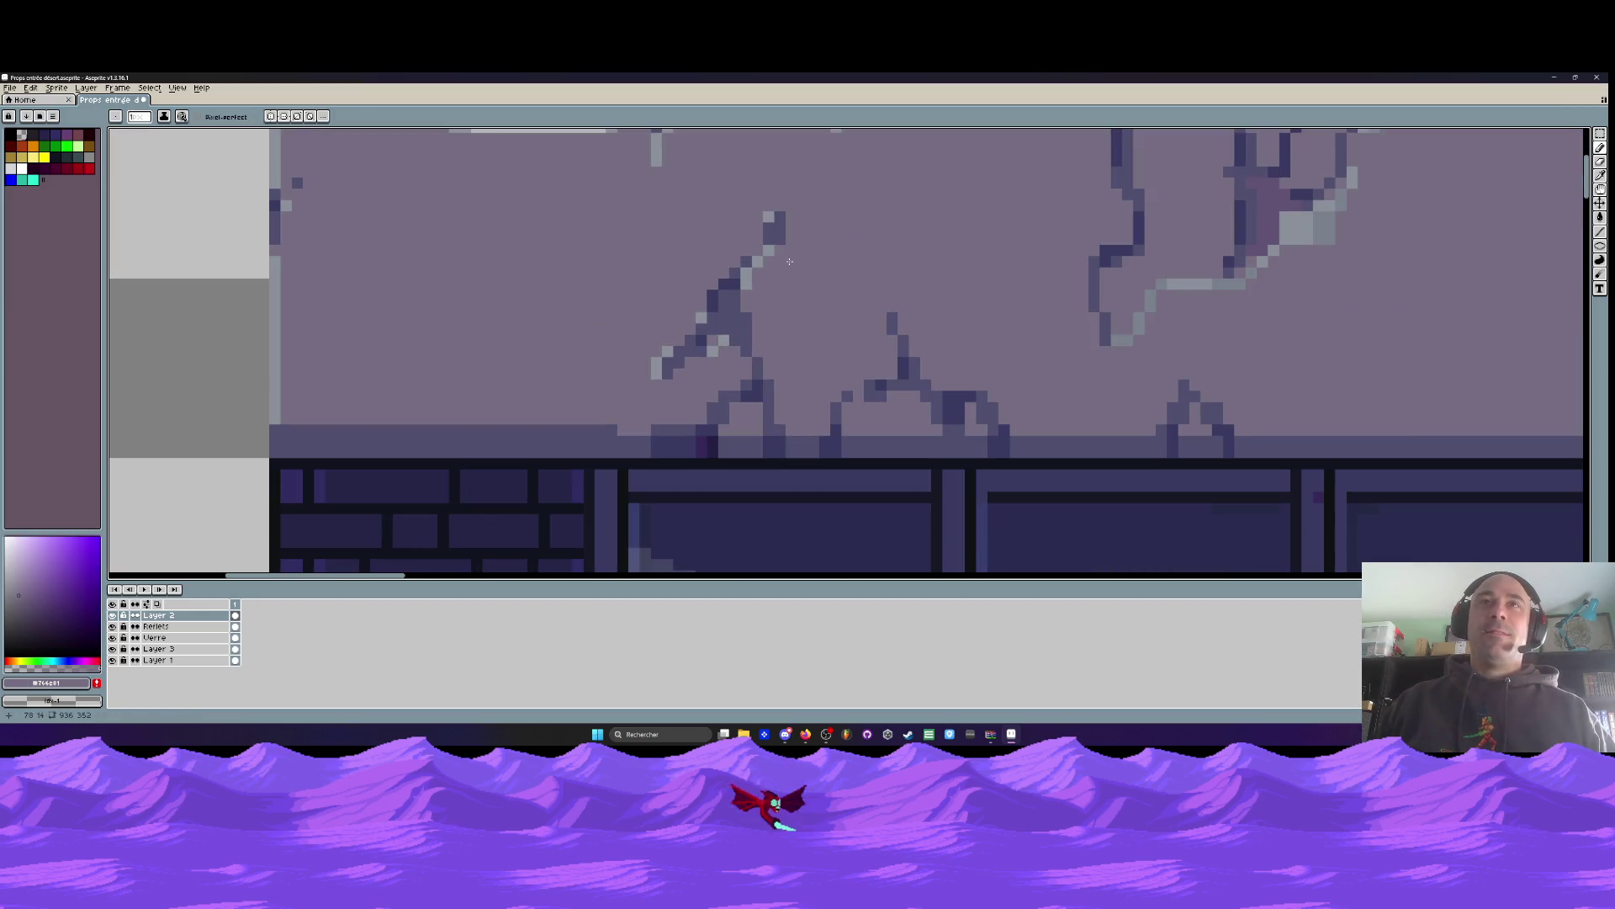
# Darken one light crack pixel with #504f6e, then pick the pillar colour #383a61
pyautogui.keyDown('alt'); pyautogui.click(784, 230); pyautogui.keyUp('alt')
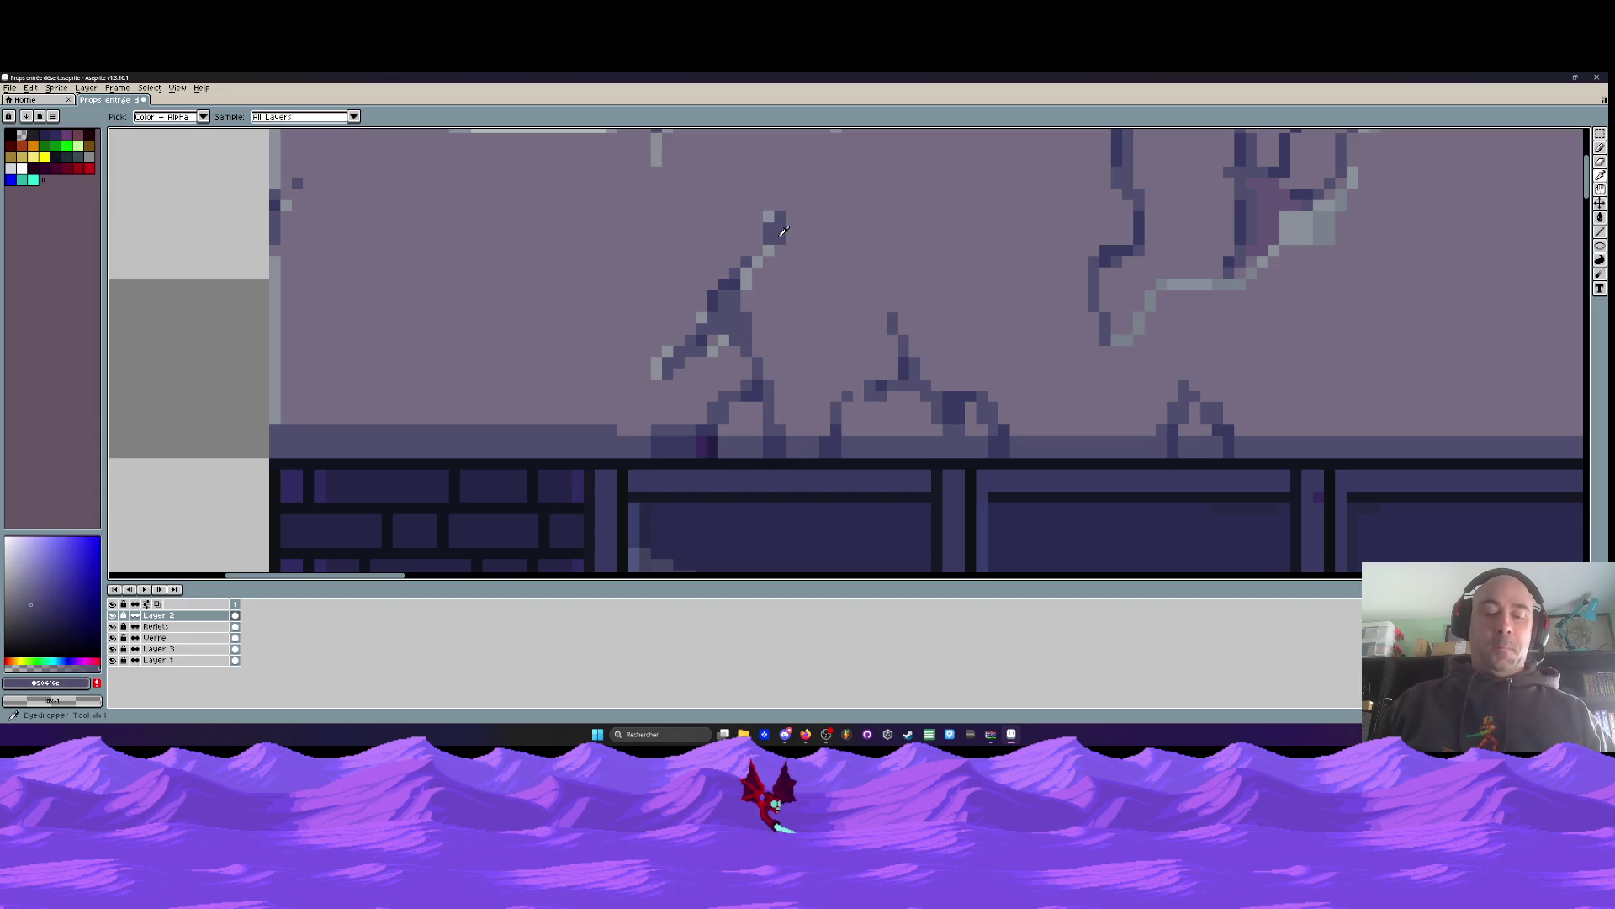
pyautogui.click(765, 262)
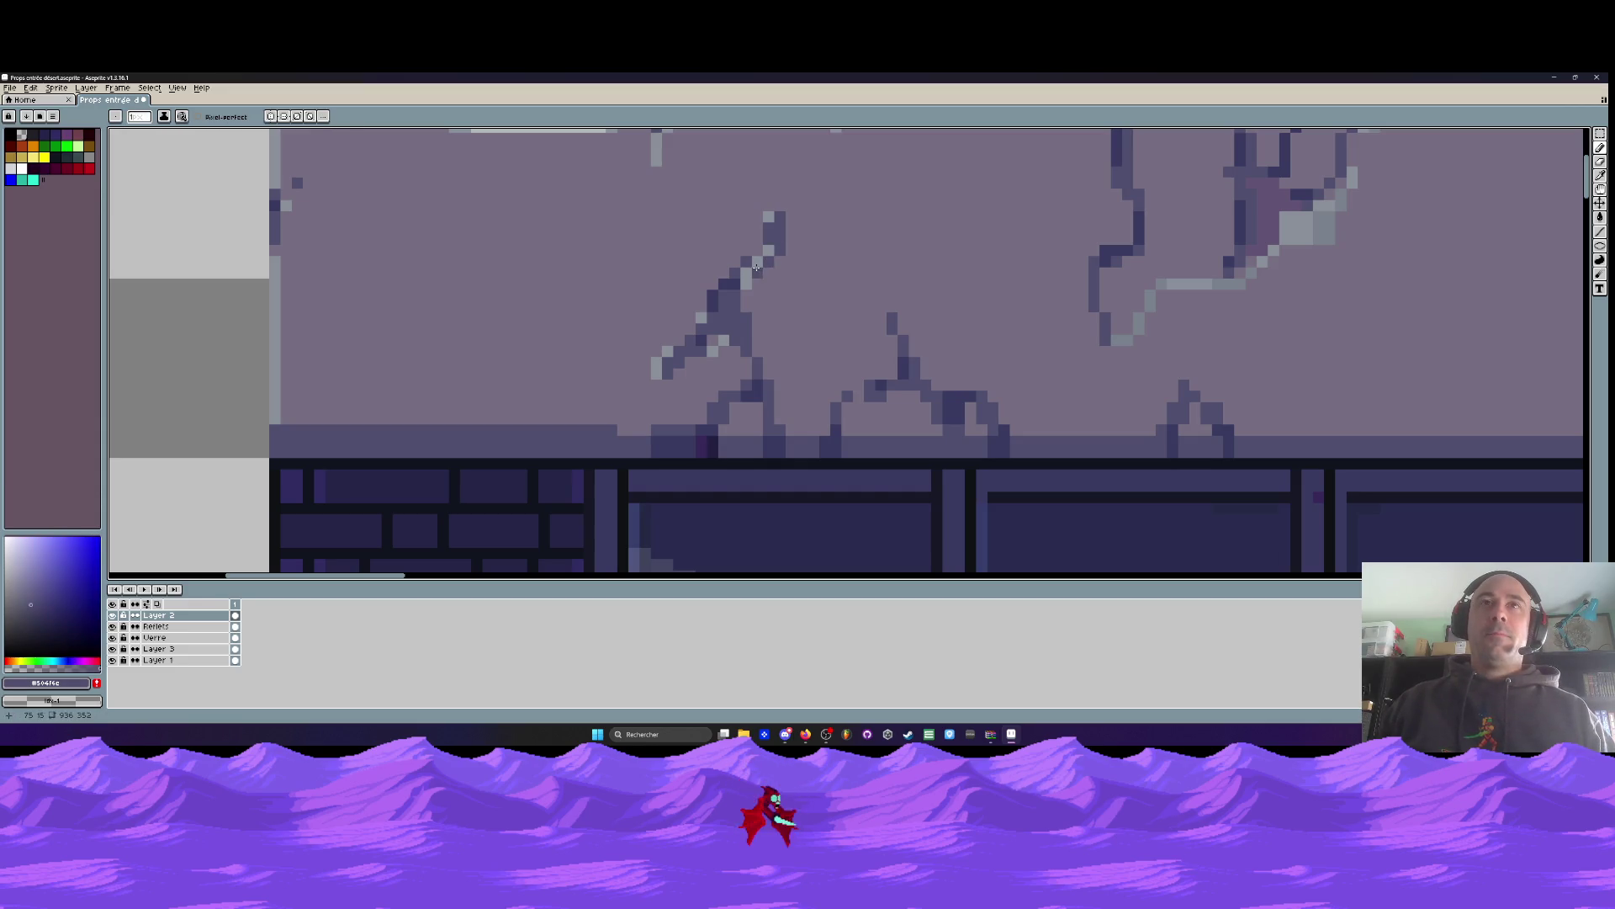
pyautogui.scroll(-3, 757, 270)
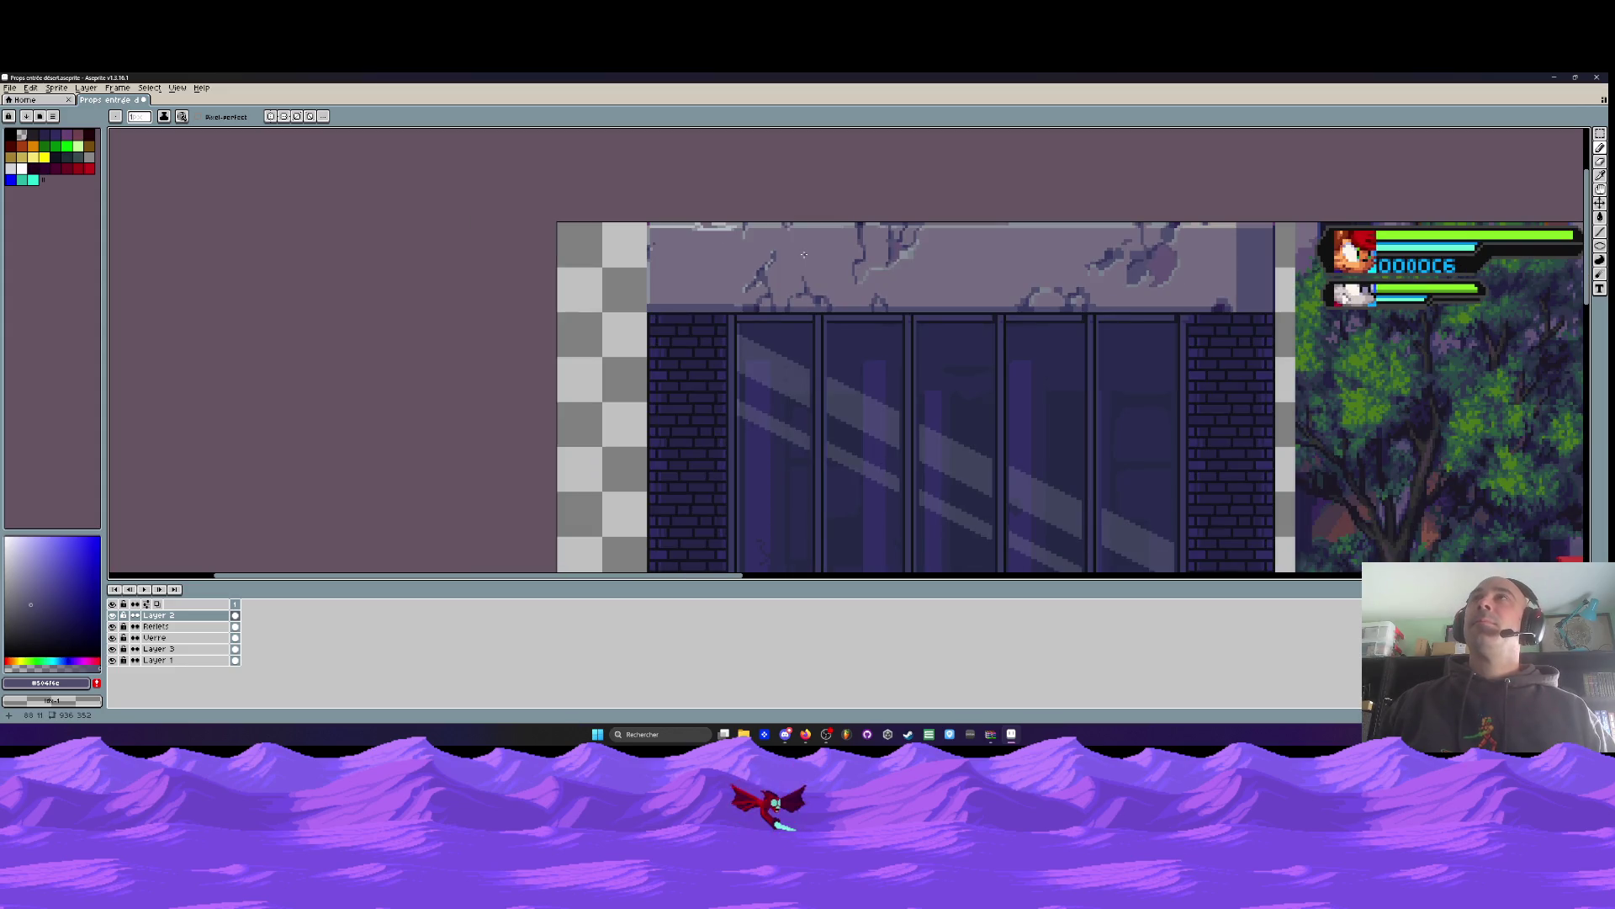
pyautogui.scroll(3, 768, 293)
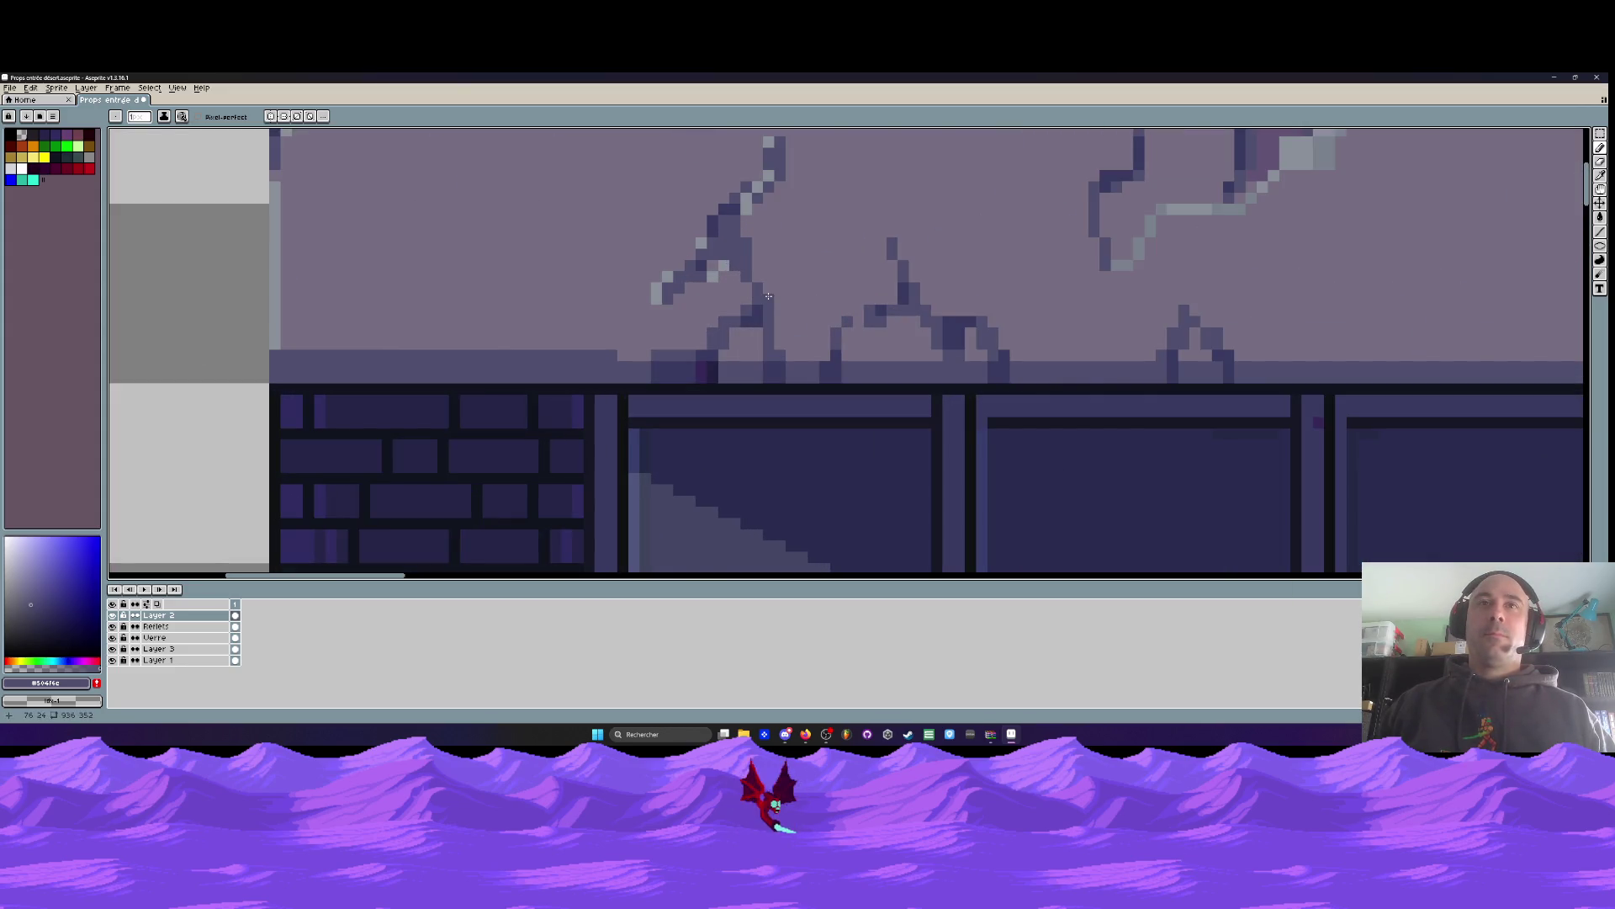
pyautogui.scroll(-2, 804, 298)
pyautogui.scroll(-2, 804, 295)
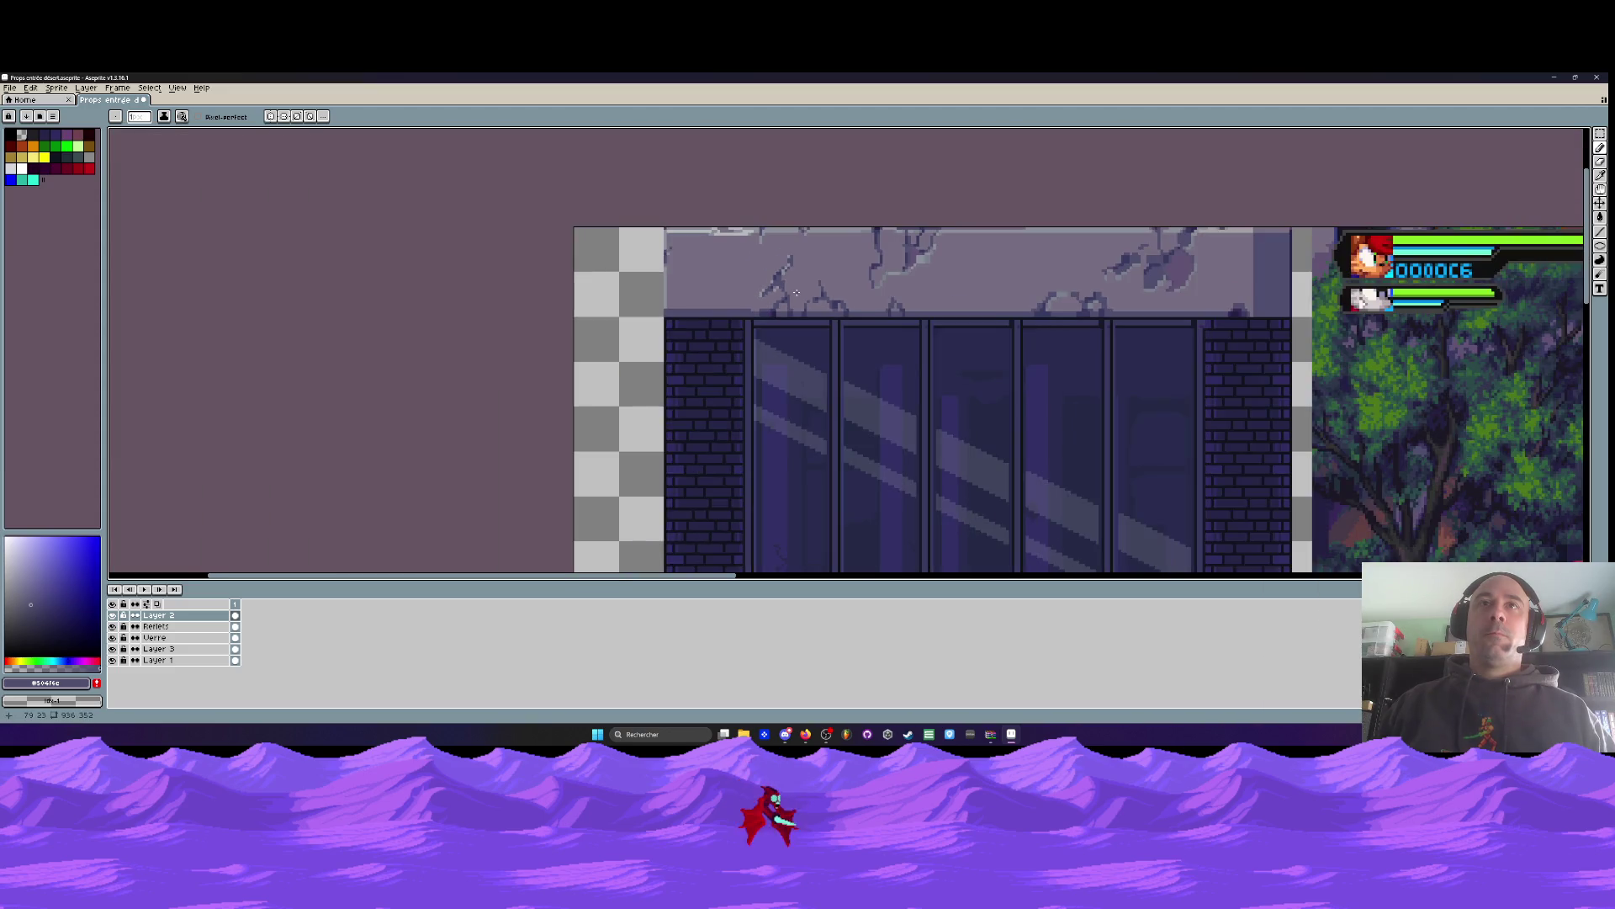
pyautogui.scroll(3, 683, 319)
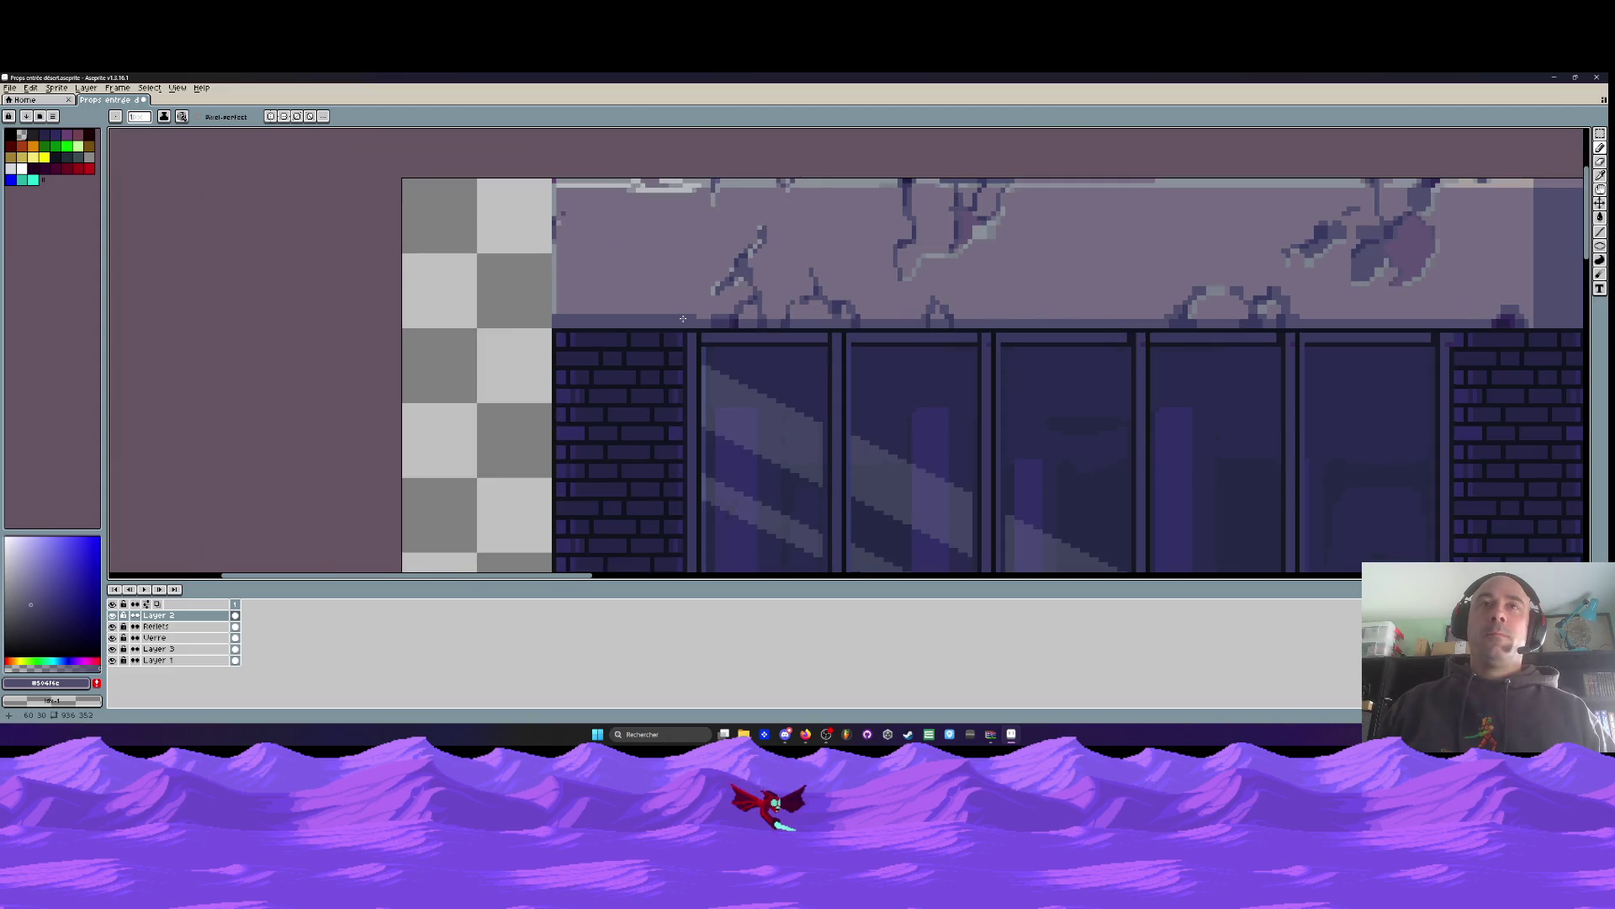
pyautogui.scroll(1, 683, 319)
pyautogui.scroll(-2, 683, 319)
pyautogui.scroll(1, 786, 328)
pyautogui.moveTo(786, 328); pyautogui.dragTo(757, 331)
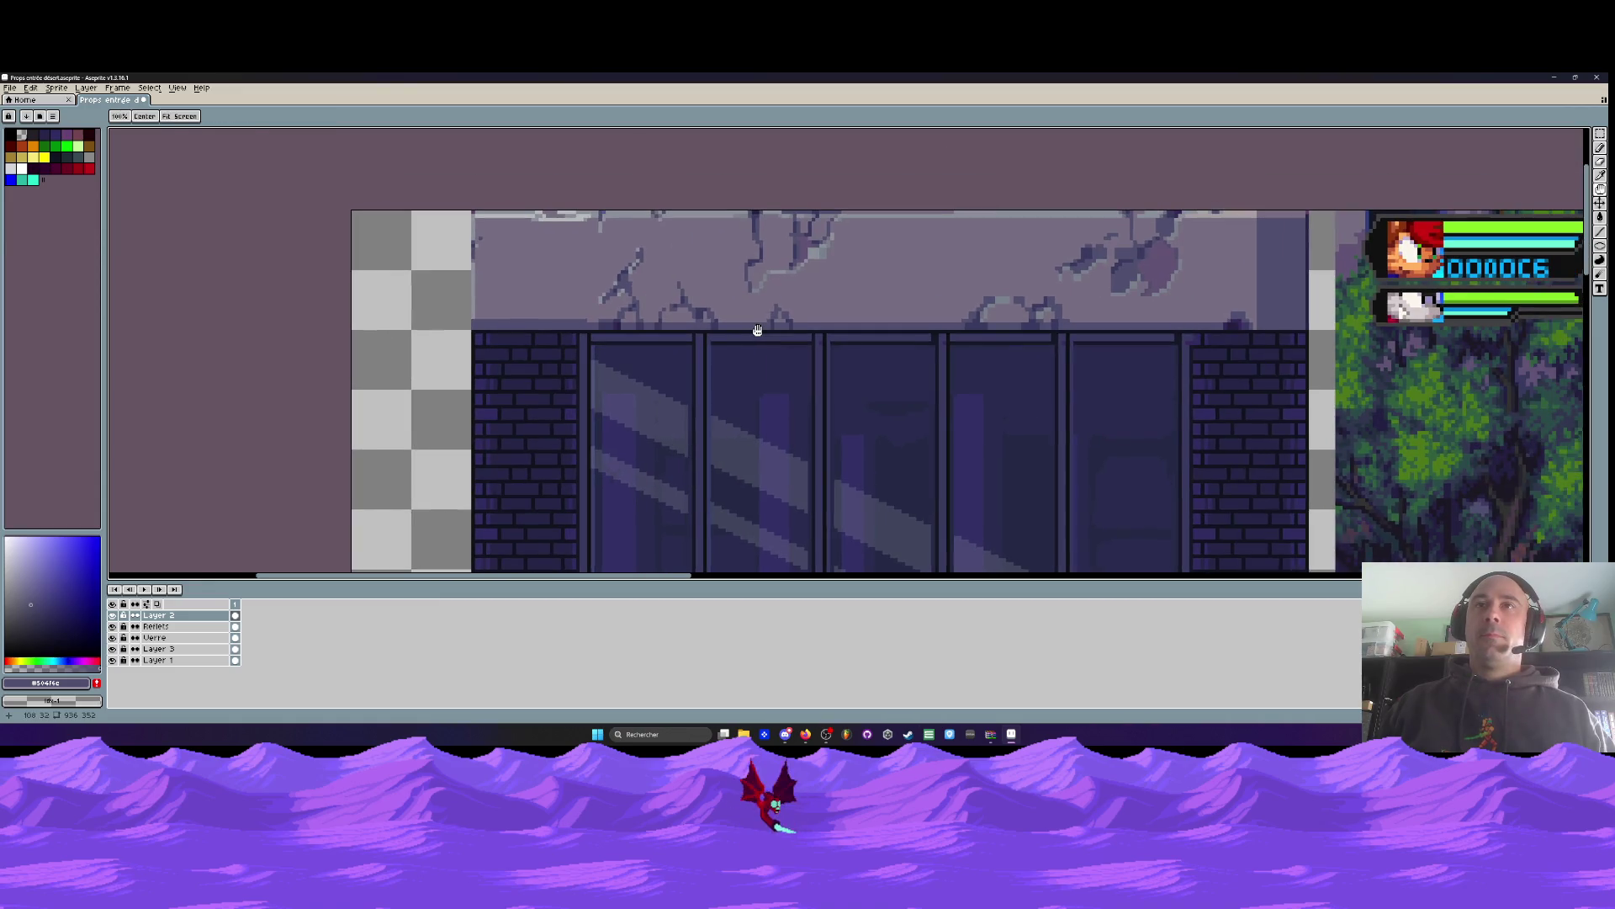
pyautogui.scroll(3, 761, 337)
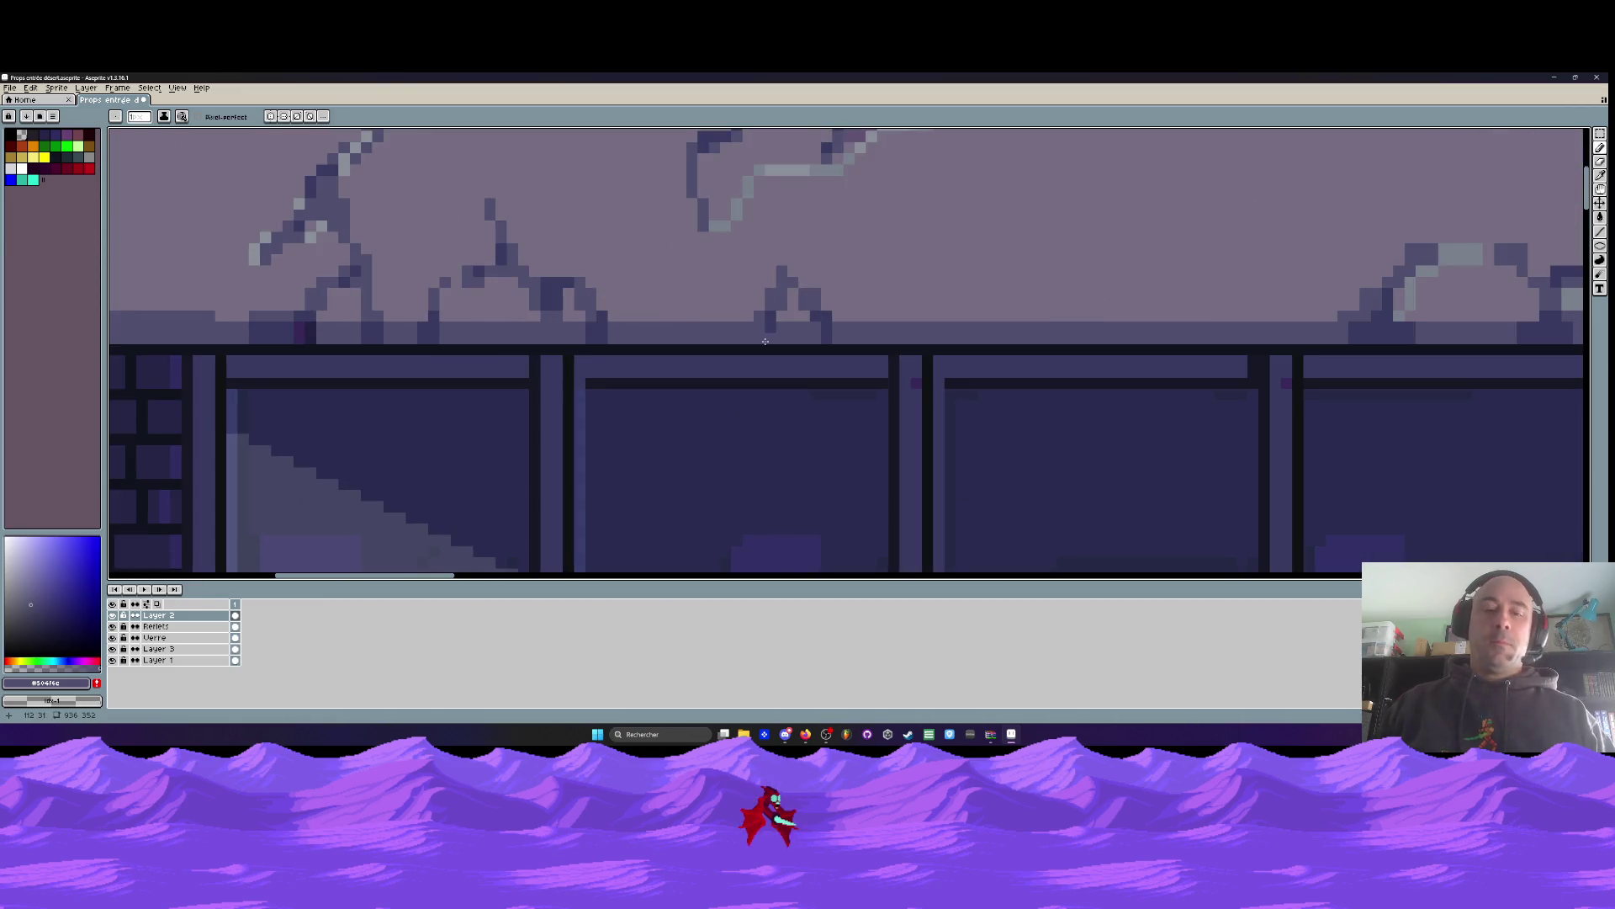
pyautogui.keyDown('alt'); pyautogui.click(778, 337); pyautogui.keyUp('alt')
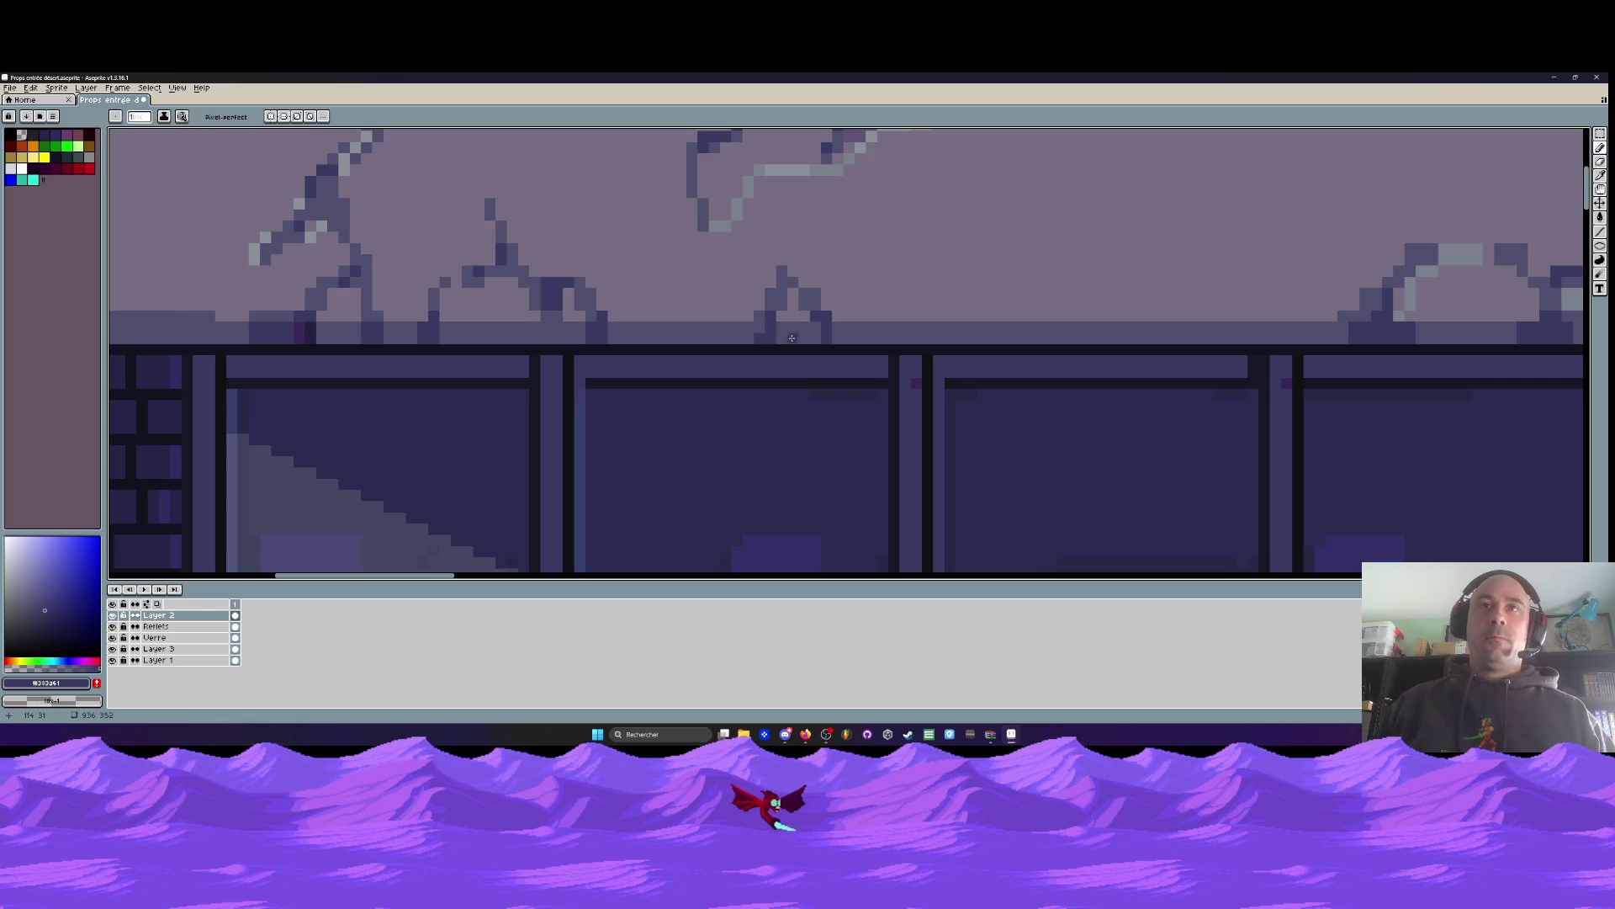
# Sample crack colour #504f6c and add two dark pixels to a wall crack
pyautogui.press('i')
pyautogui.keyDown('alt'); pyautogui.click(810, 332); pyautogui.keyUp('alt')
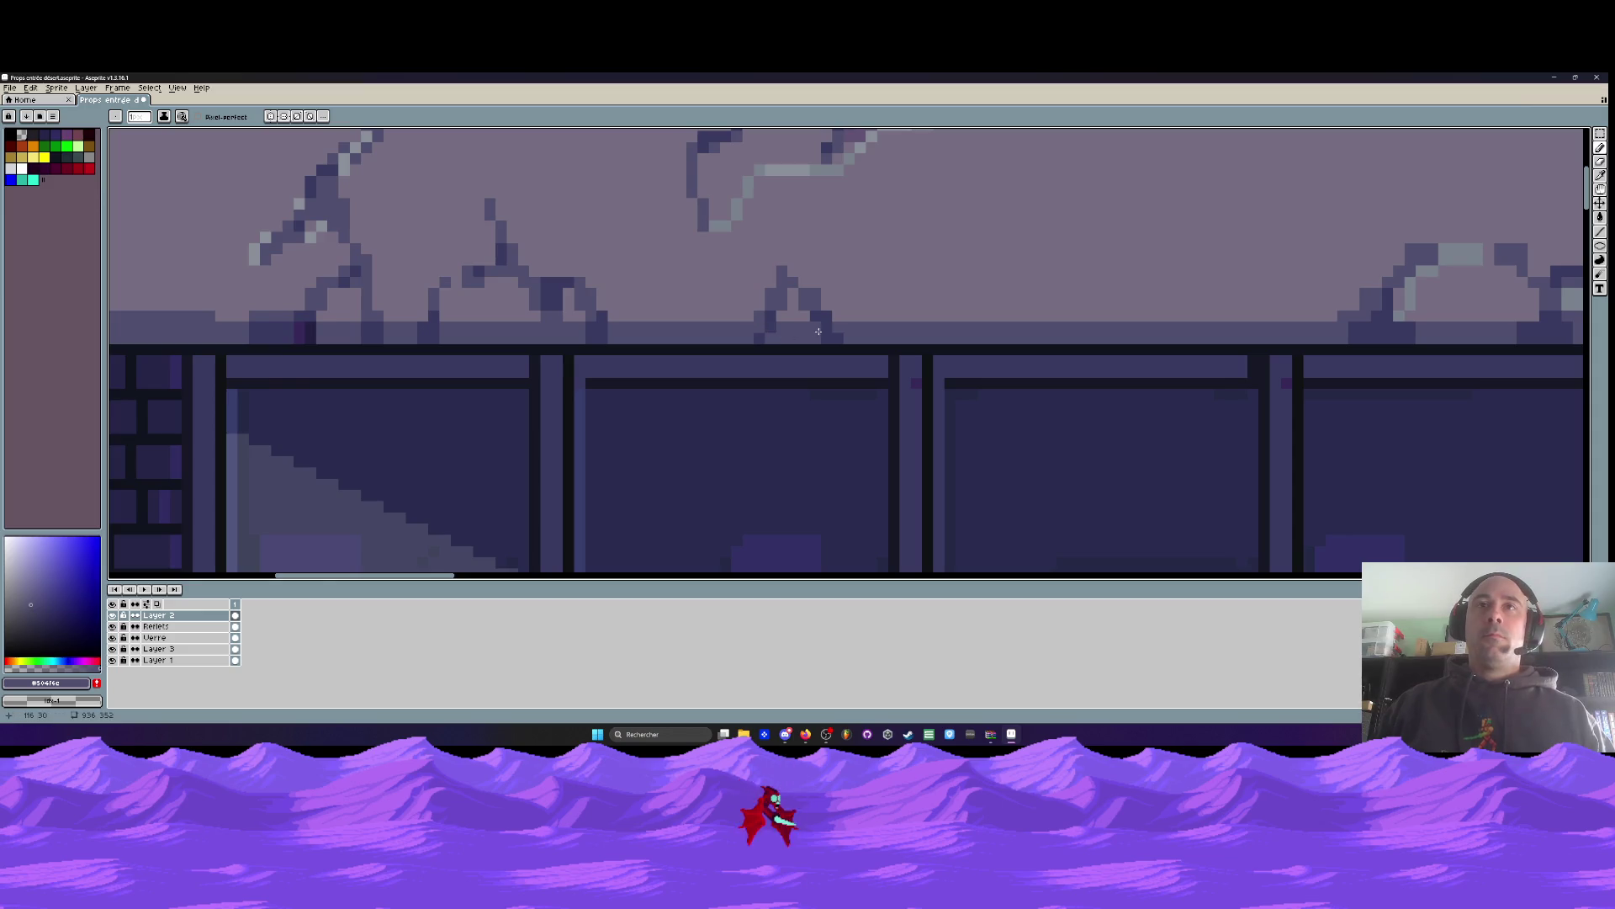
pyautogui.scroll(-3, 819, 345)
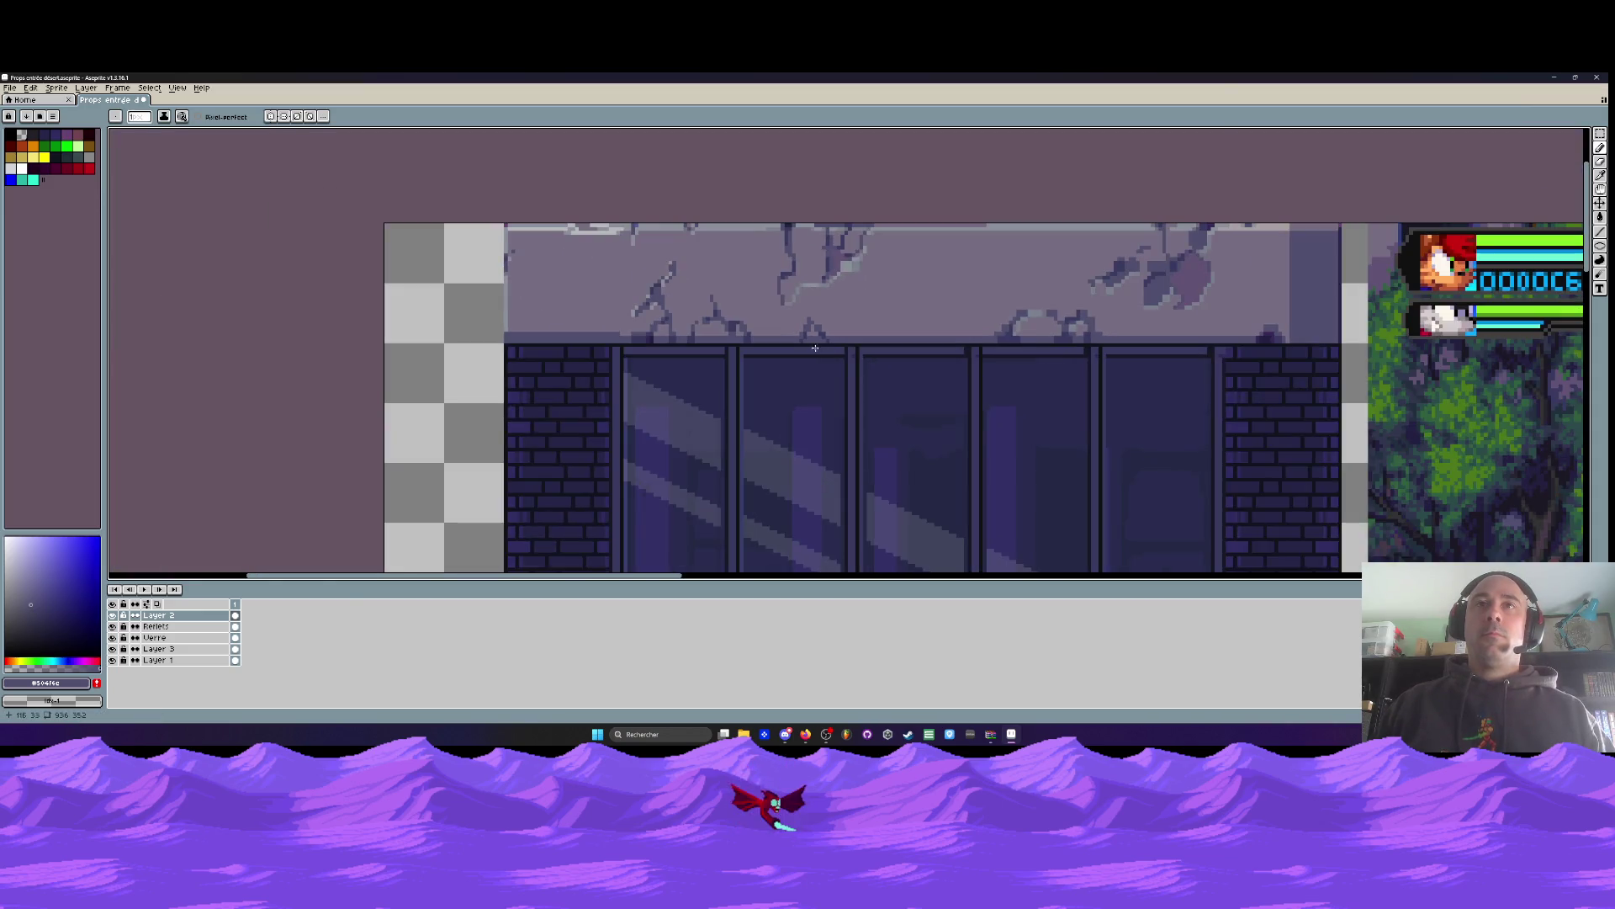
pyautogui.scroll(3, 819, 348)
pyautogui.click(845, 270)
pyautogui.click(841, 285)
# Pick the wall's grey-purple and paint pixels along the lintel's top edge
pyautogui.scroll(-2, 839, 285)
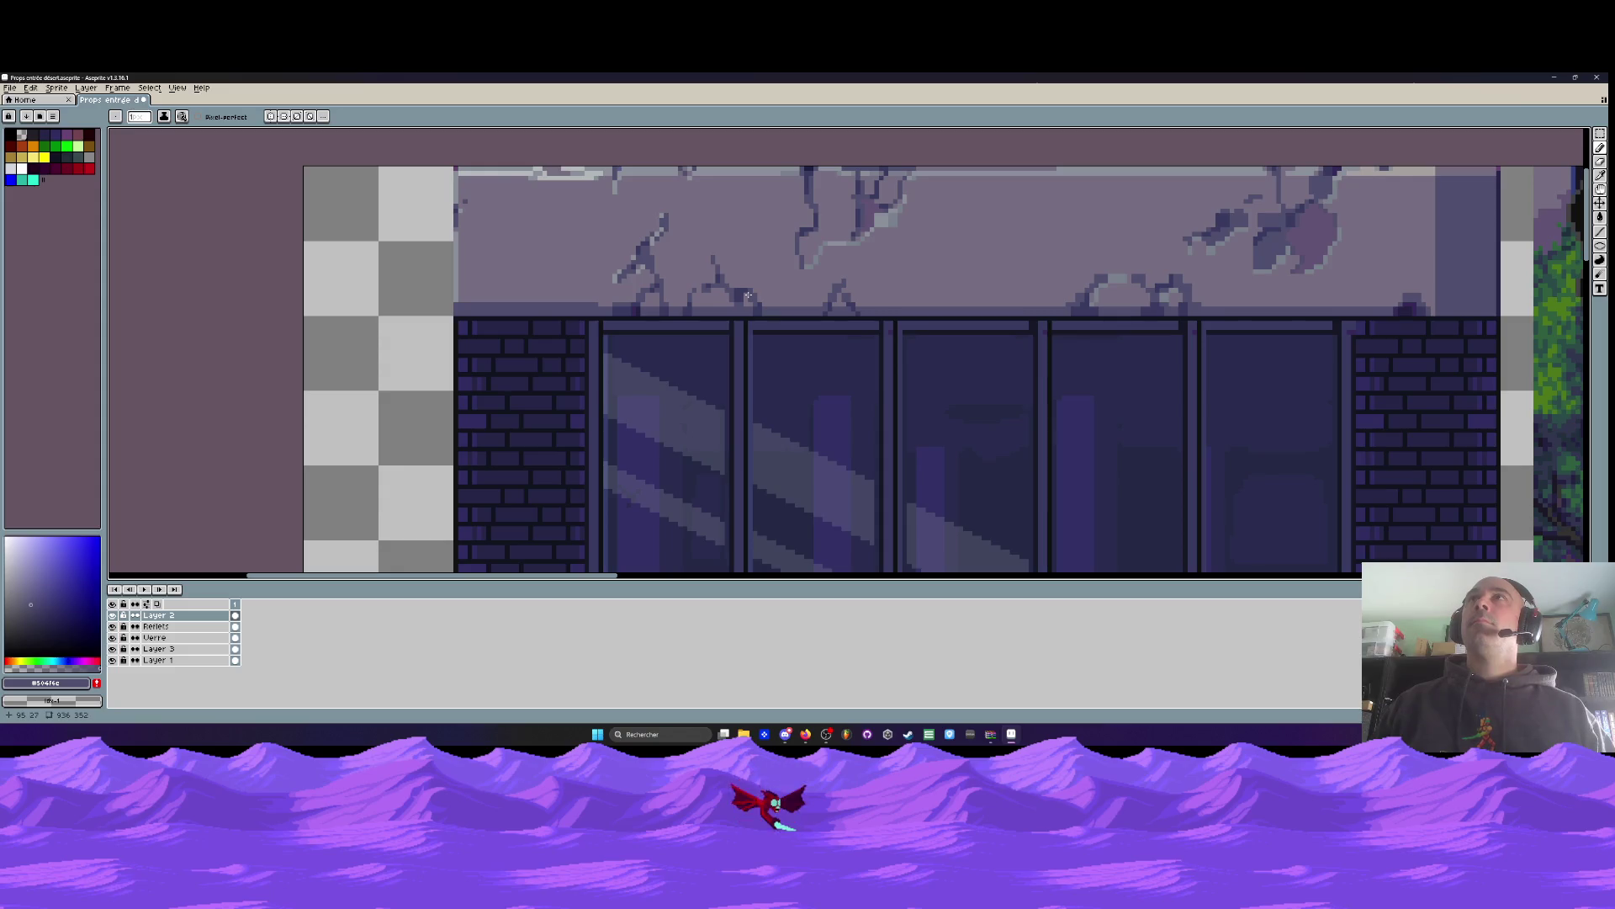
pyautogui.scroll(2, 666, 308)
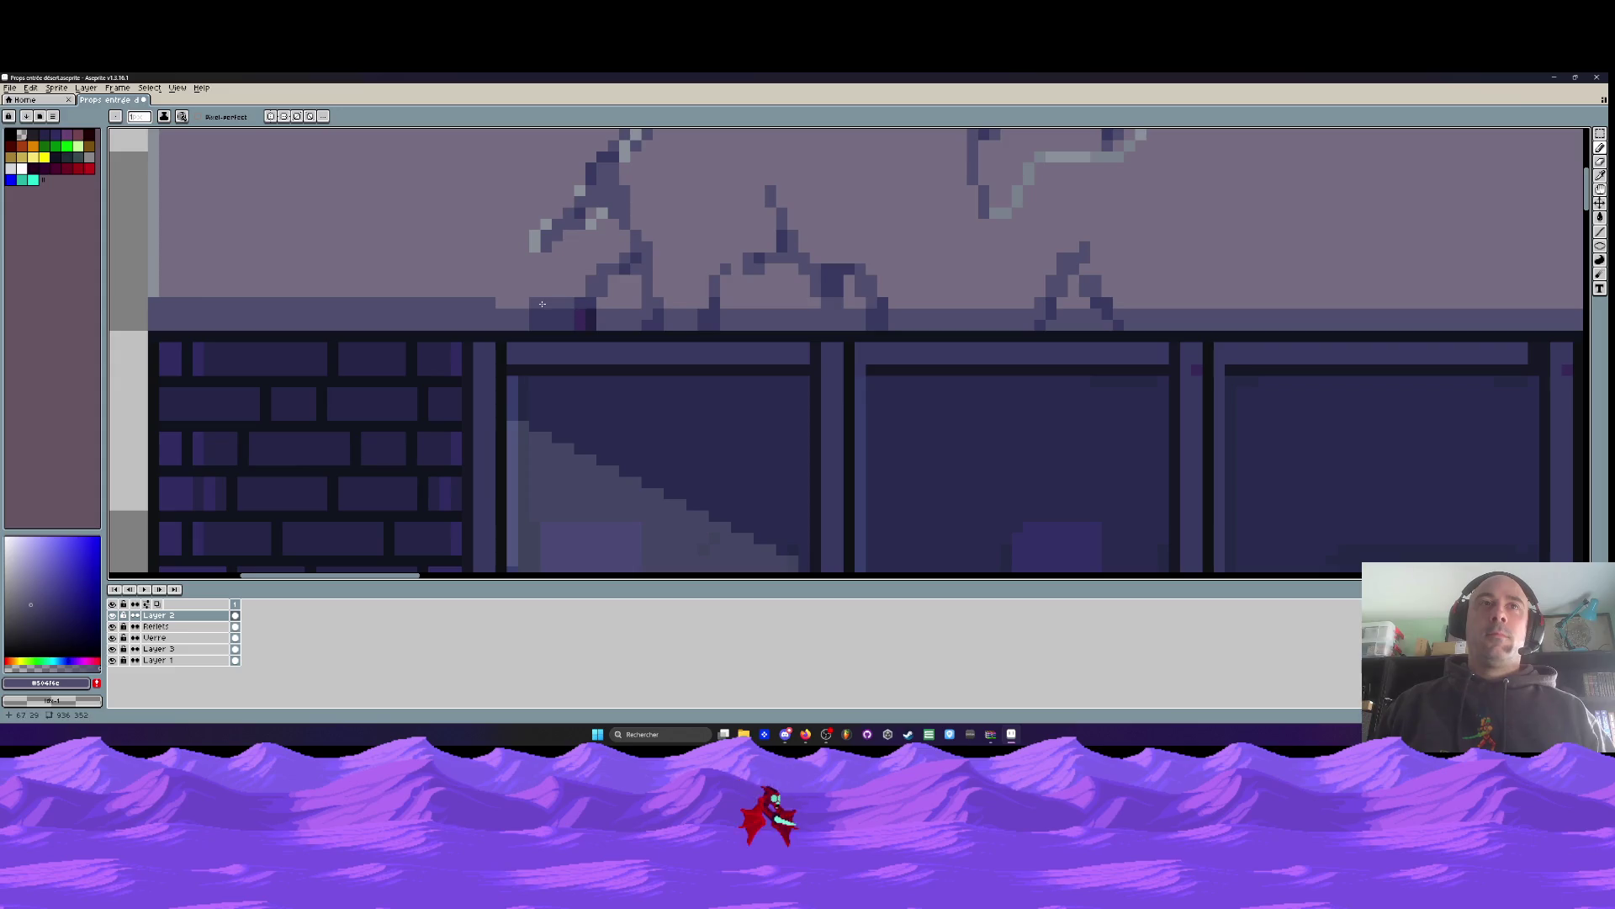
pyautogui.scroll(-2, 362, 276)
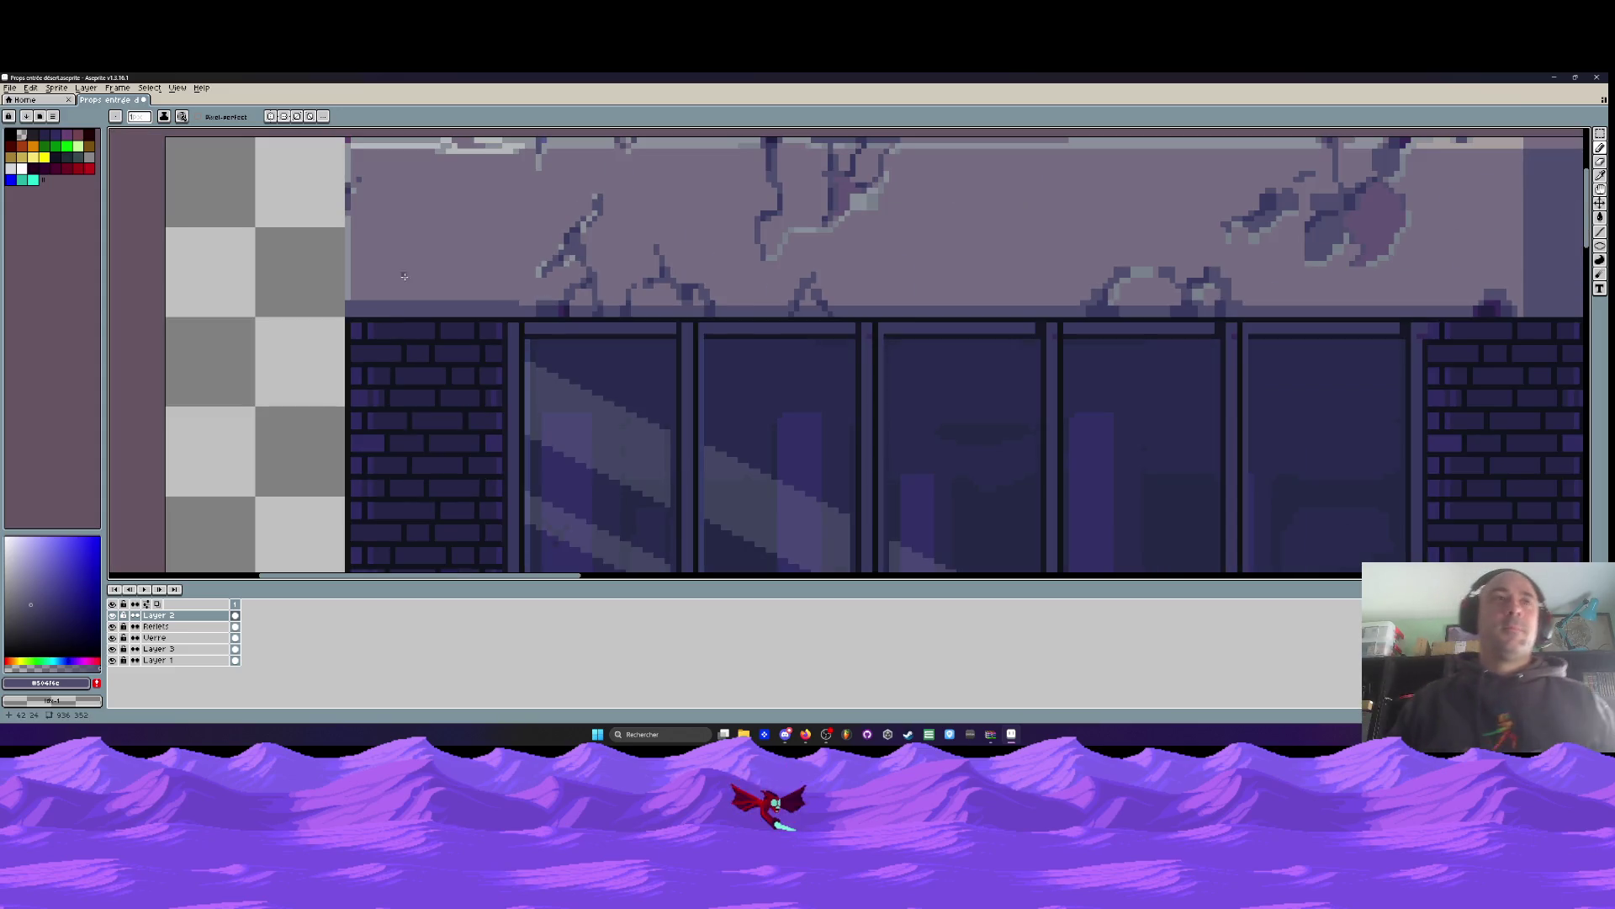
pyautogui.scroll(3, 362, 276)
pyautogui.keyDown('alt'); pyautogui.click(364, 304); pyautogui.keyUp('alt')
pyautogui.scroll(-2, 344, 336)
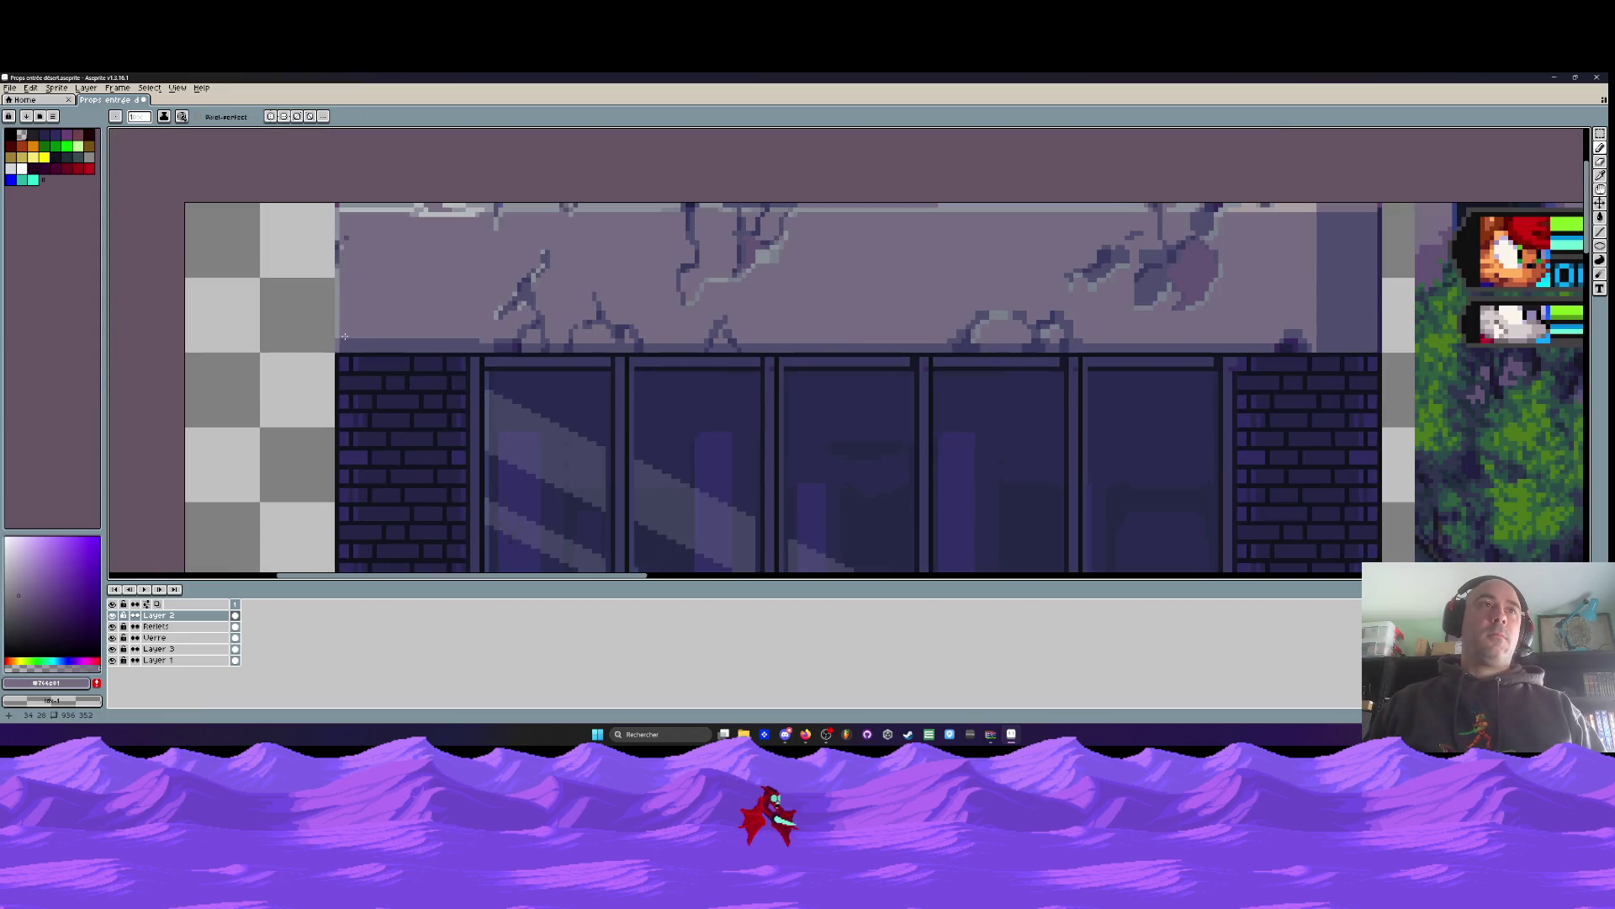
pyautogui.scroll(2, 338, 265)
pyautogui.scroll(-2, 364, 219)
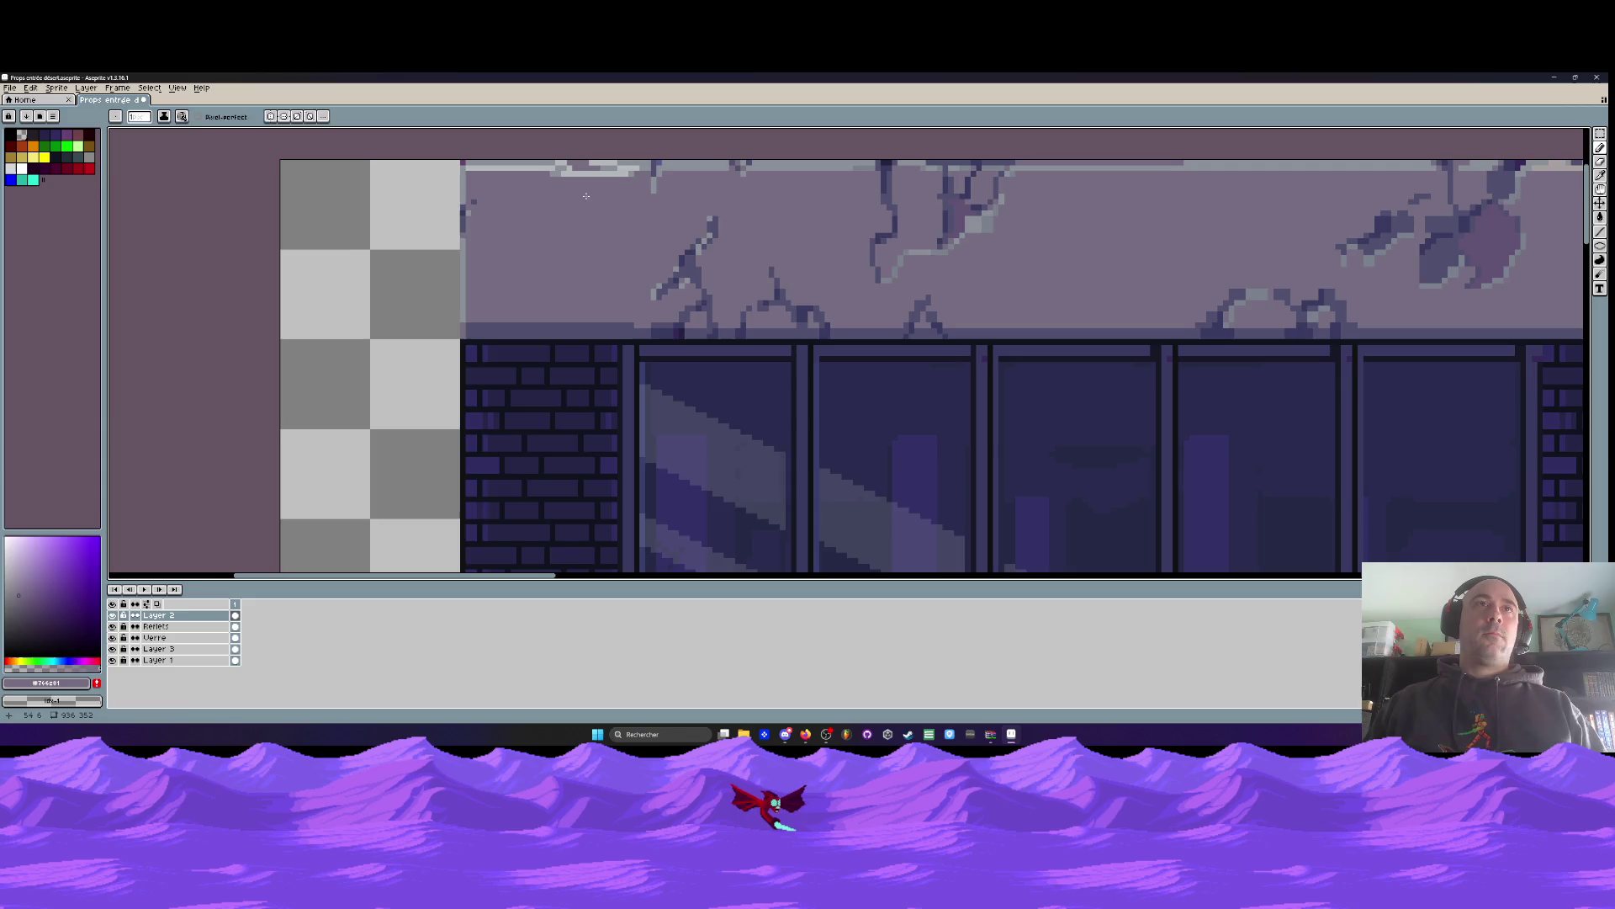
pyautogui.scroll(3, 547, 198)
pyautogui.moveTo(548, 197)
pyautogui.mouseDown()
pyautogui.moveTo(589, 217)
pyautogui.moveTo(563, 219)
pyautogui.moveTo(640, 219)
pyautogui.mouseUp()
pyautogui.scroll(-2, 612, 219)
pyautogui.scroll(-2, 611, 219)
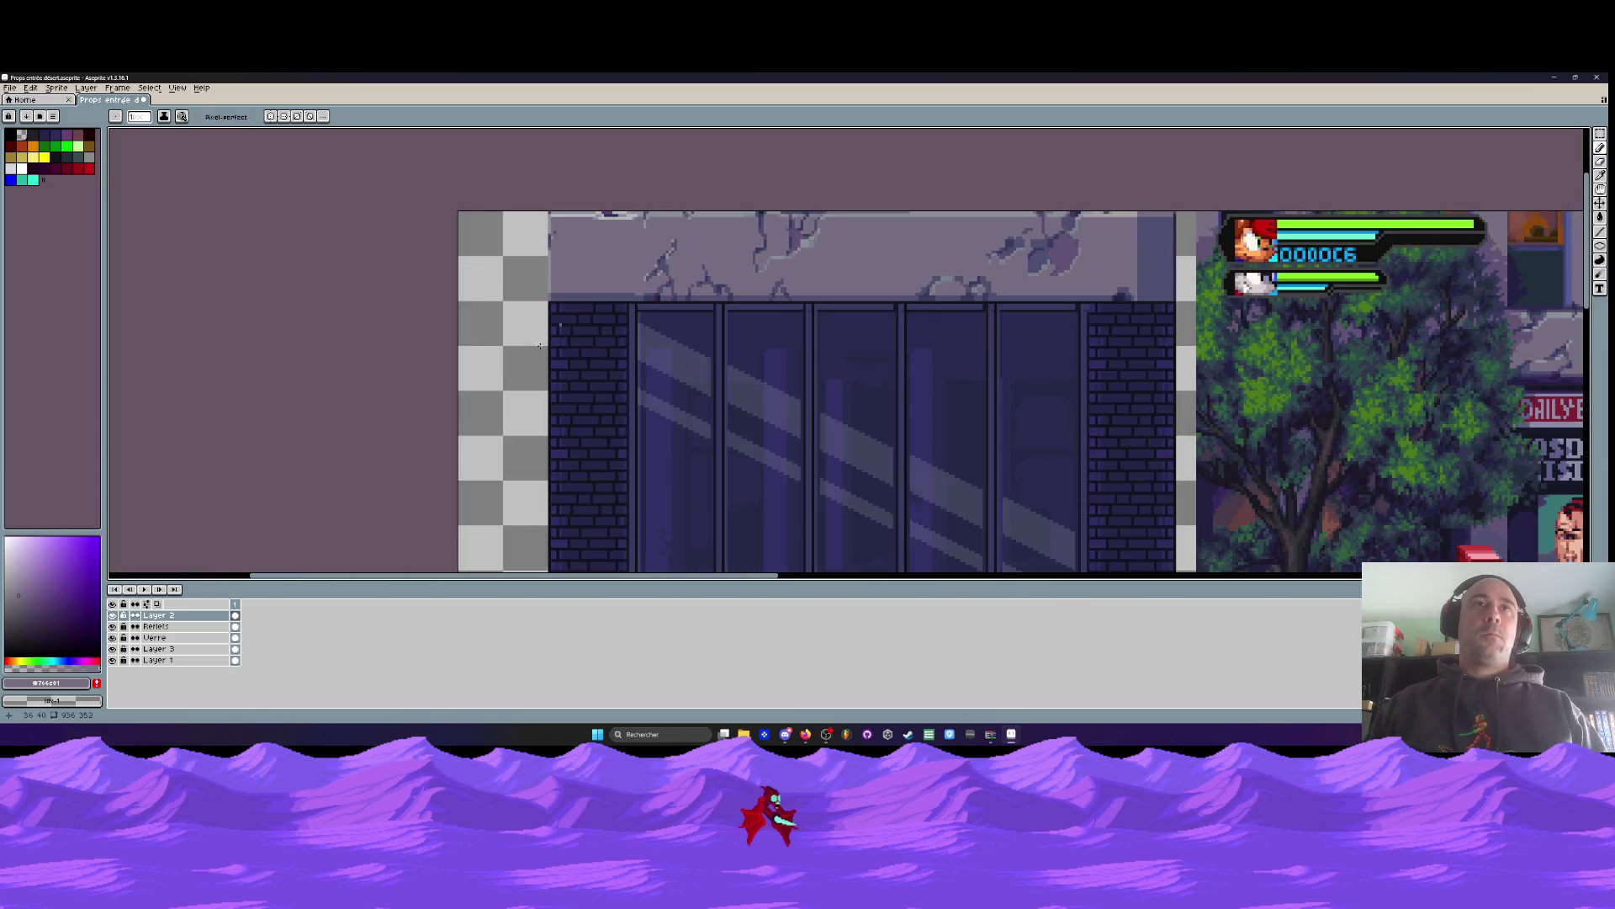
# Make Layer 1 the active layer and enlarge the eraser brush
pyautogui.click(113, 661)
pyautogui.click(112, 661)
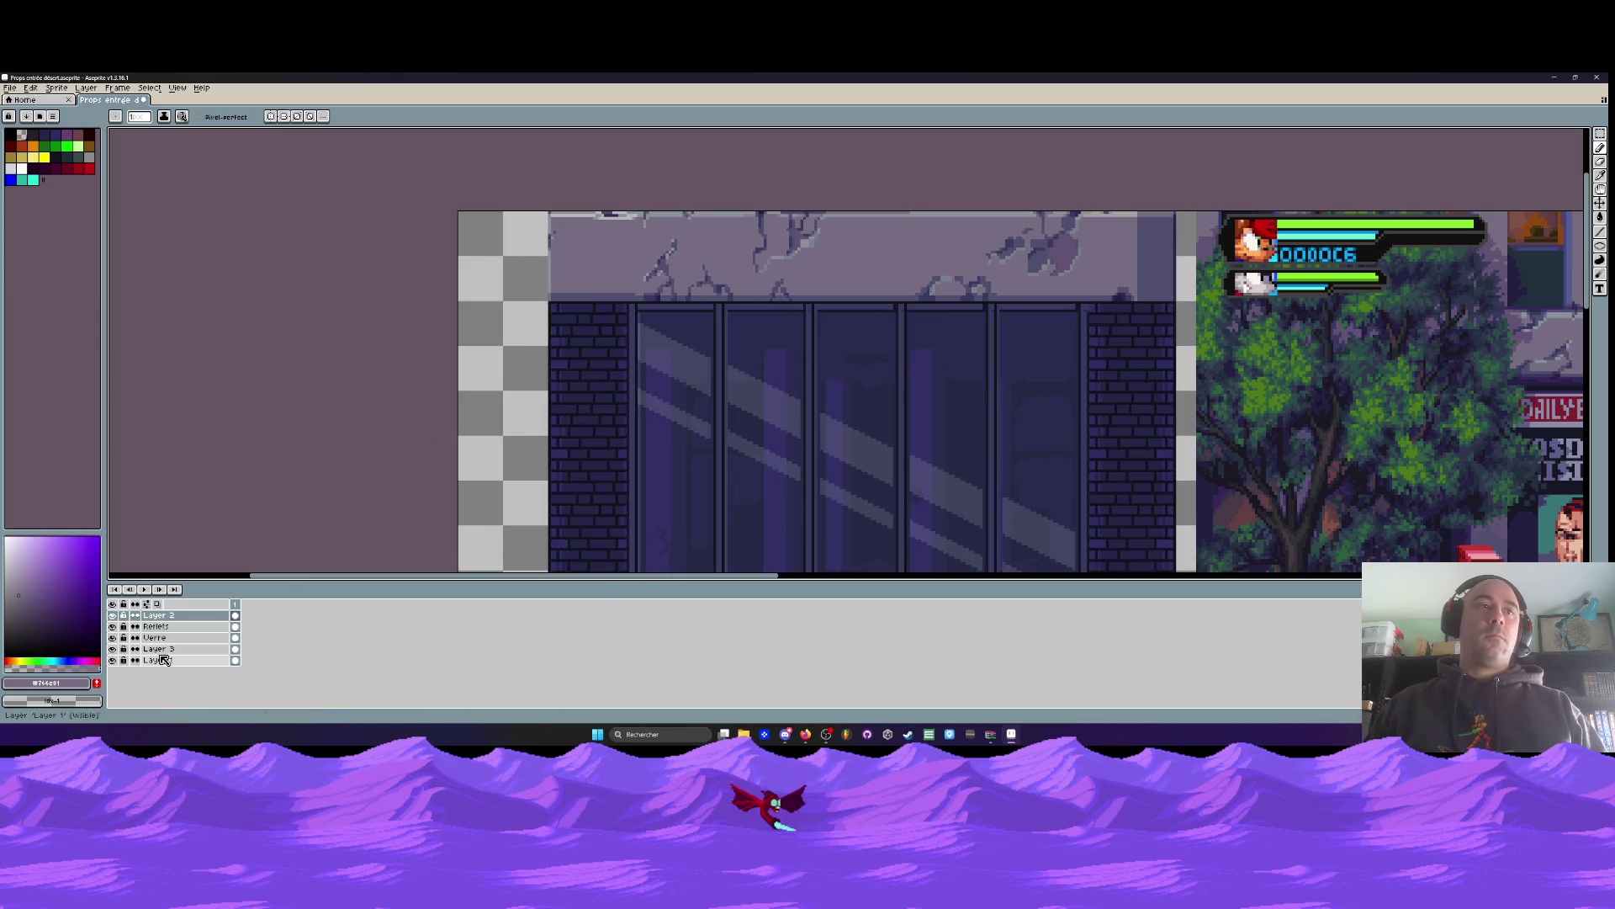
pyautogui.click(160, 660)
pyautogui.press('+')
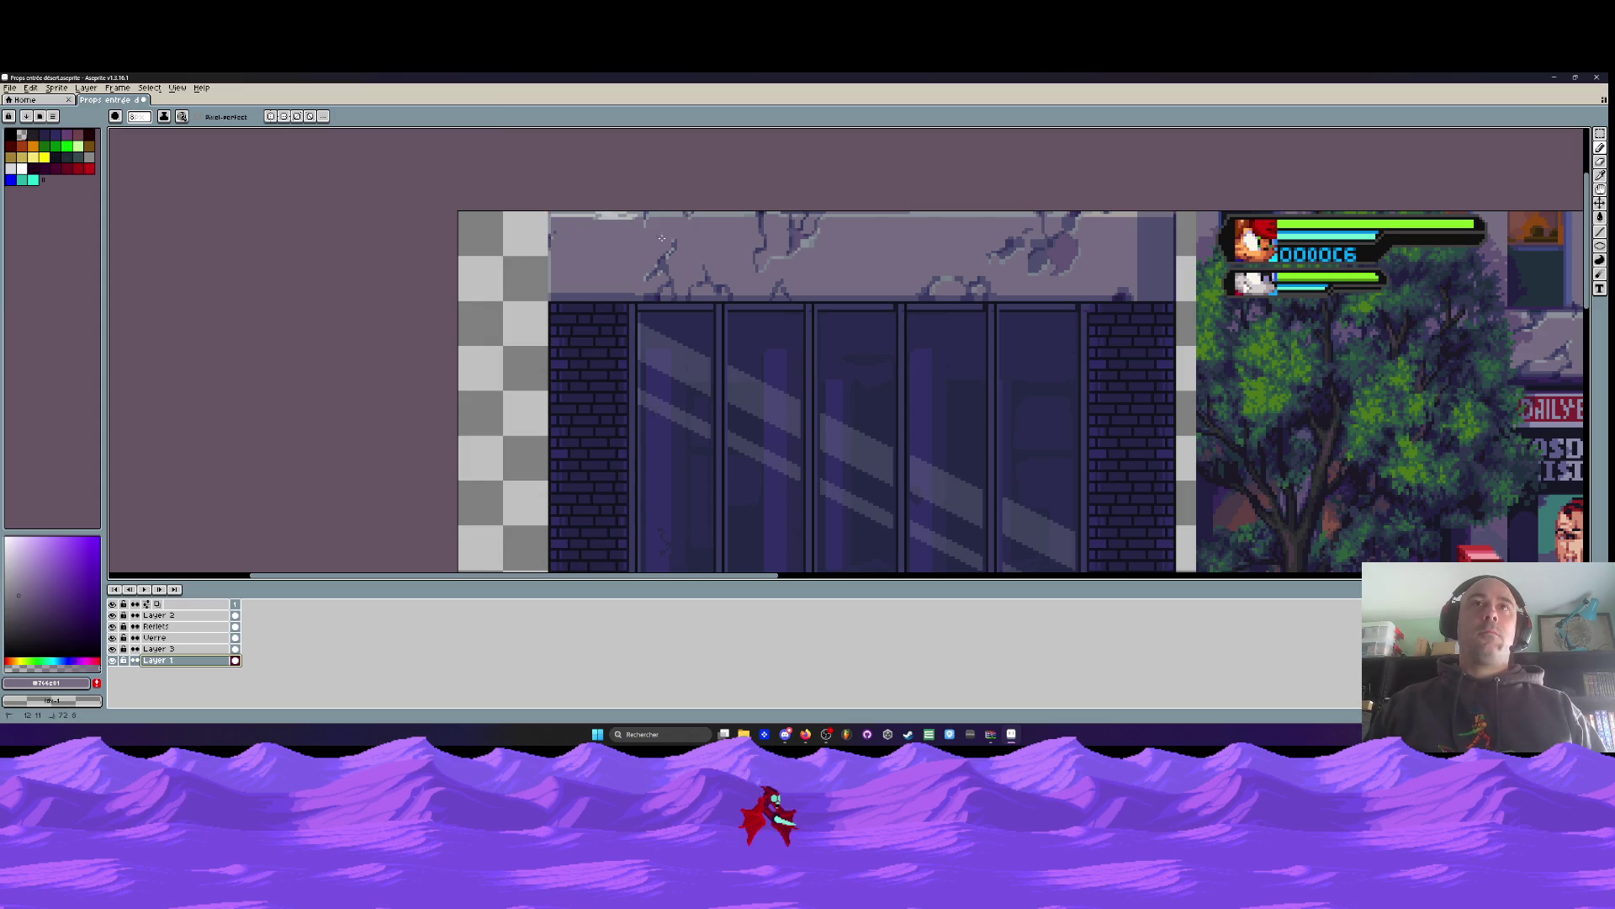
# With Layer 2 hidden, erase the building's top-right edge, then show Layer 2 again
pyautogui.click(112, 616)
pyautogui.moveTo(867, 220)
pyautogui.mouseDown()
pyautogui.moveTo(1160, 215)
pyautogui.moveTo(1161, 248)
pyautogui.moveTo(657, 239)
pyautogui.moveTo(766, 261)
pyautogui.moveTo(547, 287)
pyautogui.moveTo(644, 234)
pyautogui.moveTo(959, 242)
pyautogui.moveTo(917, 220)
pyautogui.moveTo(1072, 217)
pyautogui.moveTo(968, 213)
pyautogui.moveTo(1161, 237)
pyautogui.moveTo(610, 261)
pyautogui.moveTo(637, 295)
pyautogui.moveTo(1168, 231)
pyautogui.moveTo(1081, 262)
pyautogui.mouseUp()
pyautogui.hotkey('ctrl', 'z')
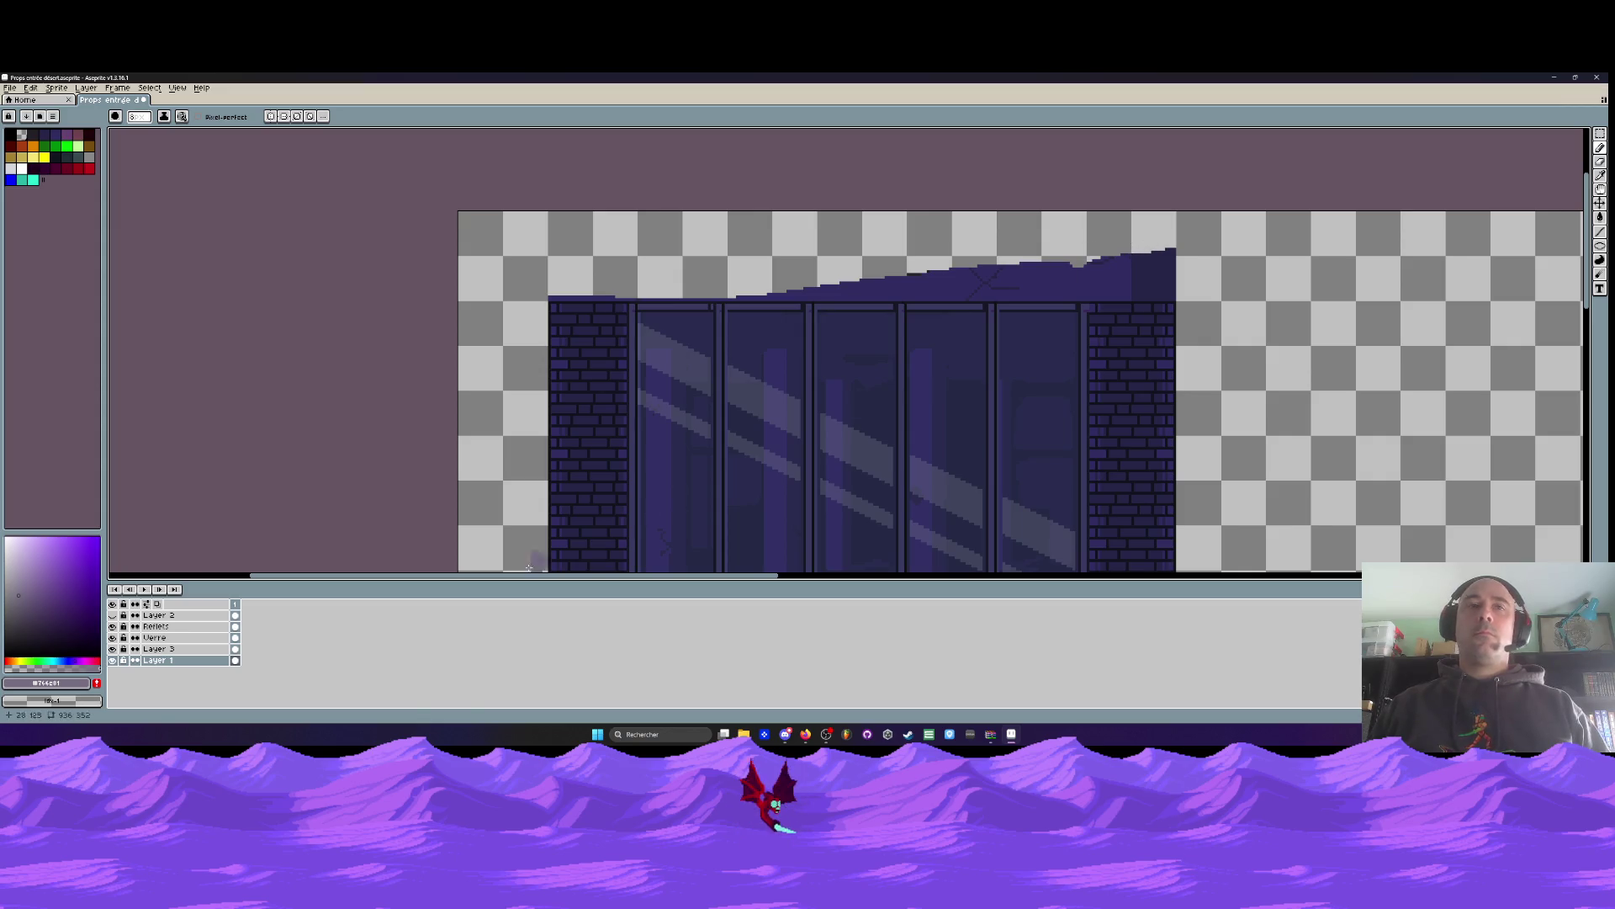
pyautogui.click(120, 615)
pyautogui.click(121, 615)
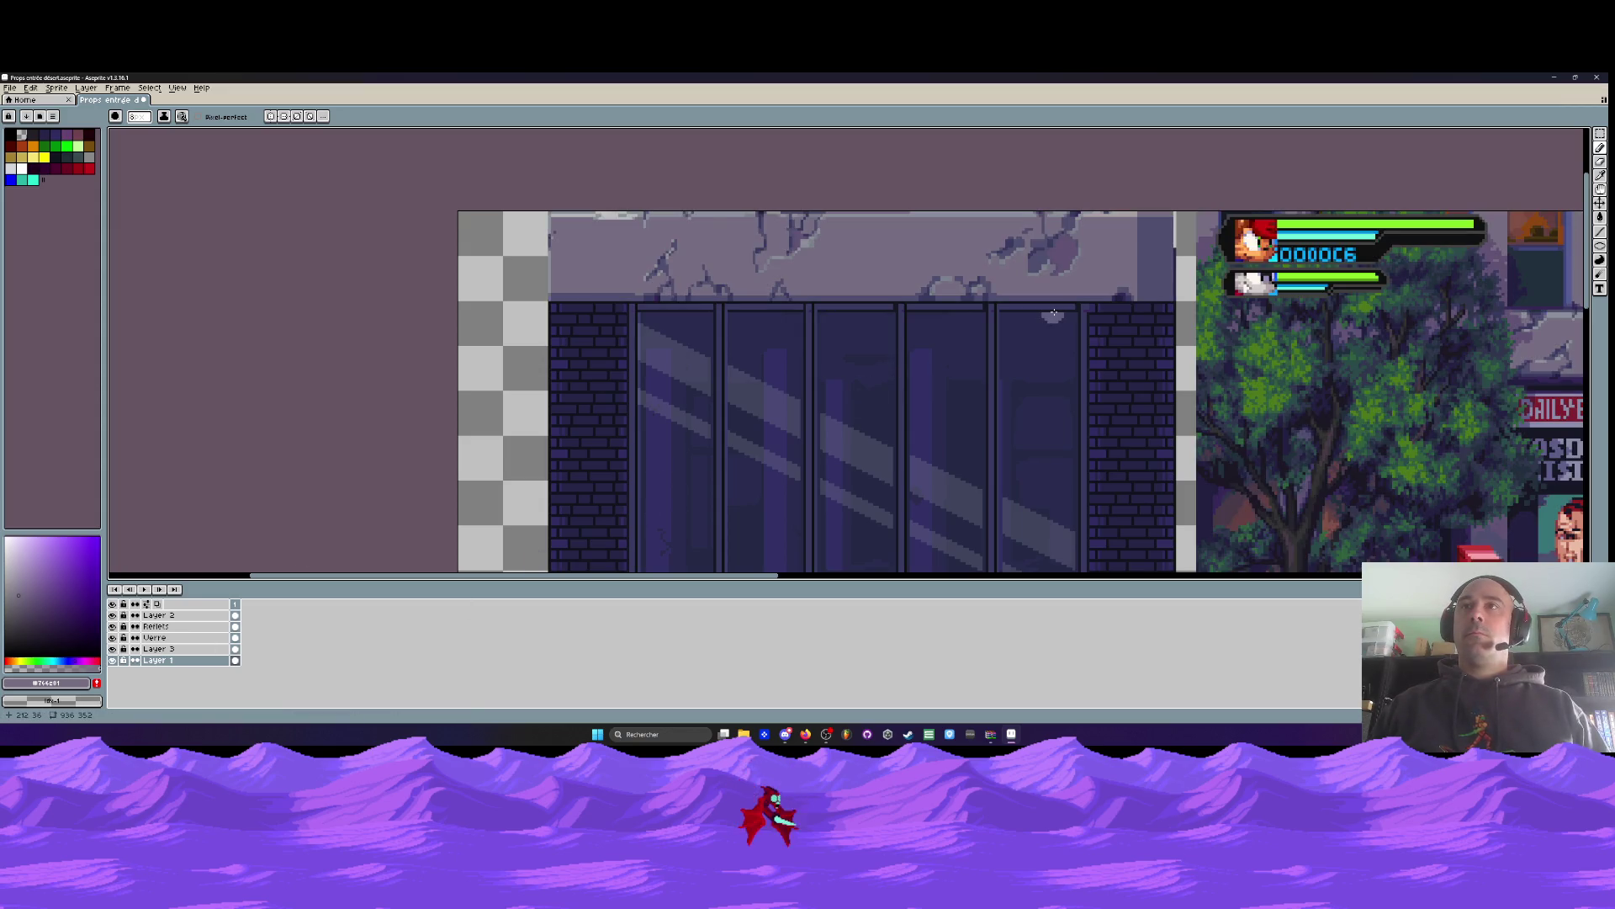
pyautogui.scroll(-1, 1150, 279)
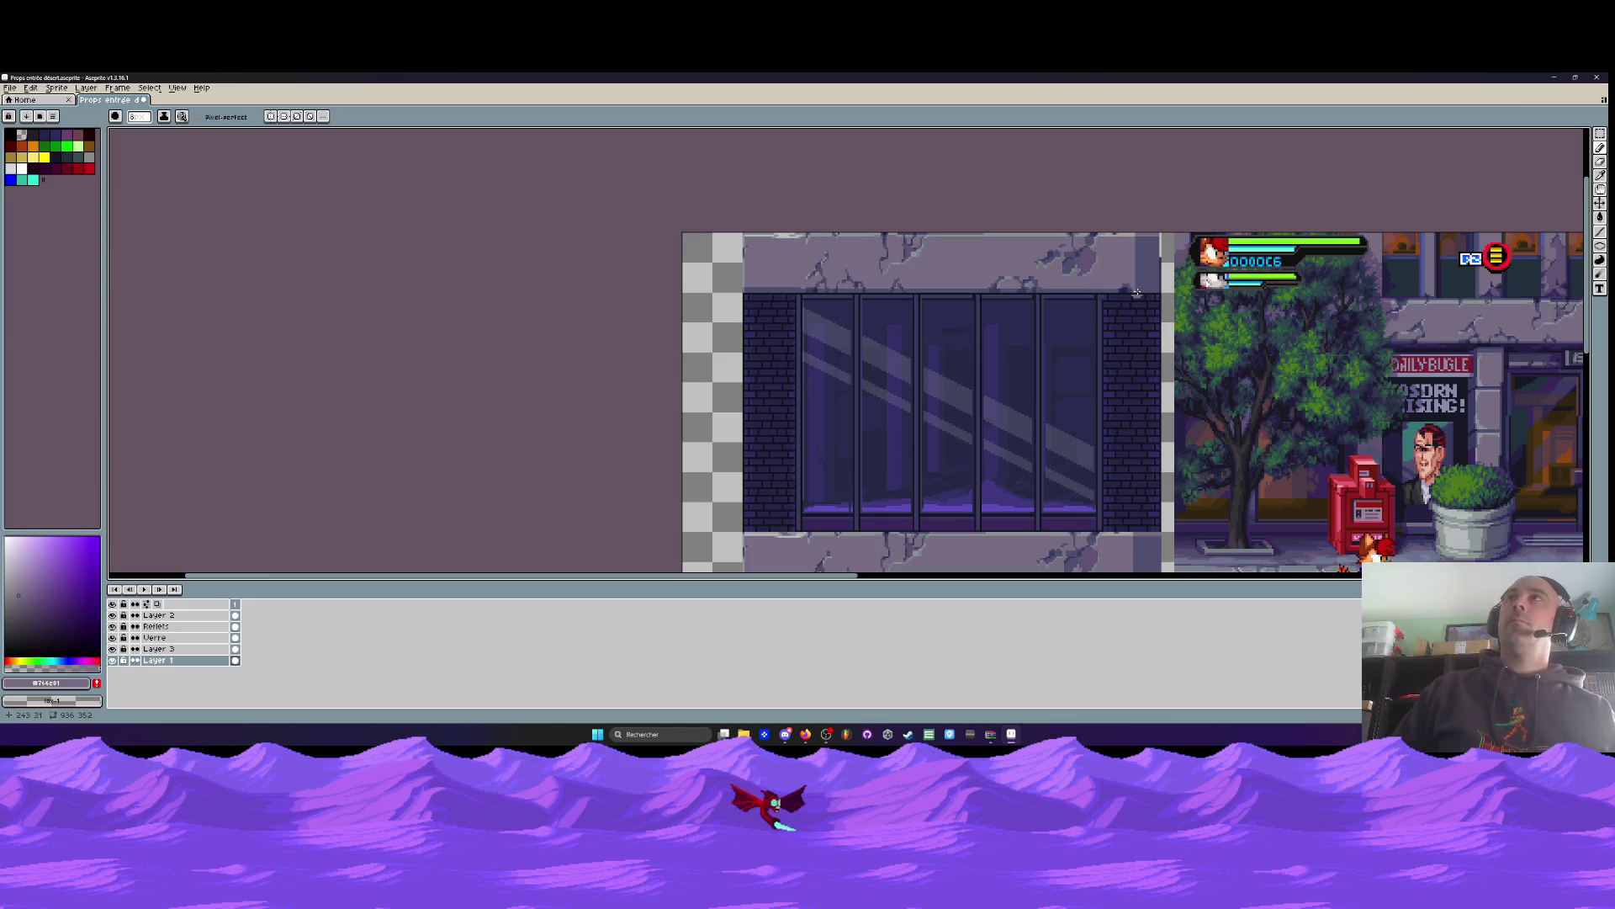
pyautogui.scroll(1, 1153, 340)
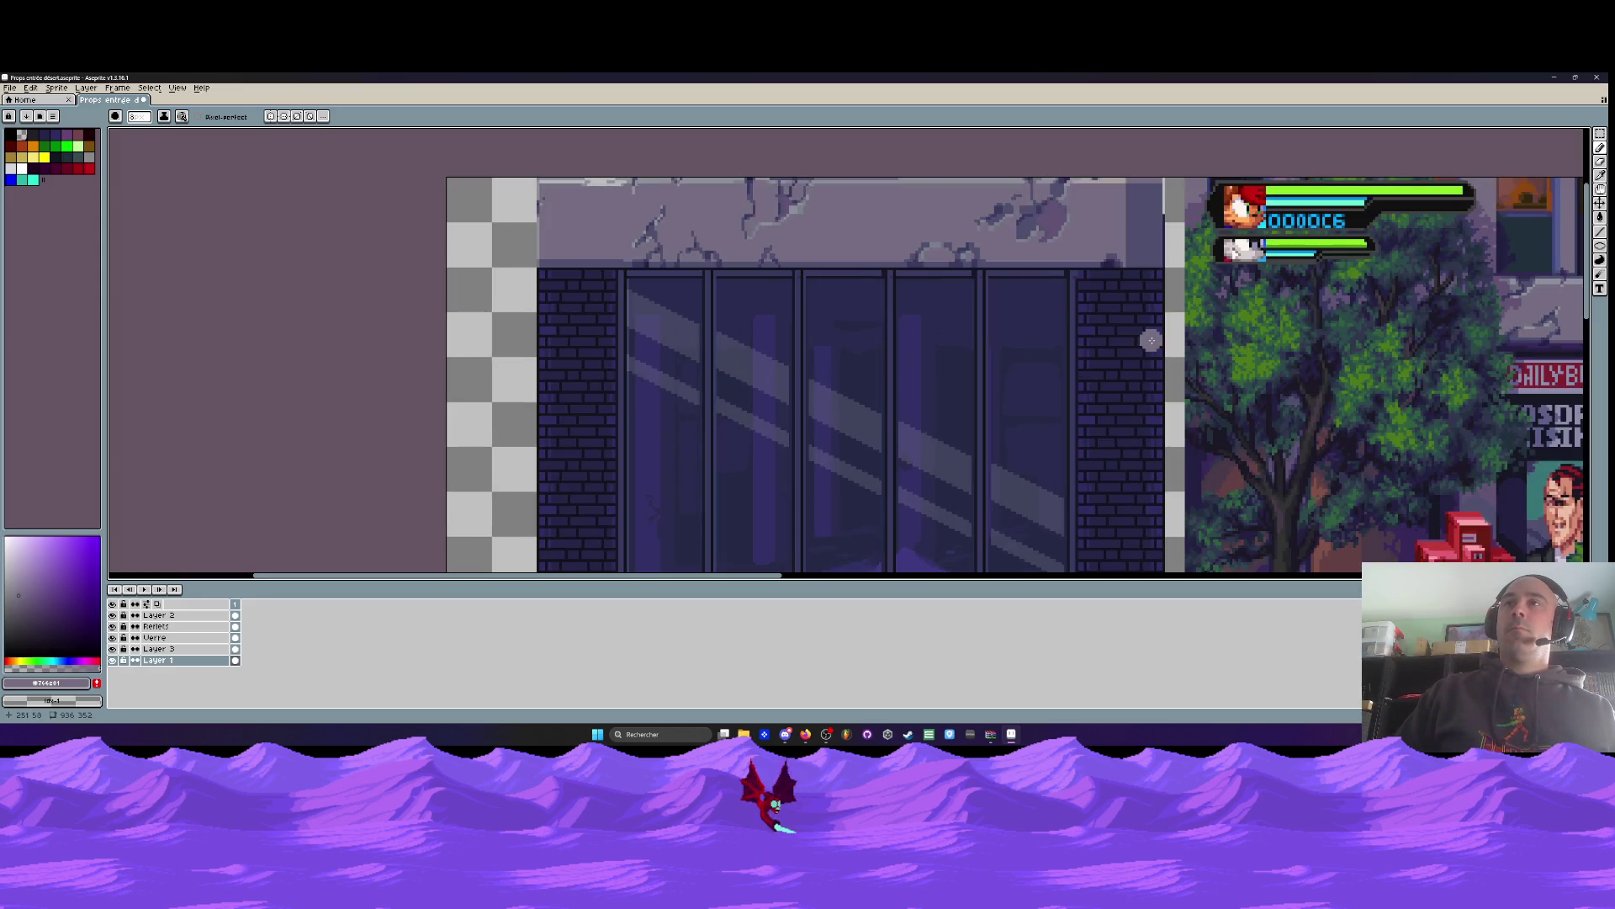
pyautogui.scroll(-1, 1151, 340)
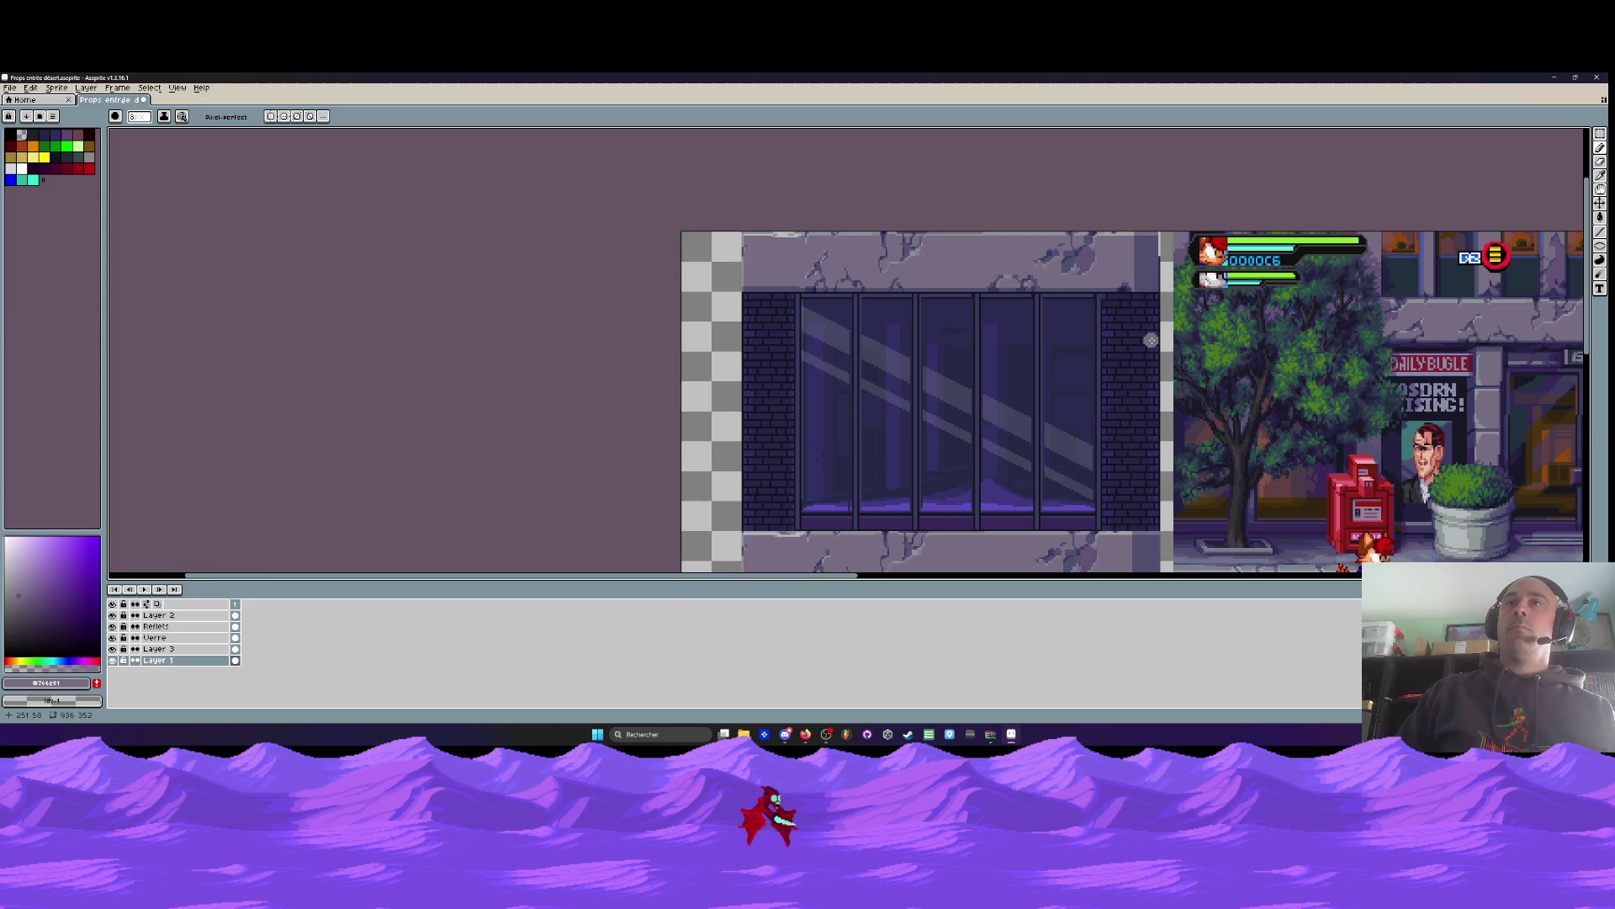
pyautogui.scroll(-1, 1037, 347)
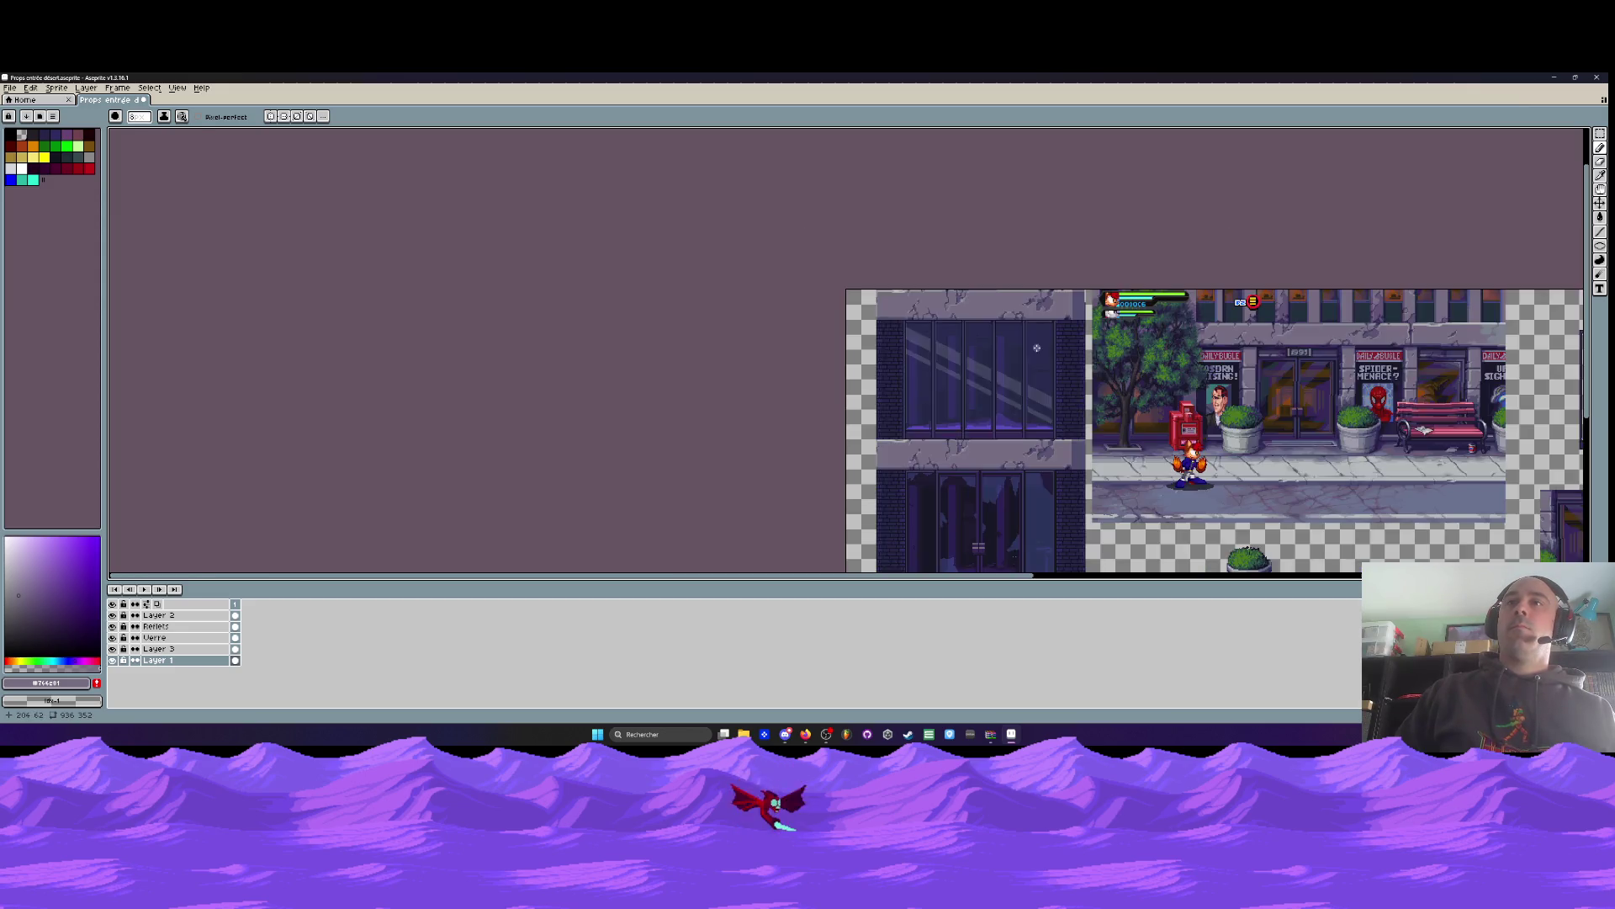
pyautogui.moveTo(1037, 347); pyautogui.dragTo(1000, 245)
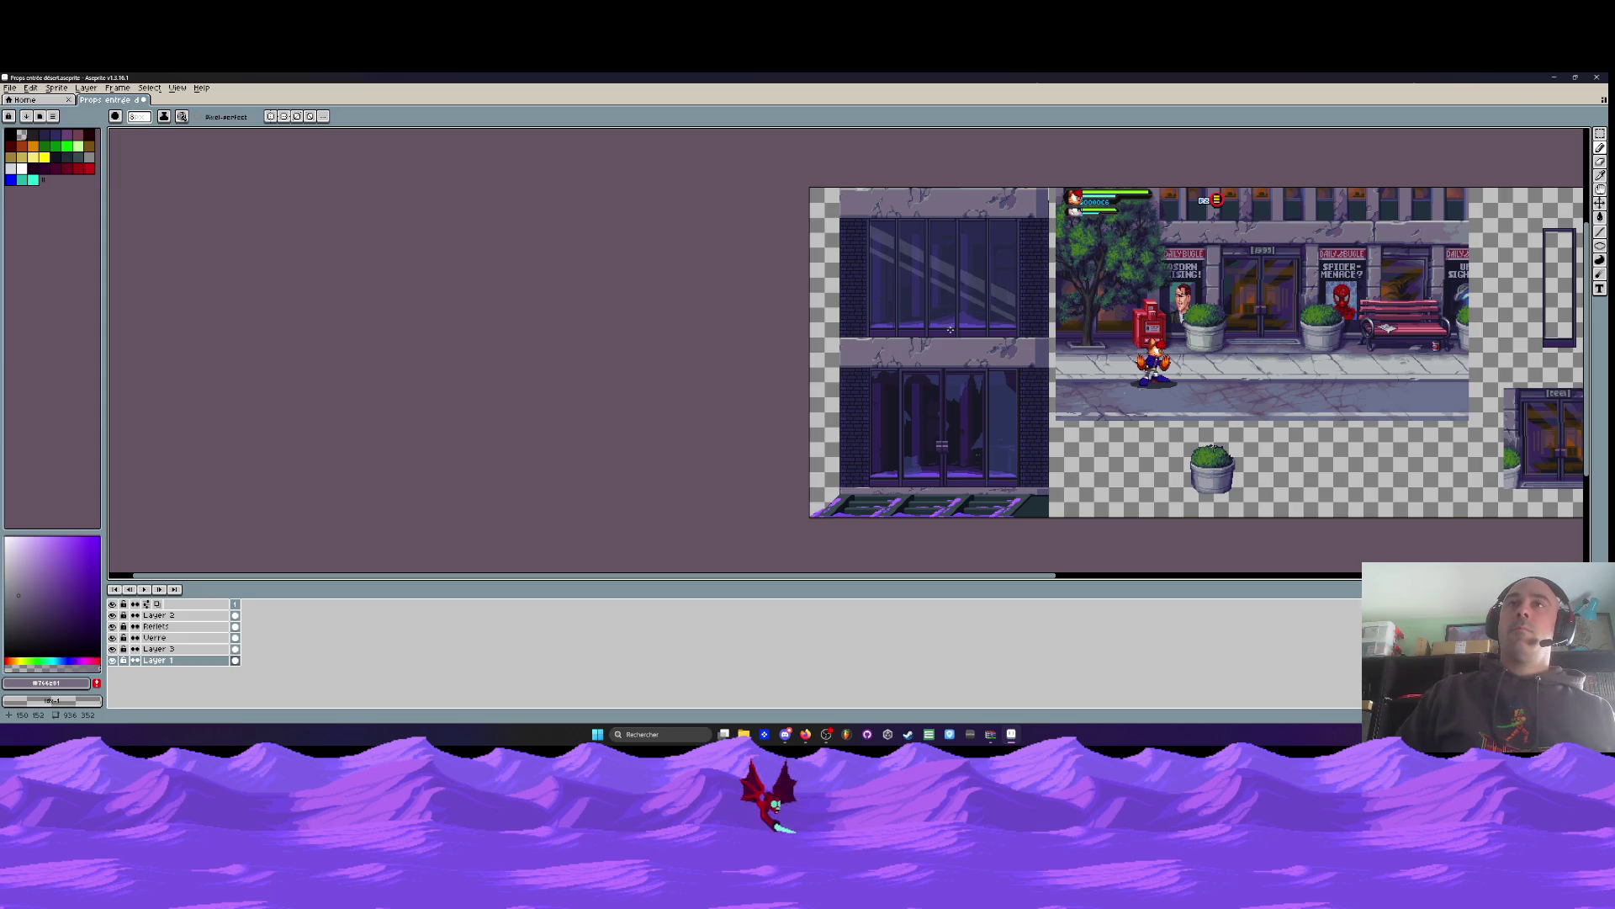
pyautogui.scroll(-1, 950, 330)
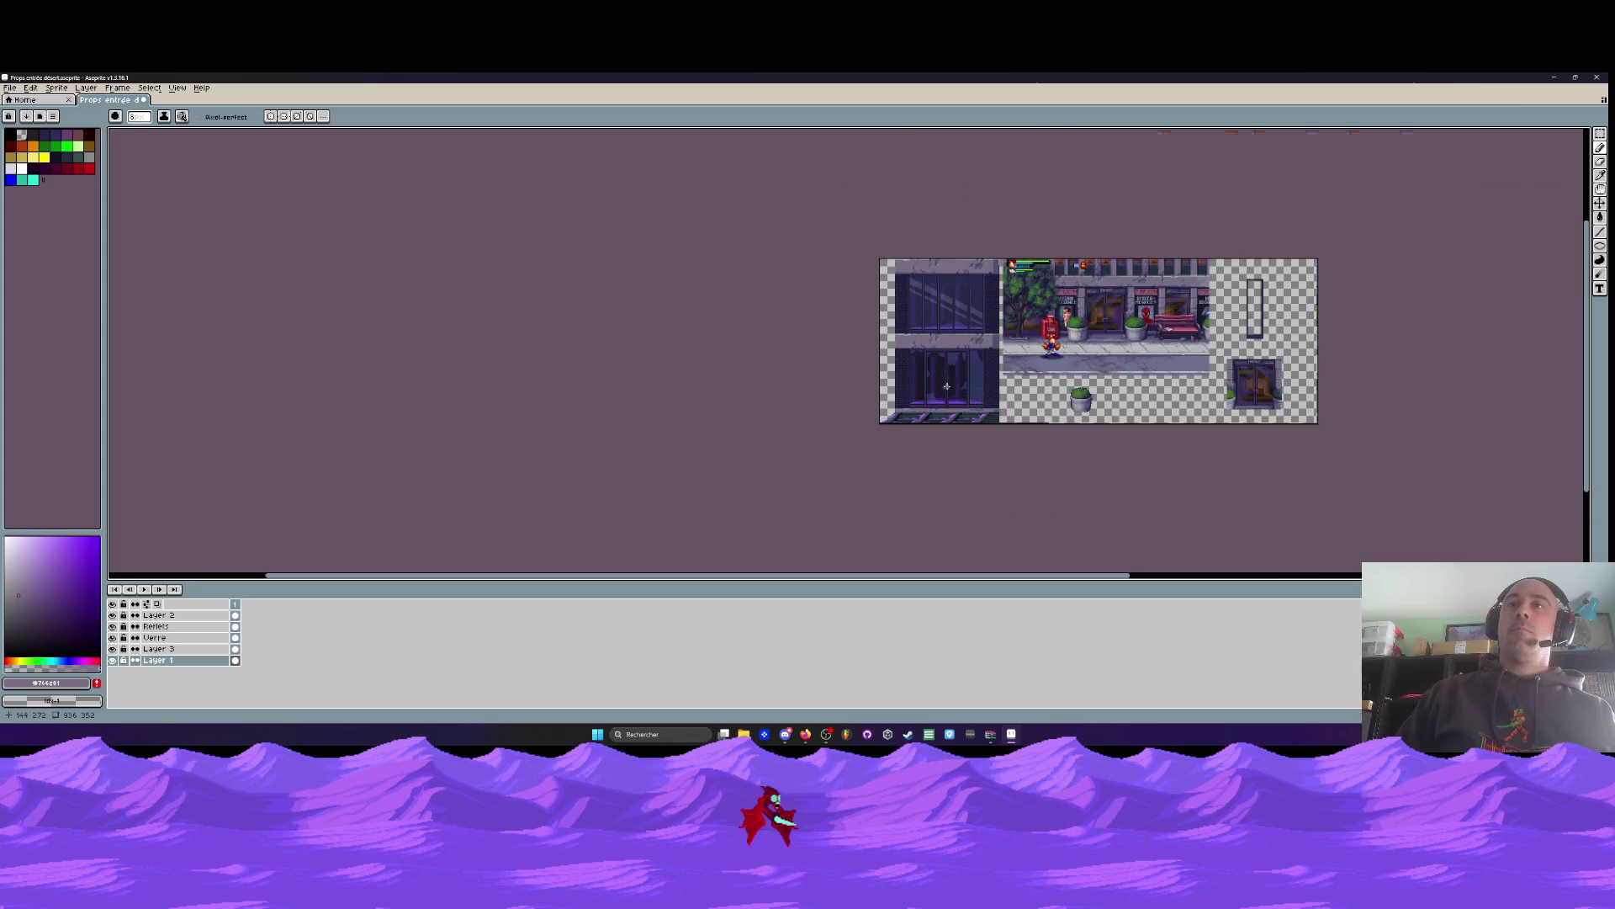
pyautogui.scroll(1, 946, 387)
pyautogui.moveTo(937, 385); pyautogui.dragTo(887, 408)
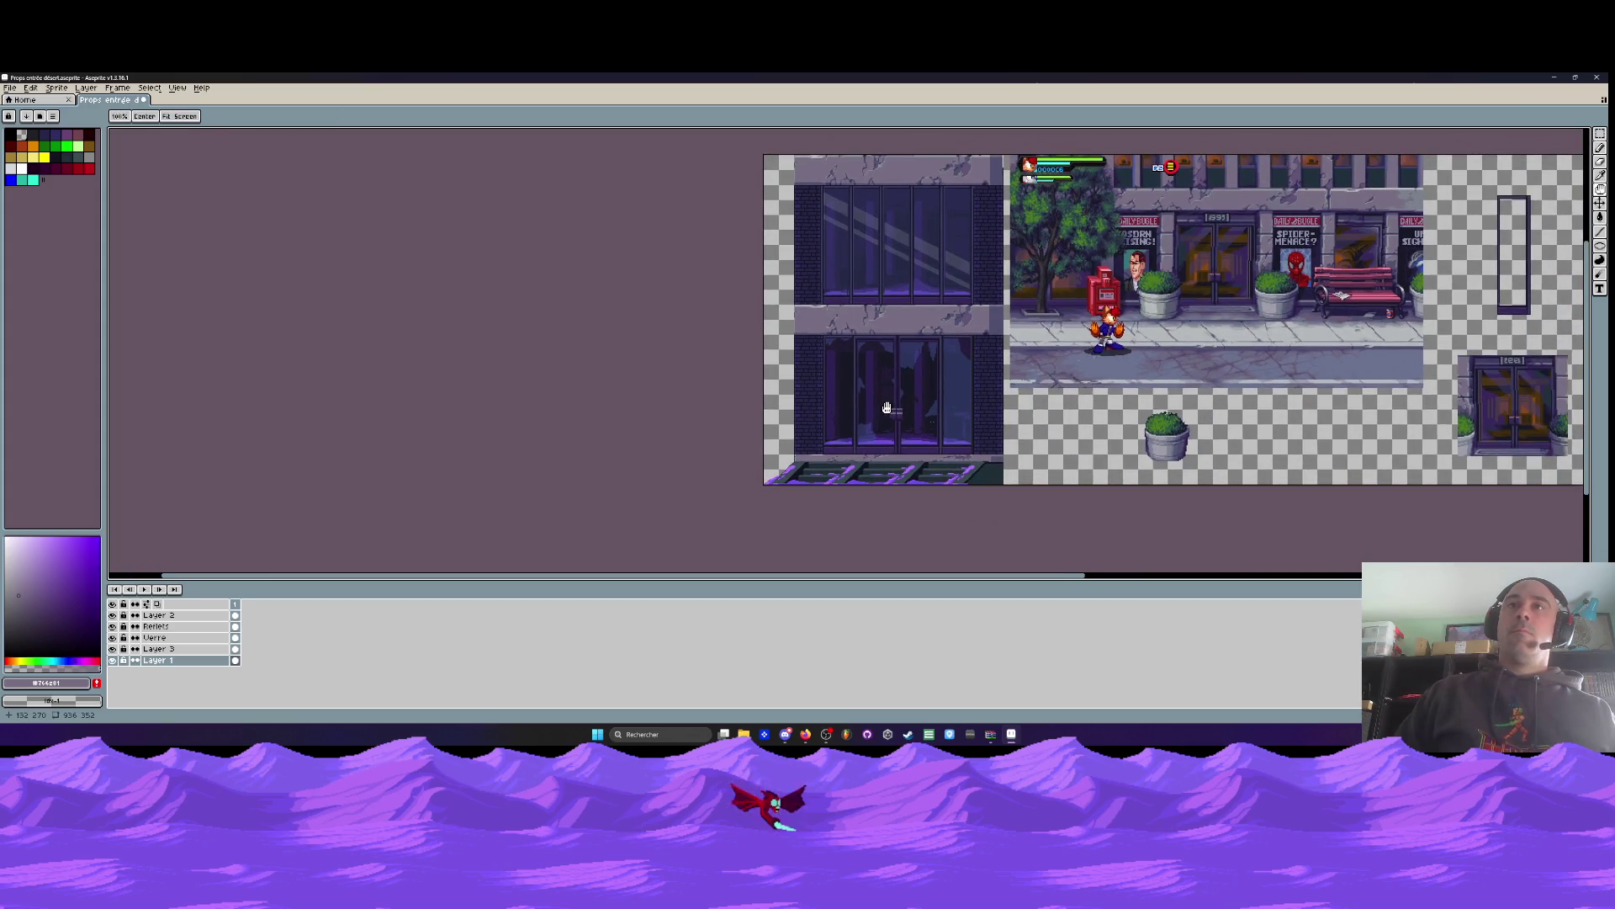
pyautogui.scroll(1, 887, 408)
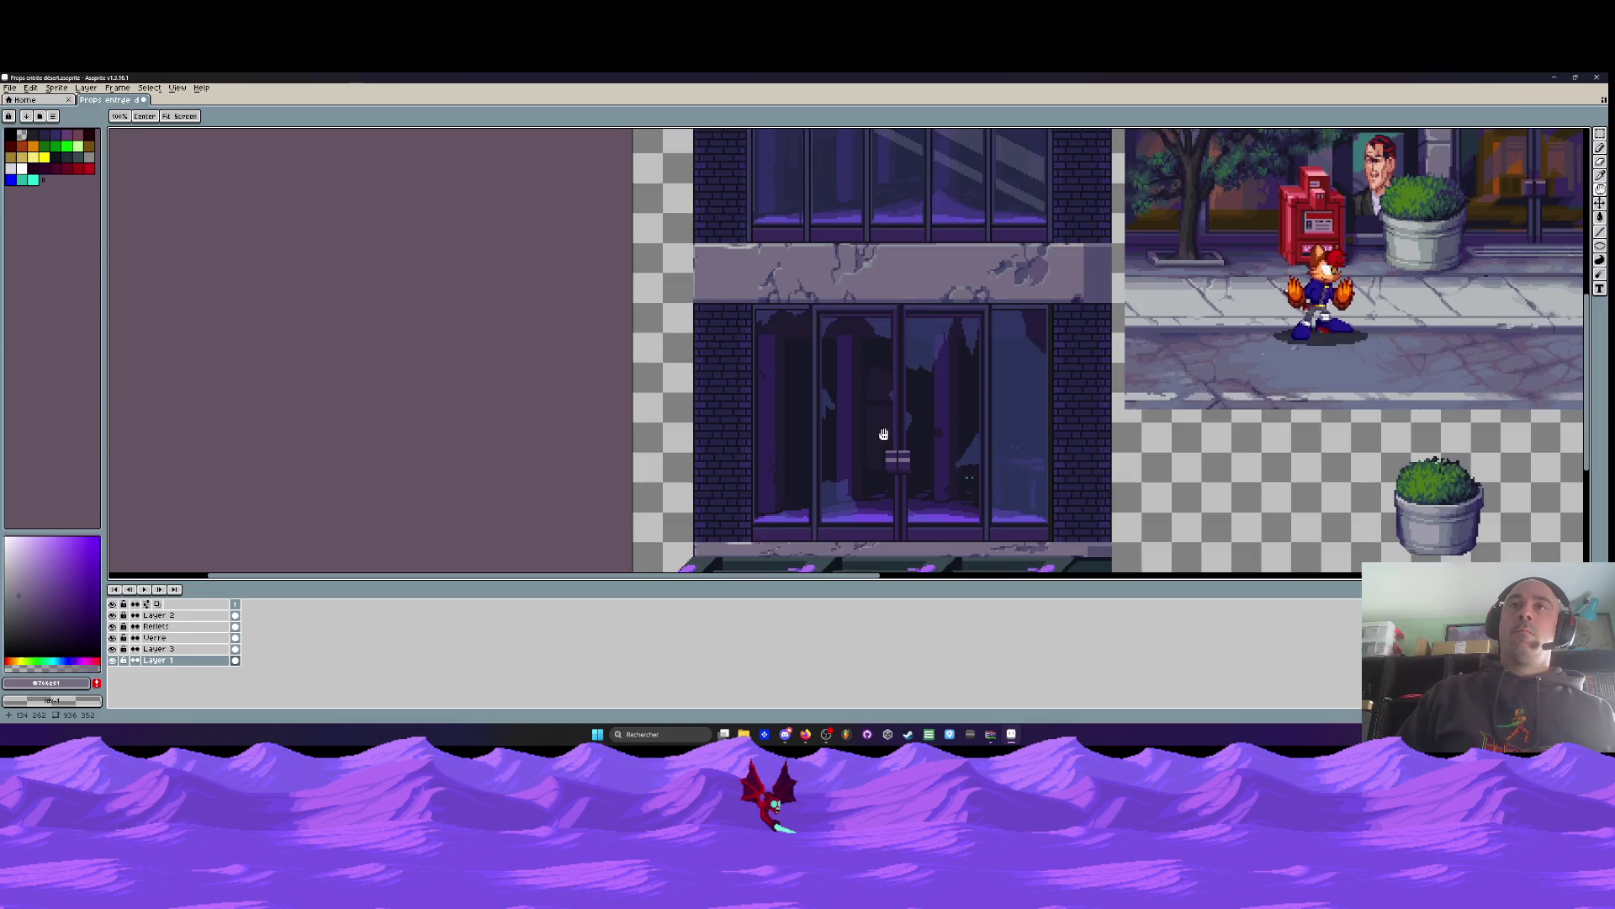
pyautogui.scroll(-1, 875, 445)
pyautogui.press('b')
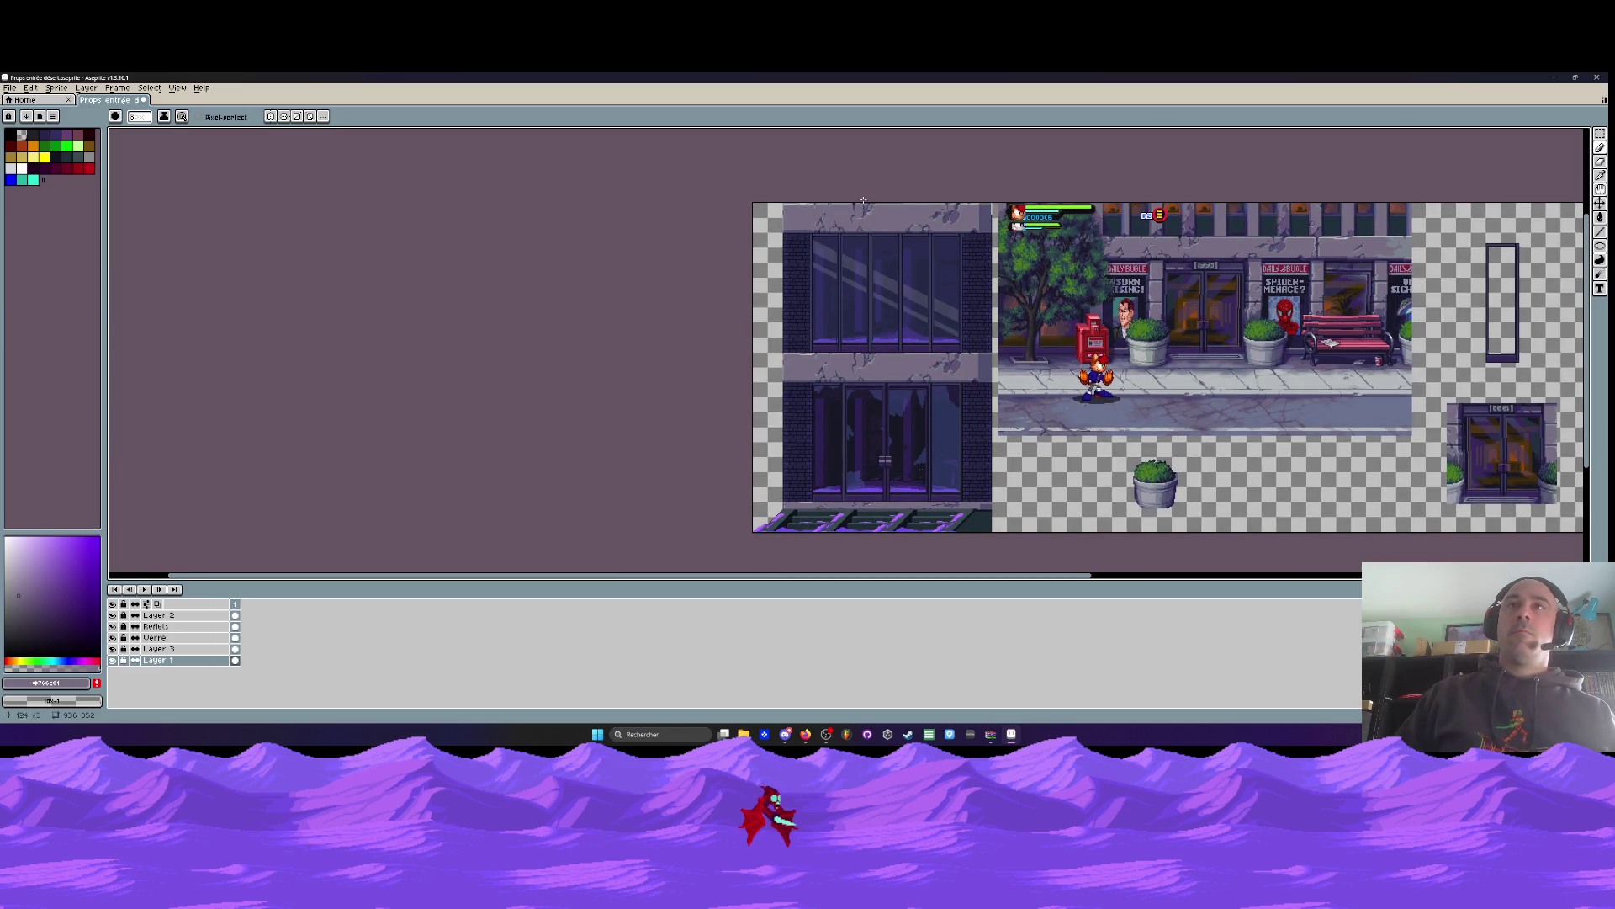
pyautogui.scroll(3, 870, 202)
pyautogui.scroll(1, 814, 137)
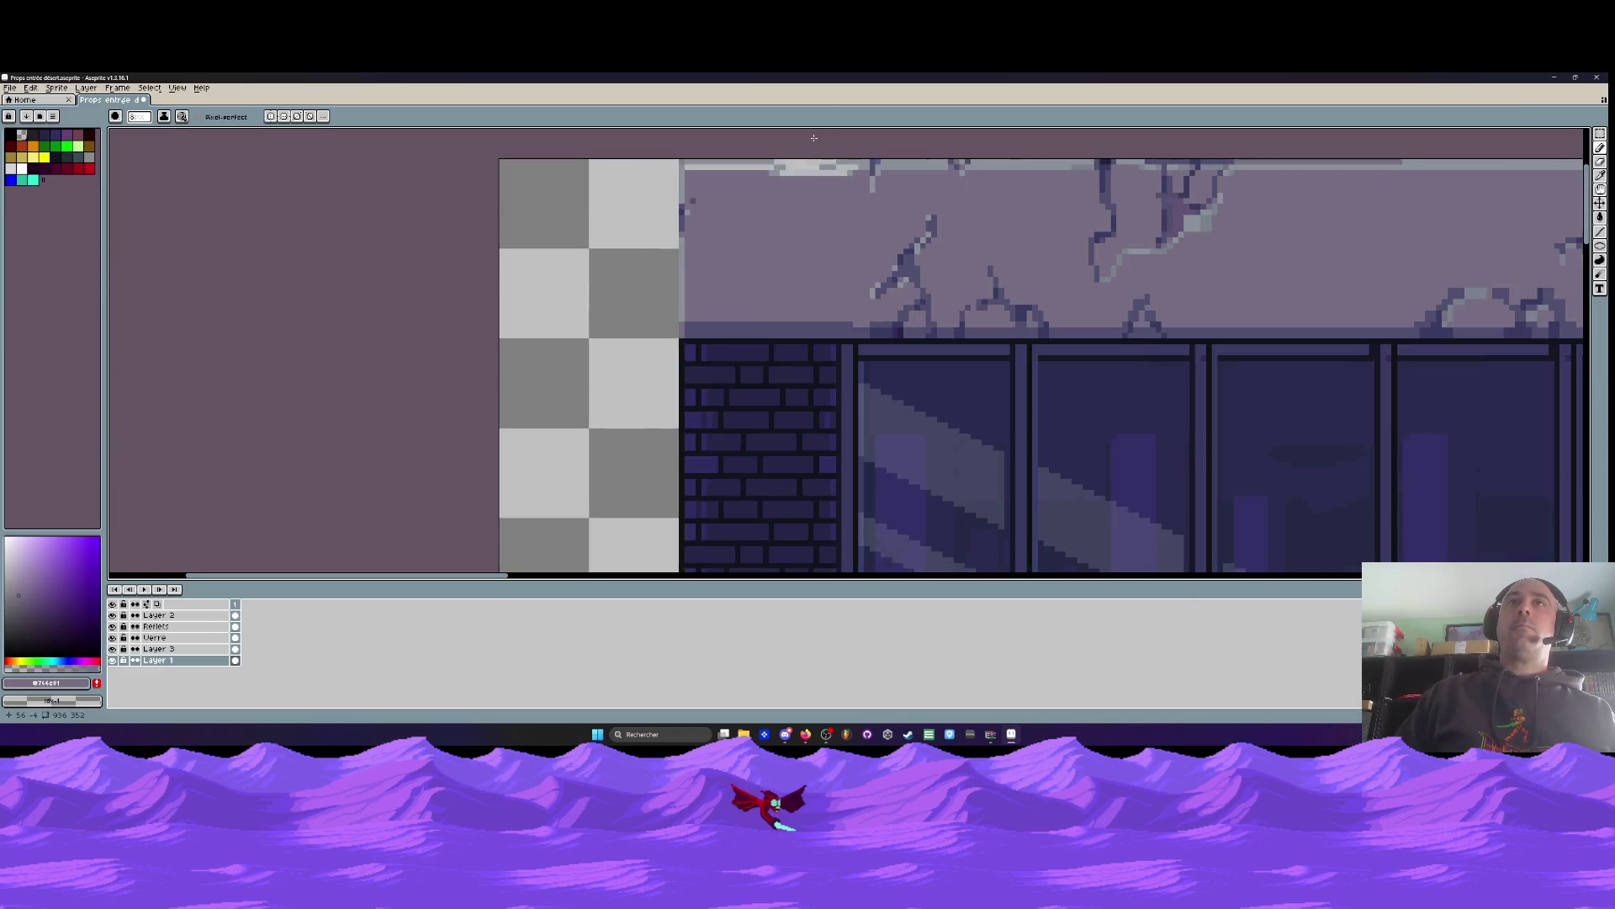
pyautogui.press('i')
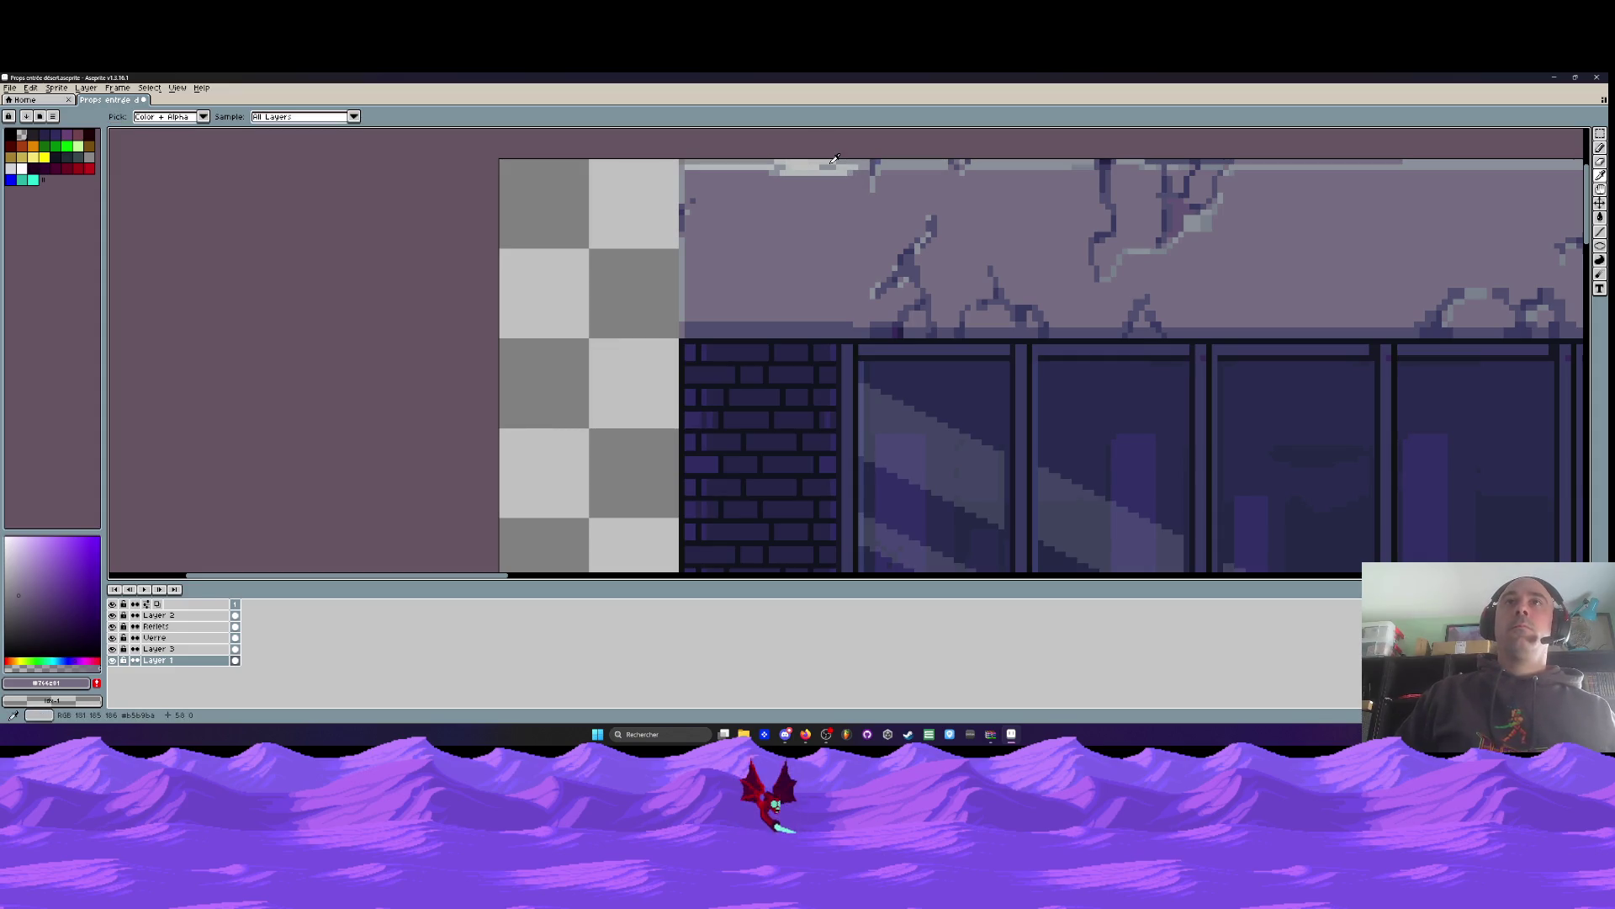
pyautogui.click(834, 159)
pyautogui.scroll(1, 820, 159)
pyautogui.press('b')
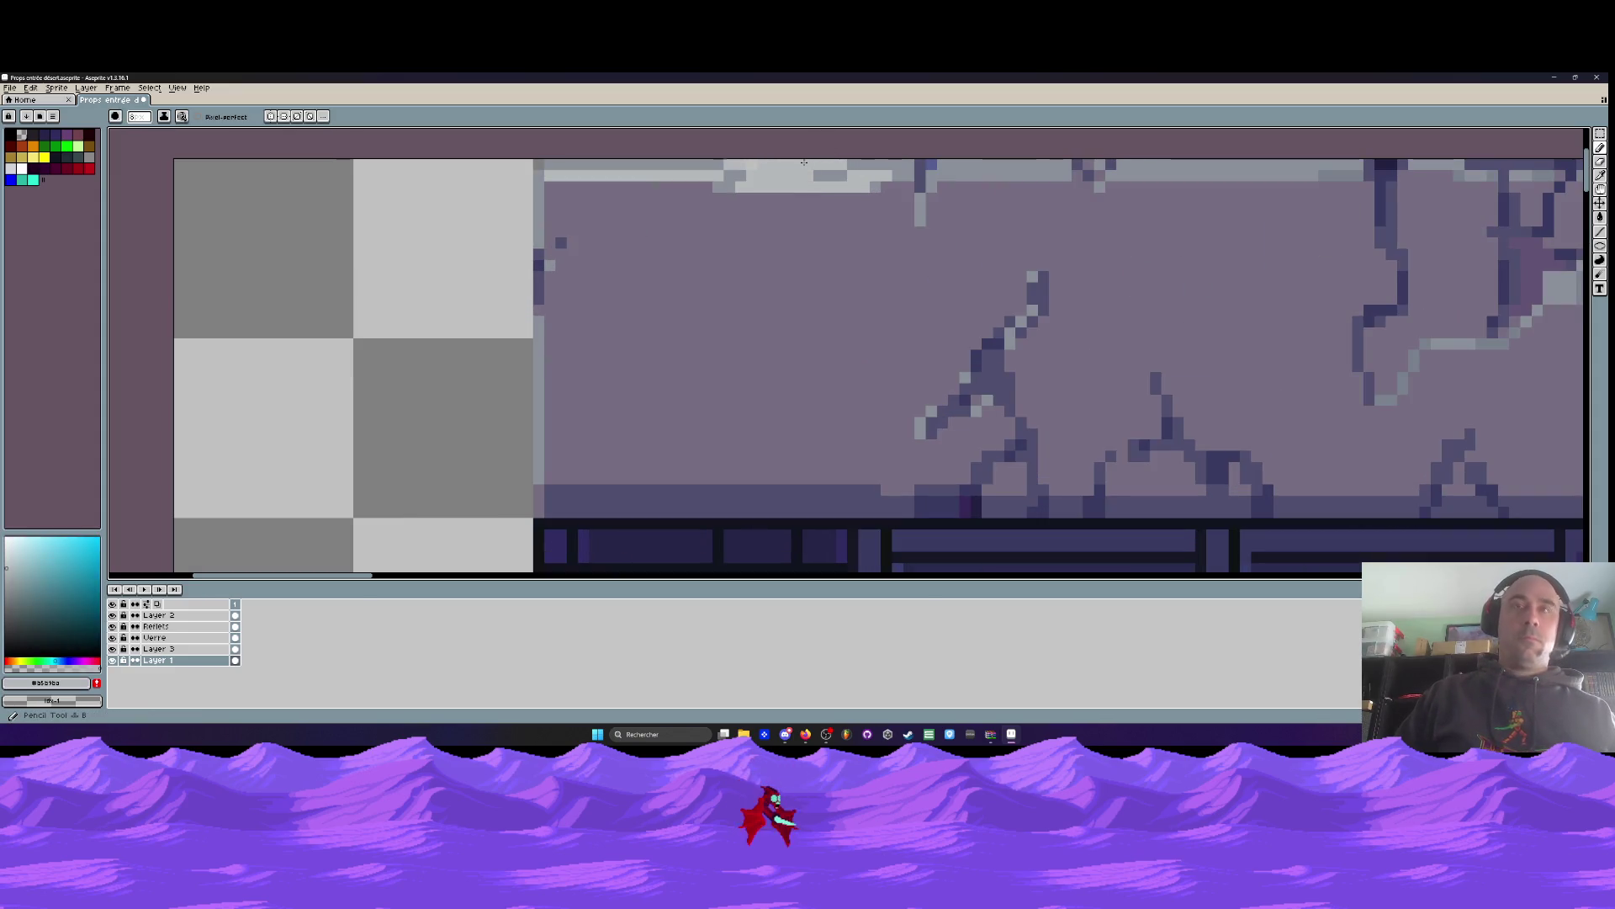
pyautogui.press('-')
pyautogui.press('-')
pyautogui.press('-')
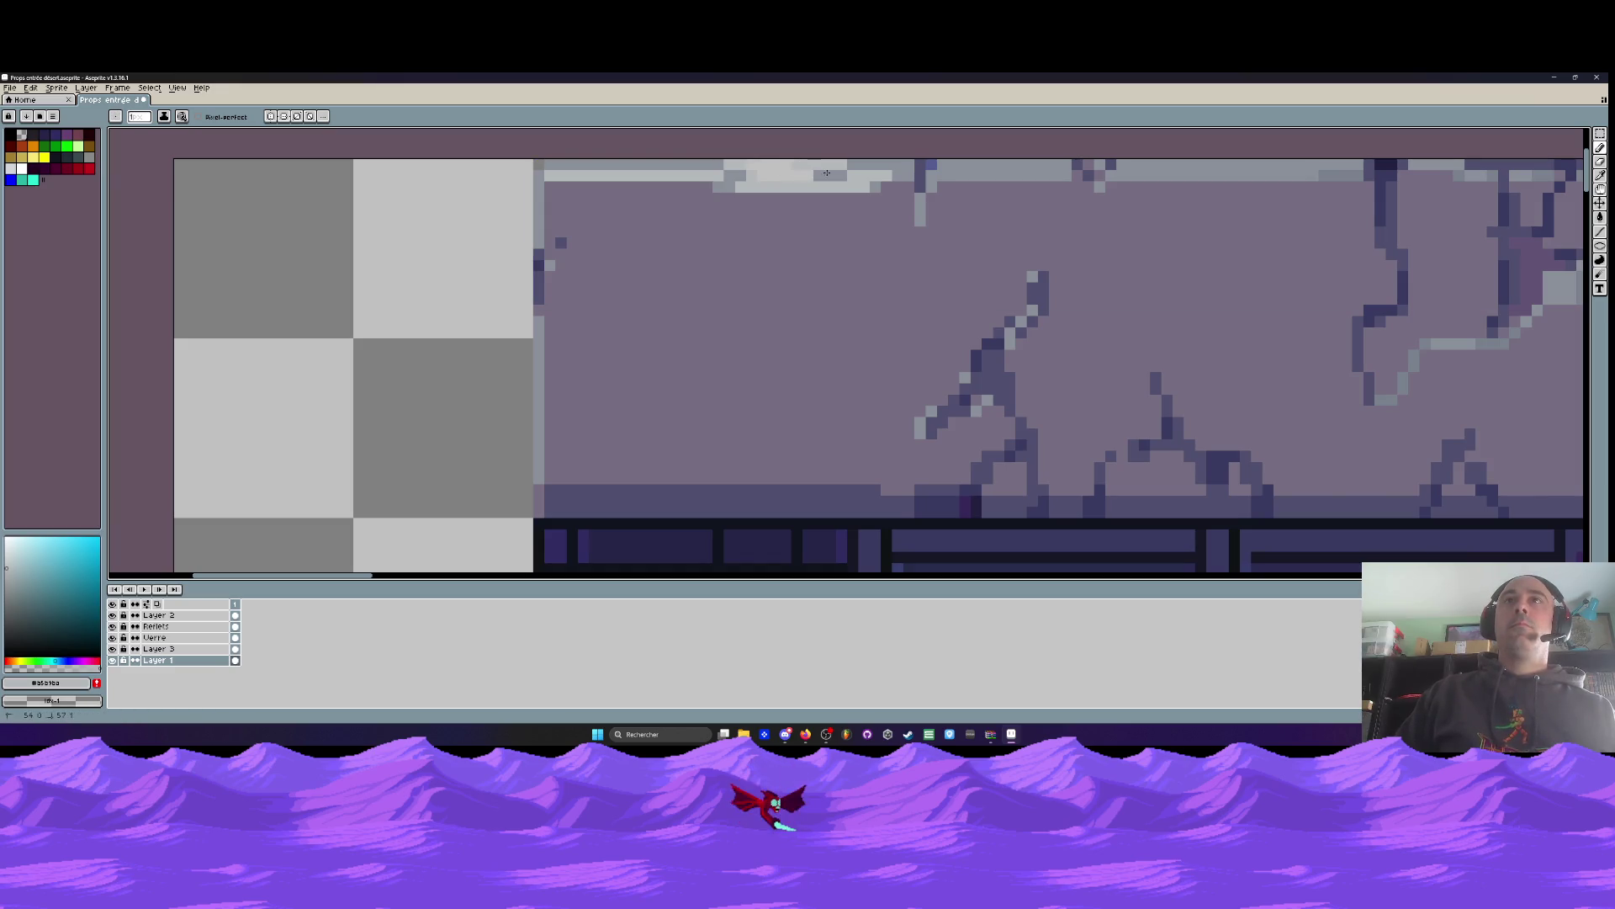
pyautogui.click(168, 615)
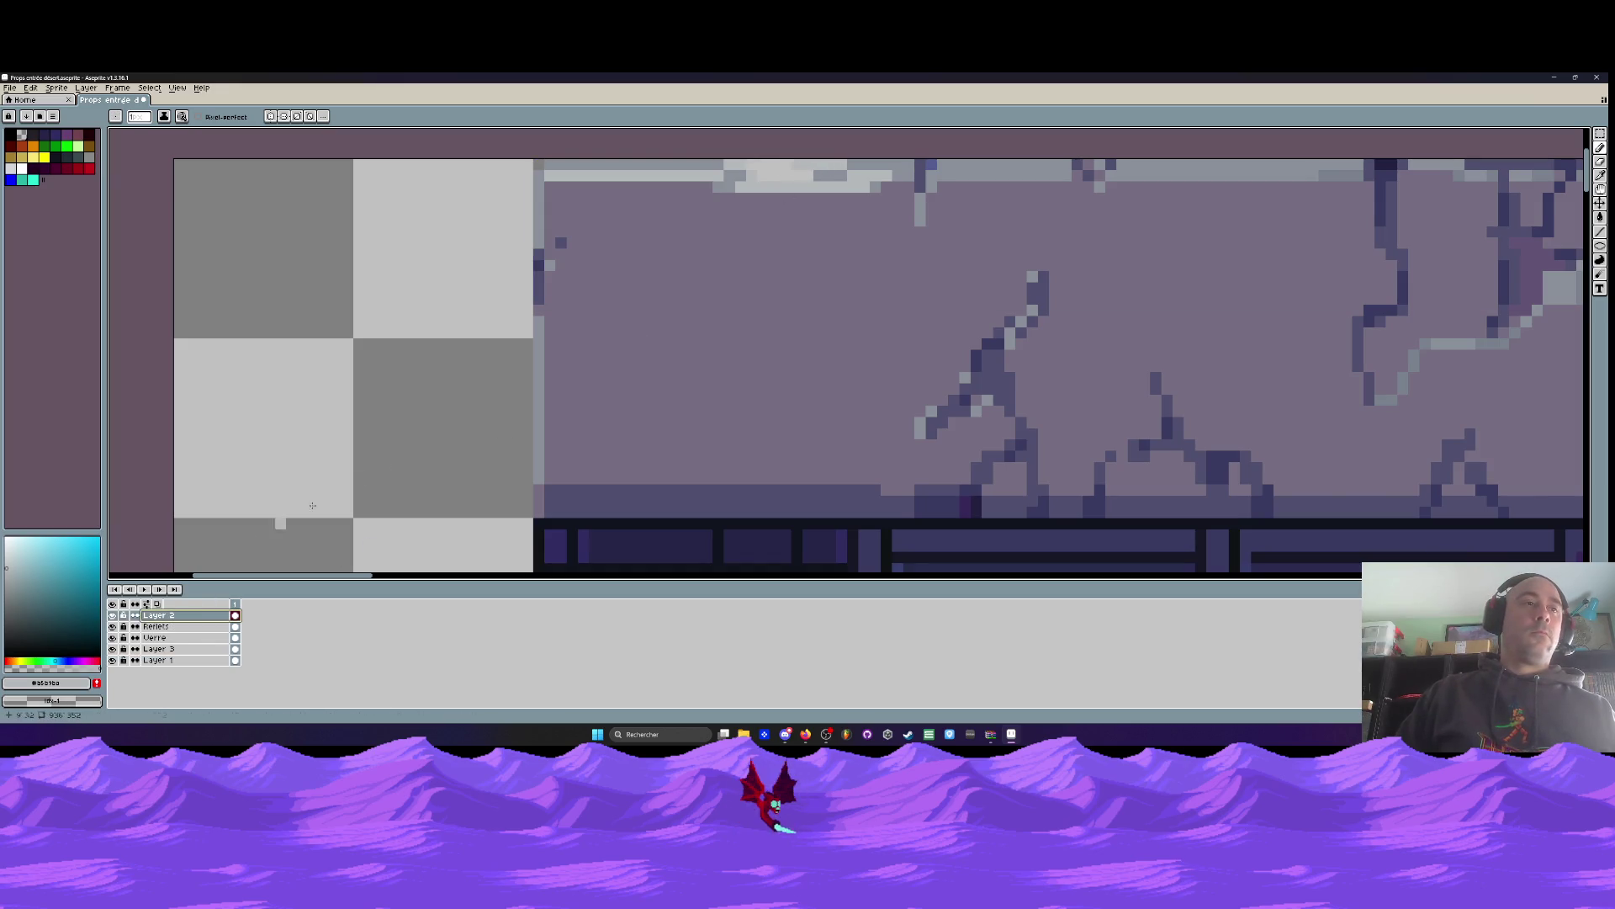
pyautogui.moveTo(817, 177); pyautogui.dragTo(871, 163)
pyautogui.scroll(-2, 872, 162)
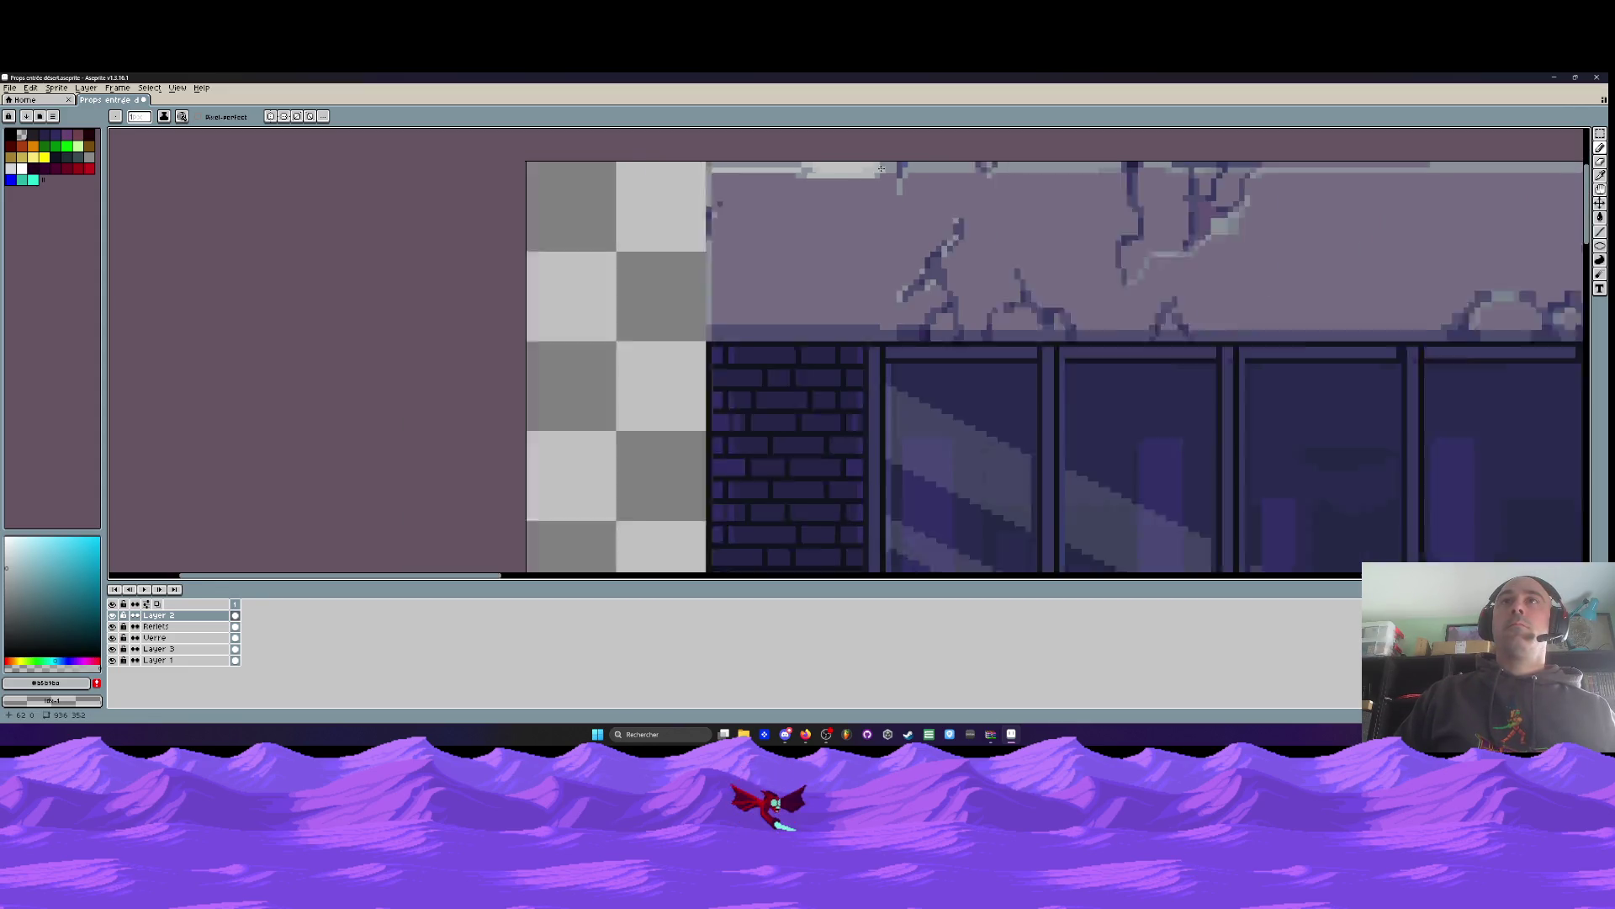
pyautogui.scroll(2, 895, 166)
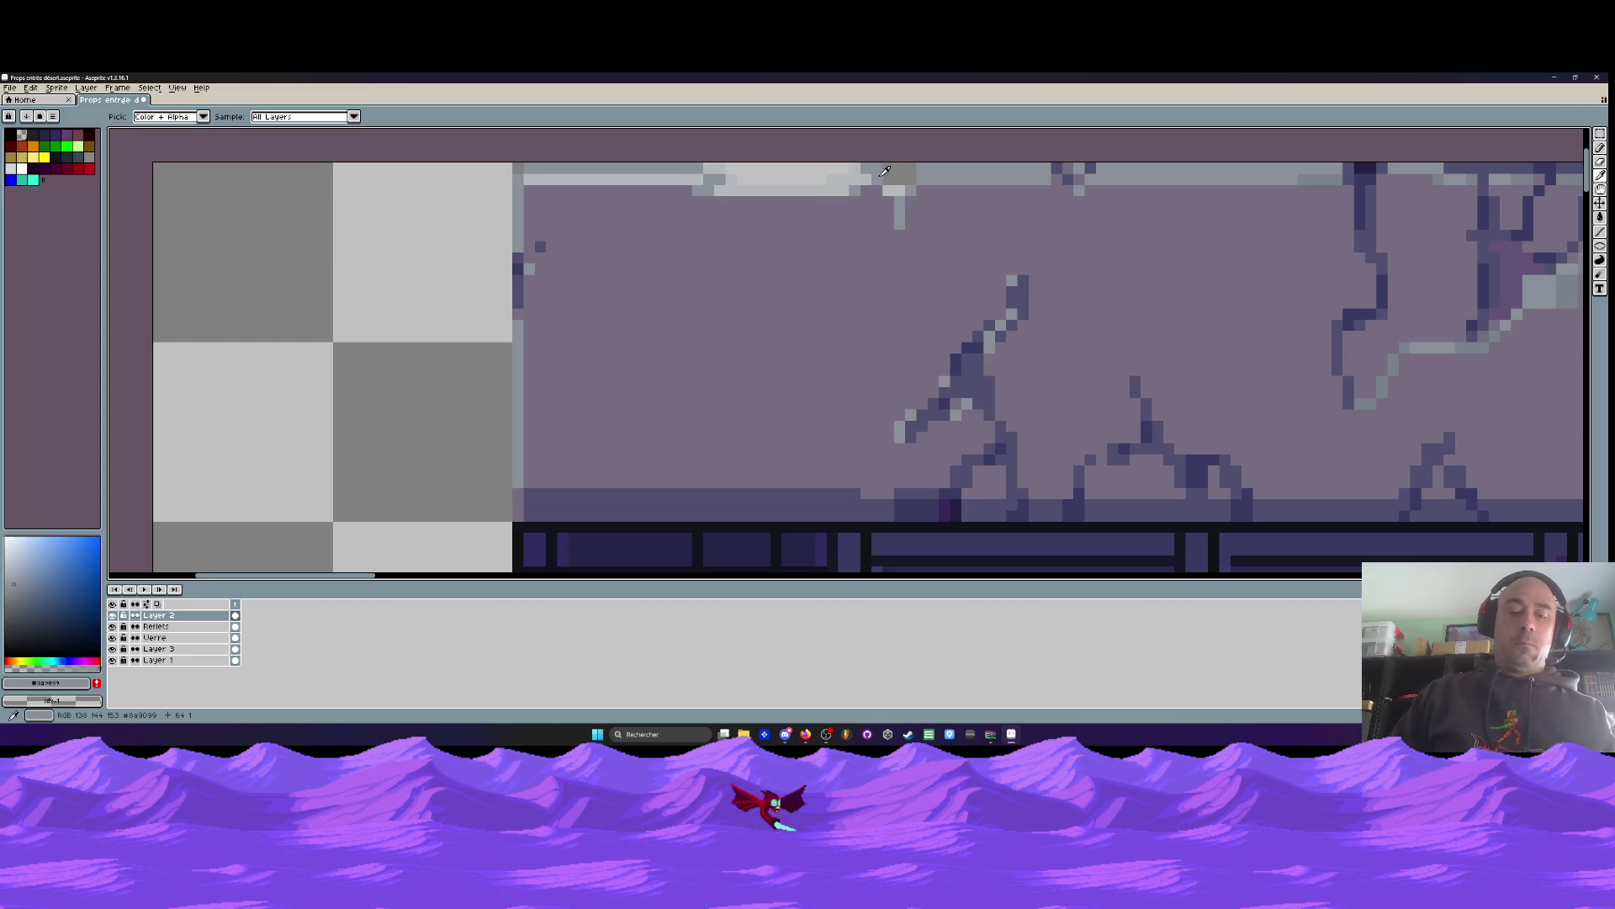
pyautogui.scroll(1, 884, 188)
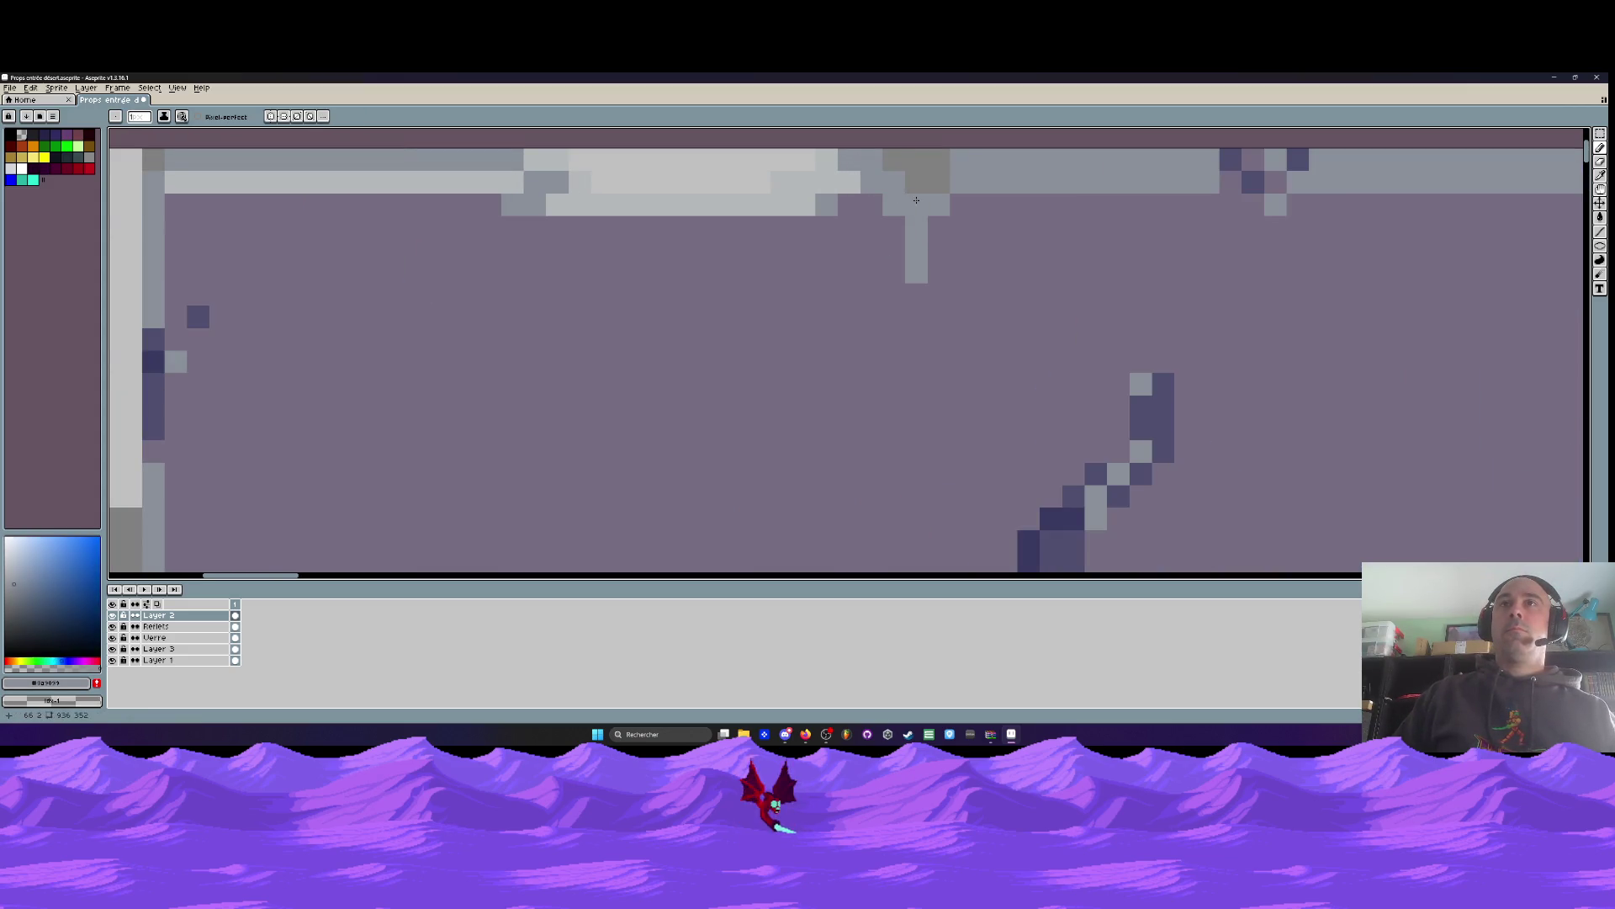
pyautogui.scroll(-4, 917, 199)
pyautogui.scroll(1, 1056, 164)
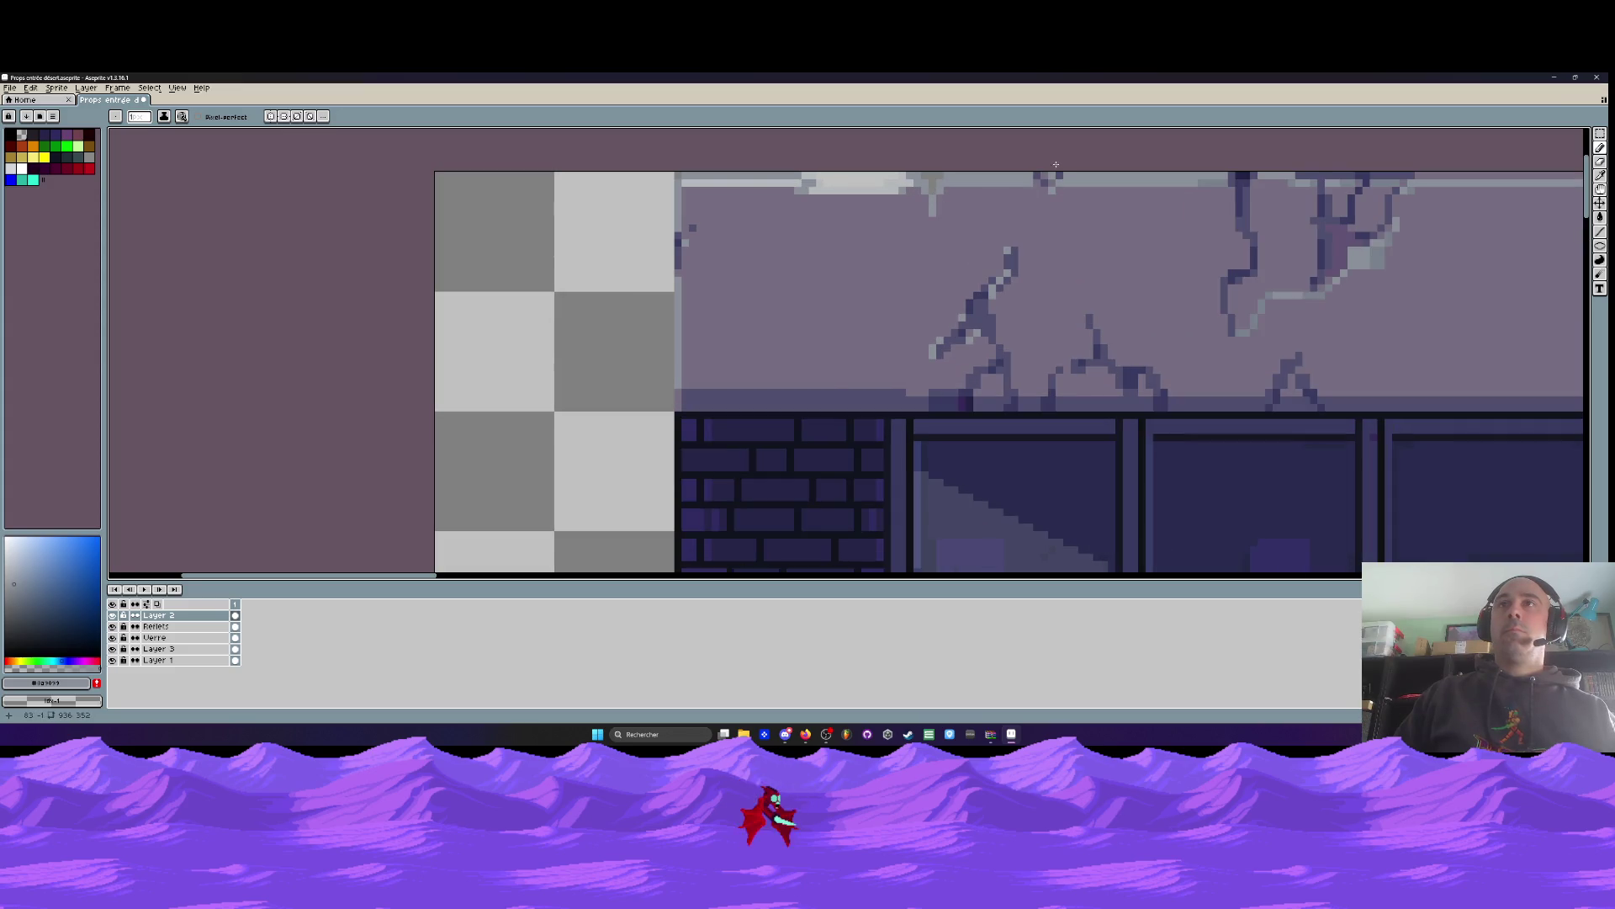
pyautogui.scroll(2, 1056, 164)
pyautogui.scroll(-3, 1026, 218)
pyautogui.scroll(2, 996, 275)
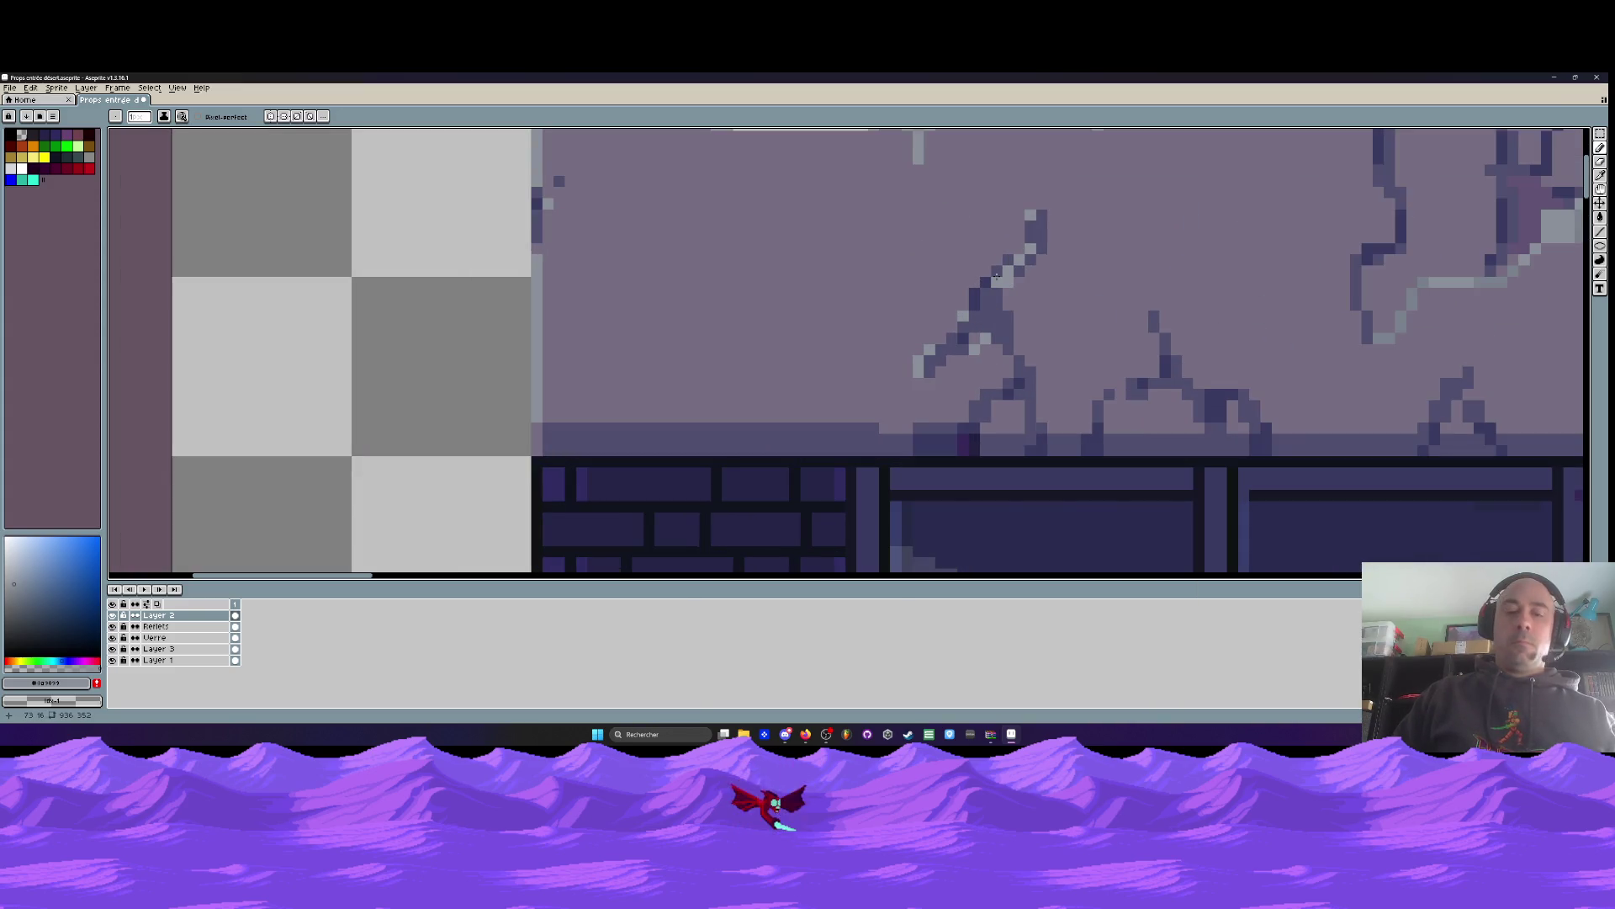
pyautogui.press('i')
pyautogui.click(999, 296)
pyautogui.press('b')
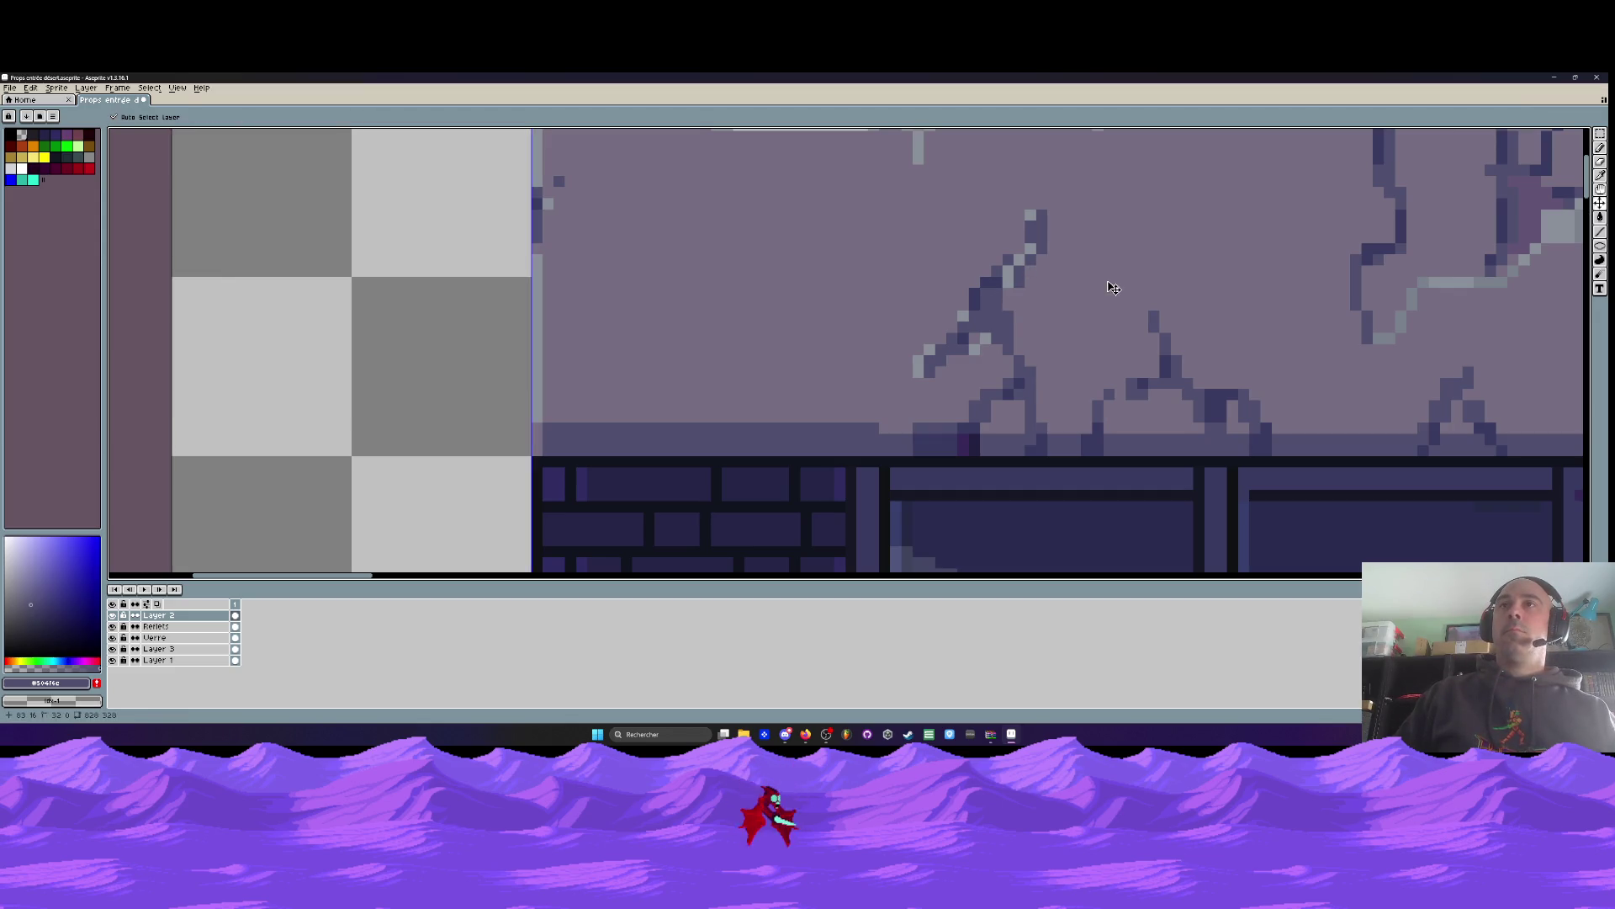
pyautogui.scroll(-2, 1090, 275)
pyautogui.scroll(2, 967, 341)
pyautogui.scroll(-5, 965, 345)
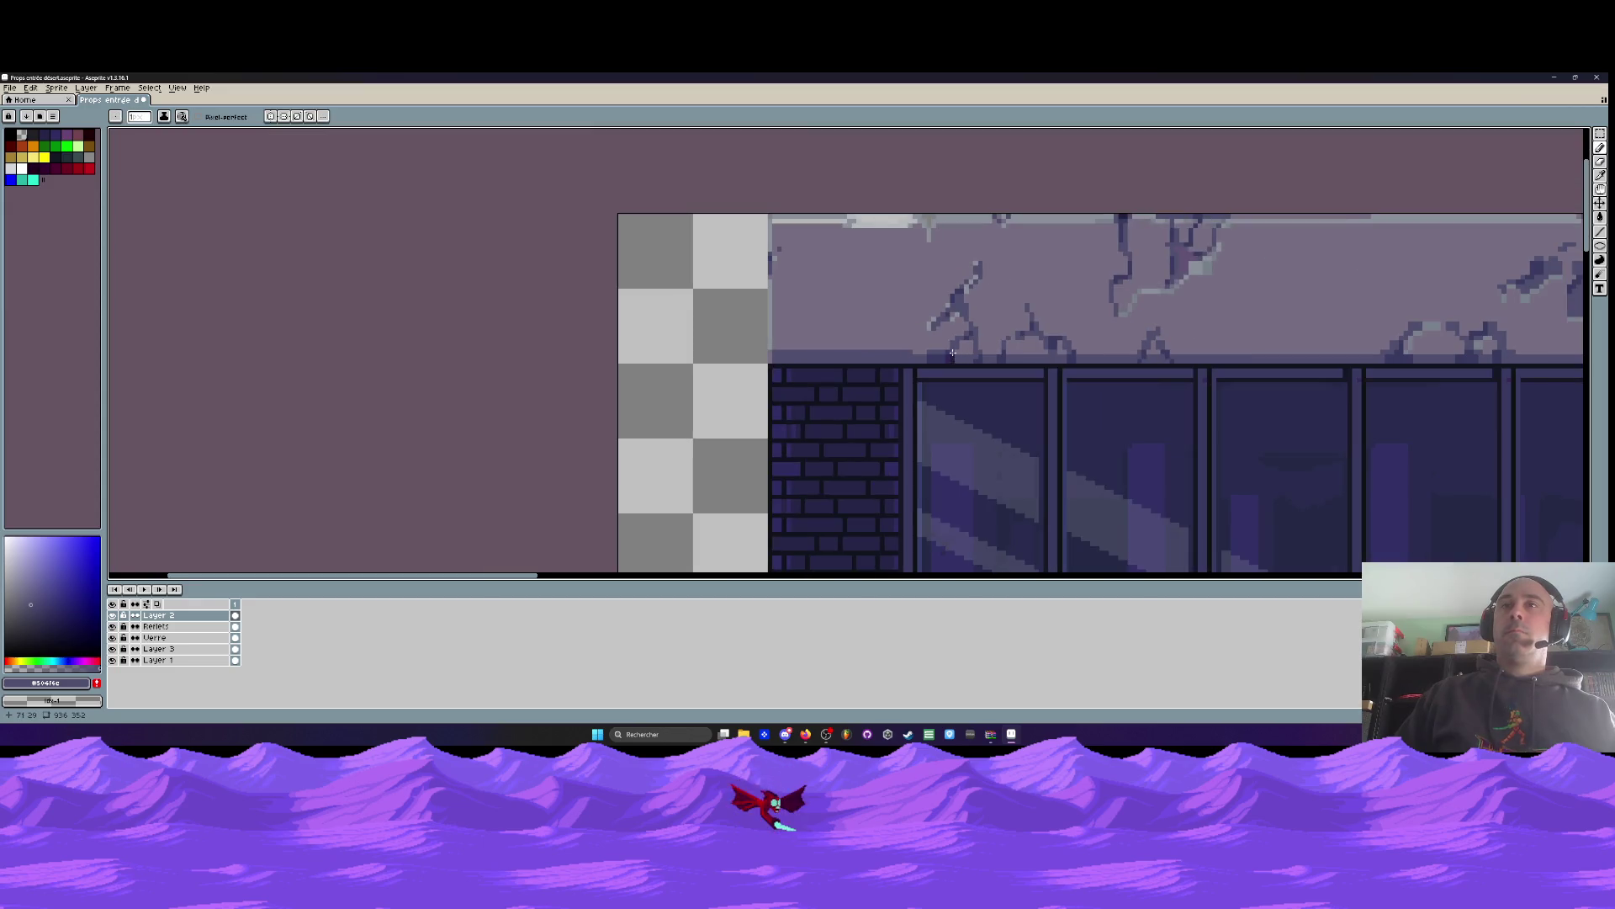
pyautogui.moveTo(942, 355); pyautogui.dragTo(886, 344)
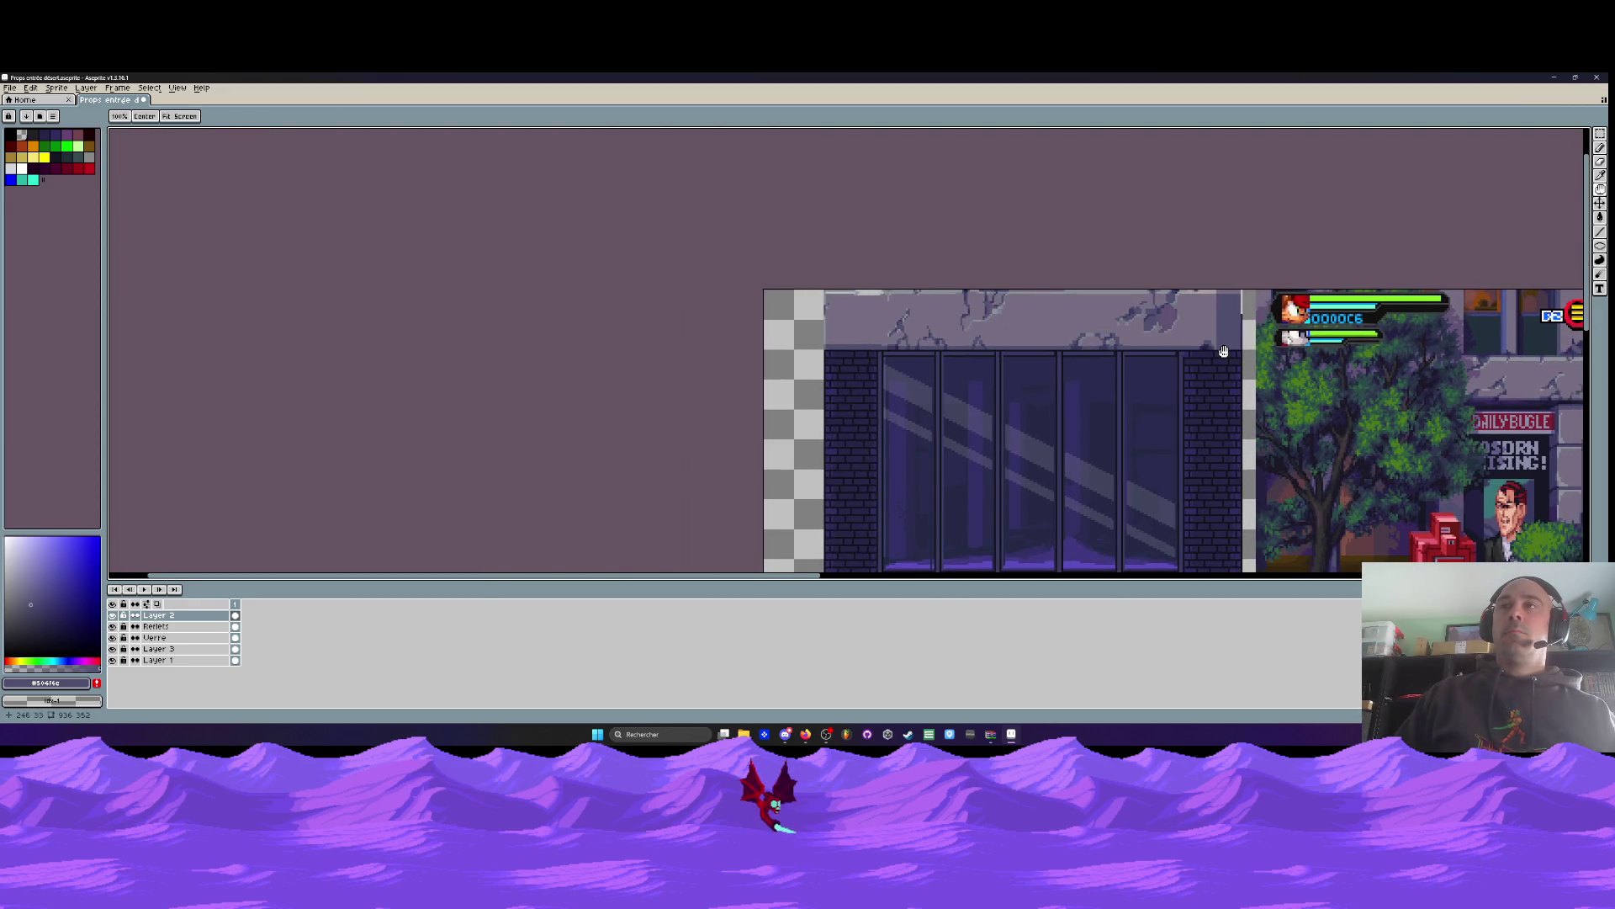
# Sample a darker wall shade and draw a dark pixel line down the lintel's right end
pyautogui.scroll(5, 1211, 341)
pyautogui.press('i')
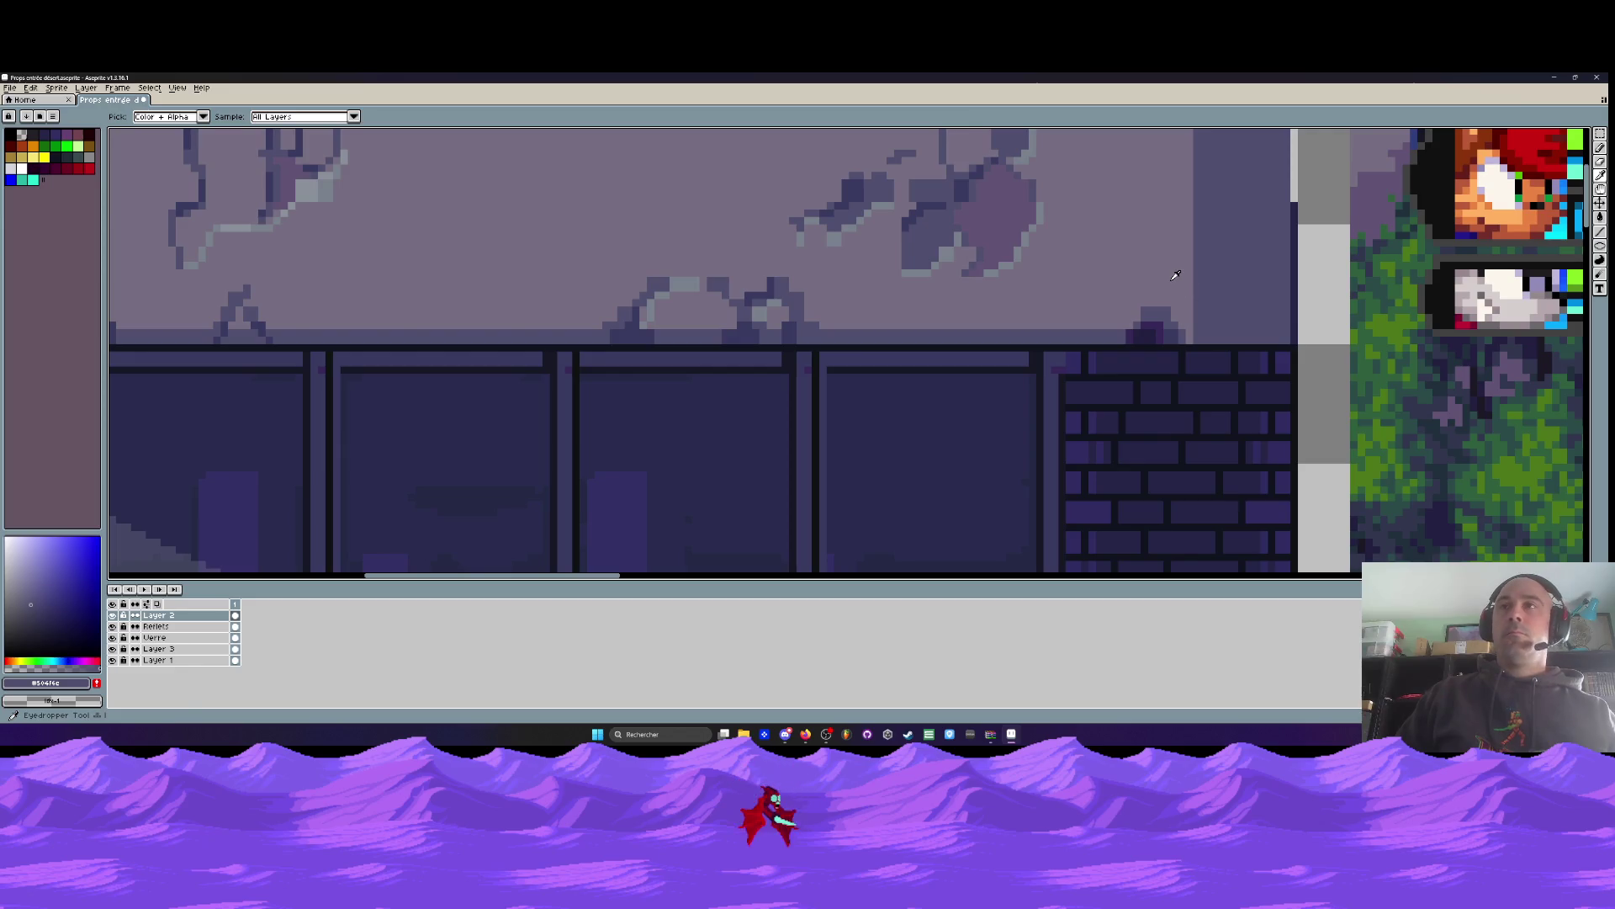
pyautogui.scroll(-1, 976, 268)
pyautogui.click(939, 239)
pyautogui.scroll(2, 1128, 307)
pyautogui.scroll(1, 1128, 306)
pyautogui.press('b')
pyautogui.moveTo(1065, 297)
pyautogui.mouseDown()
pyautogui.moveTo(1330, 292)
pyautogui.moveTo(1330, 318)
pyautogui.moveTo(1062, 318)
pyautogui.mouseUp()
# Draw a short crack in mid shadow, then extend a darker crack rightward to the lintel edge
pyautogui.scroll(-4, 1094, 317)
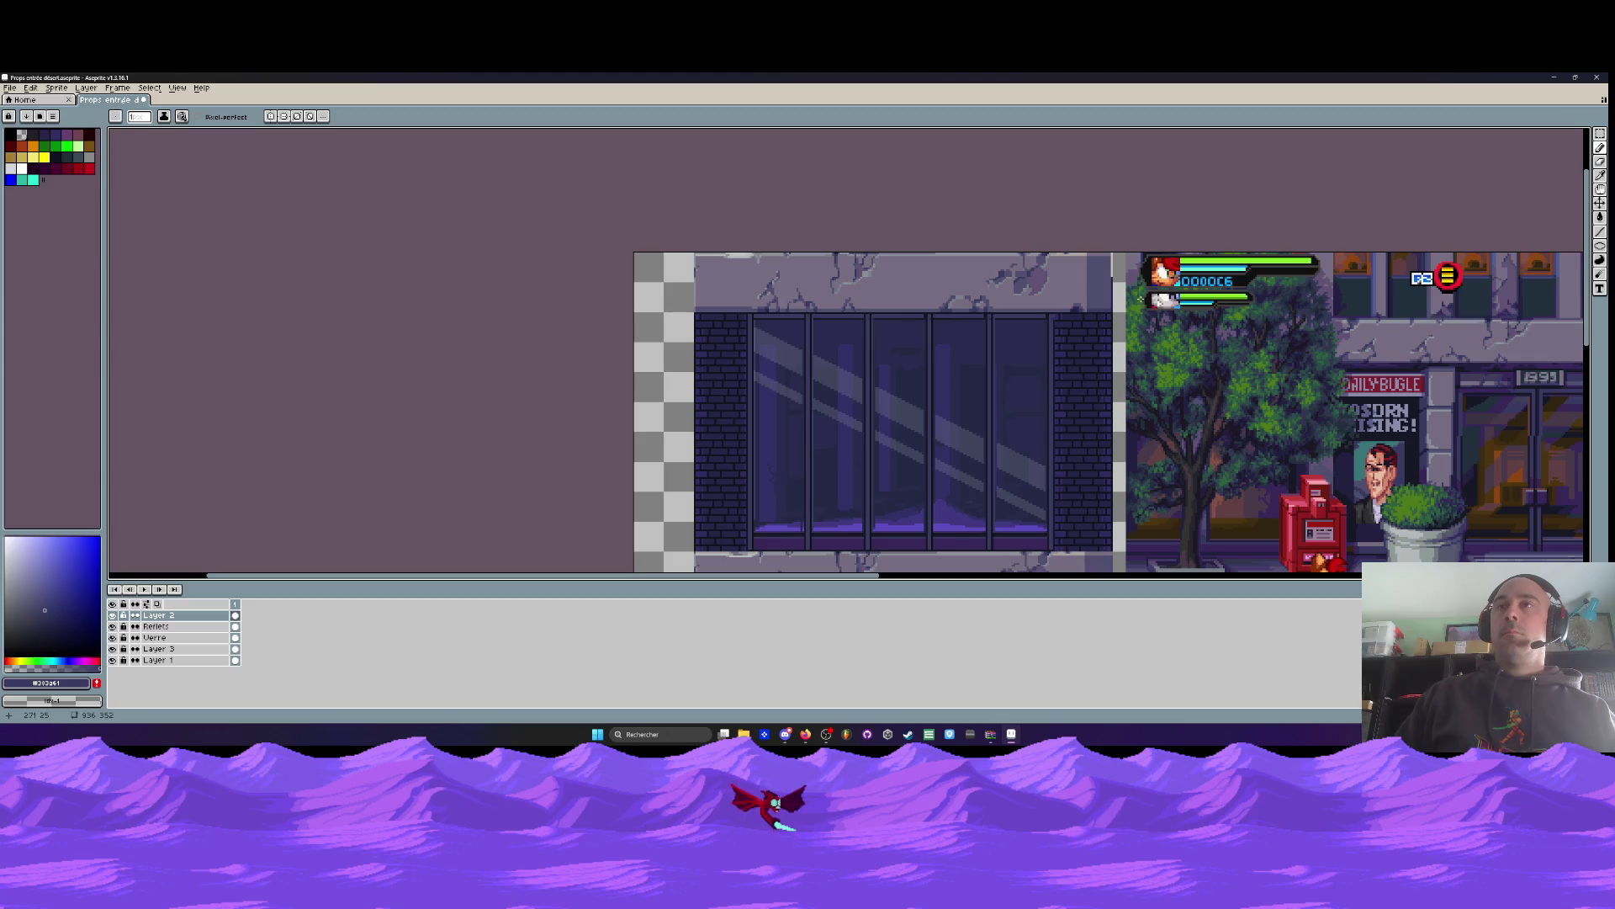
pyautogui.scroll(4, 1083, 263)
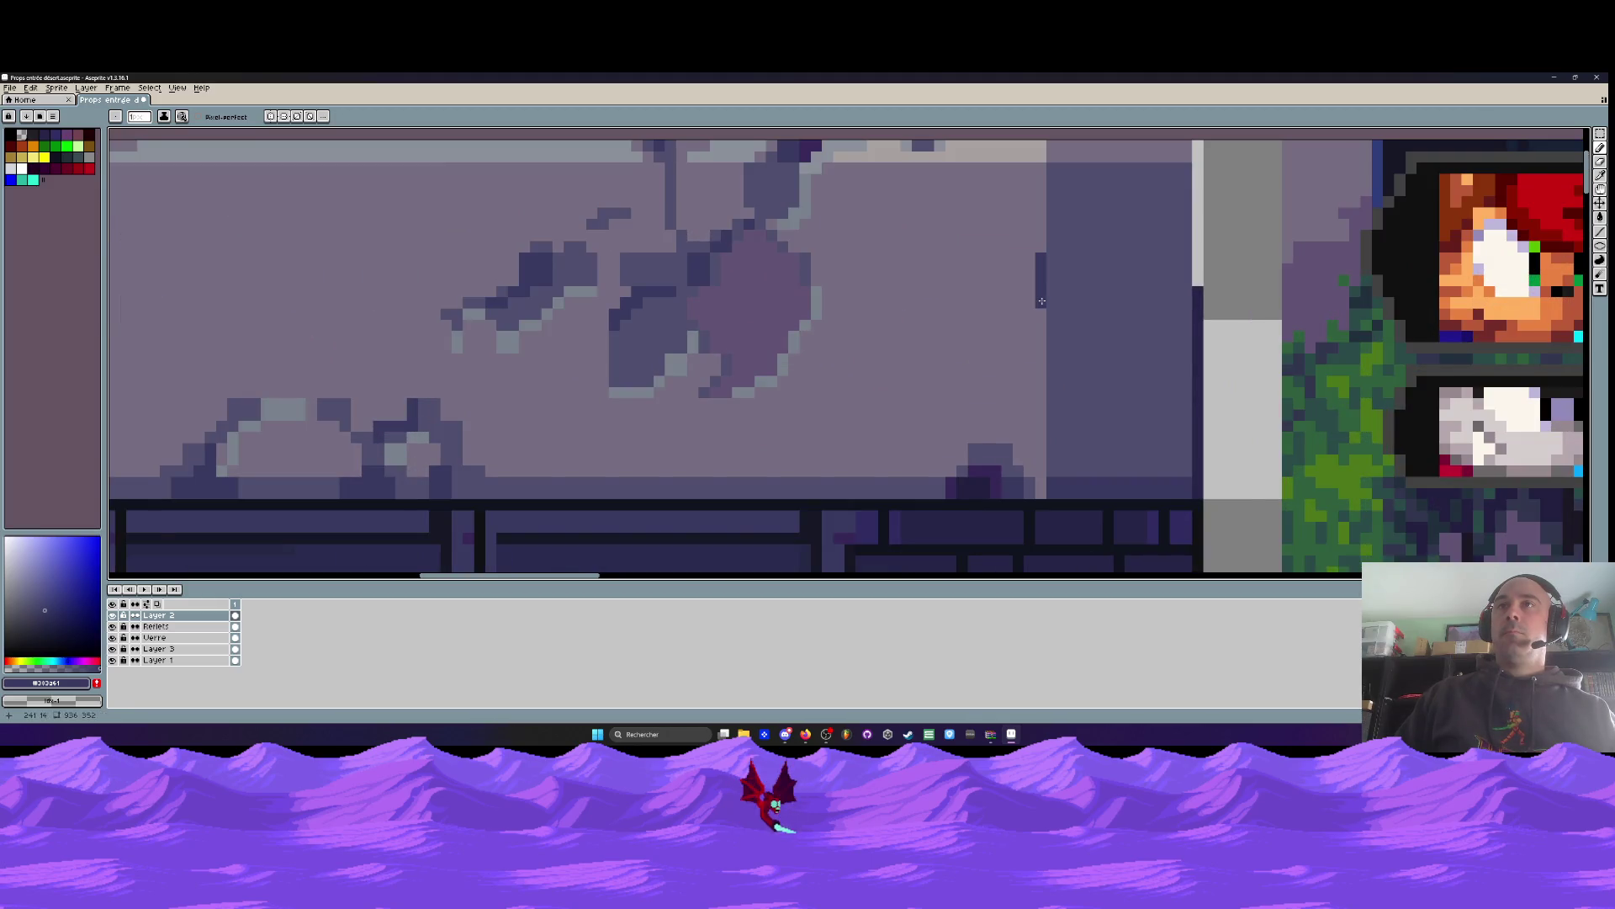
pyautogui.keyDown('alt'); pyautogui.click(1085, 286); pyautogui.keyUp('alt')
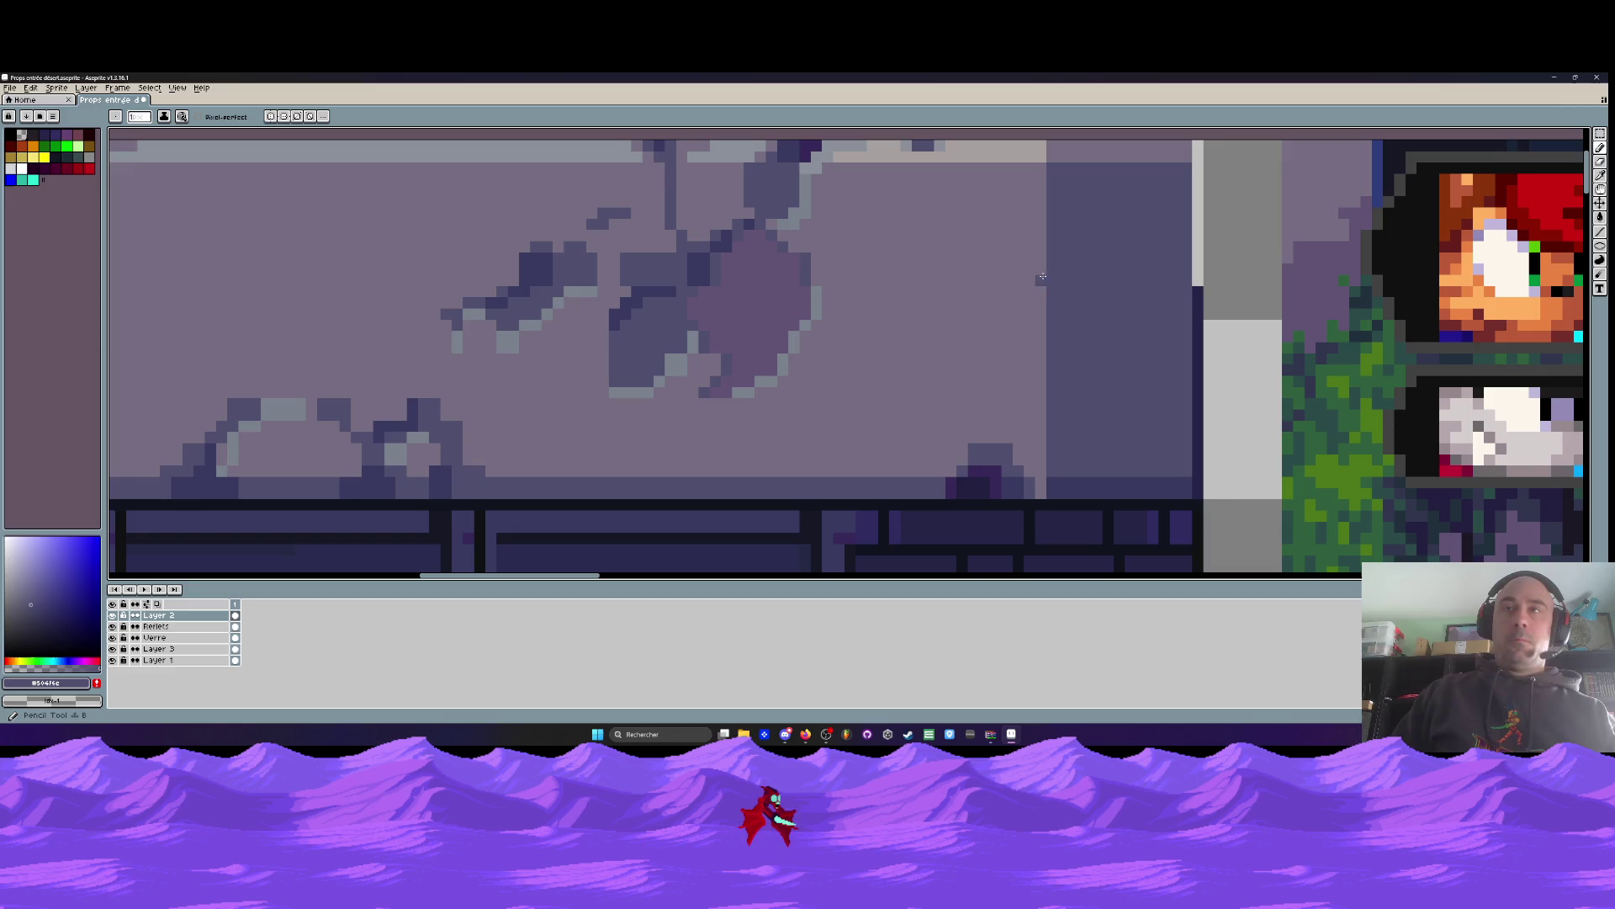
pyautogui.moveTo(1044, 275); pyautogui.dragTo(991, 255)
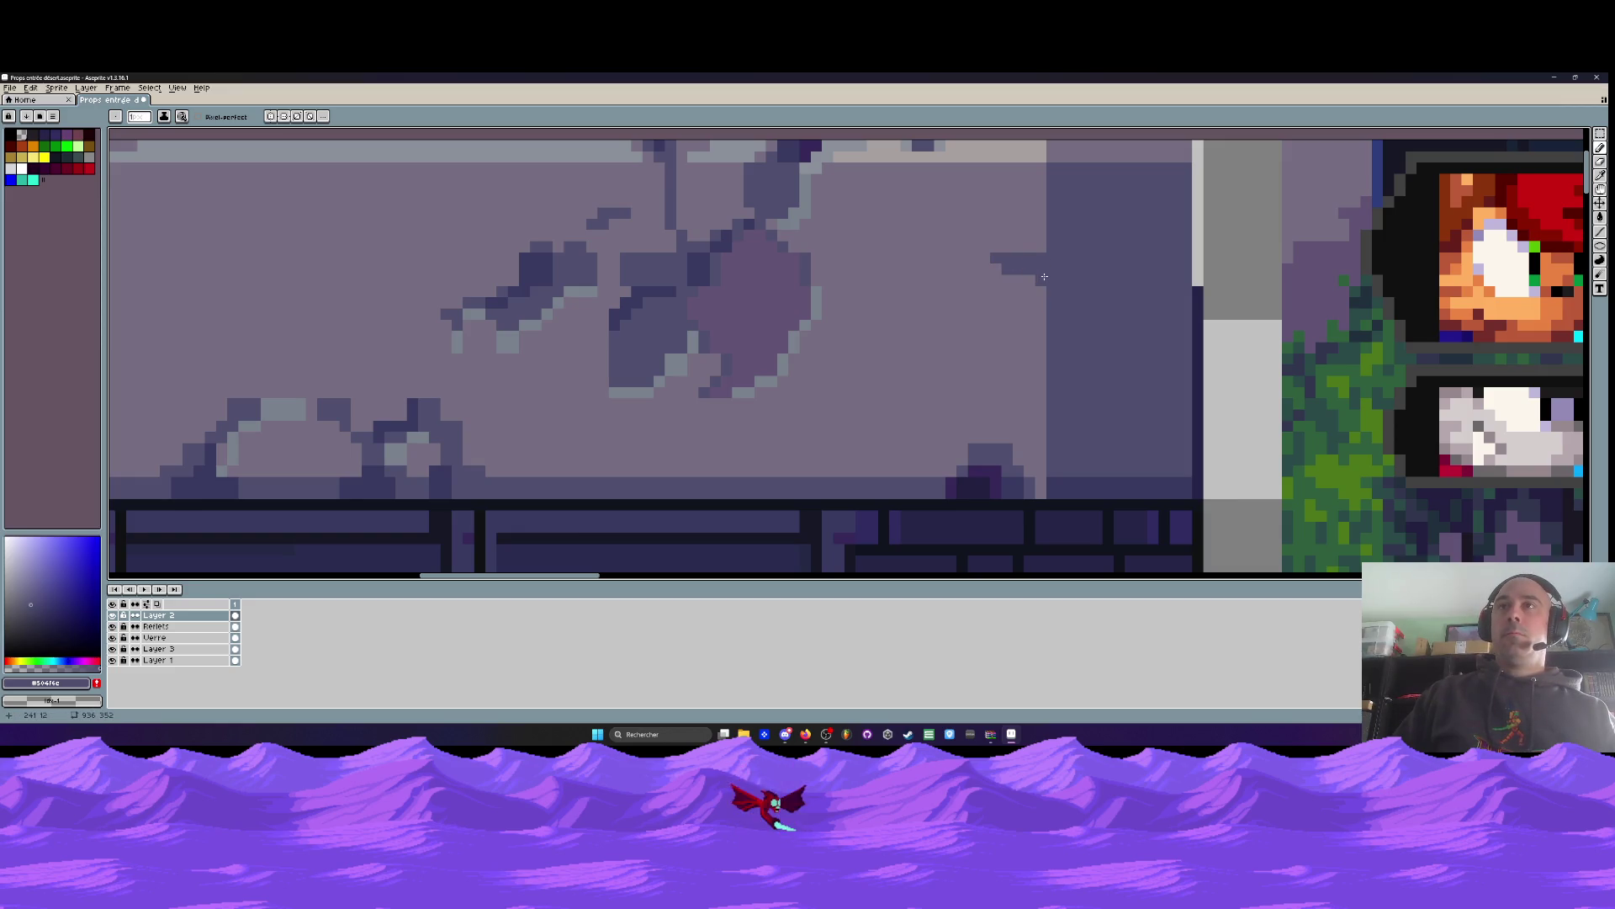
pyautogui.keyDown('alt'); pyautogui.click(1092, 480); pyautogui.keyUp('alt')
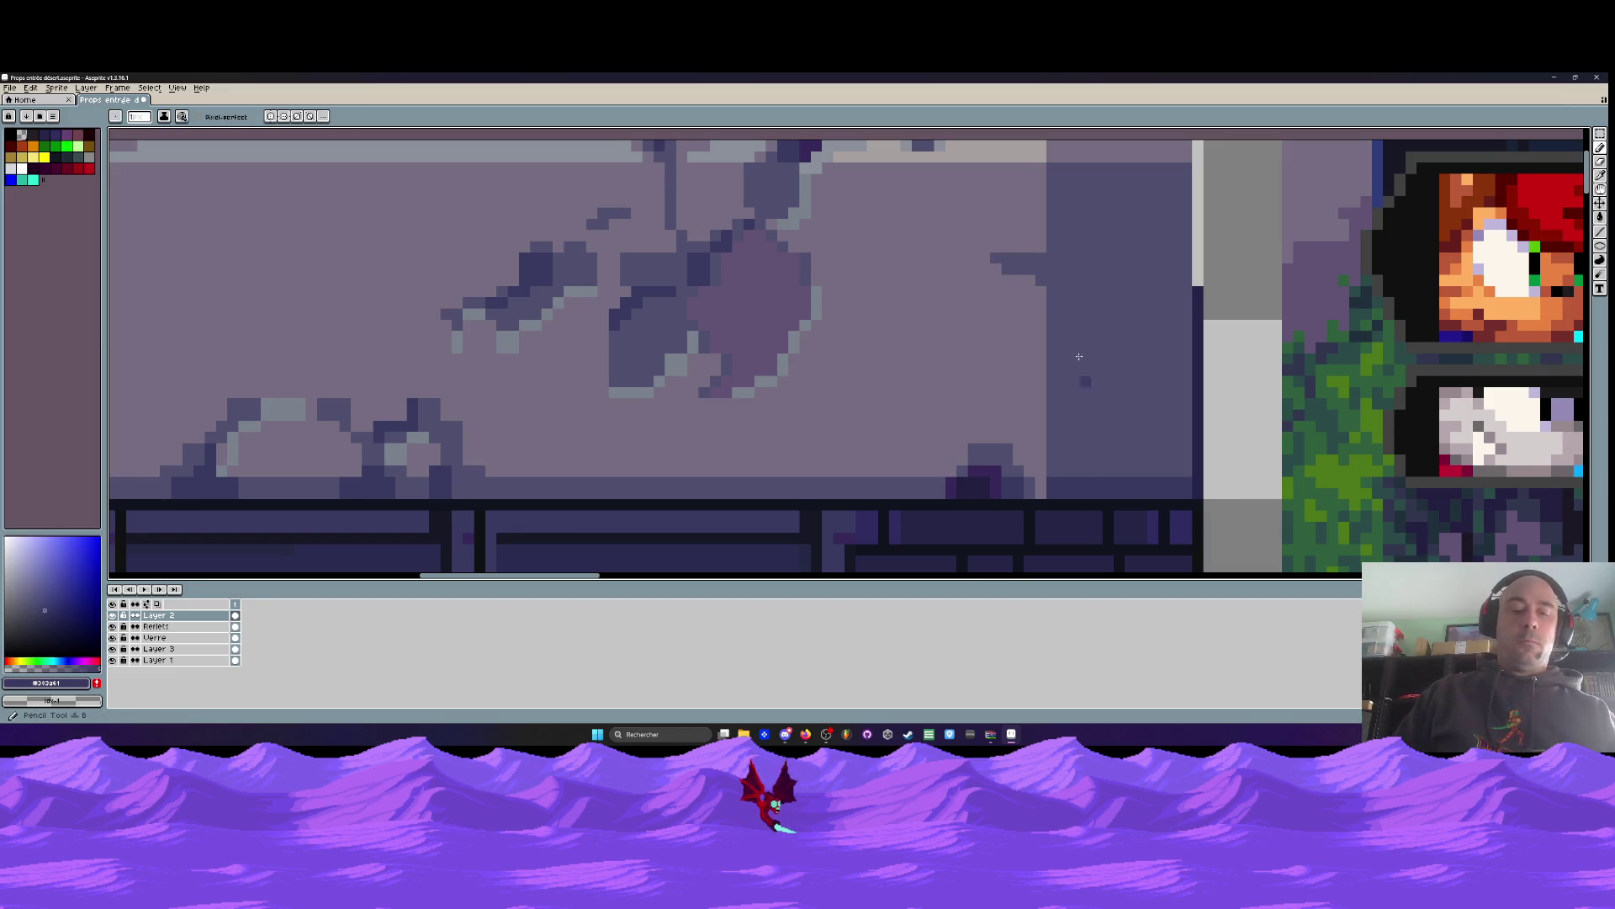
pyautogui.scroll(2, 1050, 267)
pyautogui.moveTo(1050, 266)
pyautogui.mouseDown()
pyautogui.moveTo(1094, 265)
pyautogui.moveTo(1111, 289)
pyautogui.moveTo(1142, 268)
pyautogui.mouseUp()
pyautogui.scroll(-4, 1110, 336)
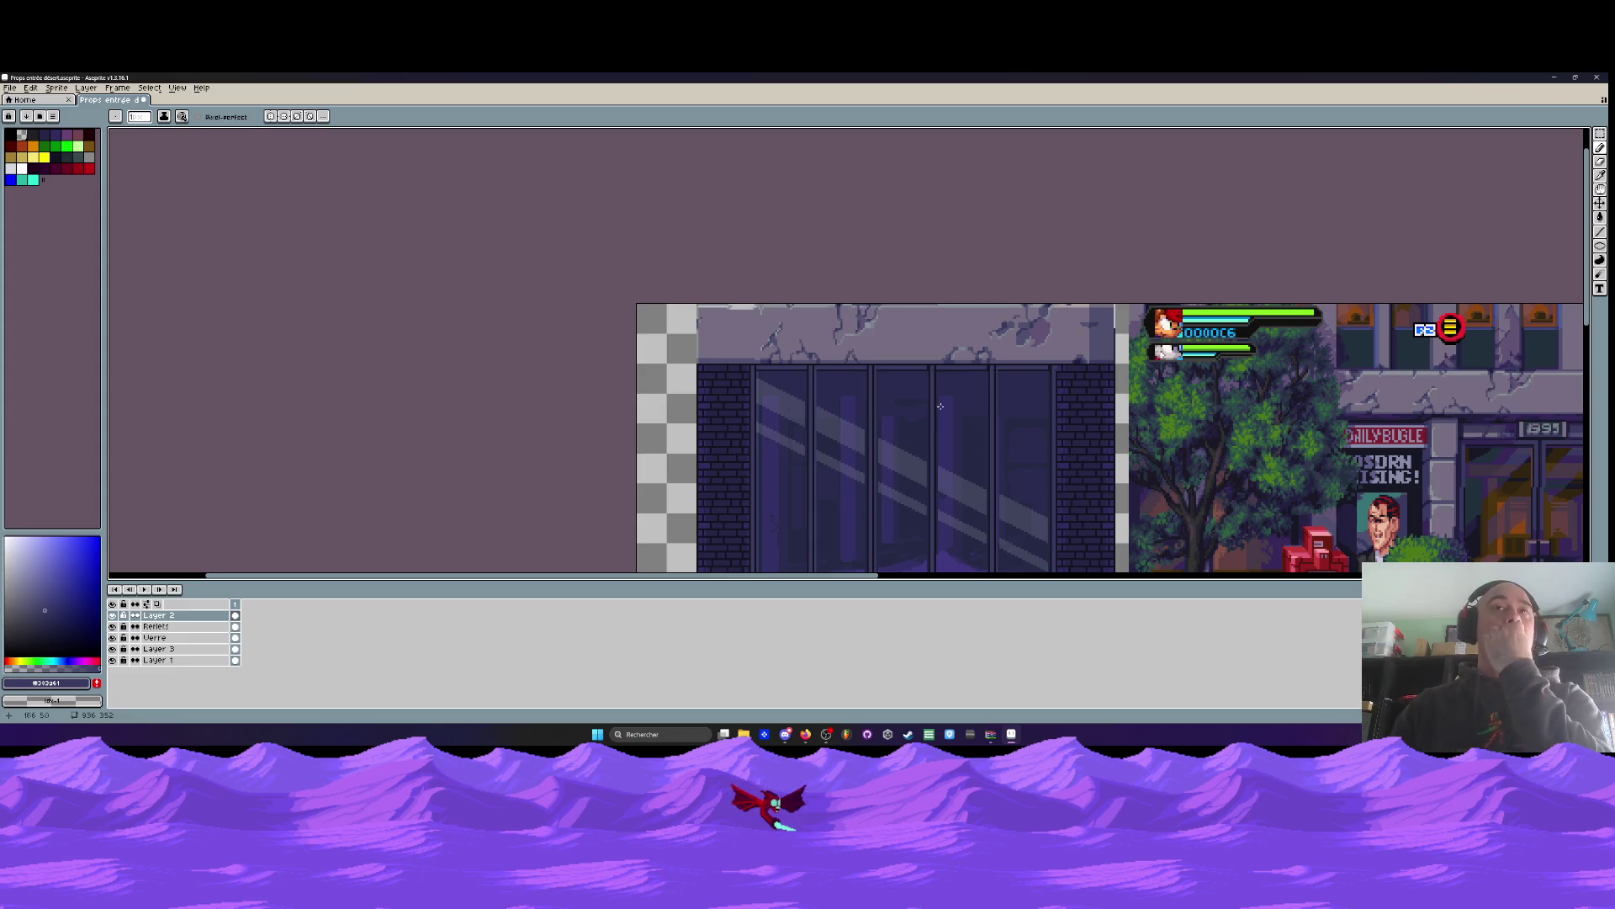
# Fill the crack hole in the lintel with the shadow colour
pyautogui.scroll(5, 899, 367)
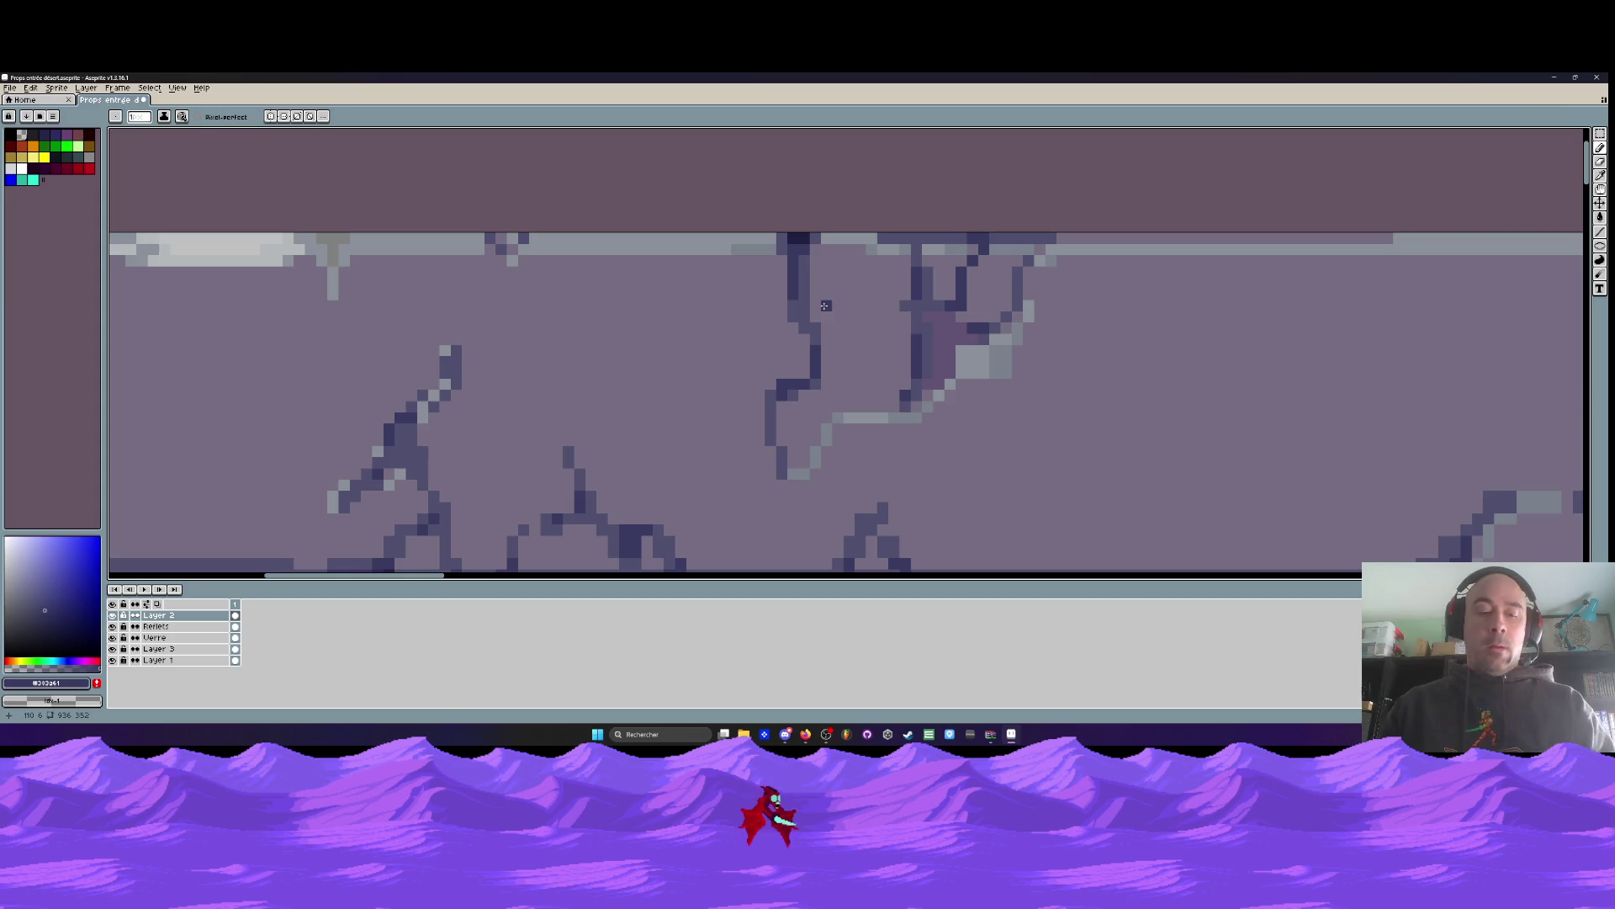
pyautogui.keyDown('alt'); pyautogui.click(820, 301); pyautogui.keyUp('alt')
pyautogui.press('g')
pyautogui.click(835, 303)
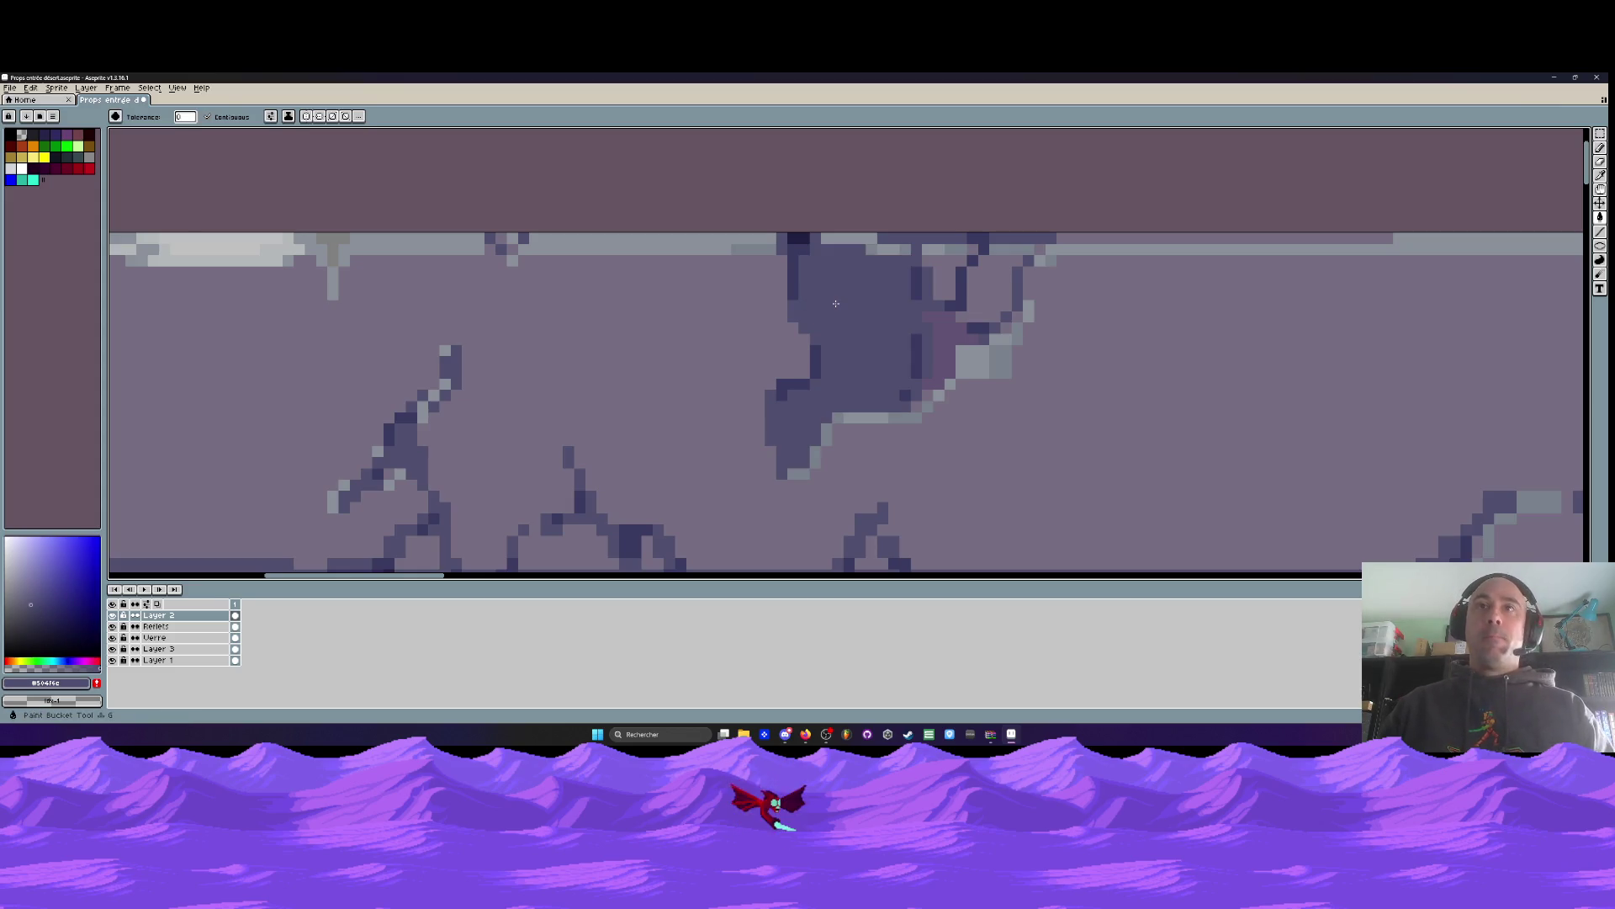
pyautogui.scroll(-3, 835, 303)
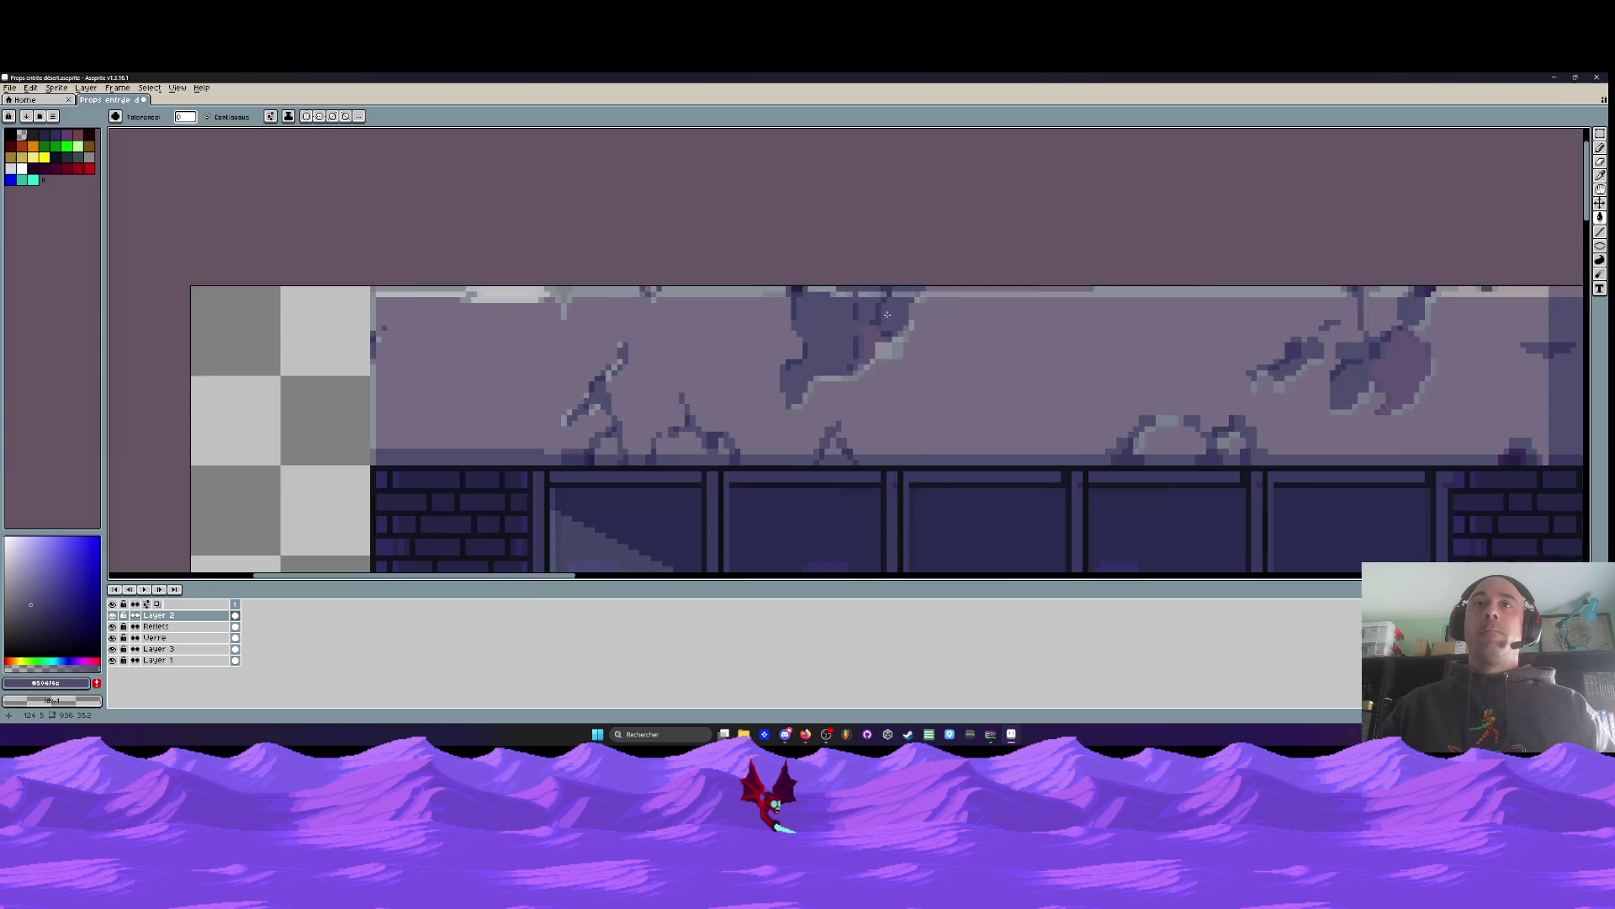
pyautogui.scroll(-2, 887, 319)
pyautogui.scroll(2, 885, 337)
pyautogui.scroll(-2, 884, 353)
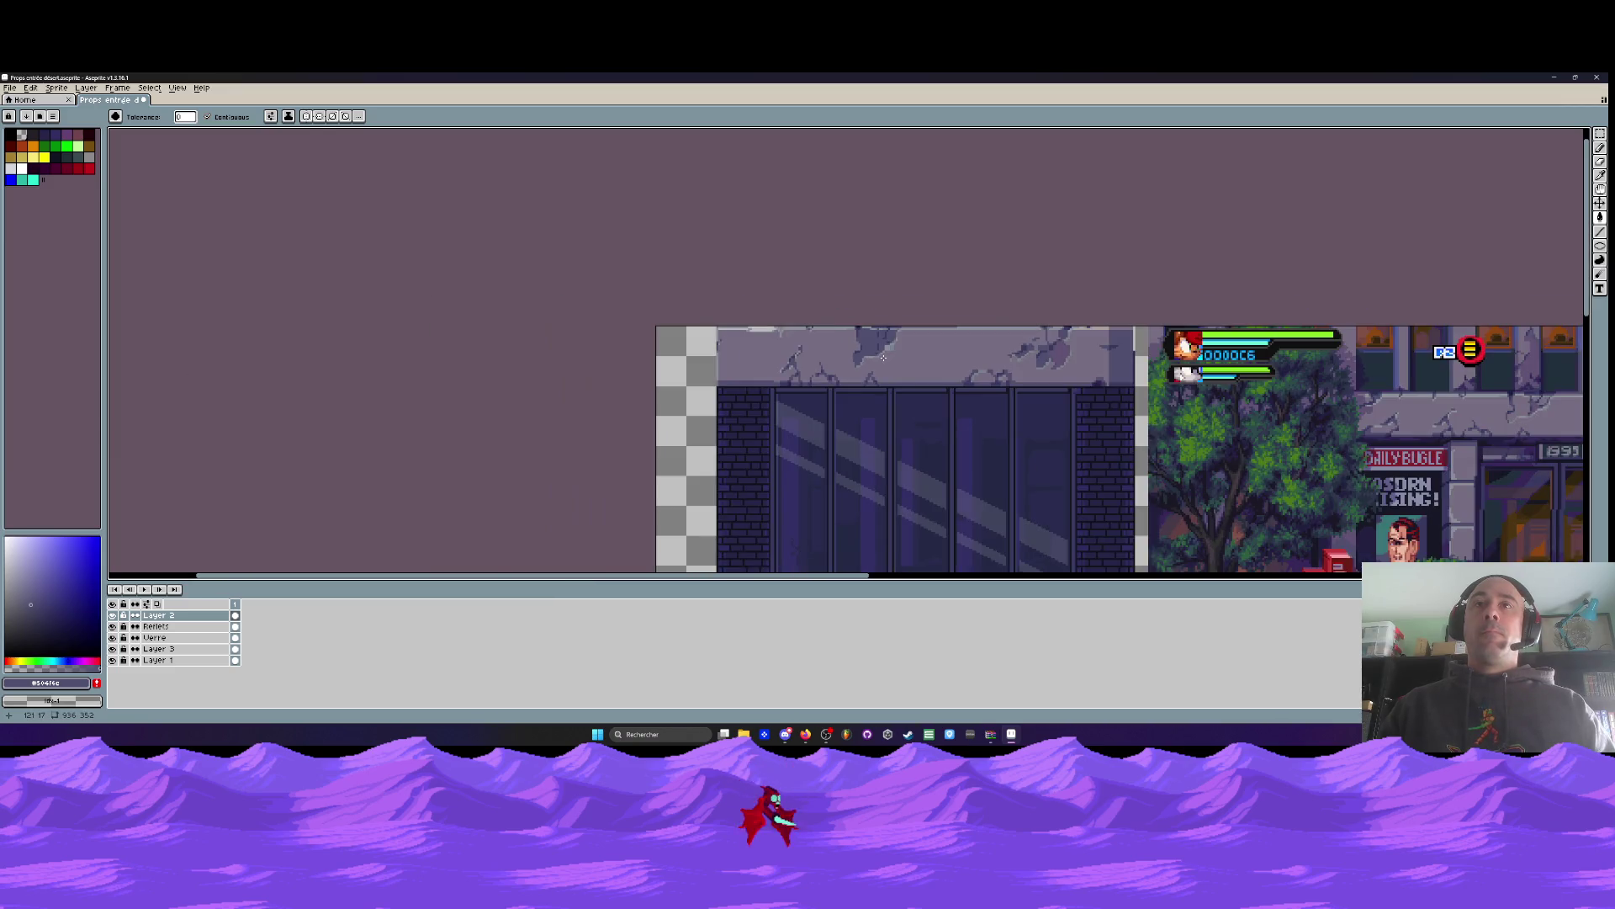
pyautogui.scroll(2, 880, 358)
pyautogui.scroll(-1, 968, 348)
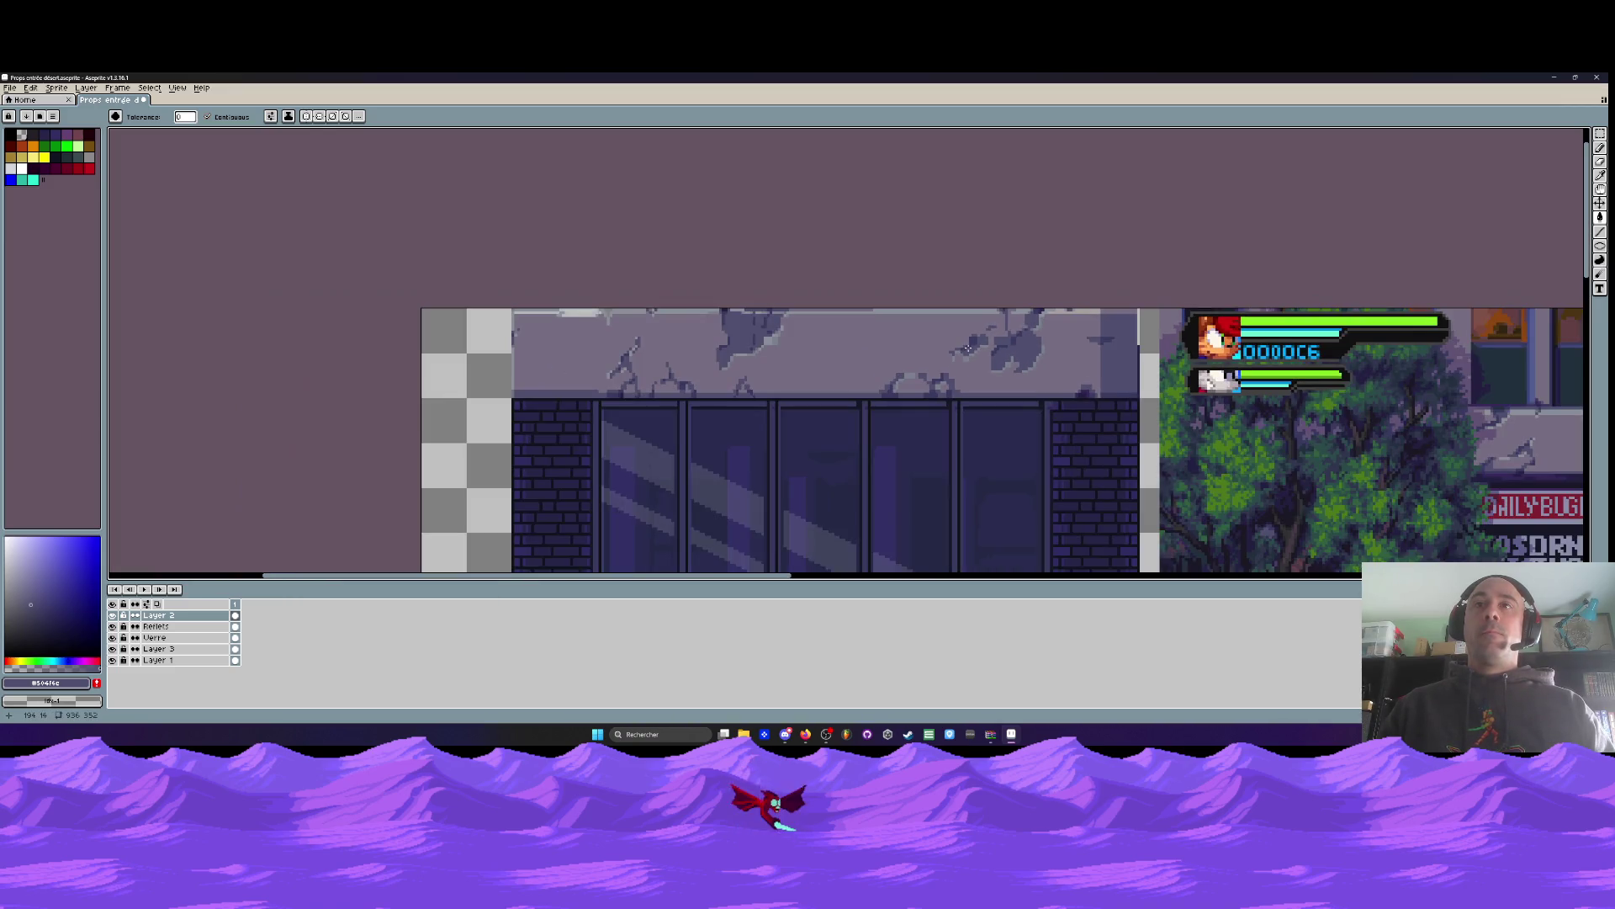
pyautogui.scroll(1, 801, 366)
pyautogui.scroll(1, 765, 320)
# Sample the crack colour and darken the edge pixels of the hole
pyautogui.press('i')
pyautogui.click(756, 308)
pyautogui.scroll(2, 755, 307)
pyautogui.press('v')
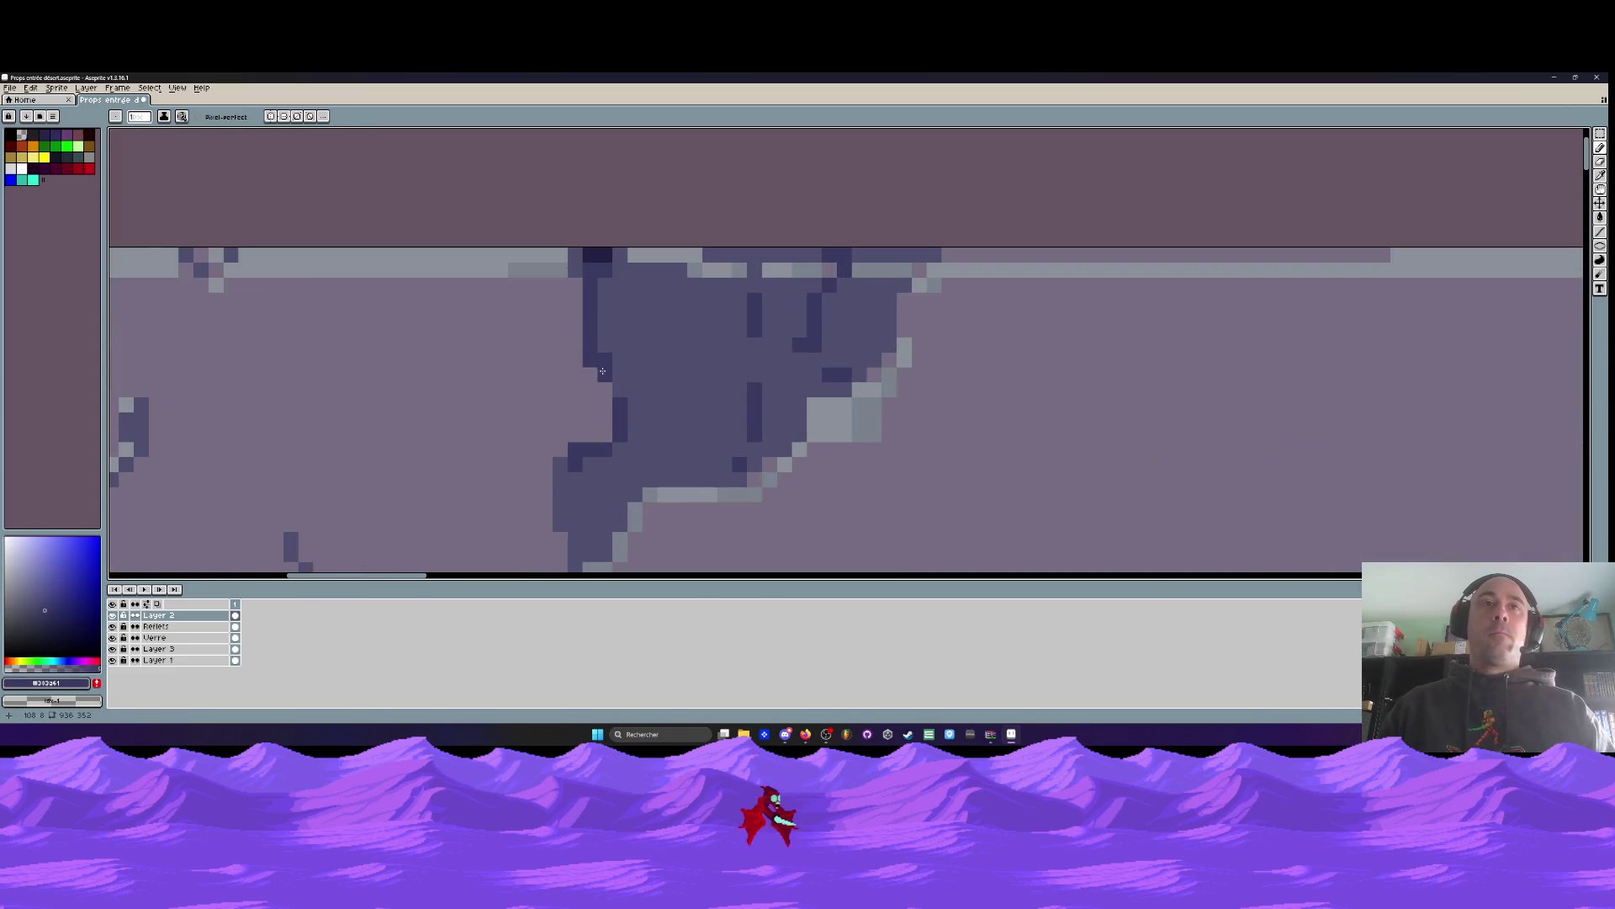
pyautogui.press('b')
pyautogui.moveTo(606, 375); pyautogui.dragTo(621, 390)
pyautogui.click(605, 434)
pyautogui.scroll(-3, 561, 482)
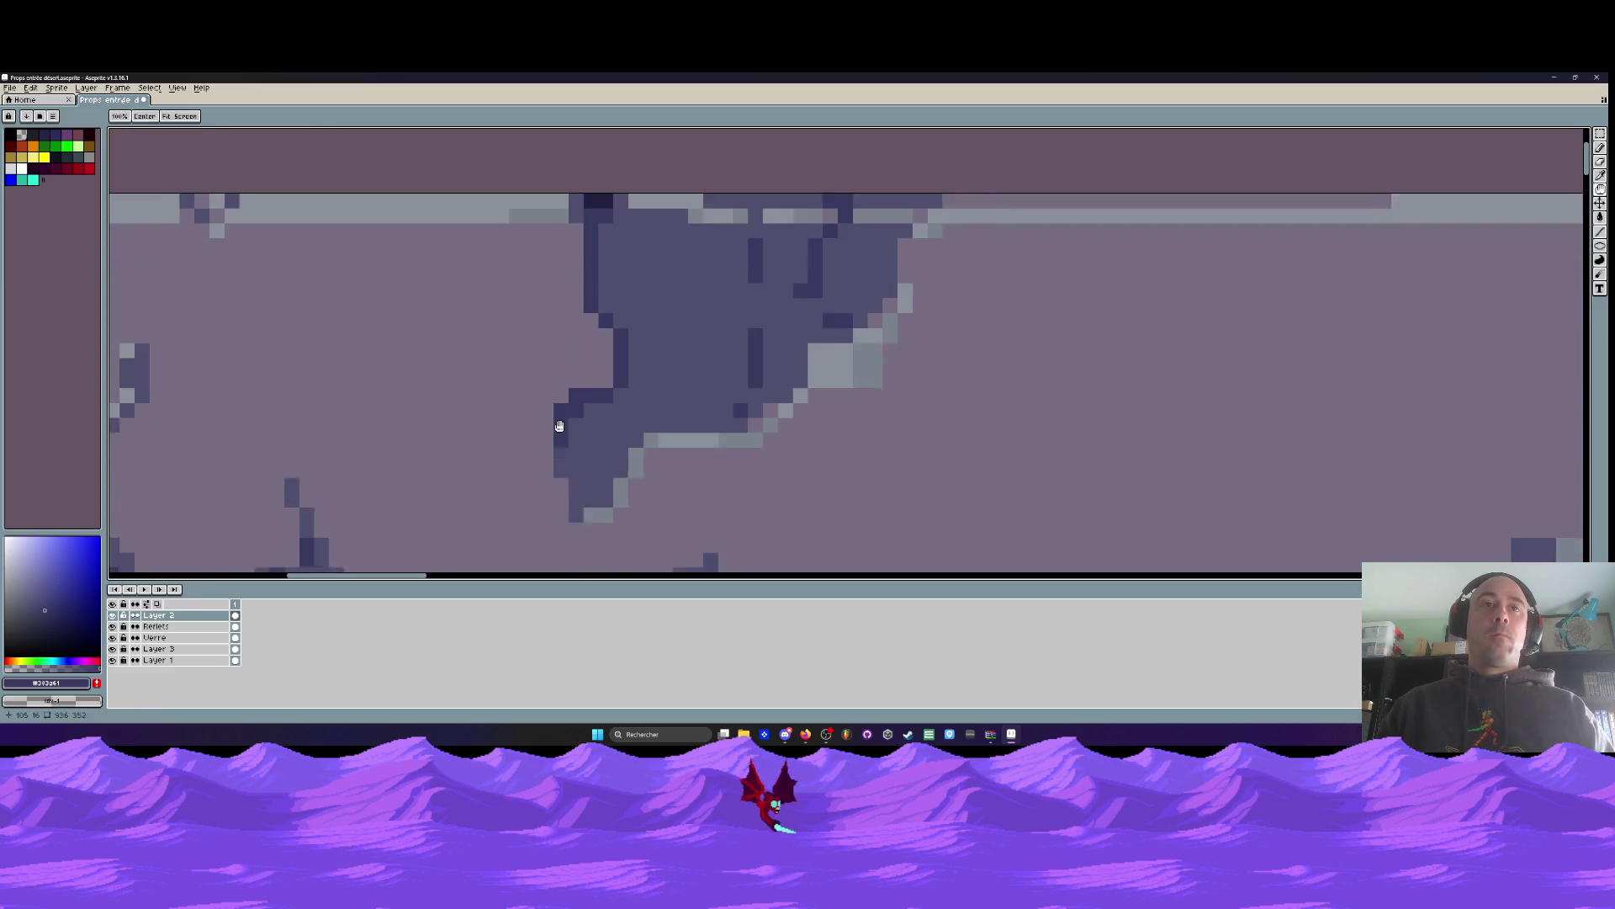
pyautogui.scroll(-8, 588, 458)
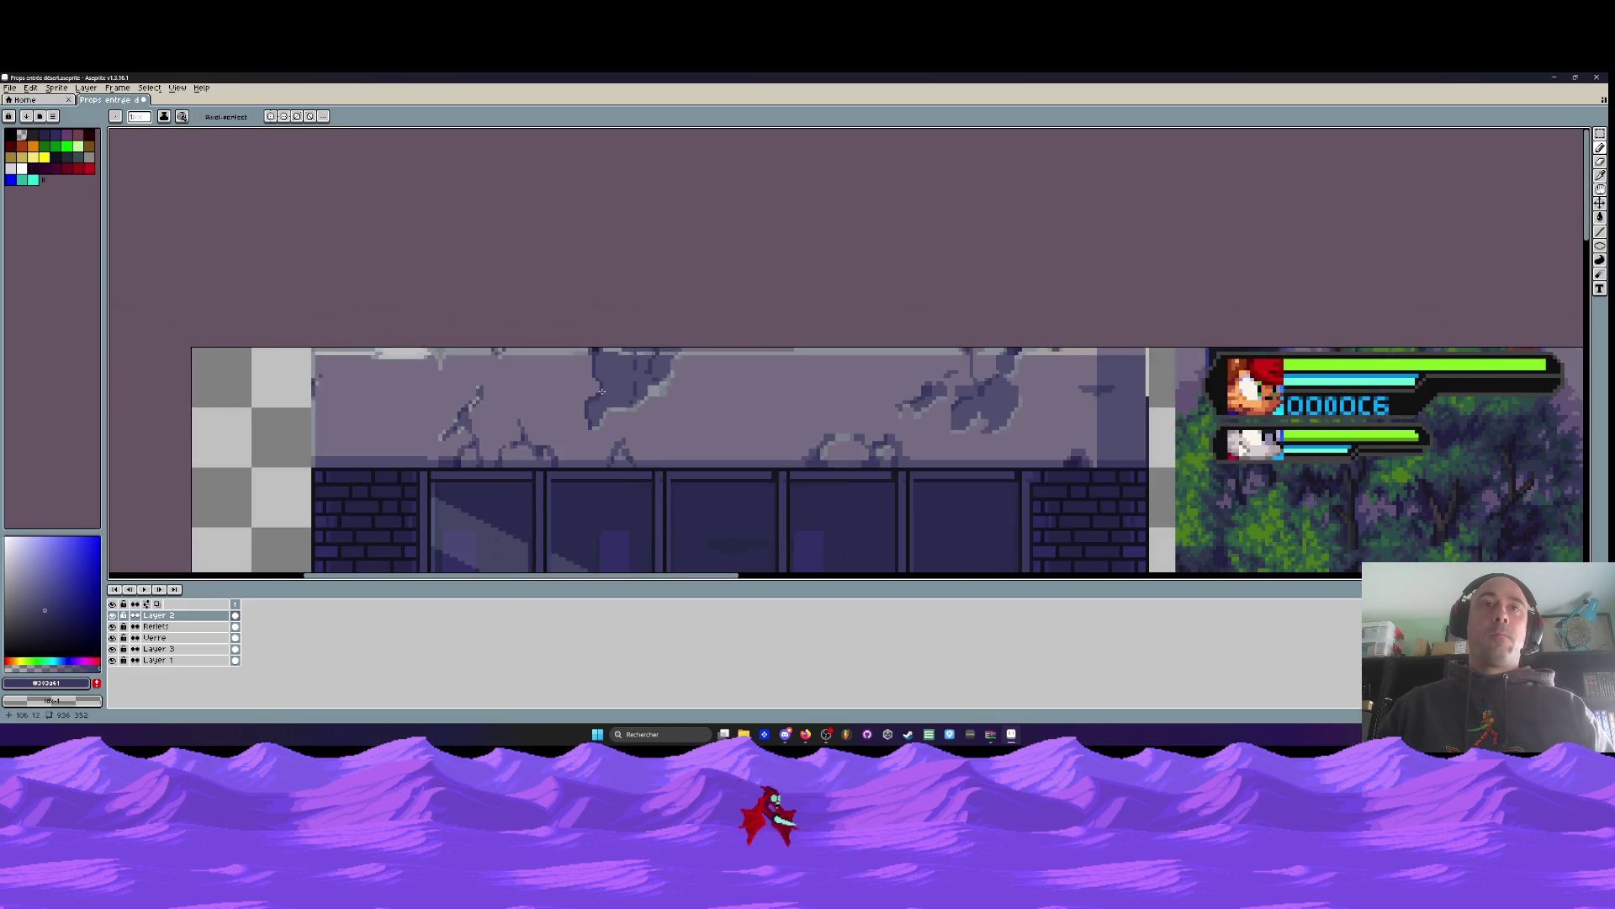
pyautogui.scroll(7, 594, 406)
# Paint a dark shaded patch inside the hole with a 2-pixel brush
pyautogui.press('+')
pyautogui.moveTo(572, 363)
pyautogui.mouseDown()
pyautogui.moveTo(593, 391)
pyautogui.moveTo(572, 408)
pyautogui.moveTo(584, 453)
pyautogui.moveTo(633, 377)
pyautogui.moveTo(608, 353)
pyautogui.moveTo(622, 396)
pyautogui.moveTo(661, 362)
pyautogui.mouseUp()
pyautogui.scroll(-5, 674, 361)
pyautogui.scroll(4, 682, 362)
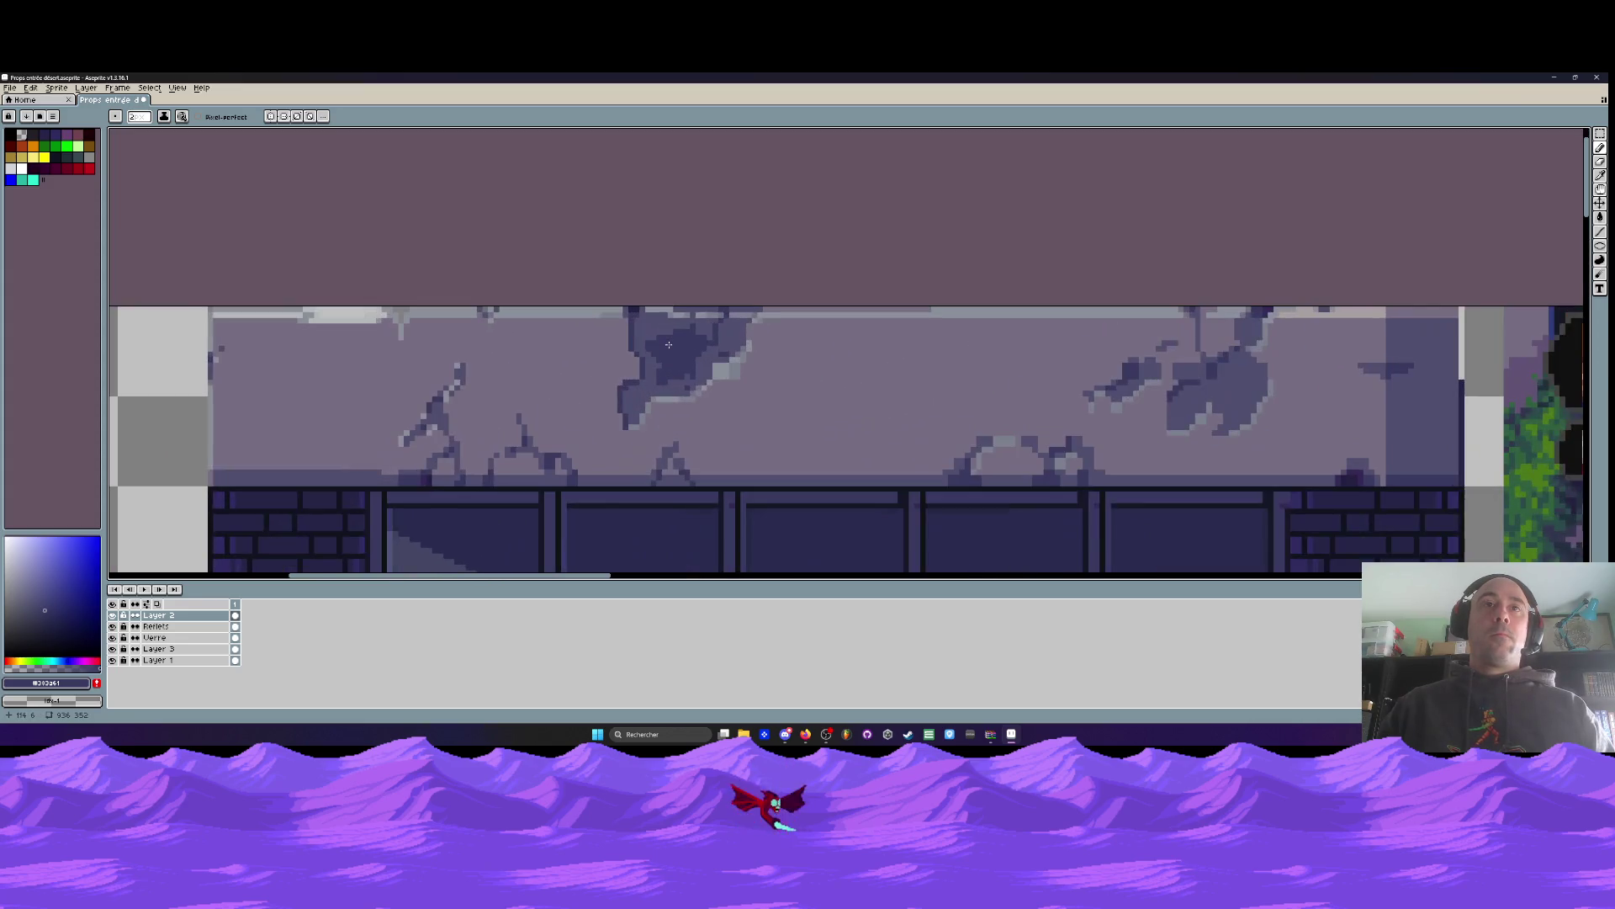
# Paint the hole's deep centre with the darkest shade #242041
pyautogui.press('i')
pyautogui.click(638, 304)
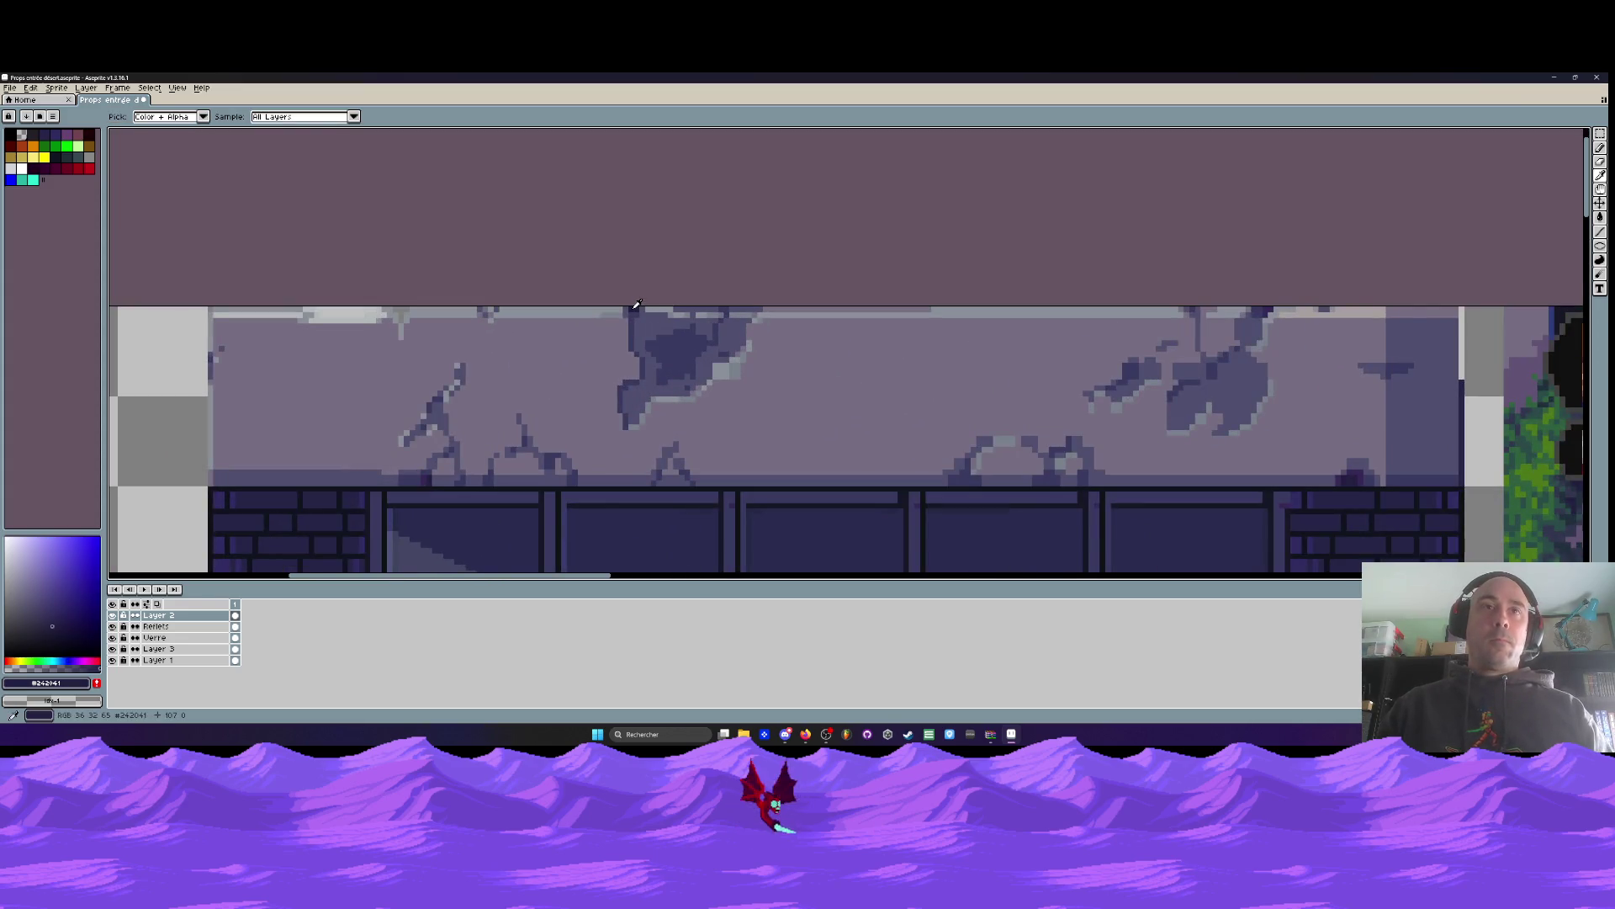
pyautogui.scroll(1, 638, 305)
pyautogui.press('b')
pyautogui.scroll(1, 679, 384)
pyautogui.moveTo(679, 384)
pyautogui.mouseDown()
pyautogui.moveTo(757, 336)
pyautogui.moveTo(723, 383)
pyautogui.moveTo(769, 405)
pyautogui.mouseUp()
pyautogui.scroll(-3, 768, 404)
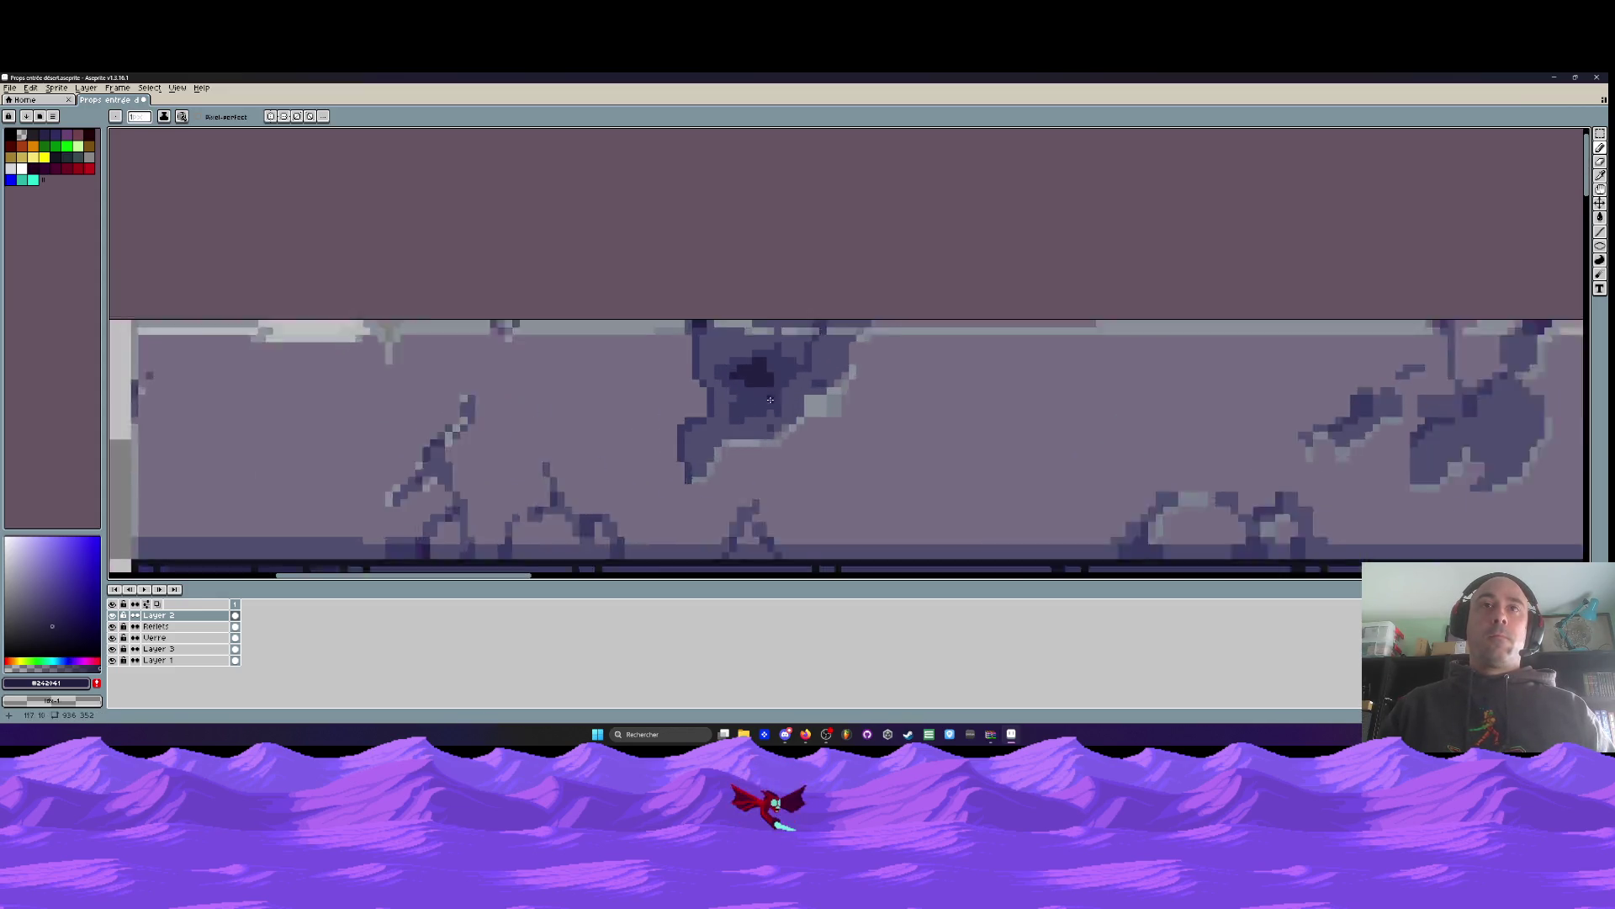
pyautogui.scroll(1, 783, 396)
pyautogui.scroll(-4, 819, 385)
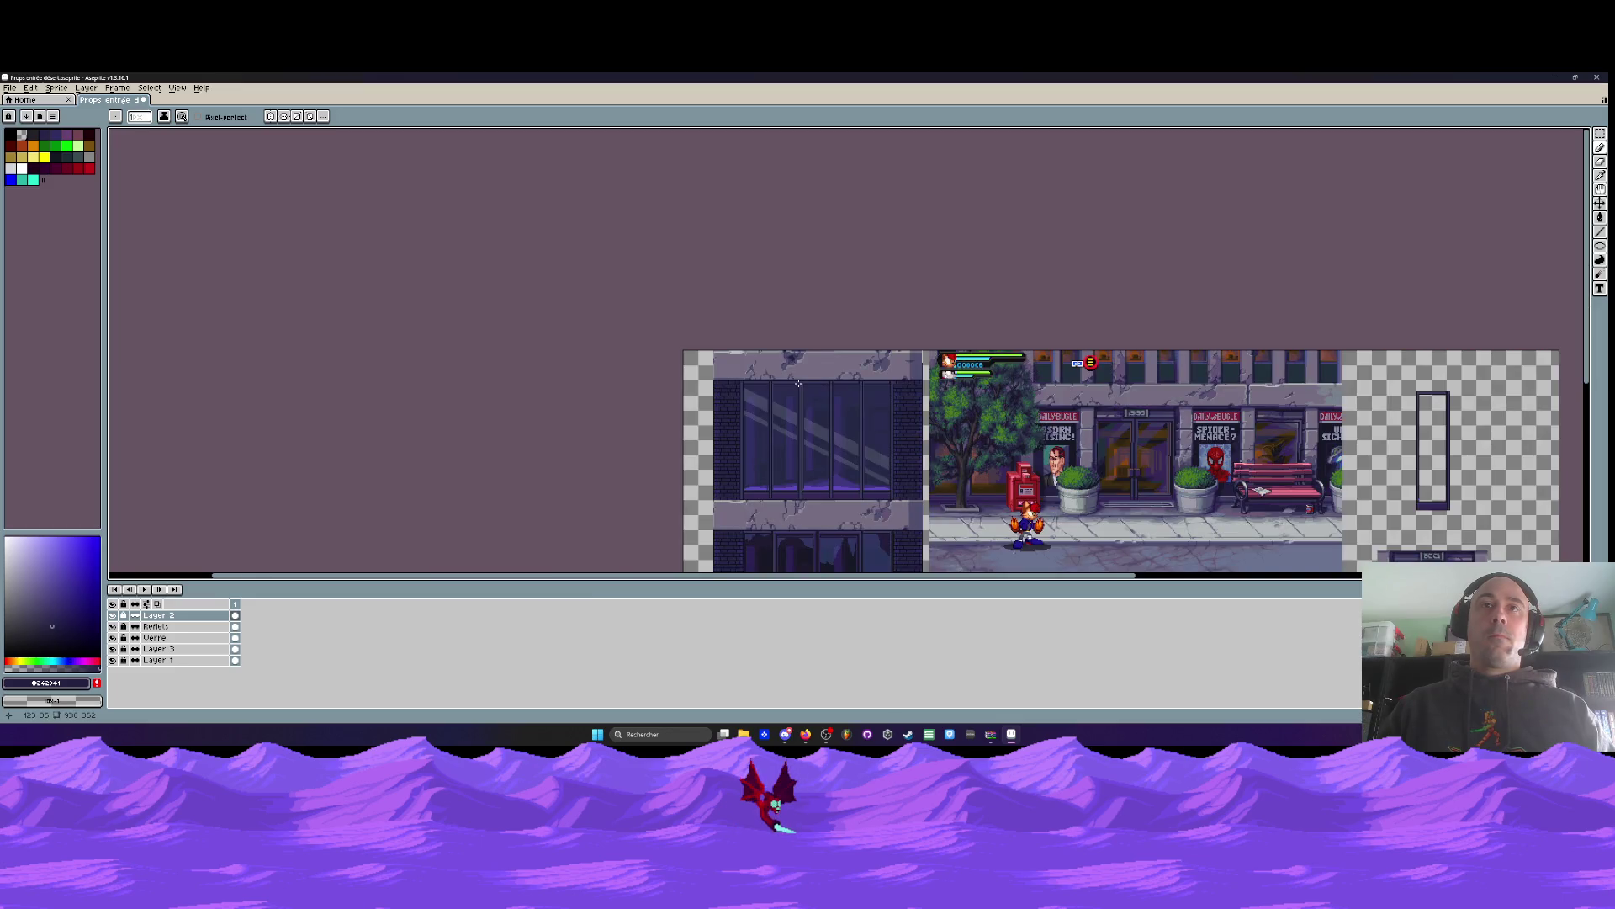
pyautogui.scroll(4, 798, 384)
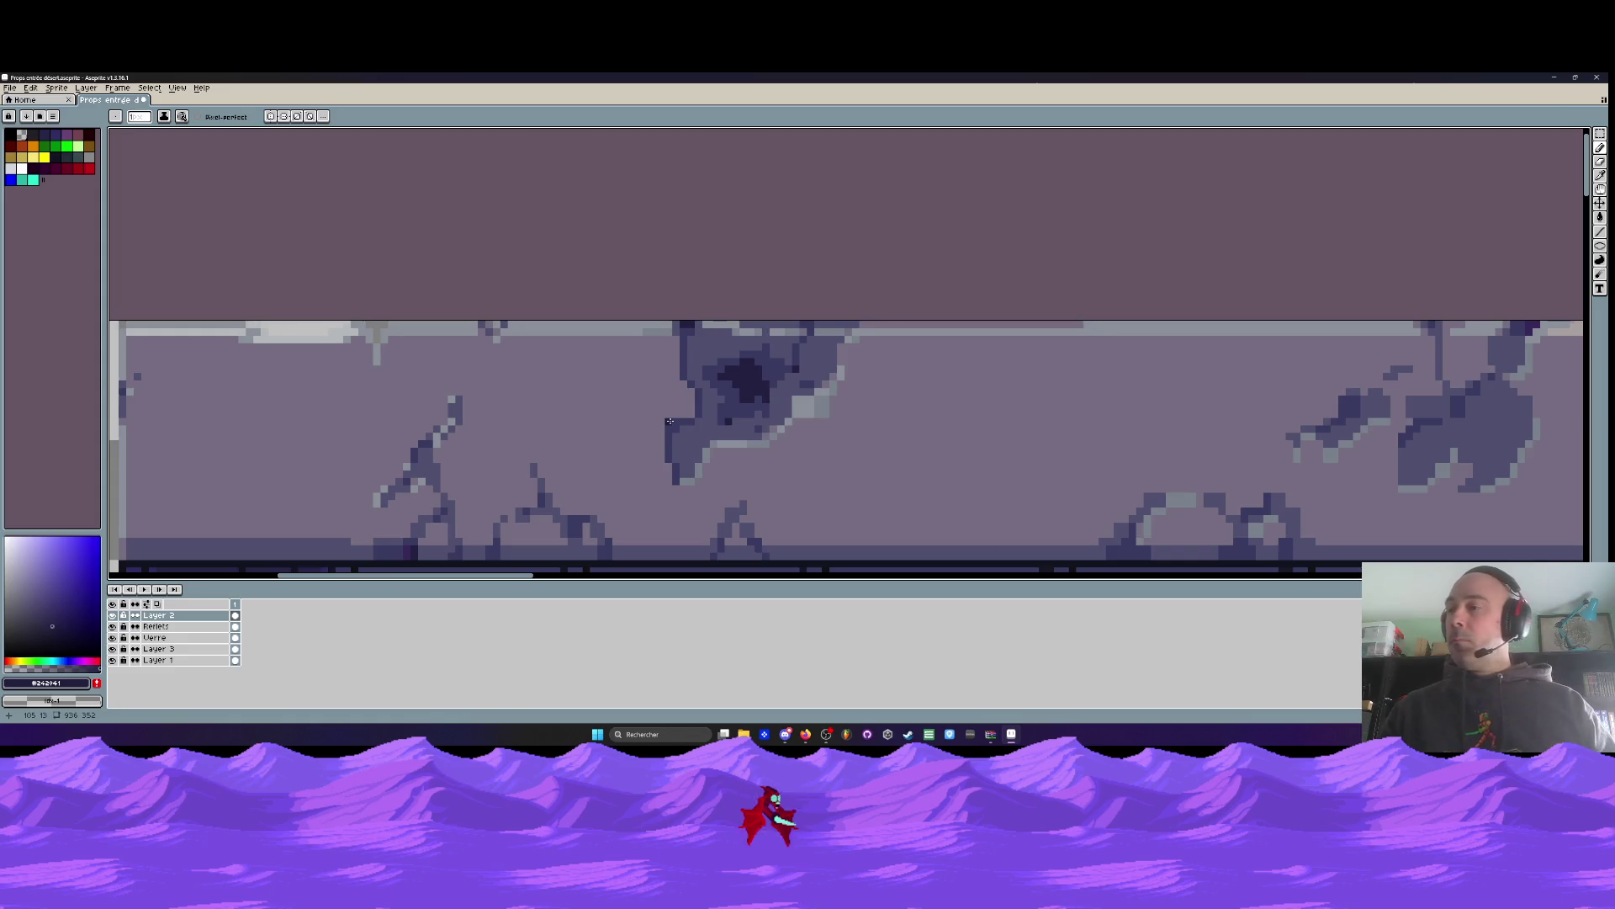
pyautogui.scroll(-3, 791, 395)
pyautogui.scroll(5, 791, 400)
# Darken the light outline pixels around the hole with the mid shadow colour
pyautogui.press('i')
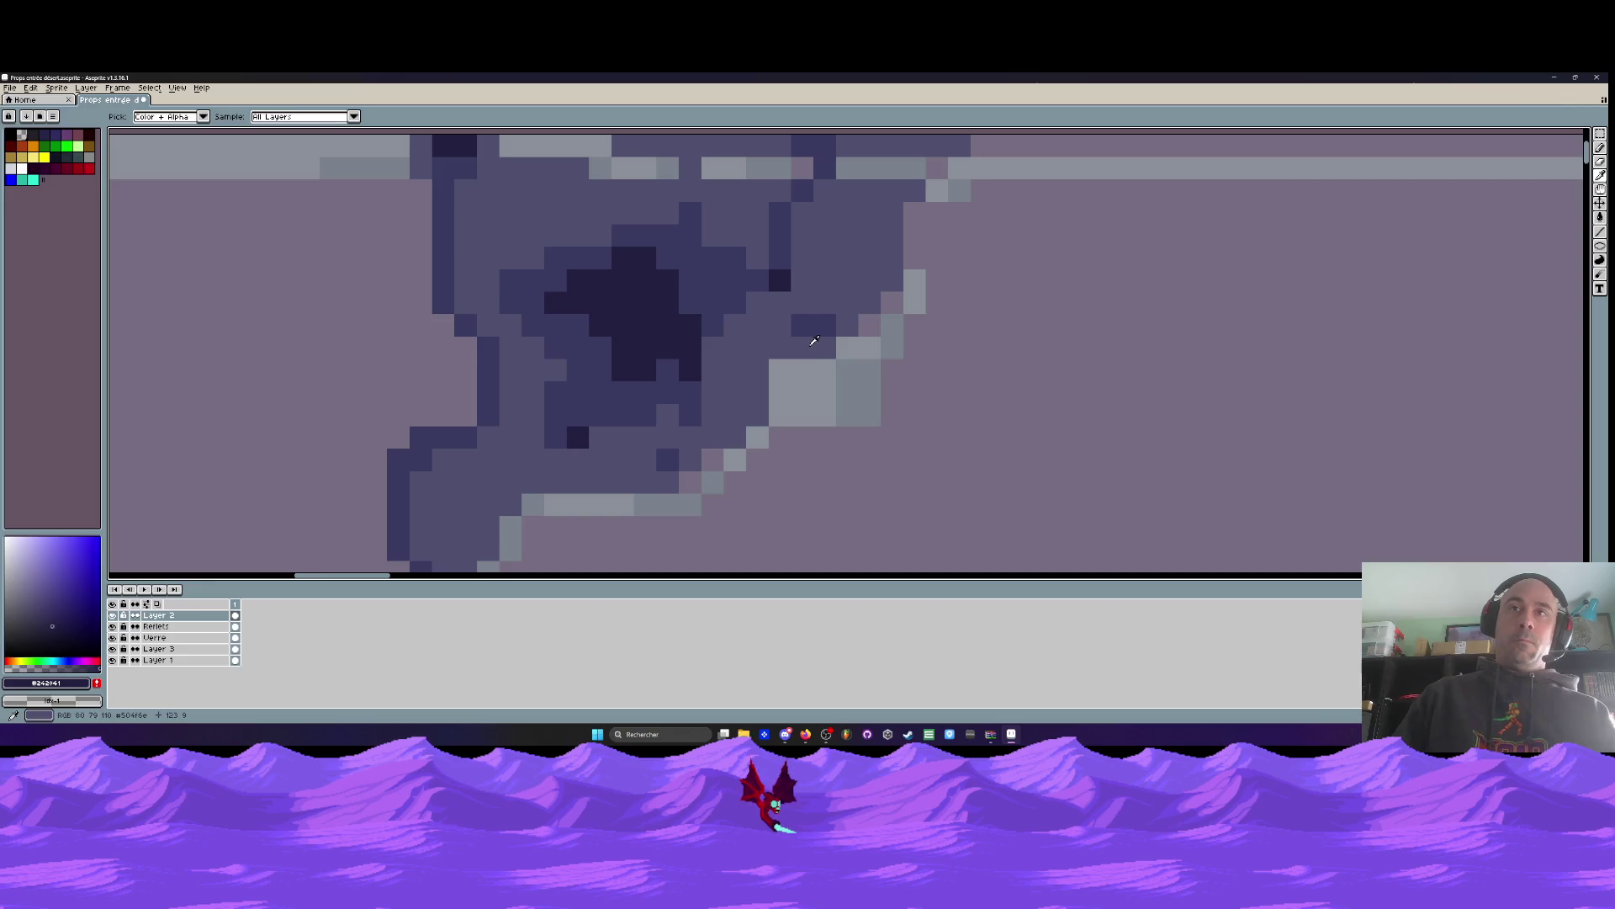
pyautogui.click(814, 340)
pyautogui.press('b')
pyautogui.moveTo(778, 379)
pyautogui.mouseDown()
pyautogui.moveTo(801, 370)
pyautogui.moveTo(808, 387)
pyautogui.moveTo(870, 325)
pyautogui.moveTo(858, 358)
pyautogui.mouseUp()
pyautogui.scroll(-3, 822, 346)
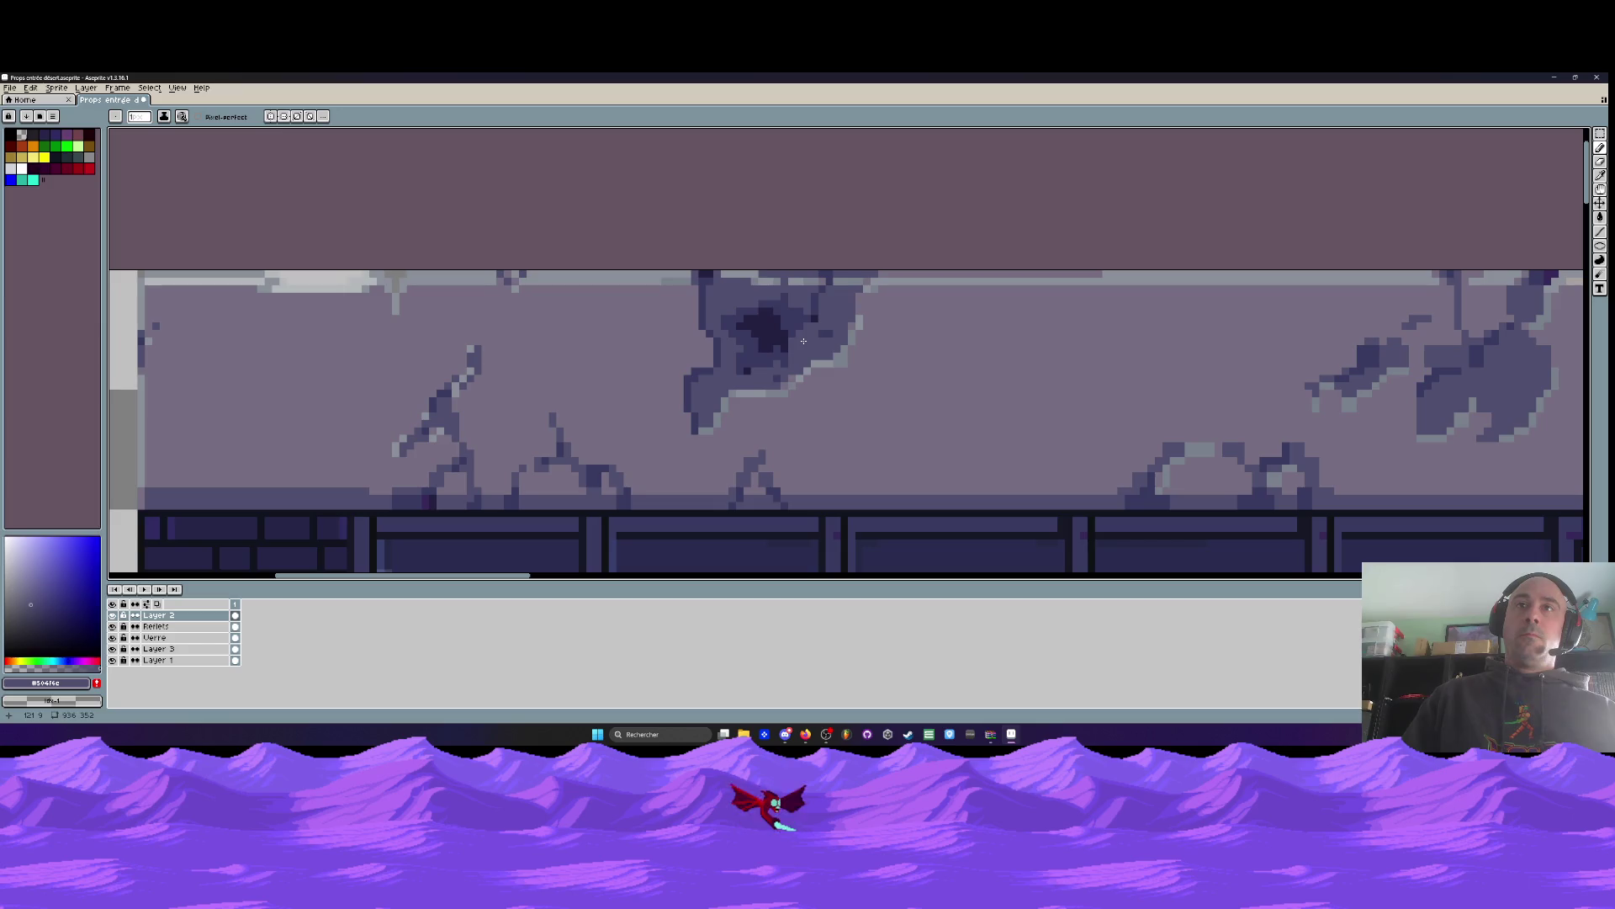
pyautogui.scroll(2, 825, 303)
pyautogui.scroll(-2, 866, 263)
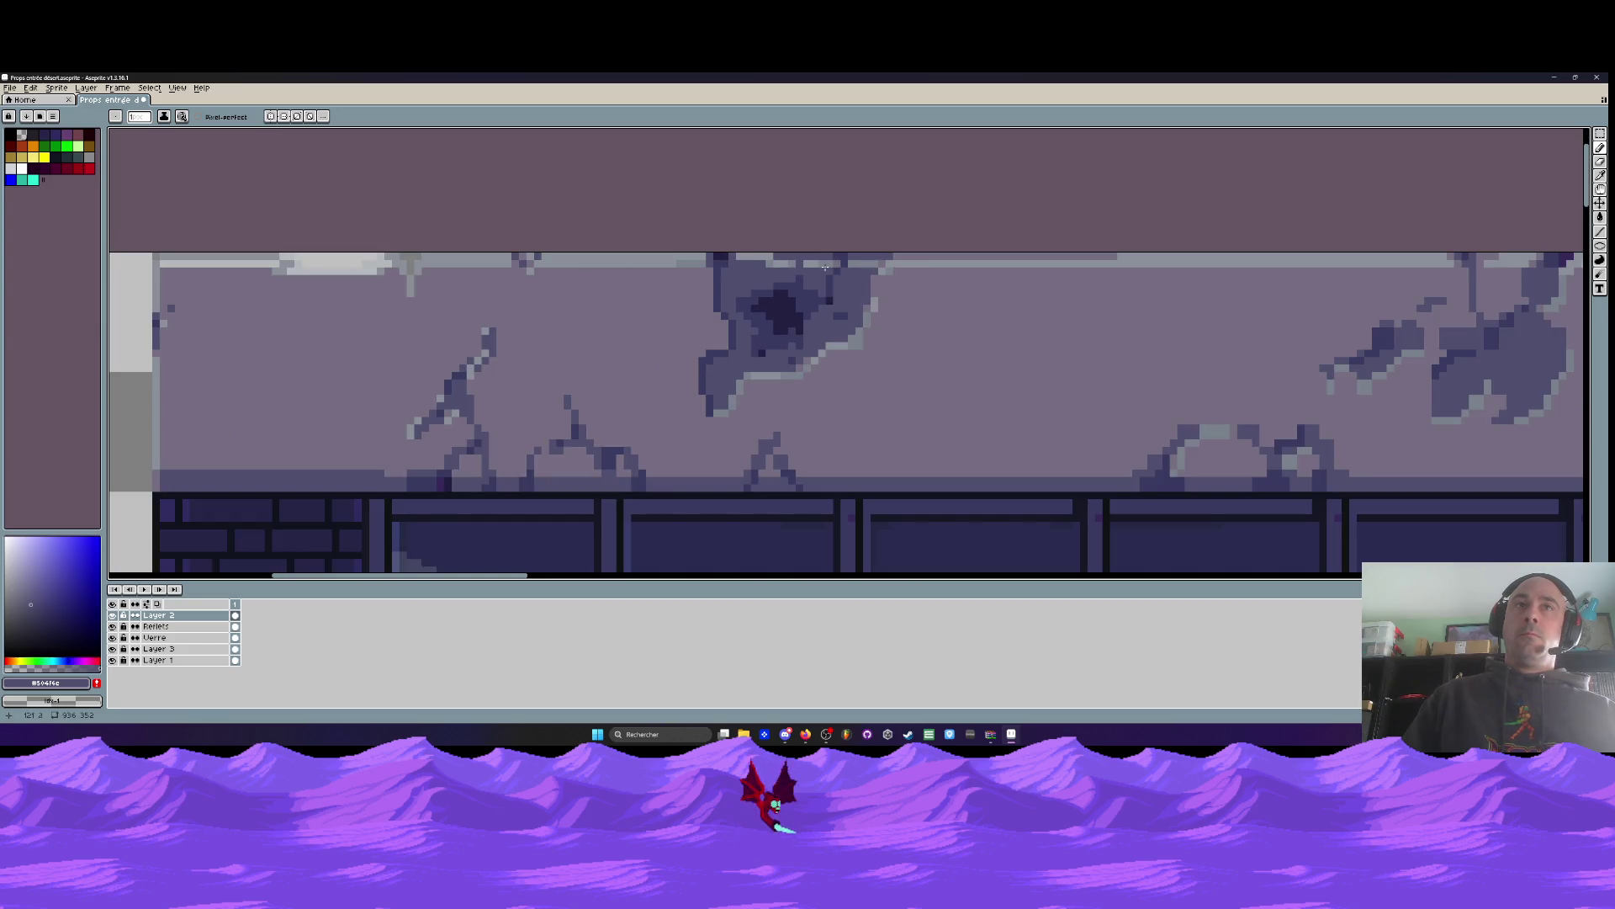
pyautogui.scroll(1, 913, 256)
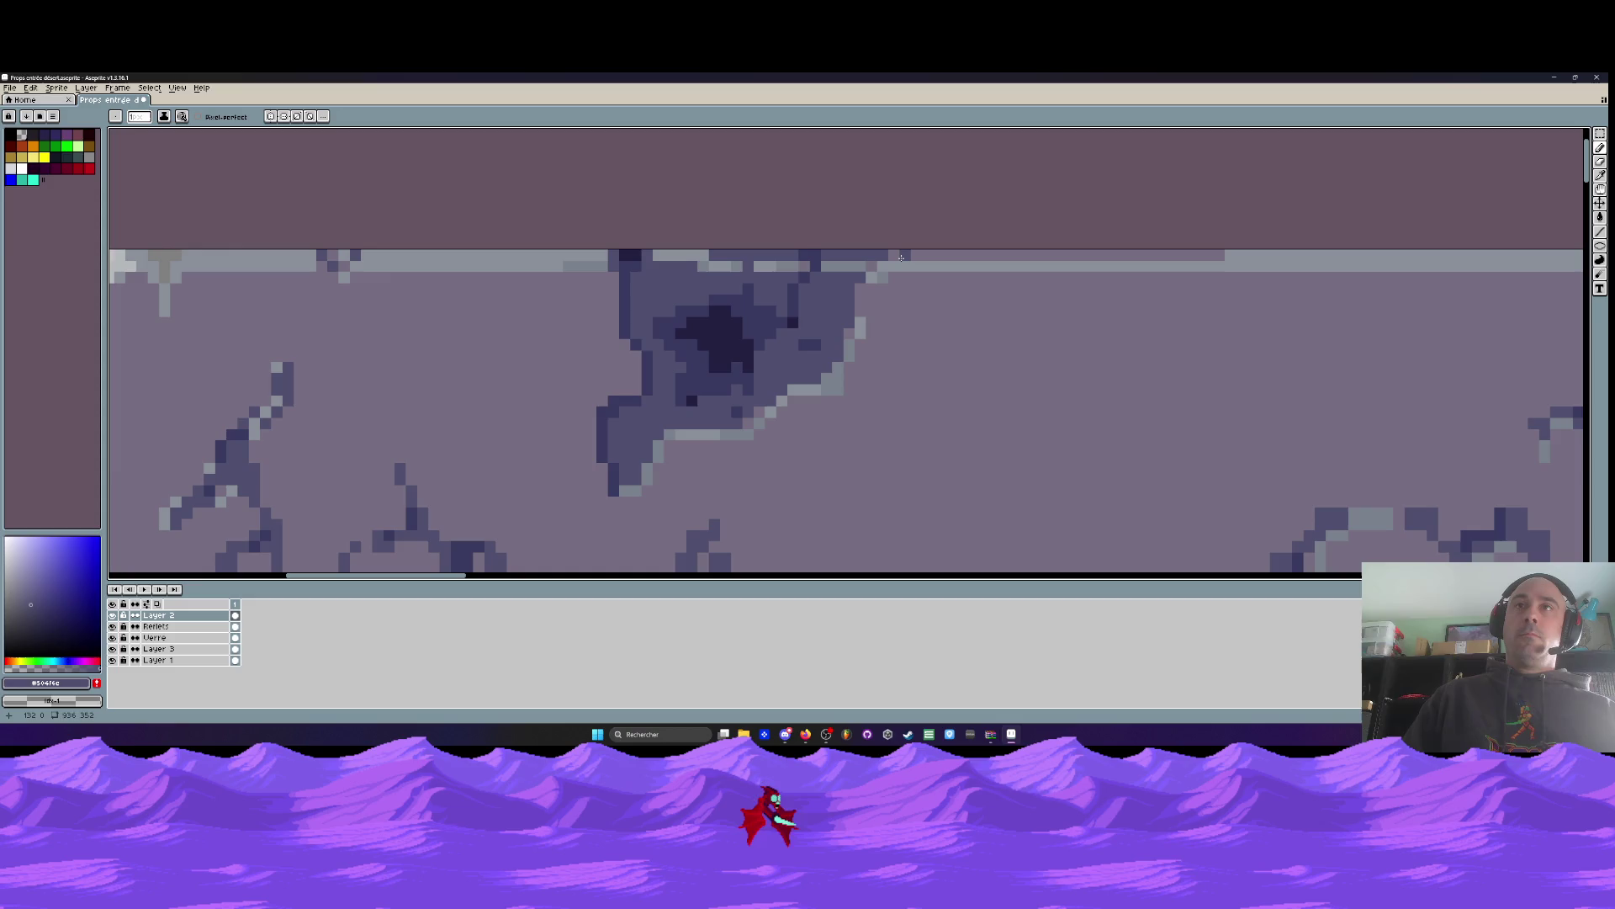
# Paint light grey highlights along the lintel's top edge above the crack
pyautogui.press('i')
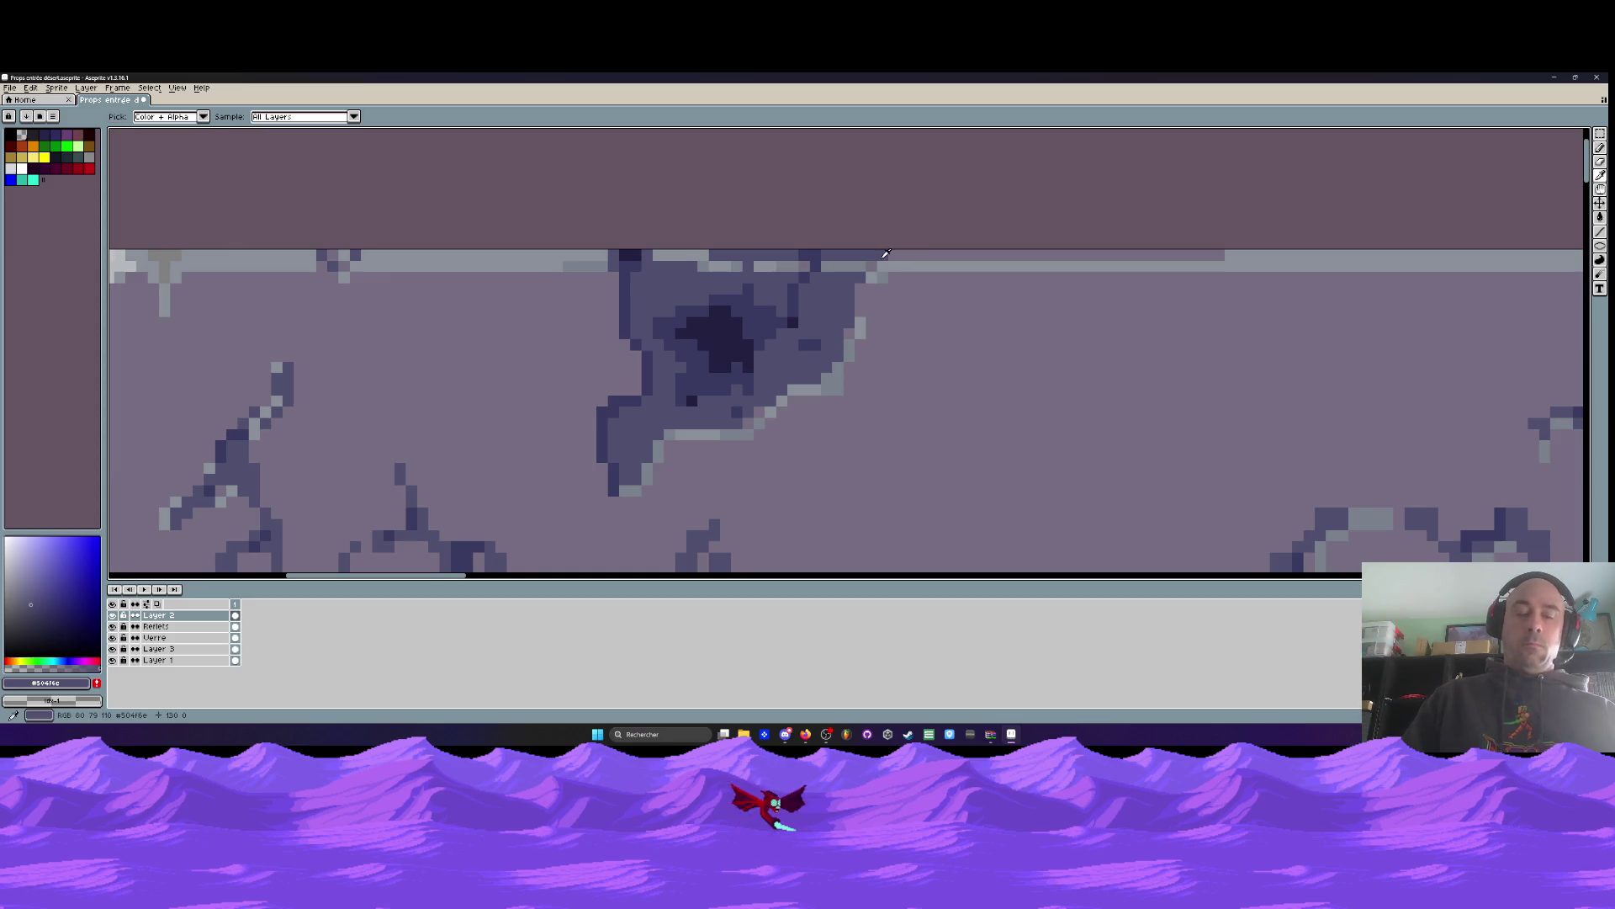
pyautogui.press('b')
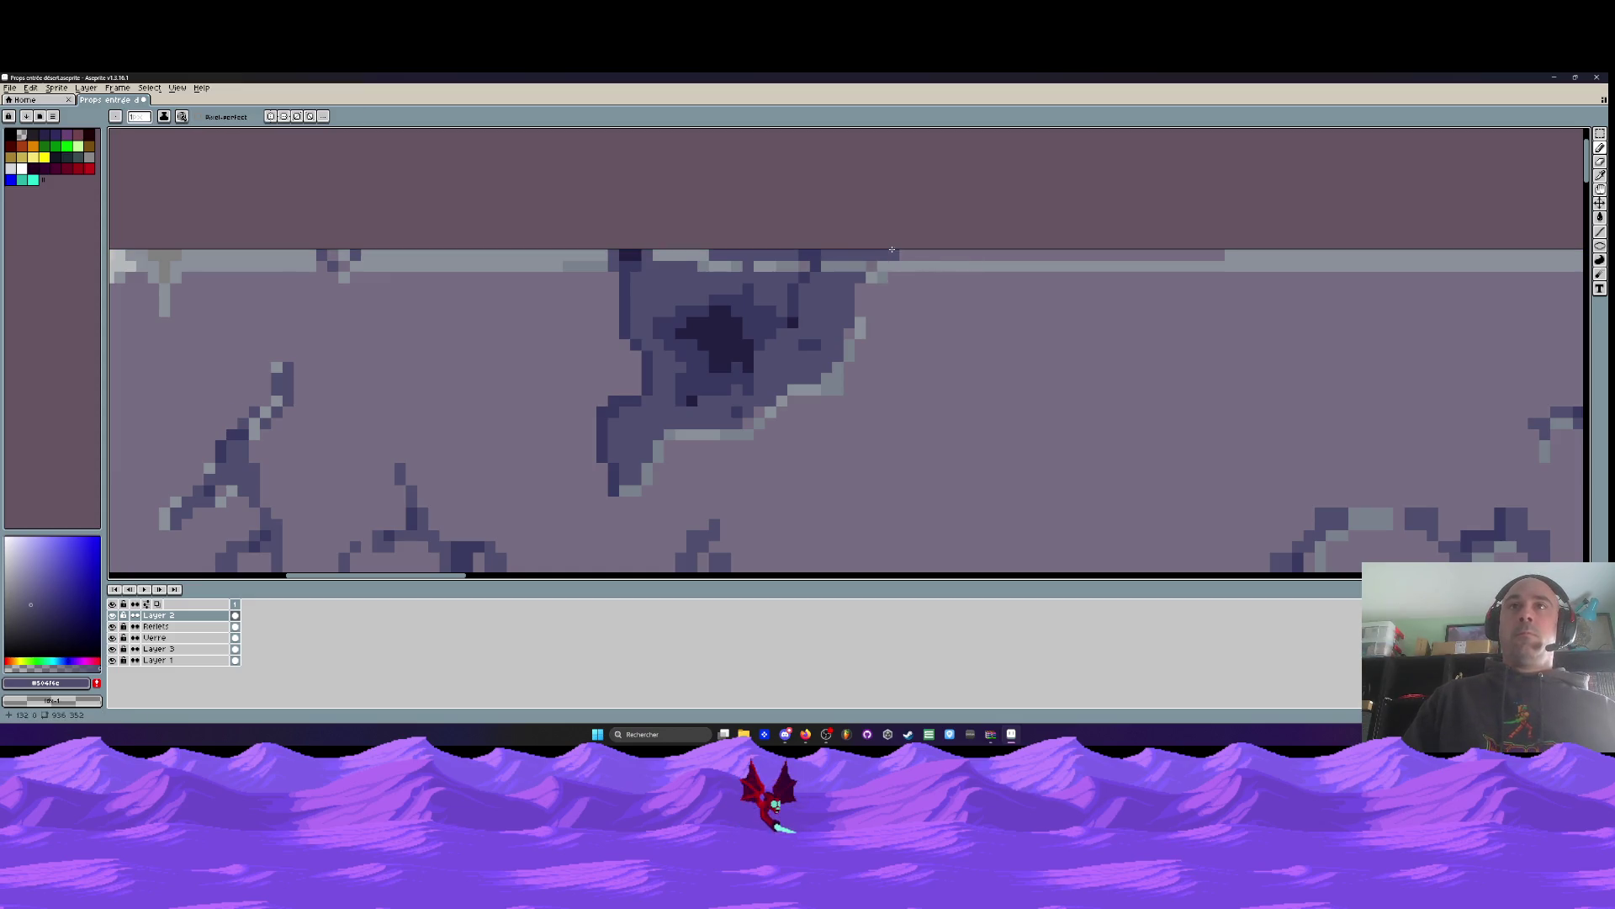
pyautogui.moveTo(822, 255); pyautogui.dragTo(1211, 252)
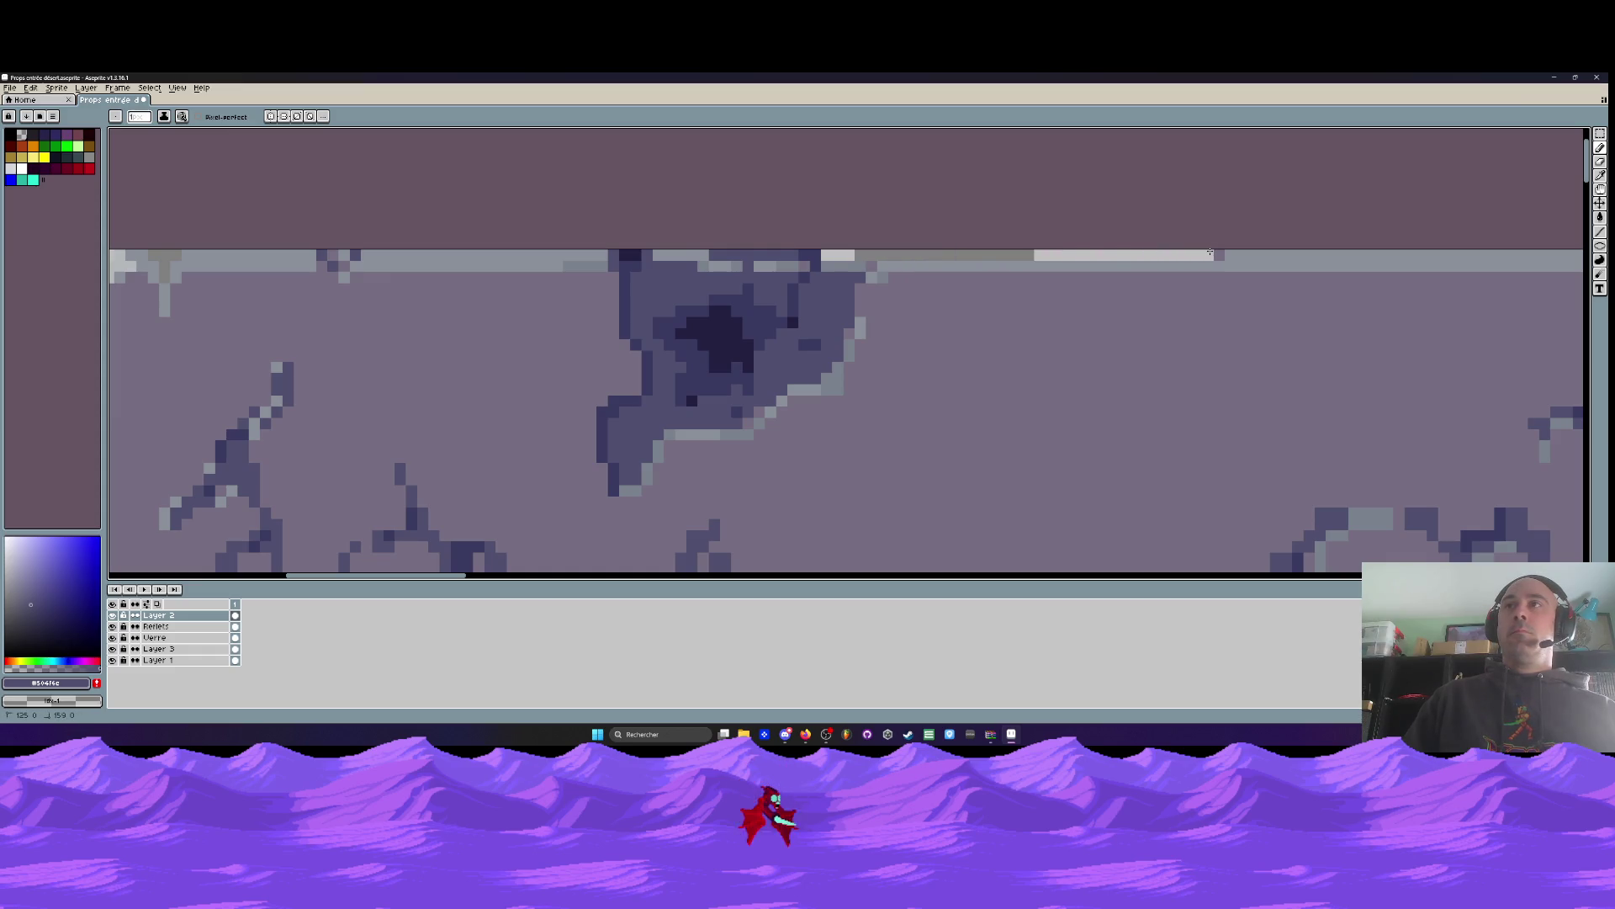
pyautogui.scroll(-5, 964, 239)
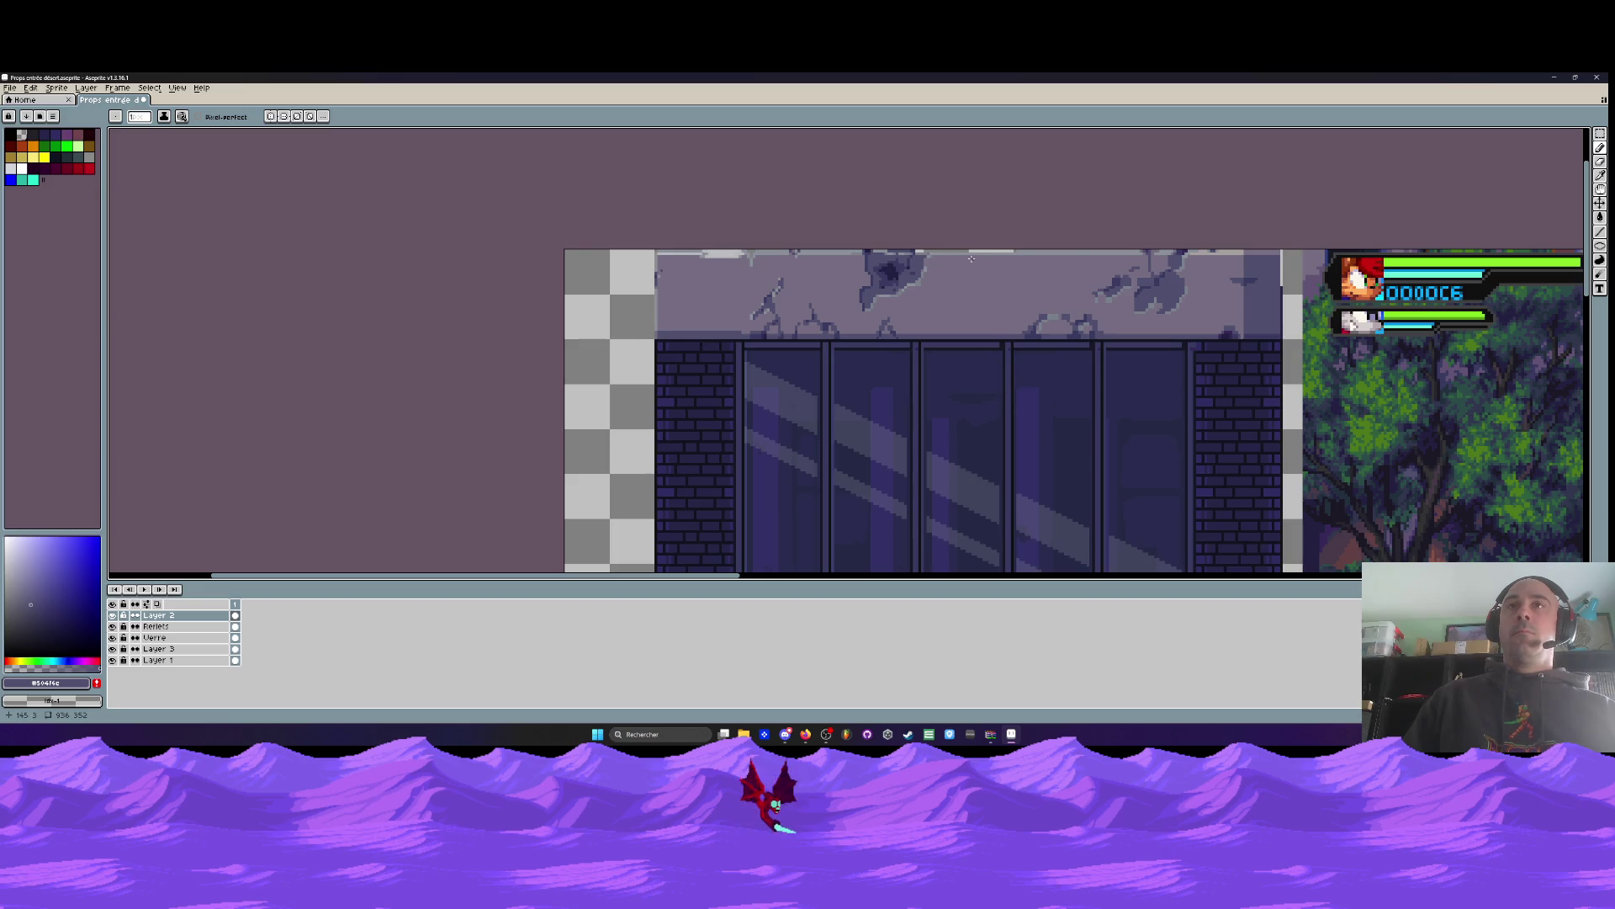
pyautogui.scroll(2, 890, 254)
pyautogui.scroll(2, 830, 248)
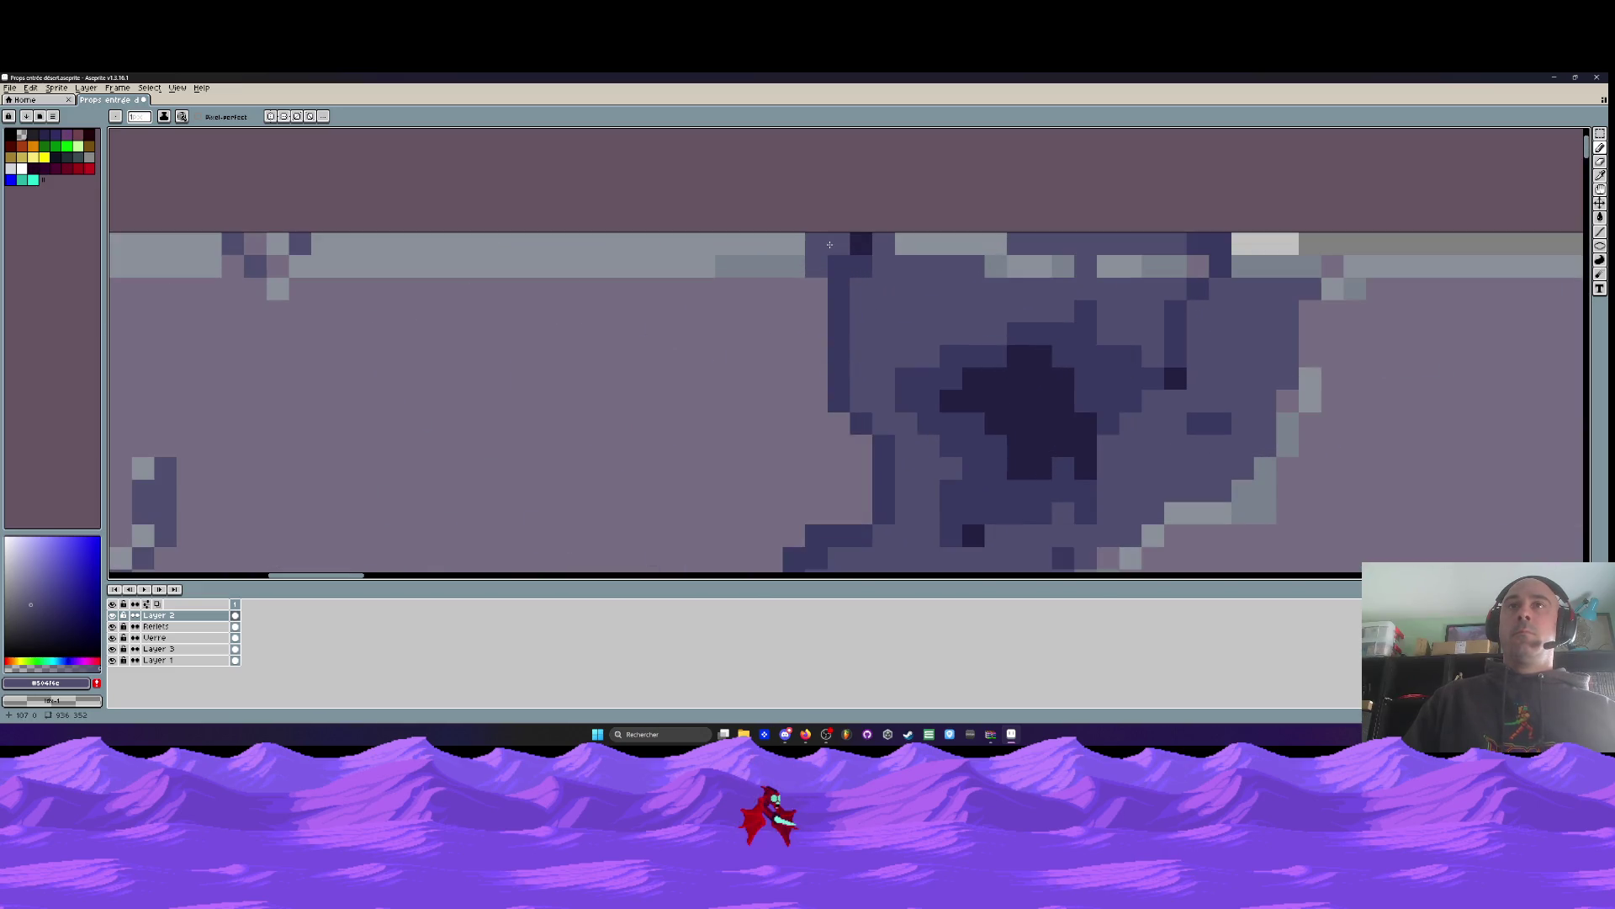
pyautogui.moveTo(854, 251)
pyautogui.mouseDown()
pyautogui.moveTo(838, 266)
pyautogui.moveTo(883, 244)
pyautogui.moveTo(779, 248)
pyautogui.mouseUp()
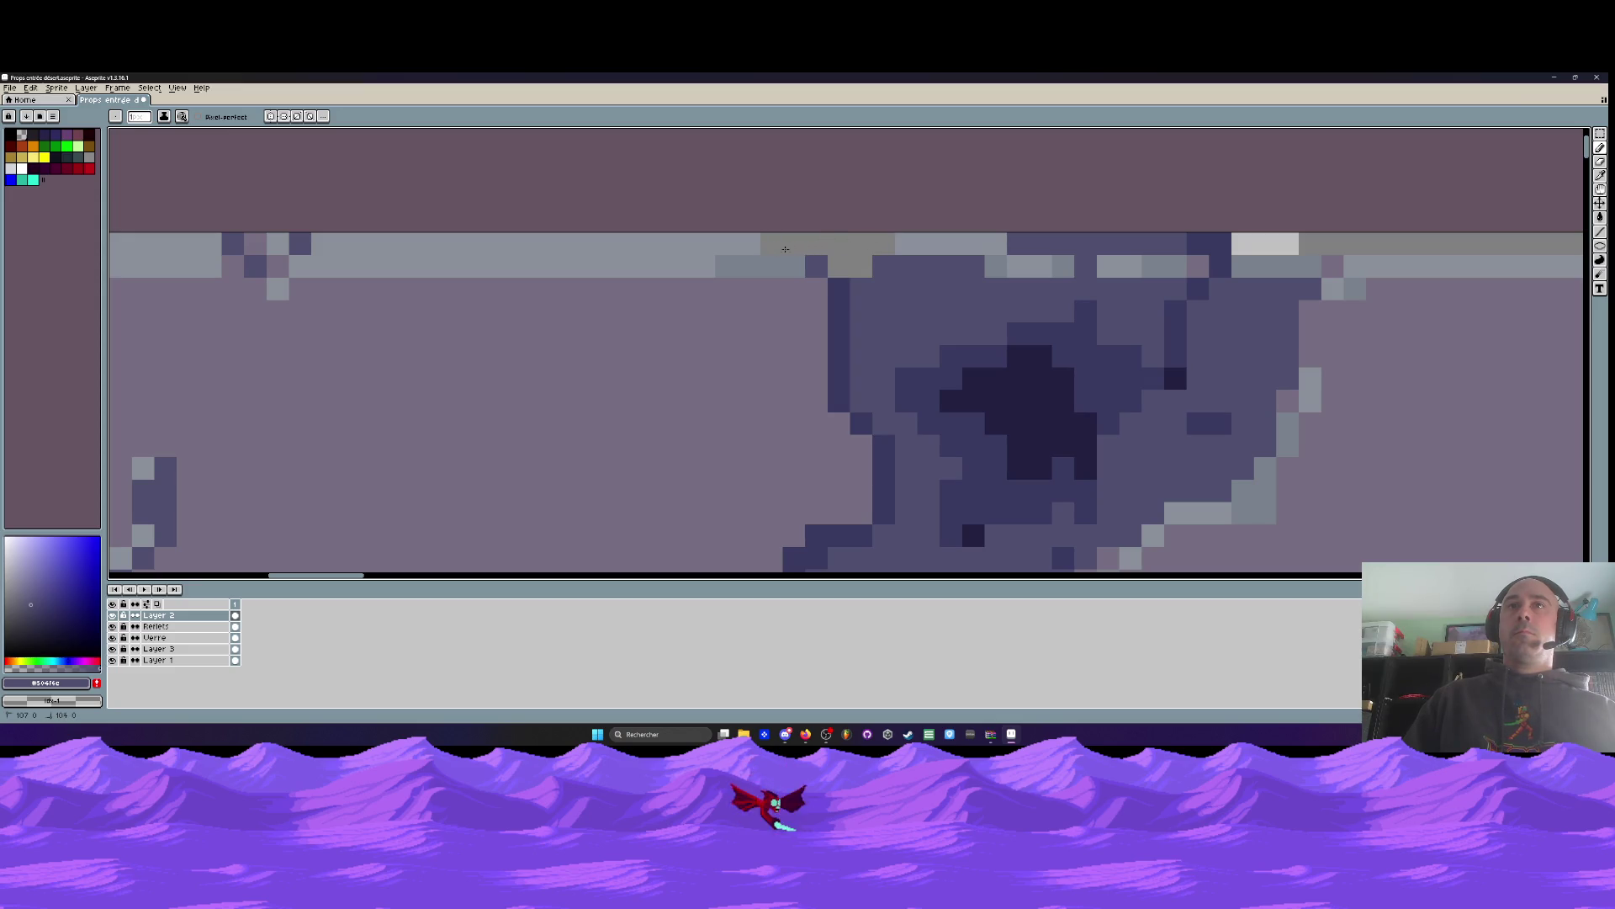
pyautogui.scroll(-3, 909, 249)
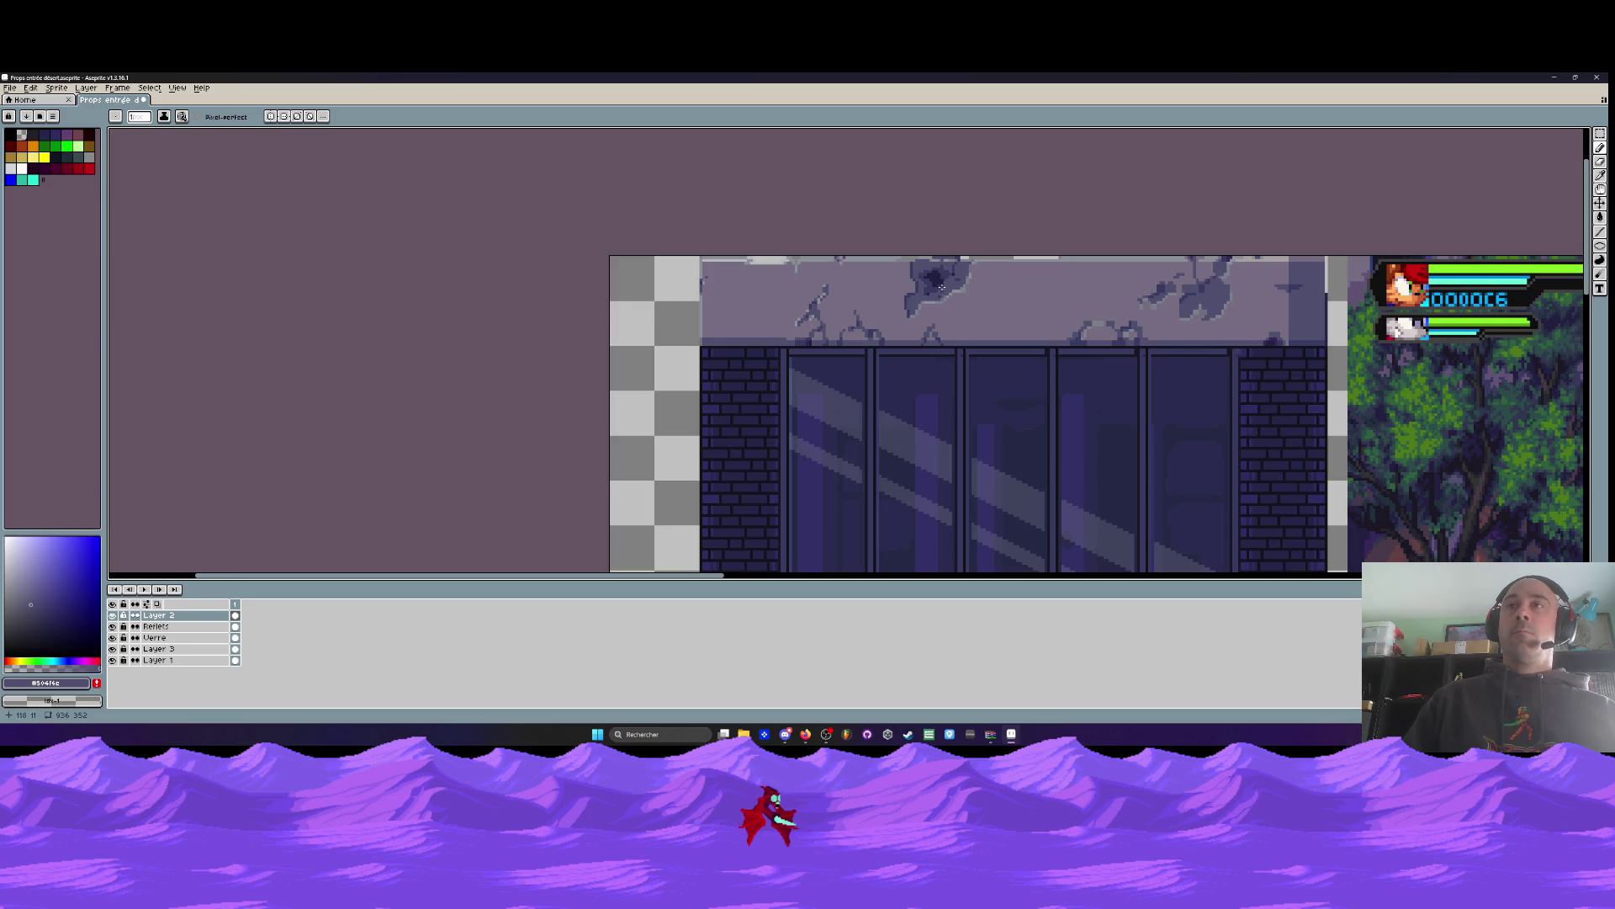
pyautogui.scroll(-1, 972, 302)
pyautogui.moveTo(971, 303); pyautogui.dragTo(874, 260)
pyautogui.moveTo(981, 266); pyautogui.dragTo(923, 233)
pyautogui.scroll(-1, 926, 236)
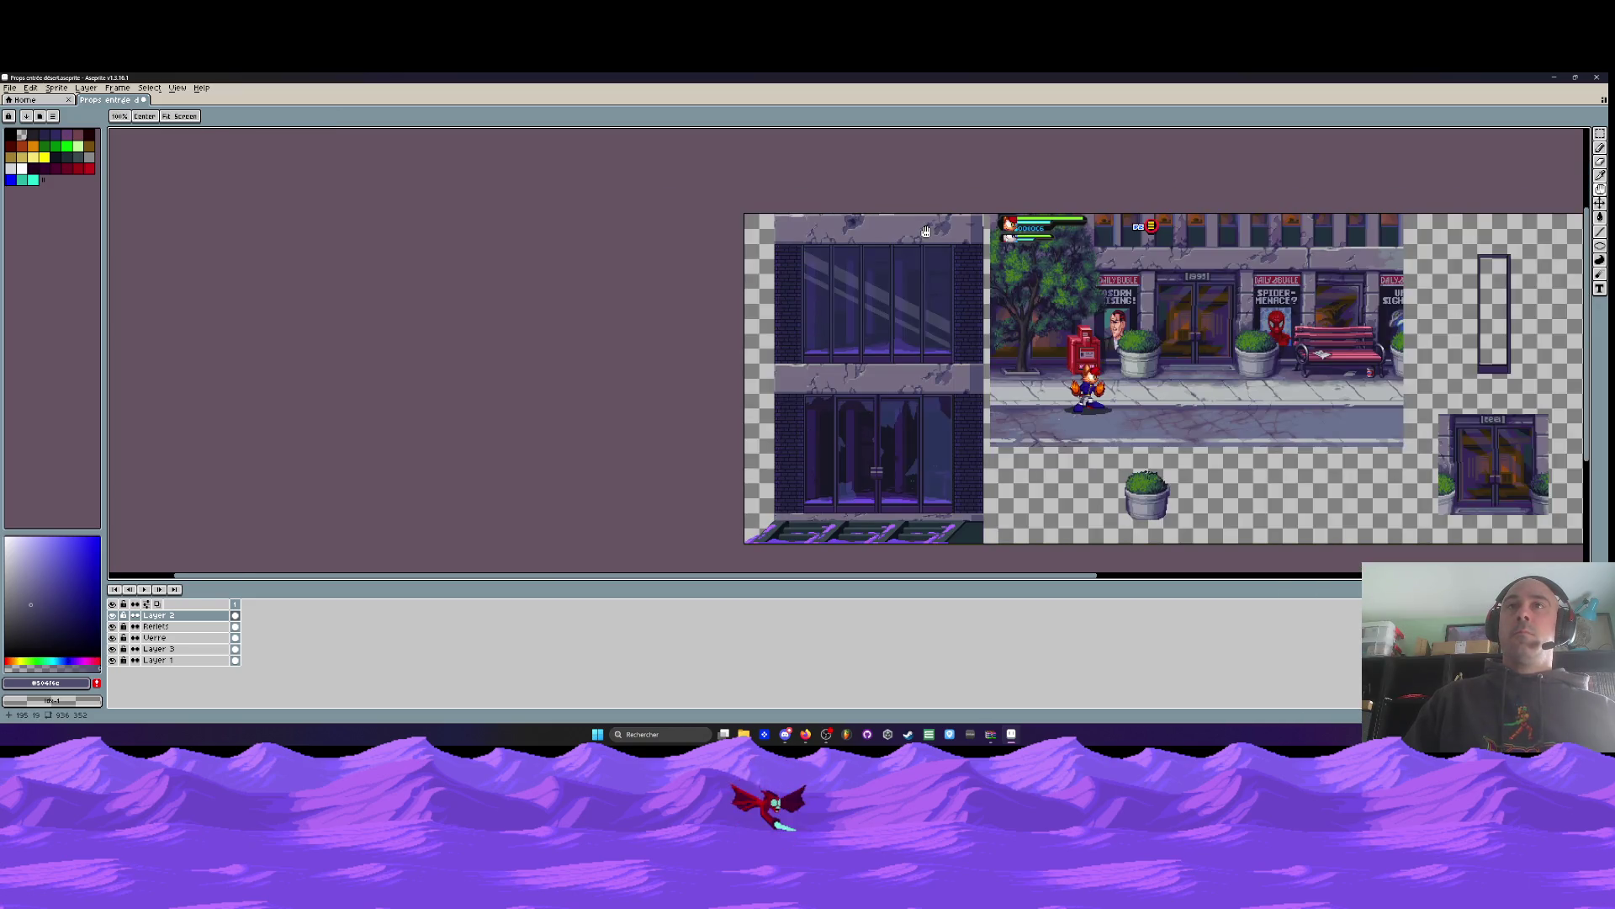
pyautogui.scroll(1, 926, 239)
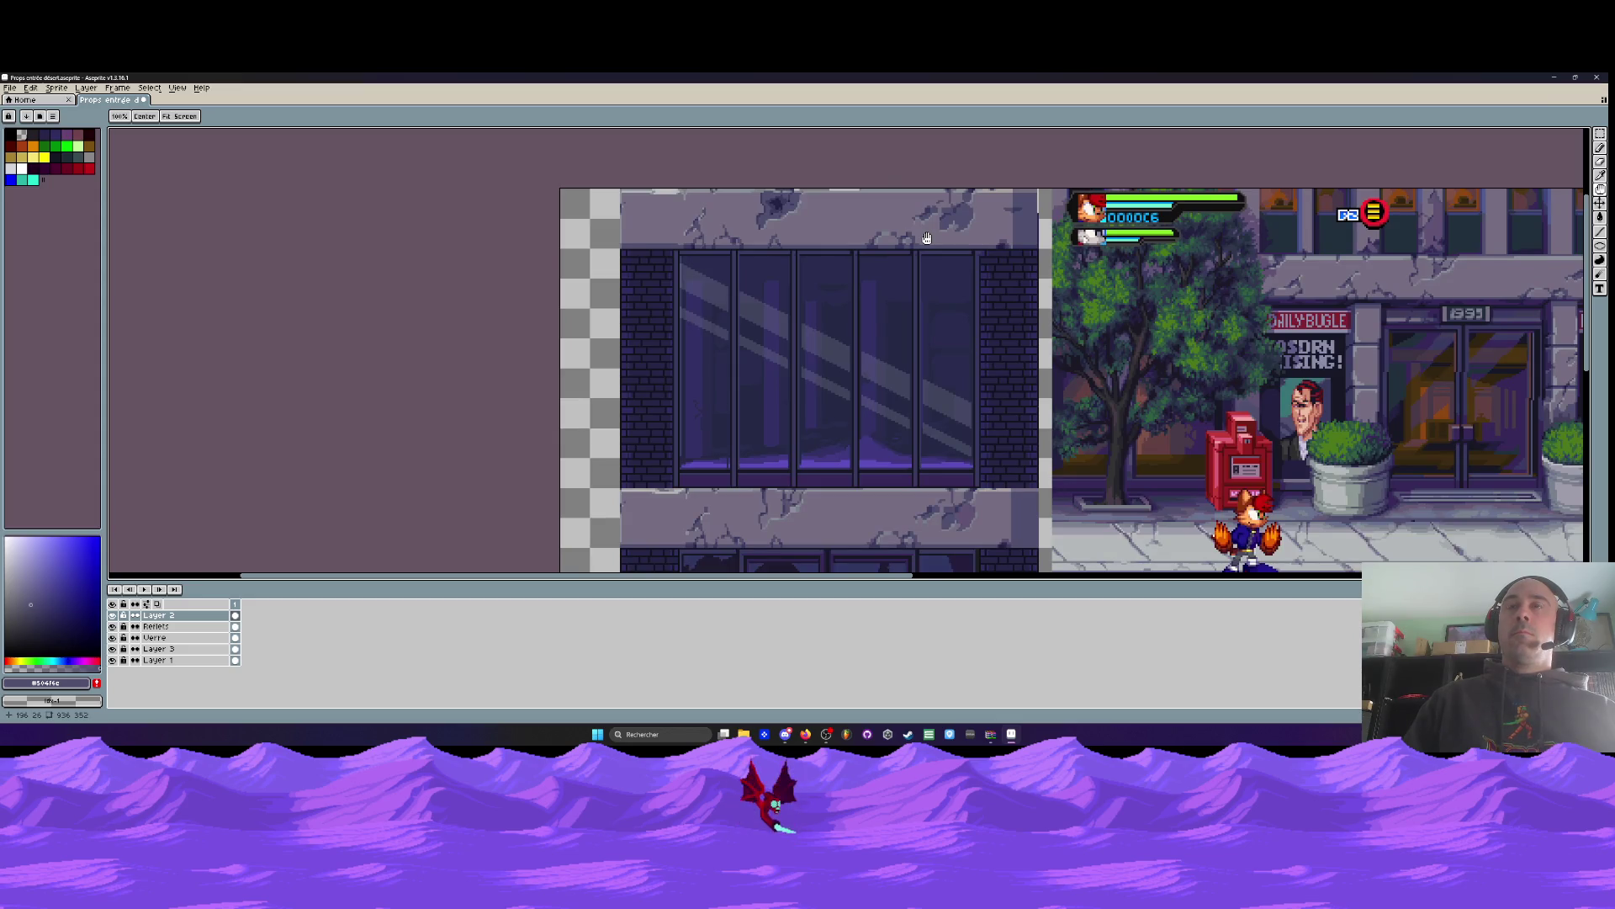
pyautogui.scroll(-1, 926, 238)
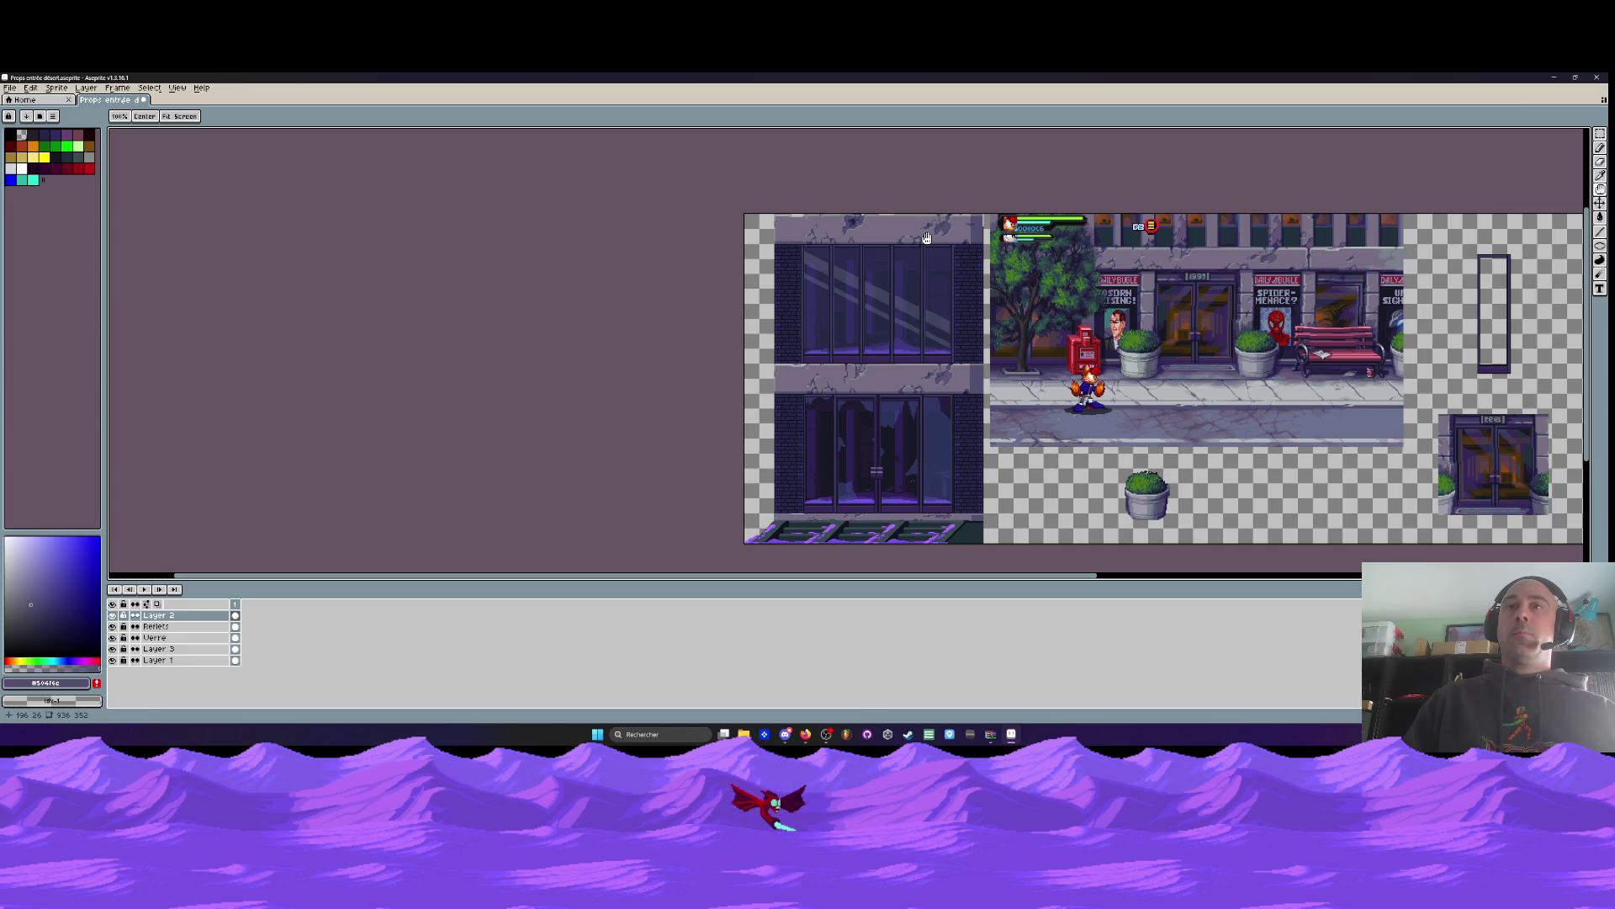
pyautogui.moveTo(919, 262); pyautogui.dragTo(902, 262)
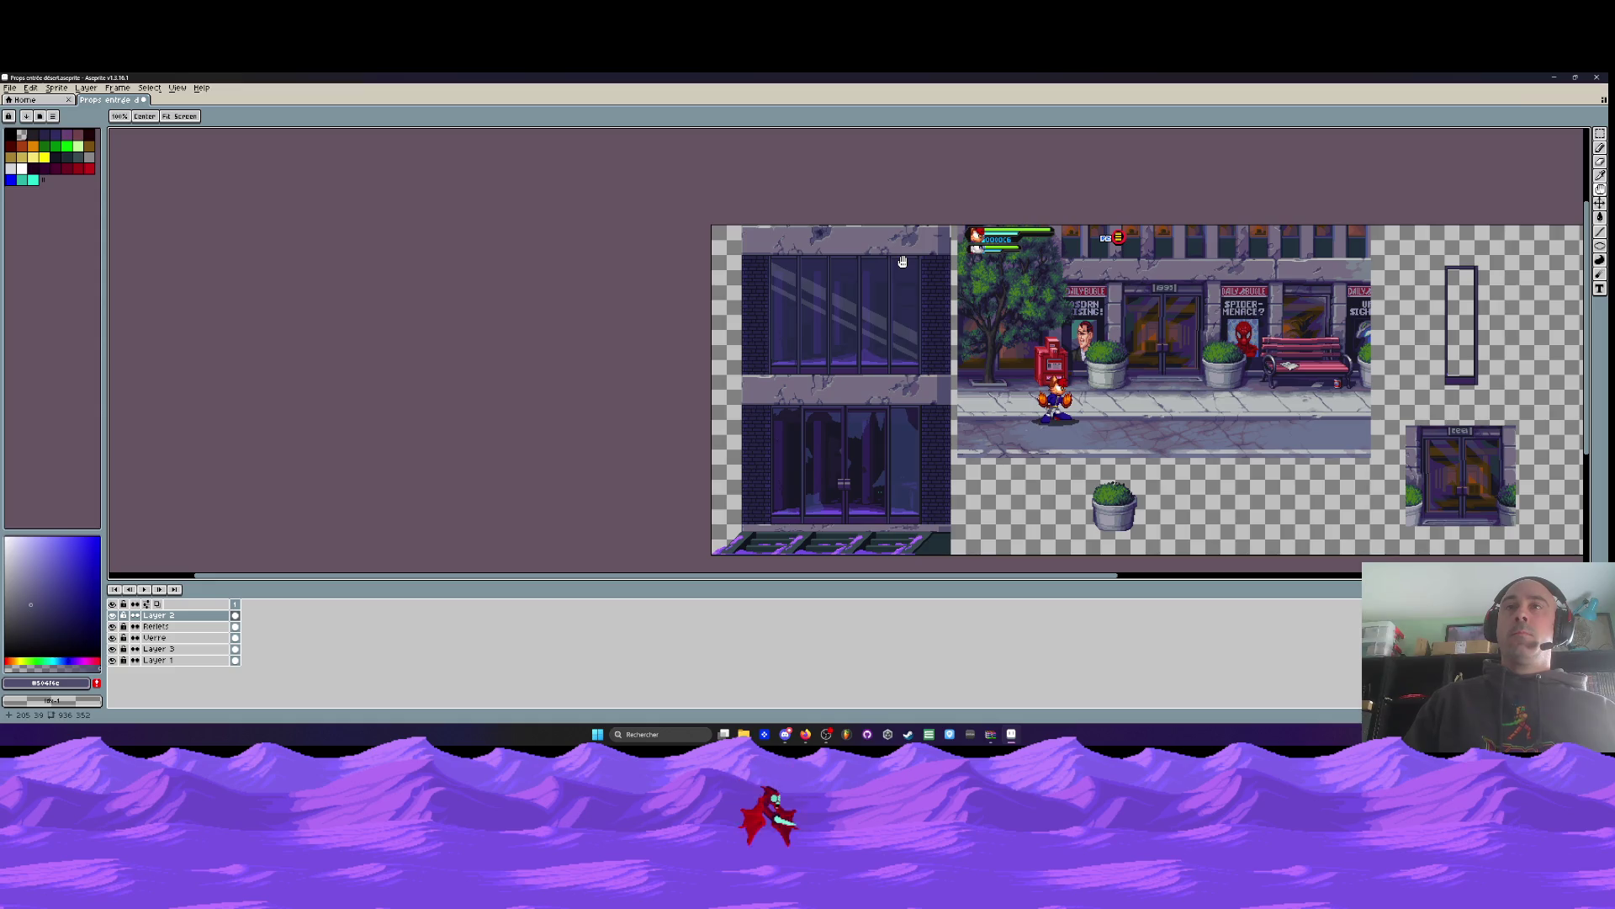
pyautogui.scroll(4, 902, 262)
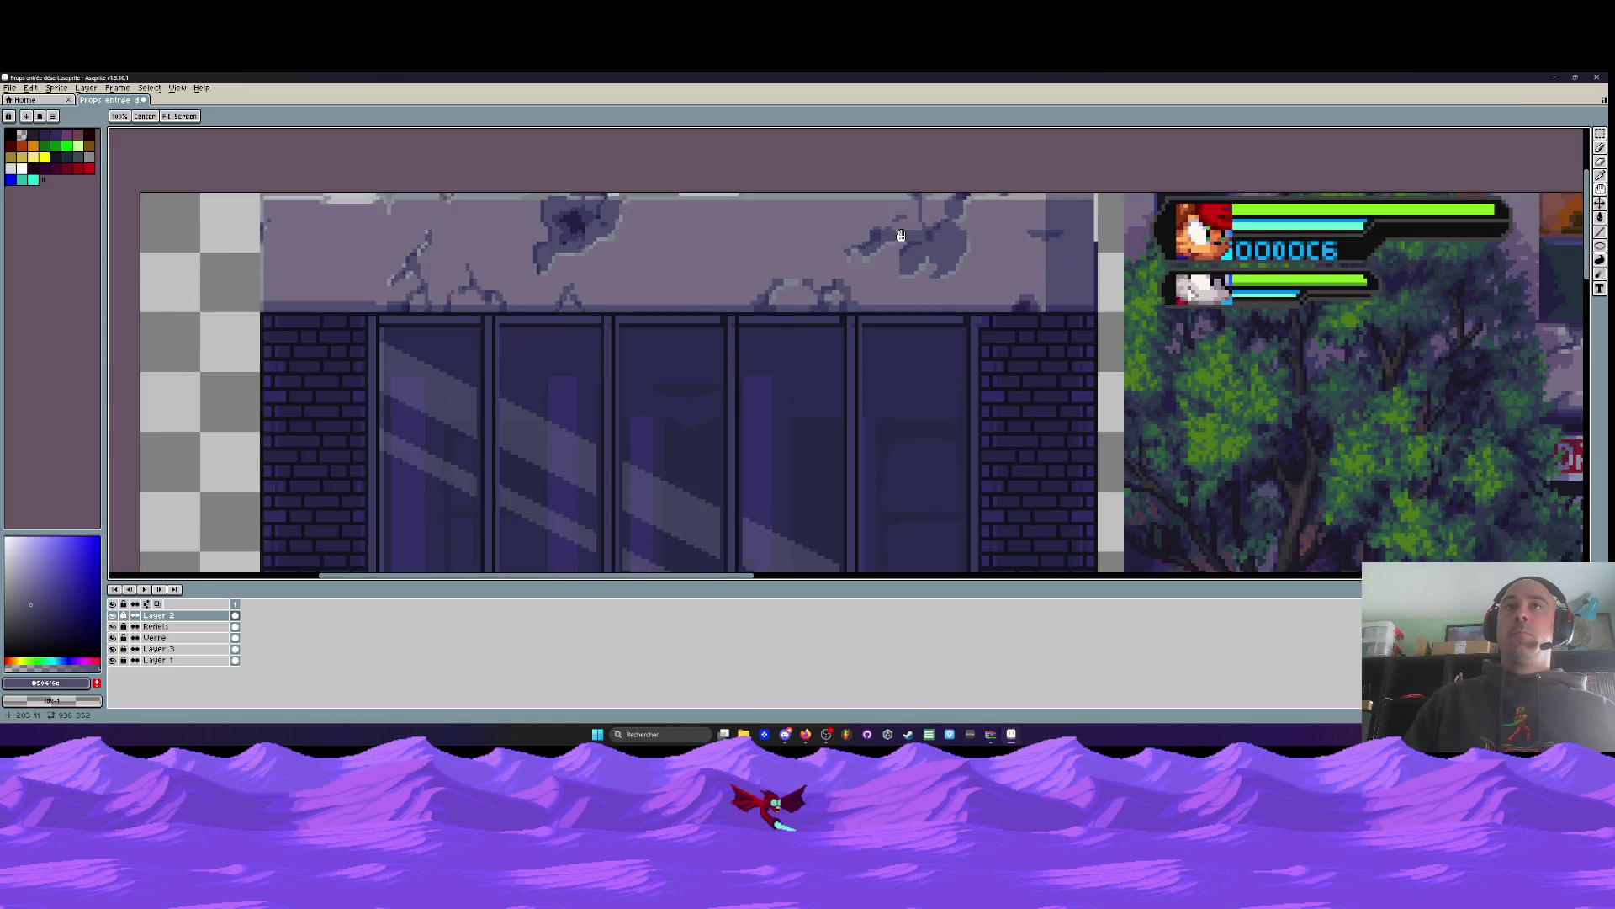
pyautogui.scroll(-1, 709, 255)
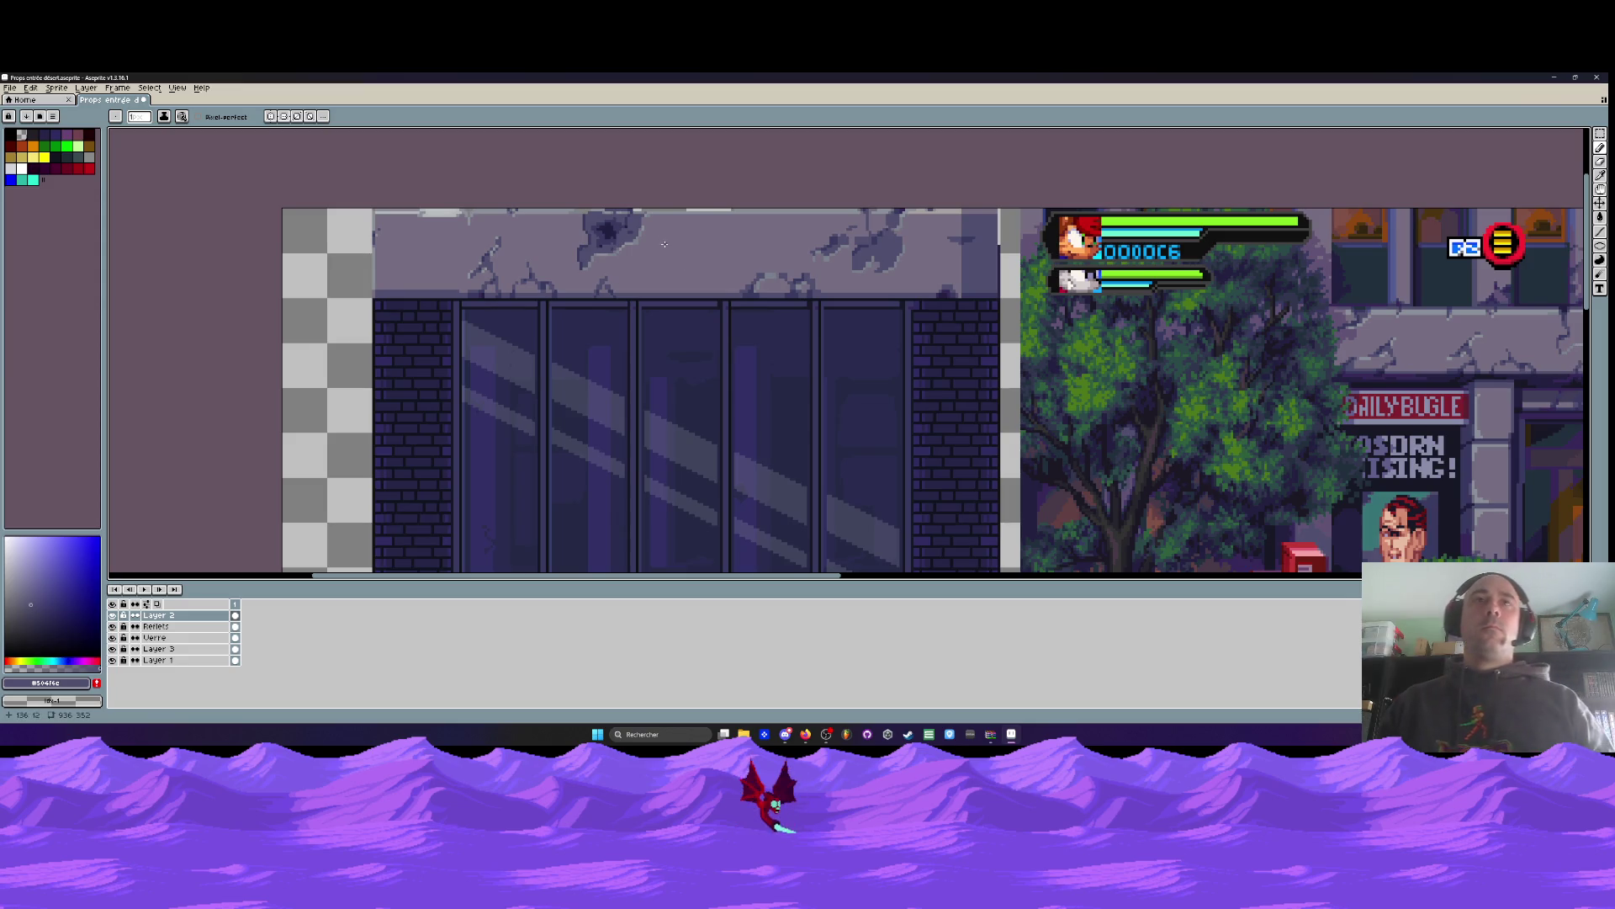
pyautogui.scroll(2, 793, 260)
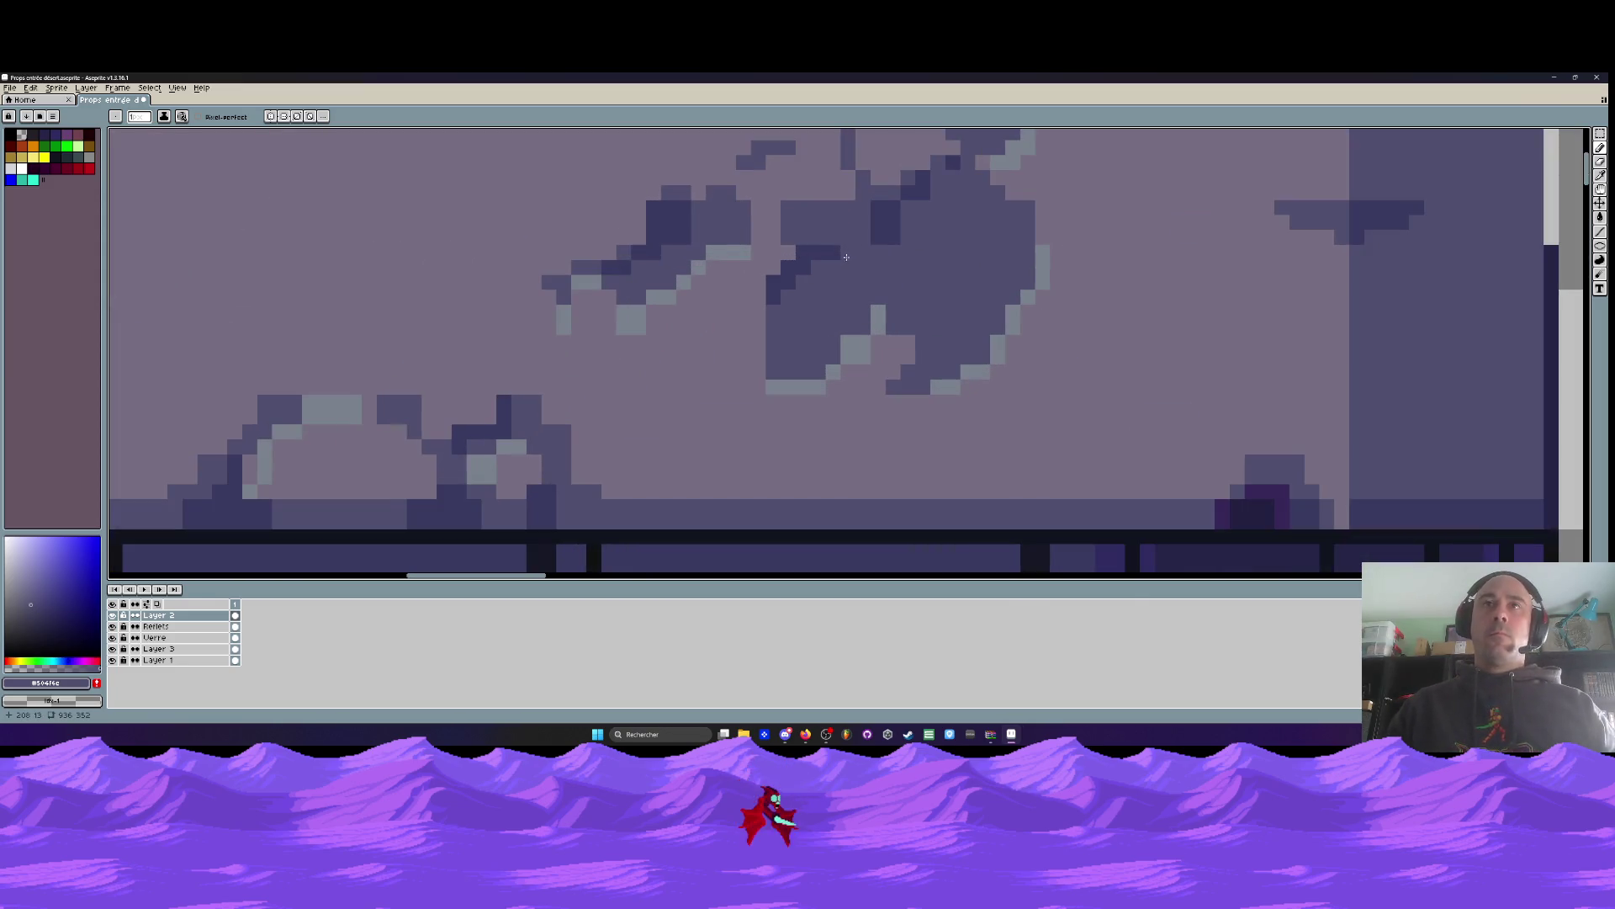
# Repaint the dark block's top-left corner and a stray pixel in the light stone colour
pyautogui.press('i')
pyautogui.click(819, 180)
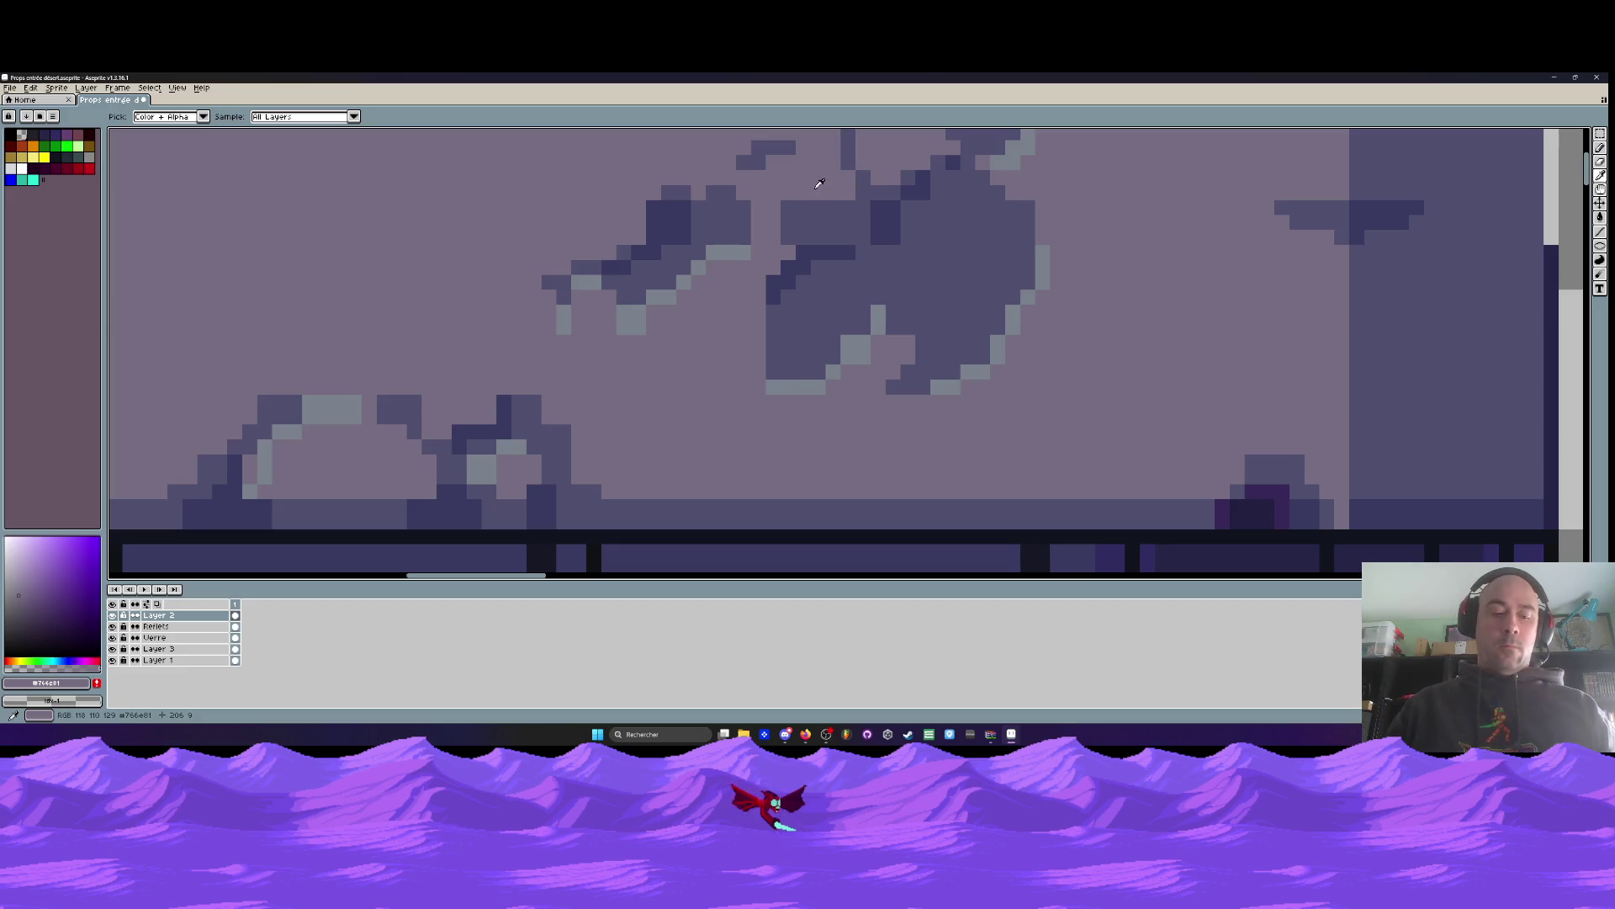
pyautogui.press('b')
pyautogui.moveTo(787, 224); pyautogui.dragTo(788, 202)
pyautogui.click(804, 206)
pyautogui.scroll(-1, 751, 202)
pyautogui.scroll(1, 673, 204)
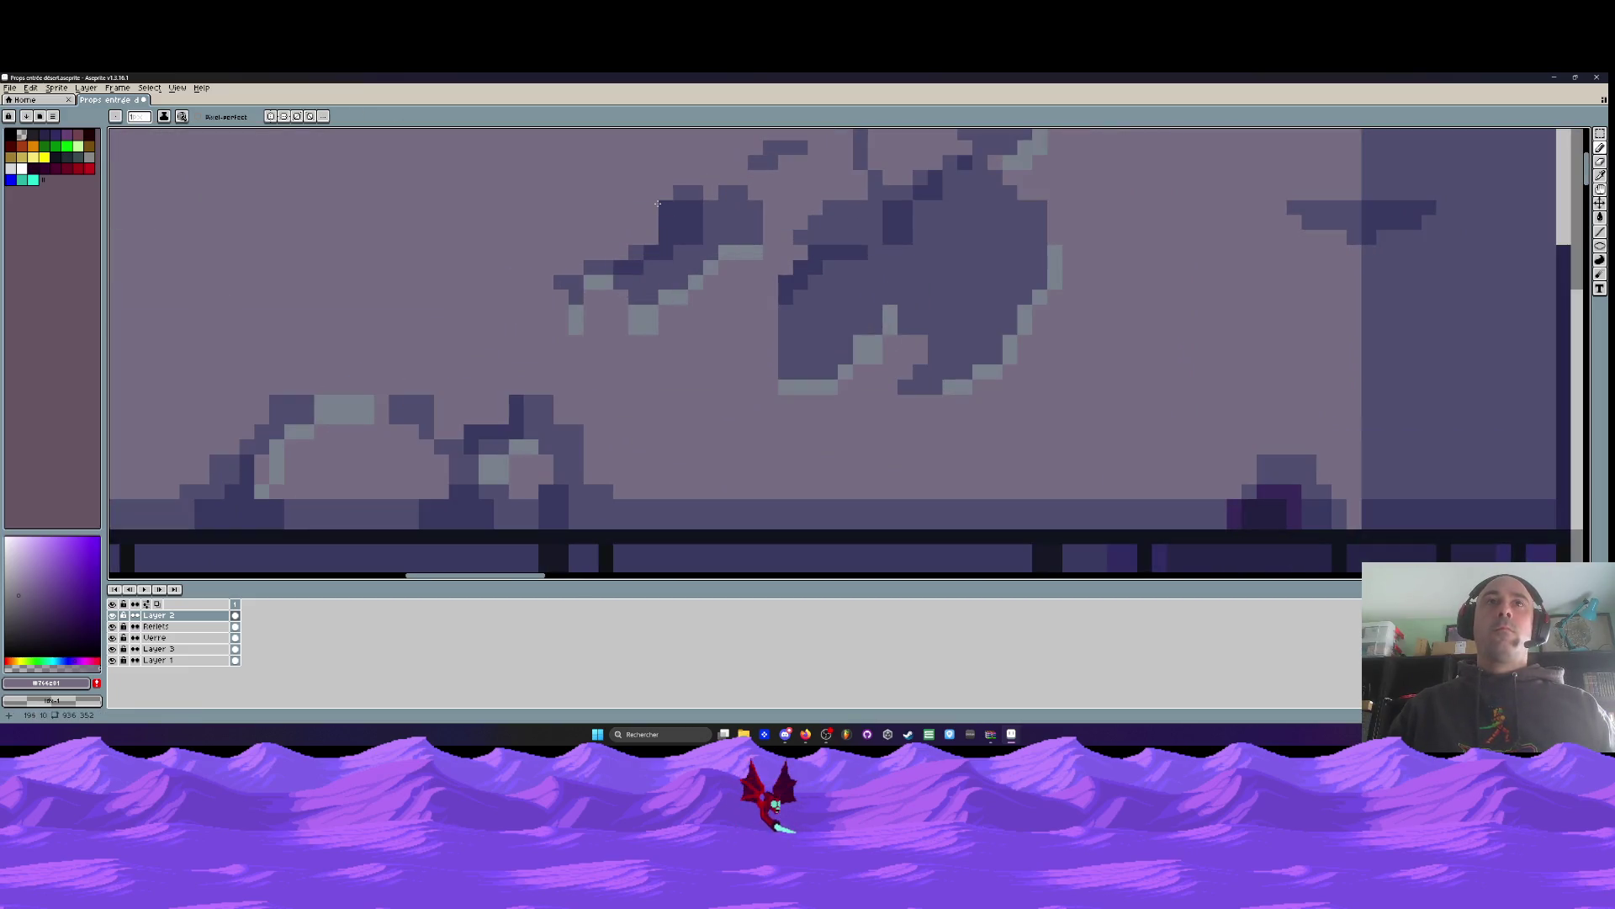
# Sample the hole's darkest shade and add dark pixels along its edge, extending leftward
pyautogui.press('i')
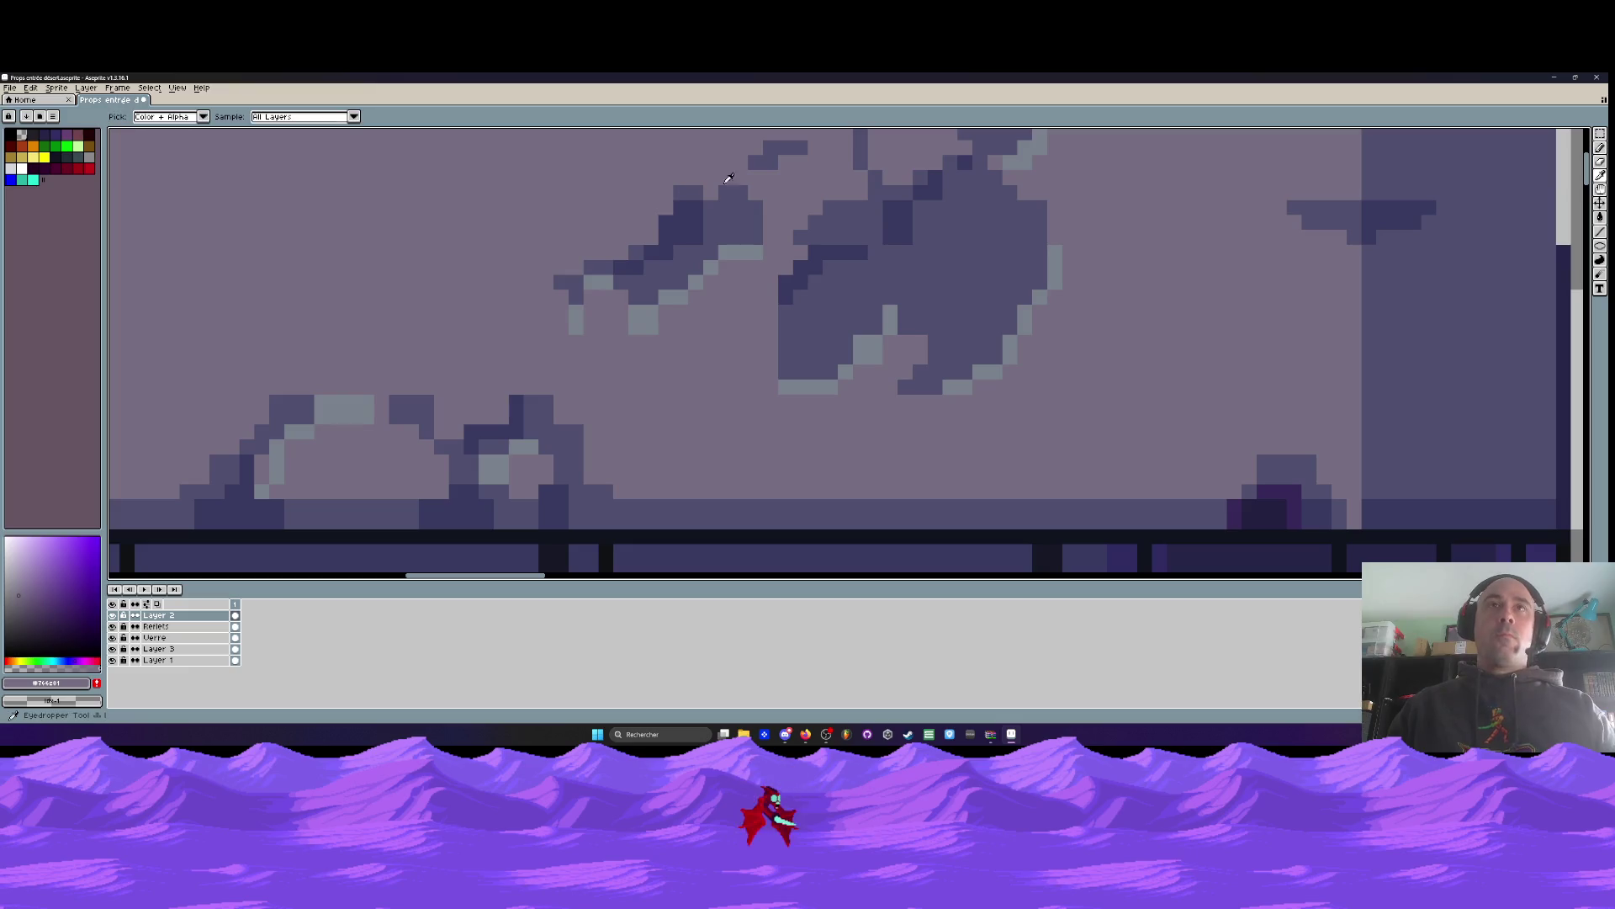
pyautogui.click(780, 157)
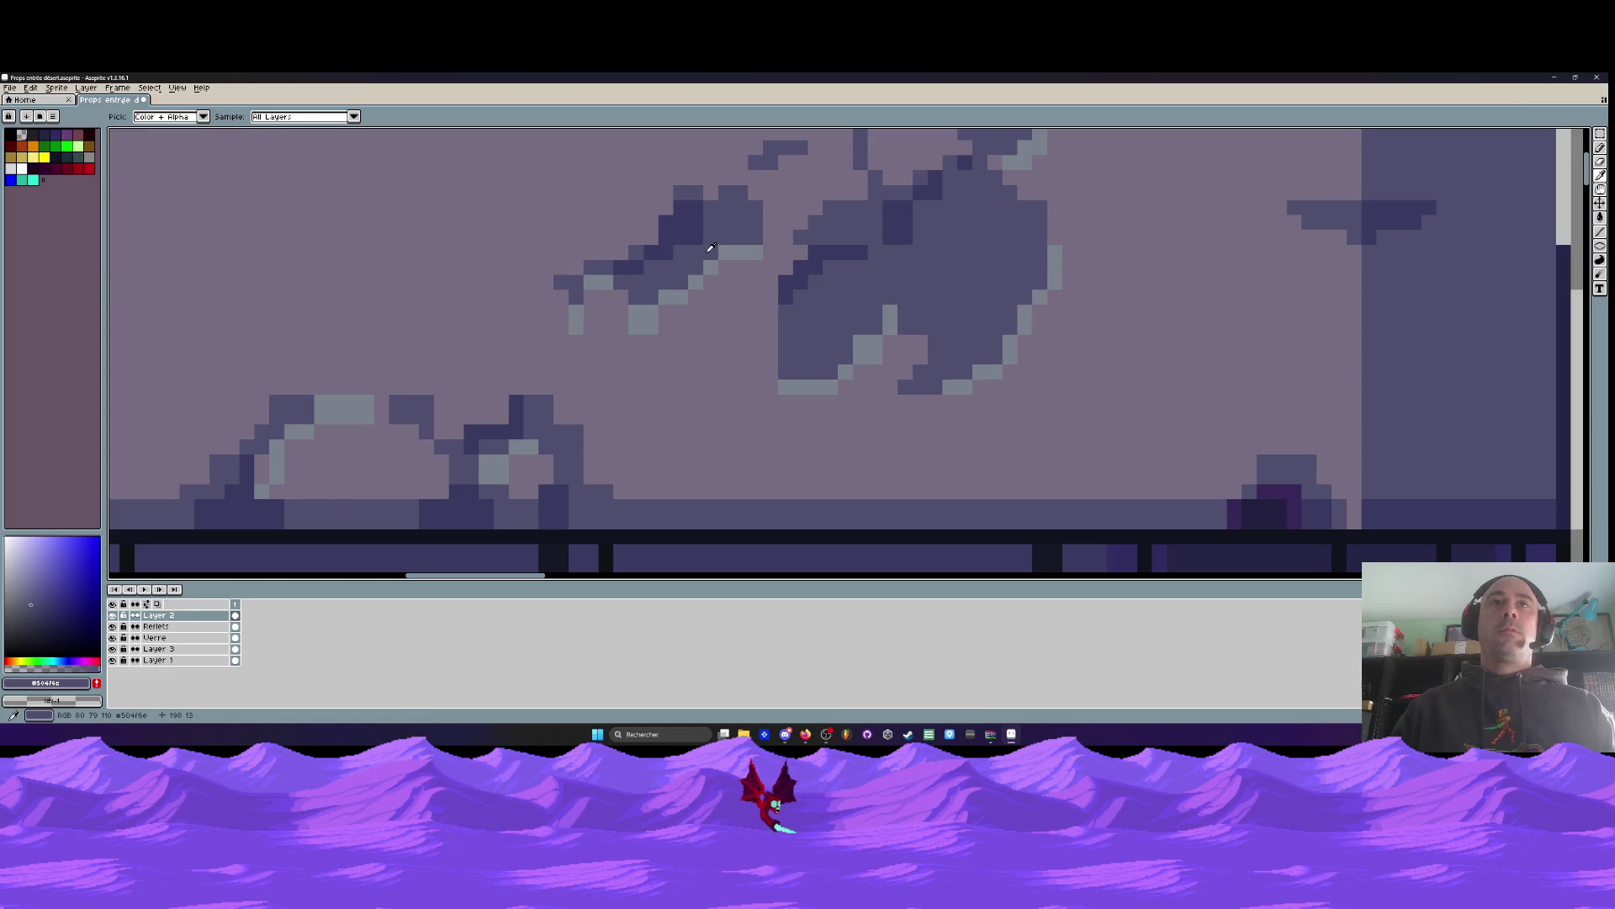
pyautogui.click(654, 250)
pyautogui.scroll(1, 654, 250)
pyautogui.press('b')
pyautogui.click(623, 245)
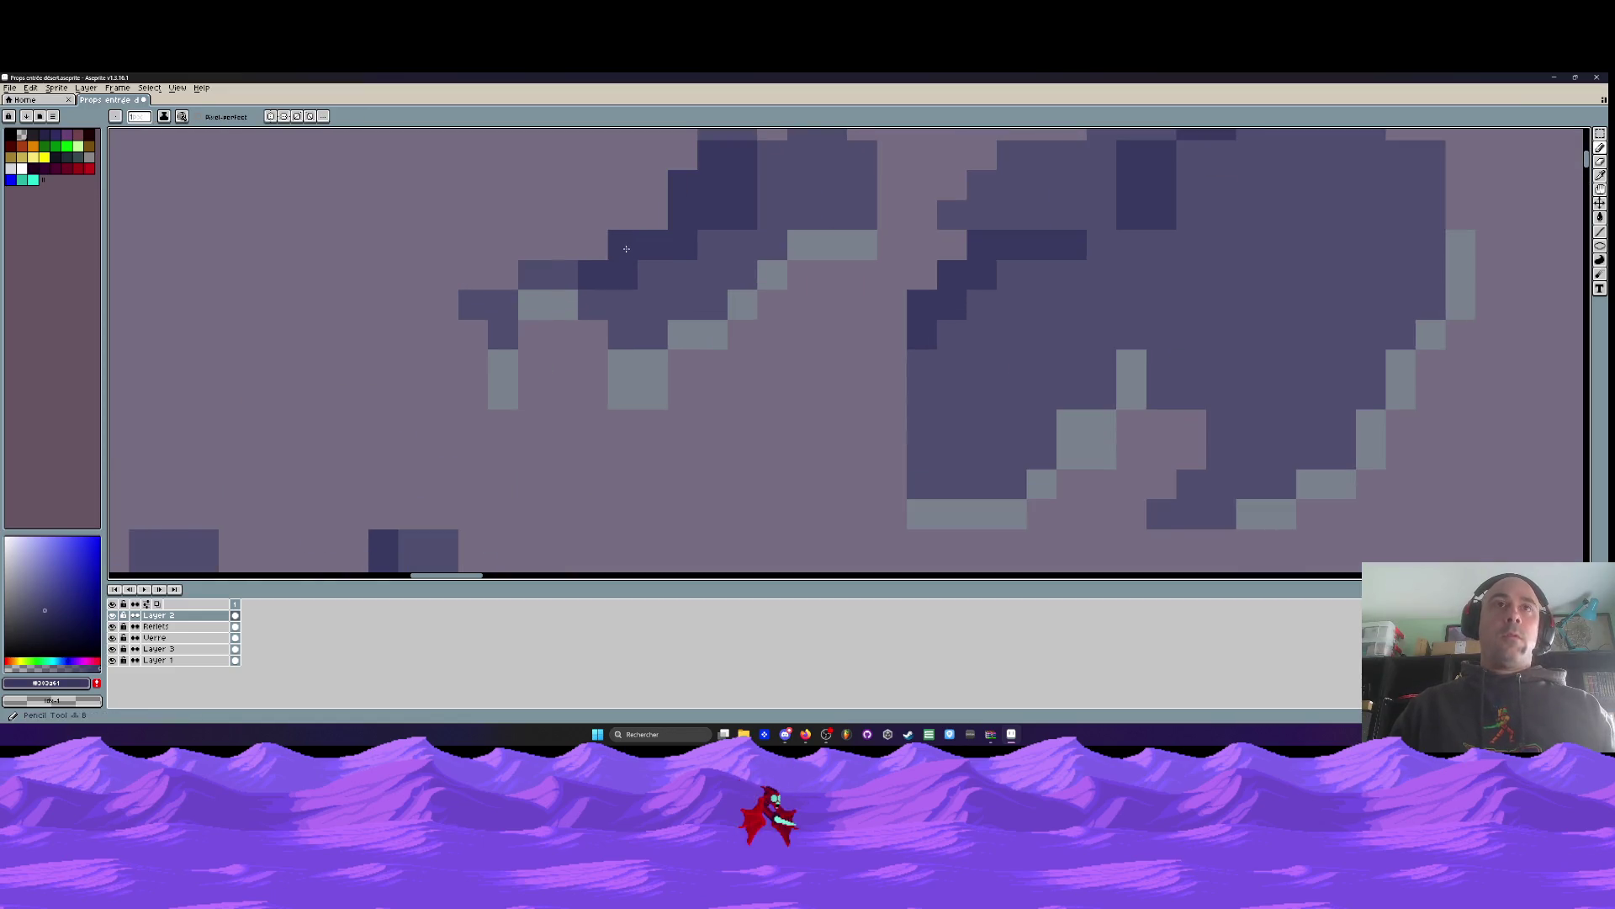
pyautogui.click(563, 275)
pyautogui.click(532, 275)
pyautogui.click(503, 305)
pyautogui.click(473, 305)
# Add two more dark pixels to the upper part of the hole
pyautogui.scroll(2, 672, 238)
pyautogui.click(683, 200)
pyautogui.click(712, 201)
pyautogui.scroll(-2, 712, 215)
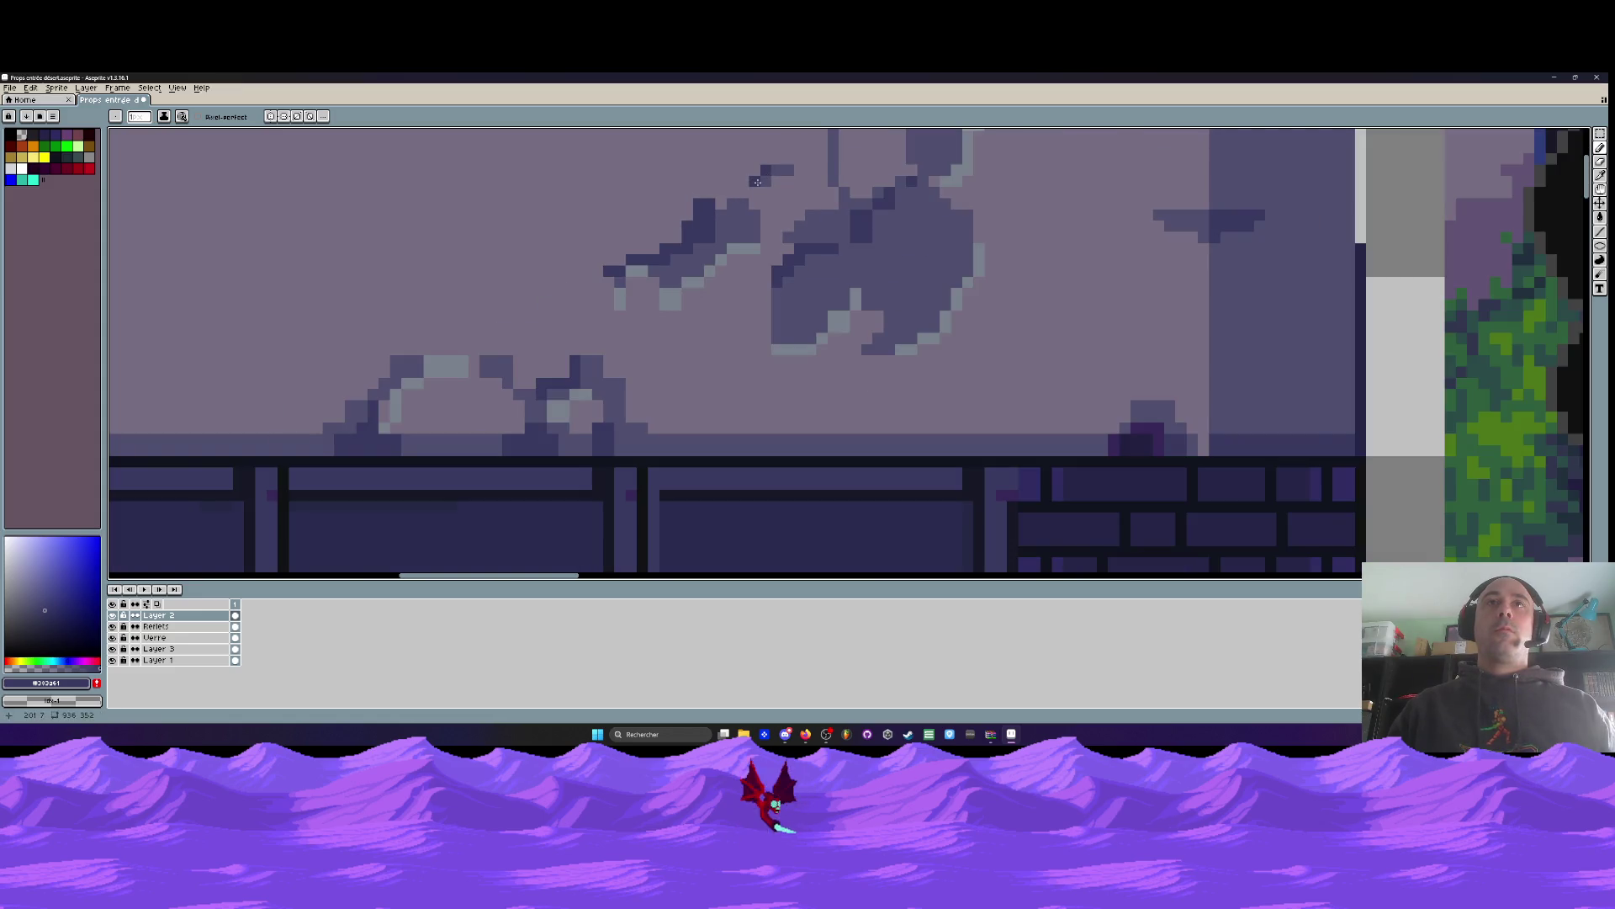
pyautogui.scroll(-2, 755, 181)
pyautogui.scroll(1, 775, 188)
pyautogui.scroll(1, 775, 188)
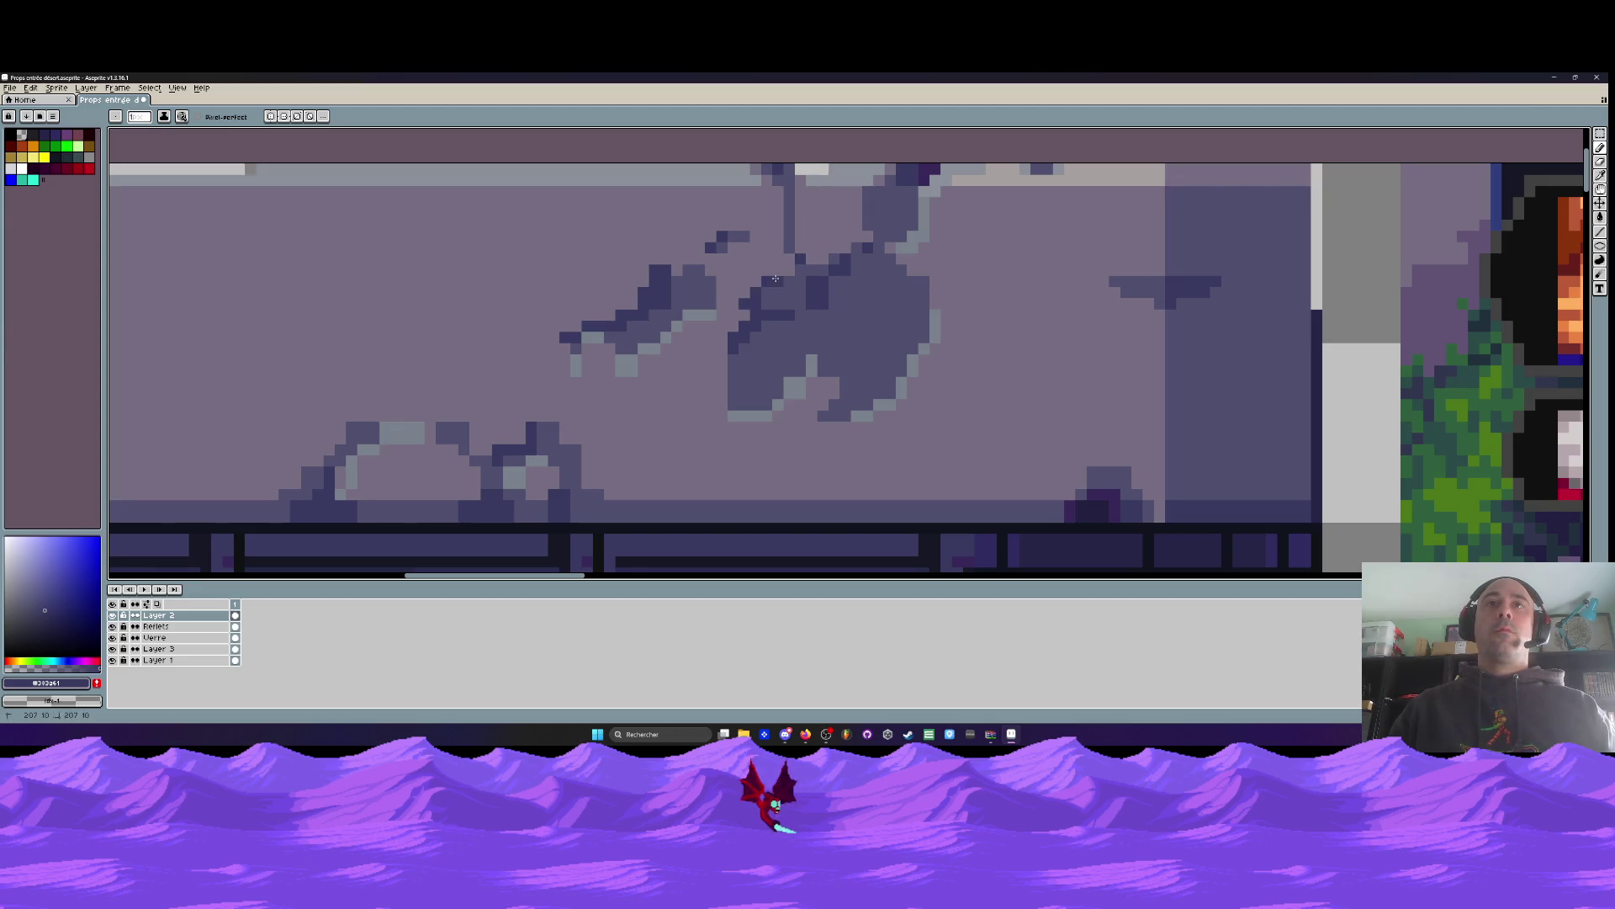
pyautogui.scroll(-3, 767, 293)
pyautogui.scroll(1, 770, 294)
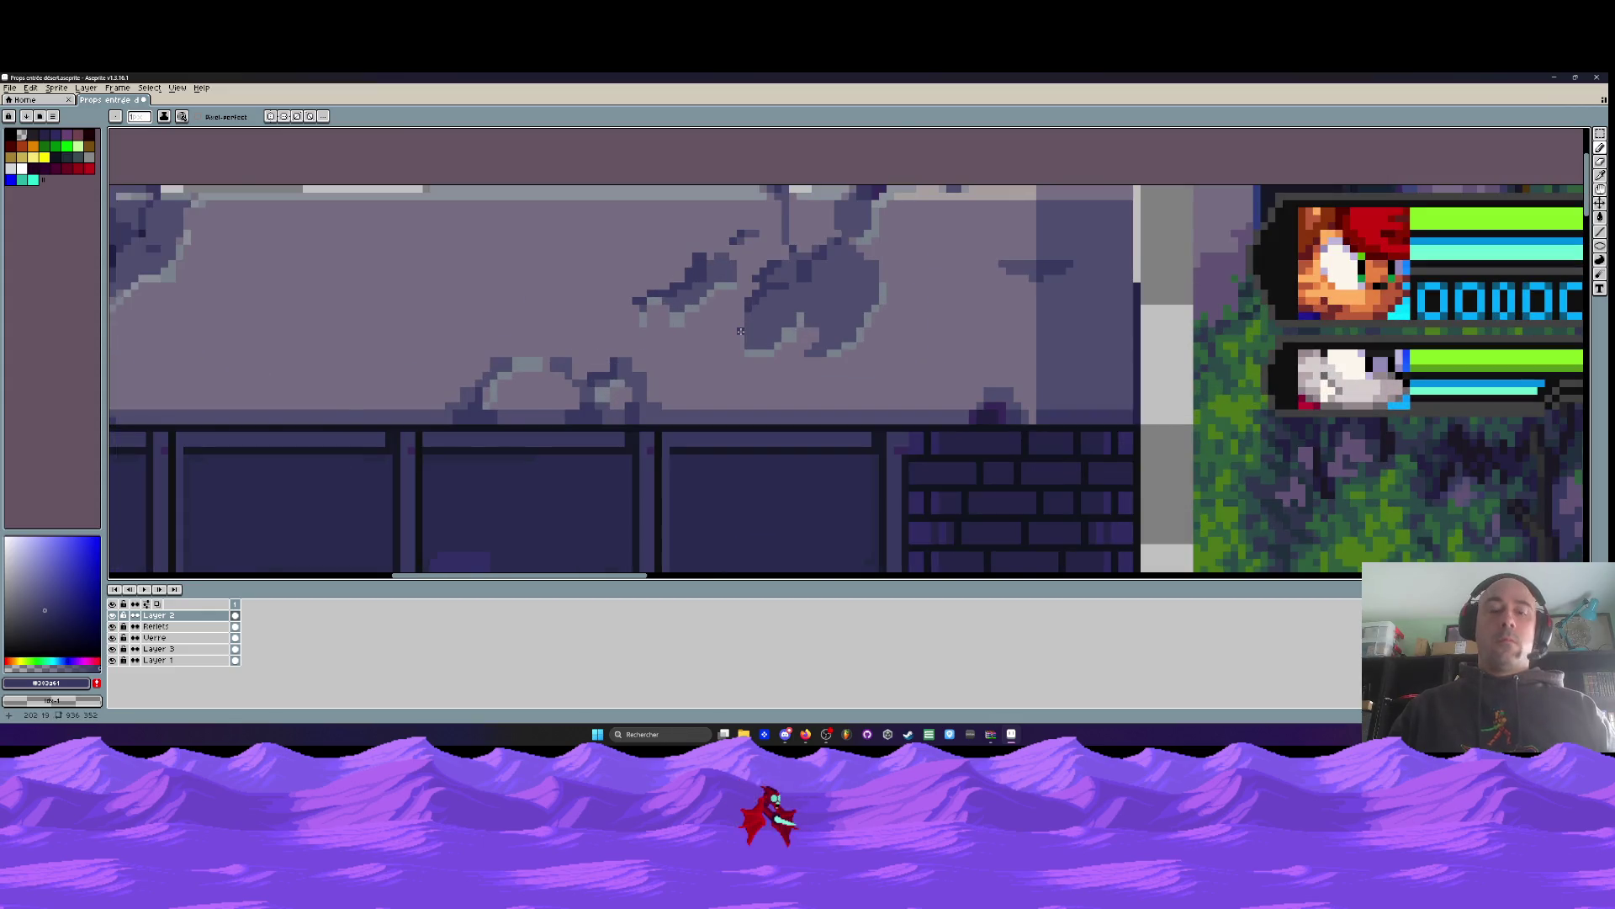
pyautogui.scroll(2, 758, 331)
# Paint mid-dark pixels down the hole's left edge
pyautogui.press('i')
pyautogui.click(767, 331)
pyautogui.press('b')
pyautogui.moveTo(744, 296)
pyautogui.mouseDown()
pyautogui.moveTo(741, 361)
pyautogui.moveTo(732, 345)
pyautogui.mouseUp()
pyautogui.scroll(-3, 732, 345)
pyautogui.scroll(2, 808, 286)
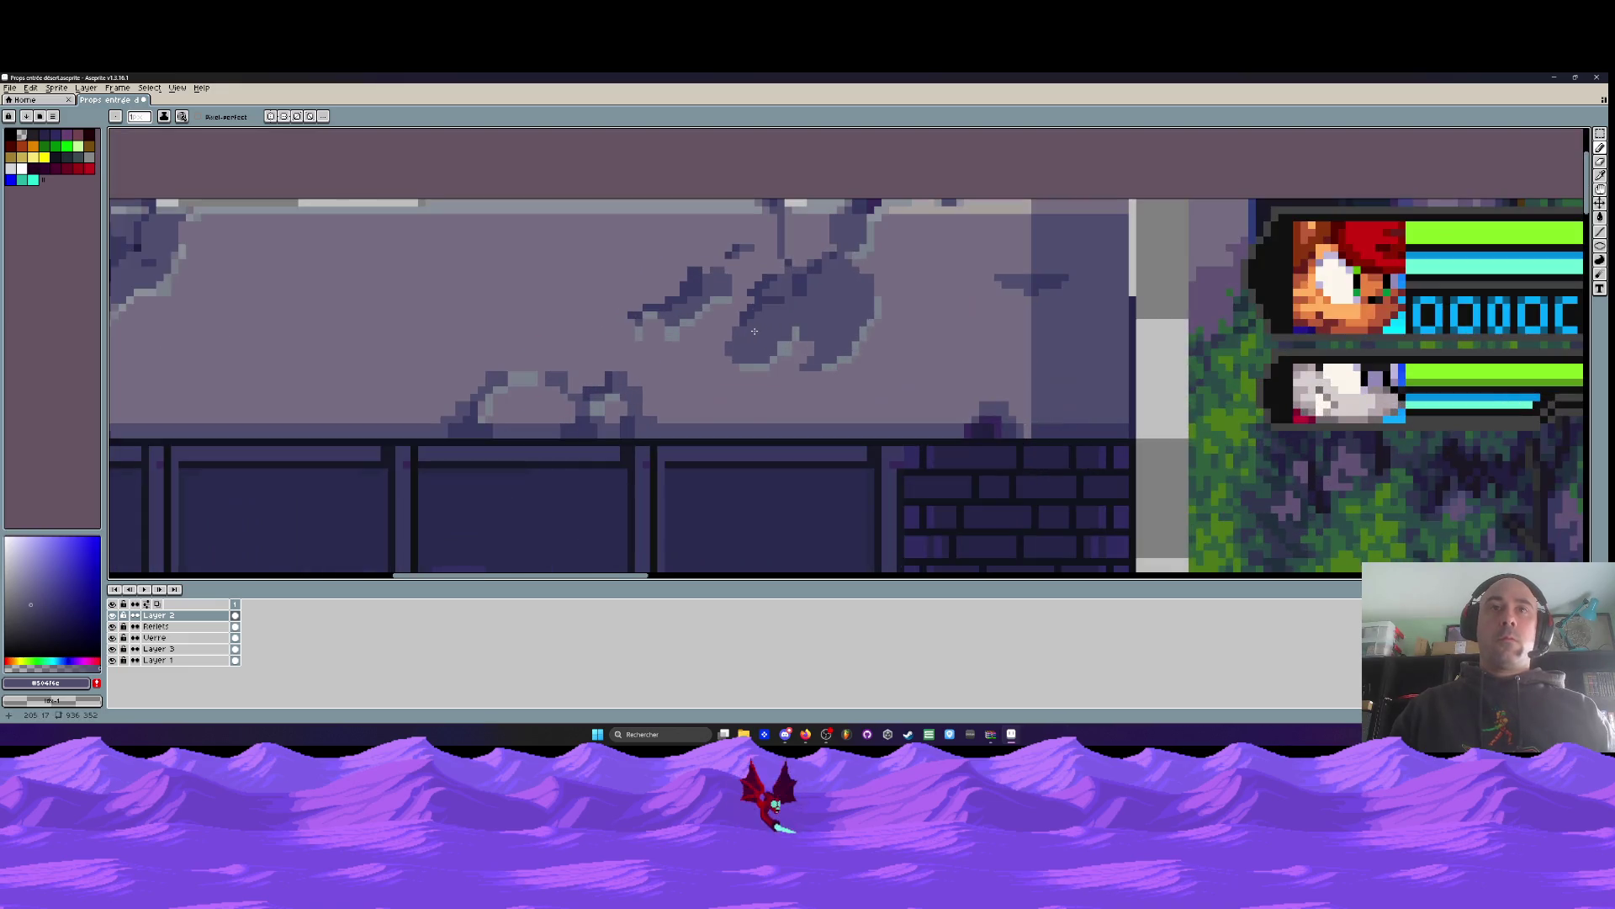
# Draw a darkest-shade stroke across the top of the hole
pyautogui.press('i')
pyautogui.click(829, 256)
pyautogui.press('b')
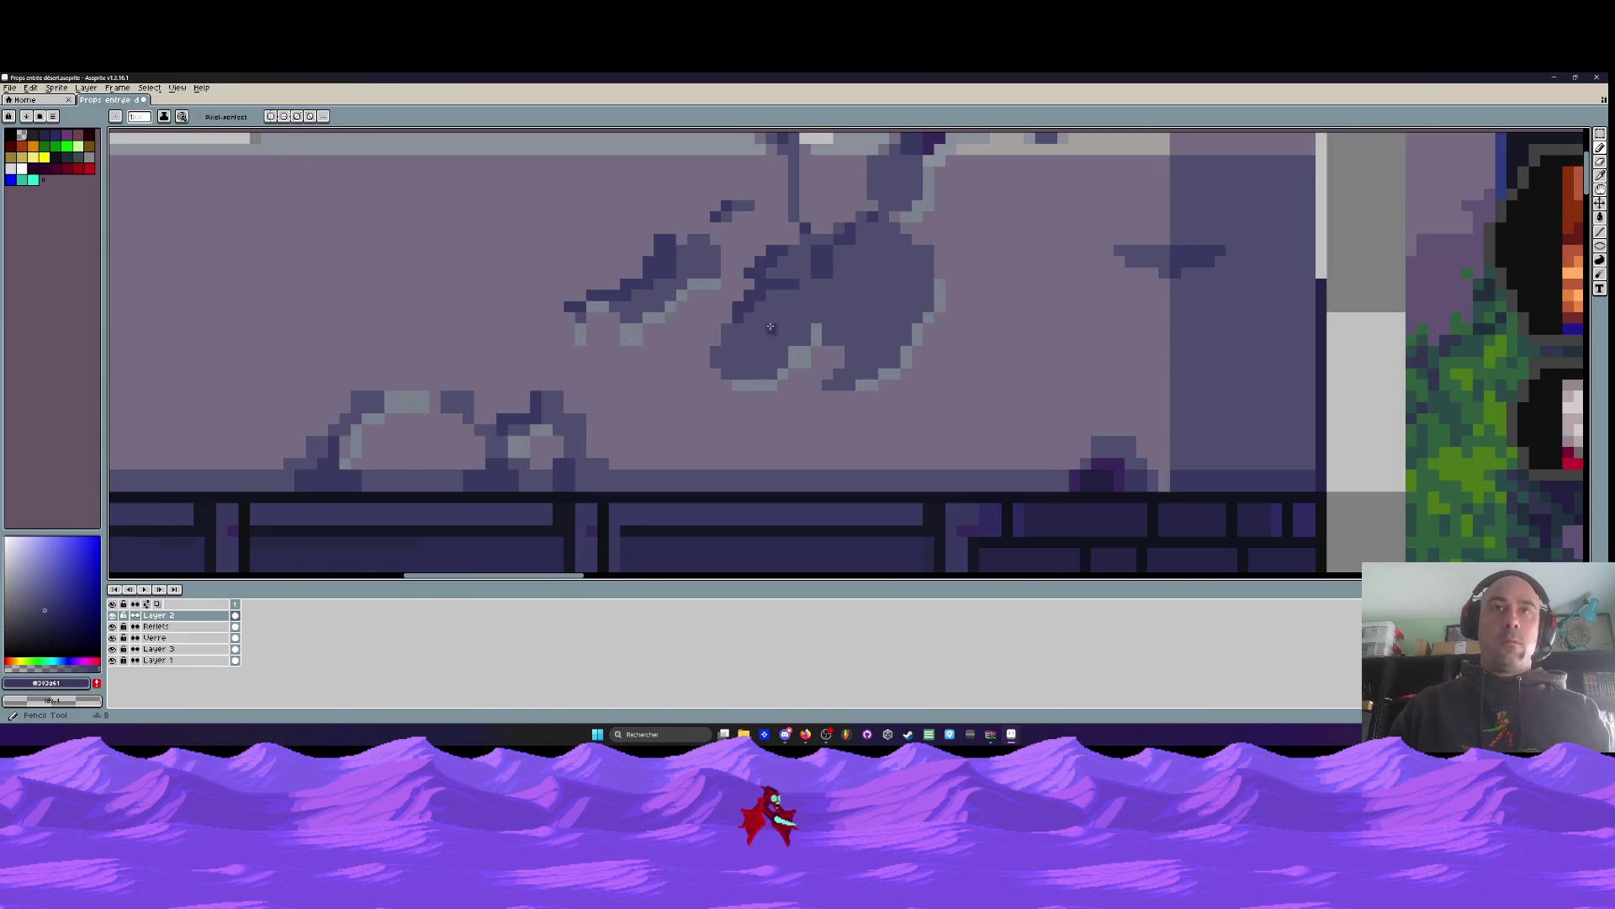
pyautogui.scroll(-2, 776, 334)
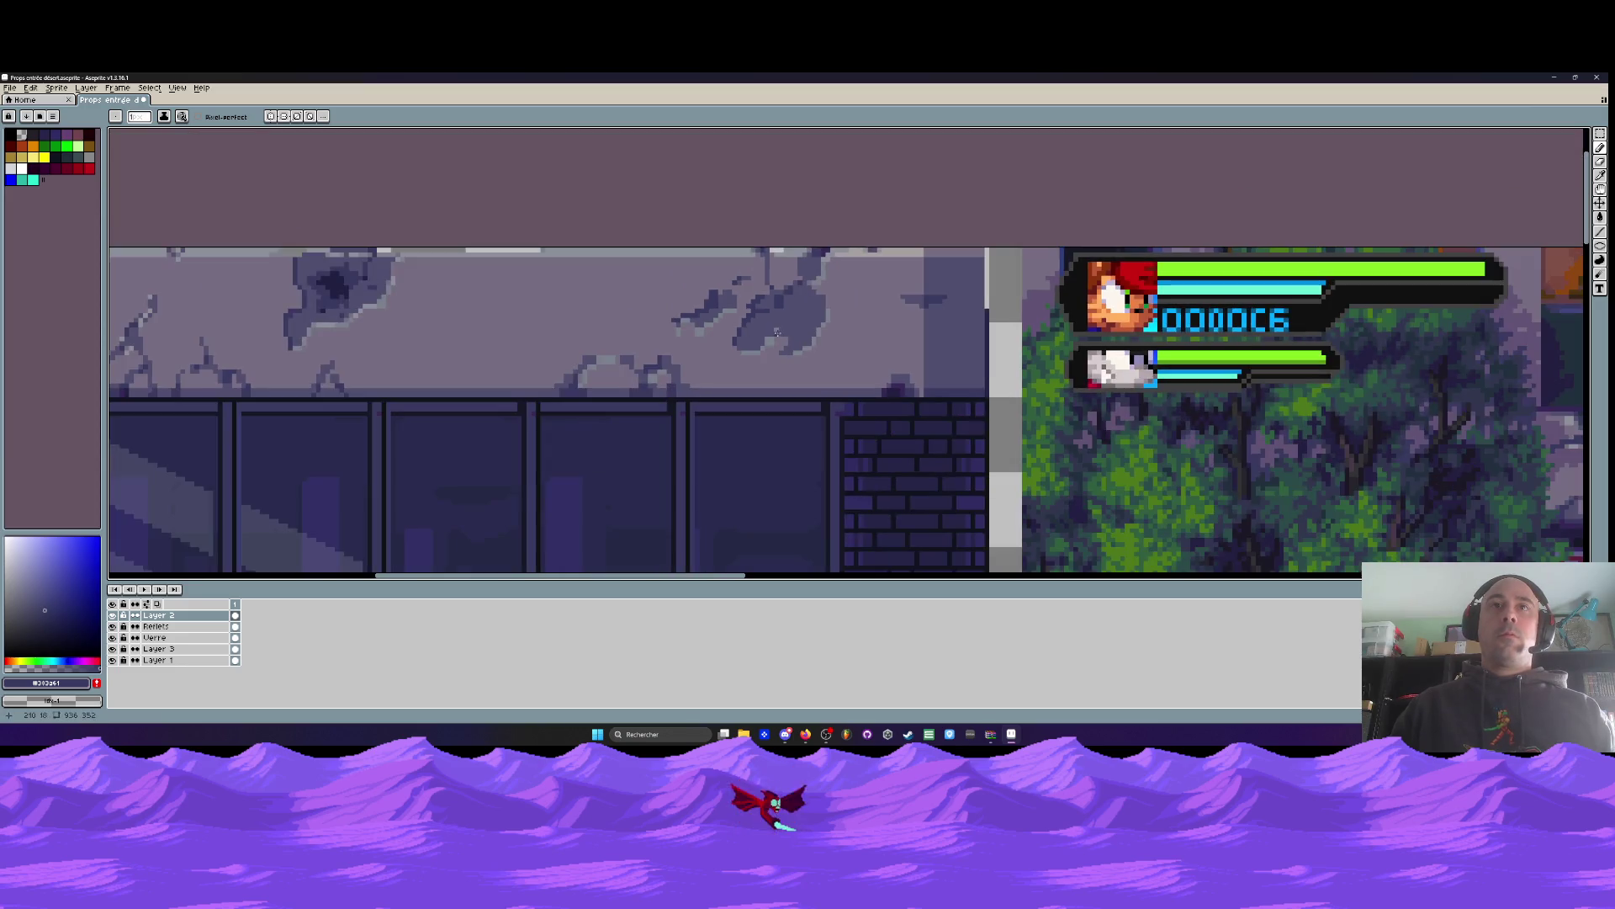
pyautogui.scroll(3, 773, 318)
pyautogui.moveTo(795, 265); pyautogui.dragTo(737, 286)
# Darken a column of pixels up the hole's side and beside it at the lintel's top band
pyautogui.click(818, 253)
pyautogui.click(838, 220)
pyautogui.click(838, 191)
pyautogui.click(838, 176)
pyautogui.click(838, 205)
pyautogui.click(868, 161)
pyautogui.click(853, 177)
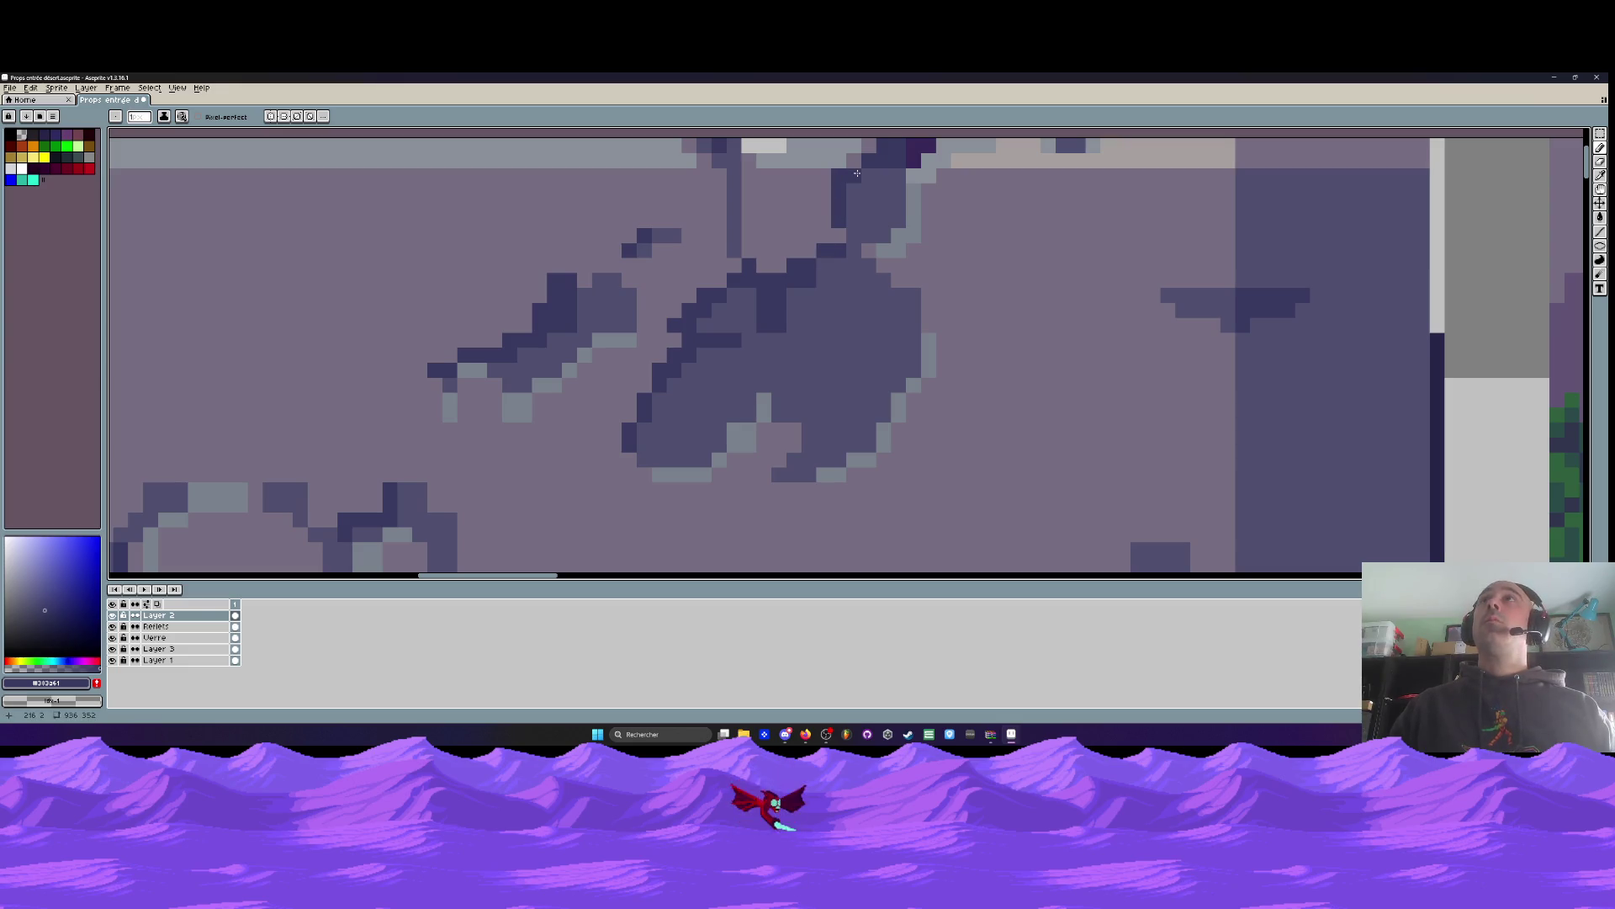
pyautogui.scroll(-3, 856, 173)
pyautogui.scroll(3, 871, 181)
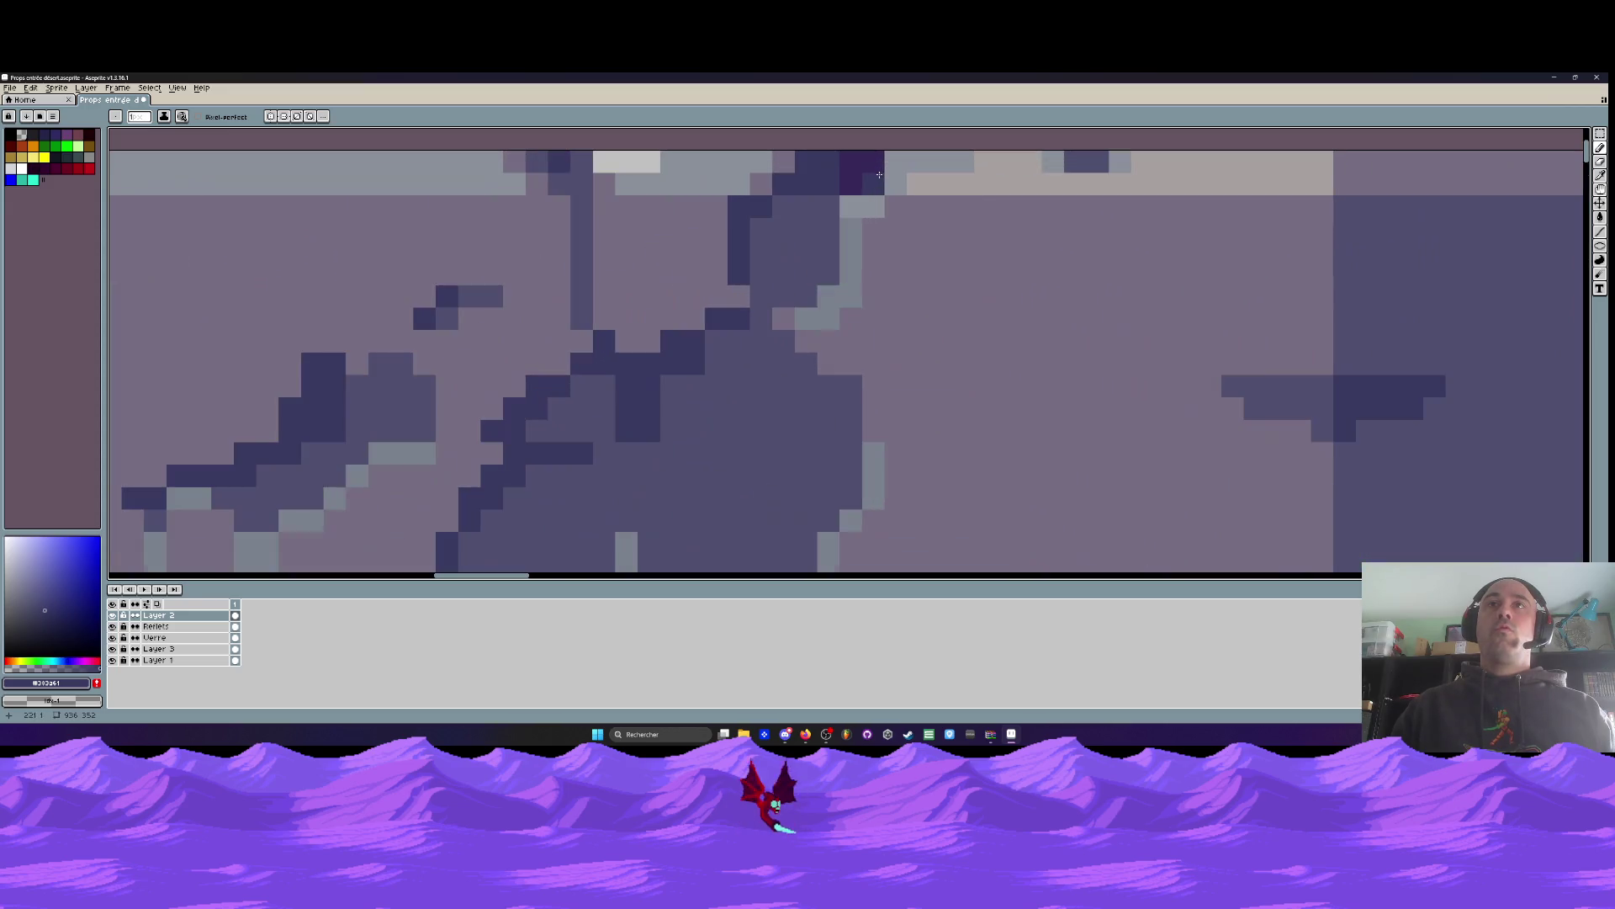
pyautogui.scroll(-2, 897, 156)
pyautogui.scroll(2, 897, 156)
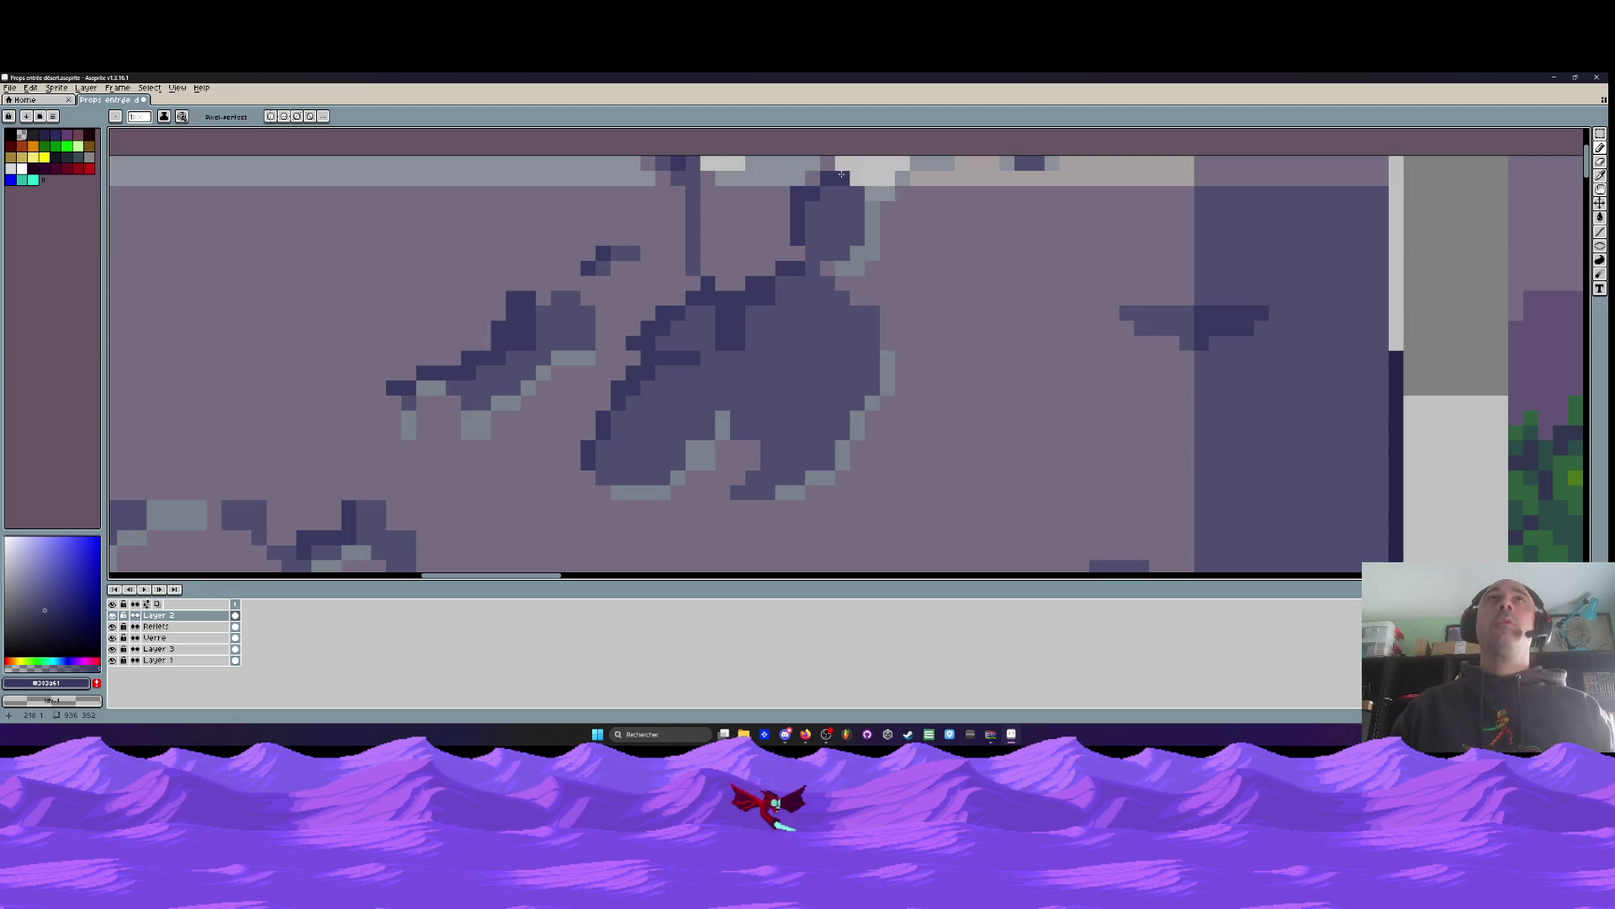
pyautogui.scroll(-3, 841, 173)
pyautogui.scroll(1, 824, 203)
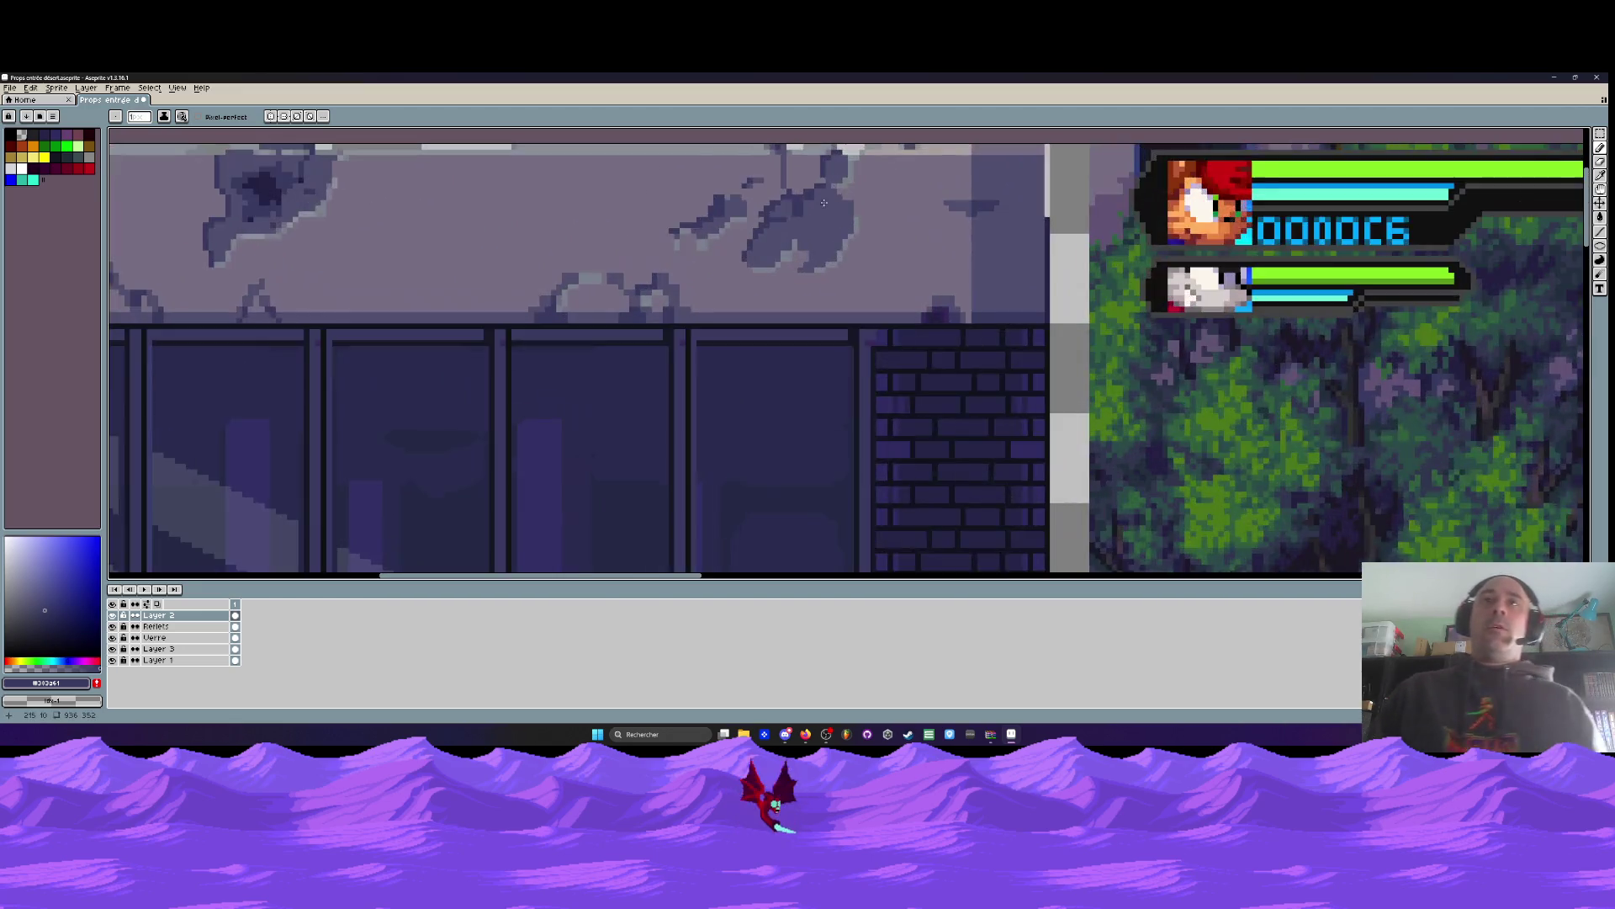
pyautogui.scroll(2, 824, 203)
# Paint dark shading pixels inside the large hole's inner notch
pyautogui.press('i')
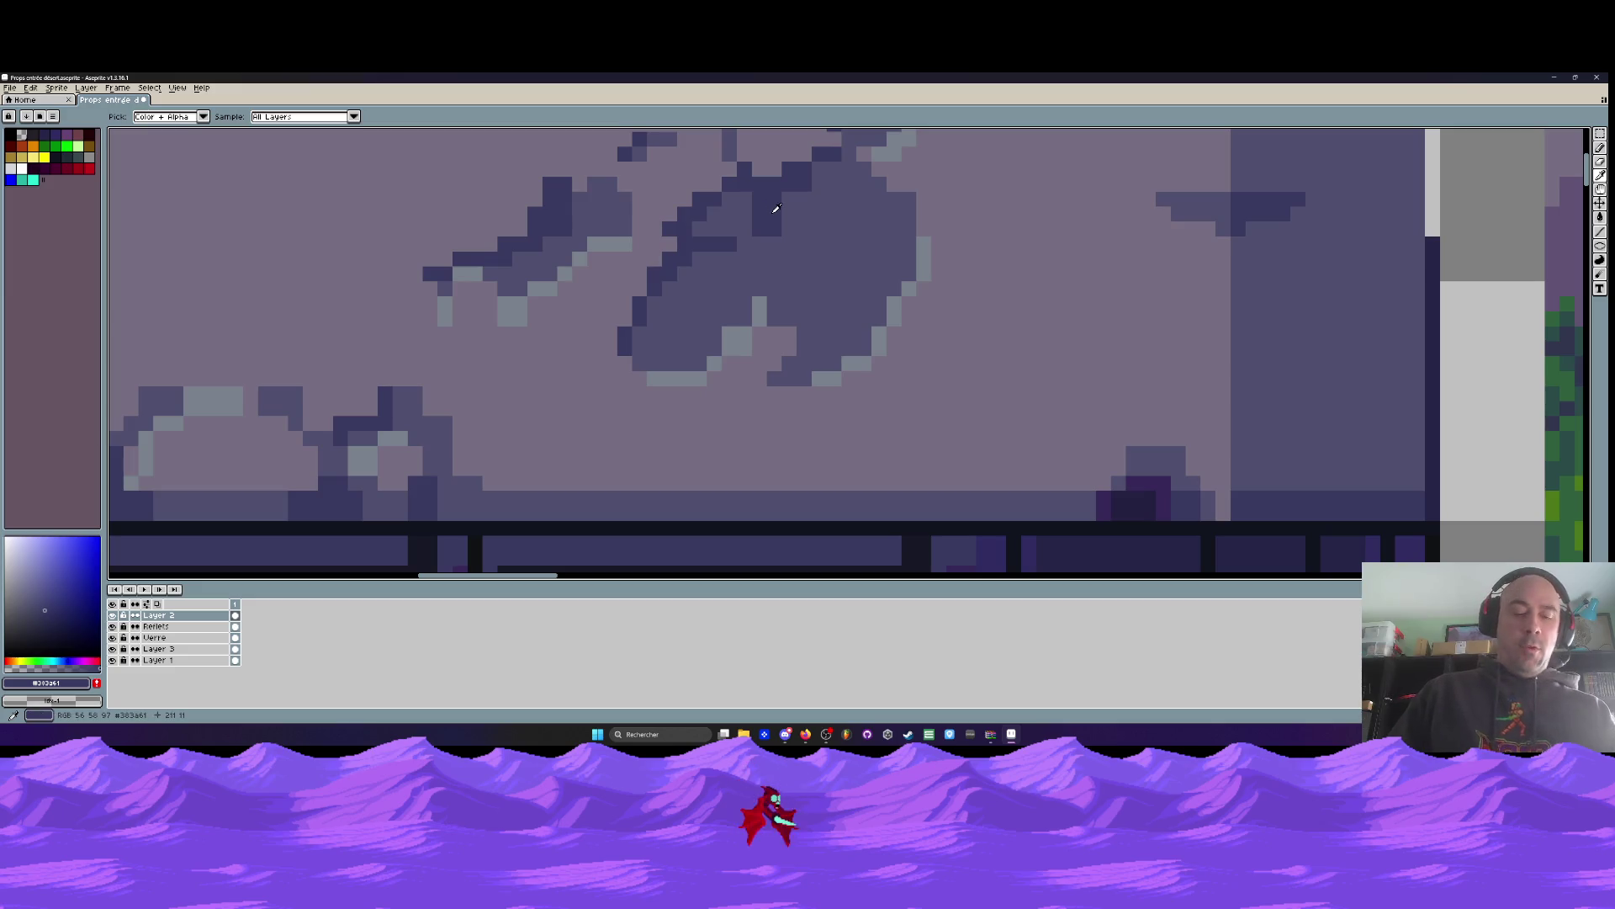
pyautogui.scroll(2, 776, 207)
pyautogui.press('b')
pyautogui.moveTo(717, 184)
pyautogui.mouseDown()
pyautogui.moveTo(656, 244)
pyautogui.moveTo(703, 270)
pyautogui.mouseUp()
pyautogui.scroll(-2, 679, 258)
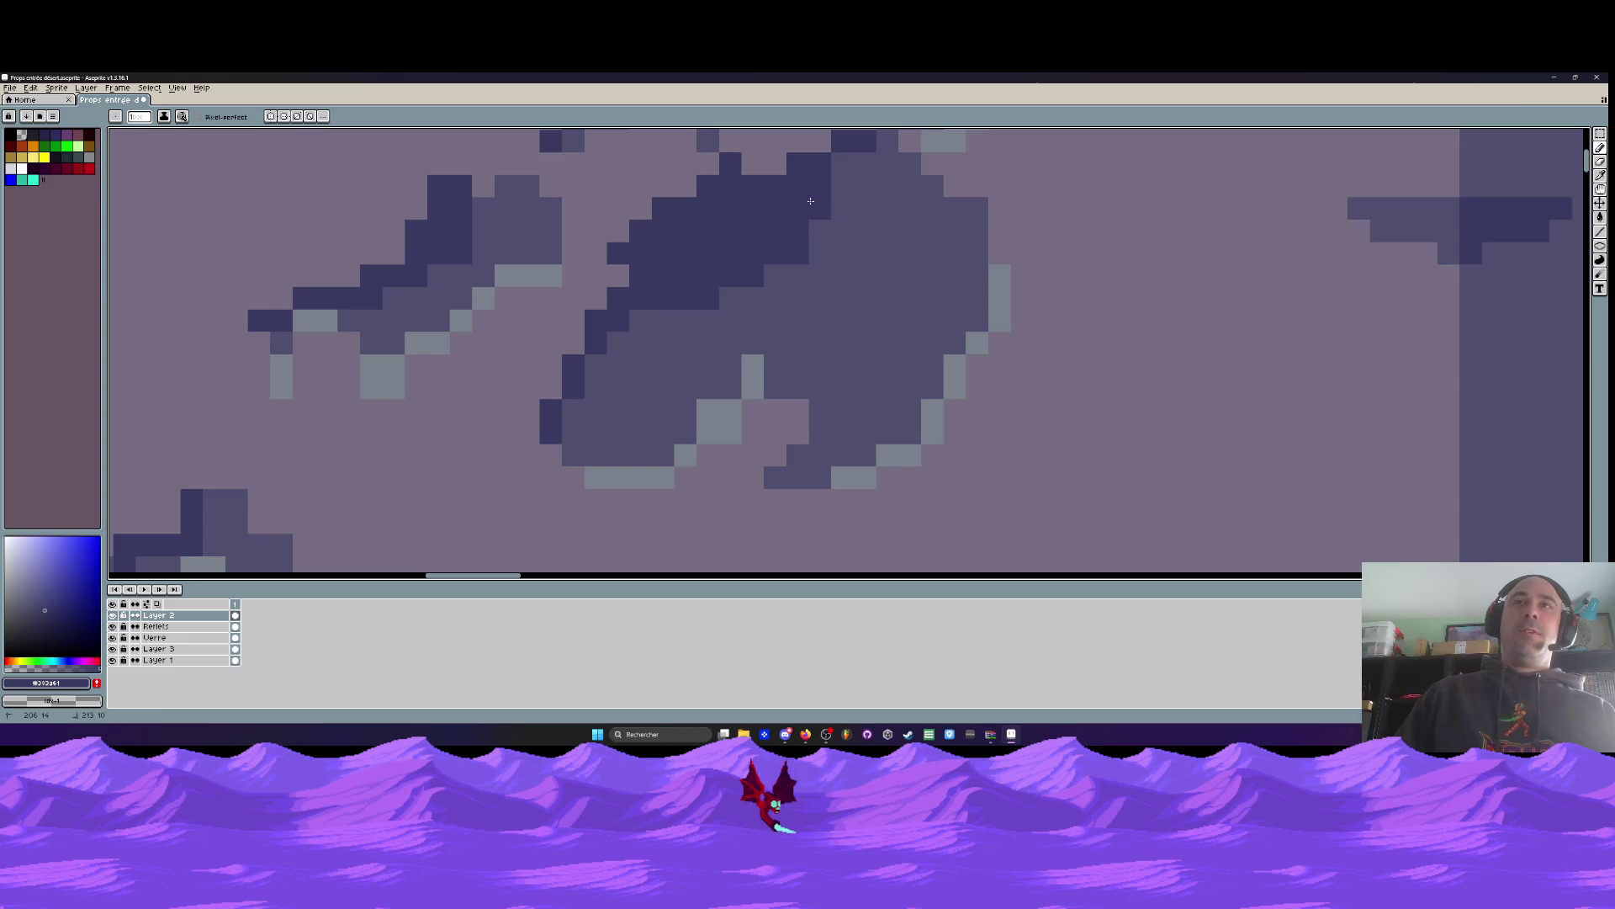
pyautogui.scroll(-3, 757, 244)
pyautogui.scroll(3, 775, 230)
pyautogui.scroll(-3, 775, 230)
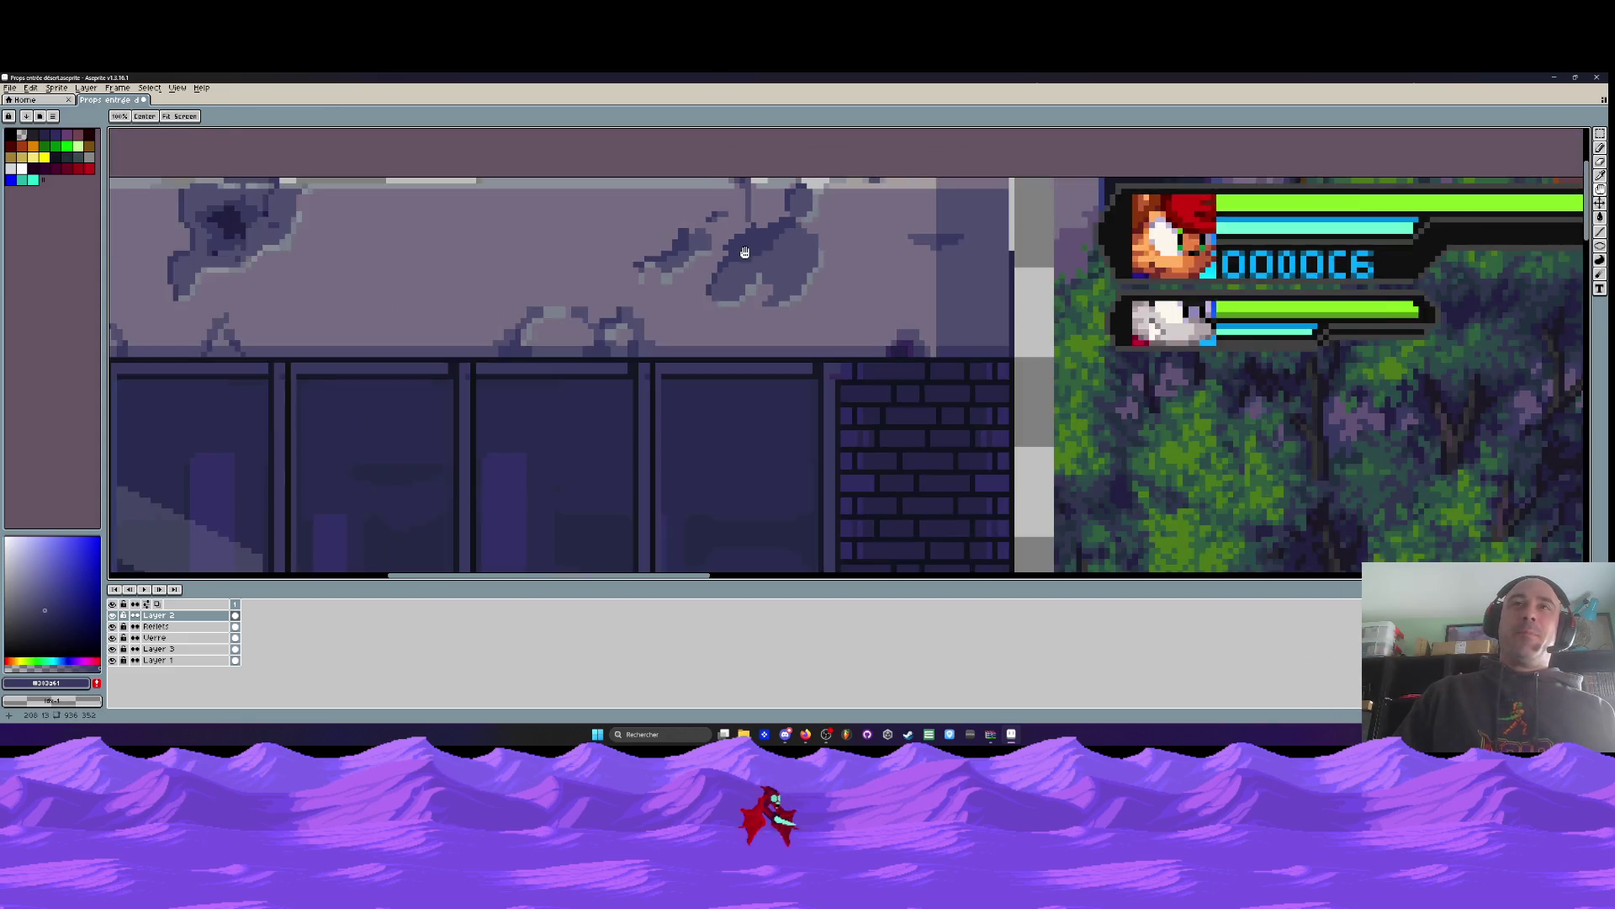
pyautogui.scroll(2, 758, 263)
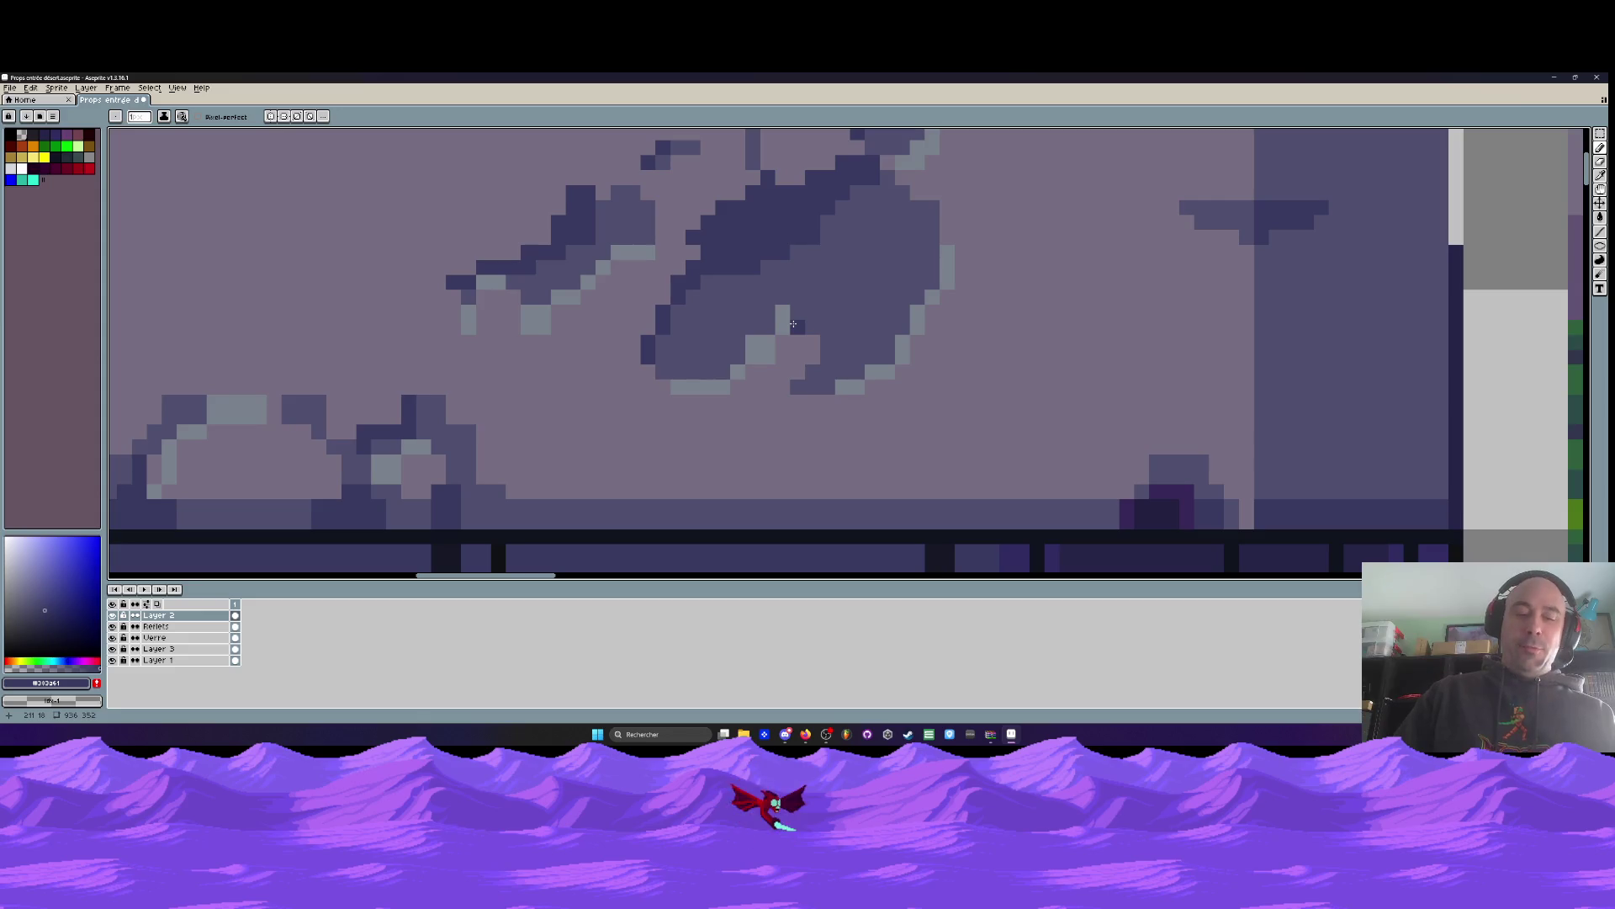
# Paint stray dark pixels back to the lintel's stone colour
pyautogui.keyDown('alt'); pyautogui.click(794, 324); pyautogui.keyUp('alt')
pyautogui.scroll(1, 795, 315)
pyautogui.moveTo(823, 294); pyautogui.dragTo(824, 317)
pyautogui.scroll(-3, 801, 277)
pyautogui.scroll(1, 801, 253)
# Draw a darkest-shade diagonal edge along the large hole's lower tip
pyautogui.press('alt')
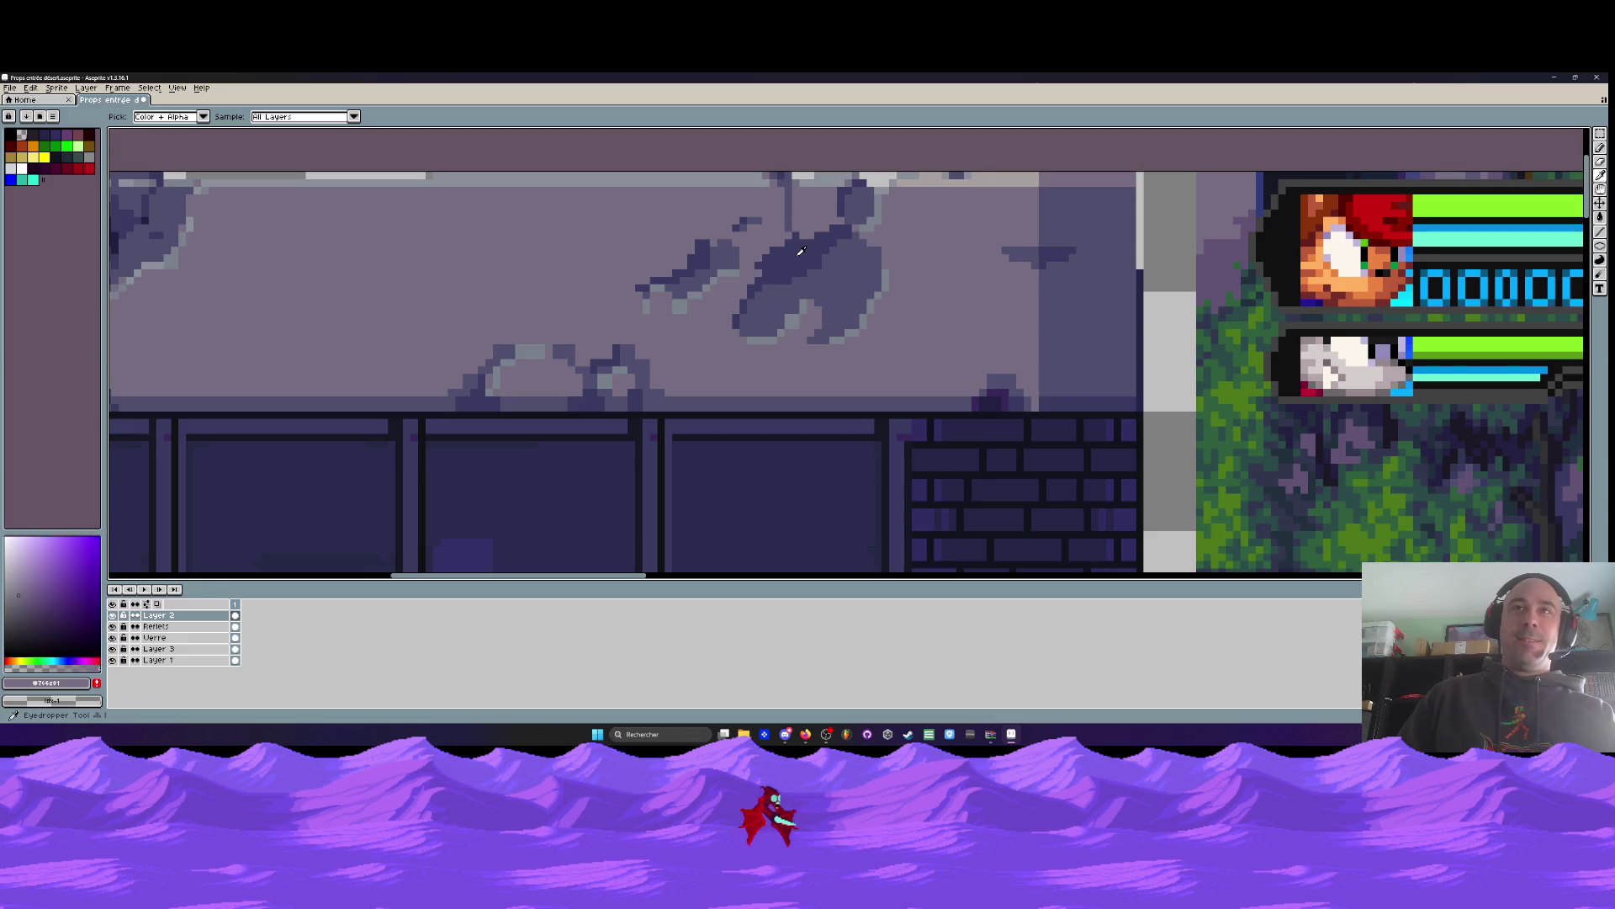
pyautogui.keyDown('alt'); pyautogui.click(801, 251); pyautogui.keyUp('alt')
pyautogui.scroll(2, 802, 305)
pyautogui.moveTo(780, 348)
pyautogui.mouseDown()
pyautogui.moveTo(824, 280)
pyautogui.moveTo(829, 293)
pyautogui.mouseUp()
pyautogui.click(802, 235)
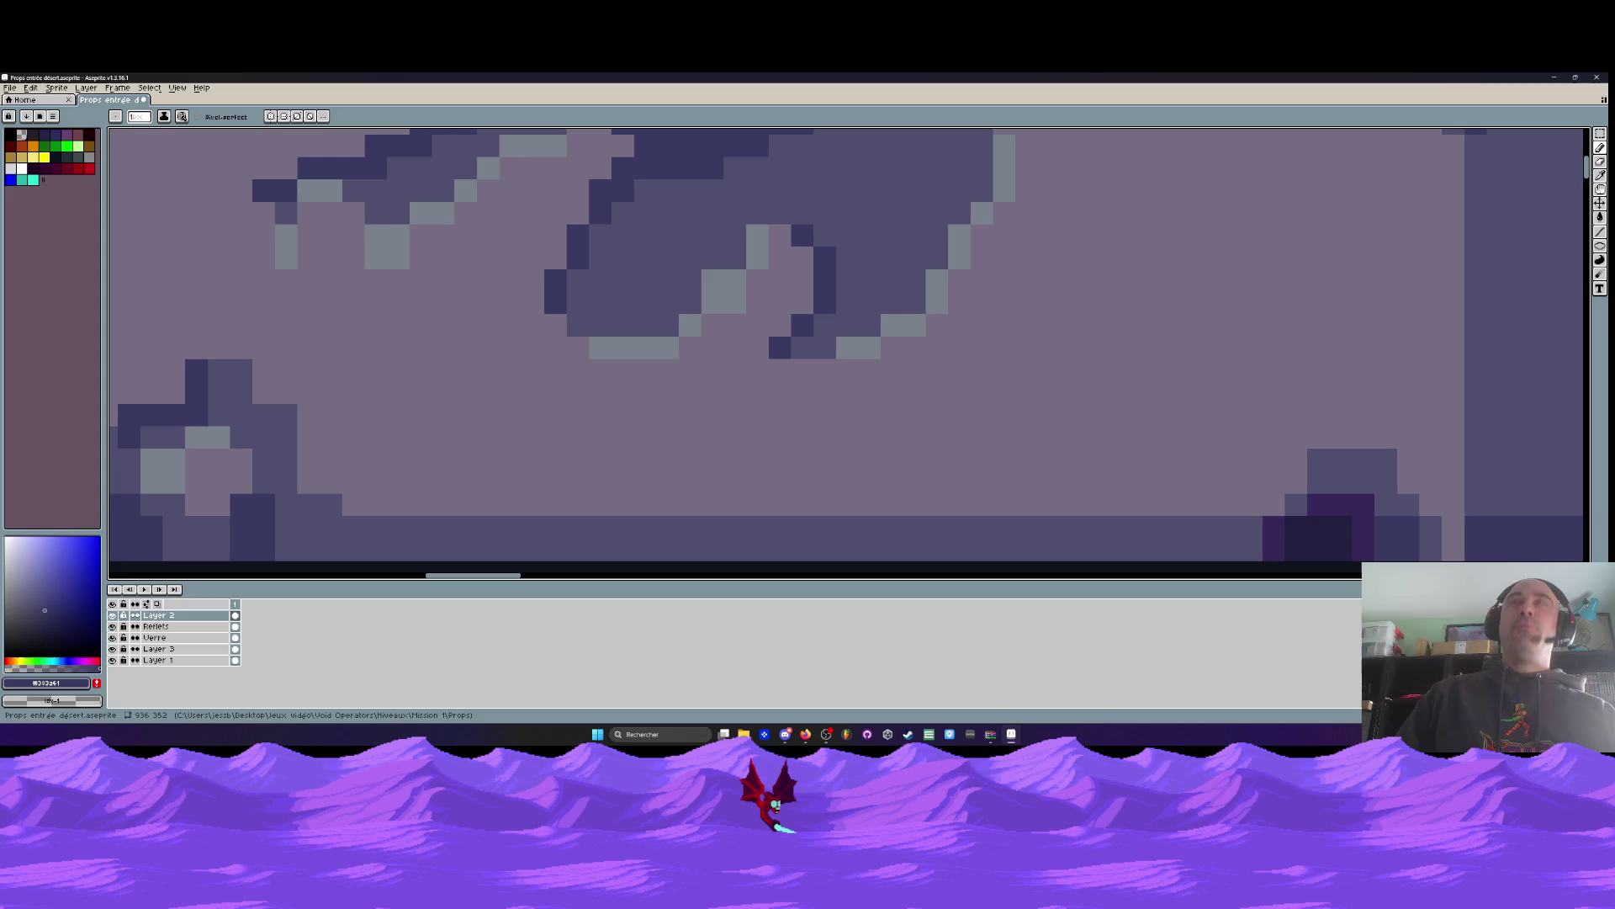
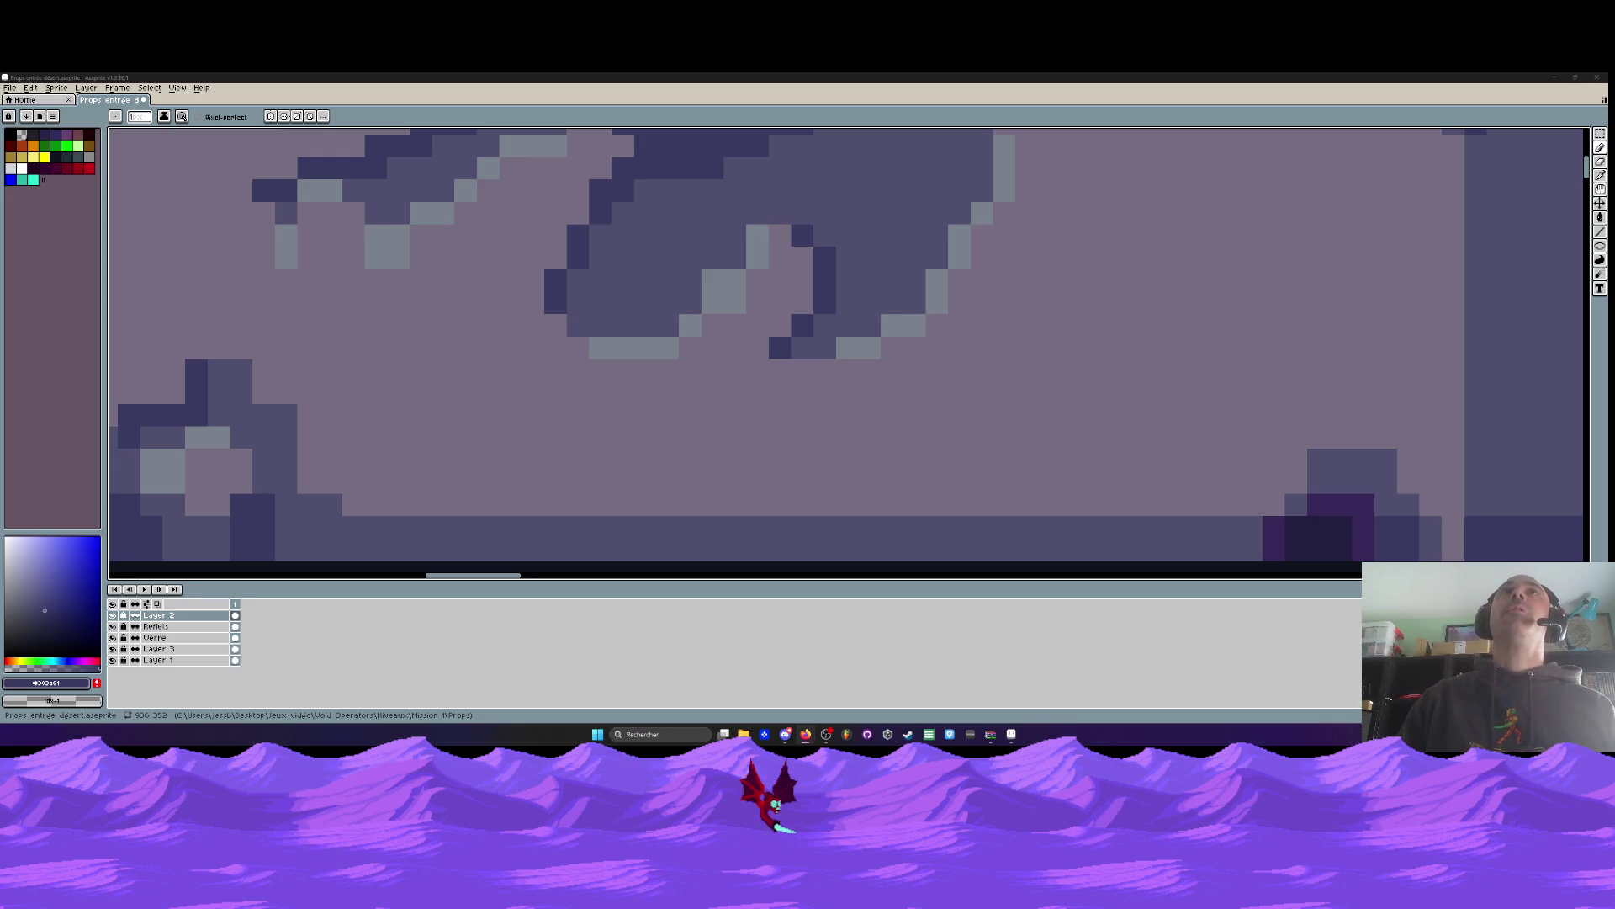
# Paint dark pixels along a crack in the cornice
pyautogui.scroll(-2, 620, 278)
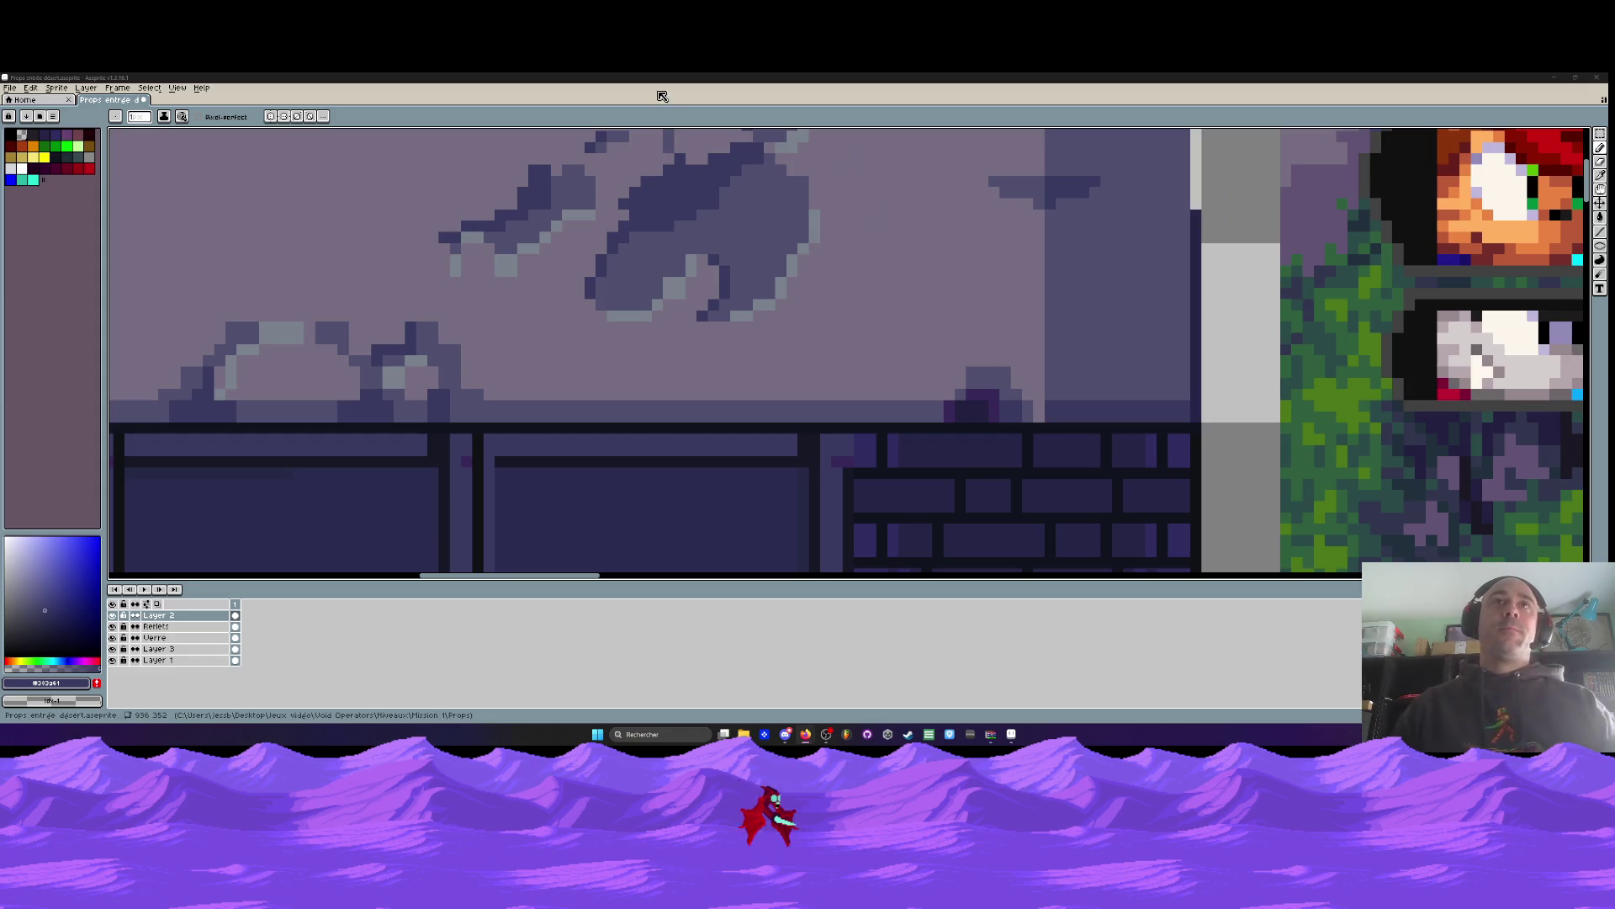
pyautogui.scroll(1, 724, 259)
pyautogui.scroll(-2, 714, 266)
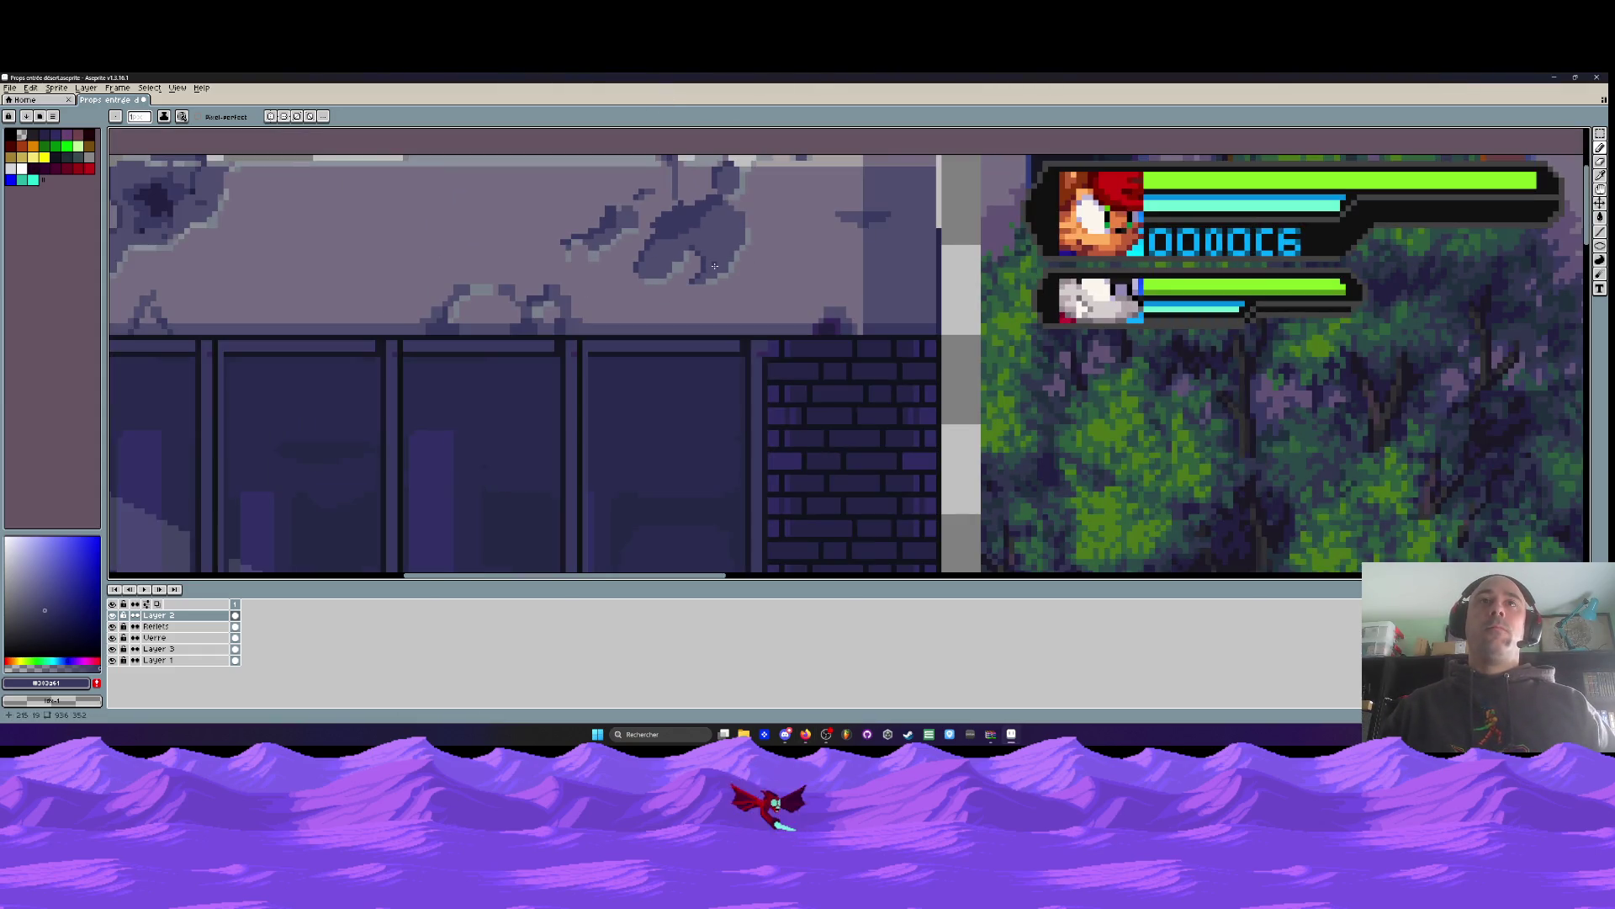
pyautogui.scroll(3, 739, 207)
pyautogui.moveTo(688, 182); pyautogui.dragTo(755, 253)
# Sample the #504f6c wall shade and paint a row of it over the arch
pyautogui.scroll(-3, 755, 253)
pyautogui.scroll(-1, 738, 226)
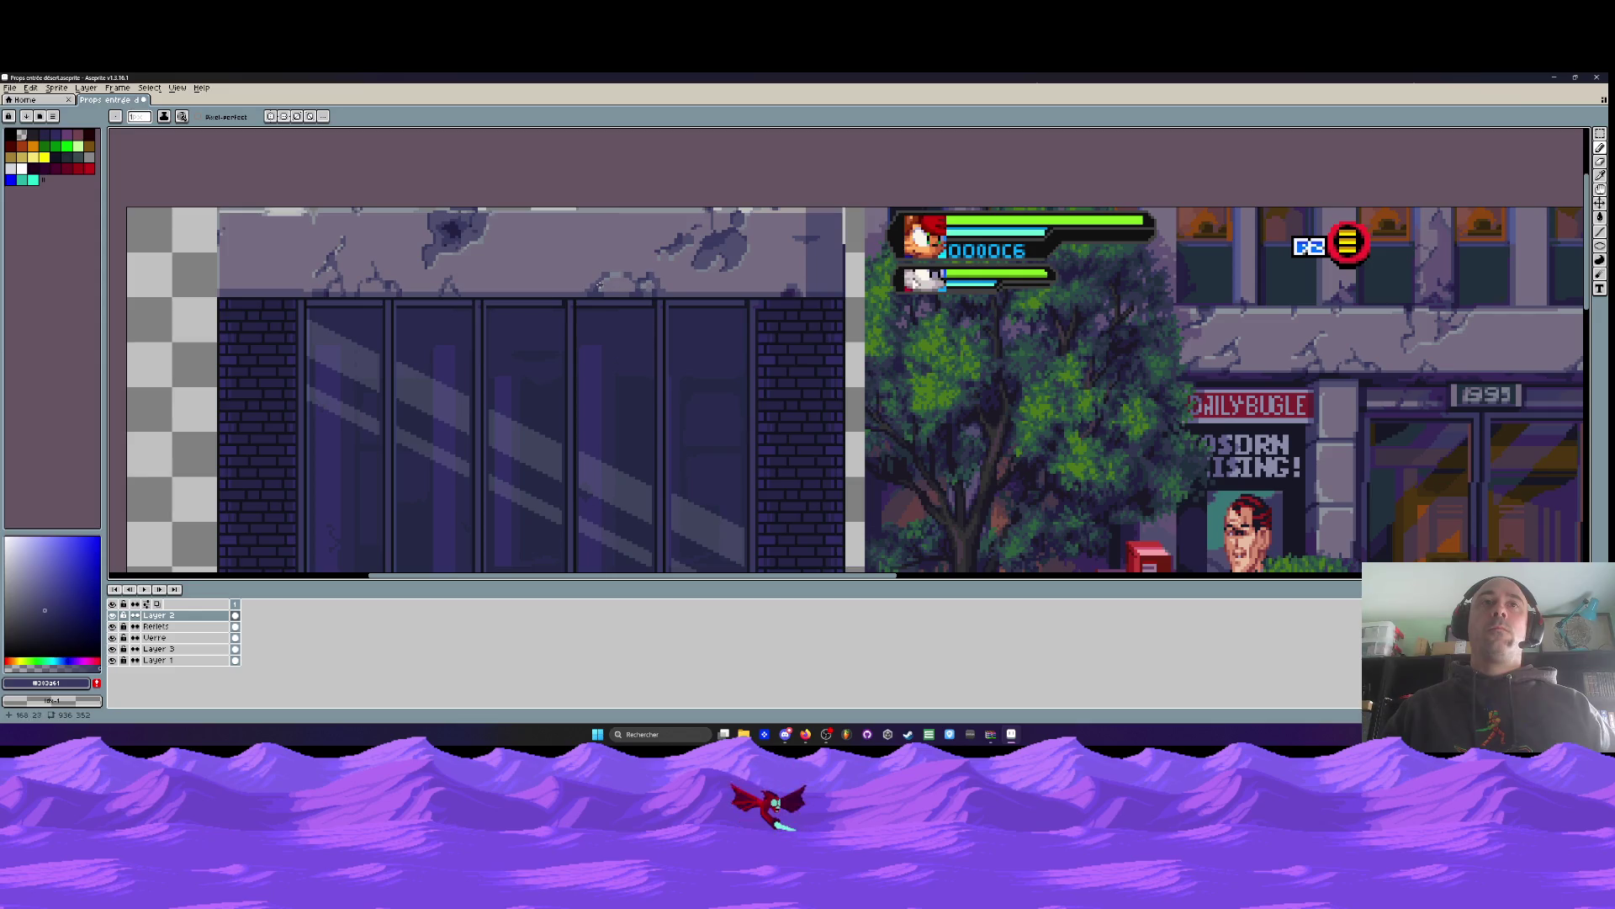
pyautogui.scroll(2, 599, 286)
pyautogui.scroll(2, 599, 287)
pyautogui.scroll(-1, 671, 187)
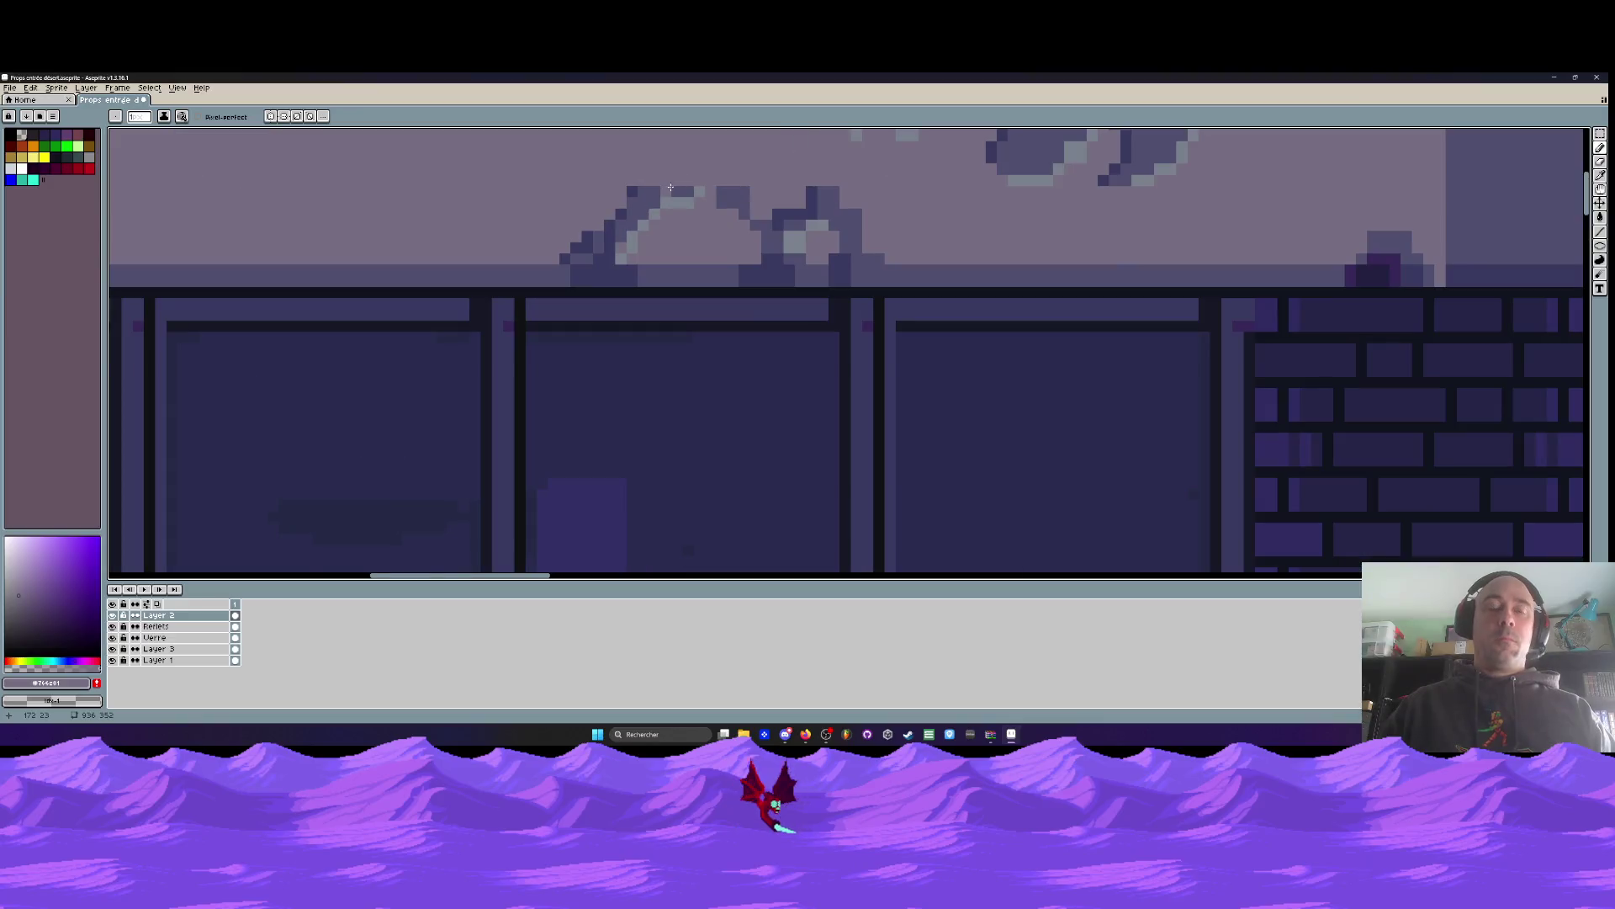
pyautogui.scroll(1, 670, 187)
pyautogui.keyDown('alt'); pyautogui.click(642, 193); pyautogui.keyUp('alt')
pyautogui.moveTo(617, 171); pyautogui.dragTo(684, 176)
# Sample the darker #383a61 shade and redraw a diagonal crack line on the cornice
pyautogui.keyDown('alt'); pyautogui.click(593, 193); pyautogui.keyUp('alt')
pyautogui.scroll(-1, 608, 174)
pyautogui.scroll(-2, 608, 174)
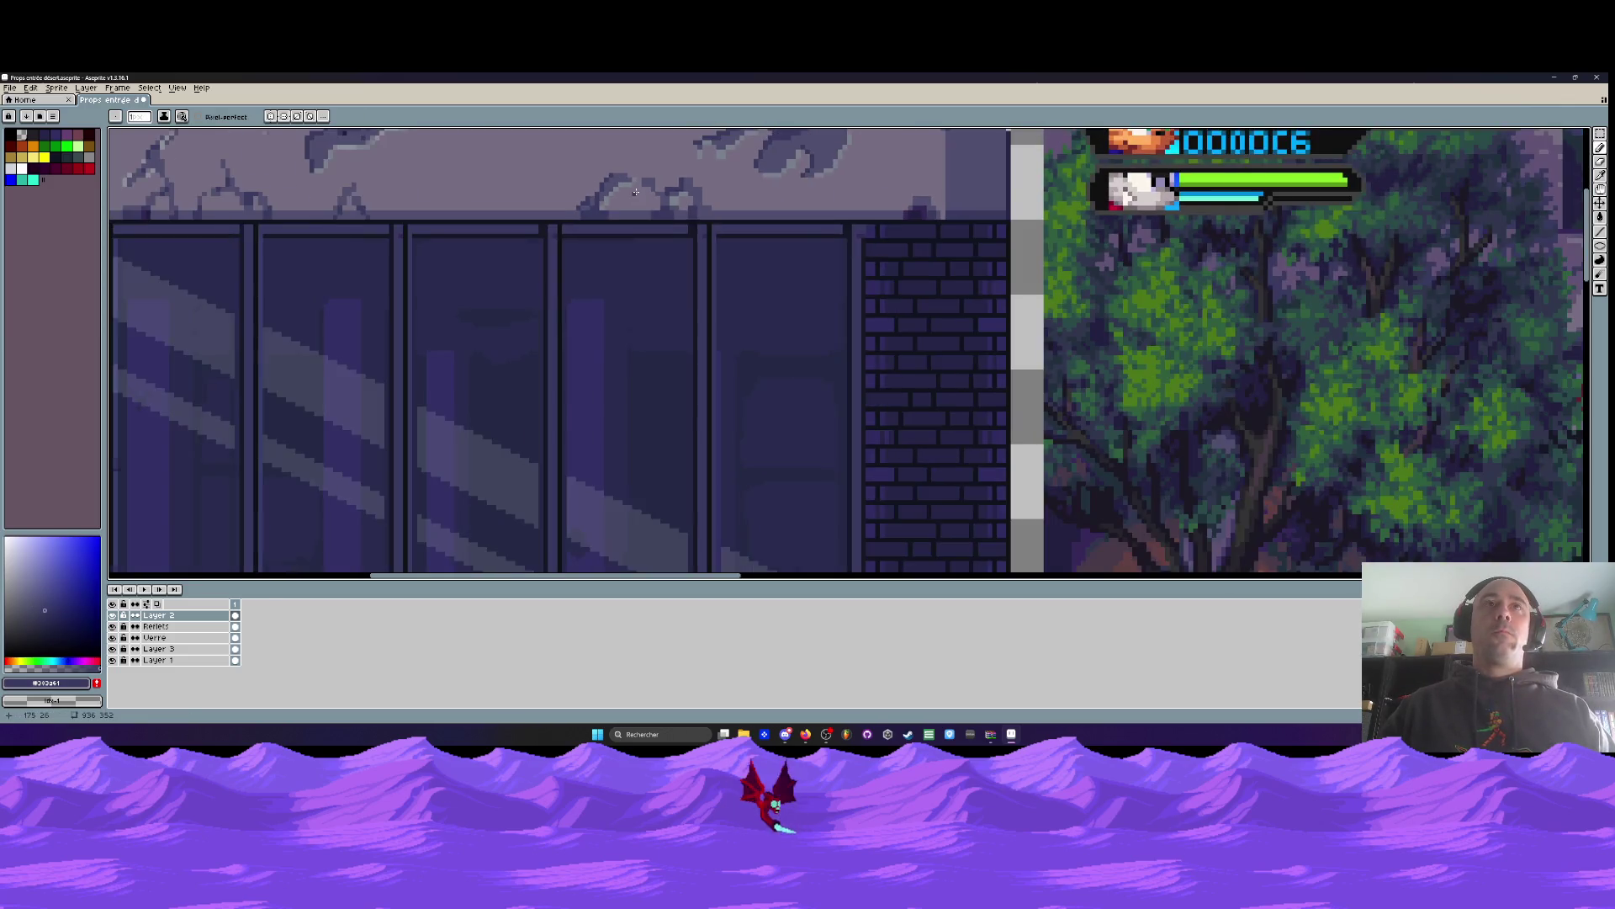
pyautogui.scroll(4, 630, 184)
pyautogui.scroll(-6, 631, 185)
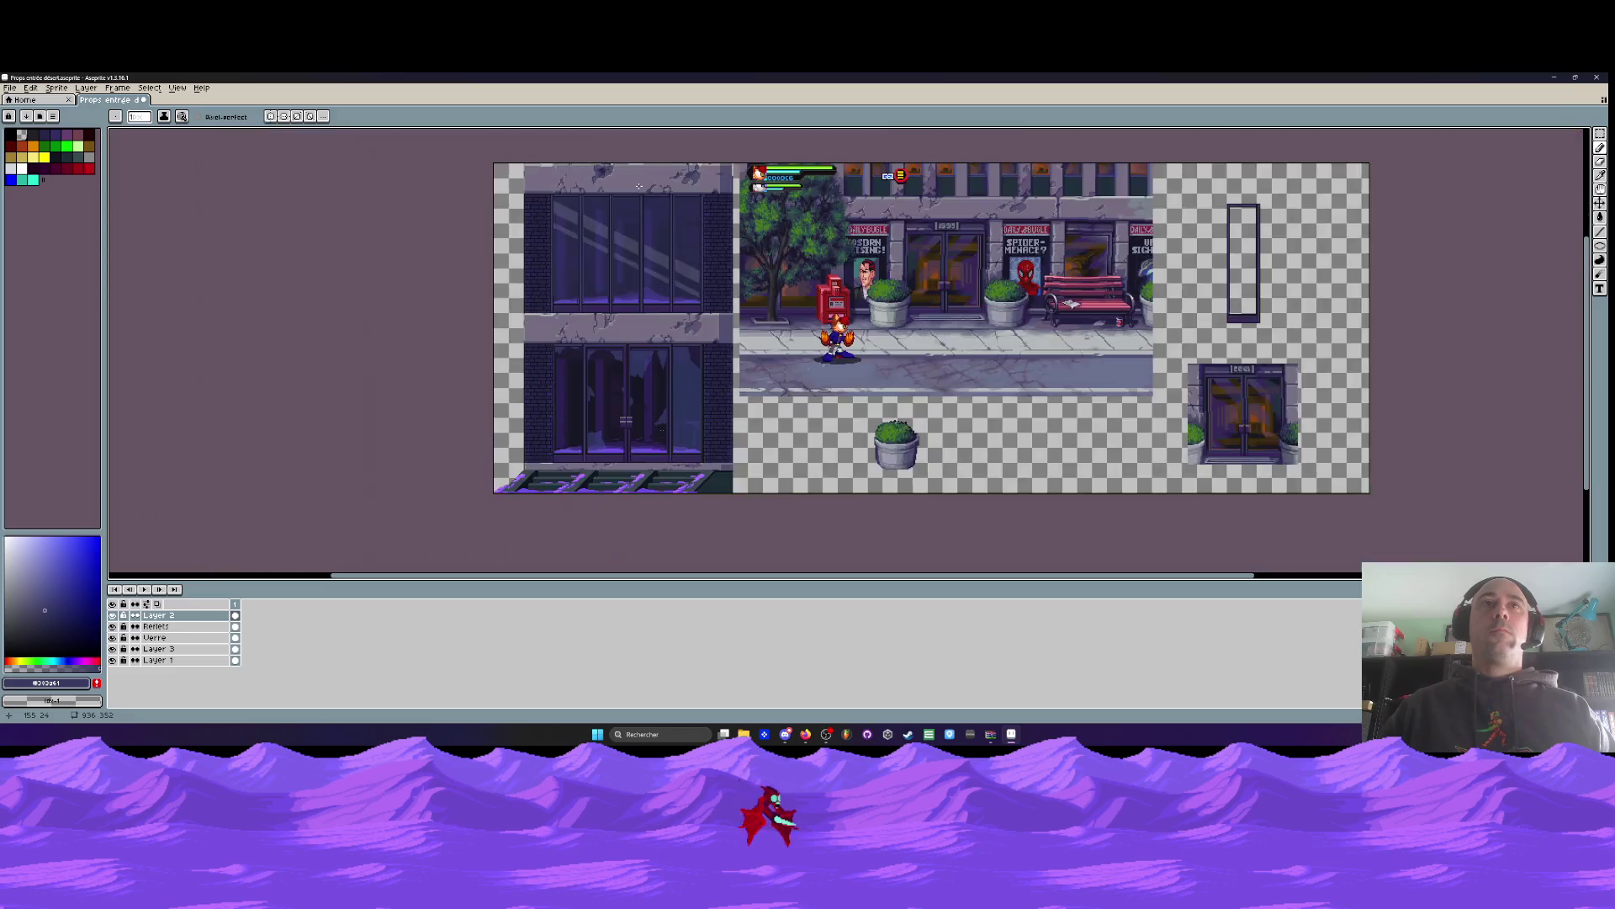
pyautogui.scroll(3, 623, 244)
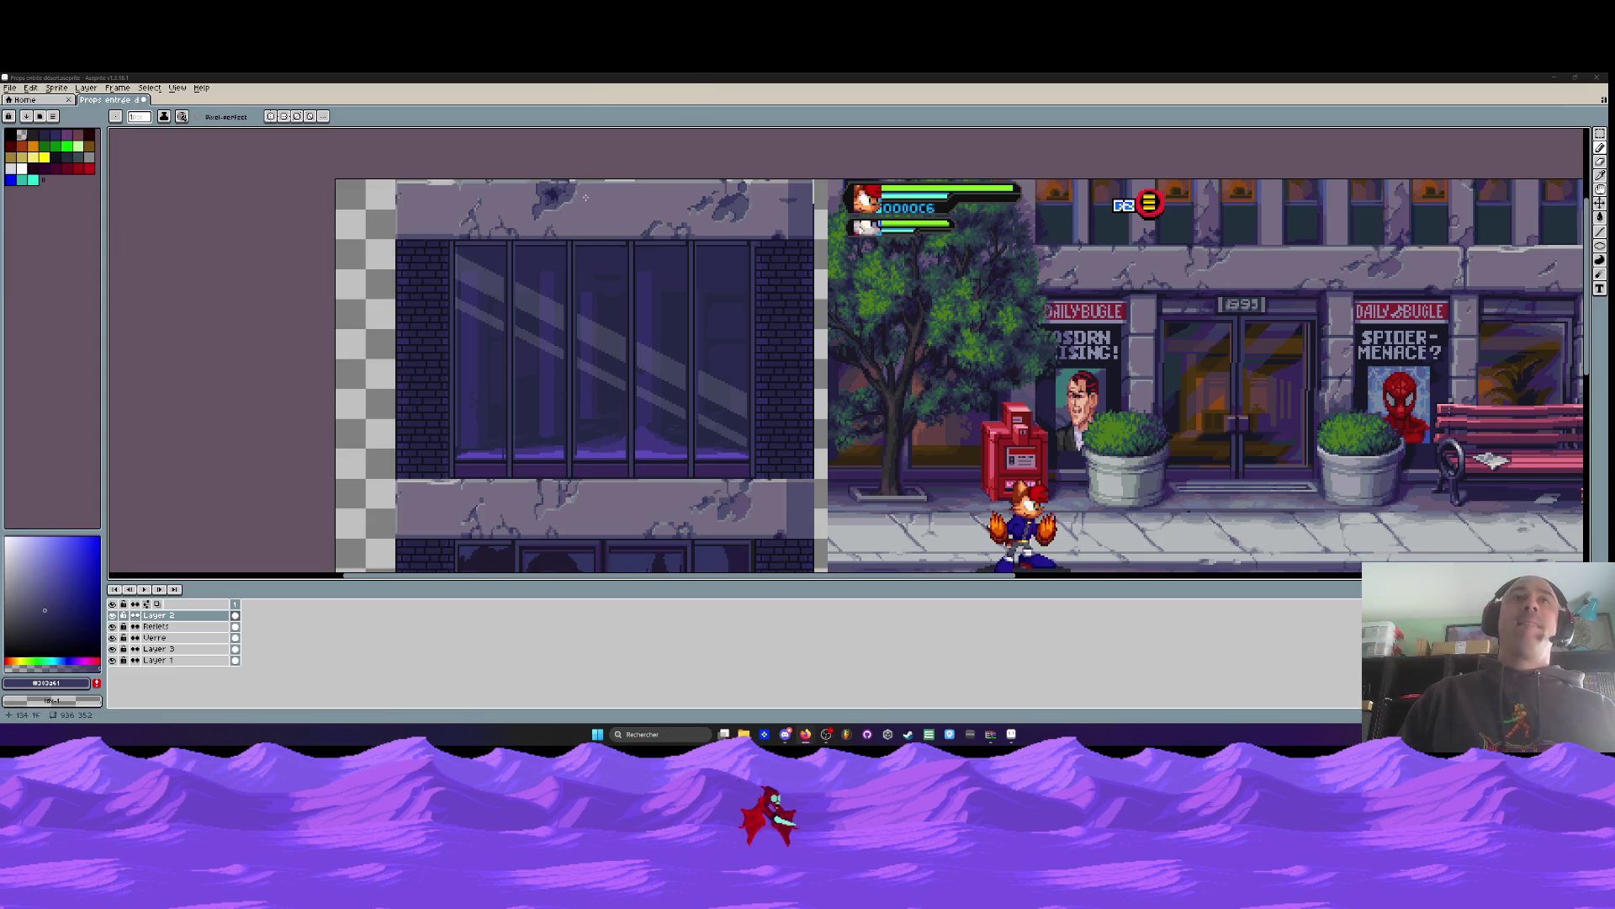
pyautogui.scroll(-2, 580, 287)
pyautogui.scroll(2, 580, 287)
pyautogui.scroll(-1, 580, 286)
pyautogui.moveTo(567, 310); pyautogui.dragTo(568, 392)
pyautogui.scroll(1, 559, 277)
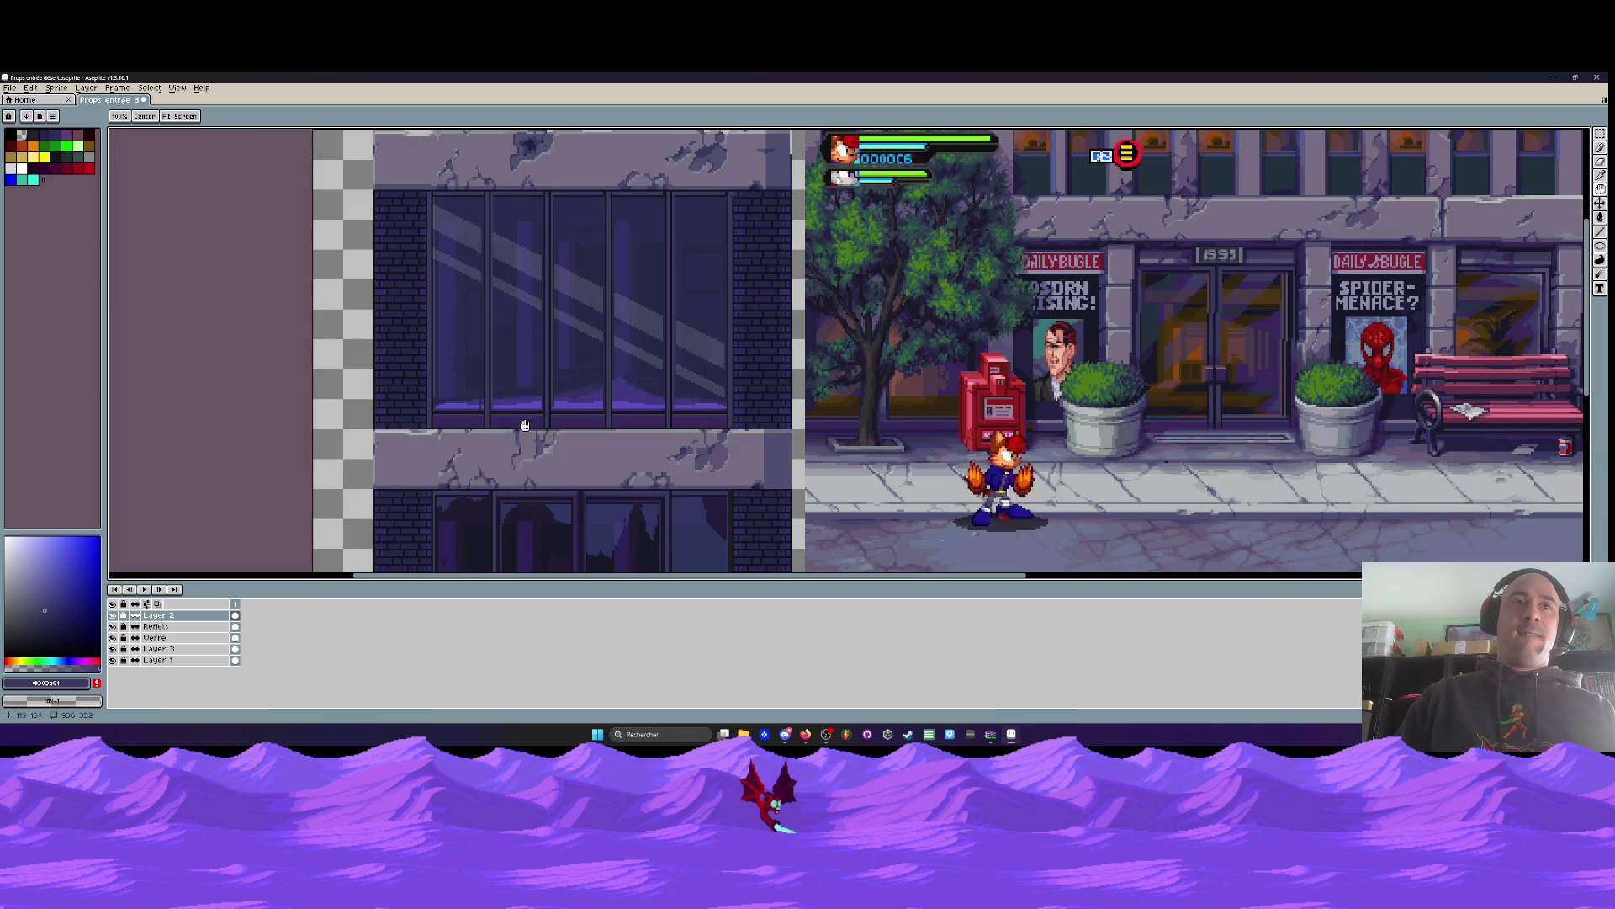
pyautogui.moveTo(516, 331); pyautogui.dragTo(515, 369)
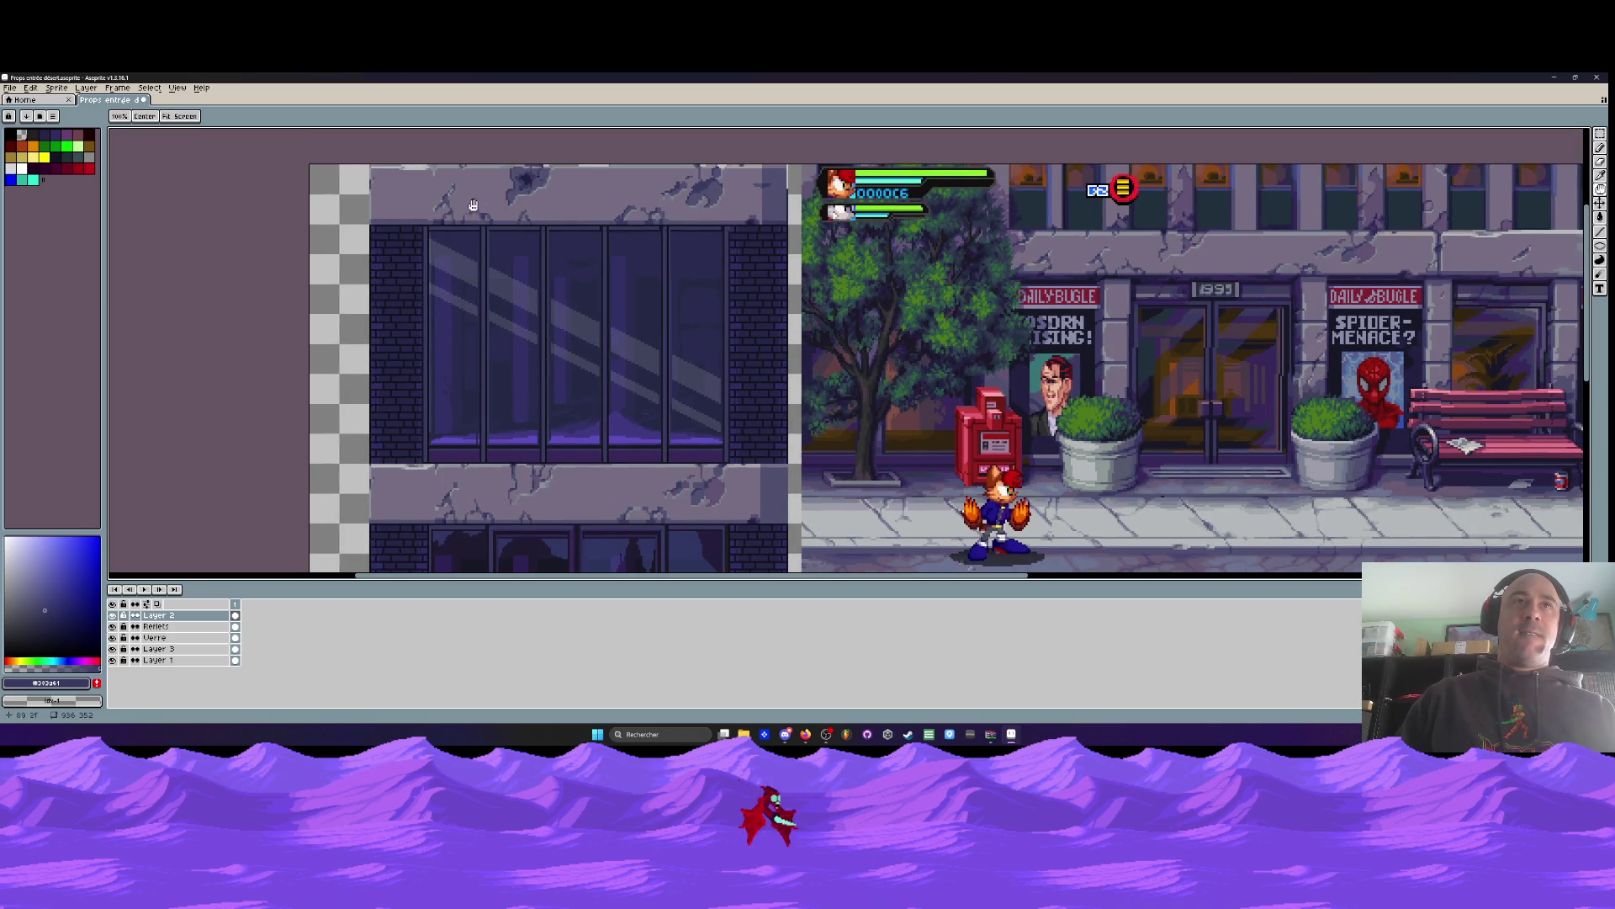
pyautogui.scroll(3, 478, 203)
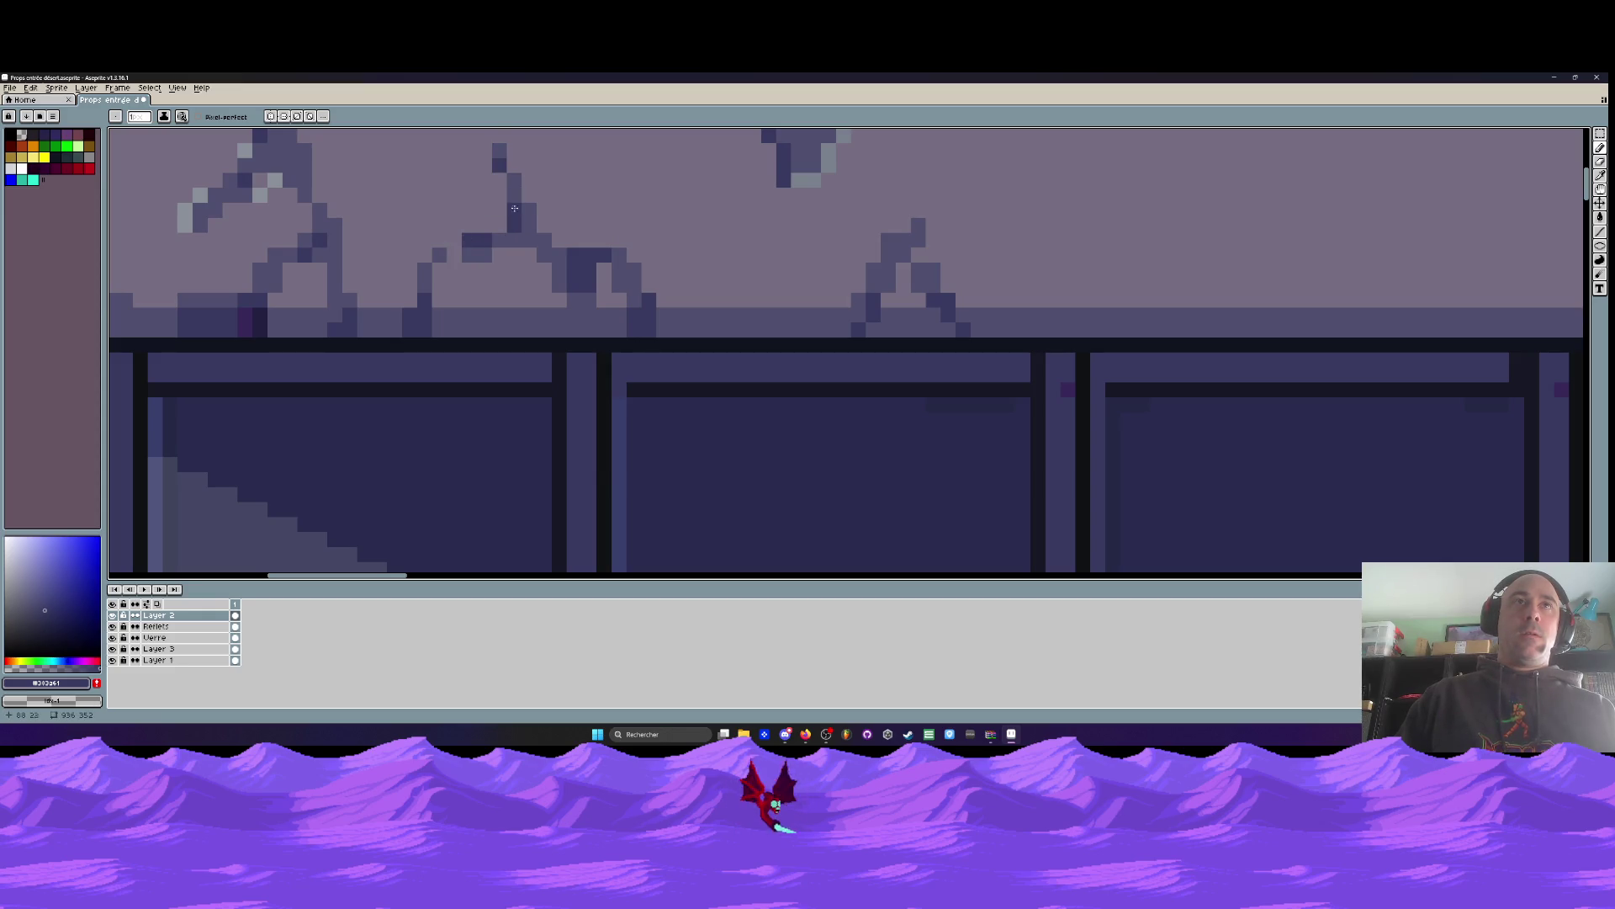
pyautogui.scroll(-2, 471, 250)
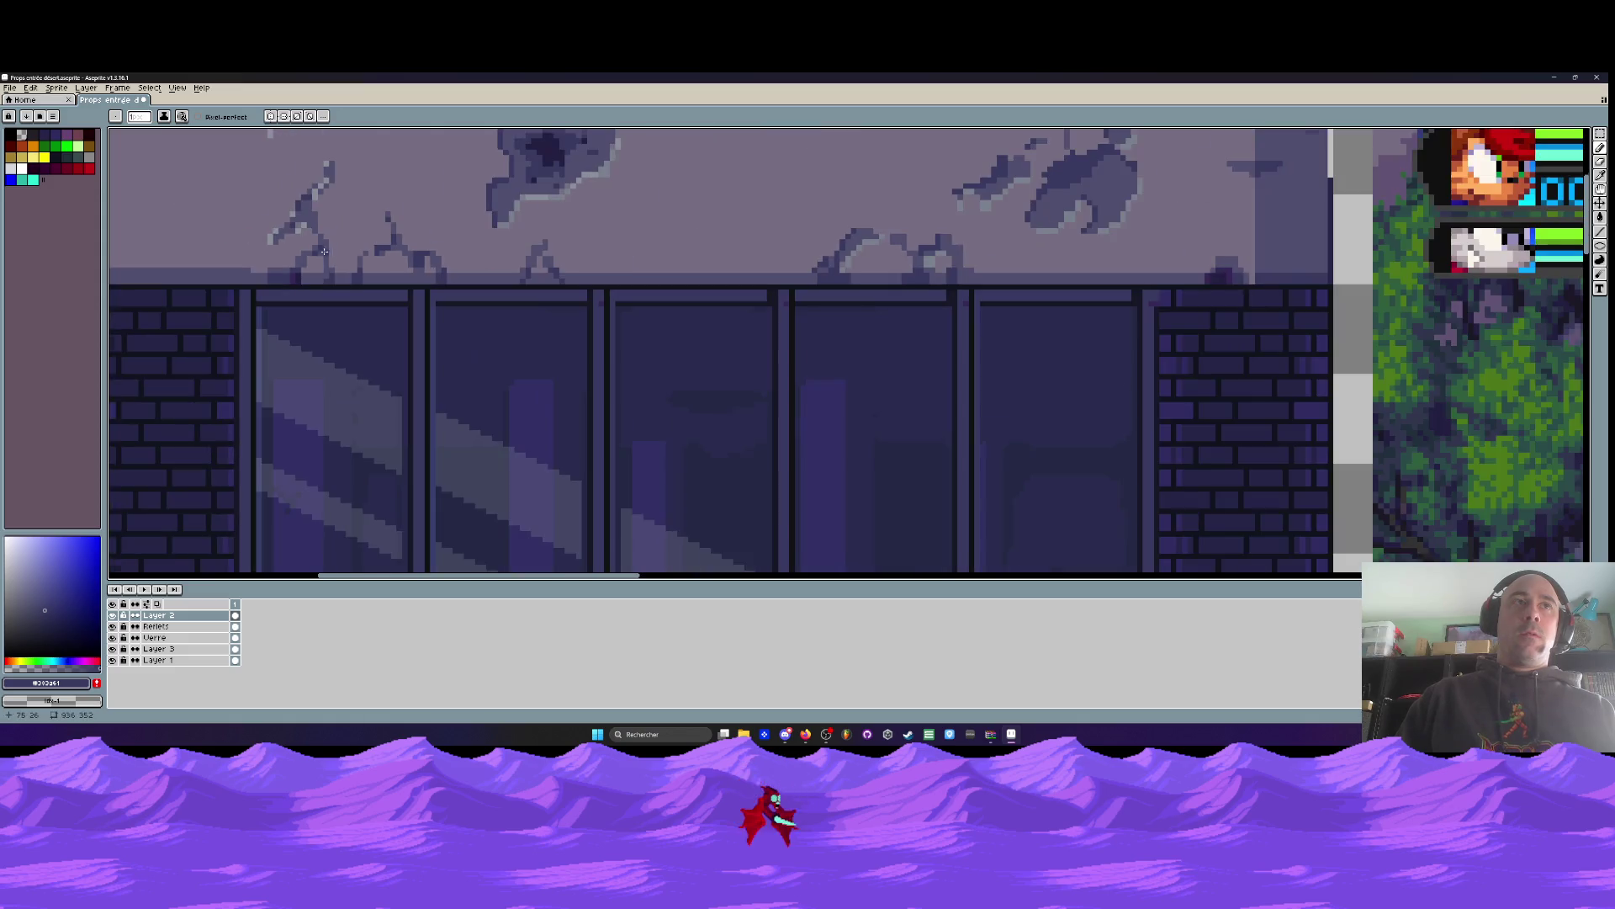
pyautogui.scroll(2, 285, 287)
pyautogui.scroll(-2, 285, 287)
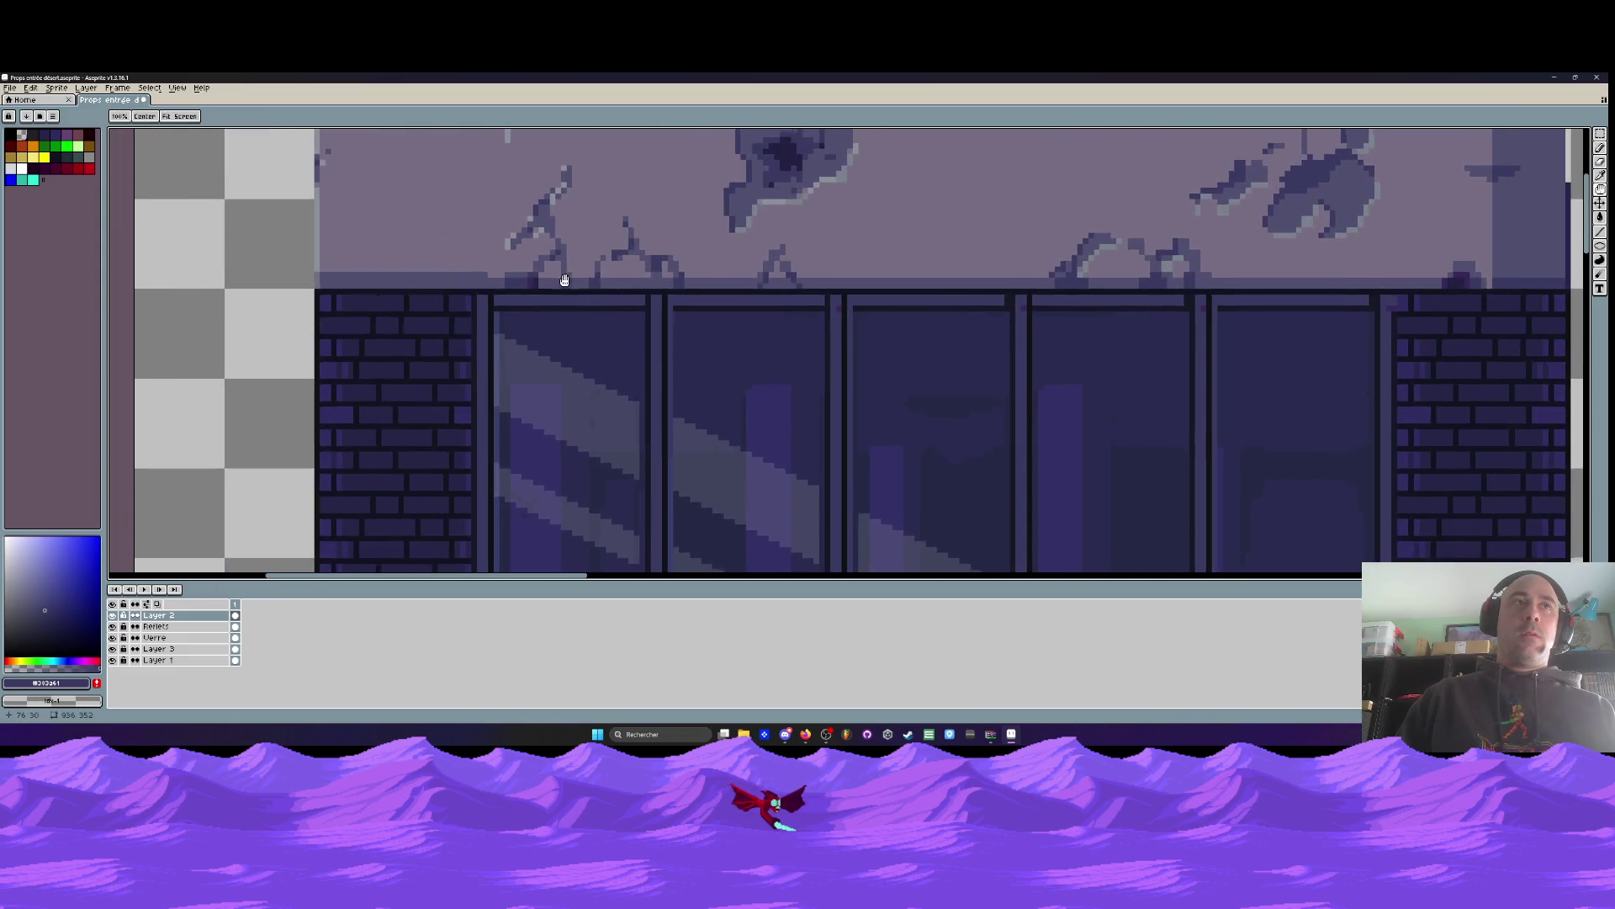
pyautogui.scroll(2, 471, 276)
pyautogui.scroll(-3, 536, 286)
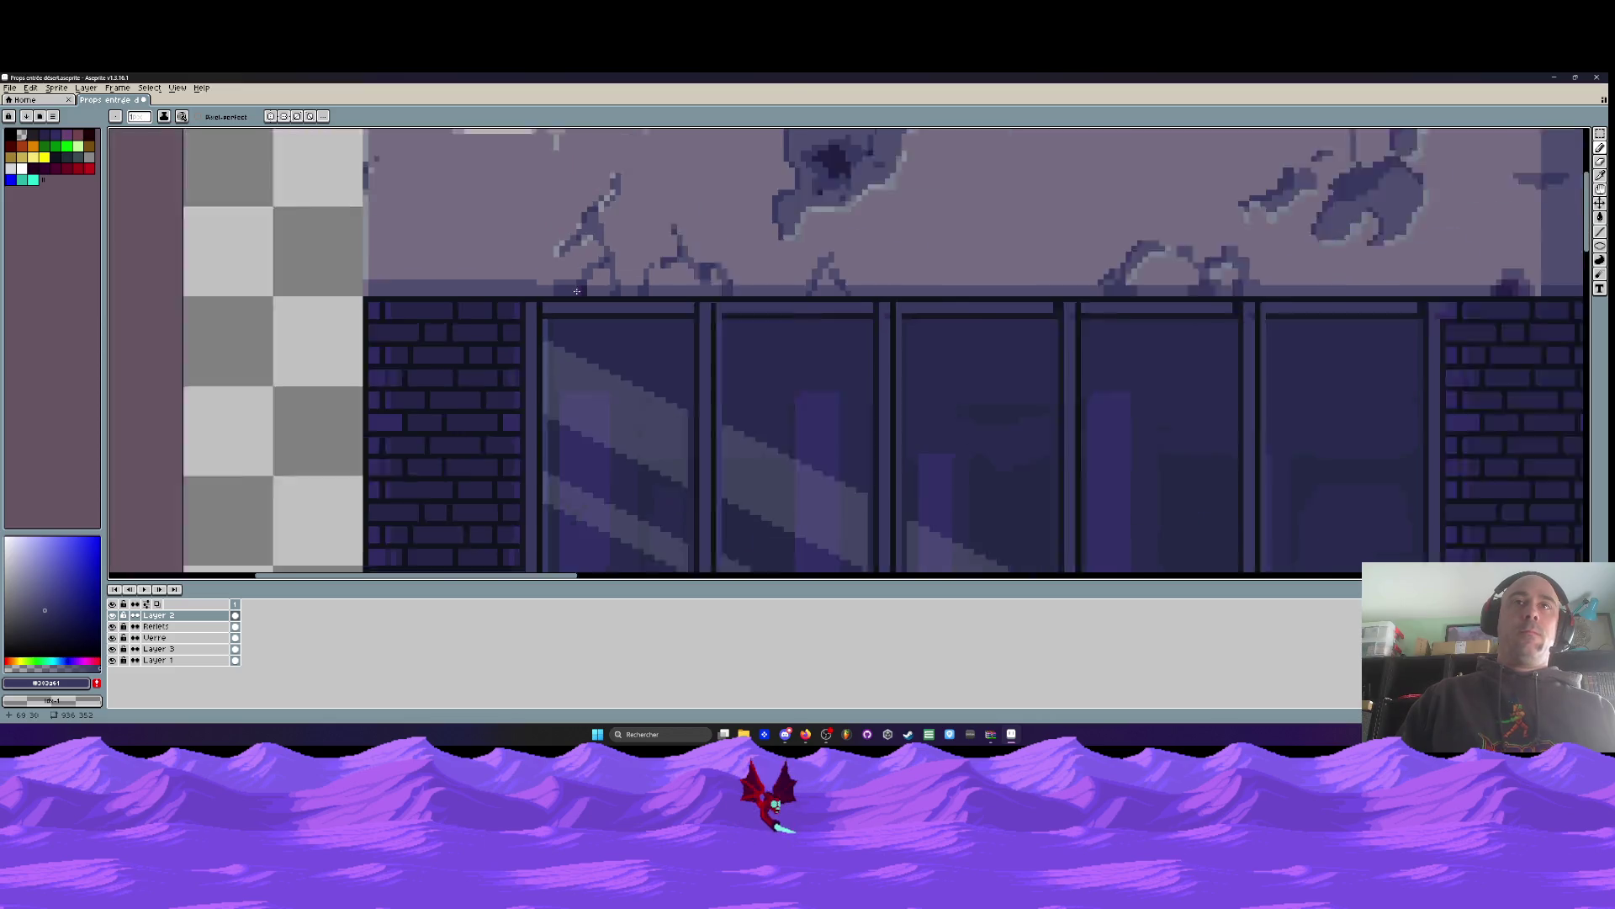
pyautogui.scroll(4, 715, 281)
pyautogui.moveTo(680, 239)
pyautogui.mouseDown()
pyautogui.moveTo(698, 232)
pyautogui.moveTo(620, 341)
pyautogui.mouseUp()
pyautogui.scroll(-3, 621, 341)
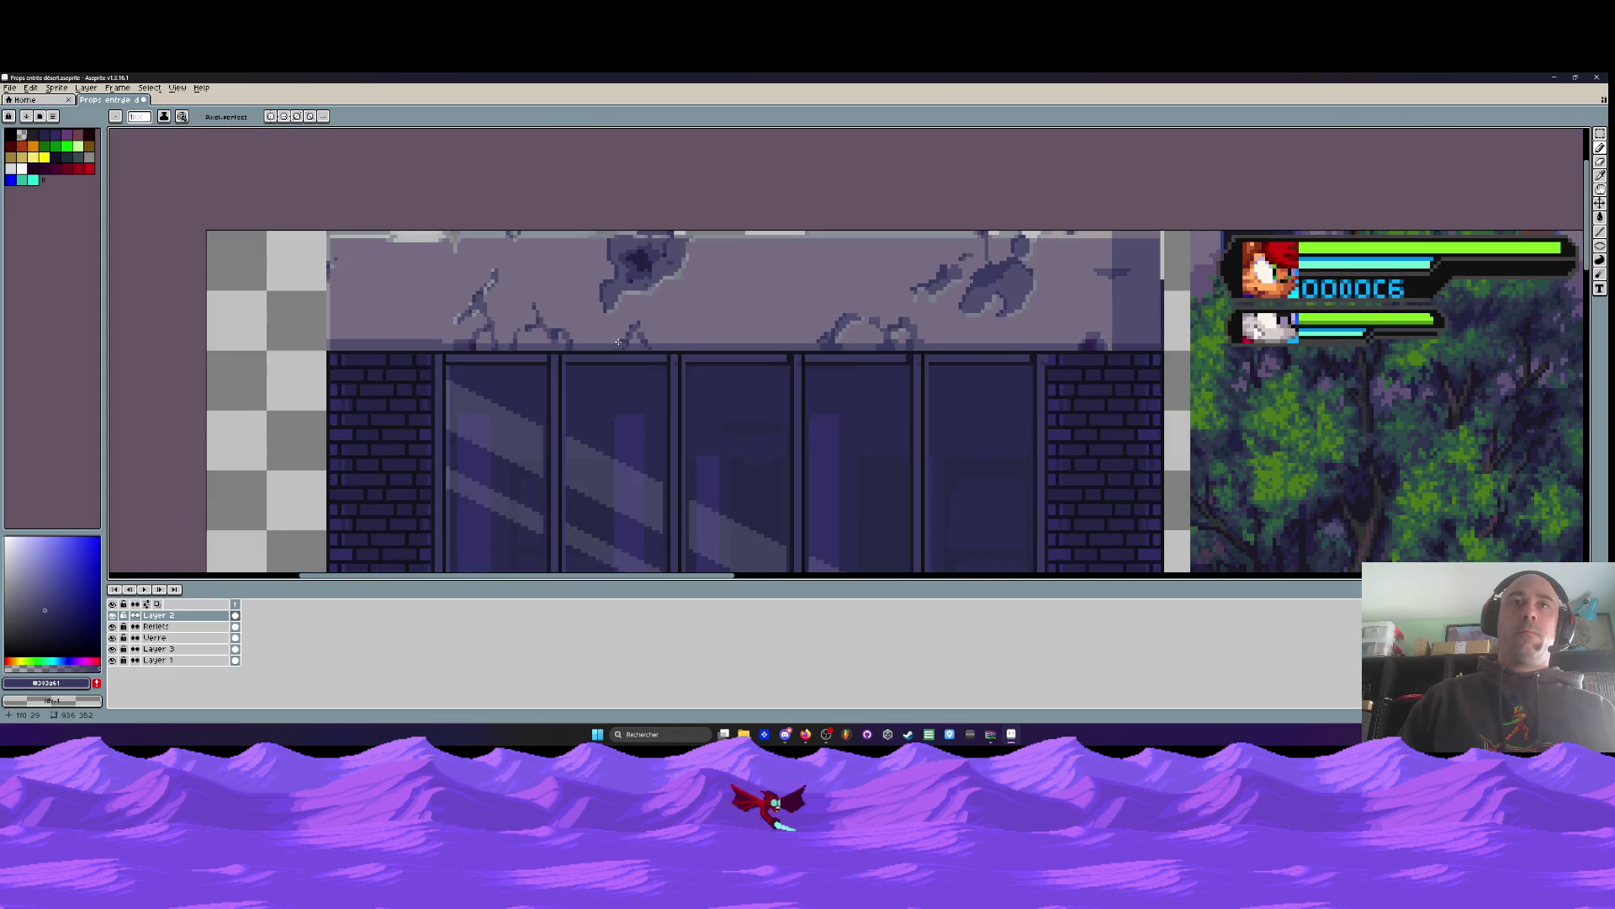
pyautogui.scroll(2, 631, 341)
pyautogui.scroll(-1, 668, 336)
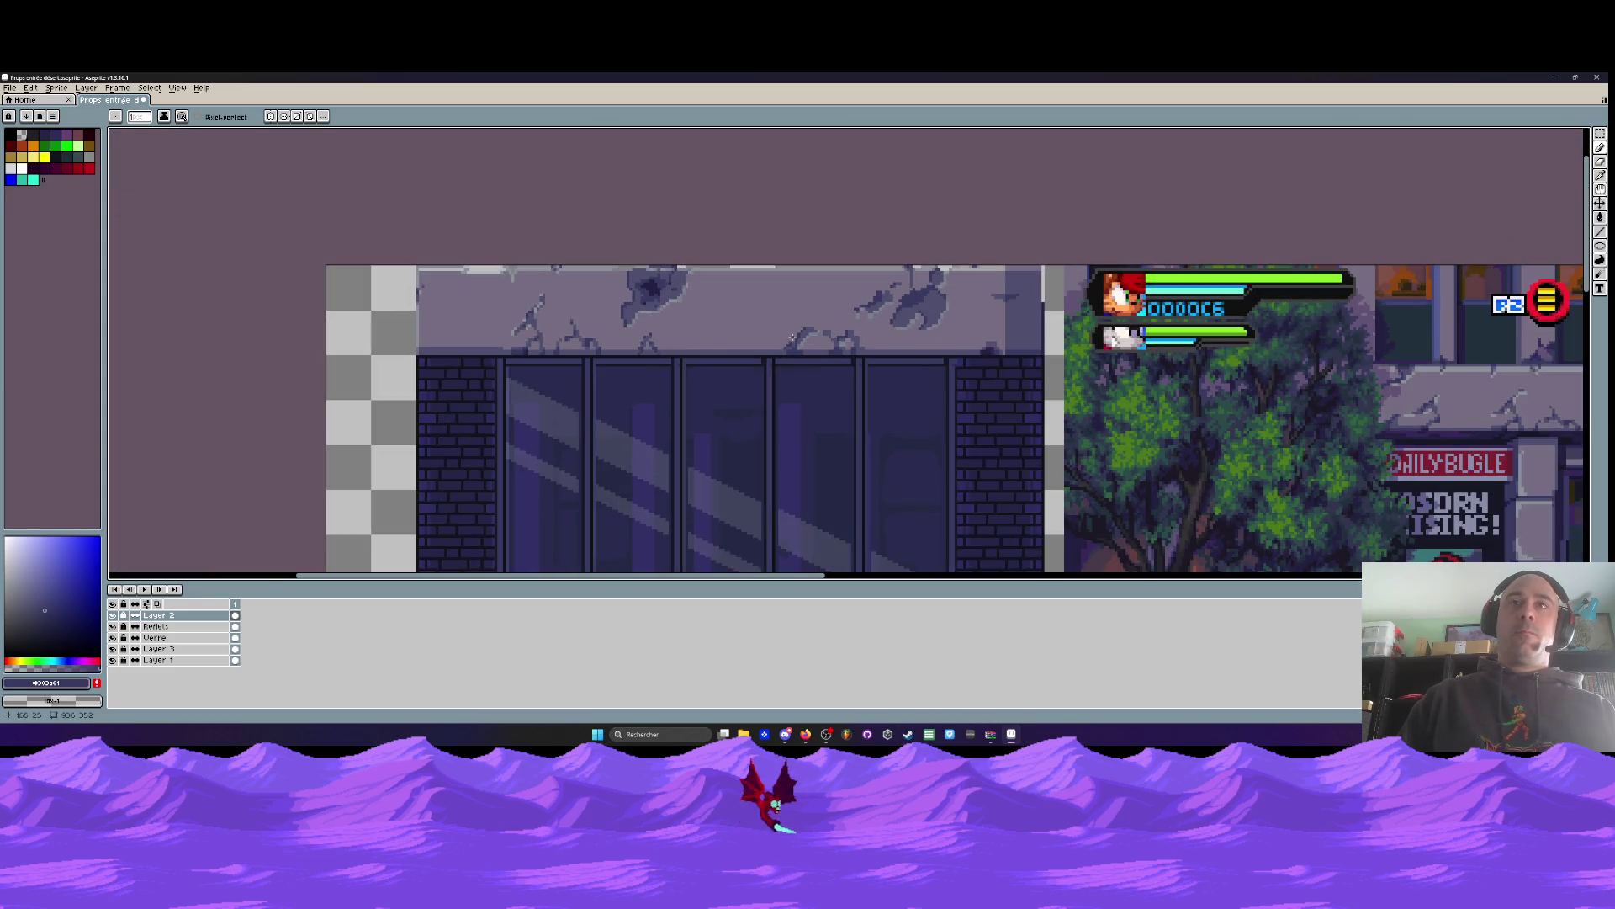
pyautogui.scroll(3, 900, 318)
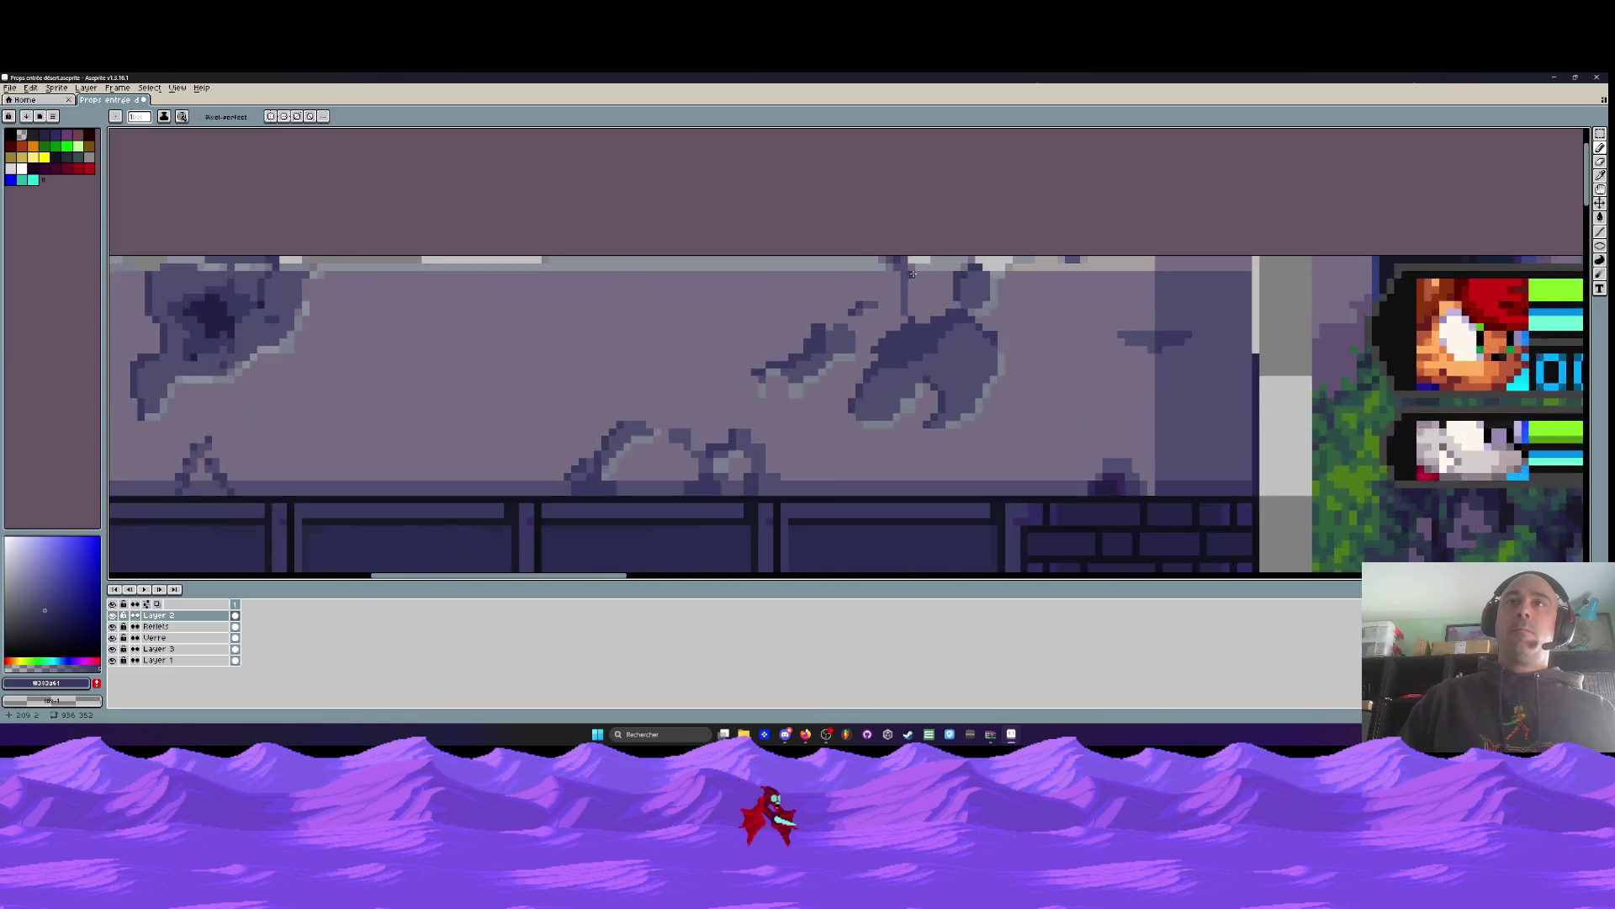
pyautogui.scroll(-4, 909, 362)
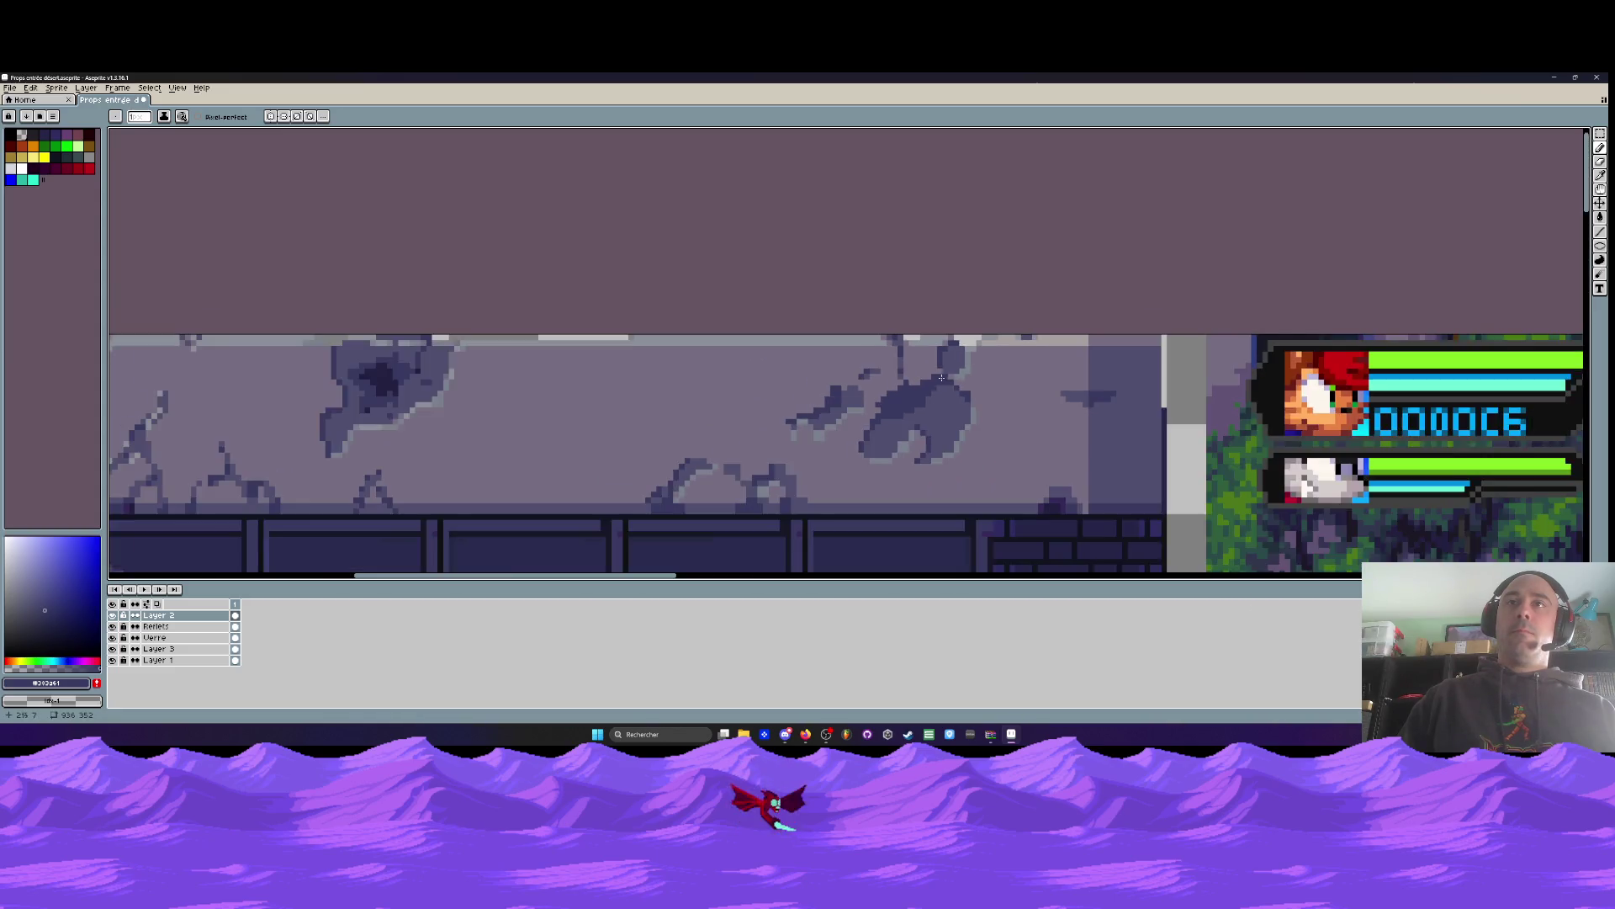
pyautogui.scroll(3, 1060, 408)
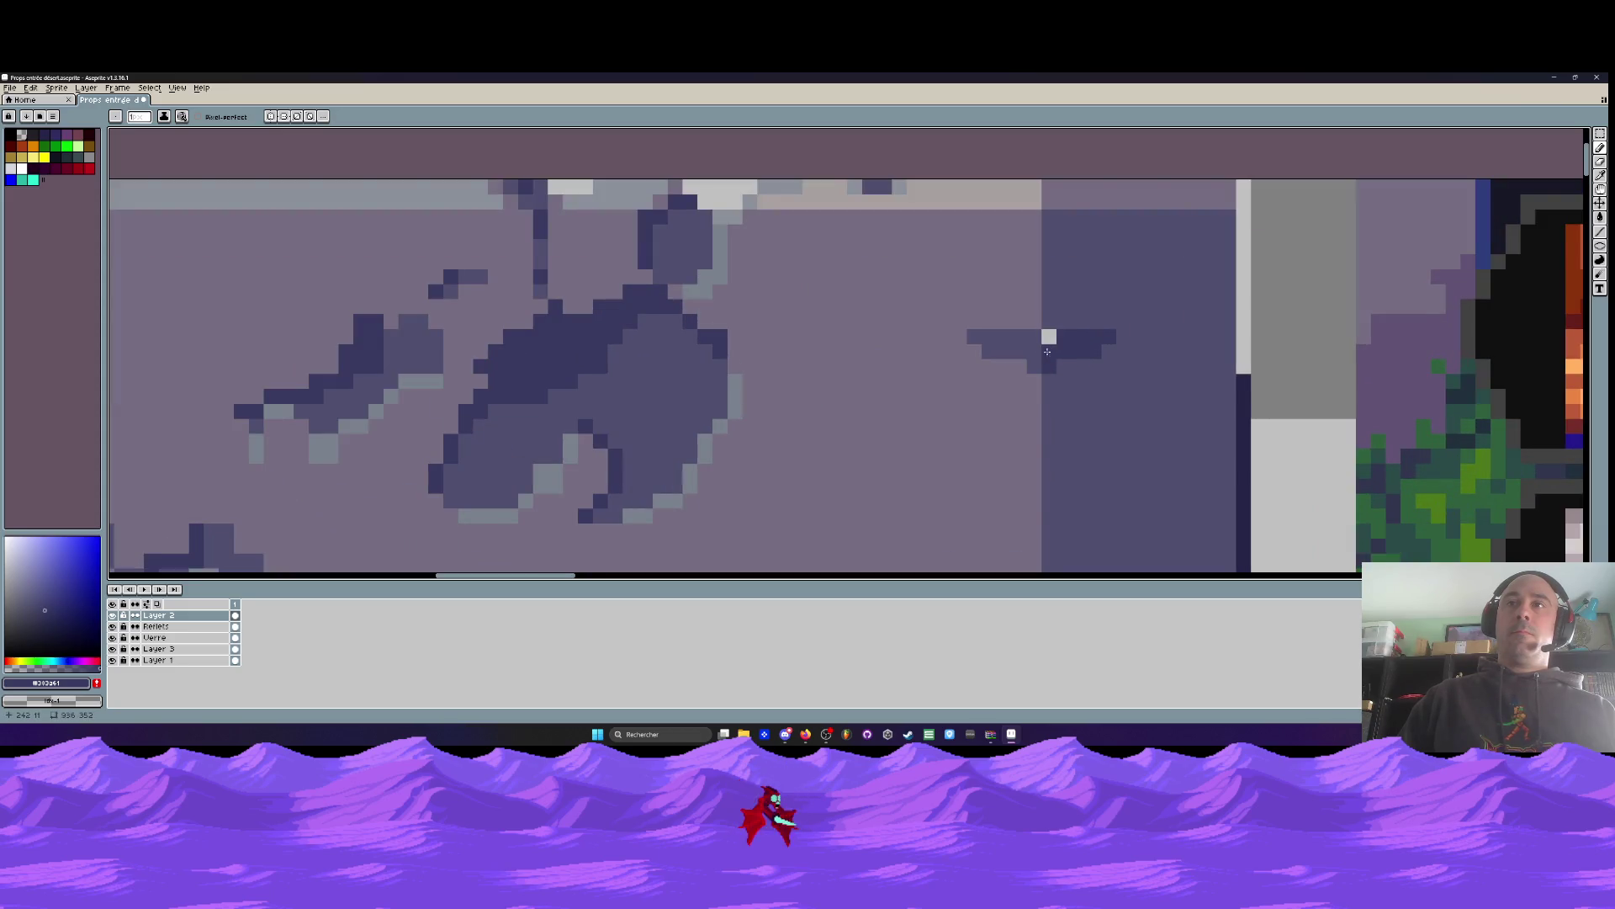
pyautogui.scroll(-4, 1052, 350)
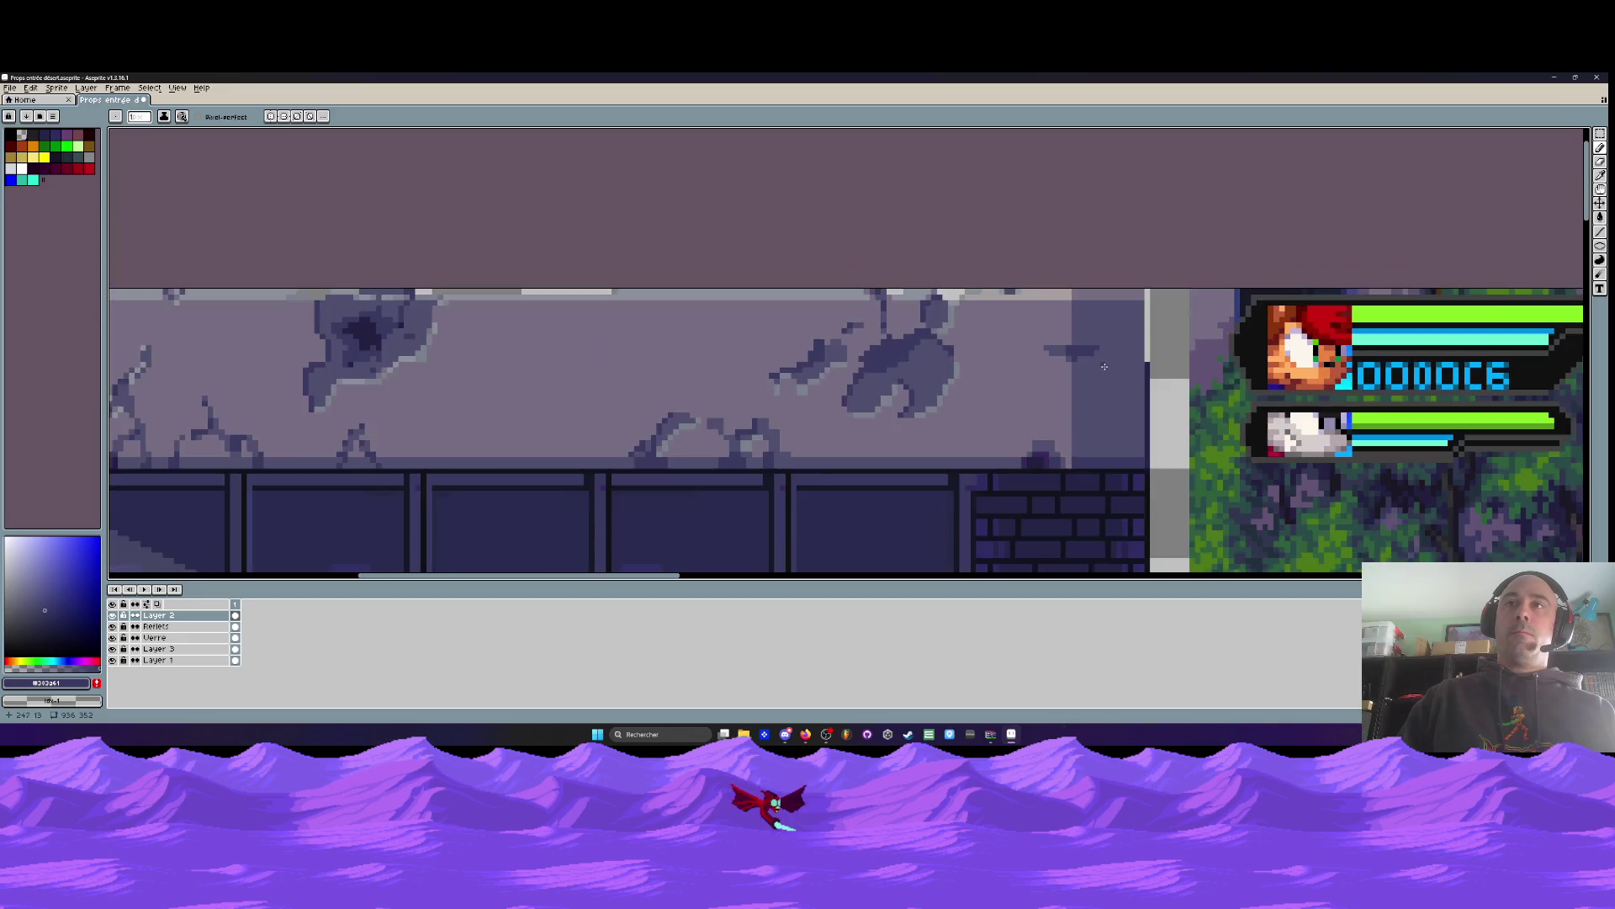
pyautogui.scroll(4, 1098, 409)
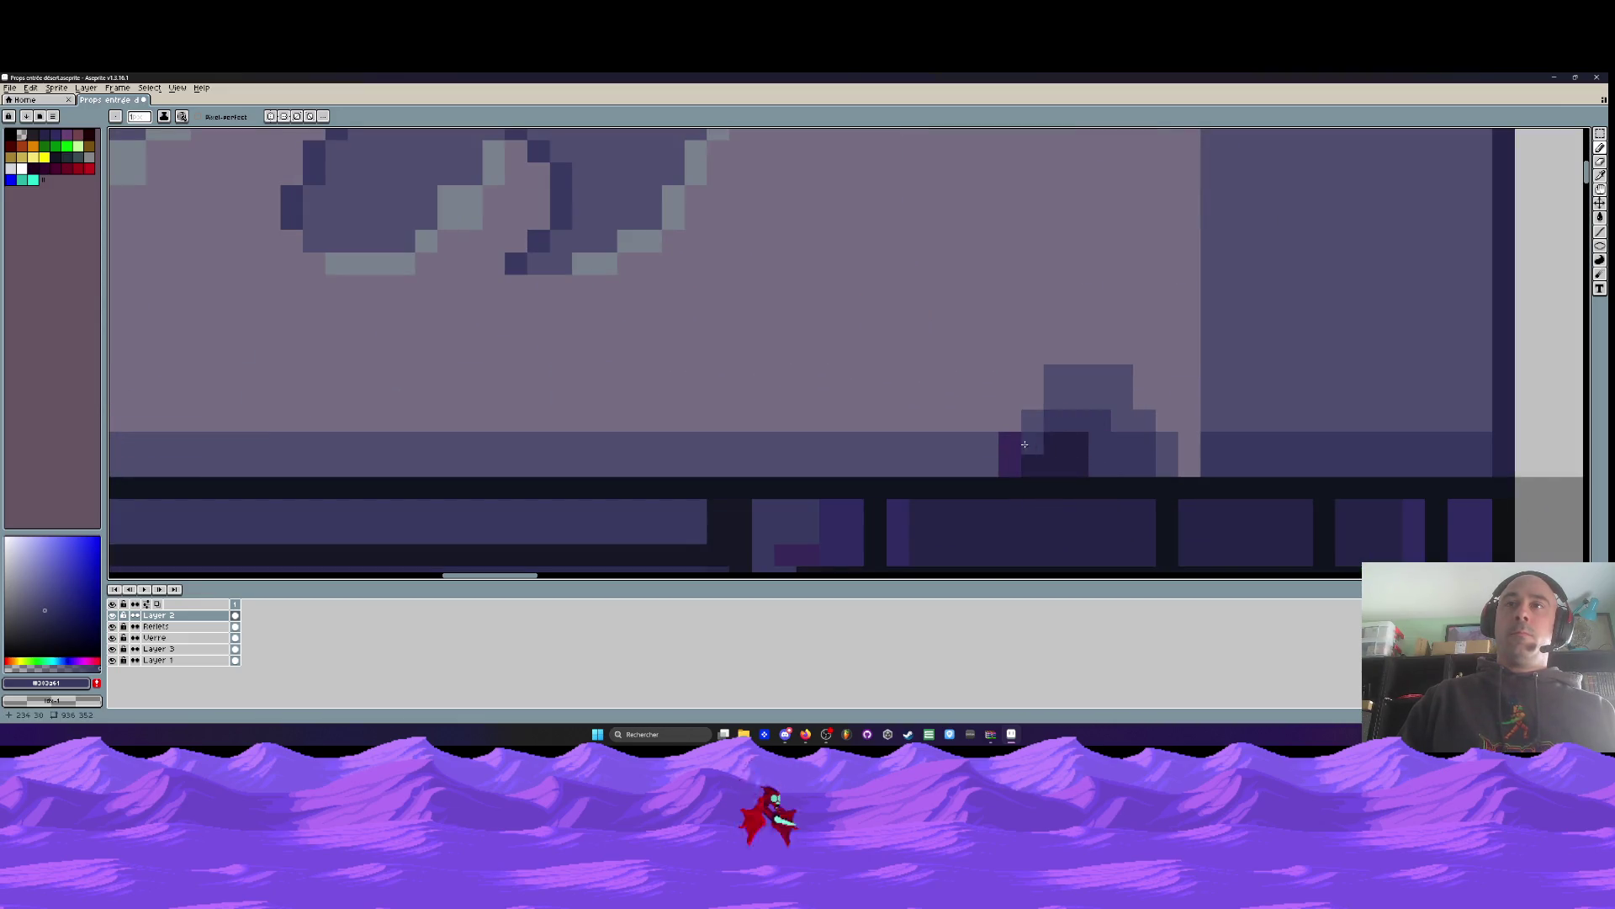
pyautogui.scroll(-1, 1076, 455)
pyautogui.scroll(-2, 1076, 455)
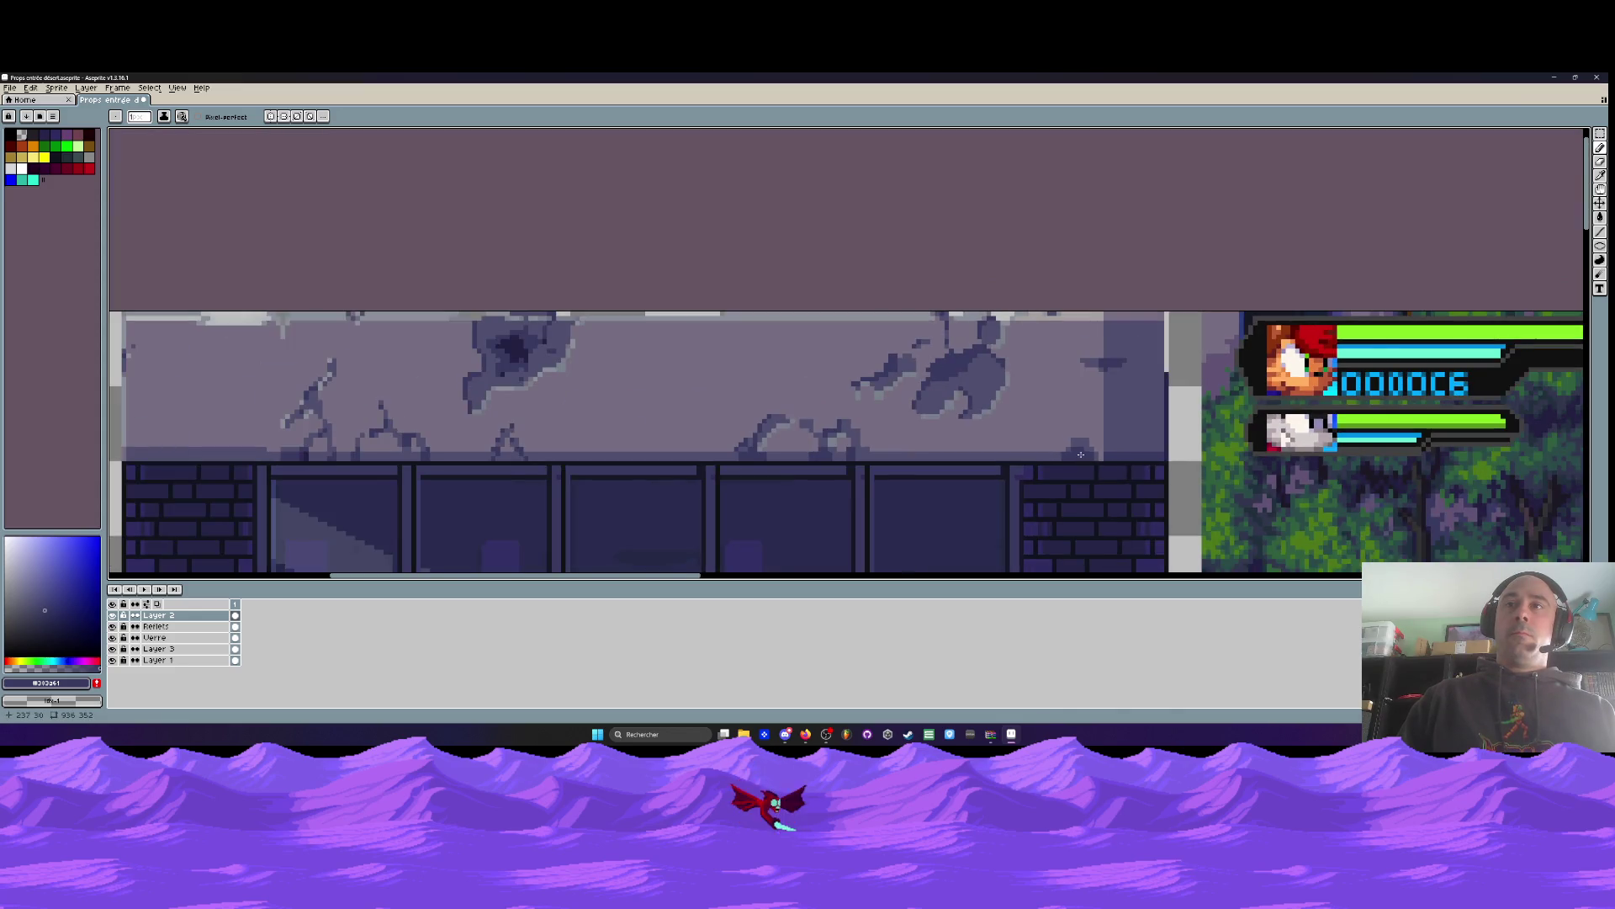
pyautogui.press('i')
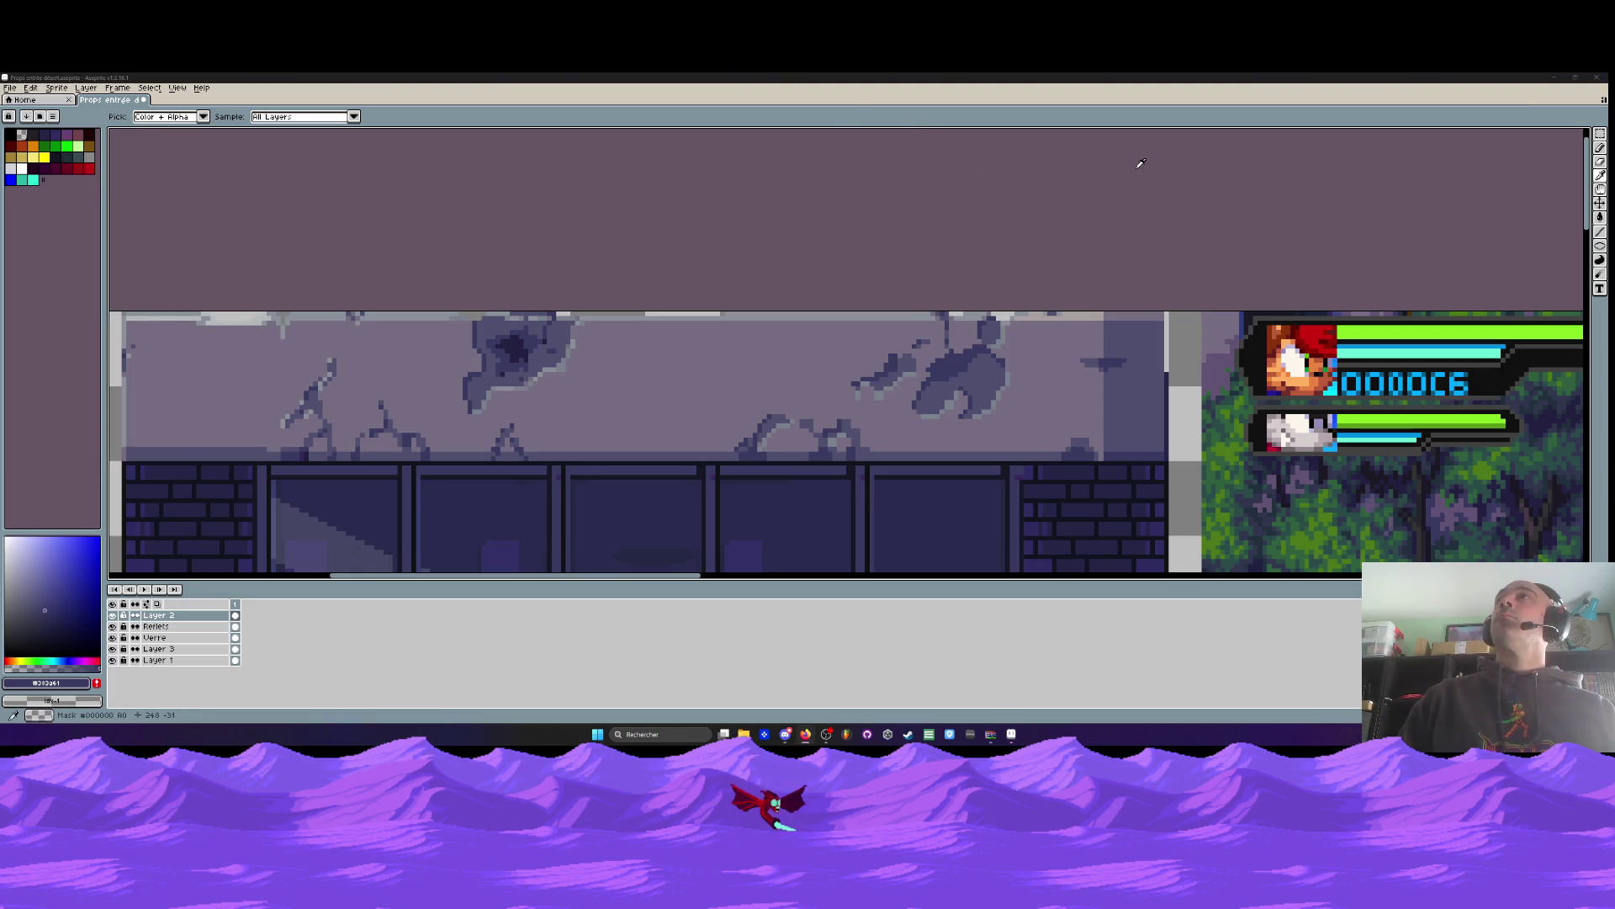
pyautogui.click(811, 425)
pyautogui.press('b')
pyautogui.scroll(3, 811, 425)
pyautogui.moveTo(842, 476); pyautogui.dragTo(800, 476)
pyautogui.moveTo(569, 477); pyautogui.dragTo(621, 477)
pyautogui.scroll(-3, 602, 463)
pyautogui.scroll(5, 820, 456)
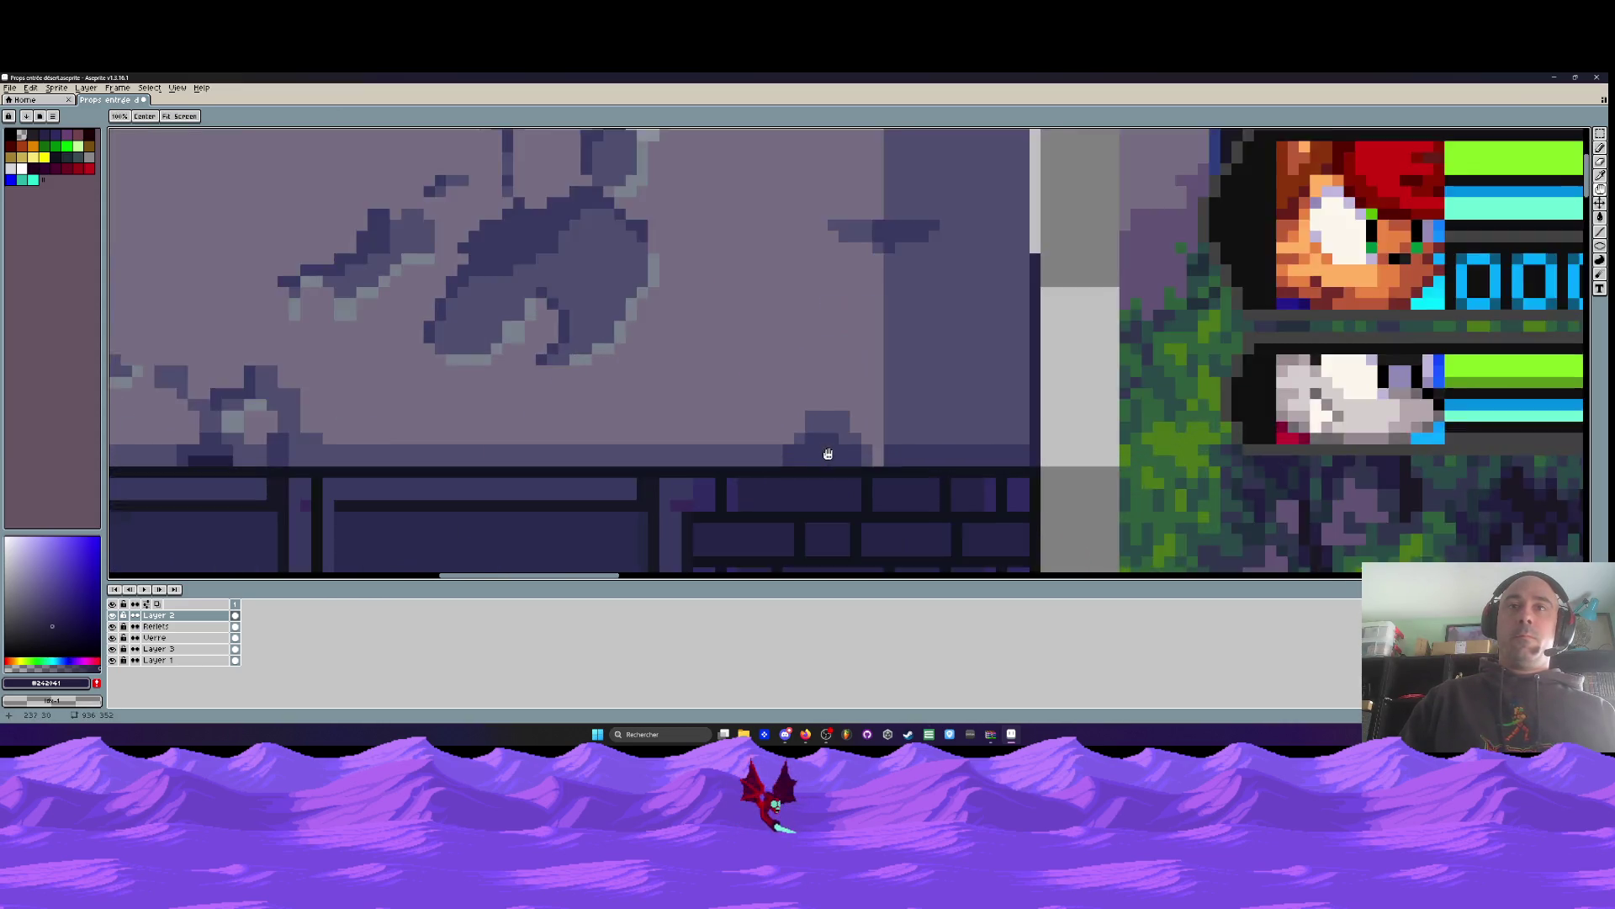
pyautogui.moveTo(842, 466); pyautogui.dragTo(785, 470)
pyautogui.click(803, 454)
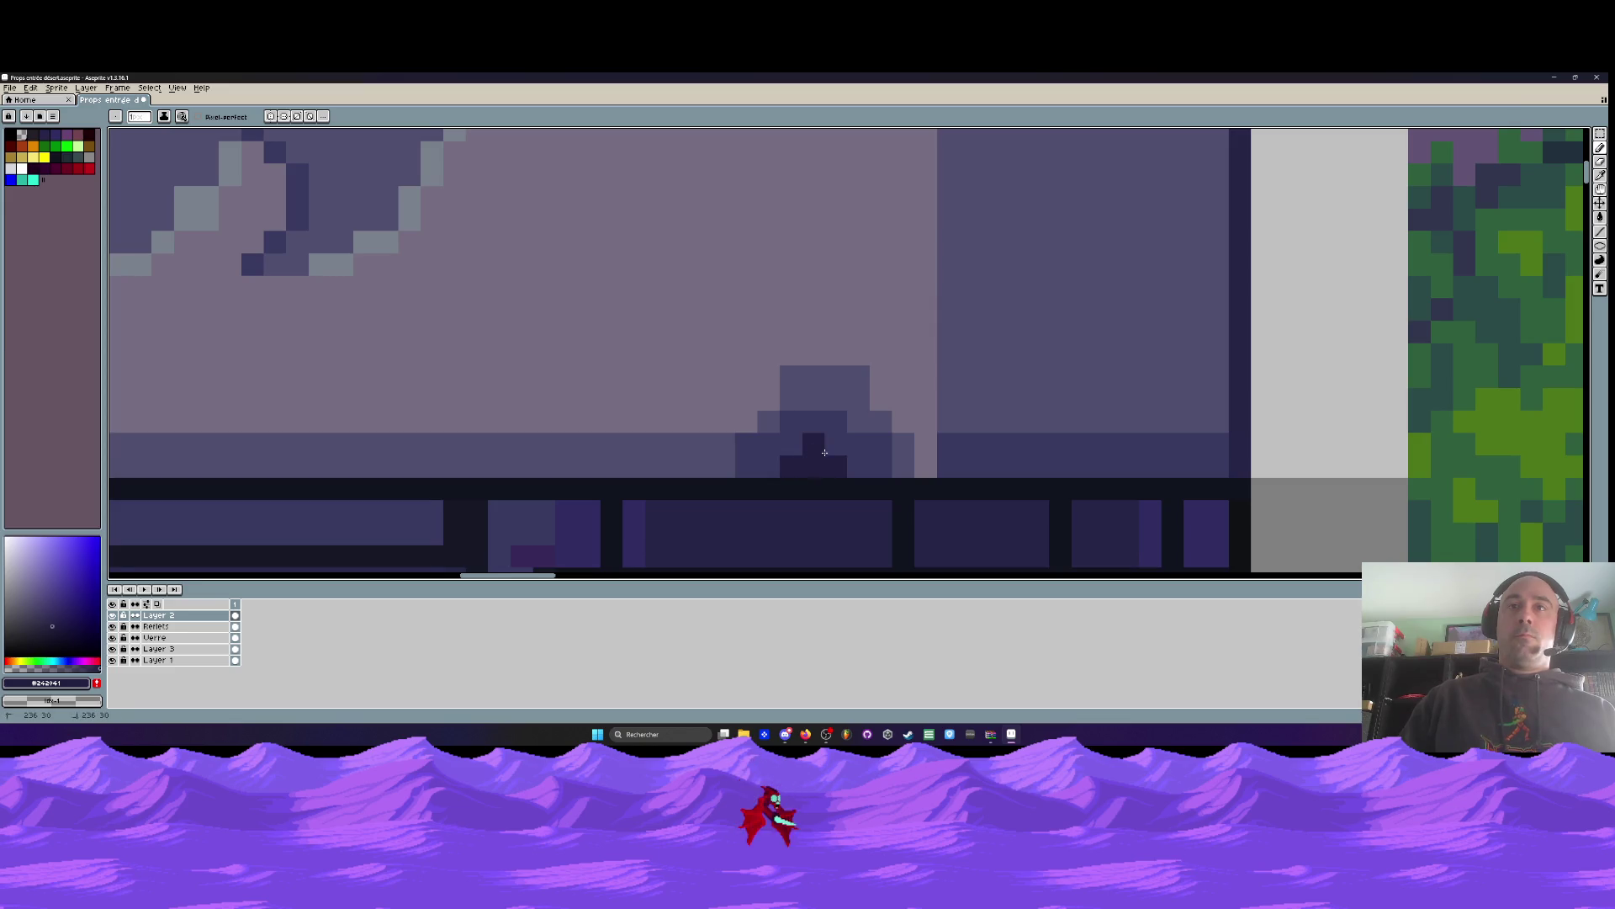
pyautogui.scroll(-3, 825, 453)
pyautogui.scroll(1, 870, 305)
pyautogui.scroll(-3, 870, 304)
pyautogui.scroll(3, 892, 404)
pyautogui.moveTo(892, 404); pyautogui.dragTo(941, 392)
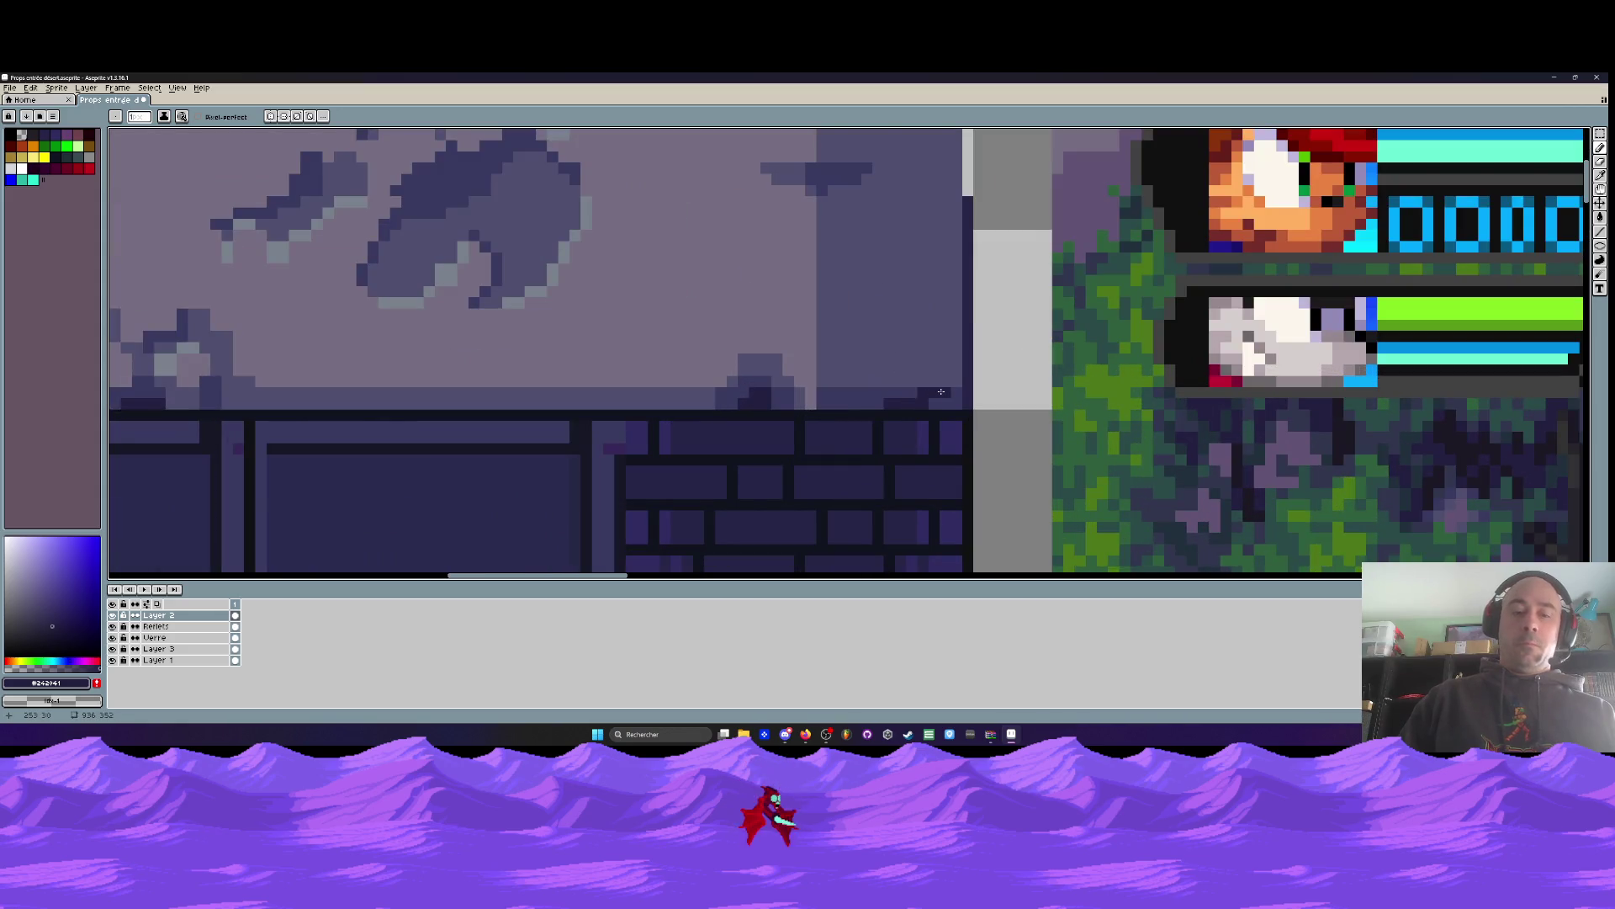
pyautogui.keyDown('alt'); pyautogui.click(942, 392); pyautogui.keyUp('alt')
pyautogui.press('v')
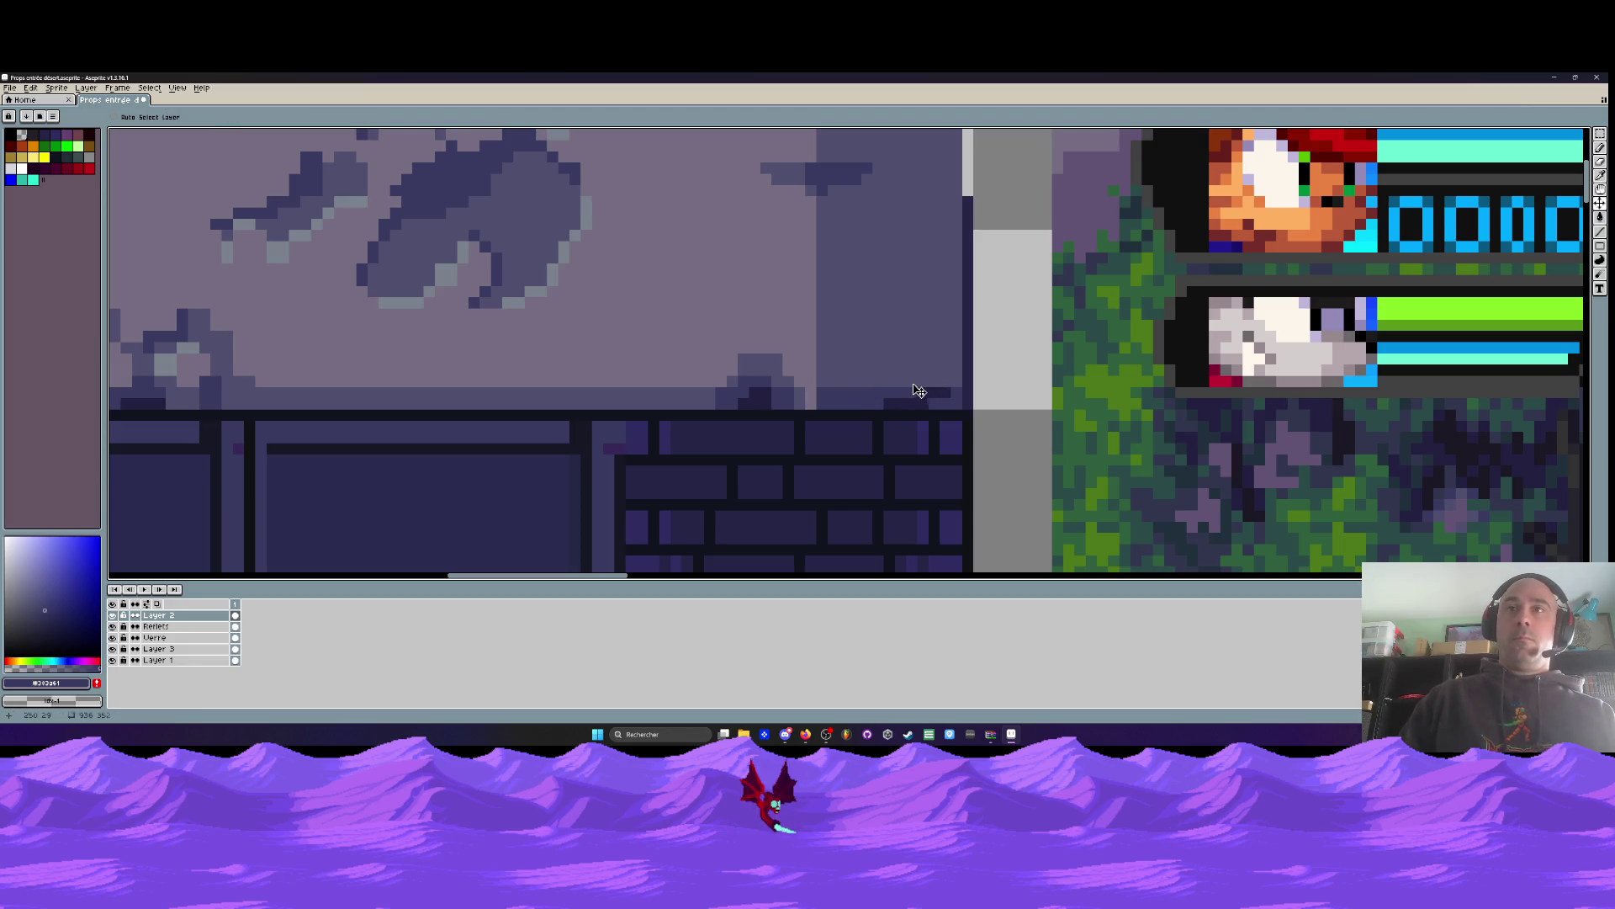
pyautogui.scroll(-2, 924, 400)
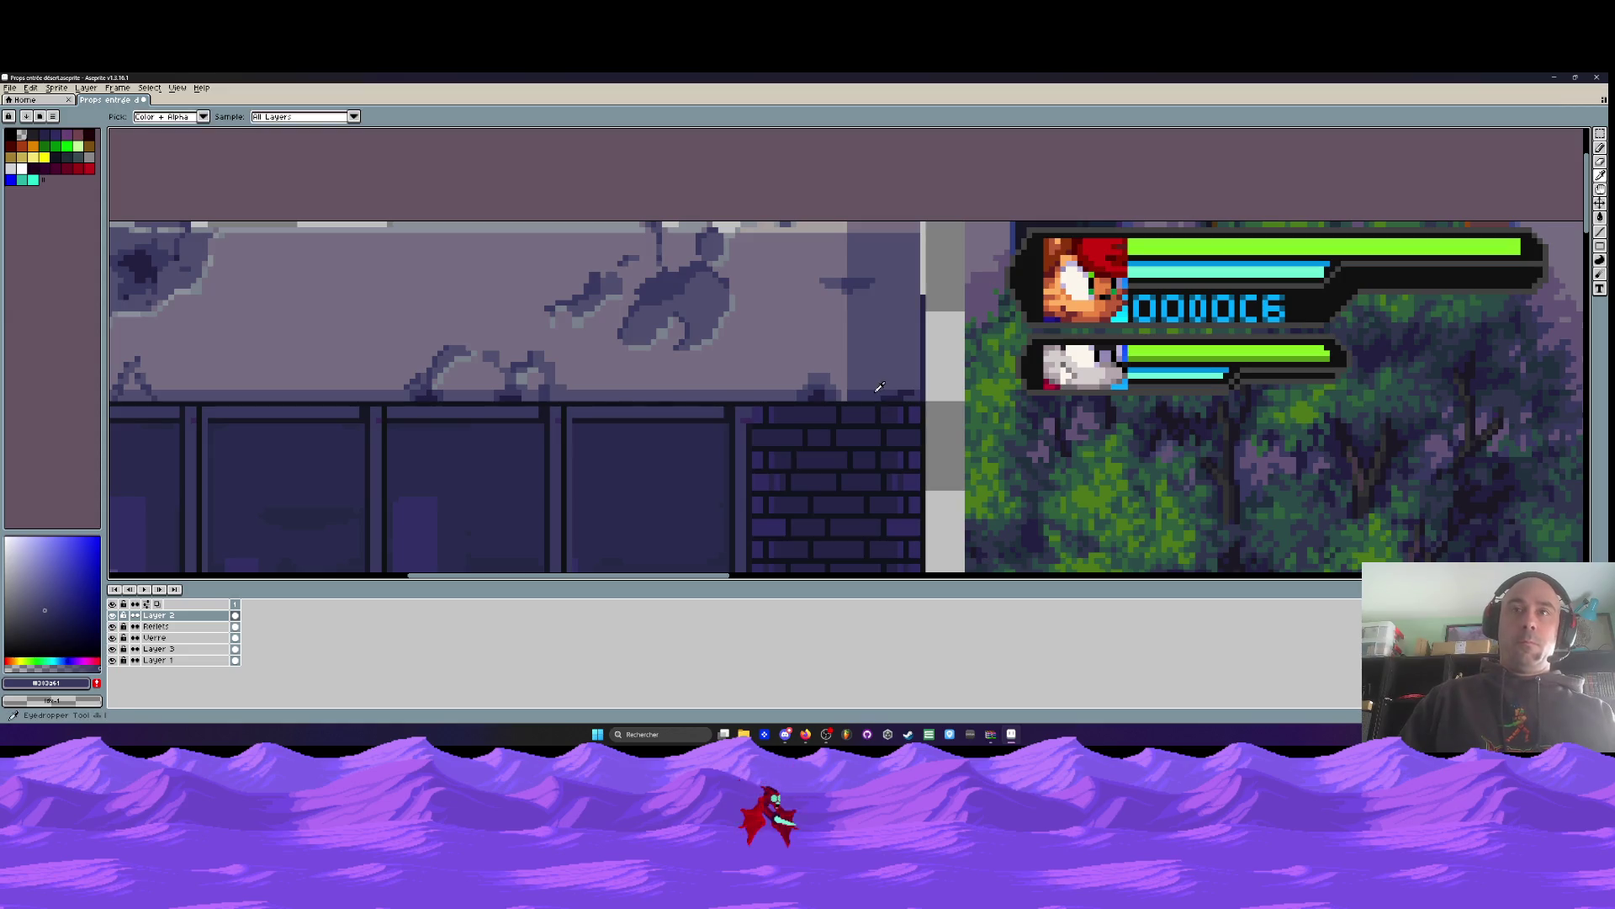
pyautogui.scroll(3, 885, 390)
pyautogui.scroll(1, 889, 391)
pyautogui.moveTo(866, 390); pyautogui.dragTo(990, 367)
pyautogui.scroll(-3, 988, 366)
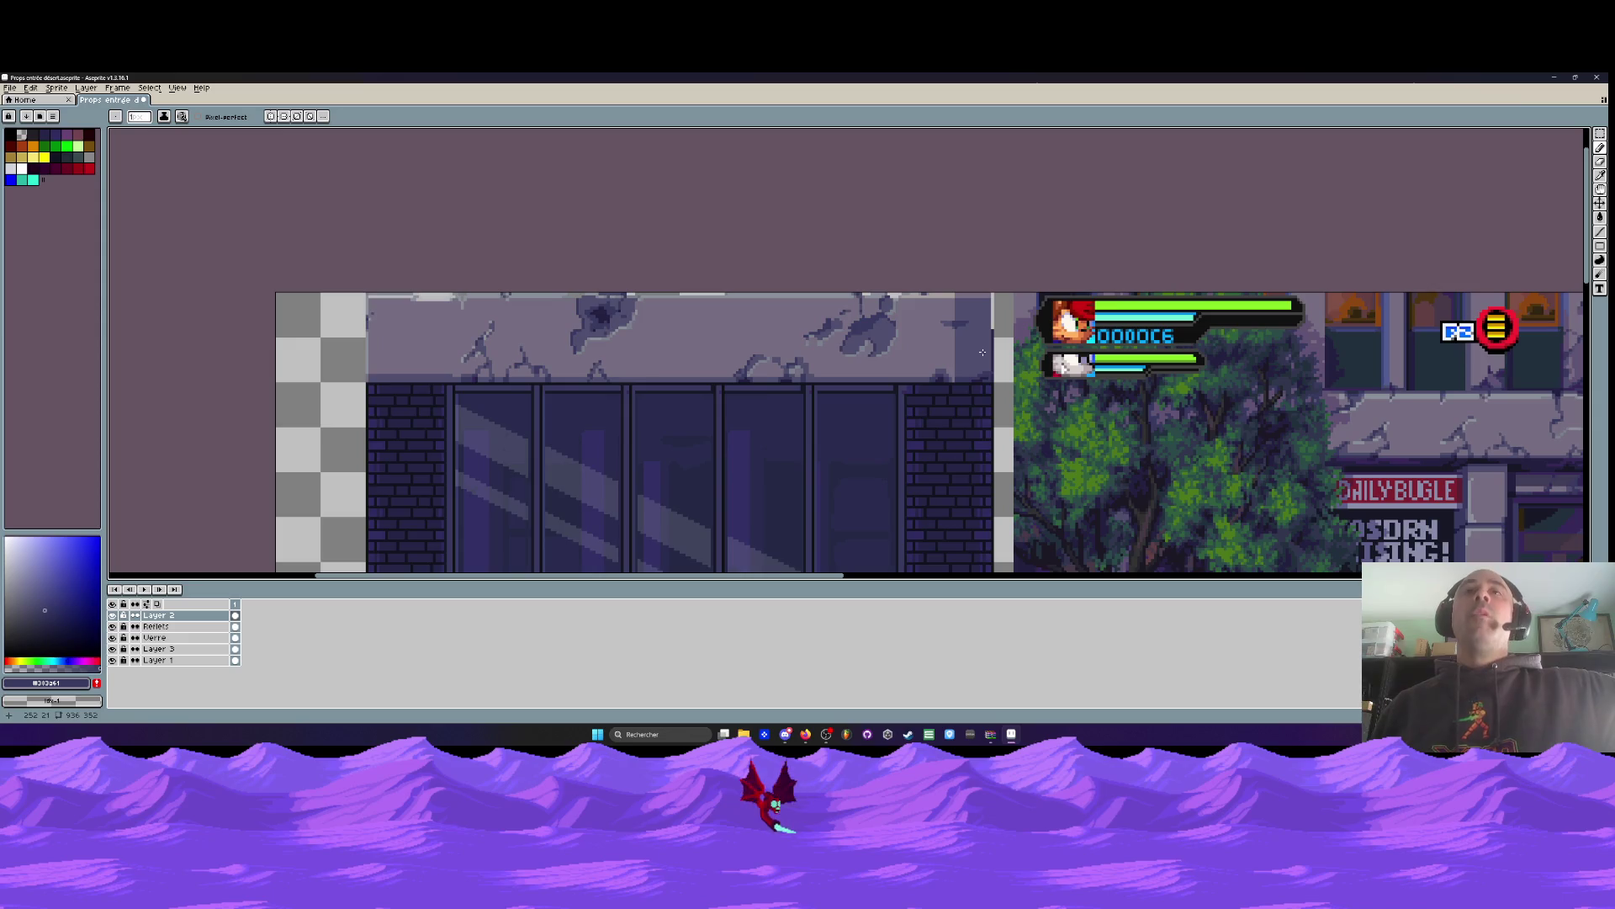
pyautogui.scroll(-2, 982, 353)
pyautogui.scroll(2, 982, 358)
pyautogui.scroll(-3, 982, 366)
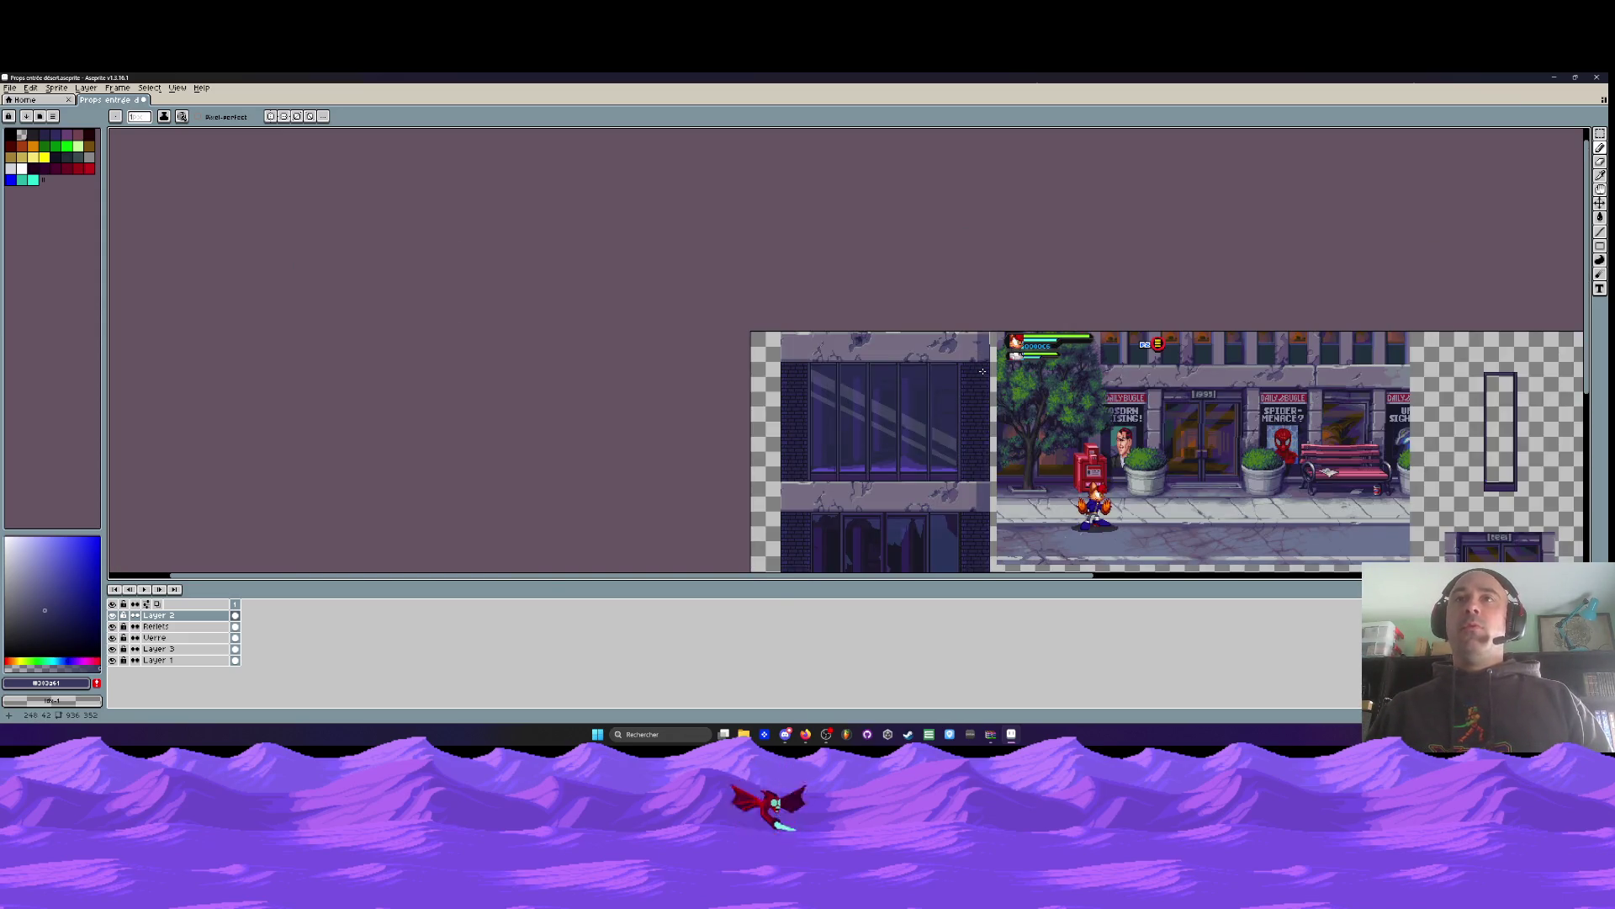
pyautogui.scroll(2, 982, 371)
pyautogui.scroll(-4, 982, 371)
pyautogui.scroll(2, 982, 371)
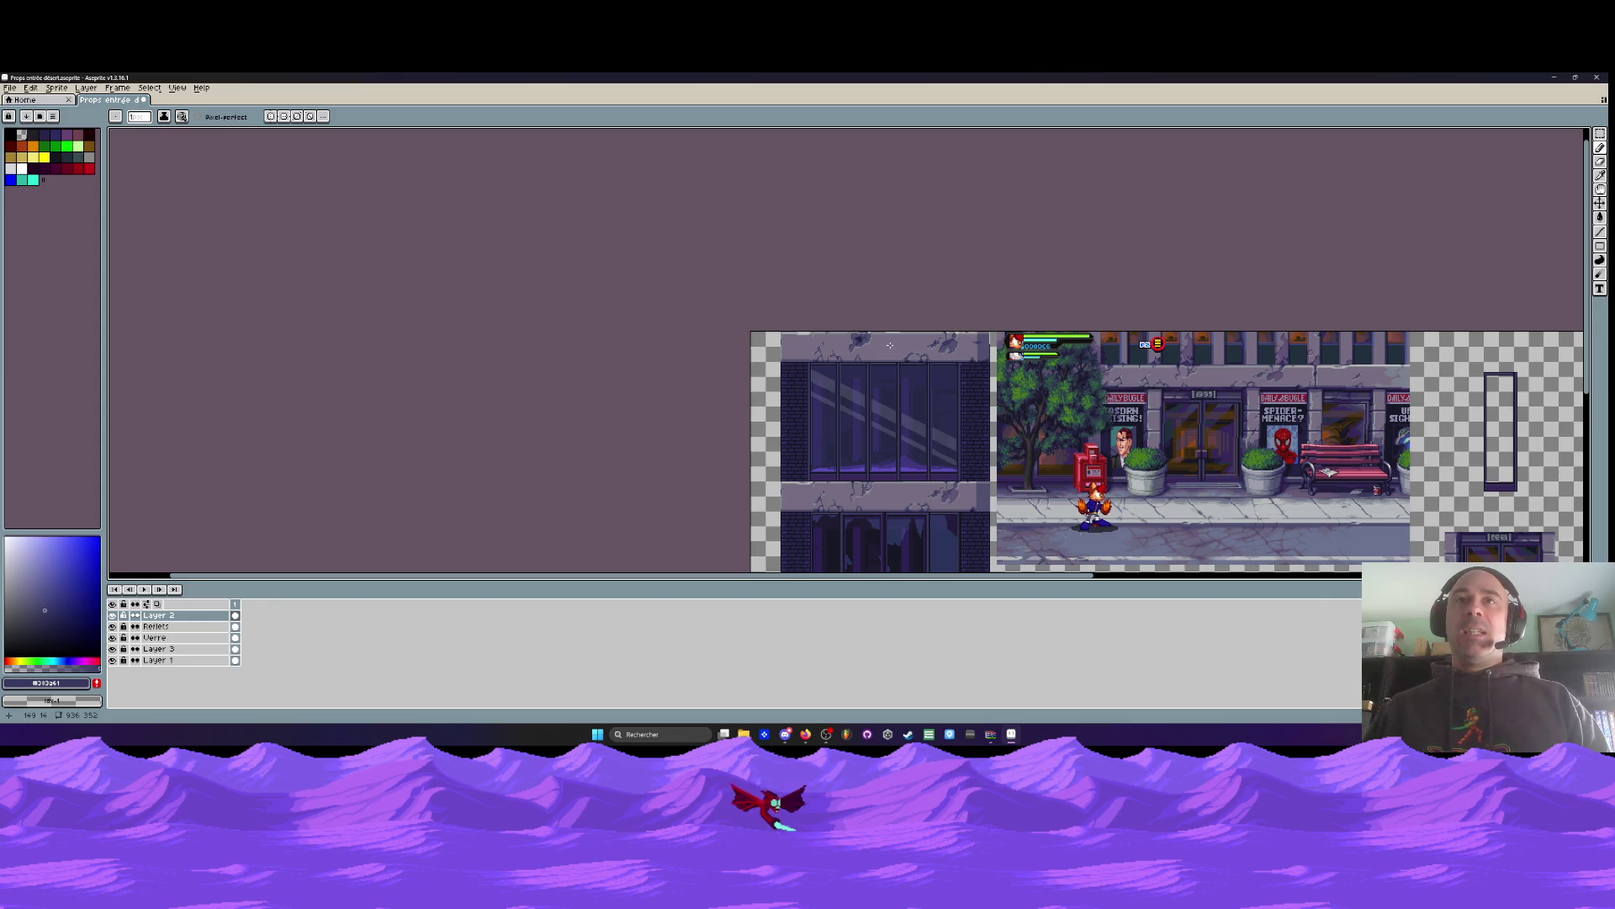
pyautogui.scroll(-2, 890, 345)
pyautogui.scroll(4, 879, 329)
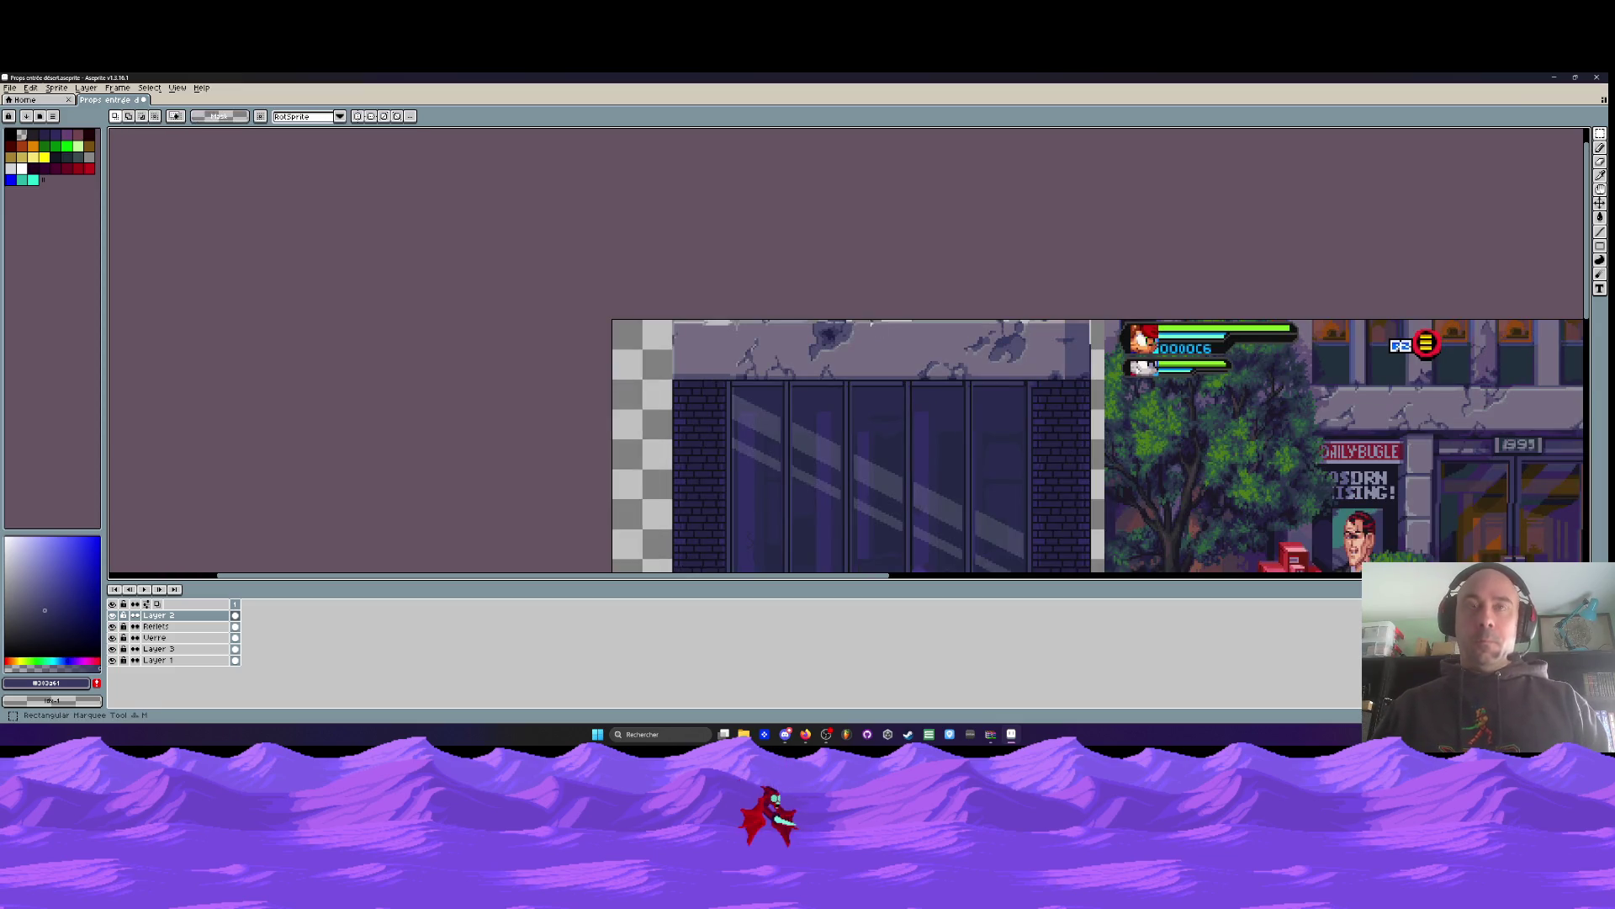
# Try moving the roof's cracked wall strip onto the middle cornice, then cancel the move
pyautogui.scroll(1, 772, 327)
pyautogui.moveTo(574, 315); pyautogui.dragTo(1407, 430)
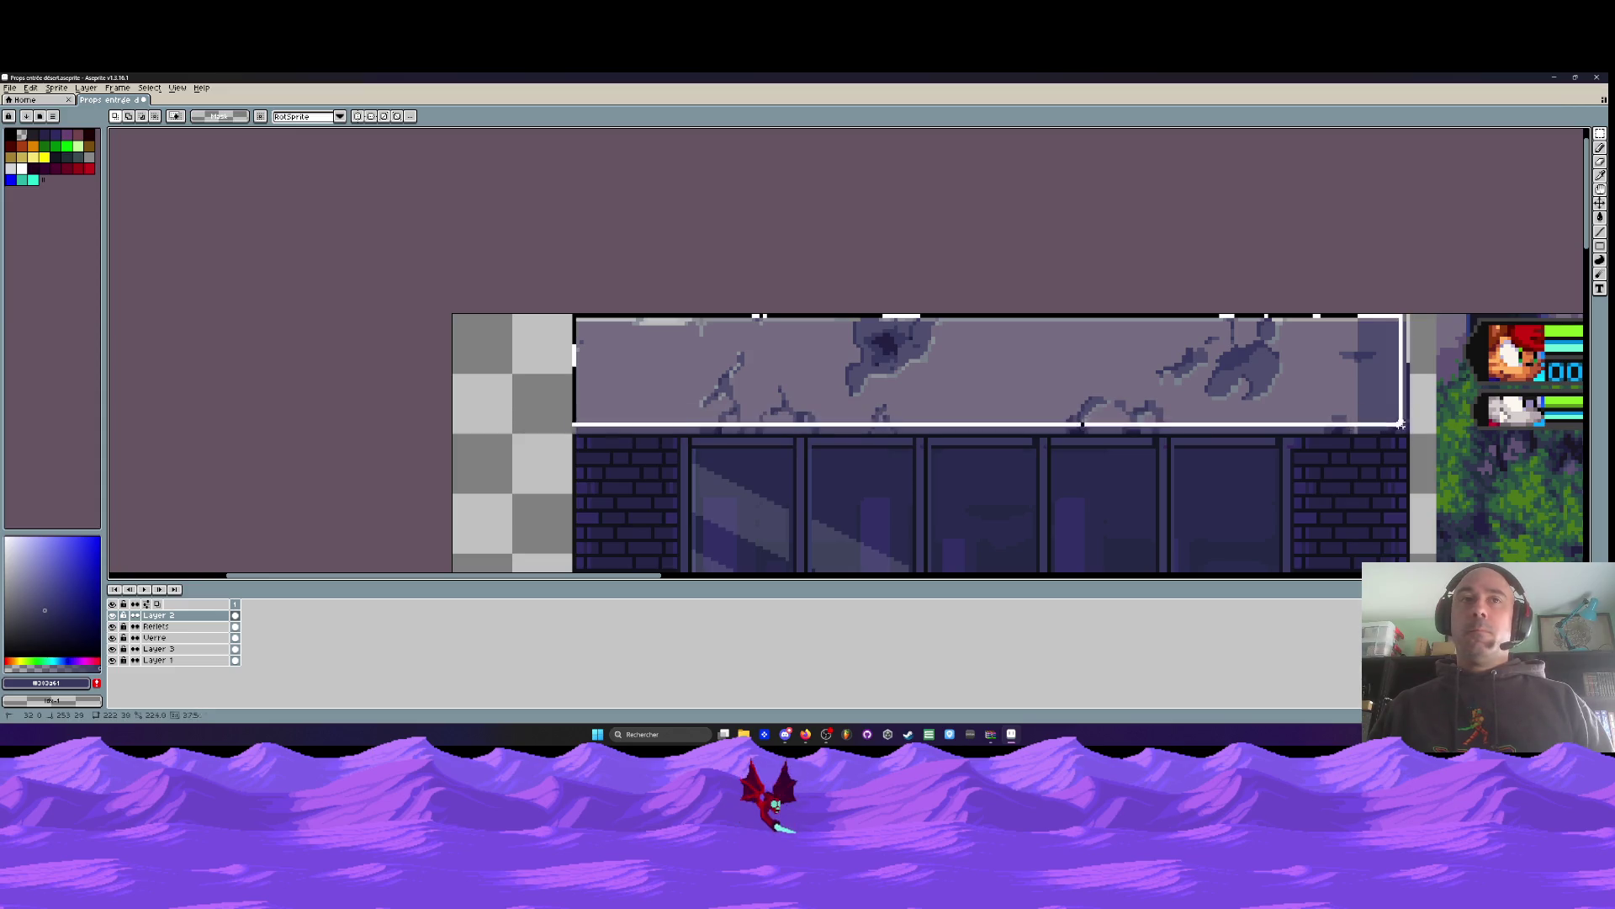
pyautogui.scroll(-1, 1393, 430)
pyautogui.moveTo(1393, 429); pyautogui.dragTo(1308, 222)
pyautogui.scroll(-1, 934, 184)
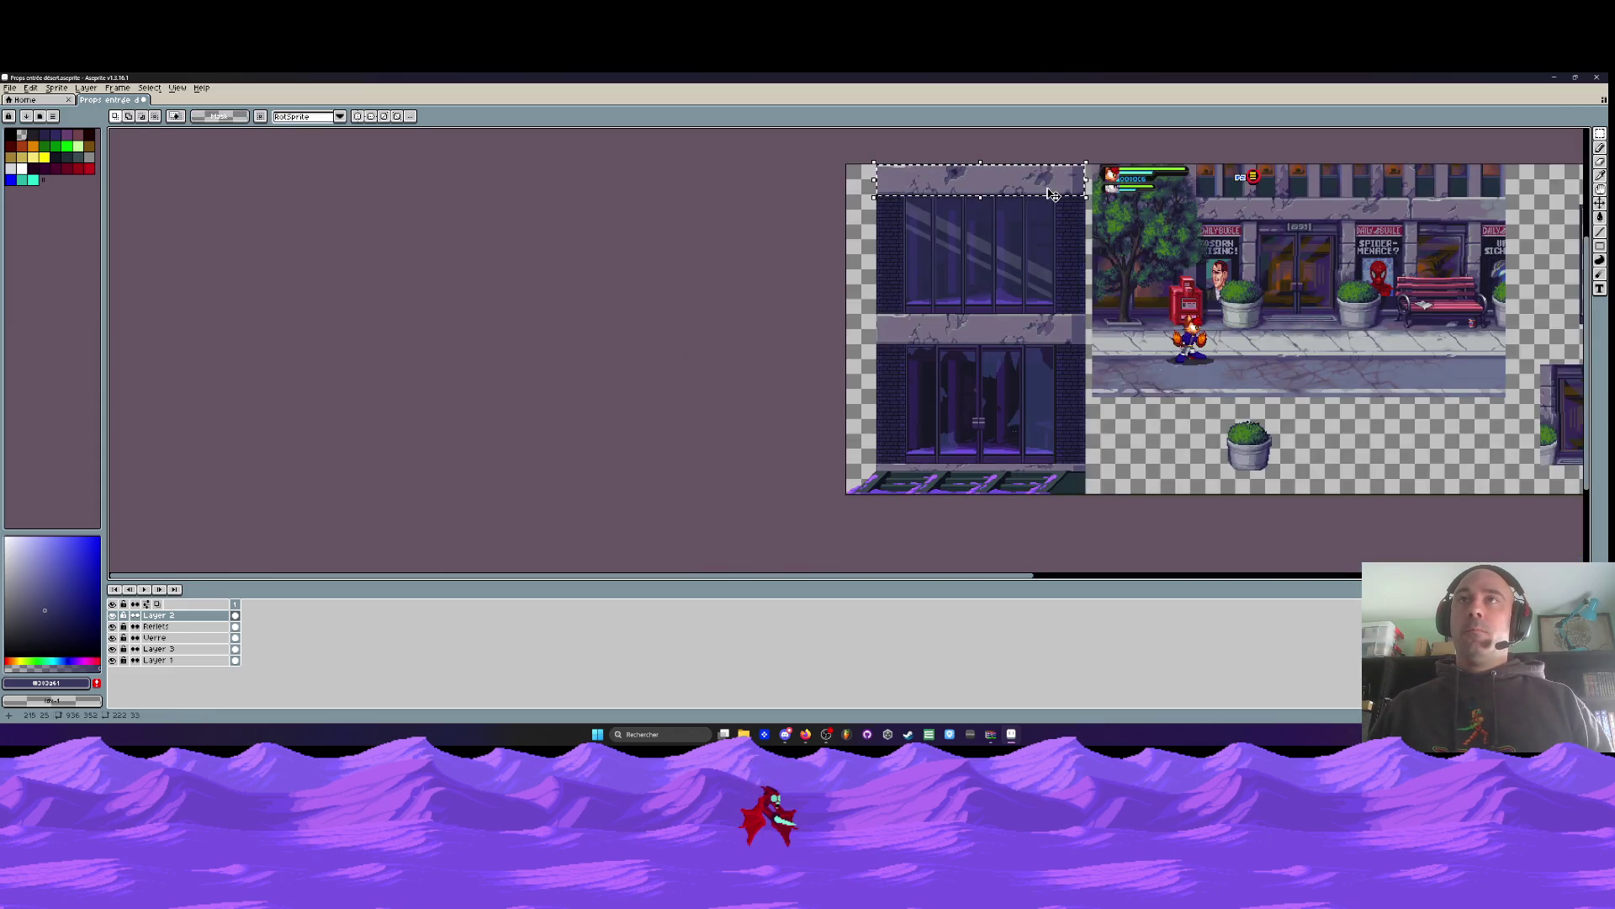
pyautogui.moveTo(1041, 185)
pyautogui.mouseDown()
pyautogui.moveTo(1039, 336)
pyautogui.moveTo(1220, 446)
pyautogui.moveTo(1359, 486)
pyautogui.moveTo(1389, 455)
pyautogui.mouseUp()
pyautogui.scroll(2, 955, 336)
pyautogui.scroll(-2, 959, 344)
pyautogui.moveTo(1283, 422)
pyautogui.mouseDown()
pyautogui.moveTo(1381, 476)
pyautogui.moveTo(1262, 446)
pyautogui.mouseUp()
pyautogui.press('Escape')
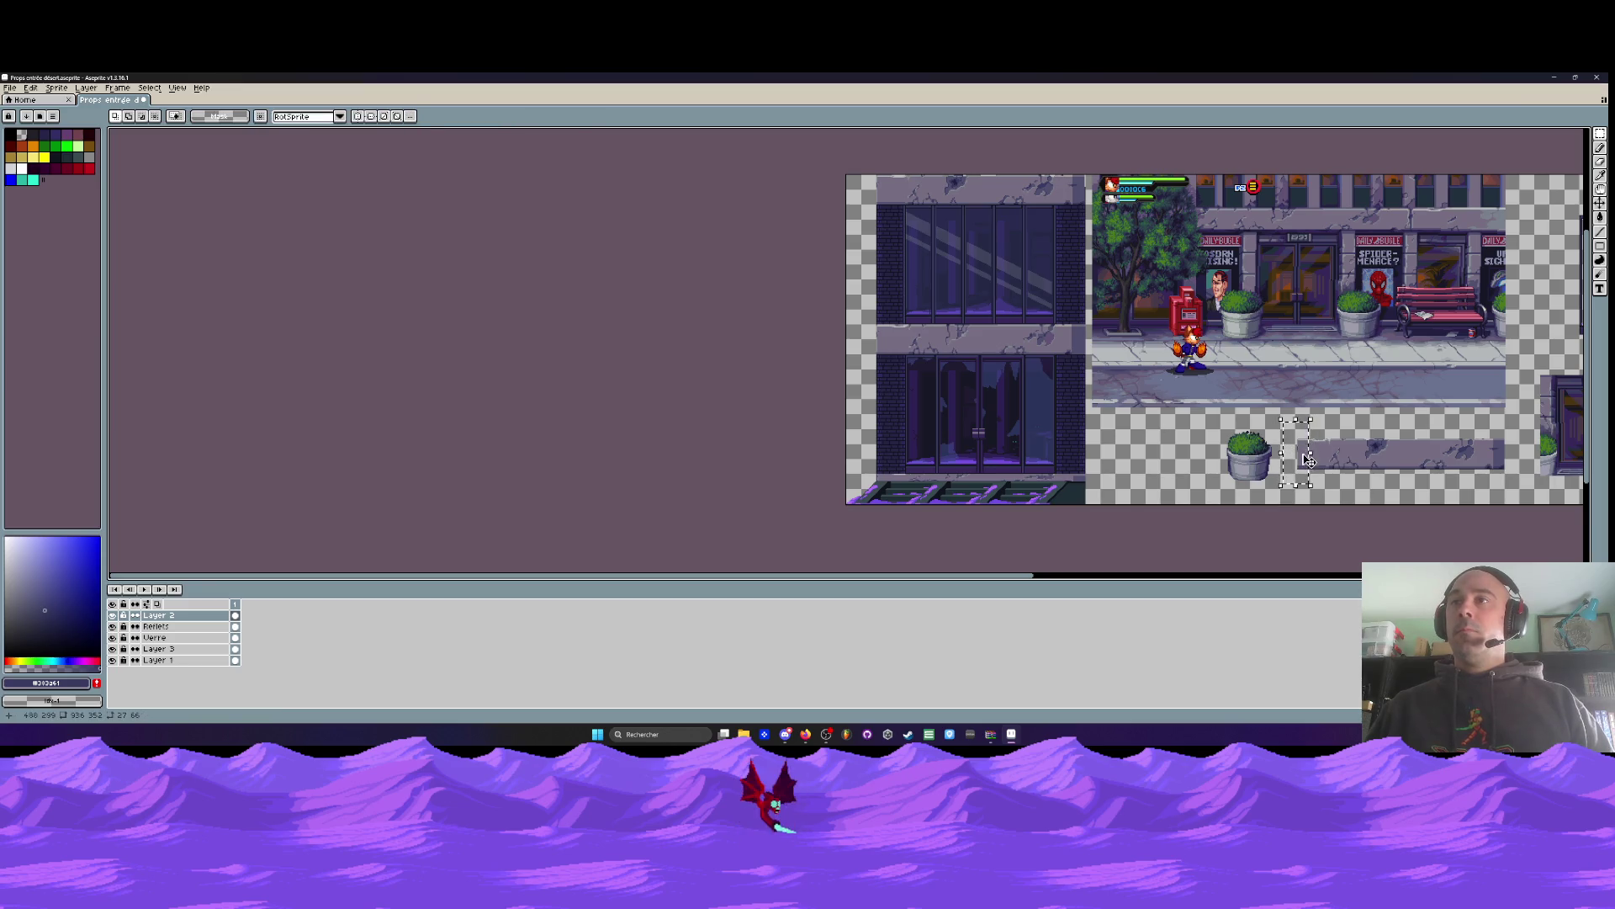
# Shift a narrow section of the left building's wall a few pixels left
pyautogui.moveTo(880, 310); pyautogui.dragTo(911, 375)
pyautogui.scroll(3, 896, 345)
pyautogui.moveTo(1046, 361); pyautogui.dragTo(1003, 348)
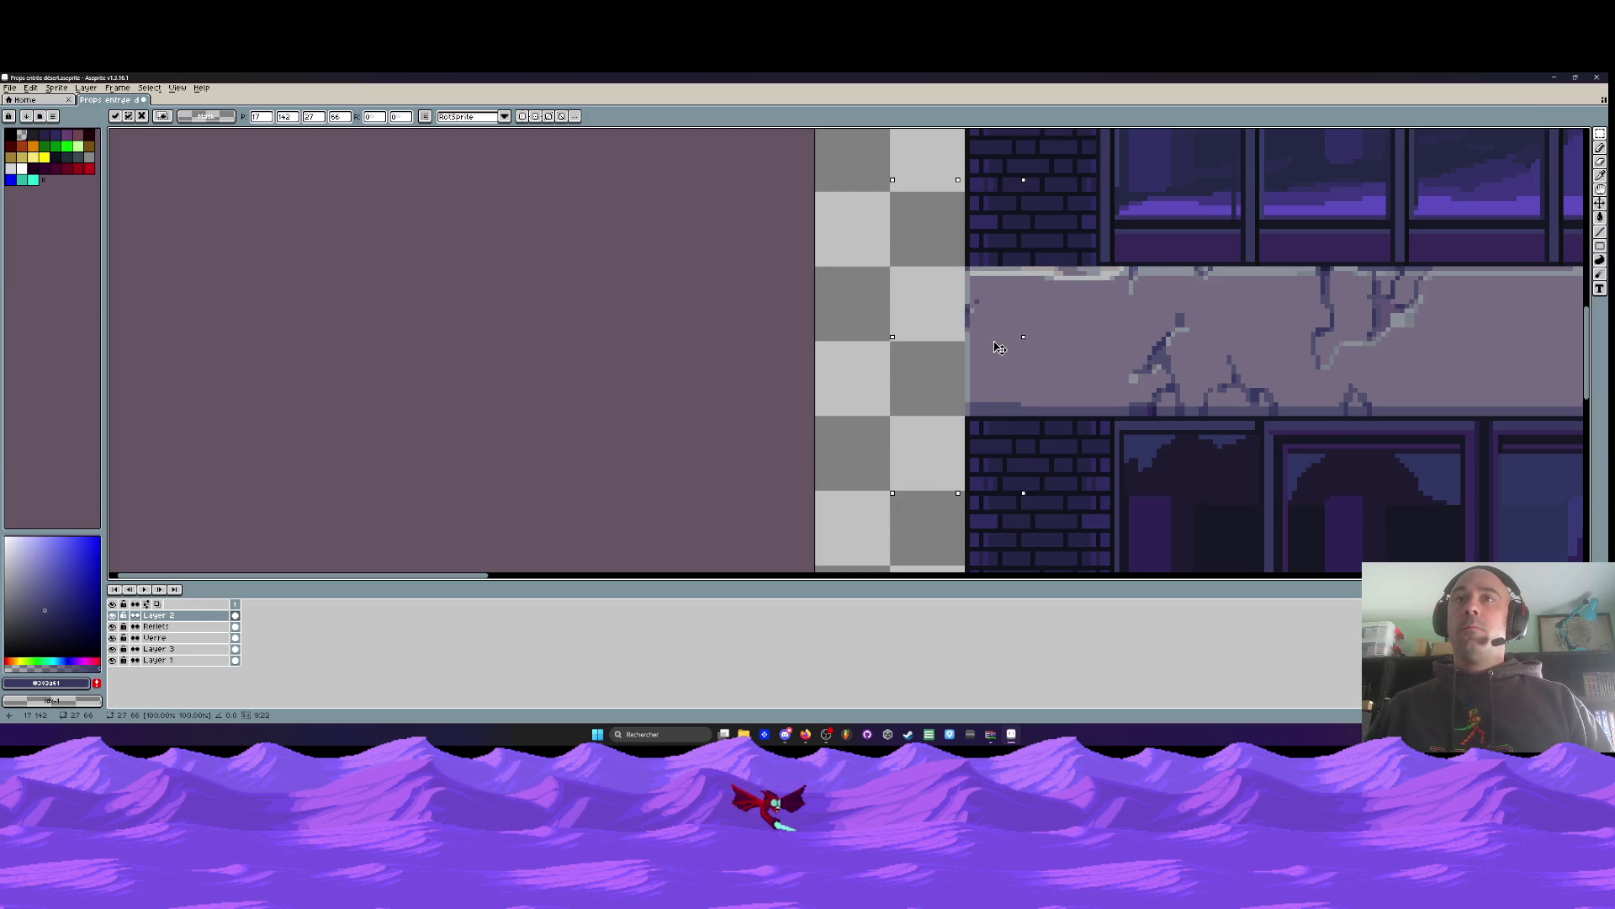
pyautogui.press('Return')
# Copy and paste part of the cracked wall strip, aligning the copy with the wall
pyautogui.scroll(-5, 993, 345)
pyautogui.scroll(5, 1133, 400)
pyautogui.moveTo(1106, 345)
pyautogui.mouseDown()
pyautogui.moveTo(1243, 401)
pyautogui.moveTo(1267, 432)
pyautogui.mouseUp()
pyautogui.hotkey('ctrl', 'c')
pyautogui.scroll(-5, 1266, 433)
pyautogui.hotkey('ctrl', 'v')
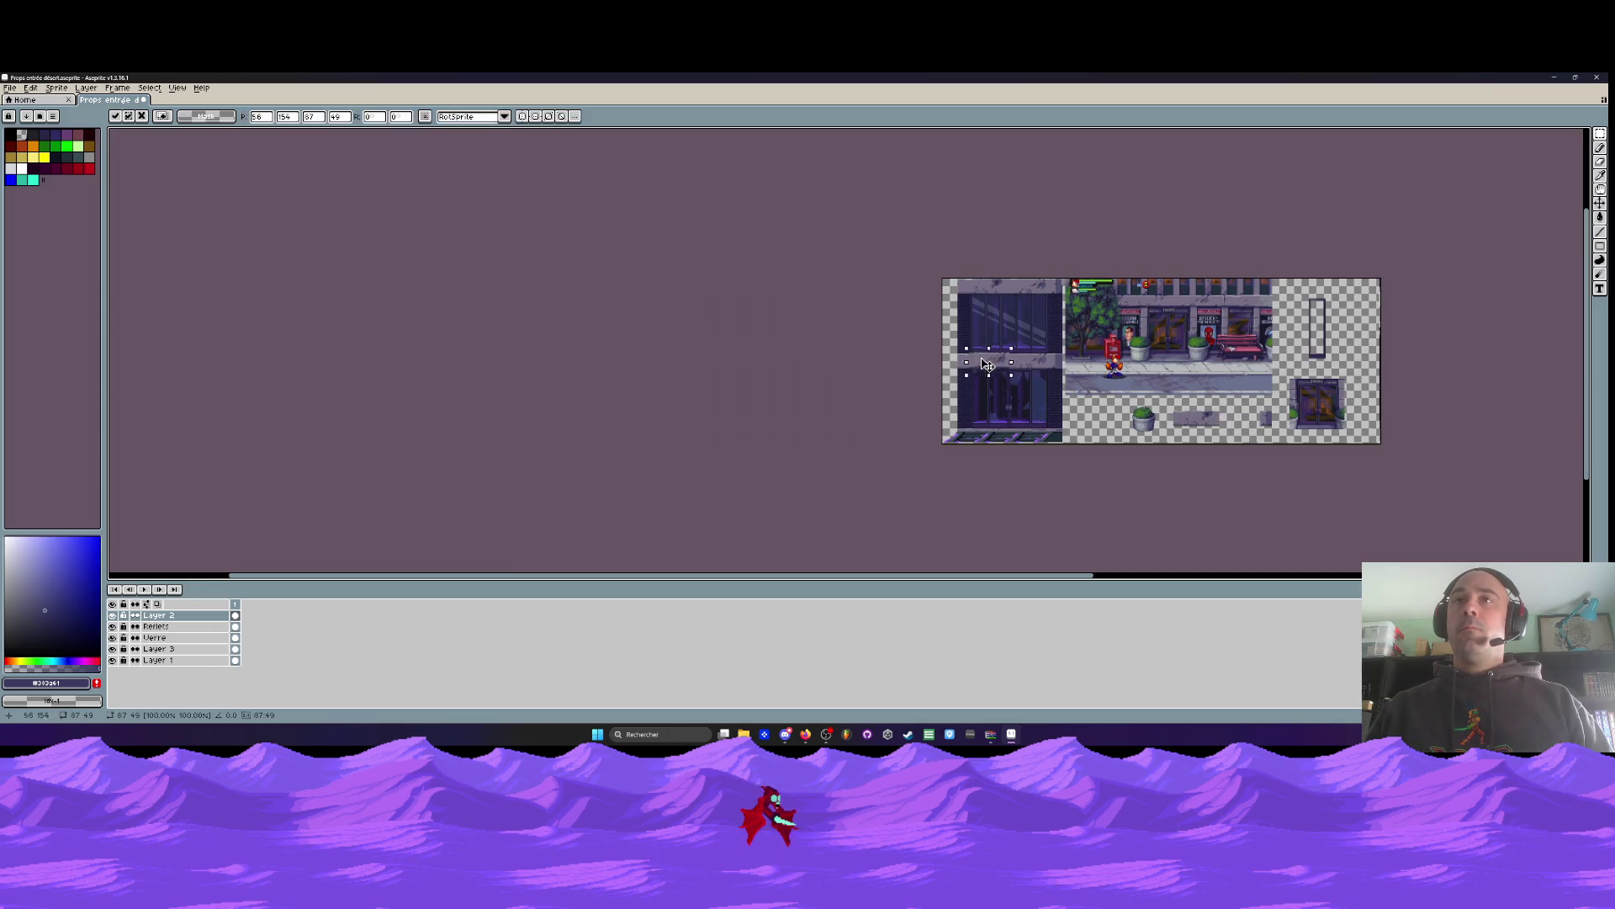
pyautogui.scroll(5, 974, 350)
pyautogui.moveTo(740, 391); pyautogui.dragTo(728, 419)
pyautogui.scroll(-3, 728, 418)
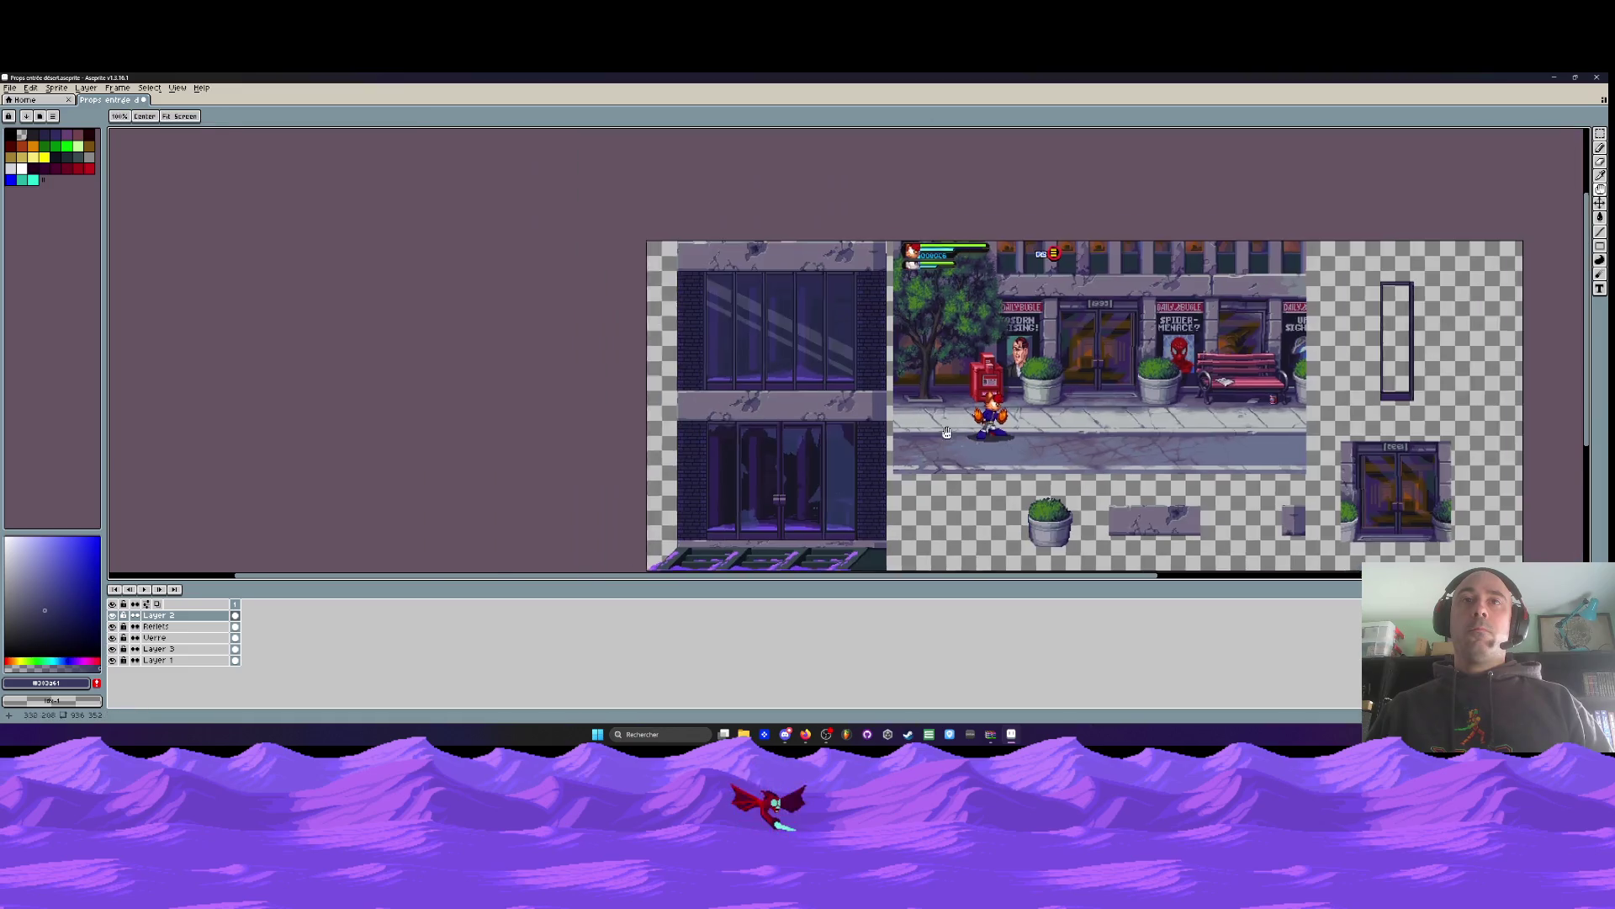
# Drop the pasted wall piece into place on the left building
pyautogui.moveTo(786, 376); pyautogui.dragTo(664, 320)
pyautogui.scroll(4, 659, 320)
pyautogui.press('Return')
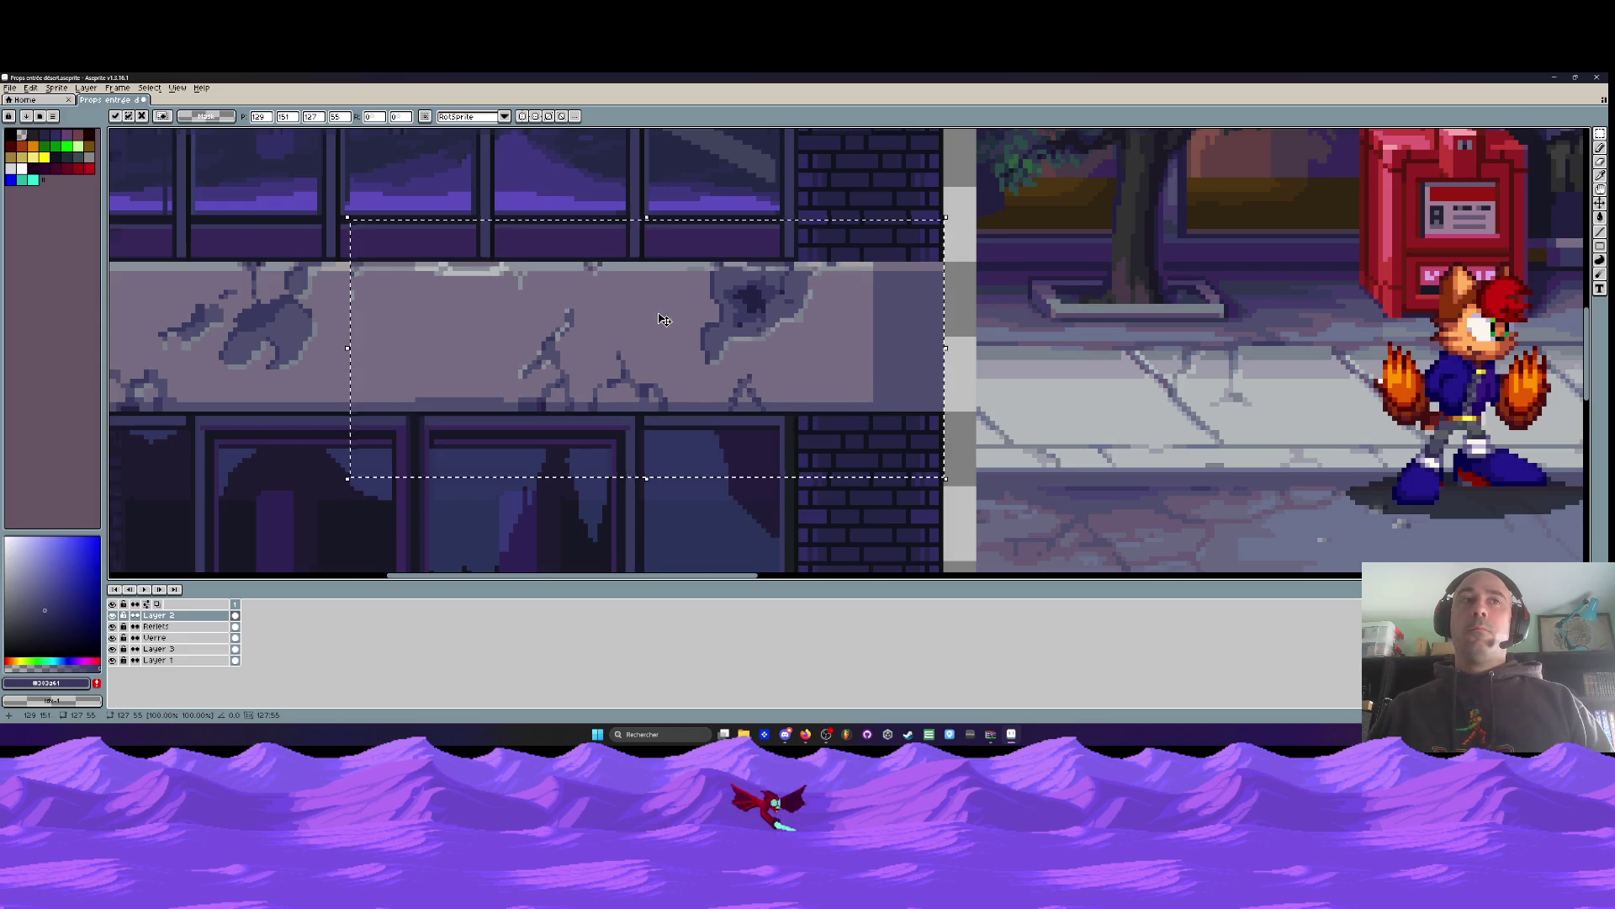
pyautogui.scroll(-5, 664, 319)
pyautogui.scroll(2, 932, 428)
# Move the small grey wall patch down onto the ledge and deselect
pyautogui.moveTo(858, 328)
pyautogui.mouseDown()
pyautogui.moveTo(957, 437)
pyautogui.moveTo(531, 316)
pyautogui.moveTo(522, 330)
pyautogui.mouseUp()
pyautogui.scroll(3, 532, 315)
pyautogui.press('Return')
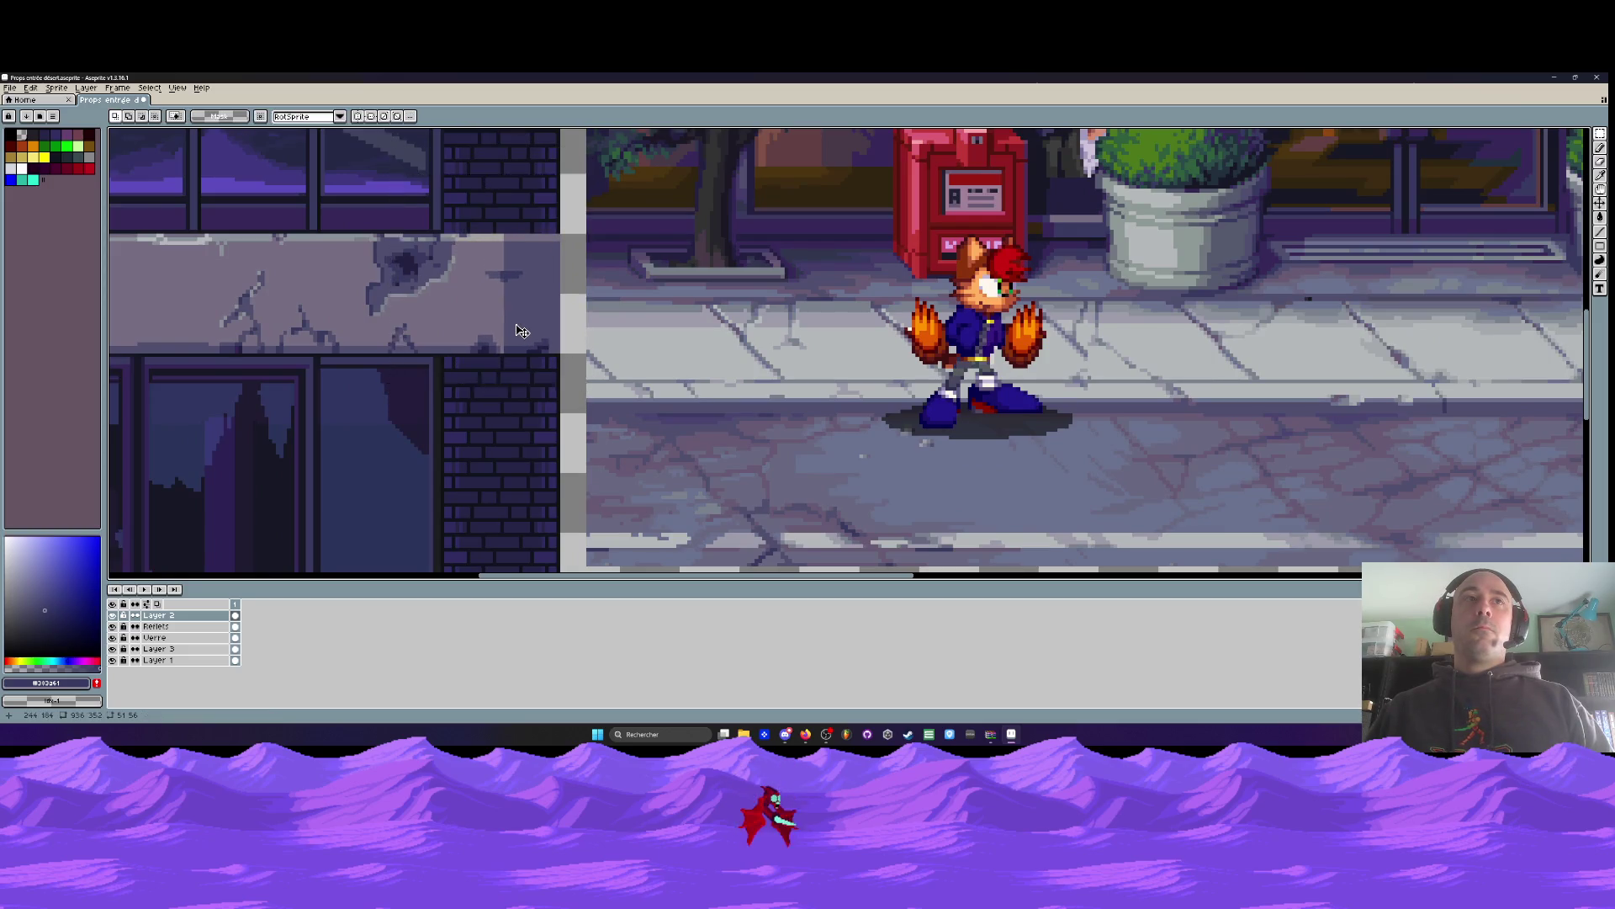
pyautogui.scroll(-5, 538, 341)
pyautogui.scroll(5, 562, 354)
pyautogui.moveTo(541, 306)
pyautogui.mouseDown()
pyautogui.moveTo(627, 362)
pyautogui.moveTo(586, 393)
pyautogui.mouseUp()
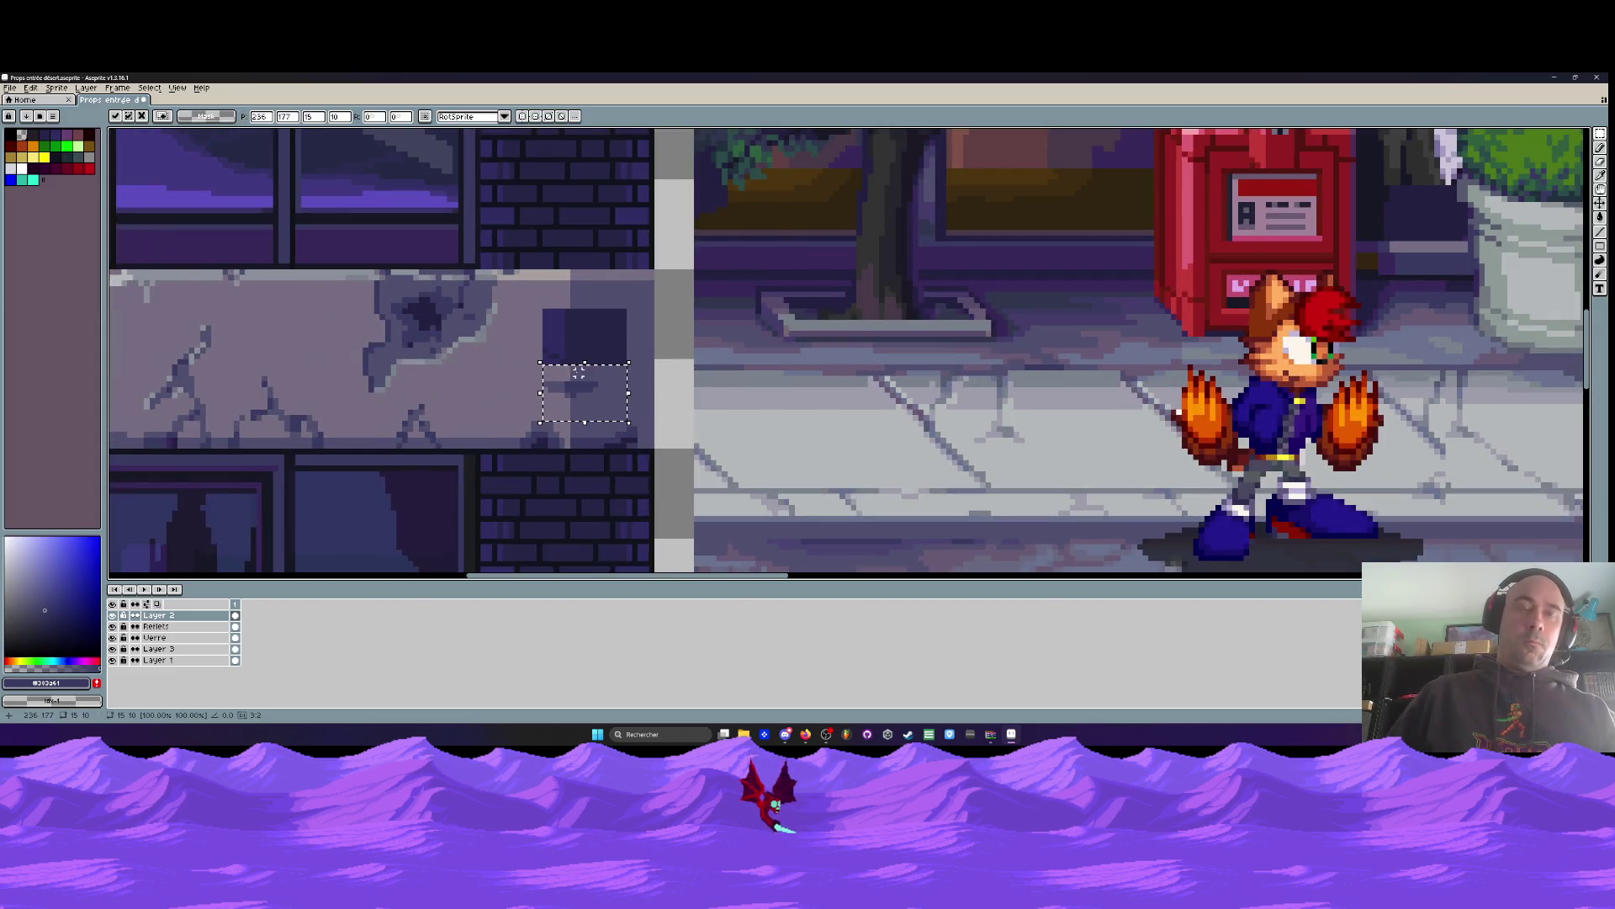
pyautogui.hotkey('ctrl', 'd')
pyautogui.scroll(-4, 579, 372)
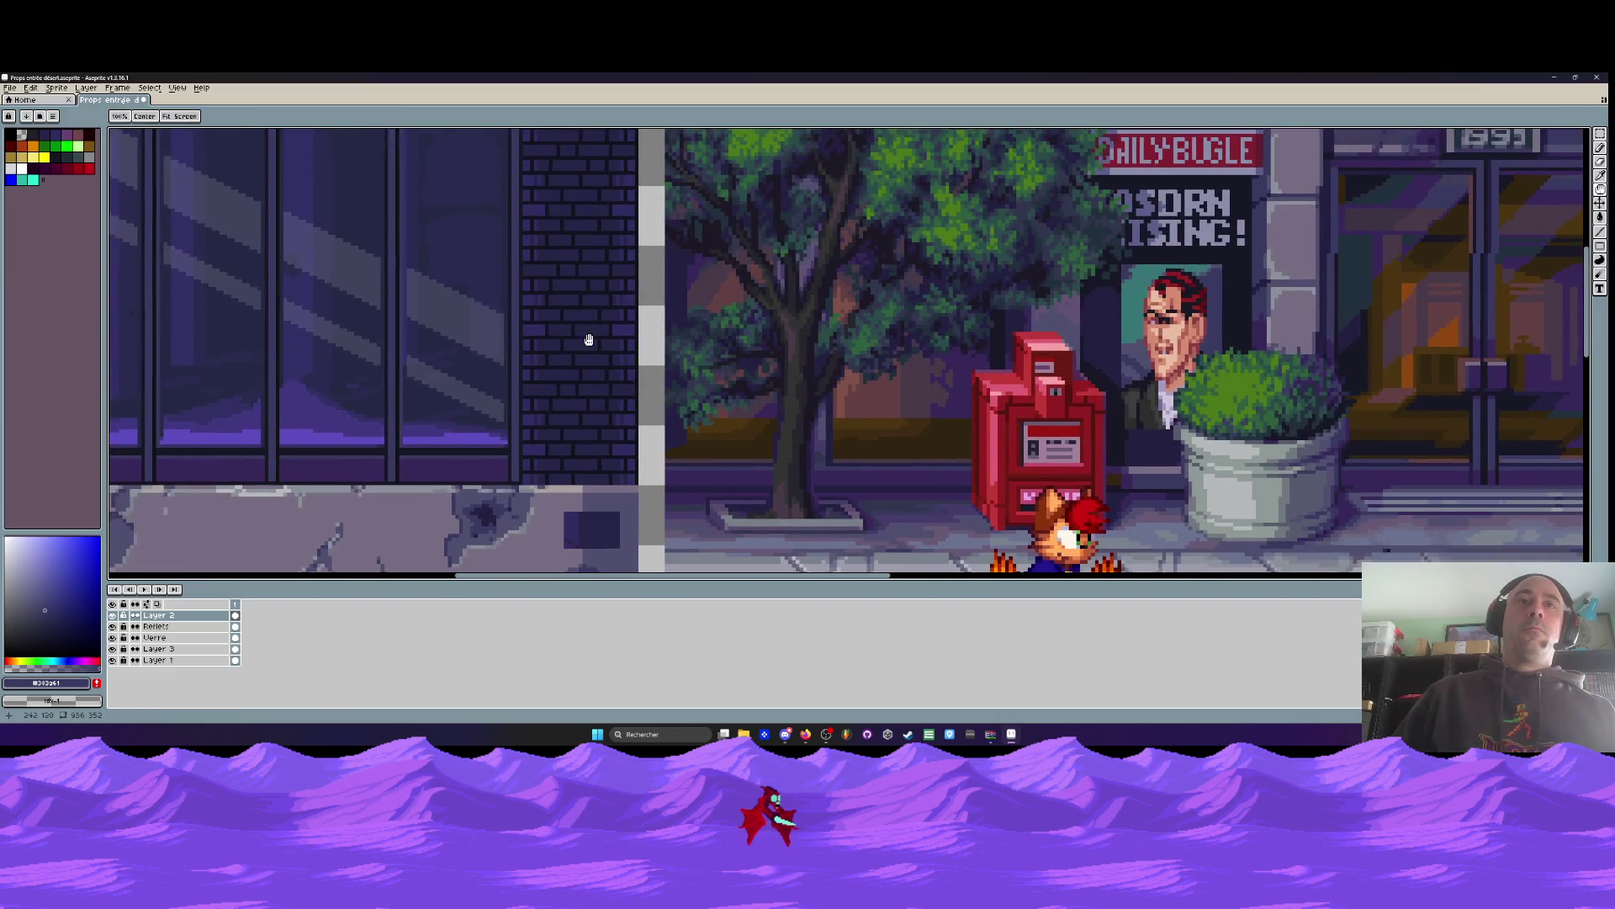
pyautogui.scroll(4, 588, 336)
# Sample the purple wall colour and flip the selected cracked section vertically
pyautogui.press('i')
pyautogui.click(546, 401)
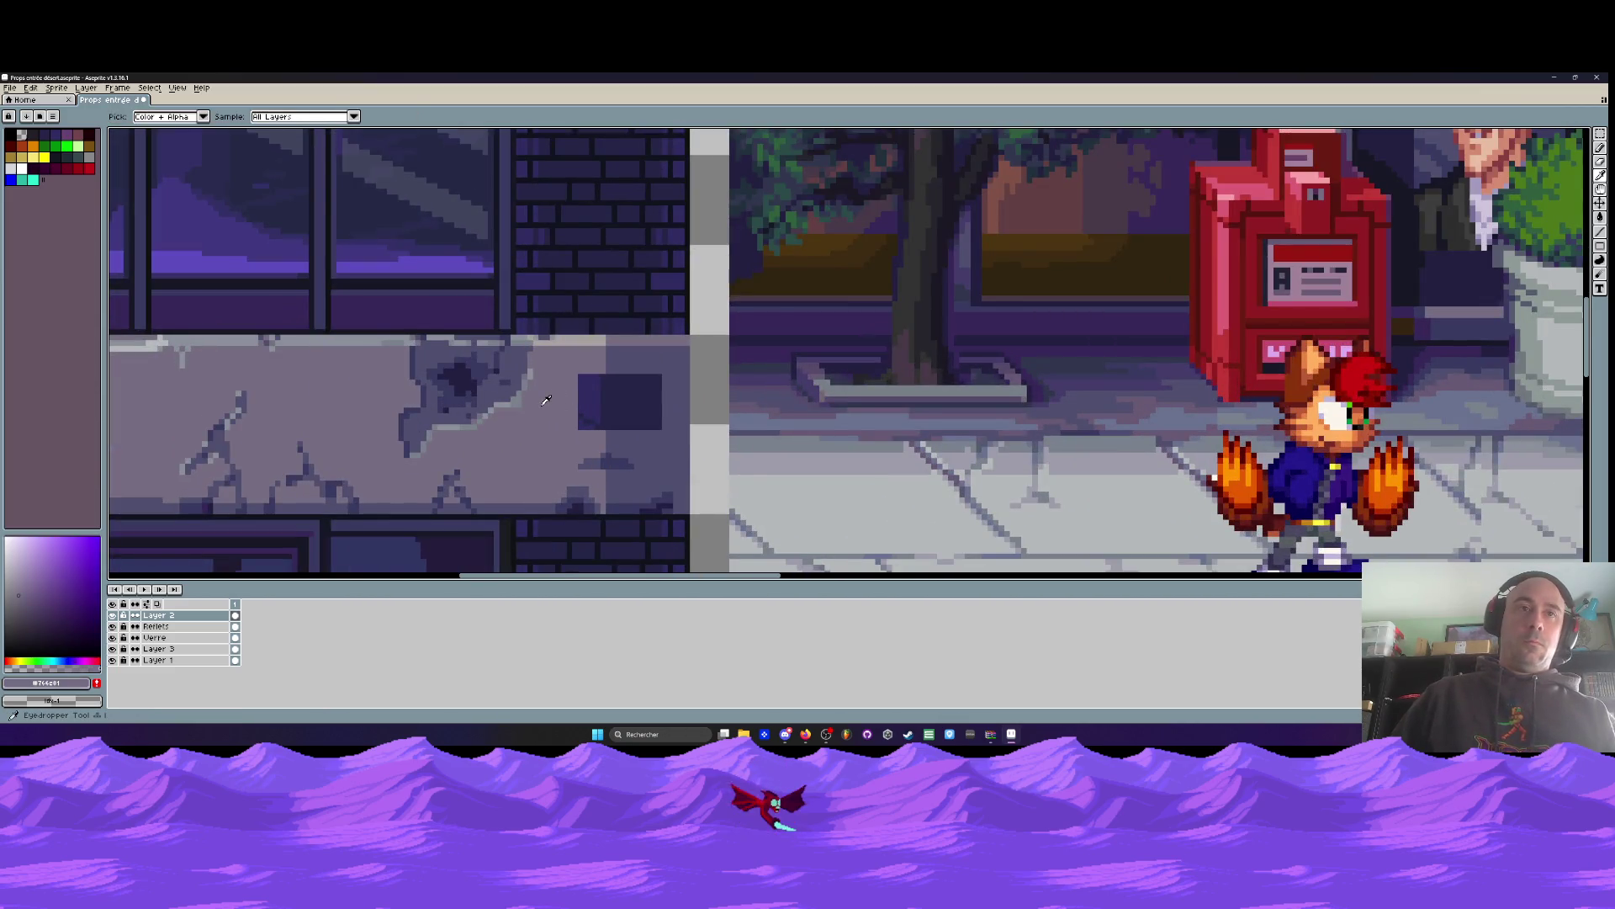
pyautogui.press('m')
pyautogui.hscroll(-3, 546, 400)
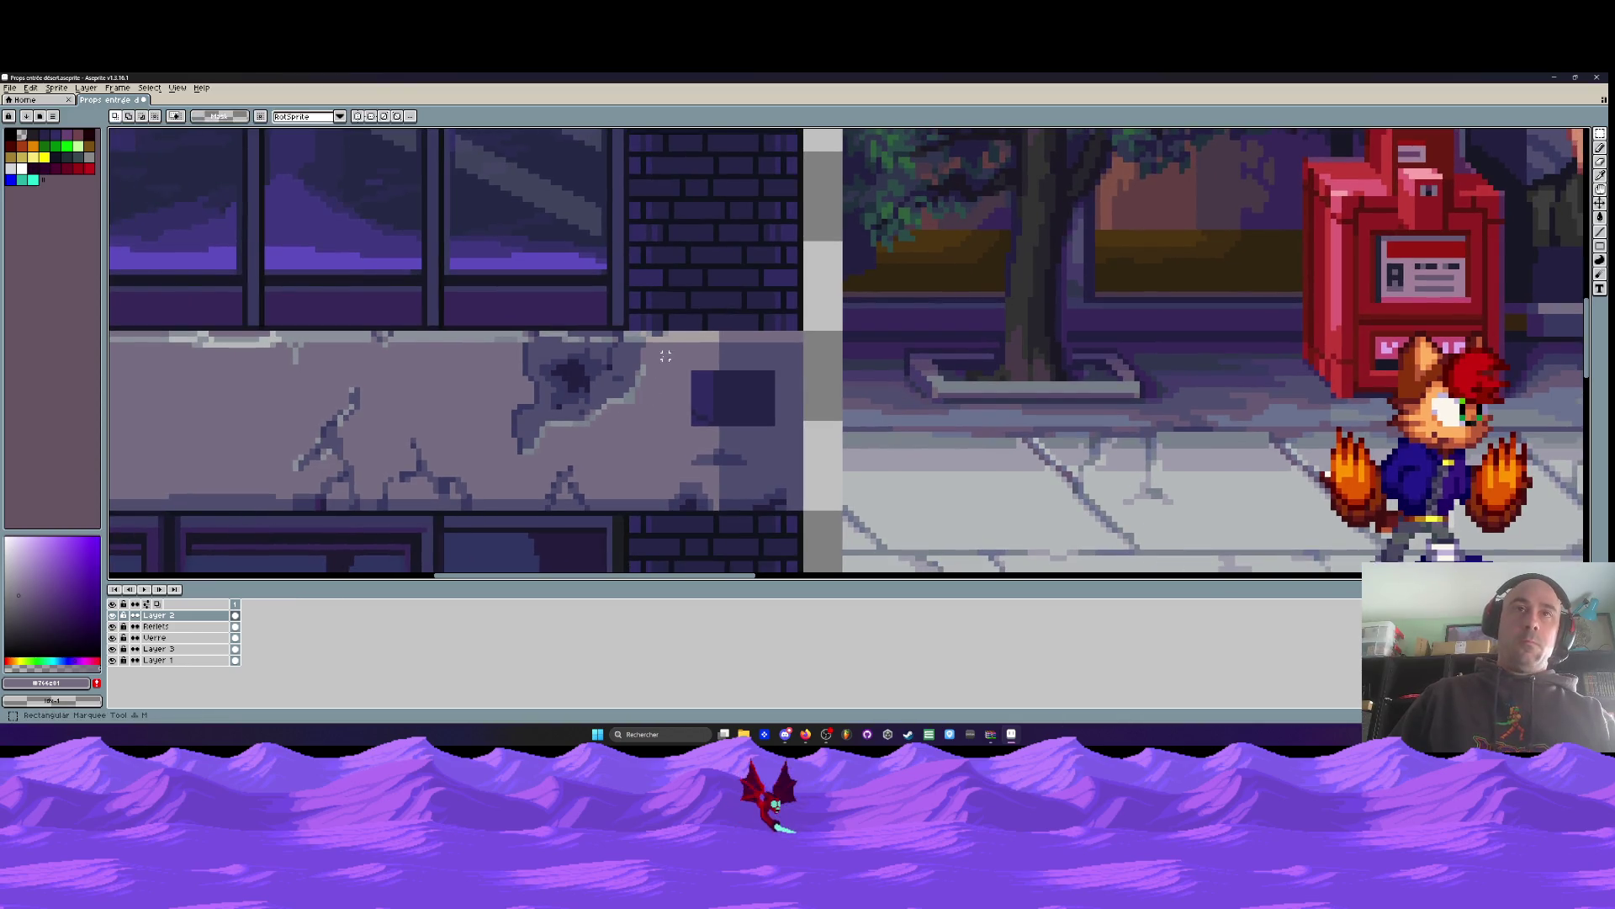
pyautogui.moveTo(654, 344)
pyautogui.mouseDown()
pyautogui.moveTo(462, 429)
pyautogui.moveTo(368, 494)
pyautogui.moveTo(367, 514)
pyautogui.moveTo(375, 502)
pyautogui.mouseUp()
pyautogui.hotkey('shift', 'v')
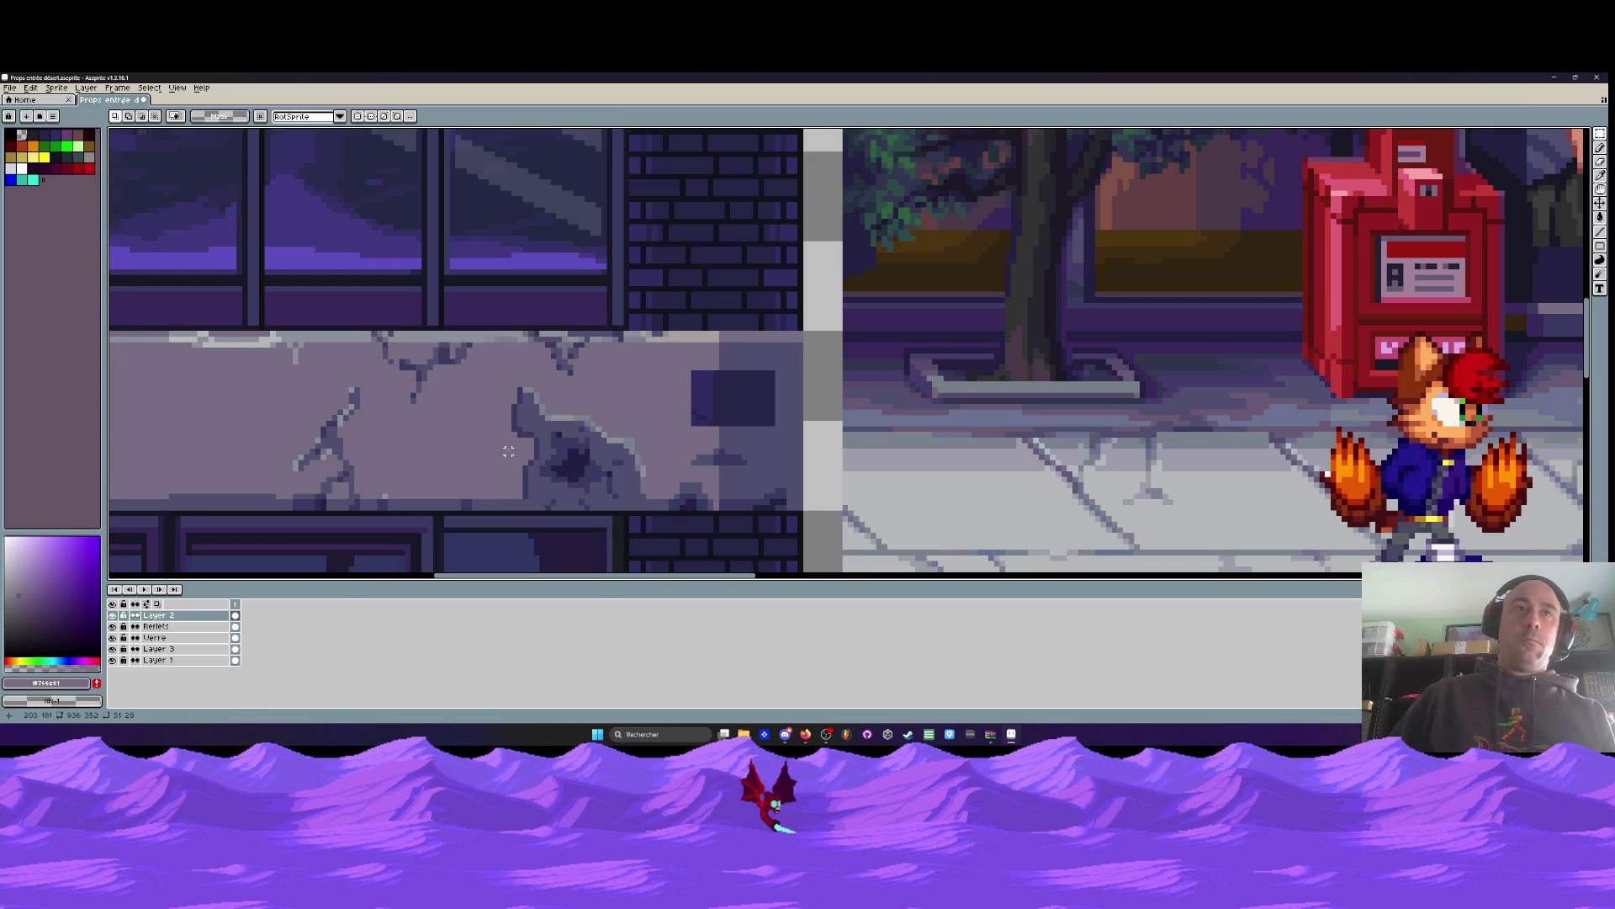
pyautogui.scroll(-3, 508, 452)
pyautogui.scroll(3, 605, 446)
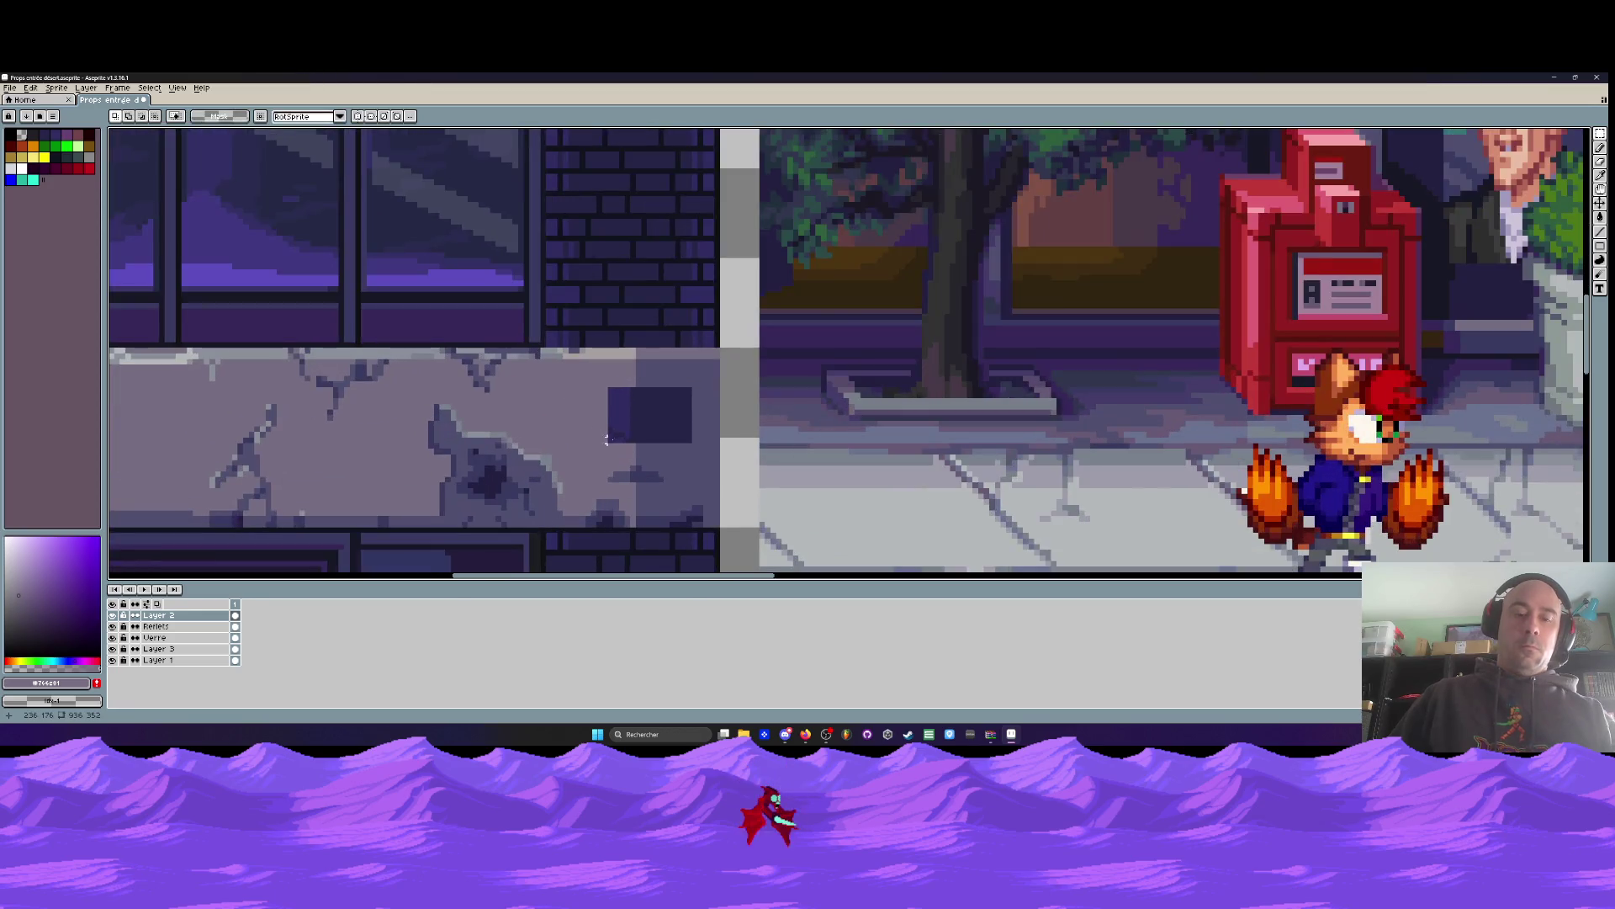
# Cover the dark rectangle in wall colour with a pencil line and bucket fills
pyautogui.press('b')
pyautogui.keyDown('alt'); pyautogui.click(605, 446); pyautogui.keyUp('alt')
pyautogui.scroll(2, 648, 413)
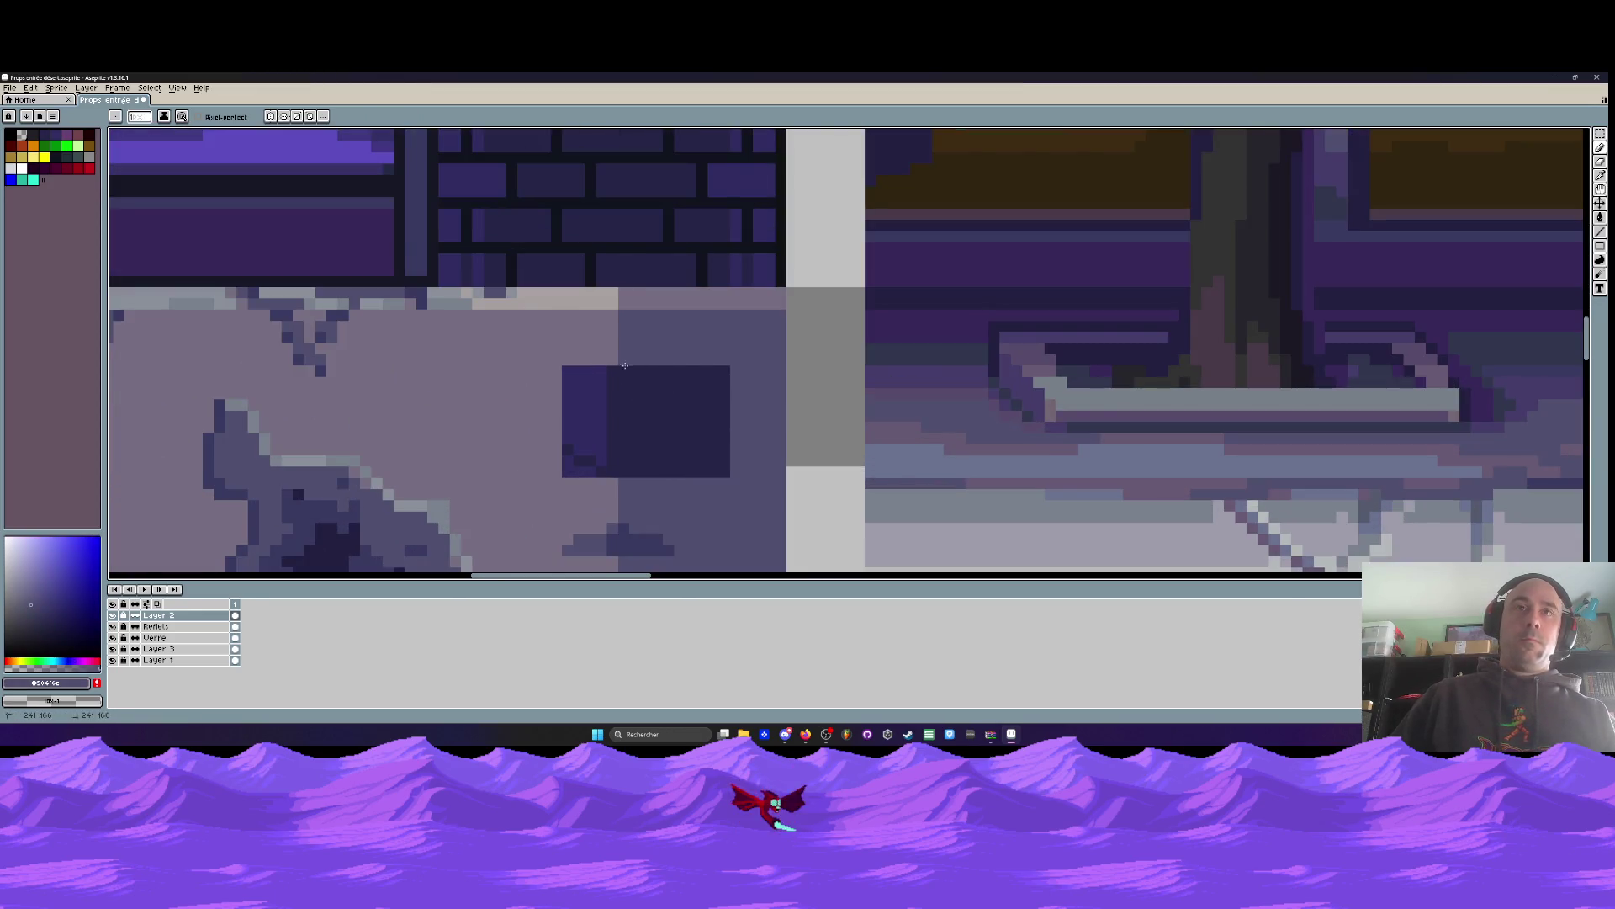
pyautogui.moveTo(626, 362); pyautogui.dragTo(621, 484)
pyautogui.press('g')
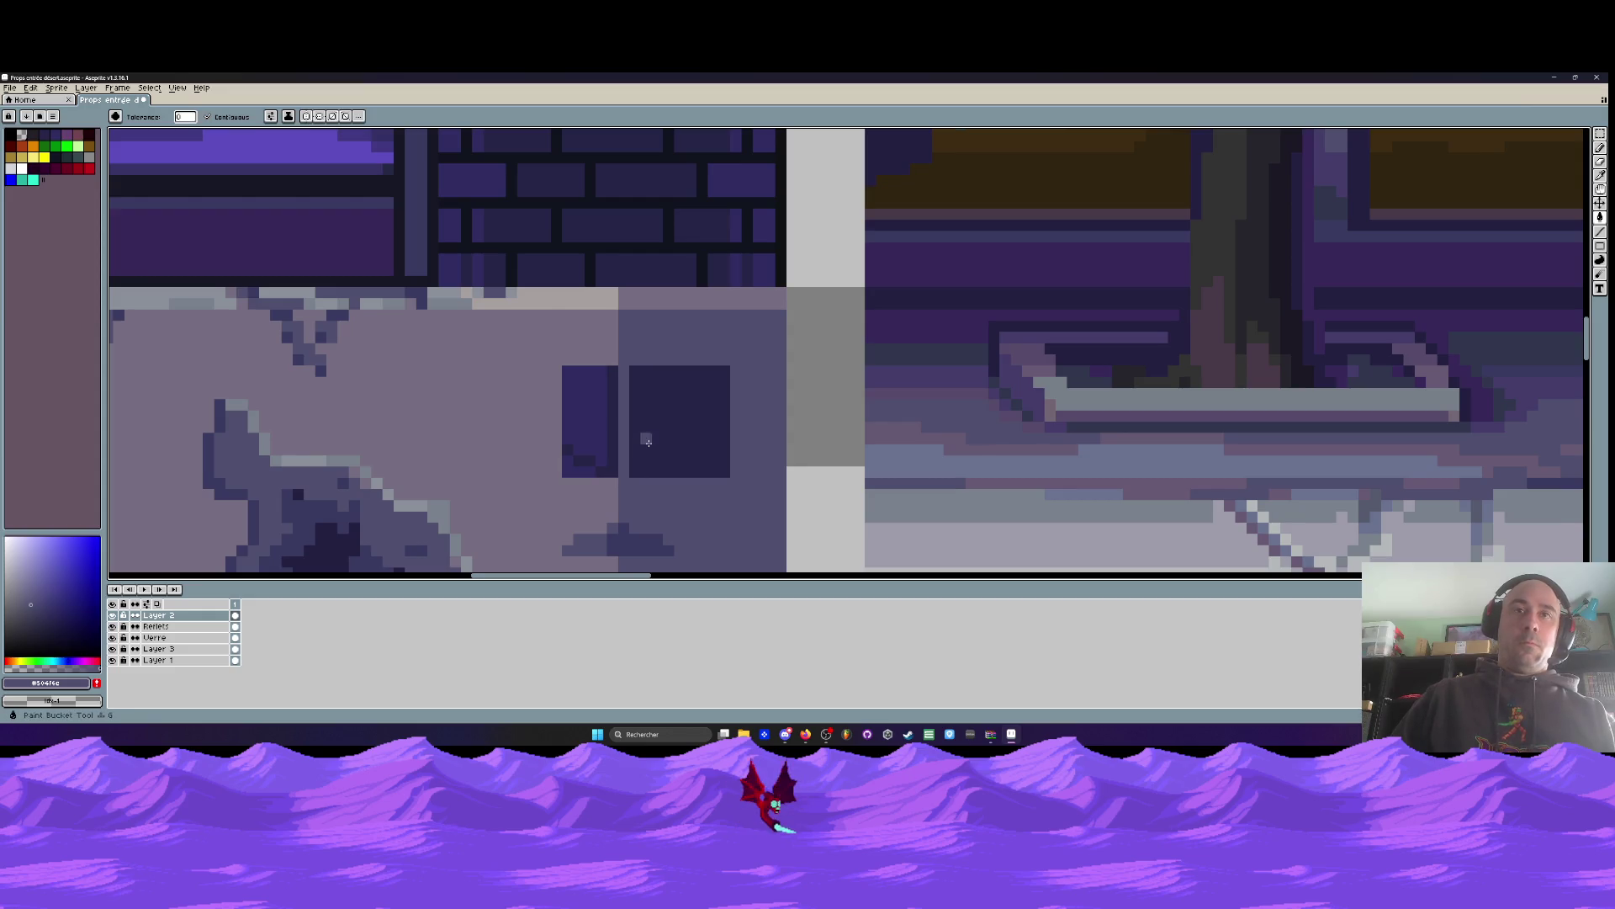
pyautogui.click(644, 440)
pyautogui.keyDown('alt'); pyautogui.click(478, 409); pyautogui.keyUp('alt')
pyautogui.click(589, 421)
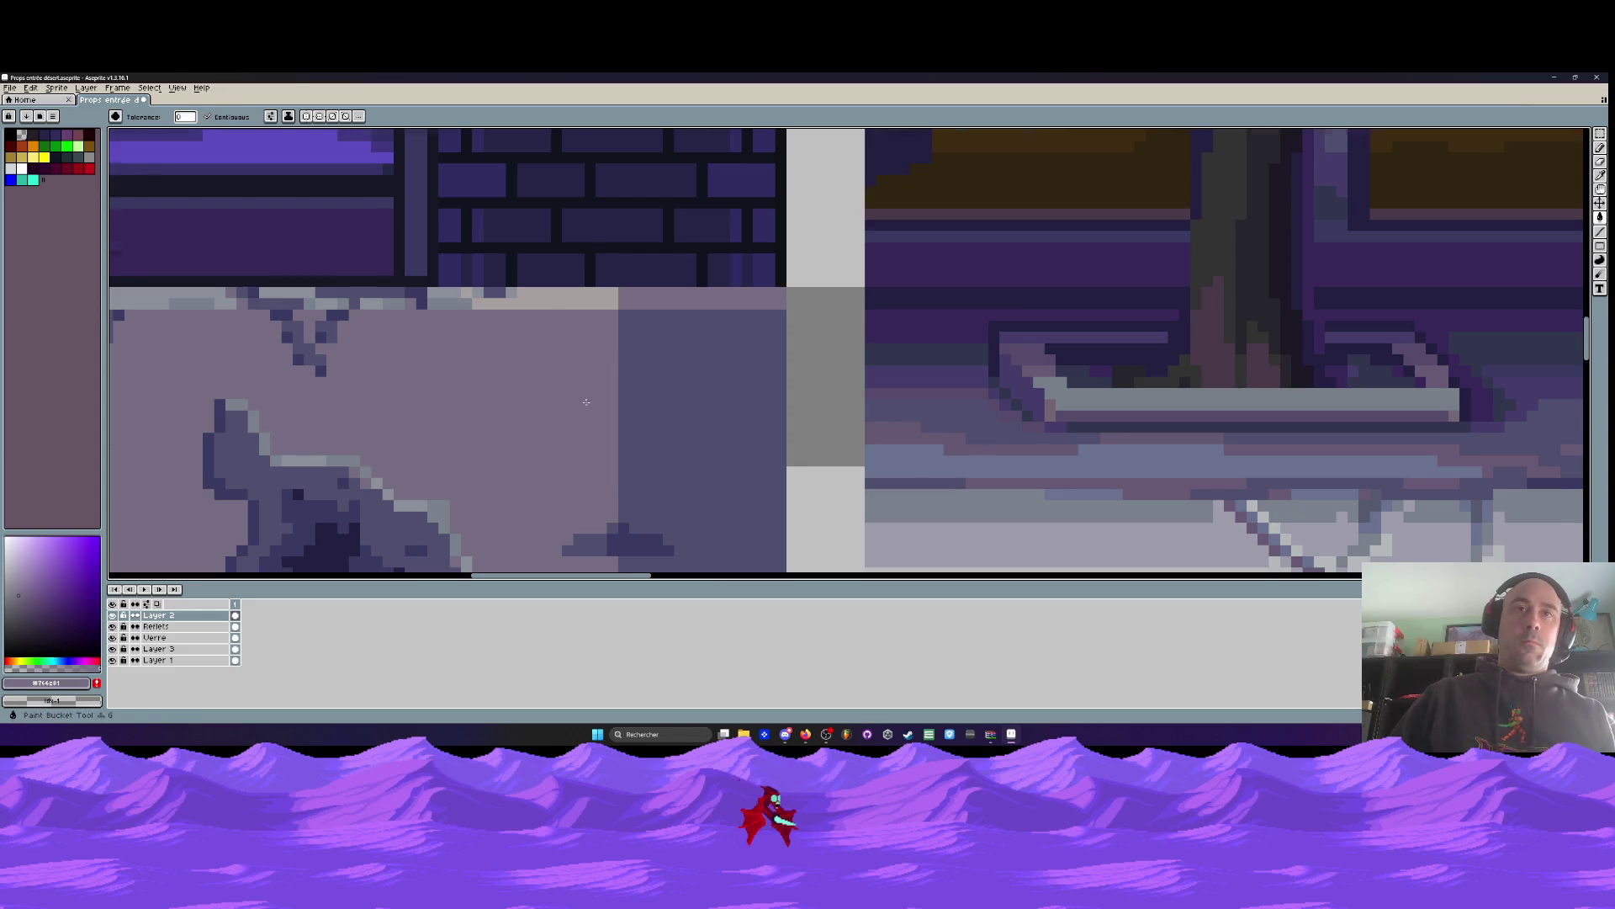
pyautogui.scroll(-4, 600, 403)
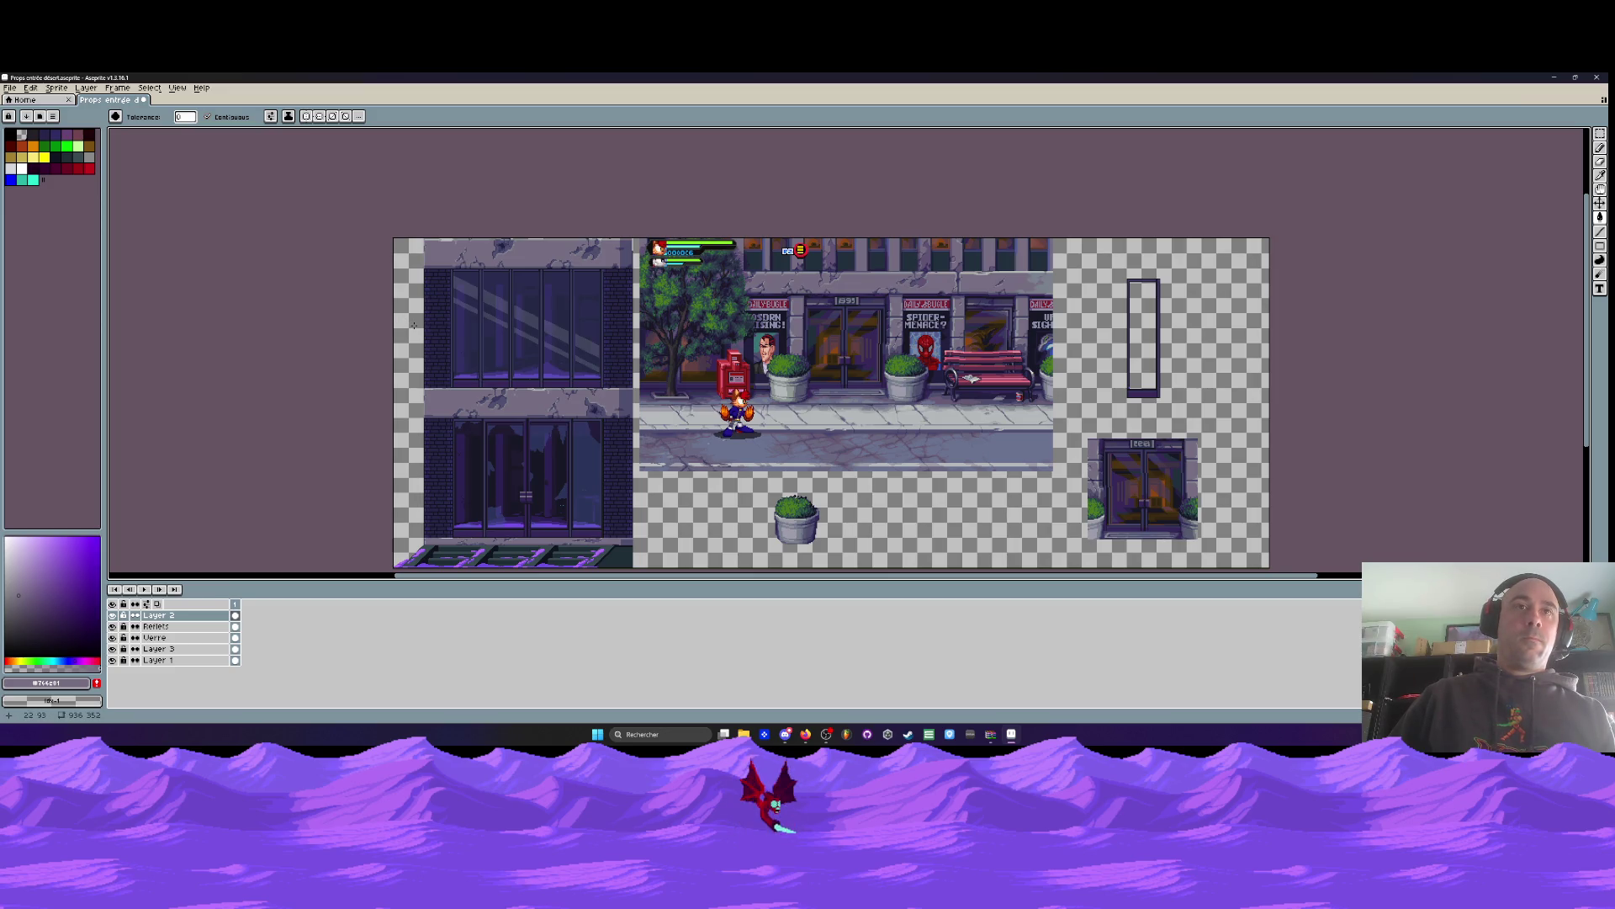
# Save the facade sprite
pyautogui.click(10, 88)
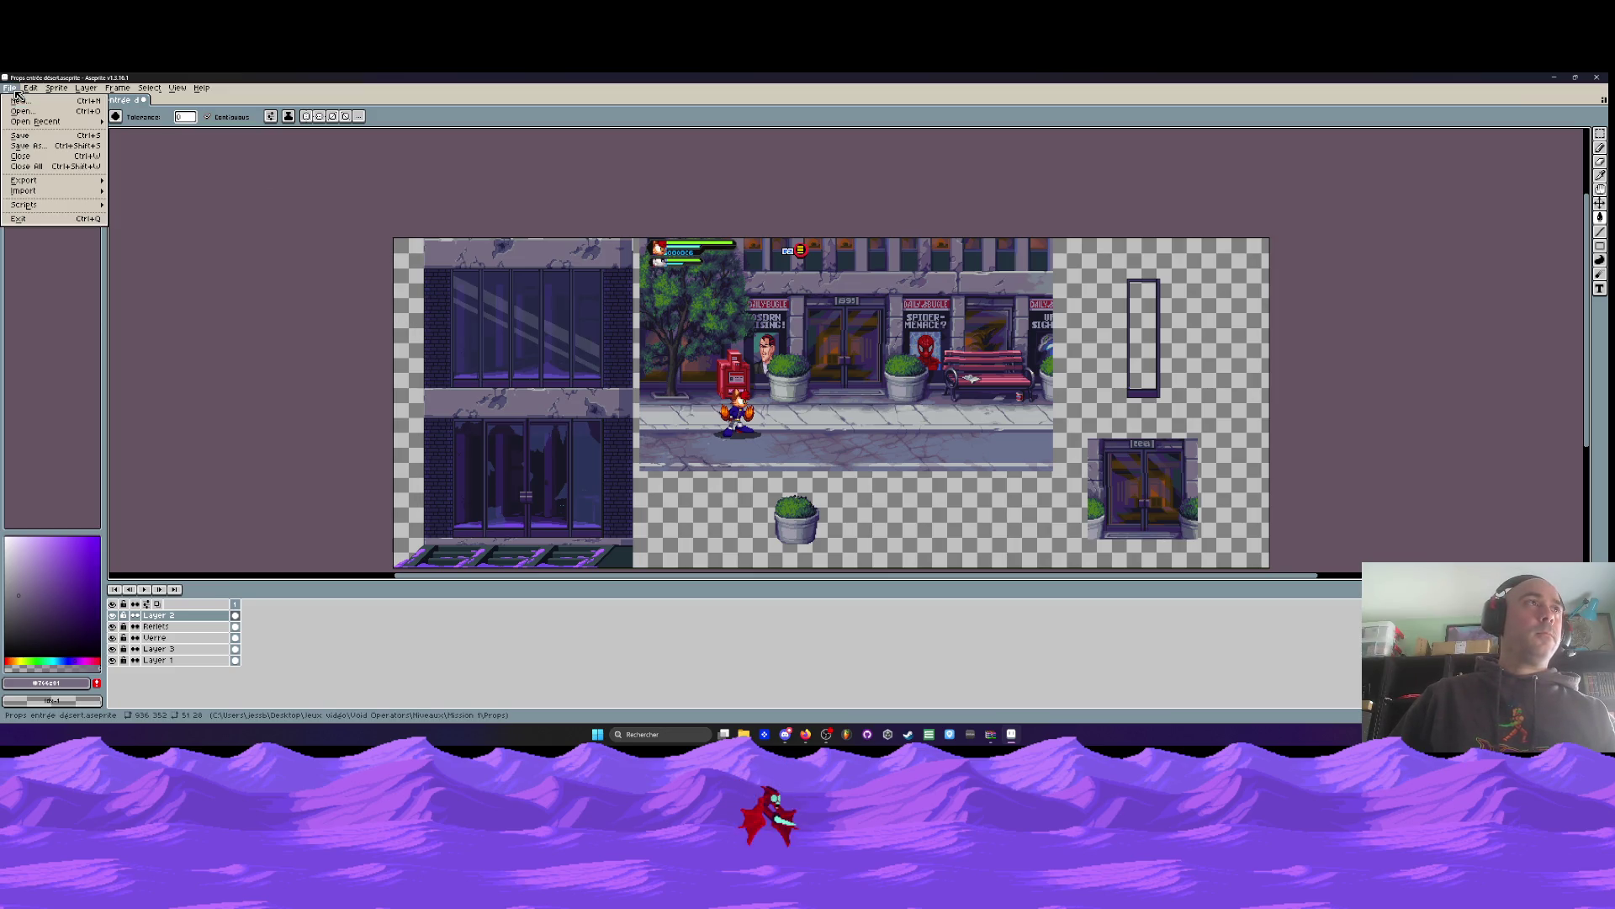
pyautogui.click(38, 137)
pyautogui.scroll(3, 580, 401)
pyautogui.scroll(-3, 516, 405)
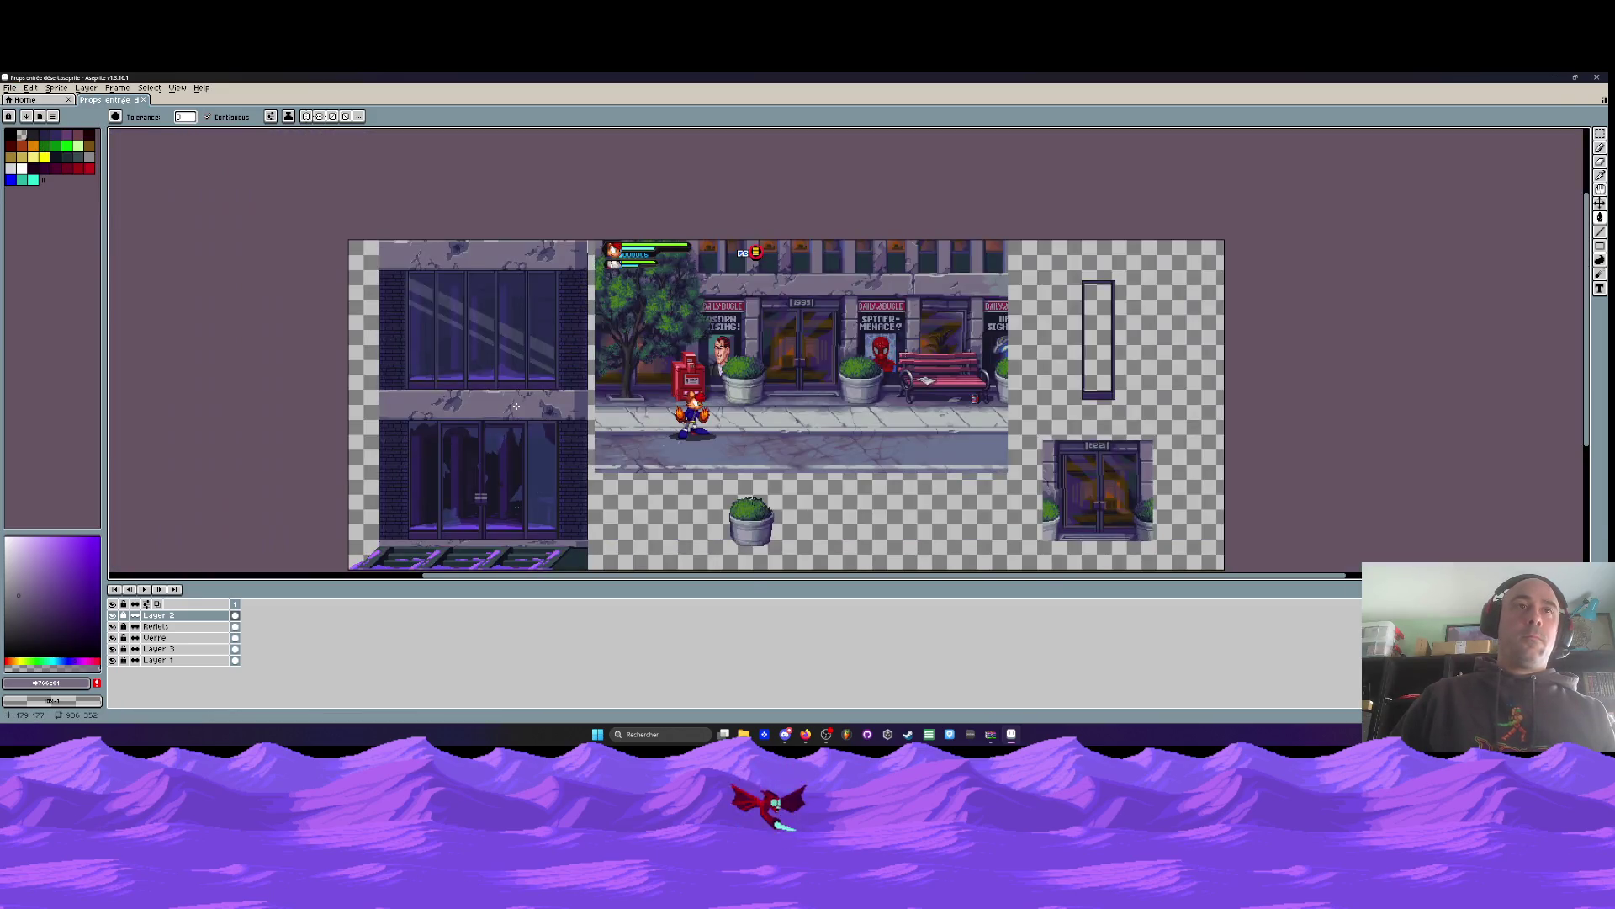
pyautogui.scroll(2, 427, 406)
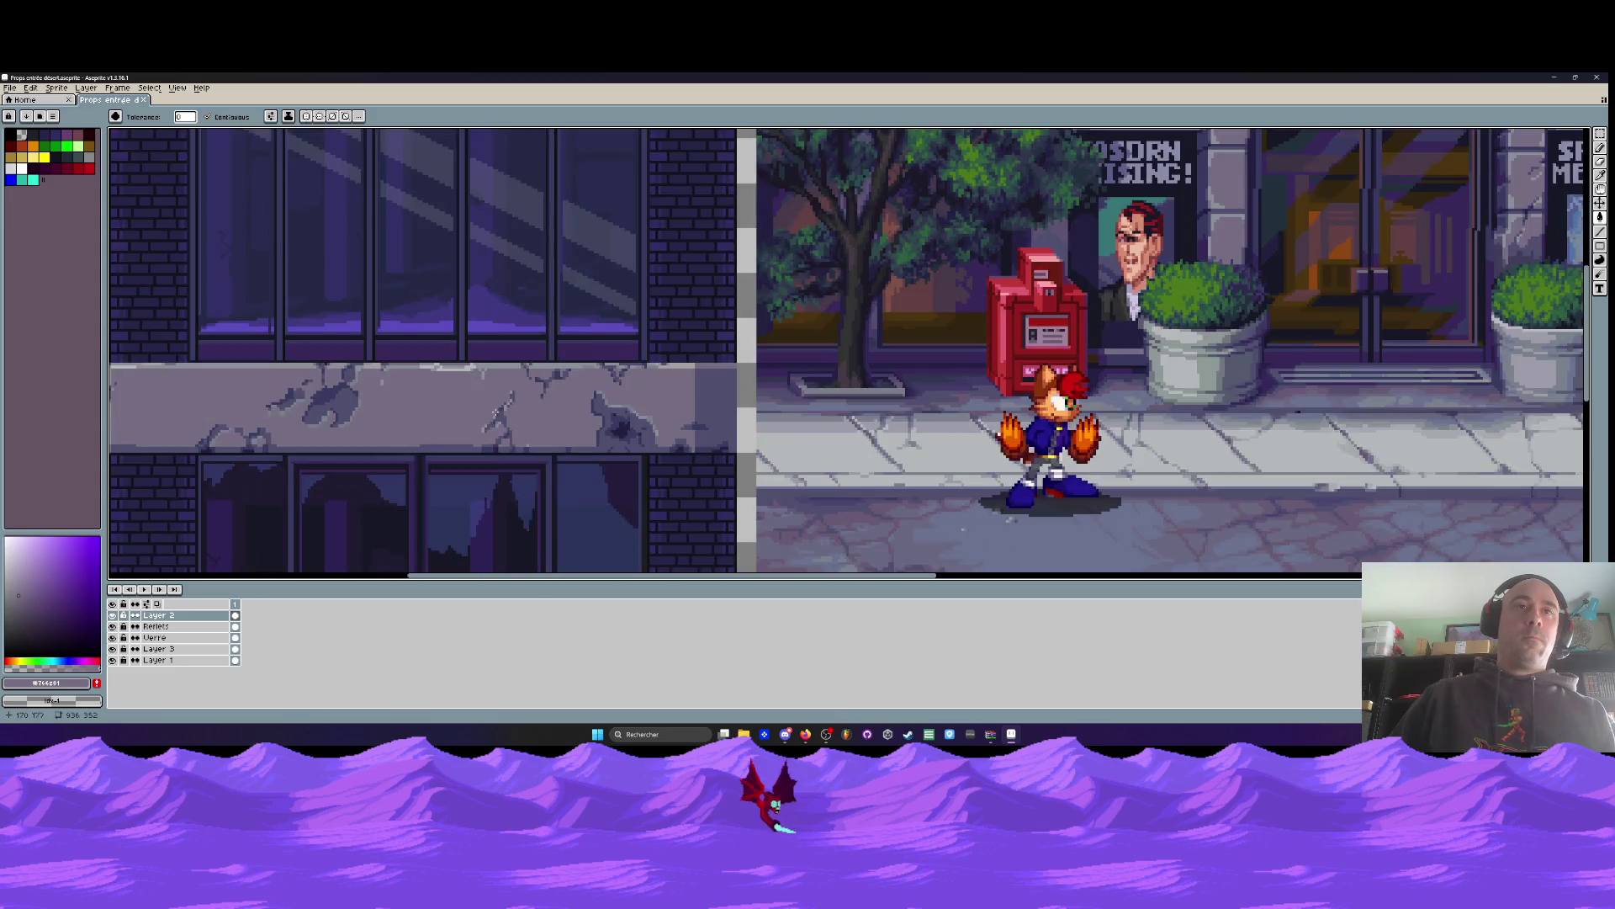
pyautogui.scroll(2, 446, 395)
# Select a cracked ledge piece and drop it over the red-striped block
pyautogui.press('m')
pyautogui.moveTo(481, 396)
pyautogui.mouseDown()
pyautogui.moveTo(539, 463)
pyautogui.moveTo(289, 435)
pyautogui.moveTo(299, 400)
pyautogui.moveTo(356, 400)
pyautogui.moveTo(399, 403)
pyautogui.moveTo(286, 408)
pyautogui.moveTo(862, 439)
pyautogui.mouseUp()
pyautogui.scroll(-2, 537, 463)
pyautogui.scroll(2, 291, 419)
pyautogui.click(792, 529)
# Move the crack near the ledge's right side to its left end and deselect
pyautogui.scroll(2, 791, 528)
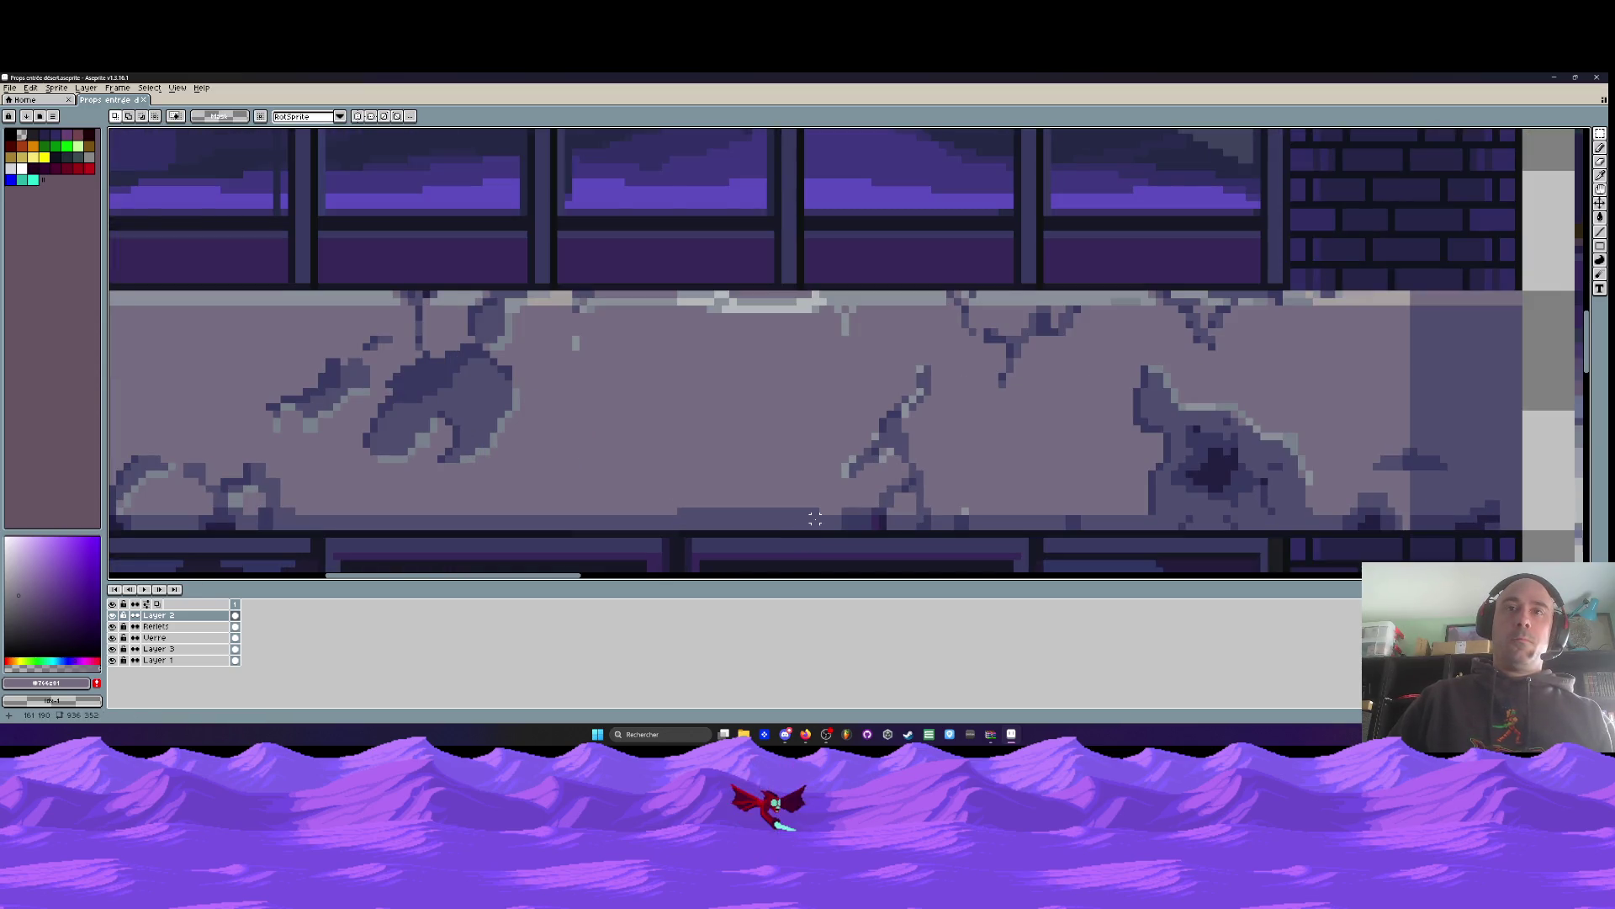
pyautogui.moveTo(941, 290)
pyautogui.mouseDown()
pyautogui.moveTo(1085, 357)
pyautogui.moveTo(1109, 392)
pyautogui.mouseUp()
pyautogui.scroll(-1, 1014, 349)
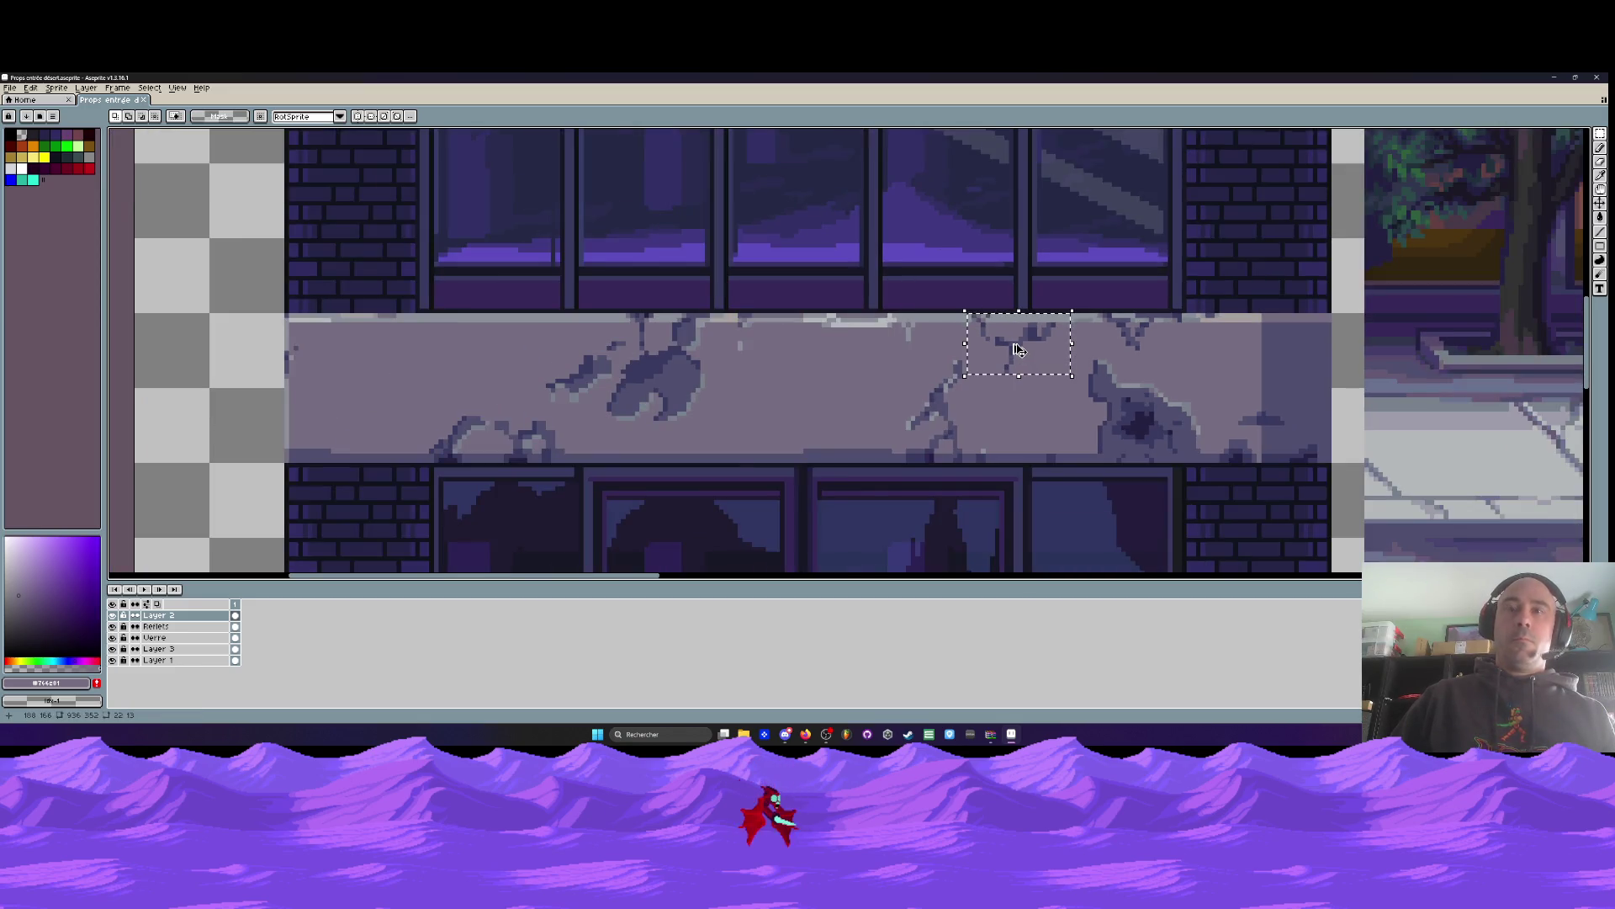
pyautogui.moveTo(1018, 349)
pyautogui.mouseDown()
pyautogui.moveTo(360, 355)
pyautogui.moveTo(396, 351)
pyautogui.mouseUp()
pyautogui.hotkey('ctrl', 'd')
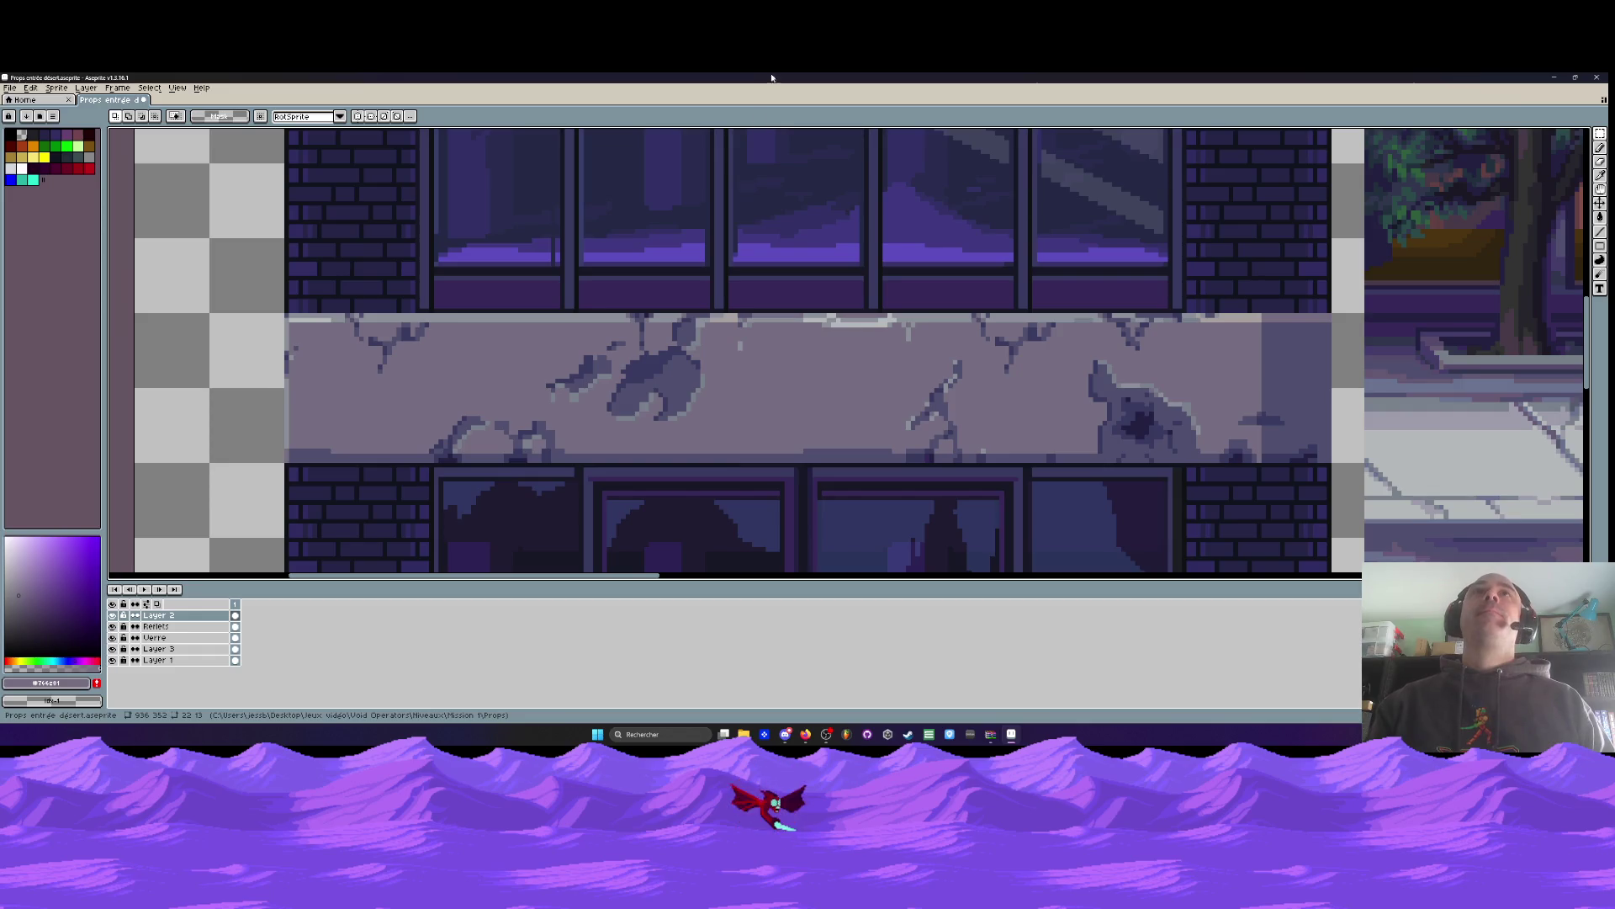
pyautogui.scroll(-2, 711, 477)
pyautogui.click(10, 87)
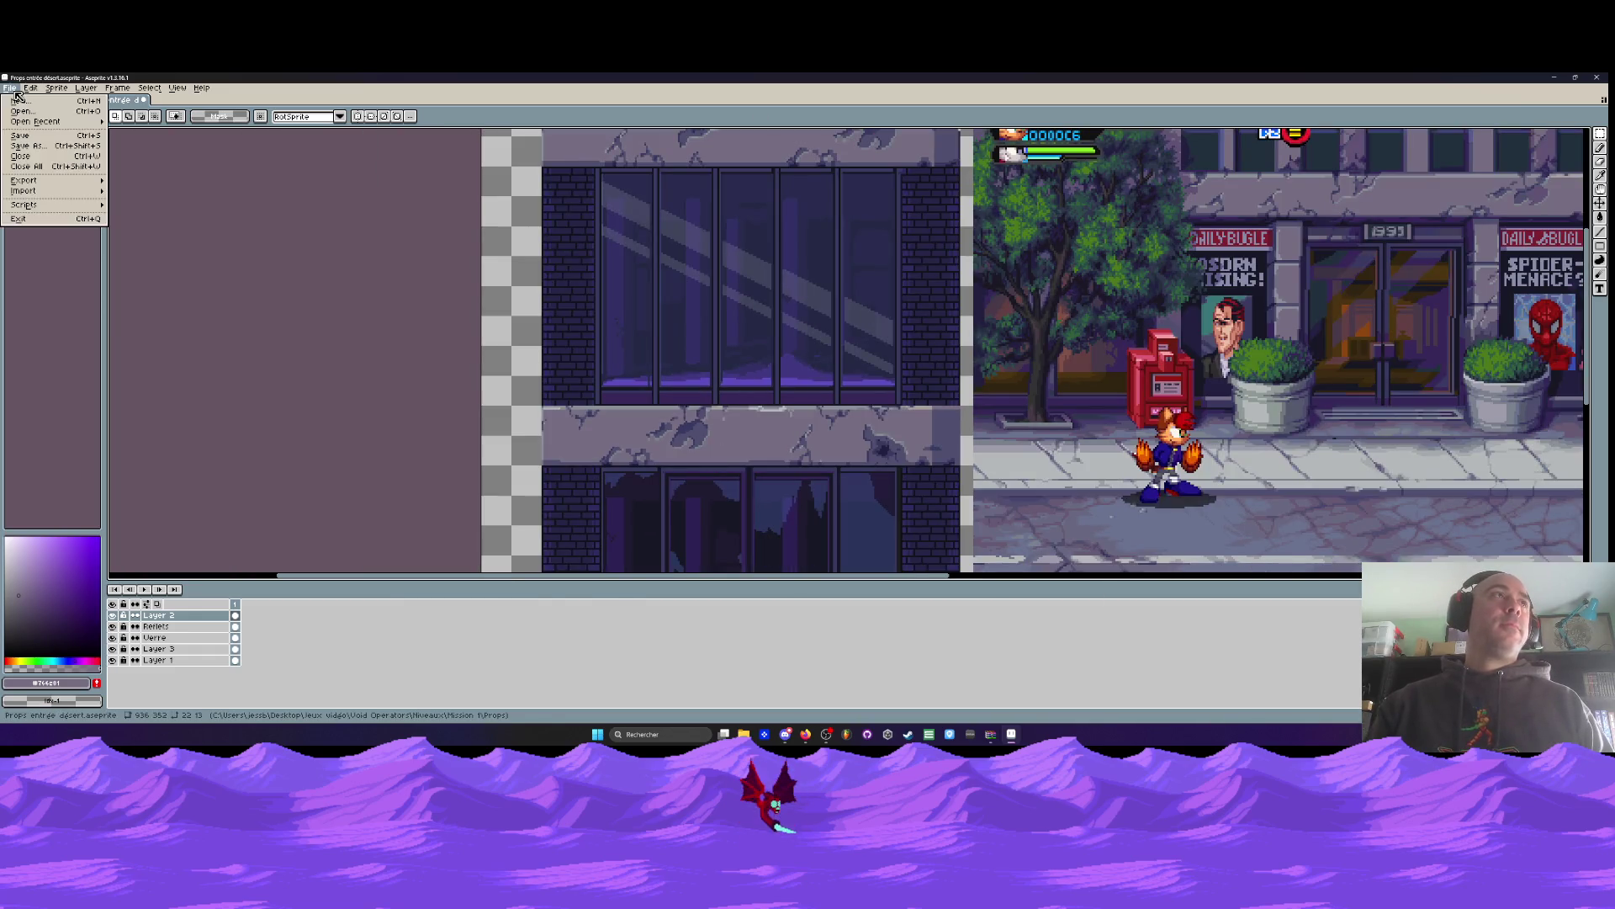
# Save the facade sprite, minimize Aseprite, and open the Lifebar sprite file
pyautogui.click(25, 137)
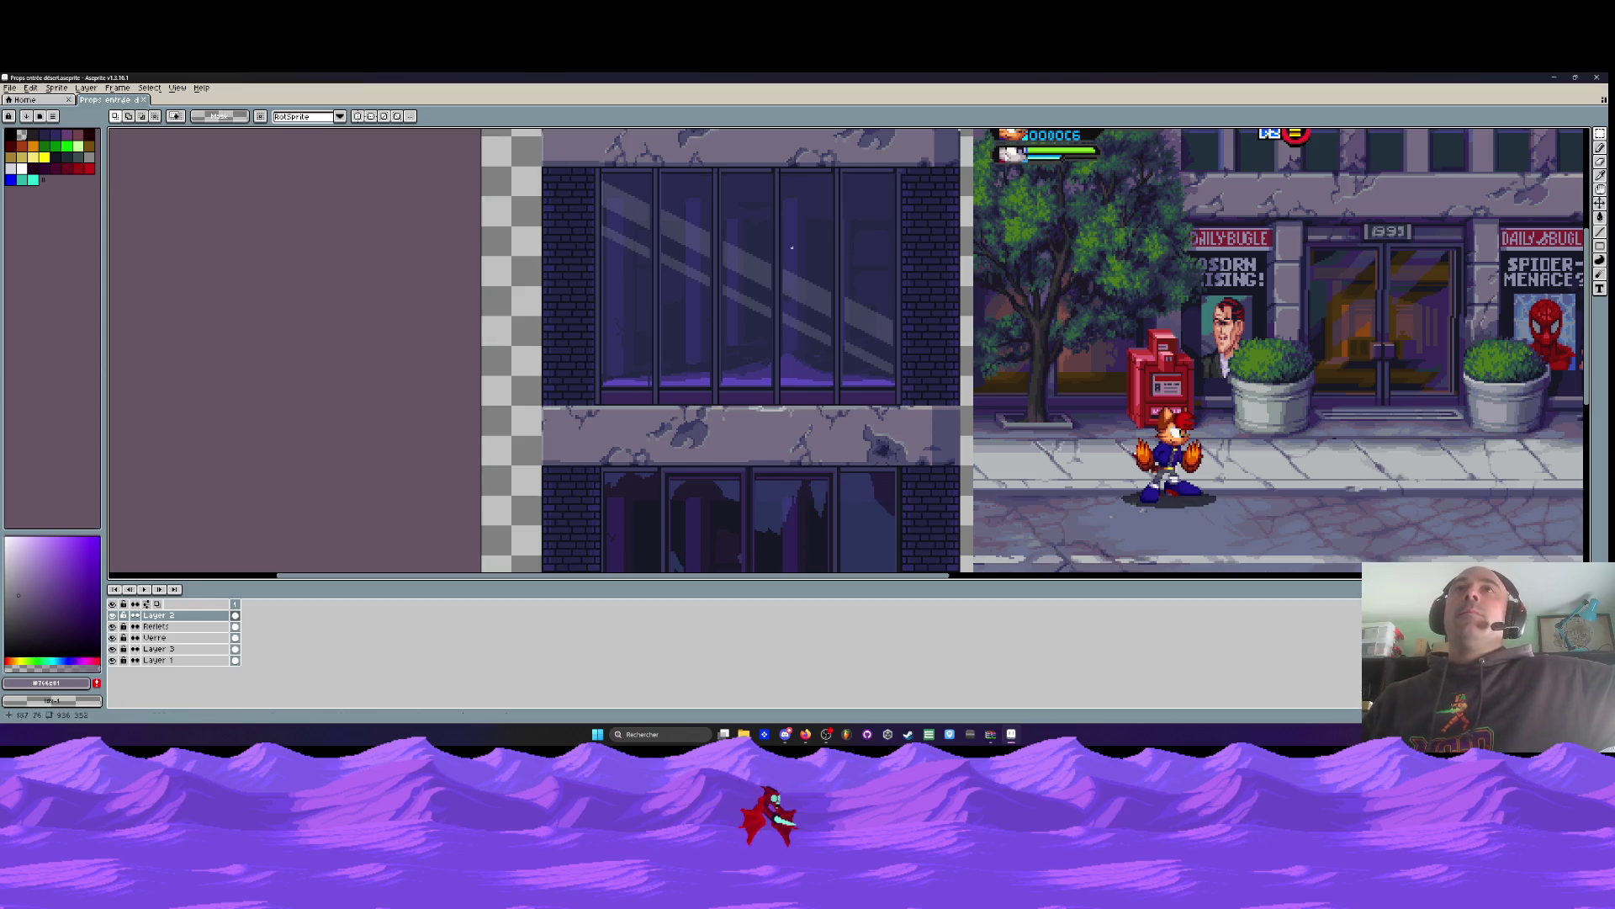
pyautogui.click(1554, 78)
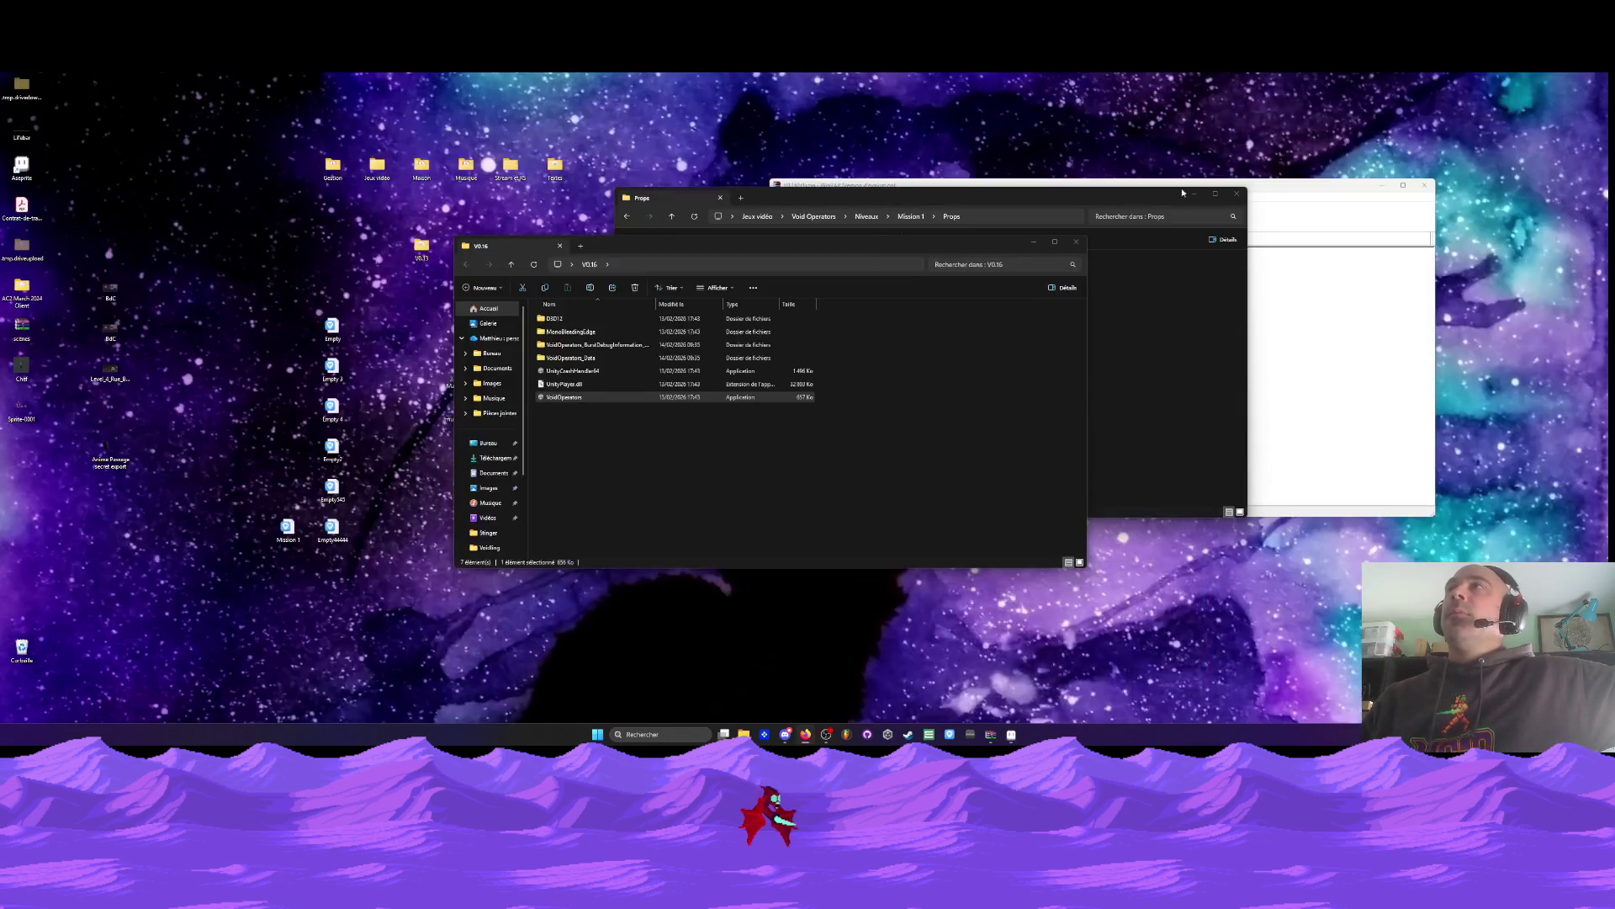
pyautogui.doubleClick(28, 131)
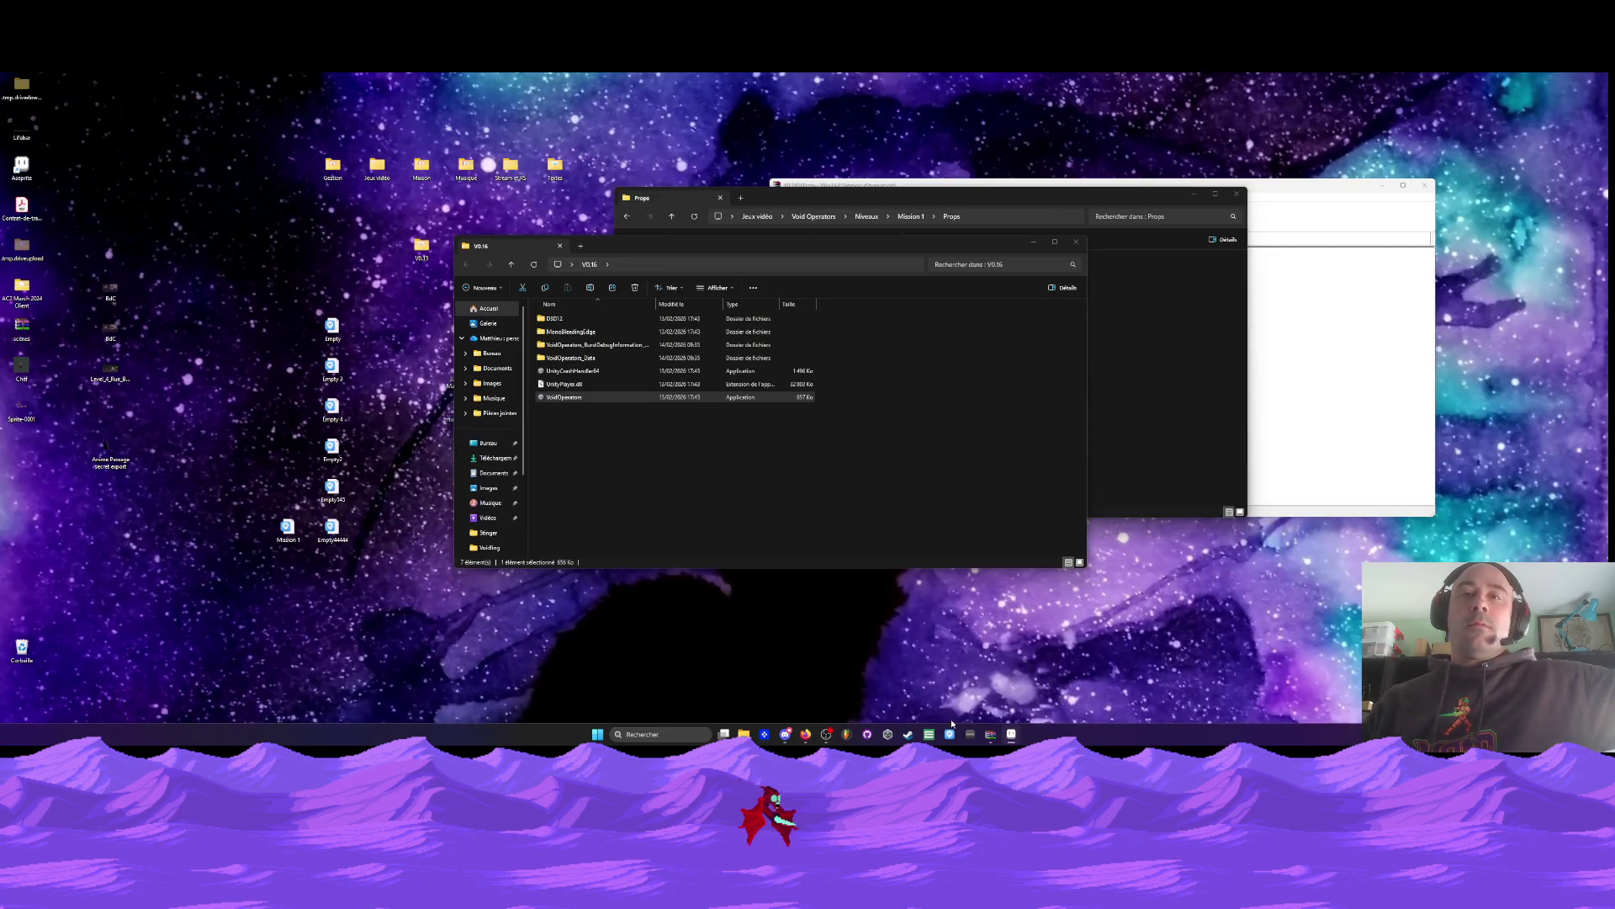
pyautogui.scroll(2, 777, 391)
pyautogui.scroll(-1, 639, 344)
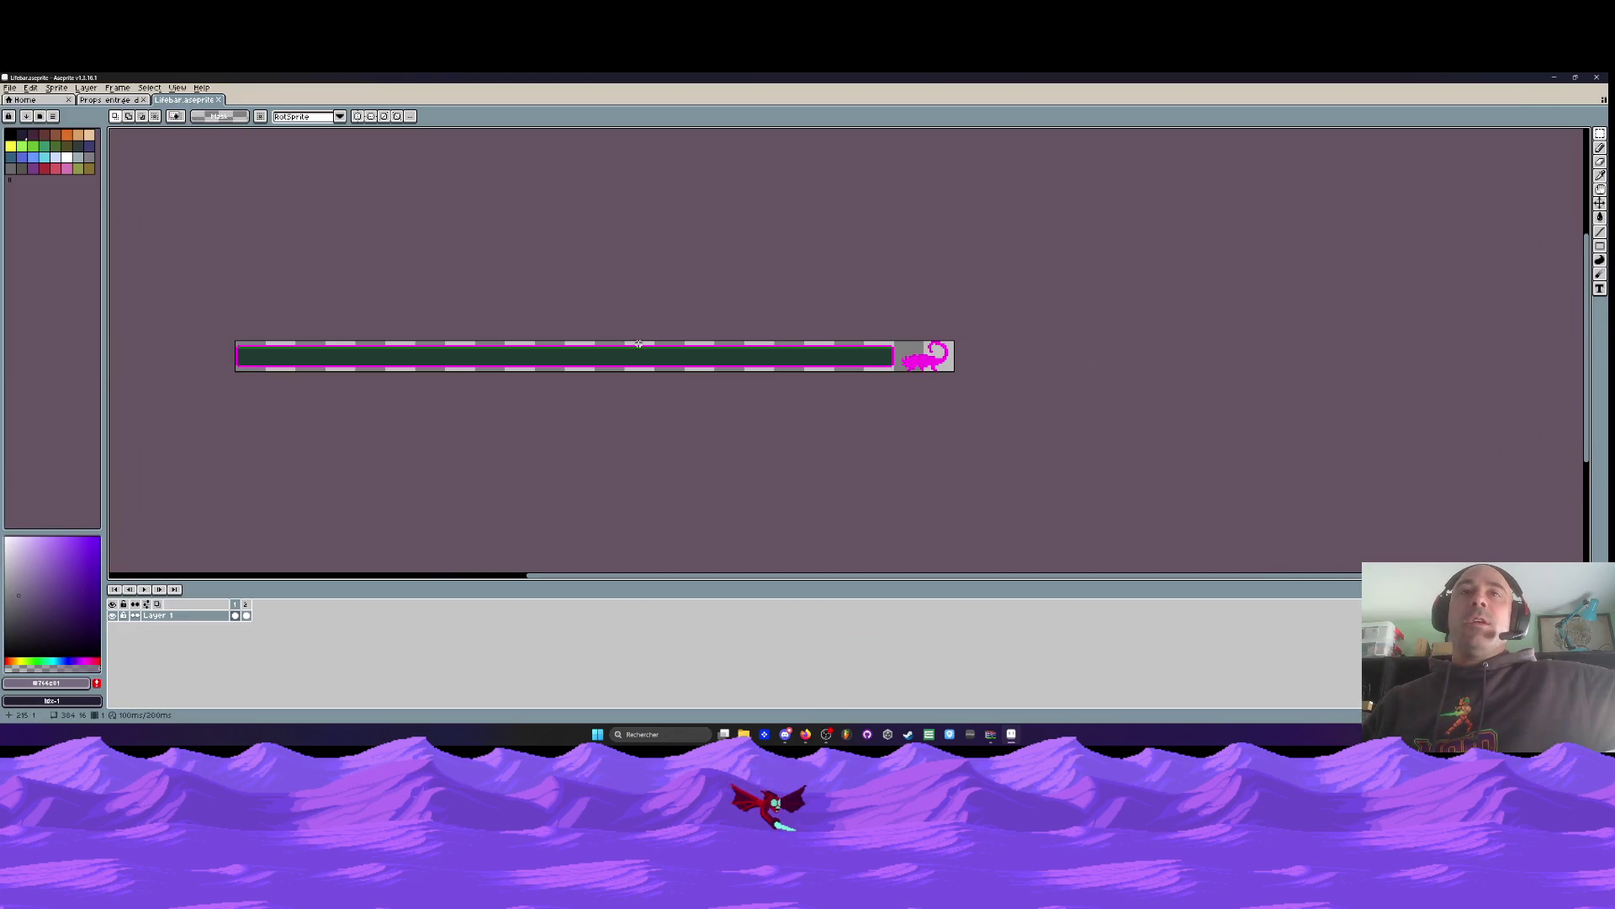
# Switch back and forth between the lifebar's two frames to compare them
pyautogui.scroll(1, 309, 383)
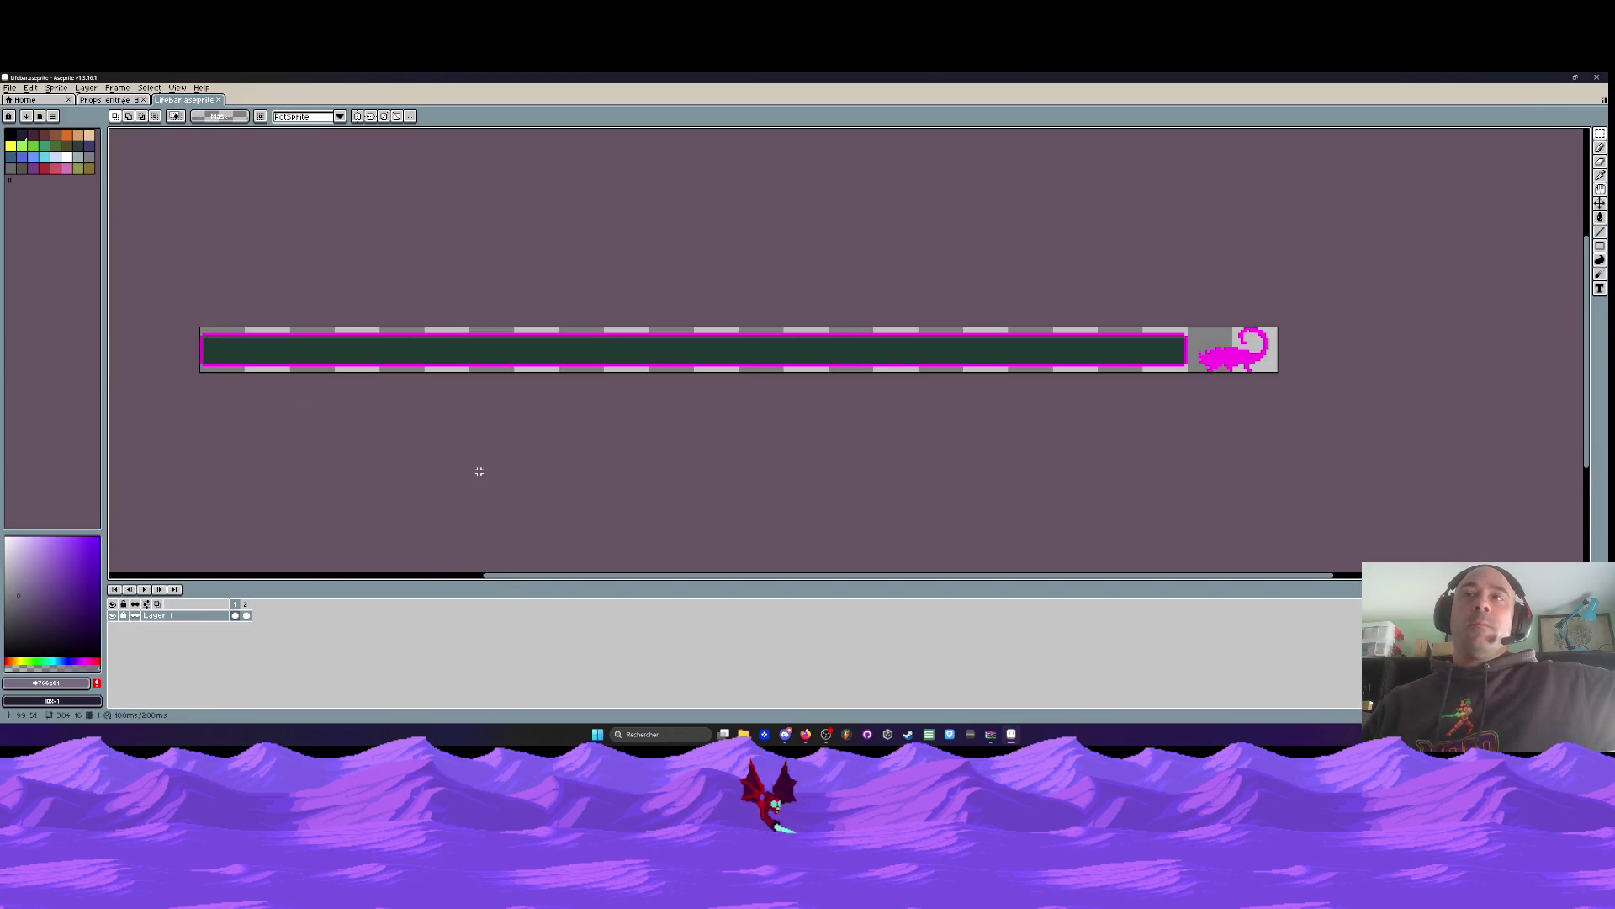
pyautogui.click(247, 615)
pyautogui.click(236, 615)
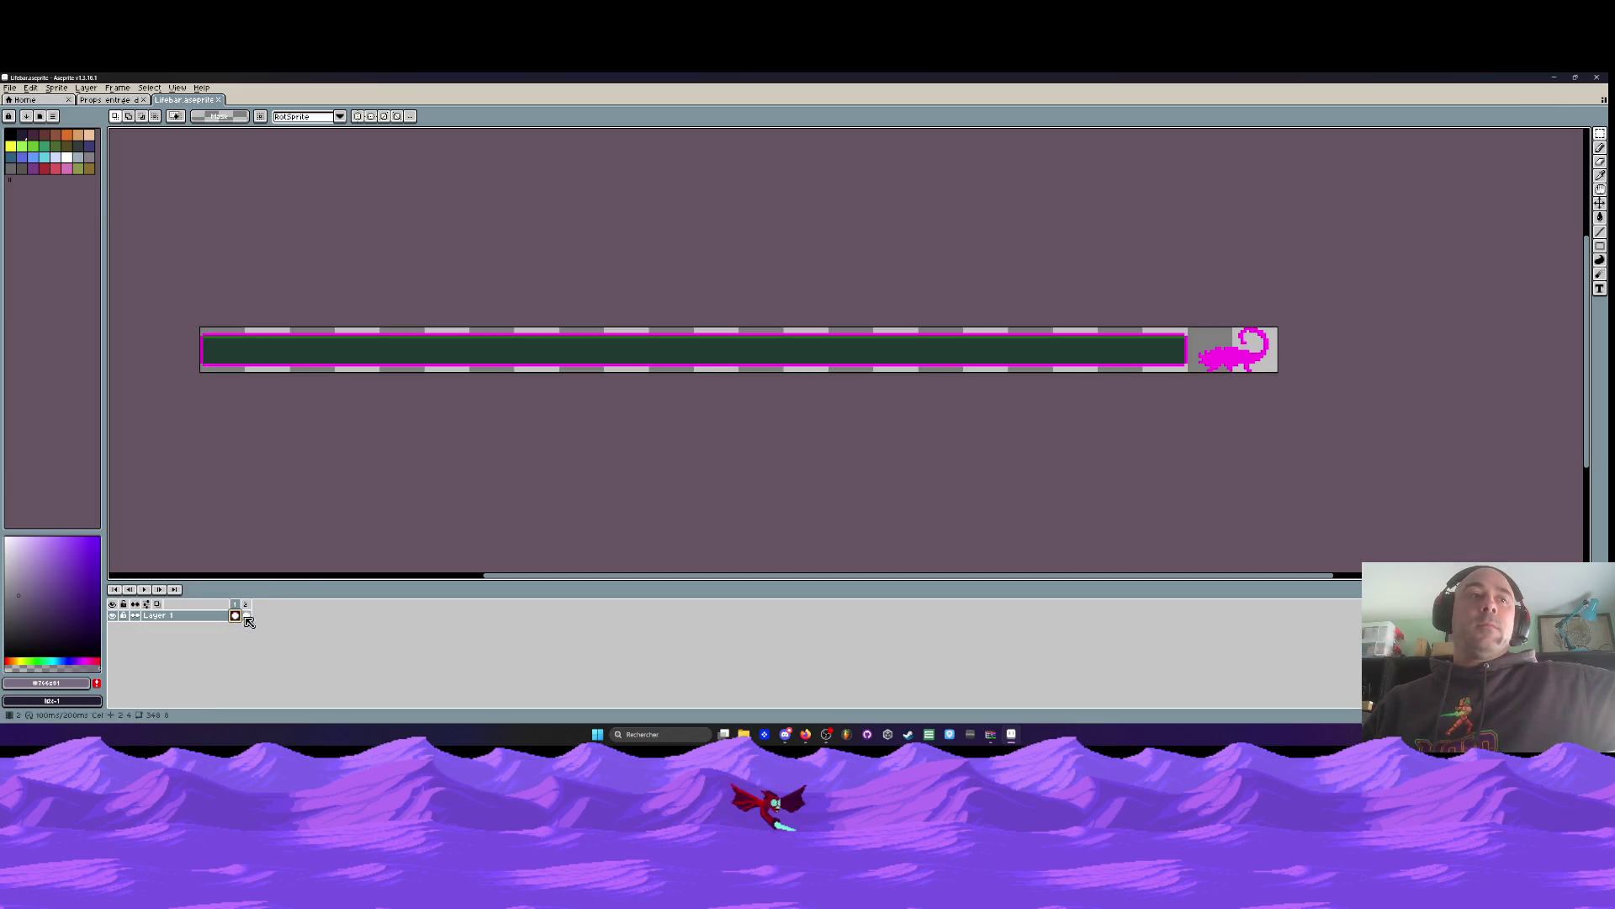
pyautogui.click(248, 617)
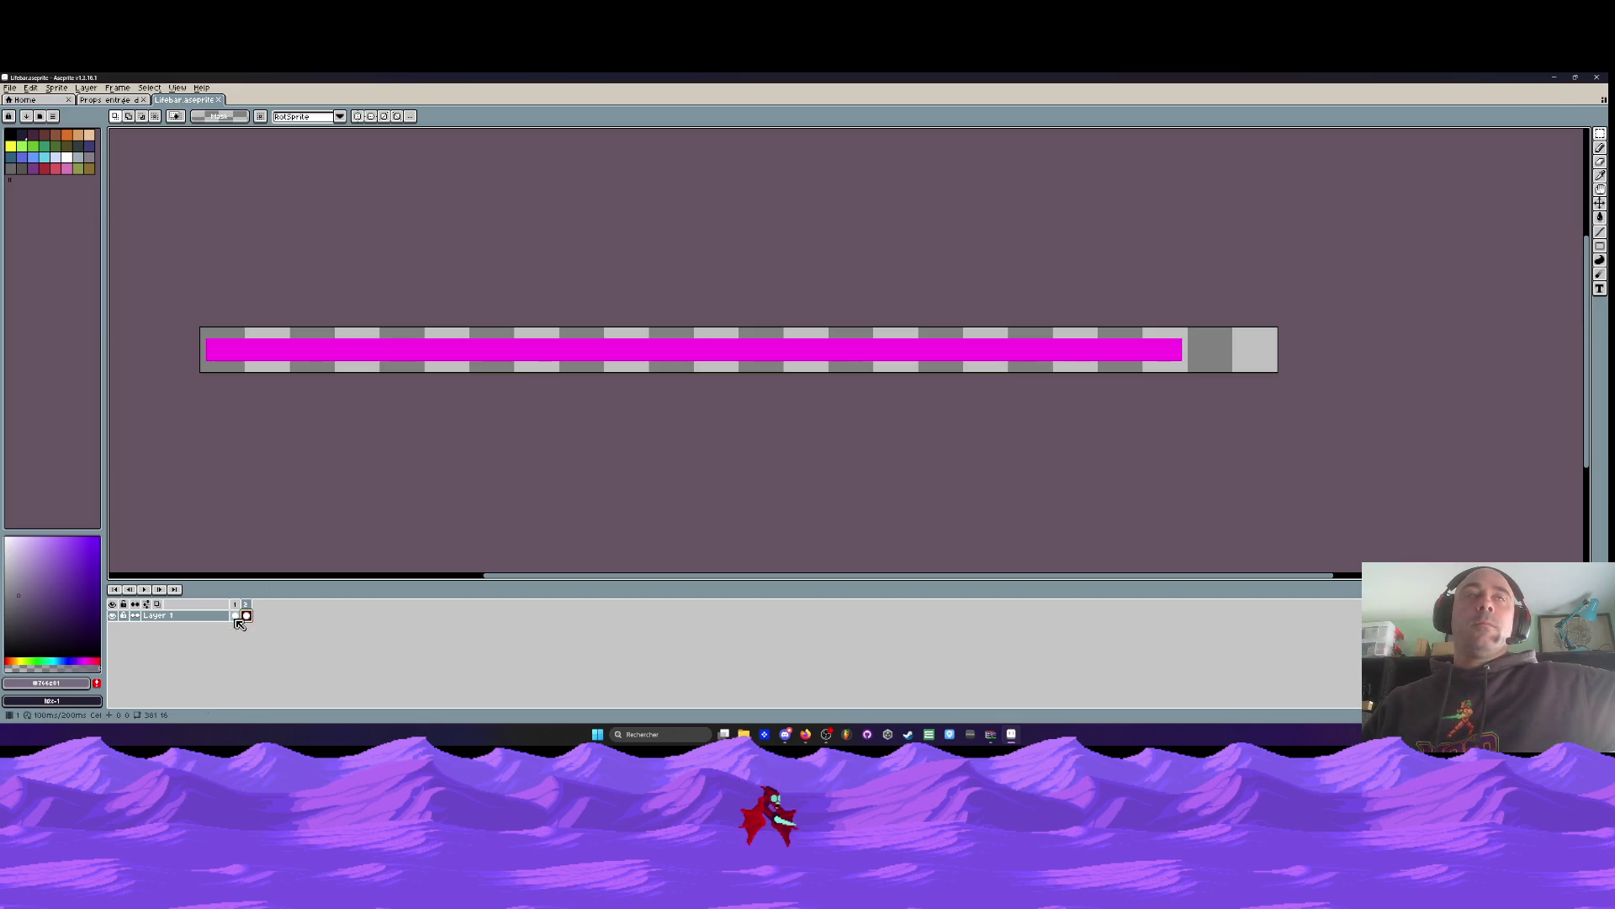
pyautogui.click(236, 615)
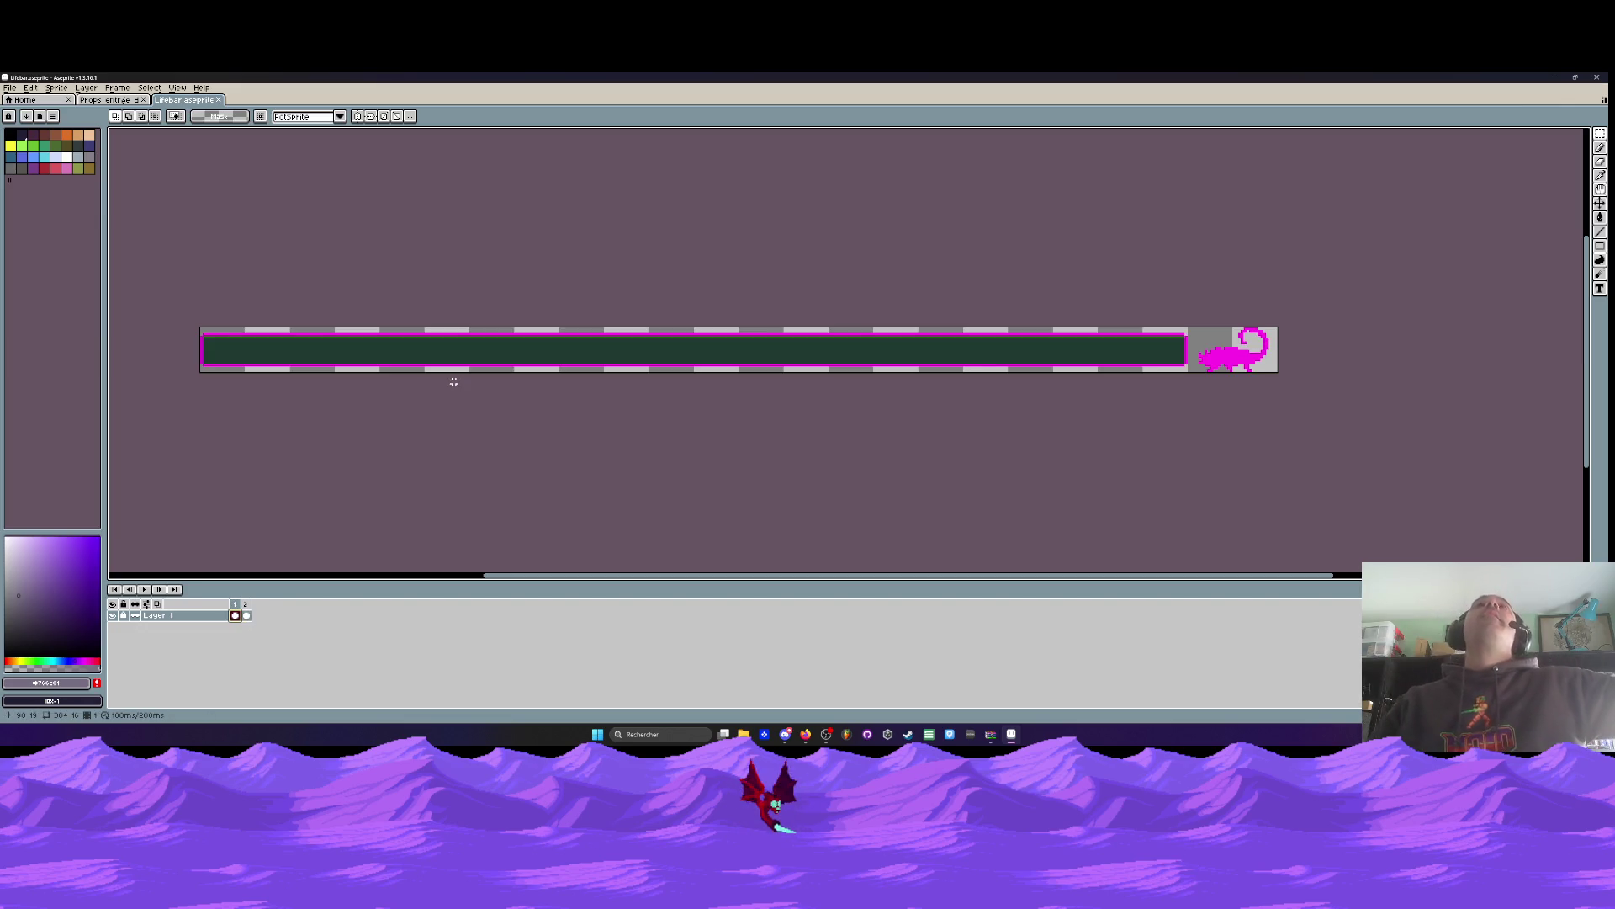
# Select the 31×16 icon area at the bar's right end, then view frame 2
pyautogui.scroll(2, 1214, 331)
pyautogui.moveTo(1168, 284); pyautogui.dragTo(1327, 454)
pyautogui.scroll(-2, 1045, 447)
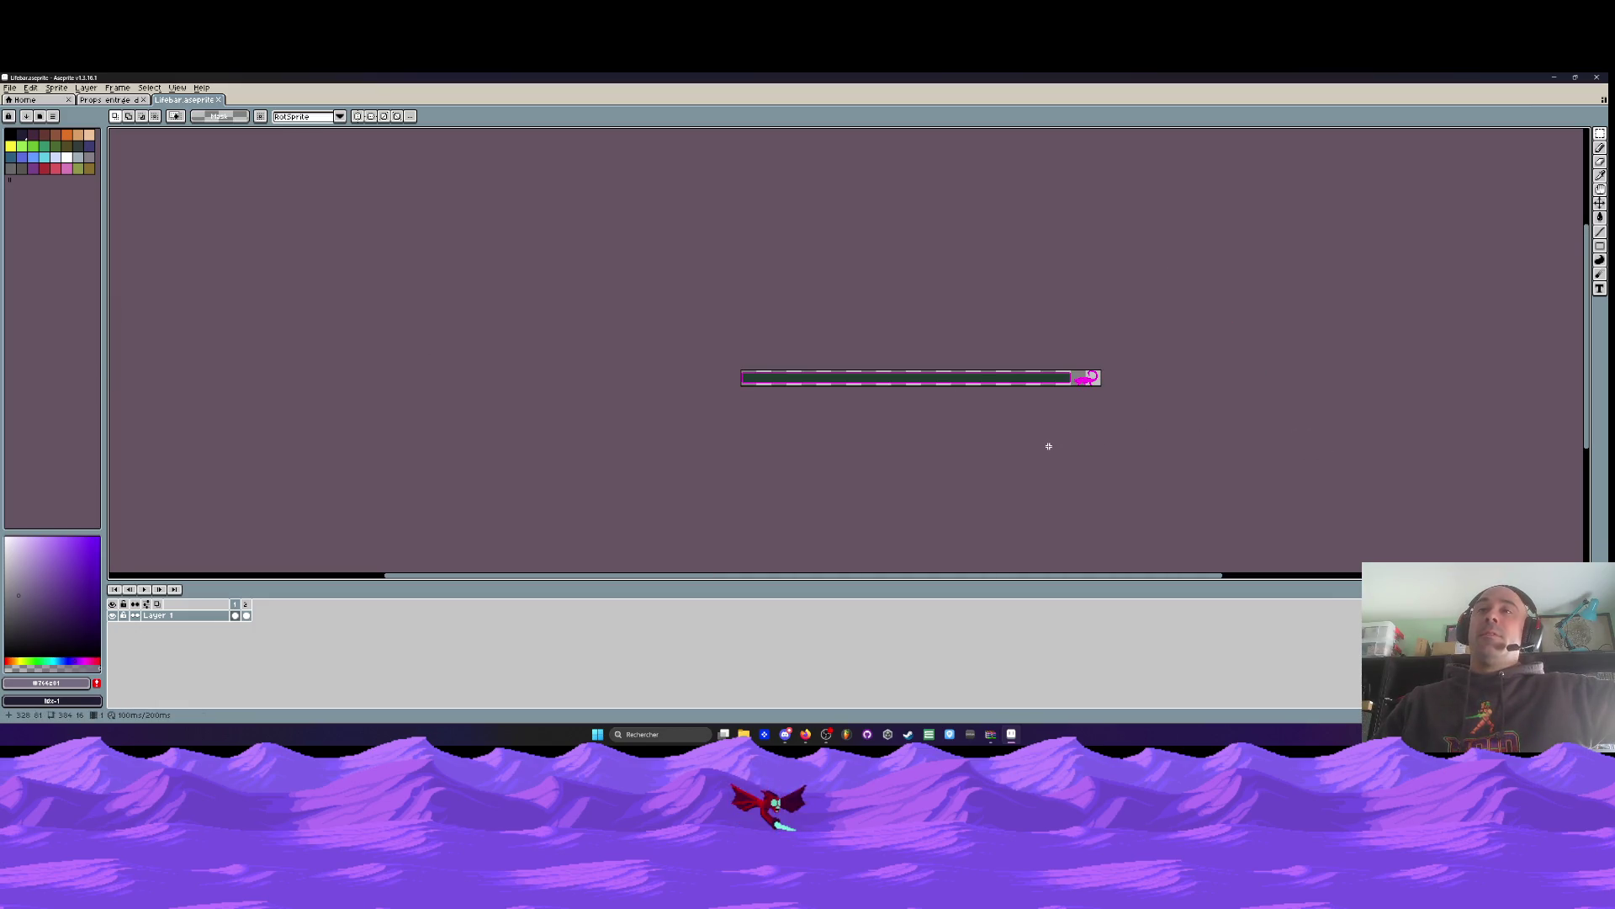
pyautogui.click(246, 615)
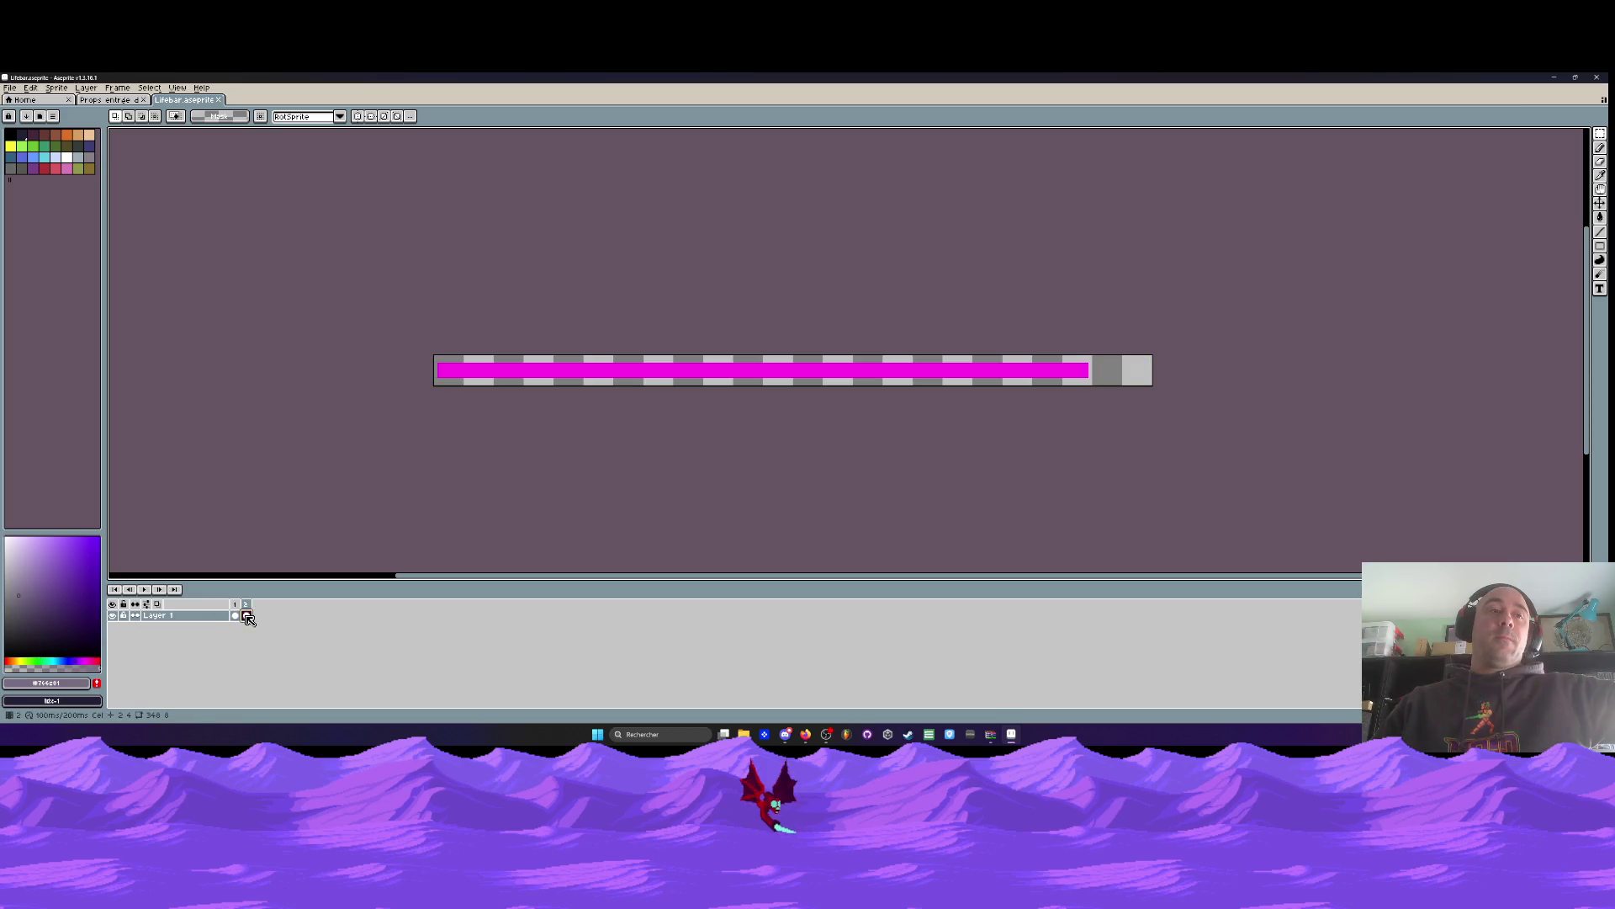
pyautogui.scroll(2, 1163, 390)
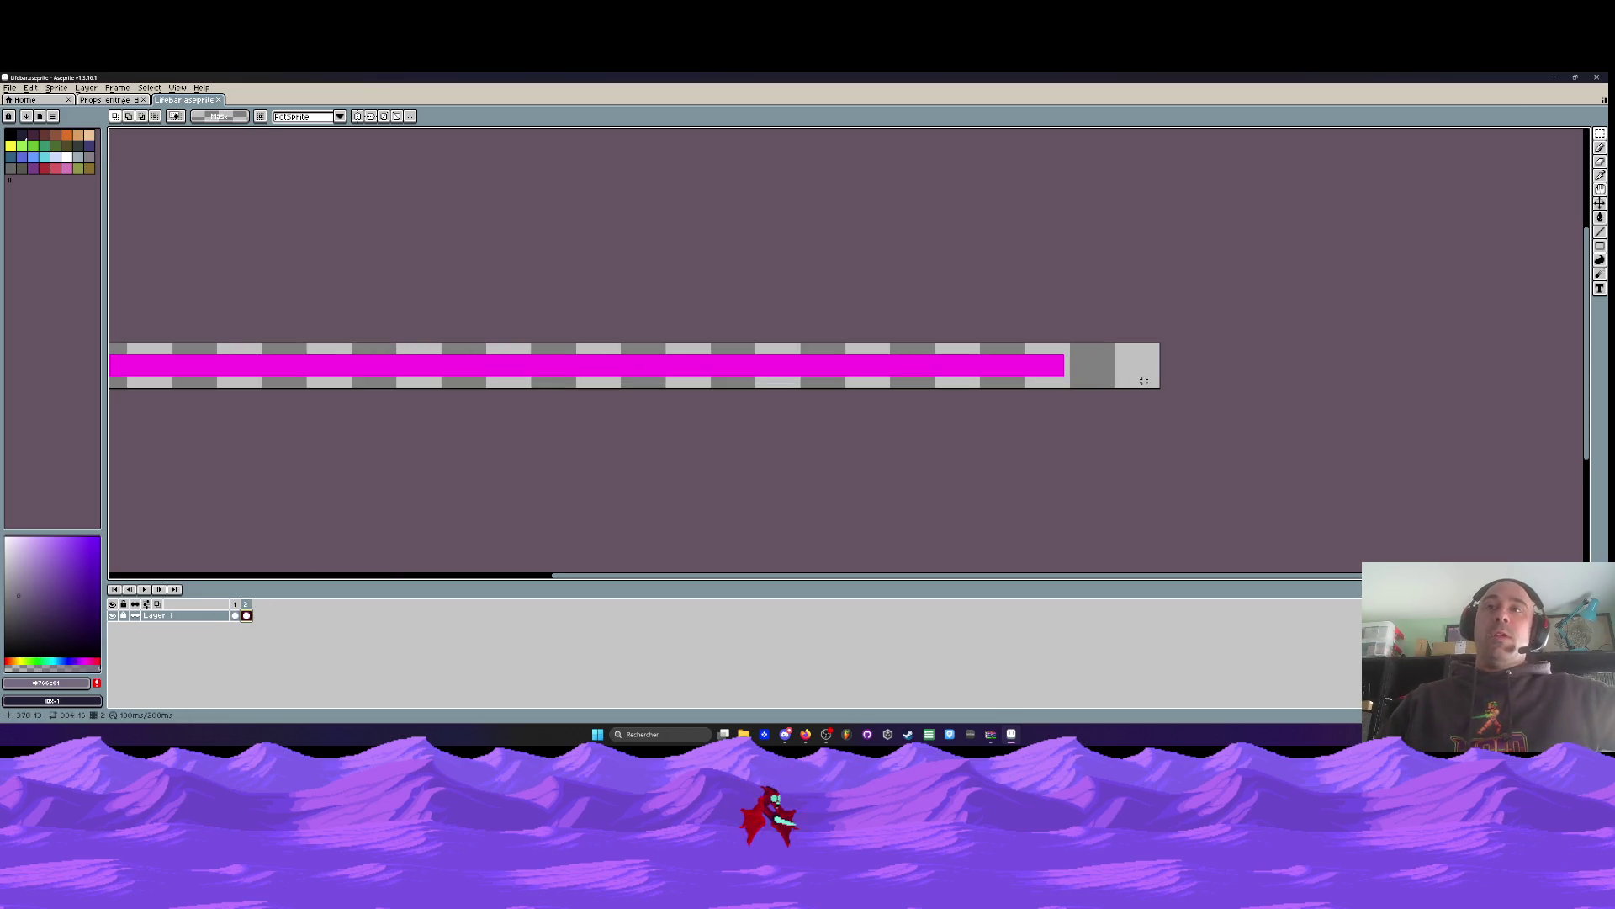
pyautogui.scroll(-2, 464, 376)
pyautogui.hotkey('ctrl', 'alt', 'c')
# Shrink the Lifebar canvas by 34 px on the right so the icon area is cut off
pyautogui.scroll(2, 908, 362)
pyautogui.moveTo(969, 354); pyautogui.dragTo(818, 355)
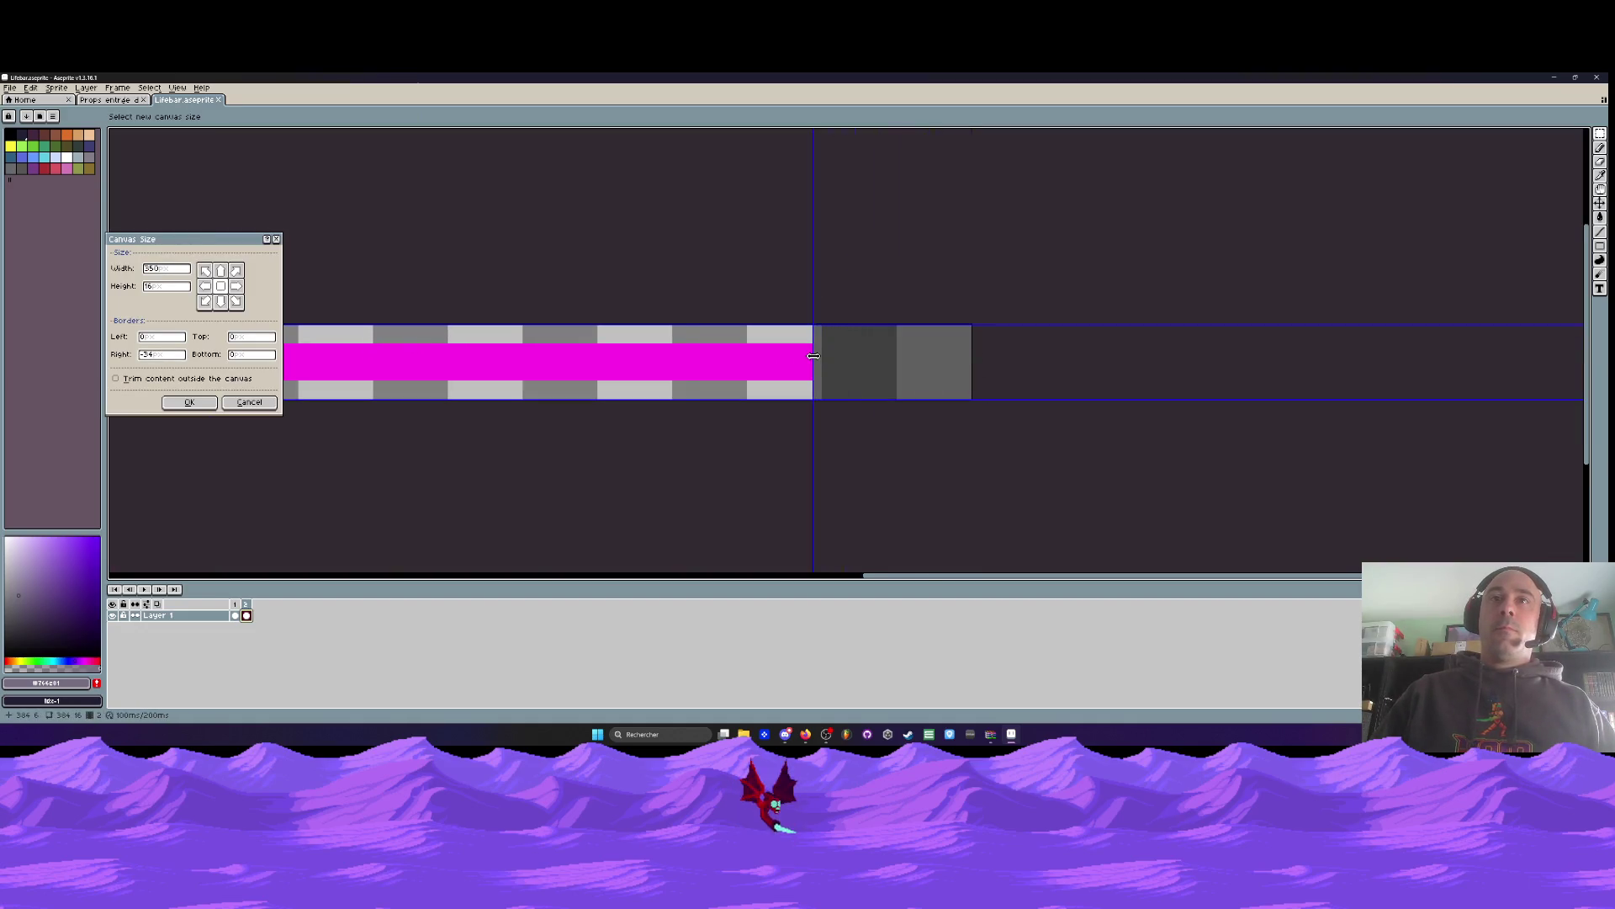
pyautogui.scroll(-4, 819, 356)
pyautogui.scroll(2, 481, 353)
pyautogui.scroll(2, 482, 354)
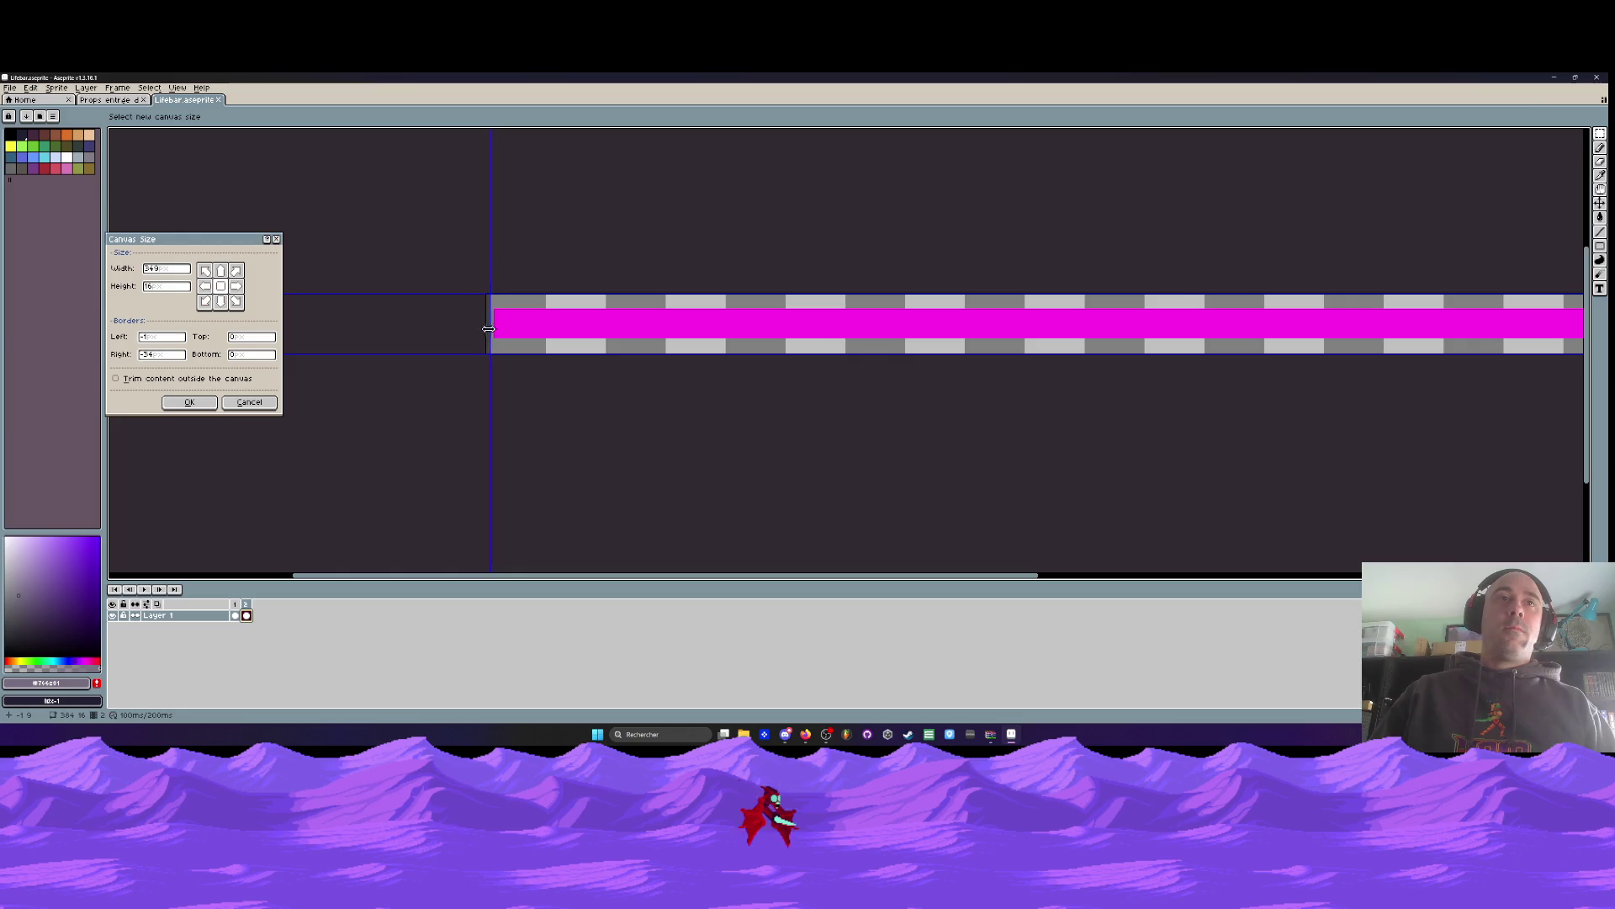
pyautogui.click(190, 403)
pyautogui.scroll(-3, 503, 347)
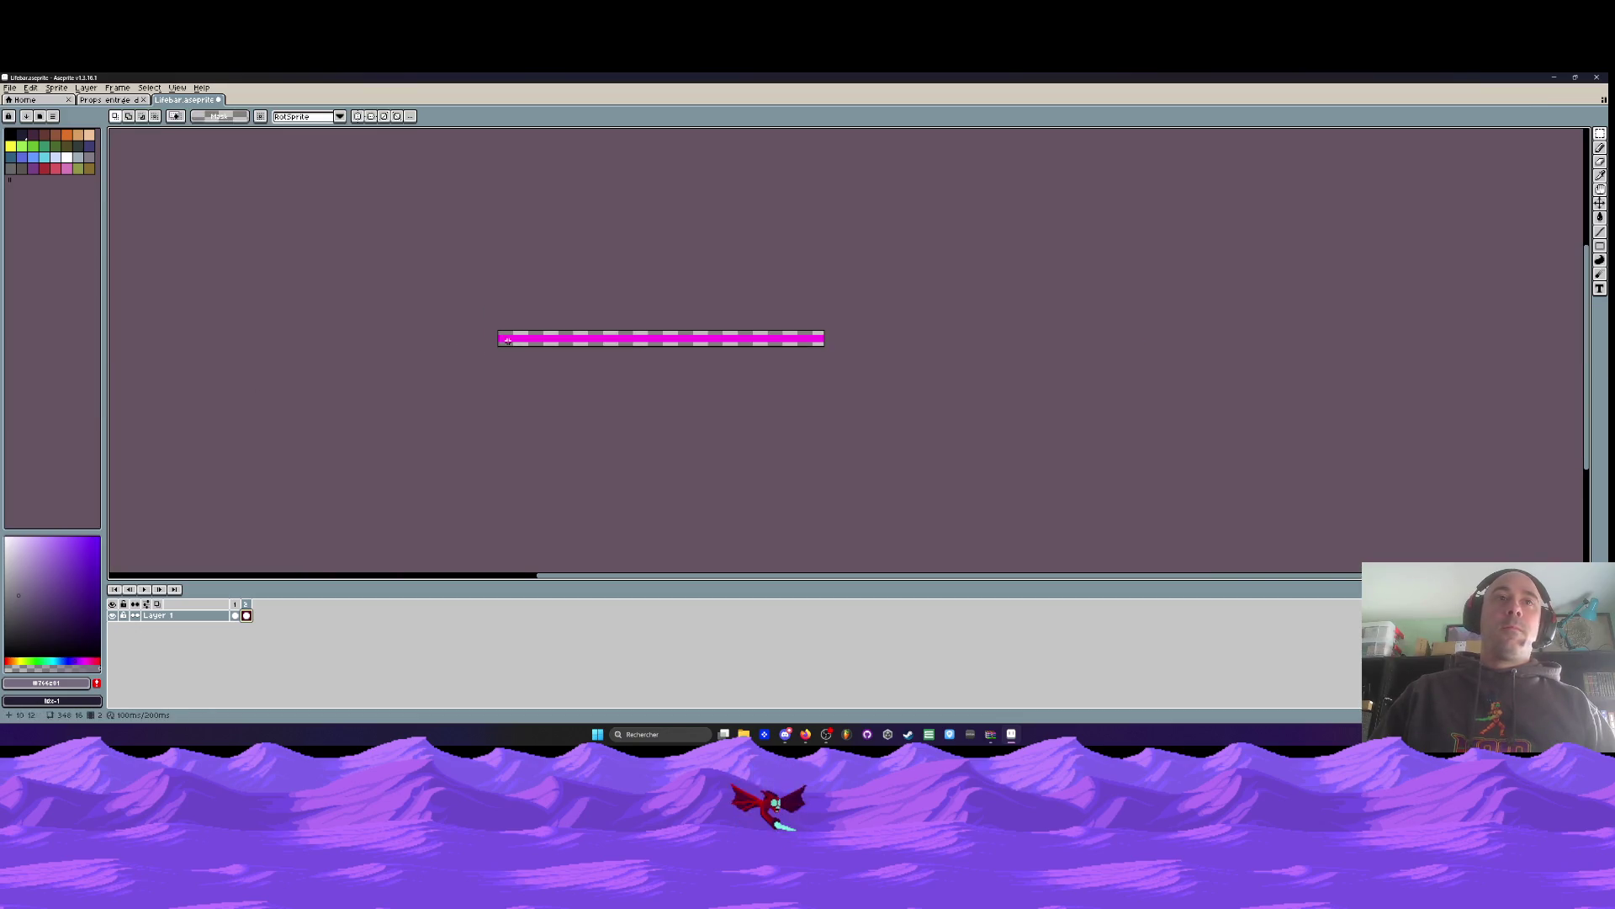
pyautogui.scroll(3, 626, 345)
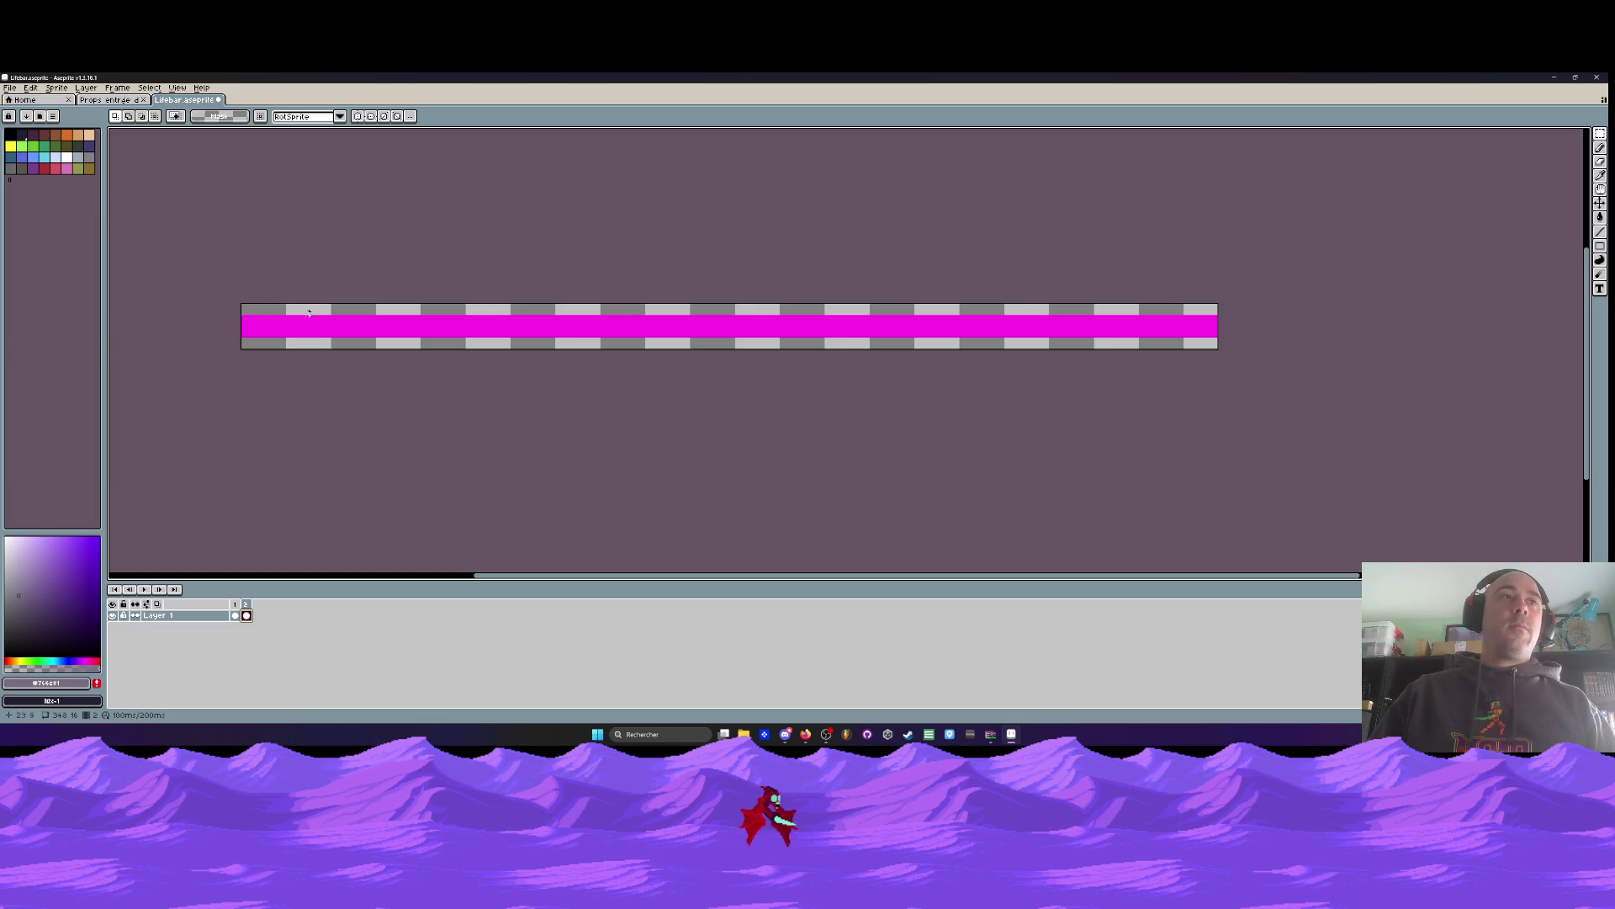
pyautogui.click(10, 87)
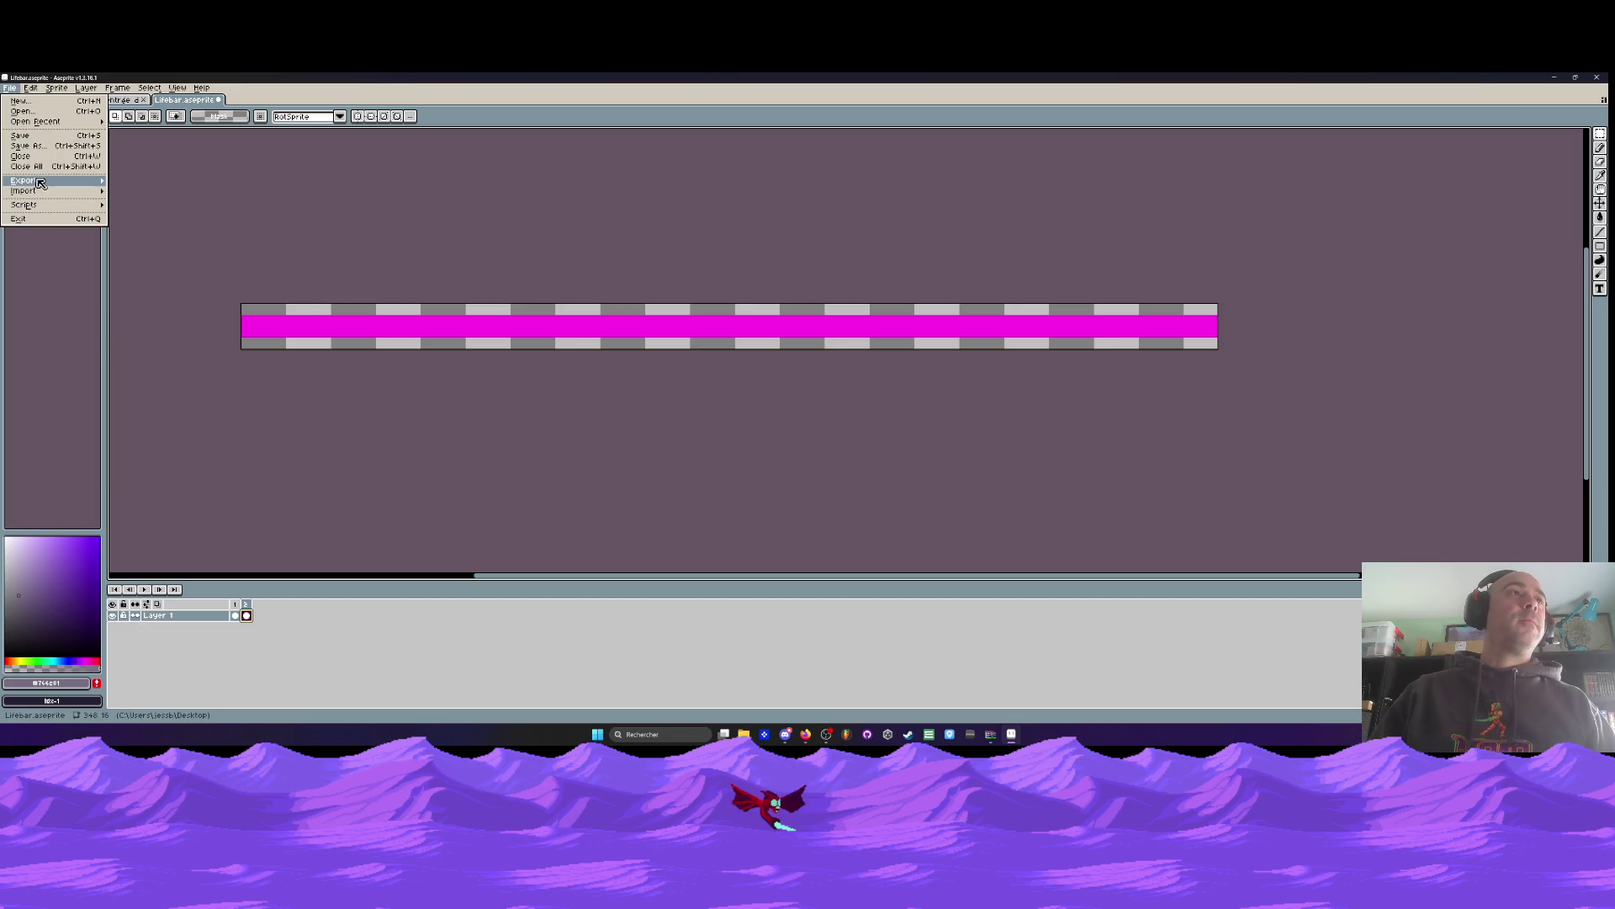
# In Export As, keep Visible layers and All frames for the lifebar
pyautogui.moveTo(39, 182)
pyautogui.click(139, 180)
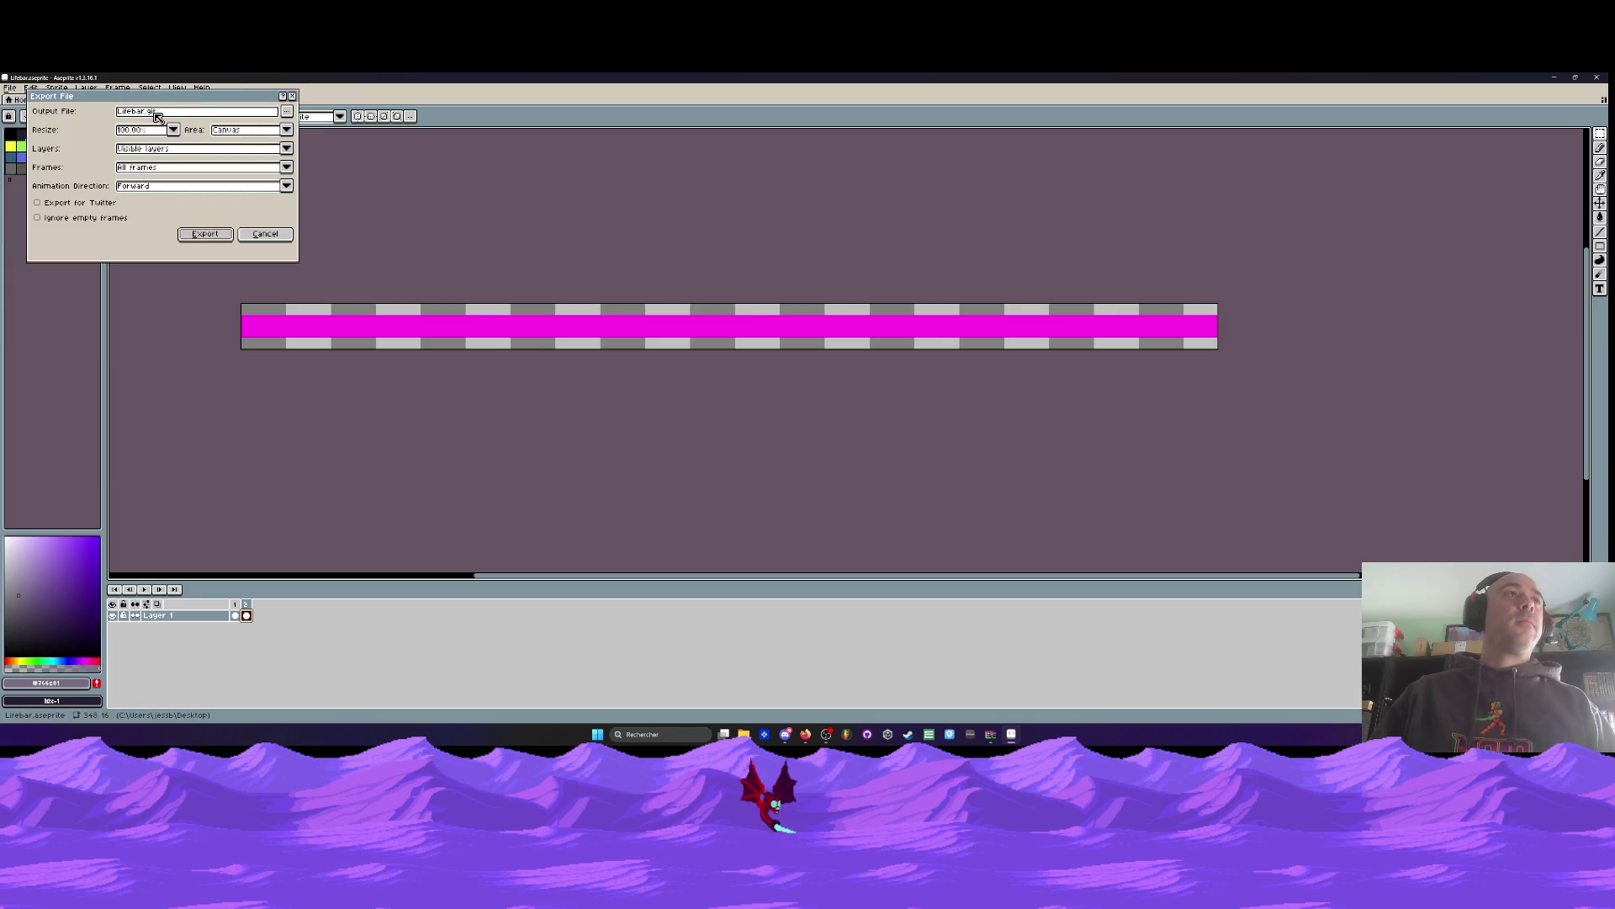
pyautogui.click(161, 186)
pyautogui.click(160, 167)
pyautogui.click(159, 176)
pyautogui.click(152, 149)
pyautogui.click(152, 149)
pyautogui.click(149, 150)
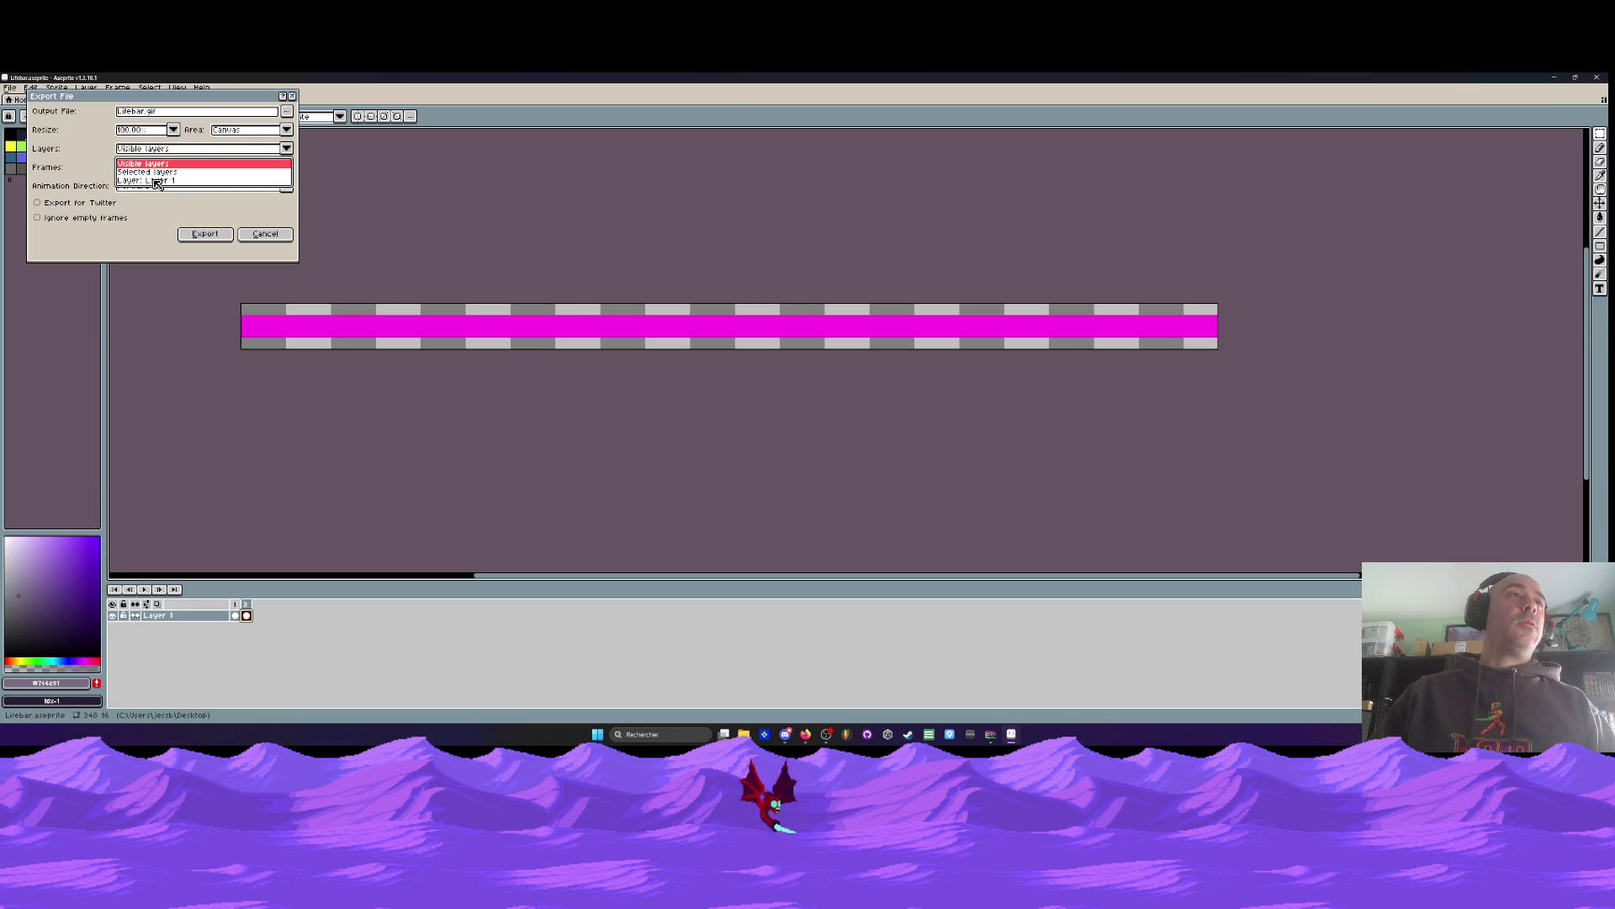
pyautogui.click(143, 164)
pyautogui.click(152, 170)
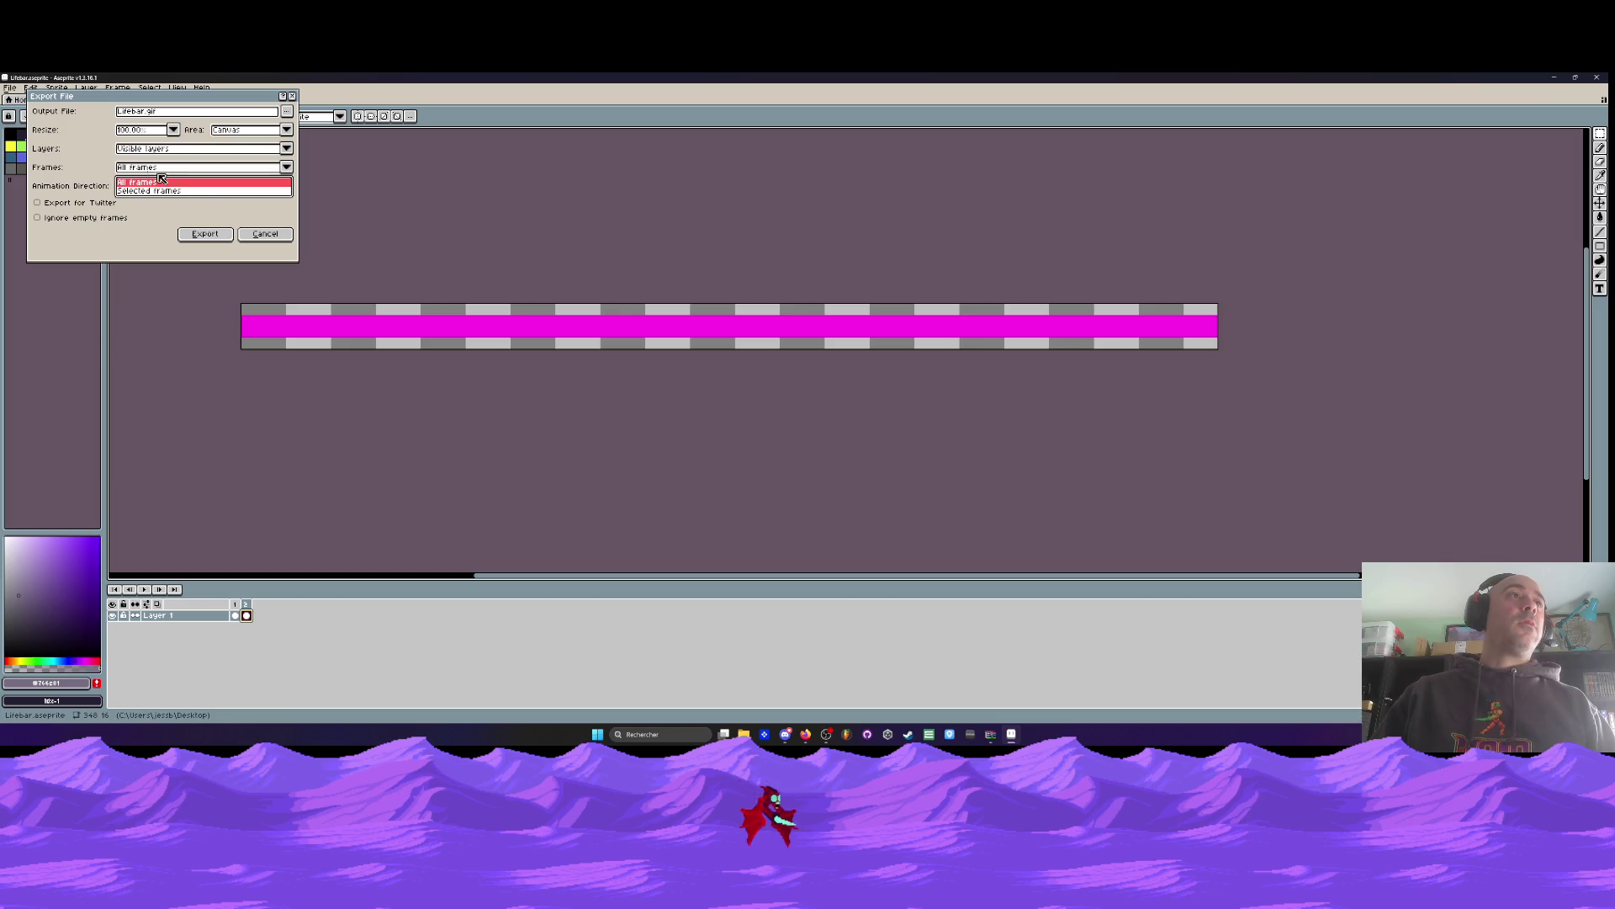
pyautogui.click(178, 193)
# Export the lifebar as a looping animated GIF
pyautogui.click(200, 234)
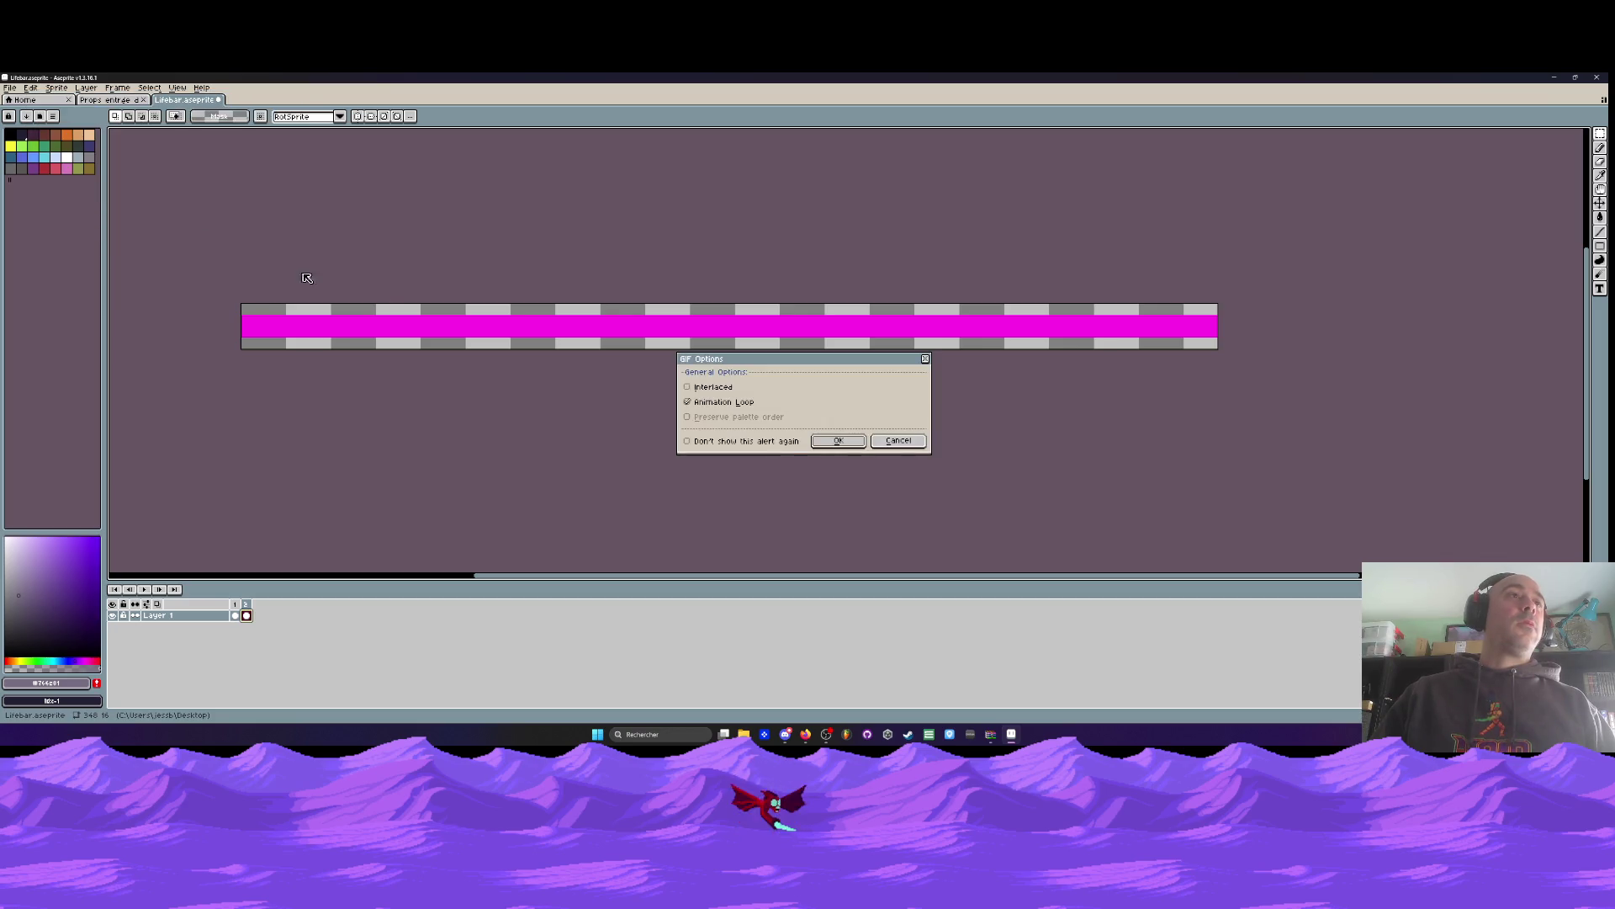
pyautogui.click(831, 437)
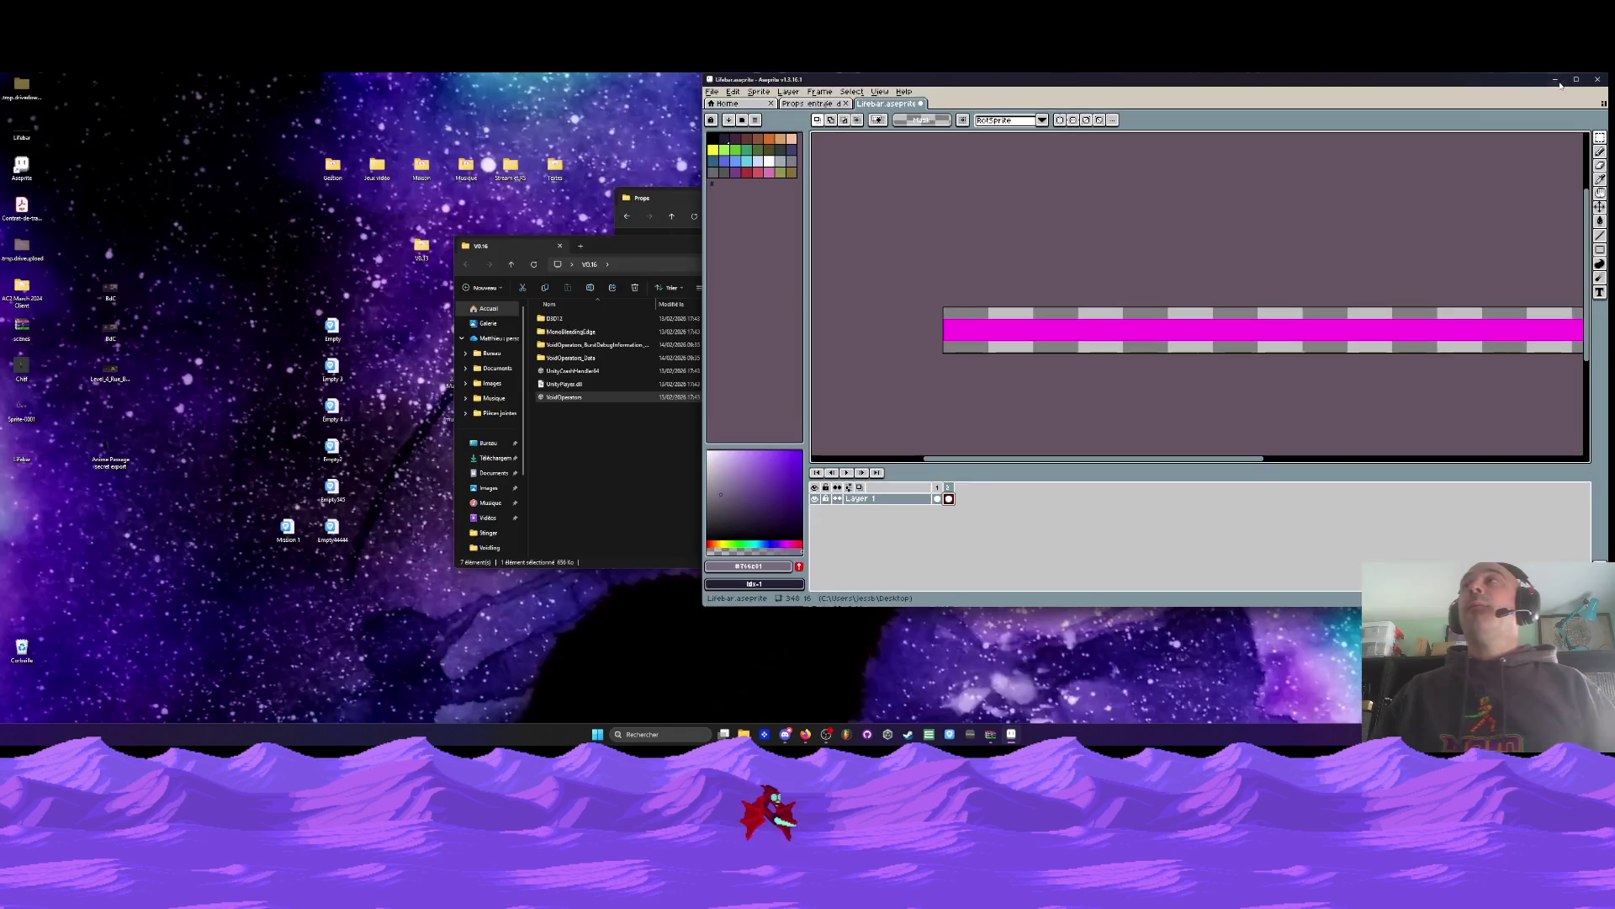
pyautogui.click(1575, 77)
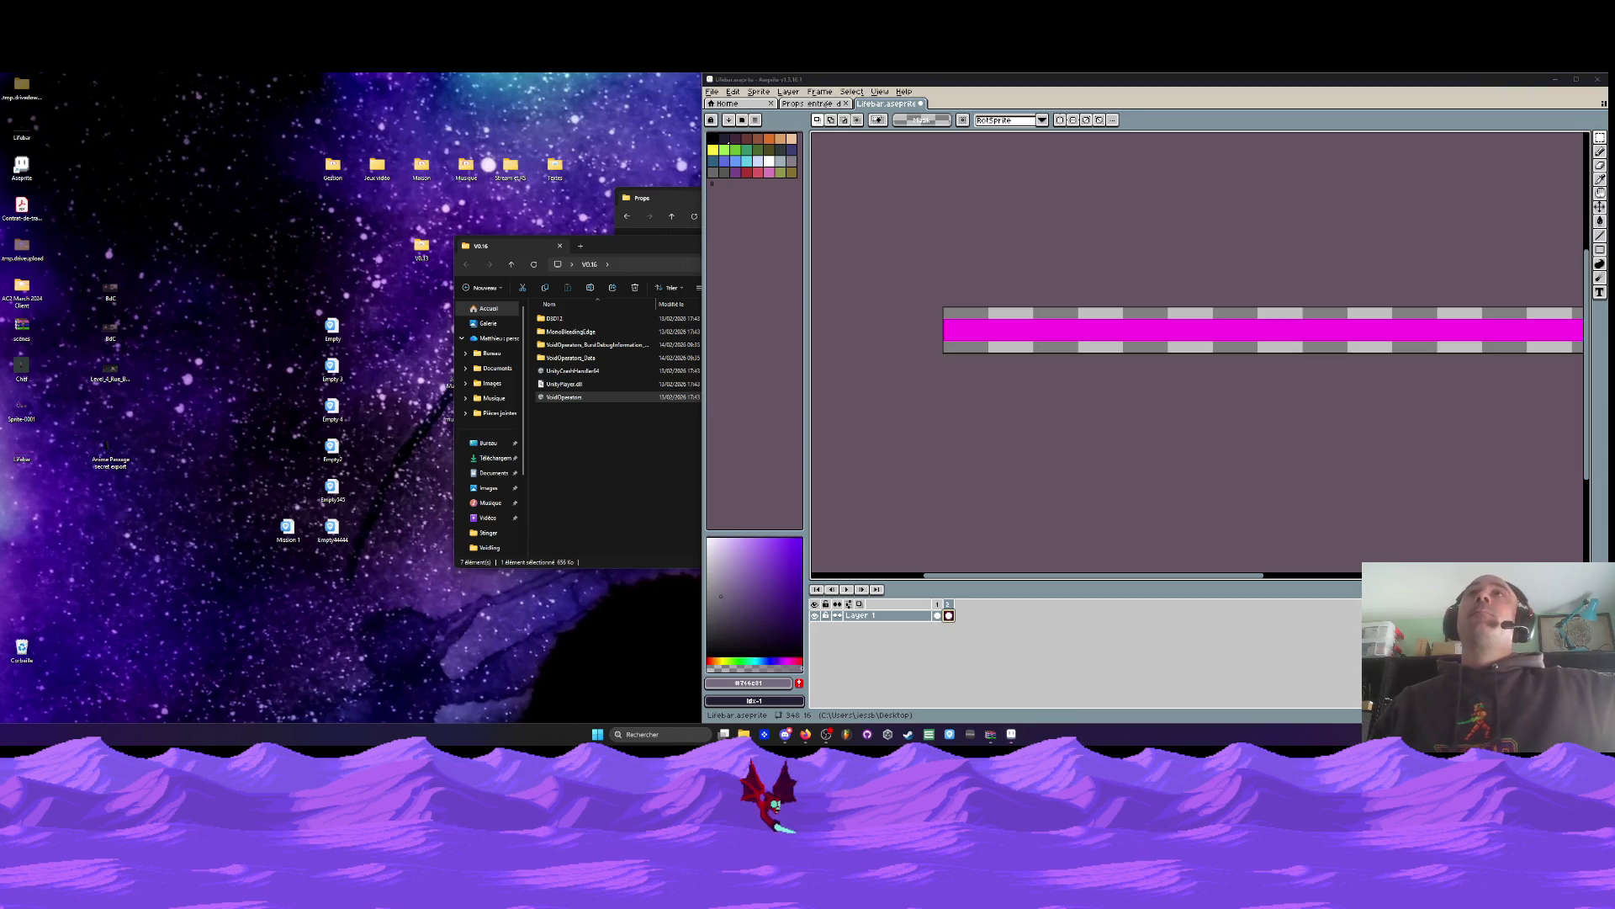
# Toggle the desktop with Win+D, bring Aseprite forward and close the Lifebar tab
pyautogui.press('super+d')
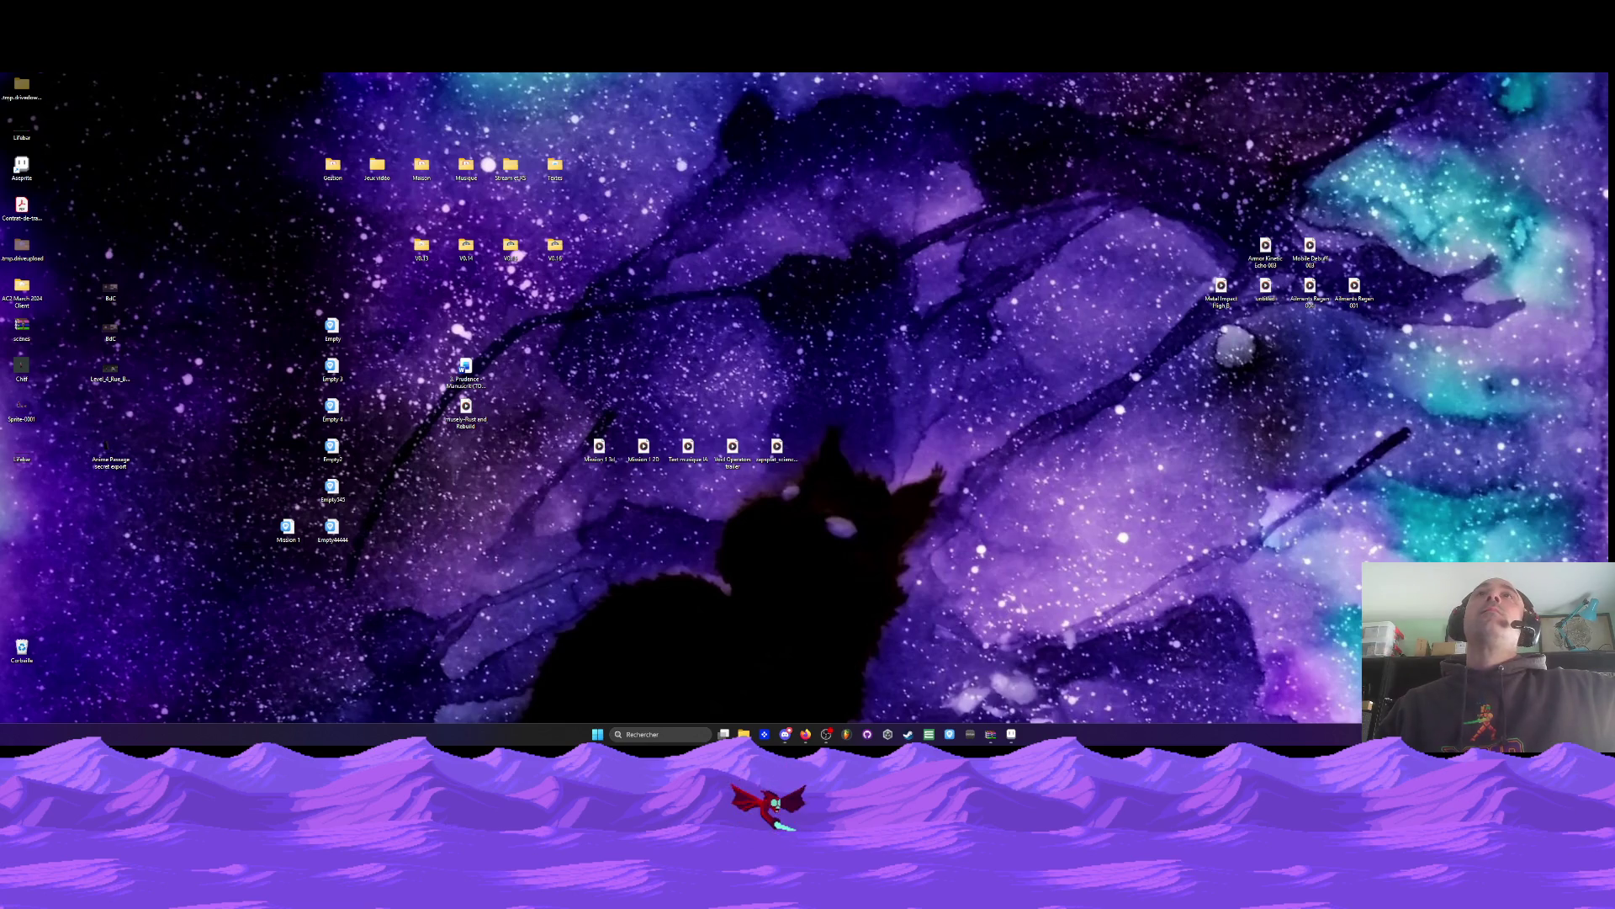
pyautogui.press('super+d')
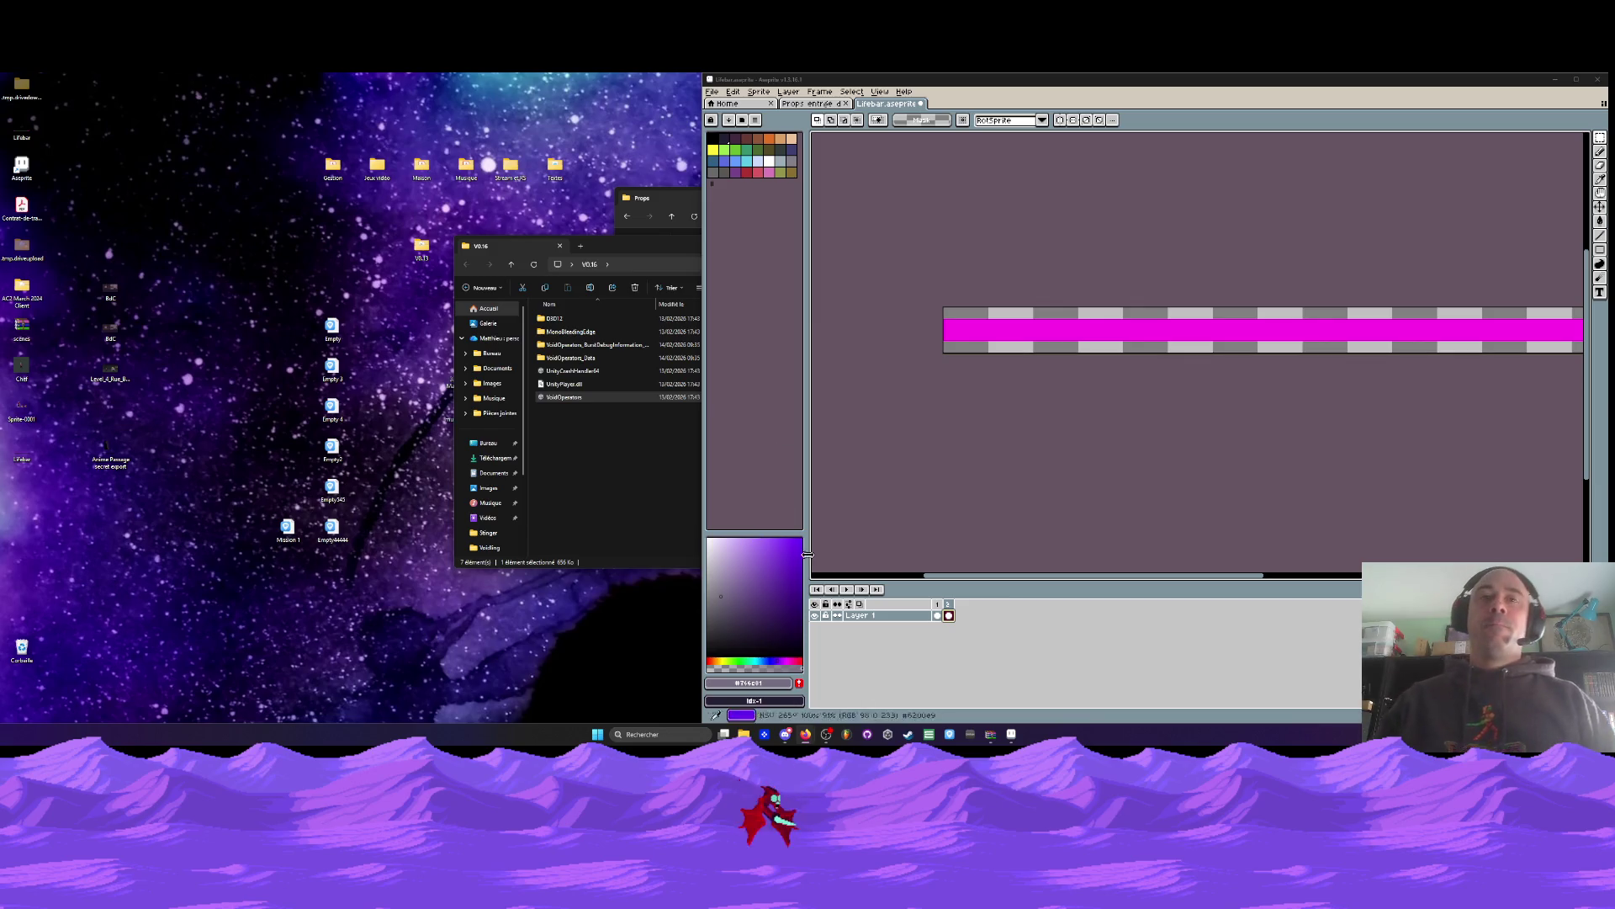
pyautogui.click(1201, 93)
pyautogui.click(922, 103)
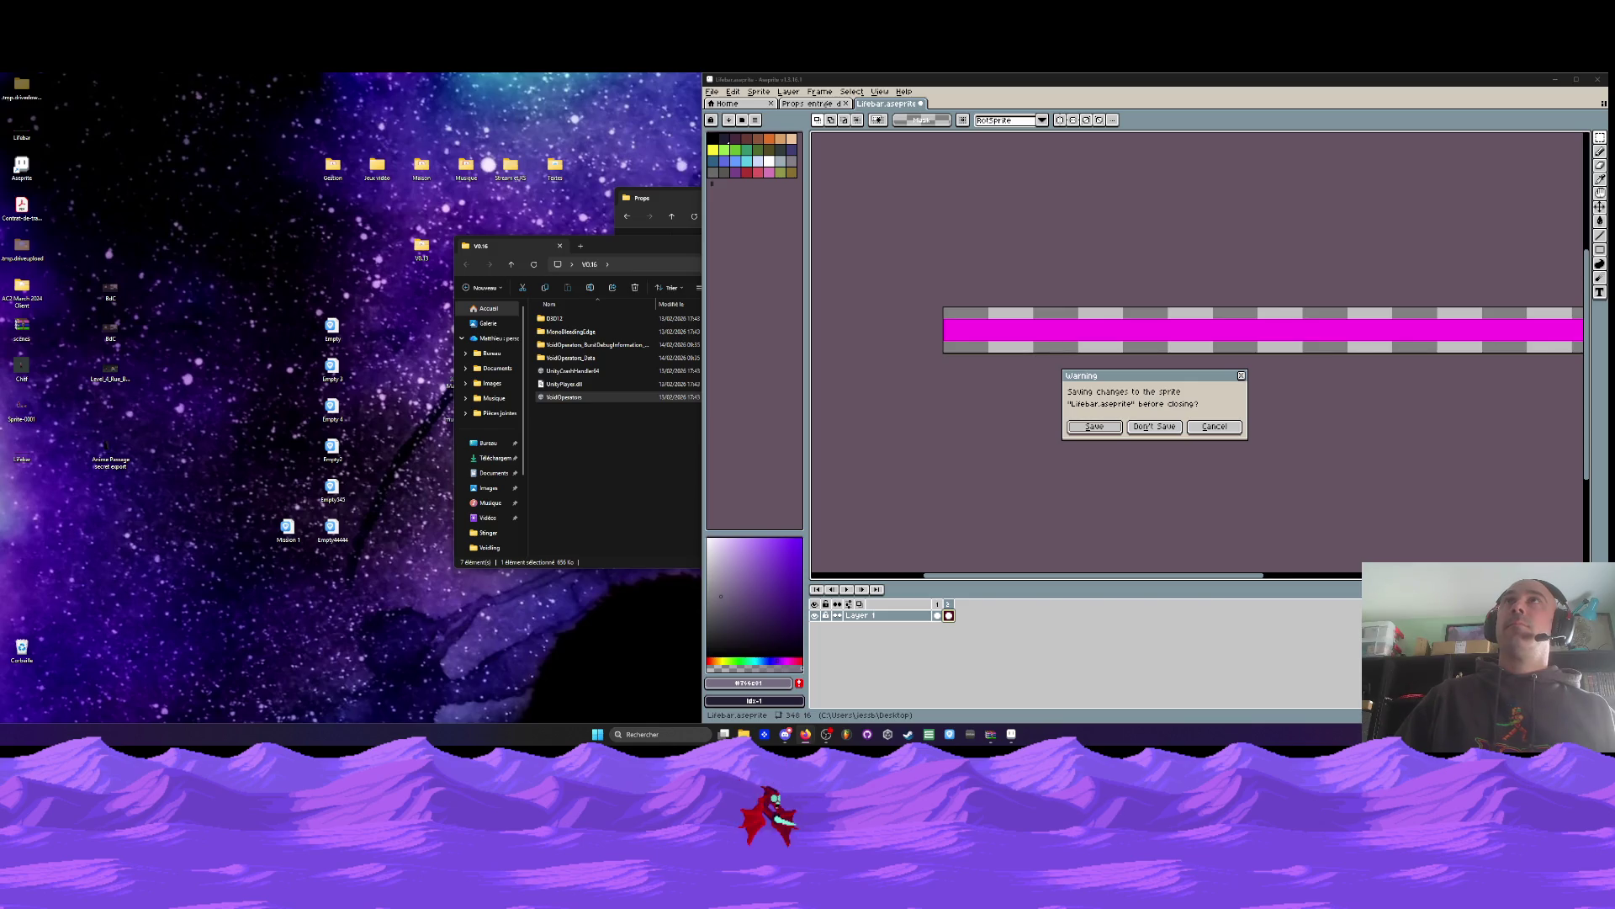
# Discard the Lifebar crop, maximize Aseprite, and restore it from the taskbar showing Lifebar.aseprite
pyautogui.click(1161, 426)
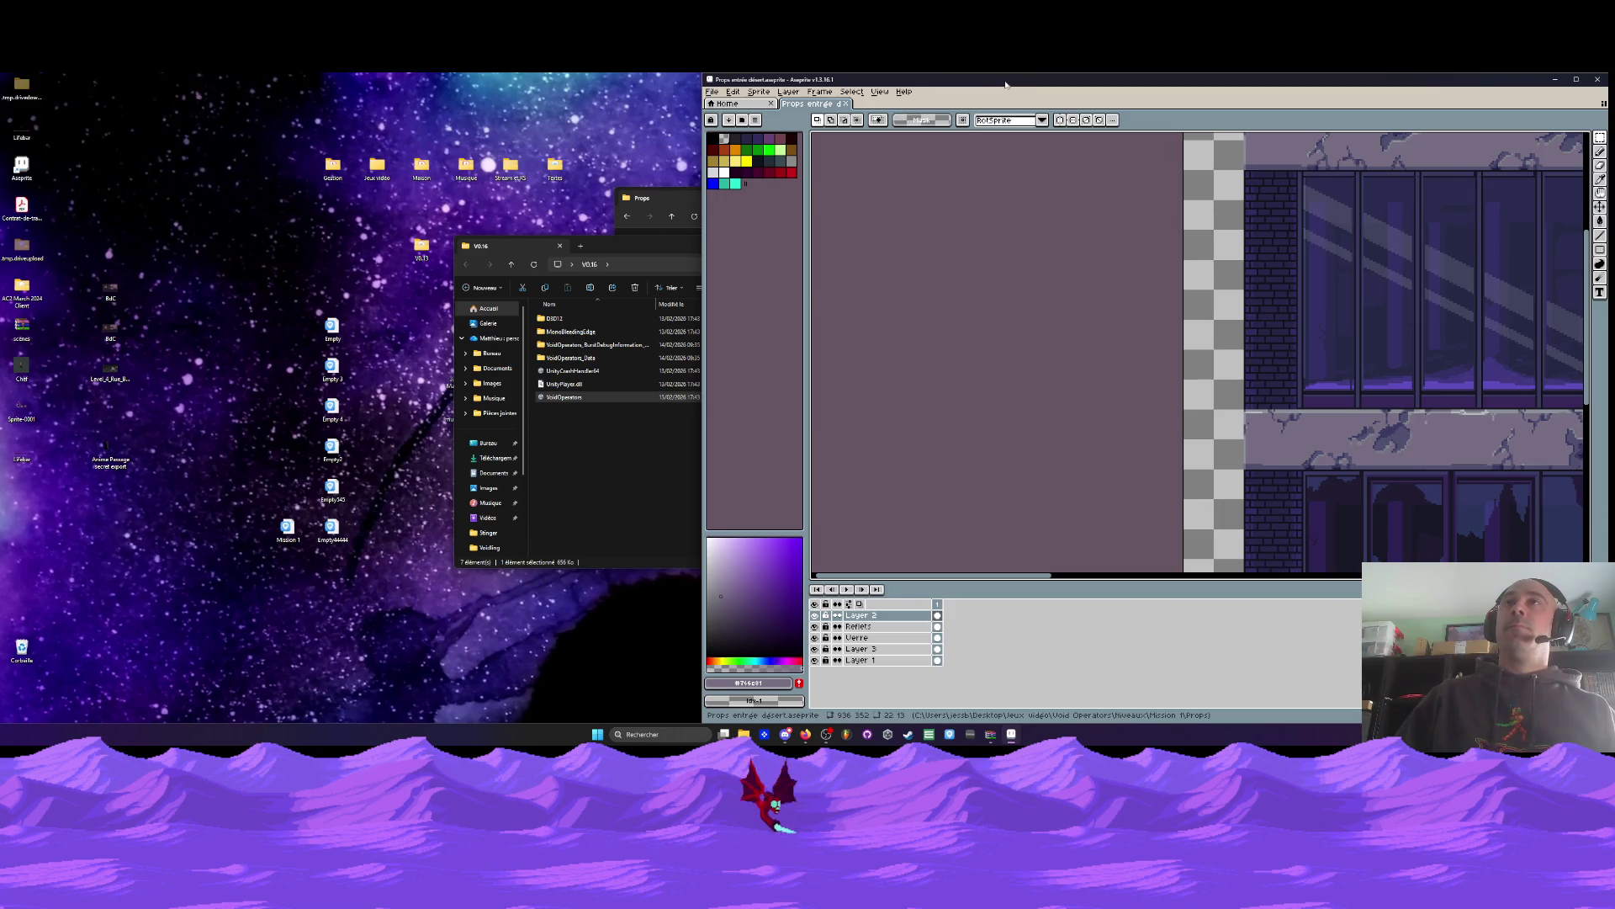
pyautogui.moveTo(1007, 84); pyautogui.dragTo(685, 93)
pyautogui.click(1254, 79)
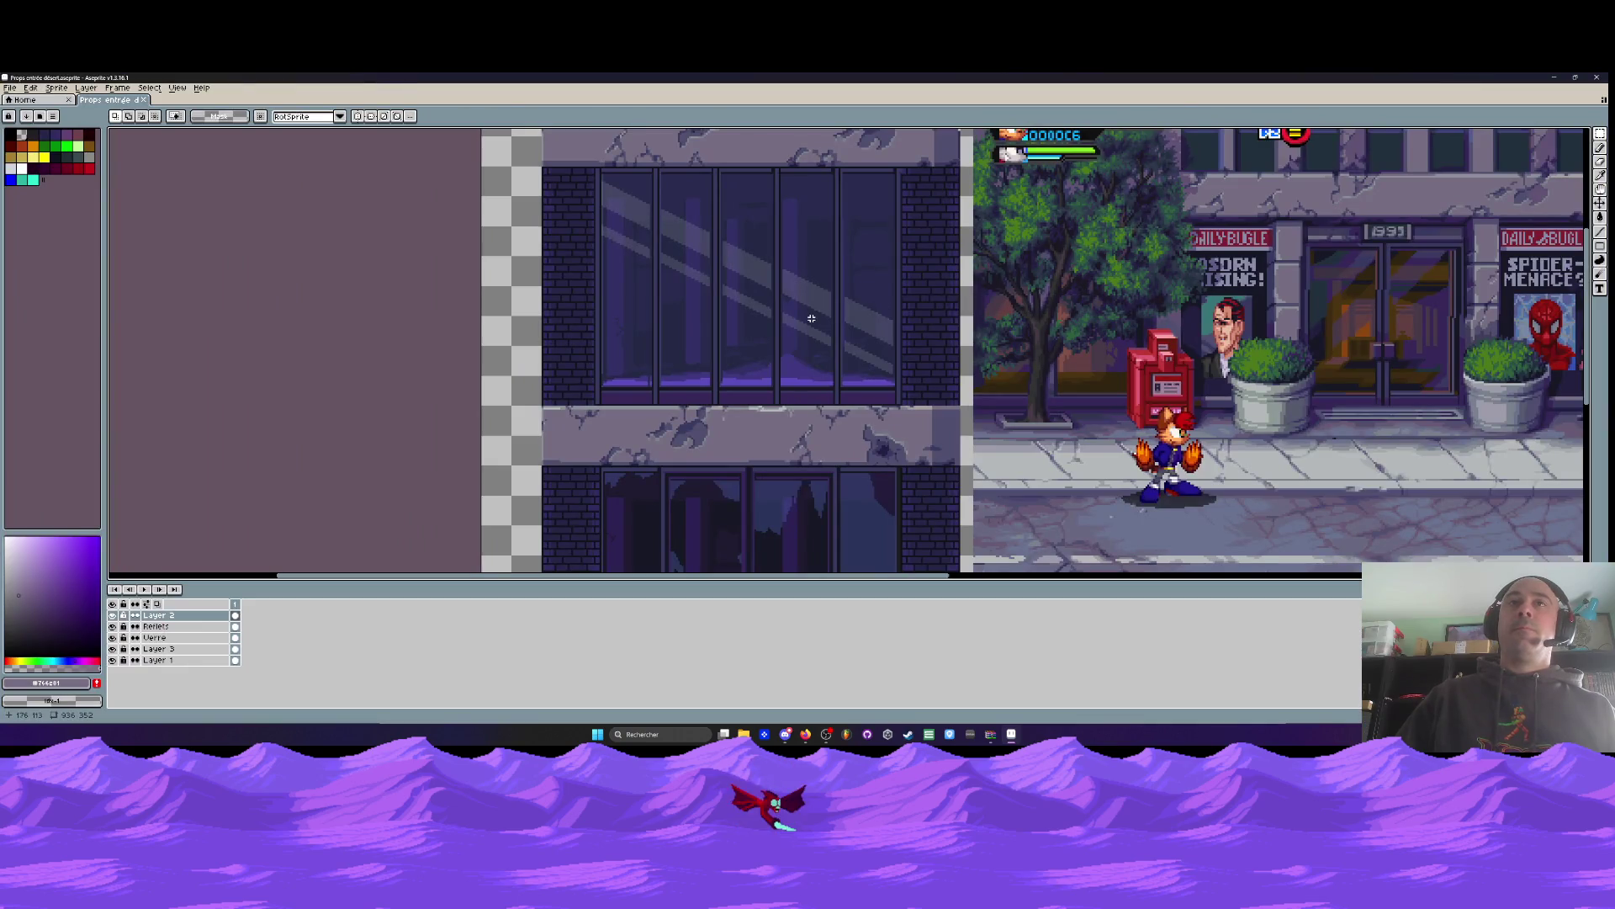
pyautogui.click(1554, 77)
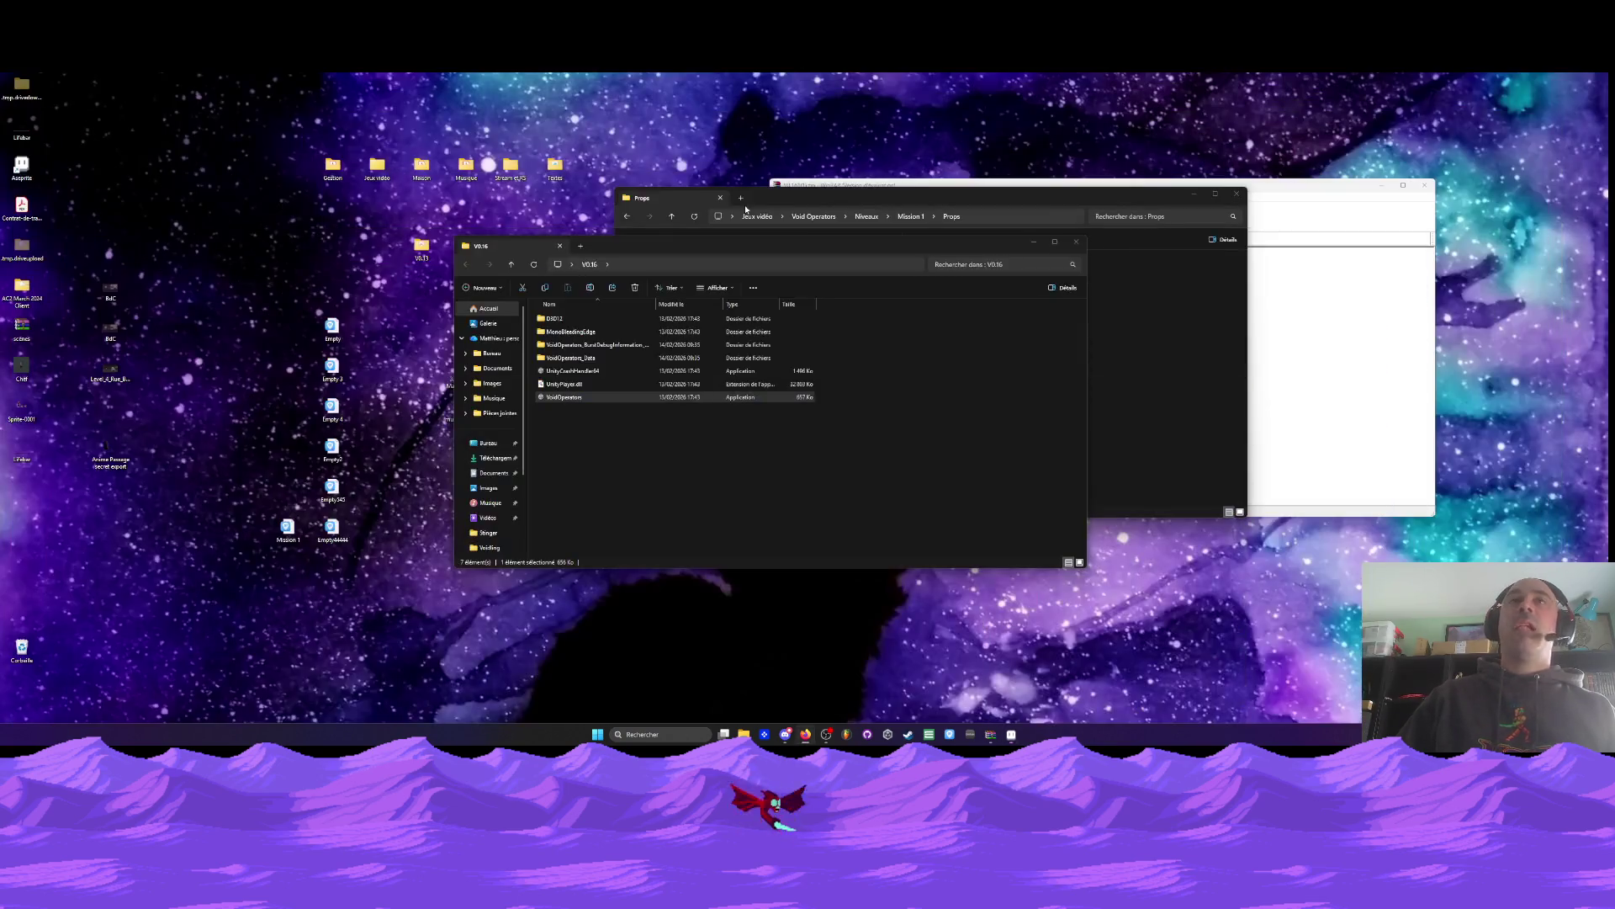
pyautogui.click(1012, 735)
pyautogui.click(1012, 735)
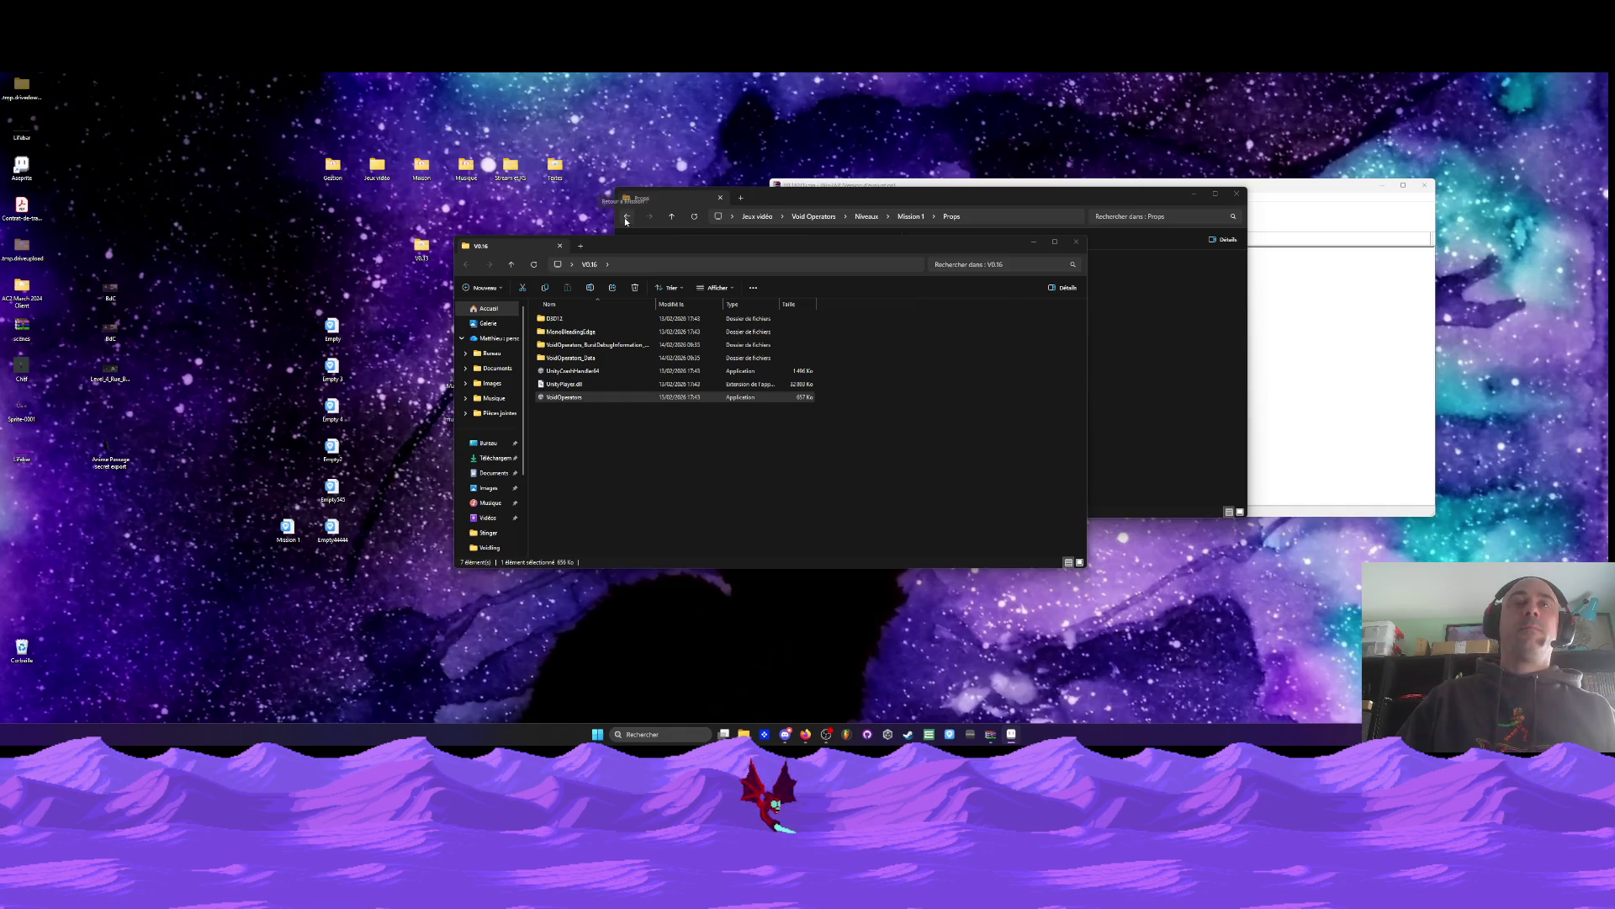
pyautogui.click(1012, 735)
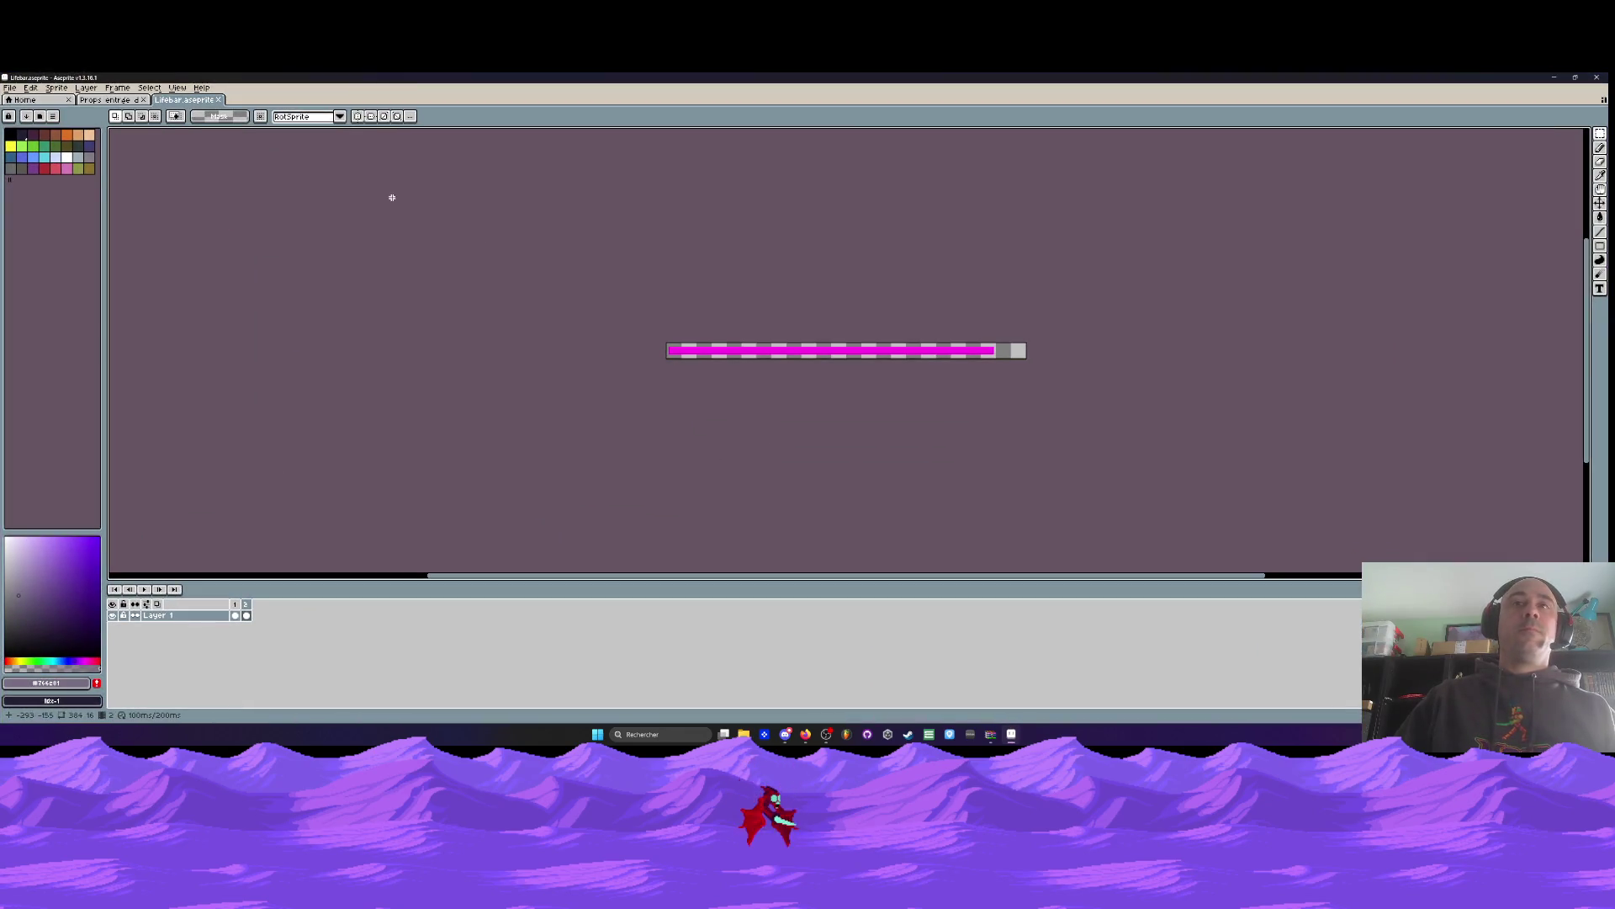
# Trim the Lifebar canvas by 2 px on the left and 35 px on the right
pyautogui.hotkey('ctrl', 'alt', 'c')
pyautogui.moveTo(590, 351); pyautogui.dragTo(593, 351)
pyautogui.scroll(1, 589, 351)
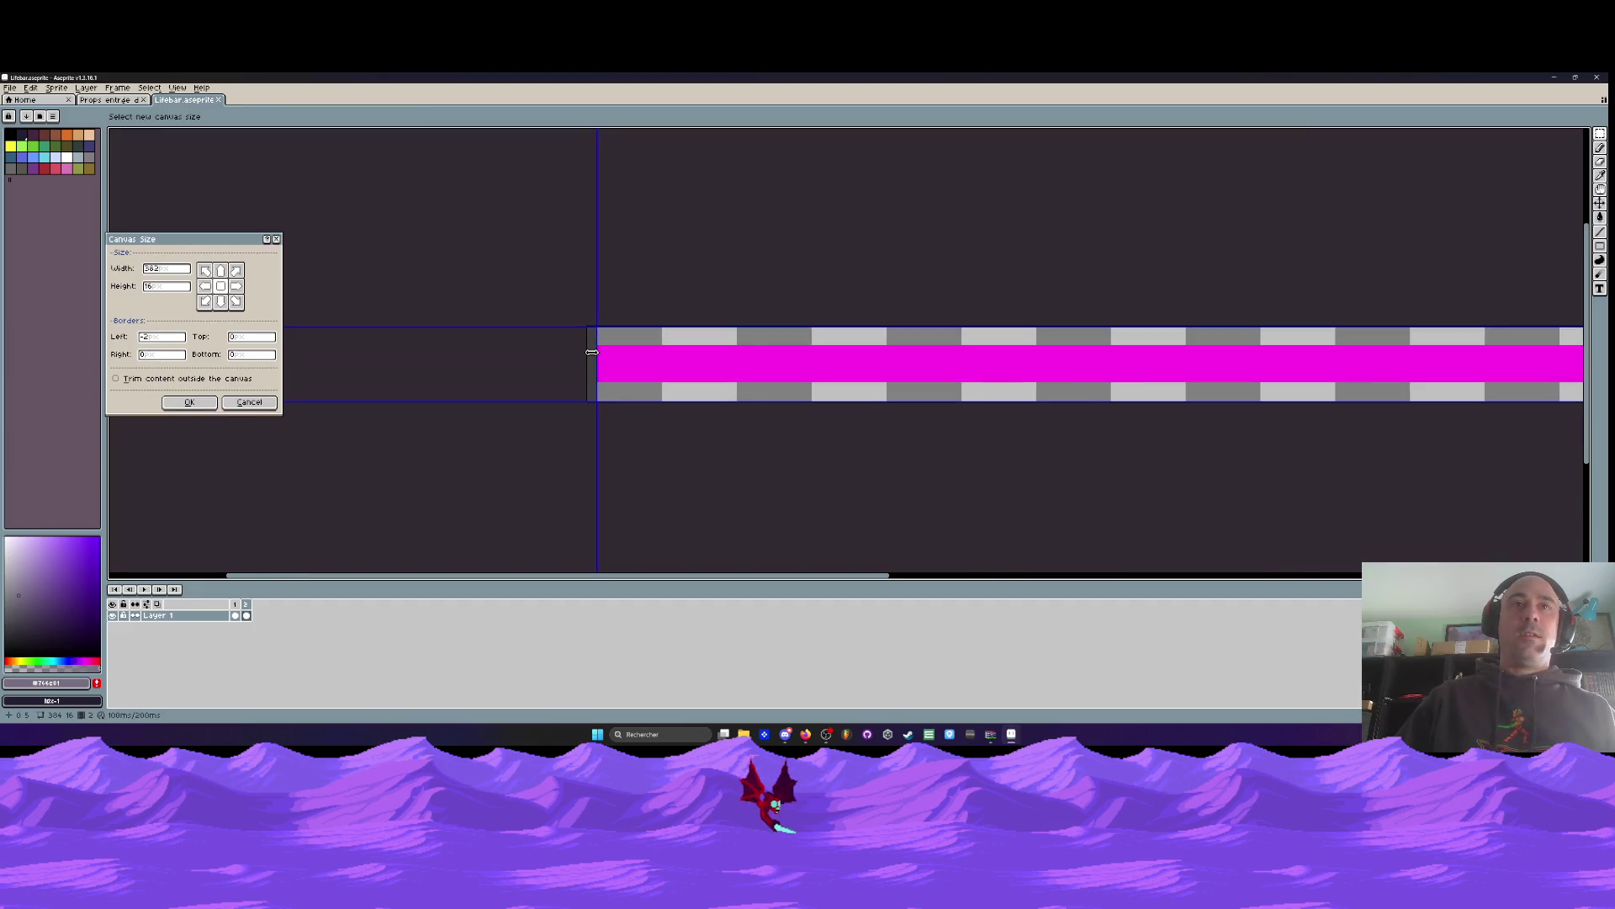
pyautogui.scroll(-1, 1392, 390)
pyautogui.scroll(2, 1430, 383)
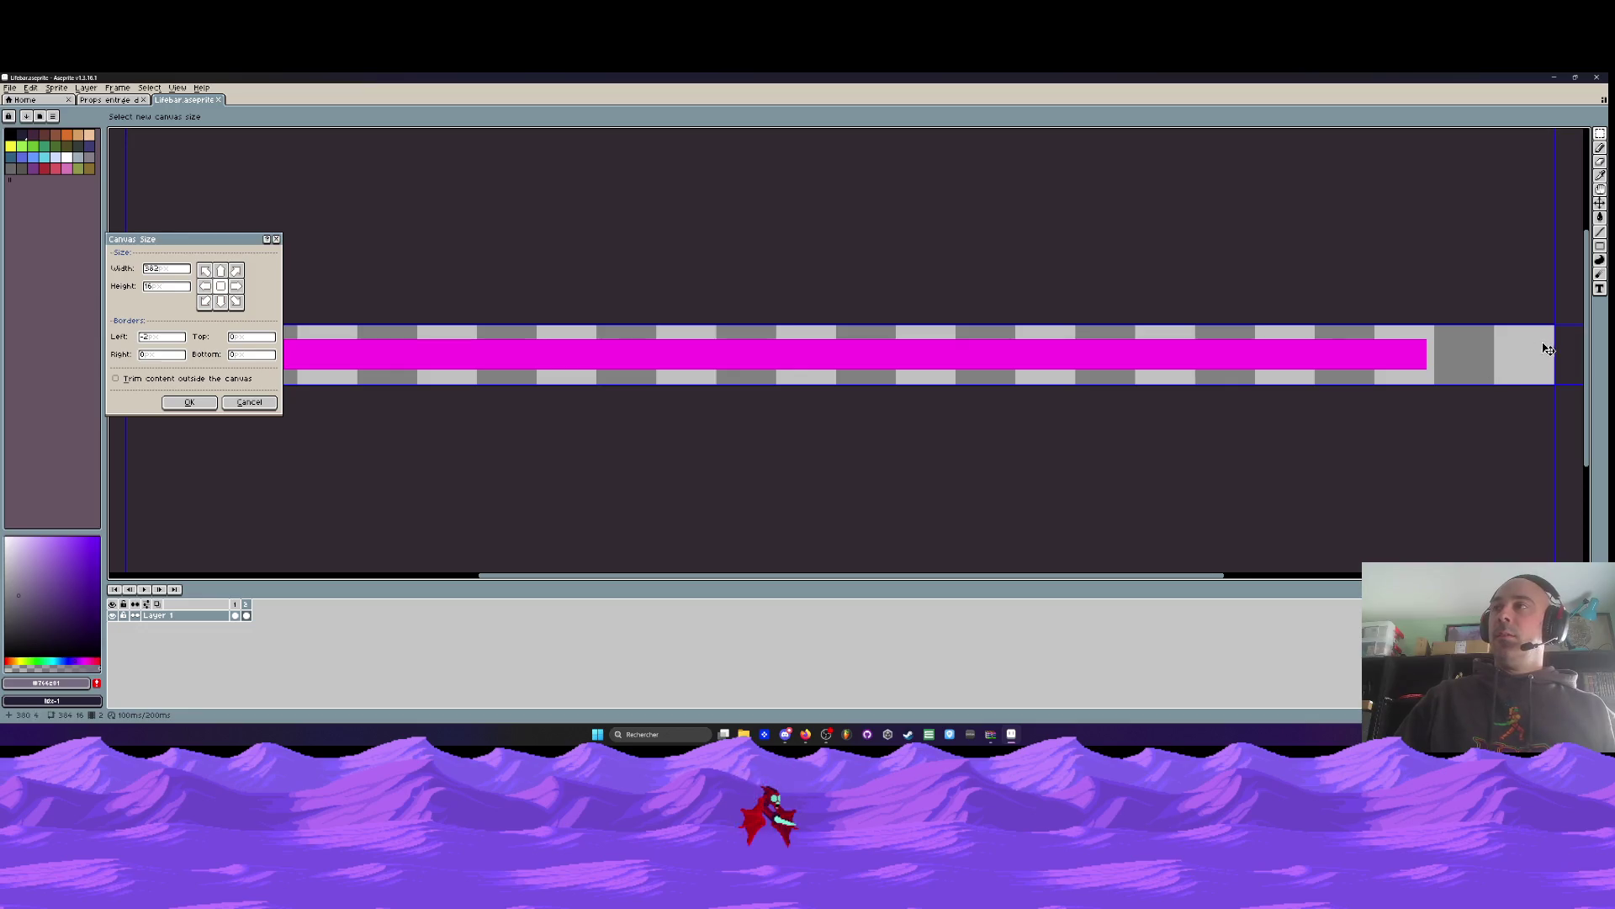
pyautogui.moveTo(1553, 352); pyautogui.dragTo(1424, 352)
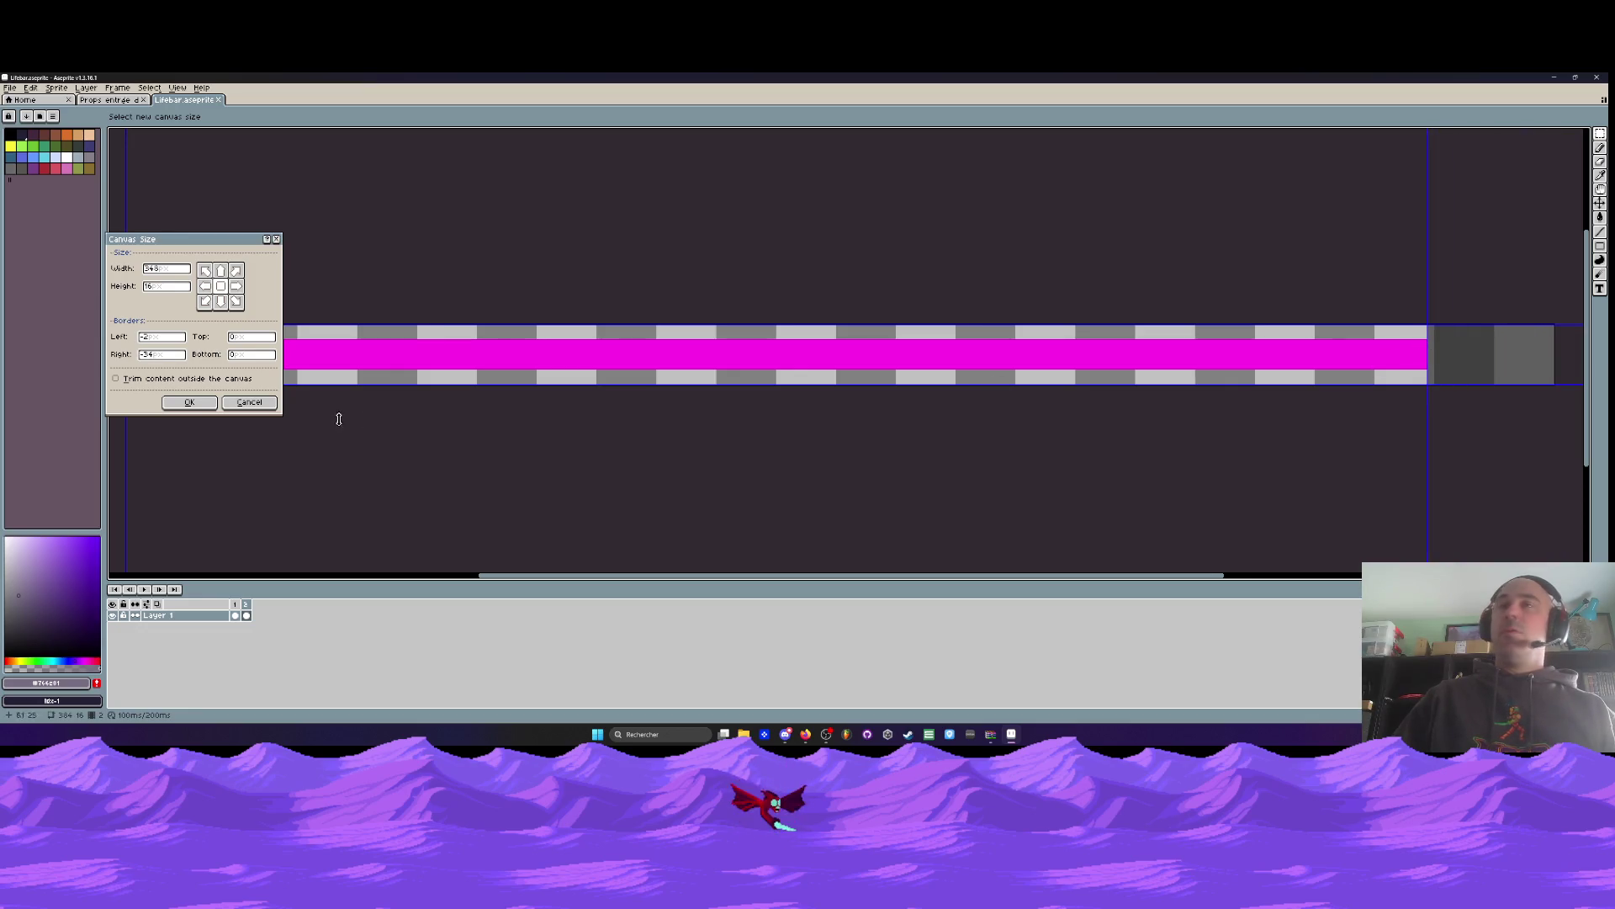
pyautogui.click(189, 402)
pyautogui.click(10, 87)
# Export the trimmed sprite as a png image named Lifebar.png
pyautogui.moveTo(51, 190)
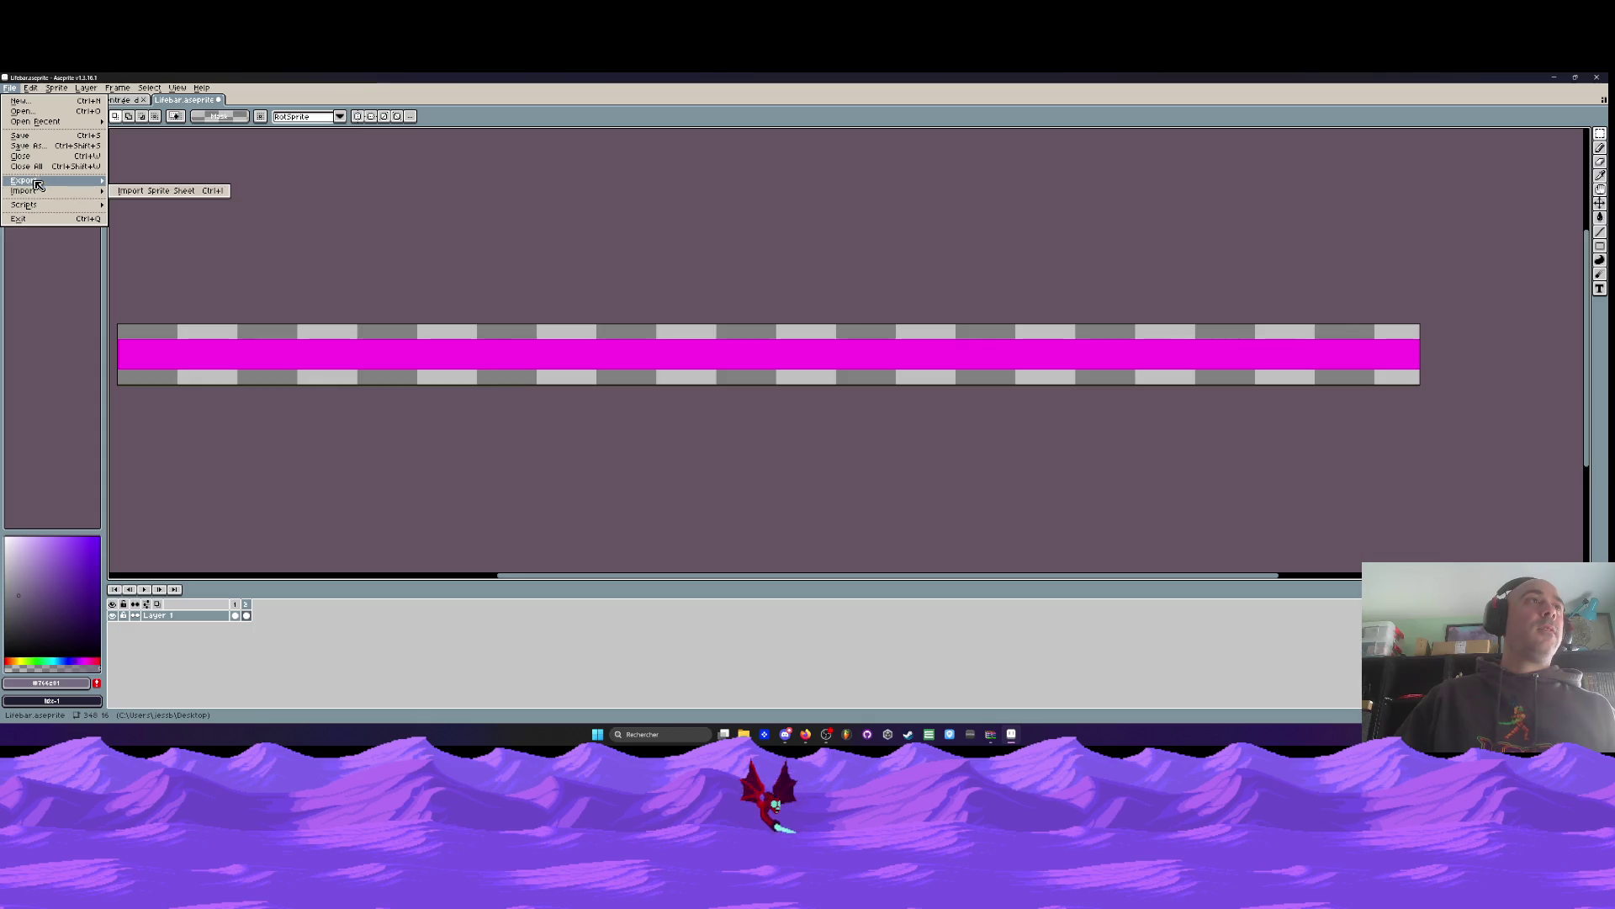
pyautogui.click(152, 180)
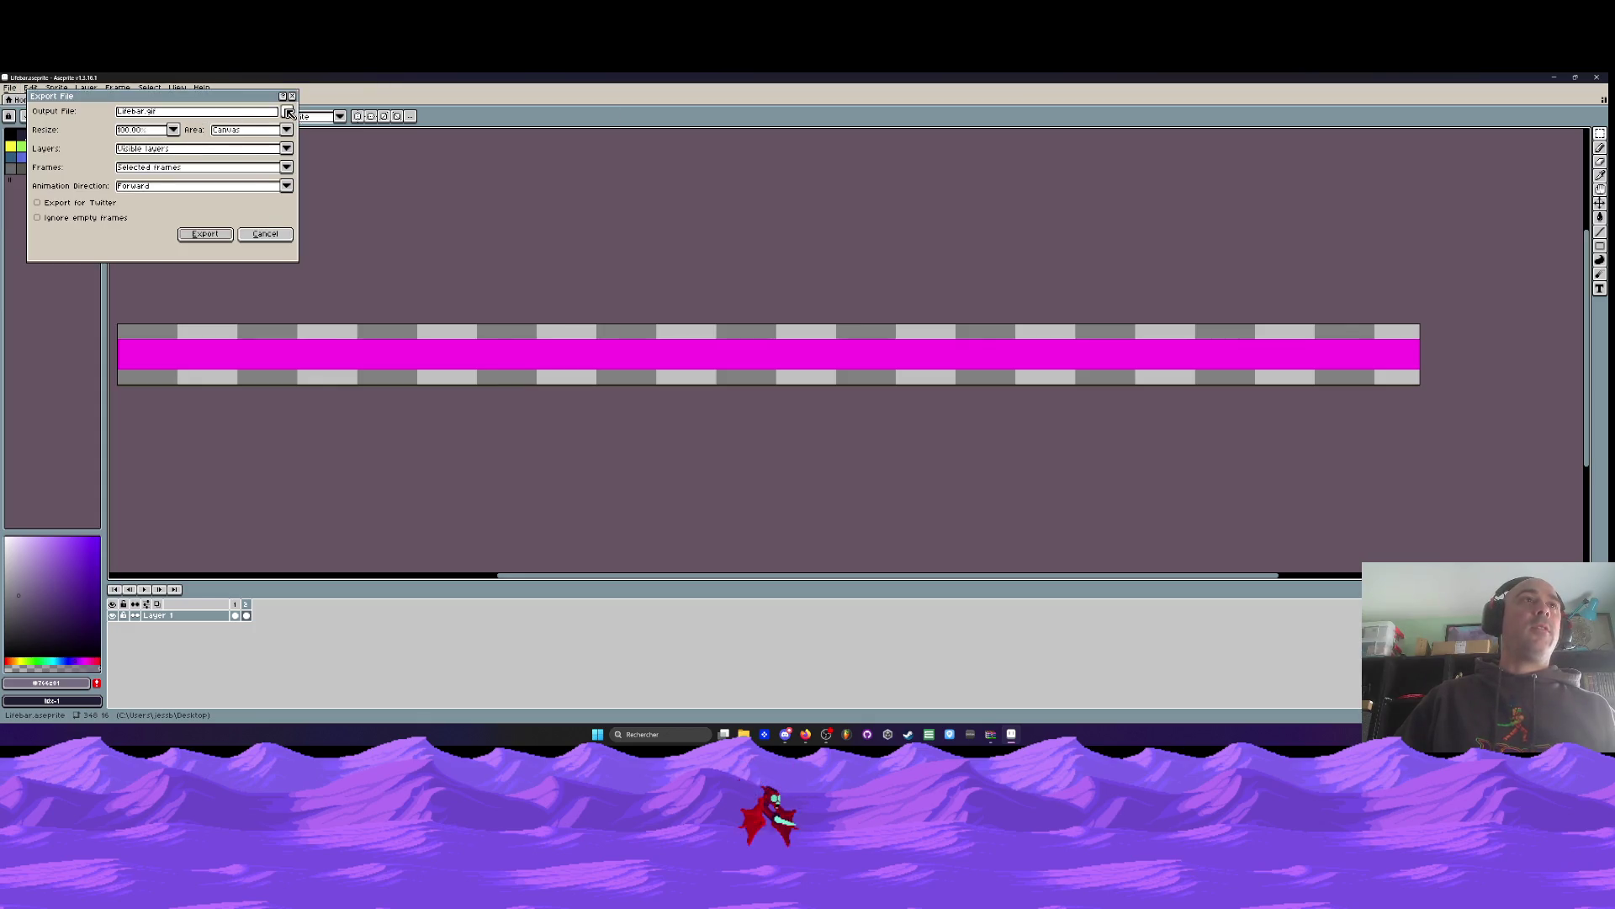
pyautogui.click(287, 111)
pyautogui.click(315, 126)
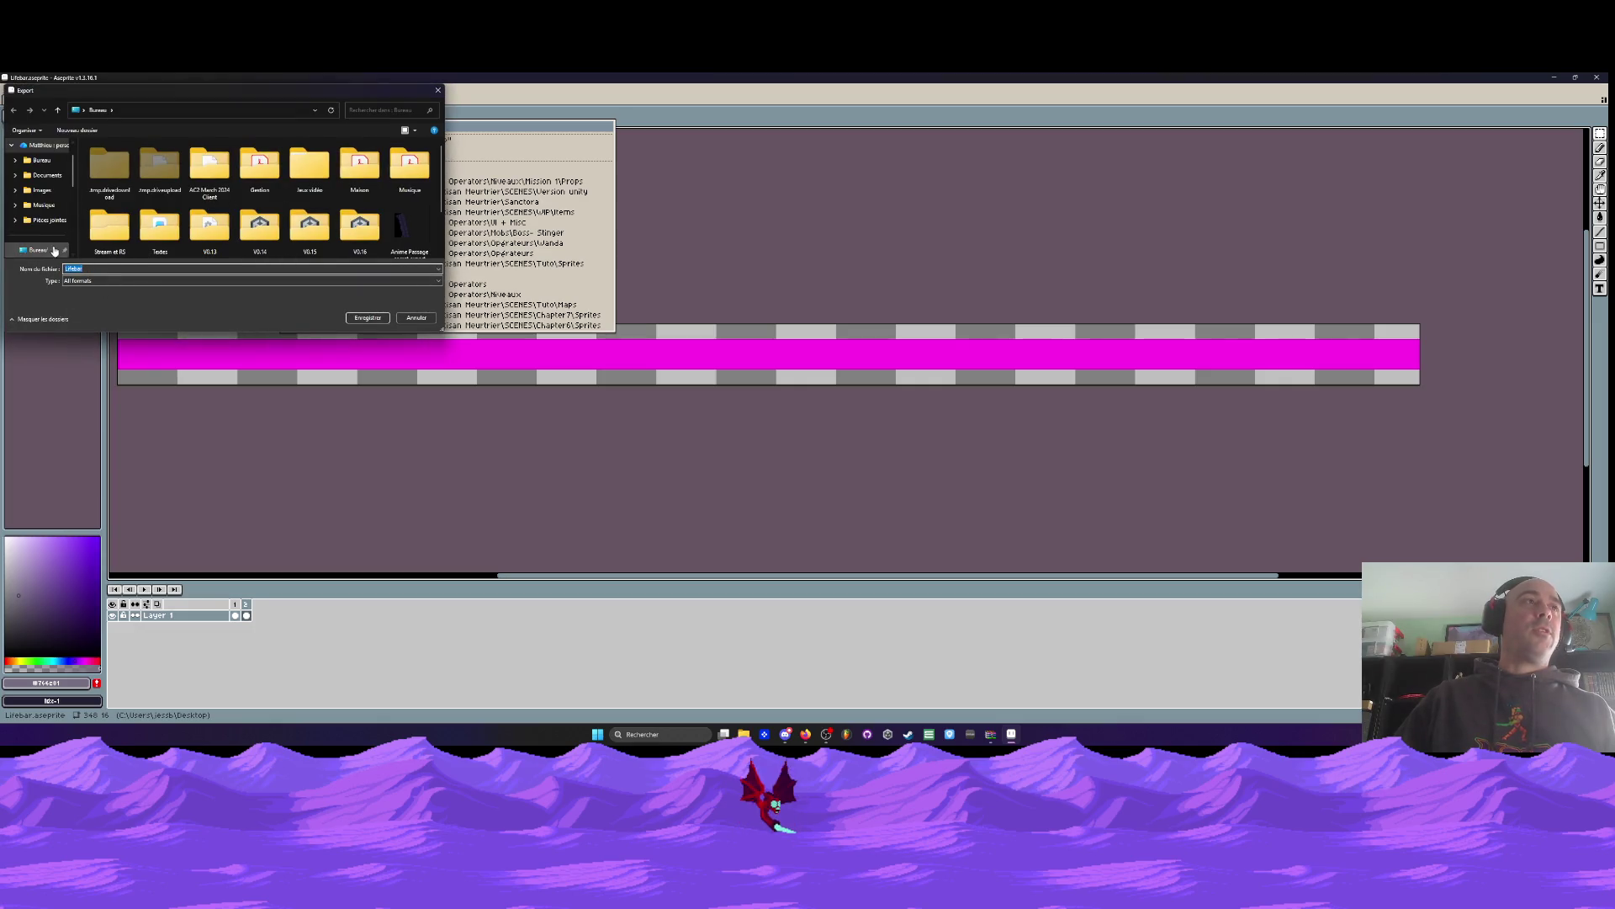
pyautogui.click(86, 281)
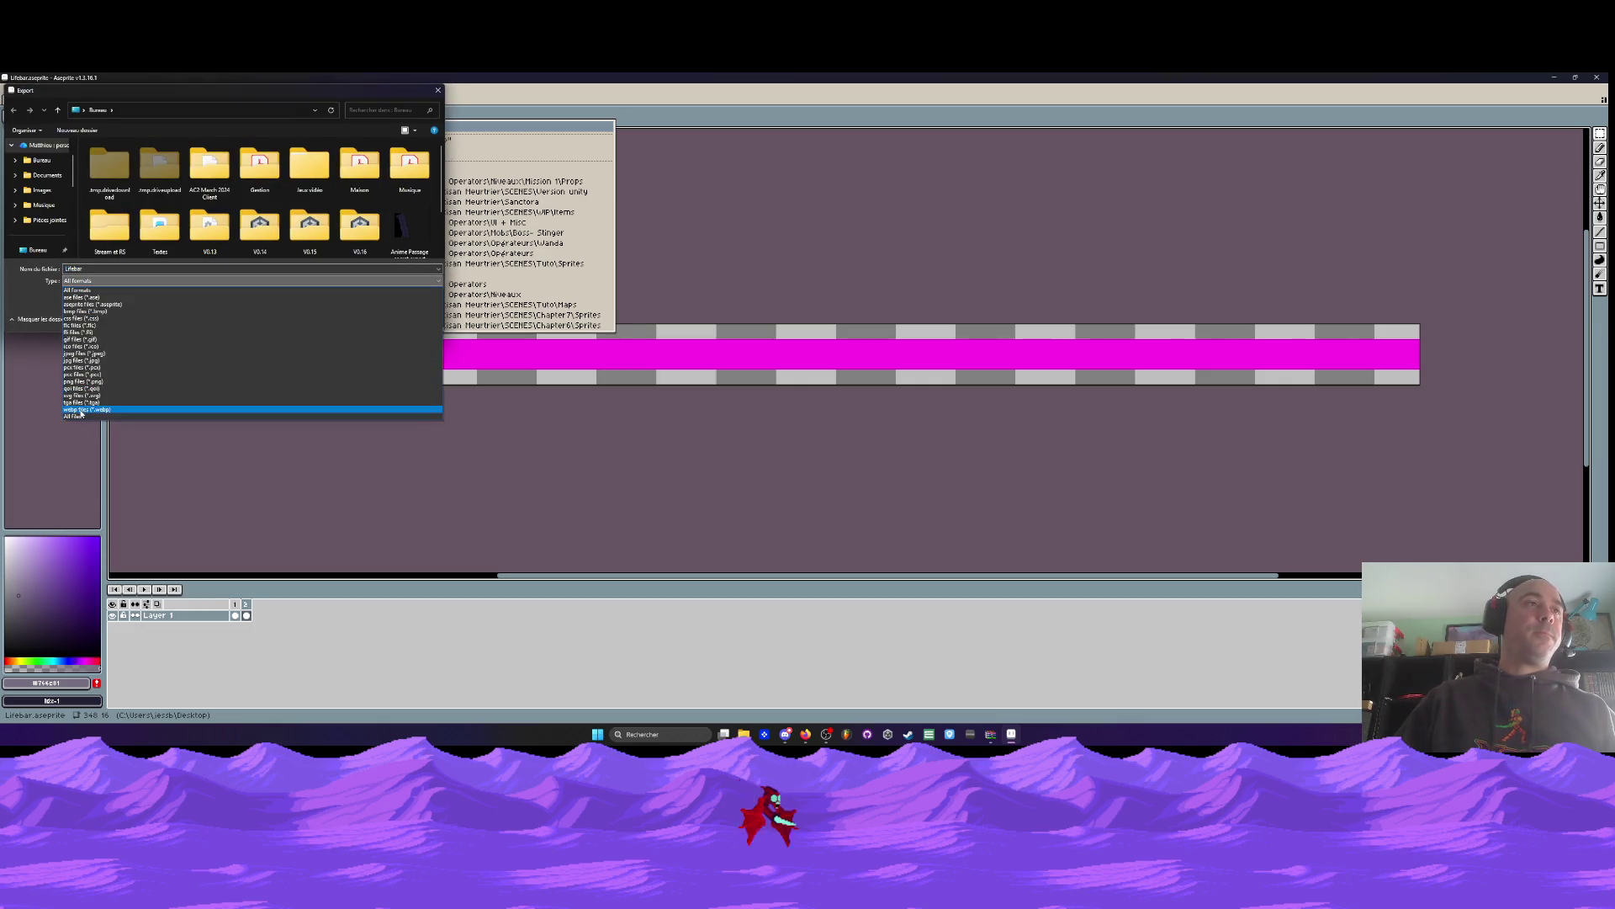
pyautogui.click(84, 383)
pyautogui.scroll(-1, 46, 240)
pyautogui.click(370, 319)
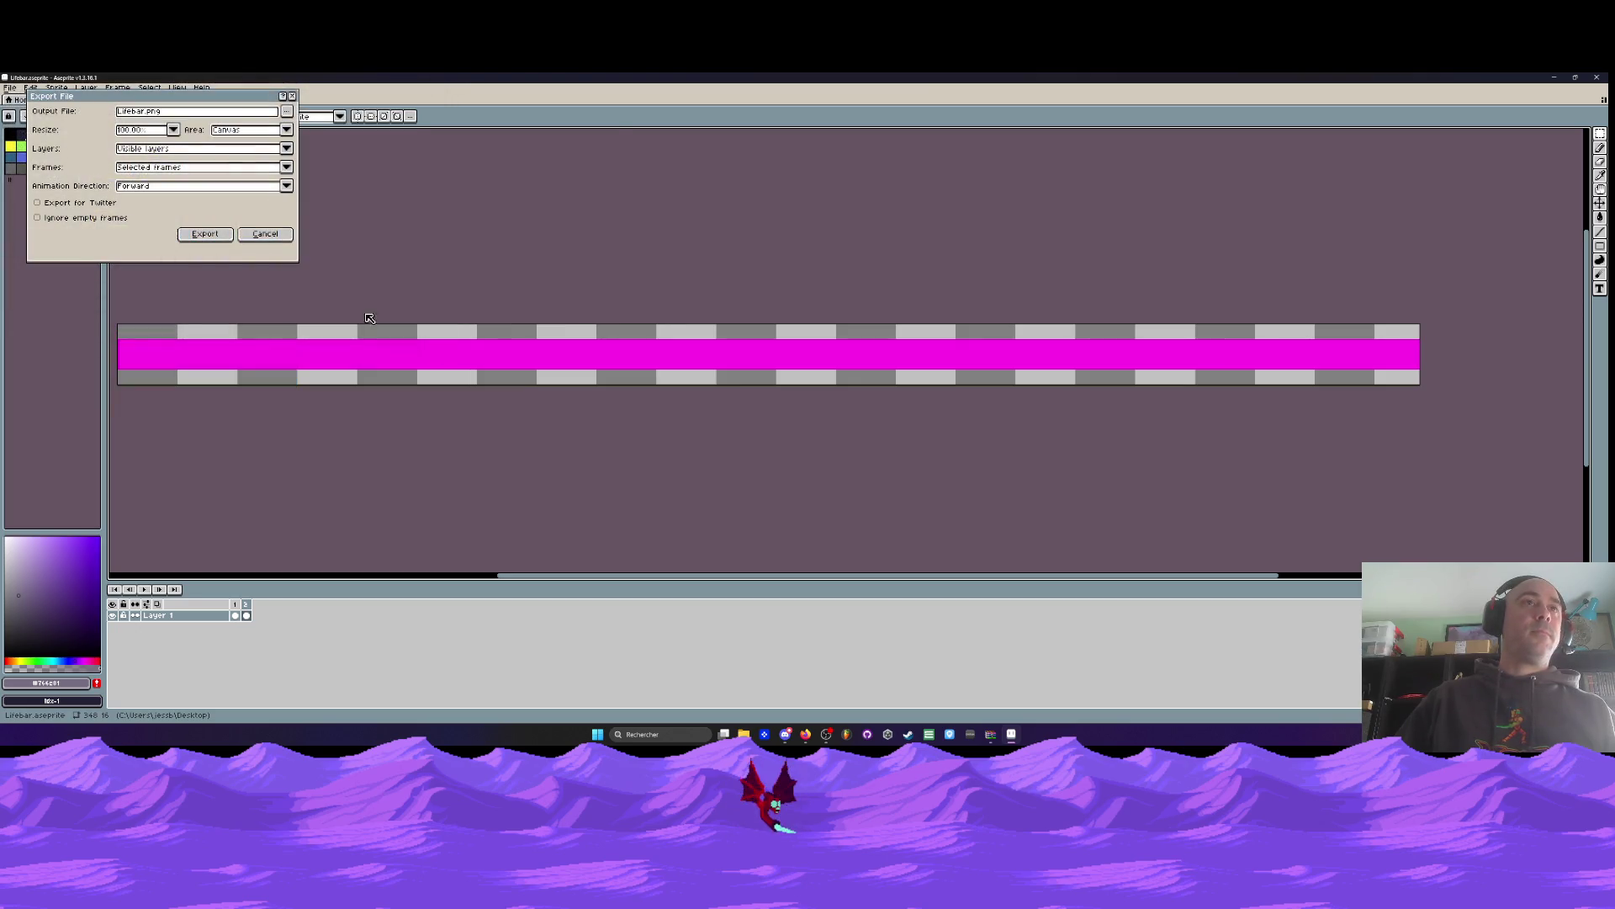
pyautogui.click(206, 234)
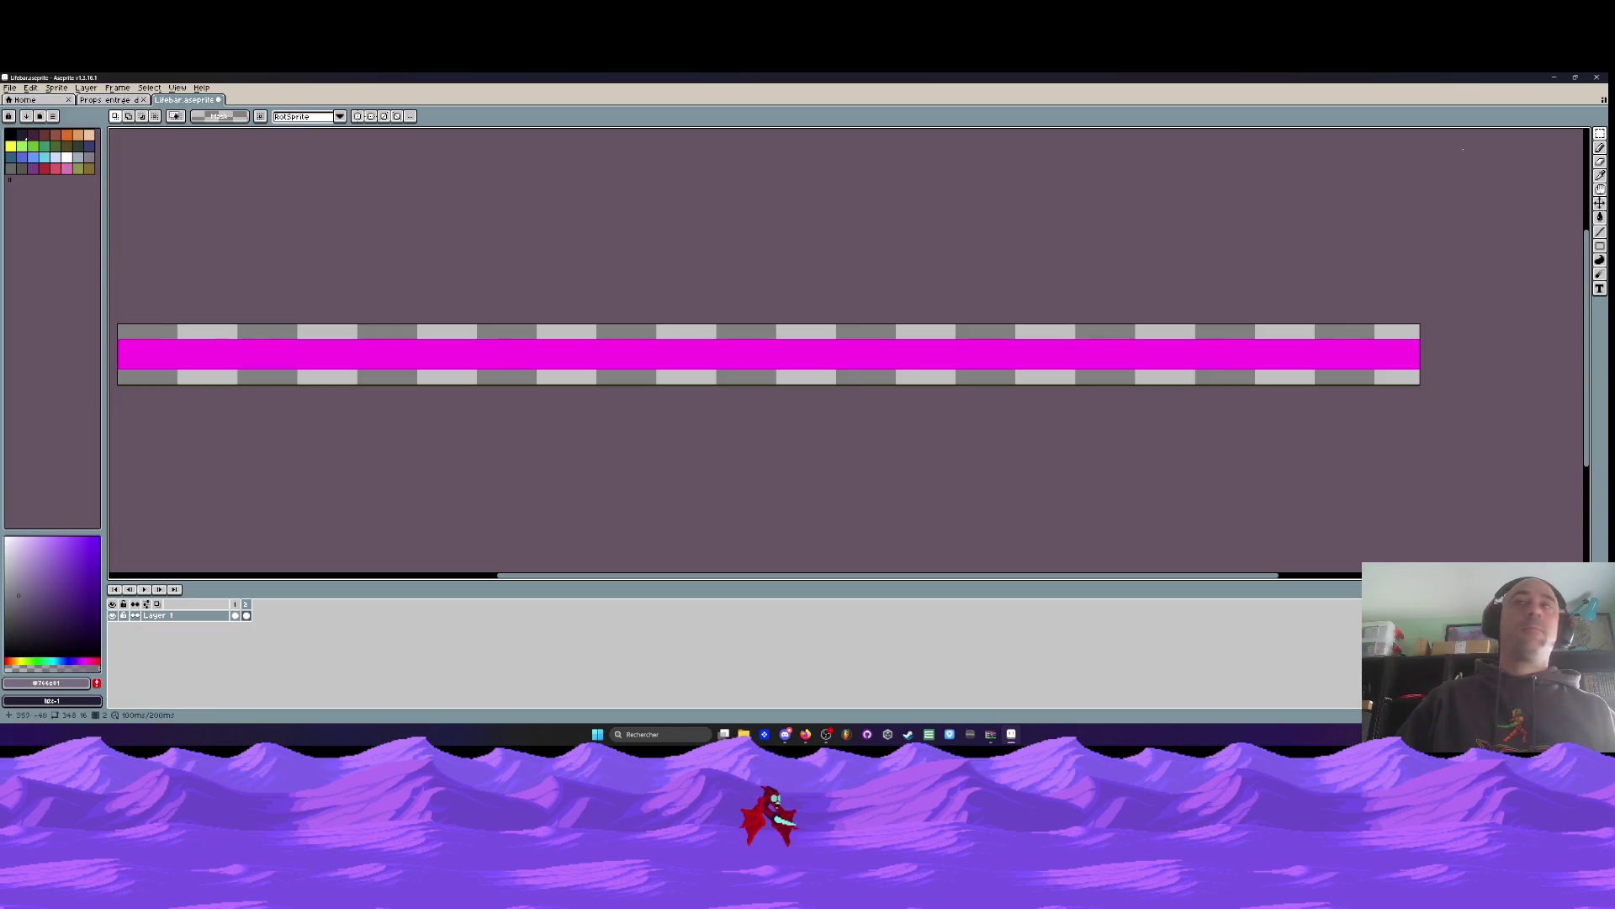
pyautogui.click(1554, 77)
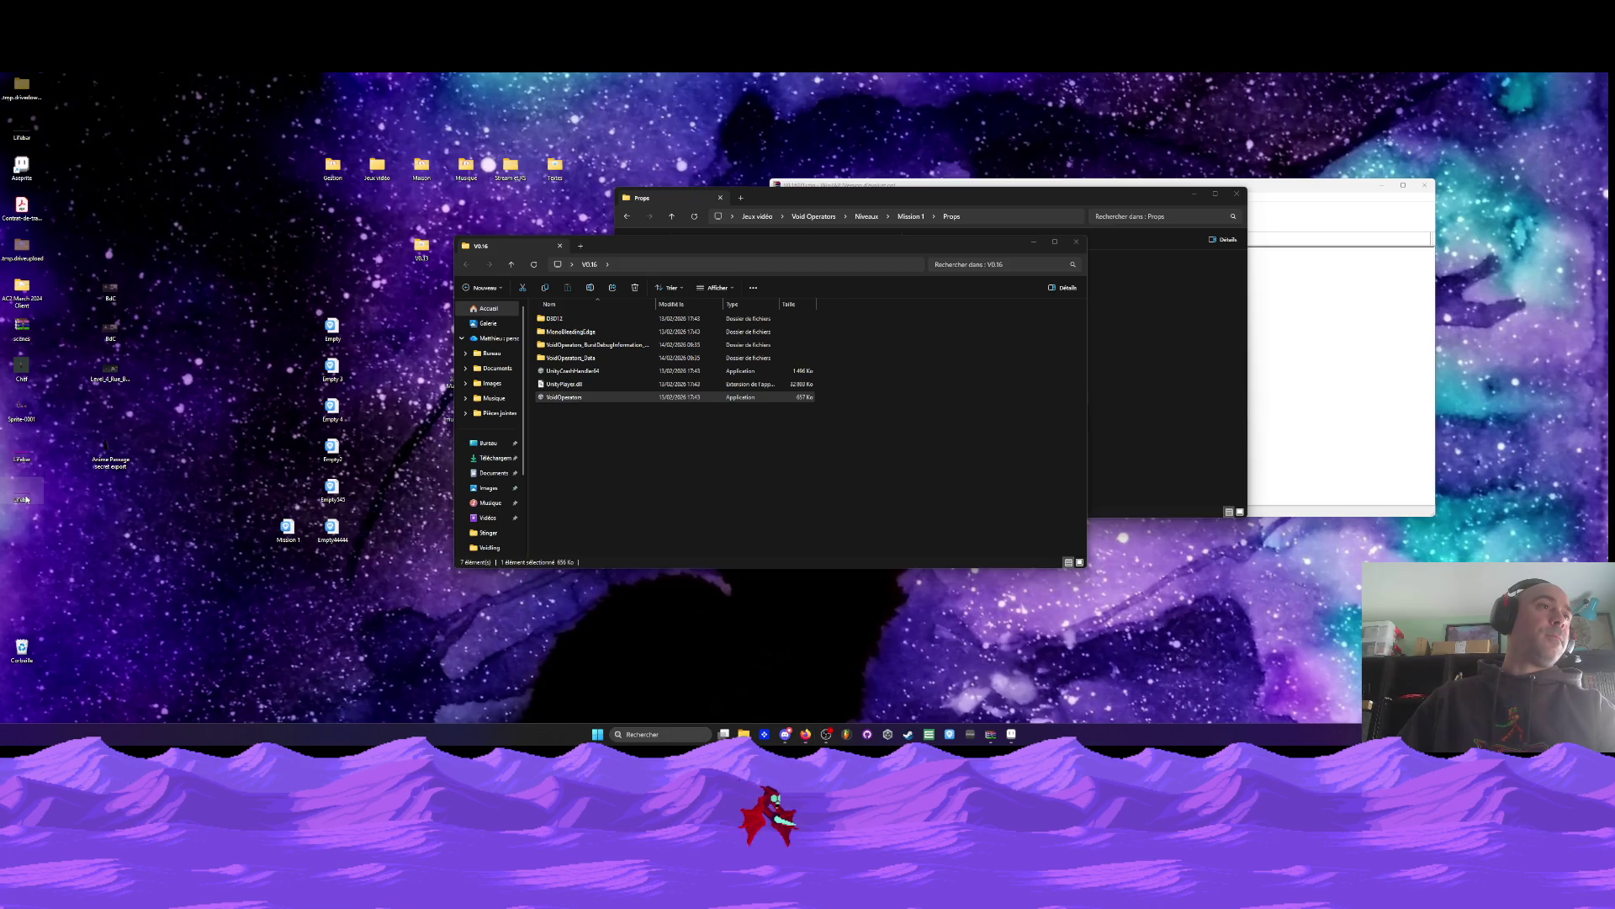
# Open the exported Lifebar.png to check it, then copy the file
pyautogui.doubleClick(23, 496)
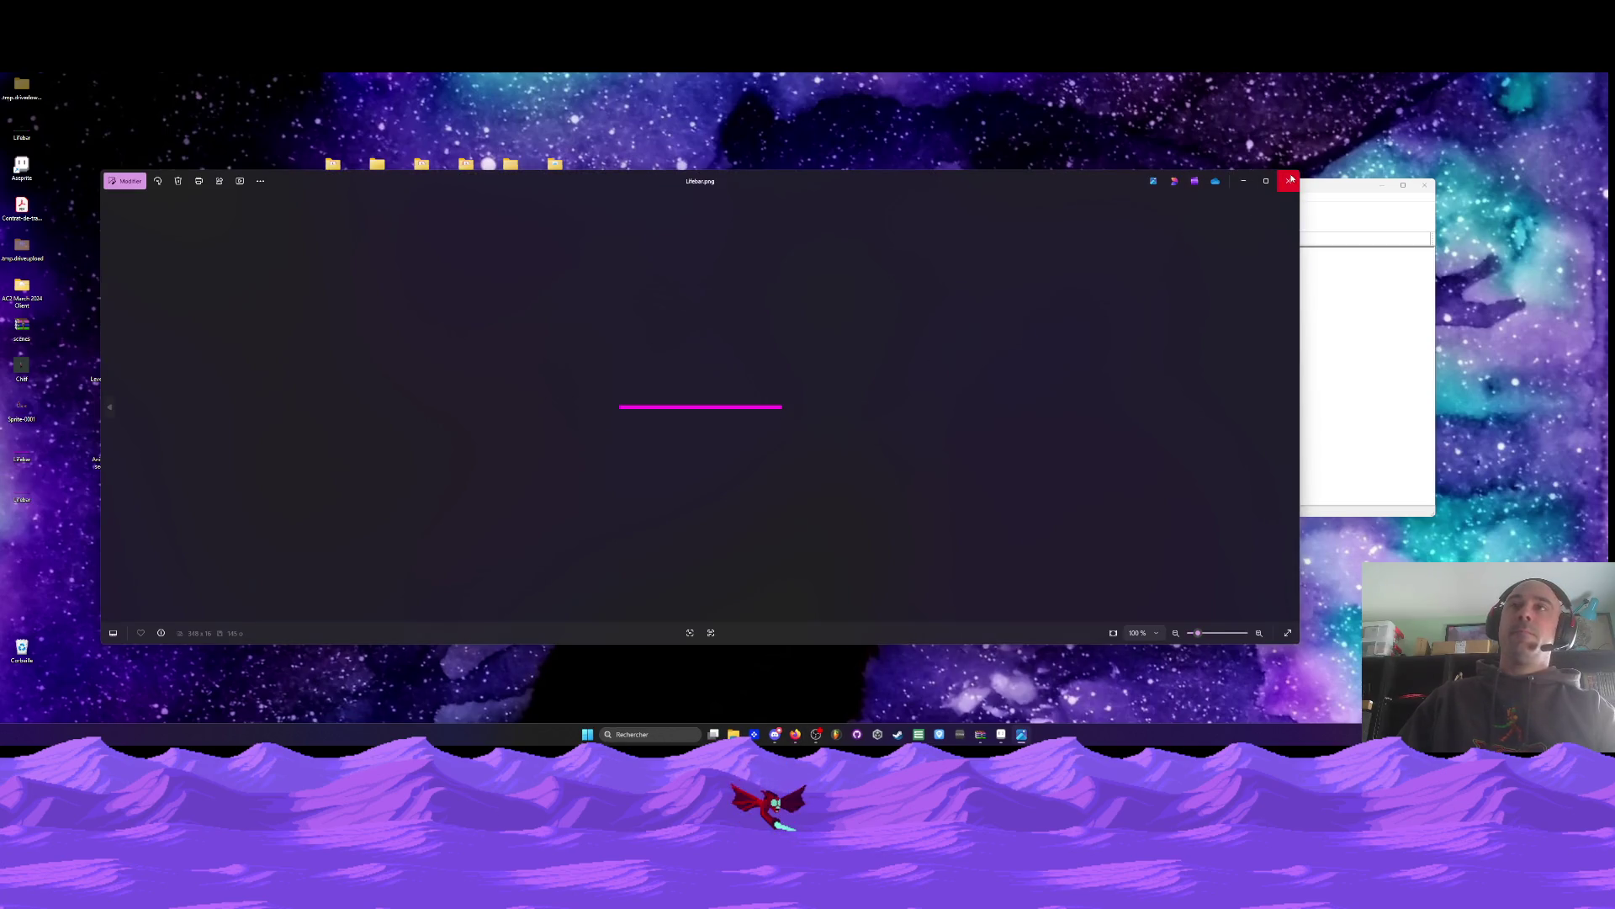
pyautogui.rightClick(25, 497)
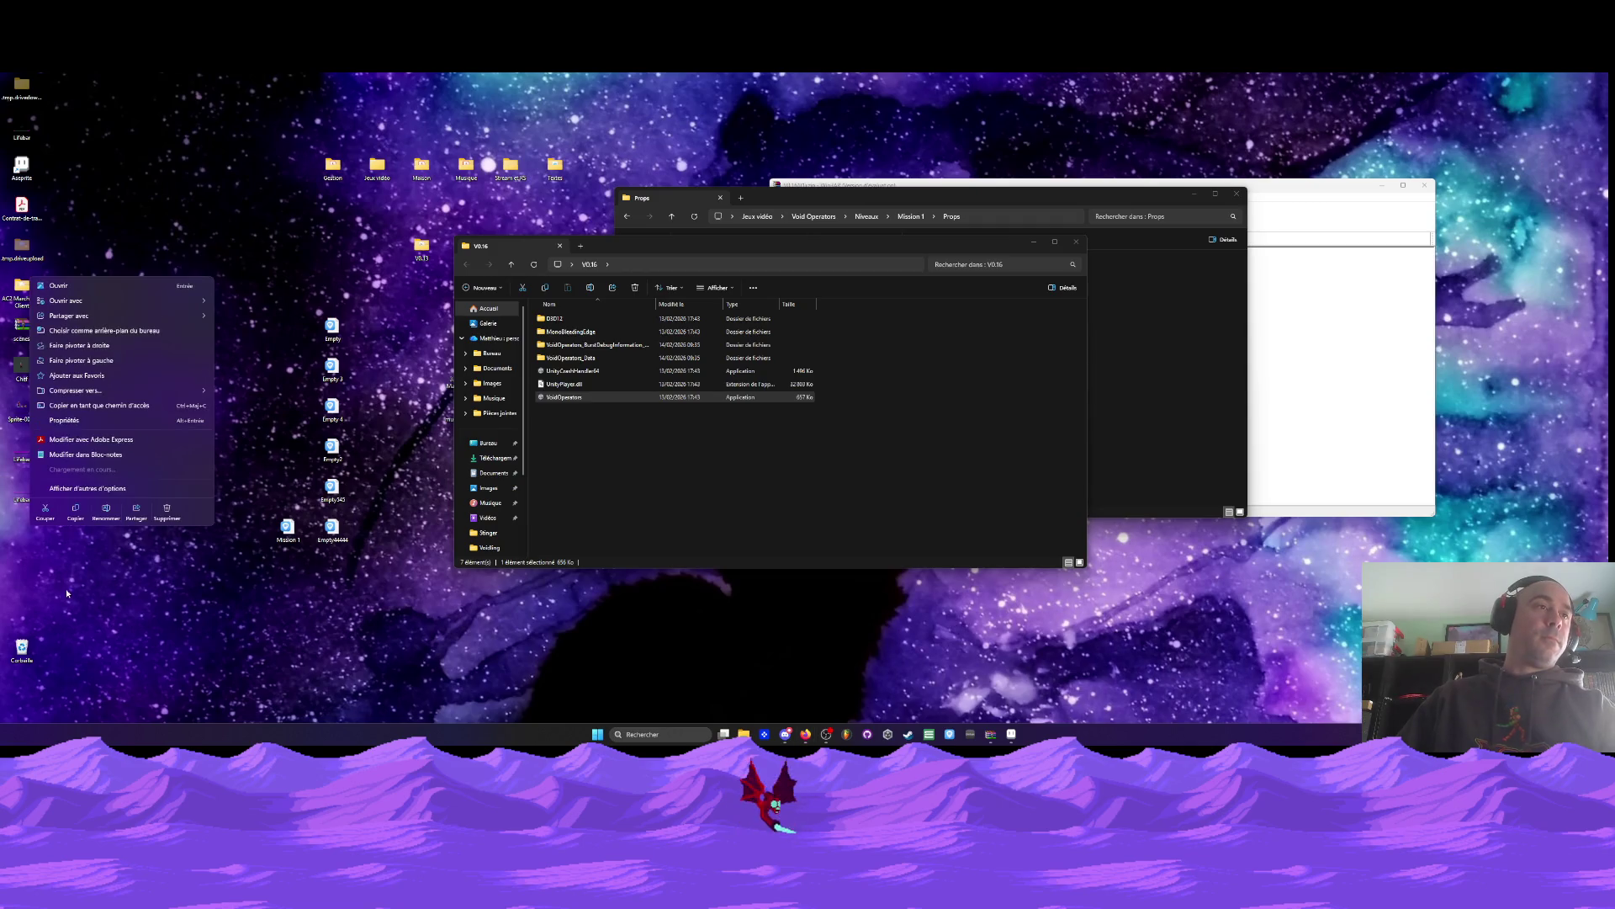
pyautogui.click(81, 513)
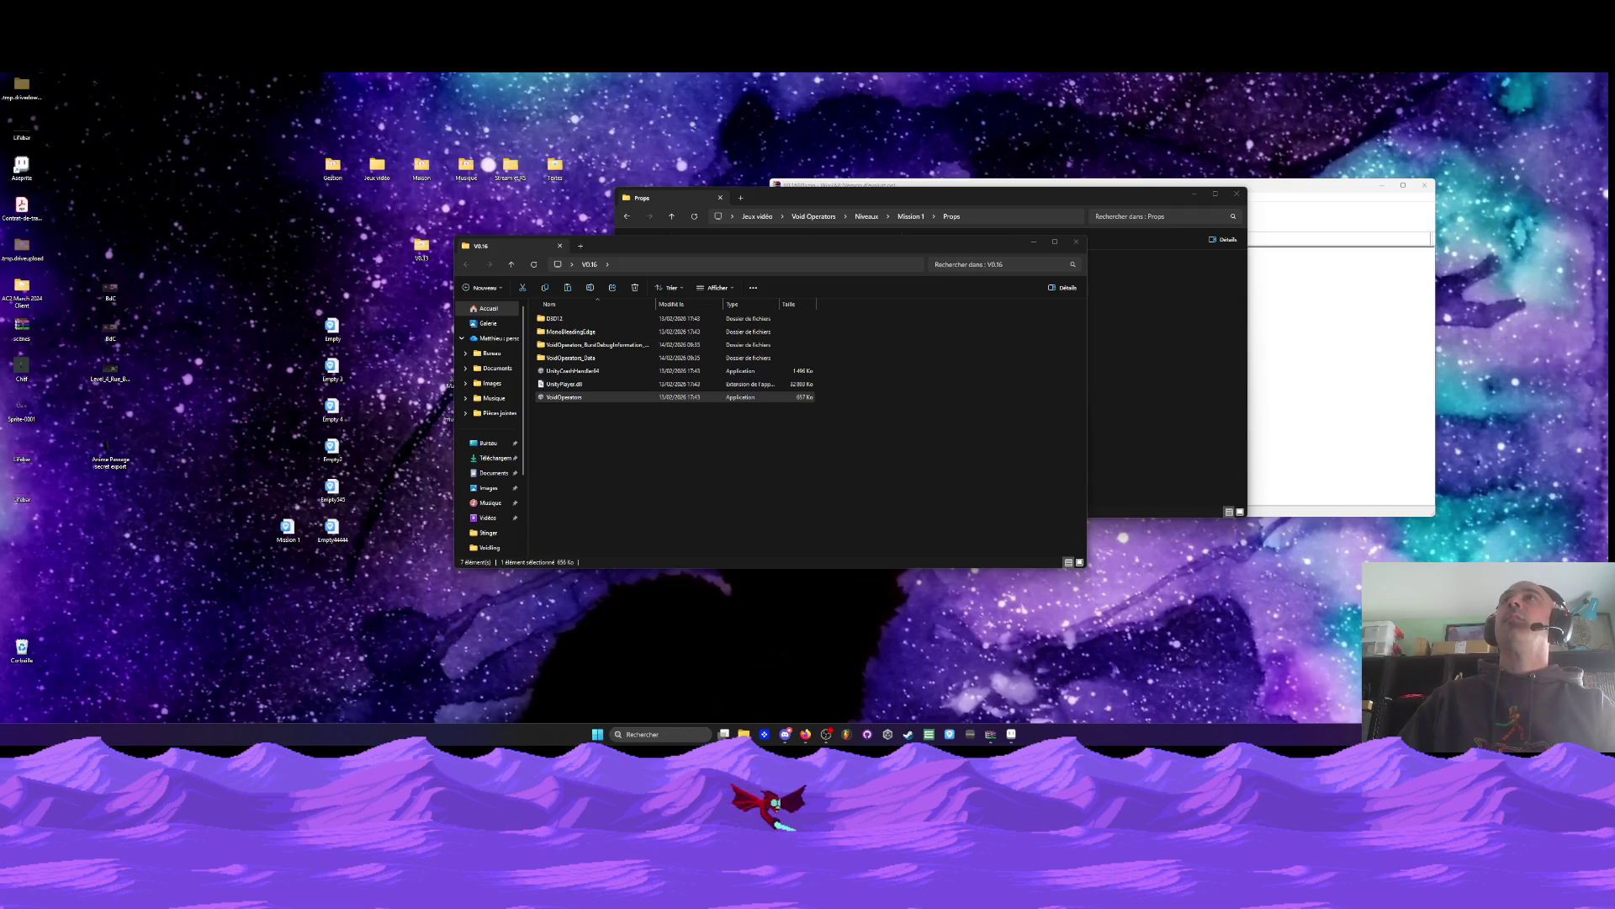
# Review the Lifebar file's properties, close them, and return to Aseprite
pyautogui.rightClick(25, 502)
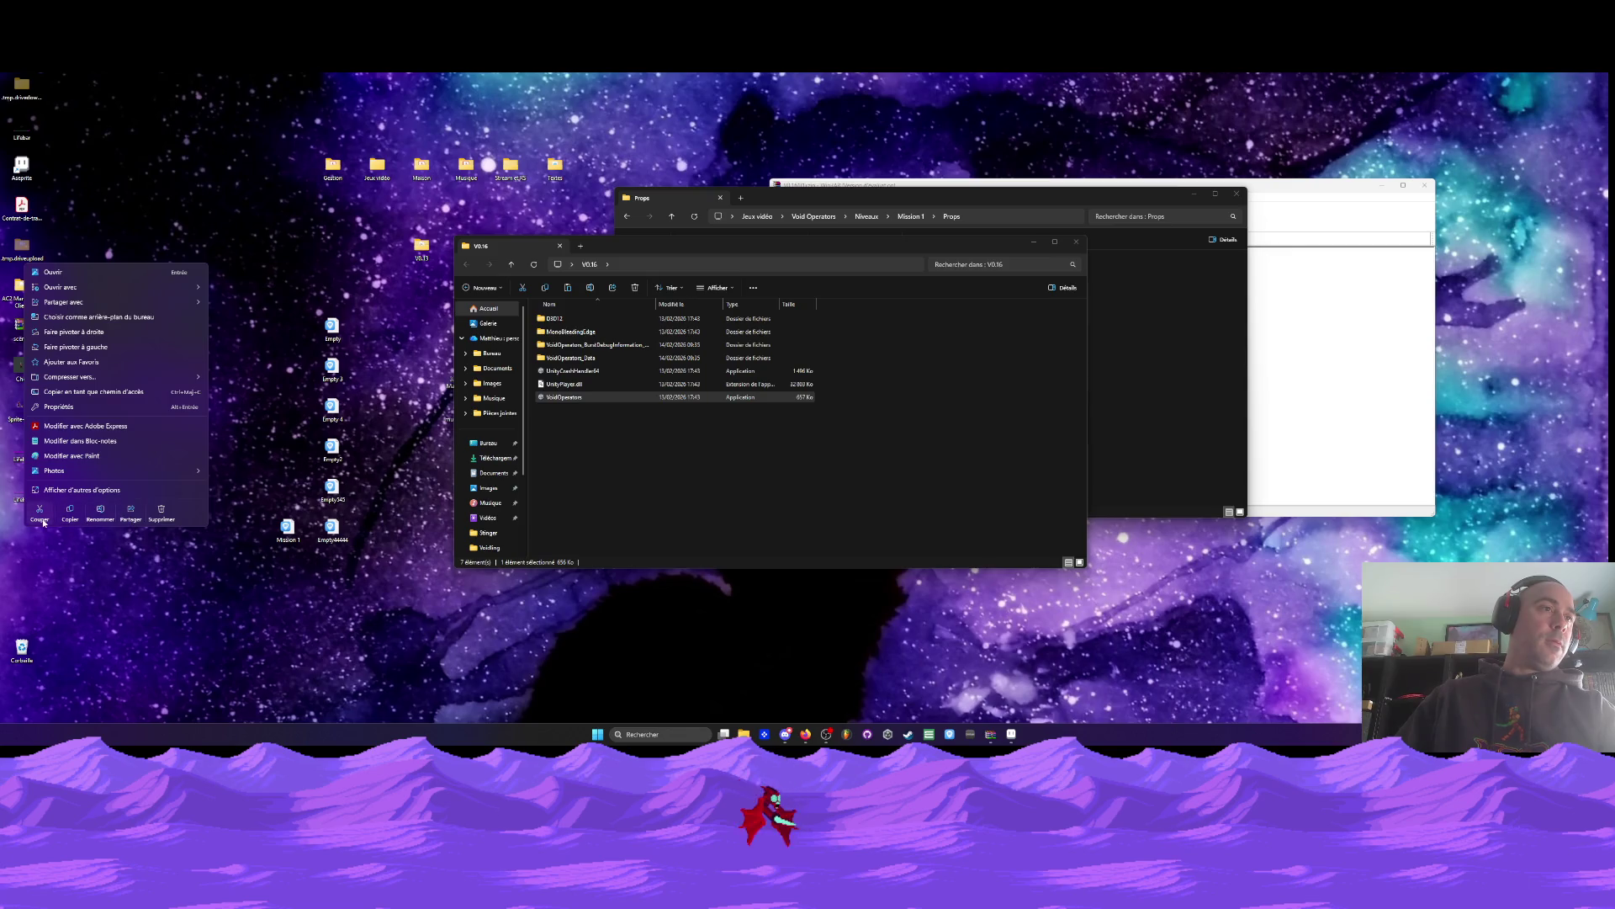
pyautogui.click(61, 407)
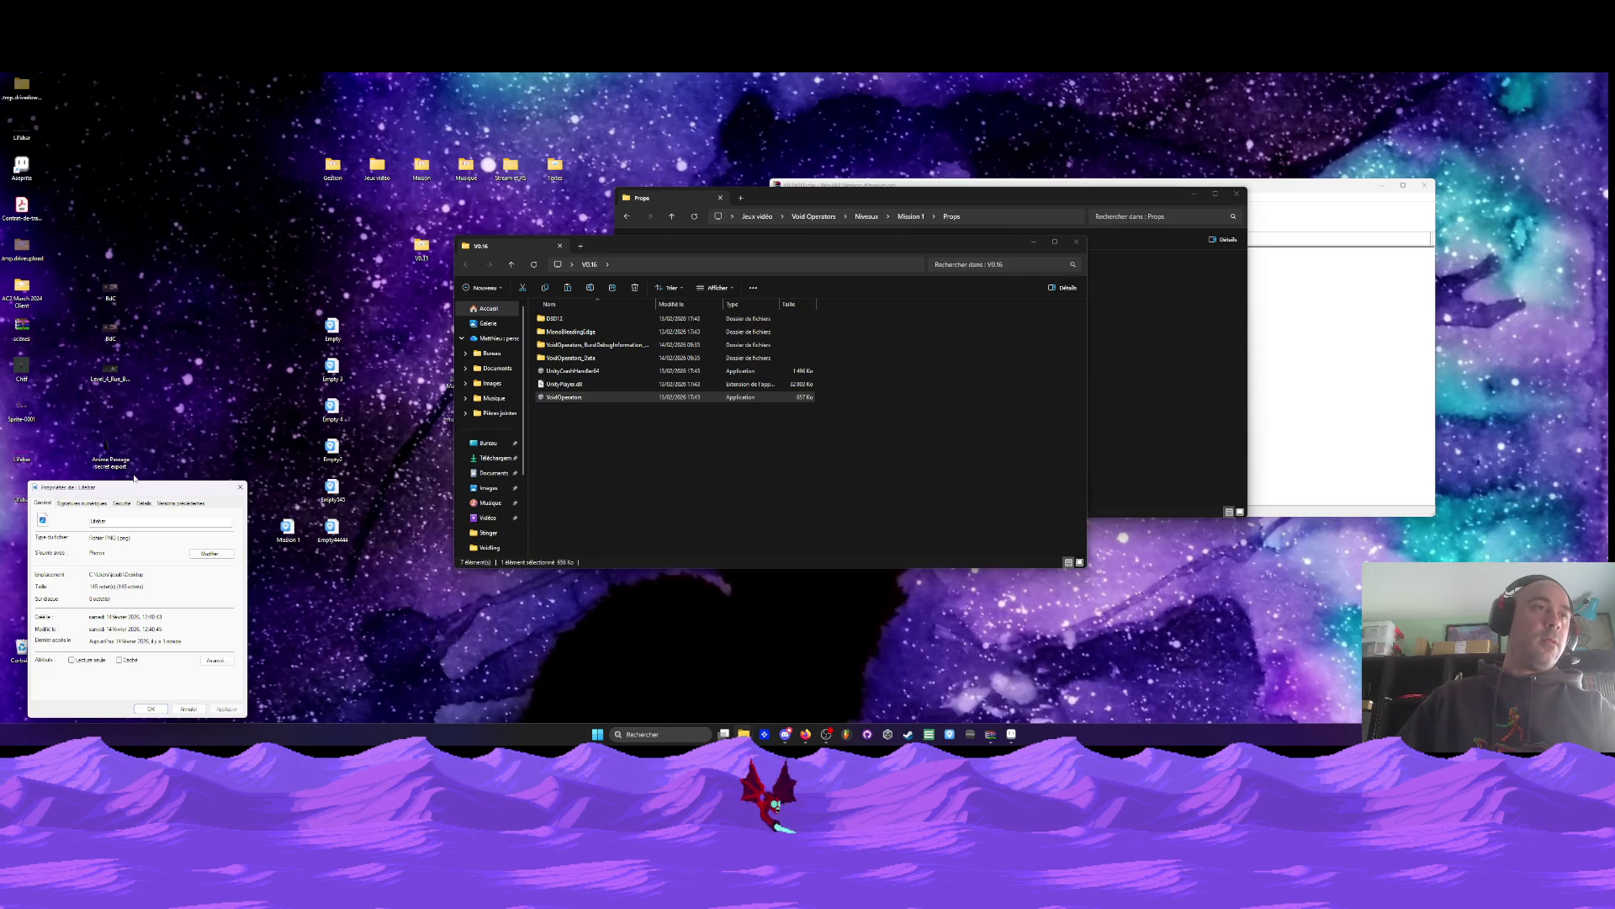
pyautogui.click(240, 488)
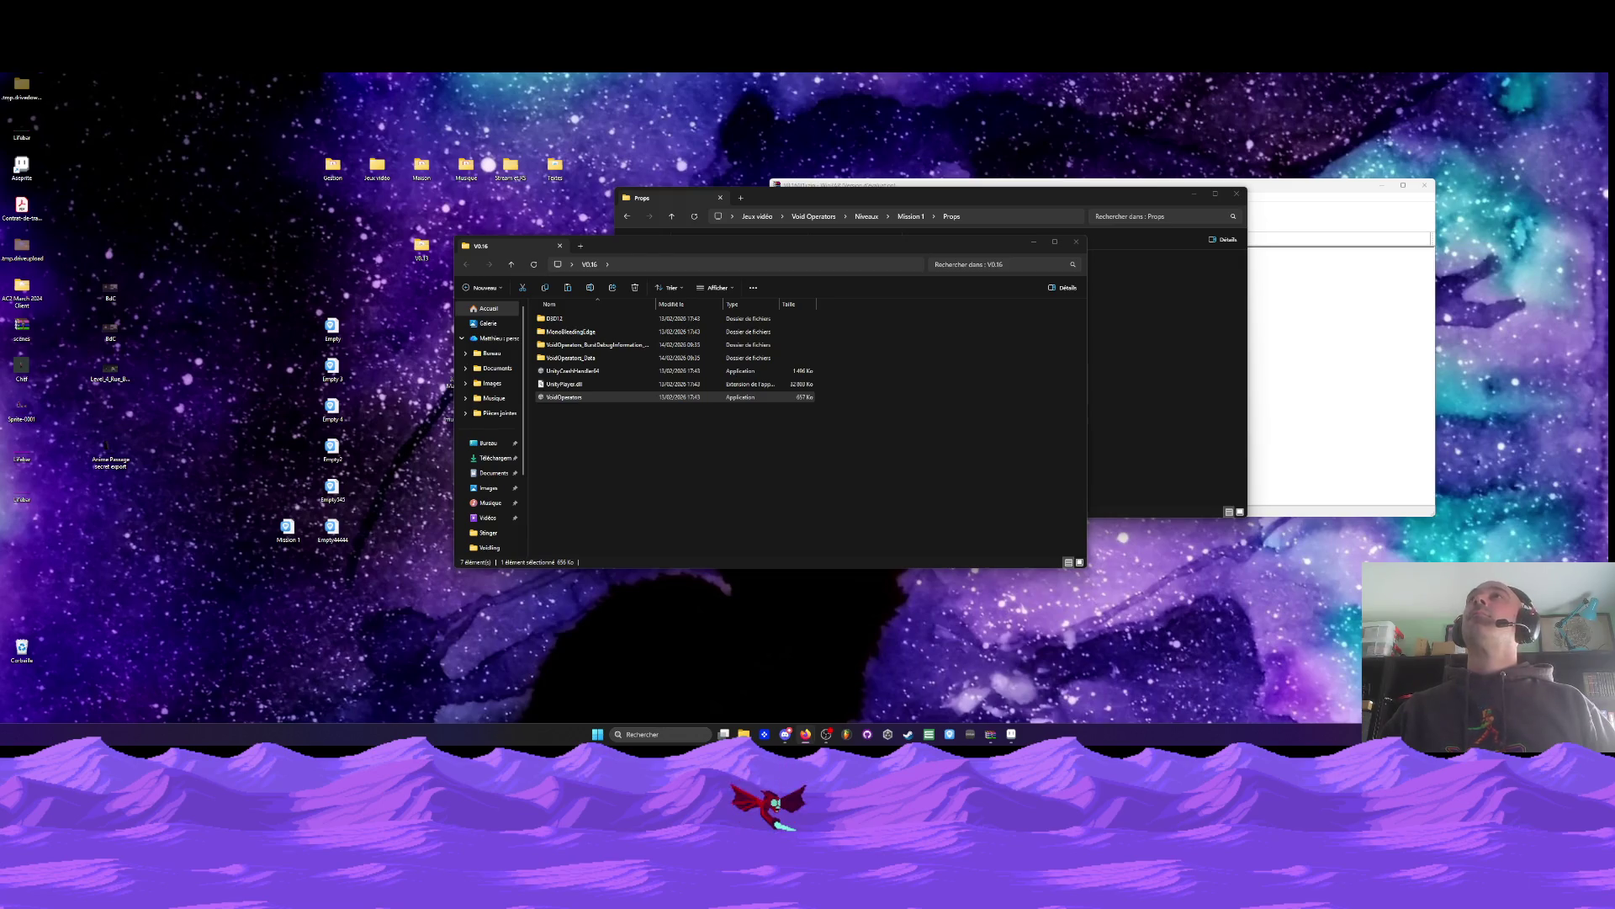
pyautogui.click(1012, 734)
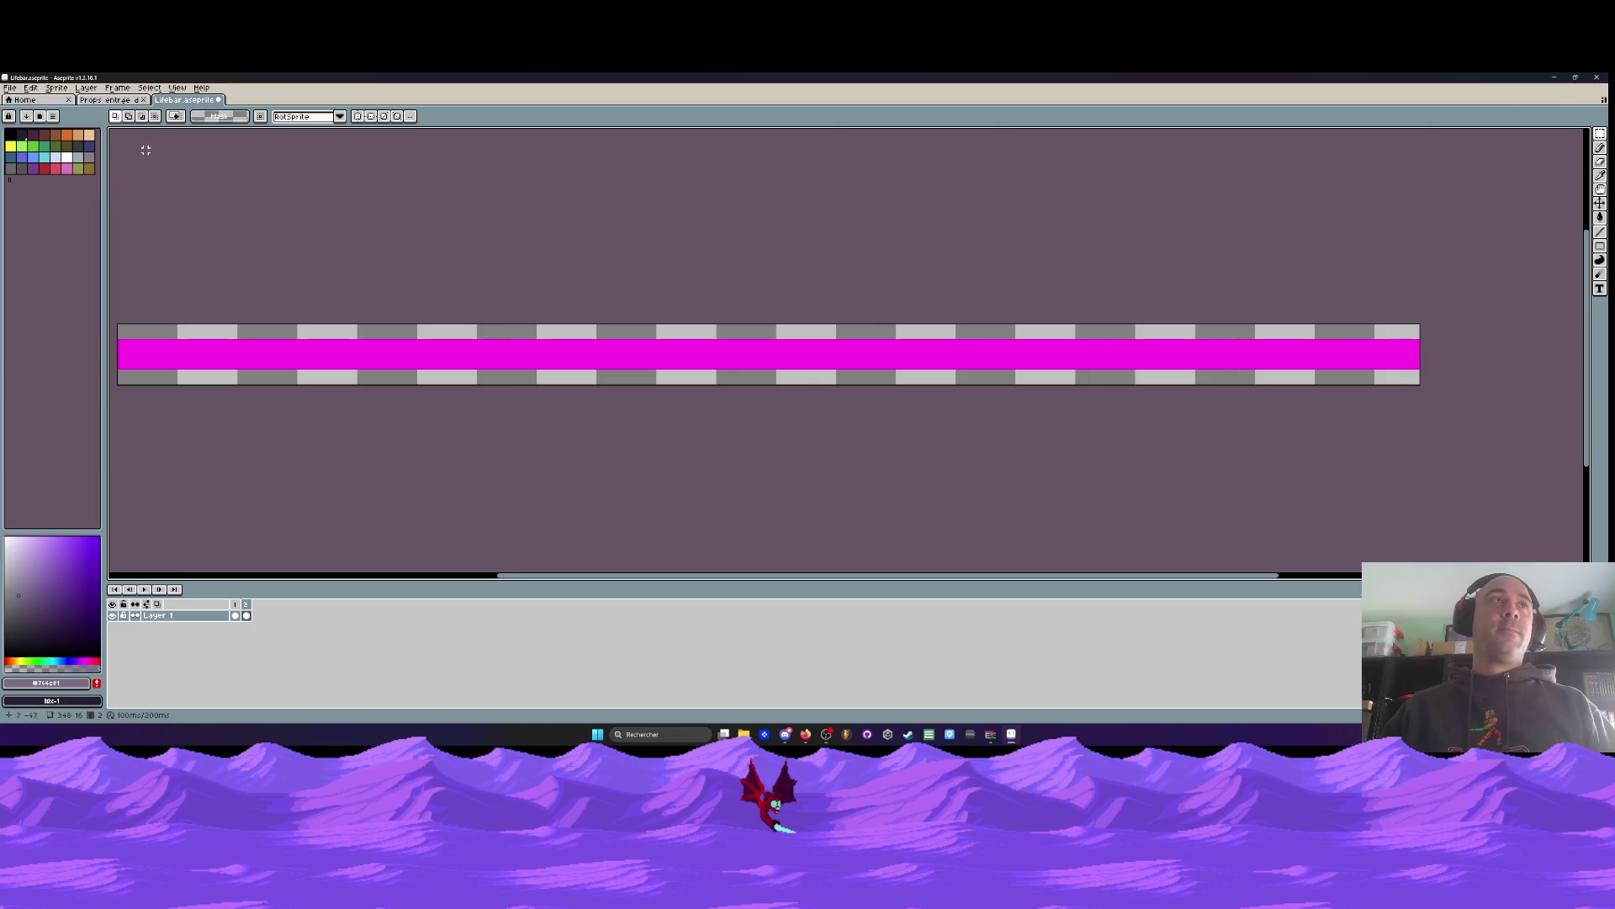
# Close the Lifebar sprite without saving its changes
pyautogui.click(118, 100)
pyautogui.click(181, 100)
pyautogui.click(219, 100)
pyautogui.click(826, 430)
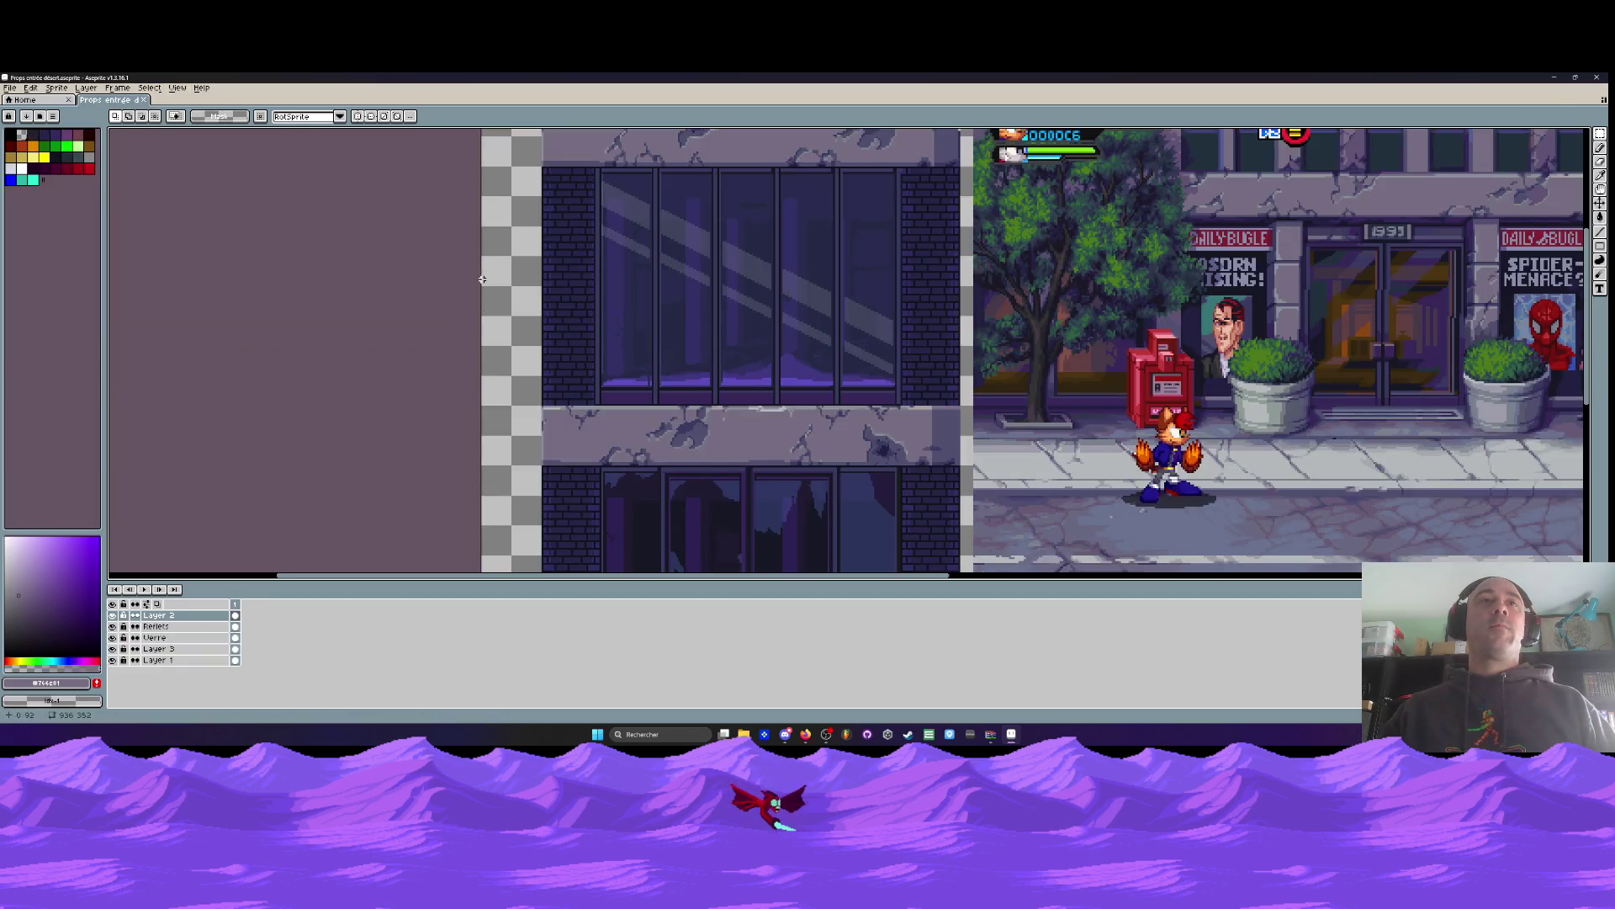
# Eyedrop the ledge's dark colour #504f6e from the facade
pyautogui.scroll(1, 700, 320)
pyautogui.scroll(-1, 700, 320)
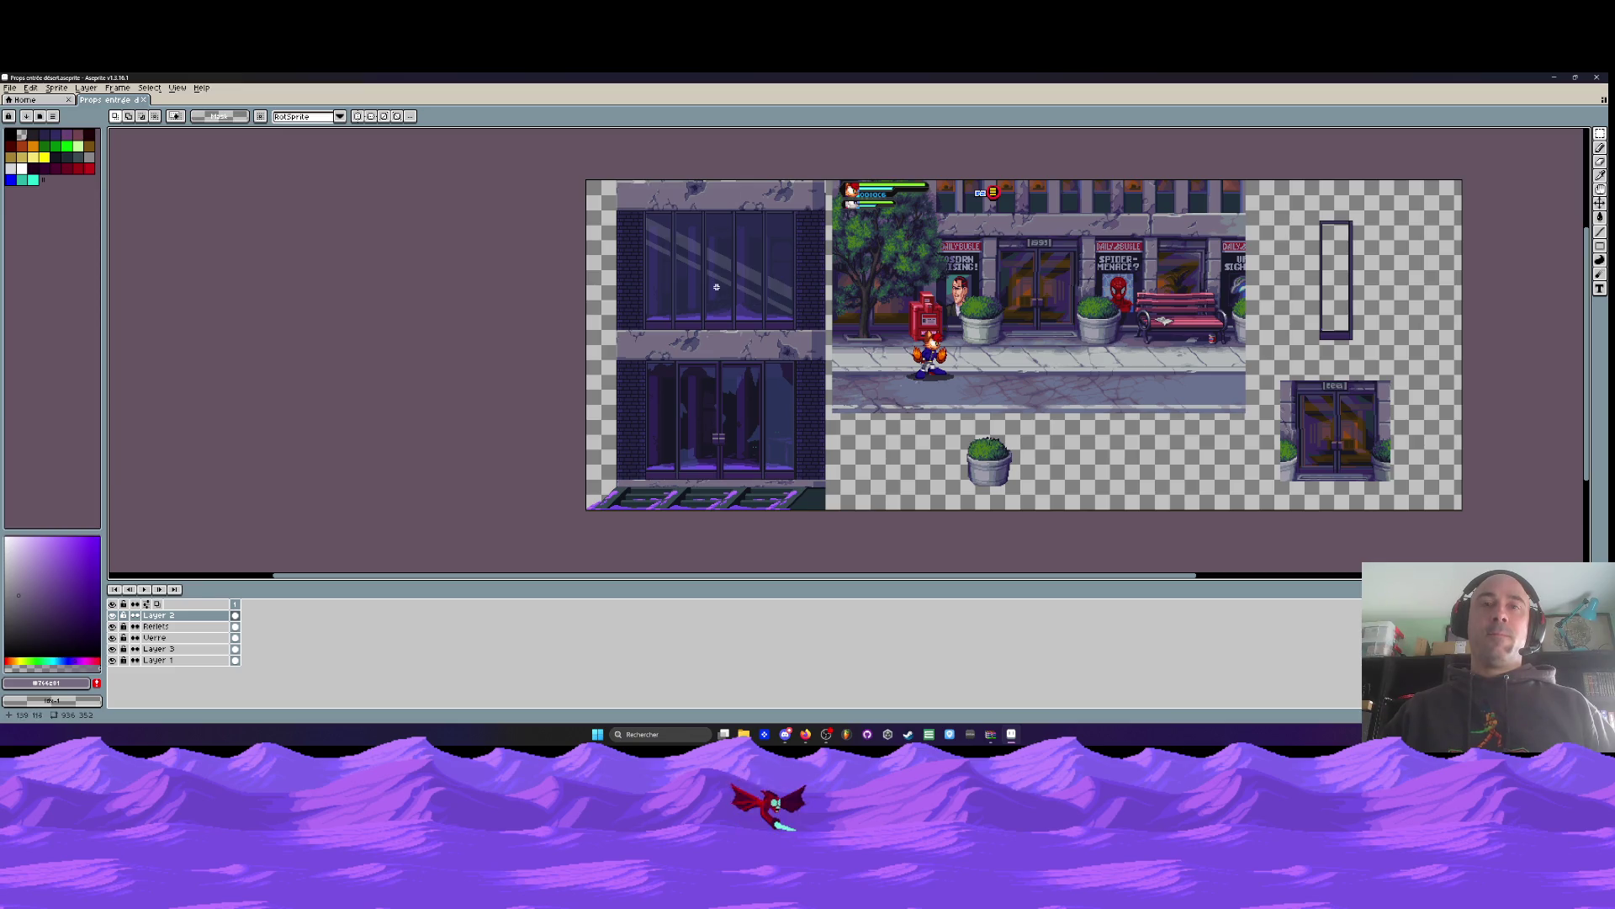
pyautogui.scroll(3, 681, 397)
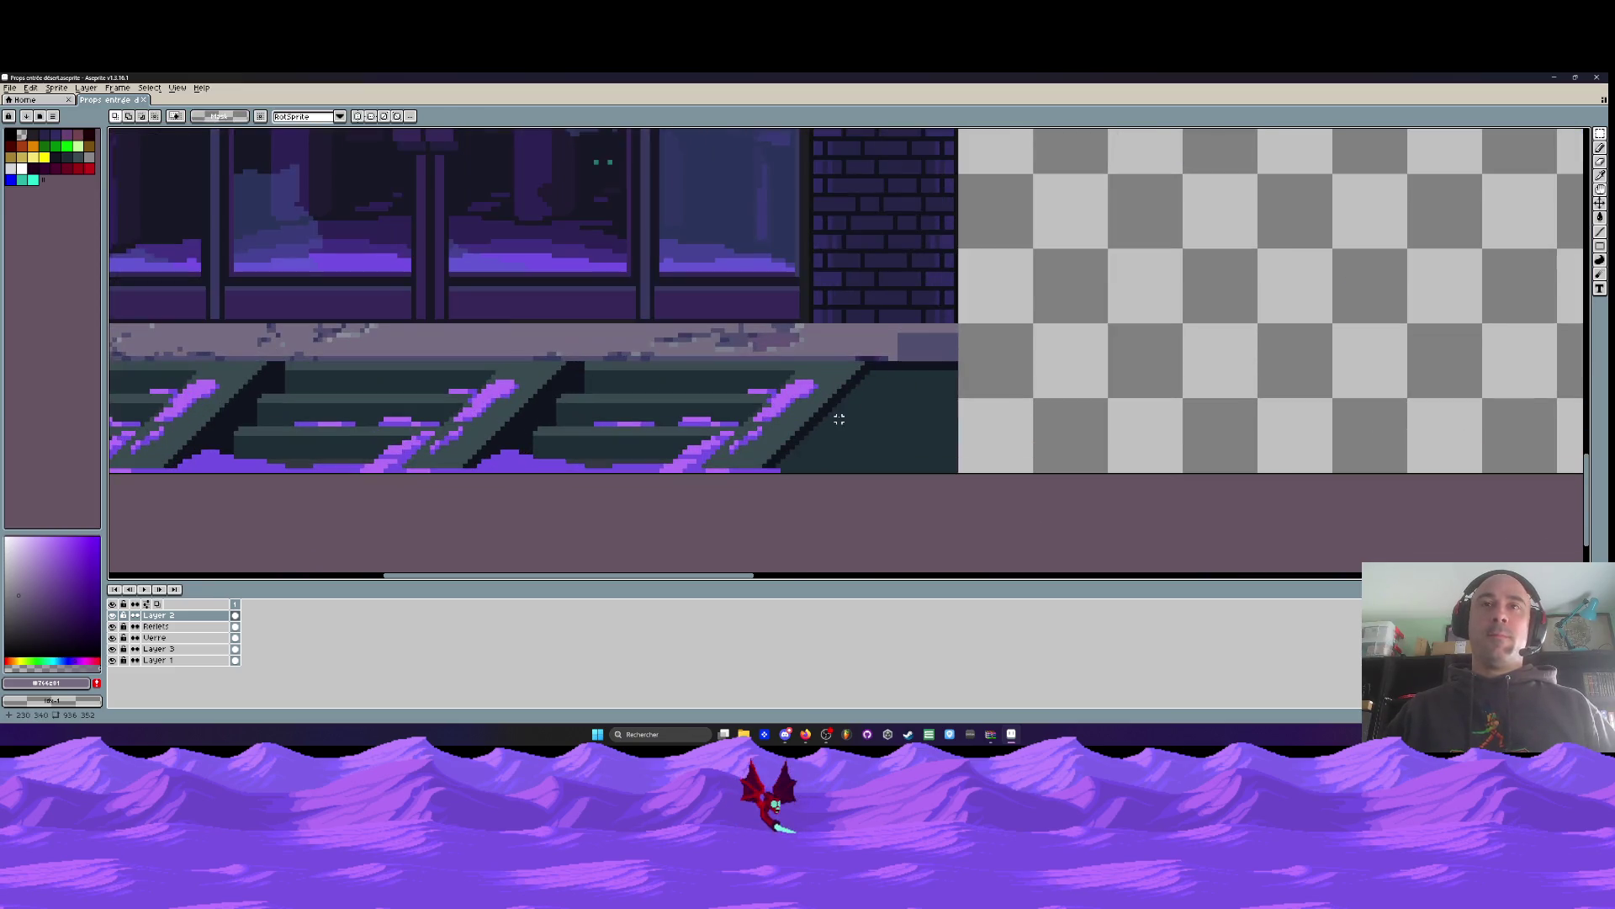
pyautogui.press('i')
pyautogui.scroll(-1, 829, 414)
pyautogui.scroll(2, 842, 395)
pyautogui.click(897, 347)
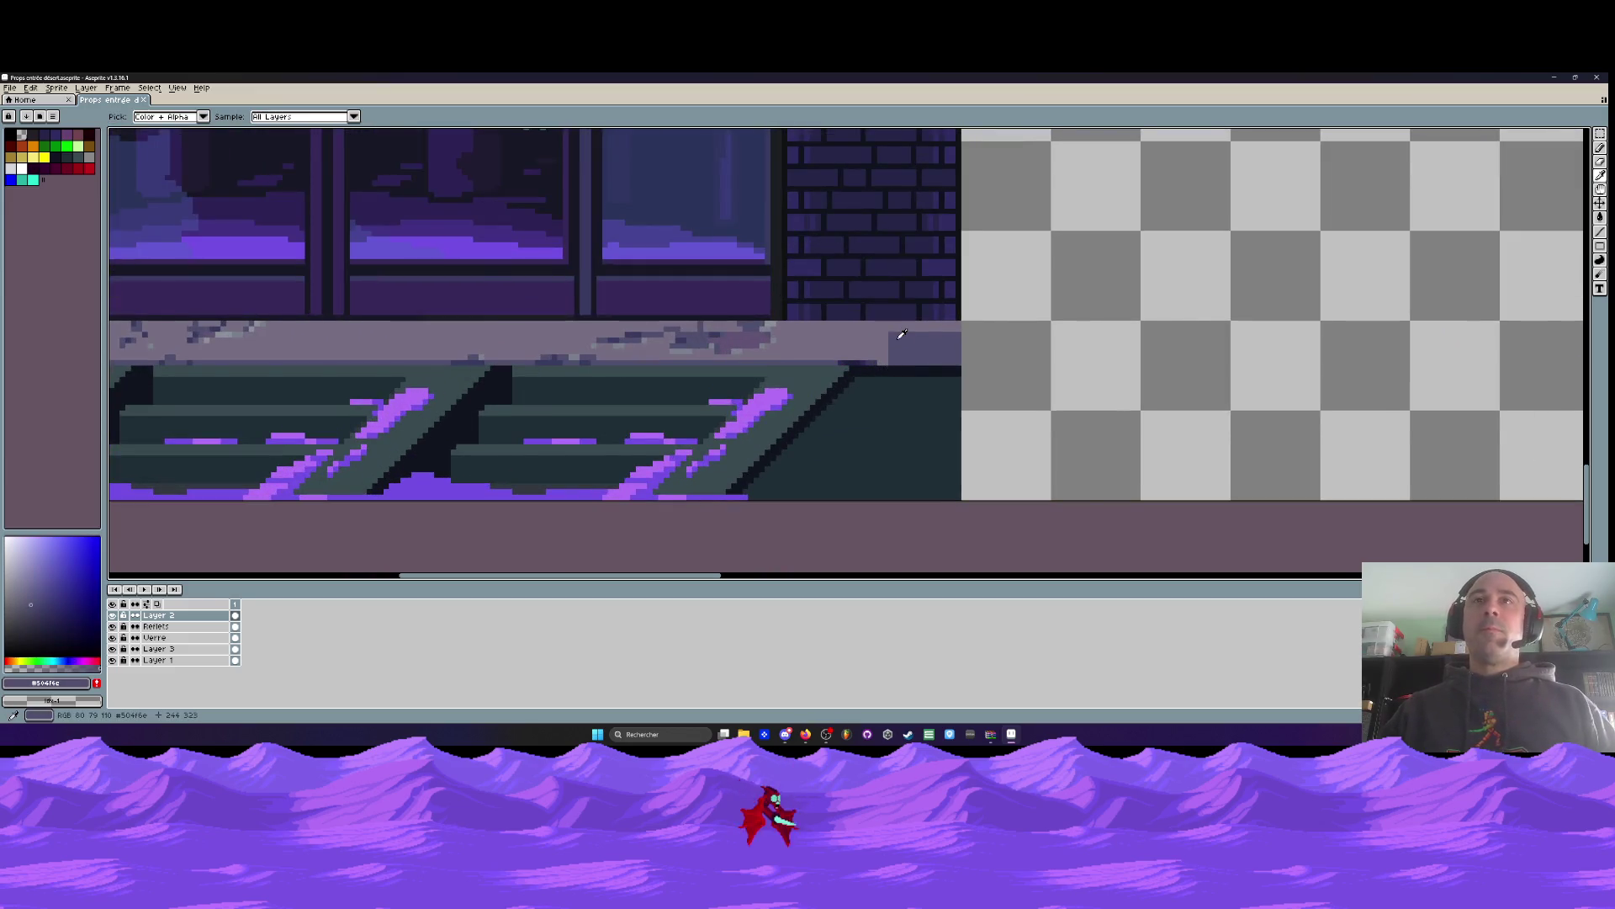
# With the Pencil, darken the ledge's top row and the light column at the wall's right edge
pyautogui.scroll(1, 896, 339)
pyautogui.press('b')
pyautogui.scroll(1, 896, 340)
pyautogui.moveTo(886, 300)
pyautogui.mouseDown()
pyautogui.moveTo(887, 286)
pyautogui.moveTo(892, 303)
pyautogui.moveTo(934, 286)
pyautogui.moveTo(1065, 288)
pyautogui.moveTo(913, 300)
pyautogui.mouseUp()
pyautogui.scroll(-3, 963, 297)
pyautogui.scroll(-2, 963, 297)
pyautogui.scroll(4, 925, 295)
pyautogui.press('h')
pyautogui.press('b')
pyautogui.moveTo(905, 249); pyautogui.dragTo(905, 389)
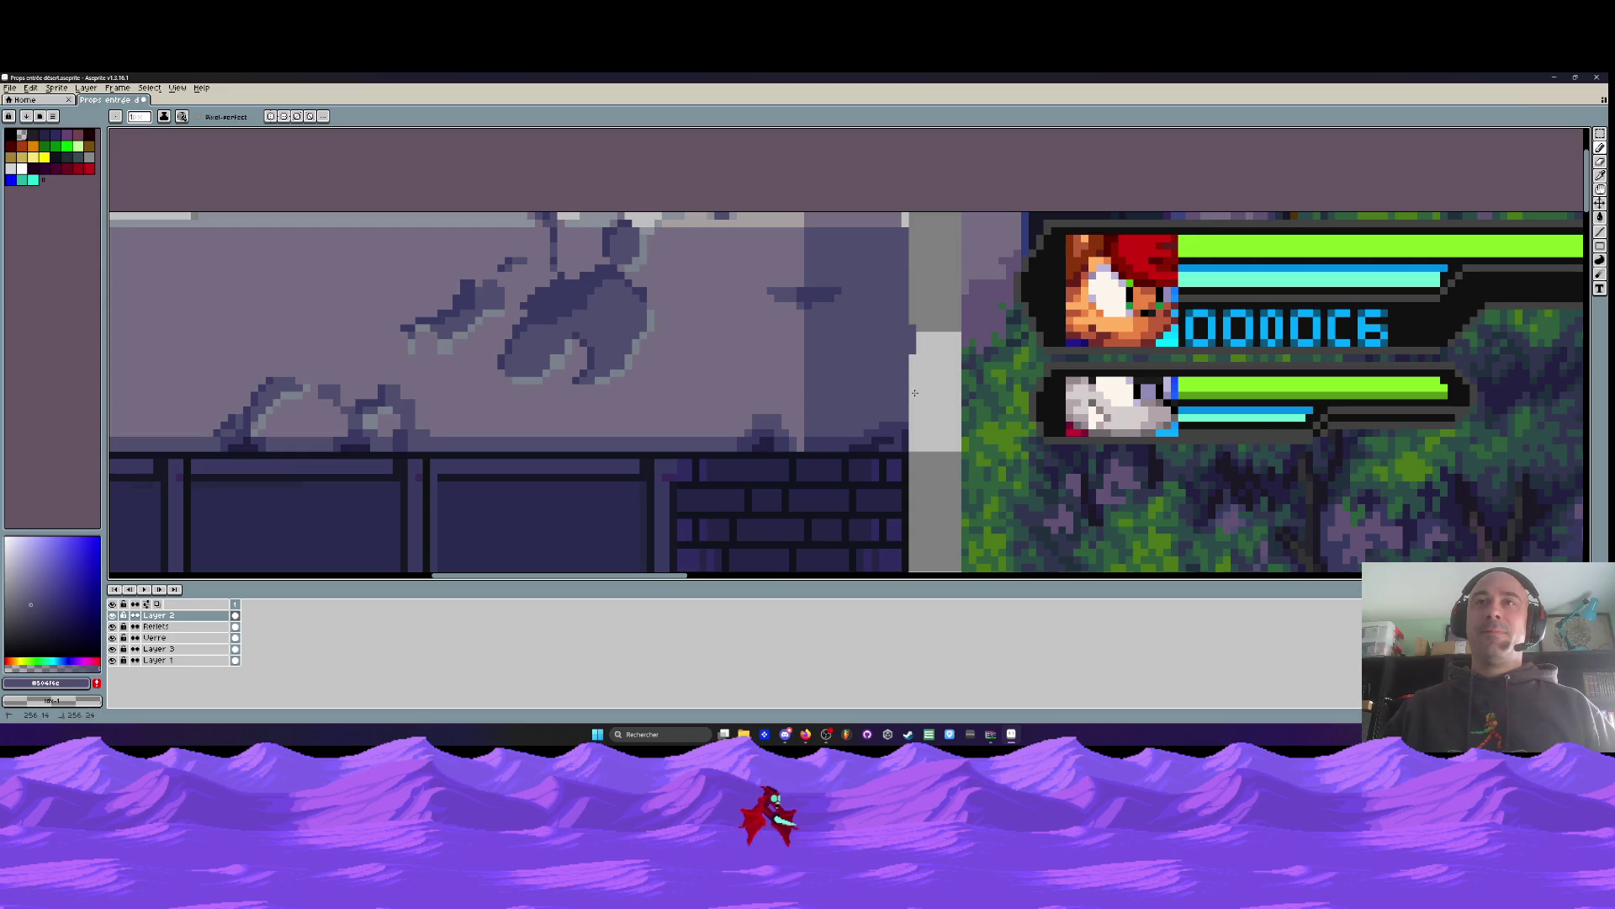
# Undo the last pencil stroke on the wall's right edge
pyautogui.scroll(-3, 913, 320)
pyautogui.scroll(2, 909, 284)
pyautogui.scroll(1, 909, 284)
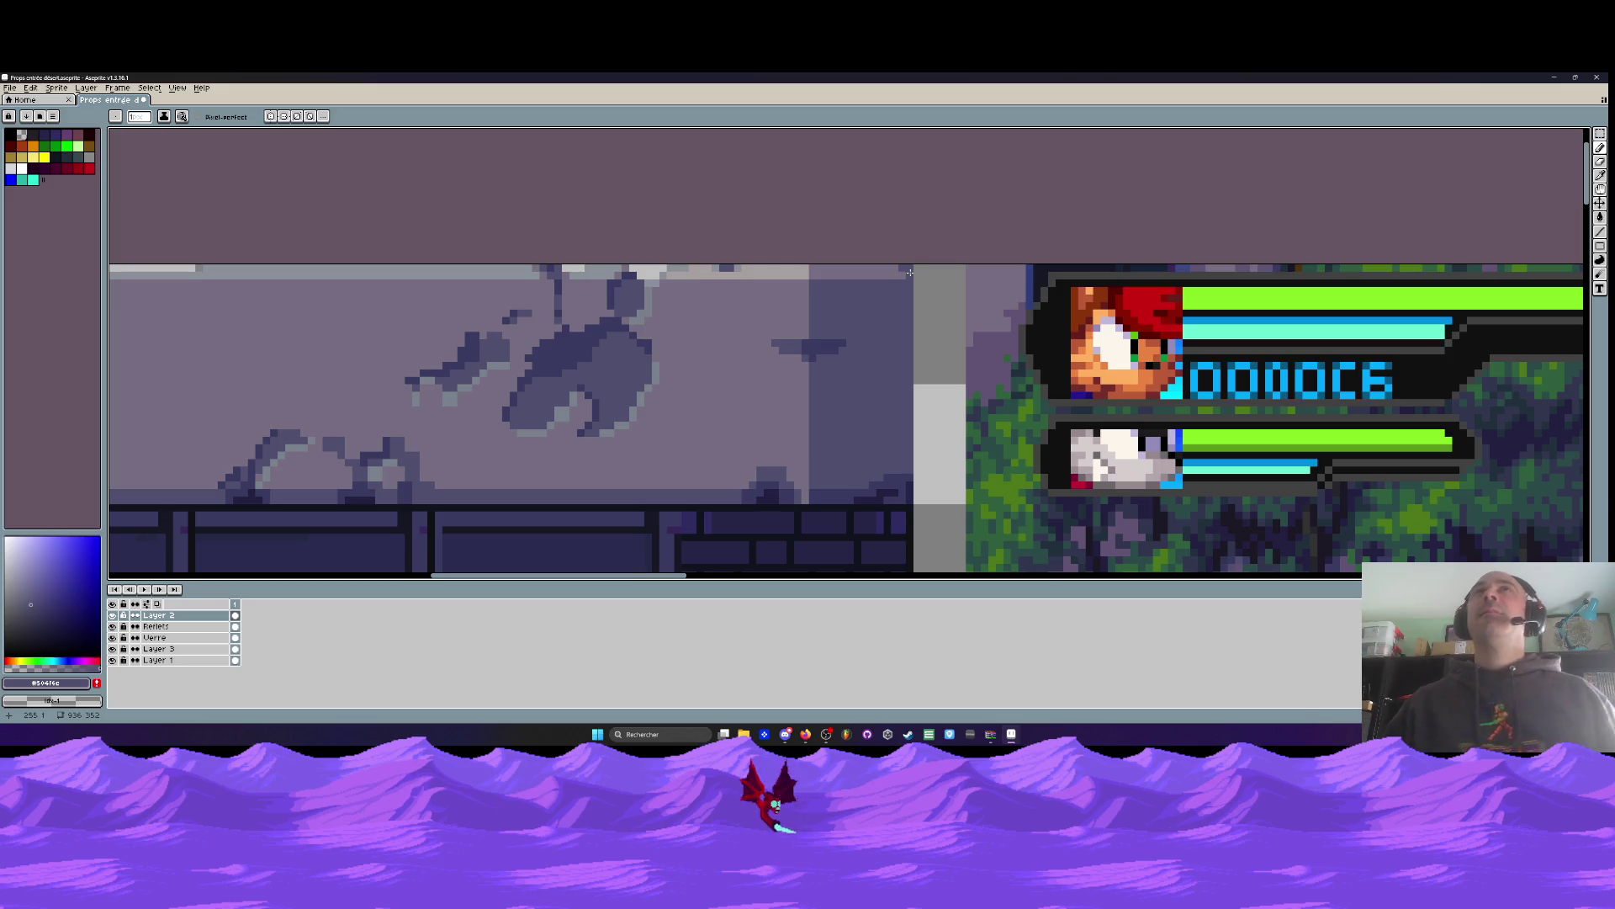
pyautogui.scroll(2, 877, 269)
pyautogui.scroll(-3, 878, 269)
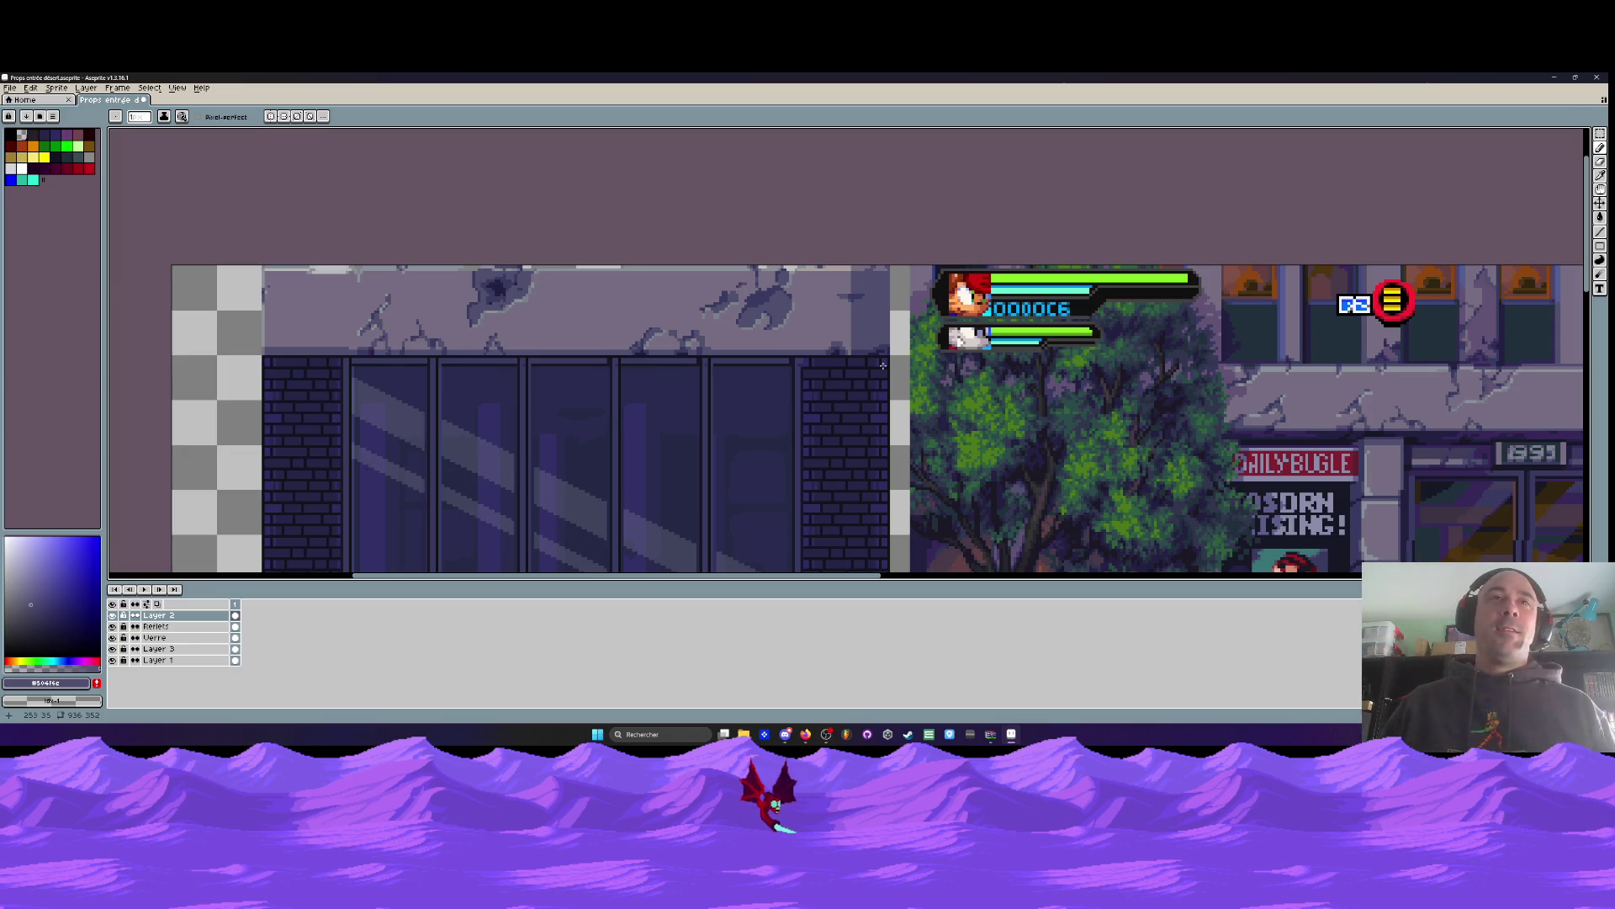
pyautogui.scroll(3, 849, 366)
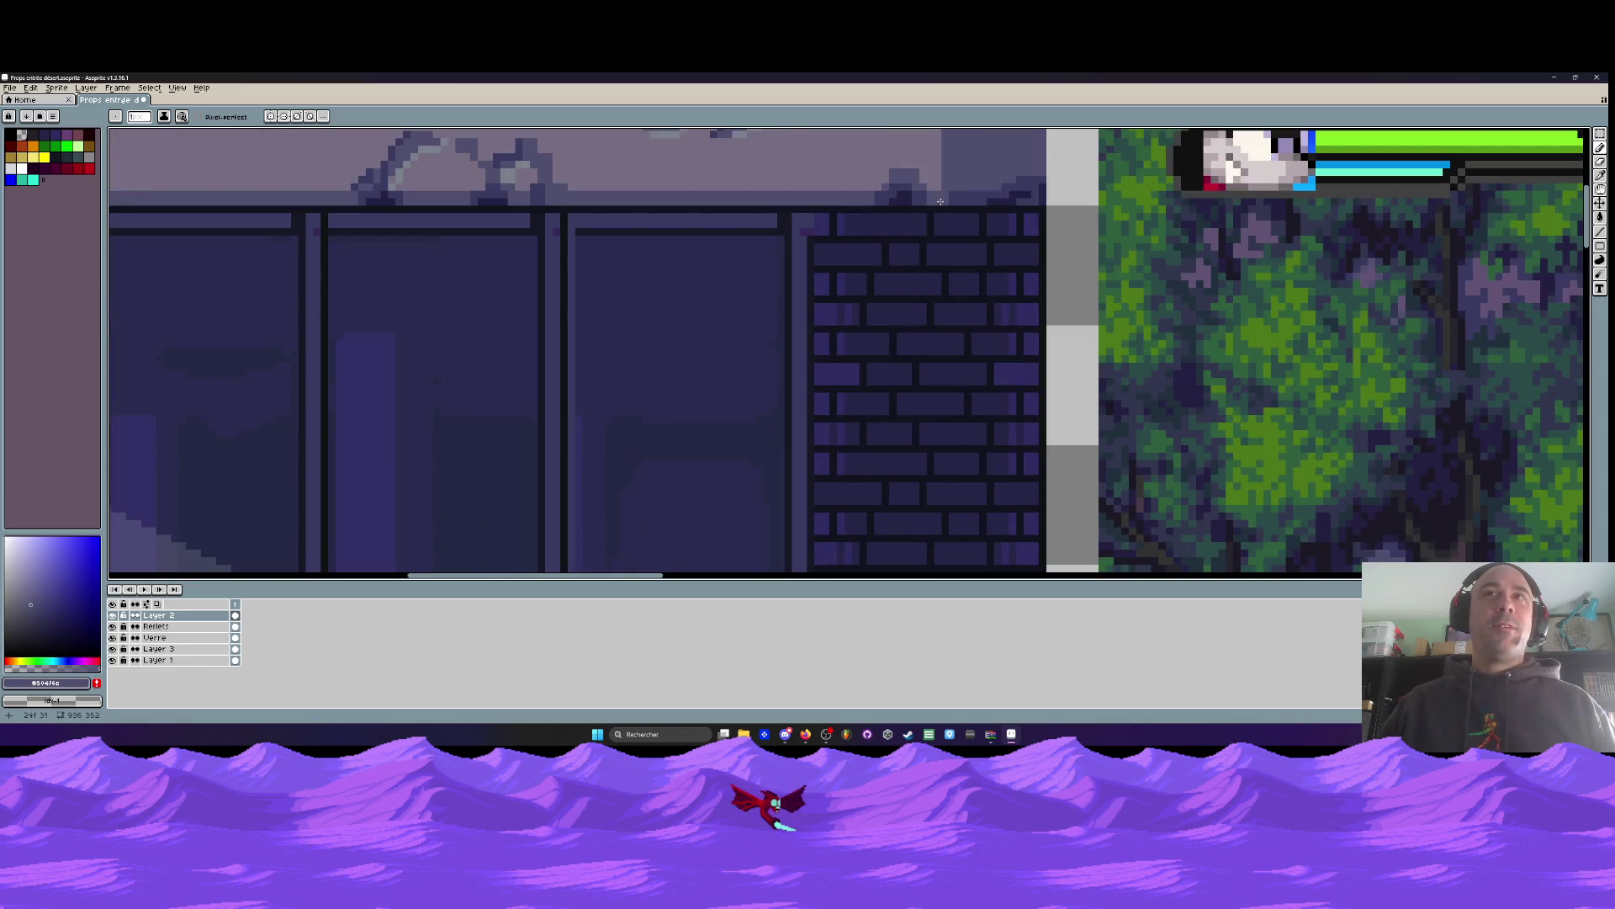
pyautogui.hotkey('ctrl', 'z')
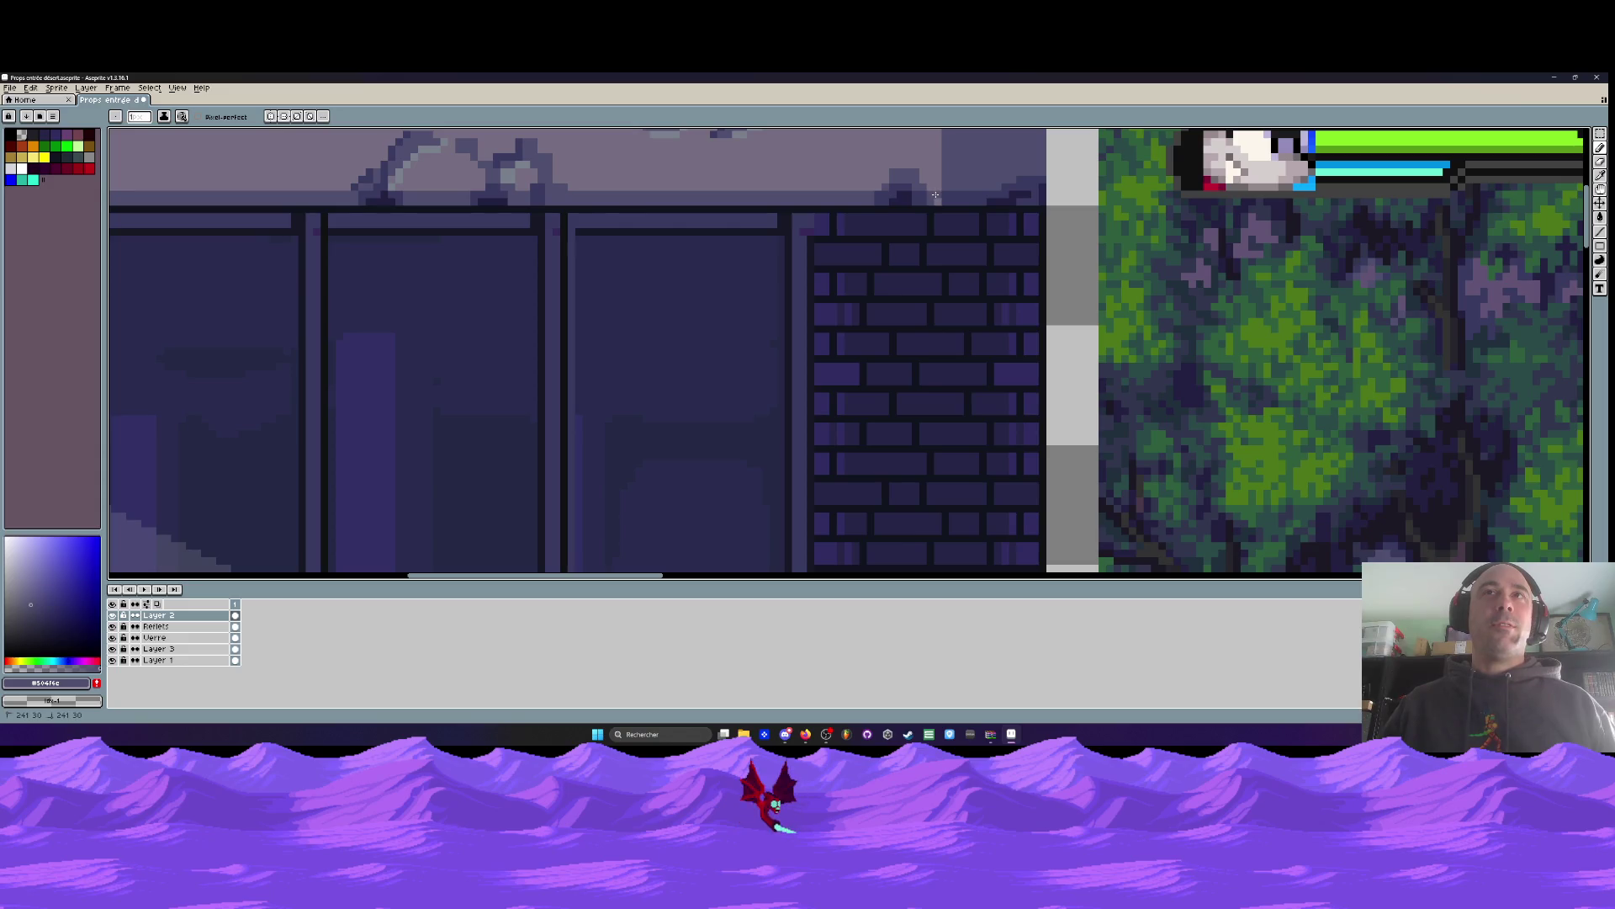
# Pan to the wall's top edge and pick up its dark blue #383a61
pyautogui.scroll(-2, 936, 199)
pyautogui.moveTo(630, 270); pyautogui.dragTo(774, 354)
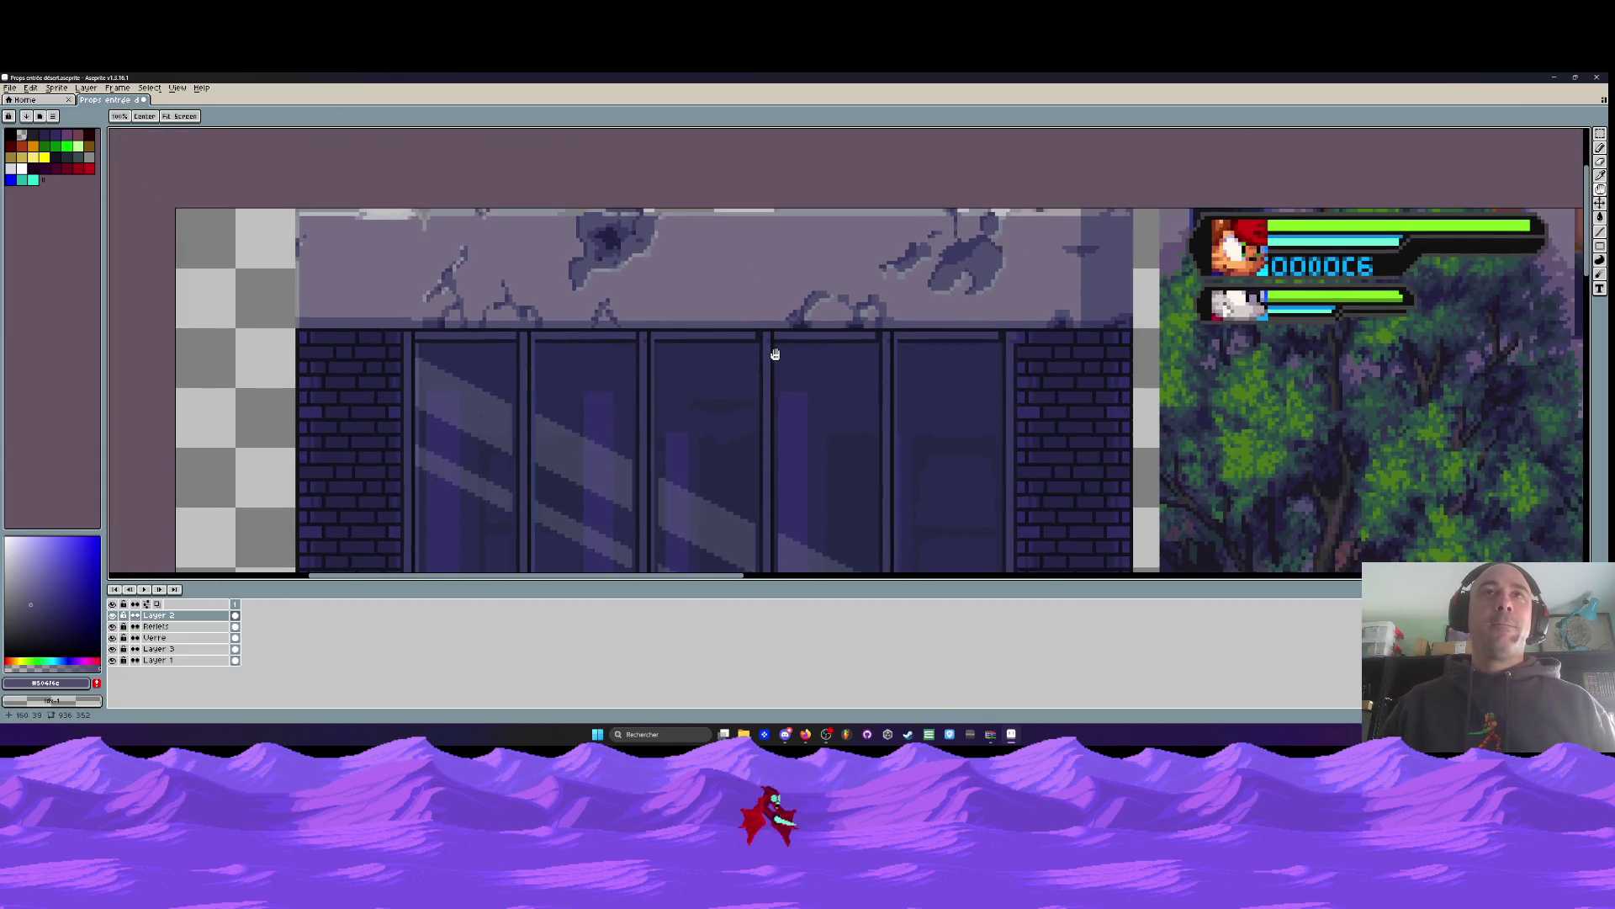
pyautogui.moveTo(479, 325); pyautogui.dragTo(649, 325)
pyautogui.scroll(4, 622, 324)
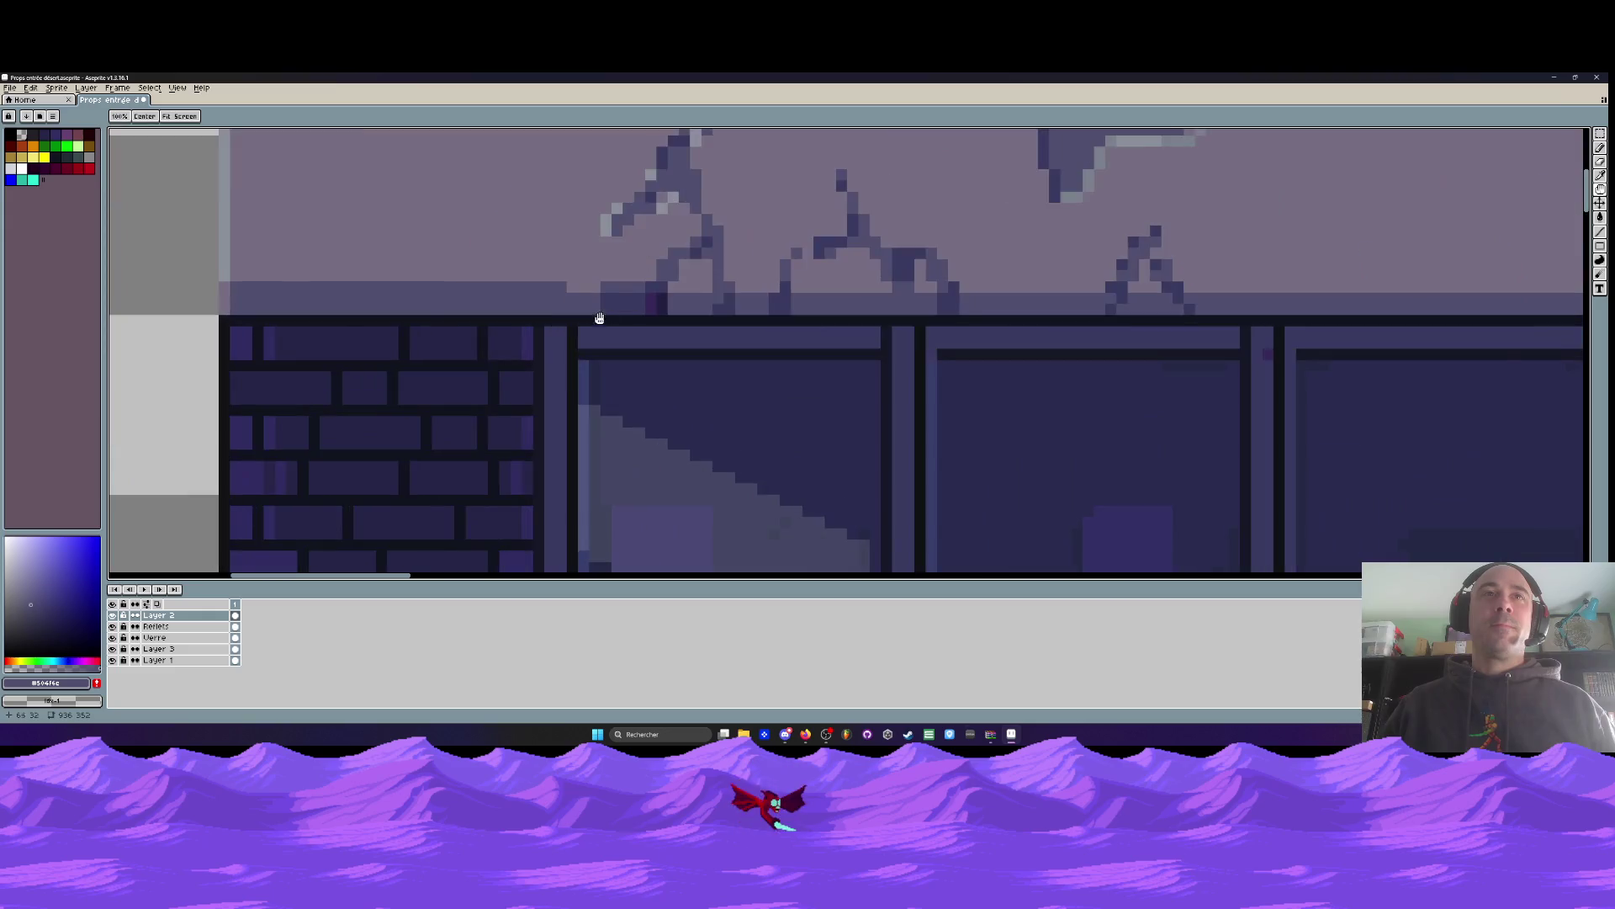
pyautogui.press('b')
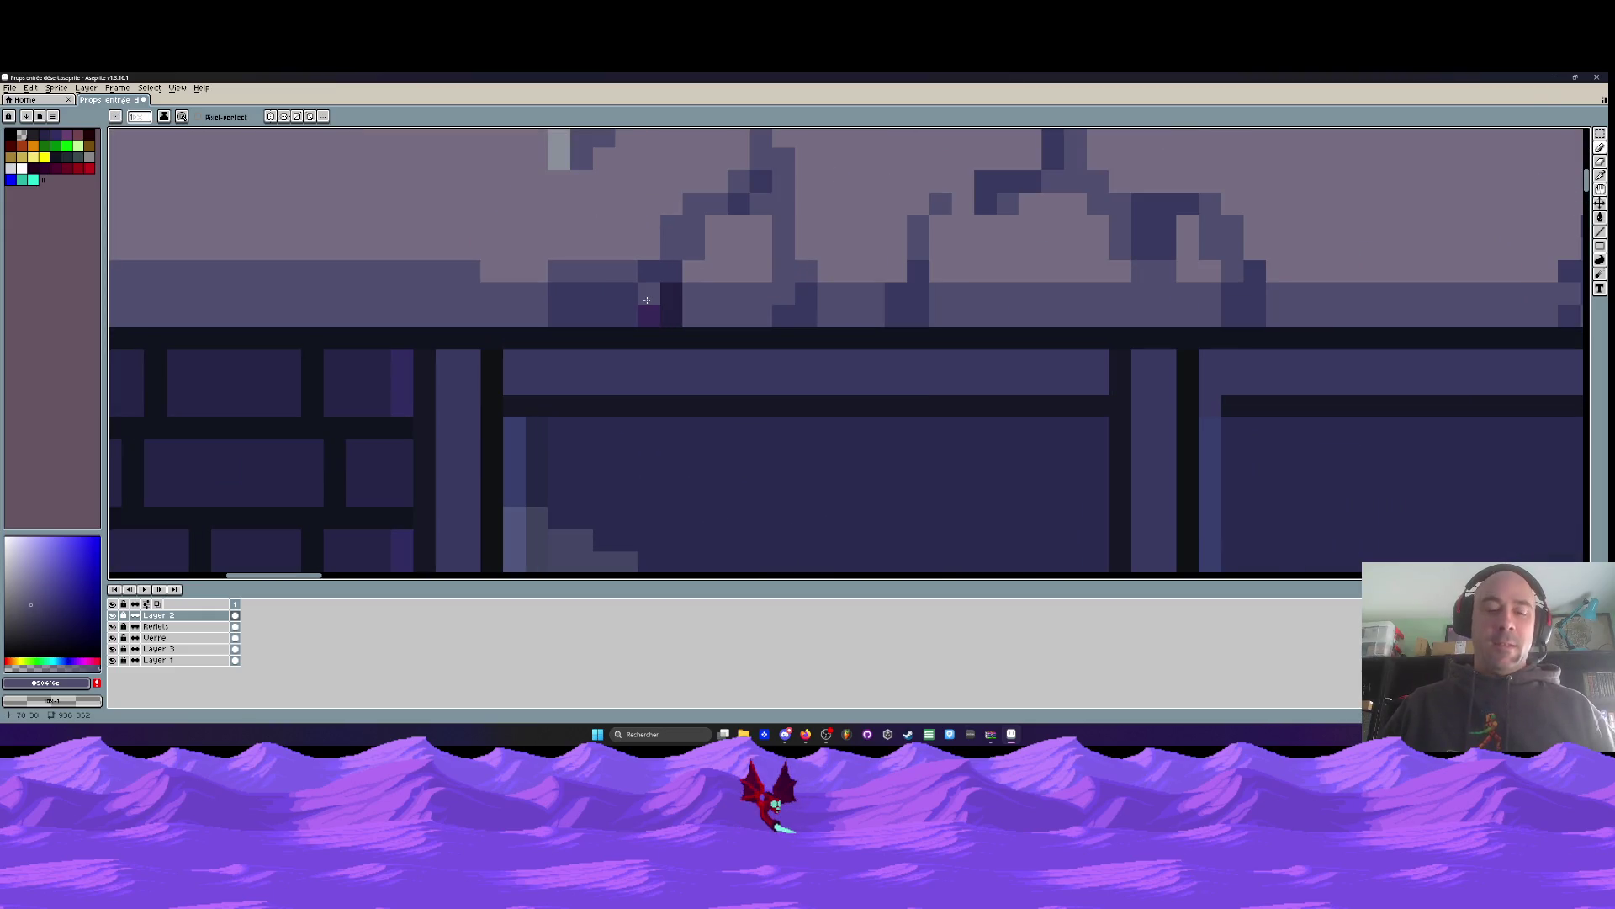
pyautogui.keyDown('alt'); pyautogui.click(647, 305); pyautogui.keyUp('alt')
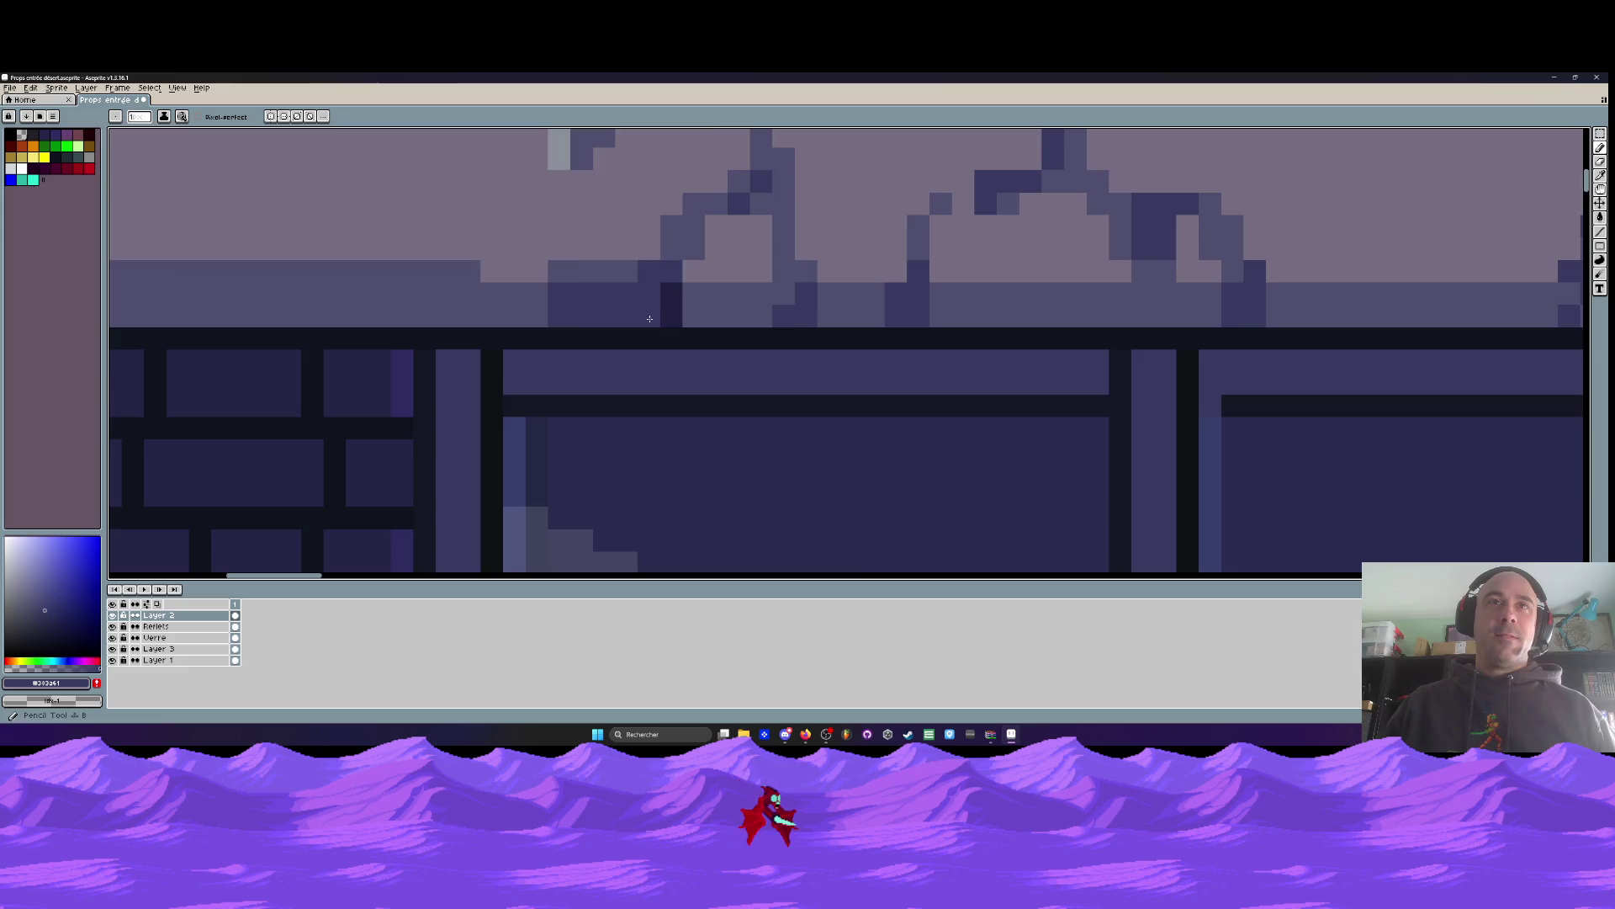
pyautogui.scroll(-4, 650, 318)
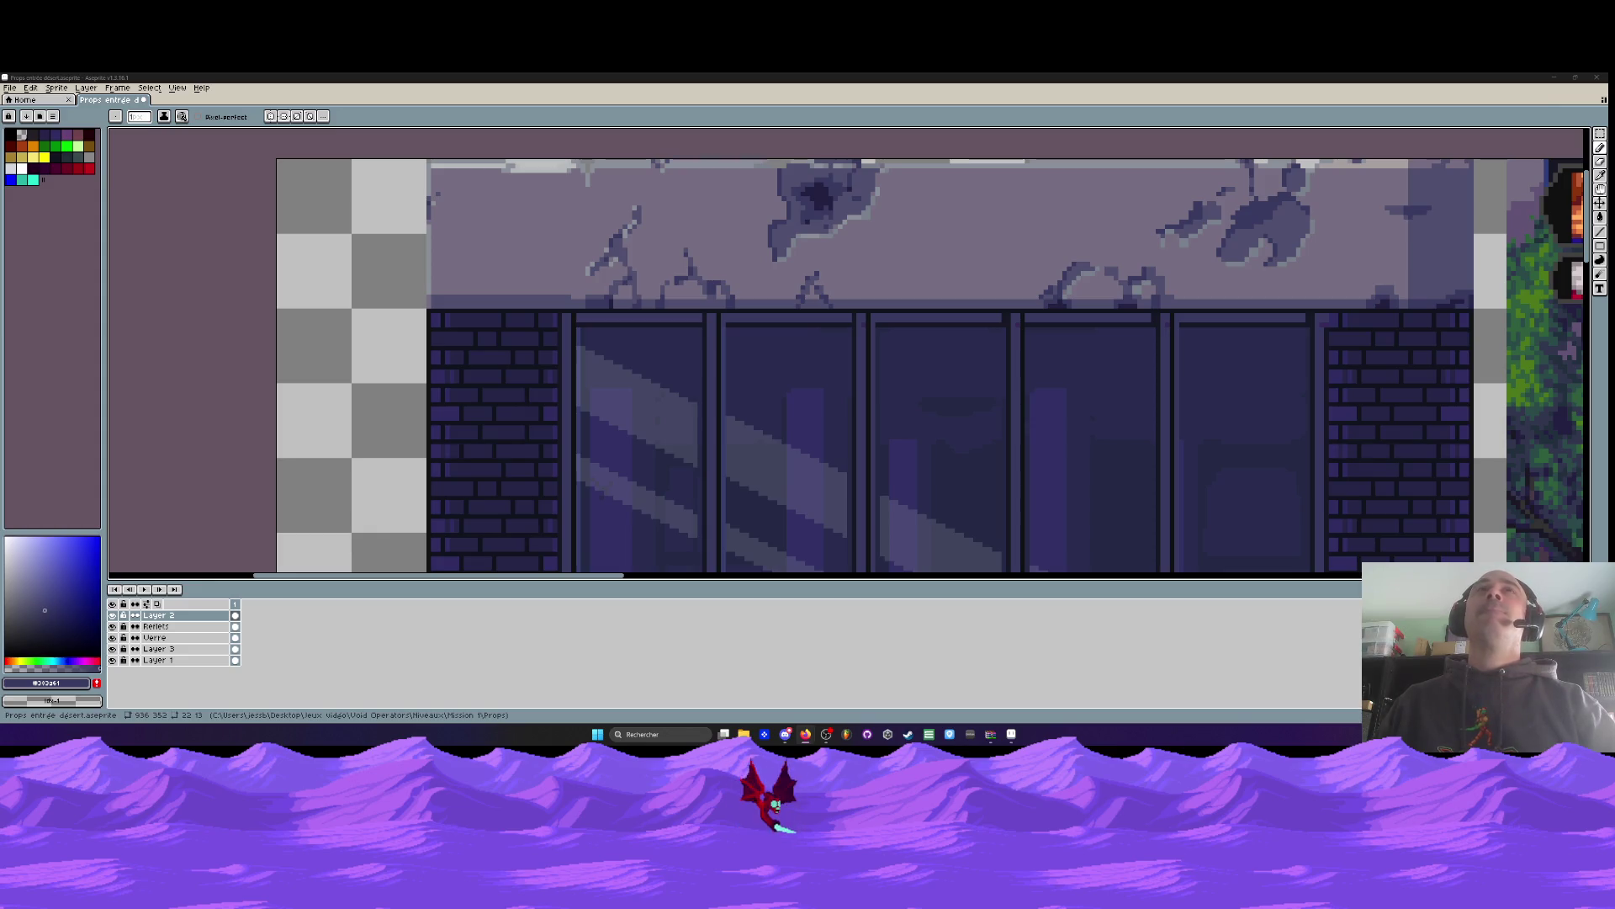
# Zoom in and draw a dark line along the stone band's top, redrawing it once
pyautogui.scroll(-3, 739, 243)
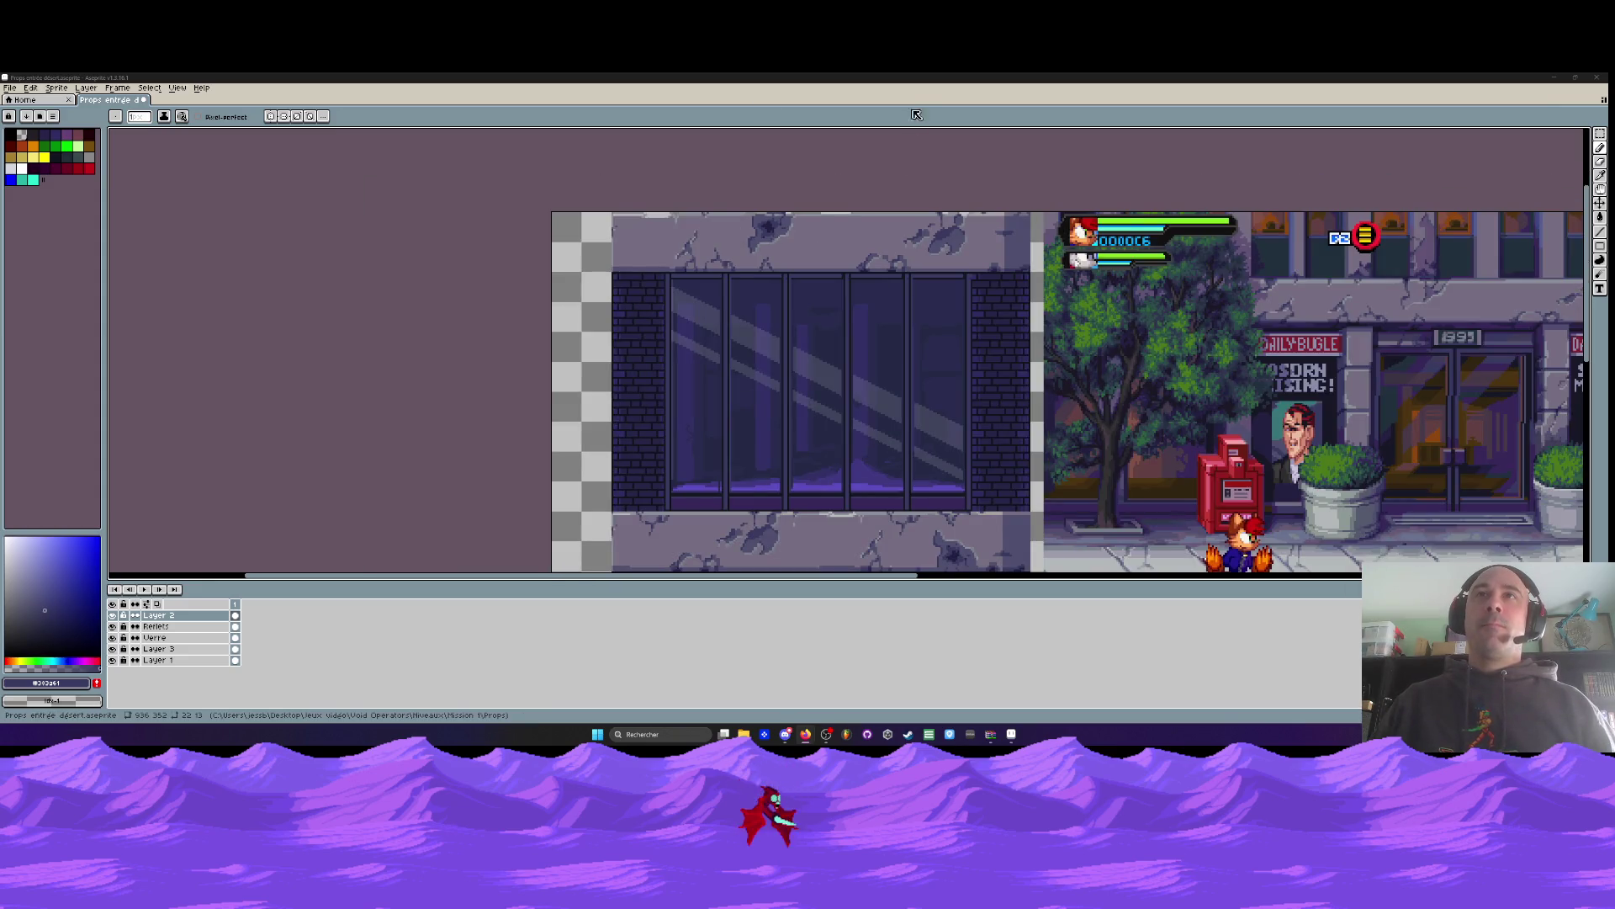
pyautogui.scroll(1, 650, 212)
pyautogui.scroll(-2, 656, 193)
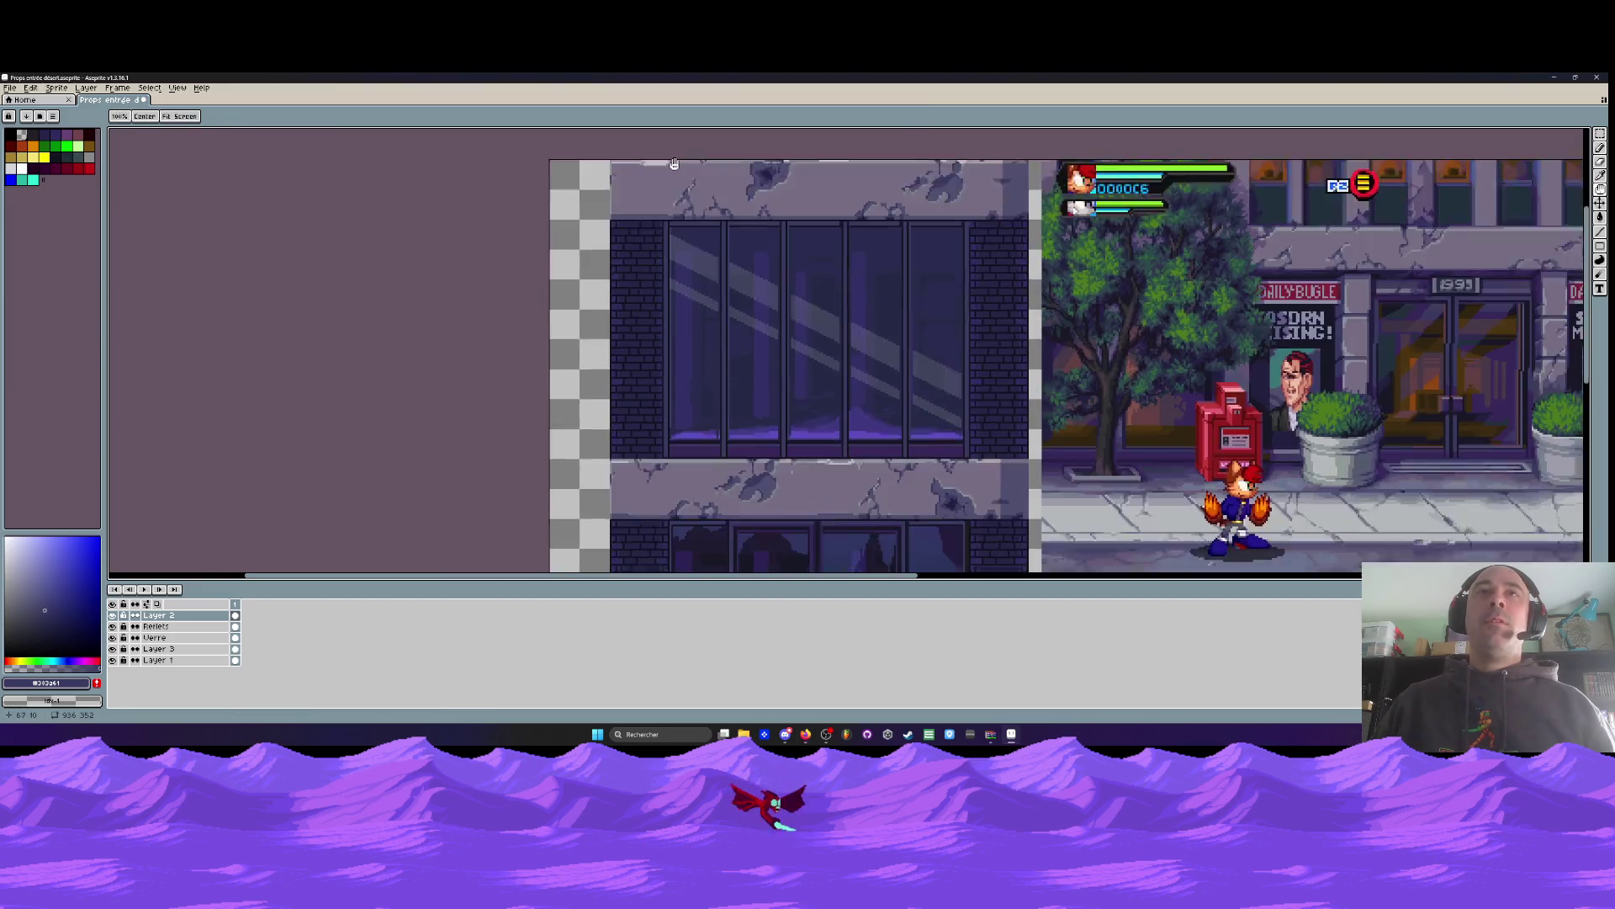
pyautogui.scroll(-1, 757, 269)
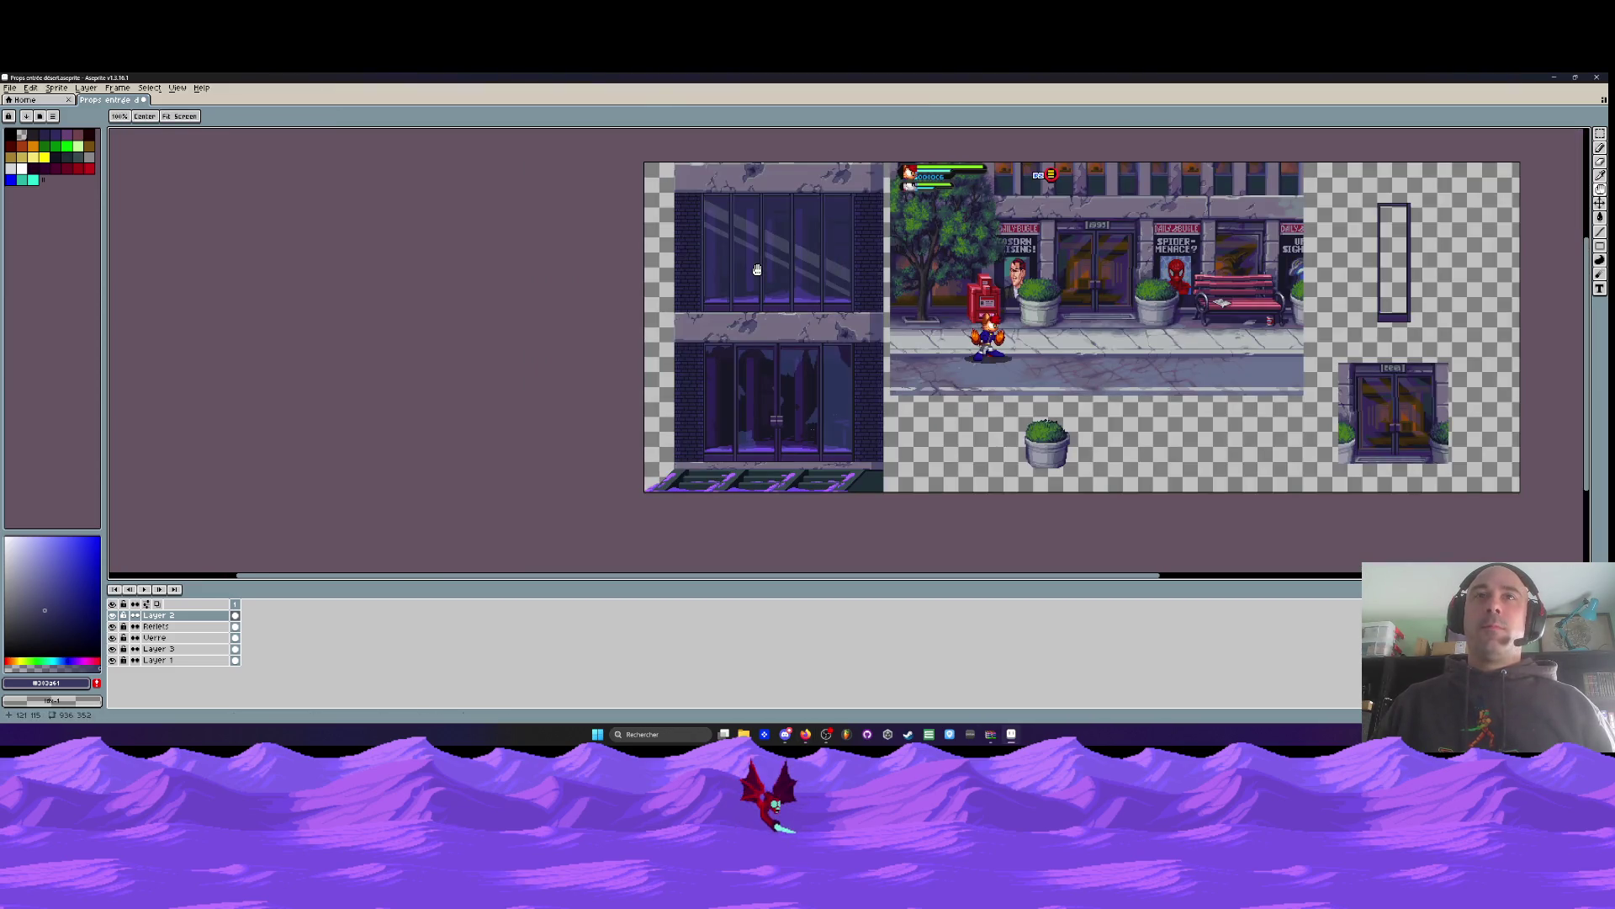
pyautogui.scroll(4, 779, 307)
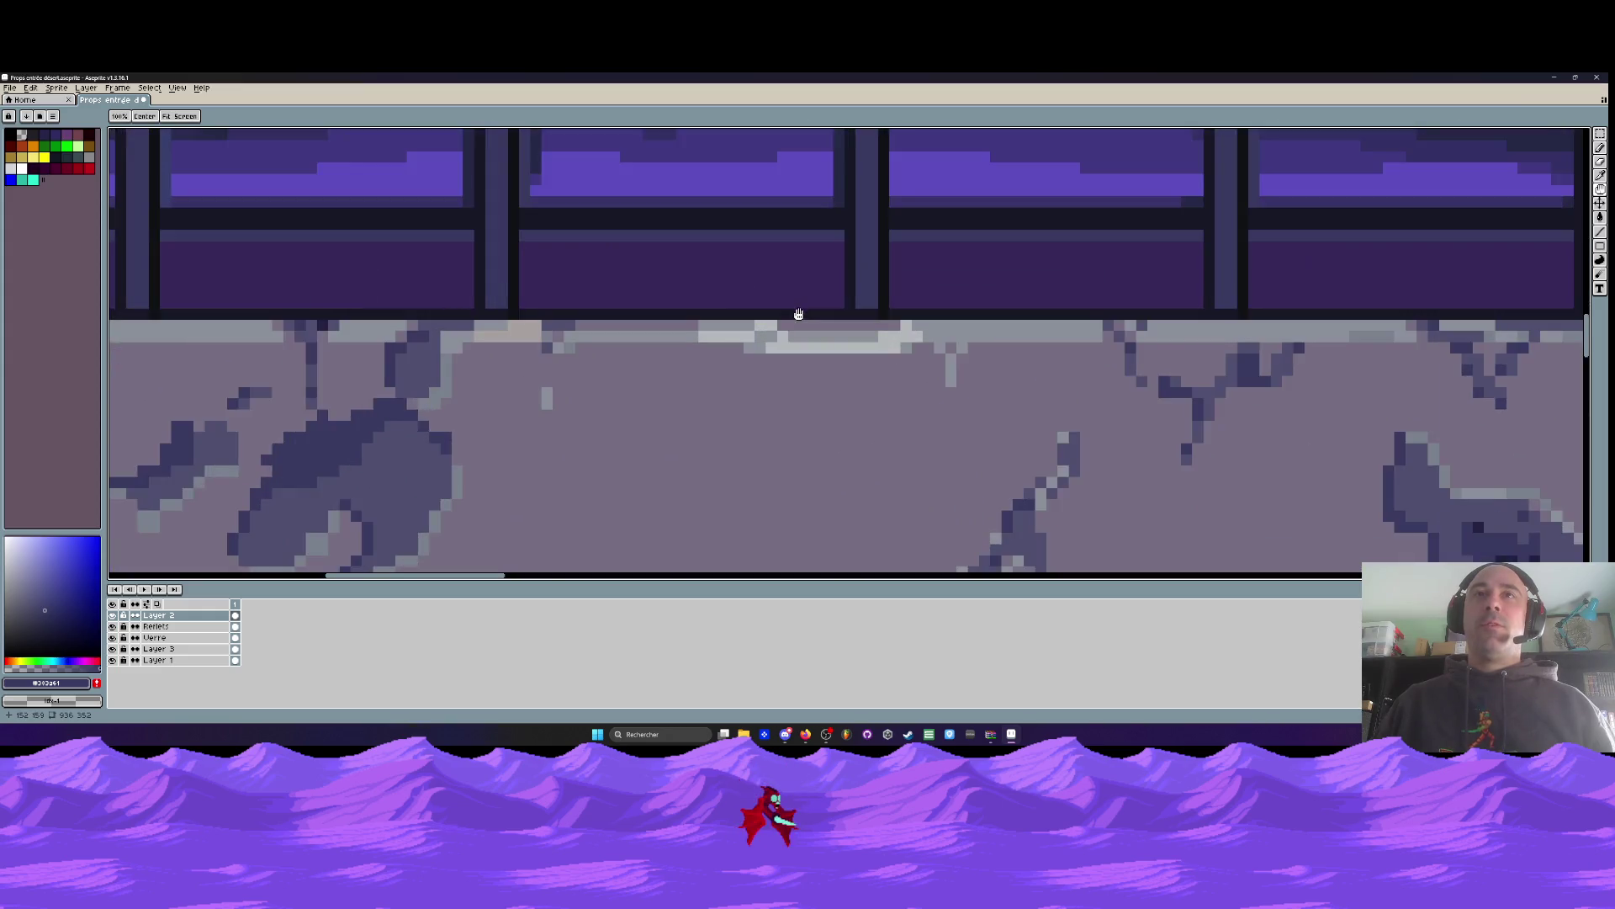
pyautogui.scroll(-2, 800, 317)
pyautogui.scroll(-1, 800, 317)
pyautogui.scroll(3, 766, 310)
pyautogui.press('b')
pyautogui.scroll(2, 708, 320)
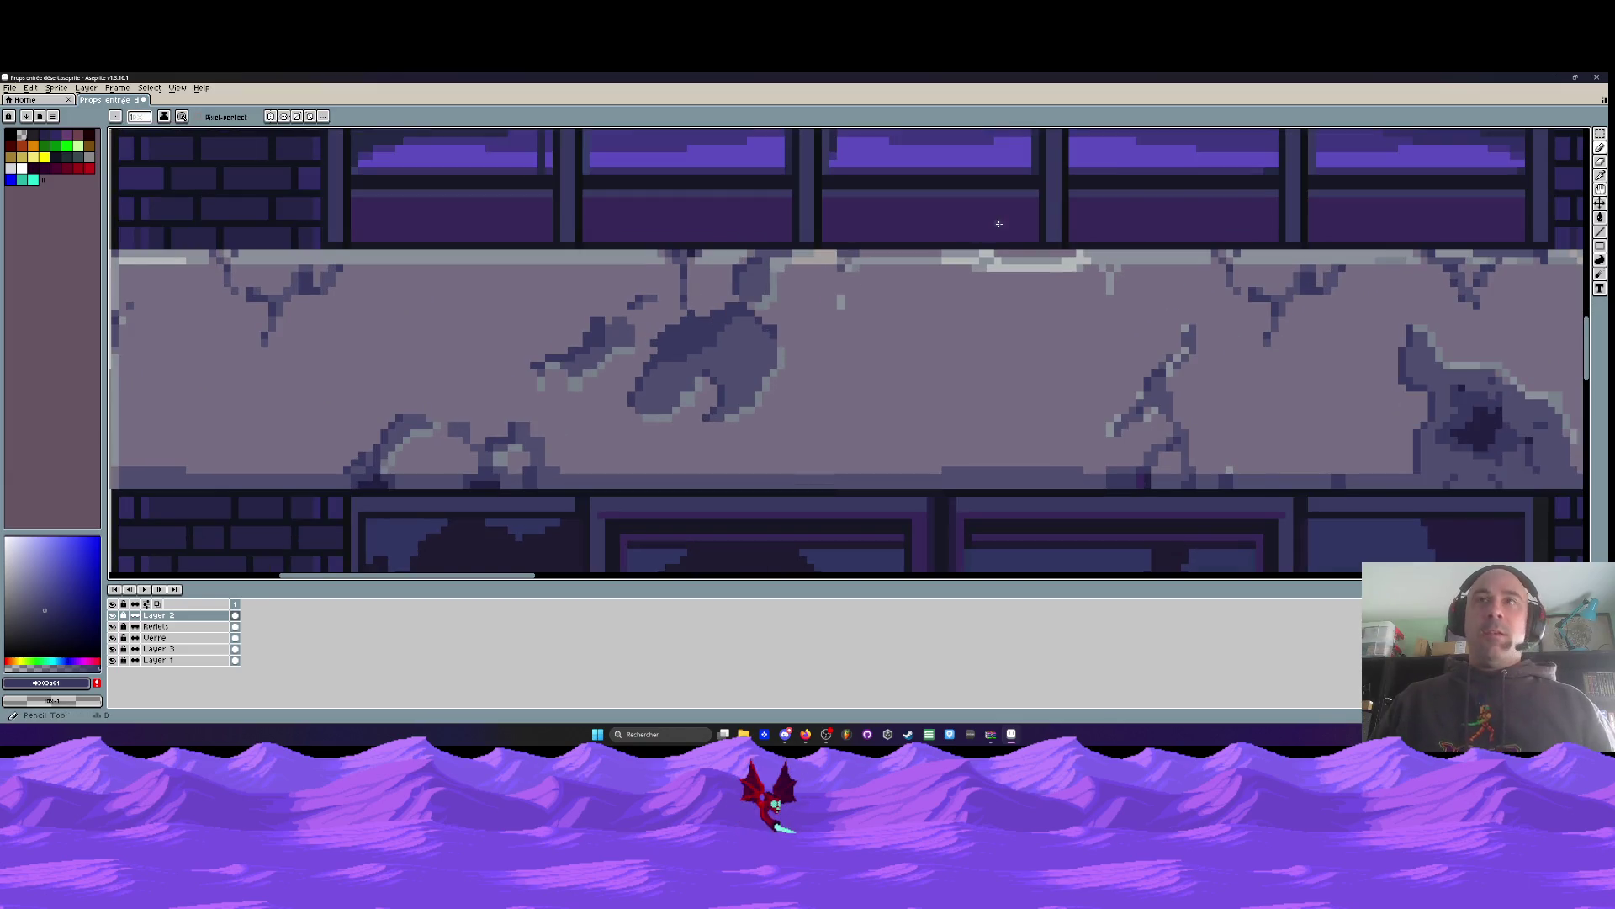
pyautogui.scroll(2, 993, 271)
pyautogui.moveTo(993, 271); pyautogui.dragTo(1151, 278)
pyautogui.hotkey('ctrl', 'z')
pyautogui.moveTo(988, 279); pyautogui.dragTo(1149, 278)
# Add further dark pixel runs along the band's top edge
pyautogui.moveTo(679, 279); pyautogui.dragTo(868, 278)
pyautogui.scroll(-1, 867, 278)
pyautogui.scroll(-2, 868, 279)
pyautogui.scroll(2, 794, 294)
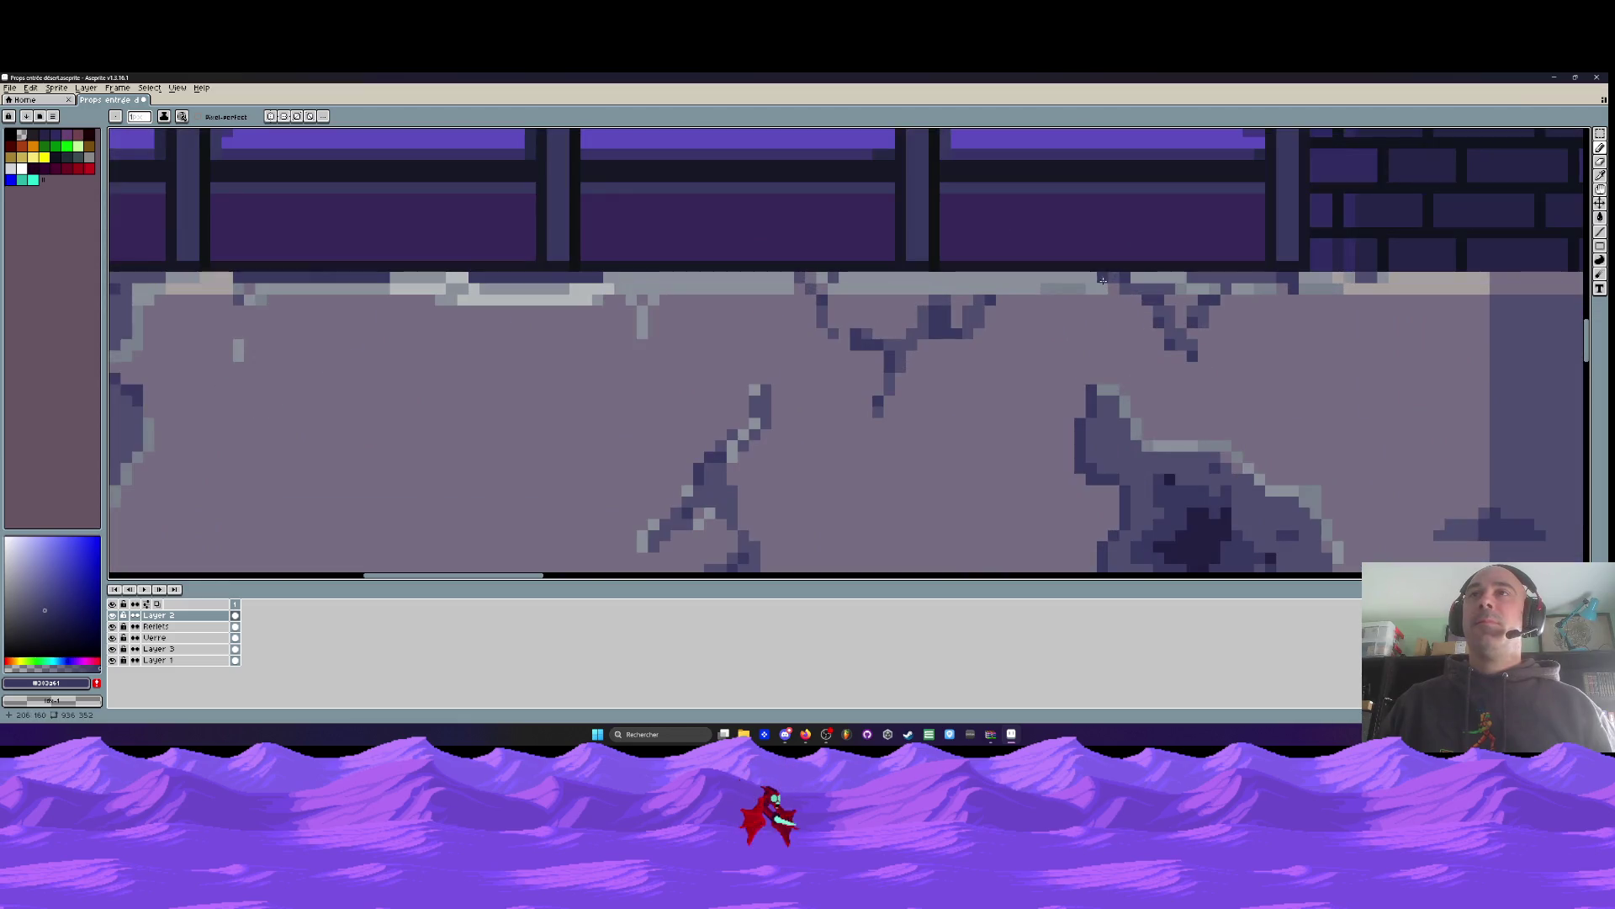
pyautogui.scroll(-3, 874, 287)
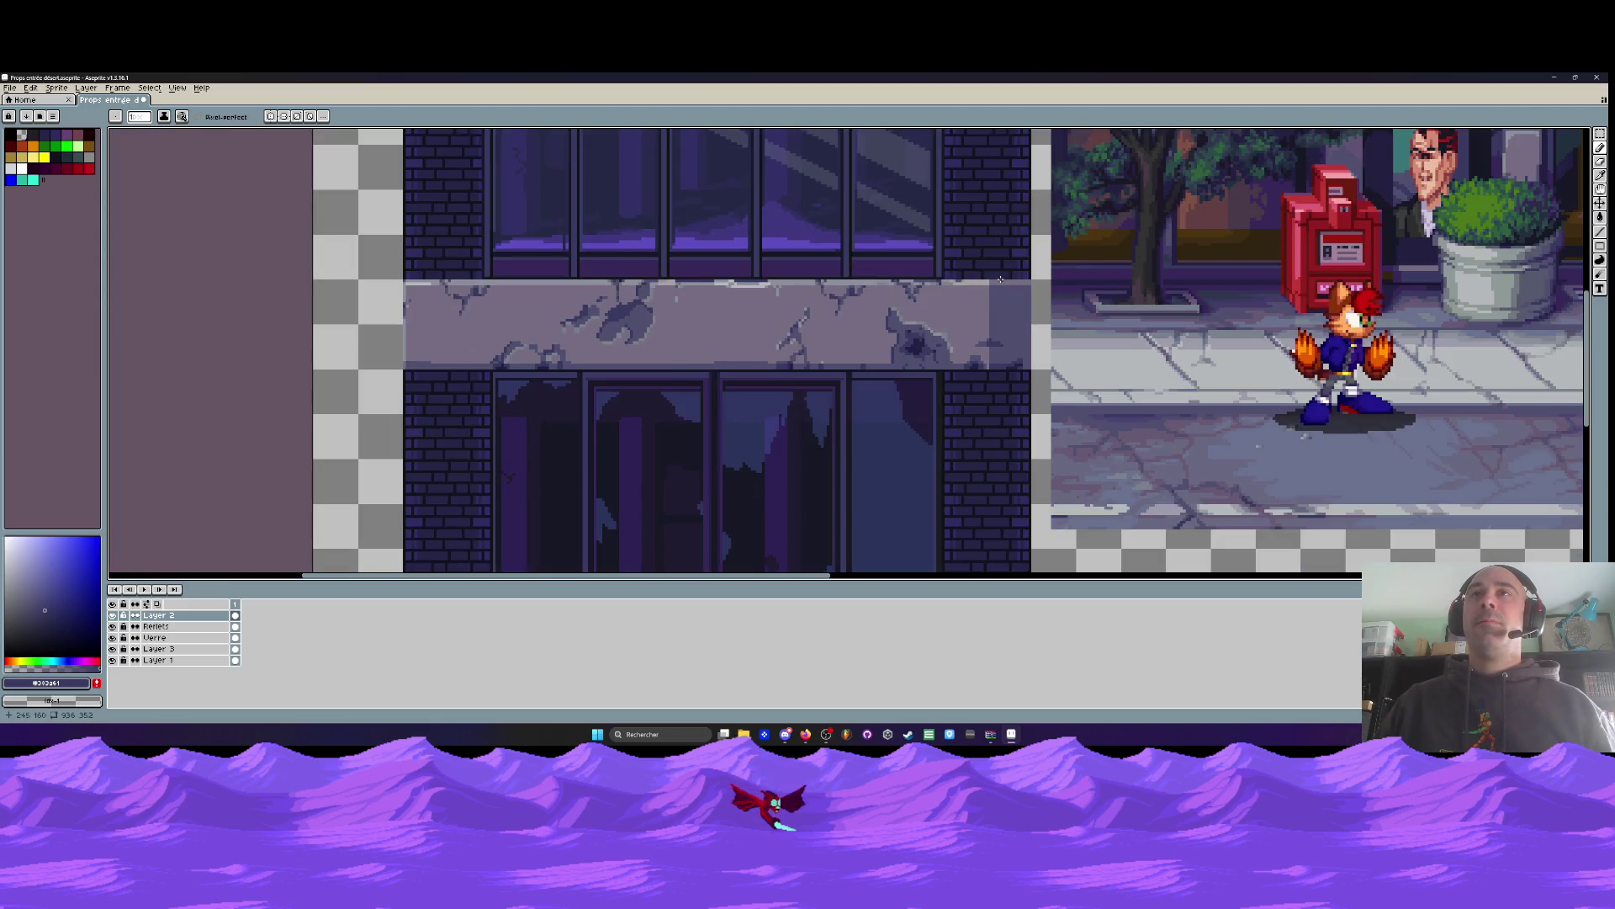
pyautogui.scroll(3, 1000, 279)
pyautogui.moveTo(972, 283); pyautogui.dragTo(1074, 284)
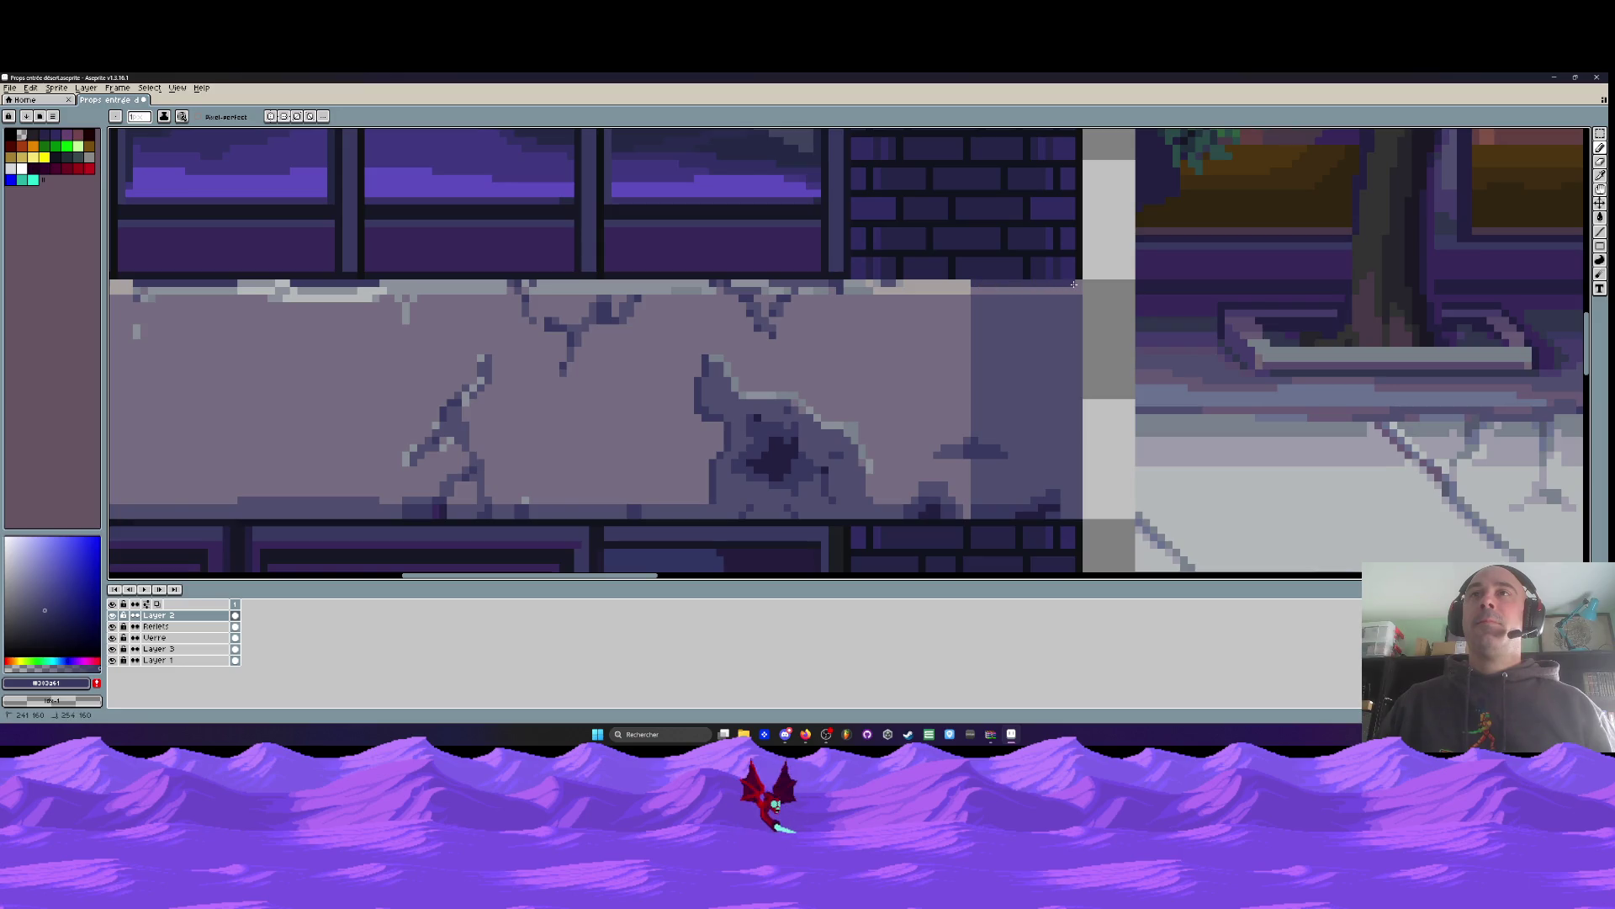
pyautogui.scroll(-3, 1074, 285)
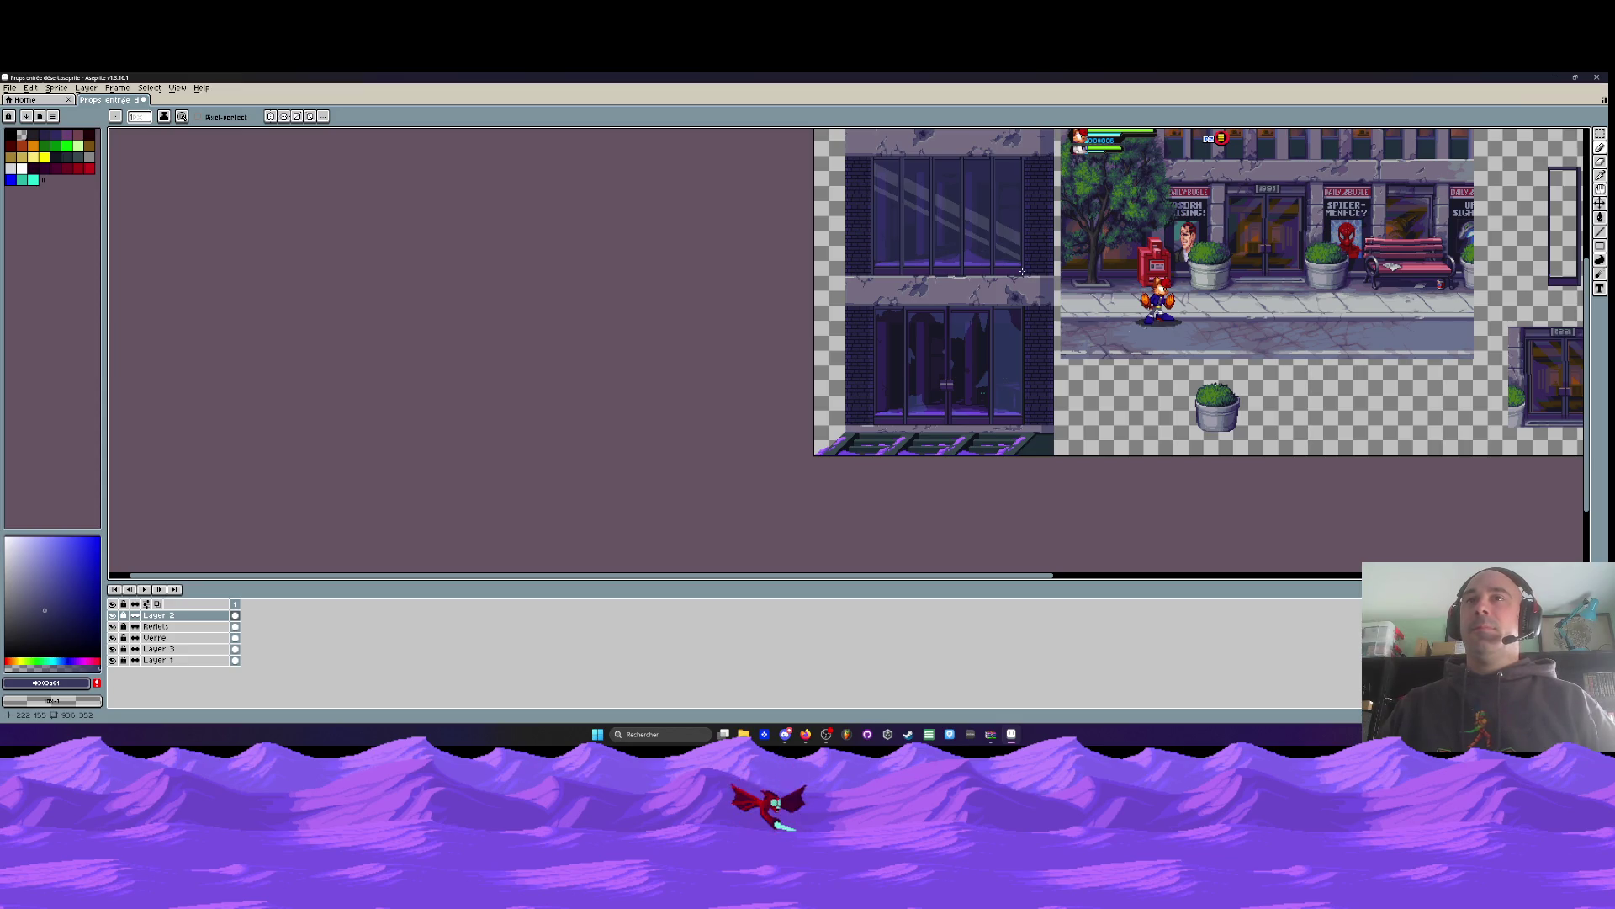
# Erase the street scene, props and leftover window outline from all layers
pyautogui.press('i')
pyautogui.scroll(-1, 1092, 228)
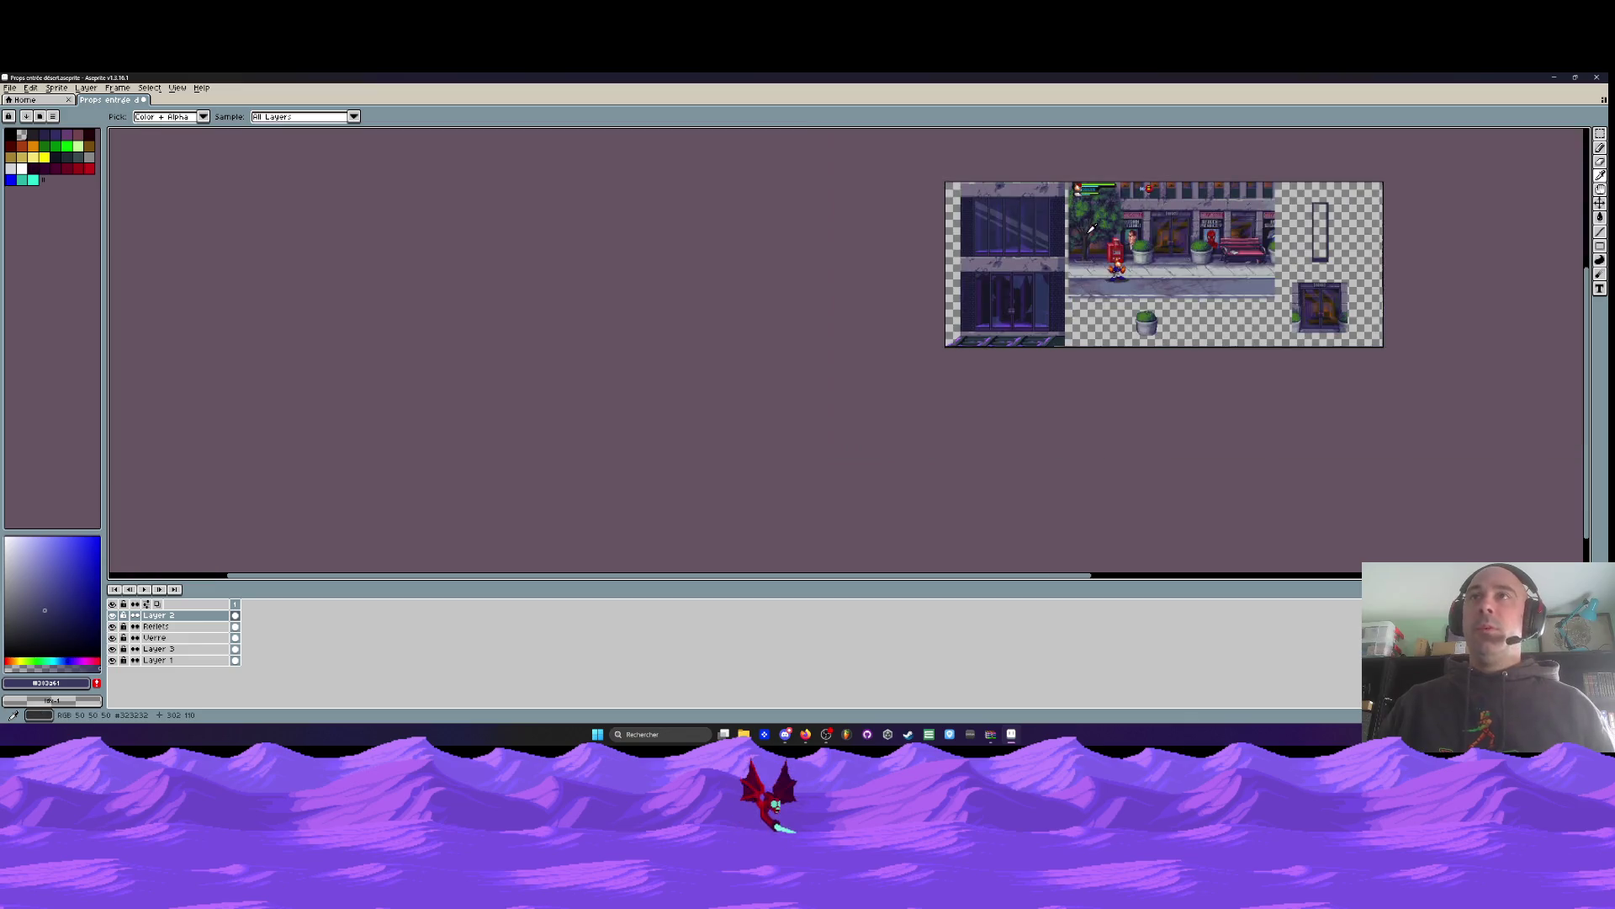
pyautogui.press('m')
pyautogui.scroll(1, 1121, 196)
pyautogui.moveTo(1013, 164)
pyautogui.mouseDown()
pyautogui.moveTo(1015, 267)
pyautogui.moveTo(1472, 504)
pyautogui.moveTo(1309, 543)
pyautogui.mouseUp()
pyautogui.press('Delete')
pyautogui.moveTo(1128, 153); pyautogui.dragTo(1340, 470)
pyautogui.moveTo(236, 615); pyautogui.dragTo(236, 661)
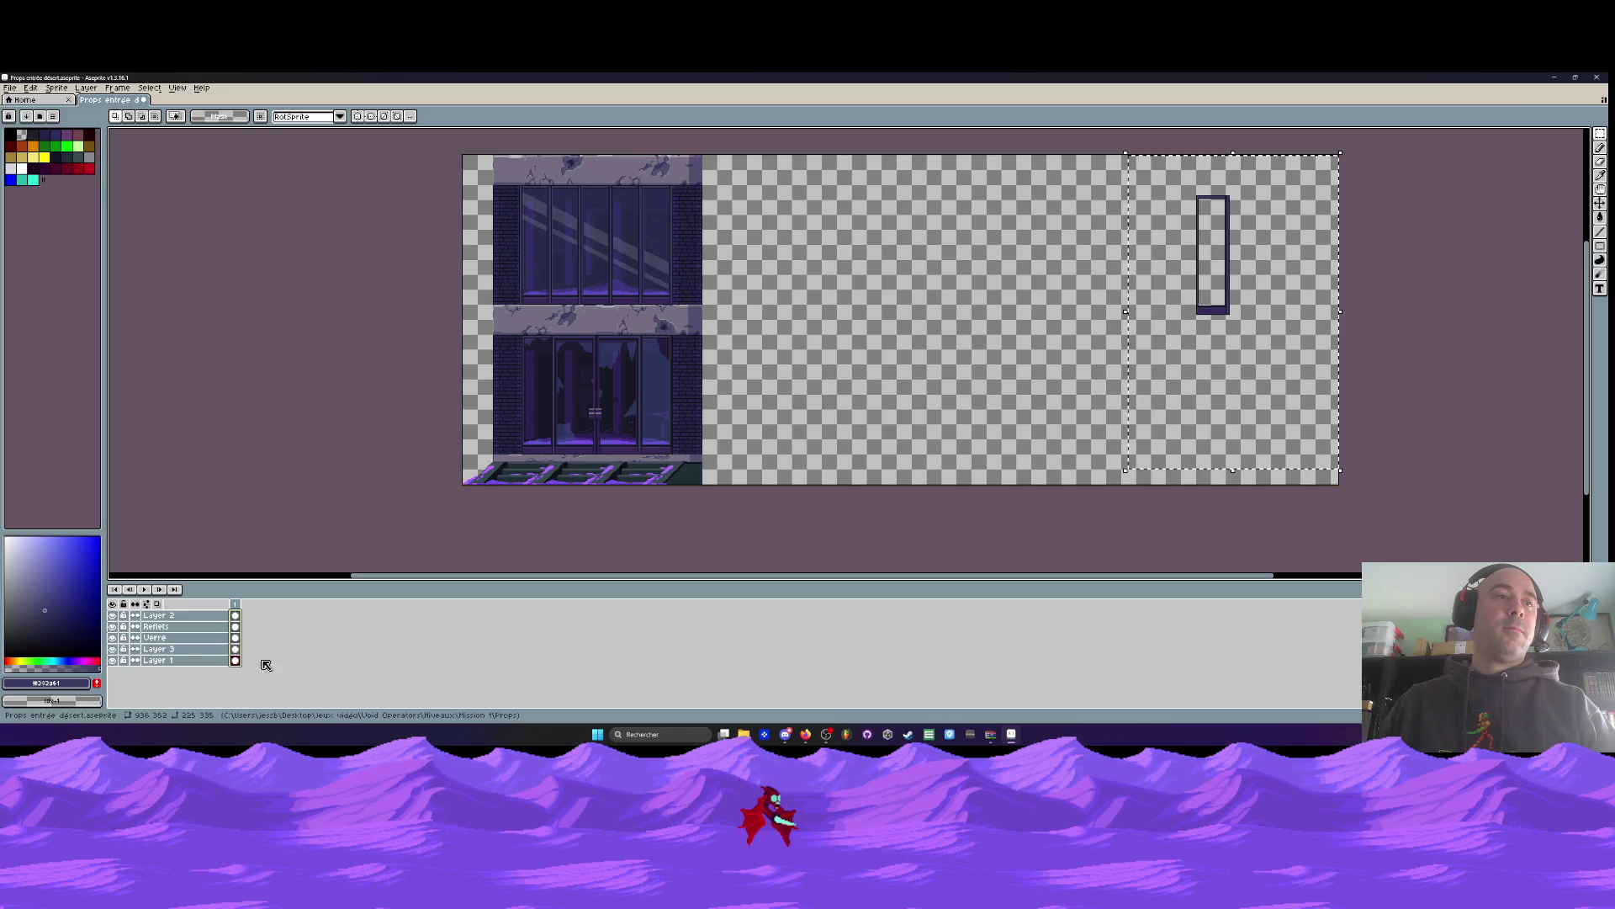
pyautogui.press('Delete')
# Crop the canvas to 272×352 by pulling the right edge in to the facade
pyautogui.hotkey('ctrl', 'alt', 'c')
pyautogui.moveTo(1339, 295)
pyautogui.mouseDown()
pyautogui.moveTo(704, 315)
pyautogui.moveTo(756, 333)
pyautogui.mouseUp()
pyautogui.scroll(2, 704, 314)
pyautogui.click(189, 402)
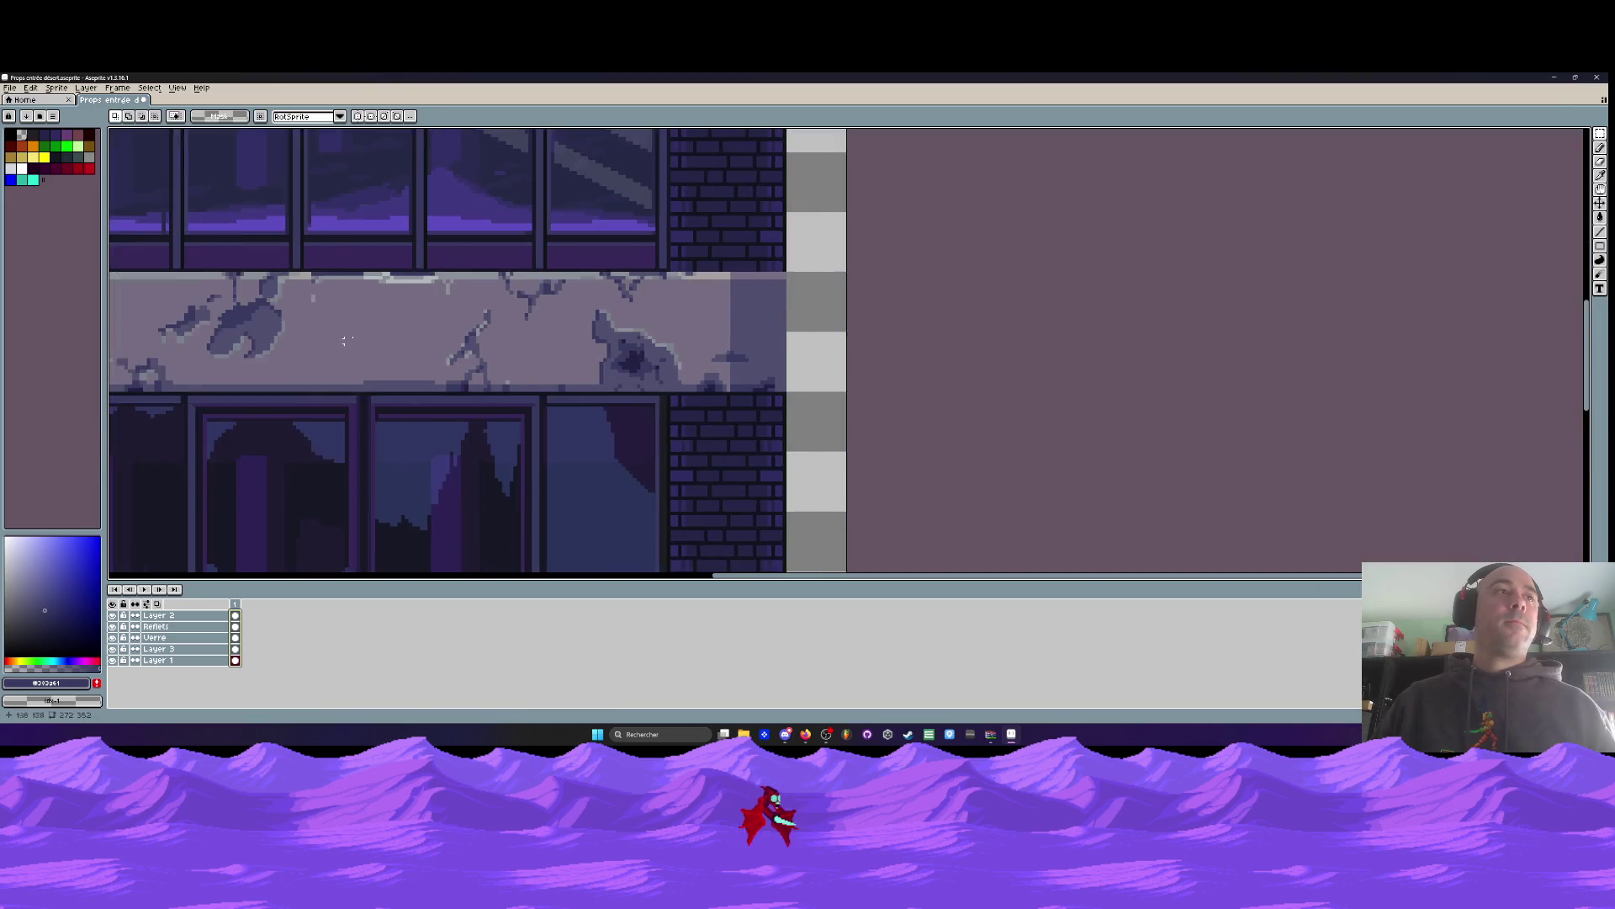
pyautogui.scroll(-3, 518, 296)
pyautogui.moveTo(518, 296); pyautogui.dragTo(561, 360)
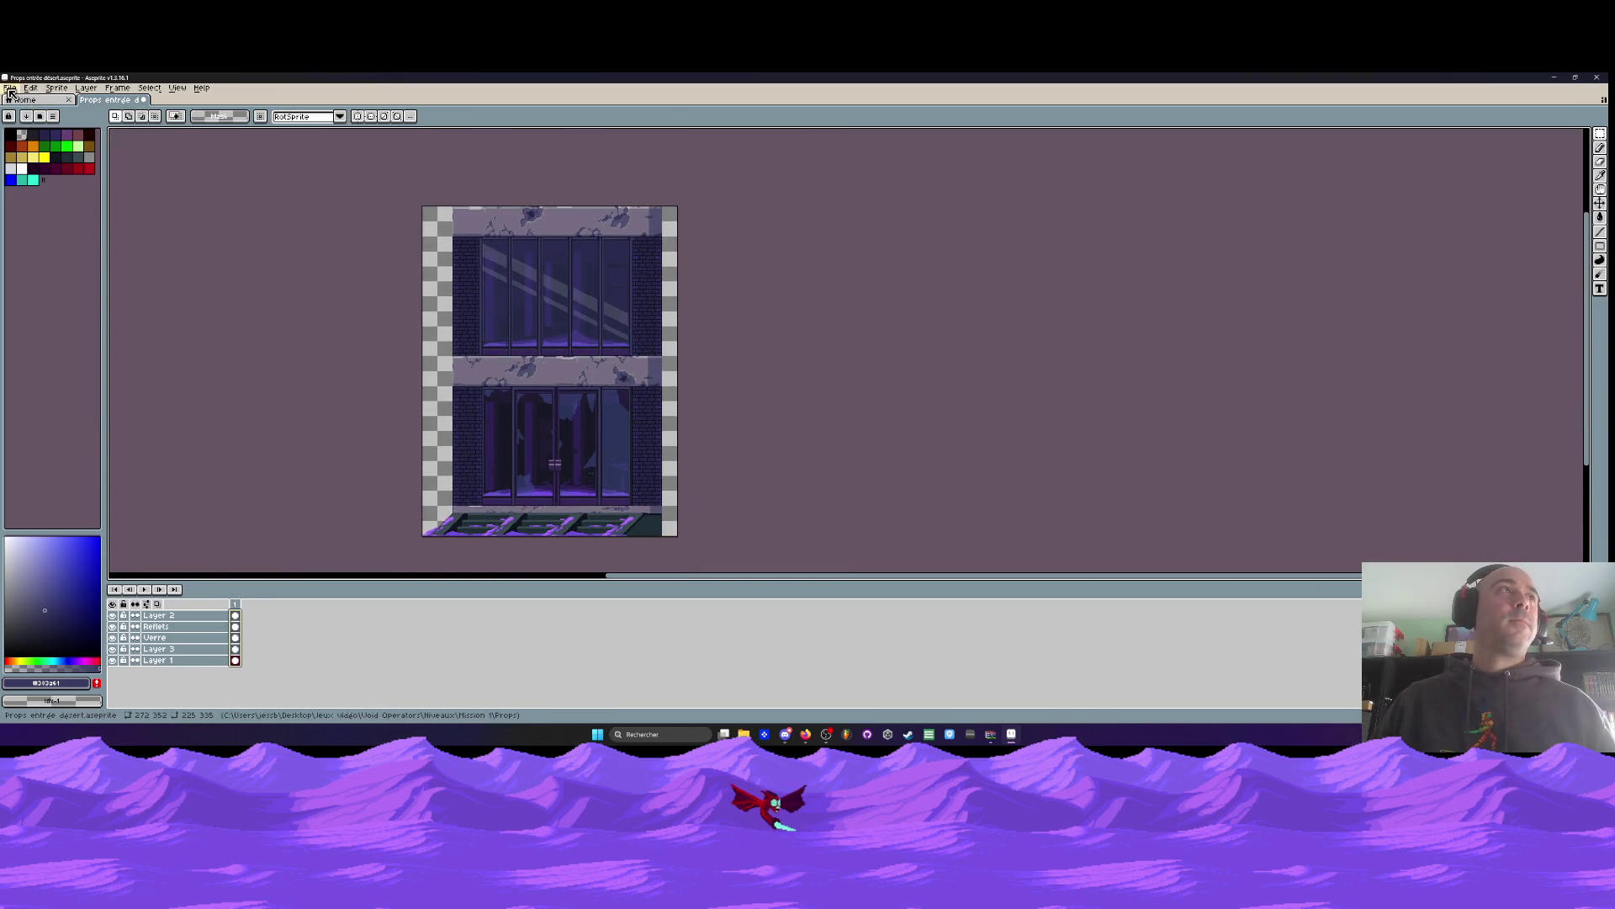
# Save the cropped sprite and bring the doors and steps into view
pyautogui.click(10, 87)
pyautogui.click(23, 137)
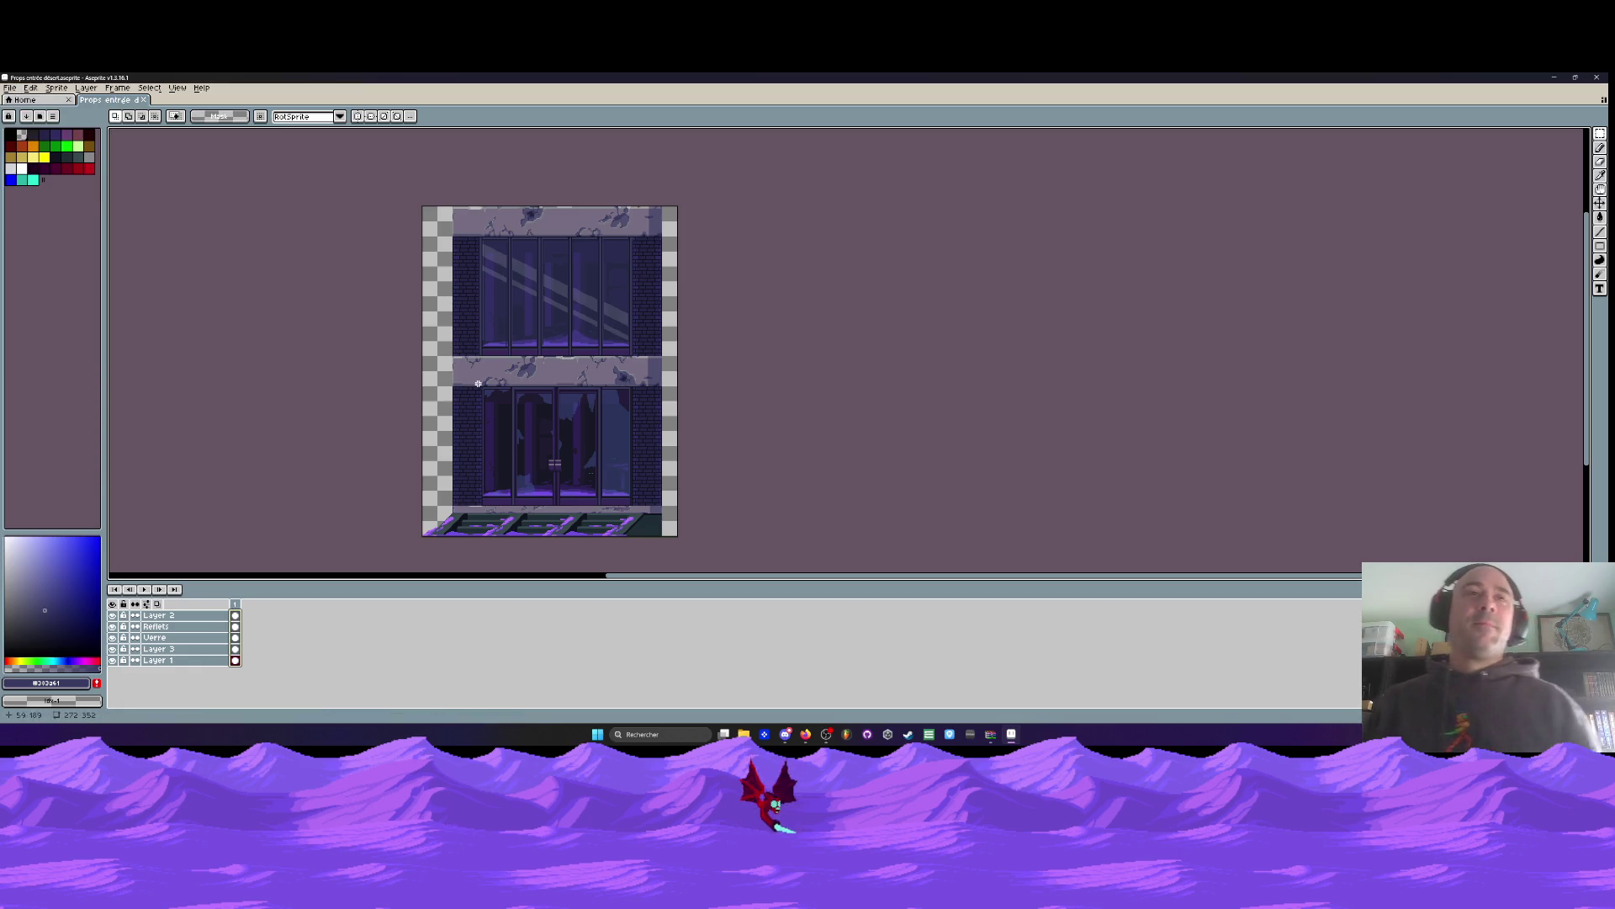
pyautogui.scroll(1, 484, 412)
pyautogui.moveTo(478, 424); pyautogui.dragTo(425, 289)
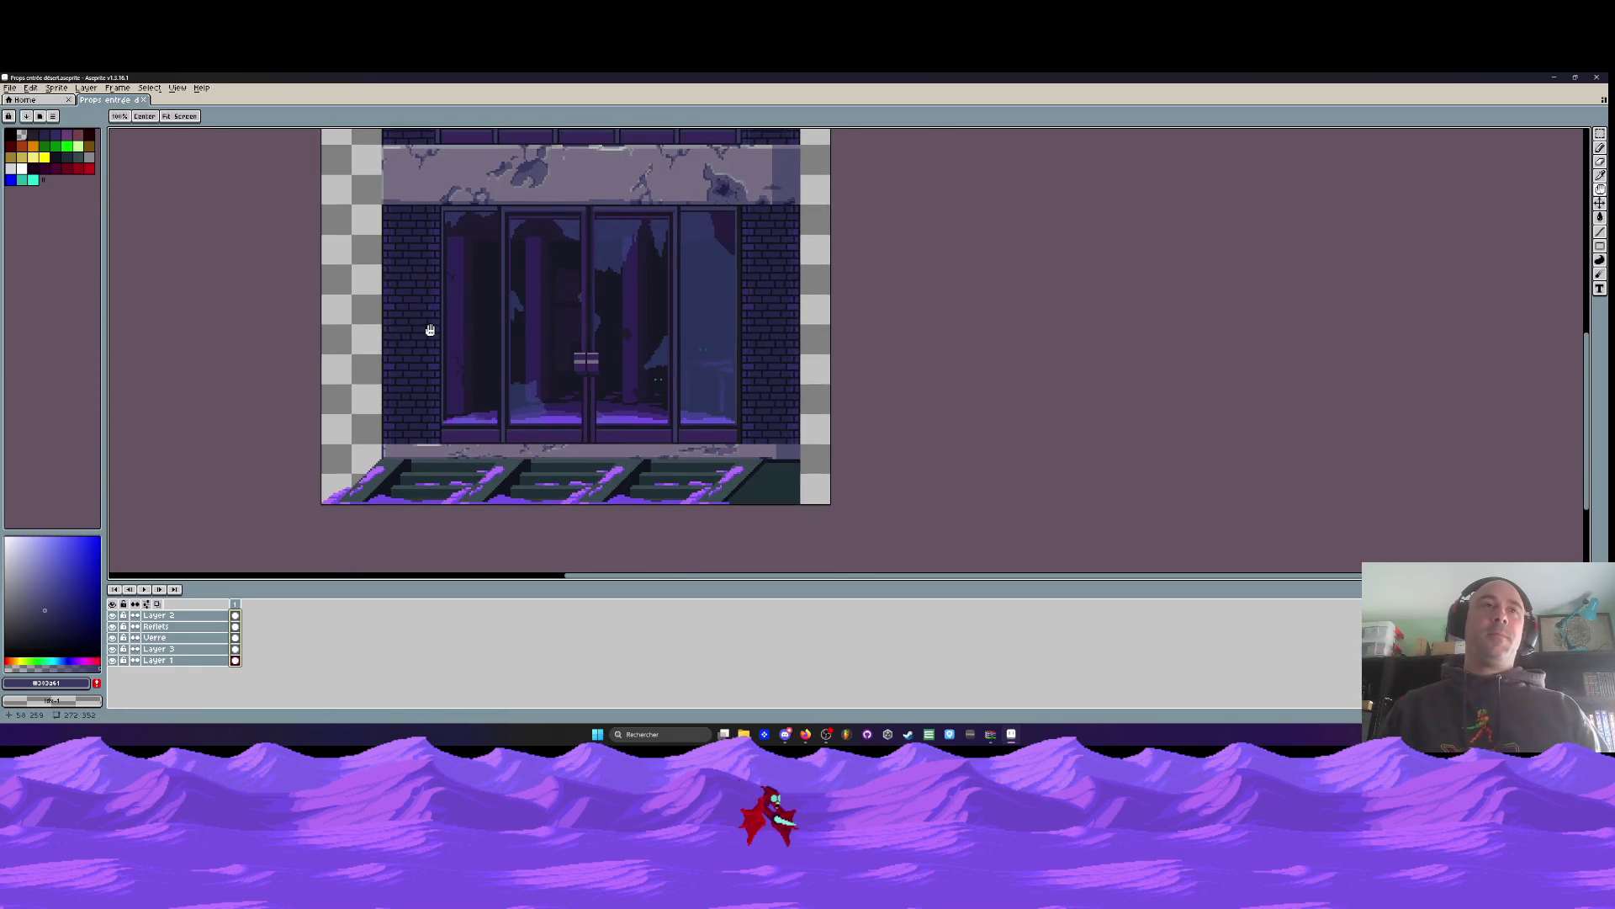
# Sample dark purple #272547 and bucket-fill five bricks beside the doors with it
pyautogui.scroll(1, 428, 328)
pyautogui.press('i')
pyautogui.scroll(1, 404, 266)
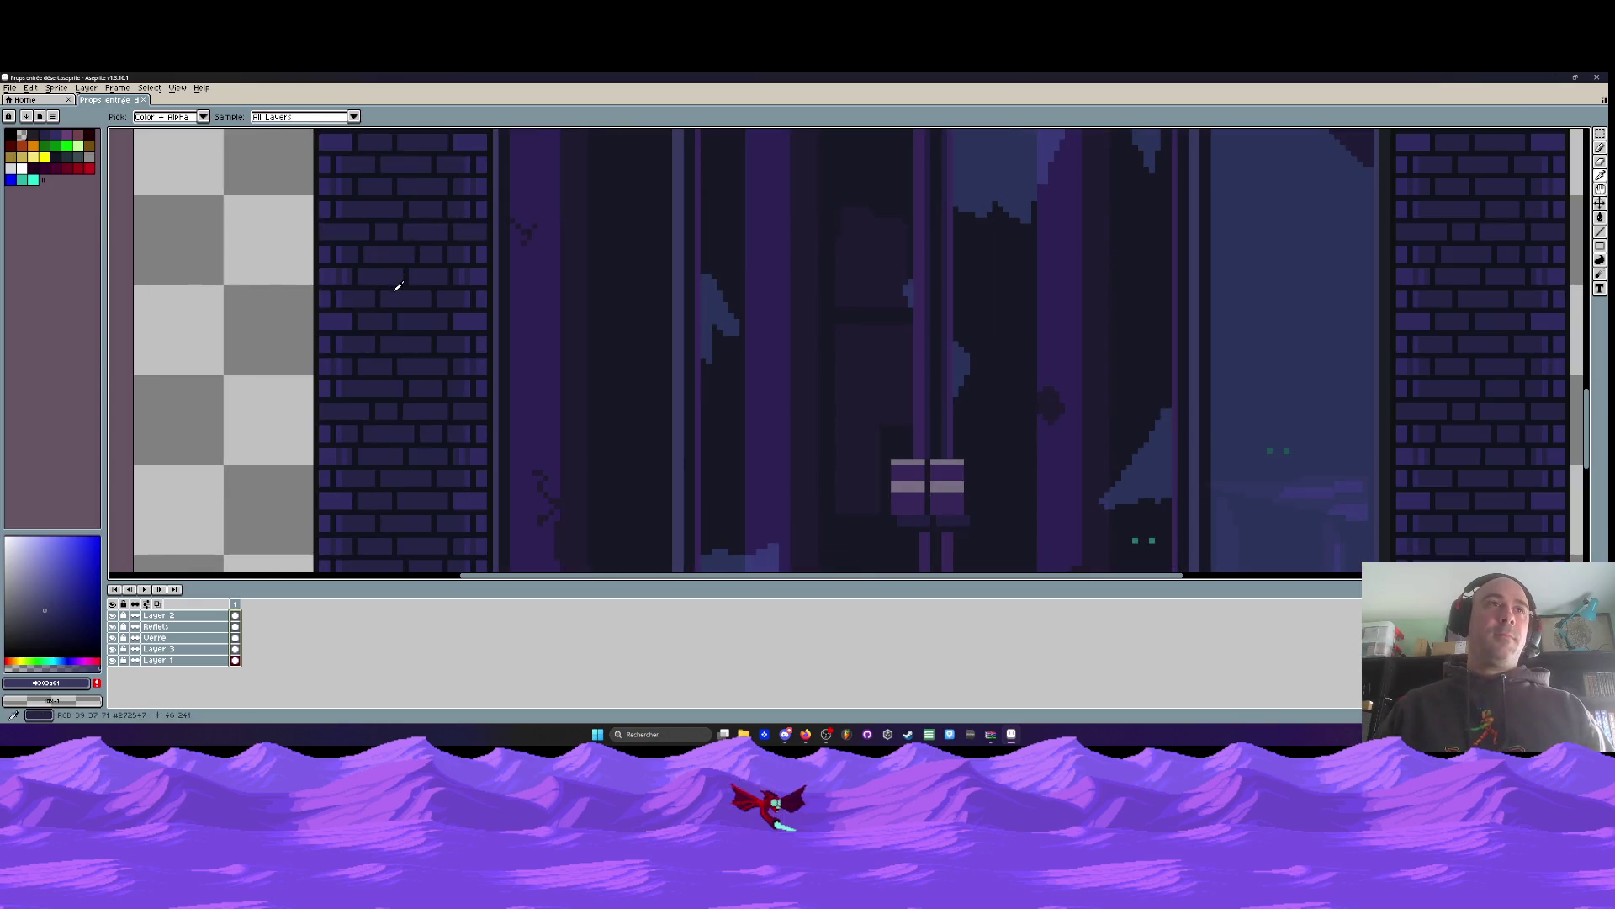
pyautogui.click(461, 296)
pyautogui.scroll(-1, 461, 294)
pyautogui.press('g')
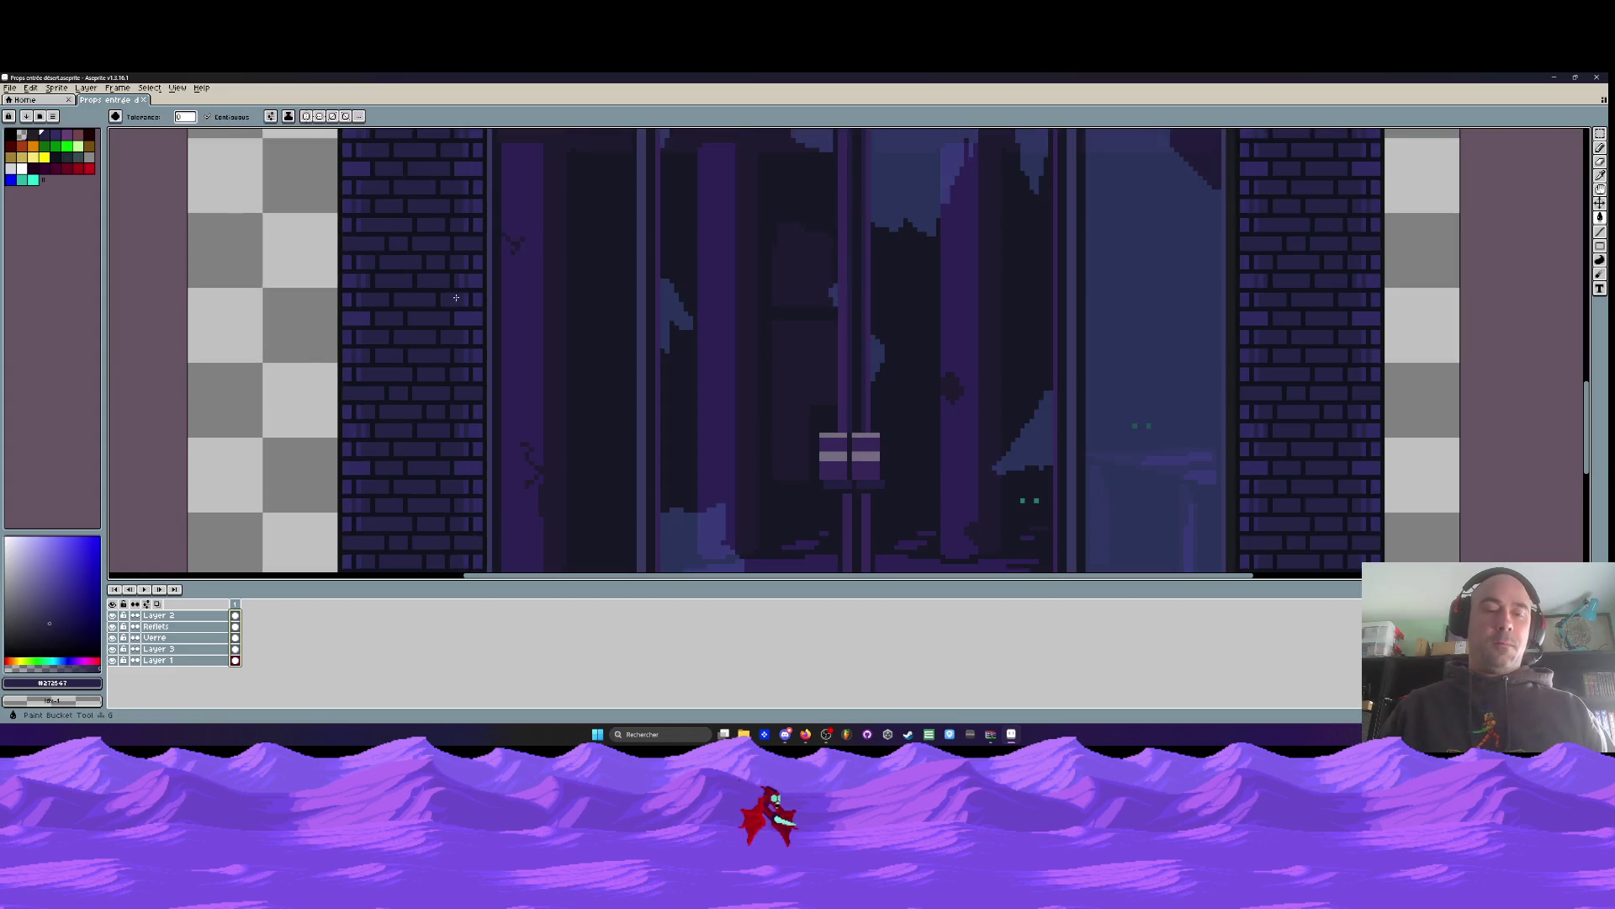
pyautogui.scroll(3, 488, 221)
pyautogui.click(461, 266)
pyautogui.click(461, 308)
pyautogui.click(447, 358)
pyautogui.click(475, 355)
pyautogui.click(459, 400)
# Fill more right-side and higher bricks with #272547, undoing an accidental mortar fill
pyautogui.scroll(-3, 462, 361)
pyautogui.click(467, 322)
pyautogui.hotkey('ctrl', 'z')
pyautogui.click(459, 372)
pyautogui.click(481, 365)
pyautogui.click(465, 409)
pyautogui.scroll(-3, 458, 371)
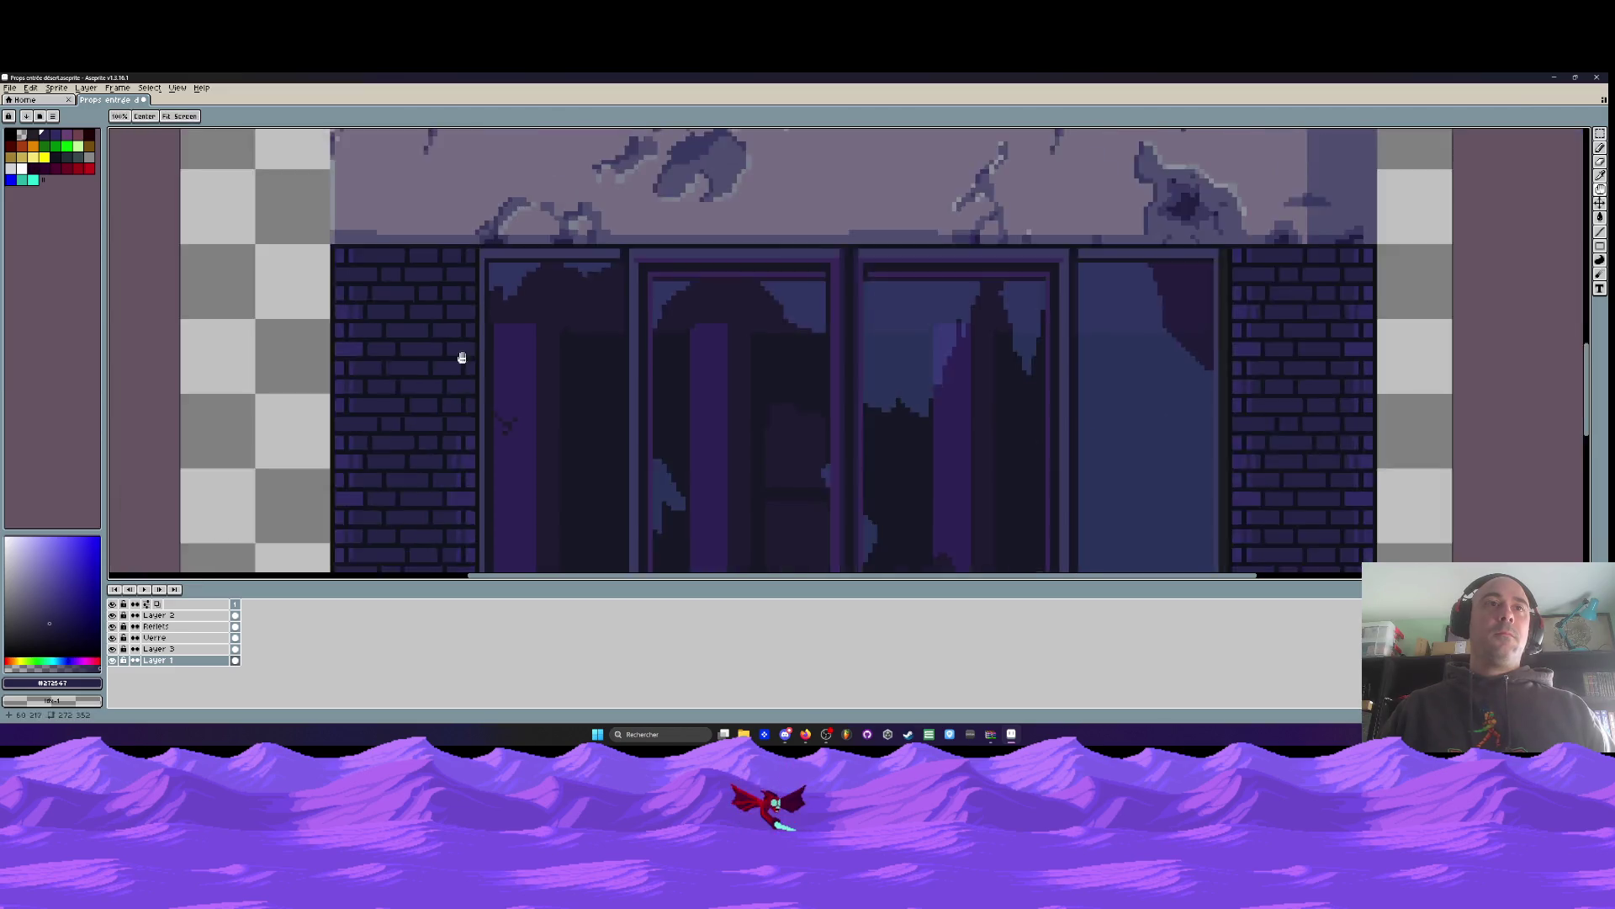
pyautogui.scroll(3, 497, 271)
pyautogui.click(485, 215)
pyautogui.click(485, 255)
pyautogui.click(489, 300)
pyautogui.scroll(-3, 475, 304)
pyautogui.scroll(3, 383, 280)
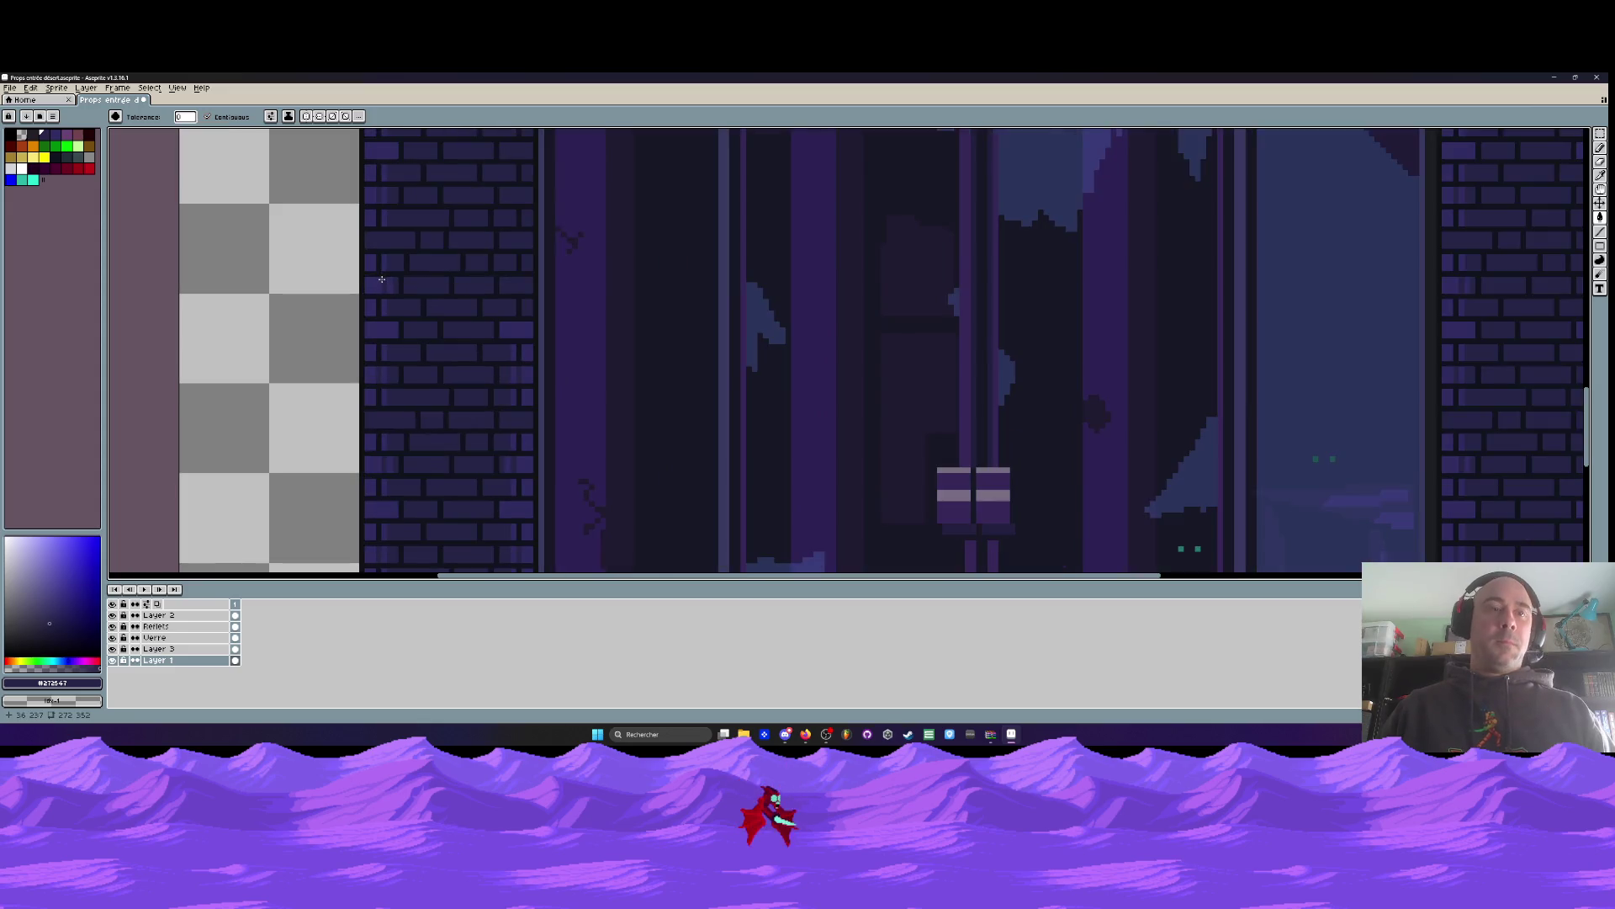
# Sample lighter purple #302c61 and repaint several upper bricks with it
pyautogui.keyDown('alt'); pyautogui.click(380, 285); pyautogui.keyUp('alt')
pyautogui.scroll(-3, 380, 286)
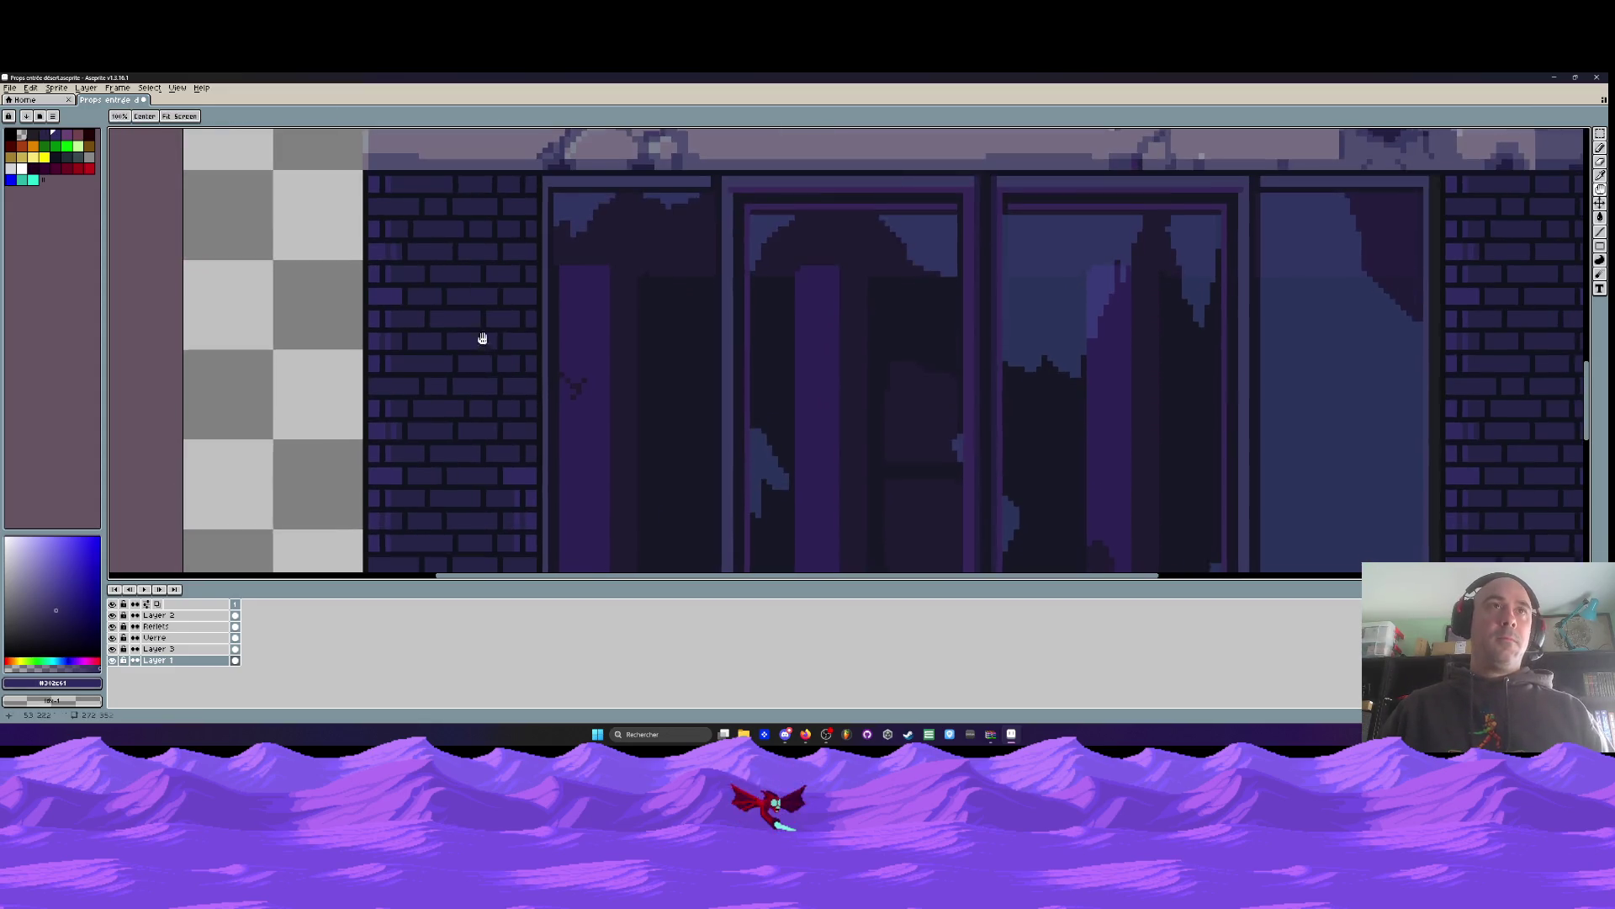
pyautogui.scroll(4, 469, 187)
pyautogui.scroll(1, 447, 217)
pyautogui.moveTo(517, 217)
pyautogui.mouseDown()
pyautogui.moveTo(458, 221)
pyautogui.moveTo(504, 224)
pyautogui.moveTo(511, 281)
pyautogui.moveTo(440, 281)
pyautogui.moveTo(492, 288)
pyautogui.mouseUp()
pyautogui.moveTo(361, 227)
pyautogui.mouseDown()
pyautogui.moveTo(357, 210)
pyautogui.moveTo(365, 296)
pyautogui.moveTo(393, 283)
pyautogui.mouseUp()
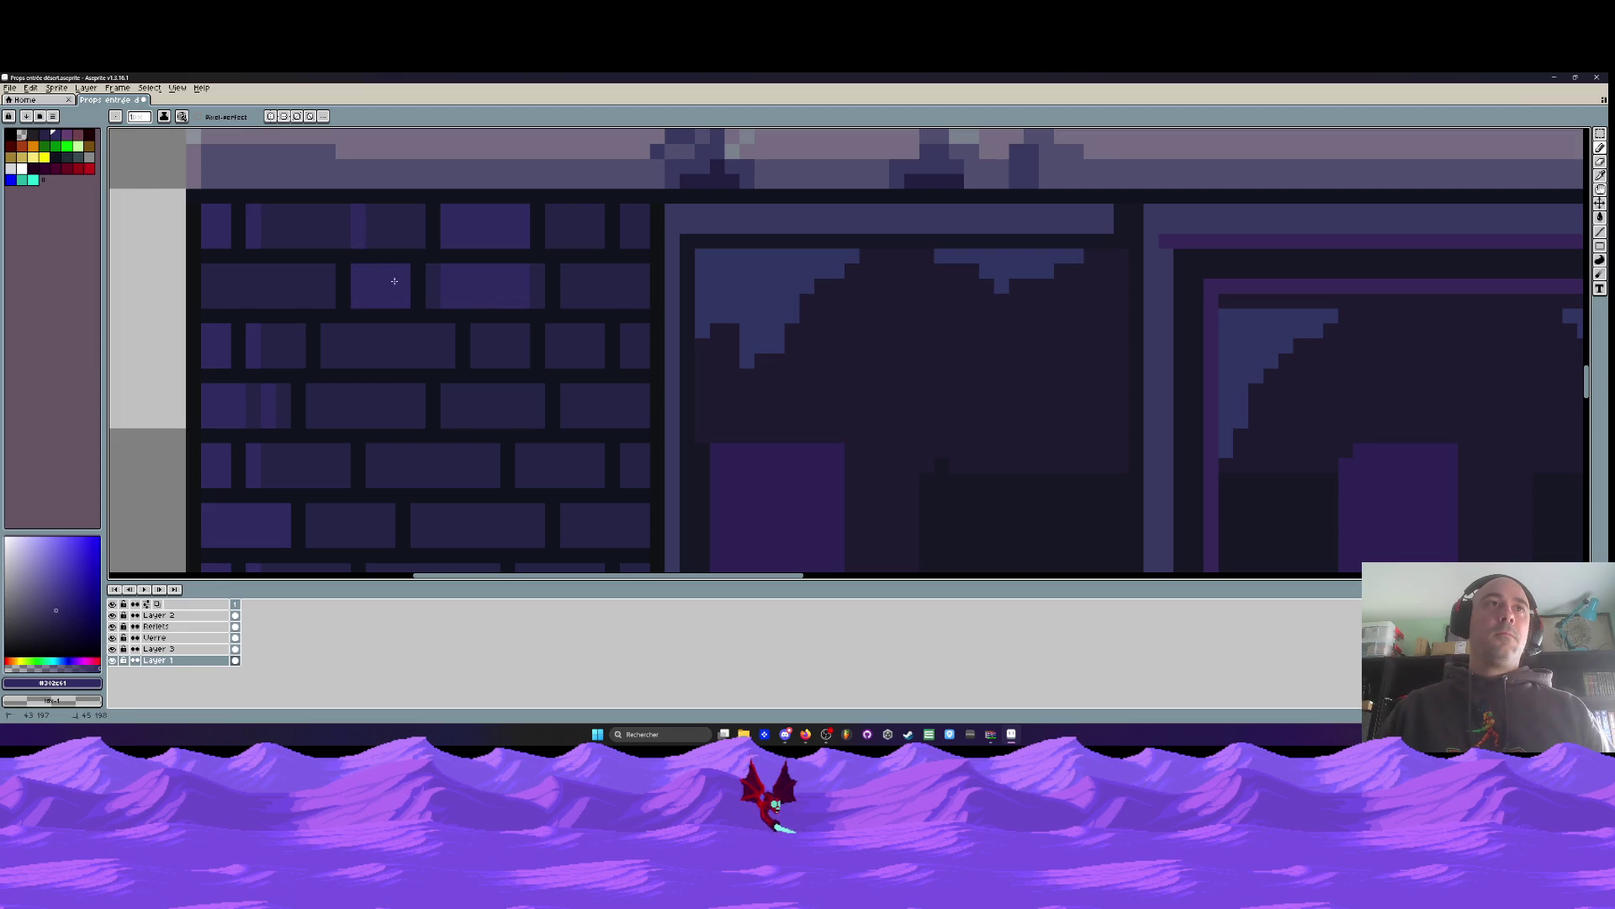
pyautogui.moveTo(371, 219)
pyautogui.mouseDown()
pyautogui.moveTo(404, 231)
pyautogui.moveTo(387, 219)
pyautogui.moveTo(429, 305)
pyautogui.mouseUp()
pyautogui.press('space')
pyautogui.scroll(-5, 428, 282)
pyautogui.scroll(5, 451, 288)
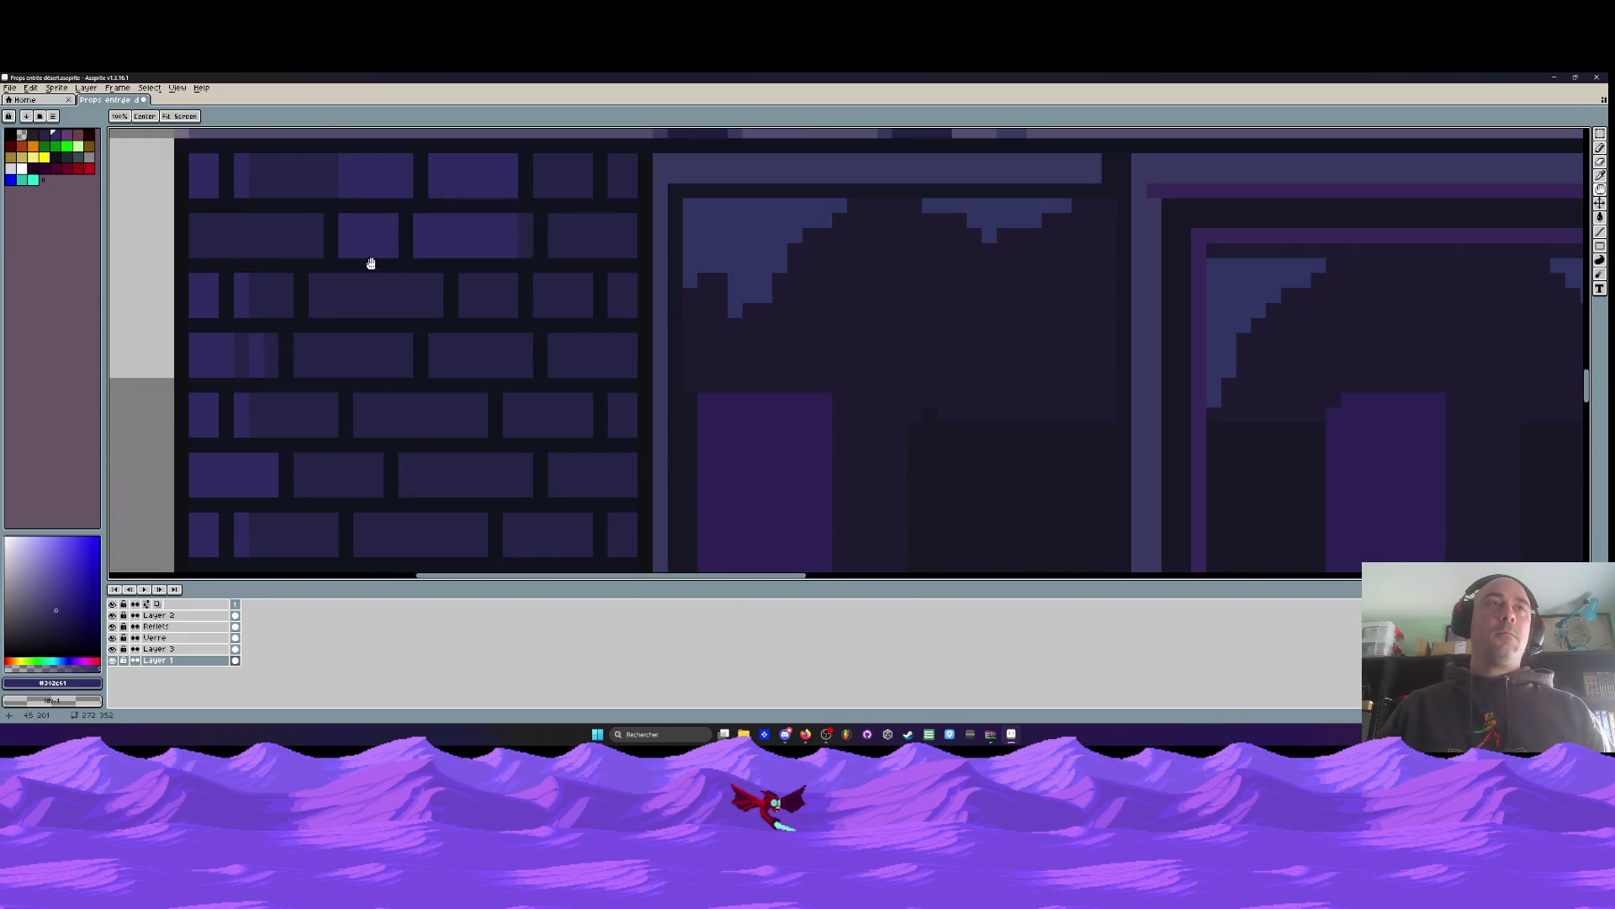
# Add thin #302c61 strips to brick edges, then undo the third-row brick repaint
pyautogui.moveTo(327, 170); pyautogui.dragTo(327, 194)
pyautogui.moveTo(329, 273)
pyautogui.mouseDown()
pyautogui.moveTo(329, 313)
pyautogui.moveTo(415, 304)
pyautogui.mouseUp()
pyautogui.moveTo(515, 294)
pyautogui.mouseDown()
pyautogui.moveTo(508, 277)
pyautogui.moveTo(465, 303)
pyautogui.moveTo(415, 281)
pyautogui.moveTo(469, 325)
pyautogui.moveTo(569, 314)
pyautogui.moveTo(539, 295)
pyautogui.moveTo(469, 300)
pyautogui.moveTo(552, 333)
pyautogui.moveTo(516, 317)
pyautogui.moveTo(642, 307)
pyautogui.moveTo(631, 289)
pyautogui.moveTo(740, 303)
pyautogui.moveTo(659, 307)
pyautogui.moveTo(699, 329)
pyautogui.mouseUp()
pyautogui.scroll(-4, 440, 288)
pyautogui.scroll(3, 430, 298)
pyautogui.scroll(1, 430, 297)
pyautogui.hotkey('ctrl', 'z')
pyautogui.hotkey('ctrl', 'z')
pyautogui.scroll(-3, 699, 329)
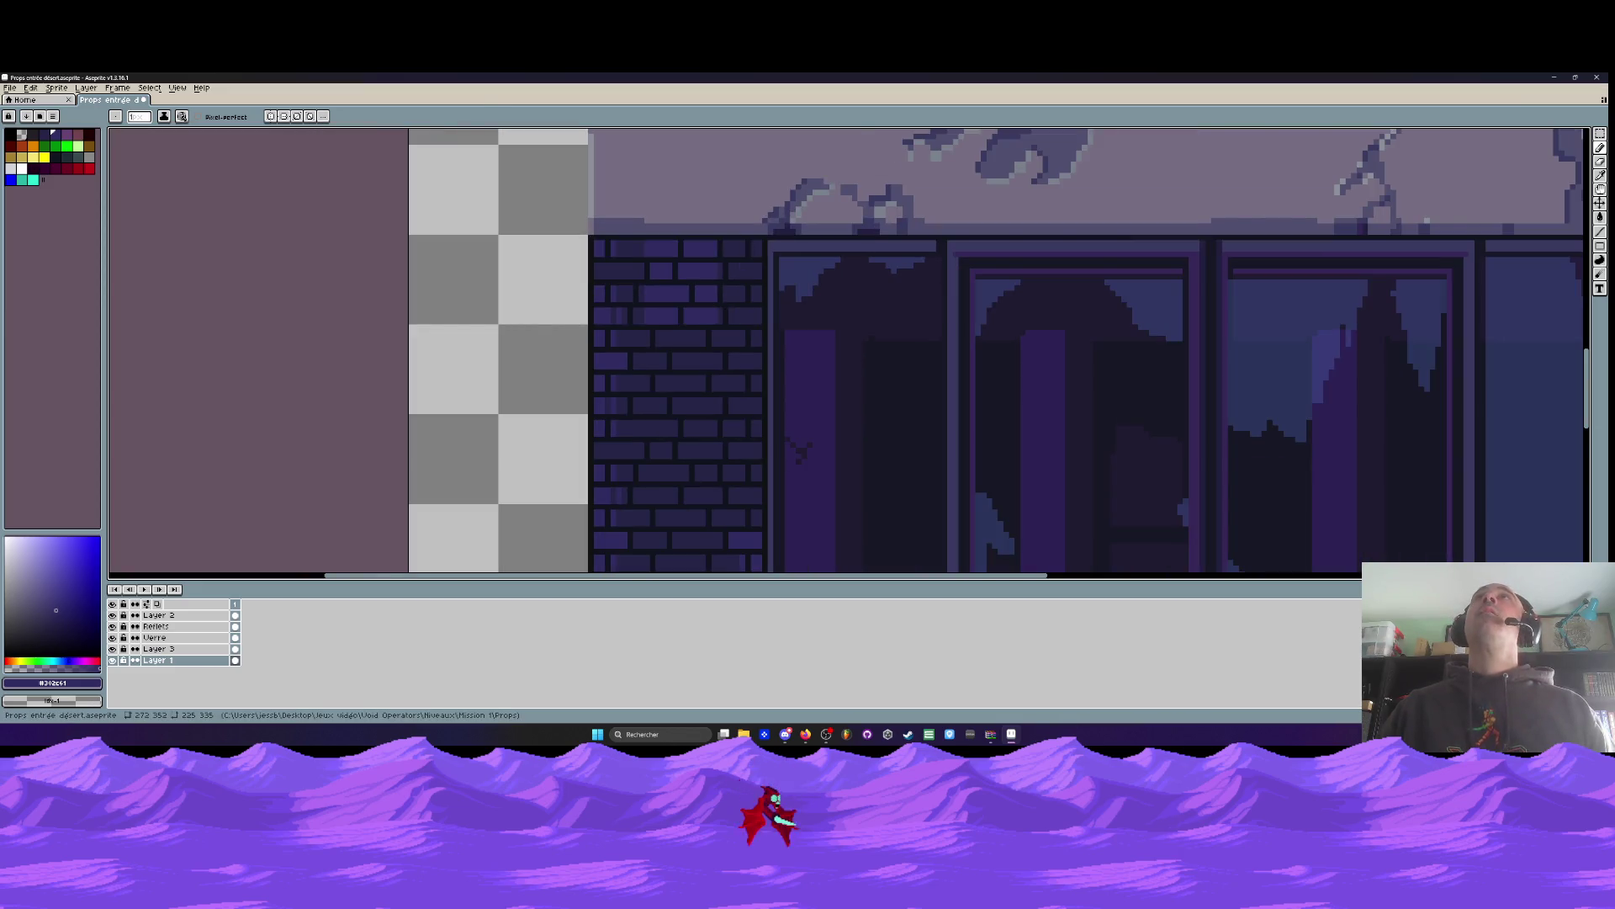
pyautogui.hotkey('alt', 'Tab')
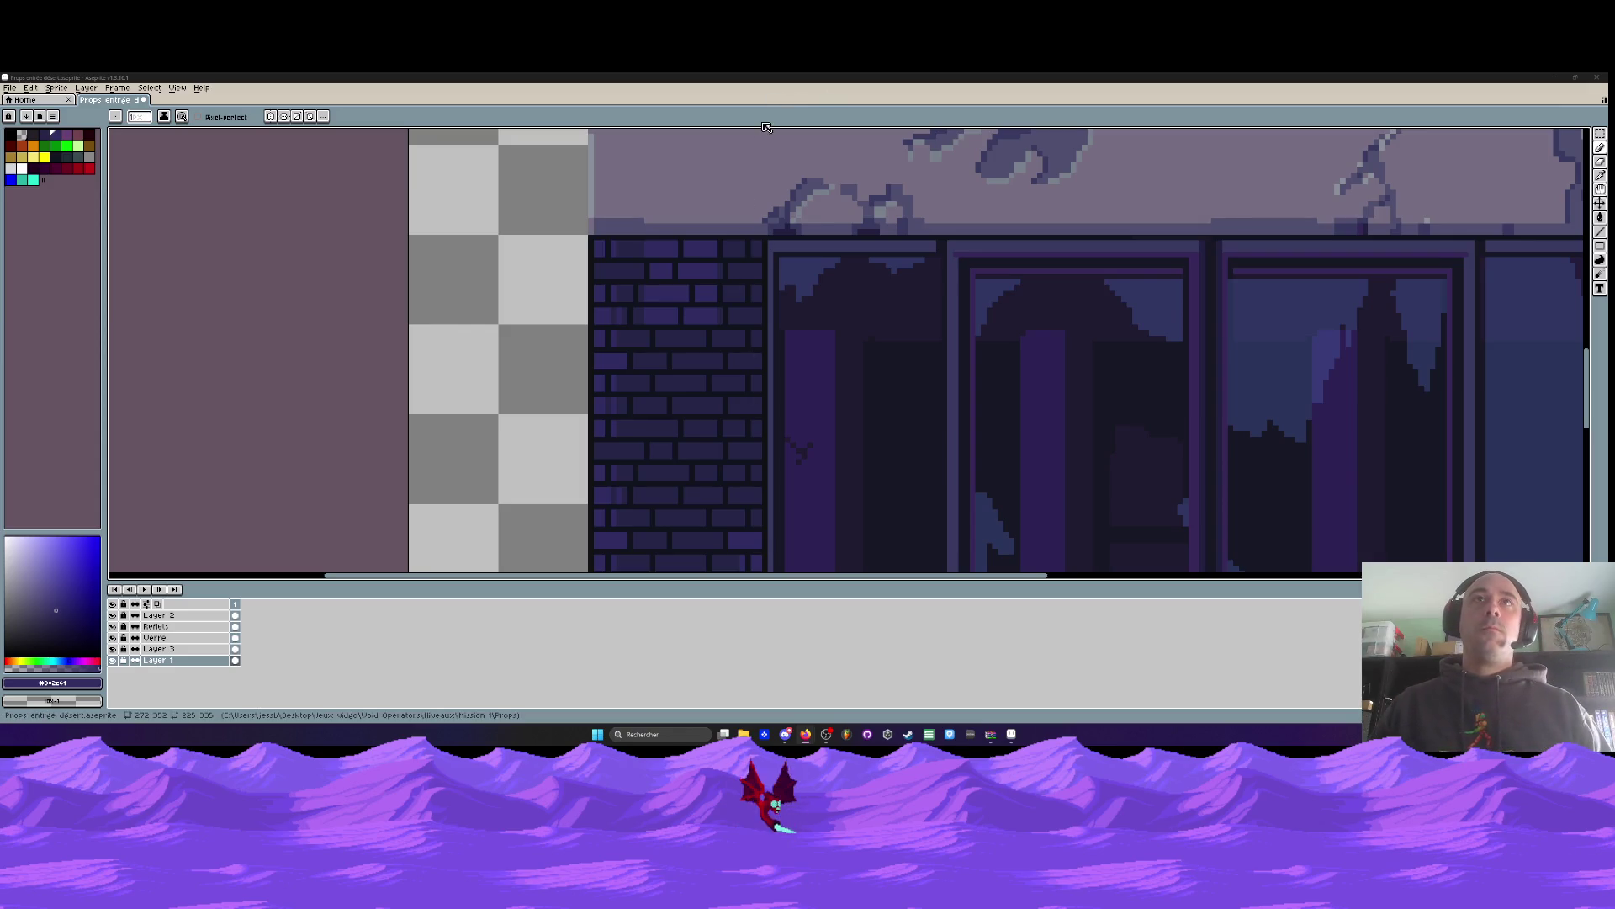
# Paint lighter purple strips on a left-wall brick's edges and fill it lighter
pyautogui.scroll(-1, 762, 227)
pyautogui.scroll(-1, 768, 246)
pyautogui.scroll(4, 663, 272)
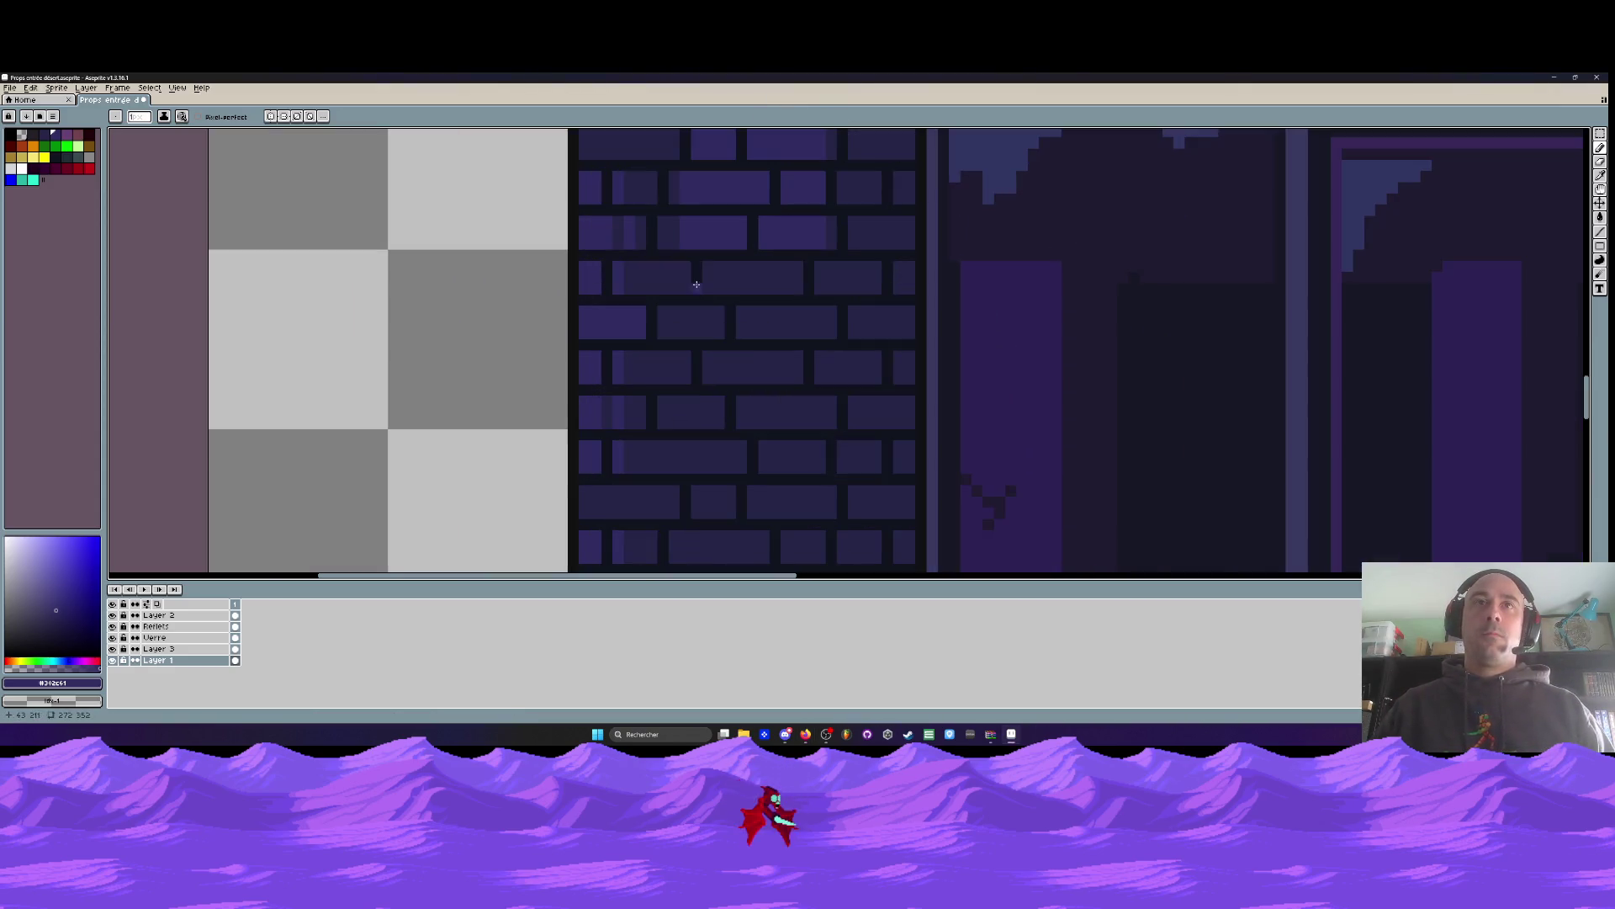
pyautogui.moveTo(663, 272); pyautogui.dragTo(663, 313)
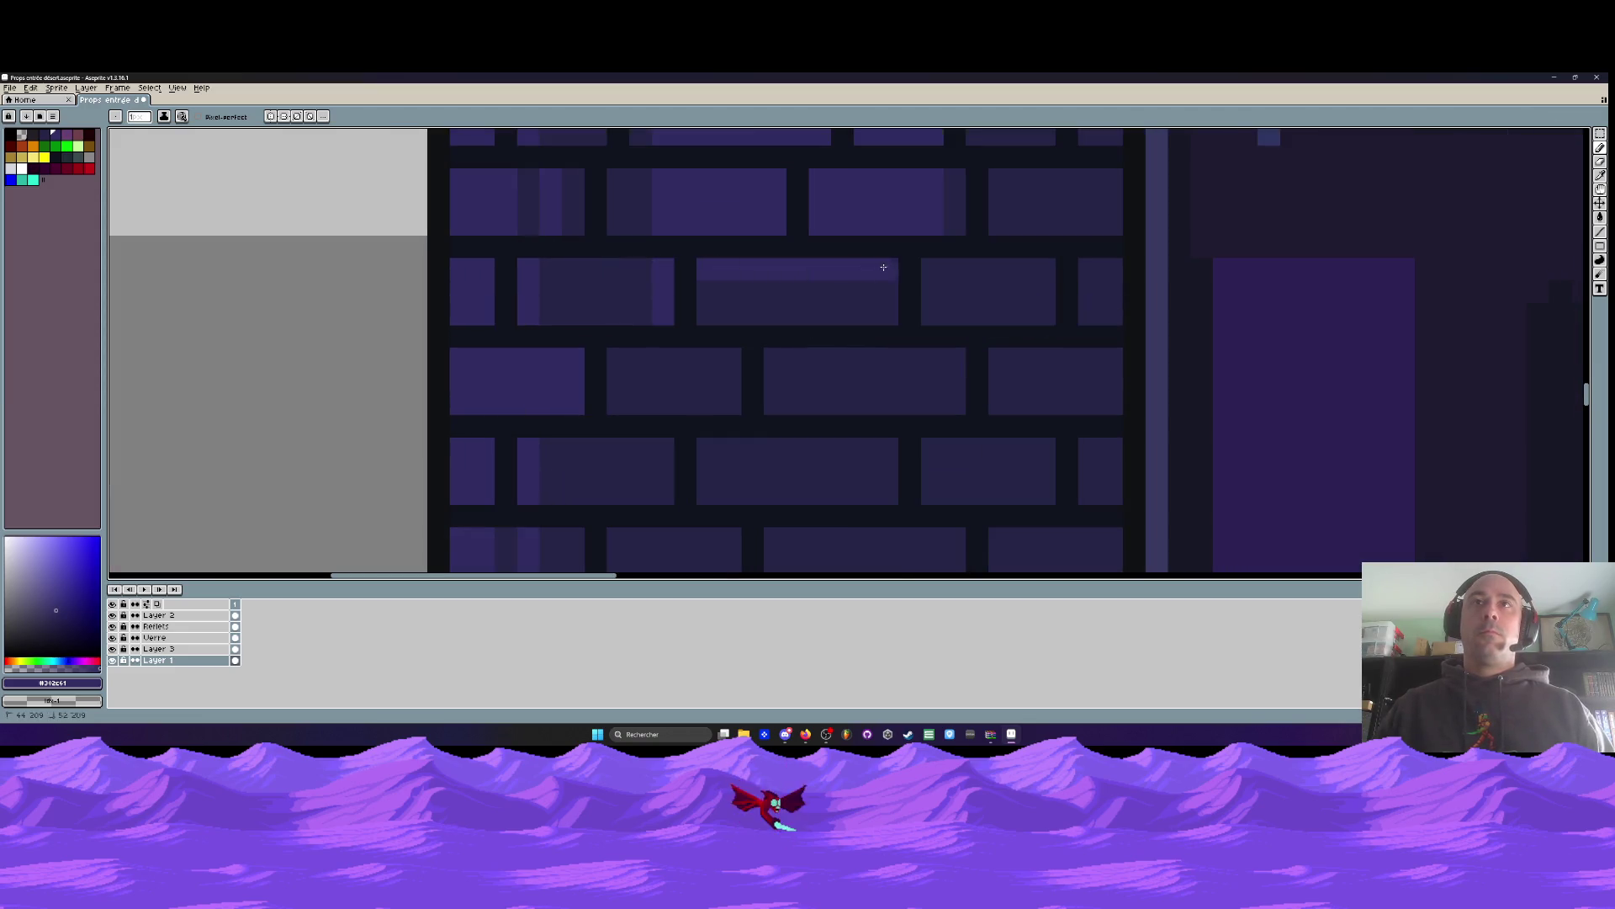
pyautogui.moveTo(891, 267)
pyautogui.mouseDown()
pyautogui.moveTo(718, 263)
pyautogui.moveTo(800, 318)
pyautogui.moveTo(724, 292)
pyautogui.mouseUp()
pyautogui.moveTo(934, 270); pyautogui.dragTo(932, 313)
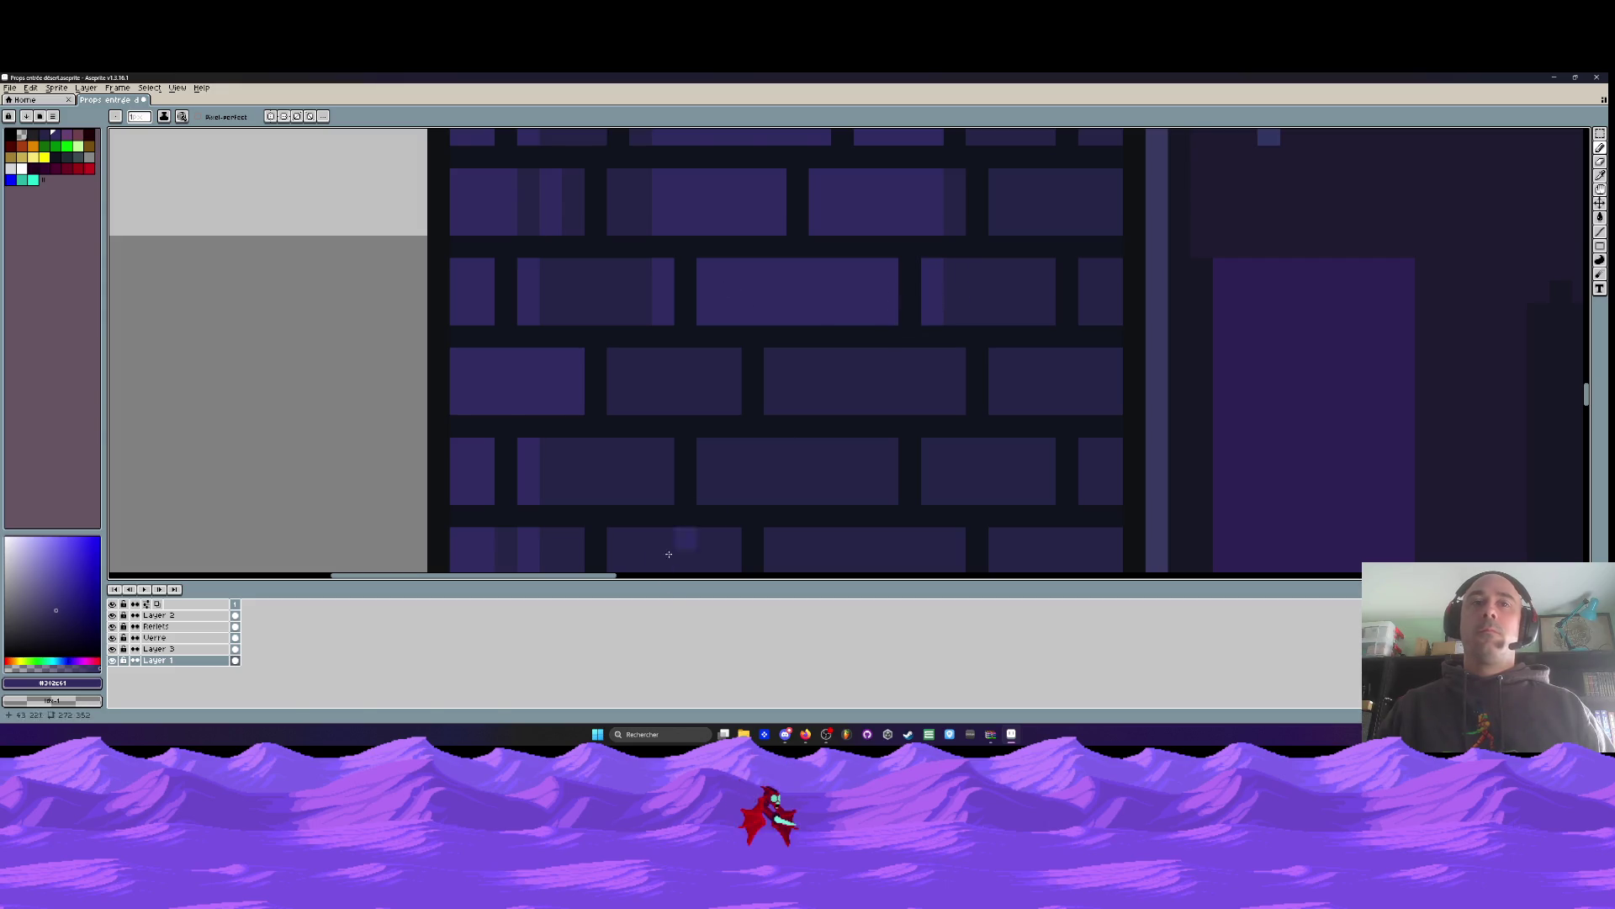
pyautogui.click(805, 734)
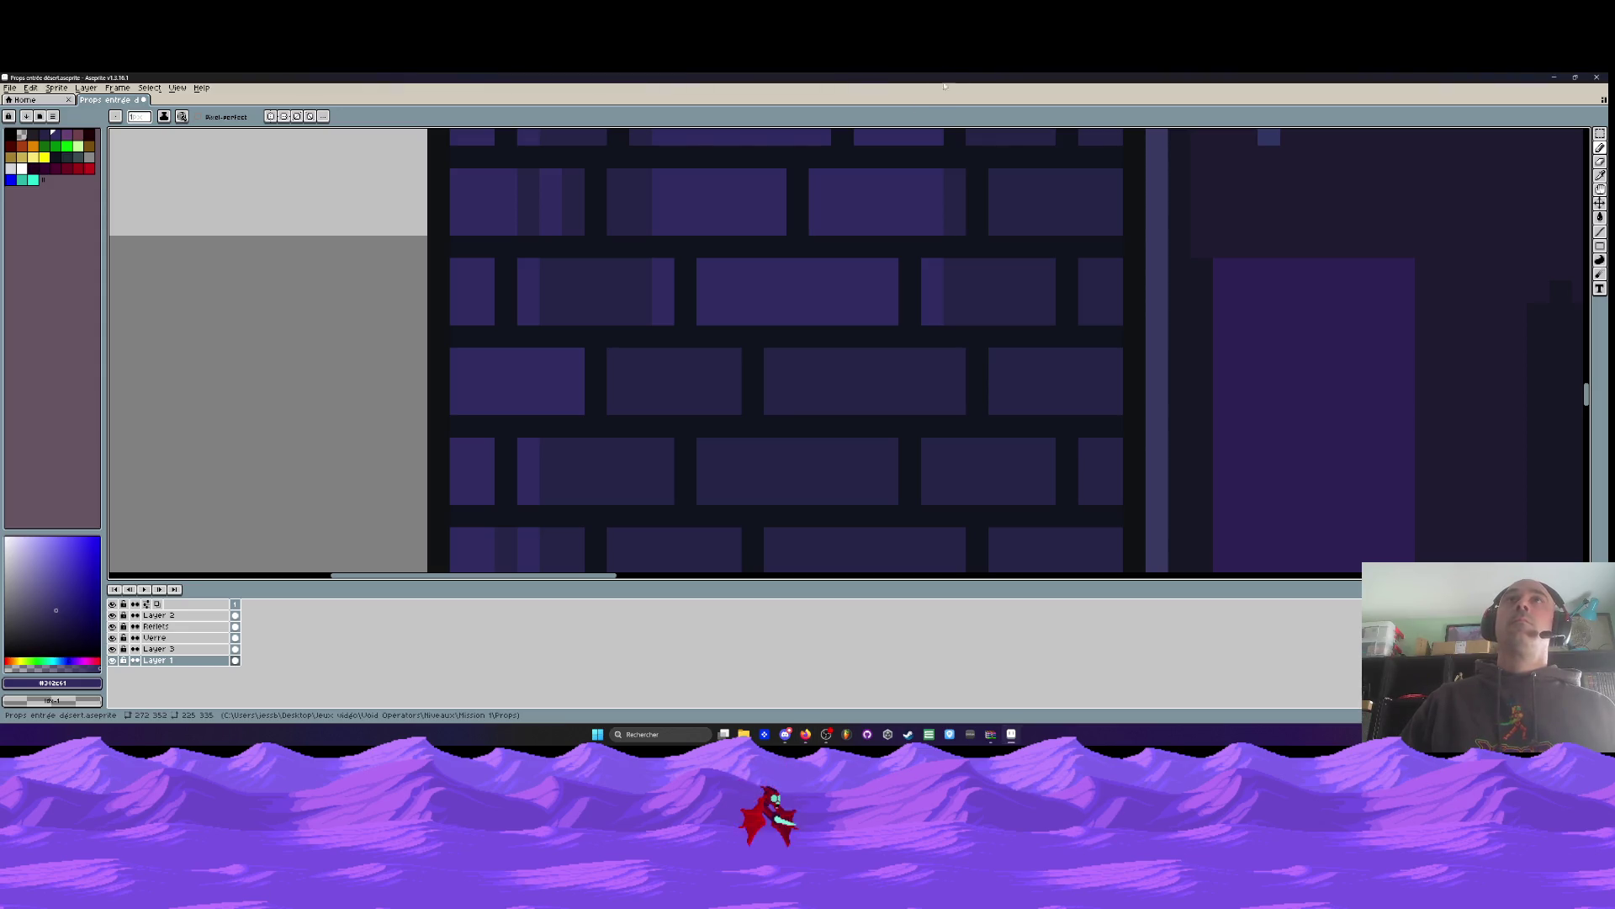
# Repaint a dark brick lighter and add light strips, undoing the right-edge stroke
pyautogui.scroll(-2, 766, 235)
pyautogui.scroll(3, 757, 261)
pyautogui.moveTo(725, 230)
pyautogui.mouseDown()
pyautogui.moveTo(695, 260)
pyautogui.moveTo(786, 256)
pyautogui.mouseUp()
pyautogui.scroll(-4, 778, 265)
pyautogui.scroll(-3, 778, 265)
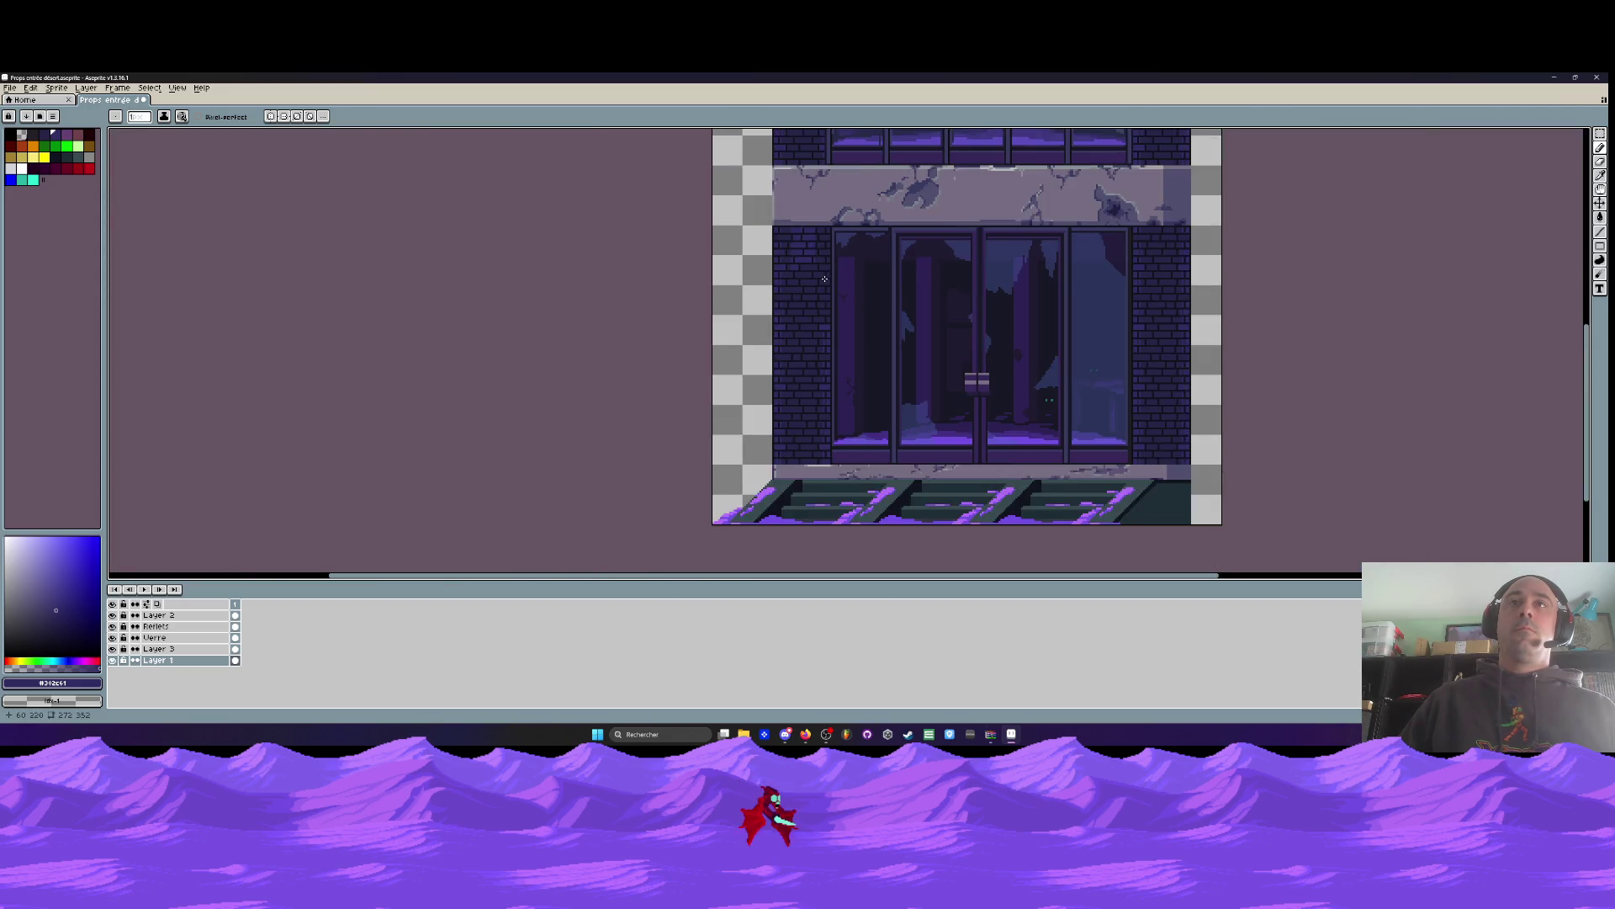
pyautogui.scroll(5, 825, 279)
pyautogui.moveTo(837, 224)
pyautogui.mouseDown()
pyautogui.moveTo(971, 226)
pyautogui.moveTo(841, 244)
pyautogui.moveTo(831, 230)
pyautogui.mouseUp()
pyautogui.moveTo(709, 291)
pyautogui.mouseDown()
pyautogui.moveTo(712, 316)
pyautogui.moveTo(934, 283)
pyautogui.moveTo(820, 313)
pyautogui.moveTo(926, 335)
pyautogui.moveTo(863, 312)
pyautogui.moveTo(851, 350)
pyautogui.moveTo(880, 329)
pyautogui.moveTo(1082, 314)
pyautogui.moveTo(945, 339)
pyautogui.moveTo(1082, 350)
pyautogui.moveTo(924, 354)
pyautogui.moveTo(1093, 314)
pyautogui.moveTo(1010, 317)
pyautogui.moveTo(1057, 334)
pyautogui.mouseUp()
pyautogui.scroll(-3, 909, 333)
pyautogui.scroll(3, 861, 309)
pyautogui.hotkey('ctrl', 'z')
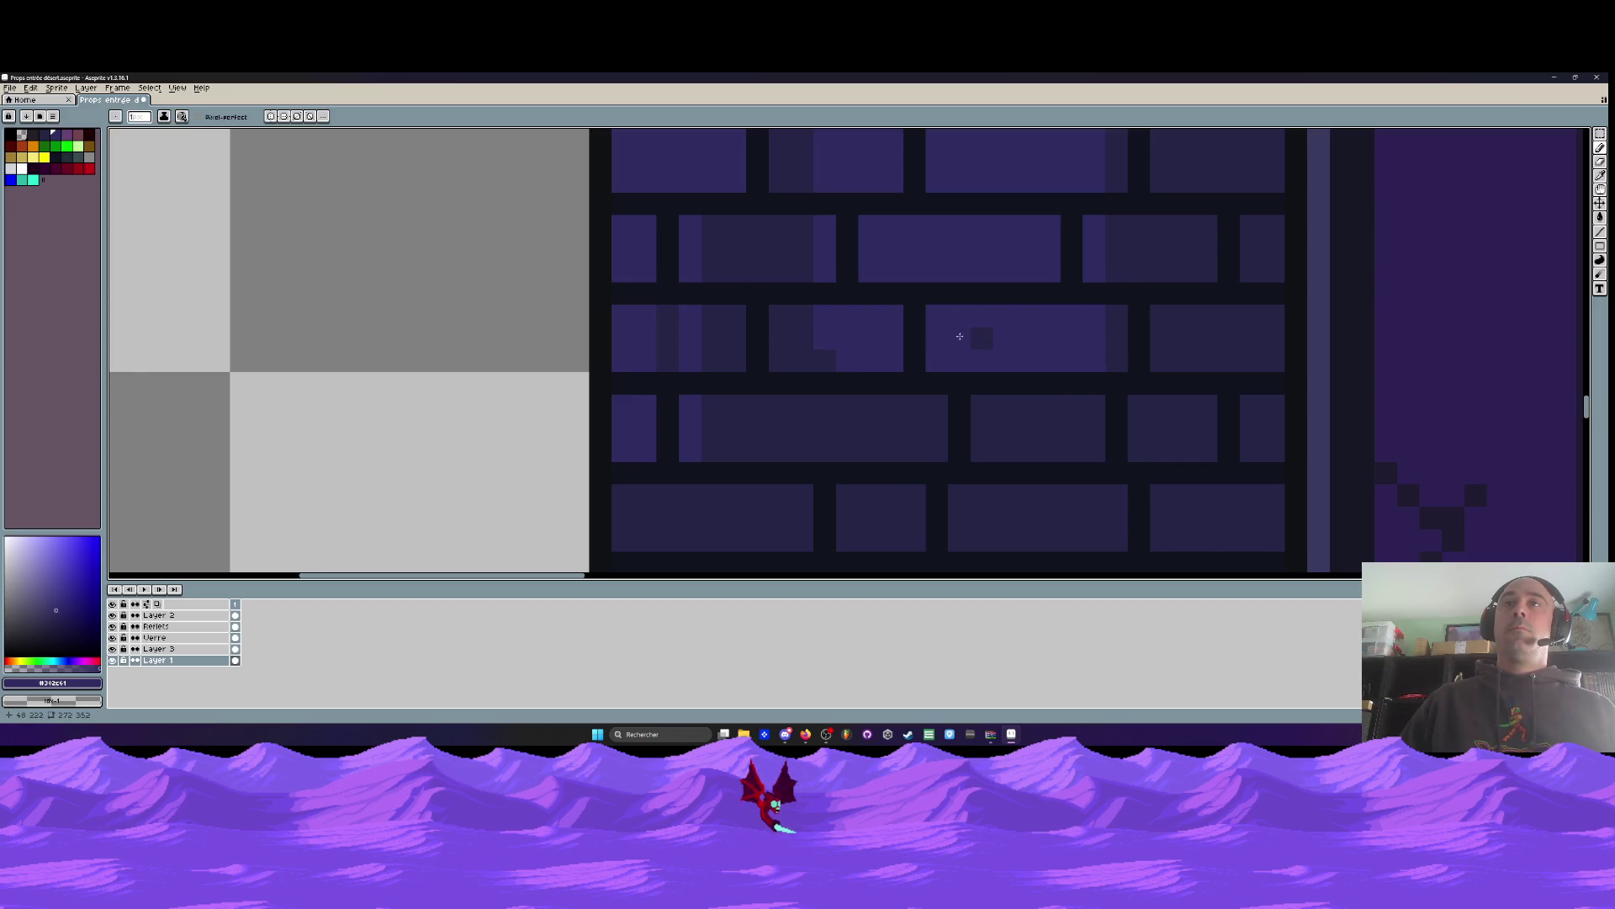
pyautogui.scroll(-3, 832, 361)
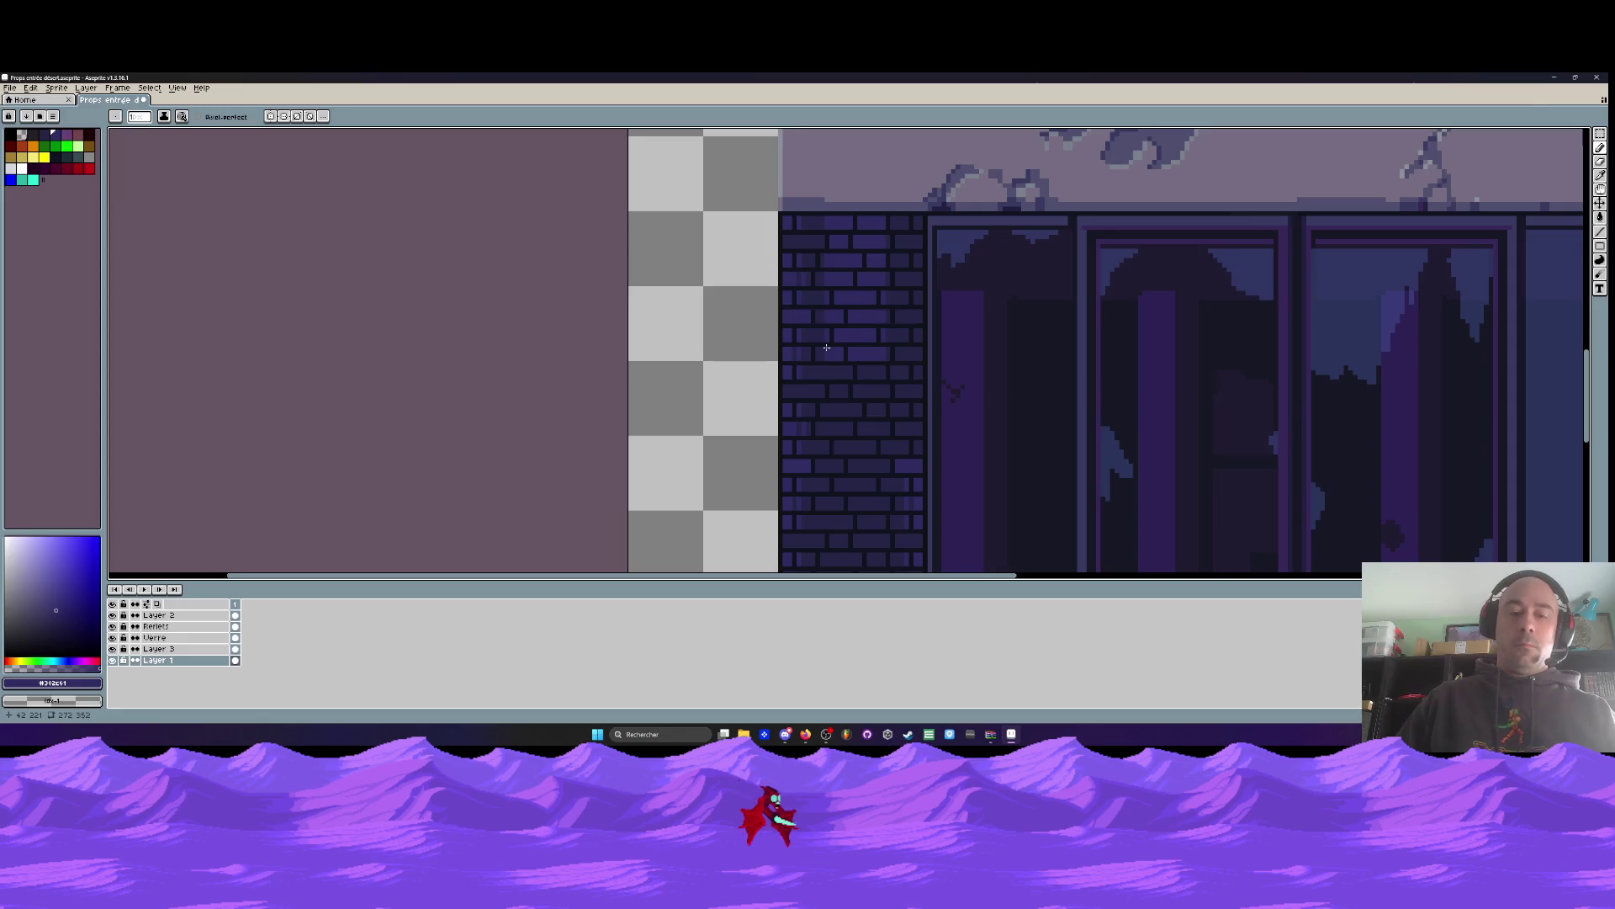
pyautogui.scroll(1, 808, 219)
# Sample #272547 and bucket-fill seven left-wall bricks and edge strips darker
pyautogui.keyDown('alt'); pyautogui.click(808, 152); pyautogui.keyUp('alt')
pyautogui.scroll(1, 808, 150)
pyautogui.scroll(1, 809, 149)
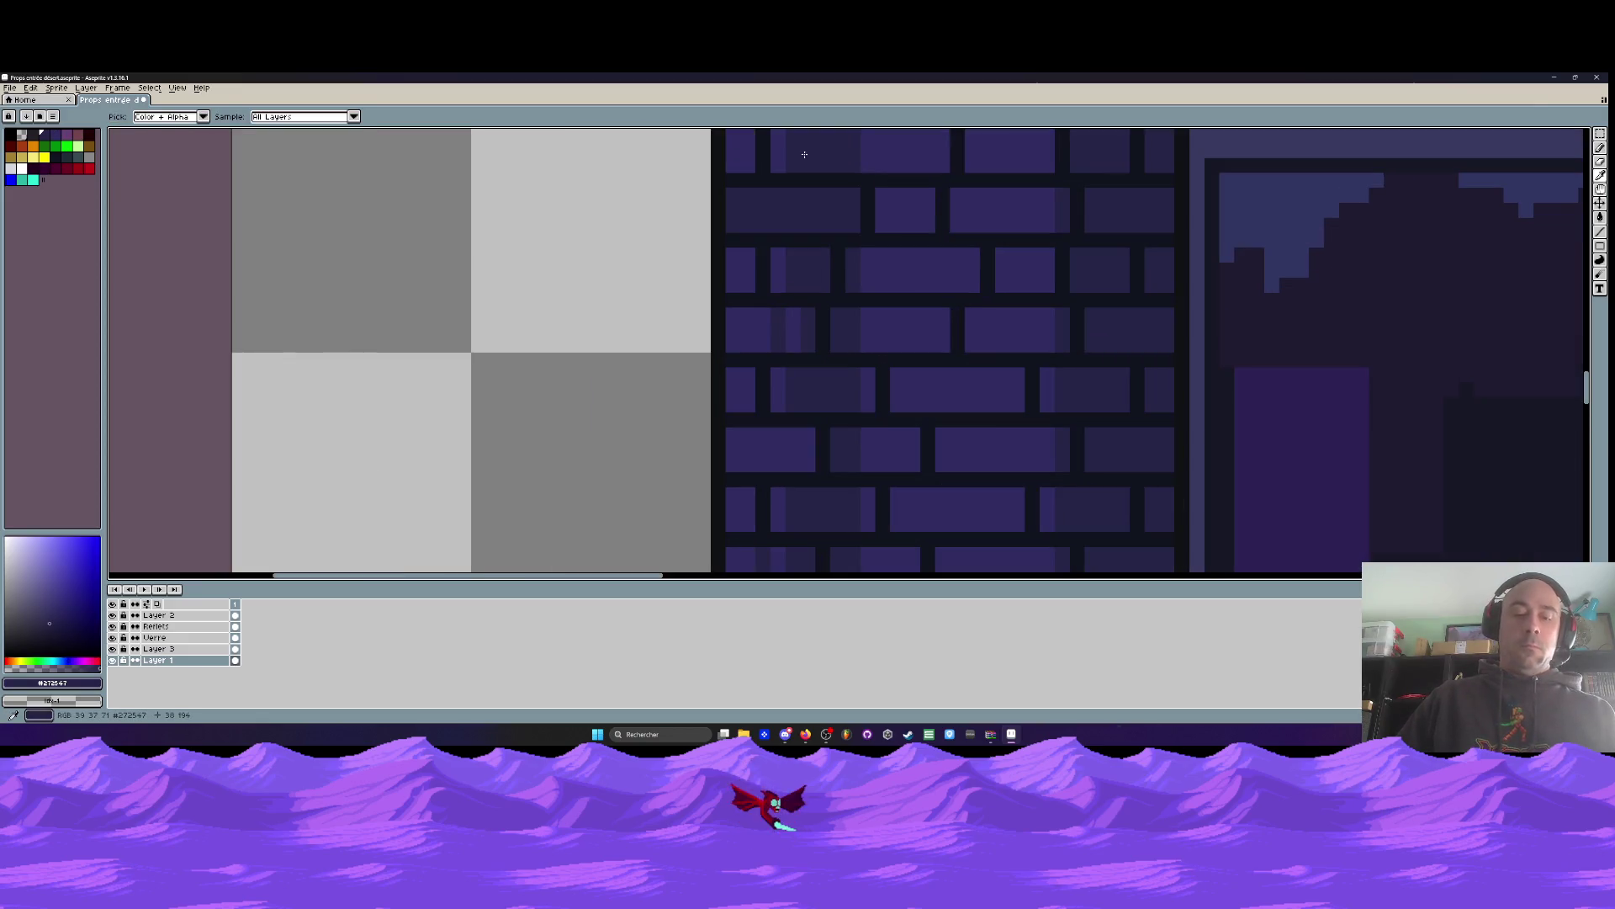
pyautogui.press('g')
pyautogui.click(741, 154)
pyautogui.click(740, 271)
pyautogui.click(782, 267)
pyautogui.click(756, 324)
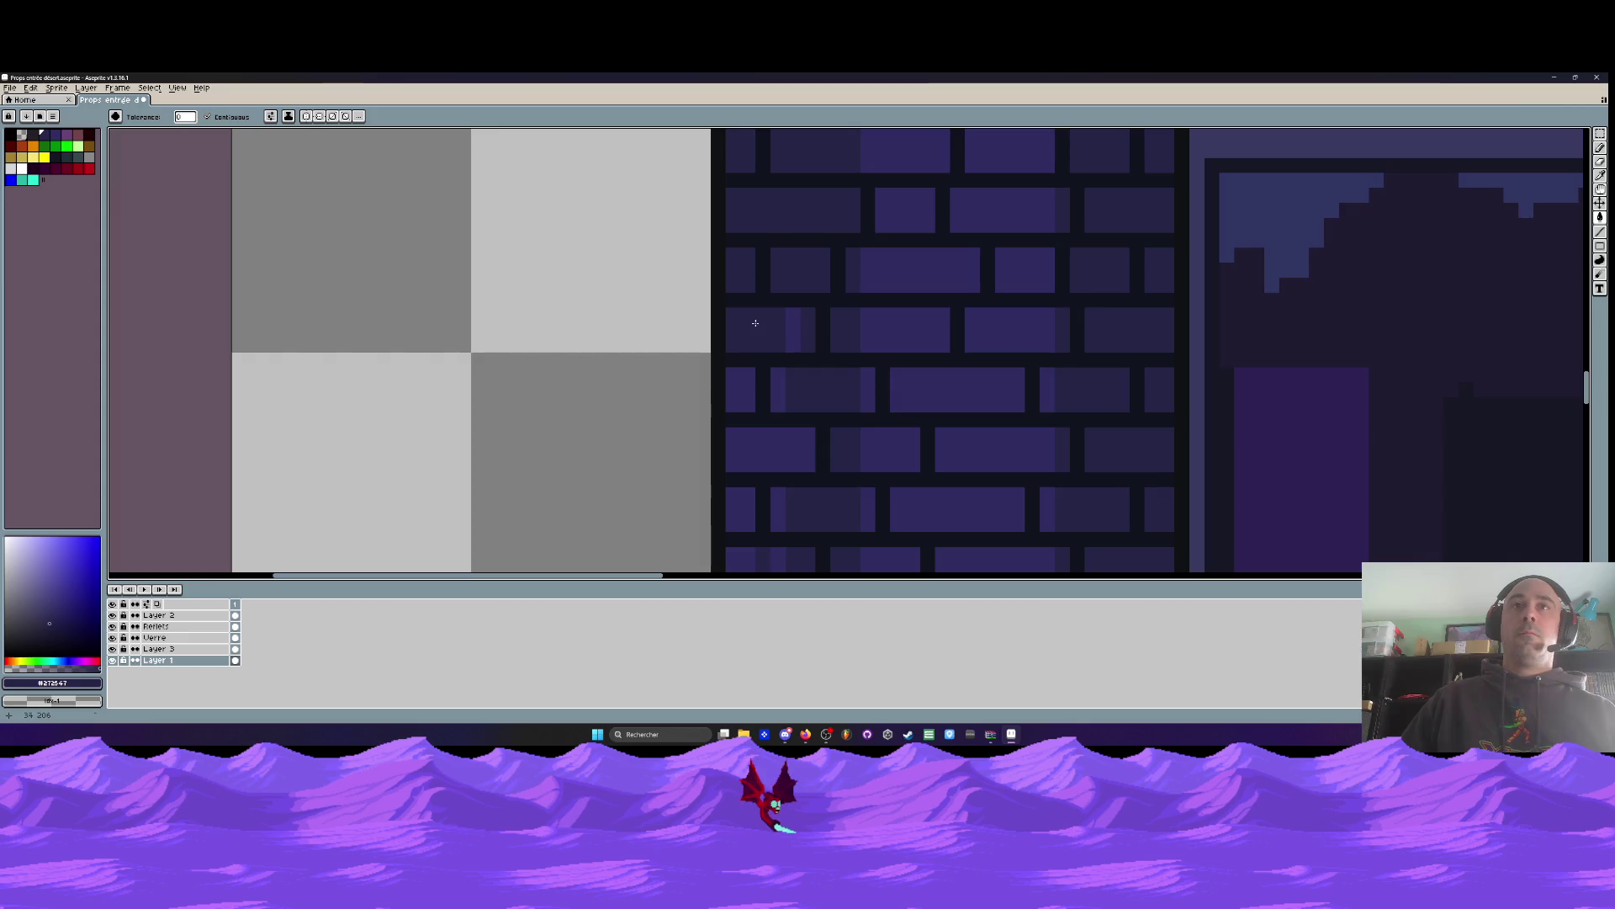
pyautogui.click(776, 370)
pyautogui.click(740, 386)
pyautogui.click(754, 443)
pyautogui.moveTo(754, 444); pyautogui.dragTo(761, 221)
# Darken two more nearby bricks after undoing an accidental mortar fill
pyautogui.click(776, 293)
pyautogui.hotkey('ctrl', 'z')
pyautogui.click(782, 345)
pyautogui.click(748, 345)
pyautogui.scroll(-5, 757, 345)
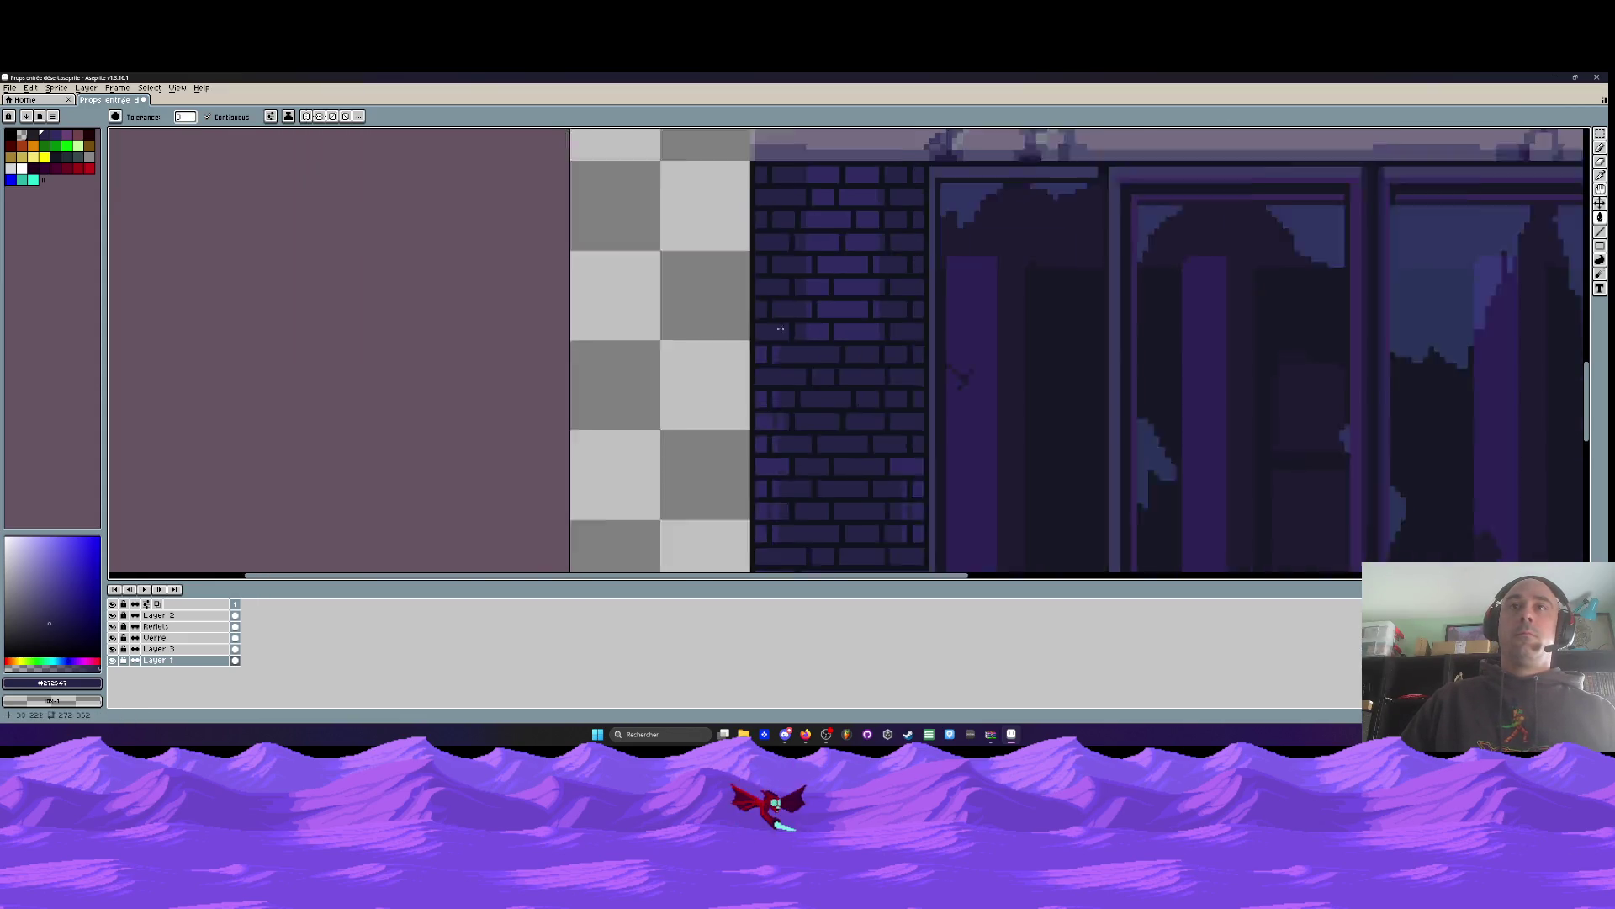
pyautogui.scroll(3, 804, 310)
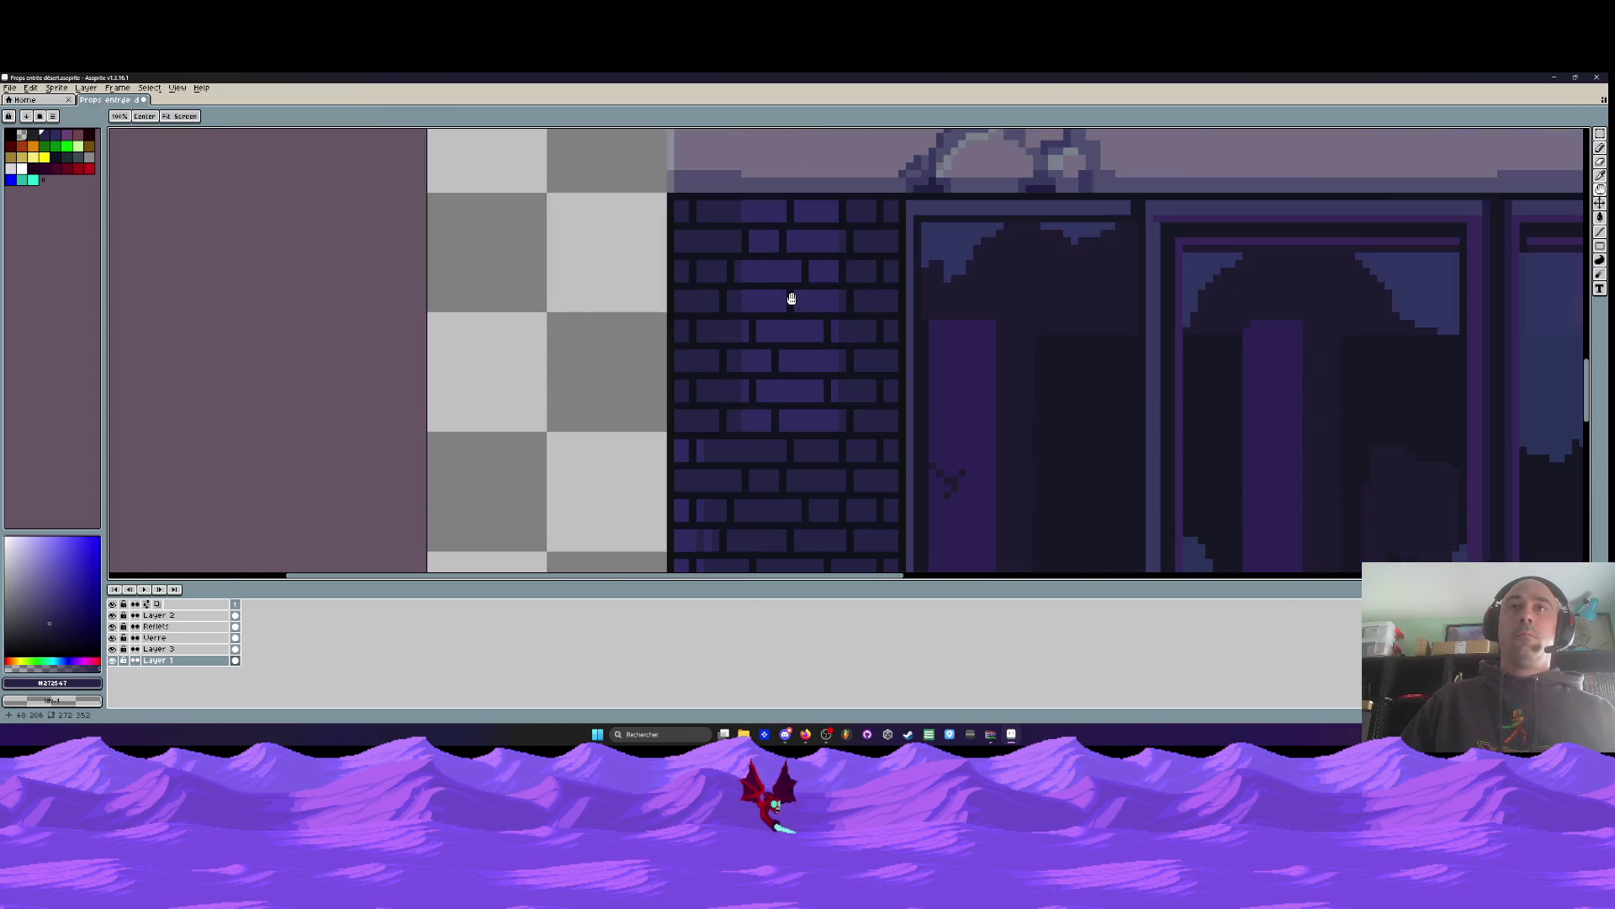
# Lighten parts of the top-left brick and a few pixels of another with the Pencil
pyautogui.press('i')
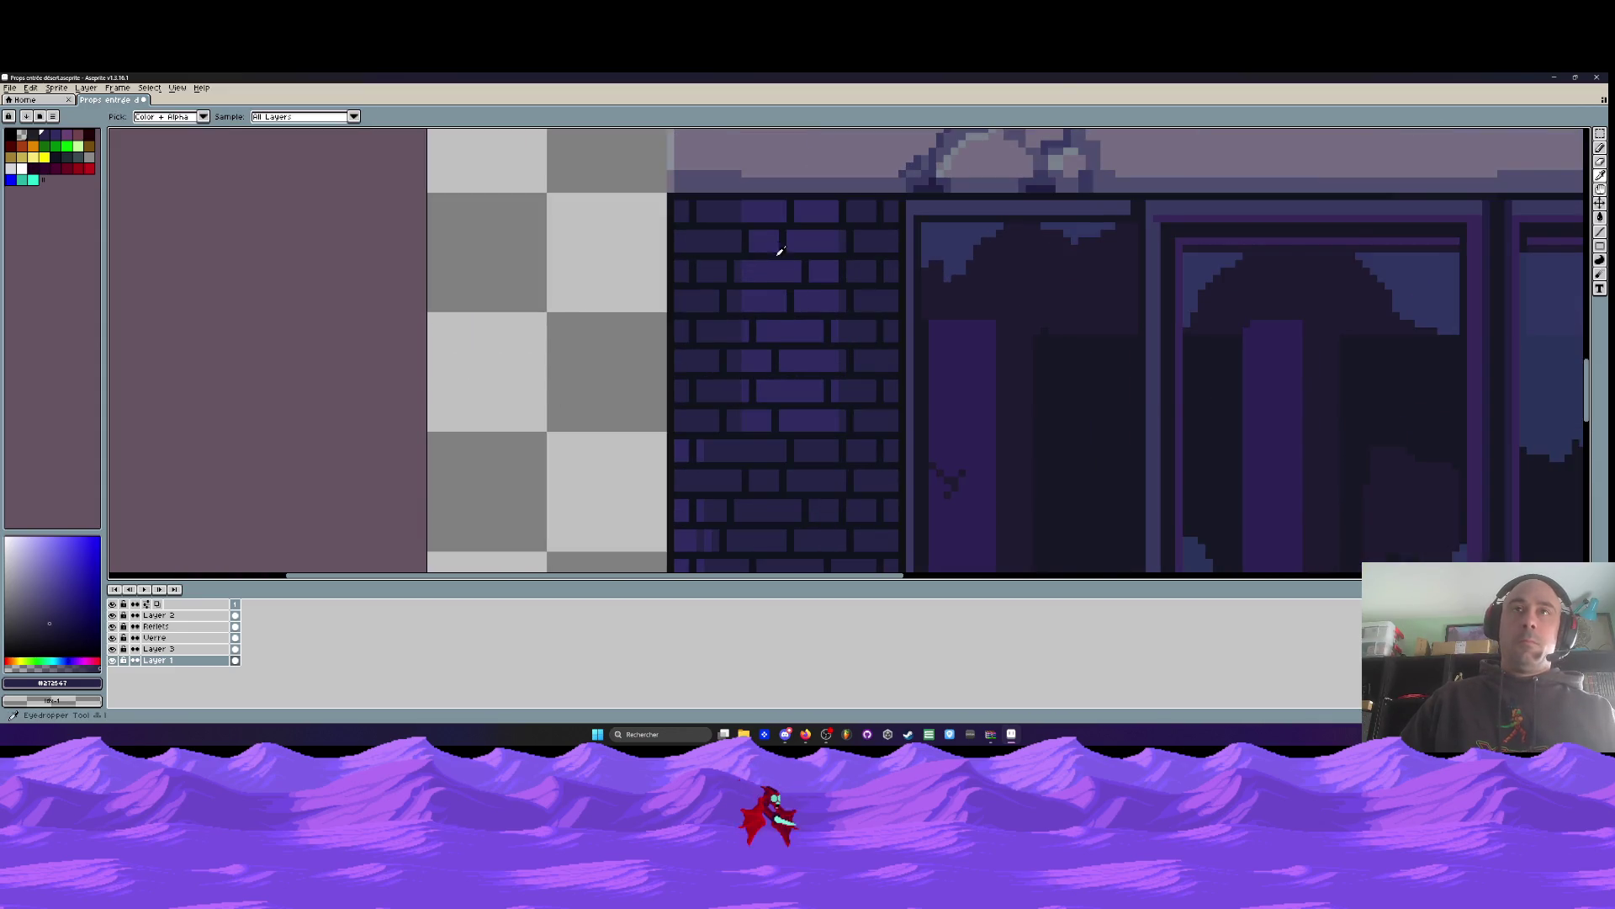
pyautogui.scroll(2, 770, 204)
pyautogui.press('b')
pyautogui.moveTo(685, 188)
pyautogui.mouseDown()
pyautogui.moveTo(660, 217)
pyautogui.moveTo(680, 226)
pyautogui.mouseUp()
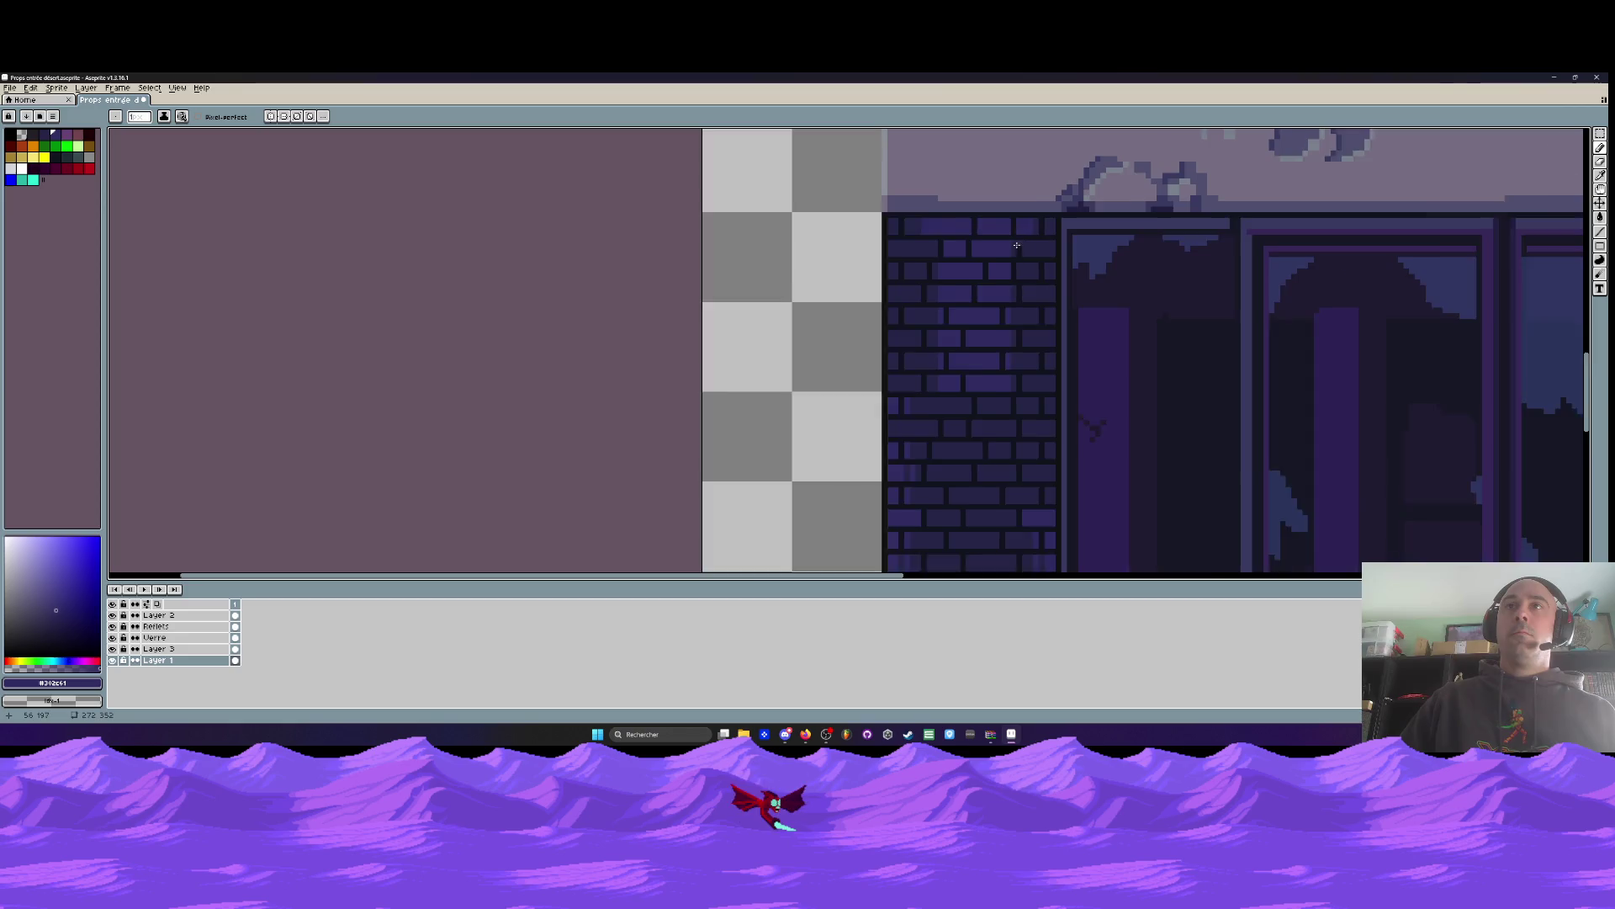
pyautogui.scroll(-4, 1001, 244)
pyautogui.scroll(4, 1000, 246)
pyautogui.moveTo(934, 275)
pyautogui.mouseDown()
pyautogui.moveTo(947, 261)
pyautogui.moveTo(937, 298)
pyautogui.mouseUp()
pyautogui.scroll(-4, 938, 297)
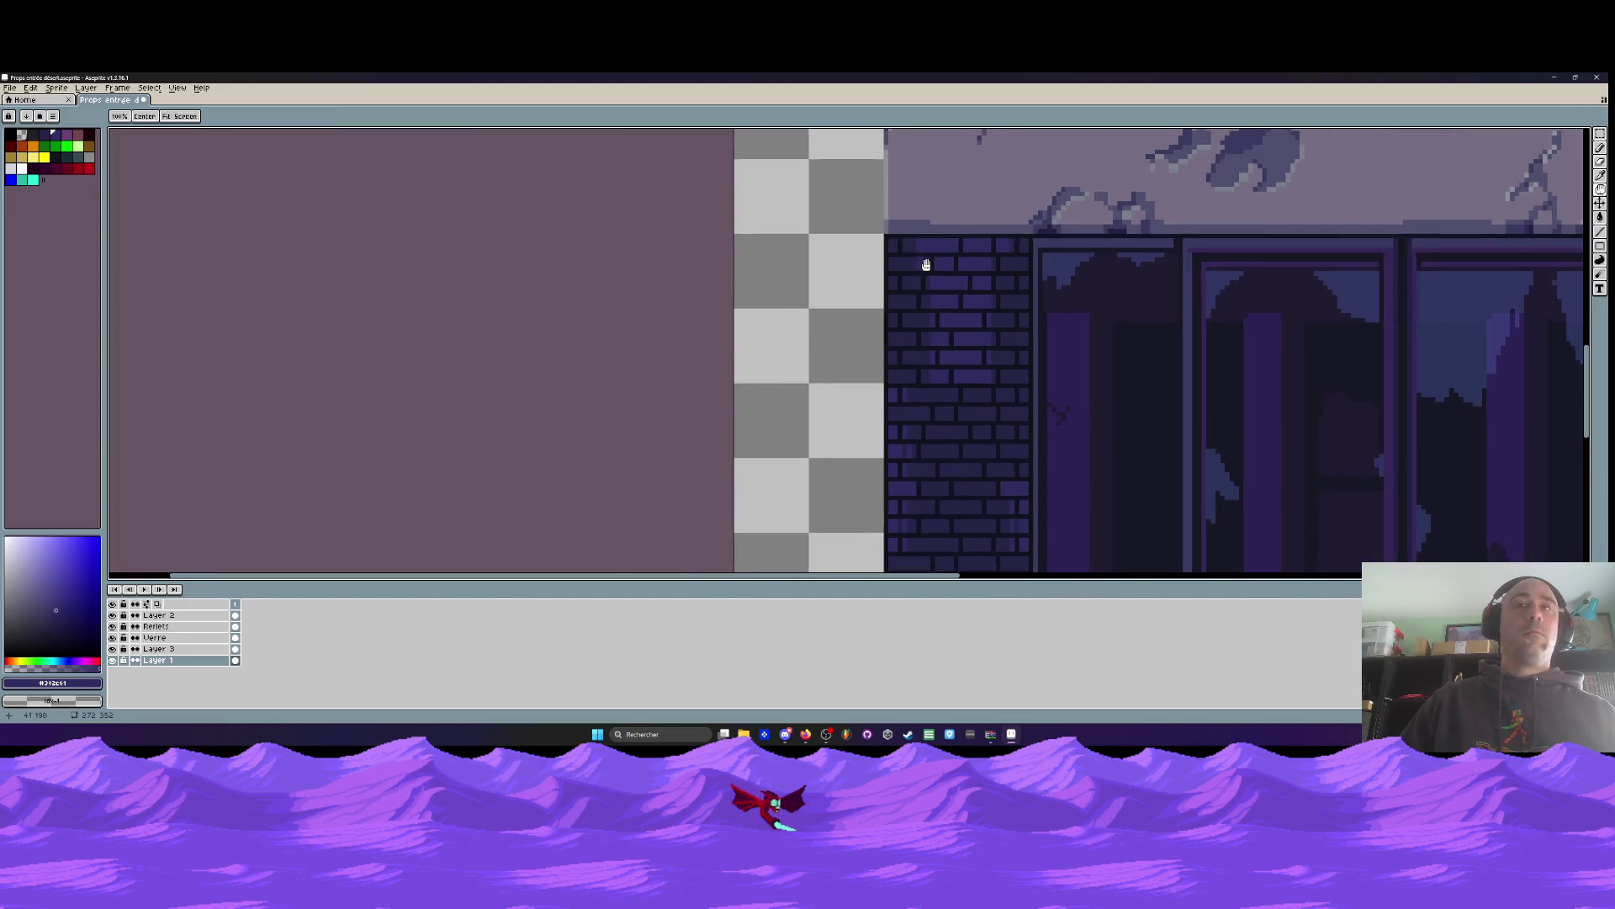
pyautogui.click(66, 135)
pyautogui.scroll(4, 927, 292)
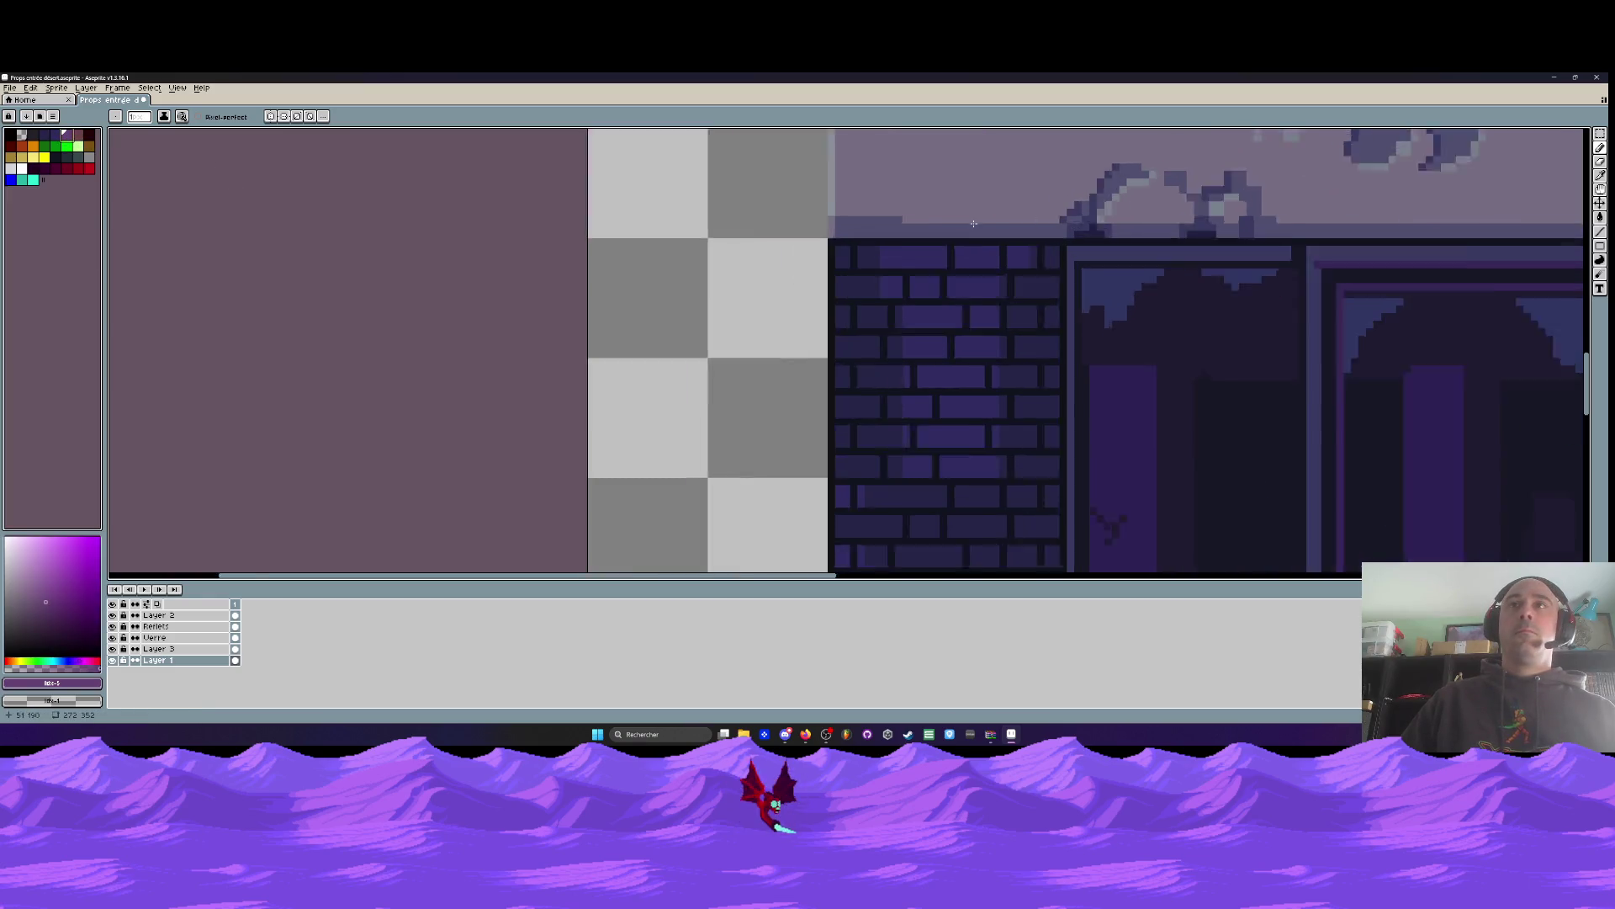
pyautogui.moveTo(931, 263)
pyautogui.mouseDown()
pyautogui.moveTo(927, 292)
pyautogui.moveTo(911, 282)
pyautogui.moveTo(1010, 277)
pyautogui.moveTo(959, 290)
pyautogui.moveTo(1002, 270)
pyautogui.mouseUp()
pyautogui.scroll(-5, 985, 278)
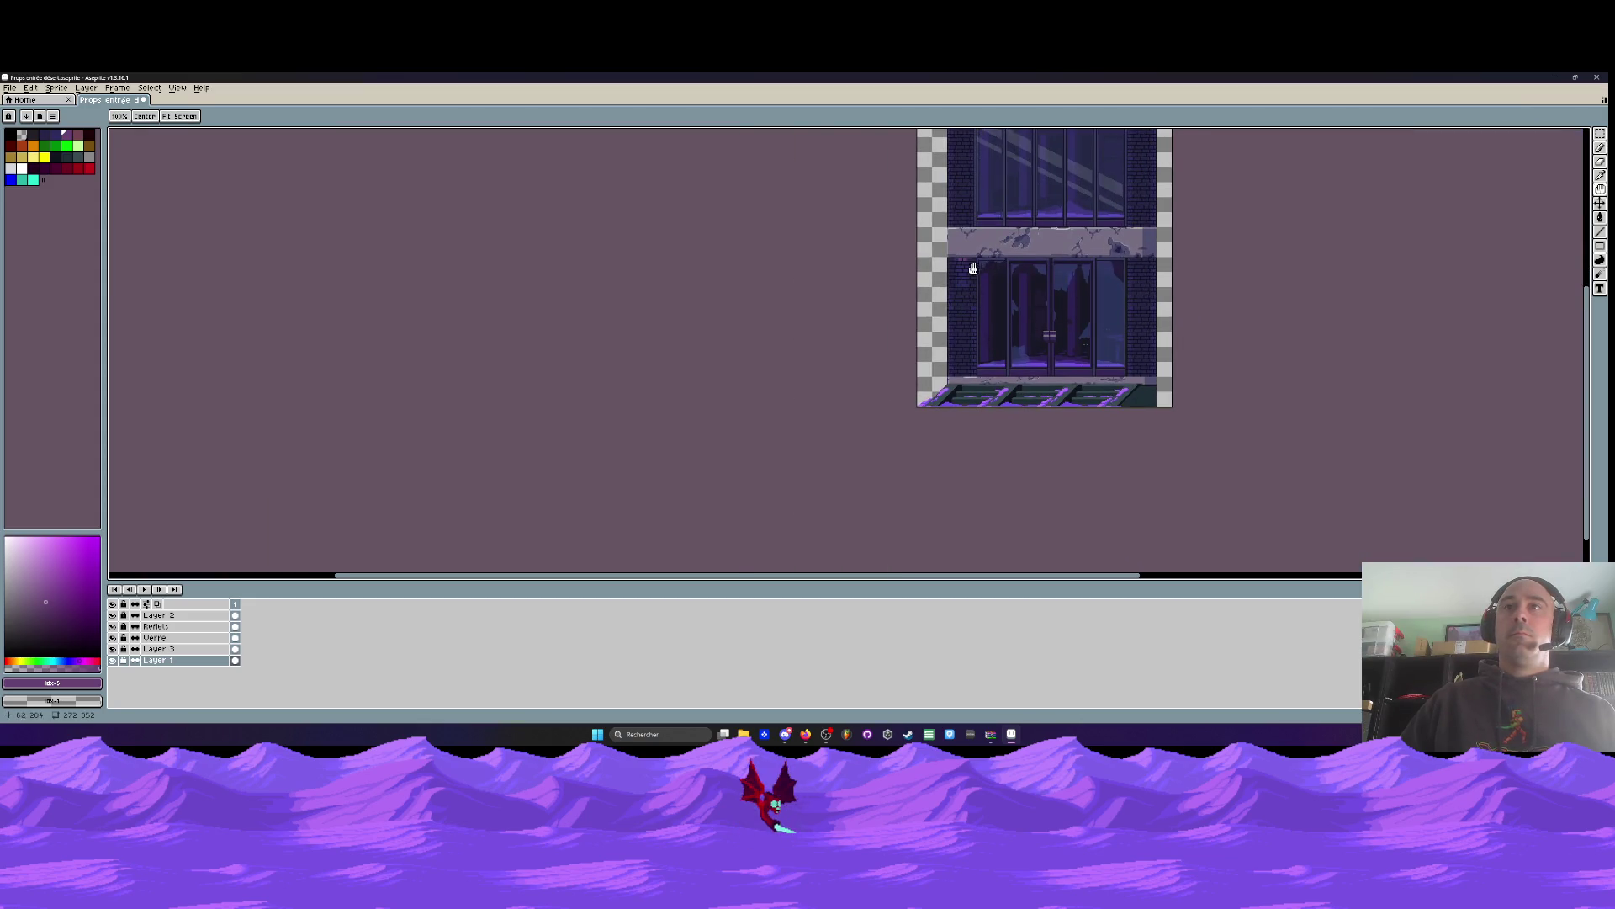
pyautogui.scroll(6, 976, 268)
pyautogui.hotkey('ctrl', 'z')
pyautogui.hotkey('ctrl', 'z')
pyautogui.press('b')
pyautogui.moveTo(929, 187)
pyautogui.mouseDown()
pyautogui.moveTo(968, 173)
pyautogui.moveTo(981, 209)
pyautogui.moveTo(1058, 221)
pyautogui.moveTo(1111, 198)
pyautogui.moveTo(927, 274)
pyautogui.moveTo(943, 331)
pyautogui.moveTo(1077, 276)
pyautogui.moveTo(1094, 277)
pyautogui.moveTo(1048, 302)
pyautogui.moveTo(1097, 319)
pyautogui.moveTo(1135, 285)
pyautogui.moveTo(1009, 296)
pyautogui.moveTo(1021, 316)
pyautogui.moveTo(1109, 335)
pyautogui.mouseUp()
pyautogui.hotkey('ctrl', 'z')
pyautogui.scroll(-3, 1108, 336)
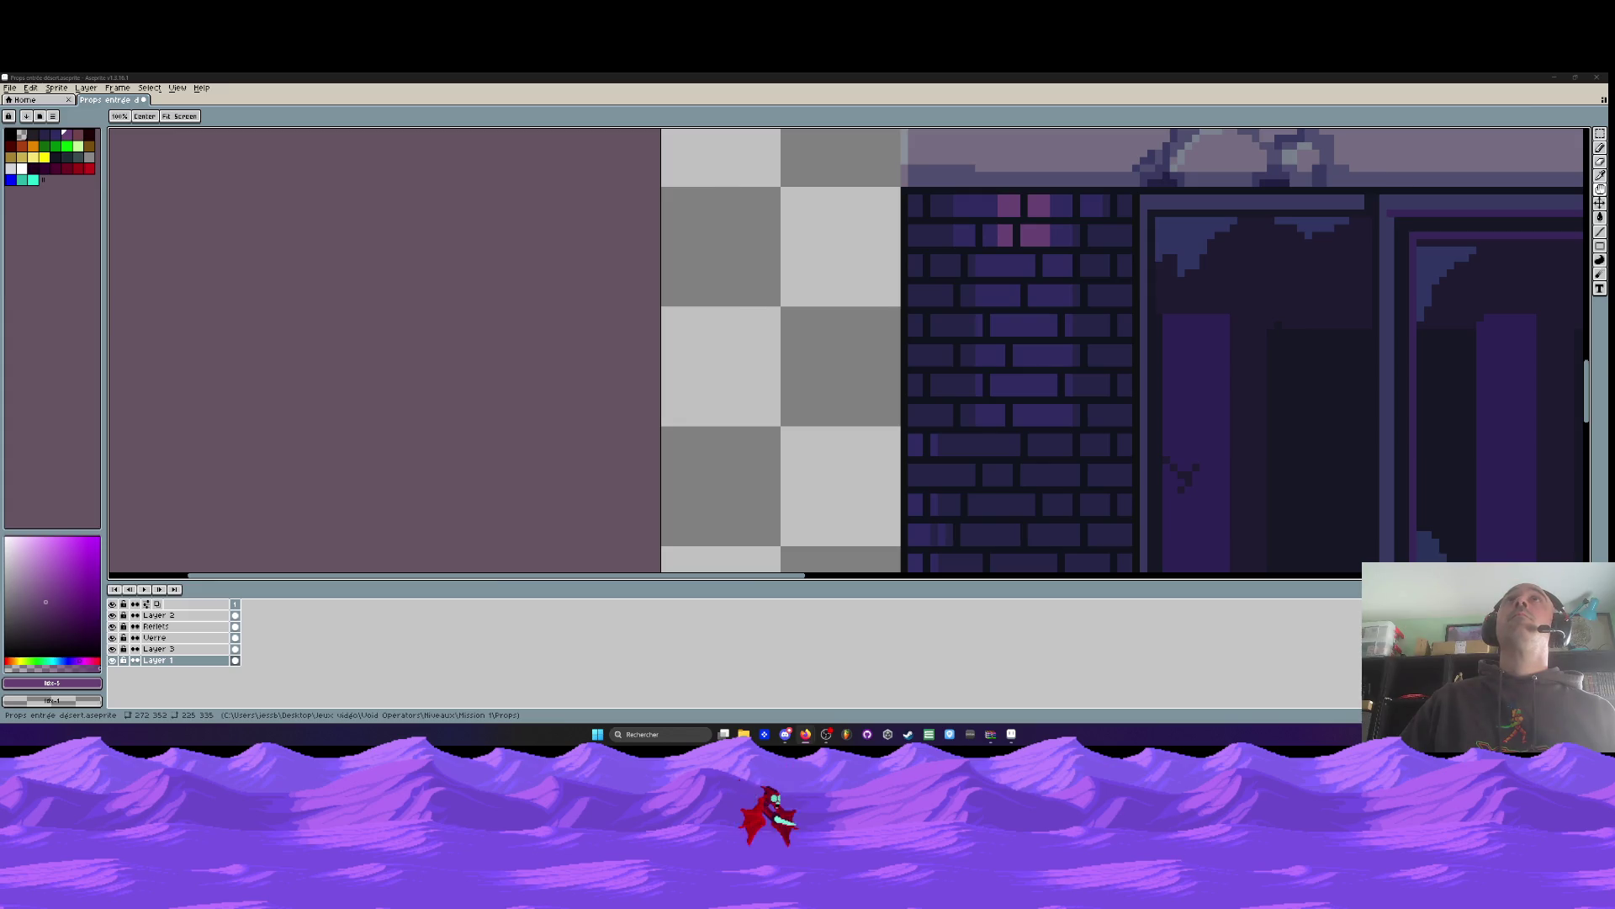
pyautogui.press('b')
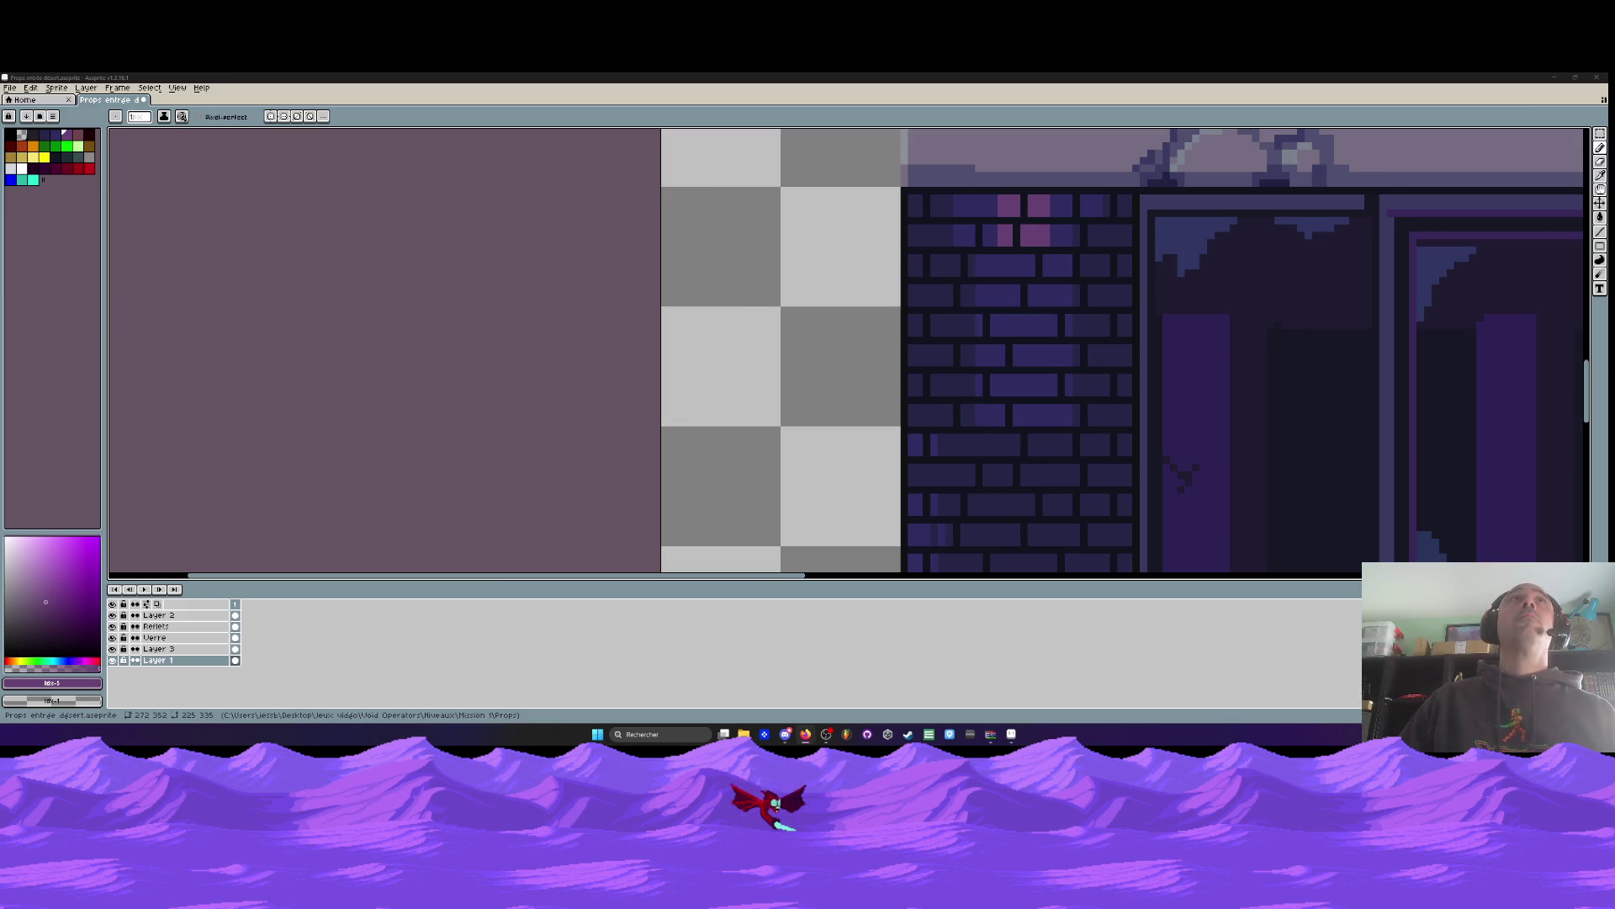
pyautogui.scroll(1, 1035, 313)
pyautogui.moveTo(993, 249)
pyautogui.mouseDown()
pyautogui.moveTo(1058, 250)
pyautogui.moveTo(1049, 275)
pyautogui.mouseUp()
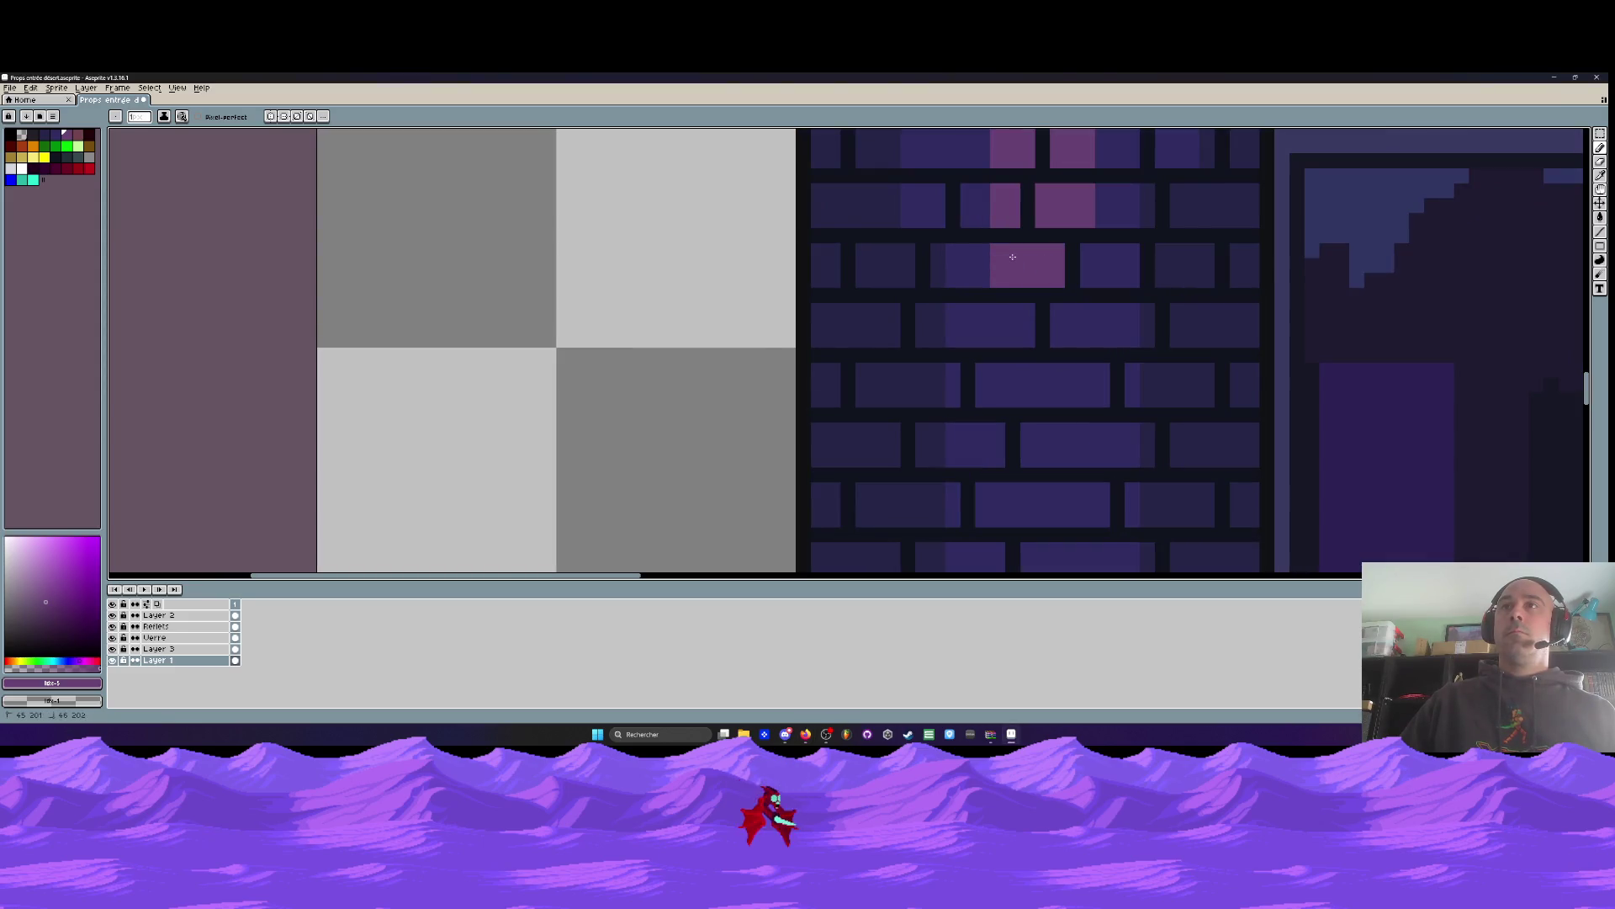
pyautogui.scroll(-3, 1080, 268)
pyautogui.scroll(3, 1002, 241)
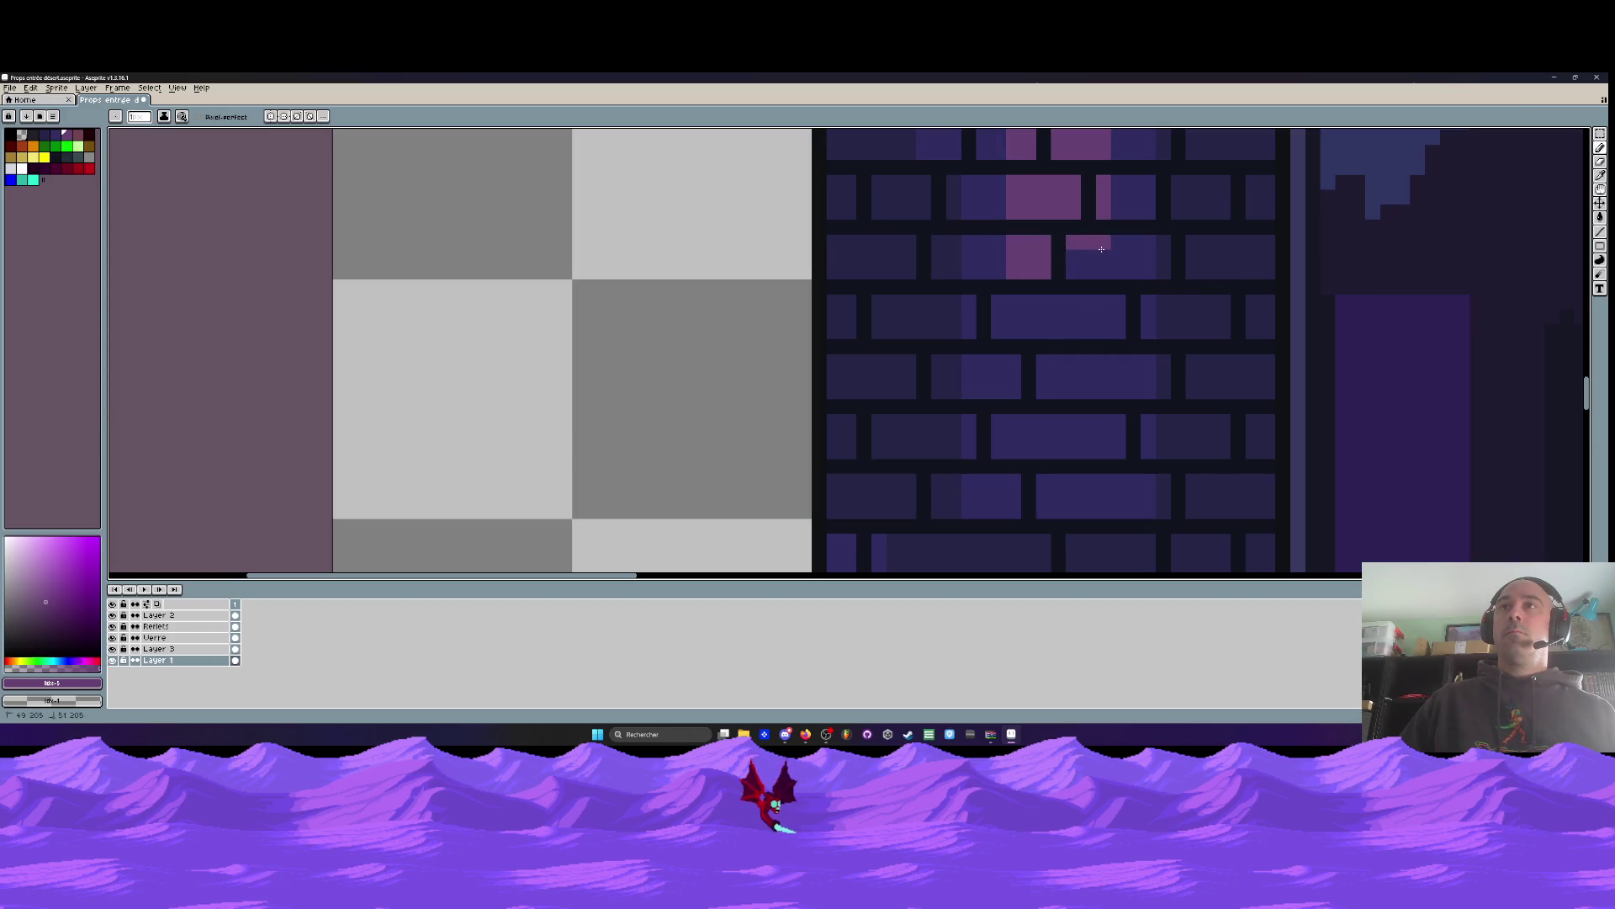
pyautogui.moveTo(1085, 299)
pyautogui.mouseDown()
pyautogui.moveTo(1016, 299)
pyautogui.moveTo(1110, 330)
pyautogui.mouseUp()
pyautogui.scroll(-4, 1074, 331)
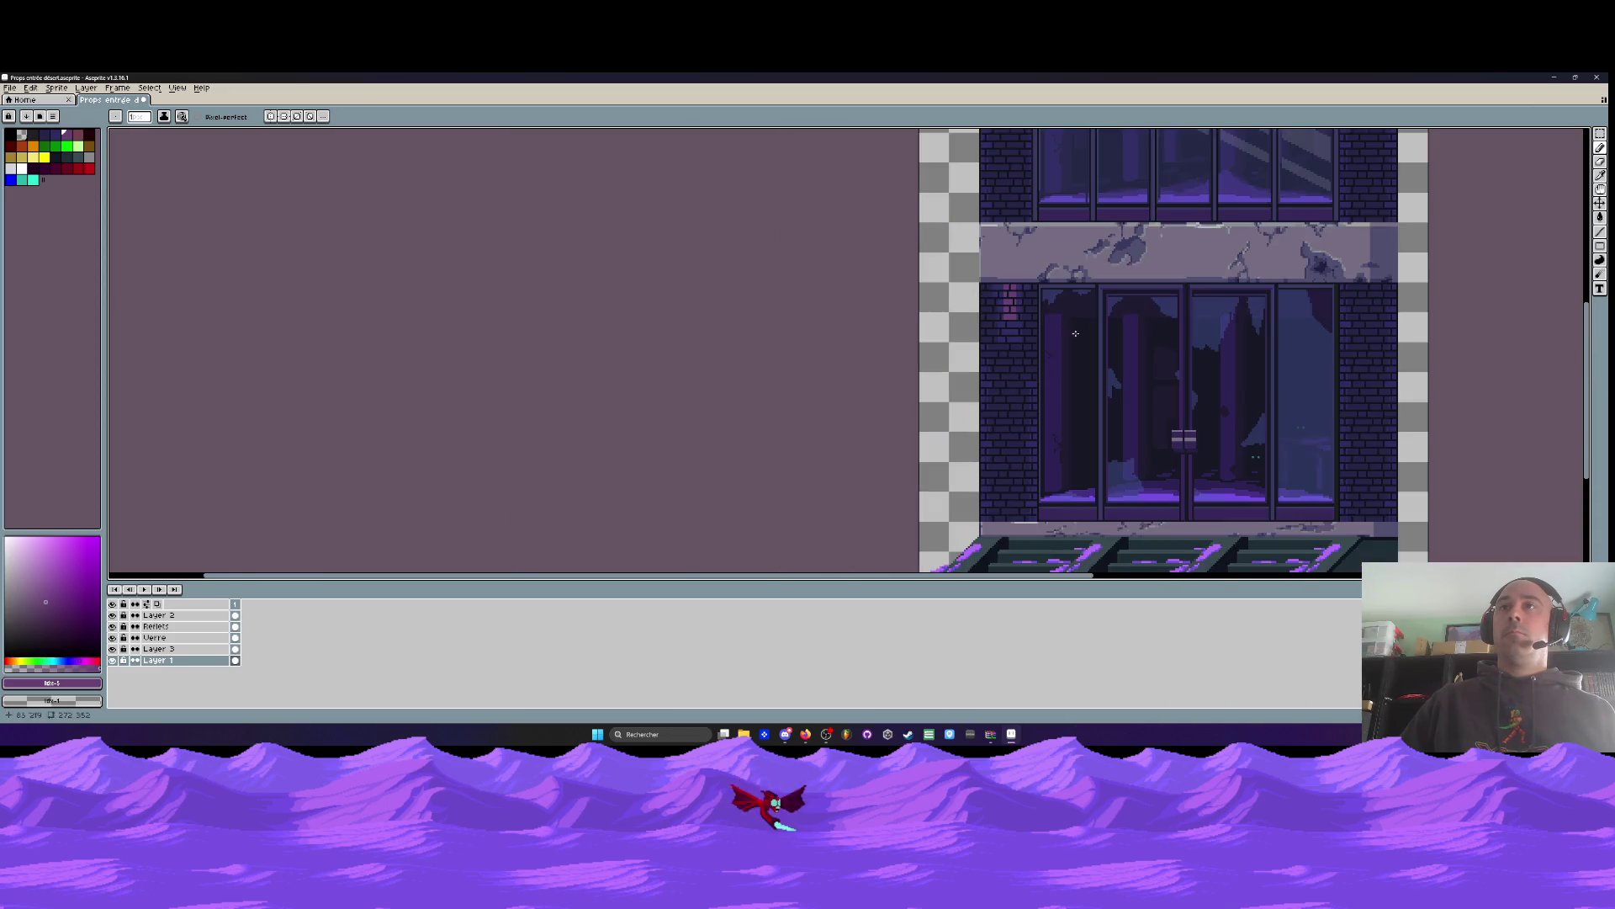
pyautogui.scroll(-2, 1073, 322)
pyautogui.scroll(3, 1073, 322)
pyautogui.hotkey('ctrl', 'z')
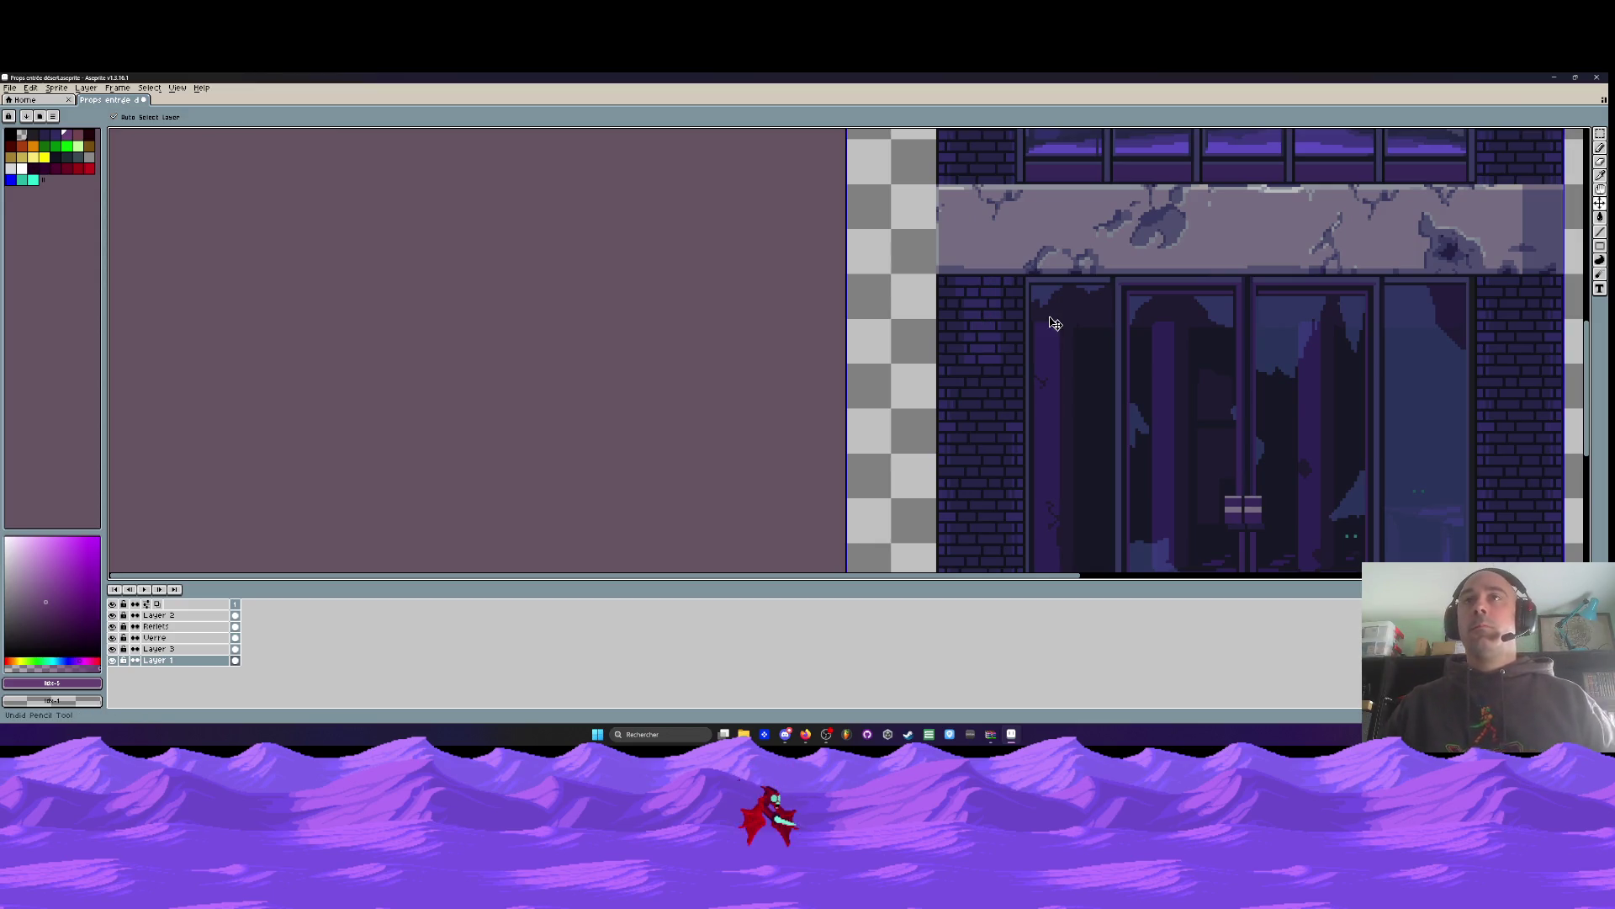
# Sample the dark brick blue from the wall and paint it in to form a mortar gap
pyautogui.scroll(5, 1035, 291)
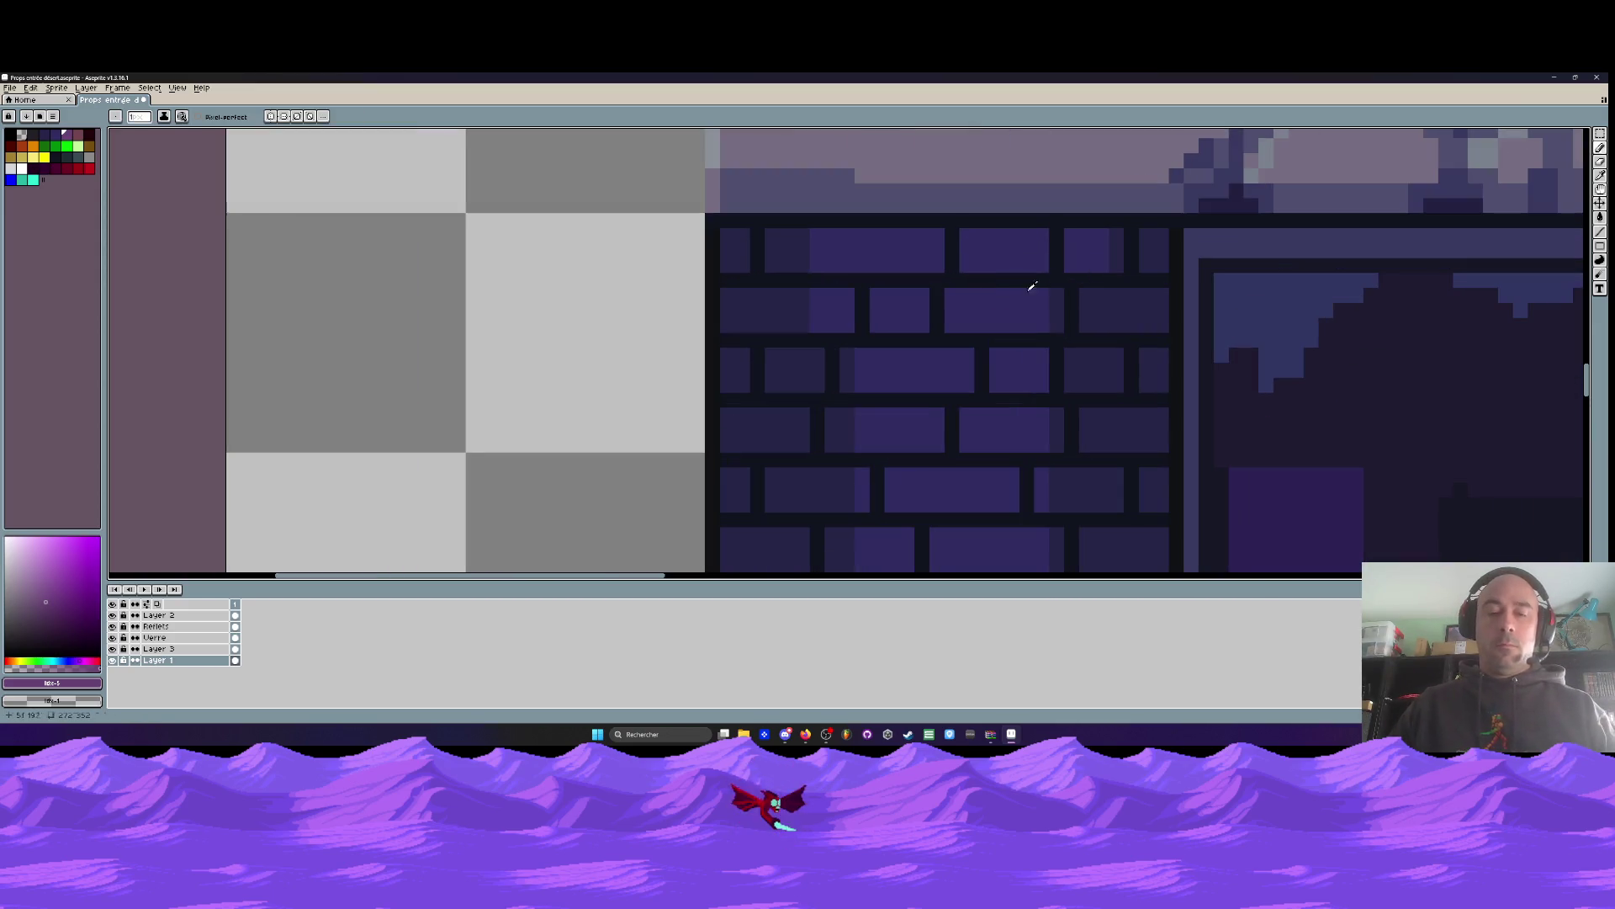
pyautogui.keyDown('alt'); pyautogui.click(1078, 246); pyautogui.keyUp('alt')
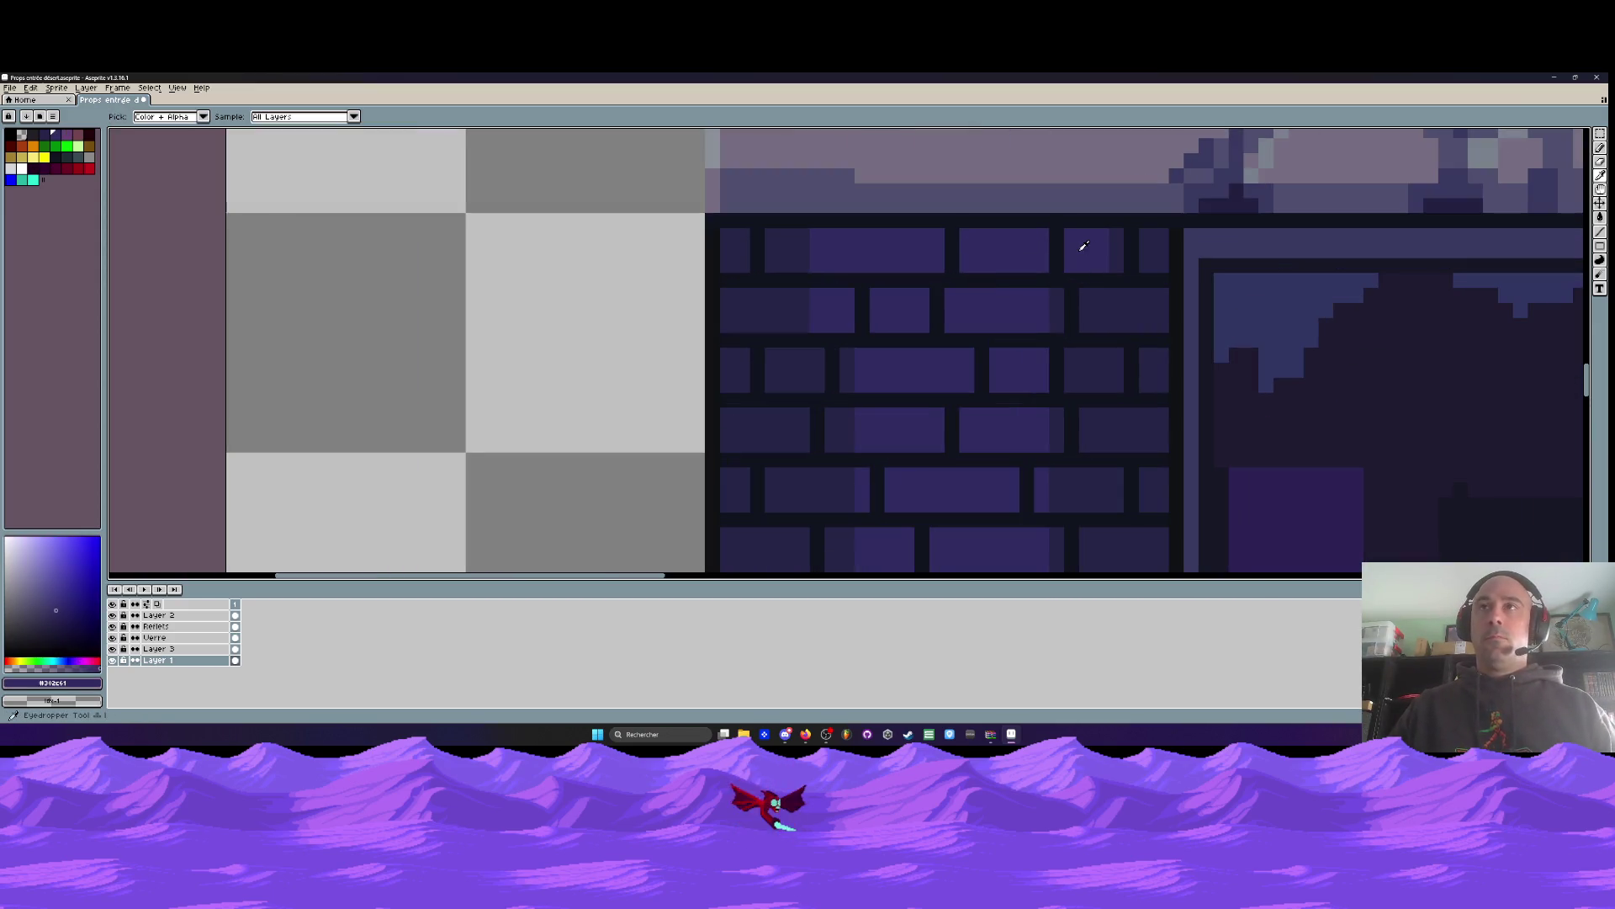
pyautogui.moveTo(1099, 294); pyautogui.dragTo(1093, 317)
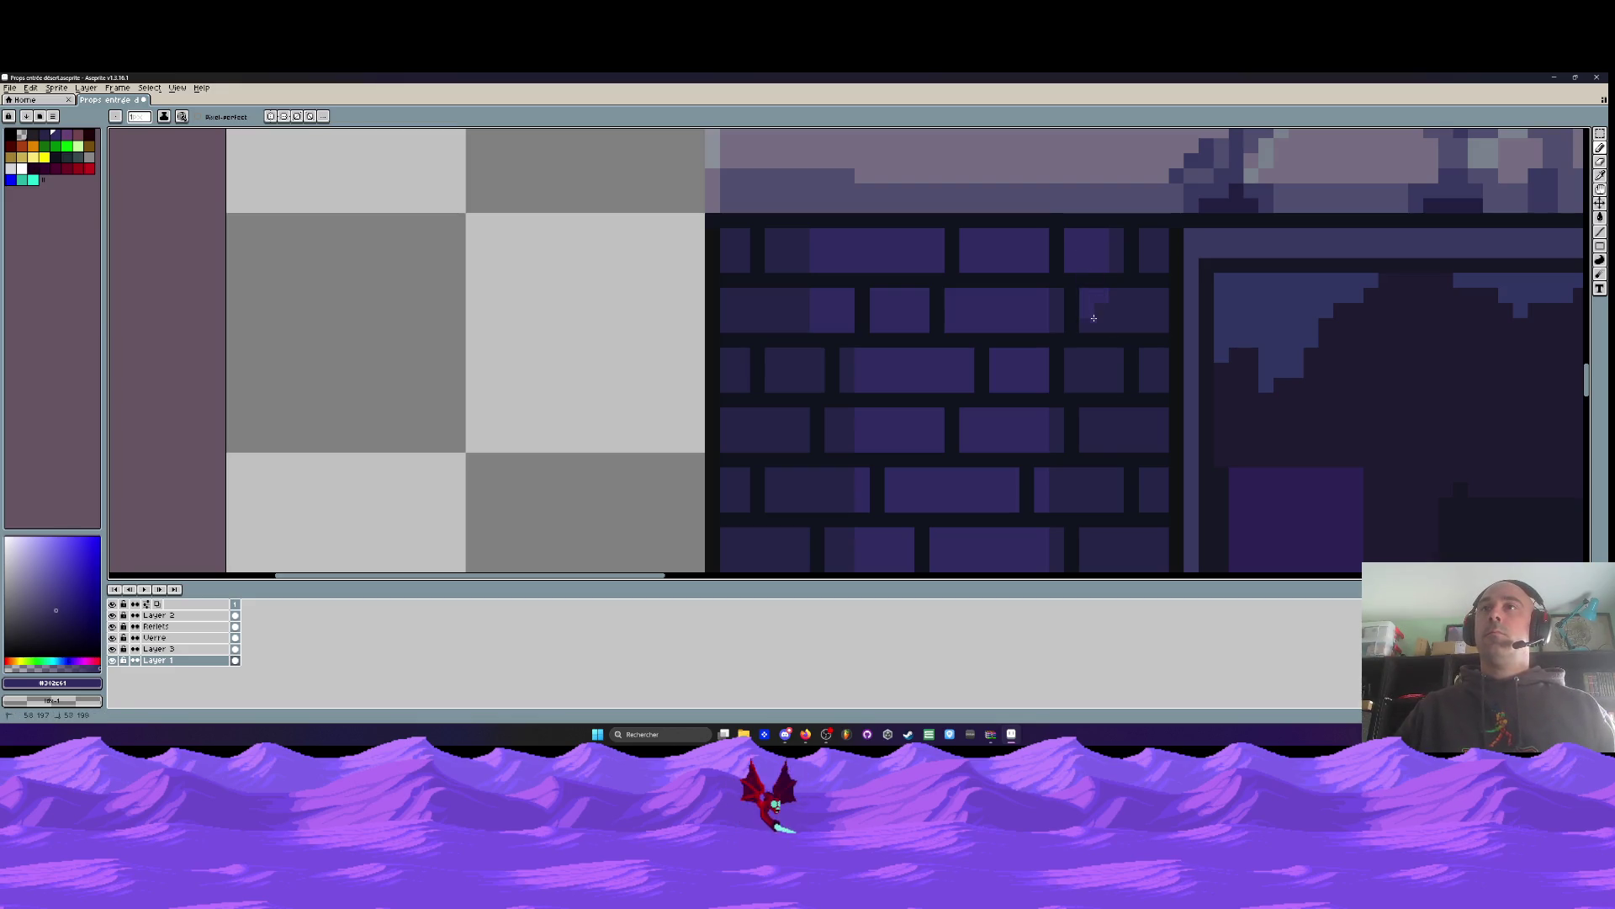
pyautogui.click(856, 307)
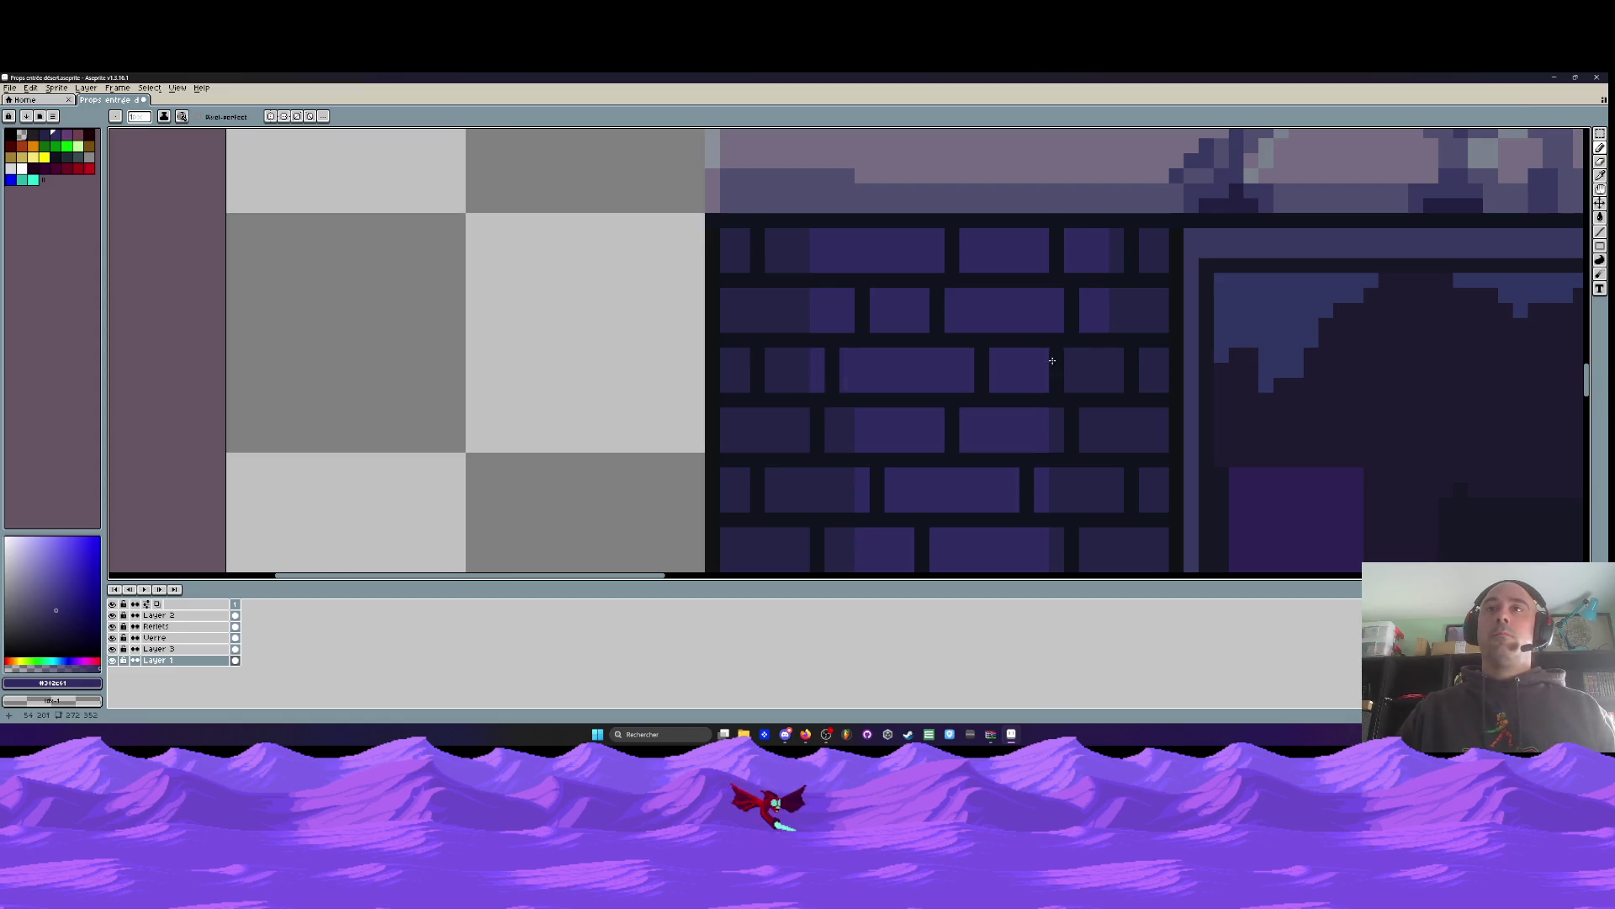
pyautogui.scroll(-2, 1060, 328)
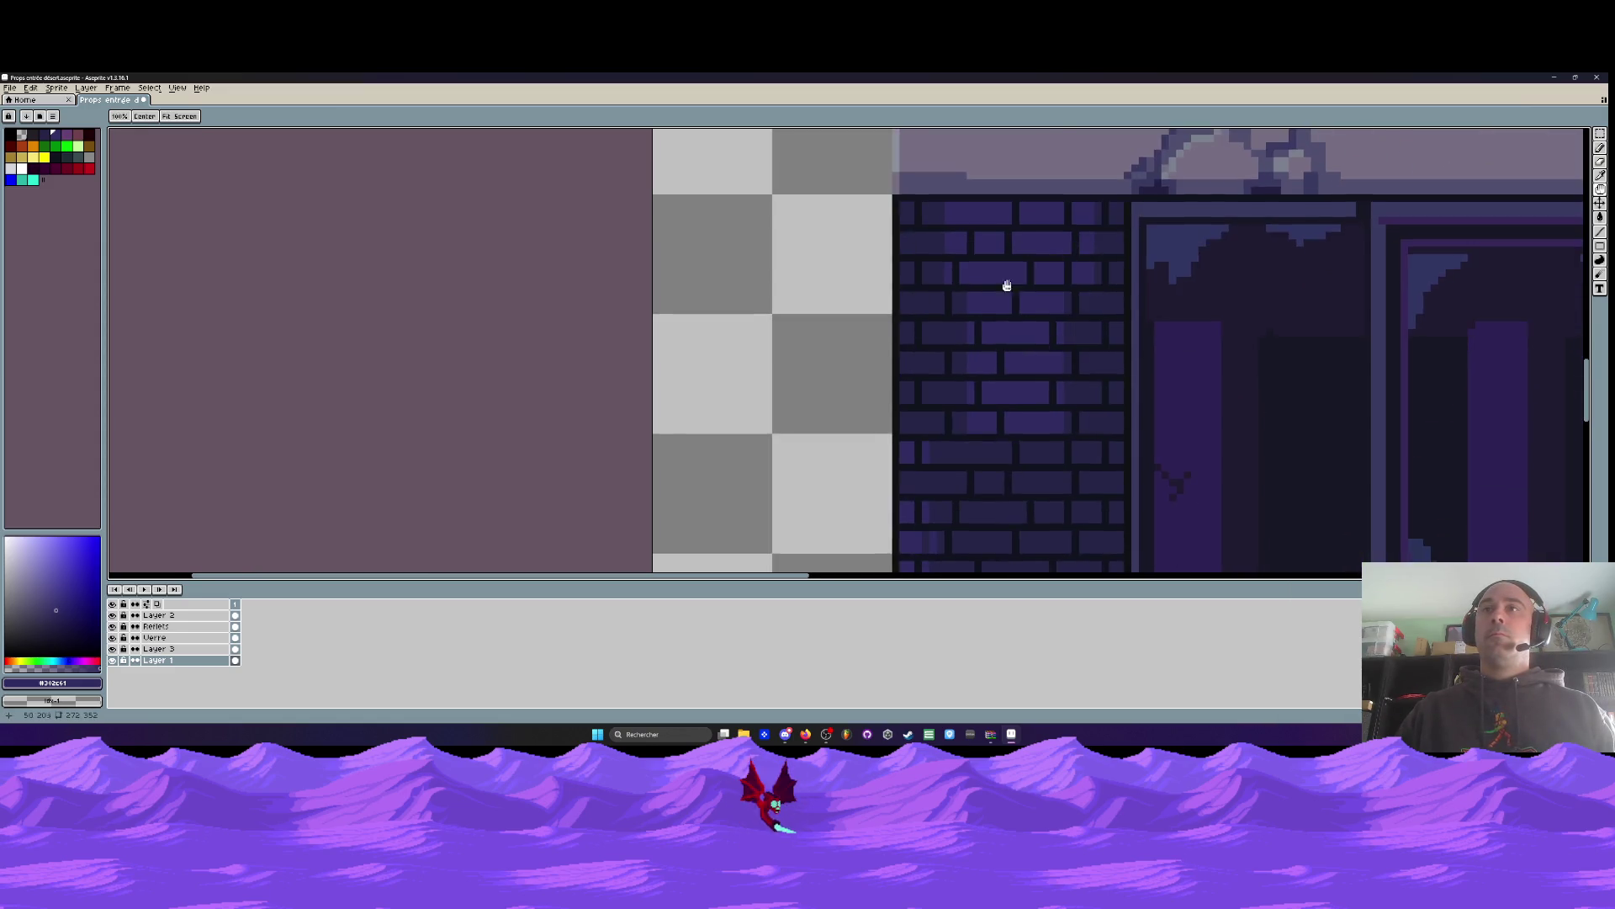
pyautogui.scroll(3, 945, 296)
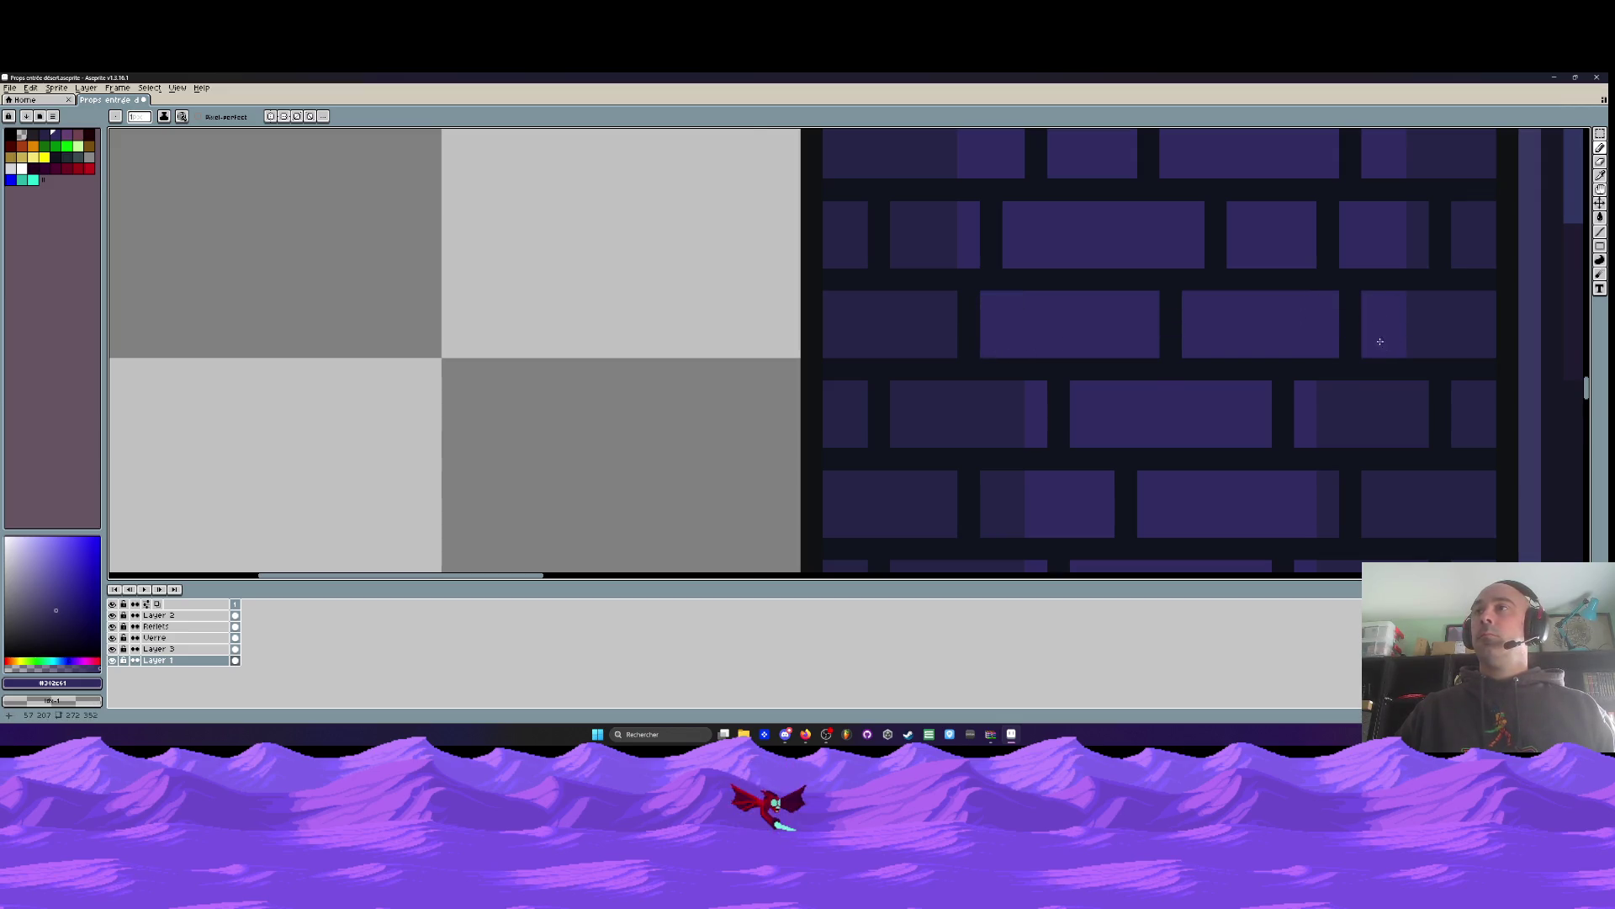
pyautogui.scroll(-2, 1269, 281)
pyautogui.scroll(2, 1273, 295)
# Retouch brick shading by lightening and darkening pixel columns across several bricks
pyautogui.moveTo(1231, 318); pyautogui.dragTo(1254, 318)
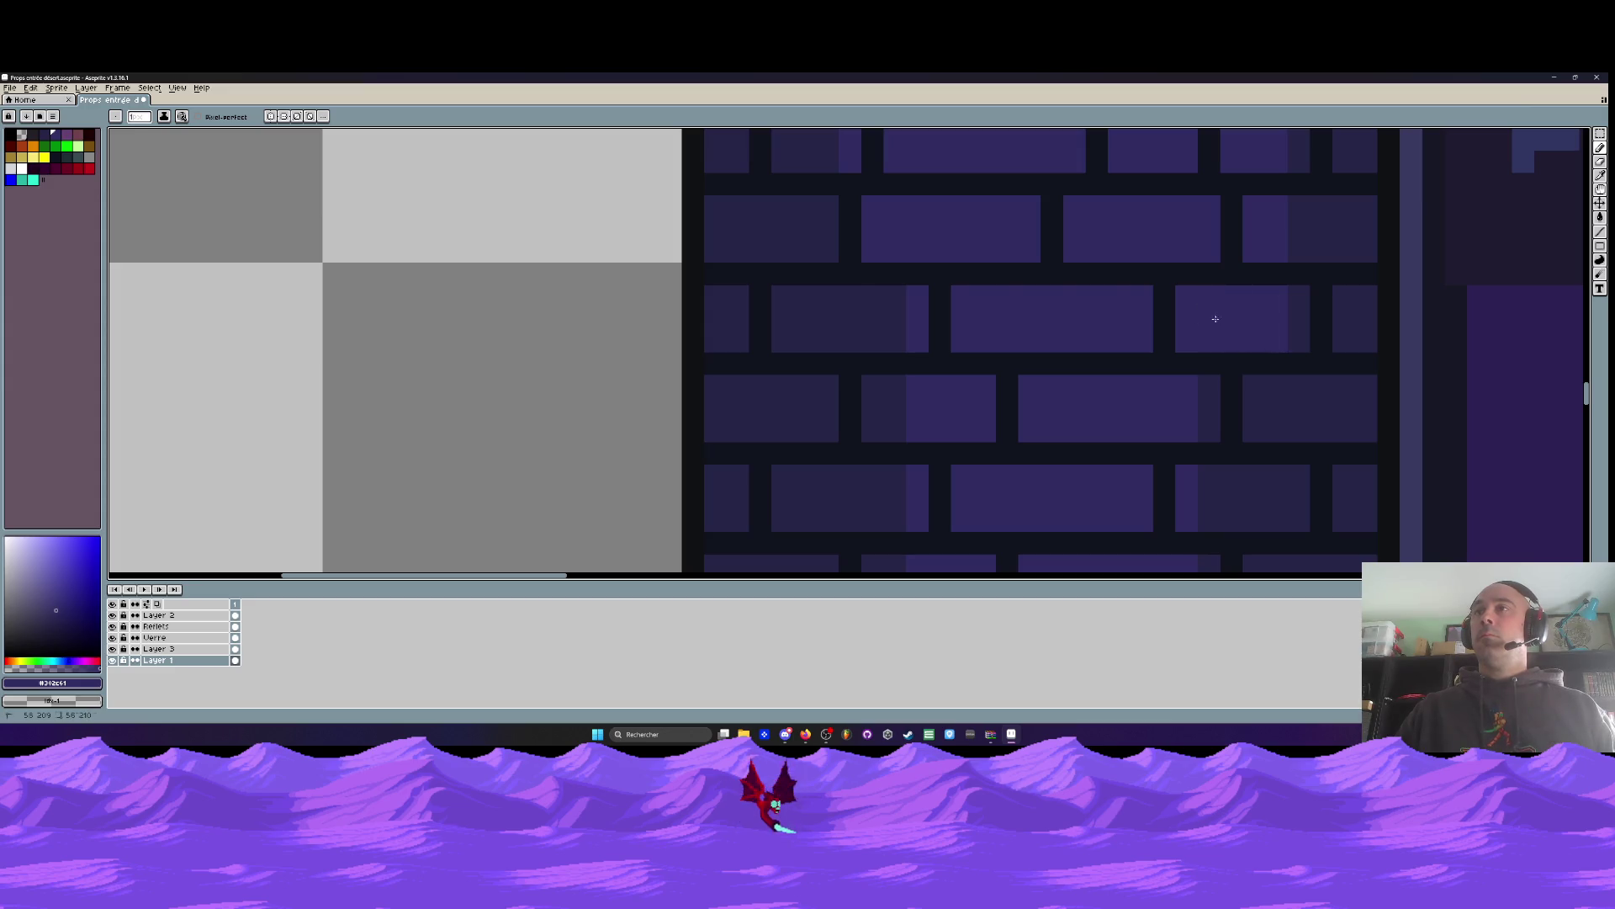
pyautogui.moveTo(873, 296)
pyautogui.mouseDown()
pyautogui.moveTo(894, 397)
pyautogui.moveTo(875, 418)
pyautogui.mouseUp()
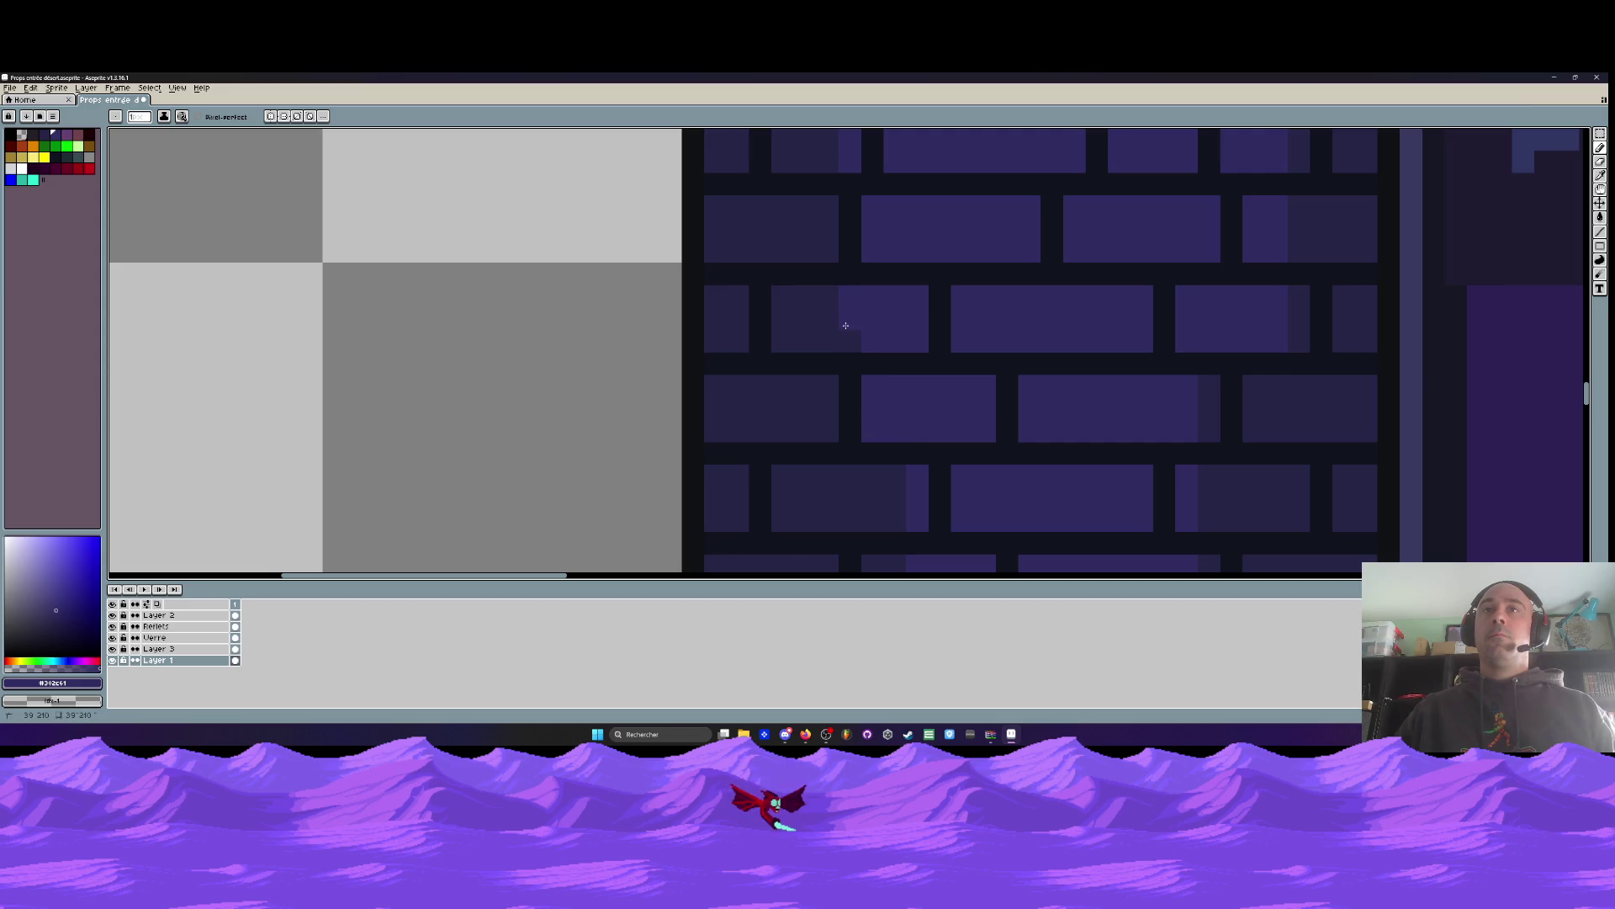
pyautogui.moveTo(1209, 404); pyautogui.dragTo(1209, 433)
pyautogui.moveTo(1277, 383); pyautogui.dragTo(1267, 422)
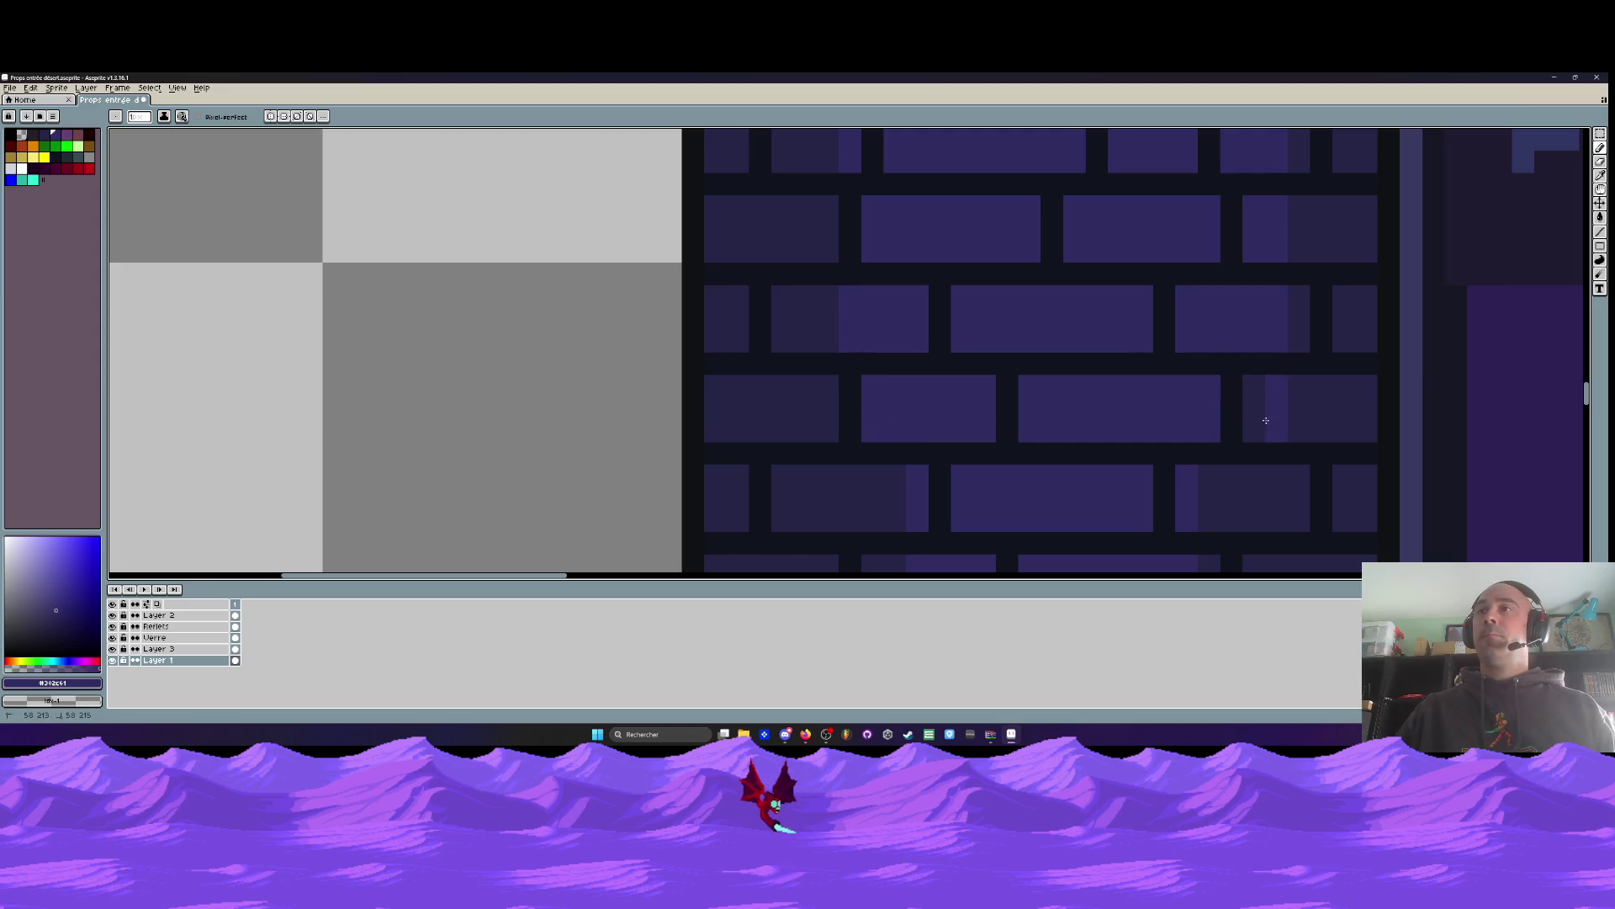
pyautogui.scroll(-3, 1172, 270)
pyautogui.scroll(3, 1153, 306)
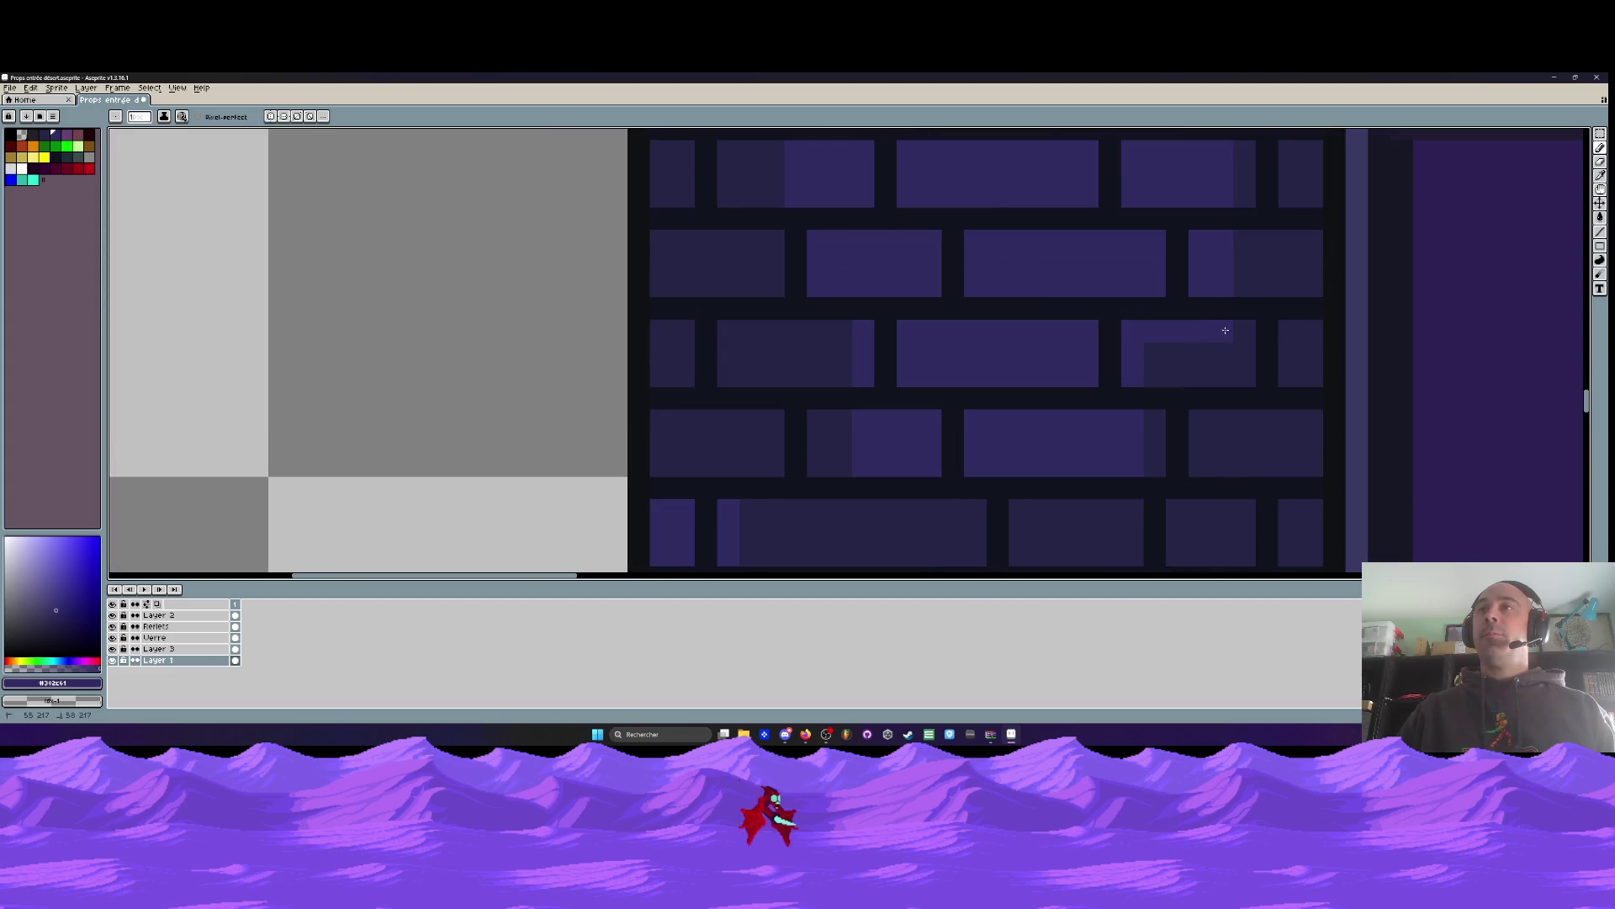
pyautogui.moveTo(866, 359)
pyautogui.mouseDown()
pyautogui.moveTo(829, 331)
pyautogui.moveTo(840, 350)
pyautogui.moveTo(799, 345)
pyautogui.mouseUp()
pyautogui.moveTo(816, 416); pyautogui.dragTo(839, 440)
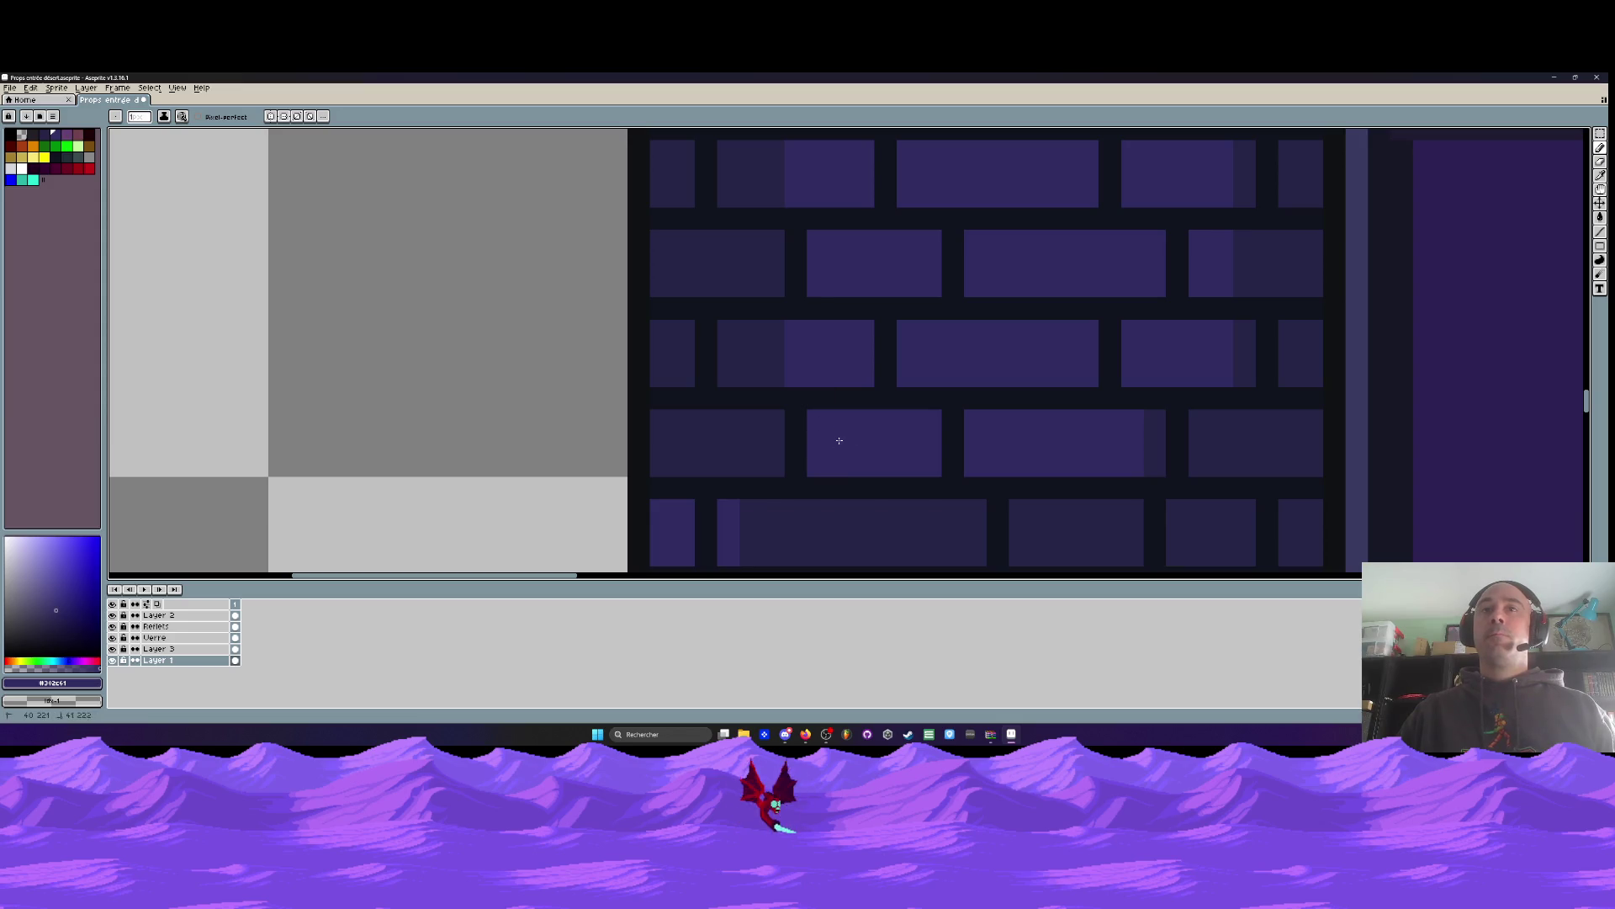
pyautogui.moveTo(1199, 427); pyautogui.dragTo(1223, 432)
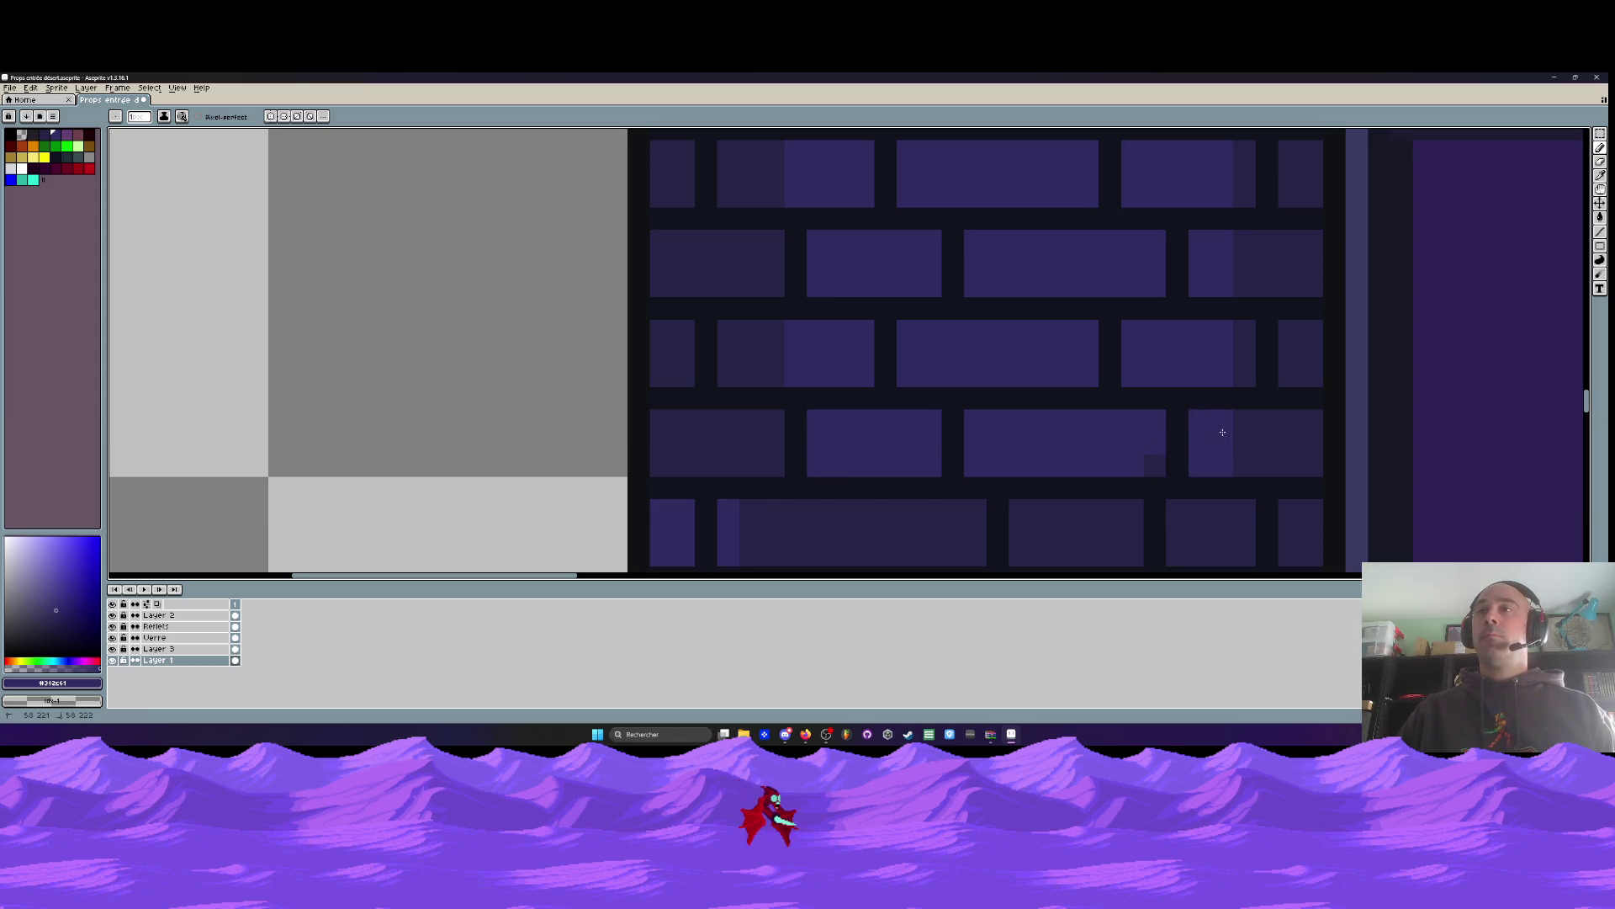
pyautogui.scroll(-2, 1154, 461)
pyautogui.scroll(1, 1006, 432)
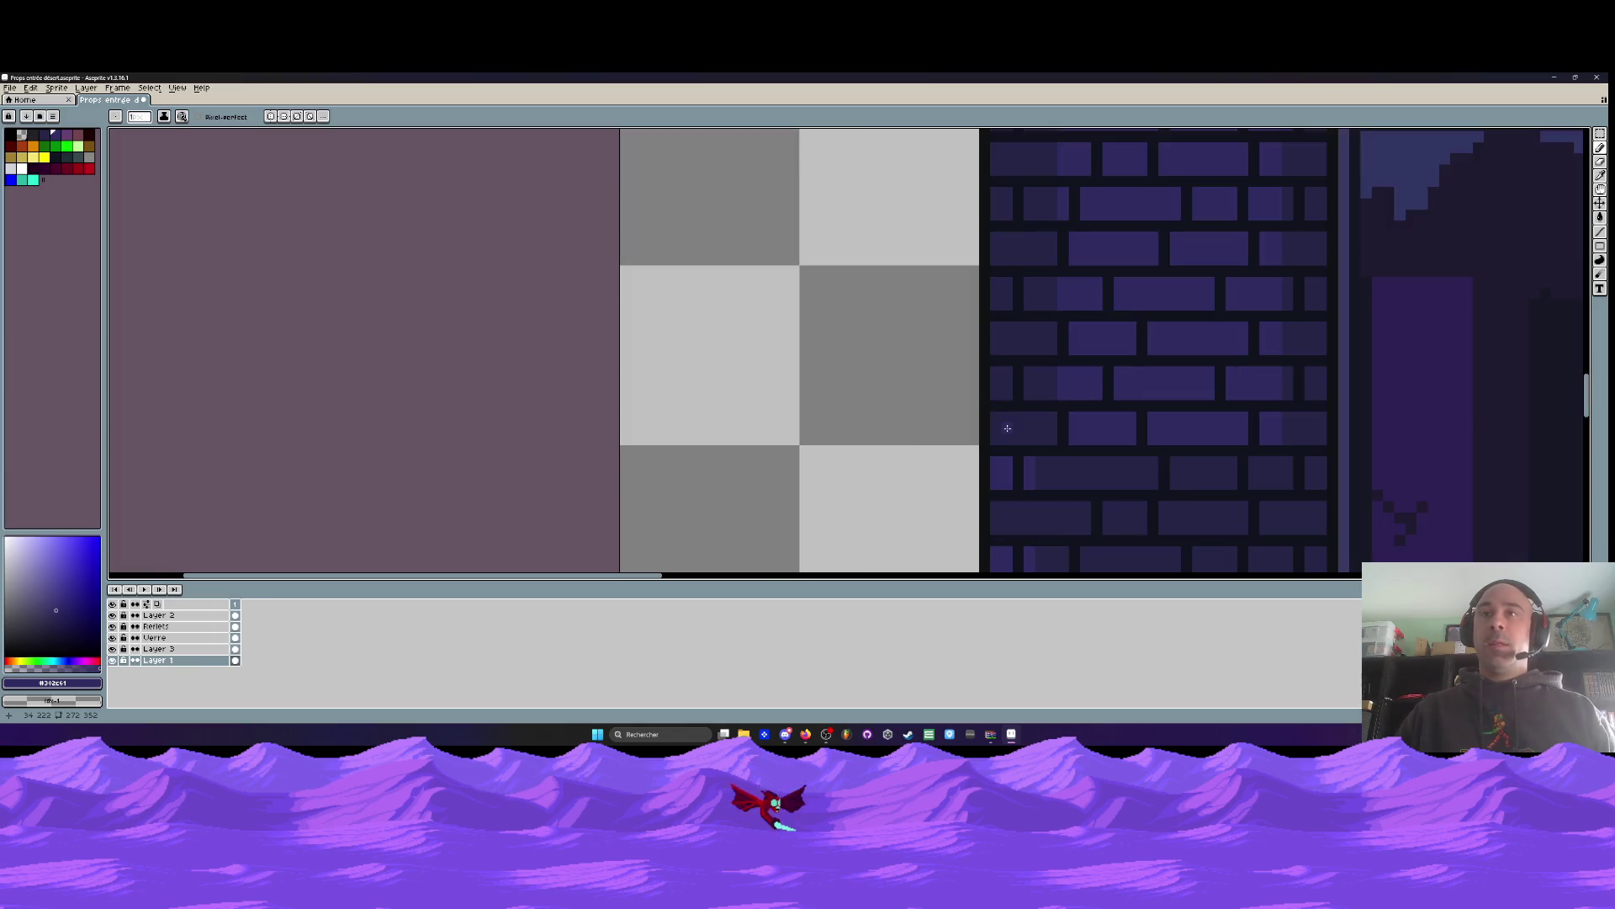
# Select a 32x32 brick block at the wall's top, trial-move it down, then undo and drop it back
pyautogui.press('m')
pyautogui.scroll(1, 976, 429)
pyautogui.scroll(-1, 976, 438)
pyautogui.moveTo(973, 444)
pyautogui.mouseDown()
pyautogui.moveTo(1196, 231)
pyautogui.moveTo(1208, 193)
pyautogui.mouseUp()
pyautogui.scroll(1, 1196, 231)
pyautogui.scroll(-3, 1074, 253)
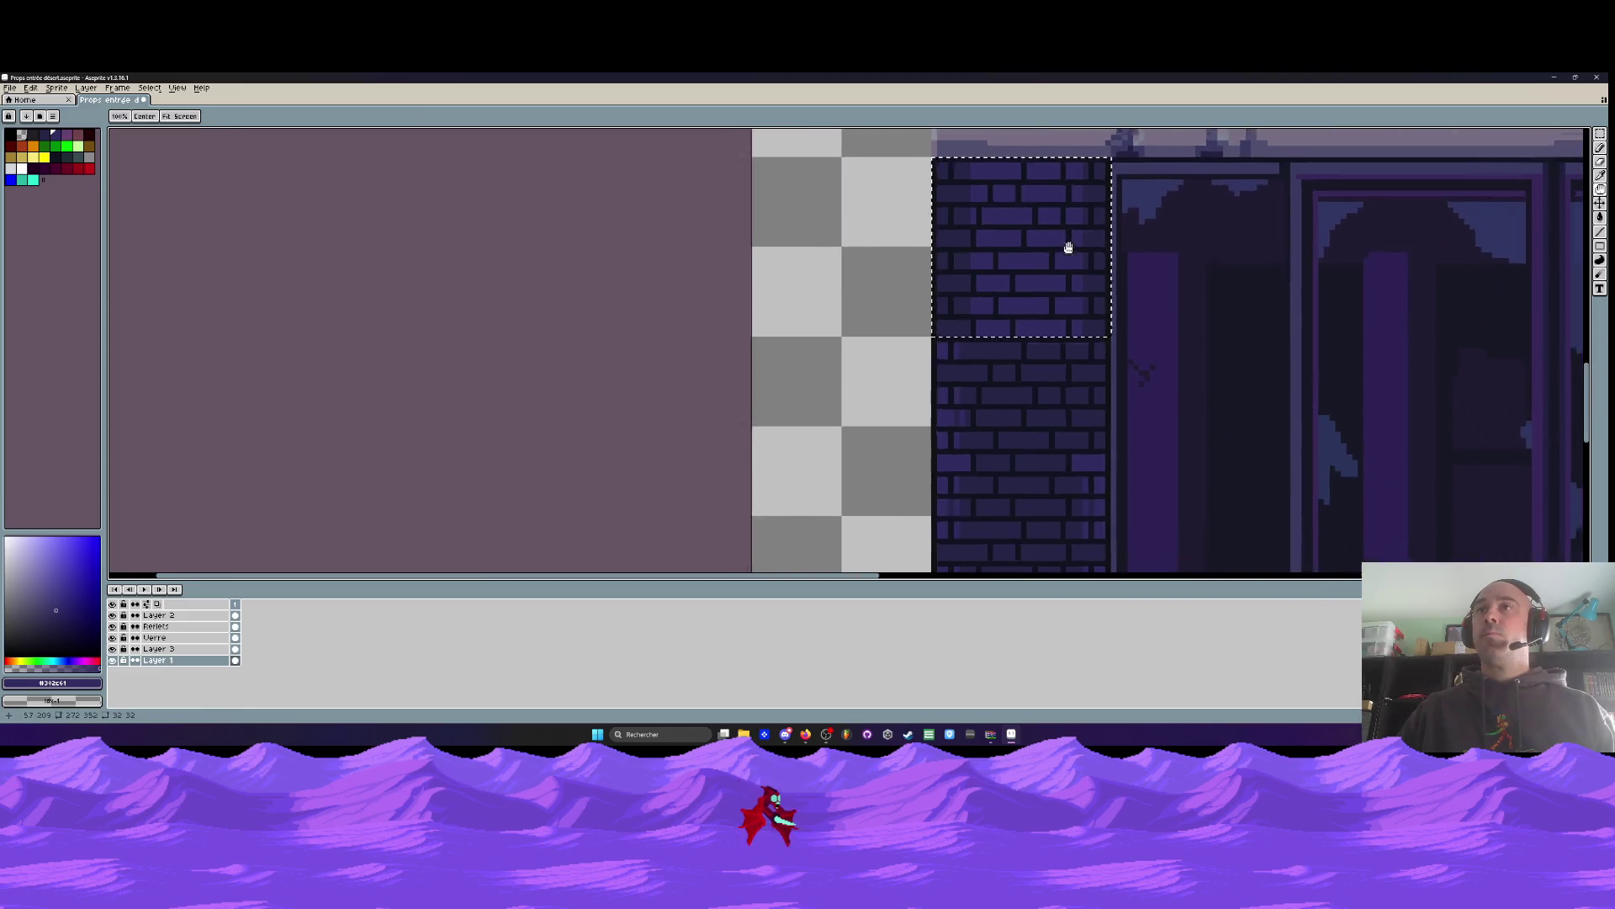
pyautogui.moveTo(959, 260)
pyautogui.mouseDown()
pyautogui.moveTo(962, 331)
pyautogui.moveTo(938, 386)
pyautogui.moveTo(943, 336)
pyautogui.mouseUp()
pyautogui.scroll(2, 959, 353)
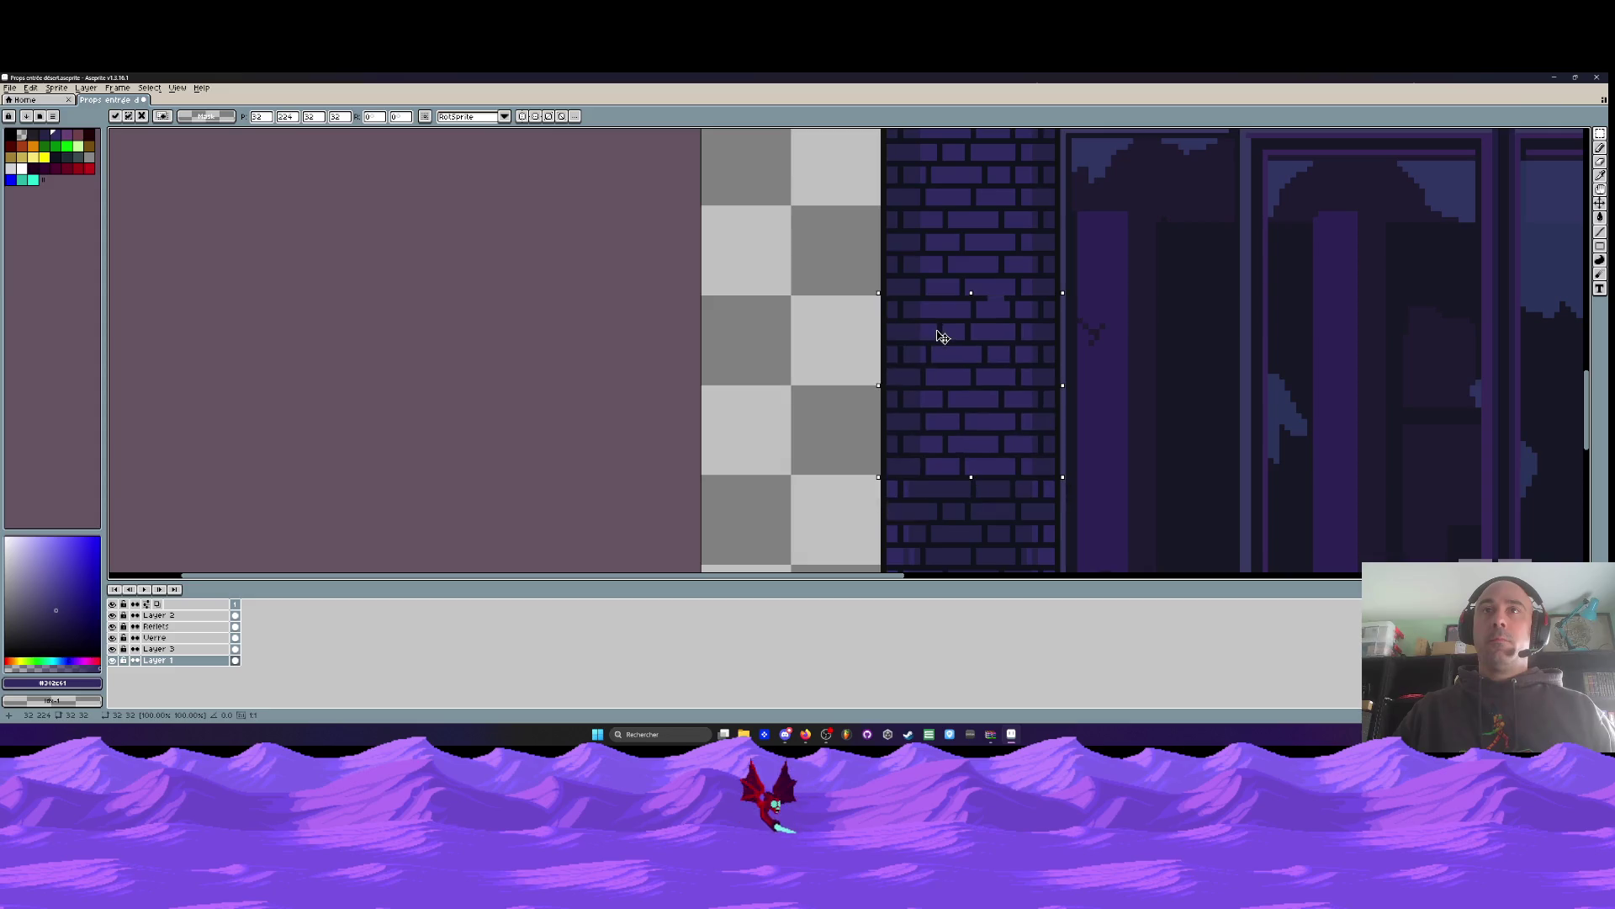
pyautogui.scroll(-1, 933, 330)
pyautogui.hotkey('ctrl', 'z')
pyautogui.press('Return')
# Open and dismiss the sprite sheet export settings, then try moving the top brick piece and cancel
pyautogui.hotkey('ctrl', 'e')
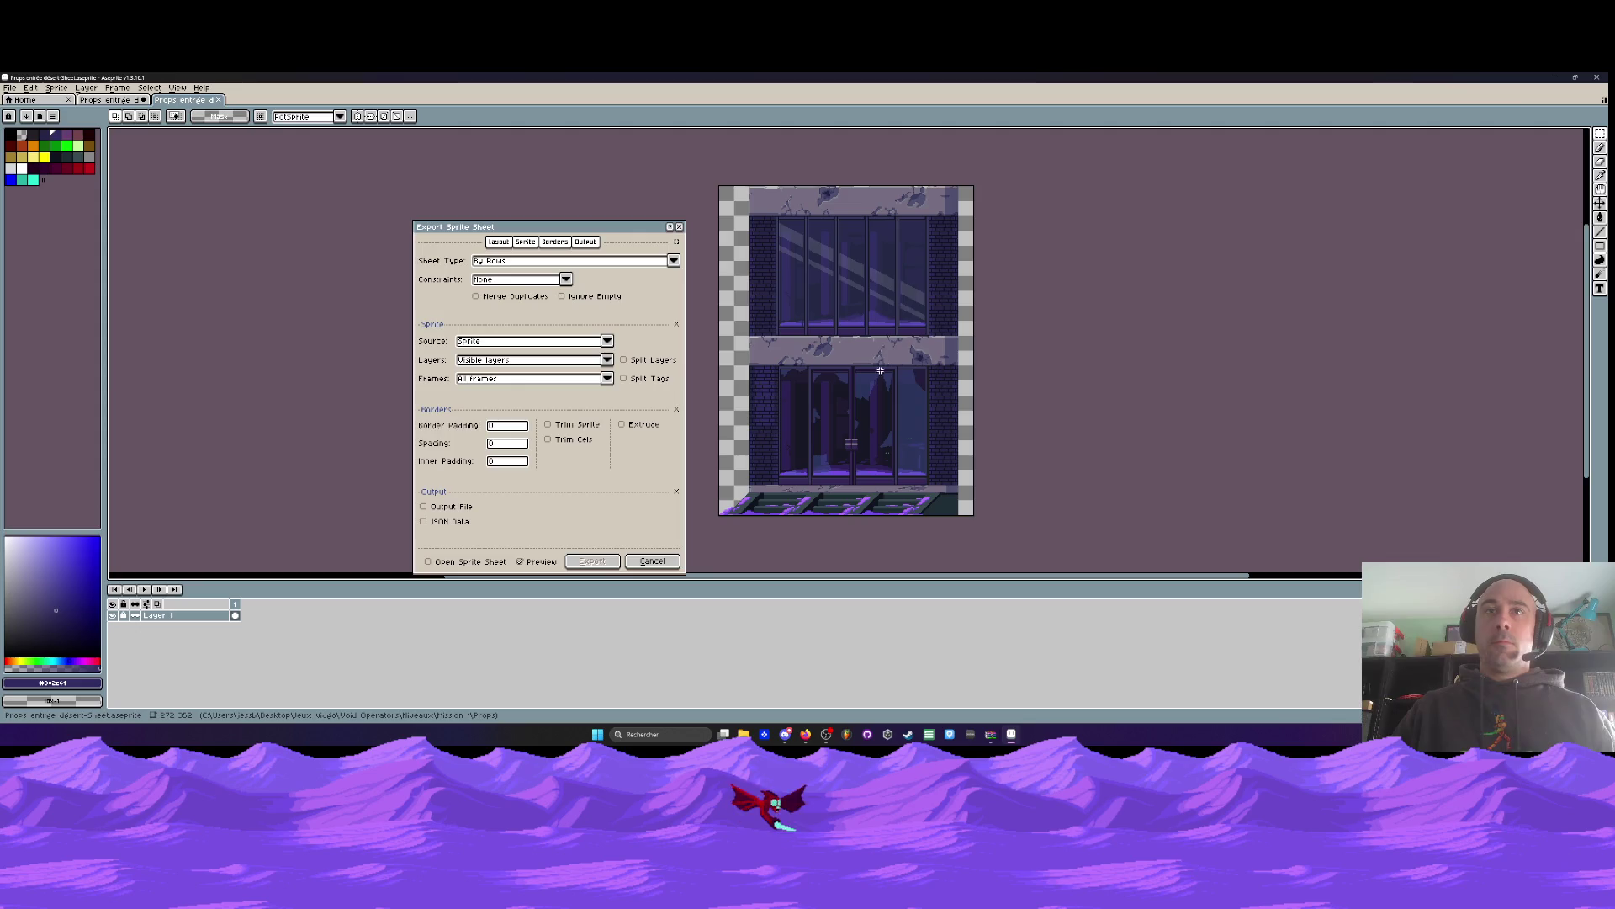
pyautogui.press('Return')
pyautogui.moveTo(959, 211); pyautogui.dragTo(948, 440)
pyautogui.press('Escape')
pyautogui.scroll(-1, 960, 291)
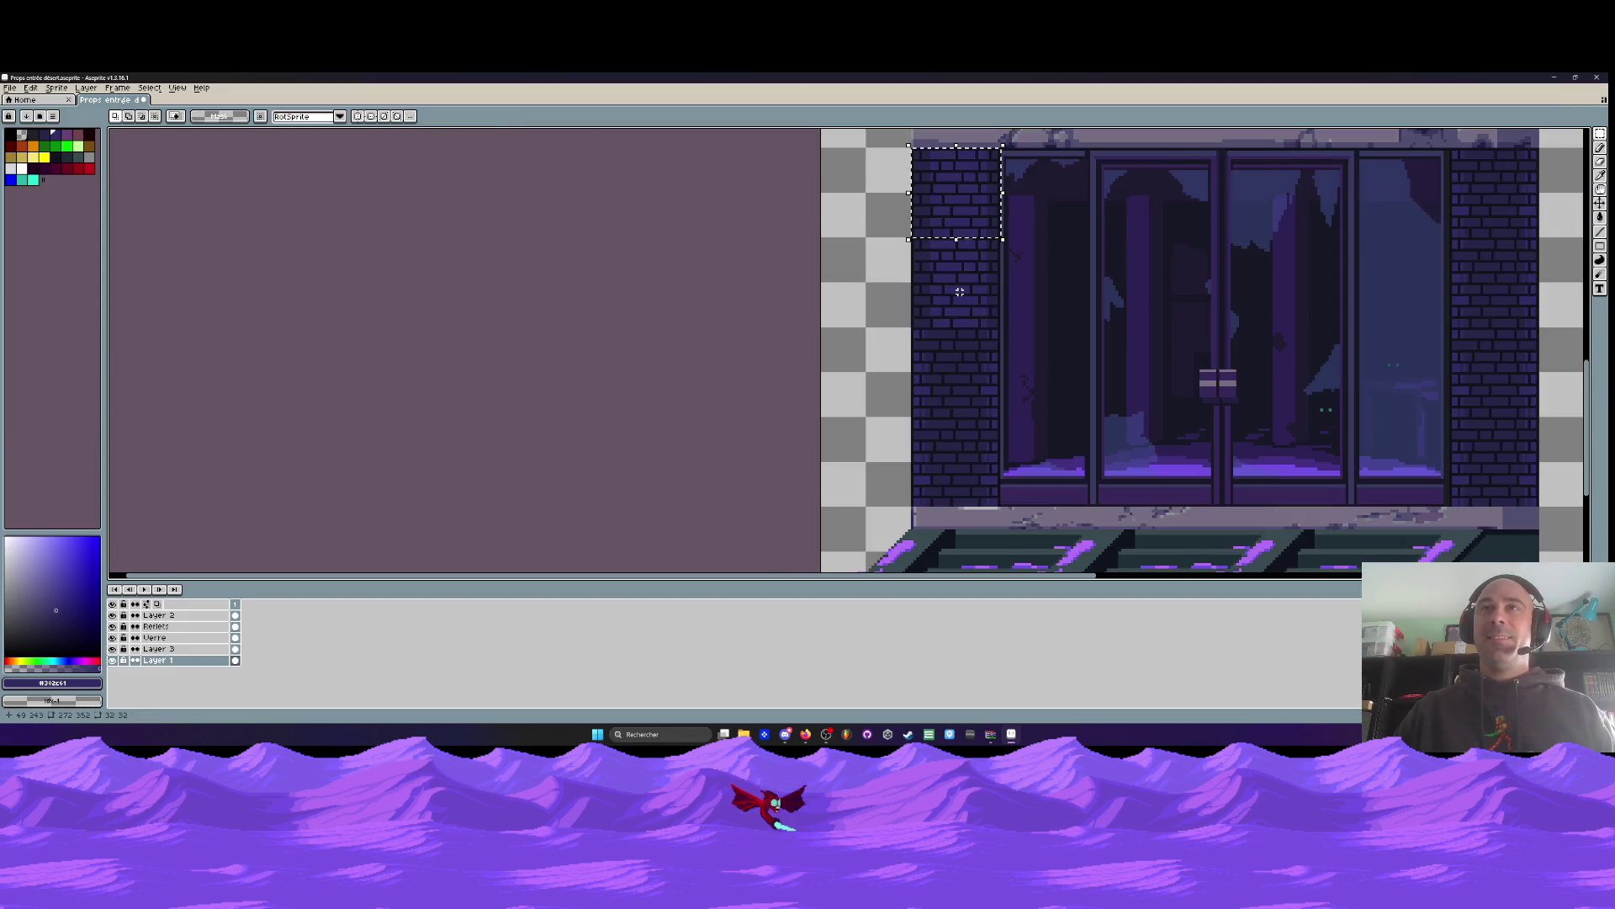
pyautogui.scroll(3, 954, 225)
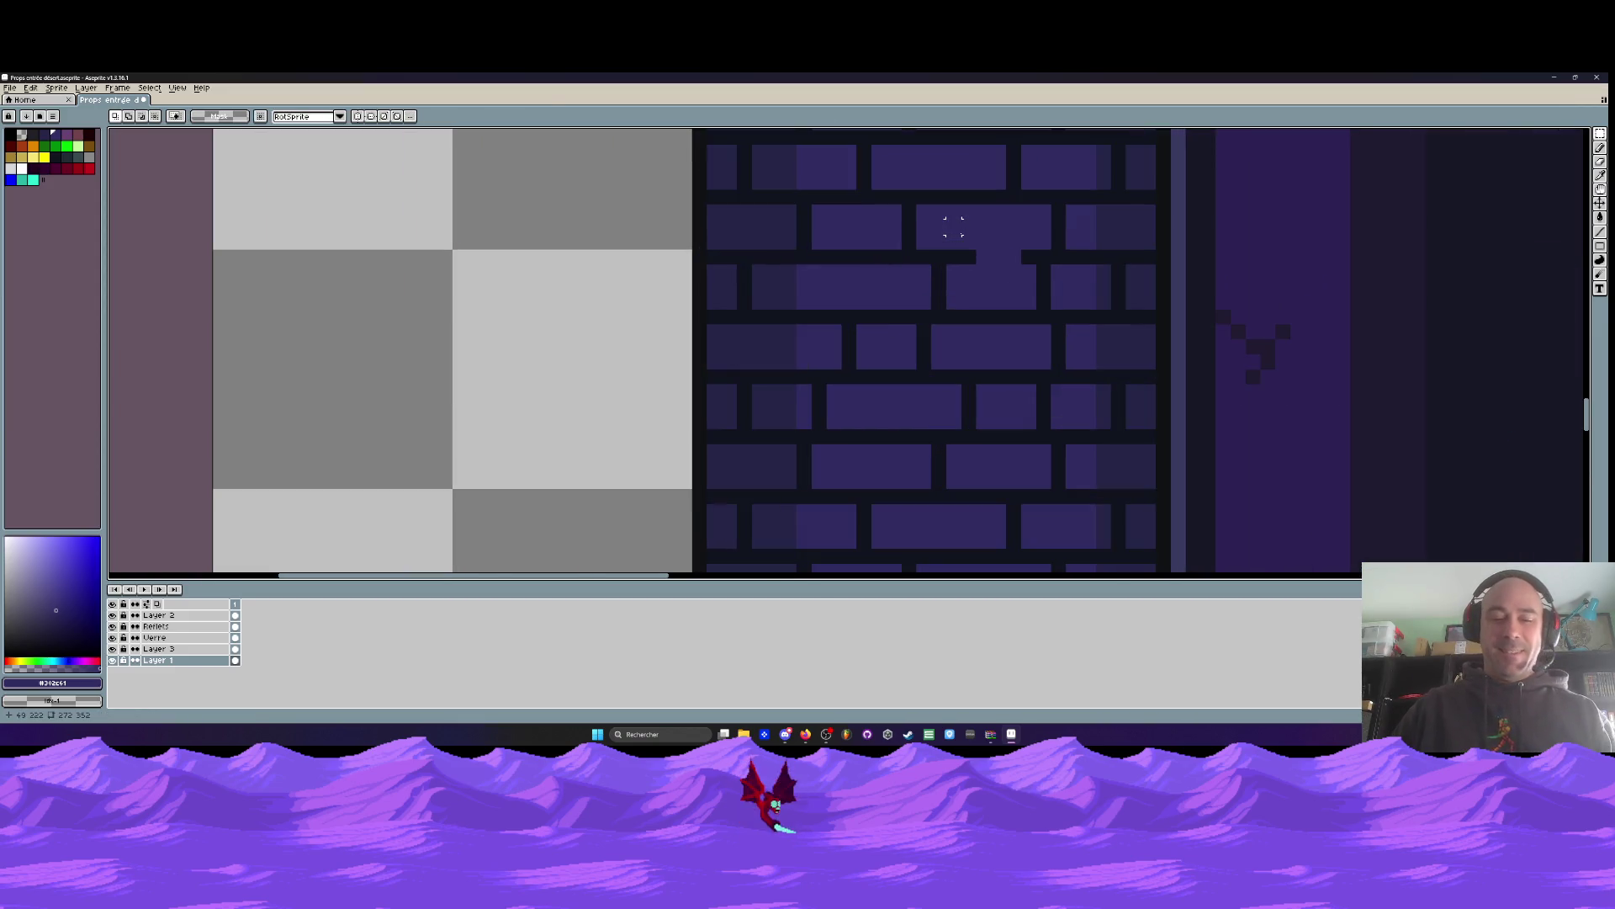
# Pick the dark mortar colour #10141F and pencil a mortar line across the brick gap
pyautogui.press('i')
pyautogui.click(967, 253)
pyautogui.press('b')
pyautogui.moveTo(967, 253); pyautogui.dragTo(1018, 257)
pyautogui.scroll(-3, 1028, 250)
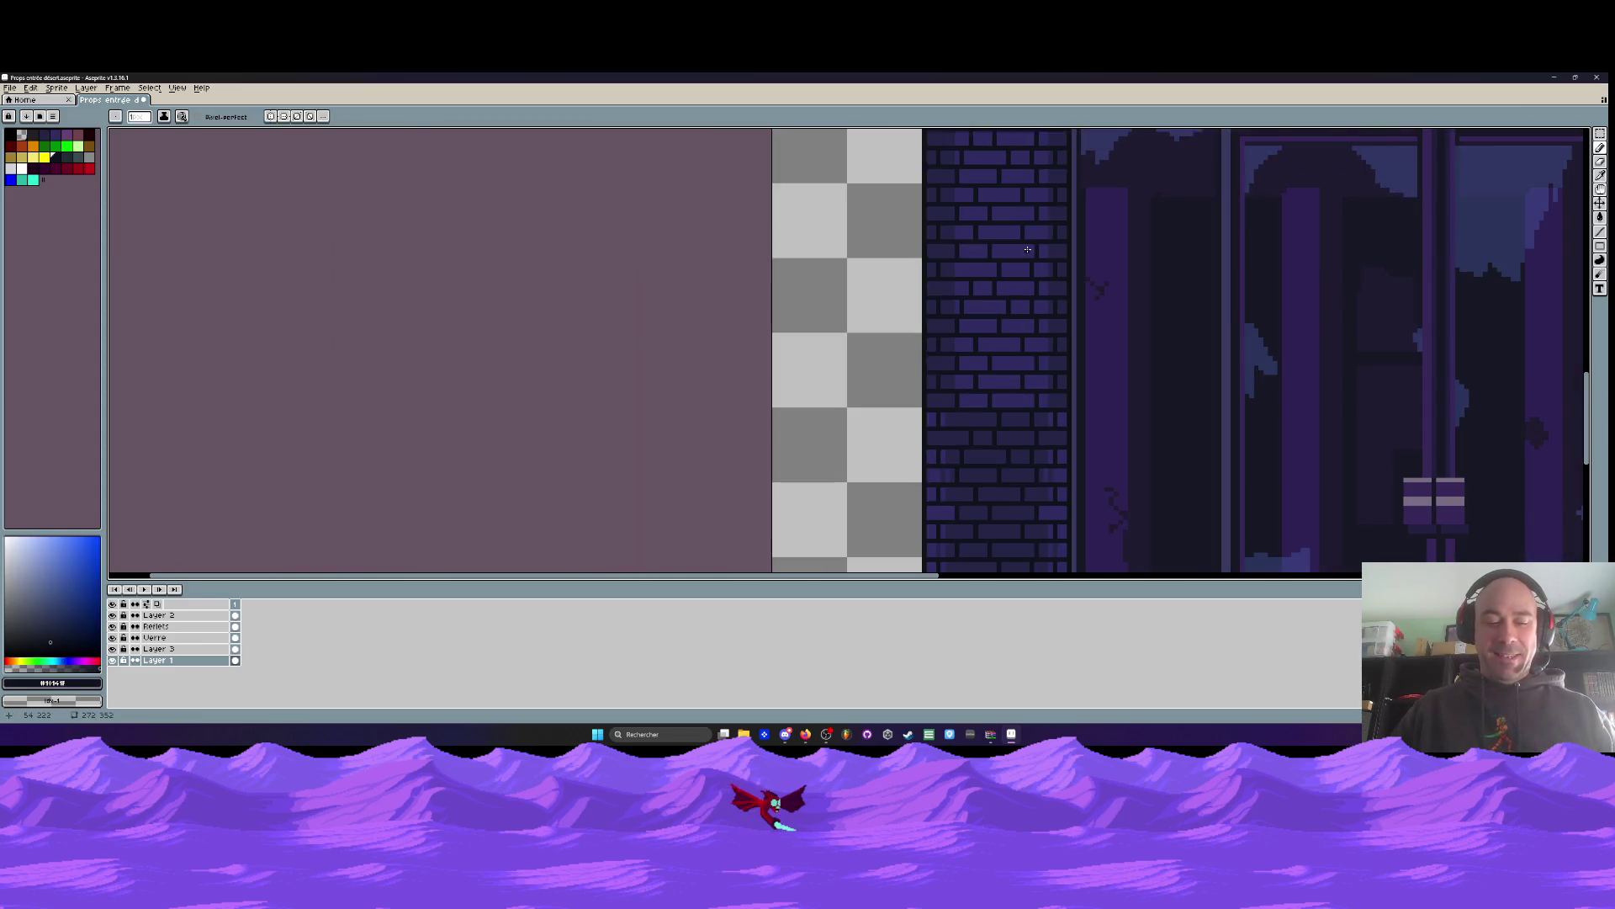
# Select a block of side-wall bricks, move it down about 160 px, and deselect
pyautogui.press('m')
pyautogui.scroll(2, 923, 255)
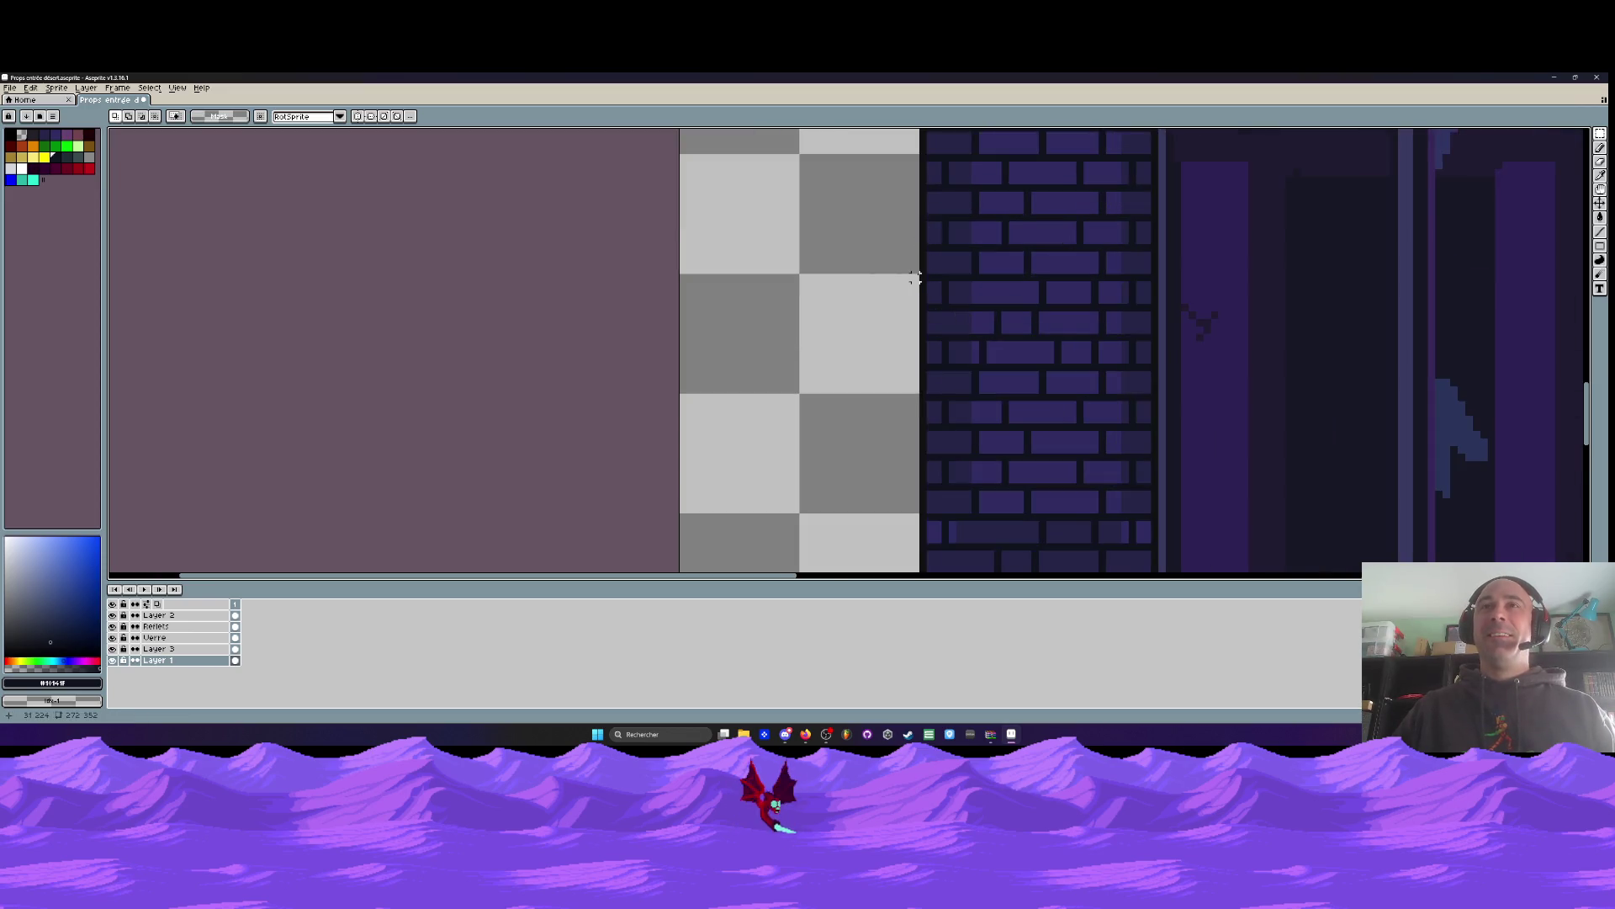
pyautogui.scroll(-2, 922, 267)
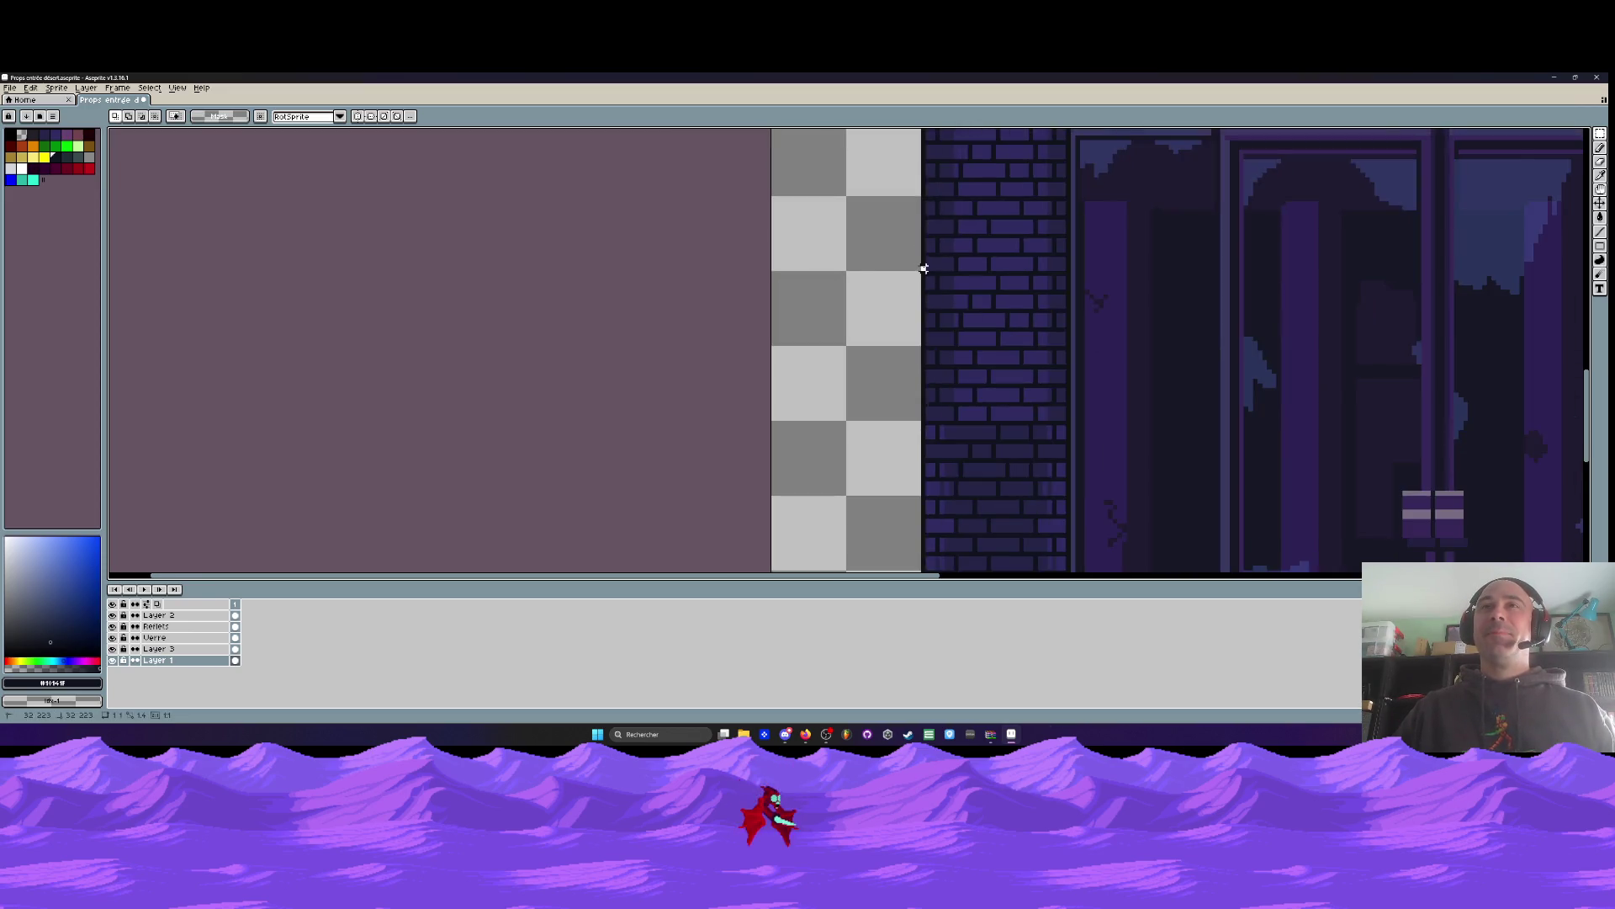
pyautogui.scroll(1, 957, 185)
pyautogui.moveTo(921, 269)
pyautogui.mouseDown()
pyautogui.moveTo(973, 169)
pyautogui.moveTo(1062, 130)
pyautogui.moveTo(1082, 173)
pyautogui.moveTo(1072, 292)
pyautogui.moveTo(1084, 252)
pyautogui.mouseUp()
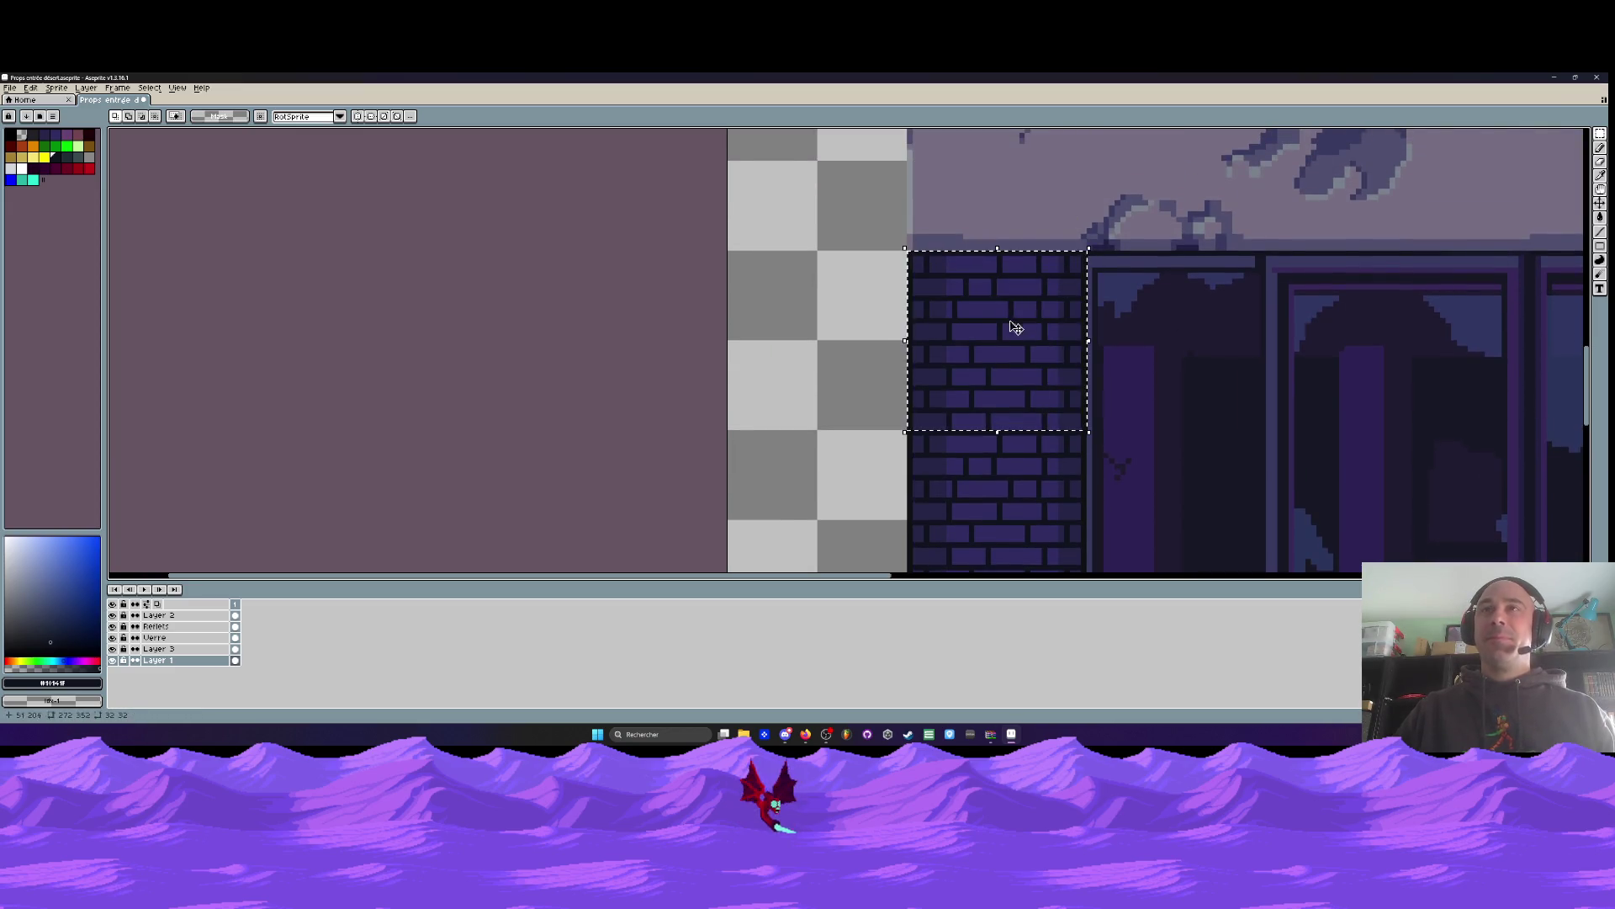
pyautogui.moveTo(999, 332)
pyautogui.mouseDown()
pyautogui.moveTo(1002, 535)
pyautogui.moveTo(992, 390)
pyautogui.moveTo(1006, 375)
pyautogui.moveTo(836, 389)
pyautogui.moveTo(973, 389)
pyautogui.moveTo(1013, 370)
pyautogui.mouseUp()
pyautogui.hotkey('ctrl', 'd')
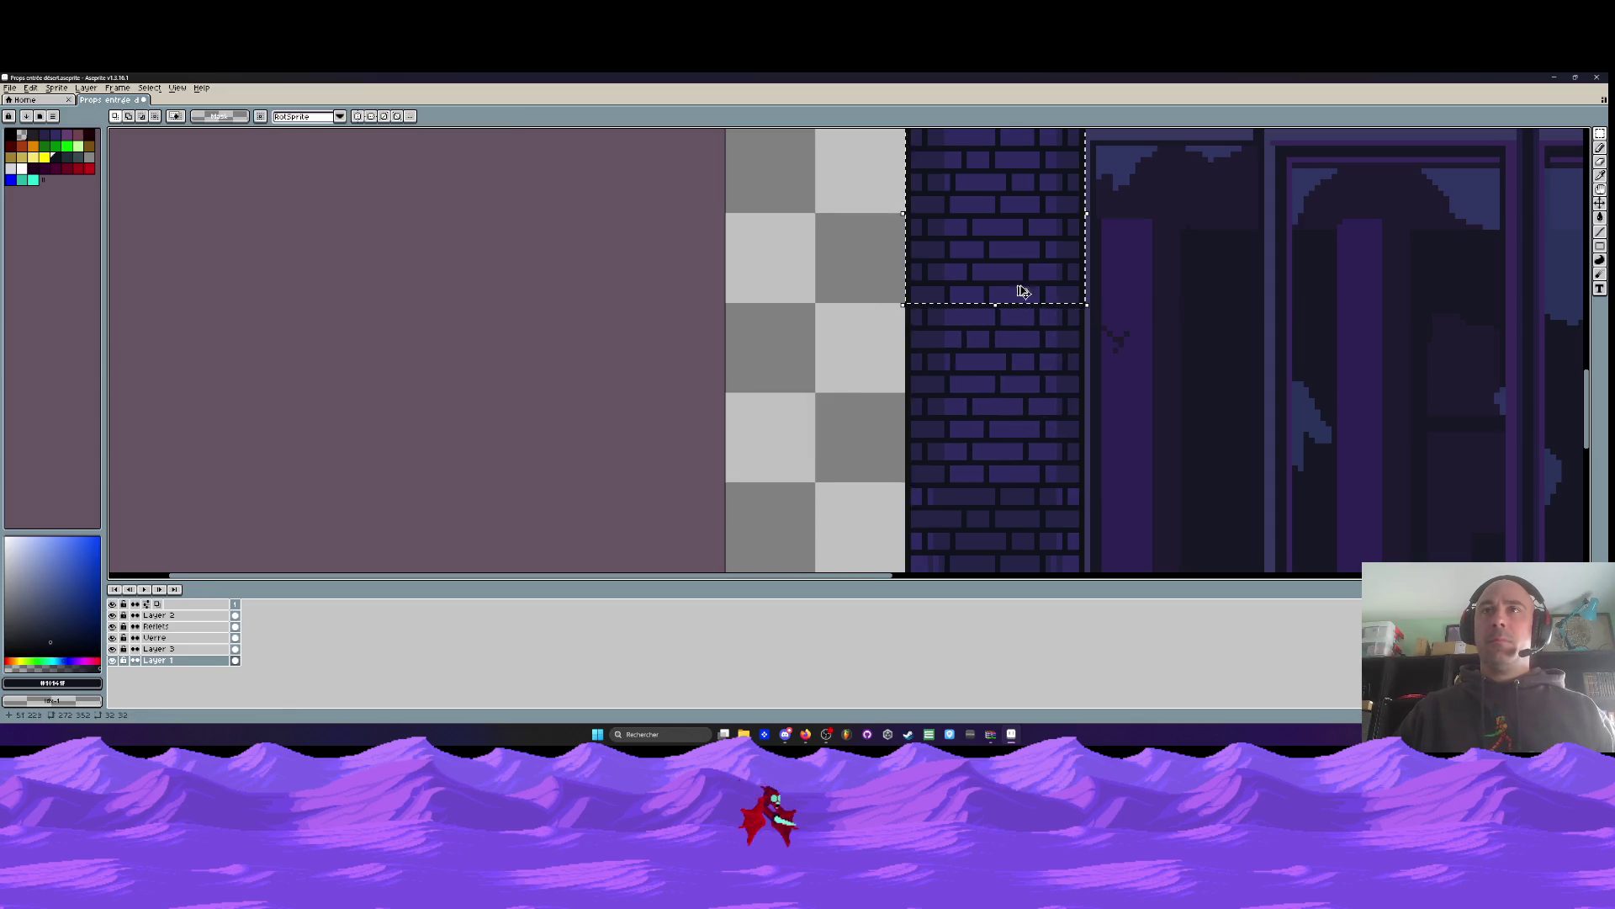
# Draw a dark line across a top-row brick, then undo the stray stroke
pyautogui.scroll(3, 1001, 370)
pyautogui.scroll(4, 986, 361)
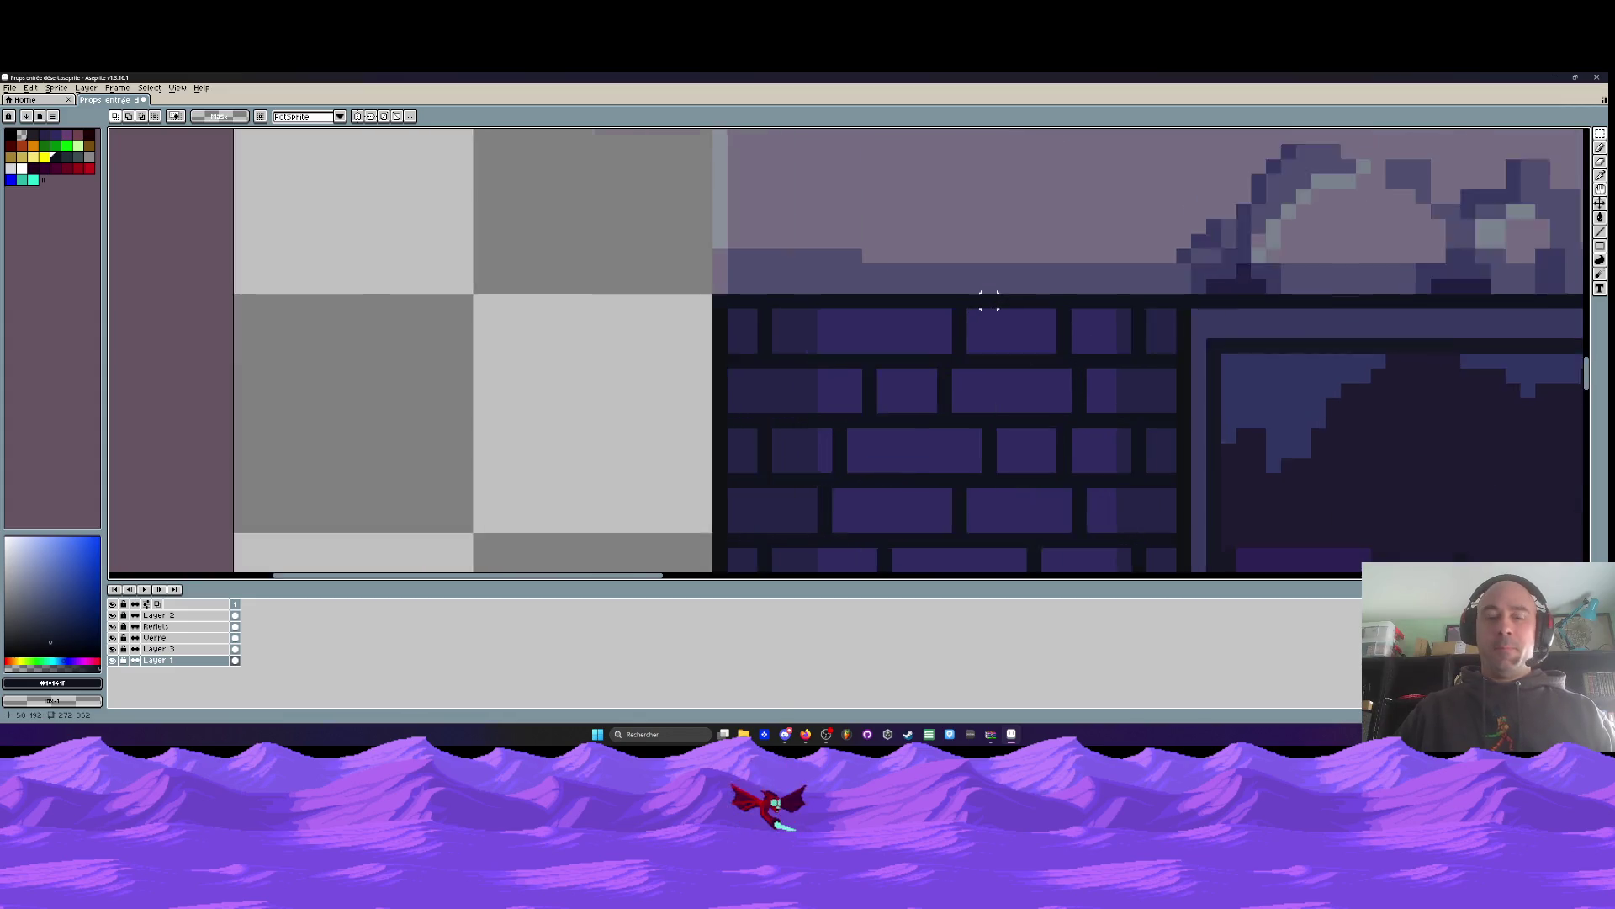
pyautogui.press('i')
pyautogui.press('b')
pyautogui.moveTo(1121, 320); pyautogui.dragTo(1188, 318)
pyautogui.hotkey('ctrl', 'z')
# Select the lower-left brick wall section, move it down about 210 px, and commit
pyautogui.scroll(-2, 1199, 326)
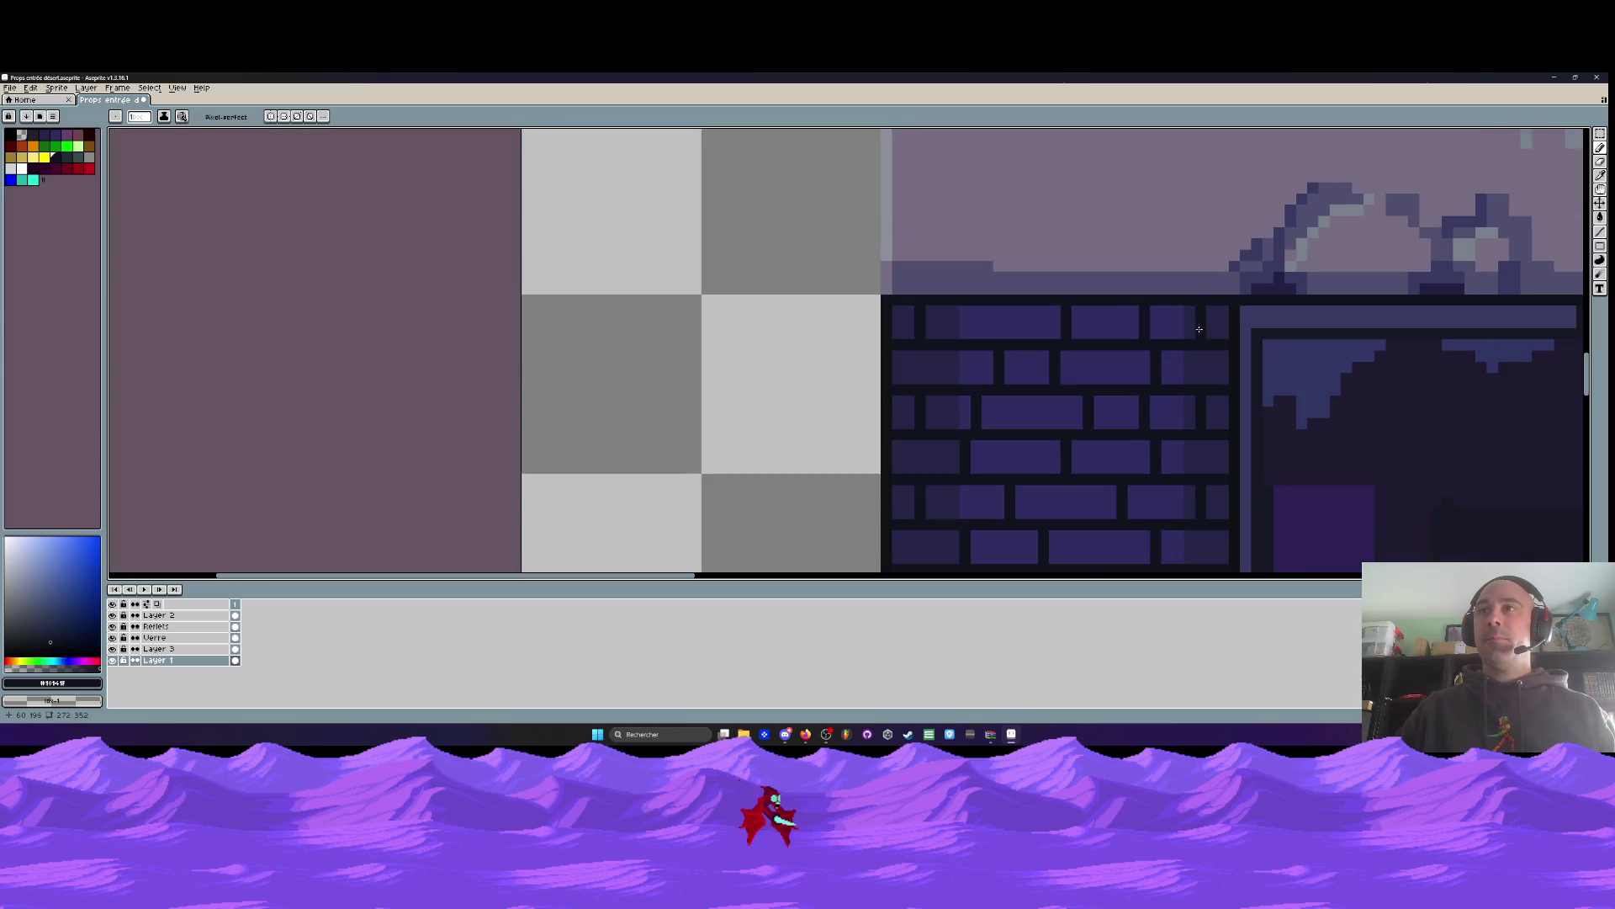
pyautogui.press('m')
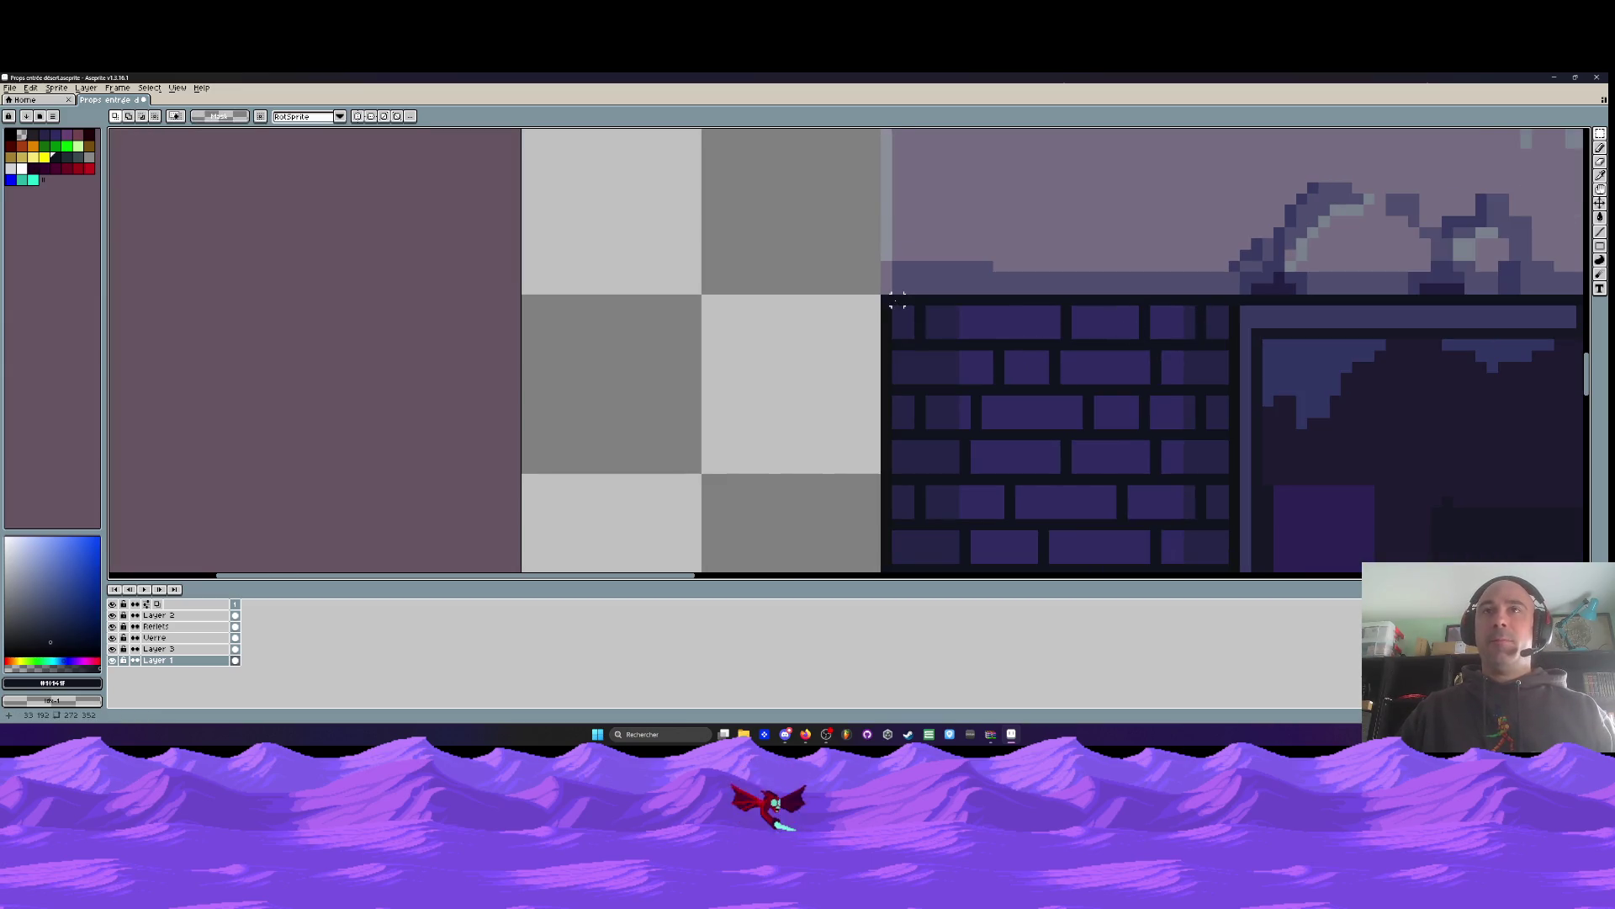
pyautogui.scroll(-2, 897, 301)
pyautogui.moveTo(890, 300)
pyautogui.mouseDown()
pyautogui.moveTo(1010, 440)
pyautogui.moveTo(1067, 479)
pyautogui.mouseUp()
pyautogui.moveTo(1011, 423); pyautogui.dragTo(951, 255)
pyautogui.moveTo(957, 260)
pyautogui.mouseDown()
pyautogui.moveTo(930, 429)
pyautogui.moveTo(897, 216)
pyautogui.moveTo(871, 296)
pyautogui.moveTo(869, 530)
pyautogui.moveTo(872, 426)
pyautogui.mouseUp()
pyautogui.press('Return')
pyautogui.scroll(-3, 871, 425)
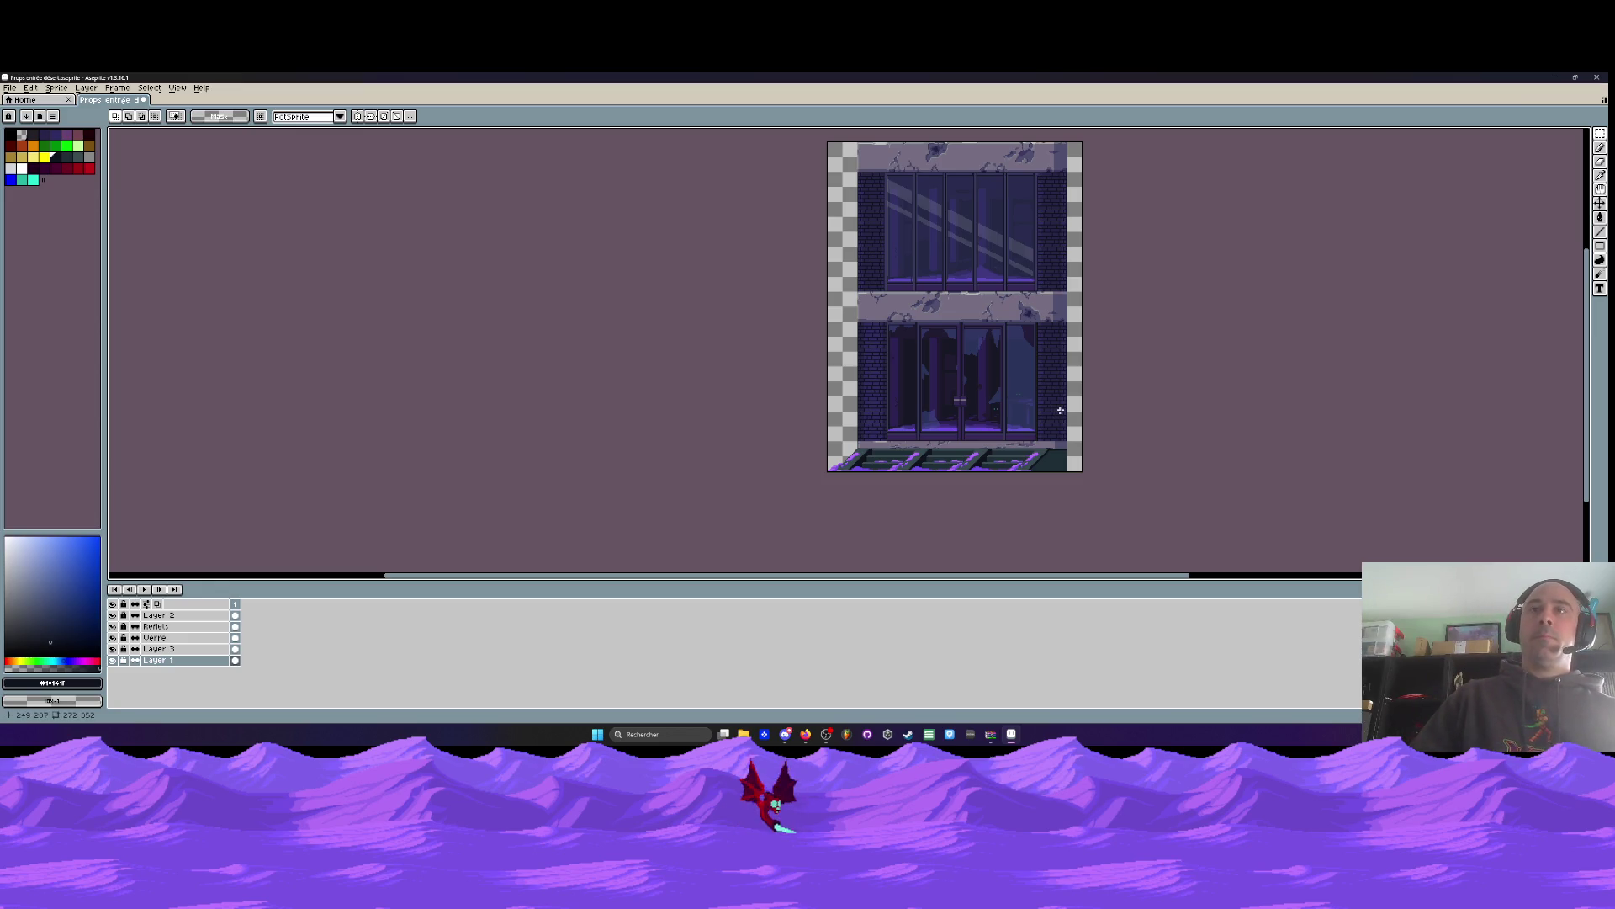
# Select bricks from the block's corner downward and pan left across the facade
pyautogui.scroll(4, 881, 371)
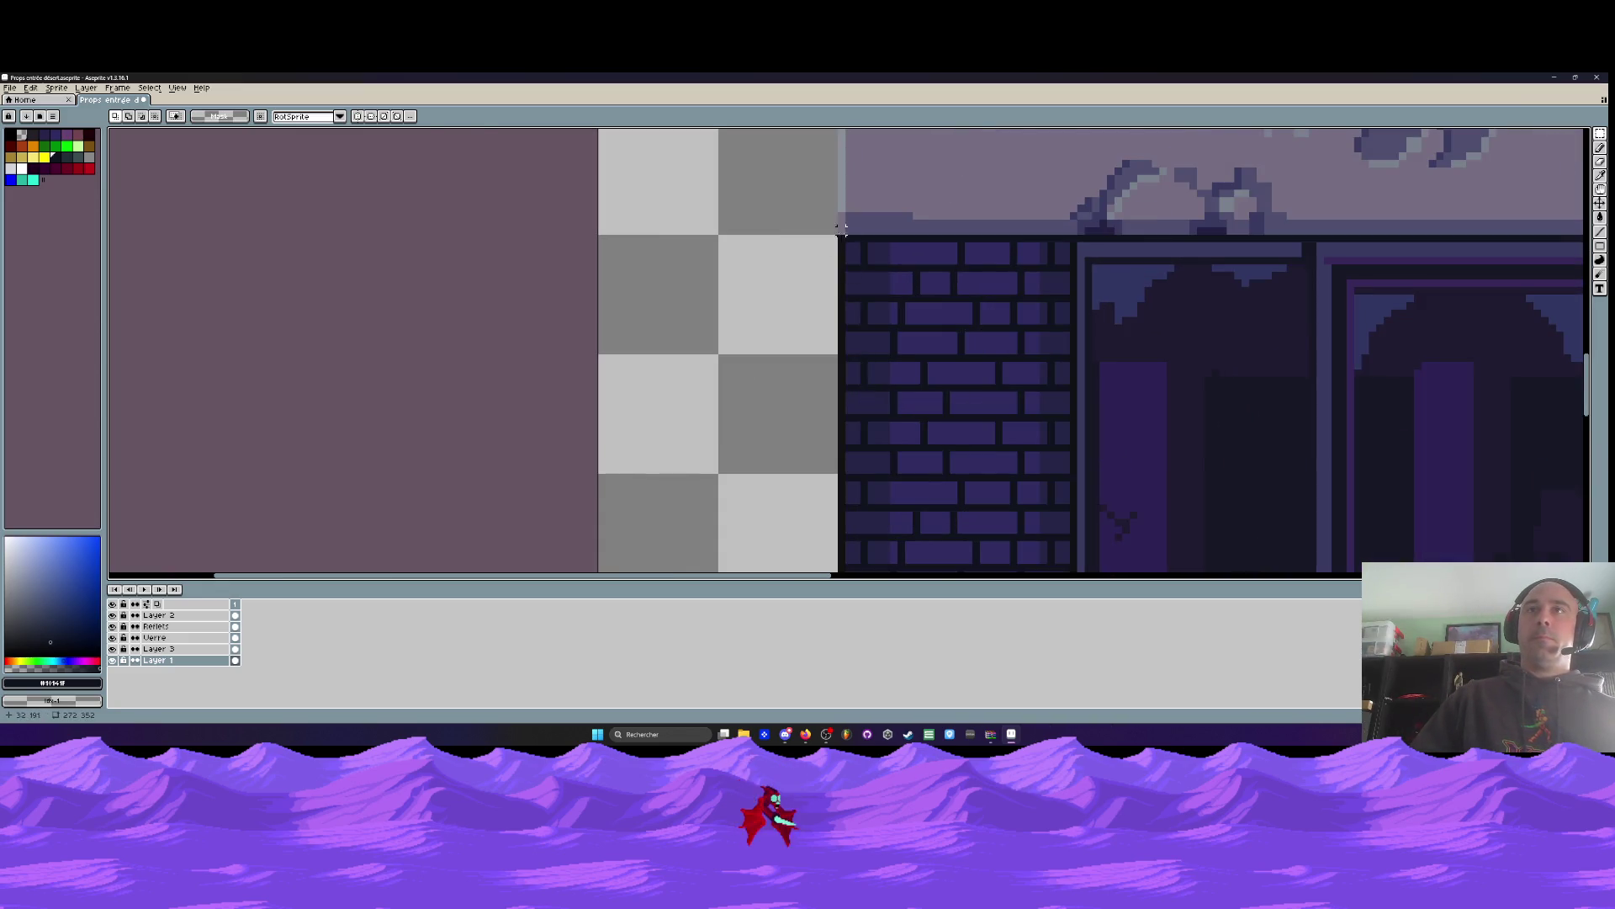
pyautogui.scroll(-2, 841, 240)
pyautogui.moveTo(840, 240)
pyautogui.mouseDown()
pyautogui.moveTo(865, 408)
pyautogui.moveTo(940, 545)
pyautogui.mouseUp()
pyautogui.scroll(-1, 946, 538)
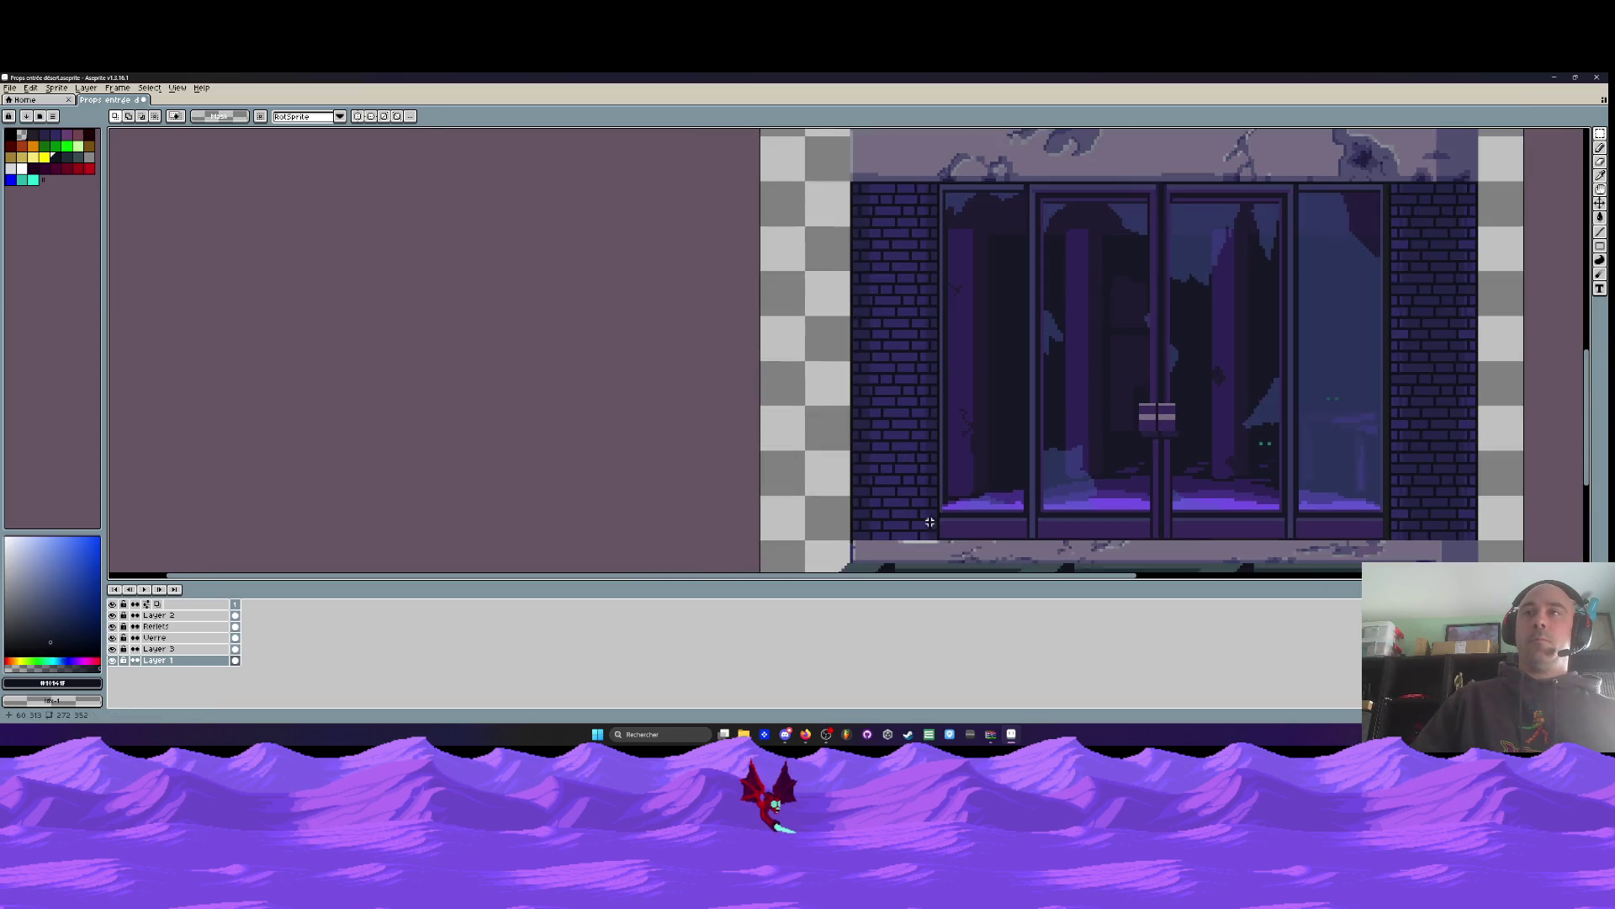
pyautogui.moveTo(1291, 442); pyautogui.dragTo(929, 459)
pyautogui.scroll(1, 1052, 265)
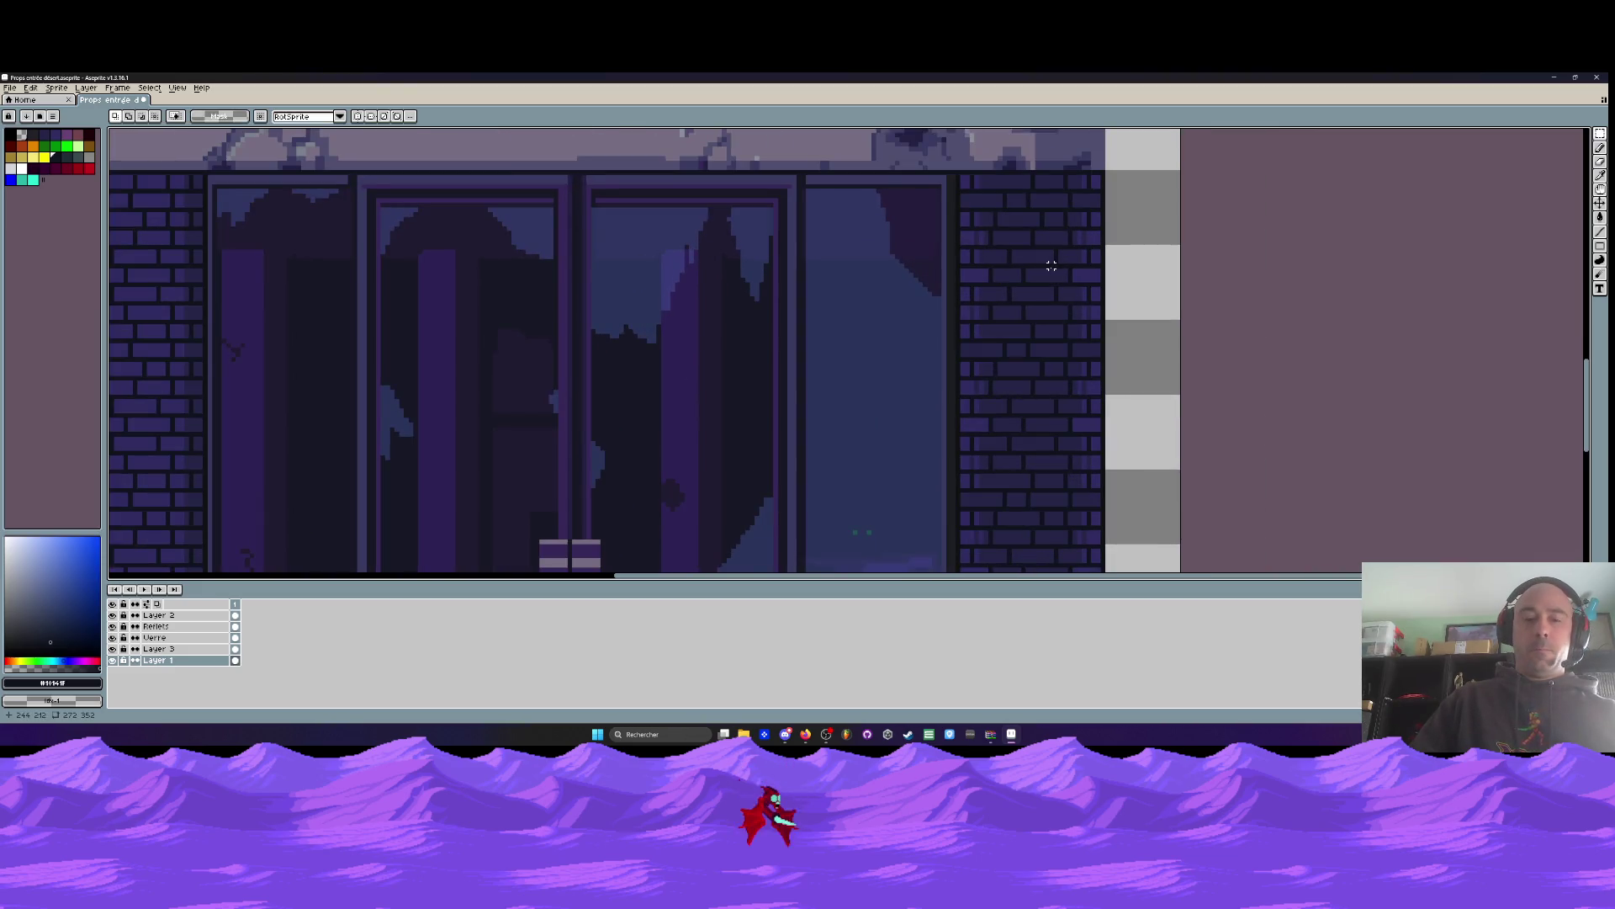
# Pick the dark colour #101214 and bucket-fill ten bricks along the right wall's edge
pyautogui.press('i')
pyautogui.scroll(1, 1051, 265)
pyautogui.click(1099, 206)
pyautogui.scroll(1, 1109, 197)
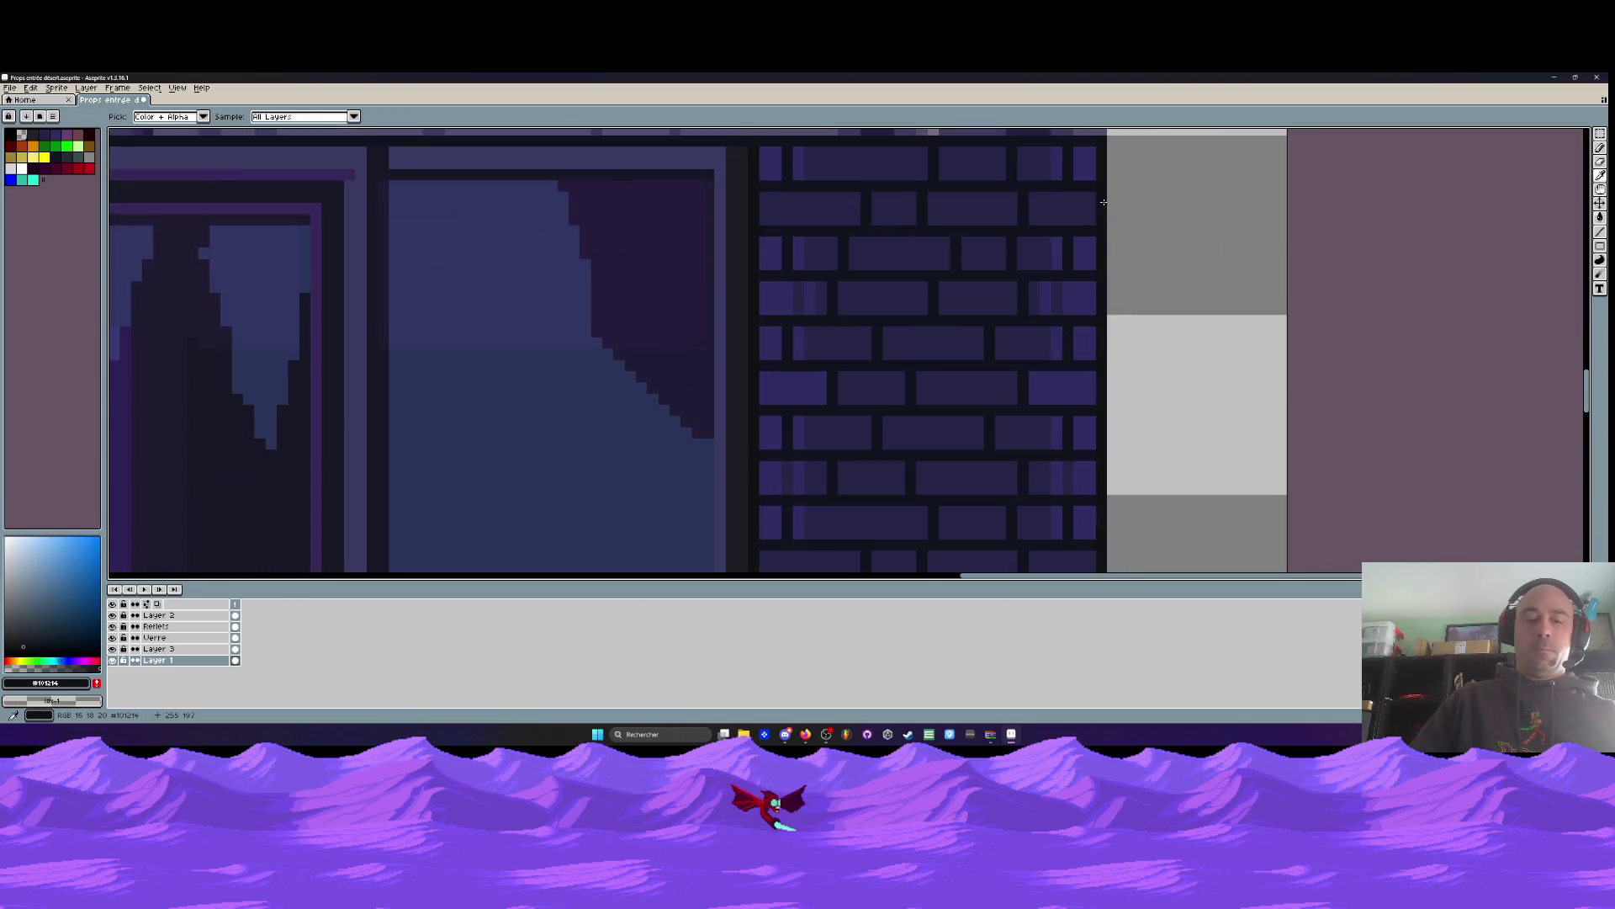
pyautogui.press('g')
pyautogui.click(1085, 164)
pyautogui.click(1057, 164)
pyautogui.click(1085, 253)
pyautogui.click(1057, 248)
pyautogui.click(1081, 298)
pyautogui.click(1045, 288)
pyautogui.click(1052, 307)
pyautogui.click(1056, 344)
pyautogui.click(1079, 343)
pyautogui.click(1085, 343)
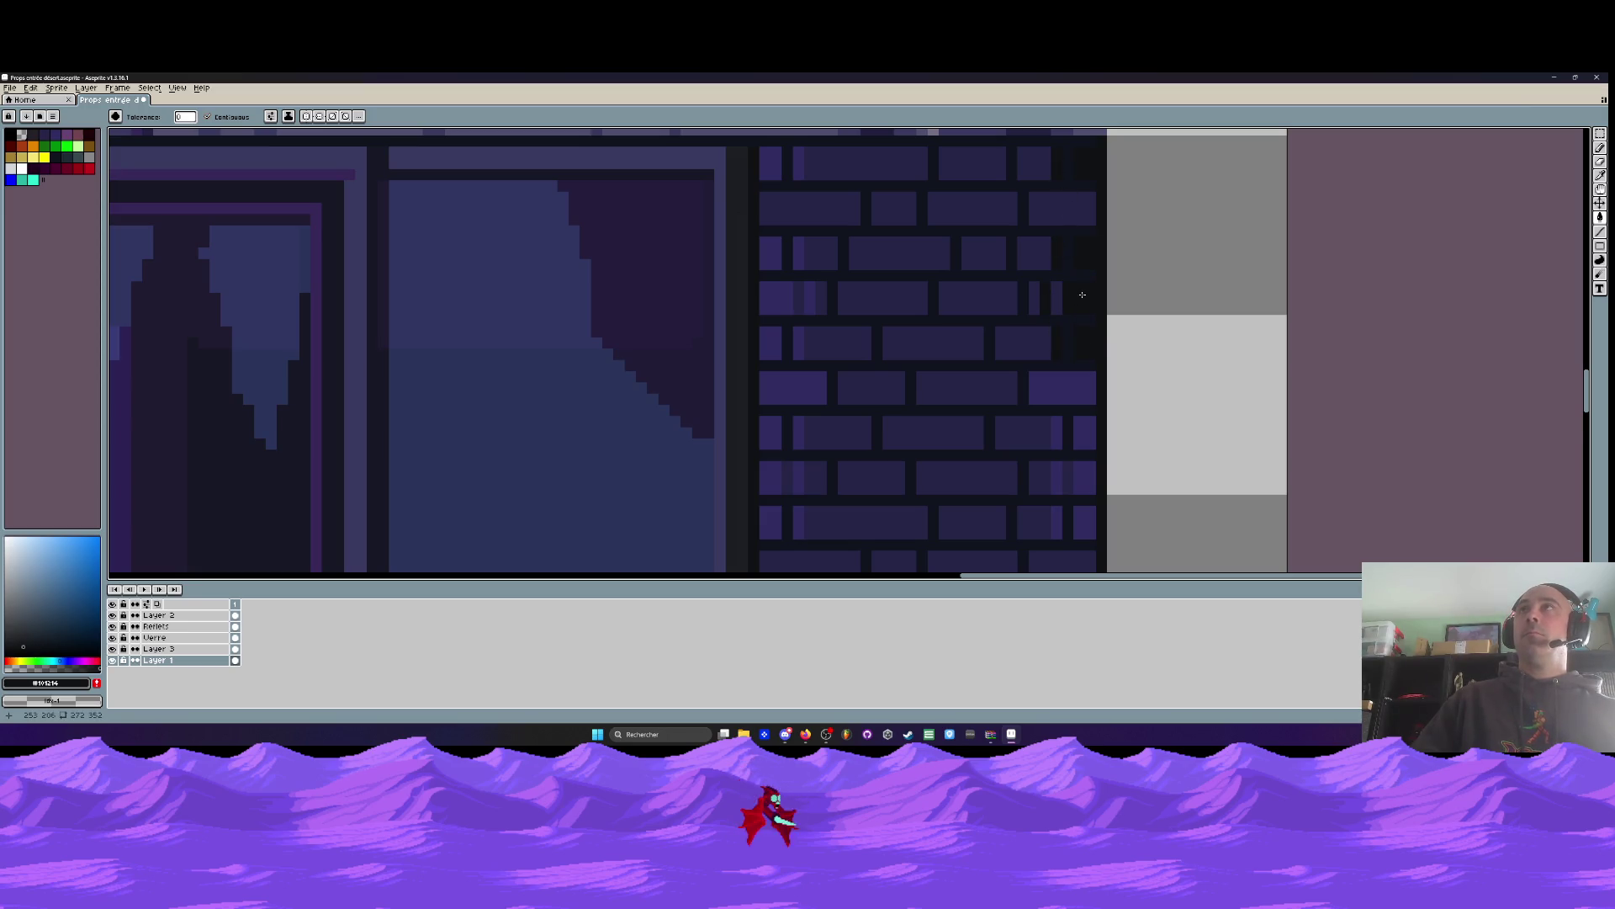
pyautogui.scroll(-3, 1082, 295)
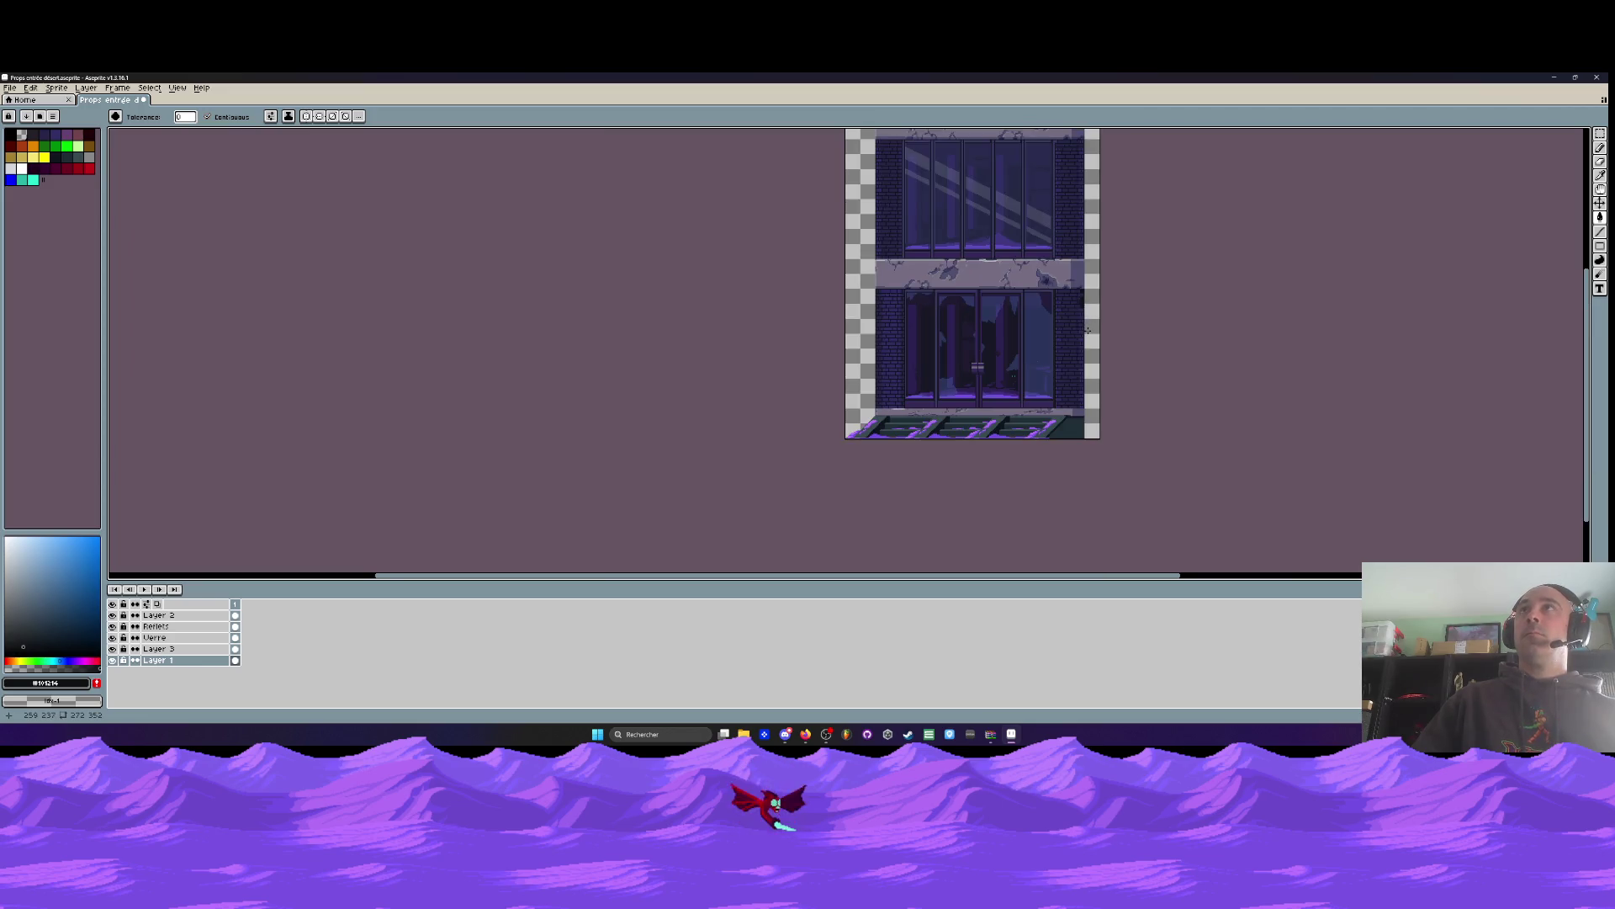
pyautogui.hotkey('alt', 'Tab')
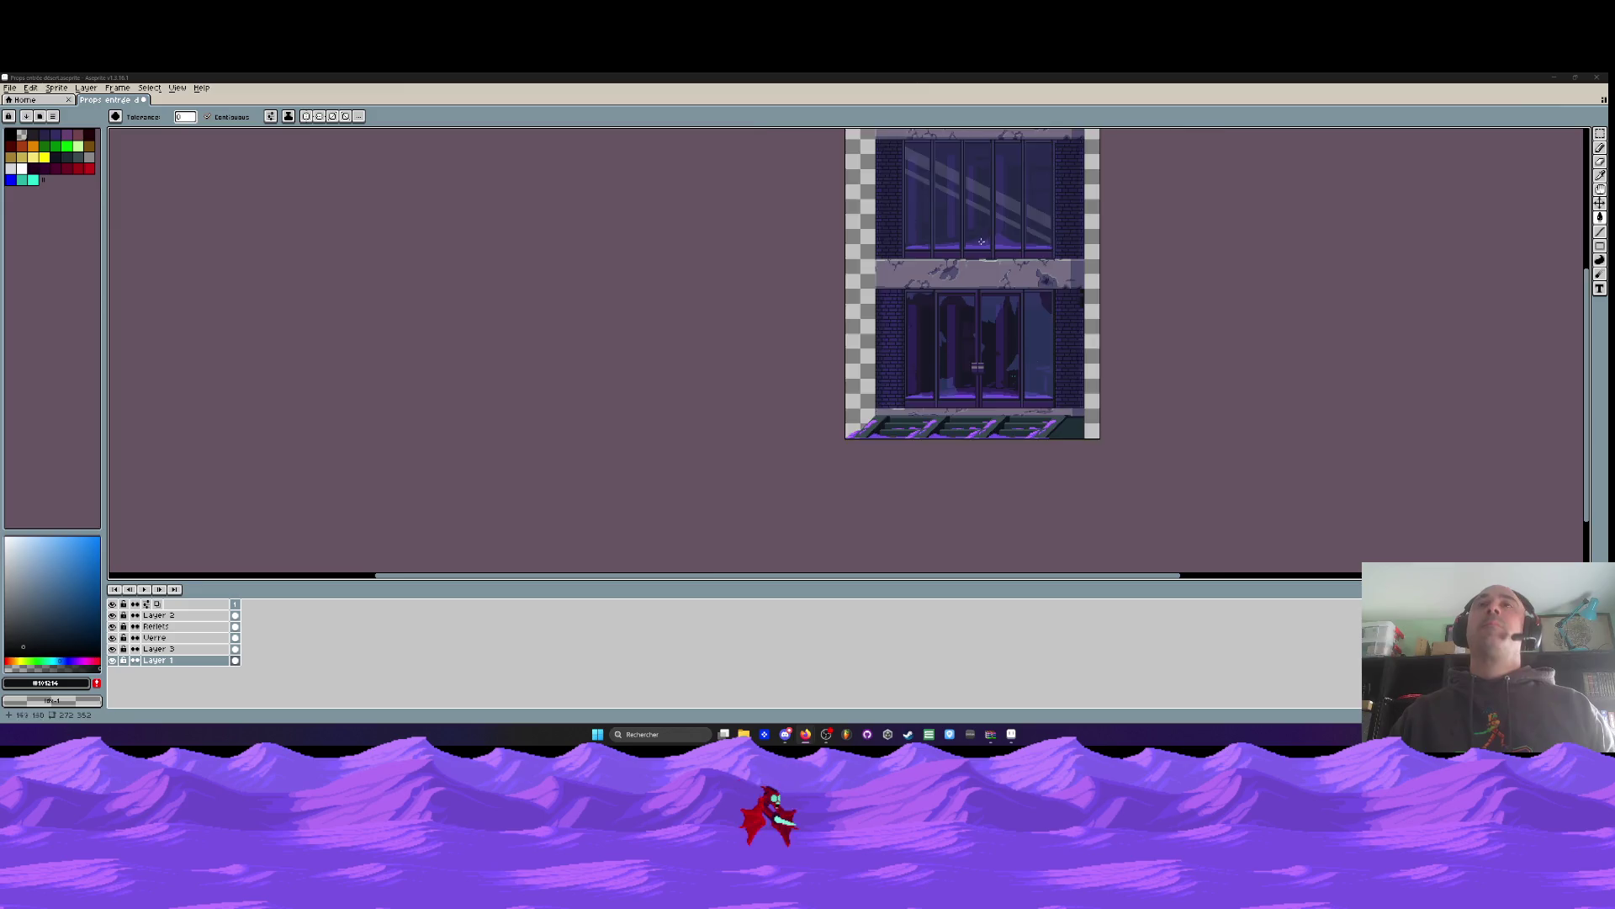
# Undo the last dark paint bucket fill on the right wall
pyautogui.scroll(1, 977, 244)
pyautogui.scroll(-1, 1110, 328)
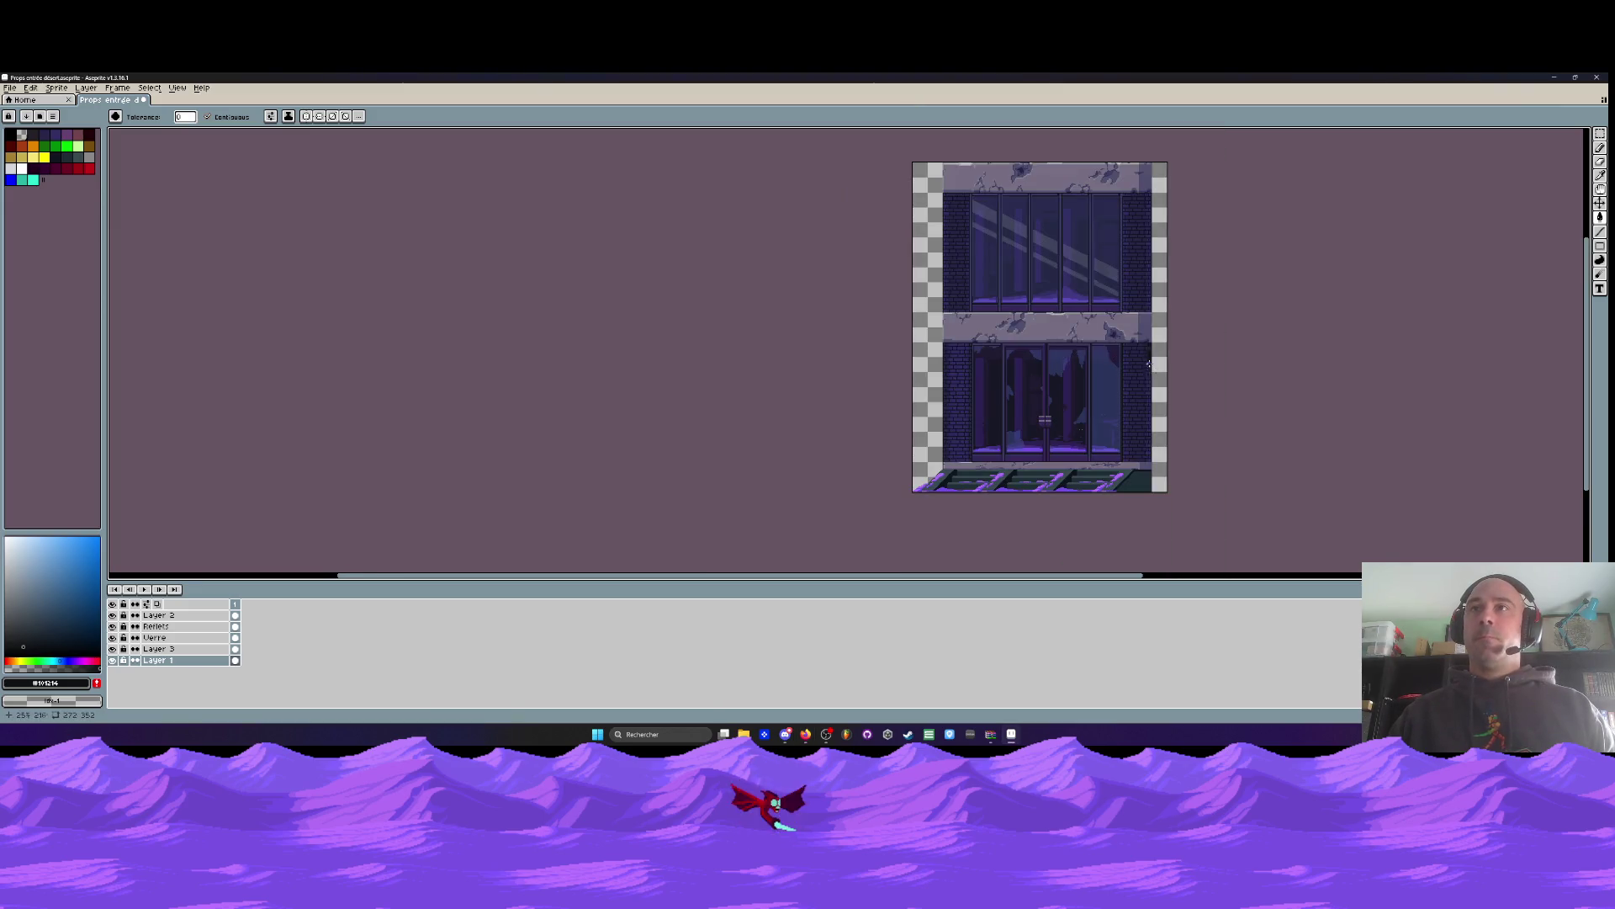
pyautogui.scroll(3, 1149, 361)
pyautogui.scroll(-1, 1148, 353)
pyautogui.scroll(1, 1150, 335)
pyautogui.press('v')
pyautogui.hotkey('ctrl', 'z')
pyautogui.press('g')
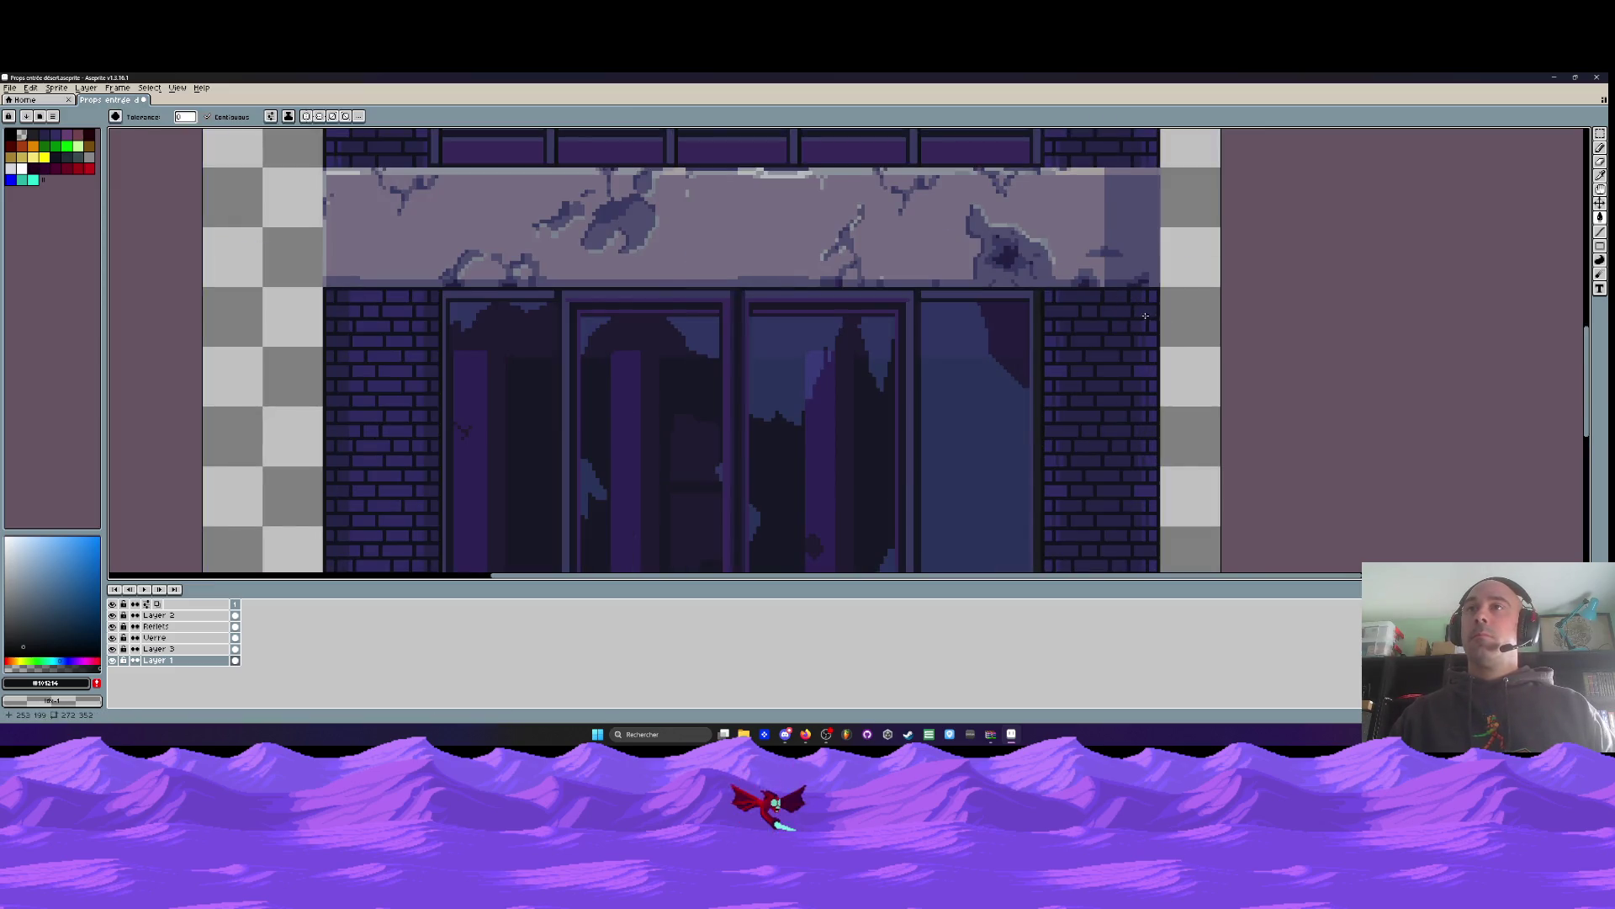
pyautogui.scroll(3, 1161, 311)
pyautogui.press('t')
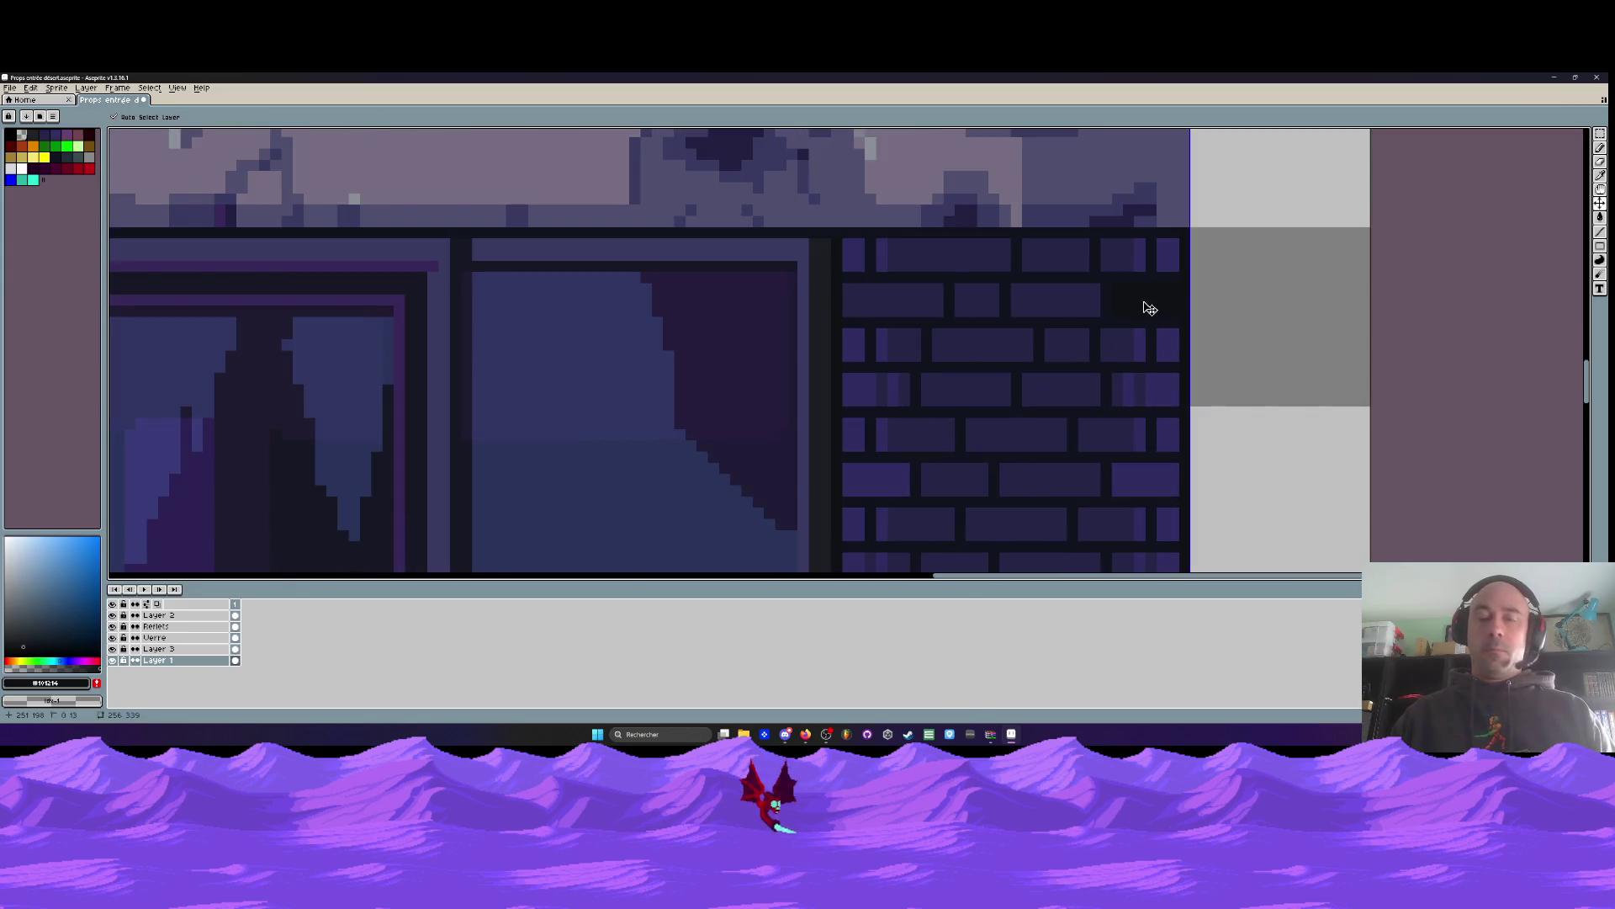
# Sample brick colour #272547 and bucket-fill four right-edge bricks with it
pyautogui.press('i')
pyautogui.click(1148, 298)
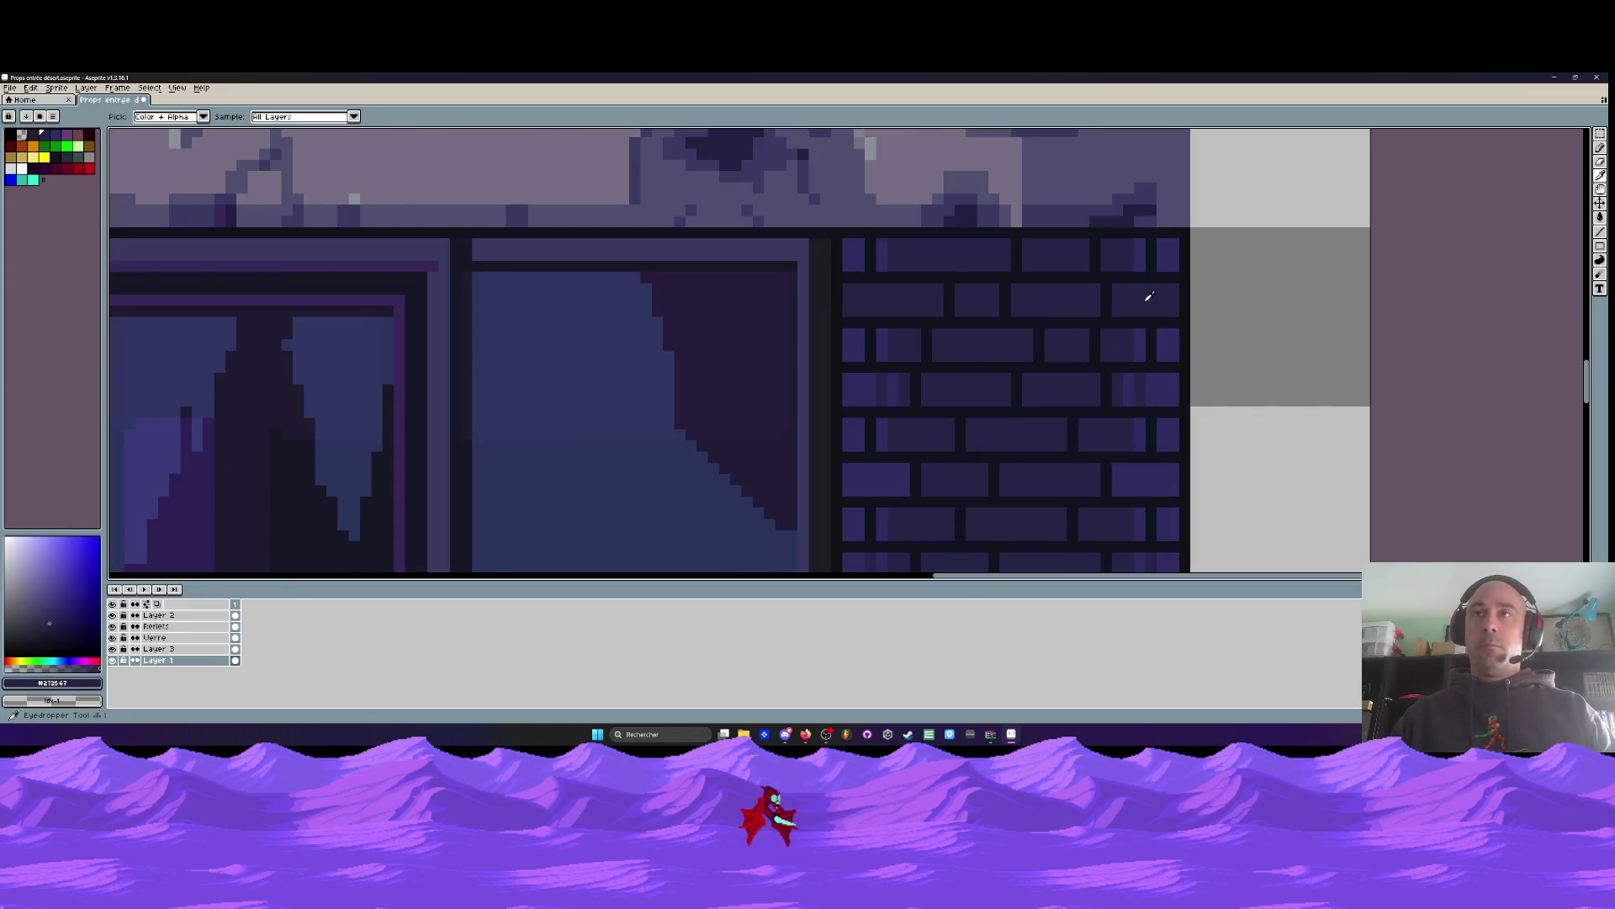
pyautogui.press('g')
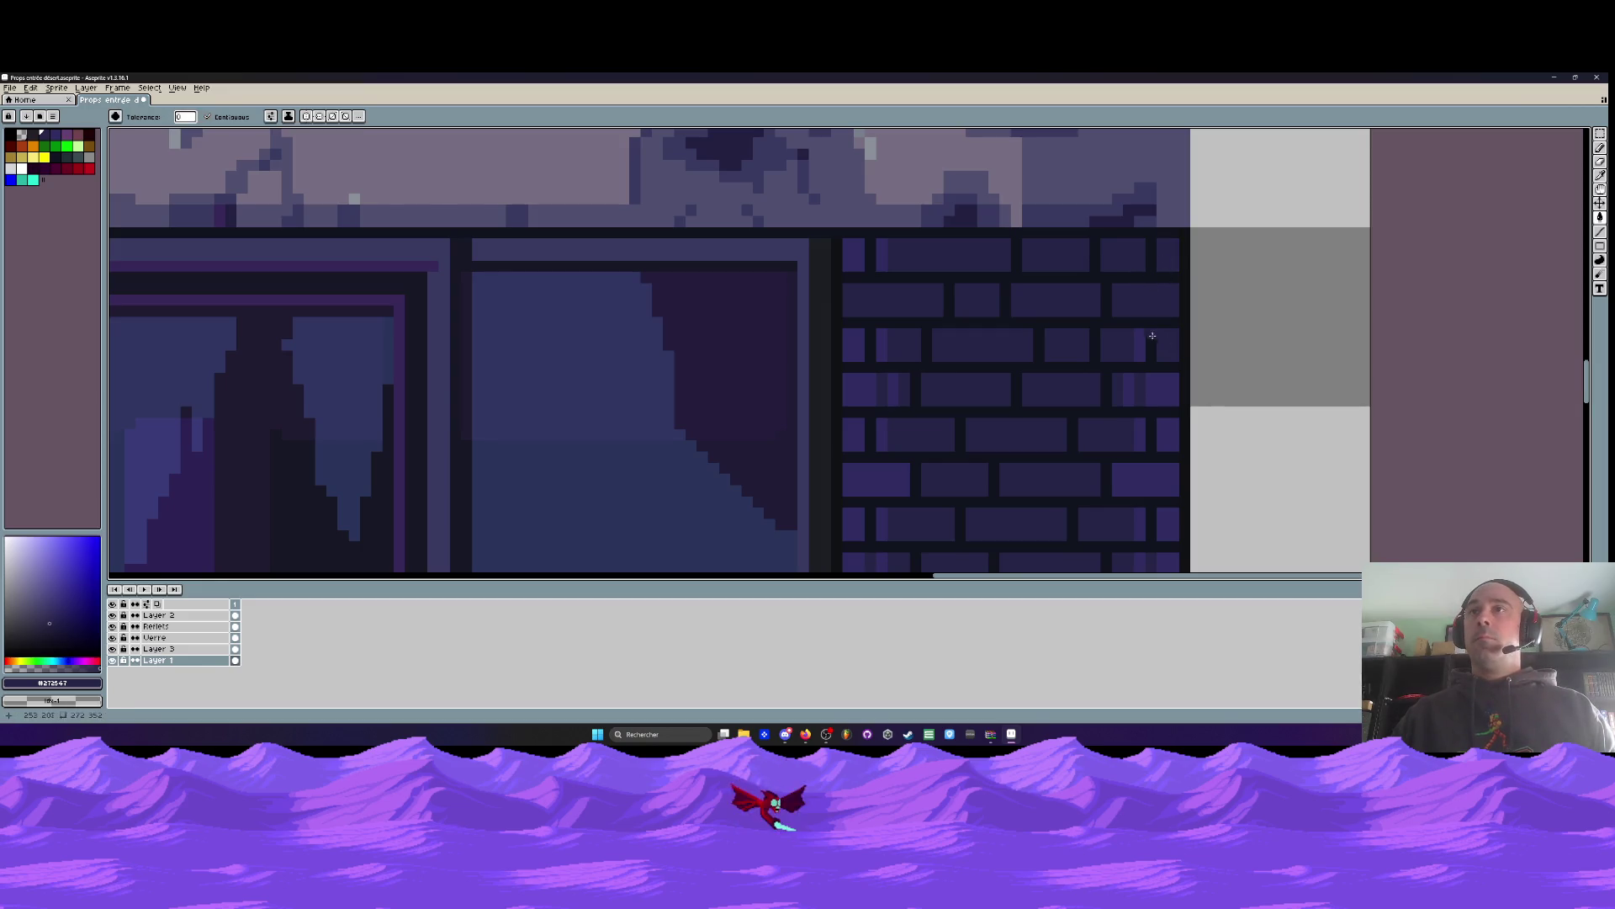
pyautogui.click(1134, 372)
pyautogui.click(1152, 386)
pyautogui.scroll(-2, 1152, 386)
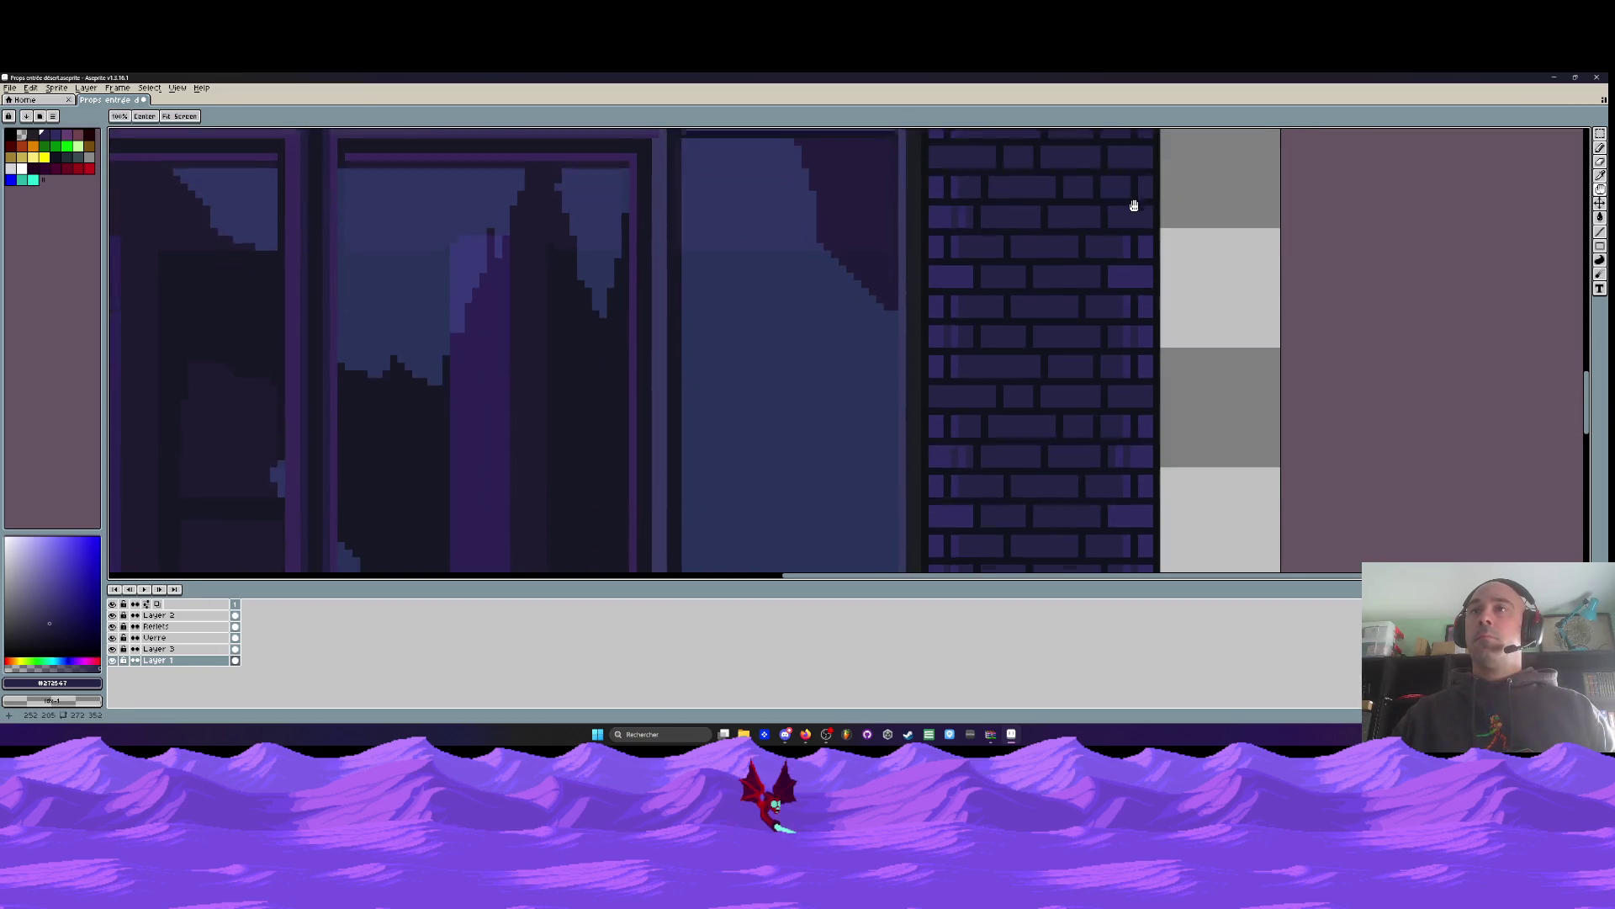
pyautogui.click(1148, 244)
pyautogui.click(1131, 271)
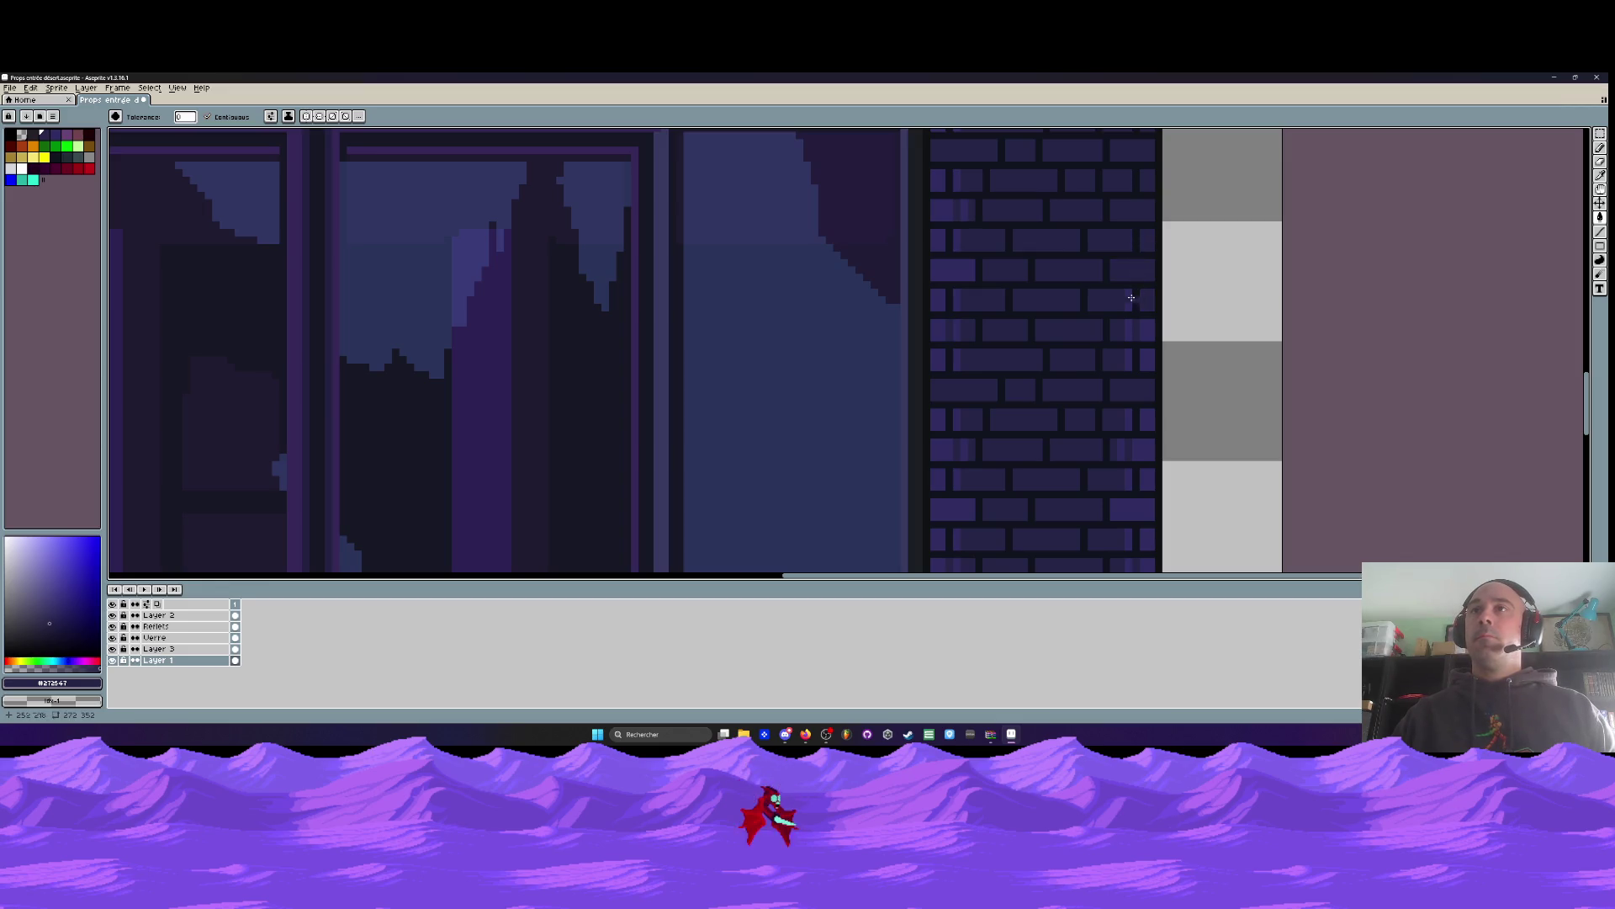
pyautogui.scroll(-2, 1131, 326)
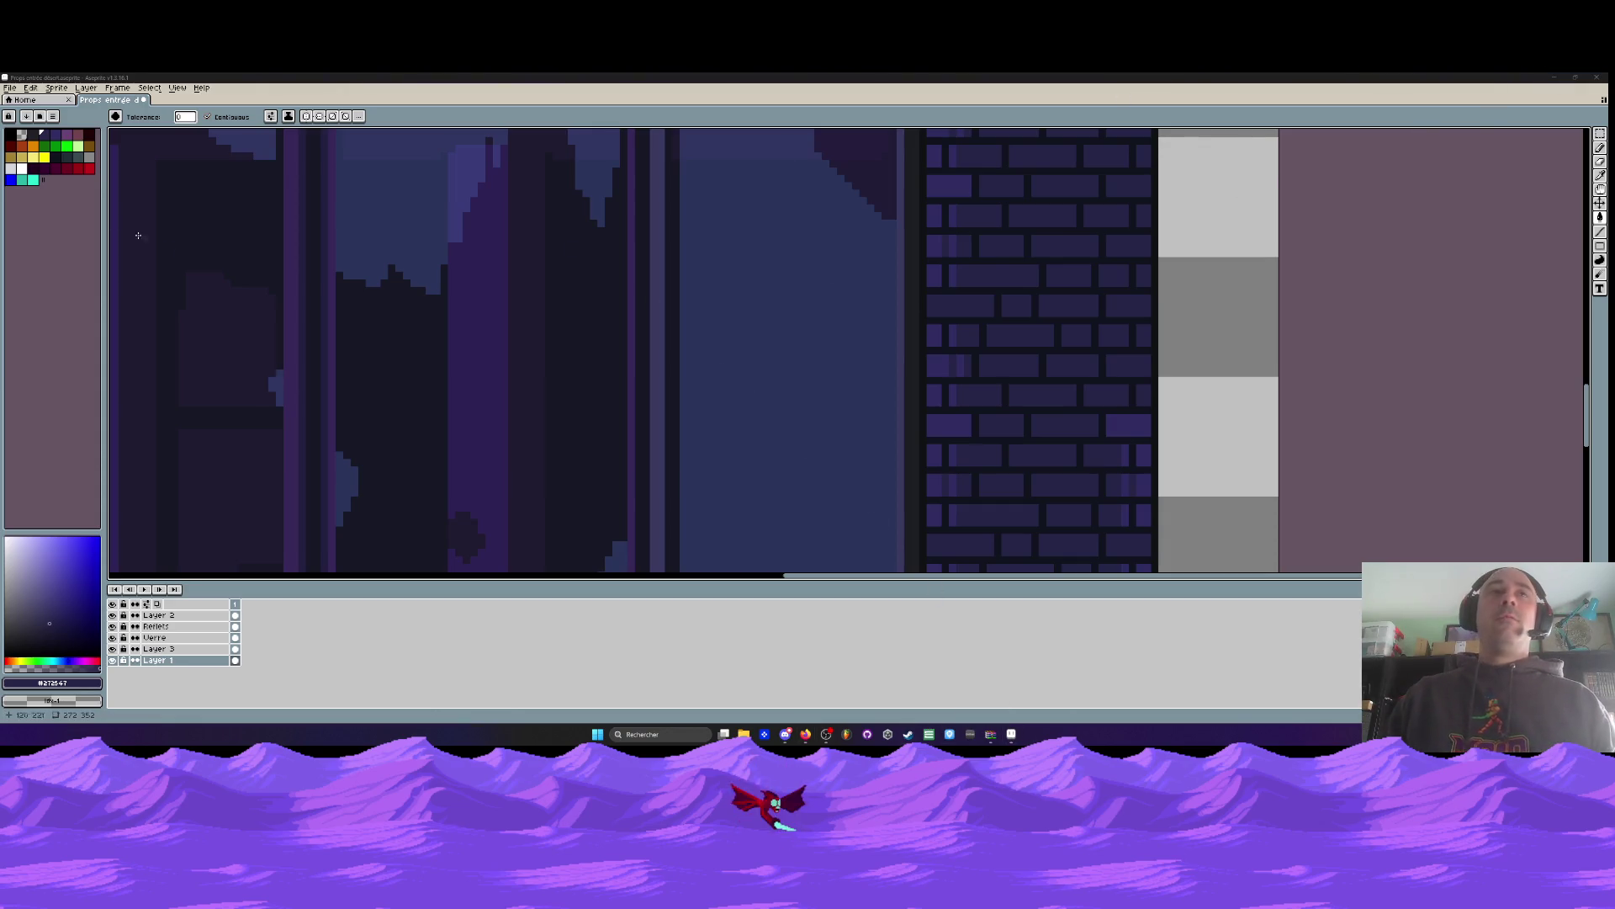
# Save the sprite file Props entrée désert.aseprite from the File menu
pyautogui.click(9, 87)
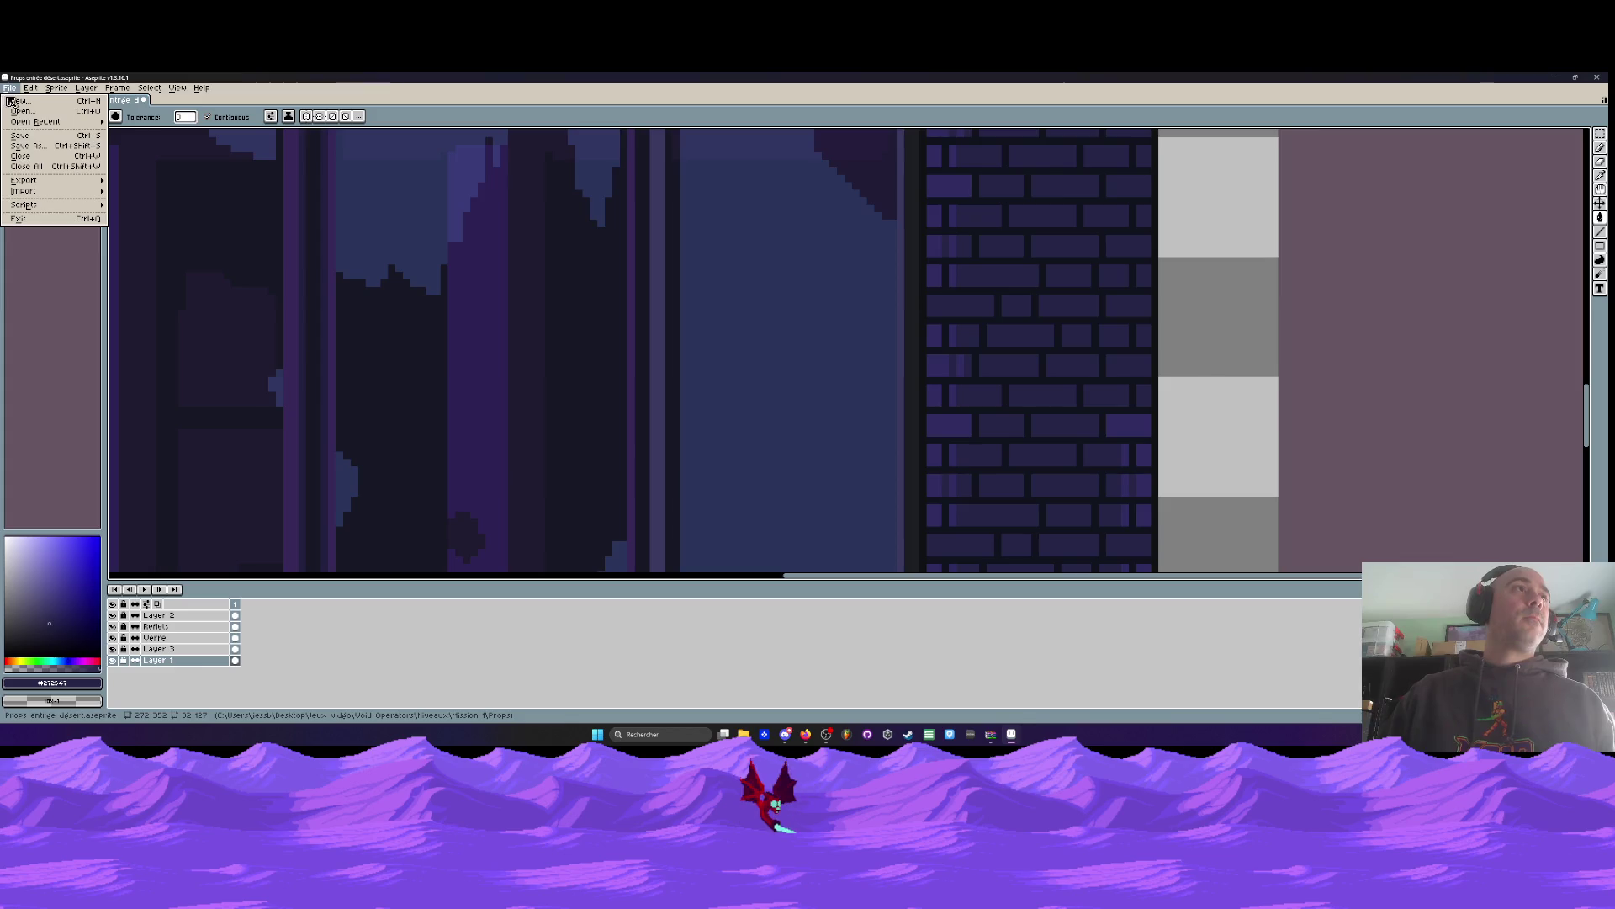
pyautogui.click(31, 135)
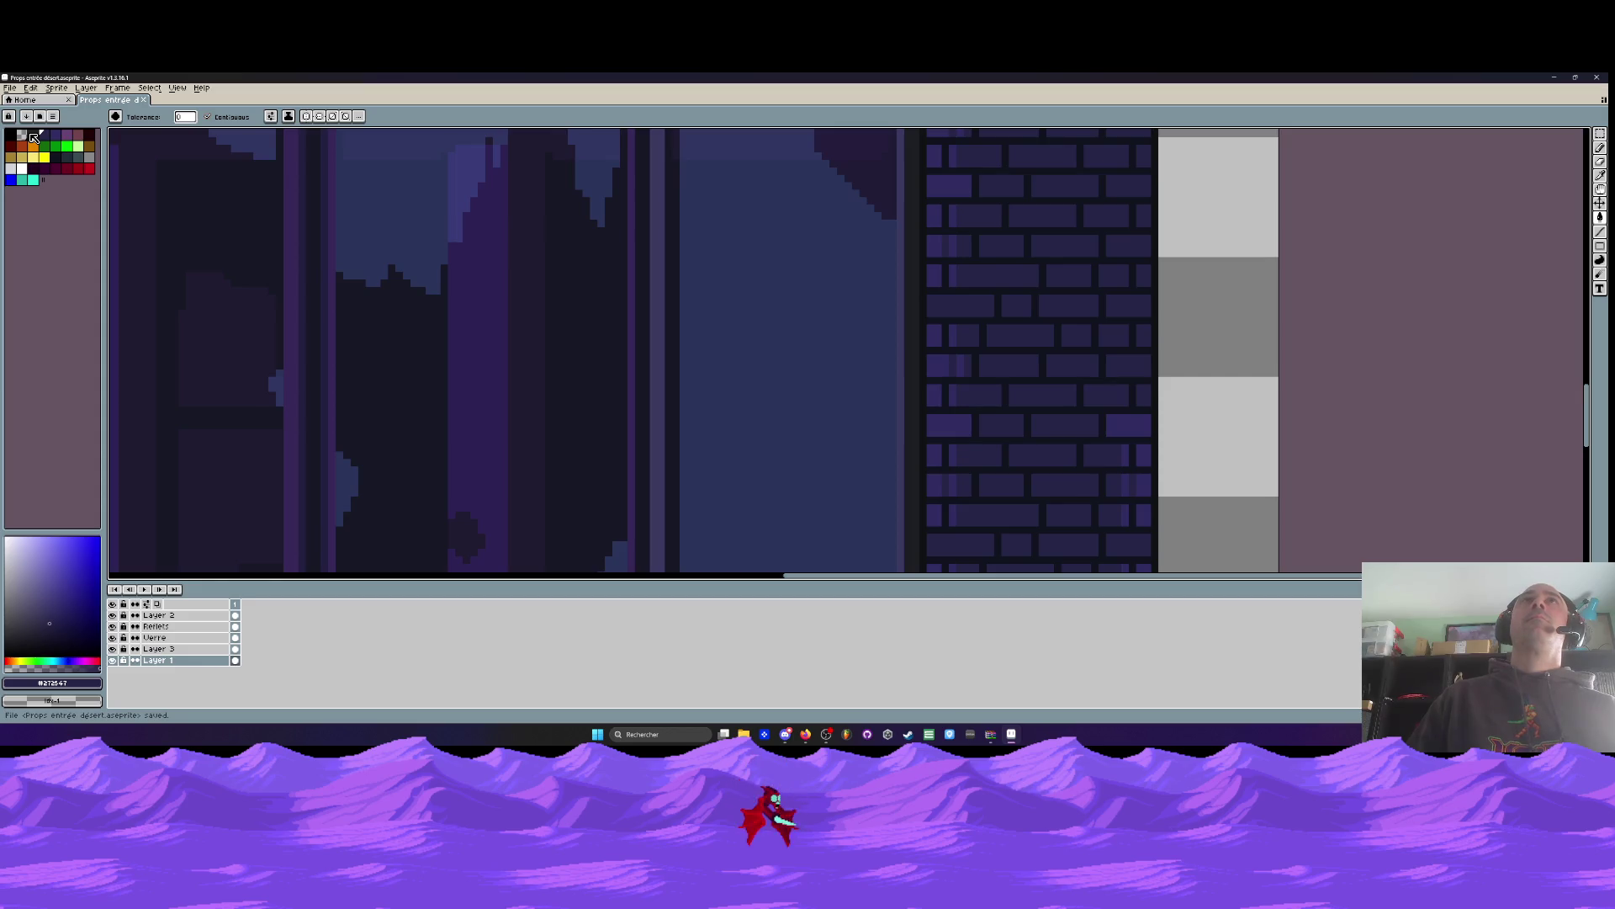
pyautogui.scroll(-3, 775, 382)
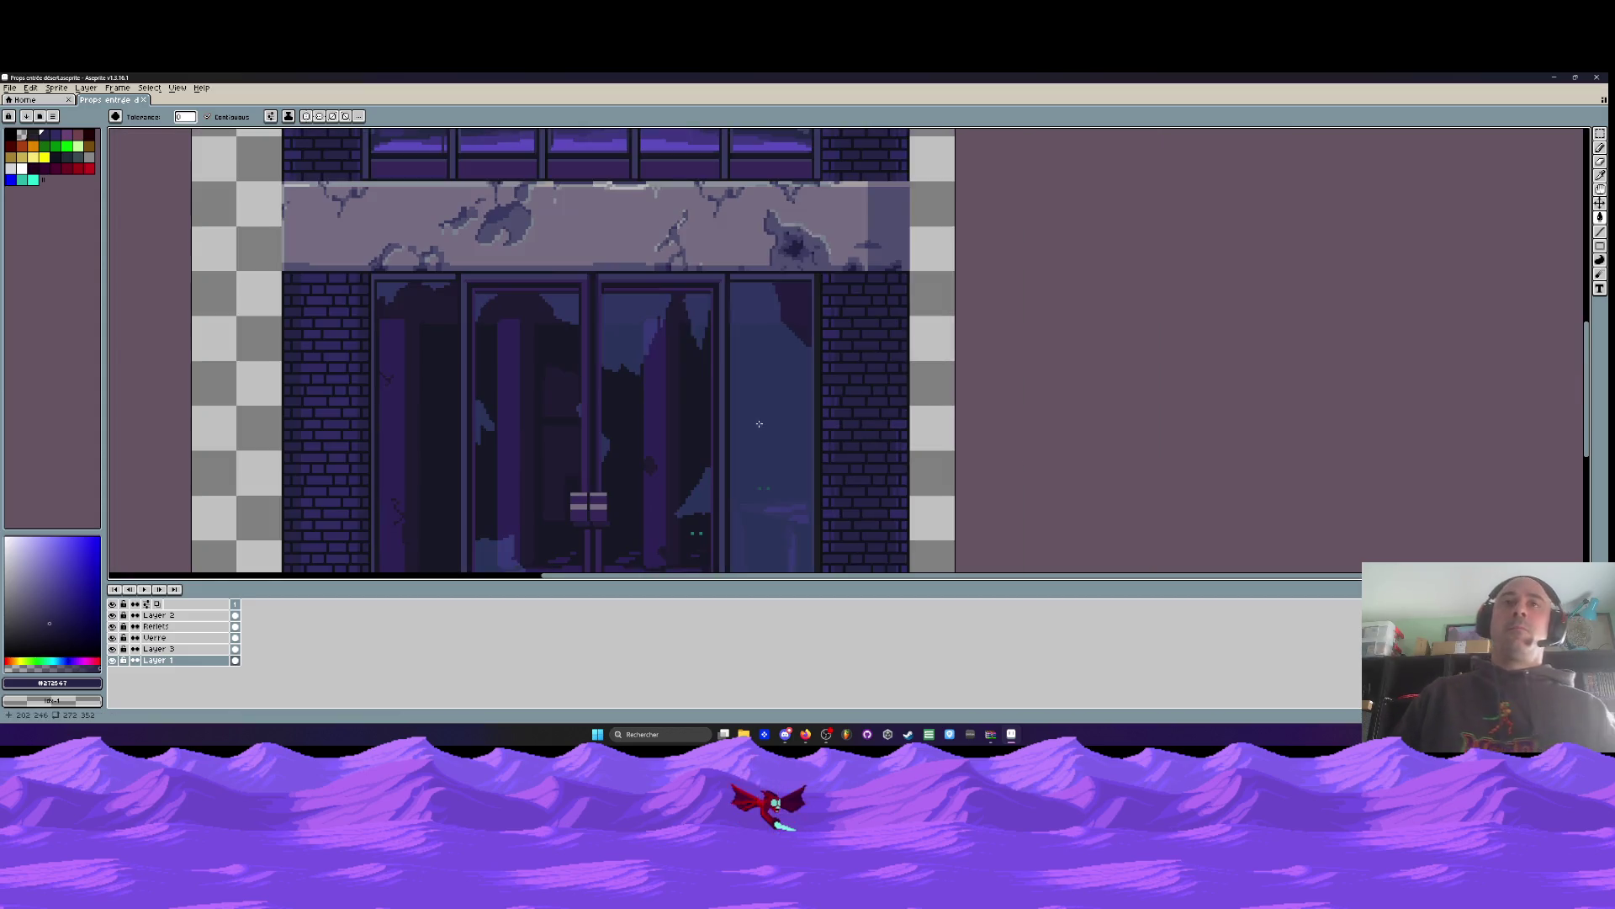
# Select a block of bricks on the right wall, move it down, and commit
pyautogui.scroll(-2, 774, 382)
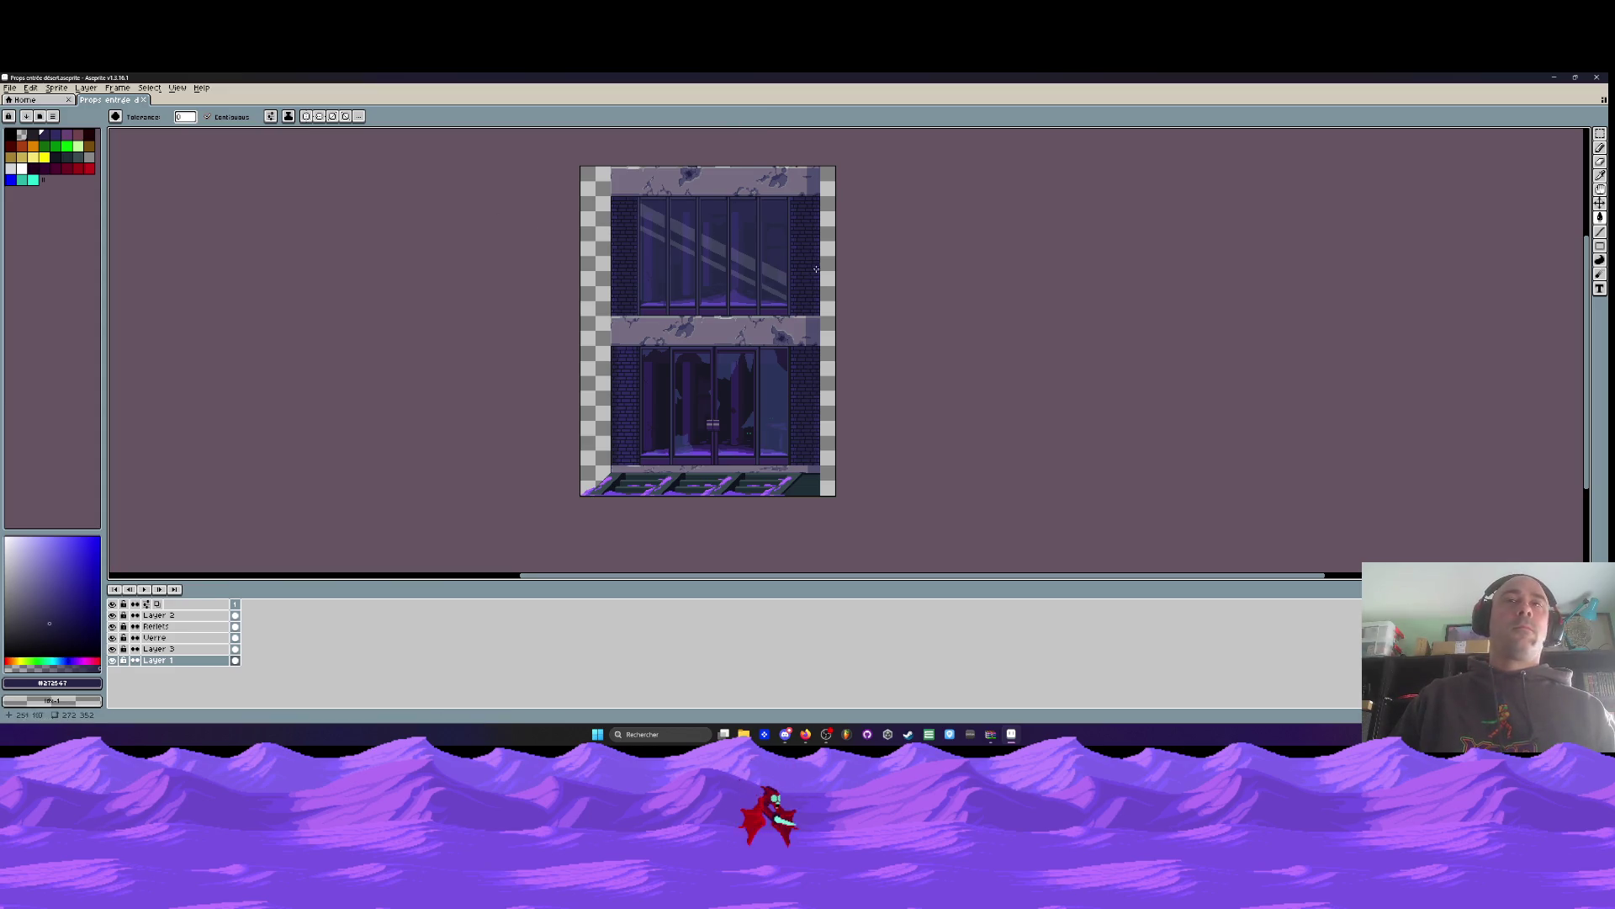
pyautogui.scroll(1, 781, 252)
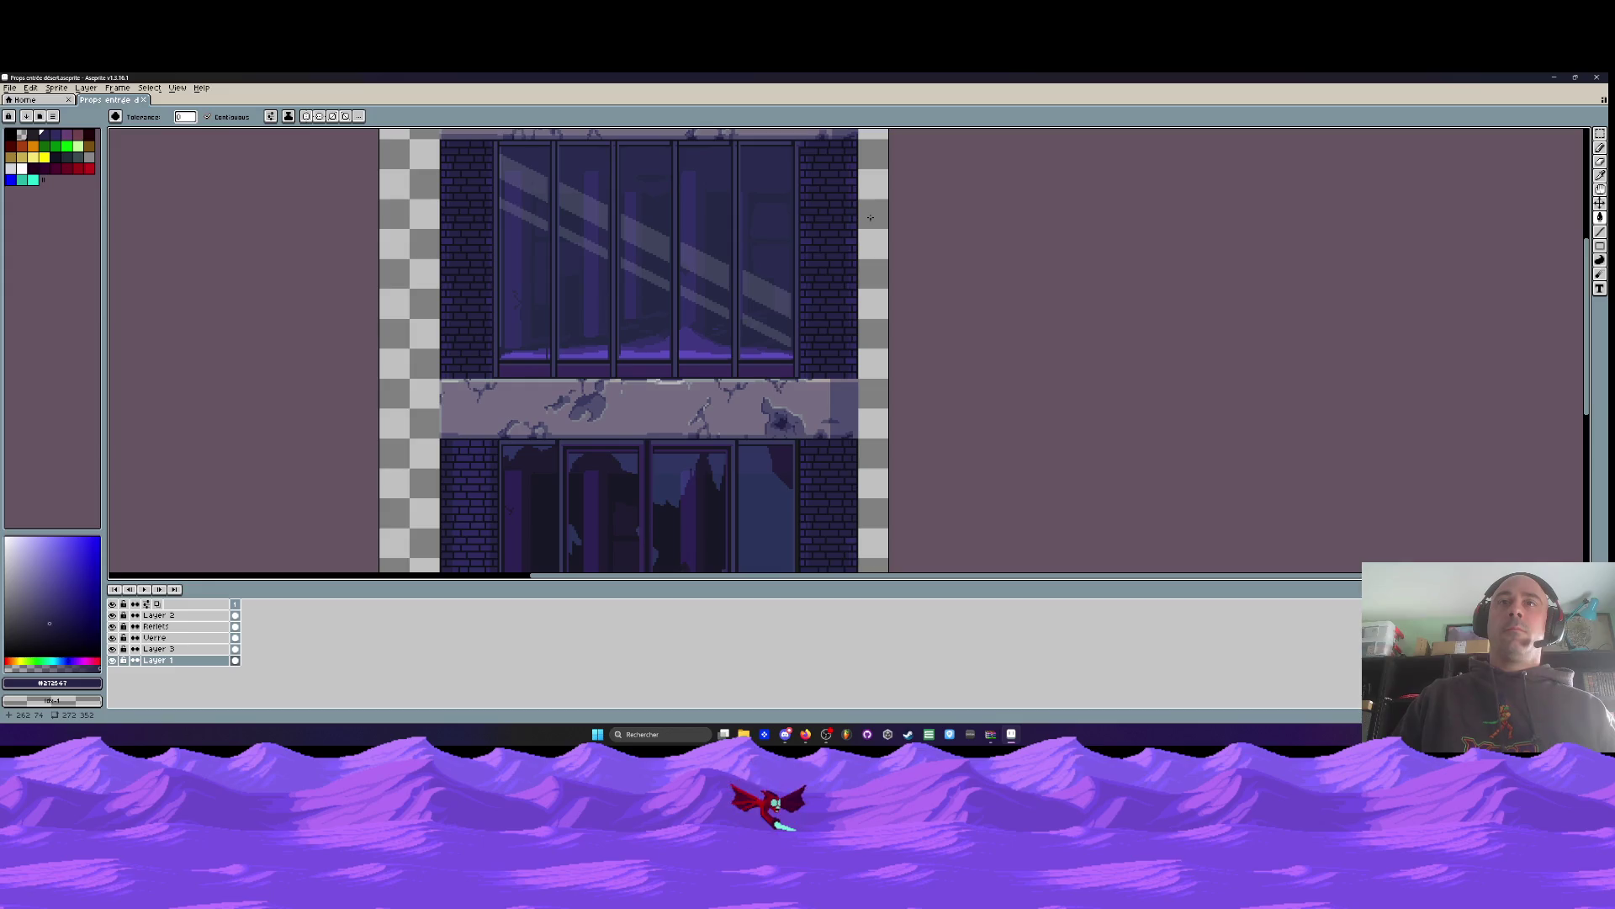
pyautogui.scroll(-2, 856, 190)
pyautogui.scroll(3, 847, 428)
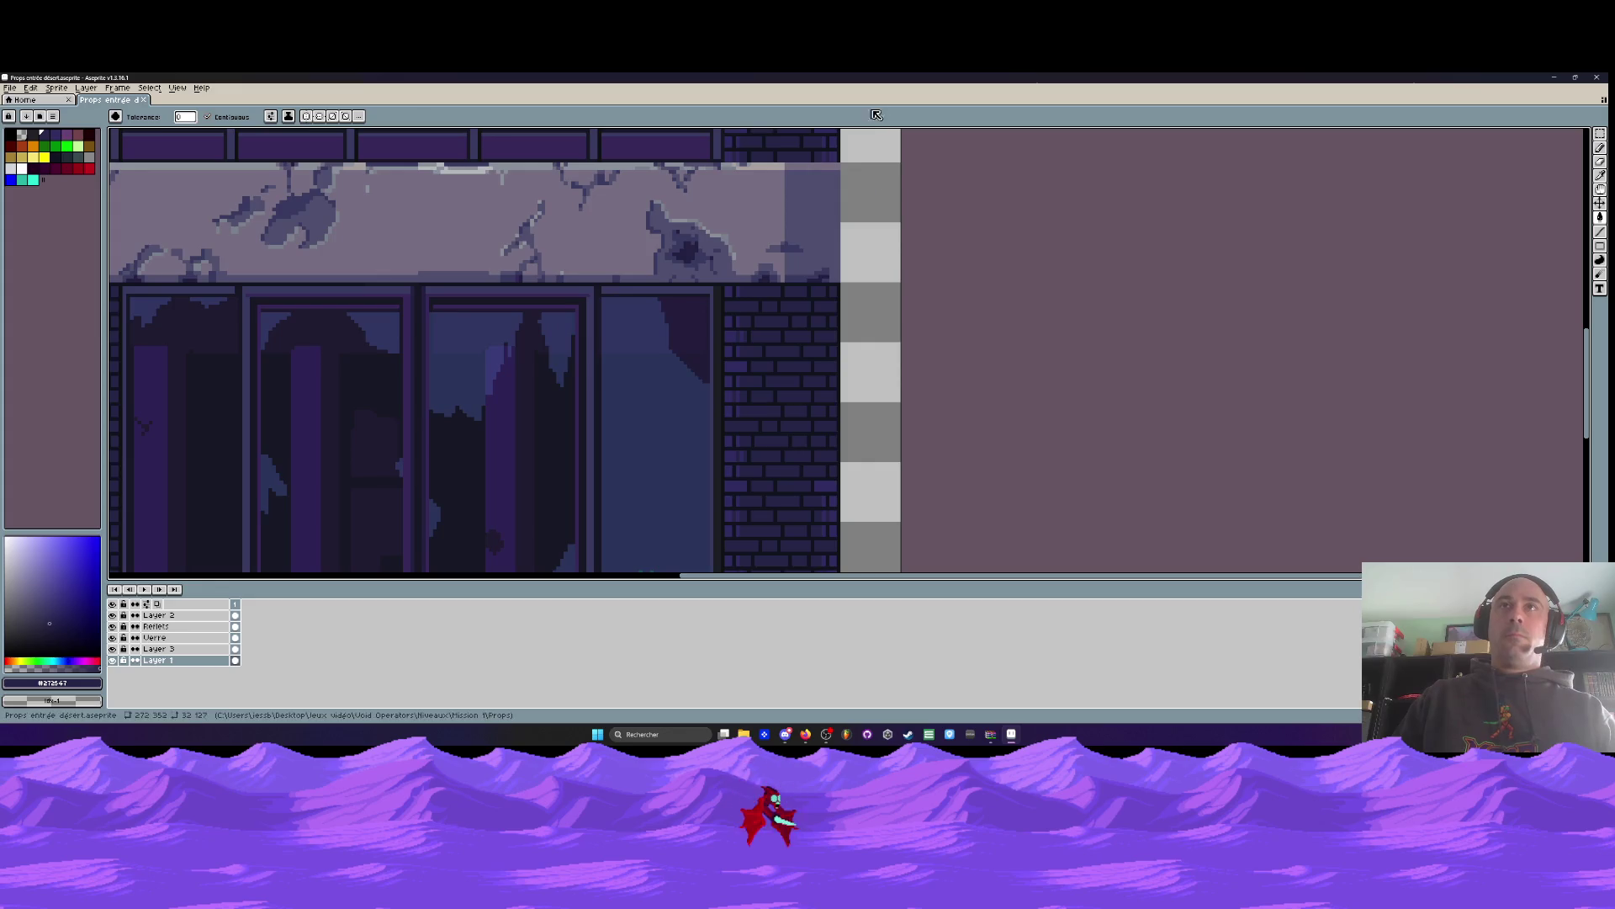
pyautogui.press('m')
pyautogui.scroll(1, 836, 446)
pyautogui.scroll(-1, 835, 455)
pyautogui.moveTo(835, 456); pyautogui.dragTo(691, 238)
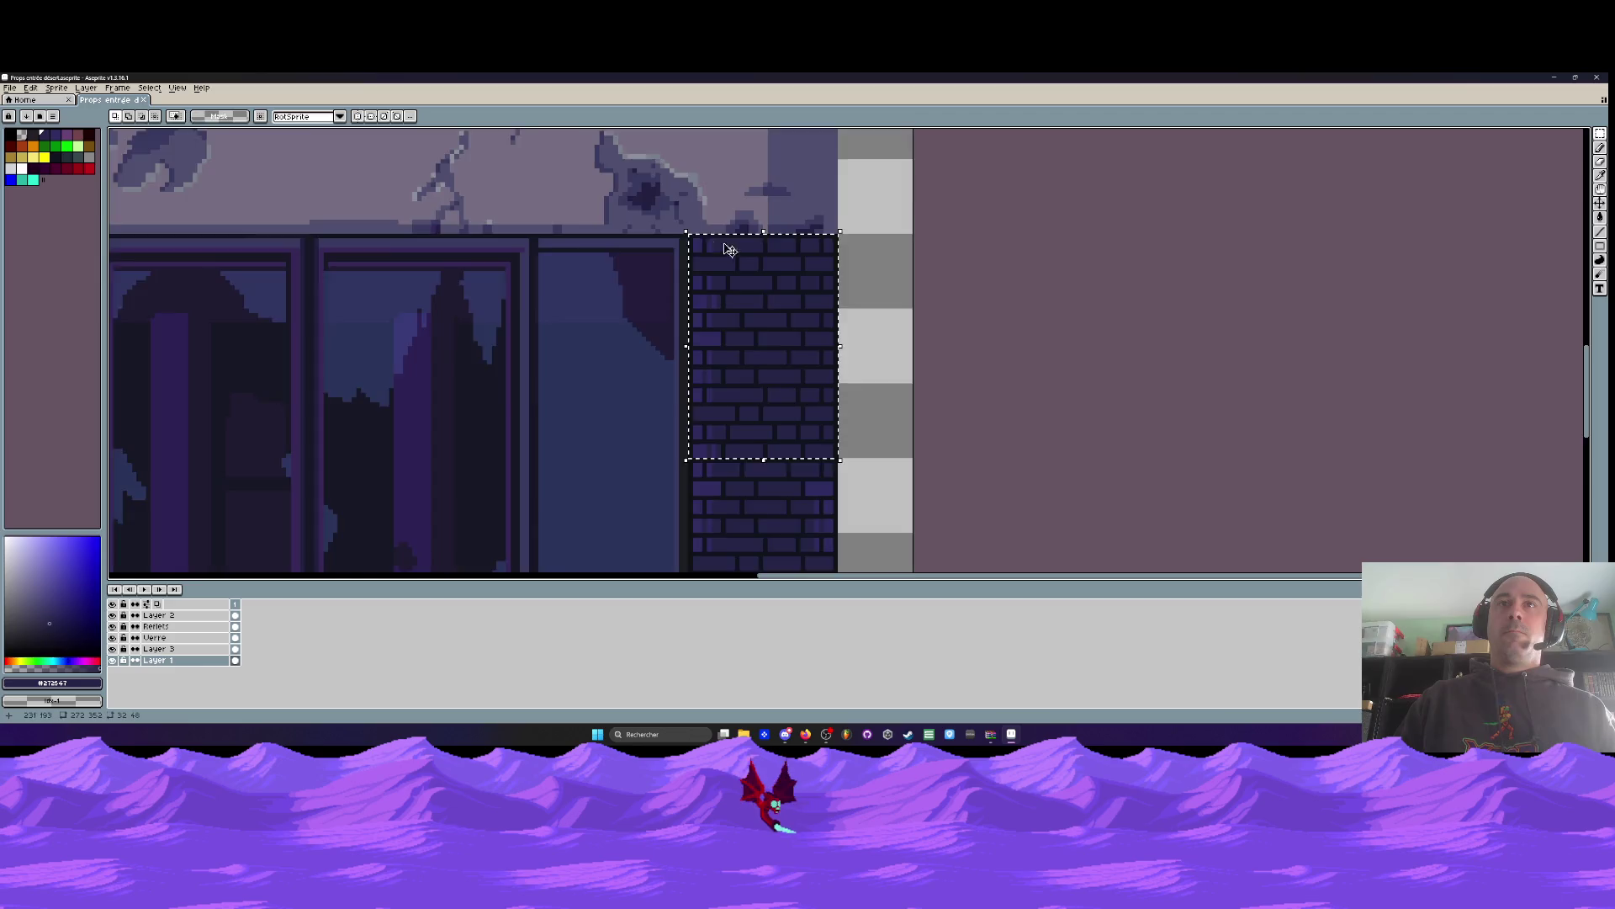
pyautogui.scroll(-1, 740, 236)
pyautogui.moveTo(795, 242)
pyautogui.mouseDown()
pyautogui.moveTo(797, 422)
pyautogui.moveTo(801, 387)
pyautogui.moveTo(754, 281)
pyautogui.moveTo(785, 361)
pyautogui.moveTo(790, 465)
pyautogui.mouseUp()
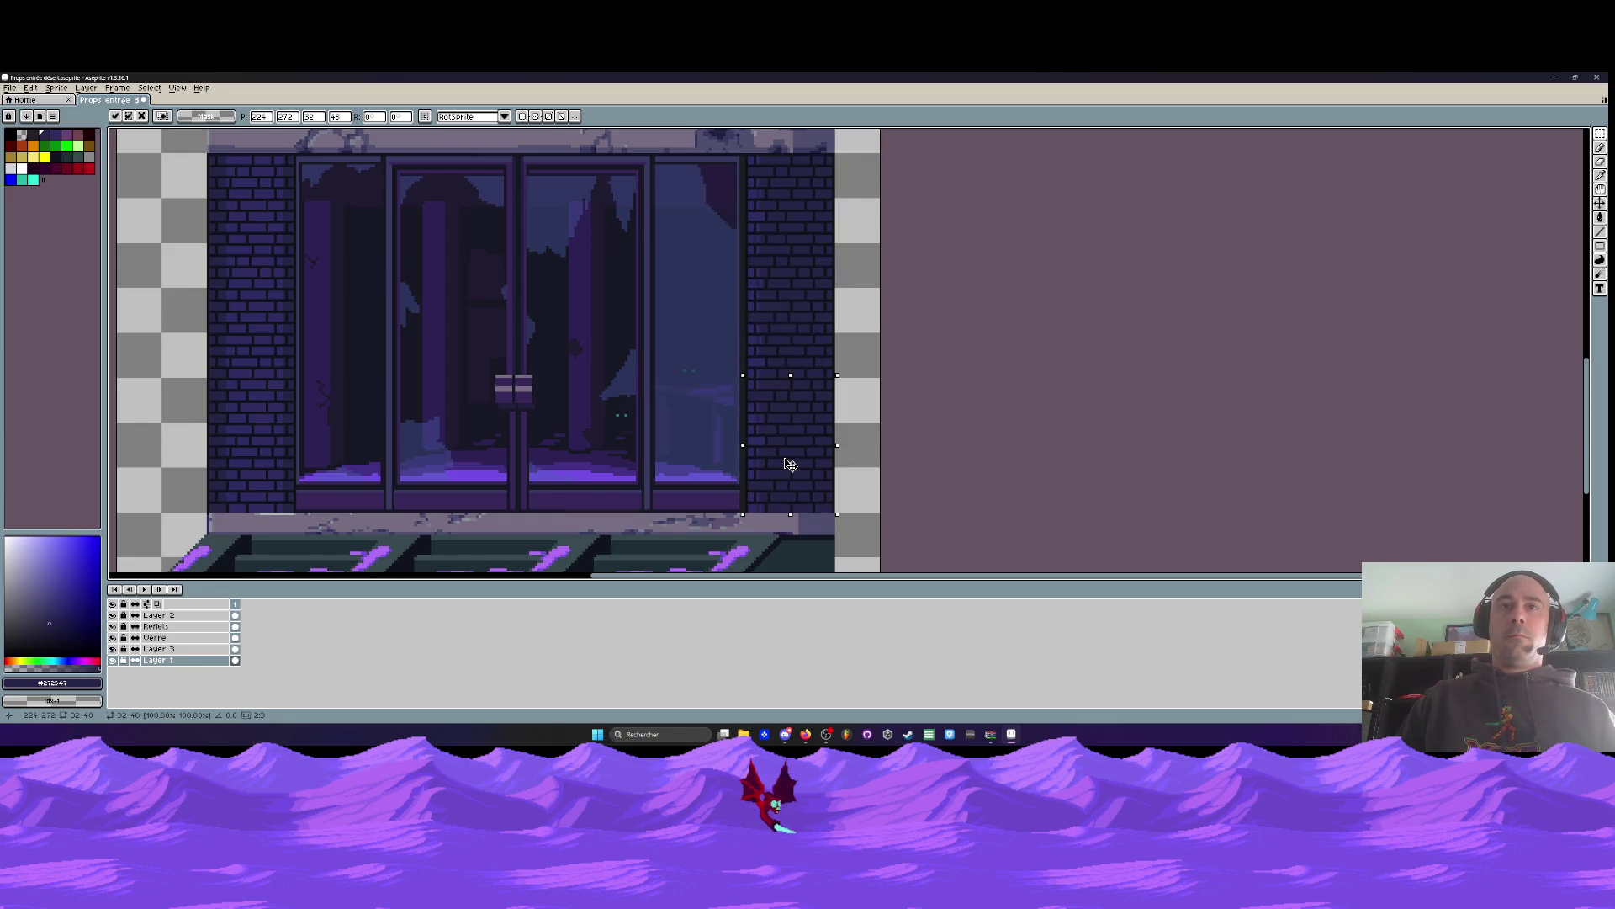
pyautogui.press('Return')
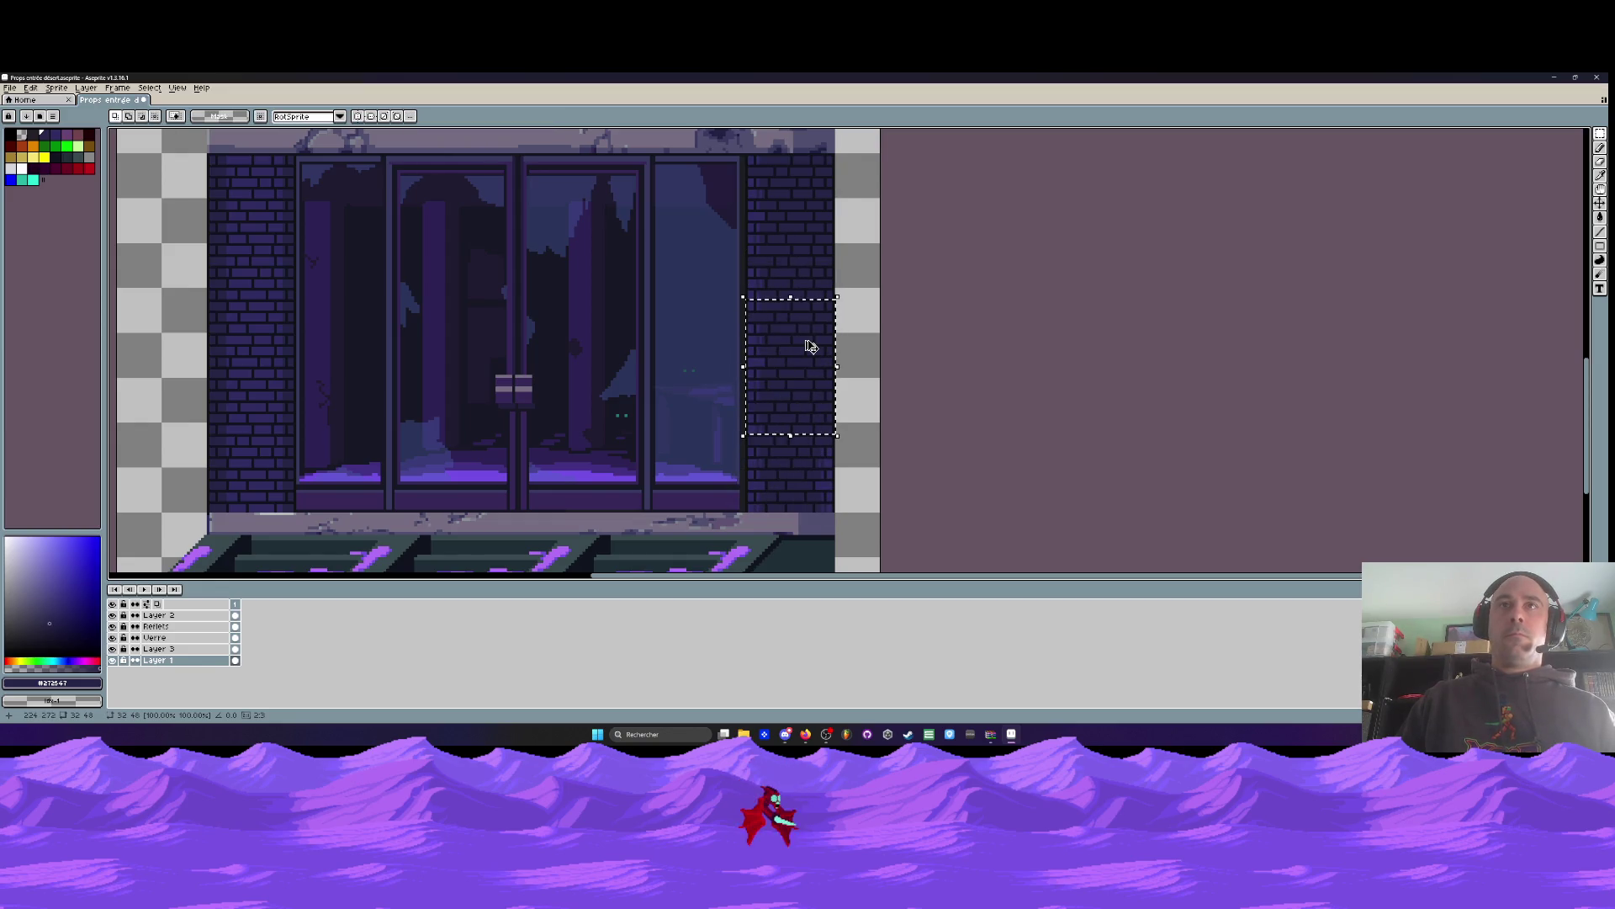
# Select another brick block, place it further down the wall, then back out a lower move
pyautogui.scroll(2, 833, 201)
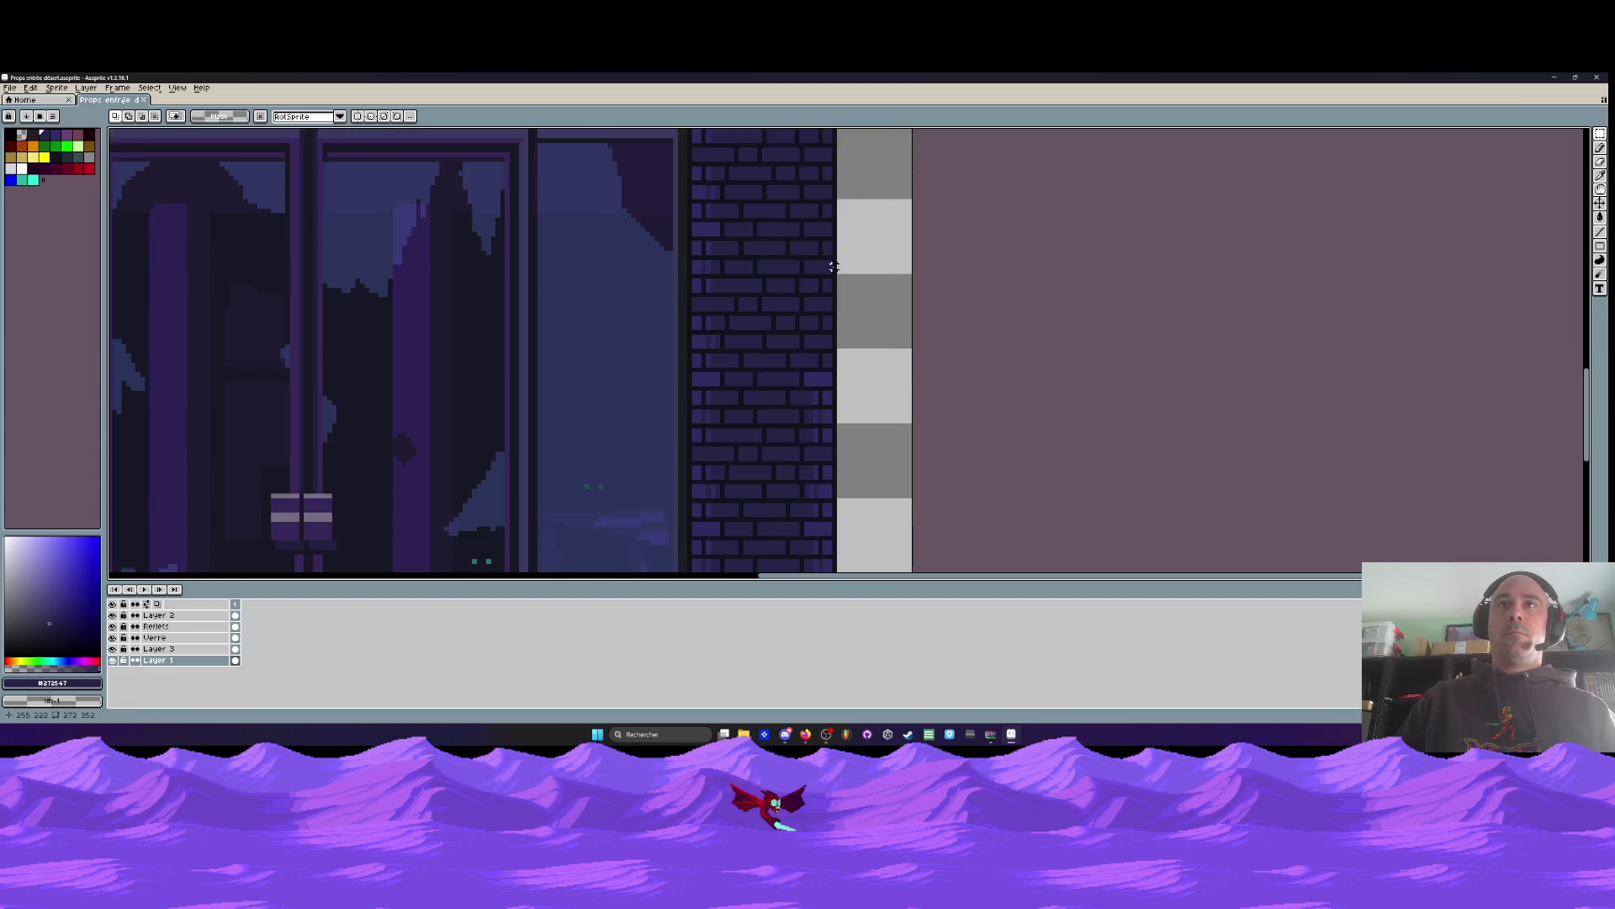
pyautogui.moveTo(832, 271); pyautogui.dragTo(732, 175)
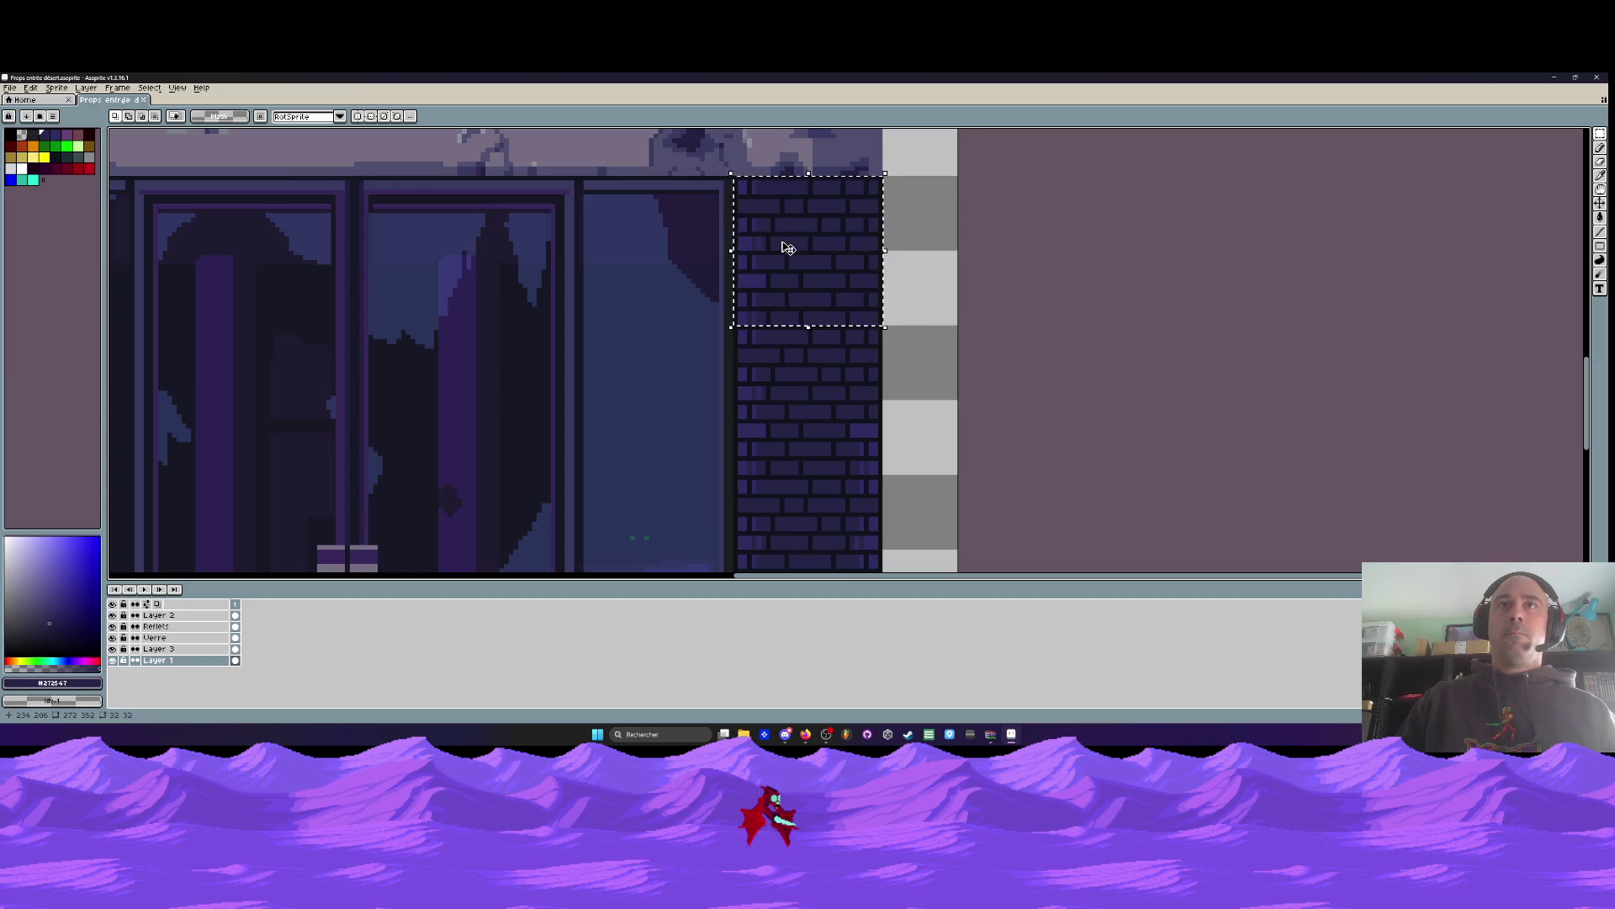
pyautogui.moveTo(817, 265)
pyautogui.mouseDown()
pyautogui.moveTo(818, 455)
pyautogui.moveTo(819, 413)
pyautogui.mouseUp()
pyautogui.press('Return')
pyautogui.scroll(-3, 812, 415)
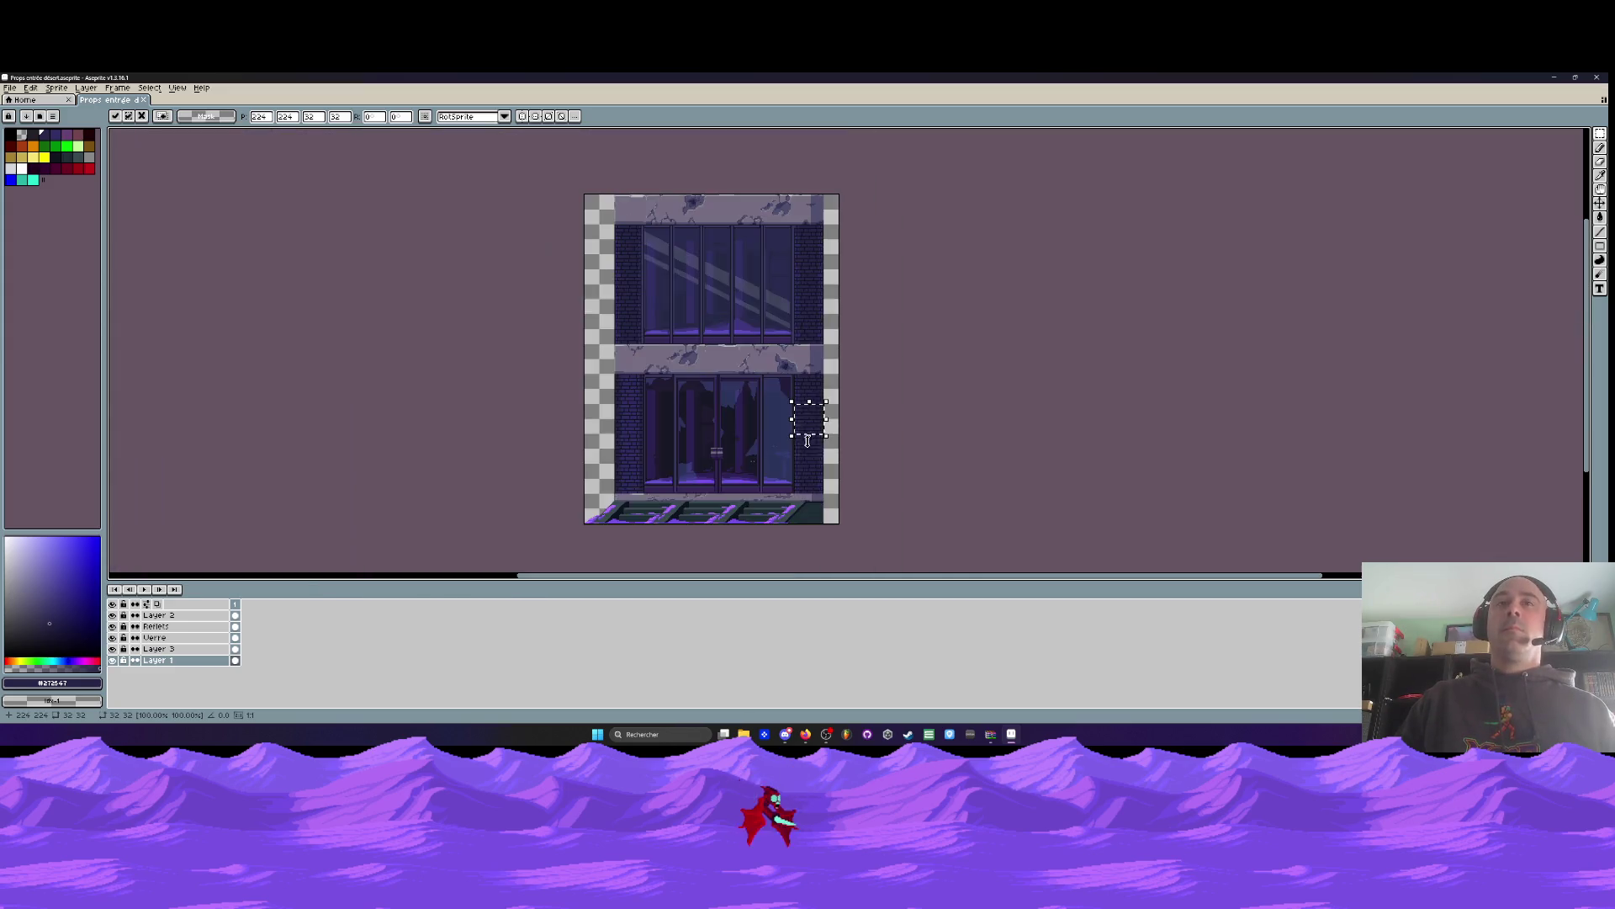
pyautogui.scroll(2, 820, 329)
pyautogui.moveTo(824, 331)
pyautogui.mouseDown()
pyautogui.moveTo(822, 224)
pyautogui.moveTo(819, 451)
pyautogui.moveTo(825, 406)
pyautogui.mouseUp()
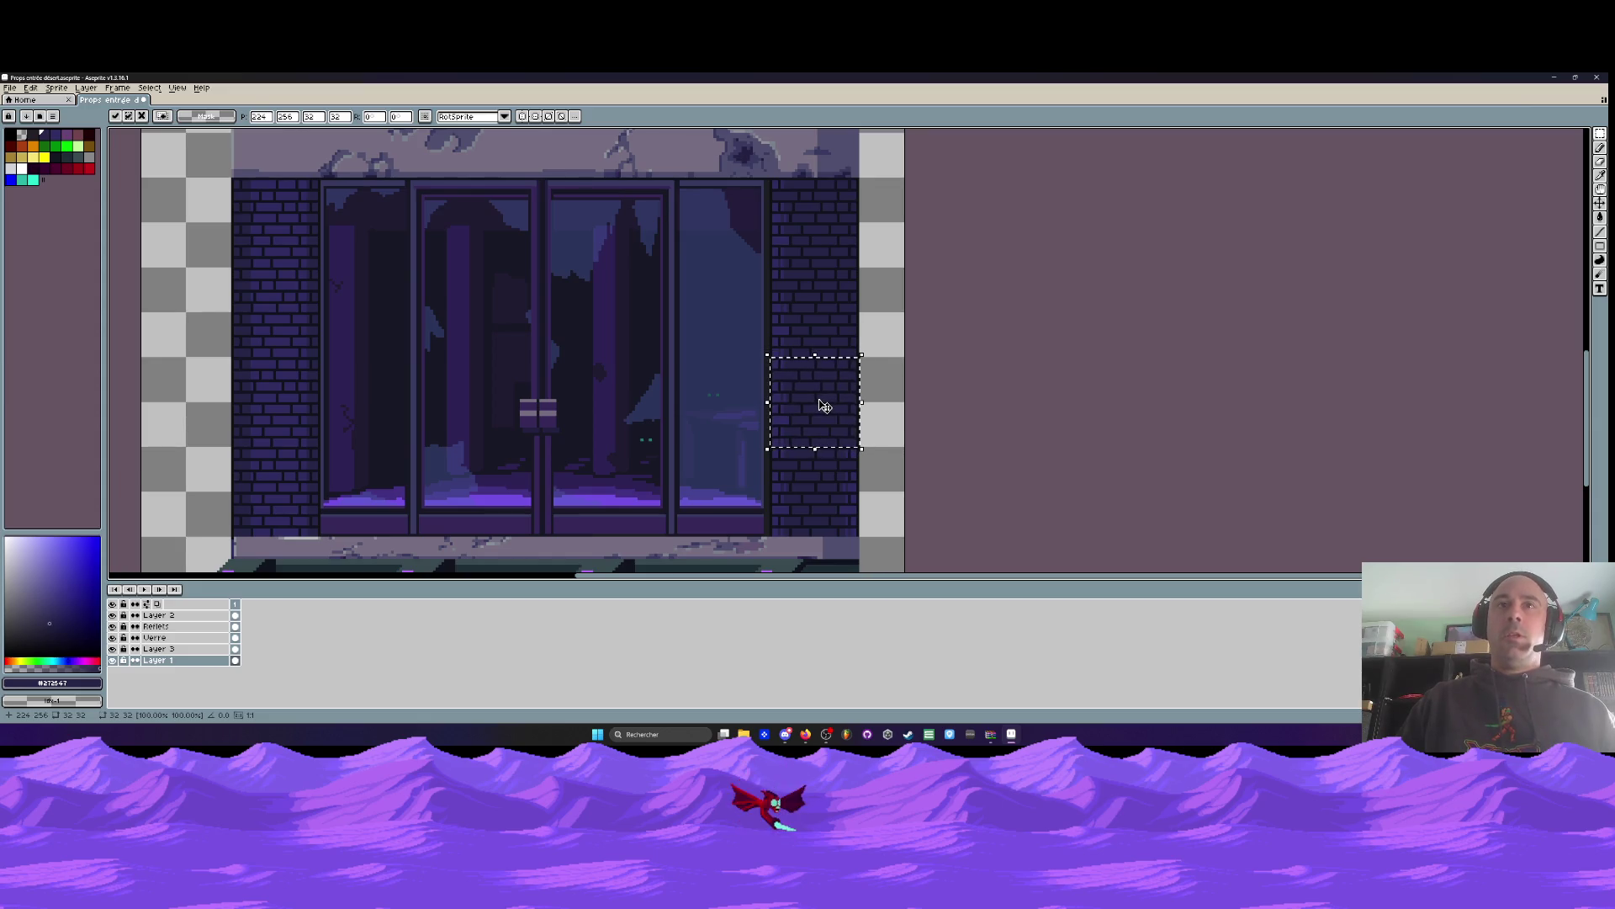
pyautogui.press('Escape')
# Drag the brick block down into the right-wall gap and click away to drop it
pyautogui.moveTo(822, 260); pyautogui.dragTo(822, 522)
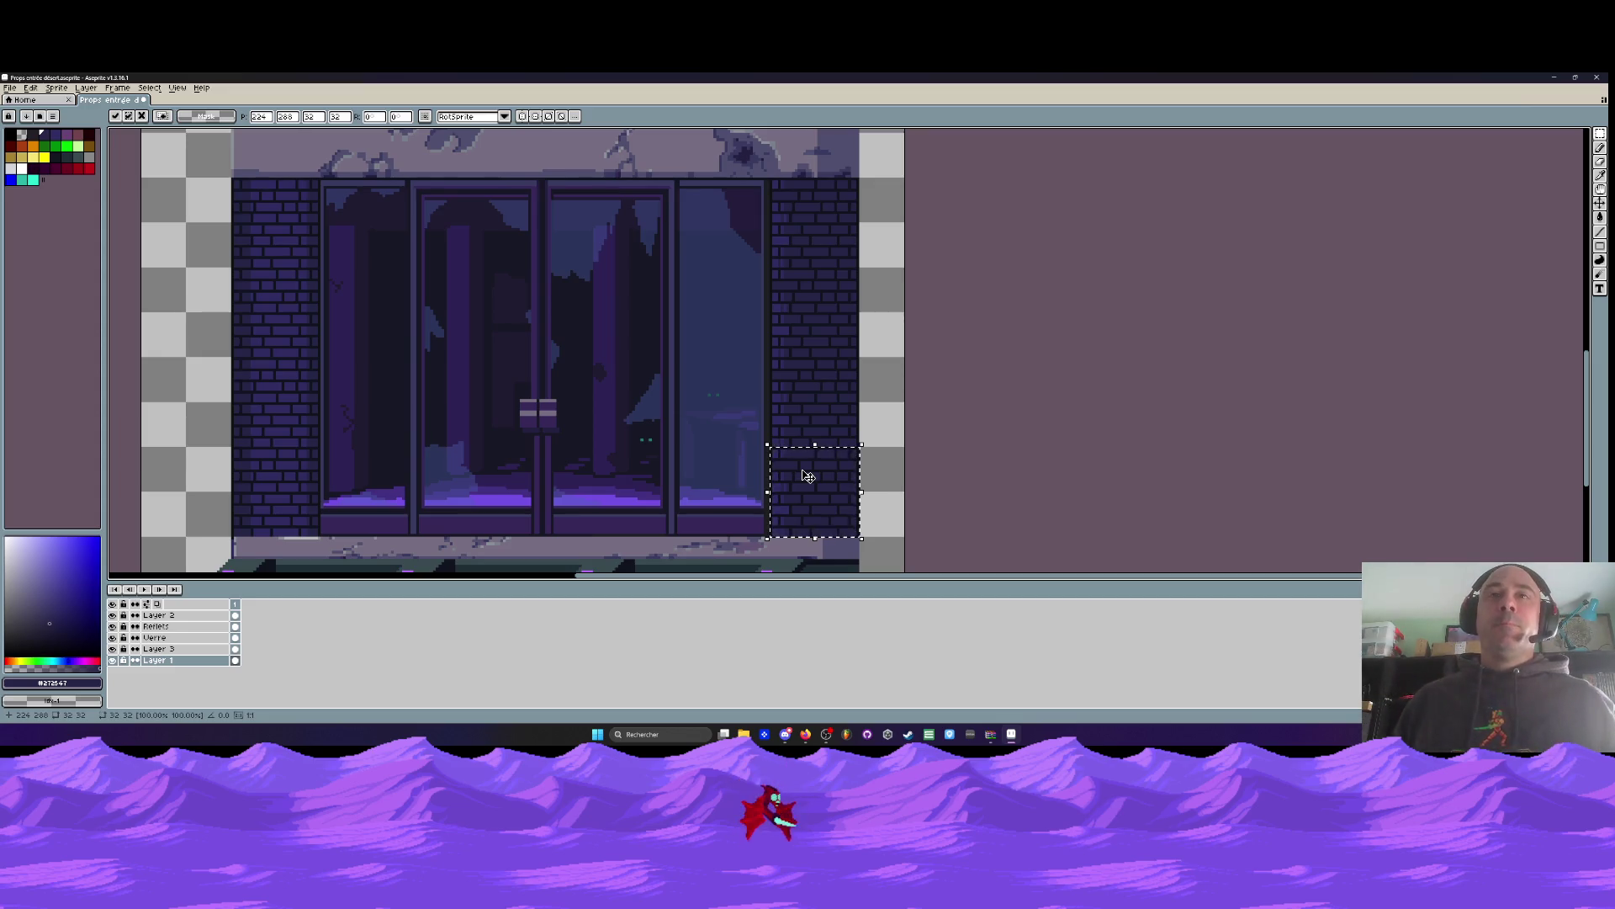
pyautogui.scroll(-1, 802, 397)
pyautogui.click(802, 398)
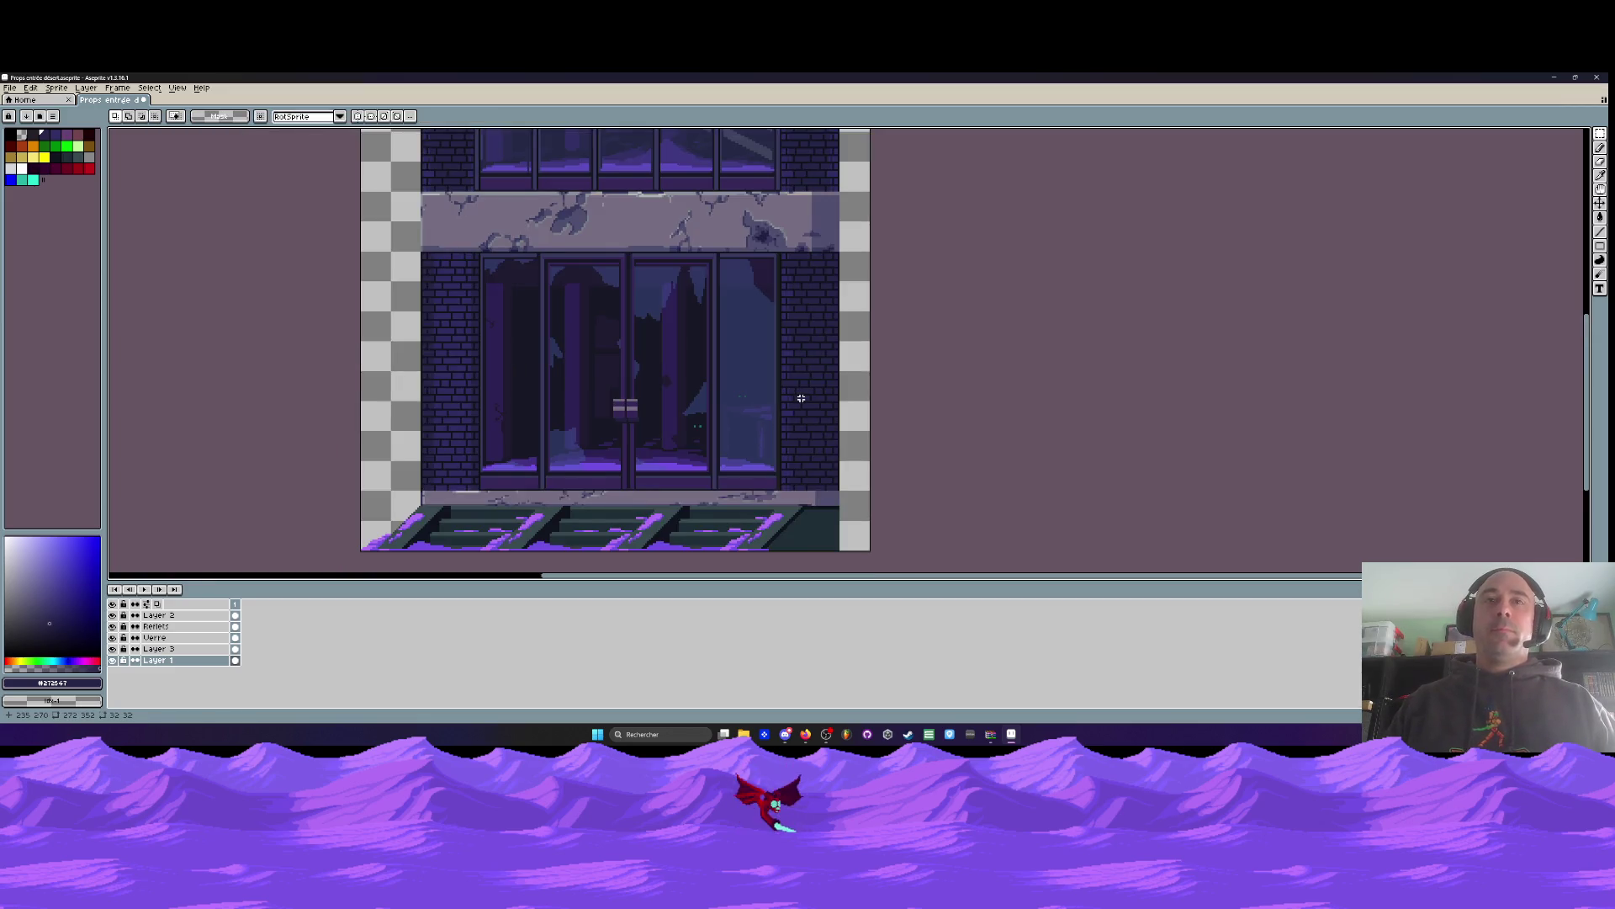
pyautogui.scroll(-1, 801, 398)
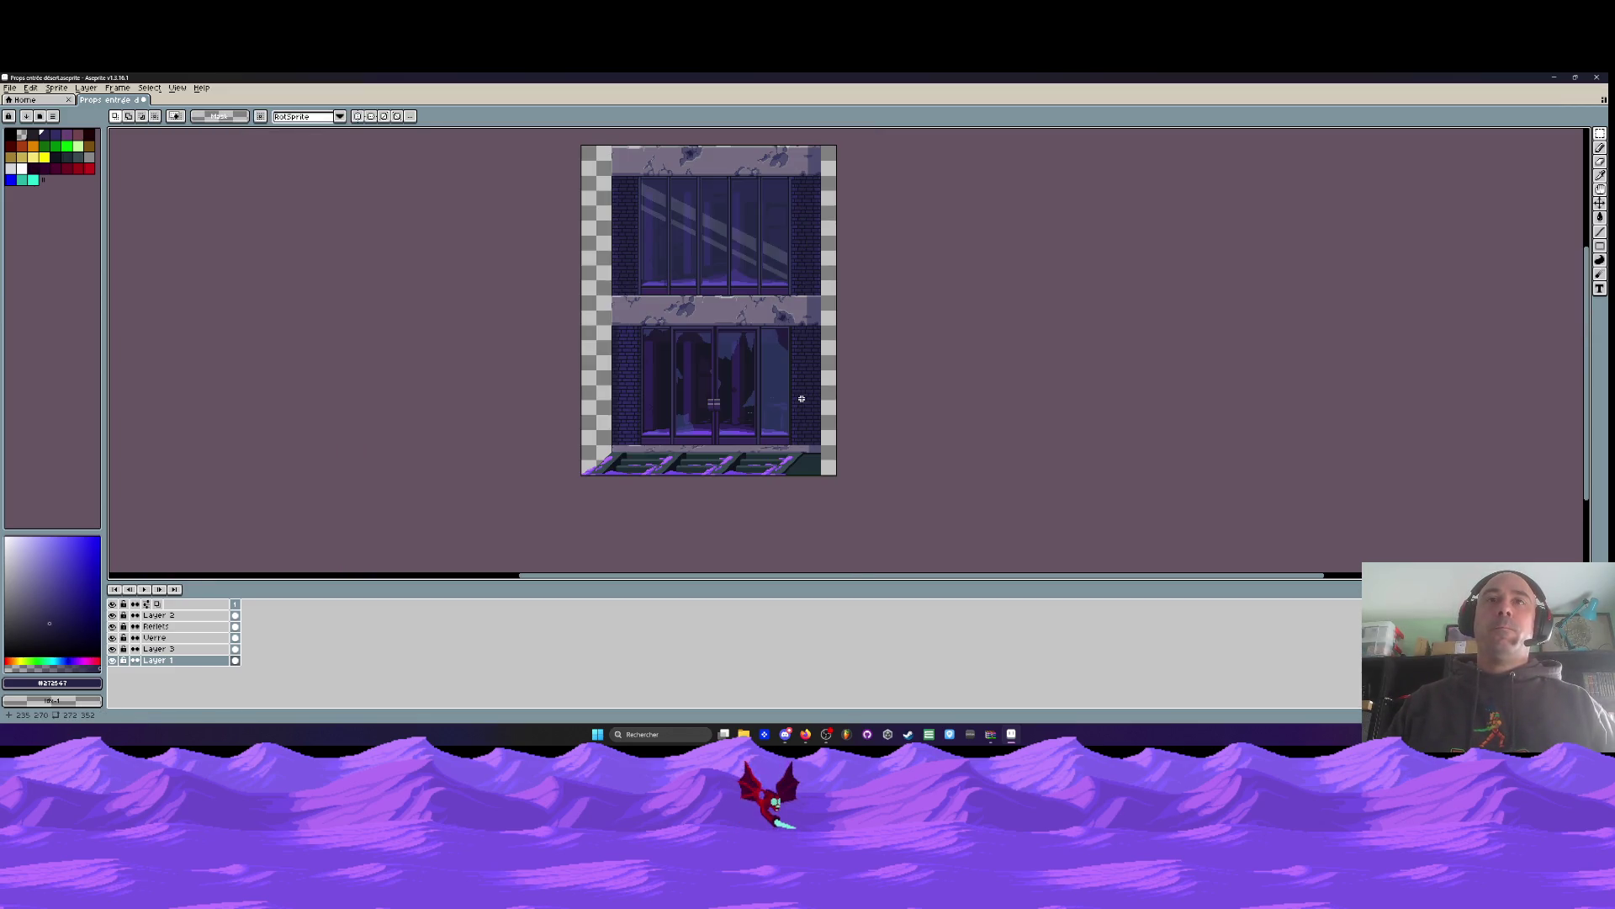
# Copy a brick strip from the right ground-floor wall up onto the upper floor's right wall
pyautogui.scroll(3, 817, 462)
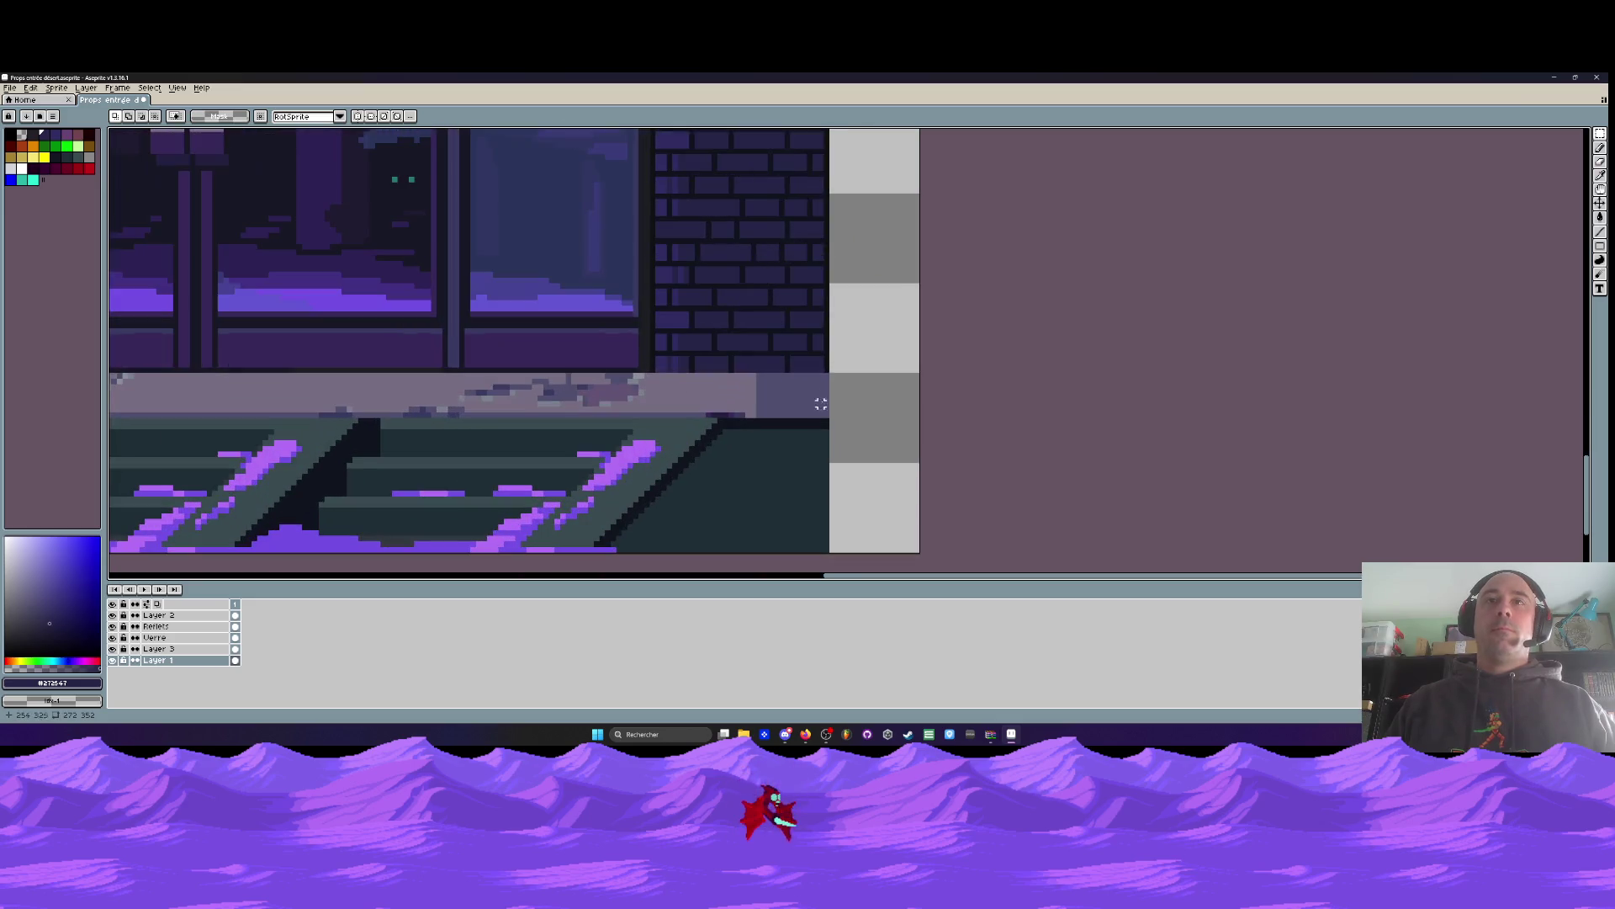
pyautogui.scroll(-3, 824, 367)
pyautogui.moveTo(825, 366)
pyautogui.mouseDown()
pyautogui.moveTo(765, 253)
pyautogui.moveTo(774, 223)
pyautogui.moveTo(649, 228)
pyautogui.mouseUp()
pyautogui.scroll(5, 770, 235)
pyautogui.scroll(-5, 649, 229)
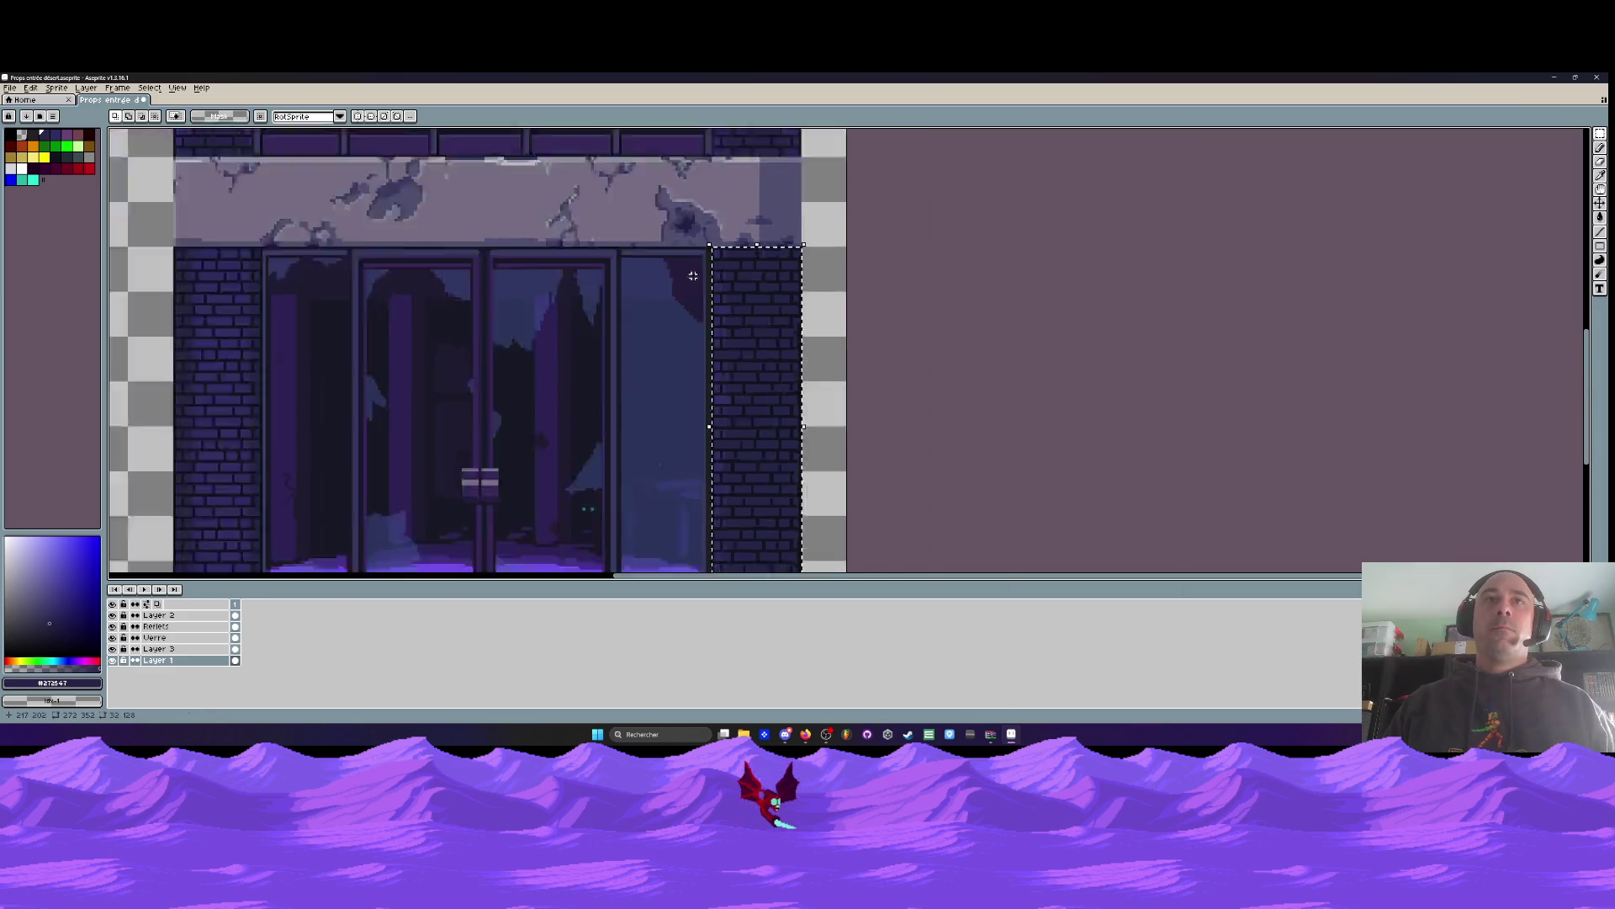
pyautogui.moveTo(727, 320)
pyautogui.mouseDown()
pyautogui.moveTo(738, 134)
pyautogui.moveTo(714, 274)
pyautogui.moveTo(800, 404)
pyautogui.moveTo(794, 371)
pyautogui.mouseUp()
pyautogui.scroll(3, 715, 277)
pyautogui.scroll(-2, 765, 422)
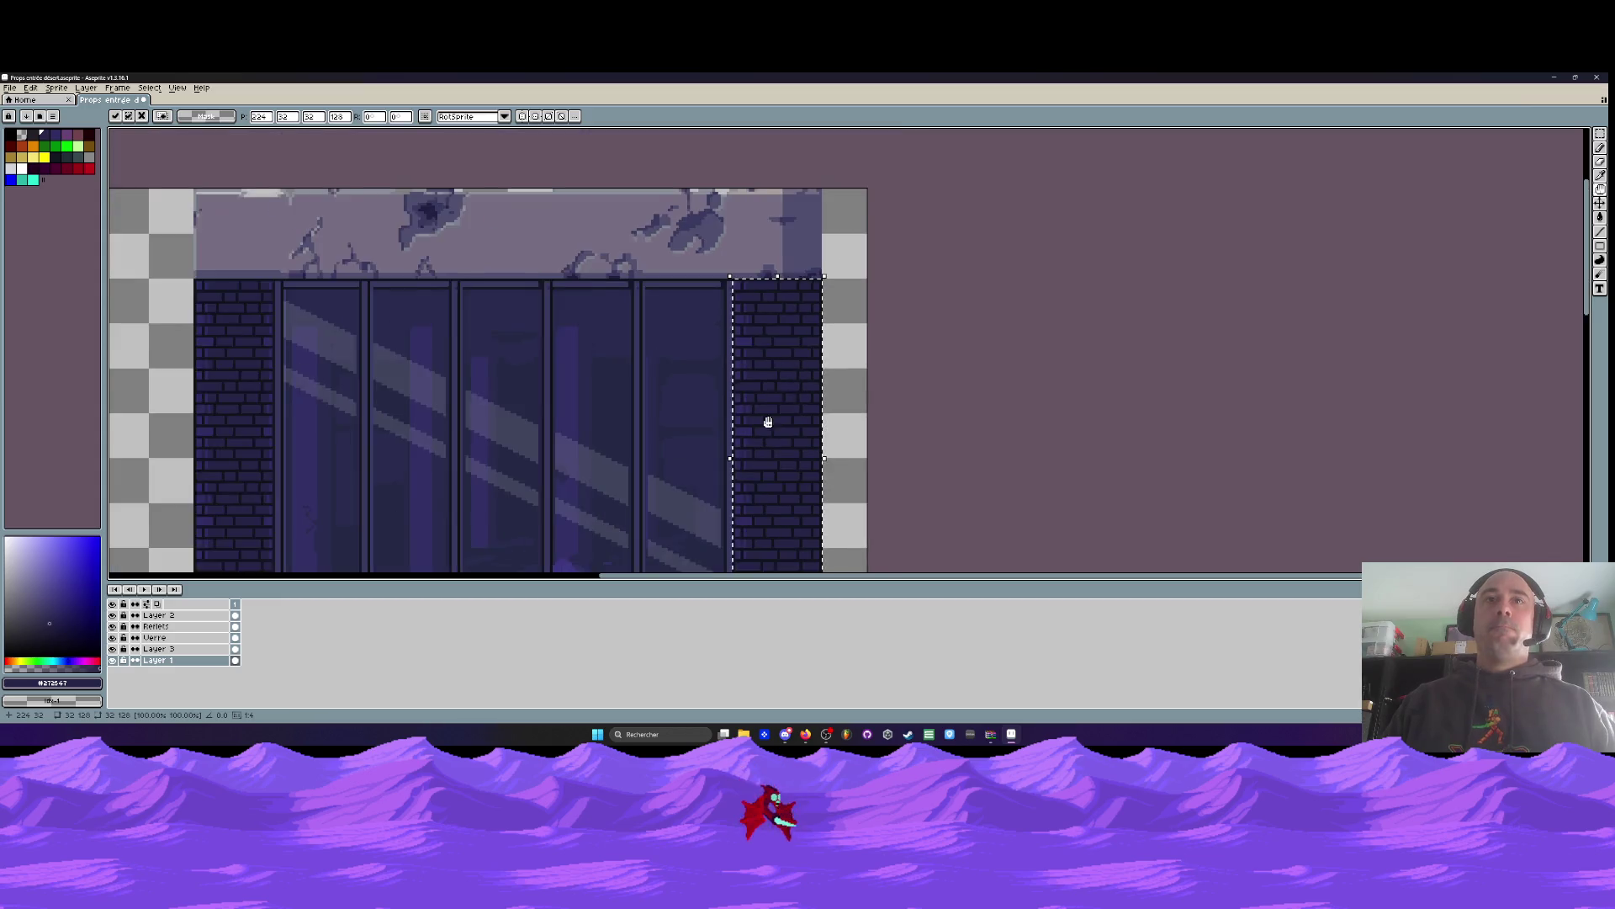
pyautogui.scroll(-3, 758, 368)
pyautogui.scroll(2, 773, 421)
pyautogui.press('Return')
# Move the left wall's brick strip up, aligned to the upper bay's top-left corner
pyautogui.scroll(-3, 757, 408)
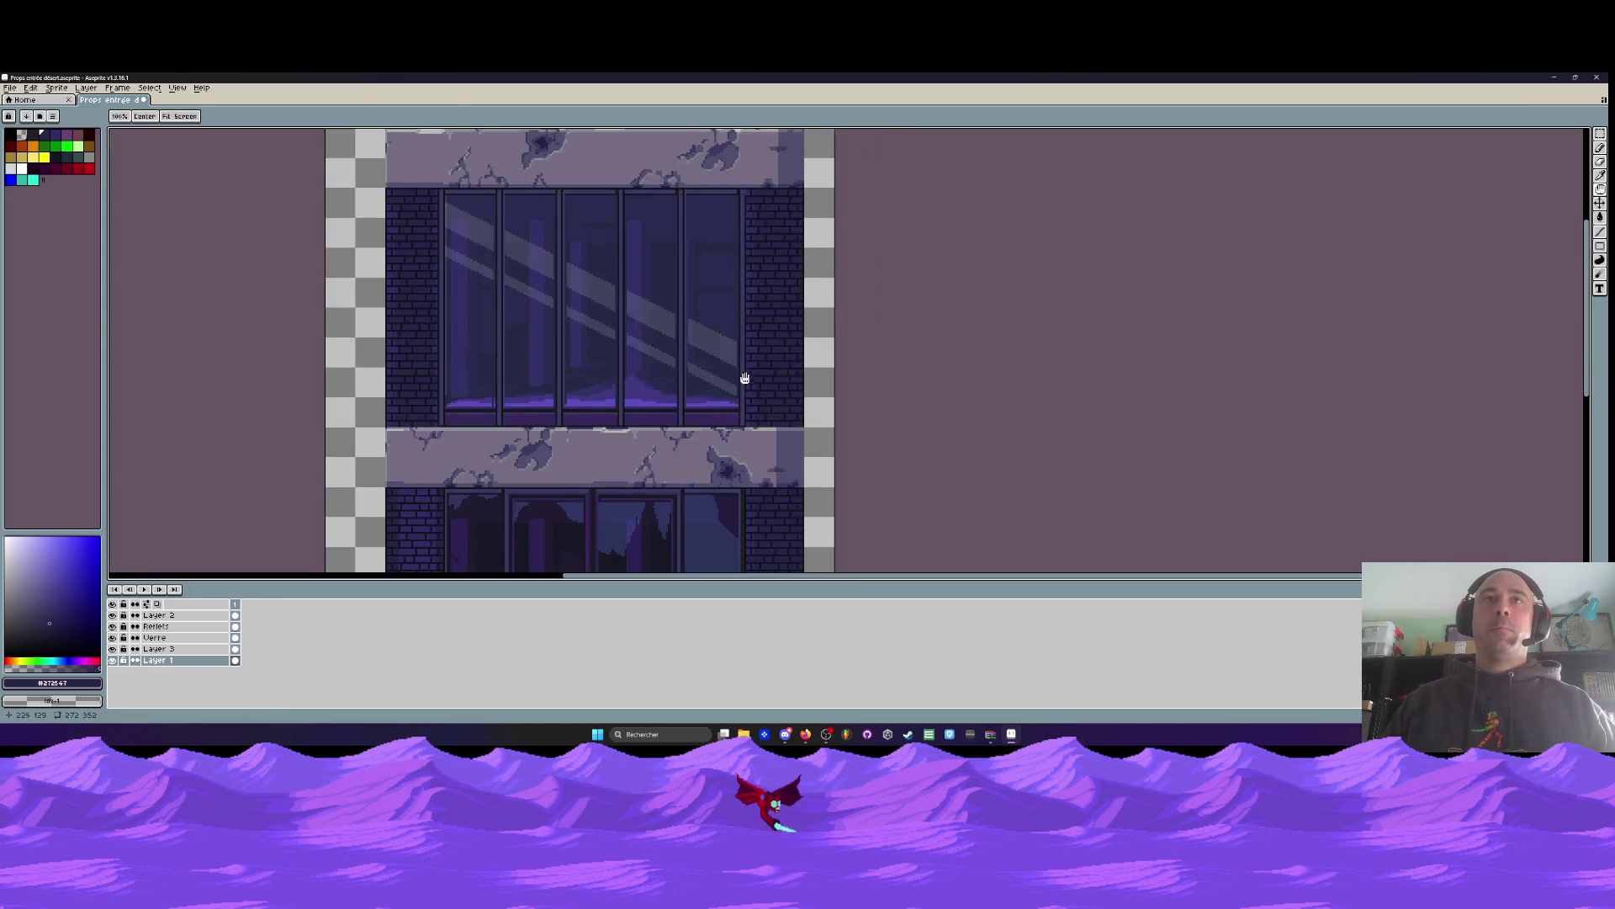
pyautogui.scroll(4, 387, 226)
pyautogui.scroll(-4, 451, 371)
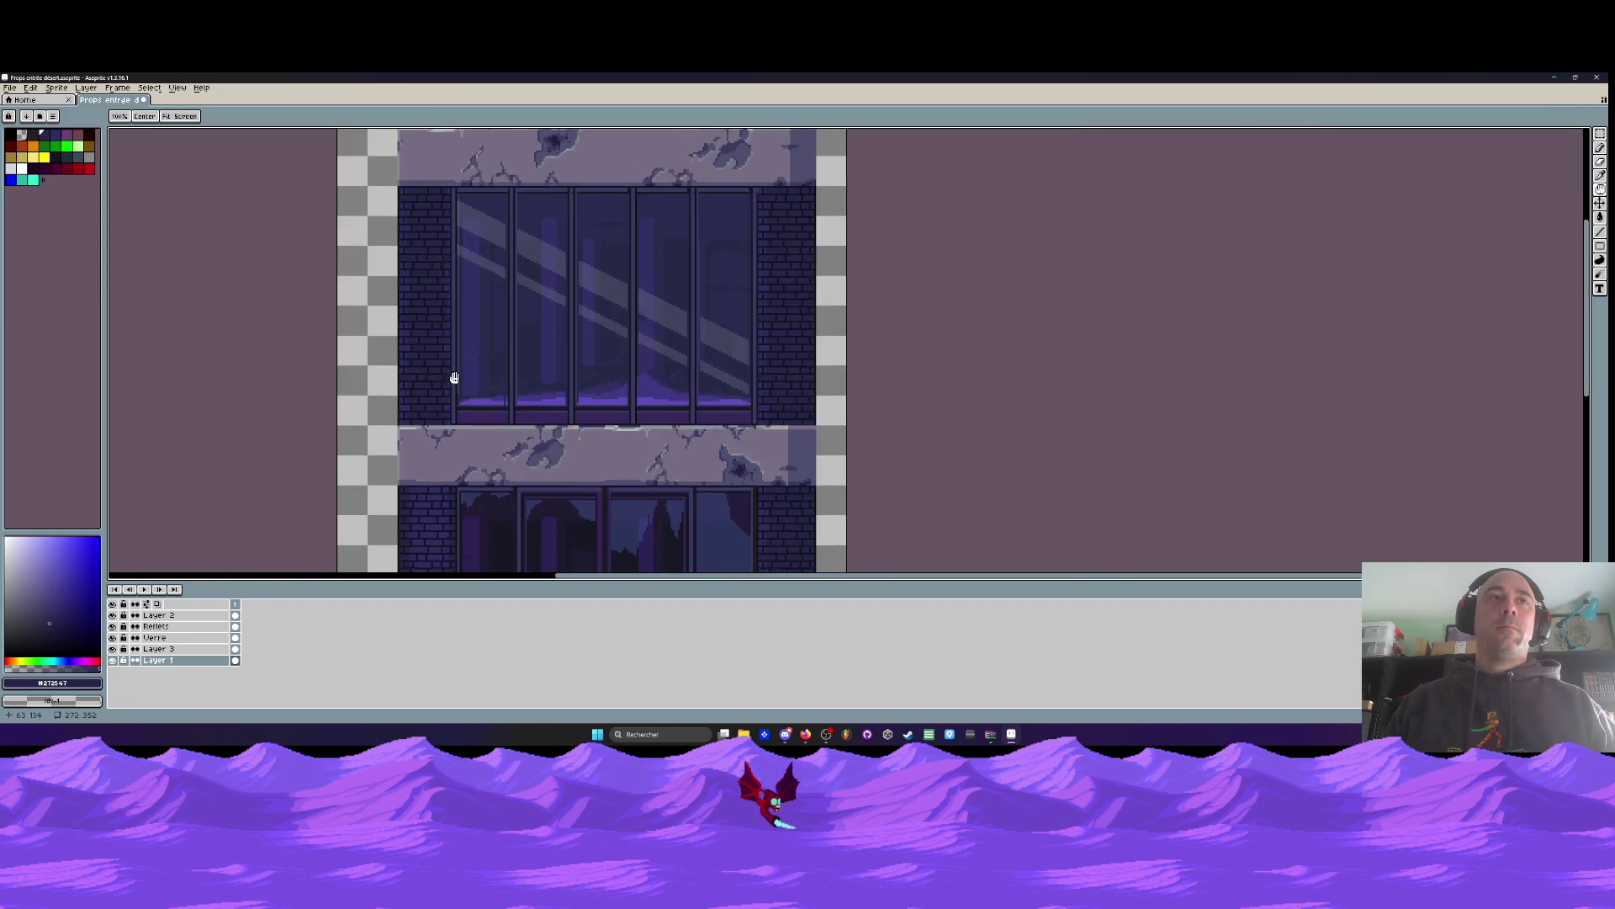
pyautogui.scroll(-3, 378, 313)
pyautogui.scroll(4, 351, 282)
pyautogui.scroll(-3, 362, 319)
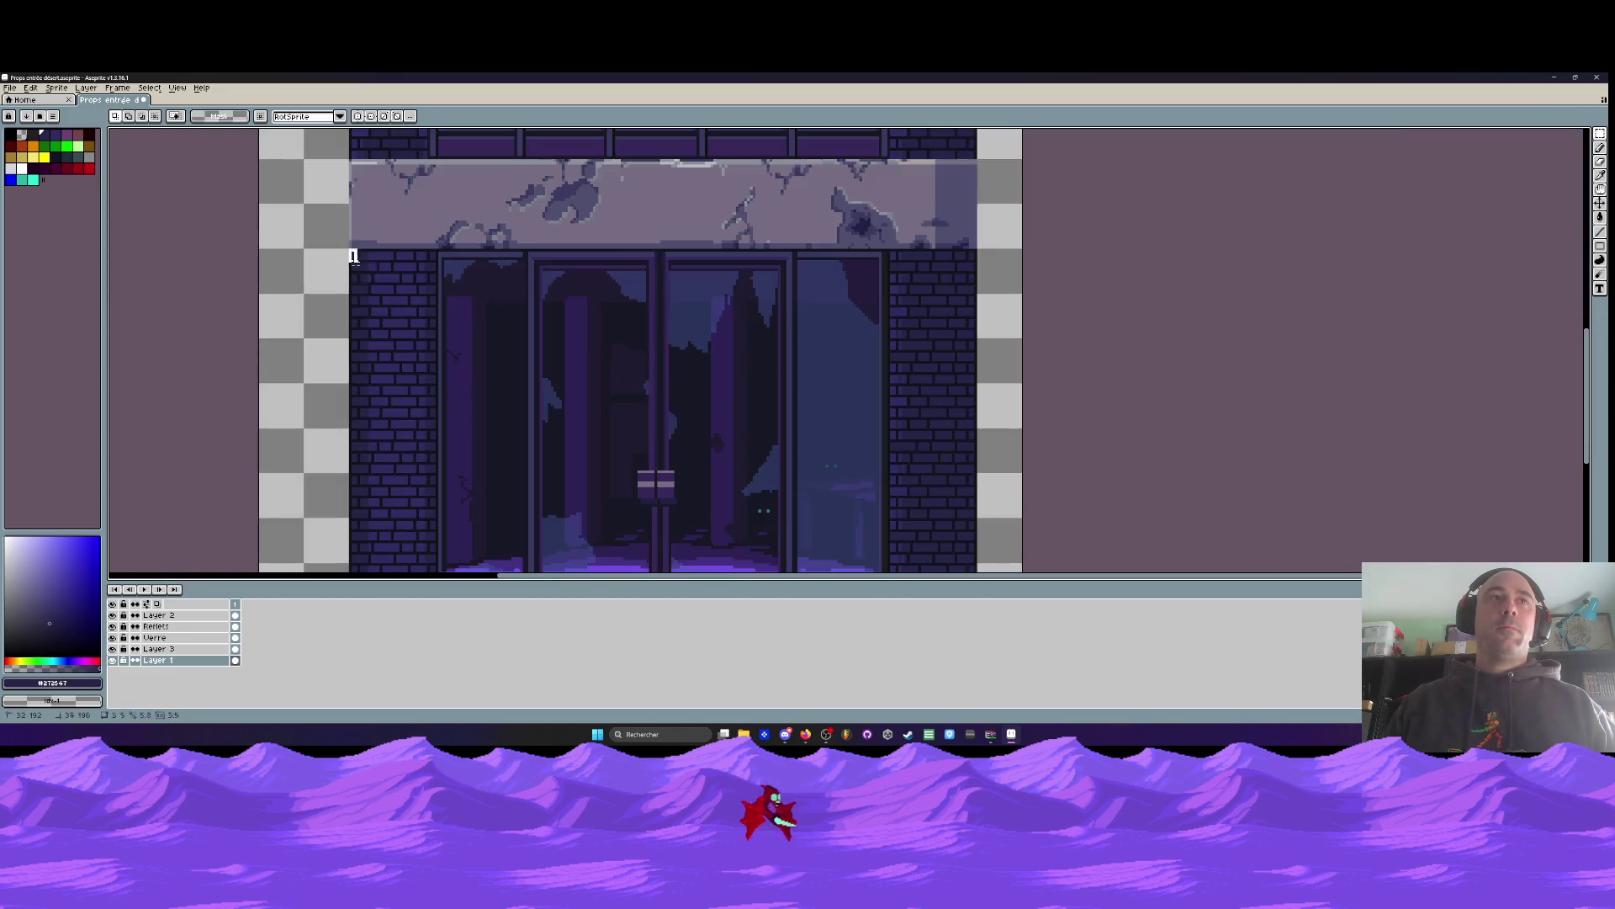
pyautogui.scroll(-3, 404, 404)
pyautogui.scroll(3, 430, 455)
pyautogui.moveTo(429, 456); pyautogui.dragTo(431, 434)
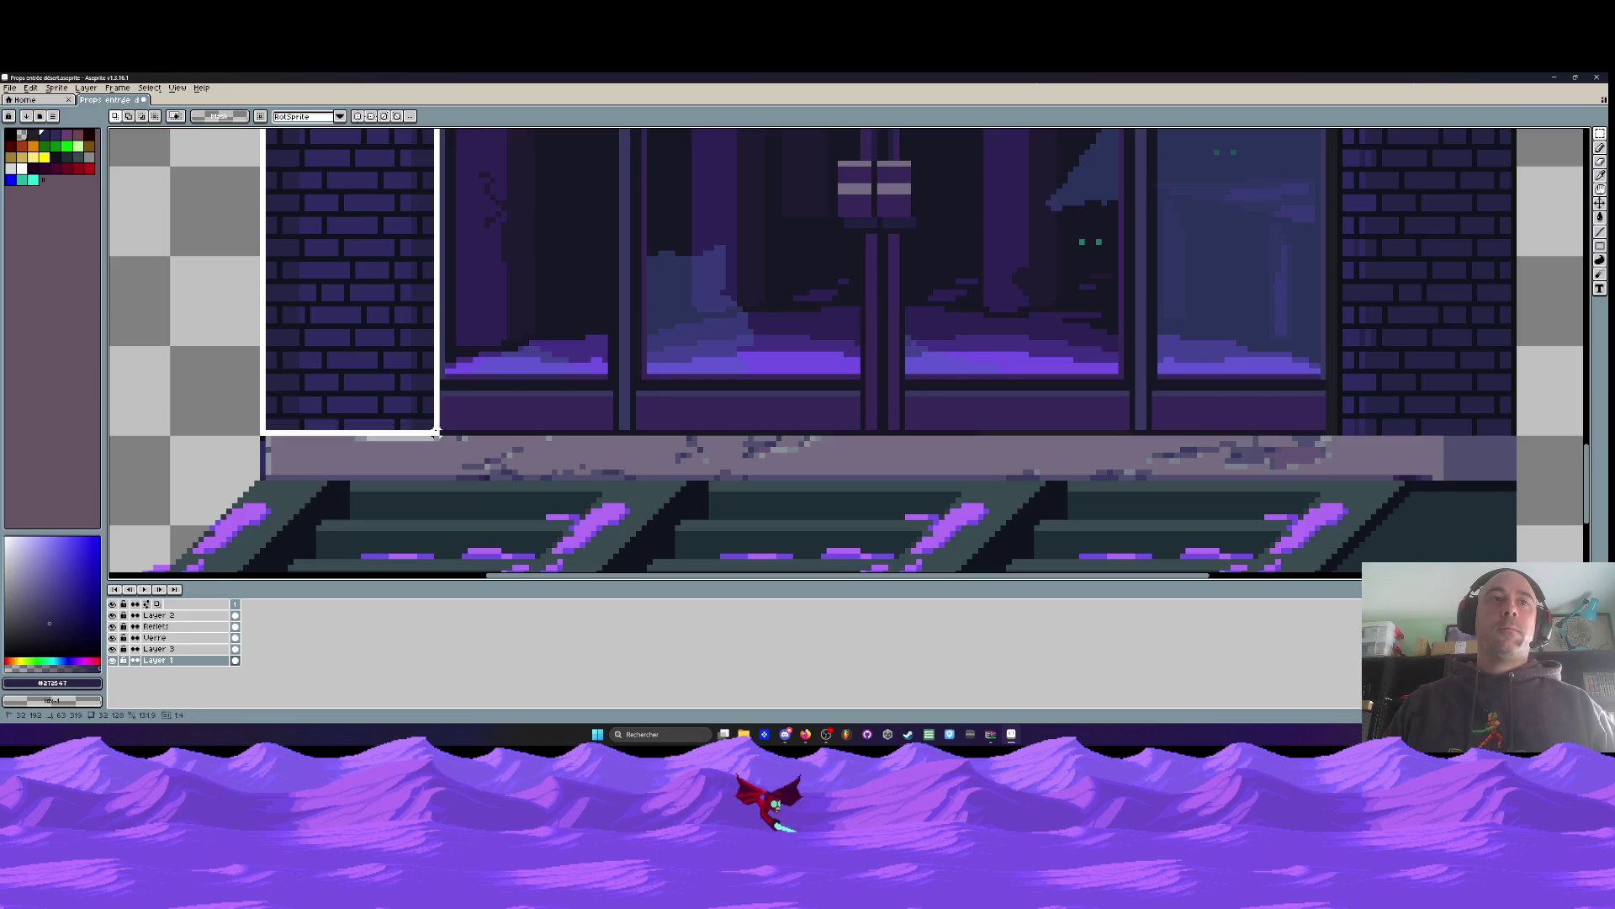
pyautogui.scroll(-5, 431, 425)
pyautogui.scroll(1, 425, 375)
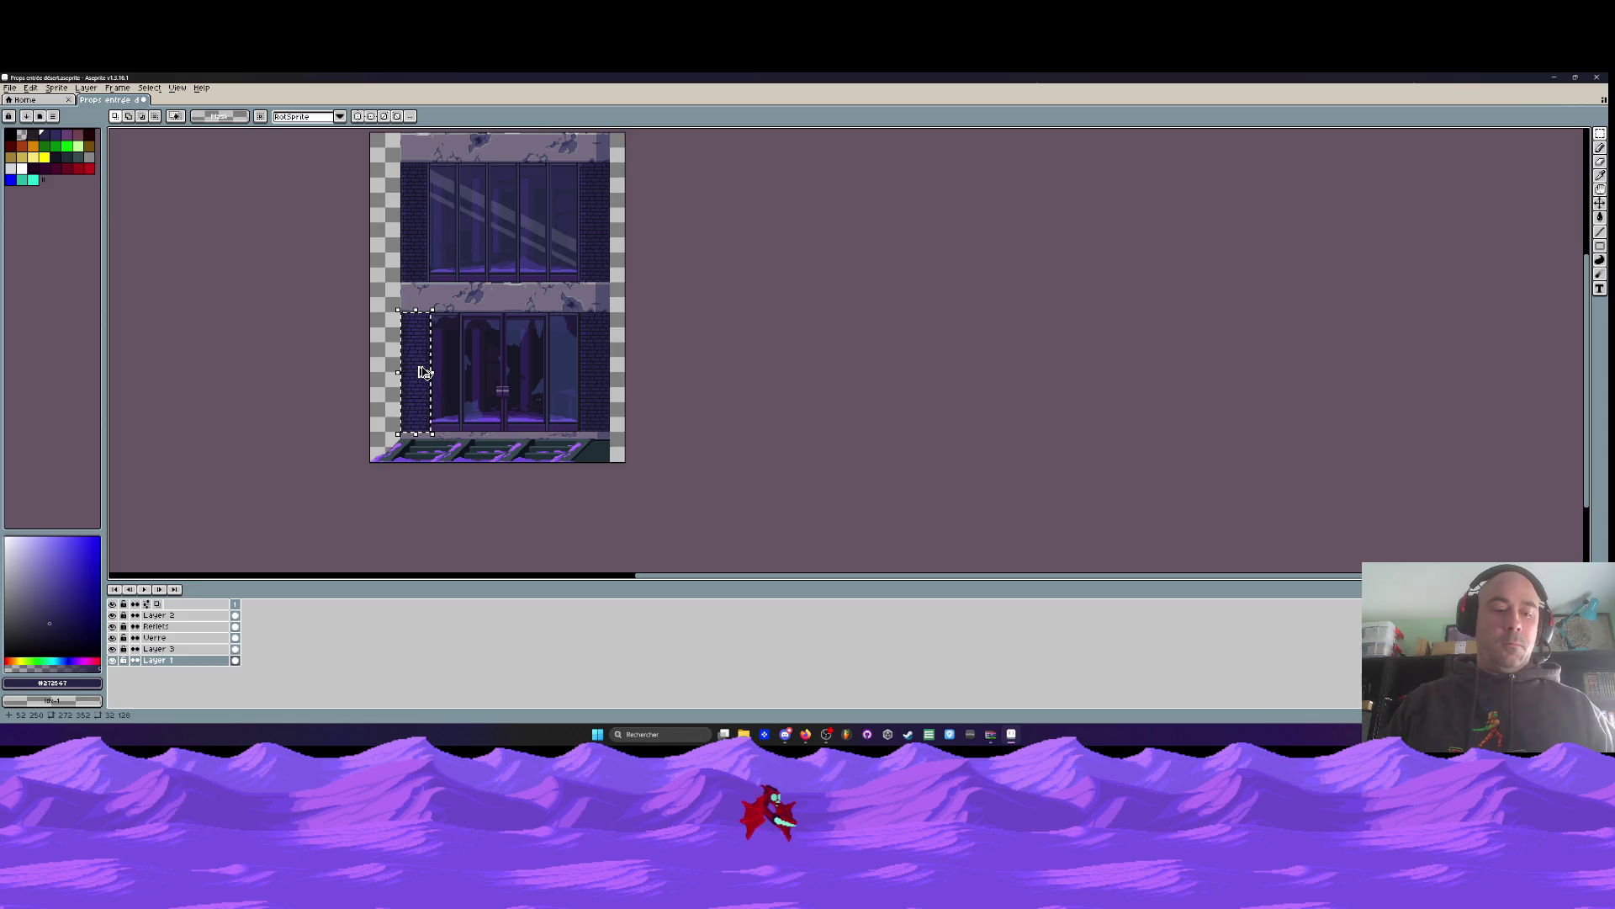
pyautogui.moveTo(425, 373); pyautogui.dragTo(428, 229)
pyautogui.scroll(3, 428, 229)
pyautogui.moveTo(505, 487); pyautogui.dragTo(473, 427)
pyautogui.scroll(-5, 471, 412)
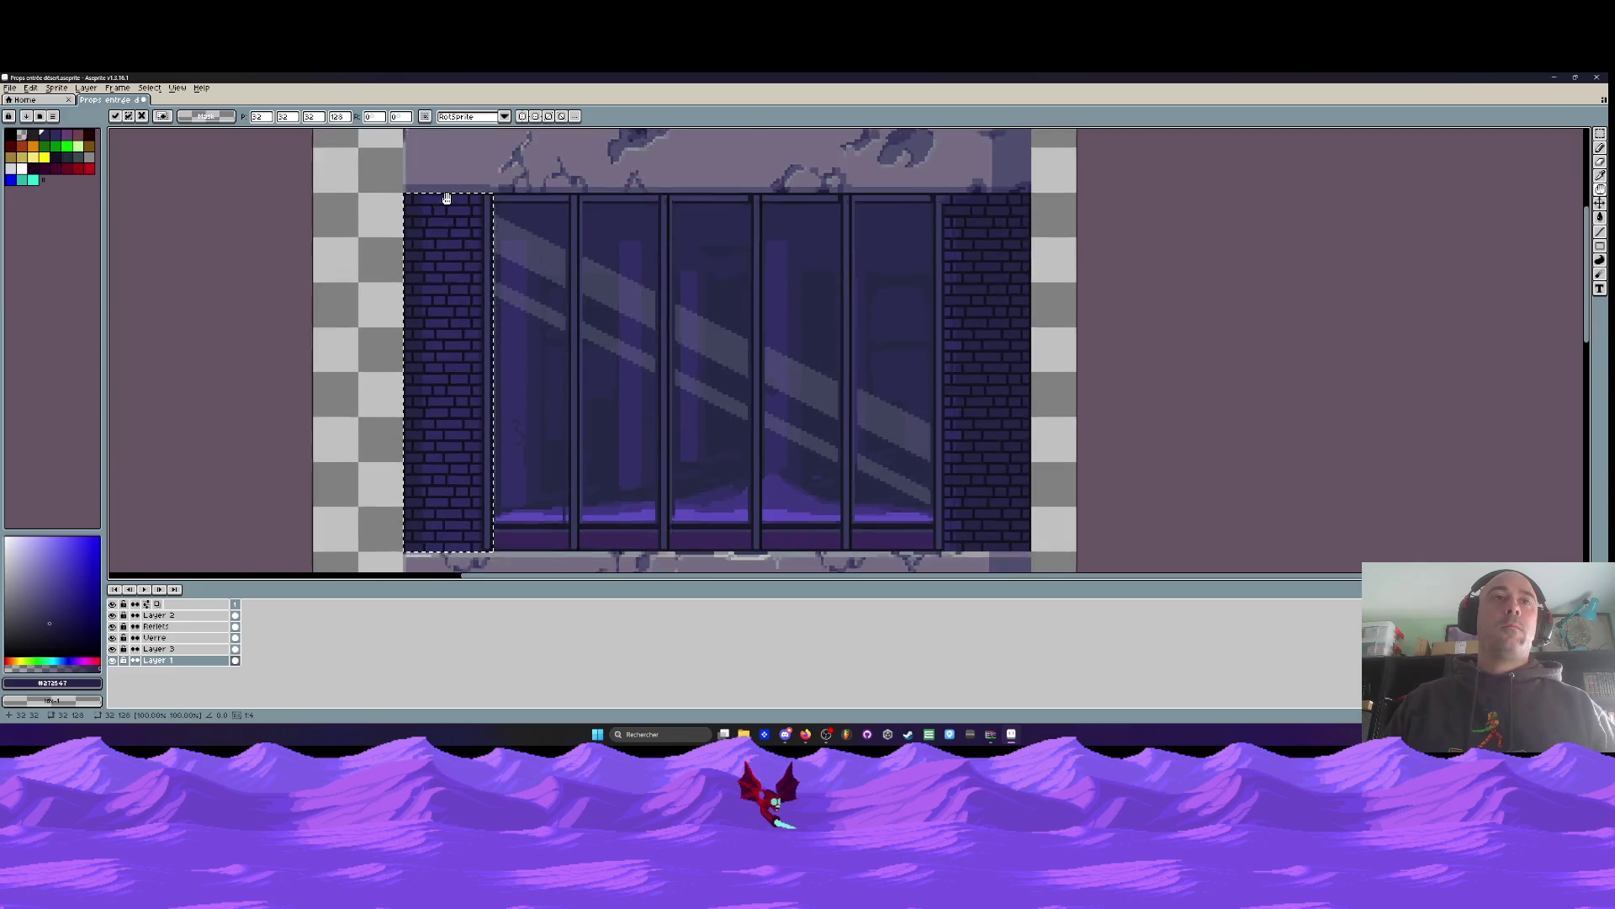
pyautogui.press('Return')
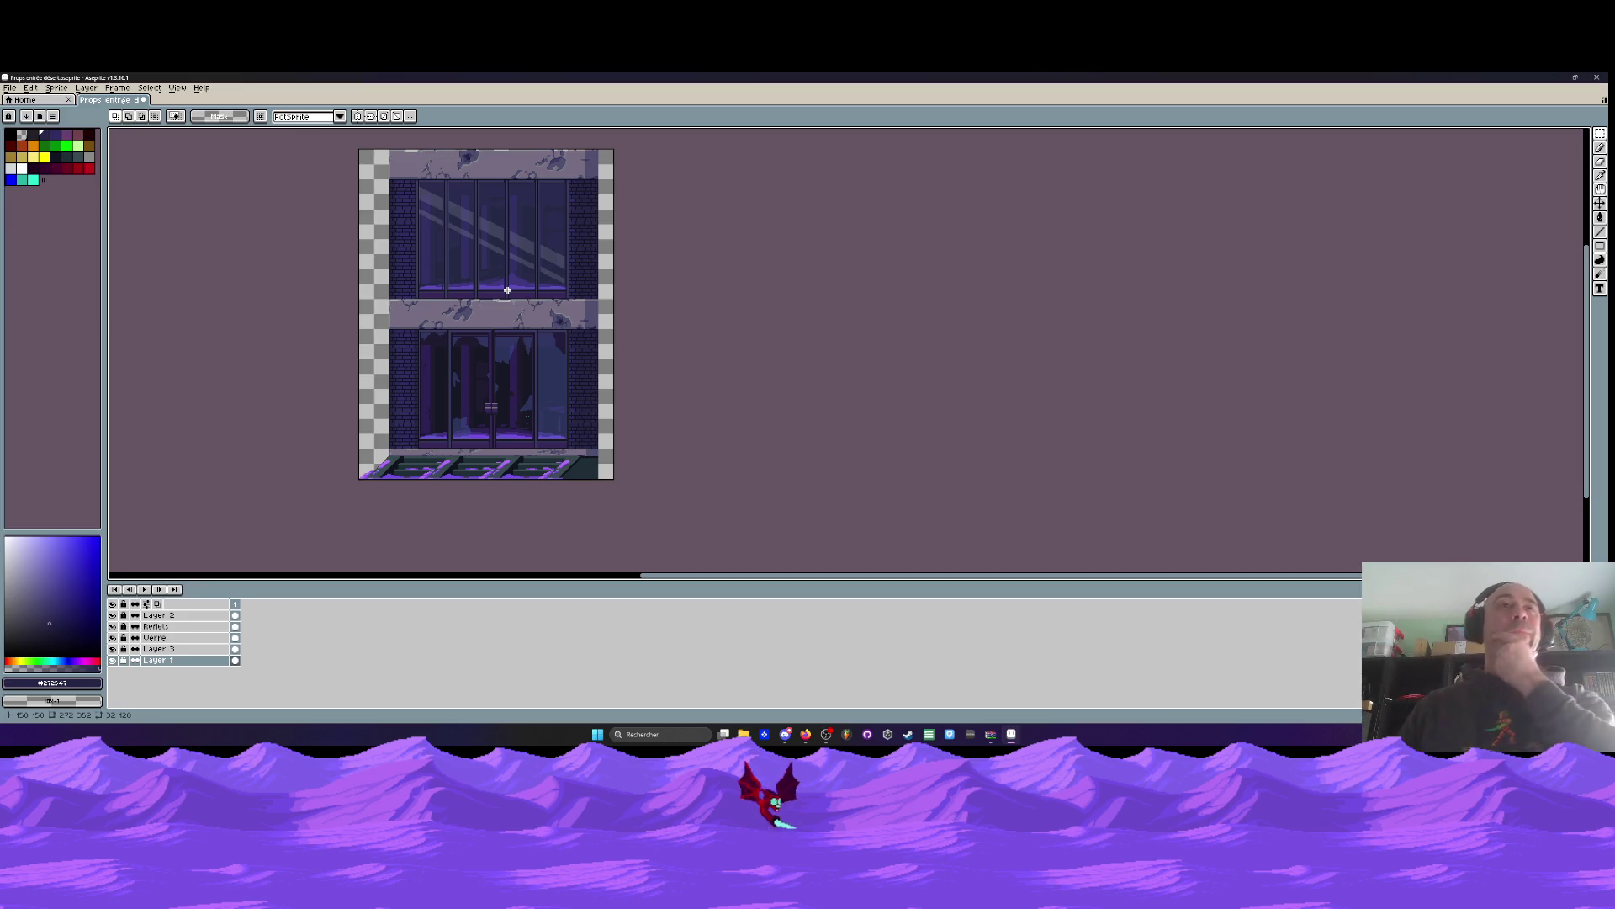
# Hide the Reflets and Verre layers and bring the upper windows into view
pyautogui.click(112, 615)
pyautogui.click(112, 615)
pyautogui.click(112, 626)
pyautogui.click(113, 637)
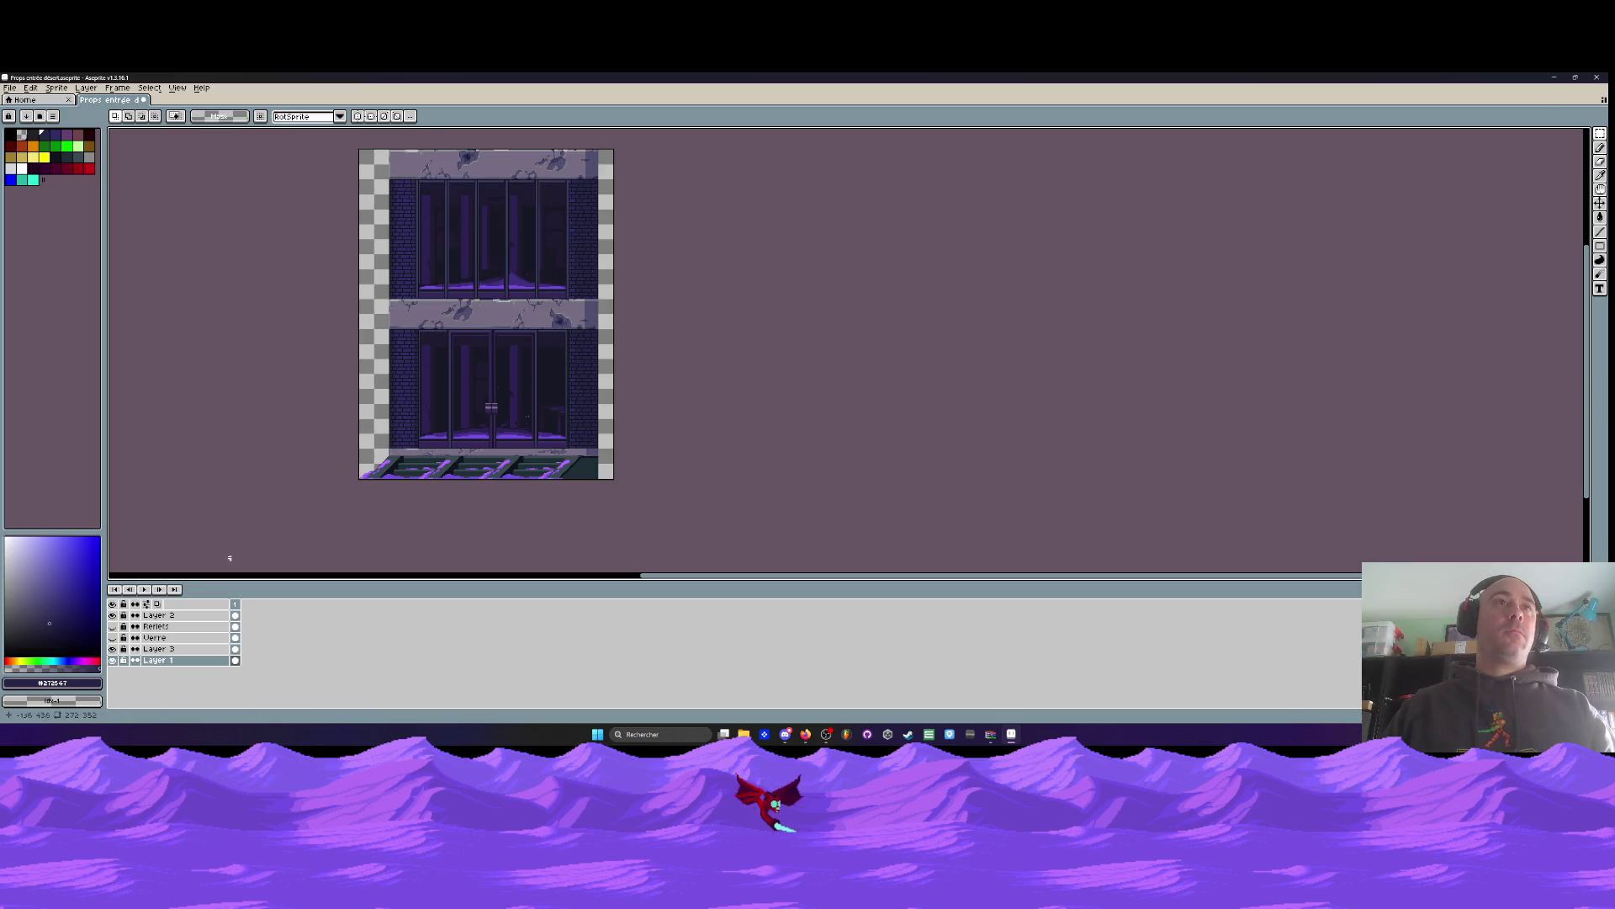
pyautogui.scroll(2, 451, 256)
pyautogui.moveTo(450, 256); pyautogui.dragTo(462, 345)
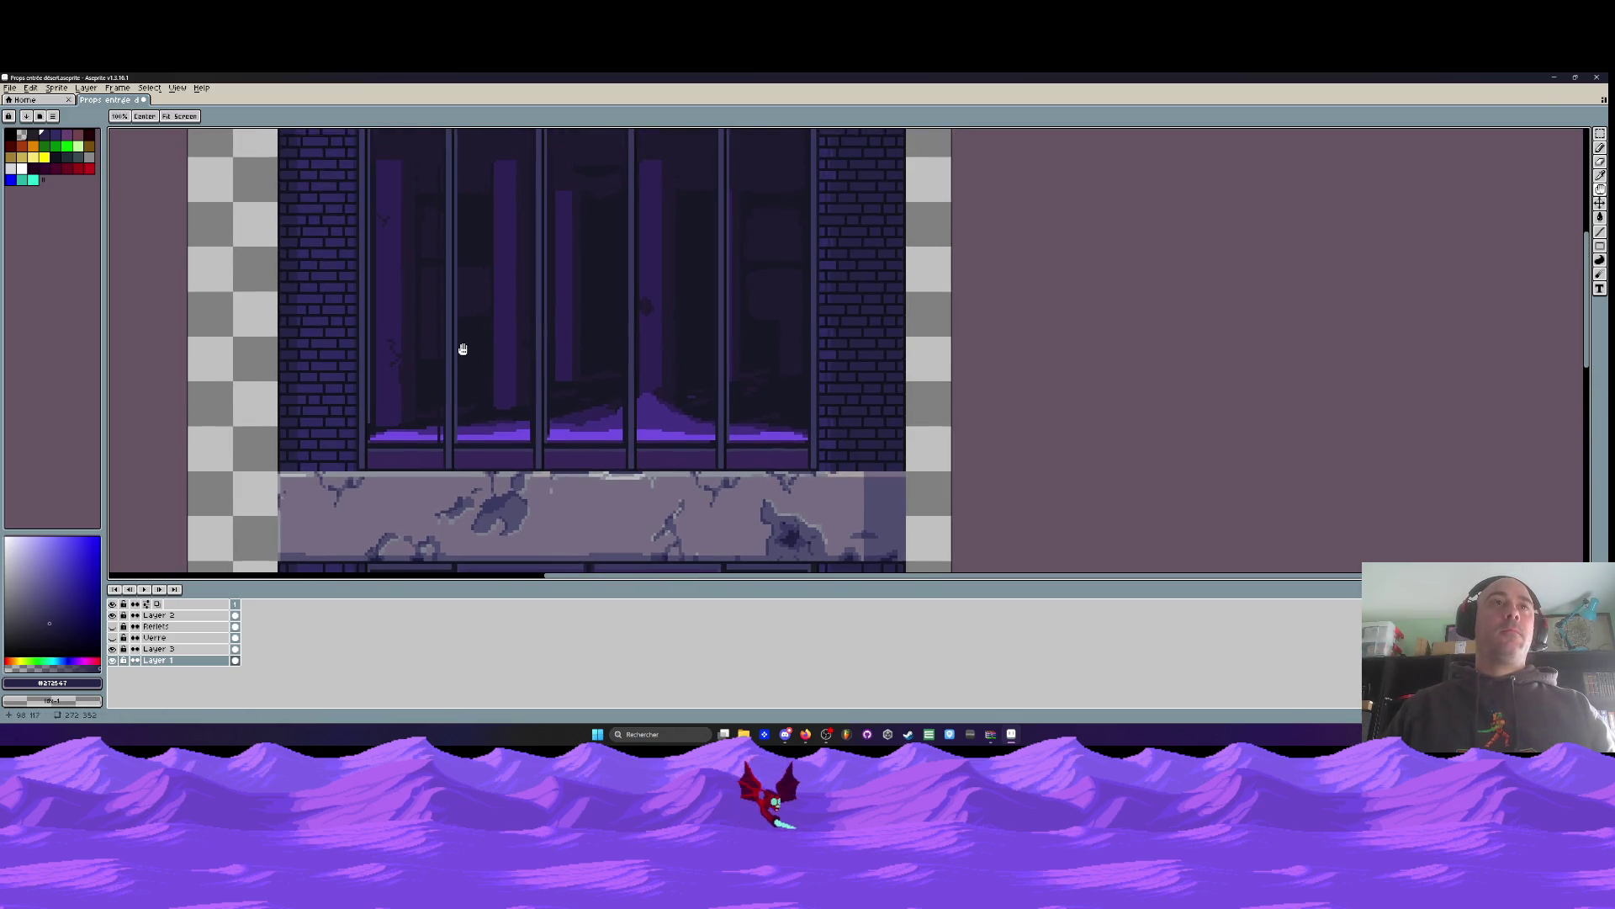
pyautogui.scroll(1, 437, 315)
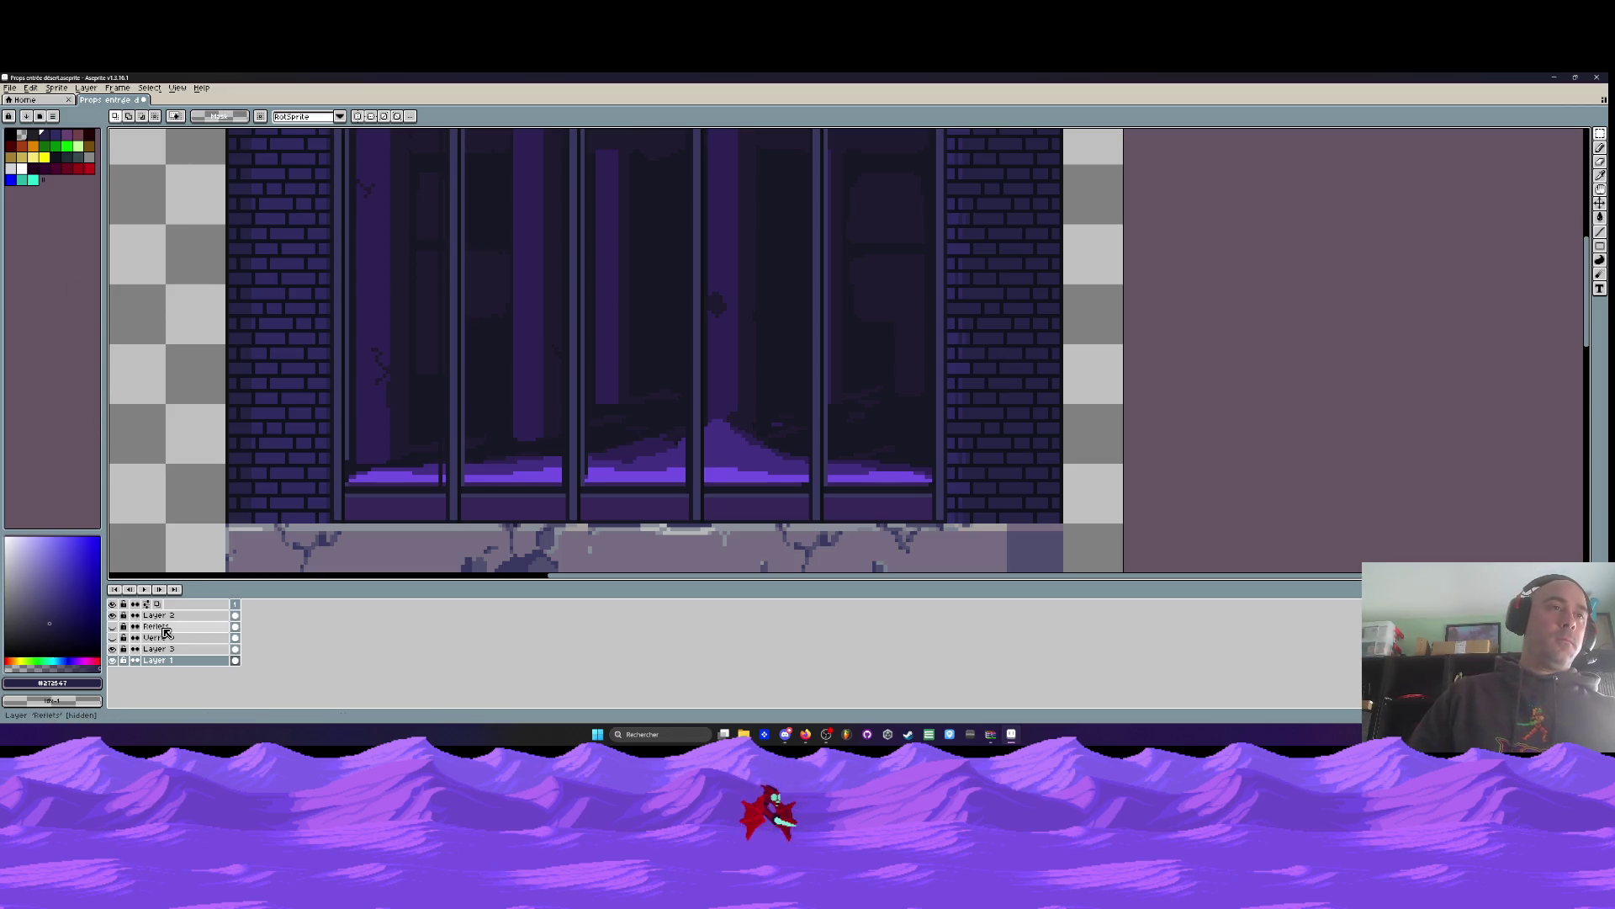
# Add a new empty layer named Layer 4 just below Layer 2
pyautogui.hotkey('shift', 'n')
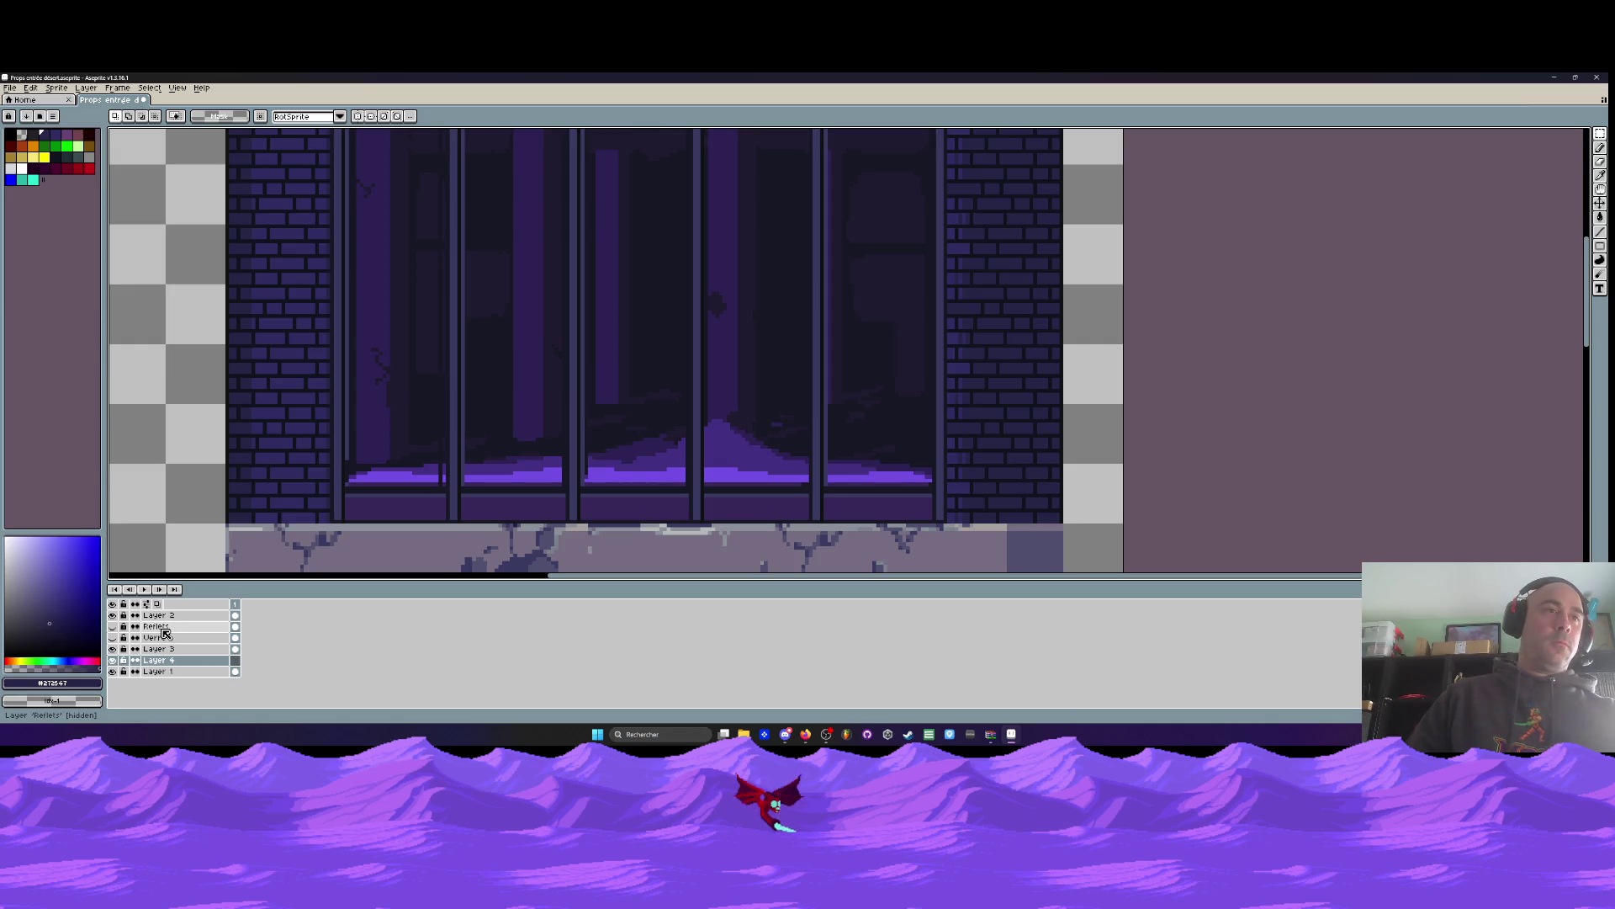
pyautogui.moveTo(156, 660); pyautogui.dragTo(154, 630)
pyautogui.doubleClick(166, 627)
pyautogui.press('Return')
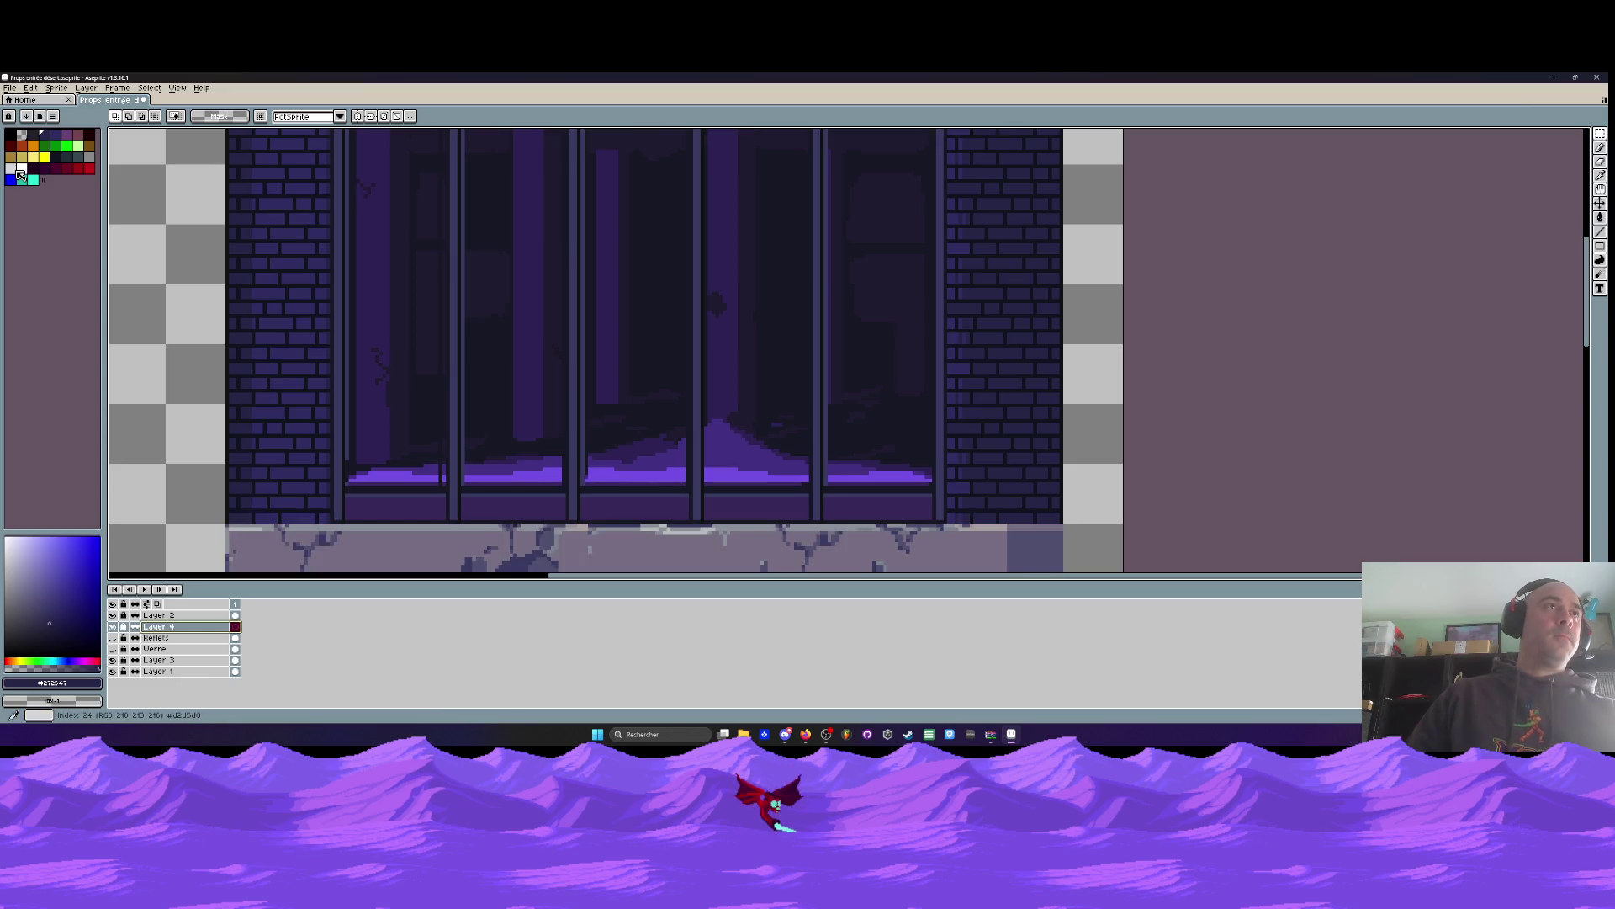
# Choose light grey as the drawing colour, check Layer 3's pixels, and switch to Pencil
pyautogui.click(13, 174)
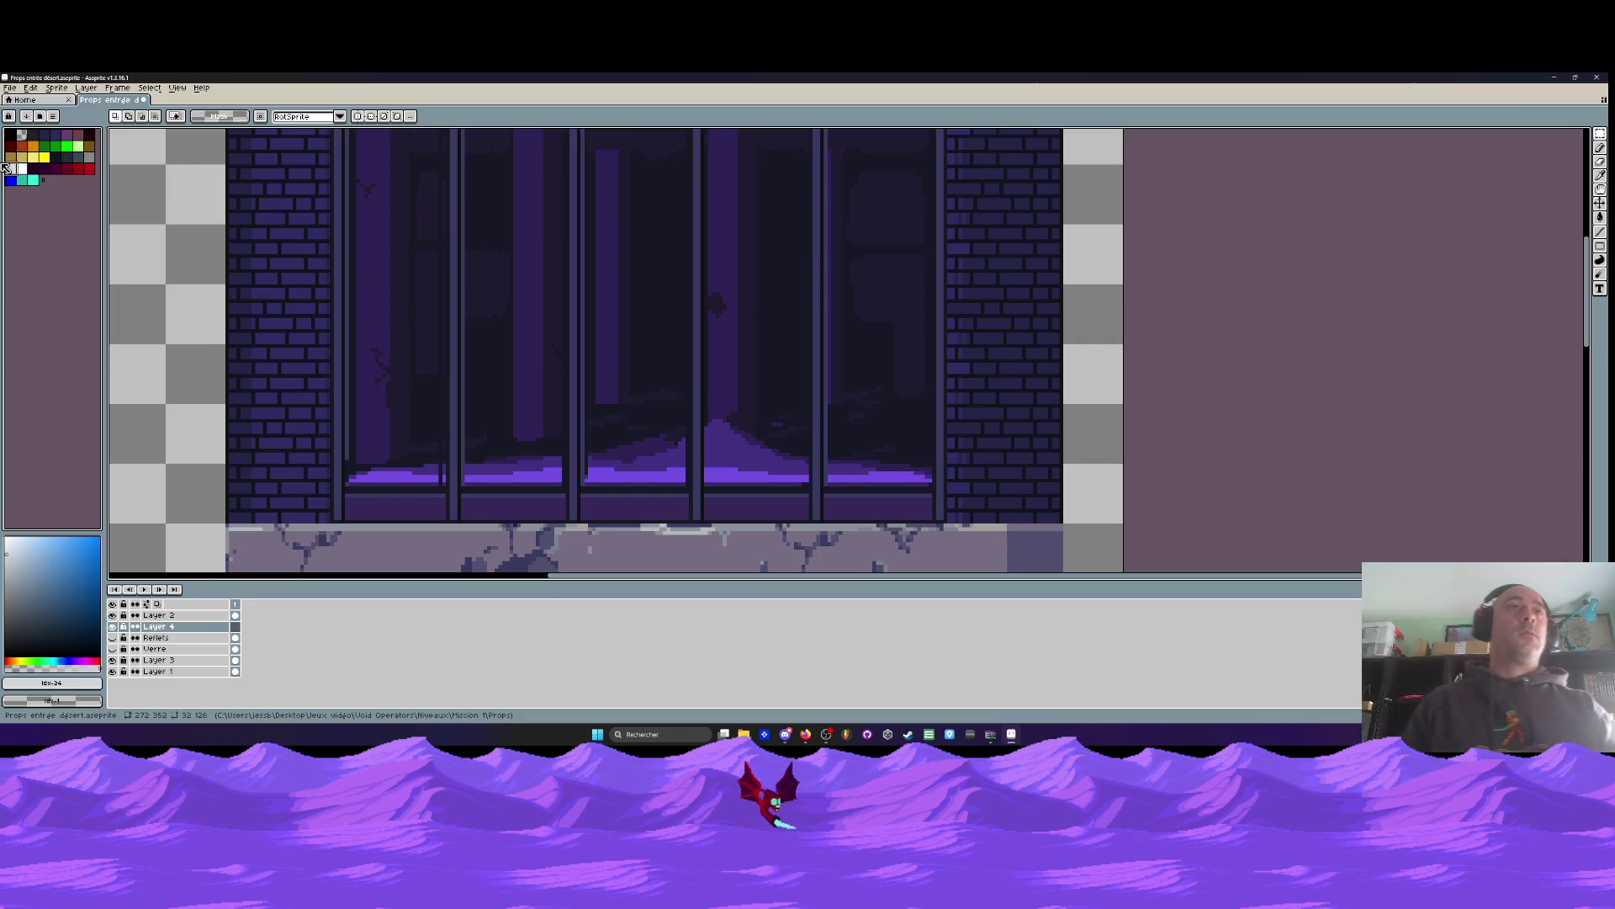
pyautogui.hscroll(1, 429, 337)
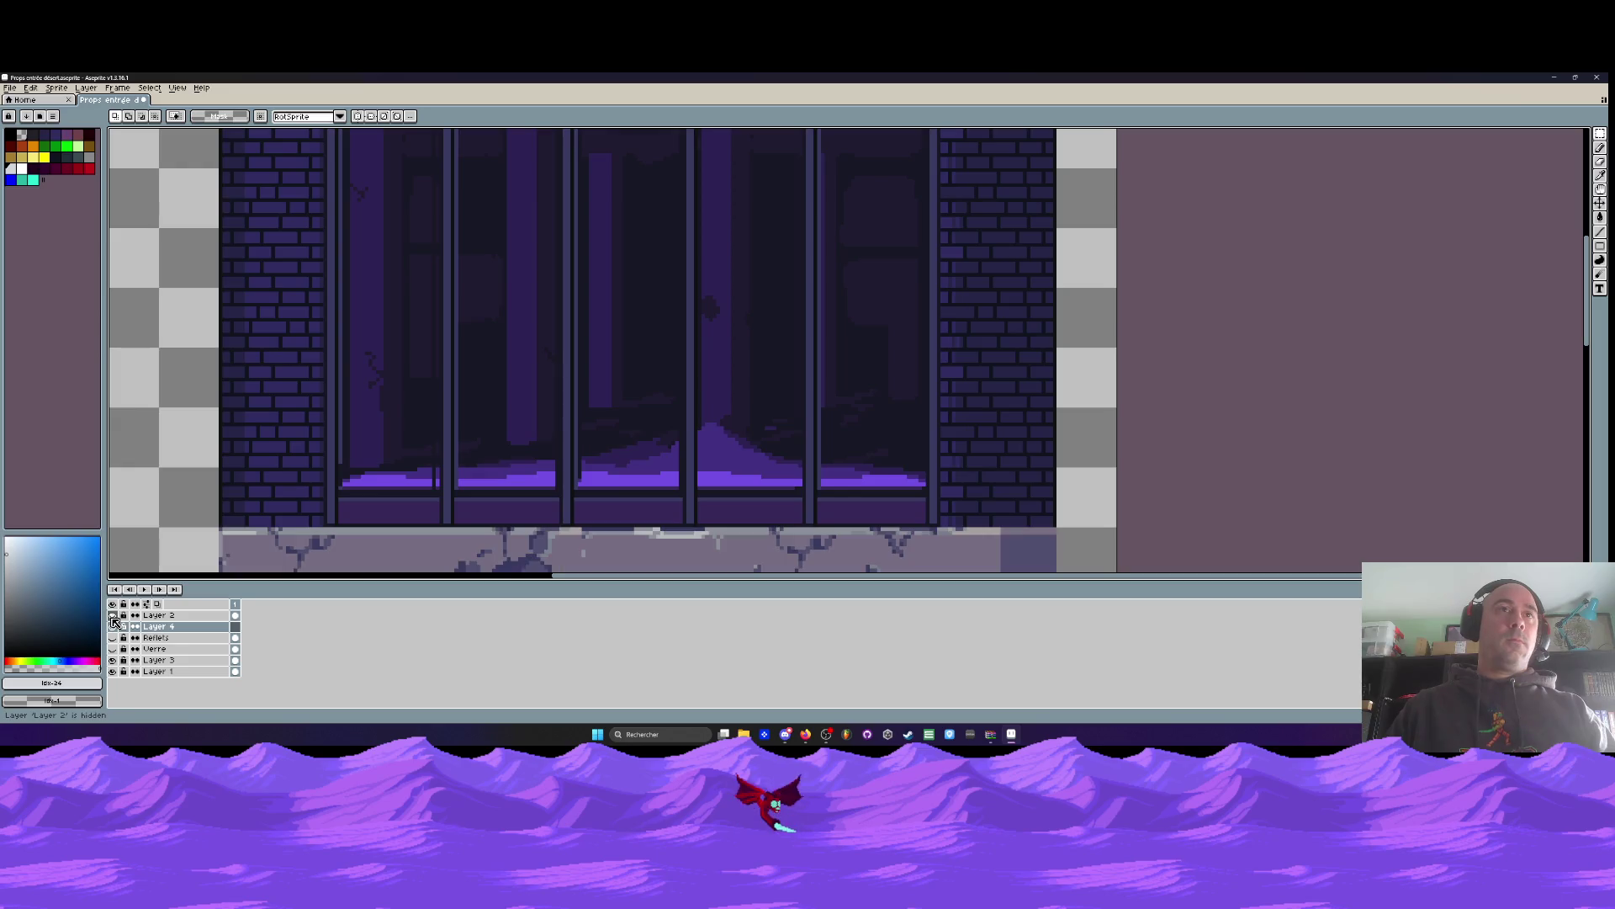
pyautogui.click(112, 659)
pyautogui.click(112, 659)
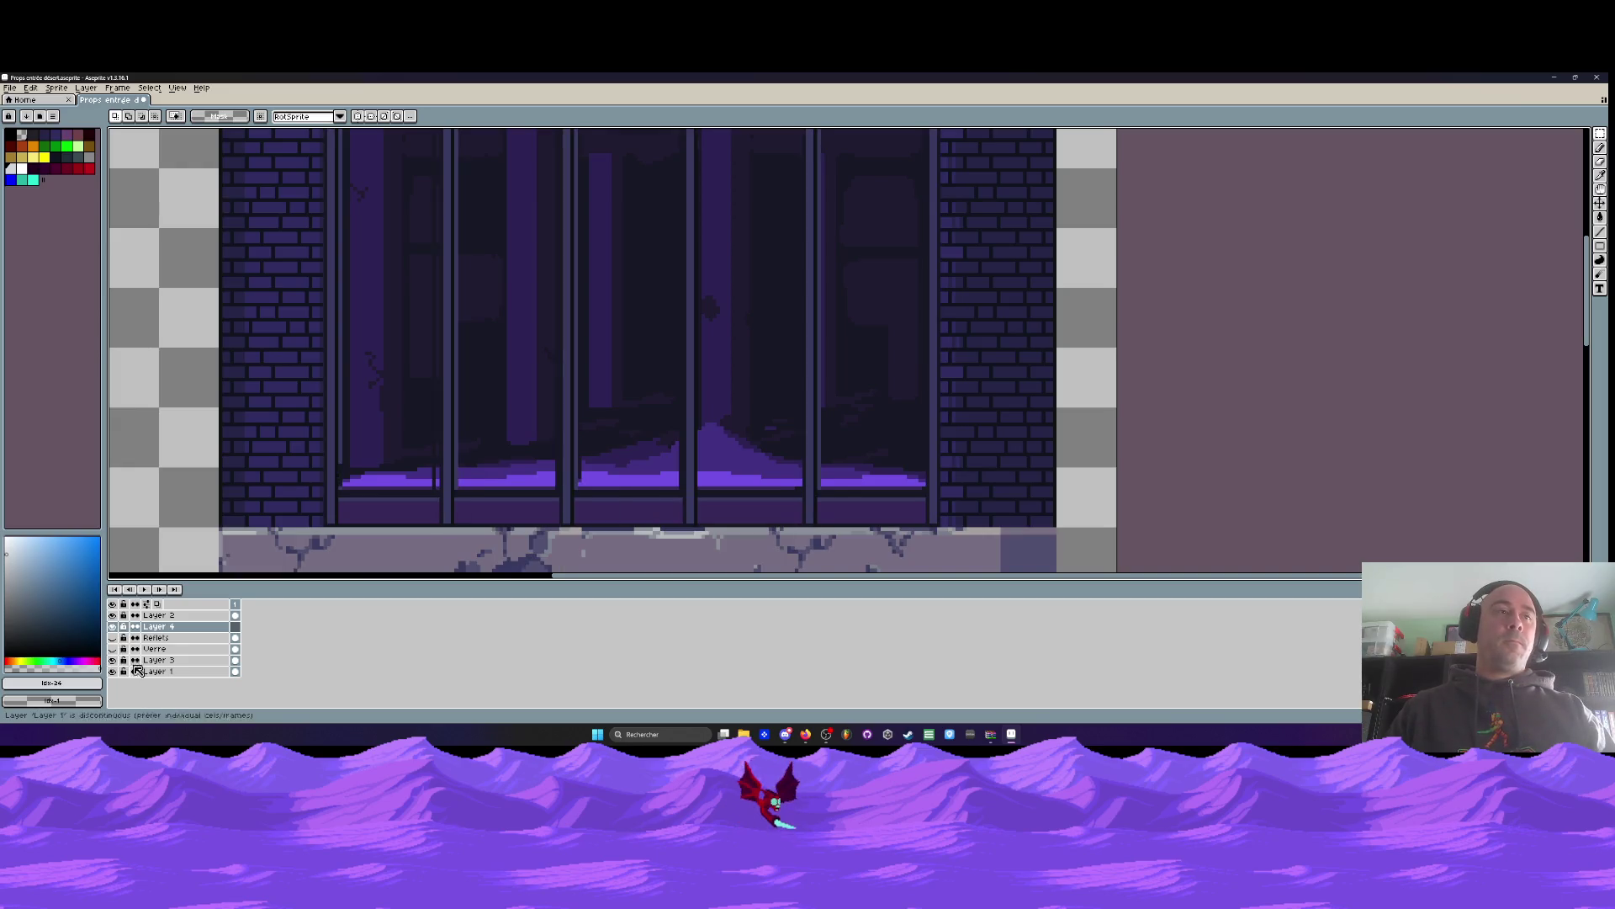
pyautogui.press('b')
pyautogui.scroll(1, 479, 284)
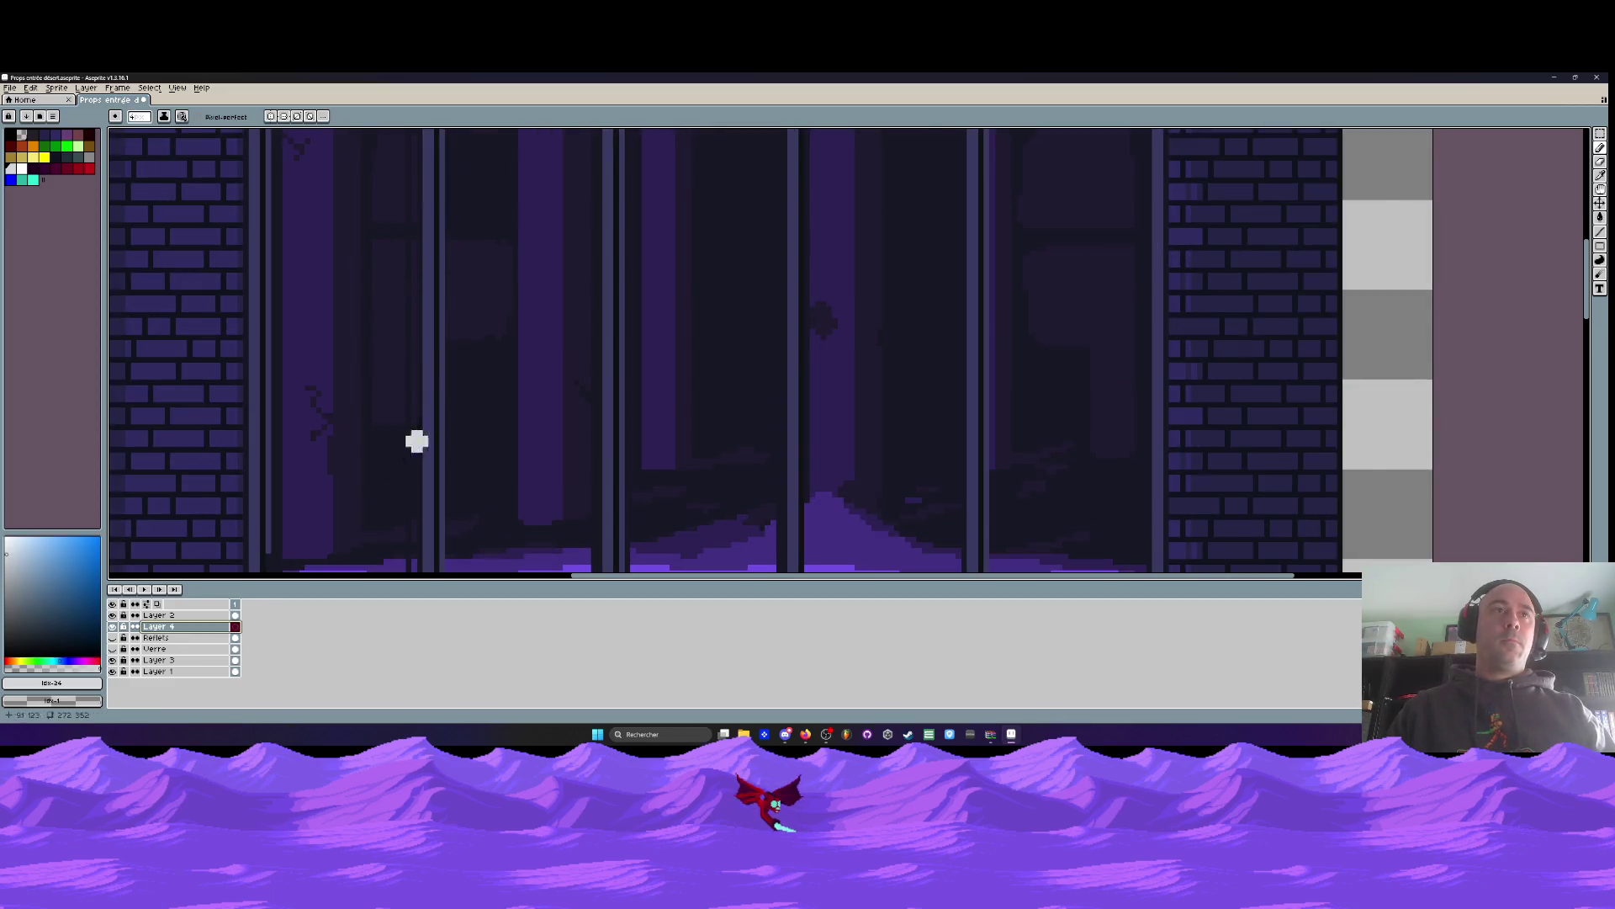
# Move Layer 4 below Layer 3, undo the stray white strokes, and center the window grate
pyautogui.moveTo(172, 626); pyautogui.dragTo(172, 664)
pyautogui.moveTo(367, 301); pyautogui.dragTo(413, 360)
pyautogui.moveTo(449, 372); pyautogui.dragTo(521, 457)
pyautogui.hotkey('ctrl', 'z')
pyautogui.hotkey('ctrl', 'z')
pyautogui.scroll(2, 412, 349)
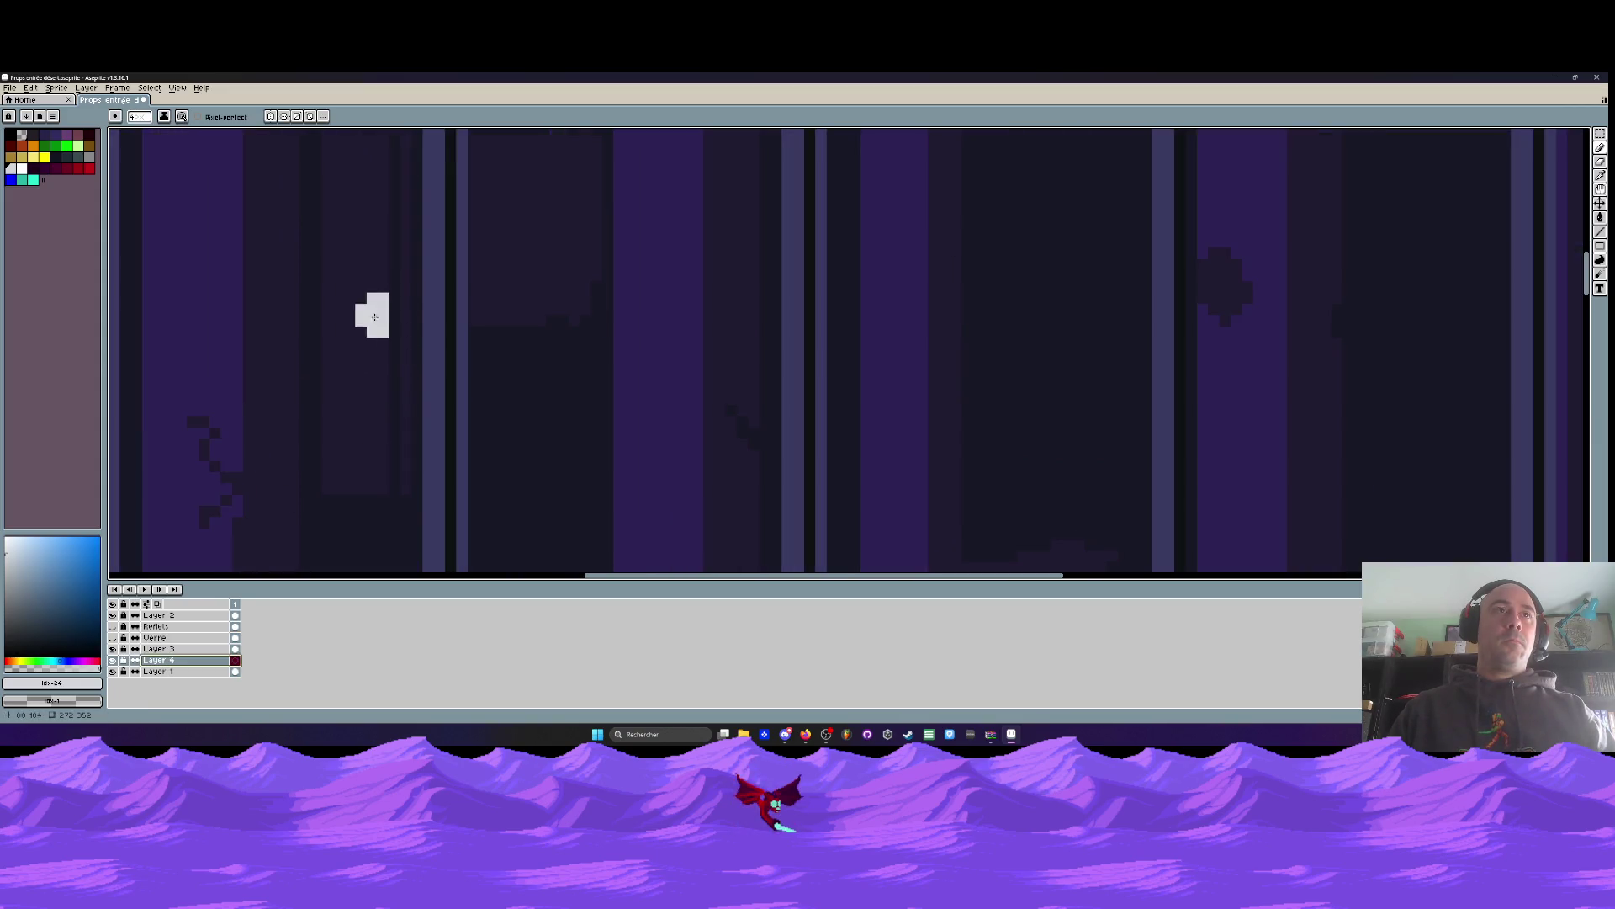
pyautogui.scroll(-2, 348, 300)
pyautogui.scroll(1, 357, 384)
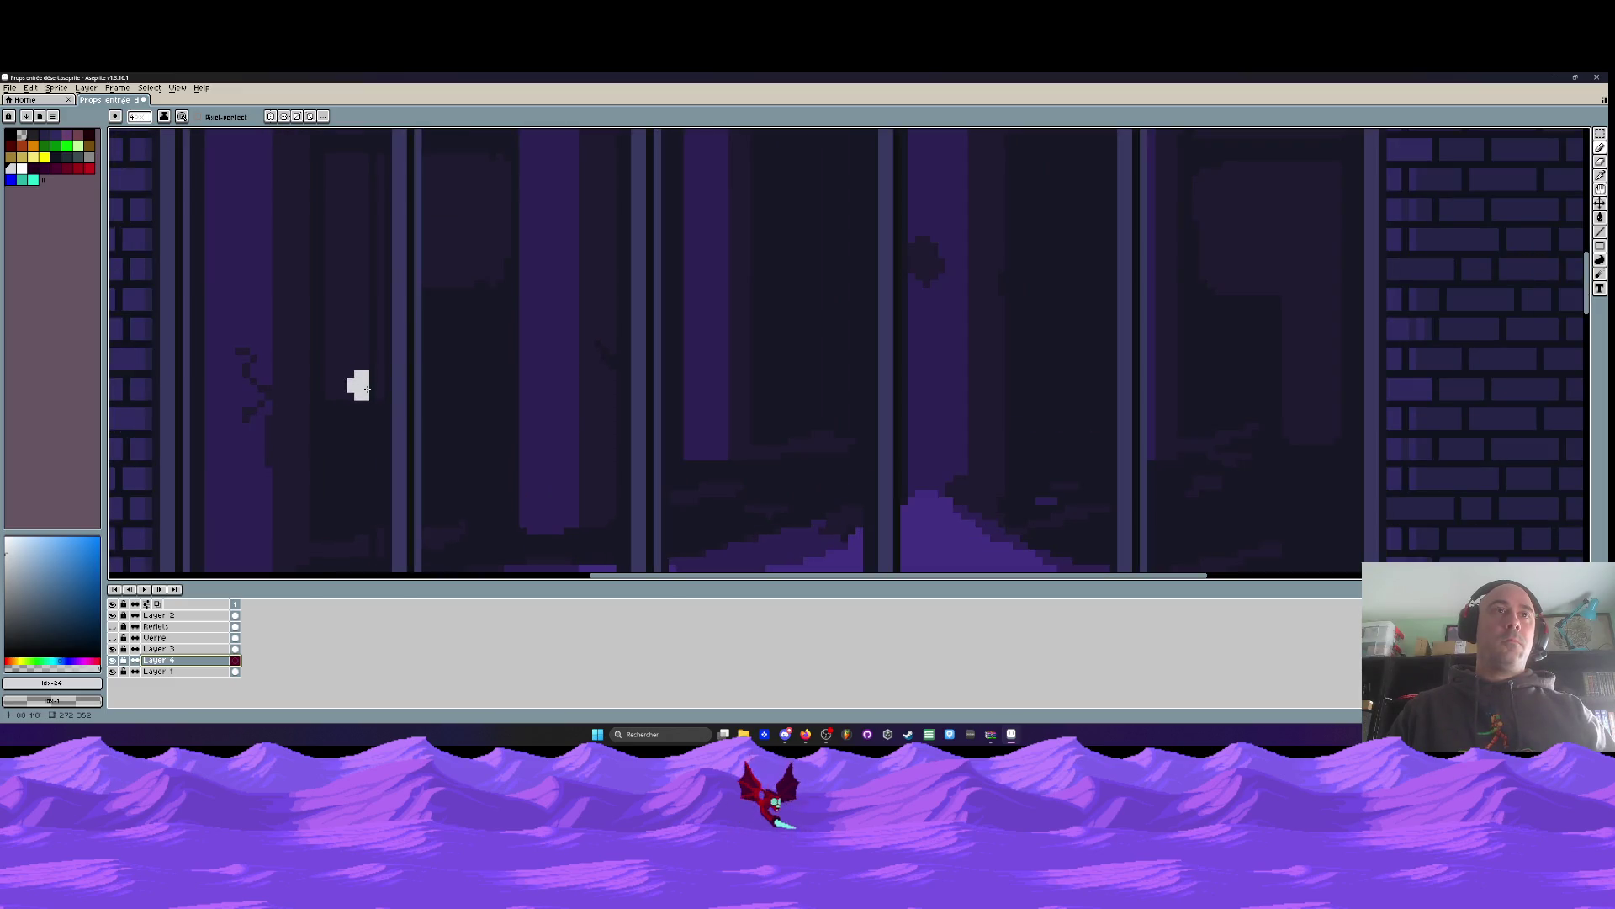
pyautogui.scroll(-1, 357, 384)
pyautogui.scroll(-1, 436, 353)
pyautogui.scroll(-1, 452, 397)
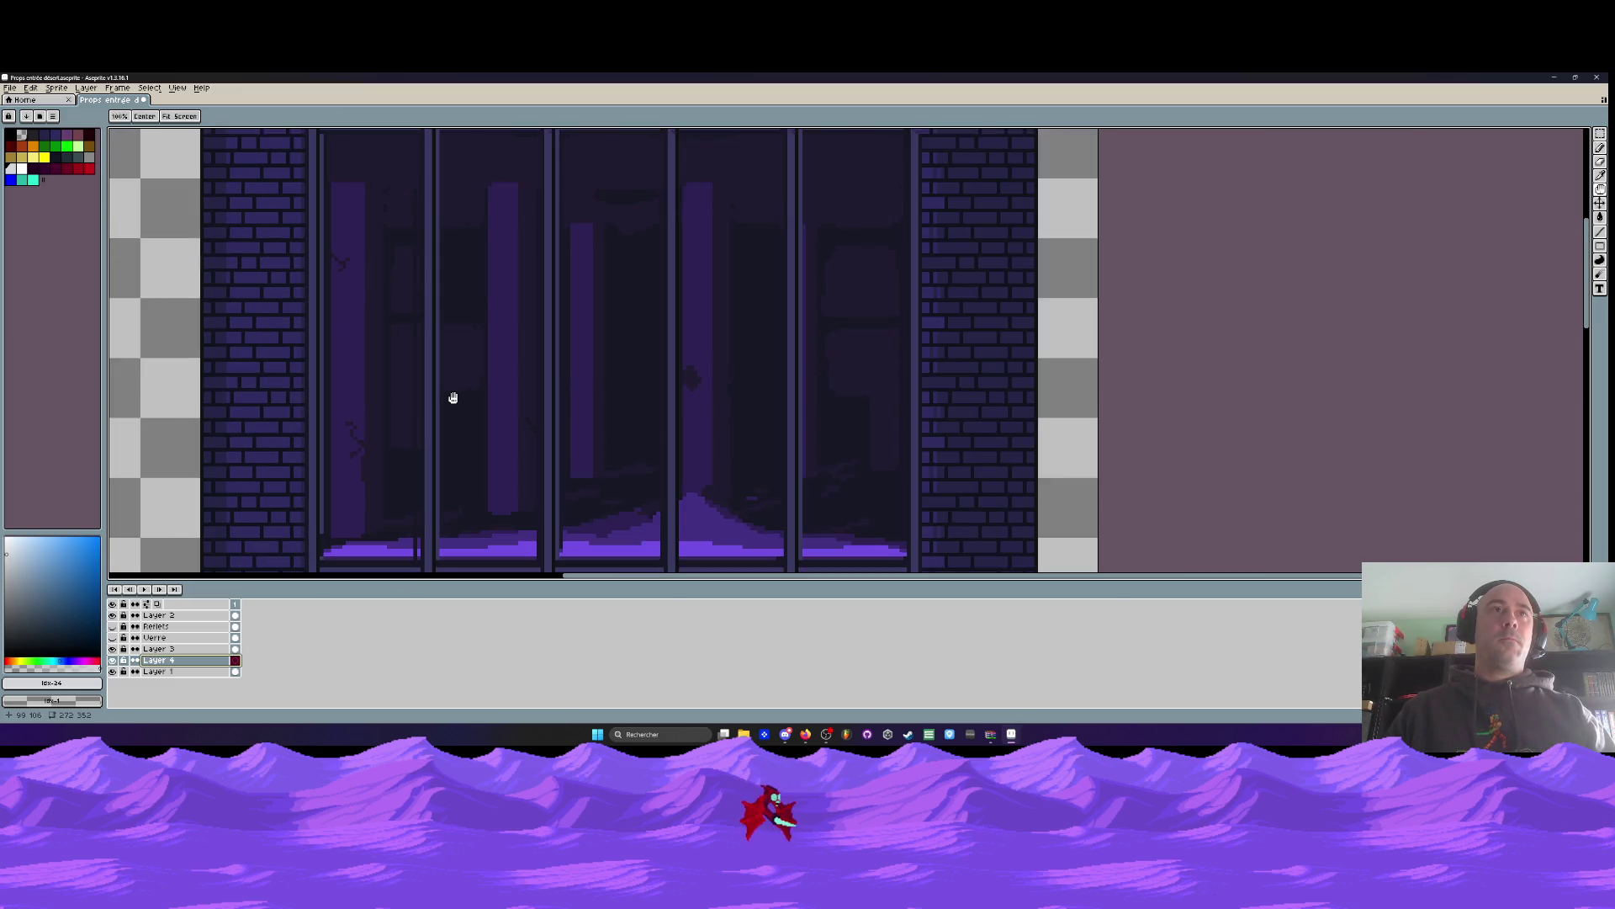
pyautogui.scroll(-1, 452, 398)
pyautogui.moveTo(453, 398); pyautogui.dragTo(497, 392)
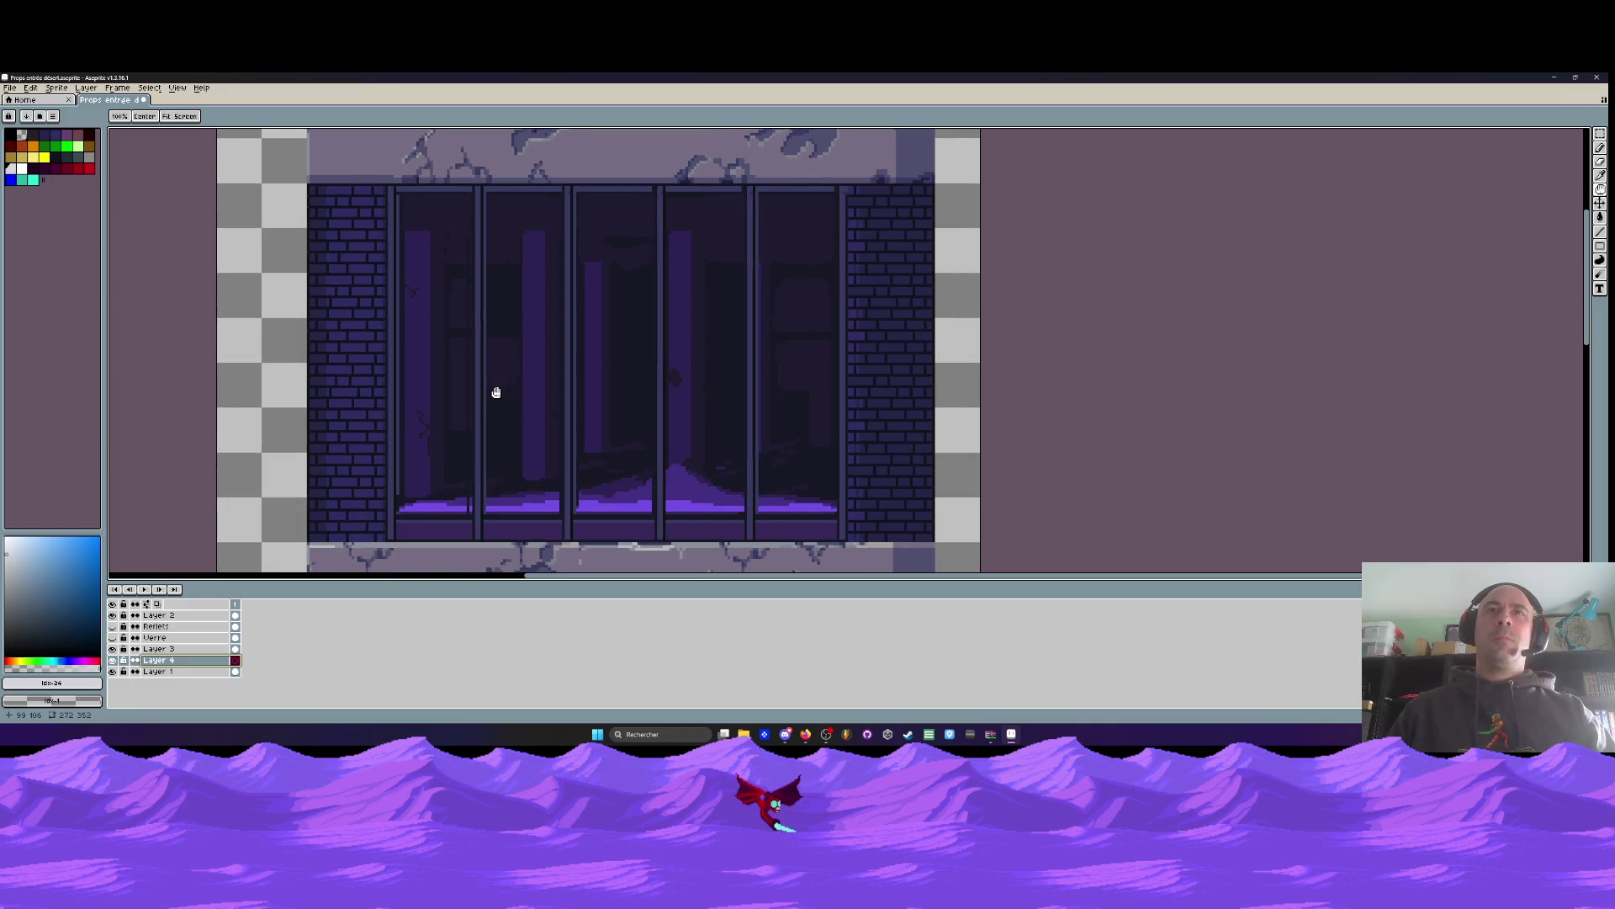
# Draw a white vertical bar with a hook and a filled left highlight on the glass
pyautogui.press('b')
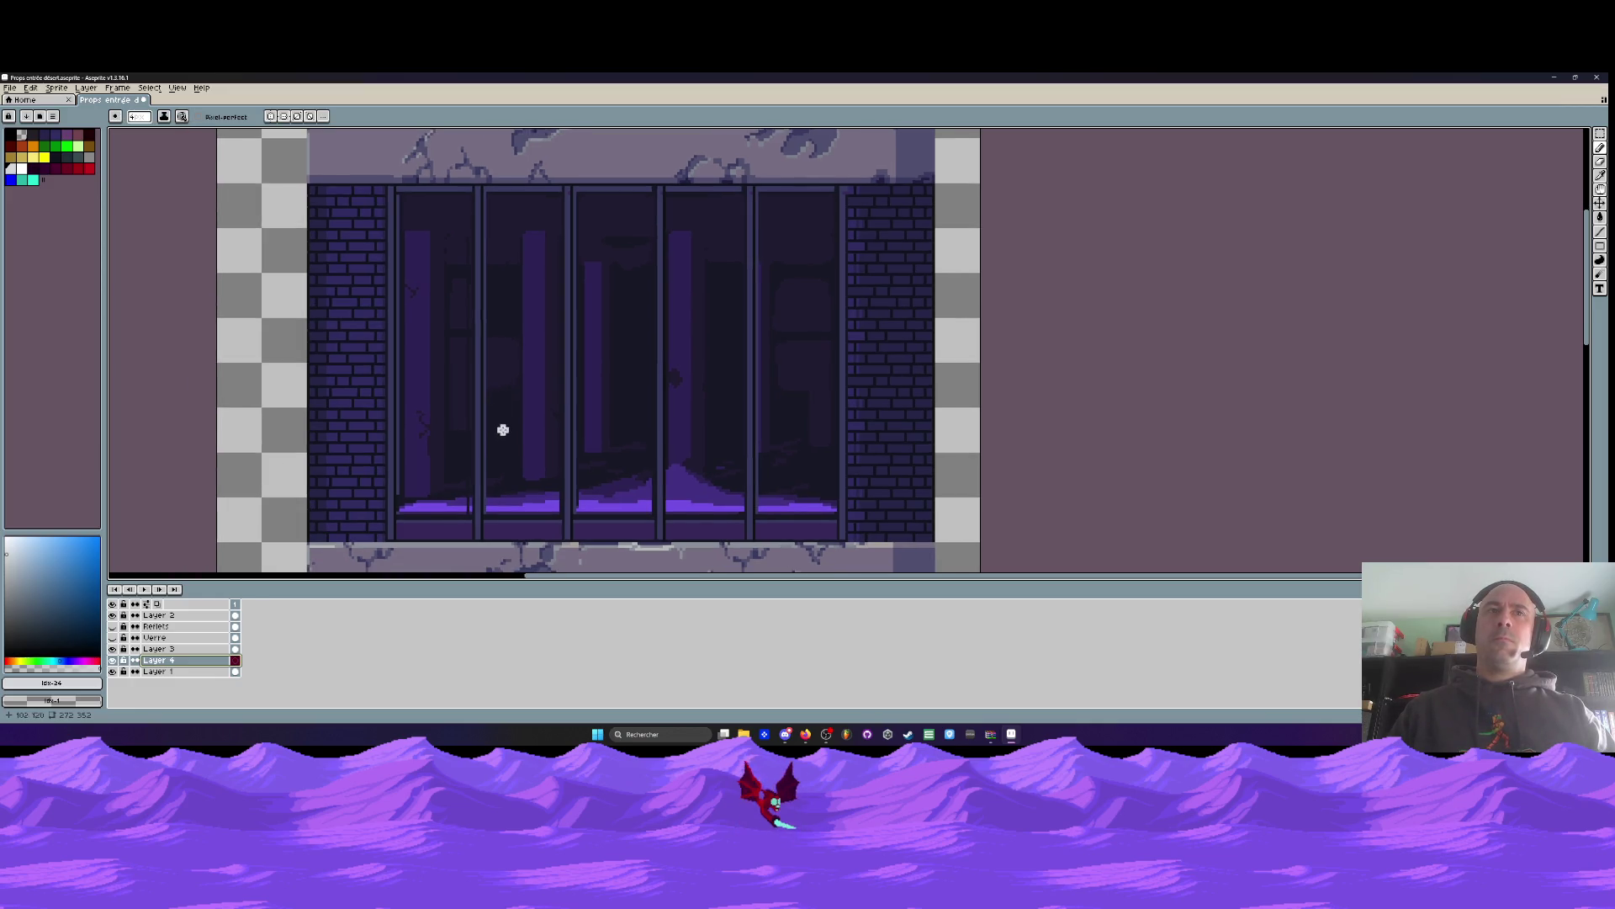
pyautogui.scroll(1, 463, 408)
pyautogui.scroll(1, 427, 362)
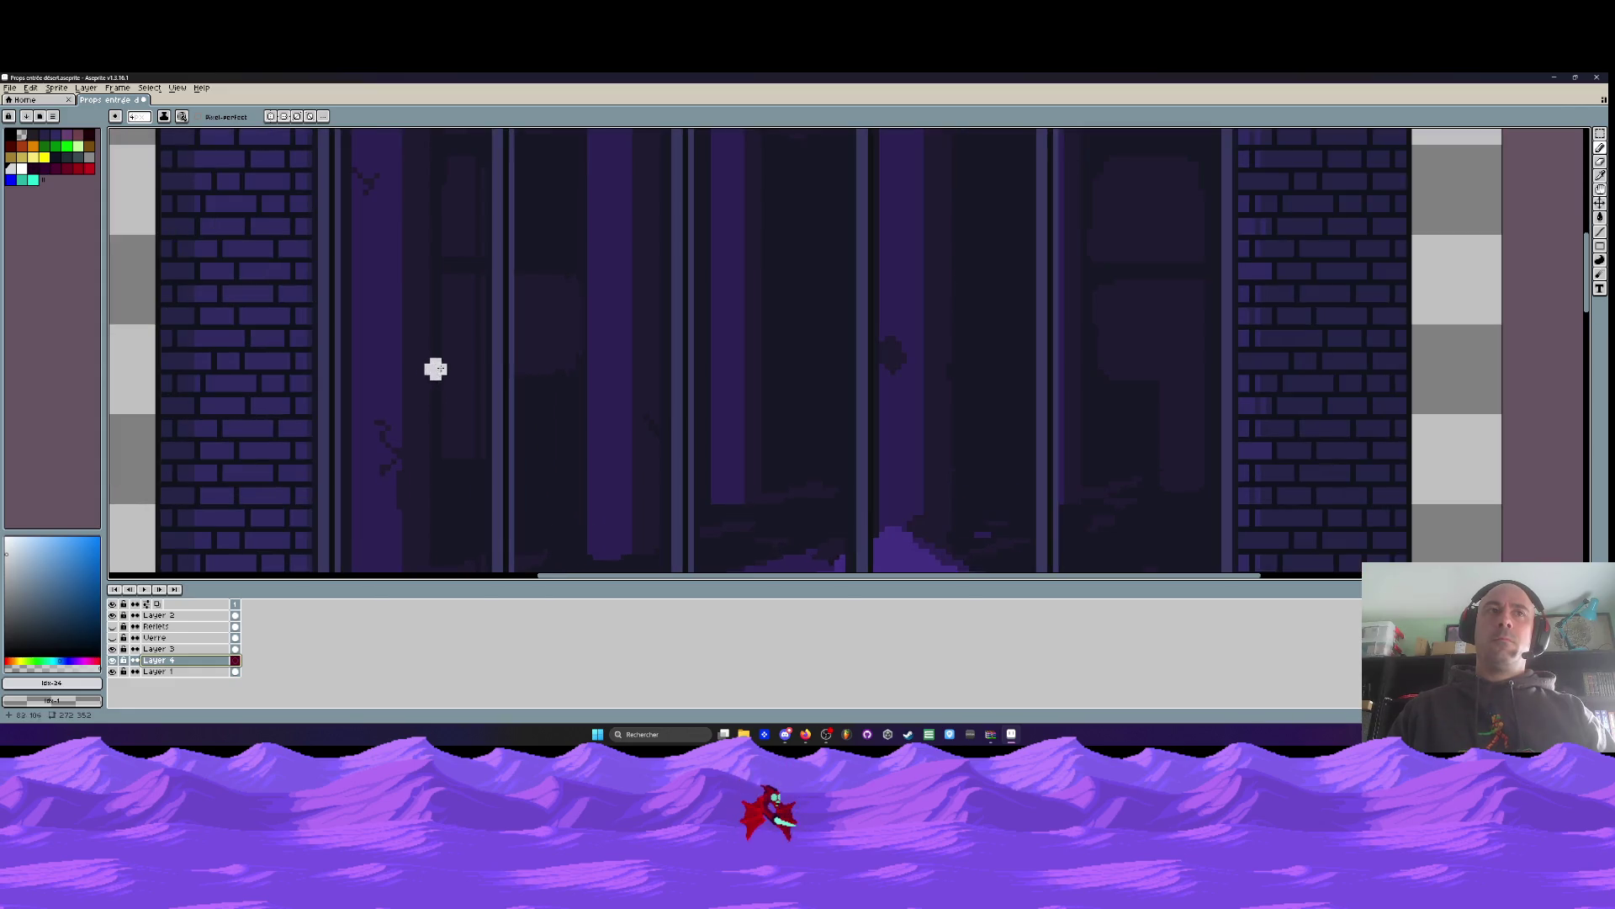
pyautogui.scroll(1, 441, 357)
pyautogui.moveTo(425, 290); pyautogui.dragTo(434, 503)
pyautogui.moveTo(435, 505)
pyautogui.mouseDown()
pyautogui.moveTo(425, 358)
pyautogui.moveTo(606, 445)
pyautogui.moveTo(589, 354)
pyautogui.moveTo(602, 396)
pyautogui.moveTo(563, 392)
pyautogui.moveTo(622, 395)
pyautogui.mouseUp()
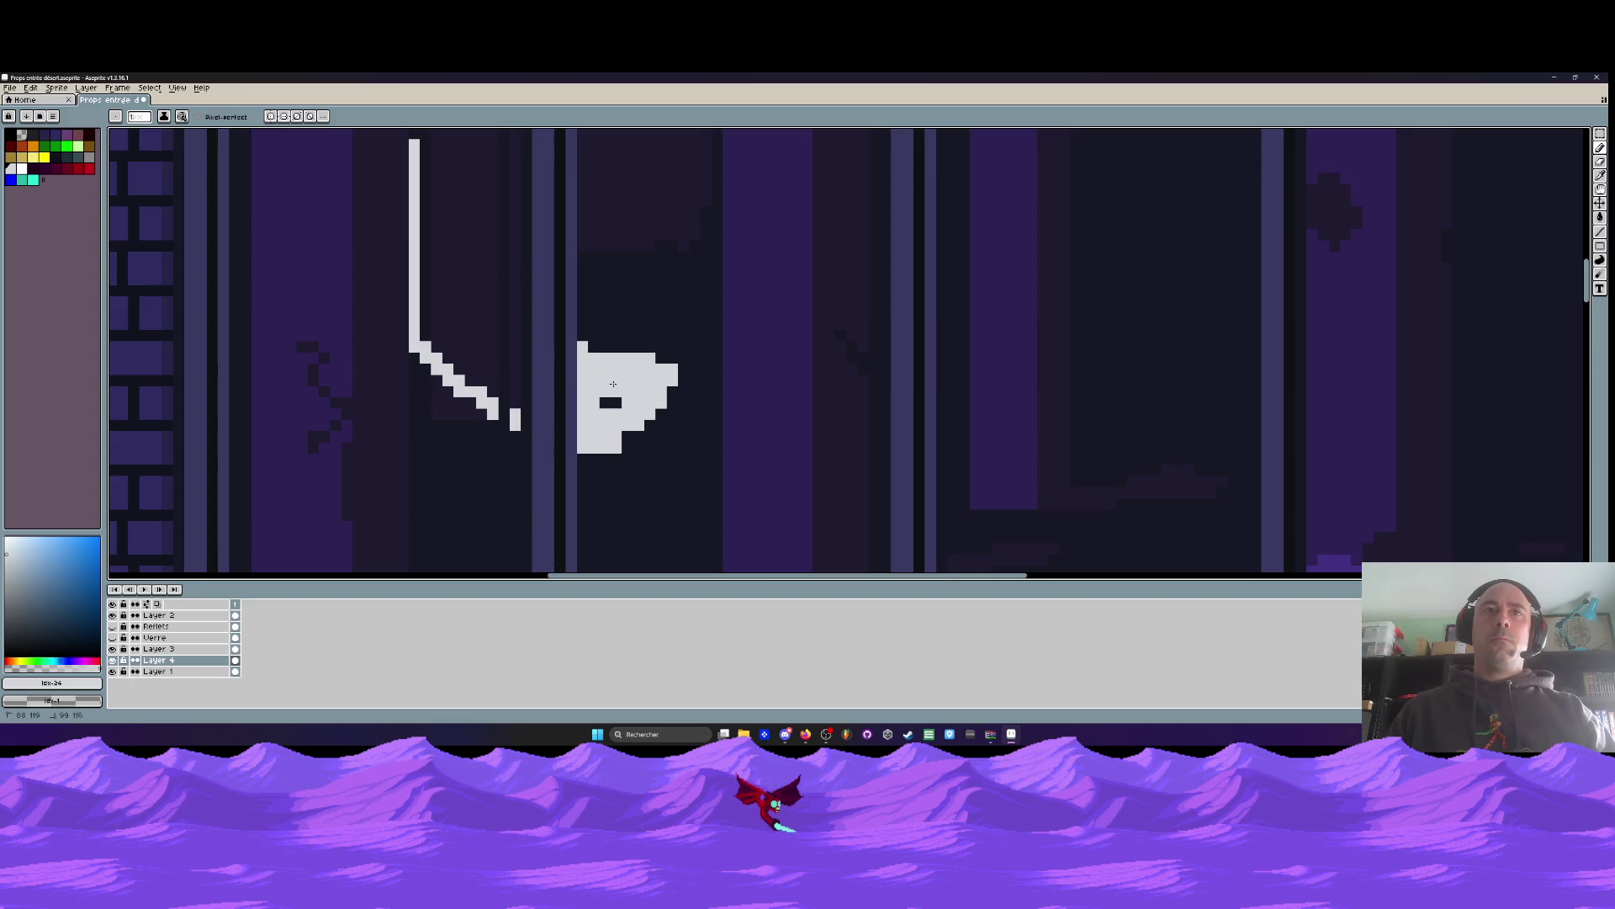
pyautogui.moveTo(483, 223); pyautogui.dragTo(479, 306)
pyautogui.moveTo(412, 225)
pyautogui.mouseDown()
pyautogui.moveTo(595, 439)
pyautogui.moveTo(605, 486)
pyautogui.mouseUp()
pyautogui.moveTo(510, 408)
pyautogui.mouseDown()
pyautogui.moveTo(425, 290)
pyautogui.moveTo(444, 373)
pyautogui.moveTo(478, 396)
pyautogui.moveTo(511, 489)
pyautogui.moveTo(480, 447)
pyautogui.mouseUp()
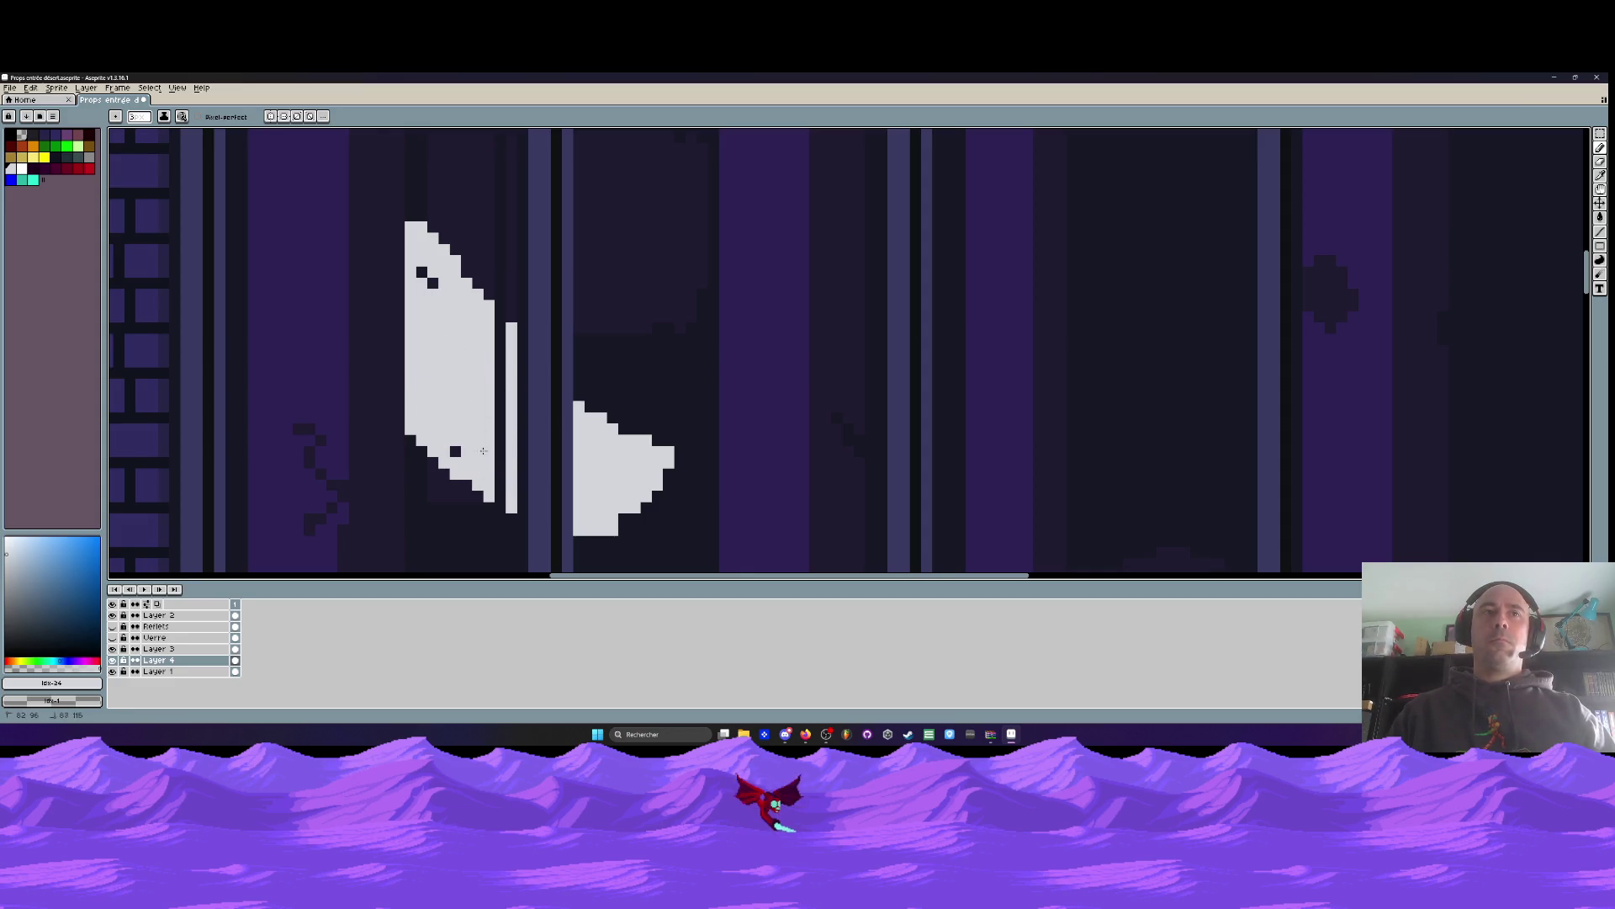
pyautogui.moveTo(425, 311); pyautogui.dragTo(452, 381)
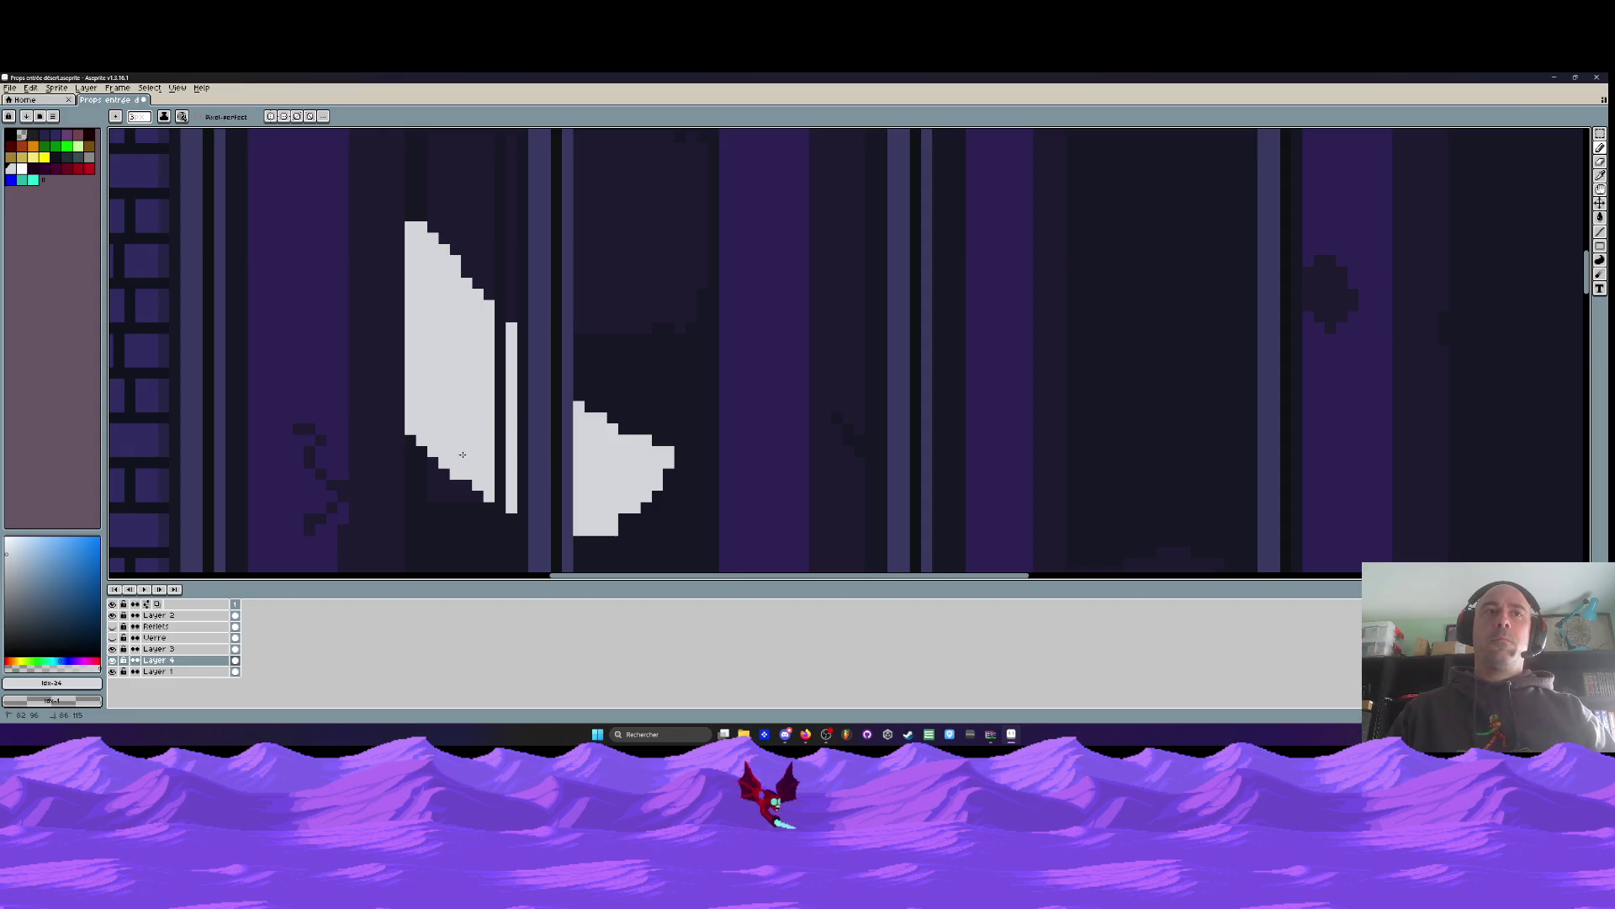
# Refine both white shapes, extending their lower edges and trimming the right one diagonally
pyautogui.scroll(-2, 461, 455)
pyautogui.scroll(2, 581, 491)
pyautogui.moveTo(528, 509)
pyautogui.mouseDown()
pyautogui.moveTo(599, 513)
pyautogui.moveTo(606, 459)
pyautogui.moveTo(599, 528)
pyautogui.moveTo(528, 538)
pyautogui.mouseUp()
pyautogui.scroll(-3, 617, 474)
pyautogui.scroll(2, 583, 412)
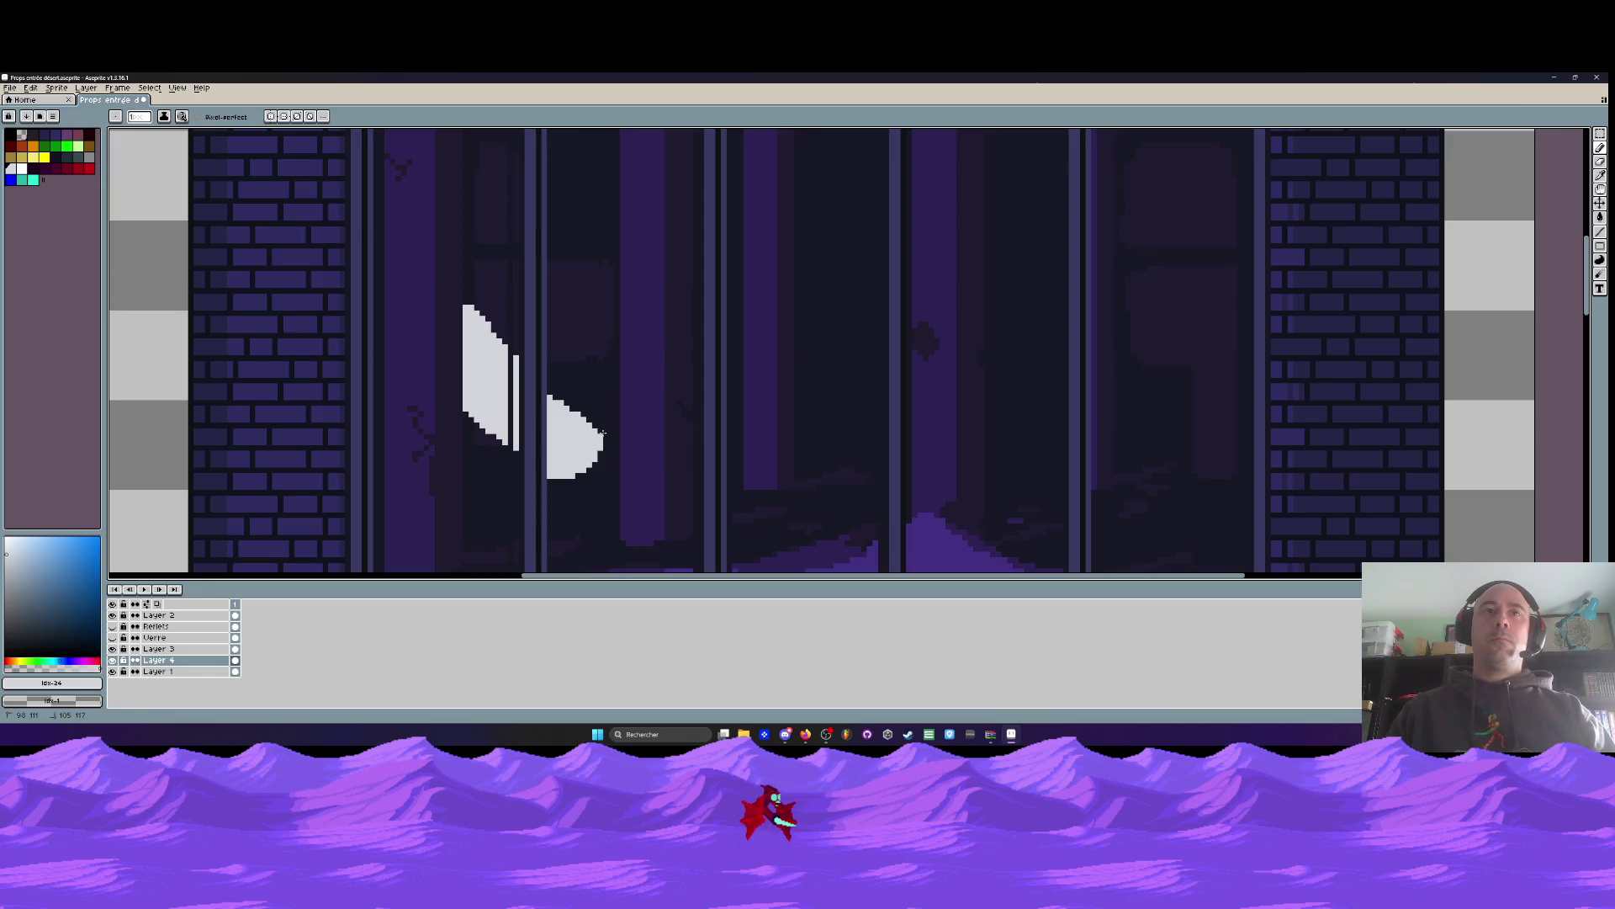
pyautogui.scroll(2, 468, 419)
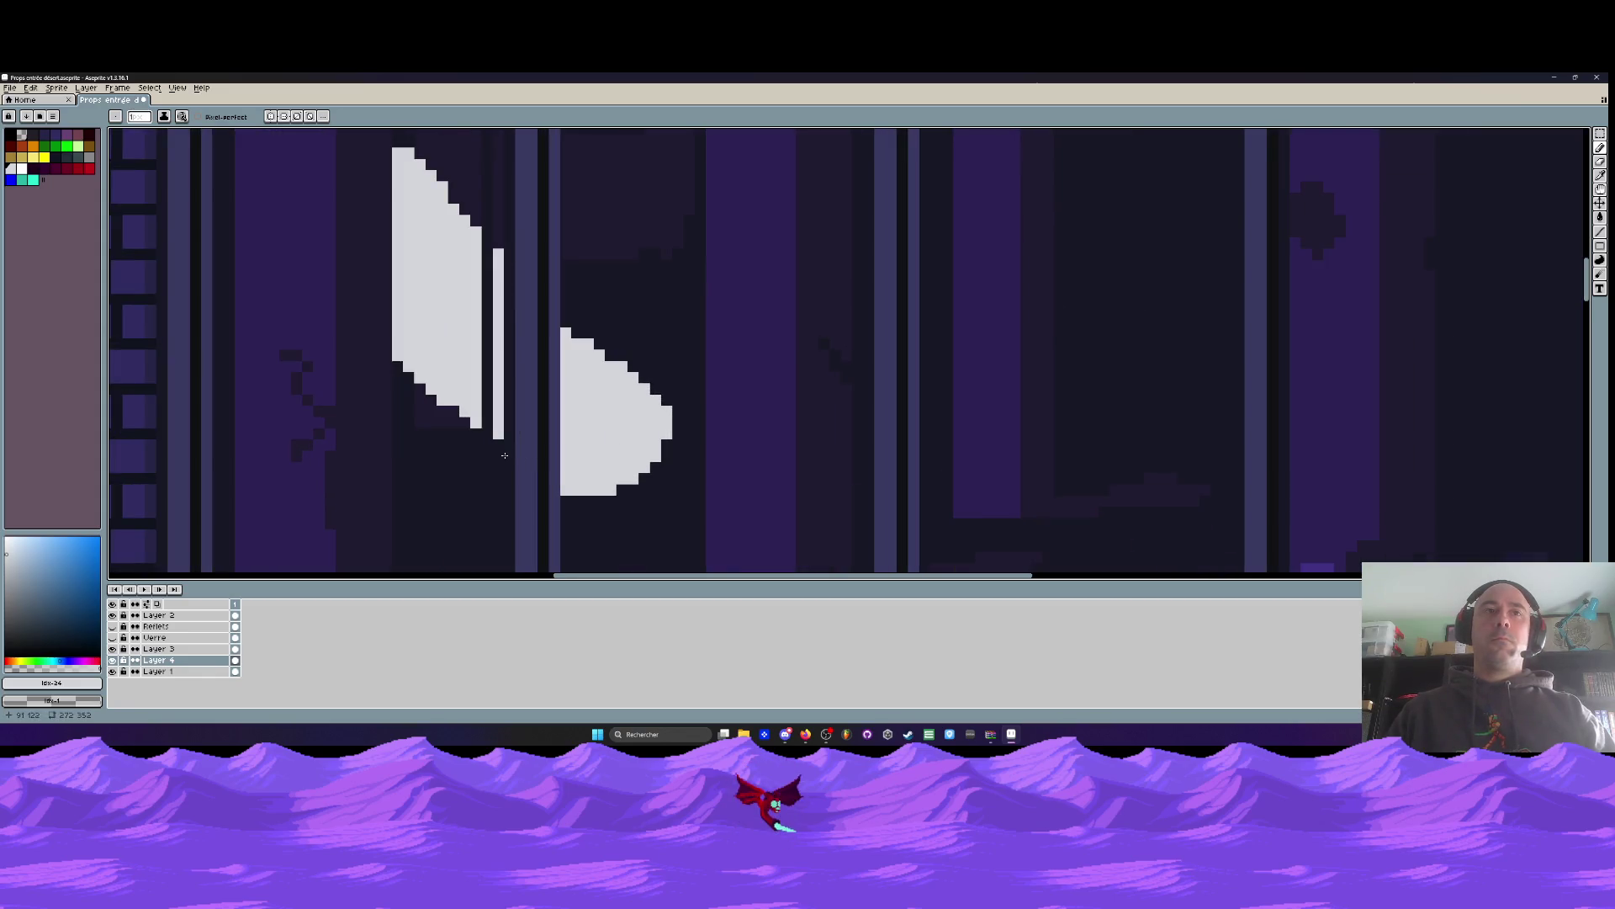
pyautogui.moveTo(401, 384); pyautogui.dragTo(501, 473)
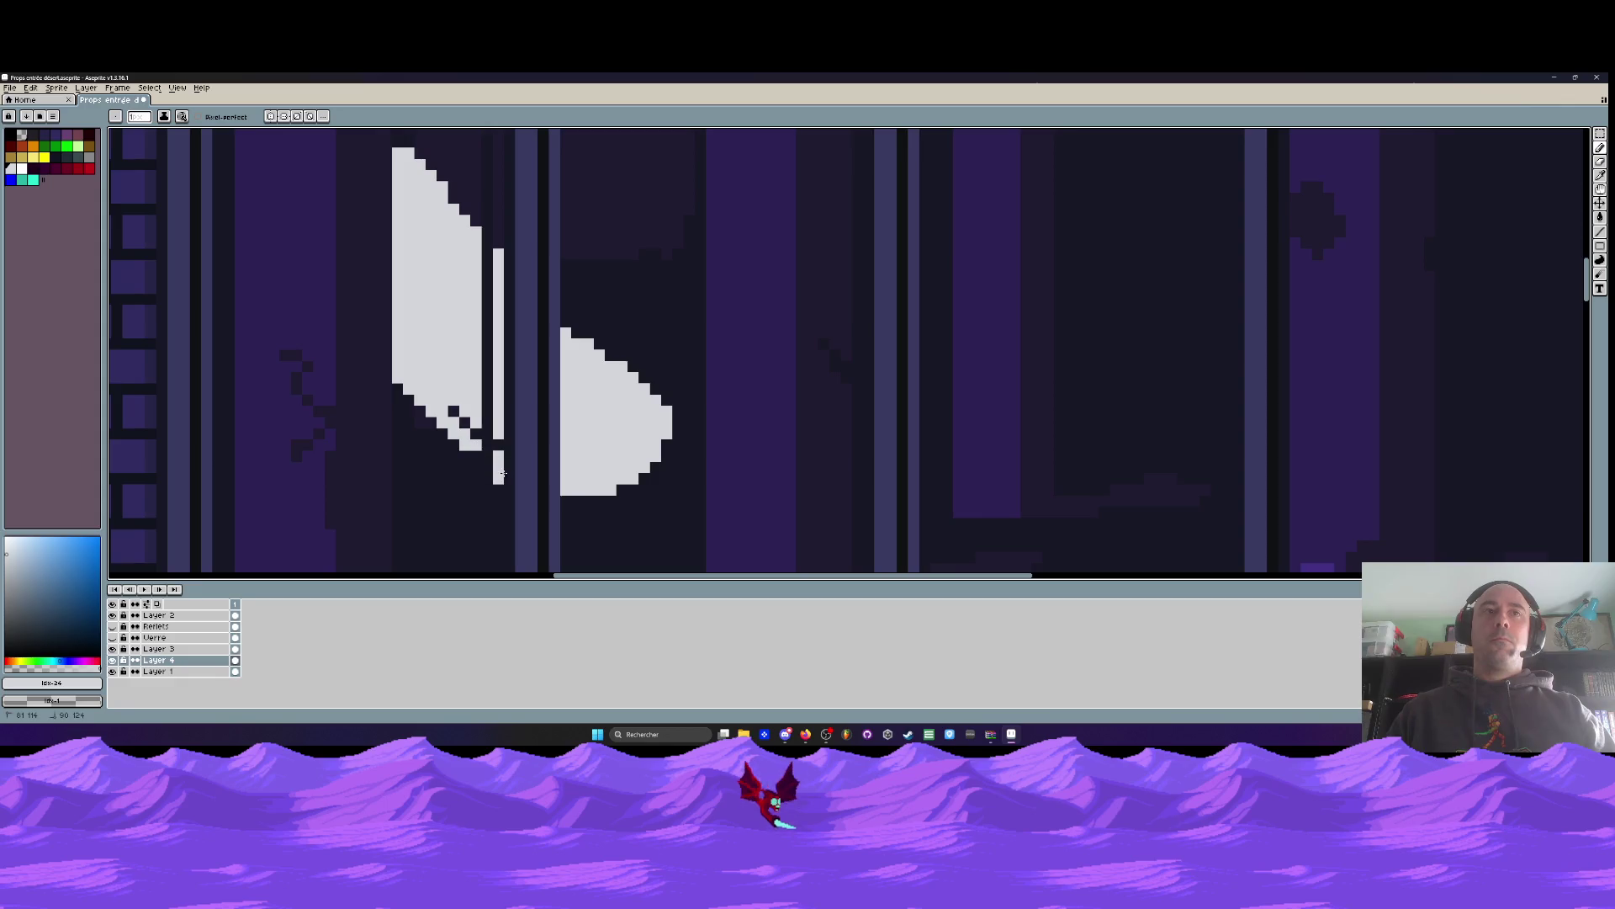
pyautogui.moveTo(449, 421); pyautogui.dragTo(482, 455)
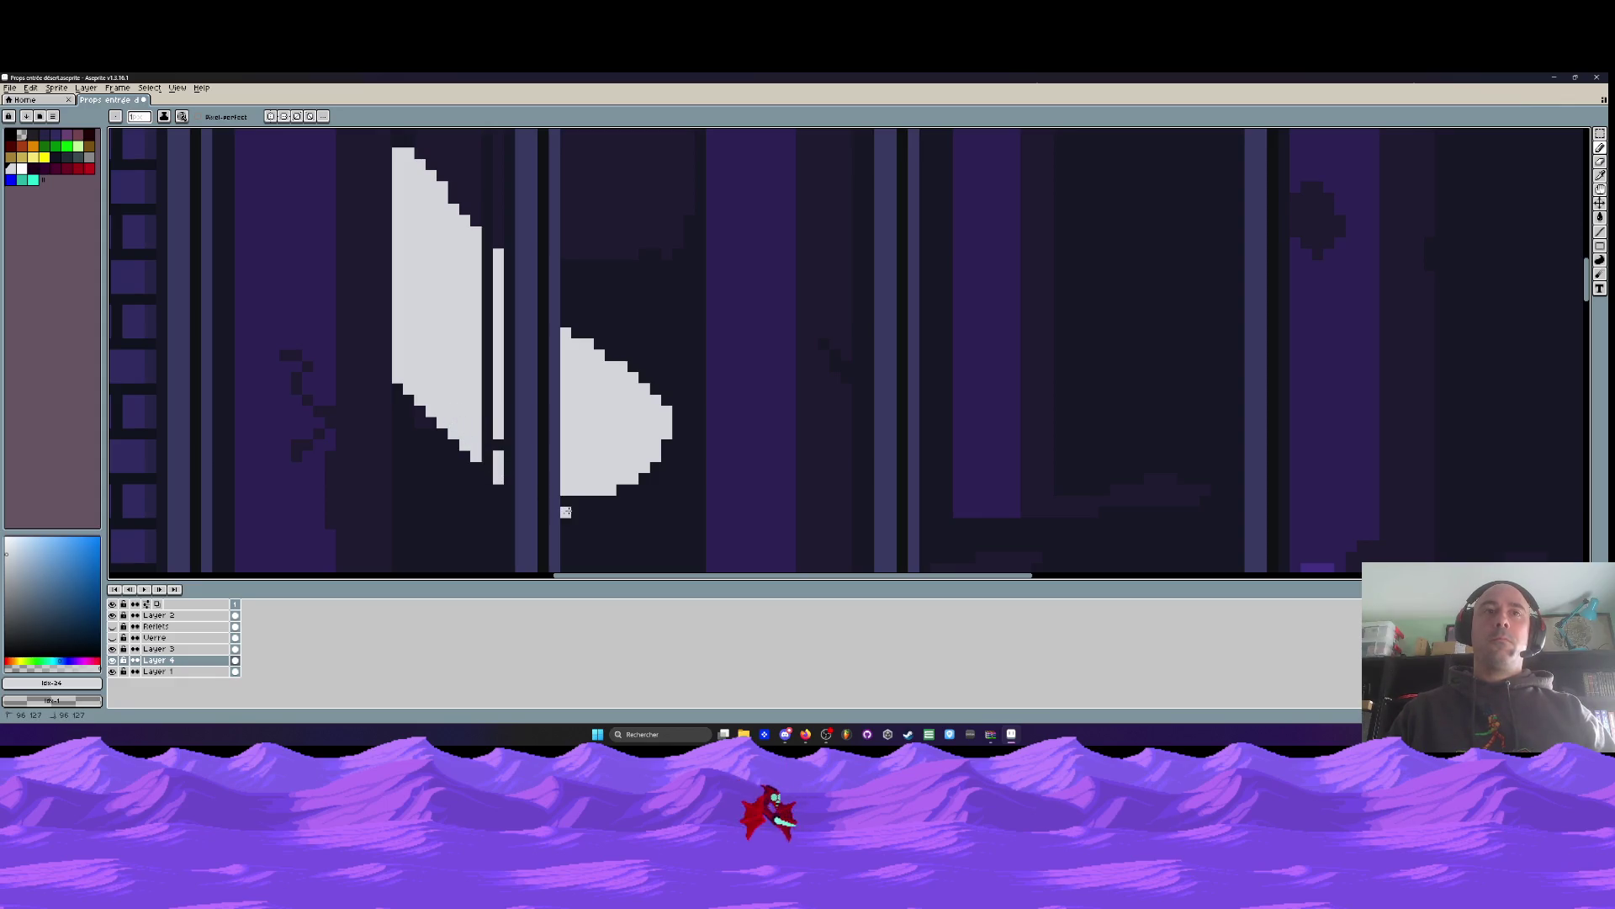
pyautogui.moveTo(566, 511); pyautogui.dragTo(669, 444)
pyautogui.moveTo(572, 333)
pyautogui.mouseDown()
pyautogui.moveTo(648, 391)
pyautogui.moveTo(658, 461)
pyautogui.mouseUp()
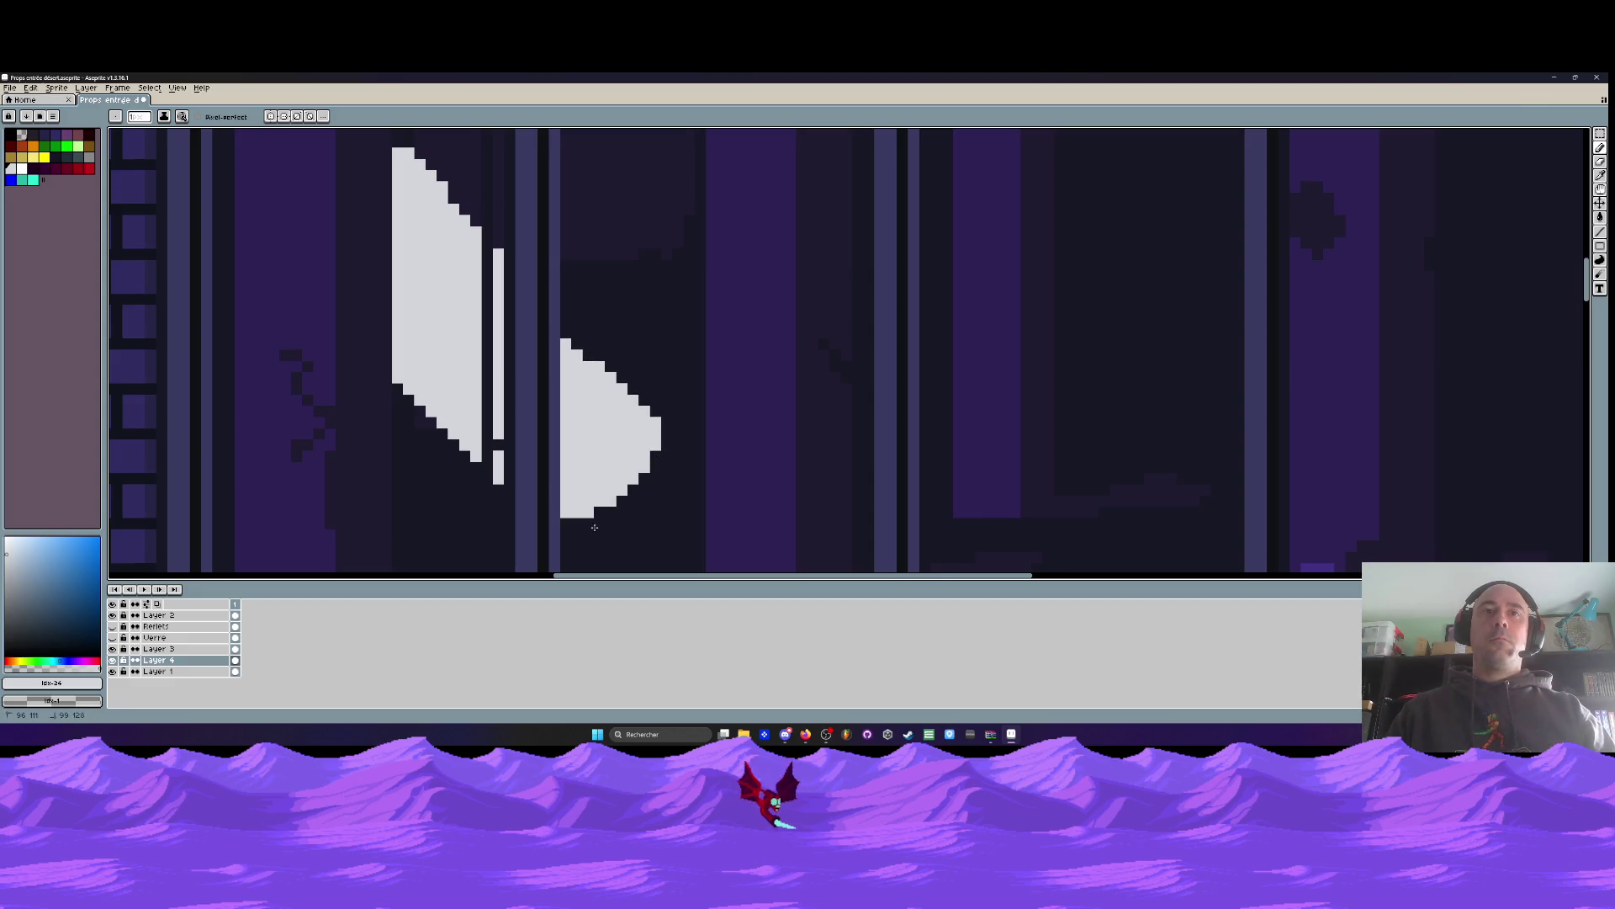
pyautogui.scroll(-5, 627, 503)
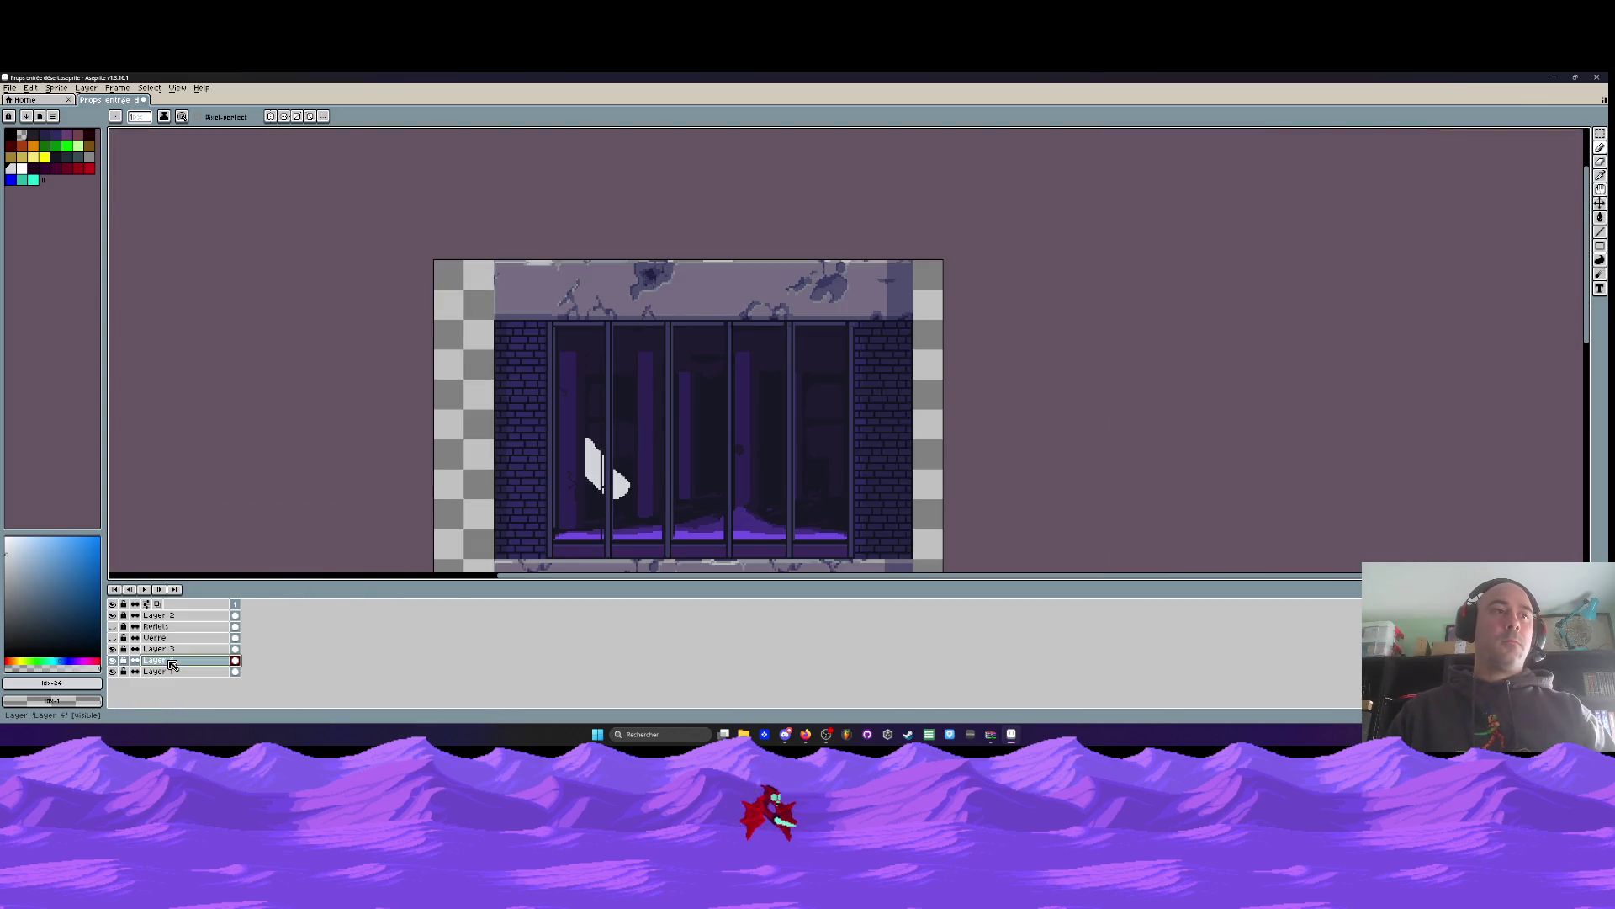
# Lower Layer 4's opacity to 5% and compare the glass with Layer 3 hidden
pyautogui.doubleClick(159, 661)
pyautogui.click(232, 462)
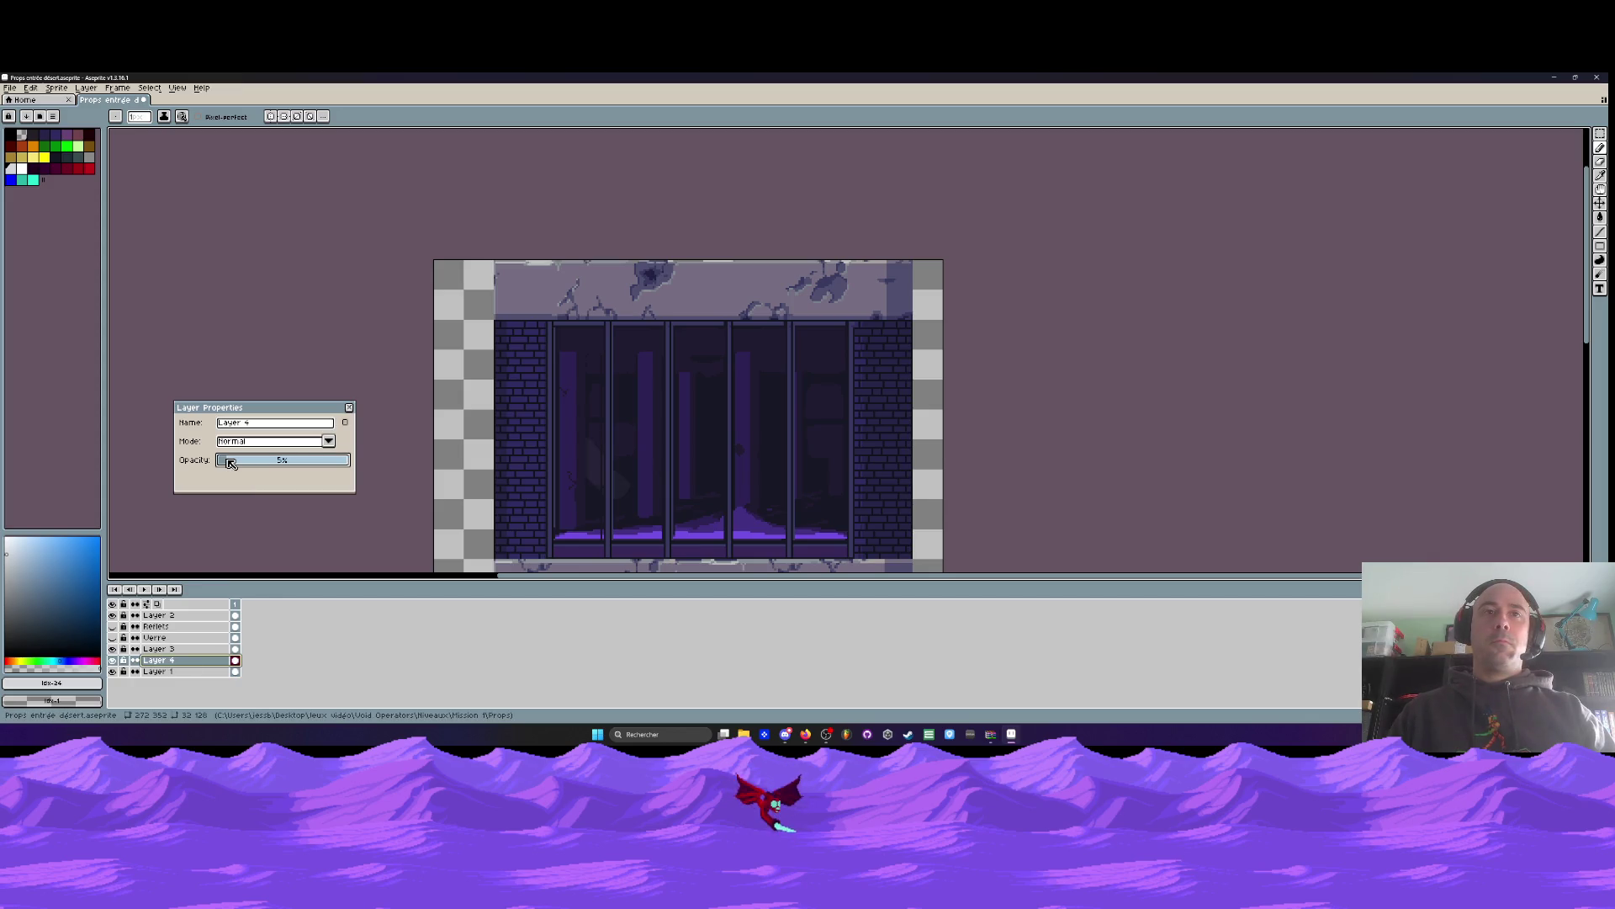
pyautogui.scroll(2, 625, 486)
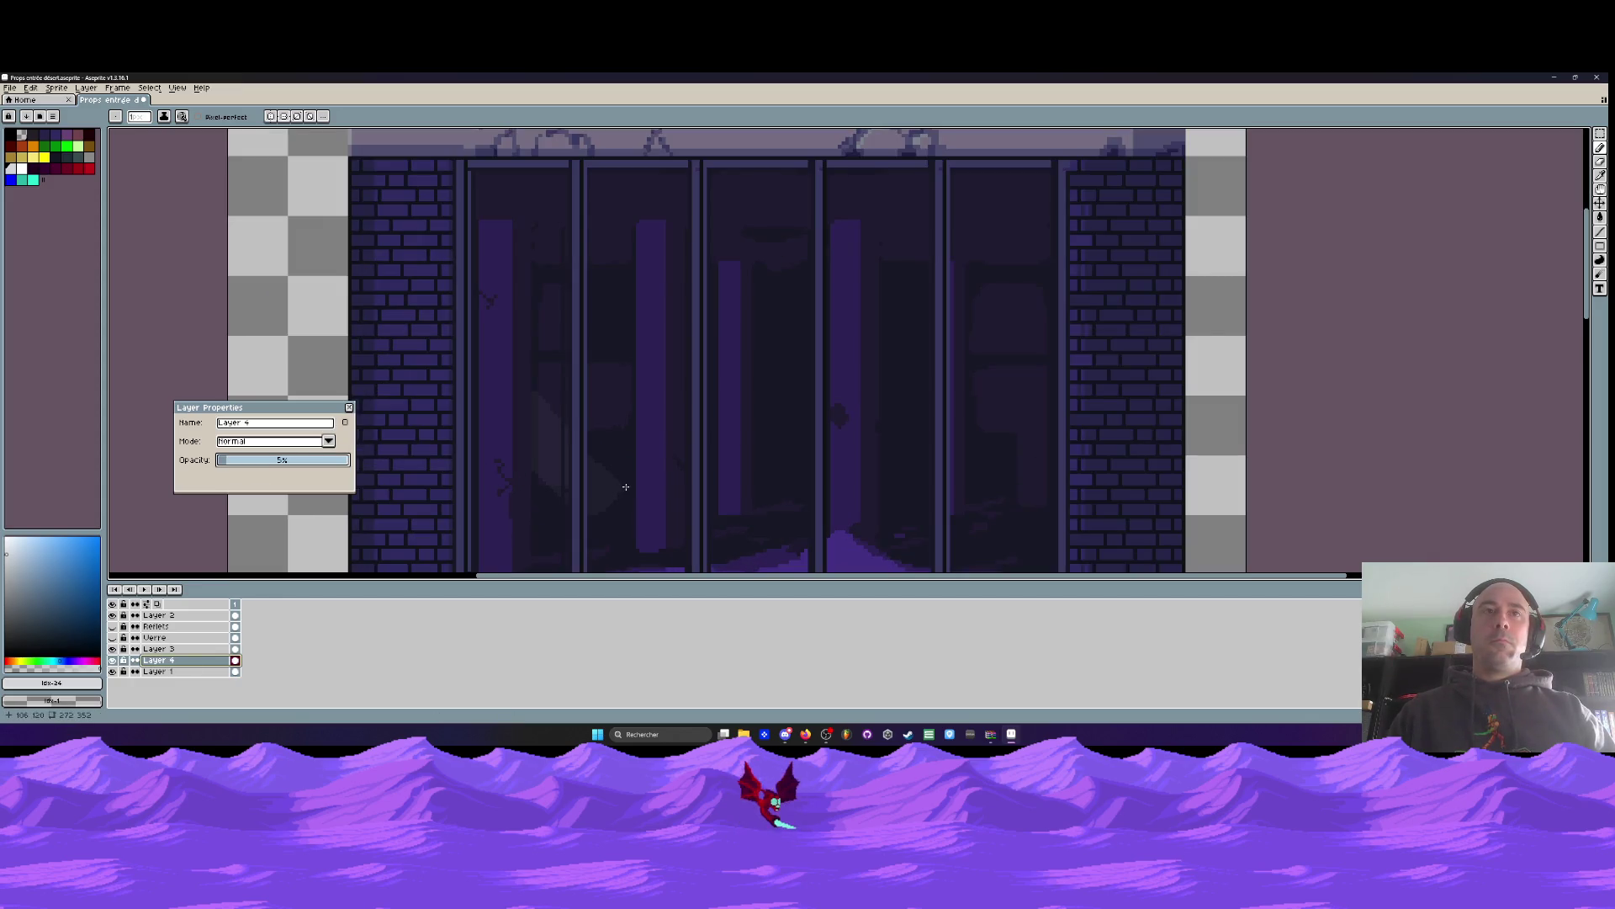
pyautogui.click(113, 649)
pyautogui.click(112, 649)
pyautogui.scroll(-3, 630, 511)
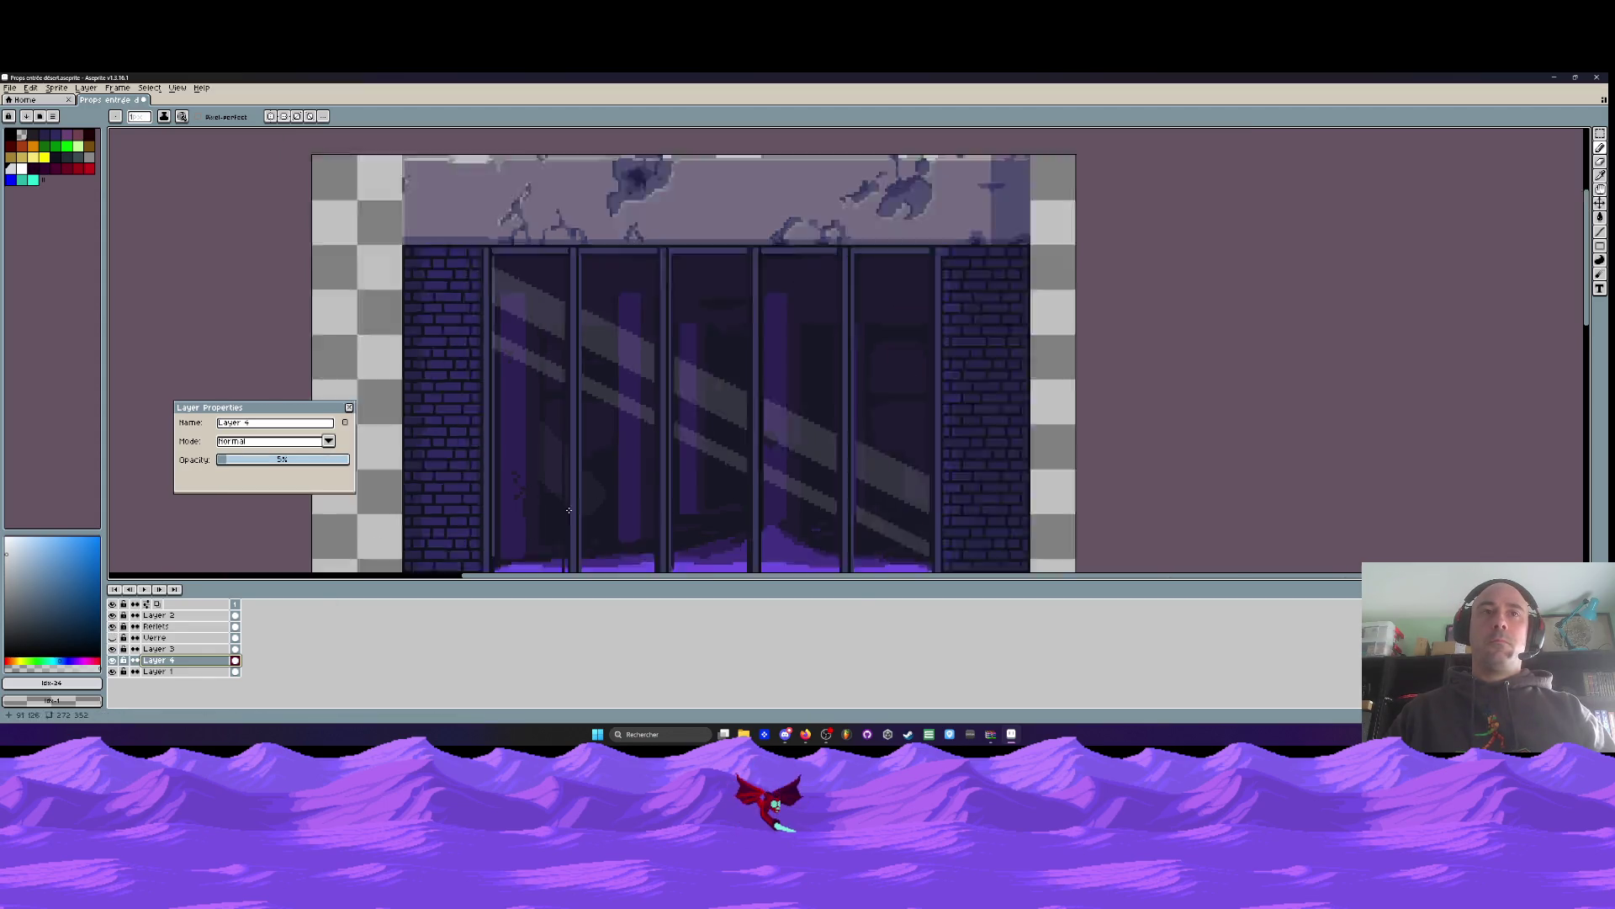
pyautogui.scroll(2, 608, 497)
# Undo the last two pencil strokes and compare the panes with the Verre layer shown
pyautogui.hotkey('ctrl', 'z')
pyautogui.hotkey('ctrl', 'z')
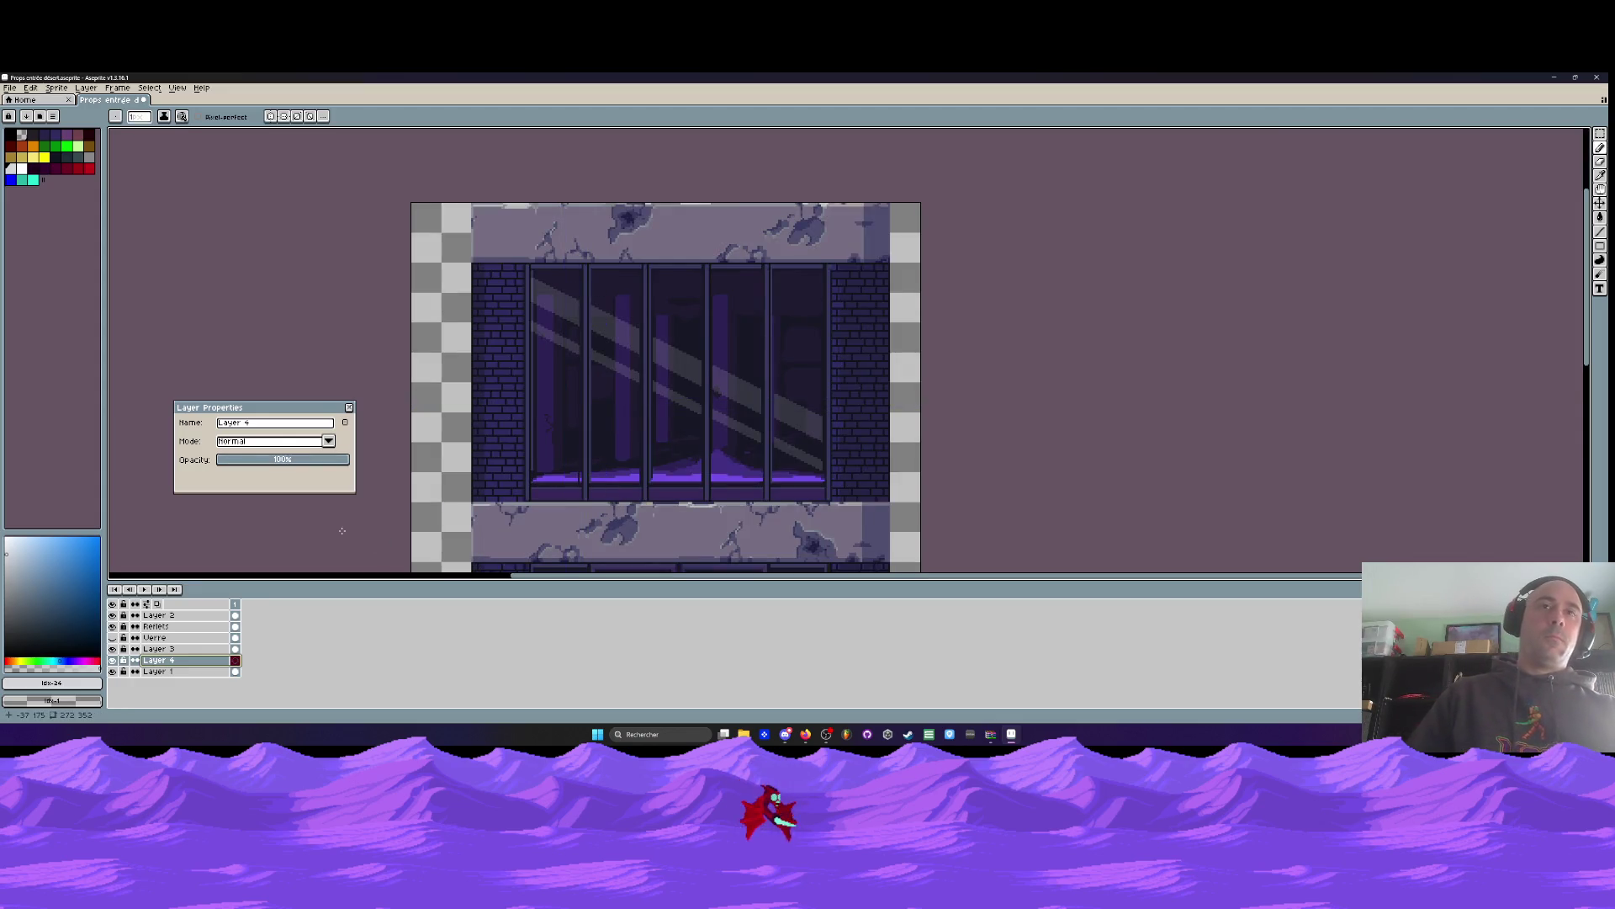
pyautogui.hotkey('ctrl', 'z')
pyautogui.hotkey('ctrl', 'z')
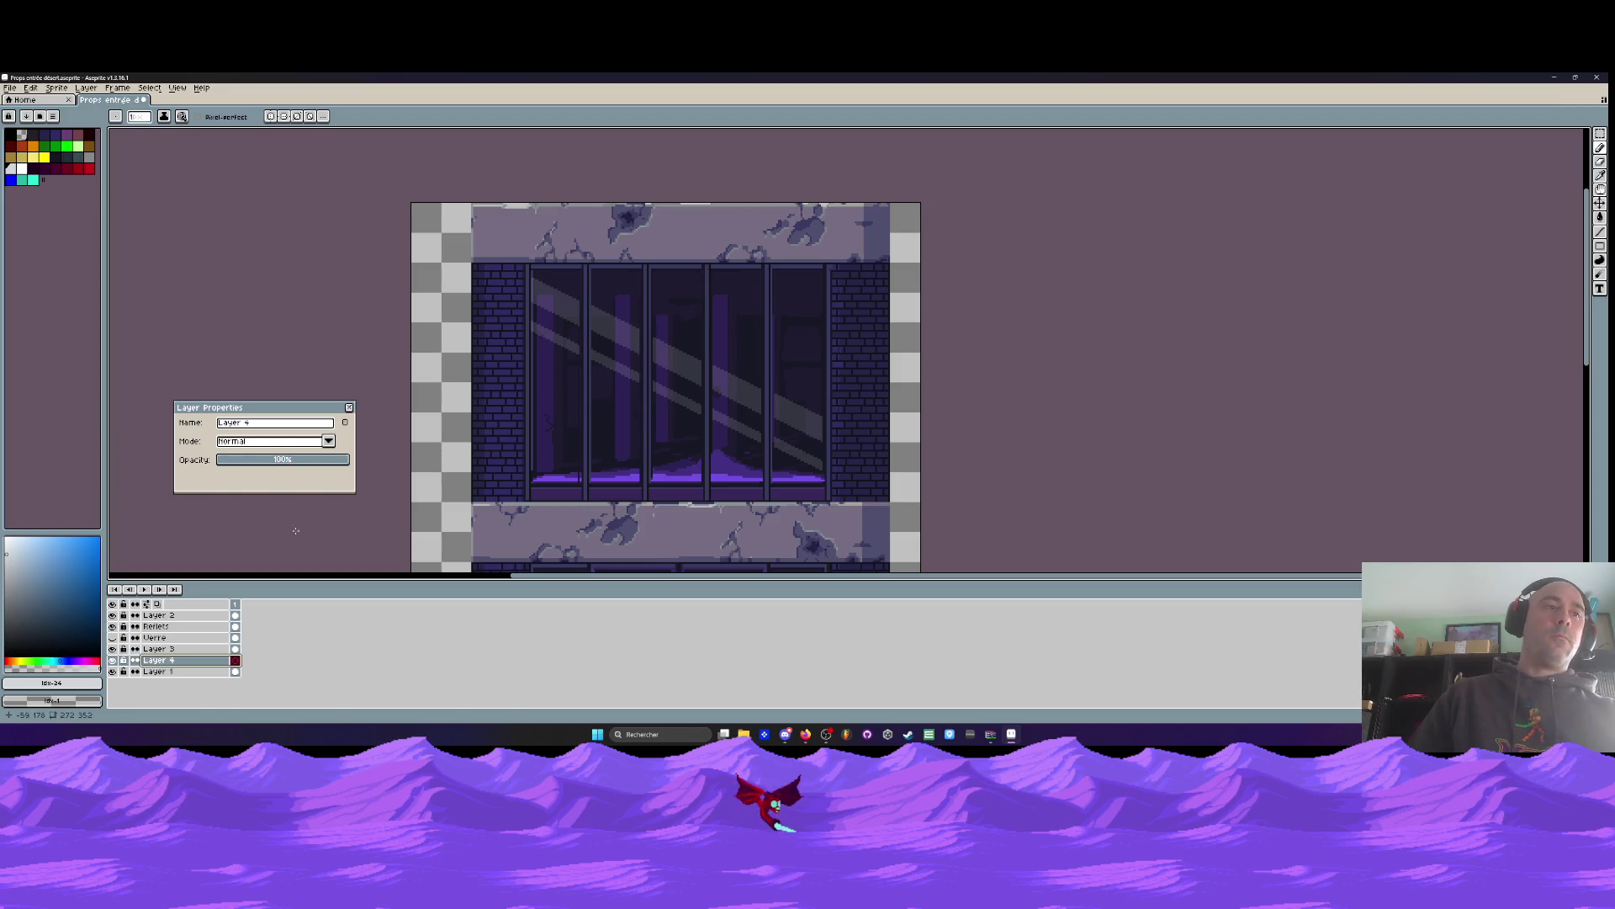
pyautogui.click(348, 410)
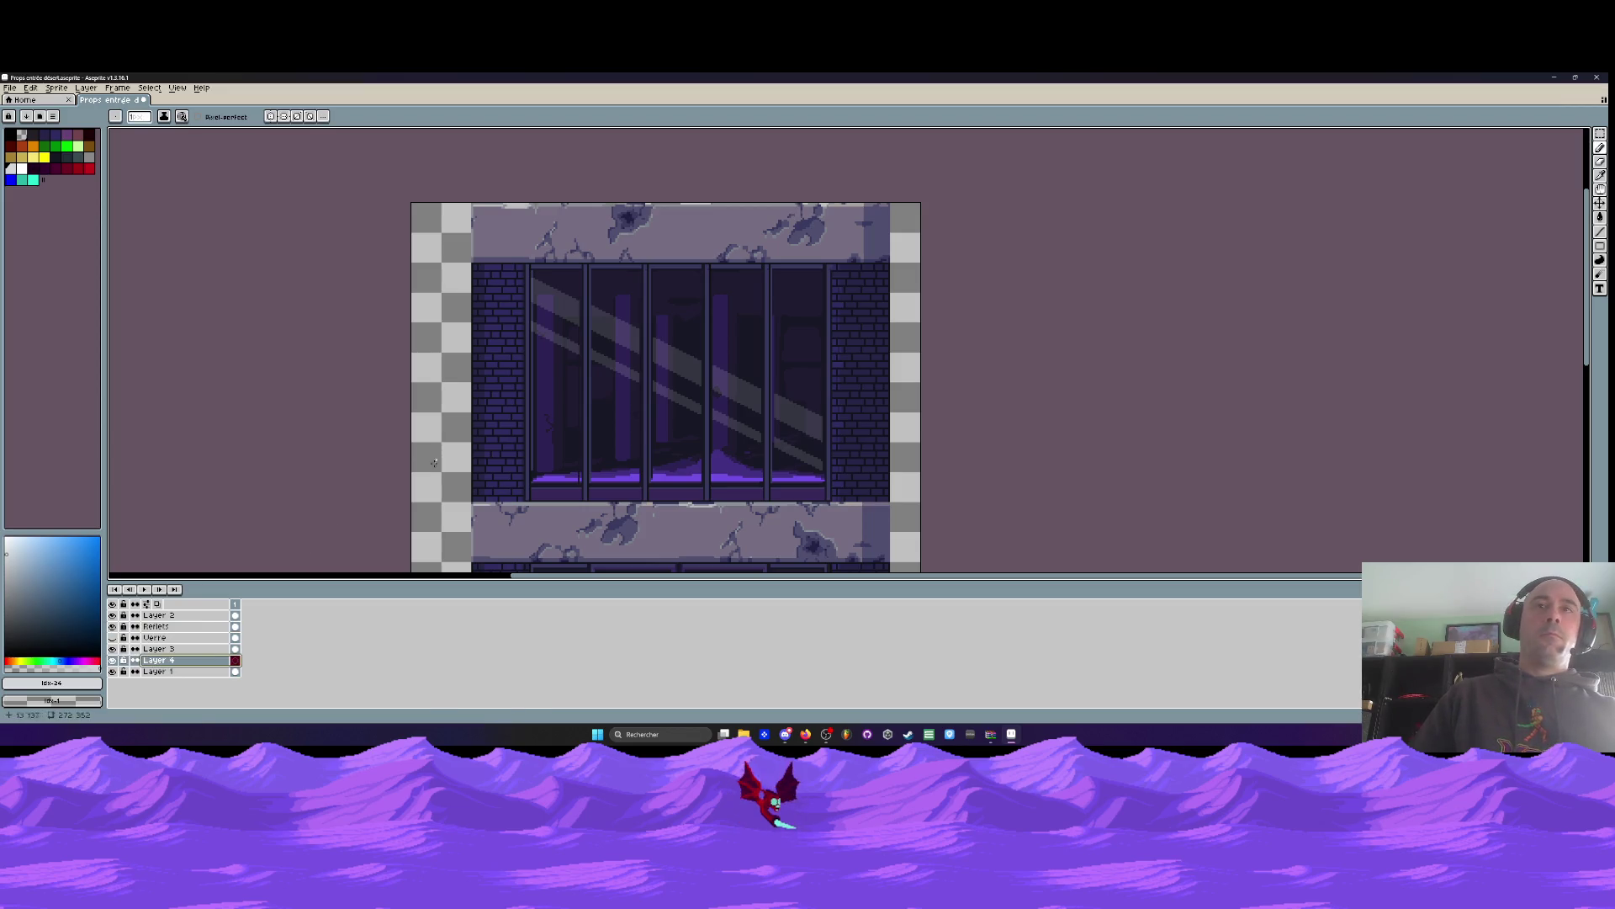
pyautogui.click(112, 638)
pyautogui.click(111, 638)
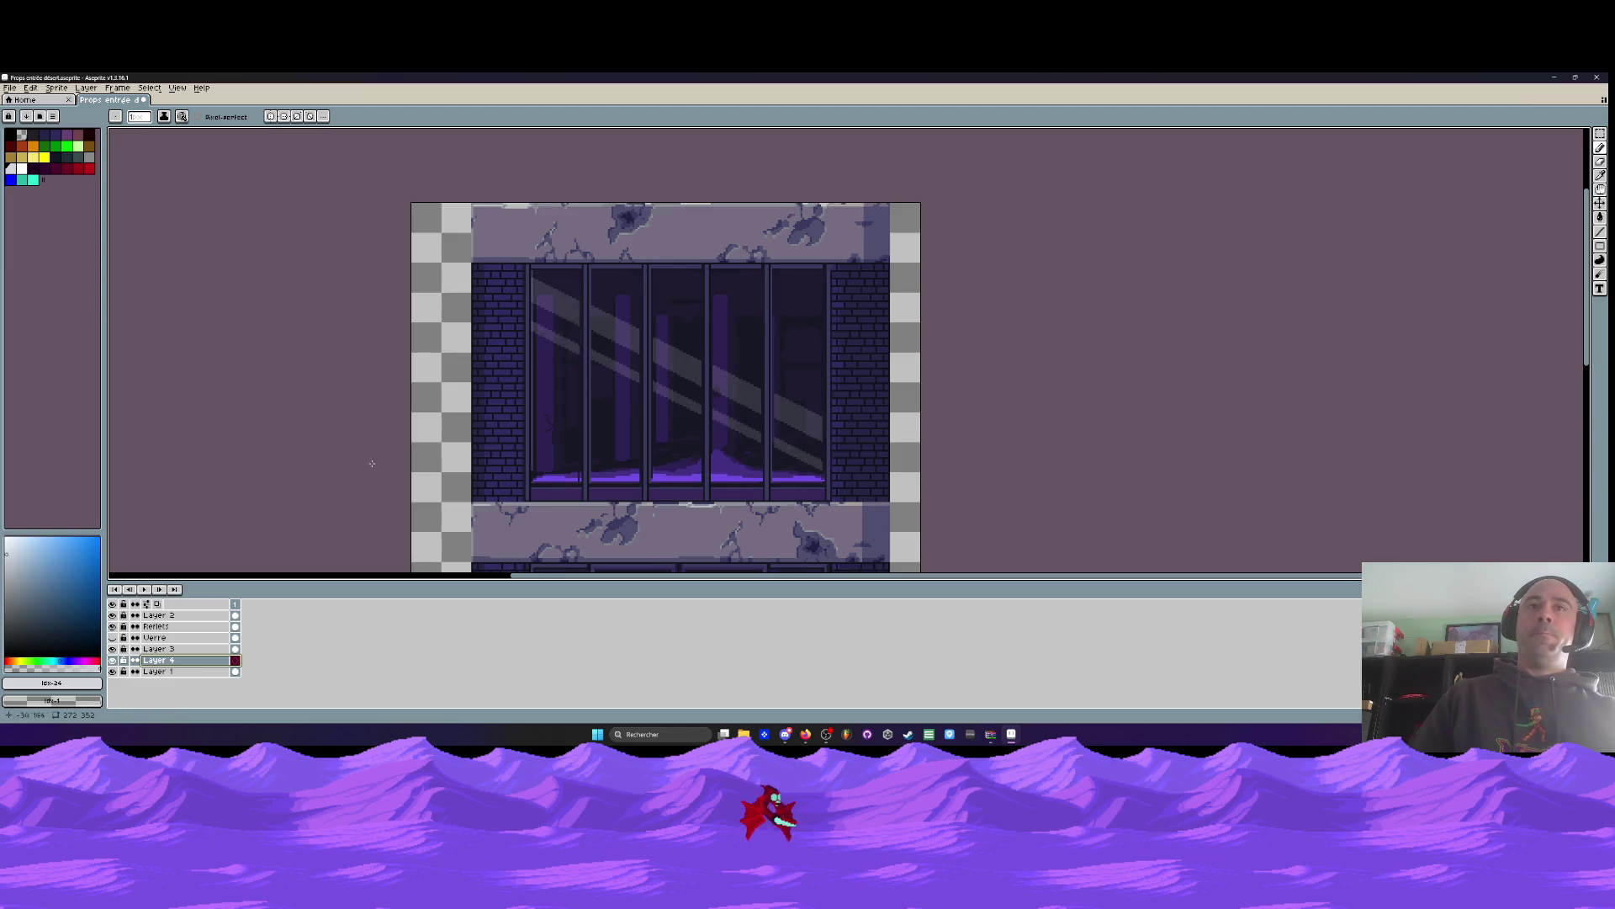
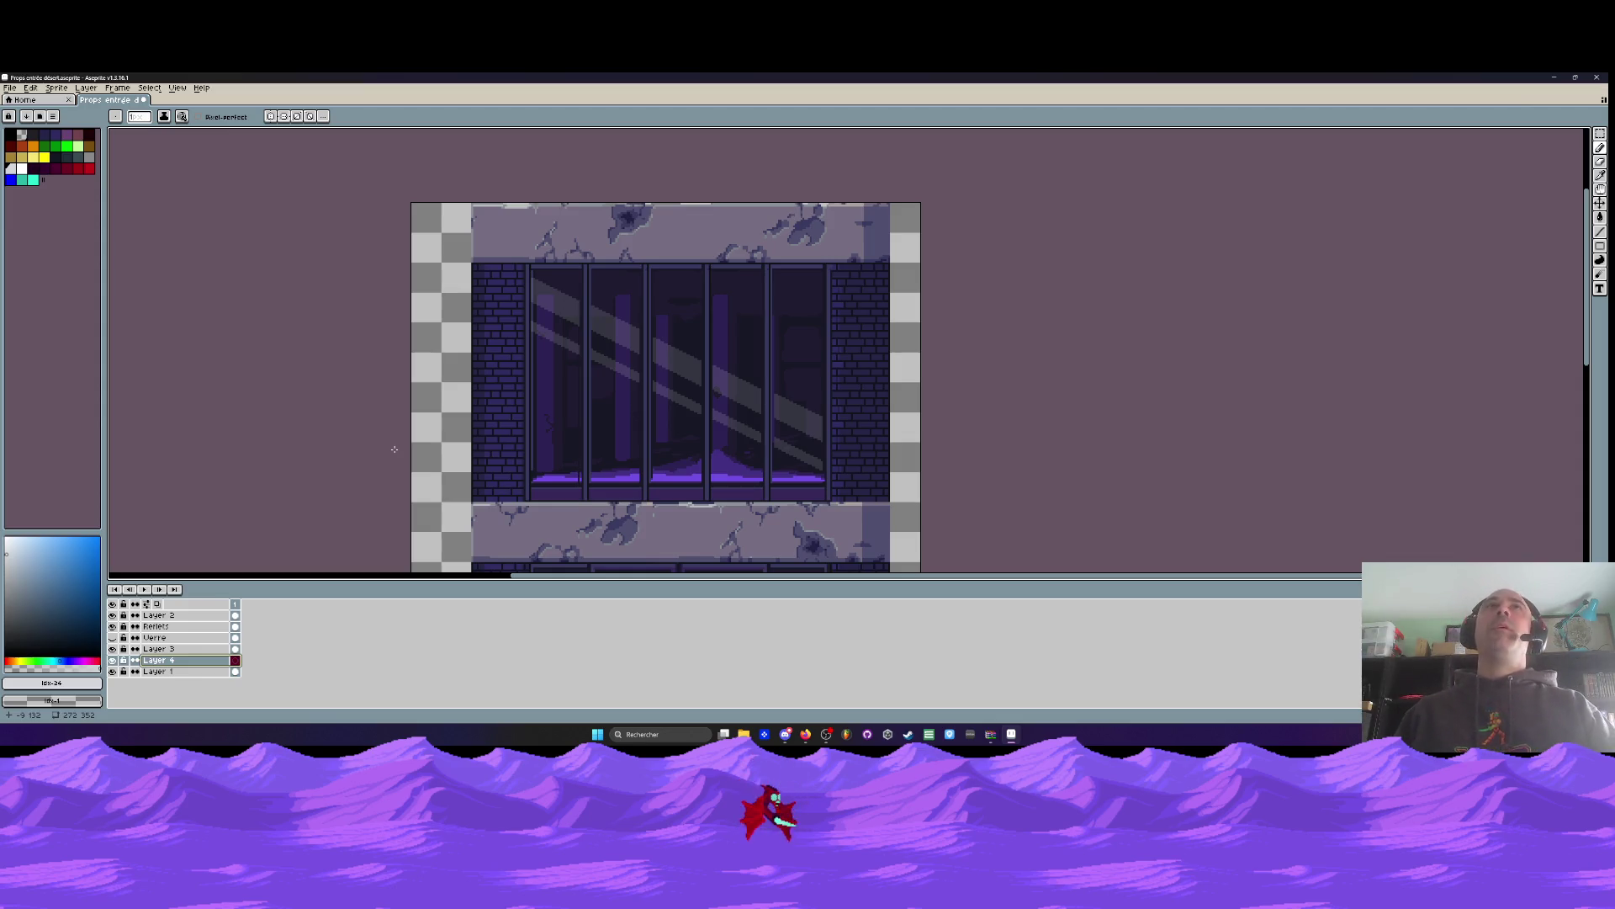
# Select the left brick column with a rectangular marquee on Layer 1
pyautogui.scroll(-1, 639, 483)
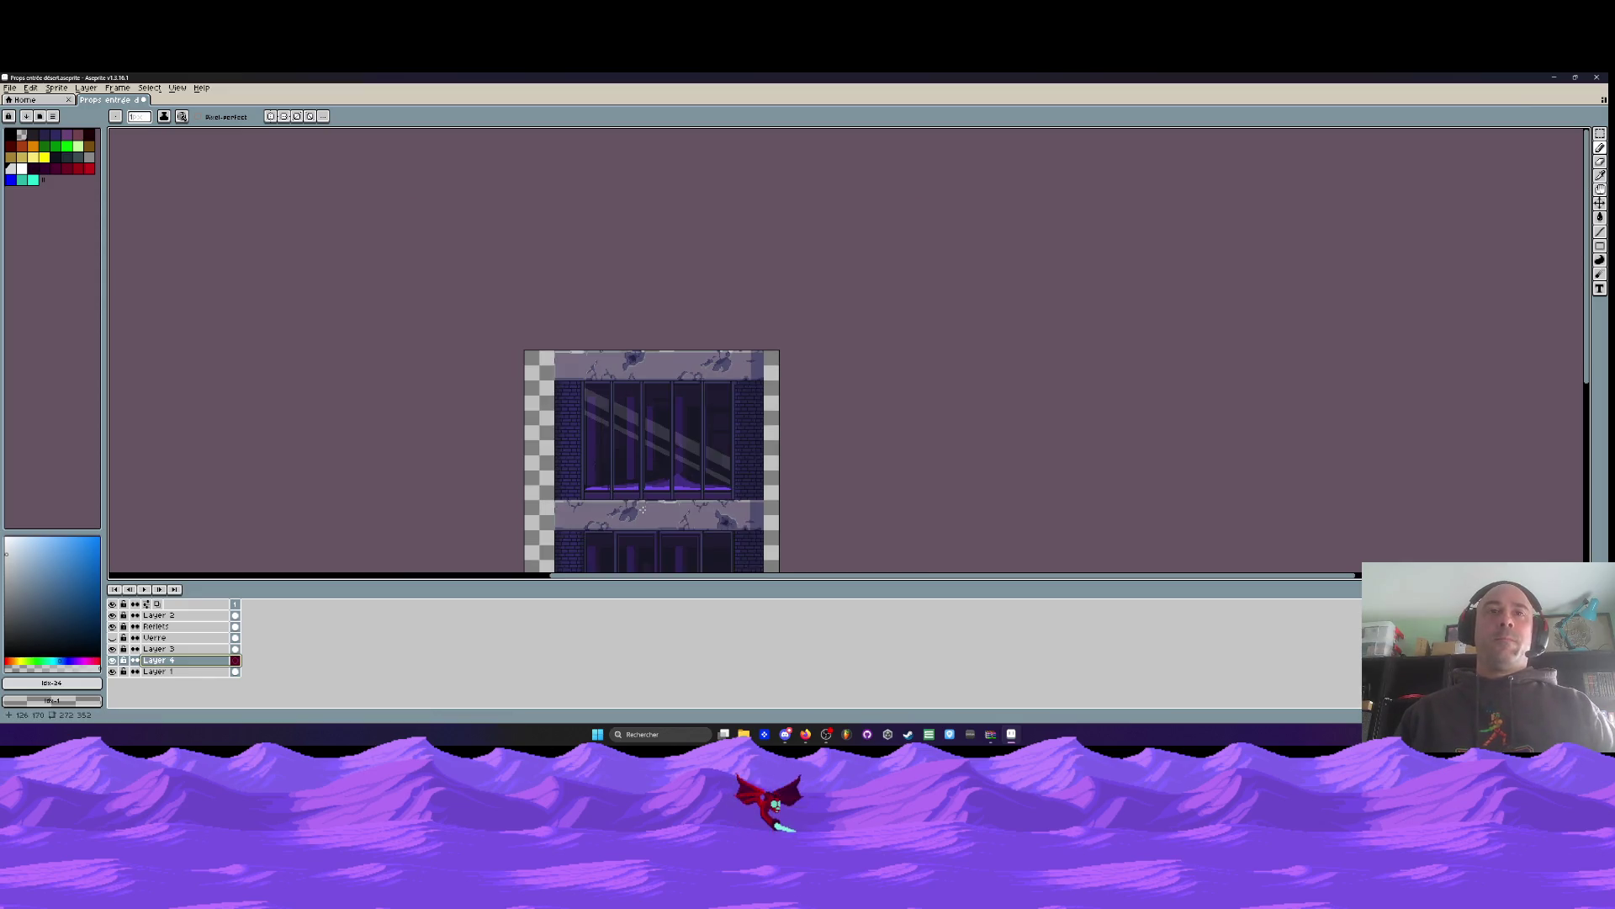
pyautogui.scroll(-1, 583, 494)
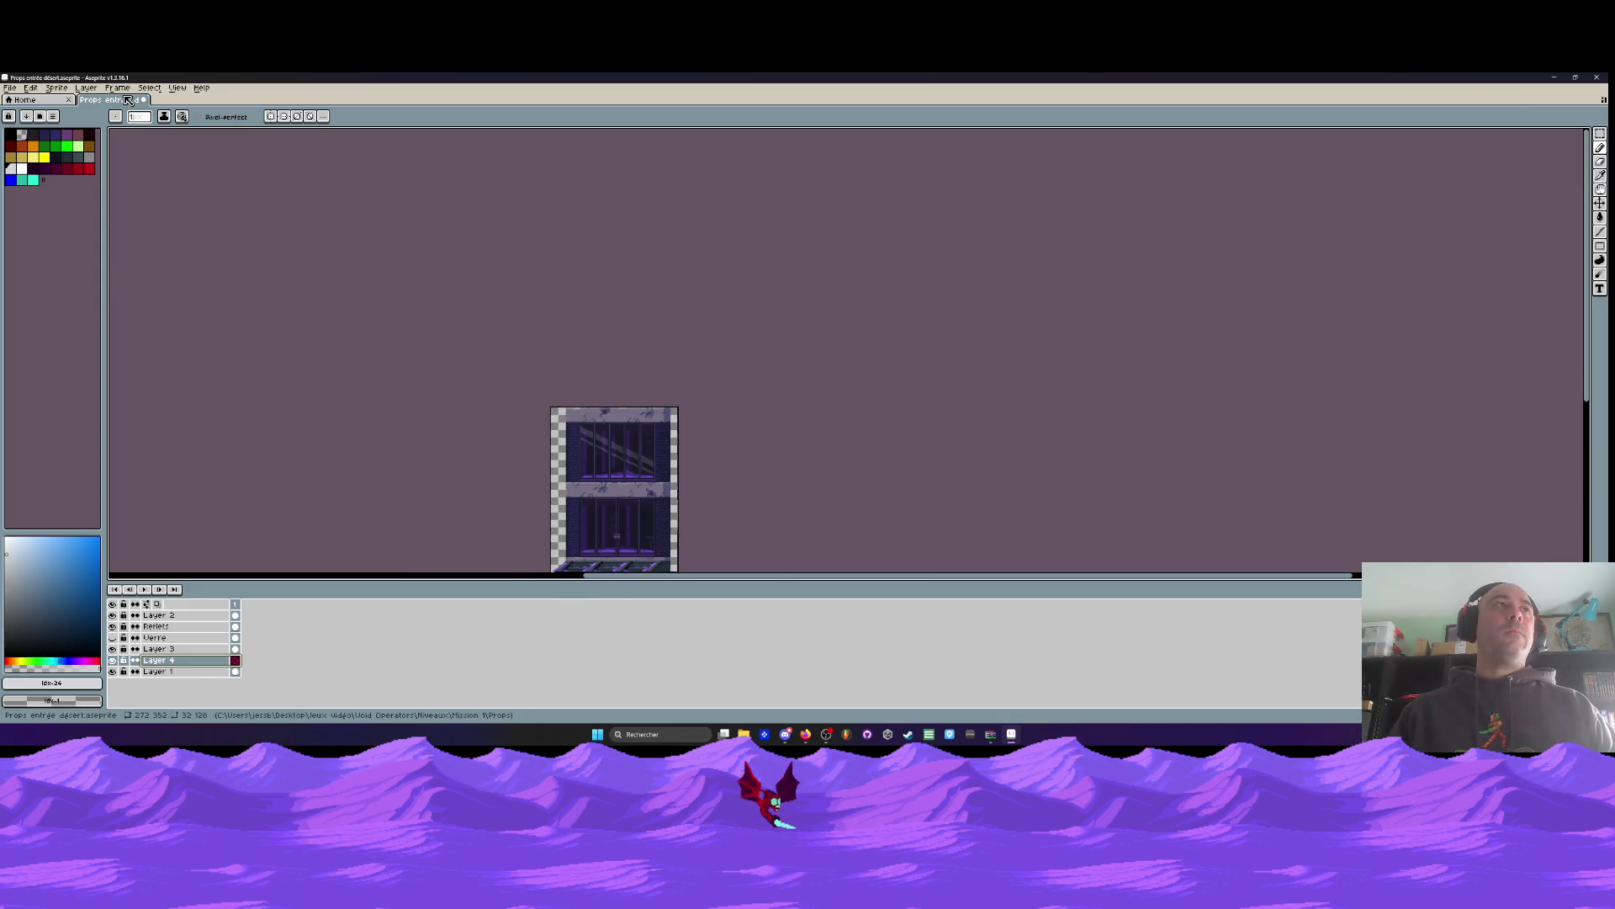
pyautogui.scroll(-1, 640, 514)
pyautogui.scroll(2, 640, 514)
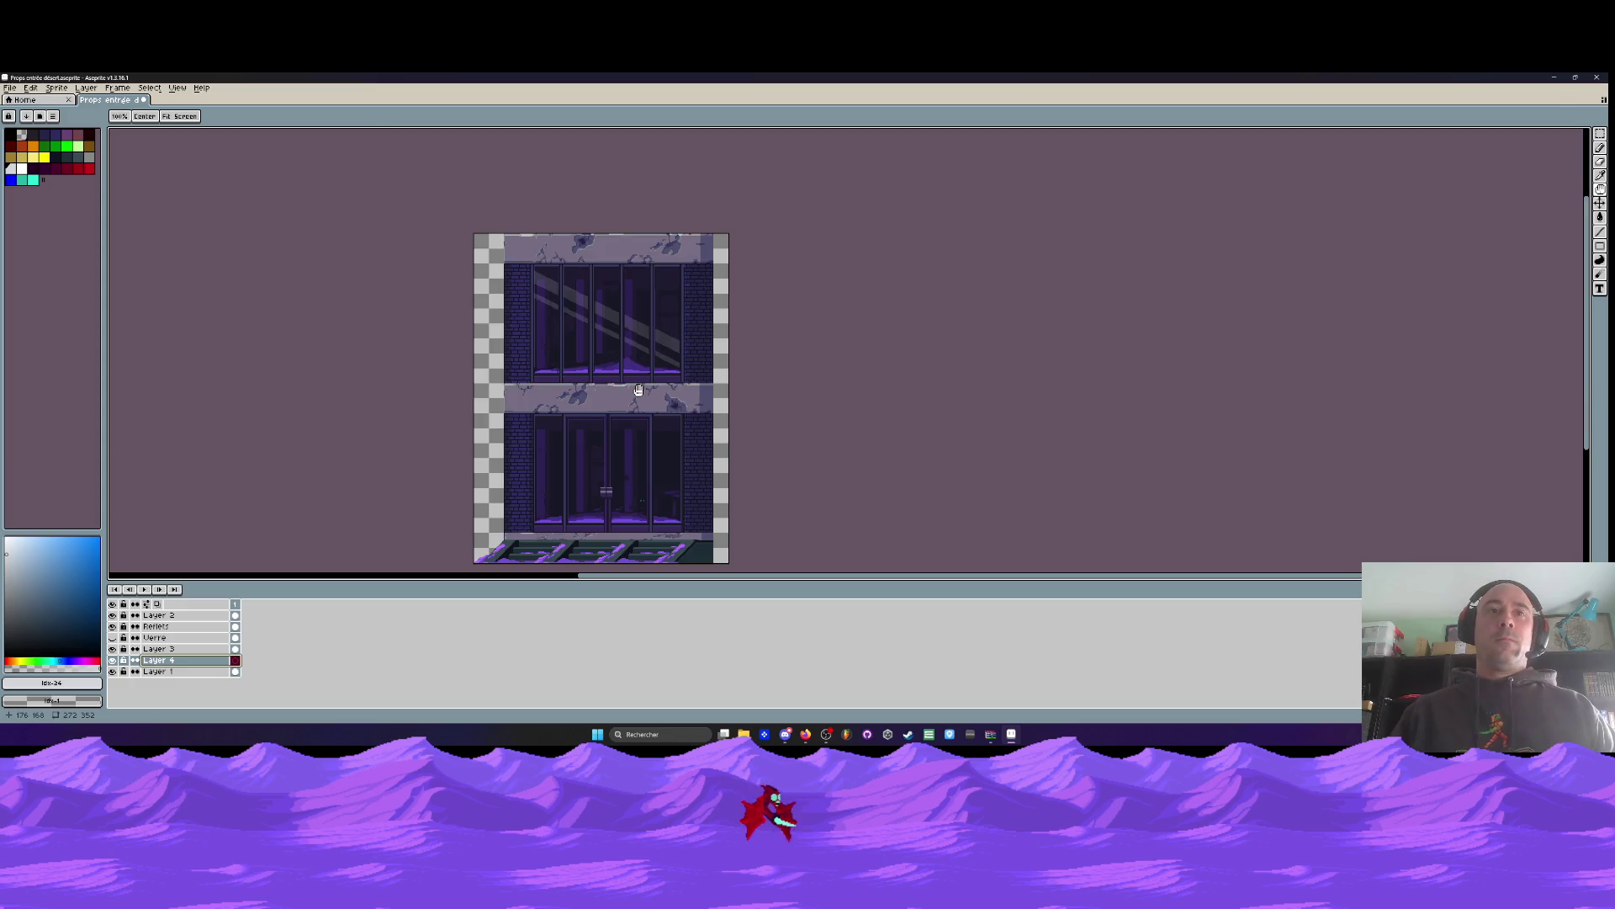
pyautogui.moveTo(605, 424); pyautogui.dragTo(586, 371)
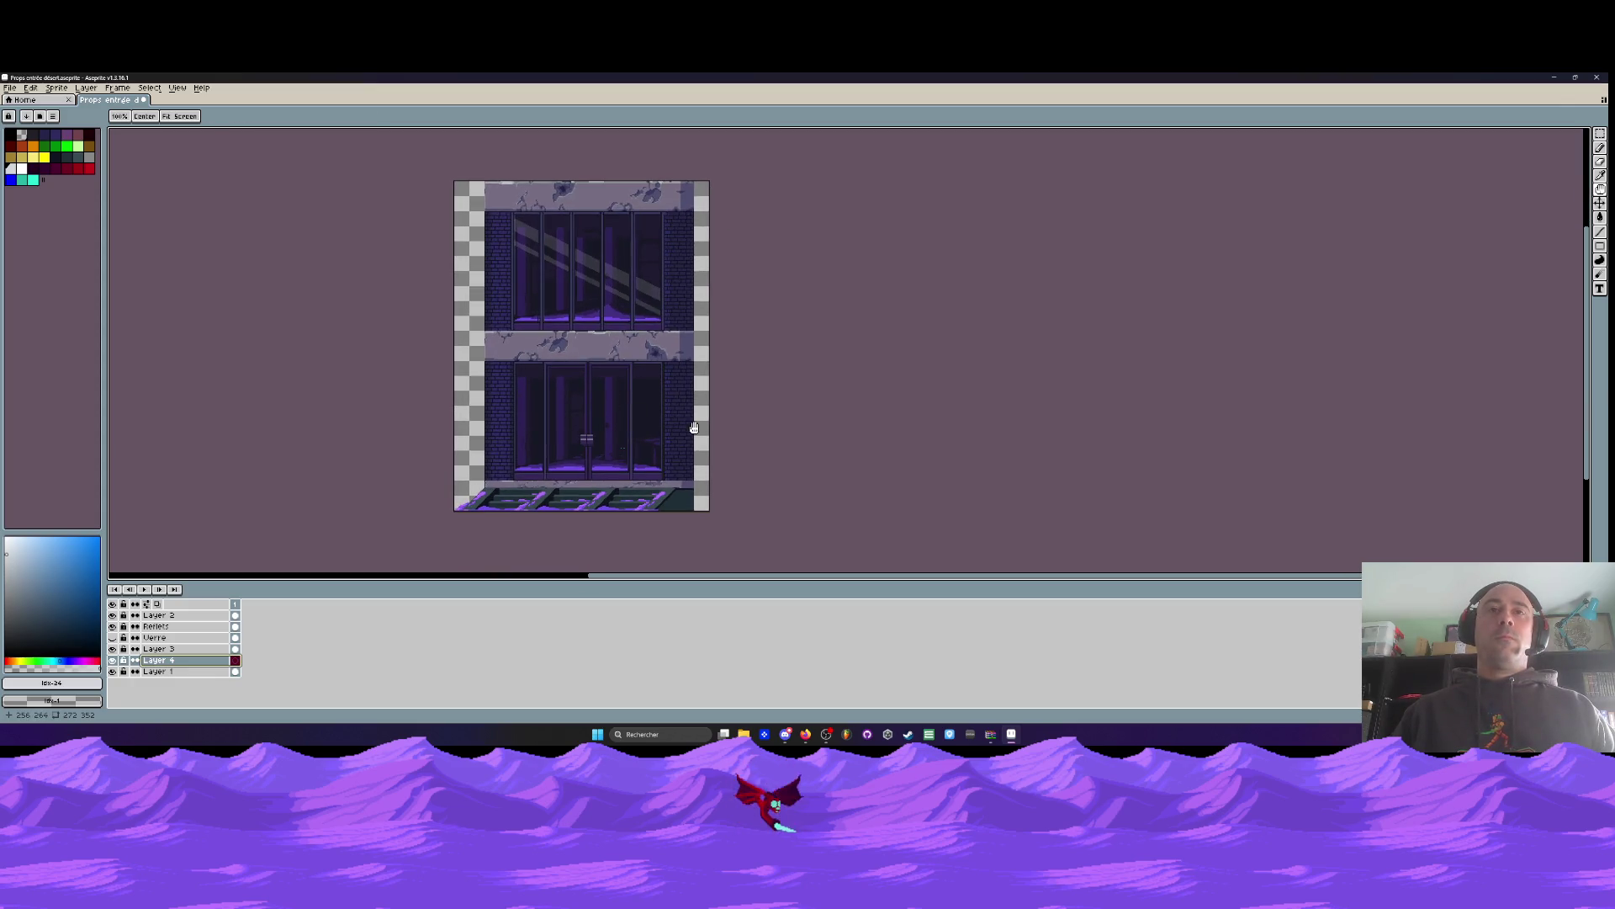
pyautogui.scroll(1, 564, 414)
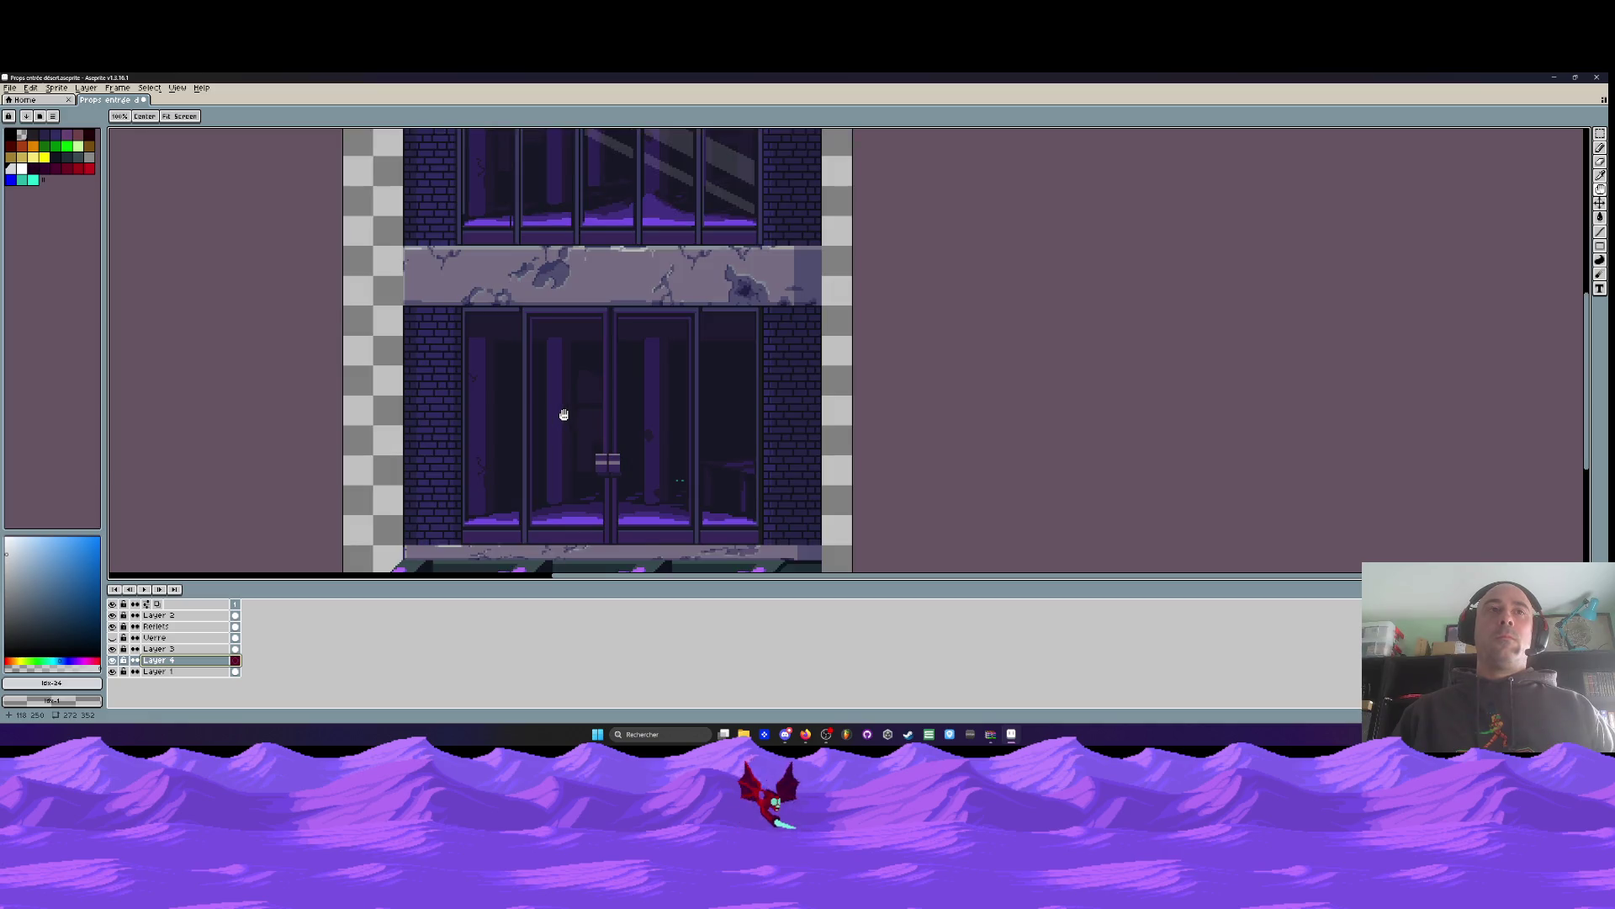
pyautogui.scroll(1, 421, 324)
pyautogui.press('m')
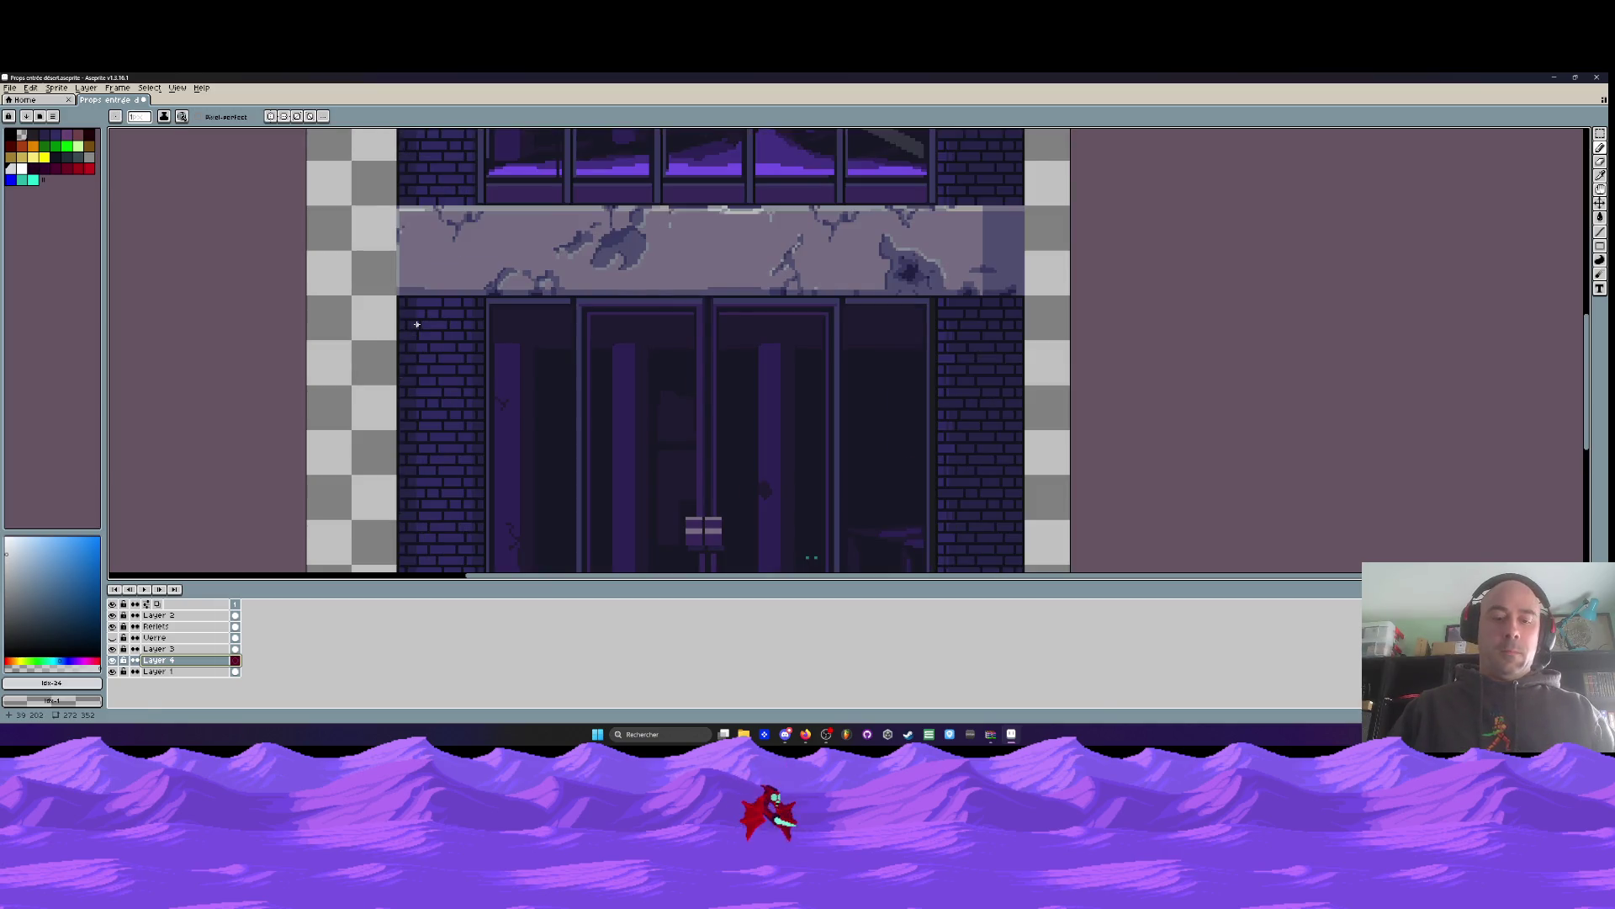
pyautogui.scroll(2, 421, 320)
pyautogui.moveTo(553, 277)
pyautogui.mouseDown()
pyautogui.moveTo(495, 565)
pyautogui.moveTo(459, 470)
pyautogui.moveTo(432, 492)
pyautogui.mouseUp()
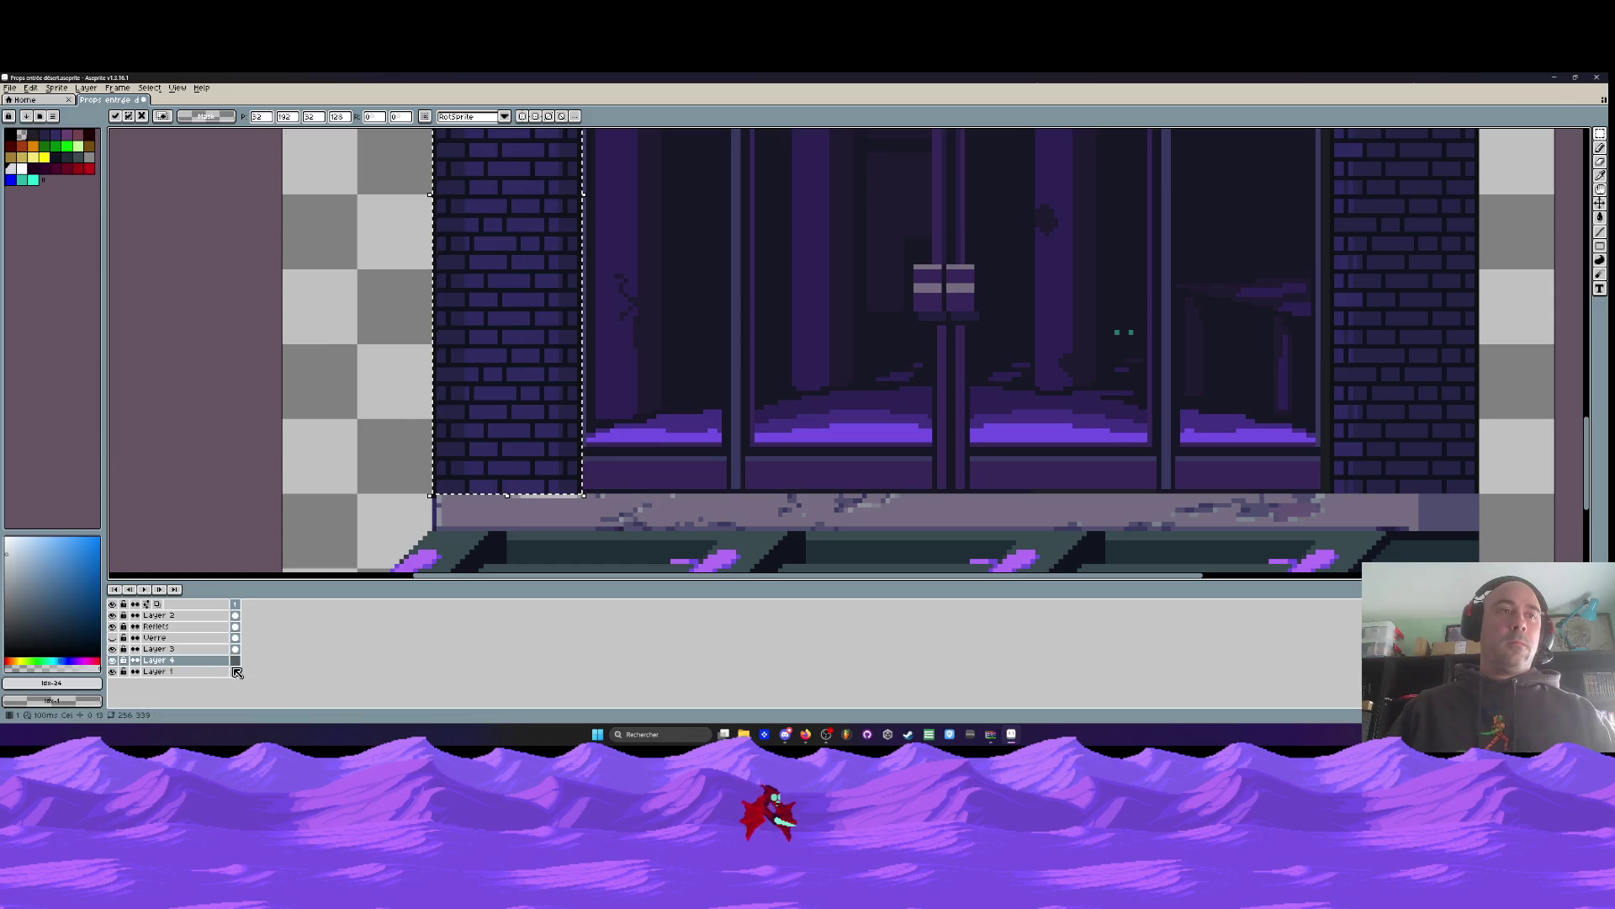
pyautogui.click(234, 671)
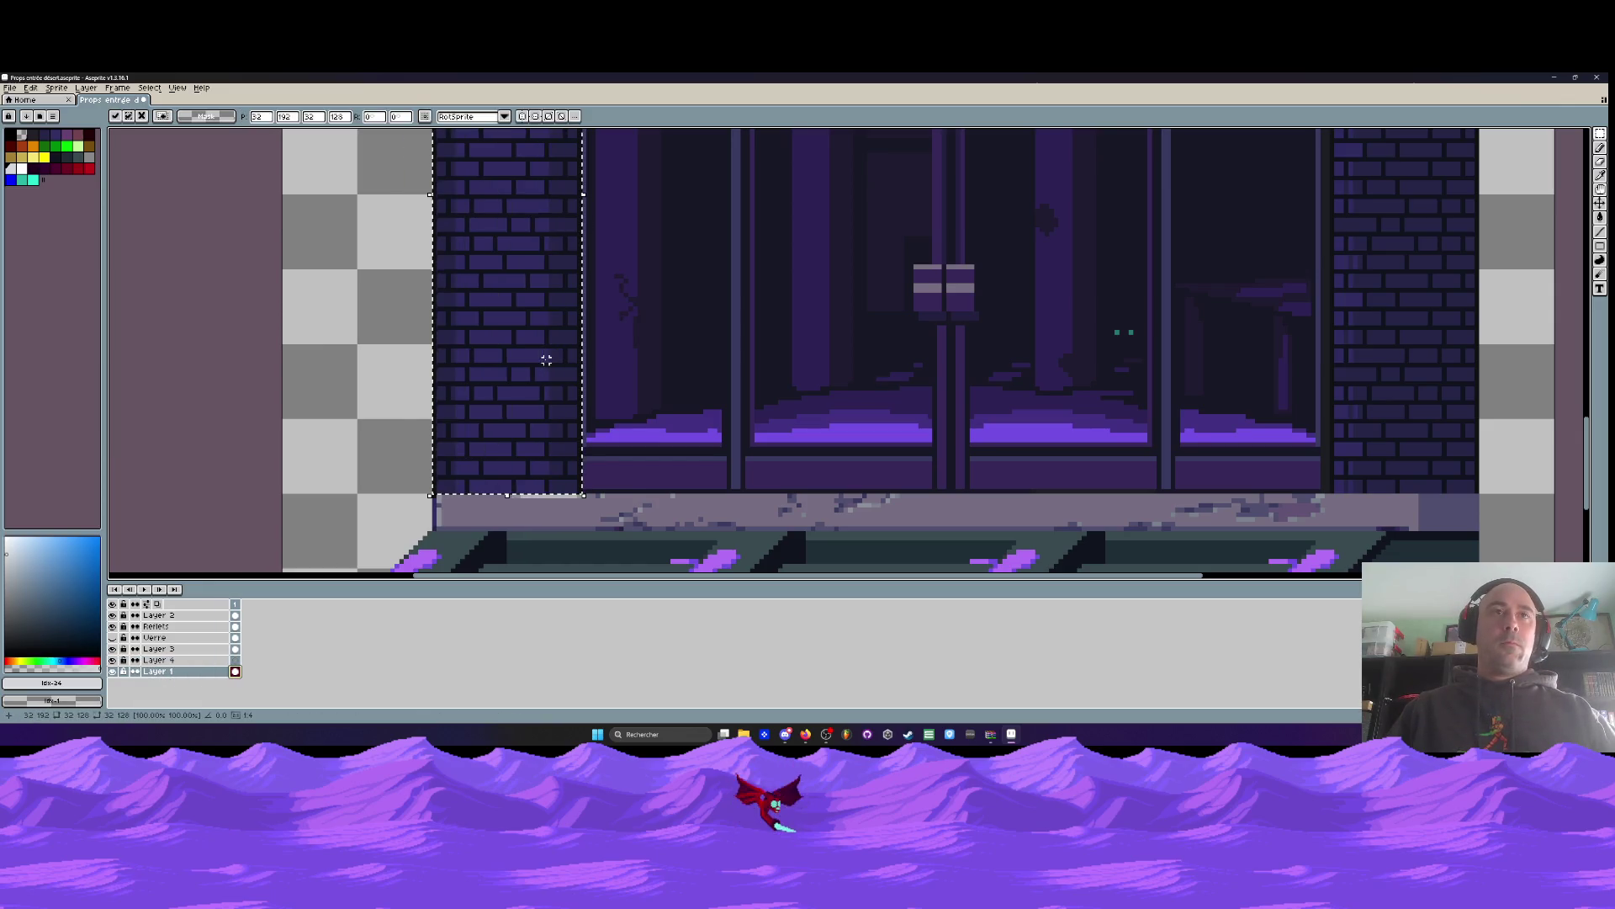
# Stretch the selected column's top up by one pixel and commit the transform
pyautogui.scroll(-2, 528, 375)
pyautogui.scroll(3, 533, 263)
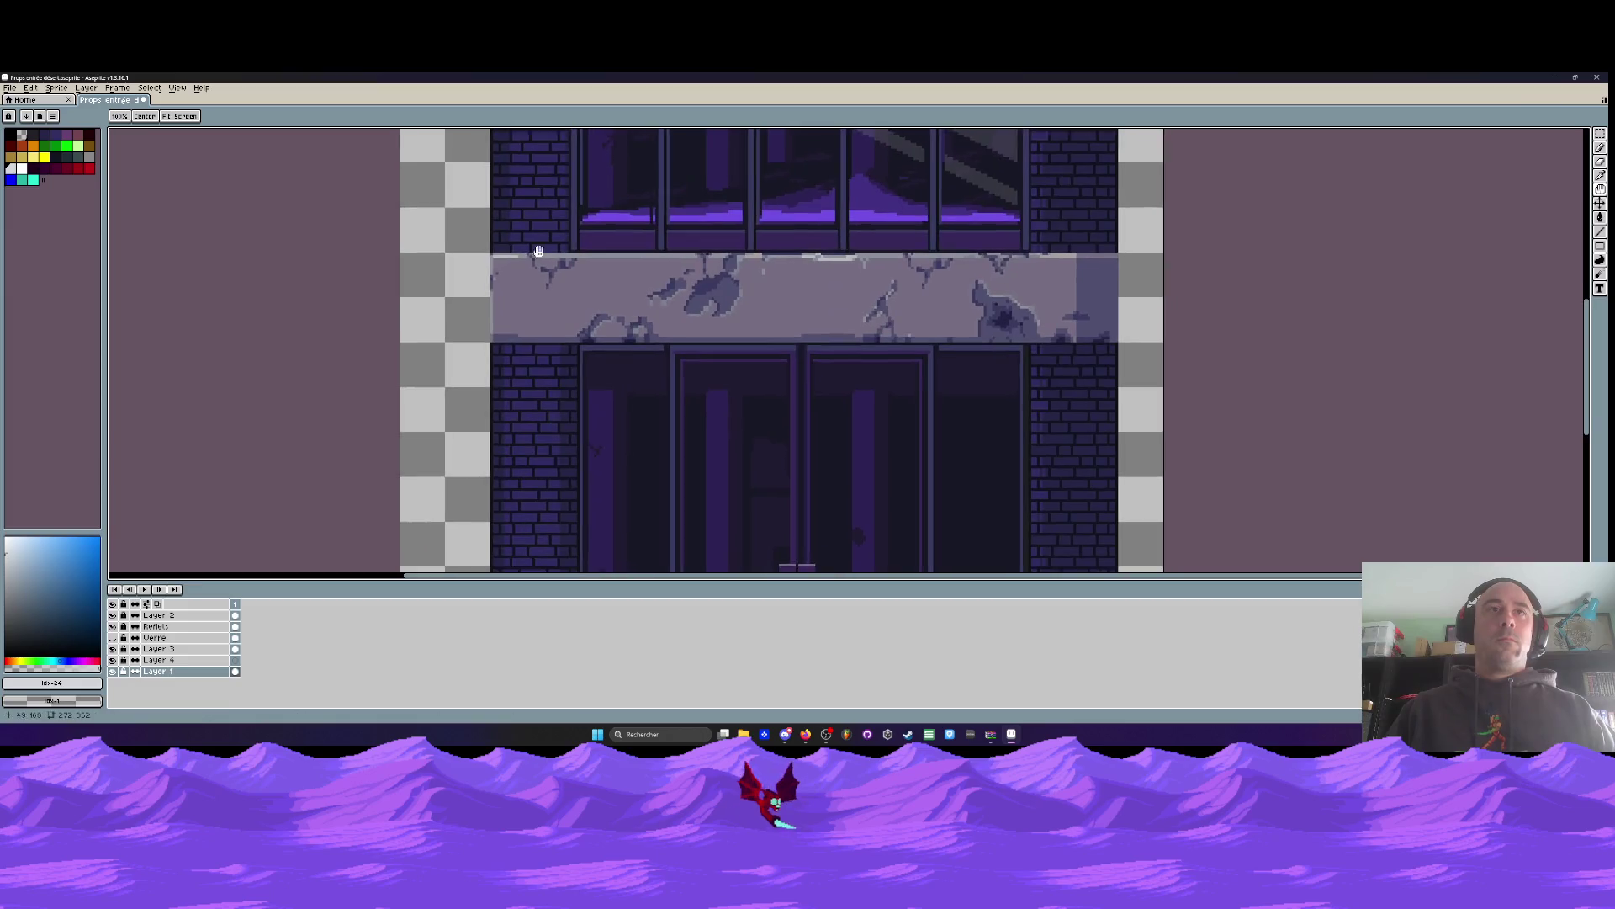
pyautogui.scroll(-2, 579, 428)
pyautogui.scroll(4, 519, 168)
pyautogui.moveTo(447, 133); pyautogui.dragTo(447, 126)
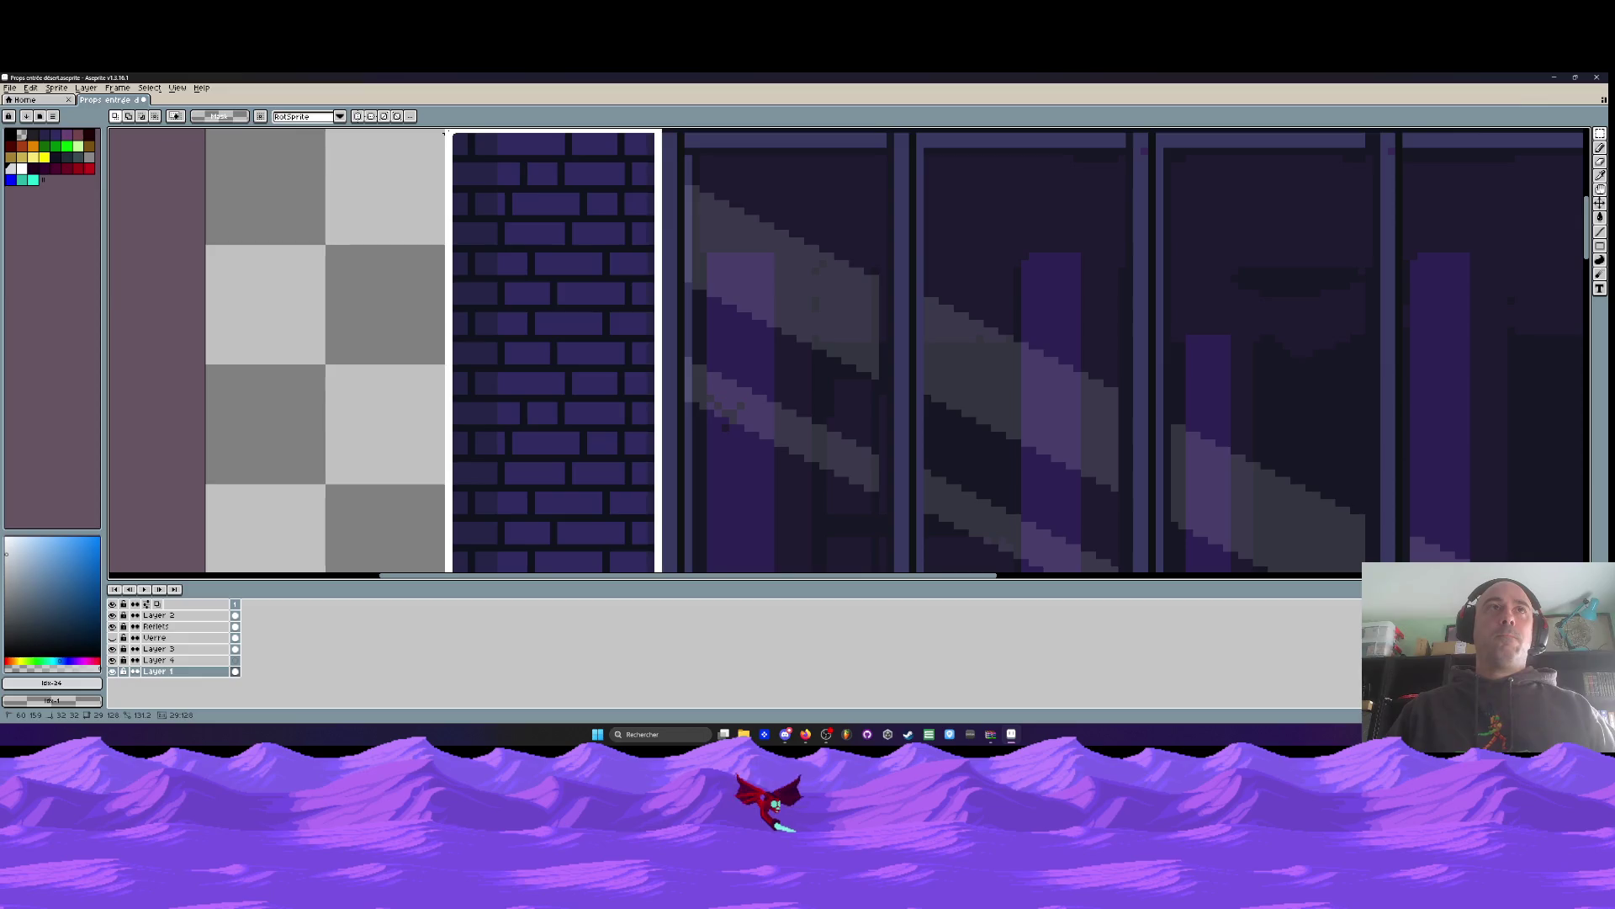
pyautogui.scroll(-5, 515, 280)
pyautogui.press('Return')
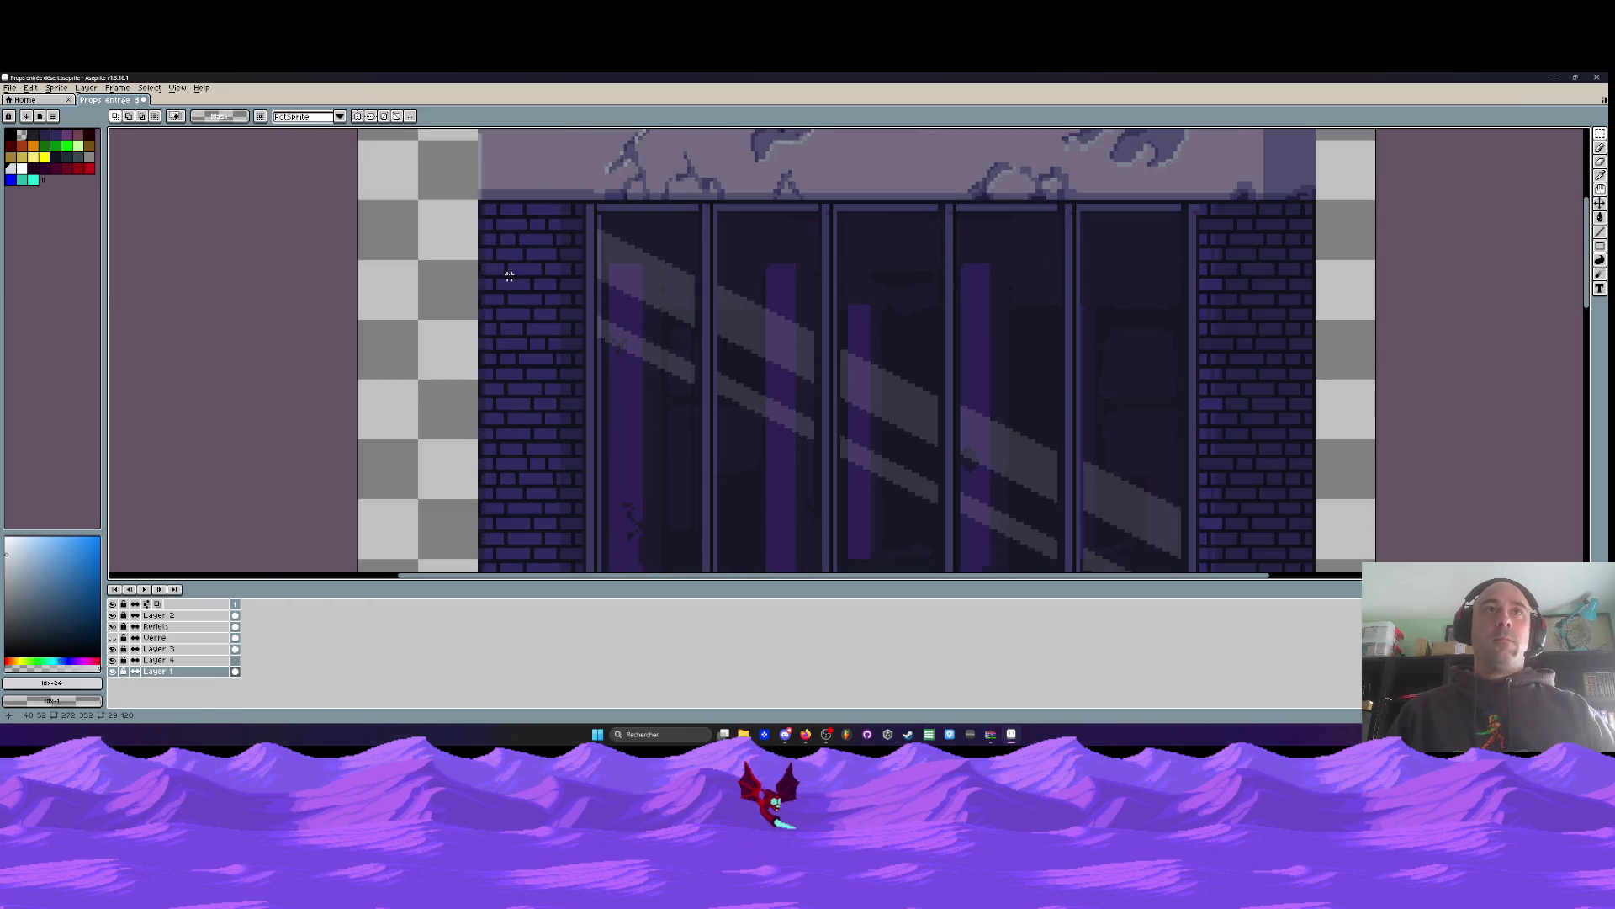
# Narrow the canvas in Canvas Size to trim the empty strip on the right edge
pyautogui.scroll(4, 515, 264)
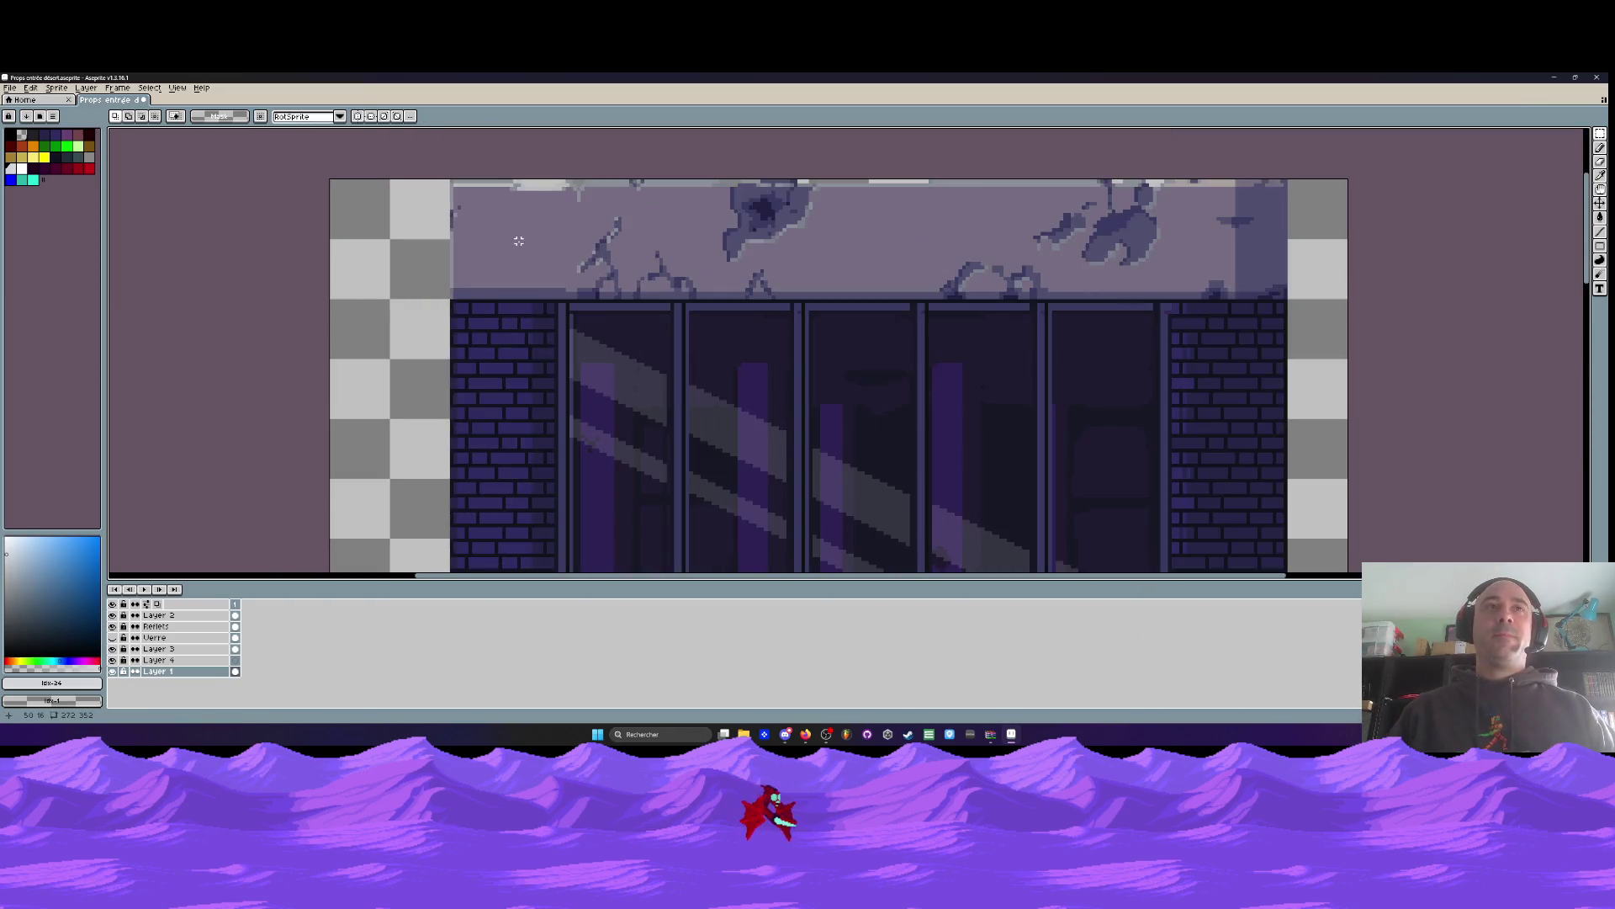
pyautogui.scroll(-2, 520, 240)
pyautogui.moveTo(598, 360); pyautogui.dragTo(598, 259)
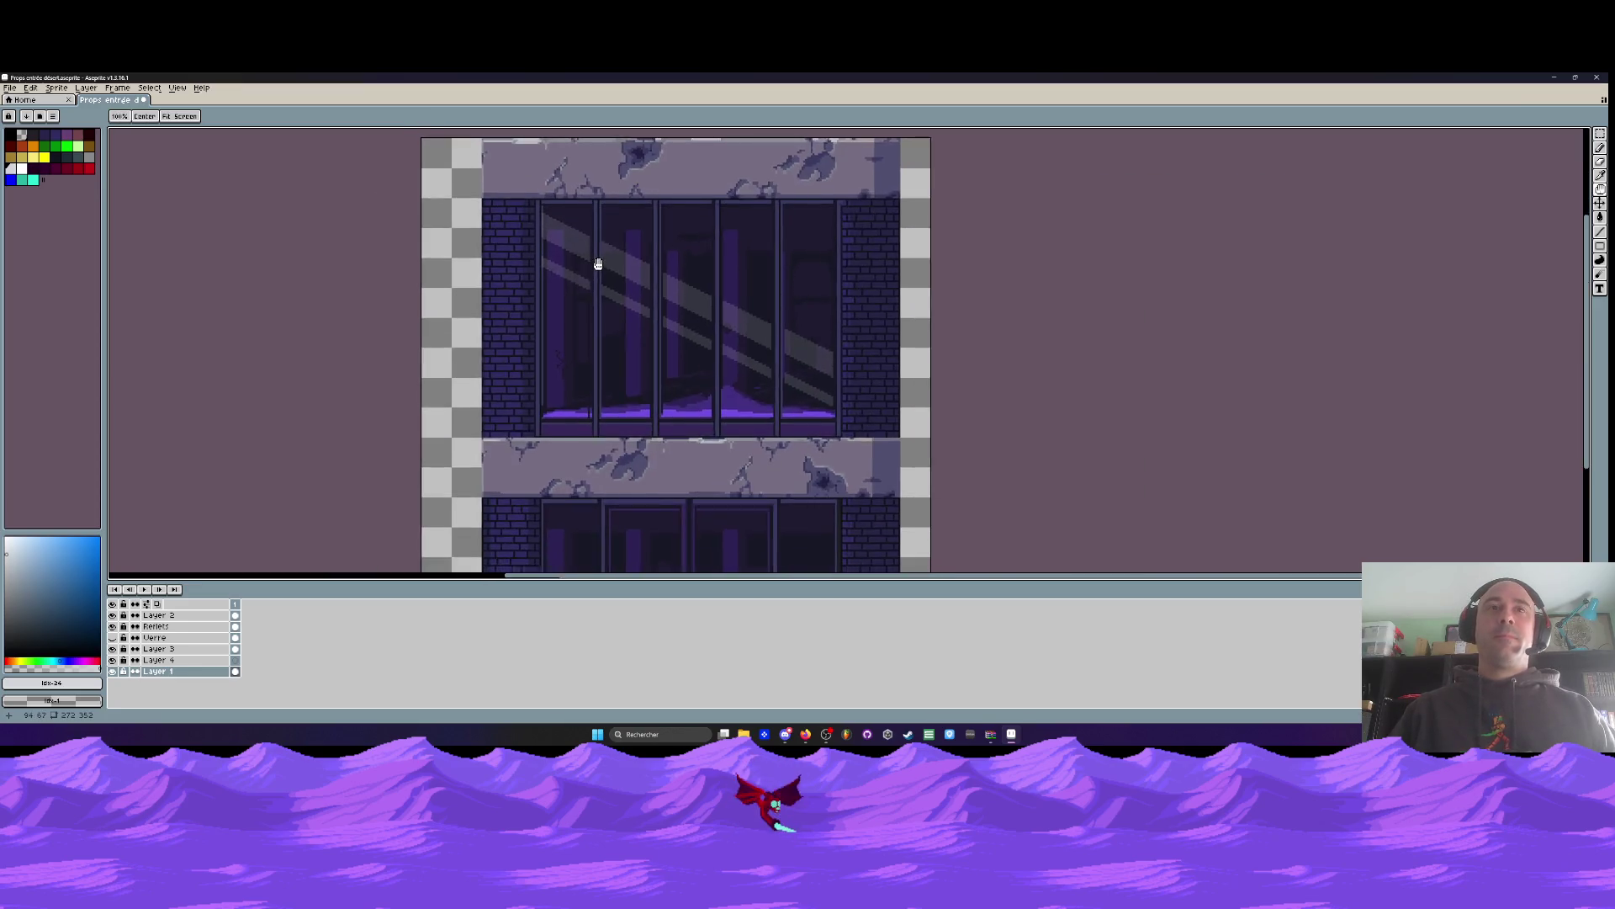
pyautogui.scroll(-2, 603, 263)
pyautogui.press('m')
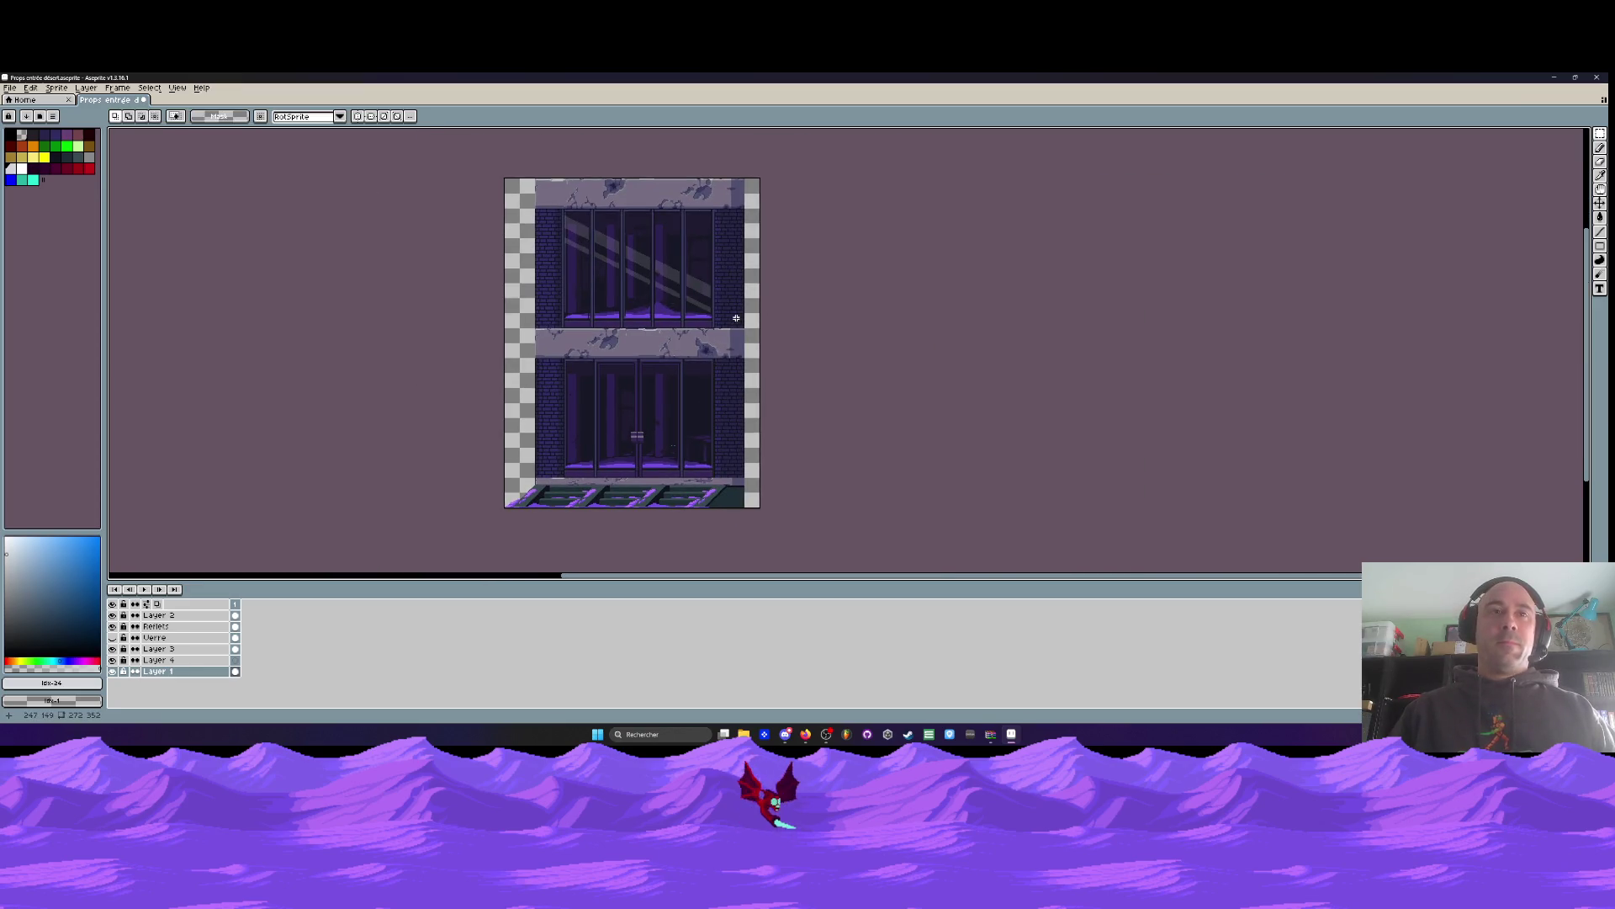
pyautogui.hotkey('ctrl', 'alt', 'c')
pyautogui.scroll(4, 762, 302)
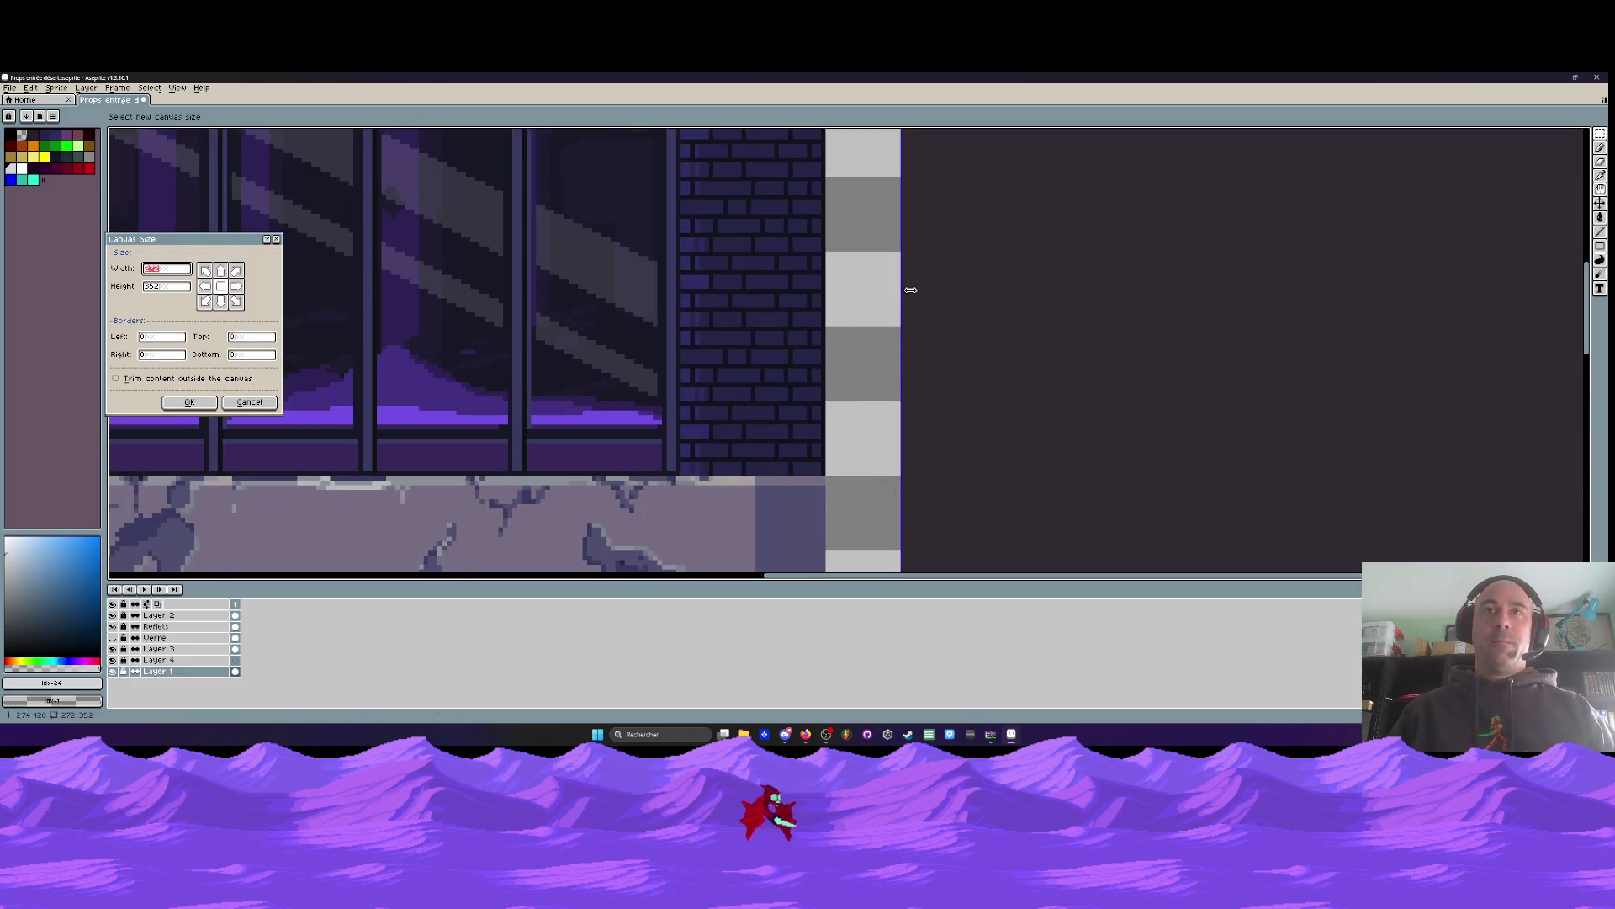
pyautogui.moveTo(898, 294); pyautogui.dragTo(826, 303)
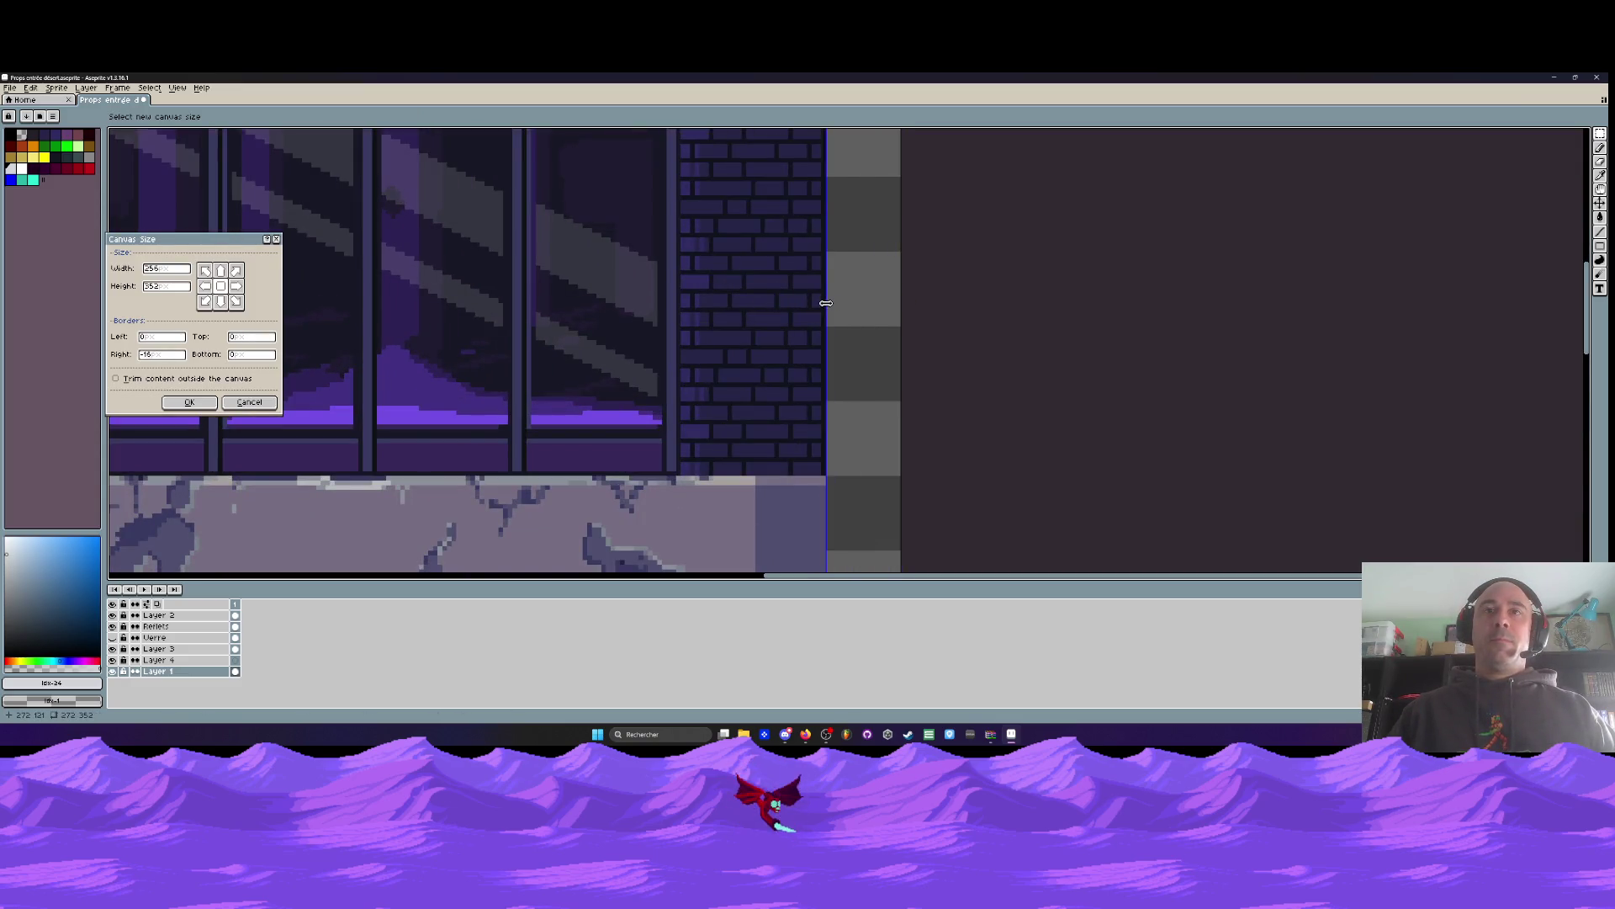
pyautogui.click(184, 404)
pyautogui.scroll(-5, 339, 324)
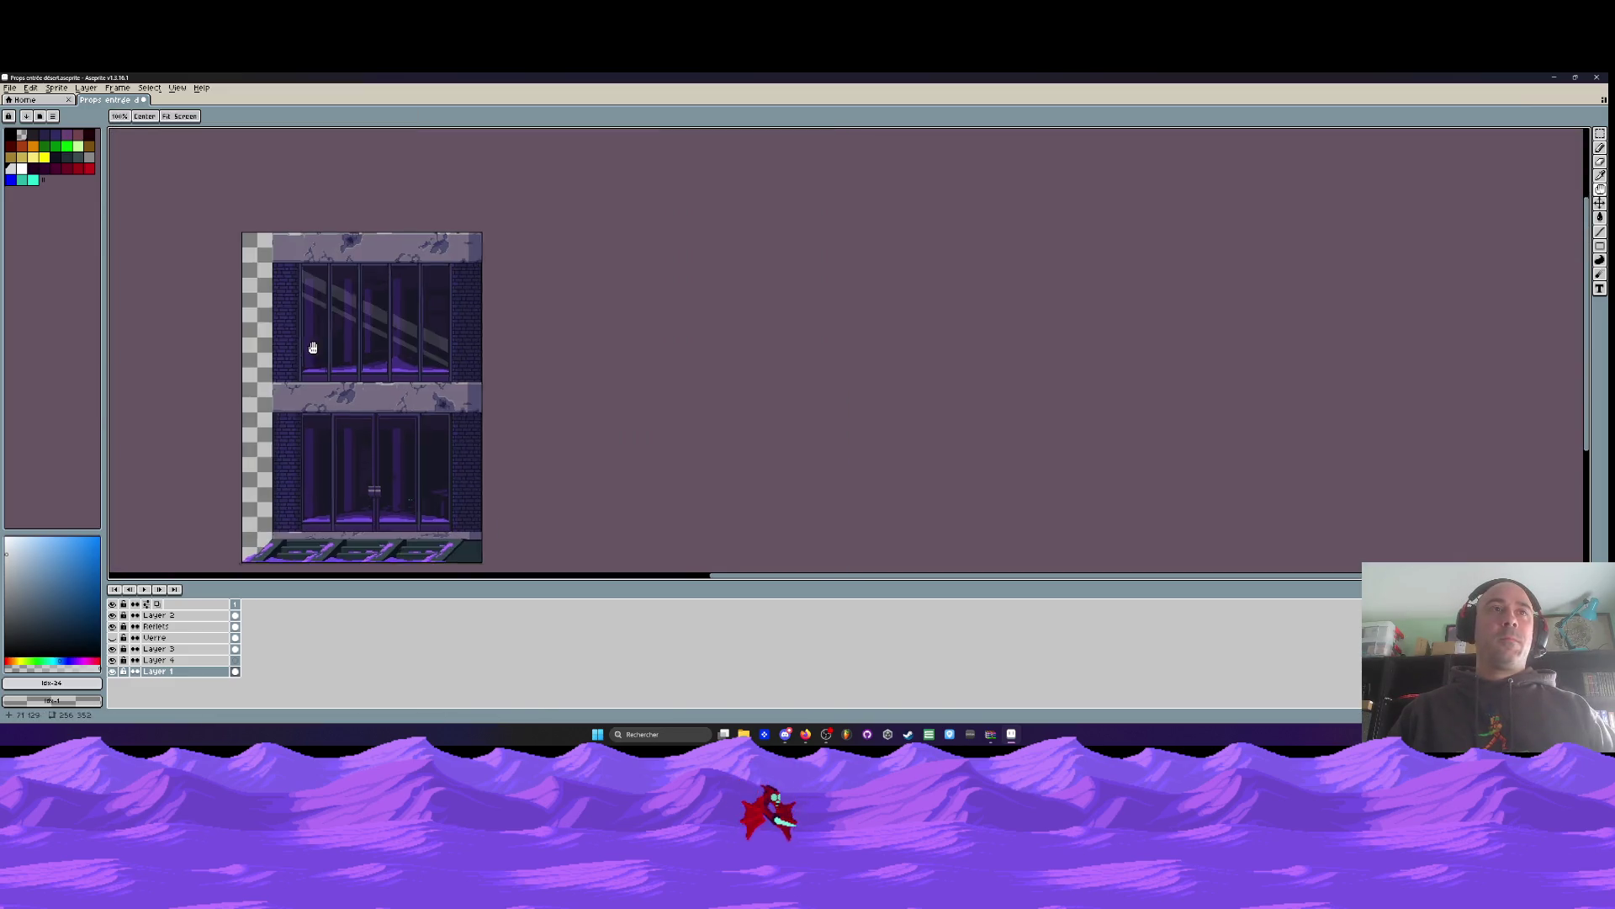
pyautogui.press('m')
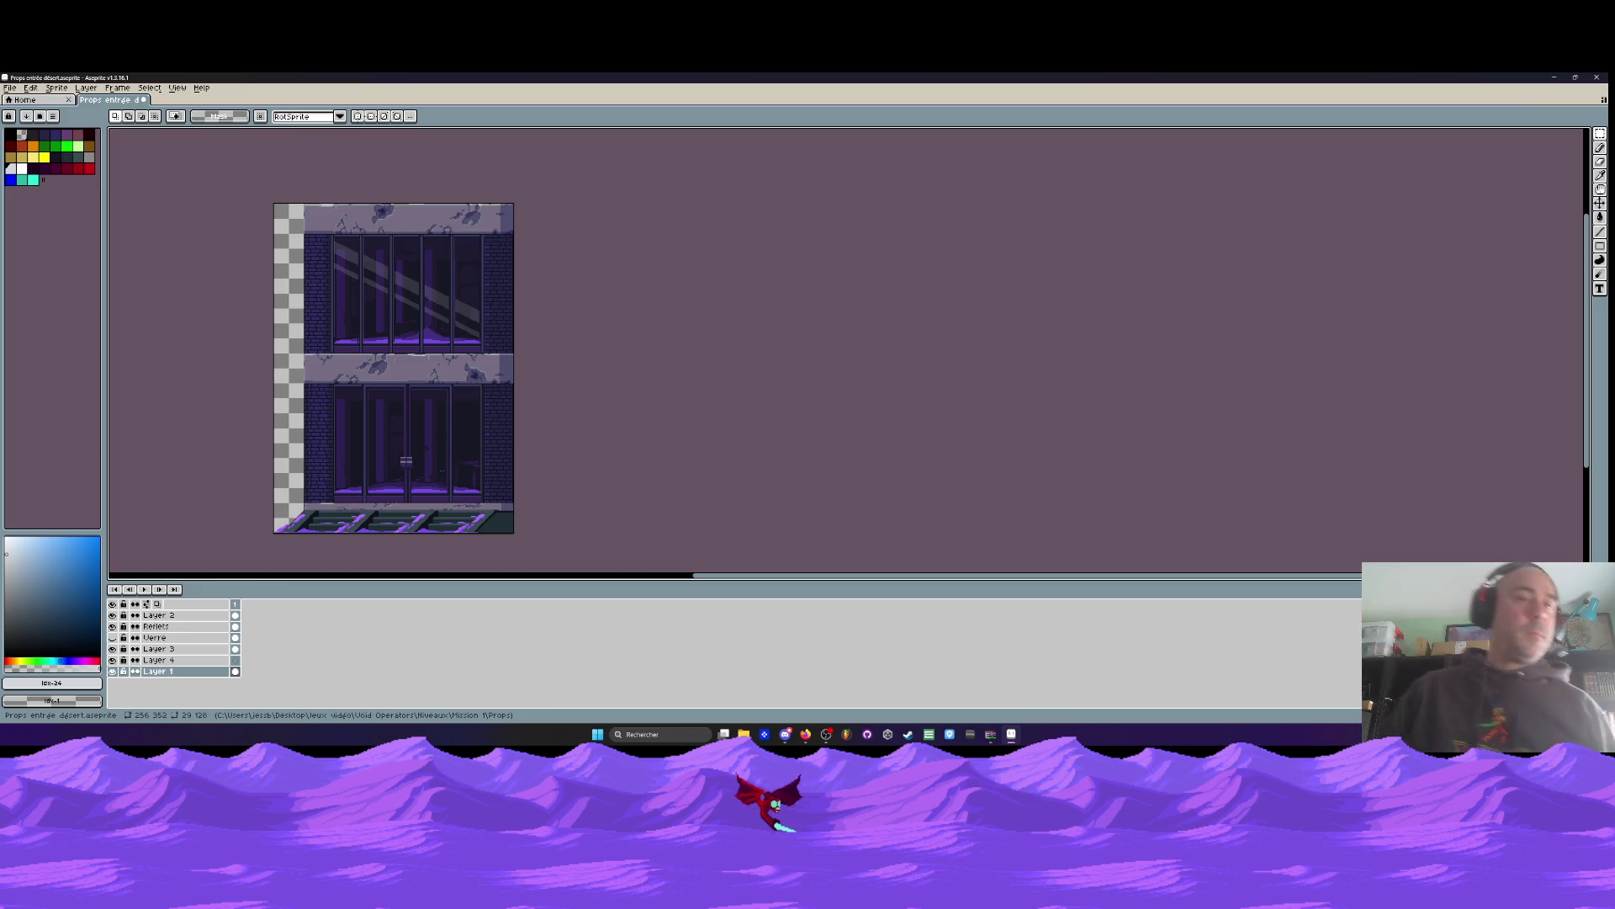
# Set the Verre glass layer's opacity to 100% in its layer properties
pyautogui.scroll(-2, 406, 290)
pyautogui.scroll(2, 402, 353)
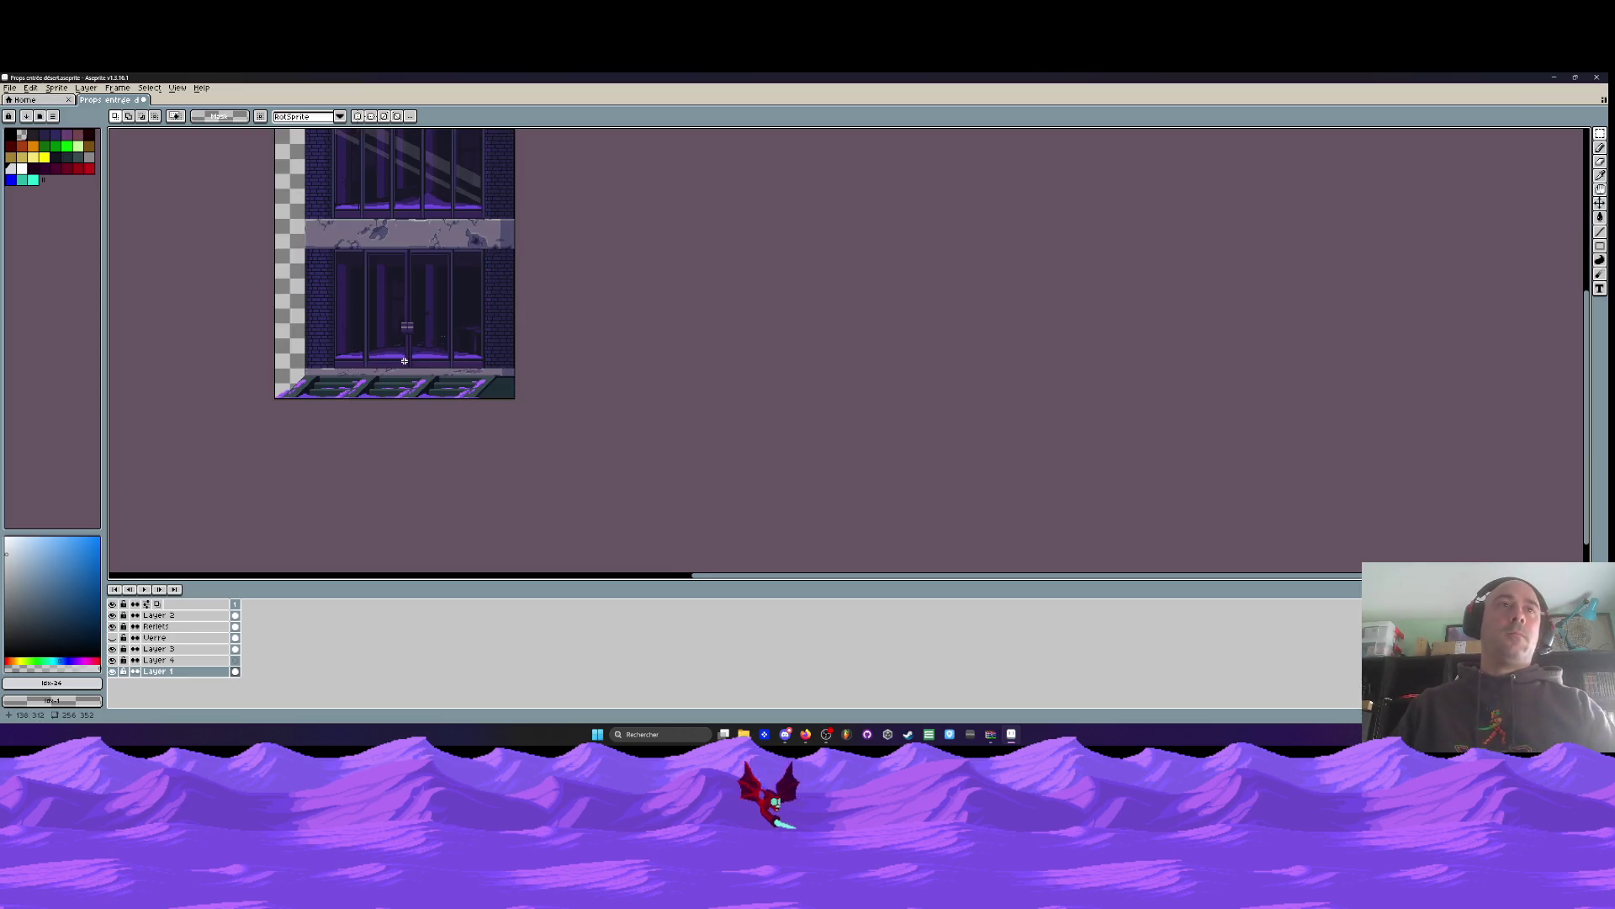
pyautogui.scroll(2, 393, 290)
pyautogui.scroll(-2, 401, 232)
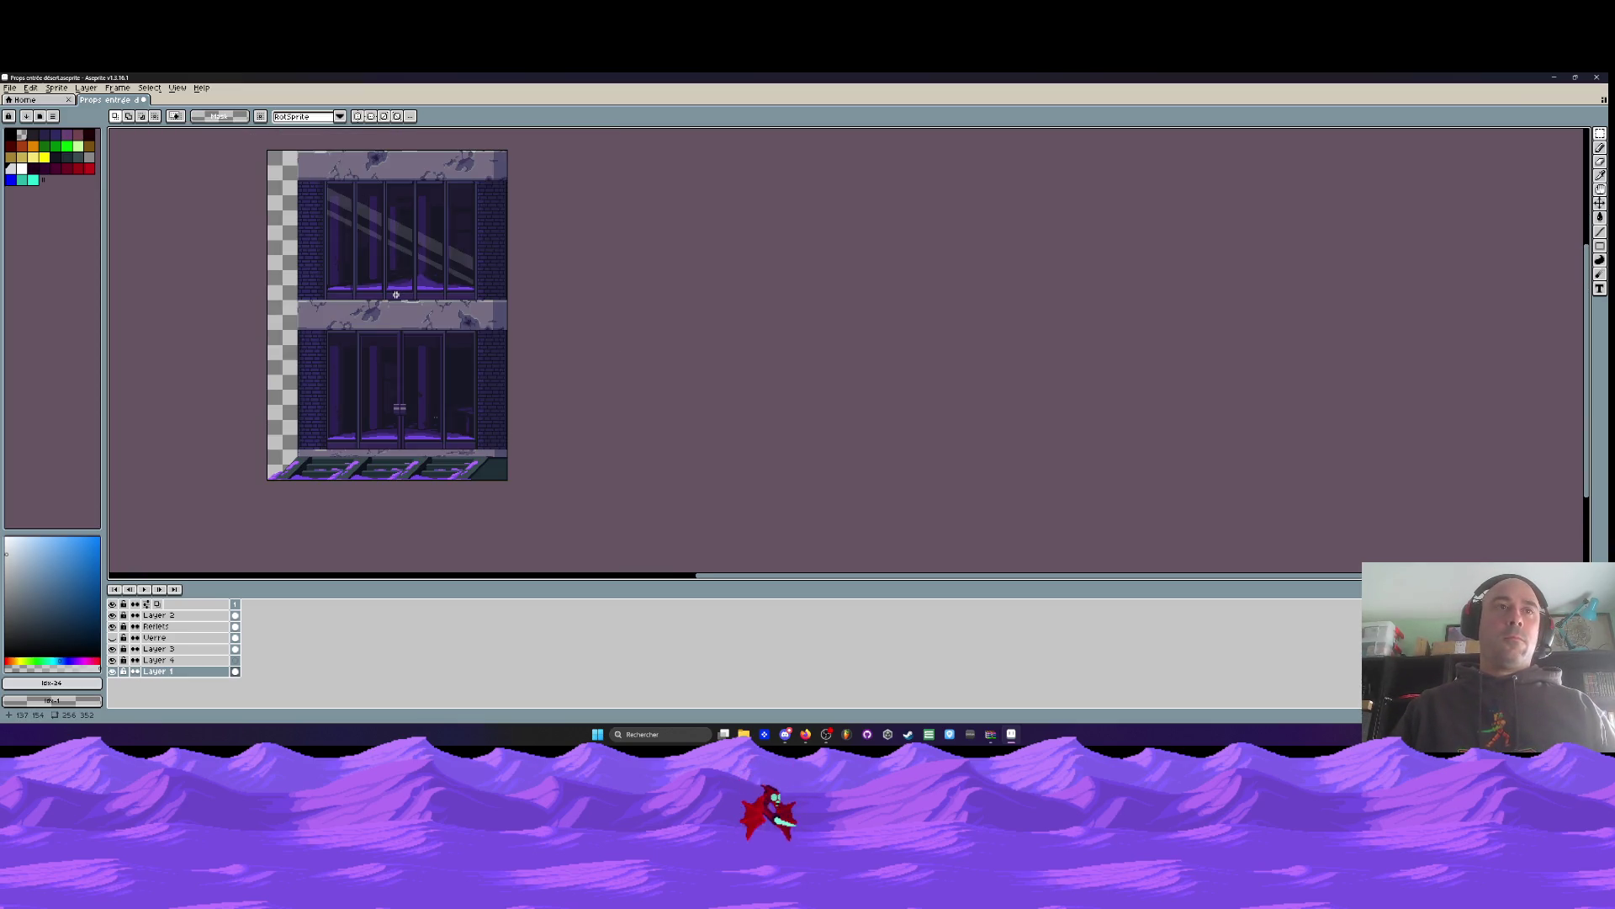
pyautogui.scroll(1, 396, 295)
pyautogui.moveTo(407, 329)
pyautogui.mouseDown()
pyautogui.moveTo(426, 389)
pyautogui.moveTo(411, 383)
pyautogui.mouseUp()
pyautogui.click(112, 638)
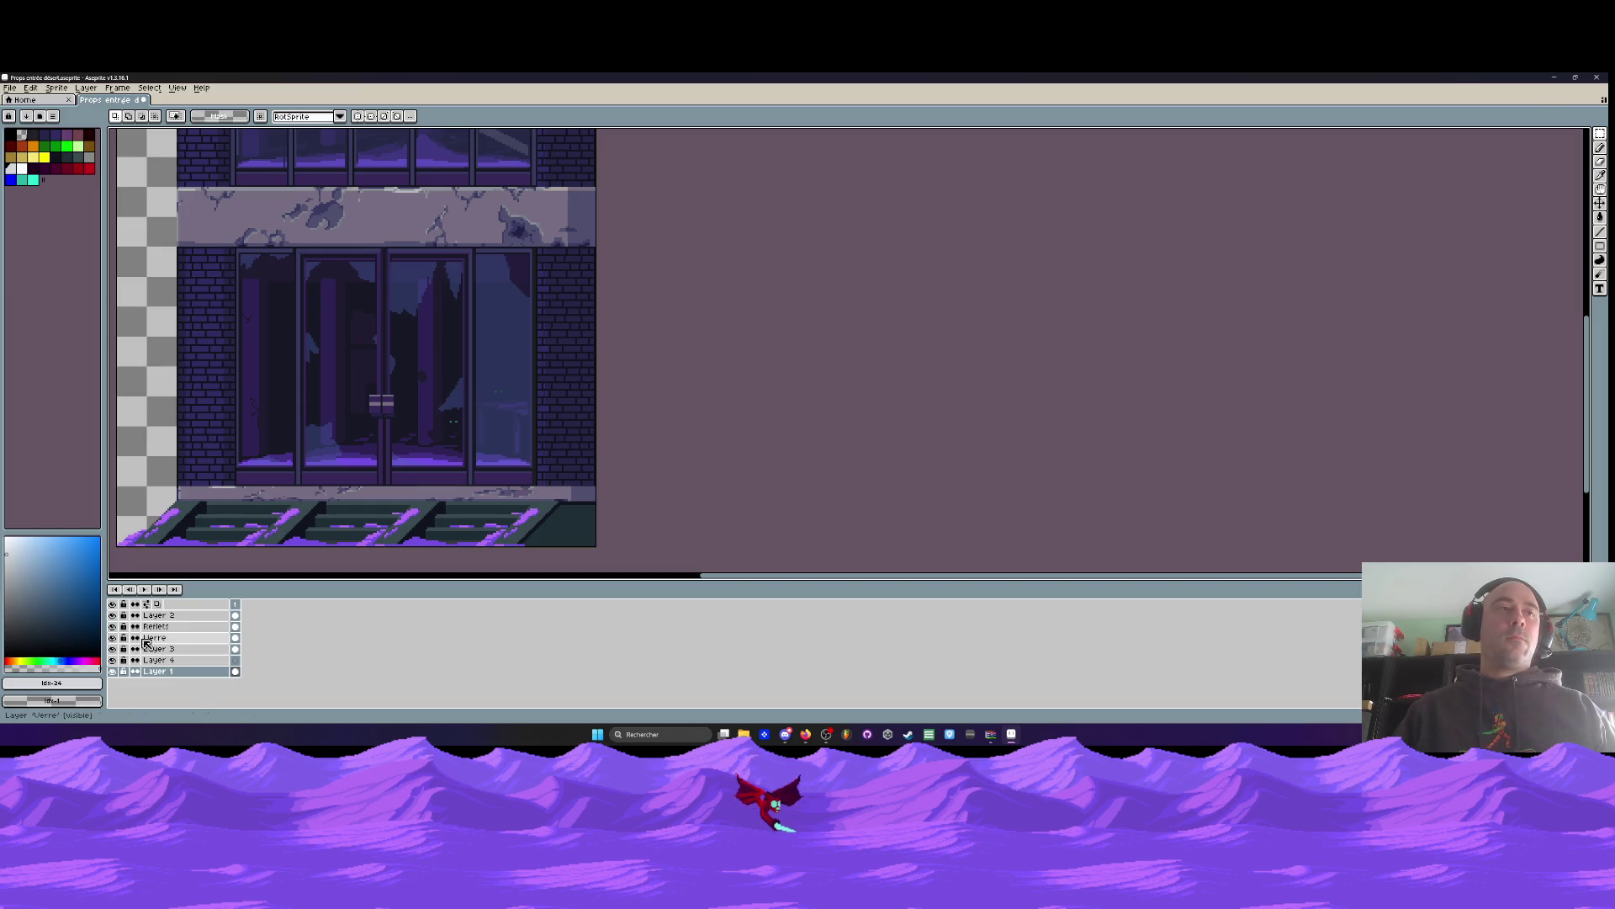
pyautogui.click(113, 638)
pyautogui.click(160, 644)
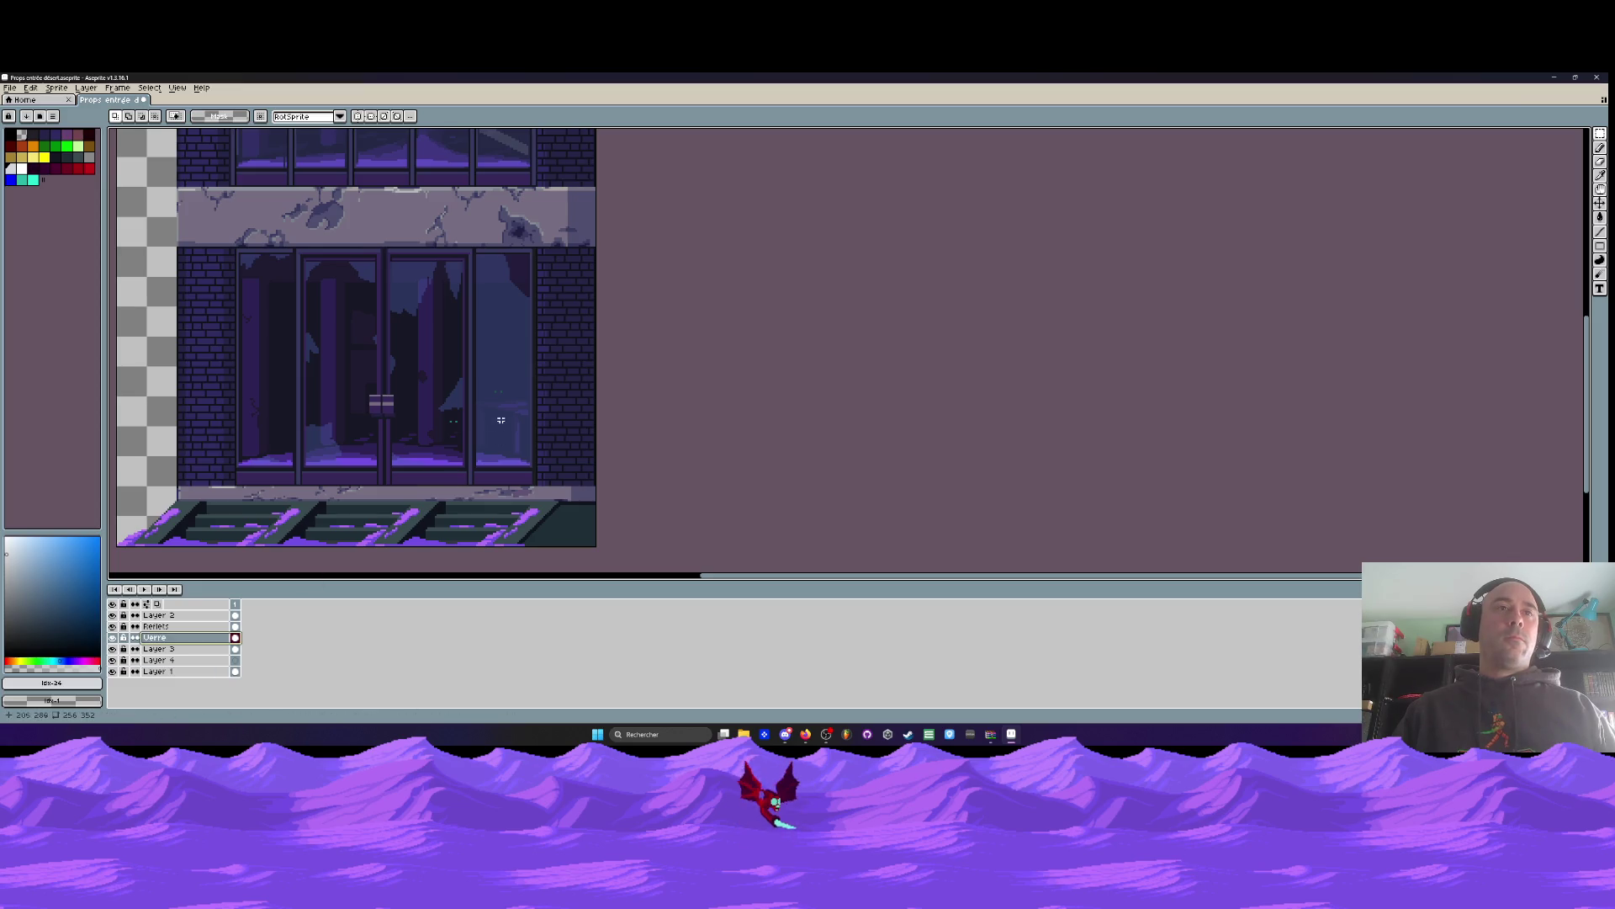
pyautogui.scroll(2, 639, 350)
pyautogui.scroll(1, 588, 380)
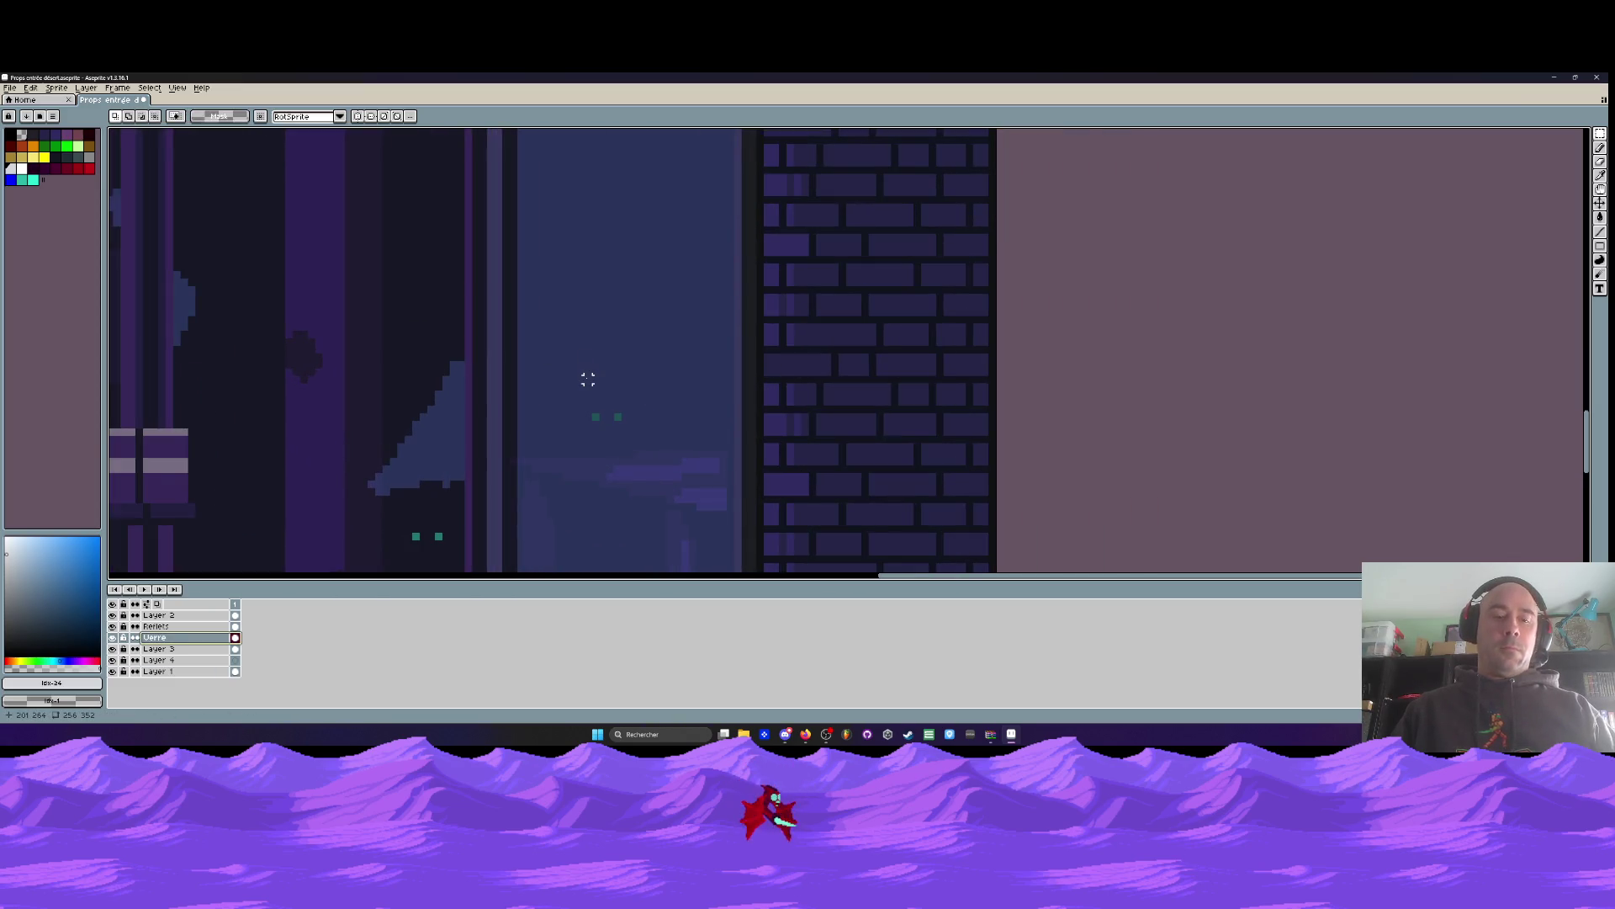
pyautogui.doubleClick(155, 638)
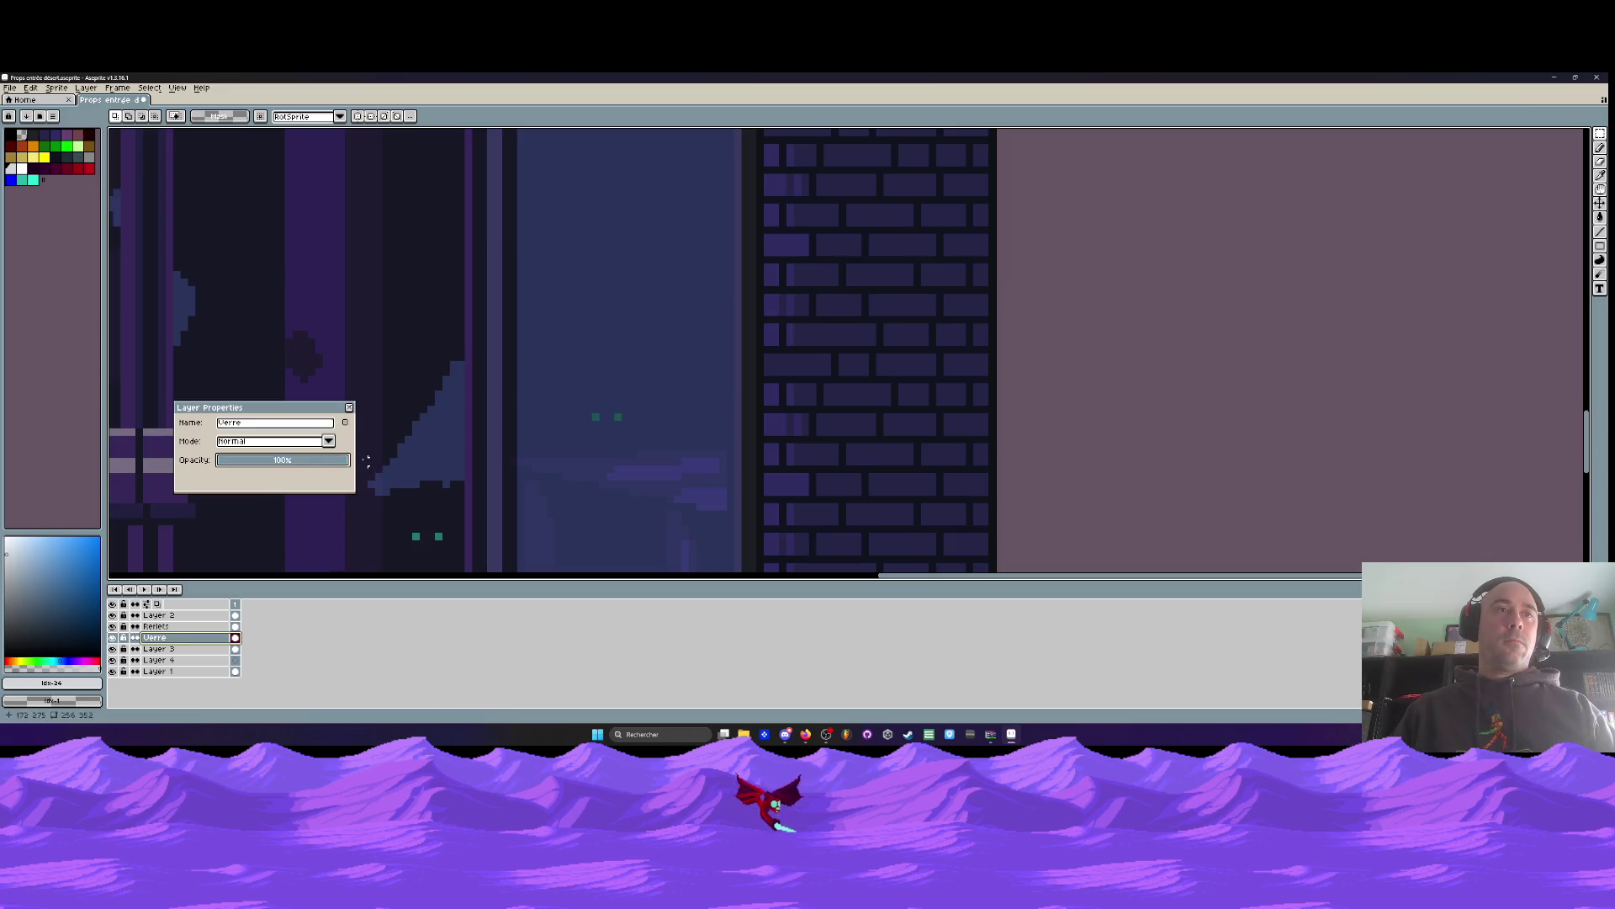
pyautogui.moveTo(371, 461); pyautogui.dragTo(371, 461)
pyautogui.click(350, 408)
# Hide Verre and pencil a teal eye pixel on Layer 1 in the dark interior
pyautogui.press('b')
pyautogui.keyDown('alt'); pyautogui.click(589, 403); pyautogui.keyUp('alt')
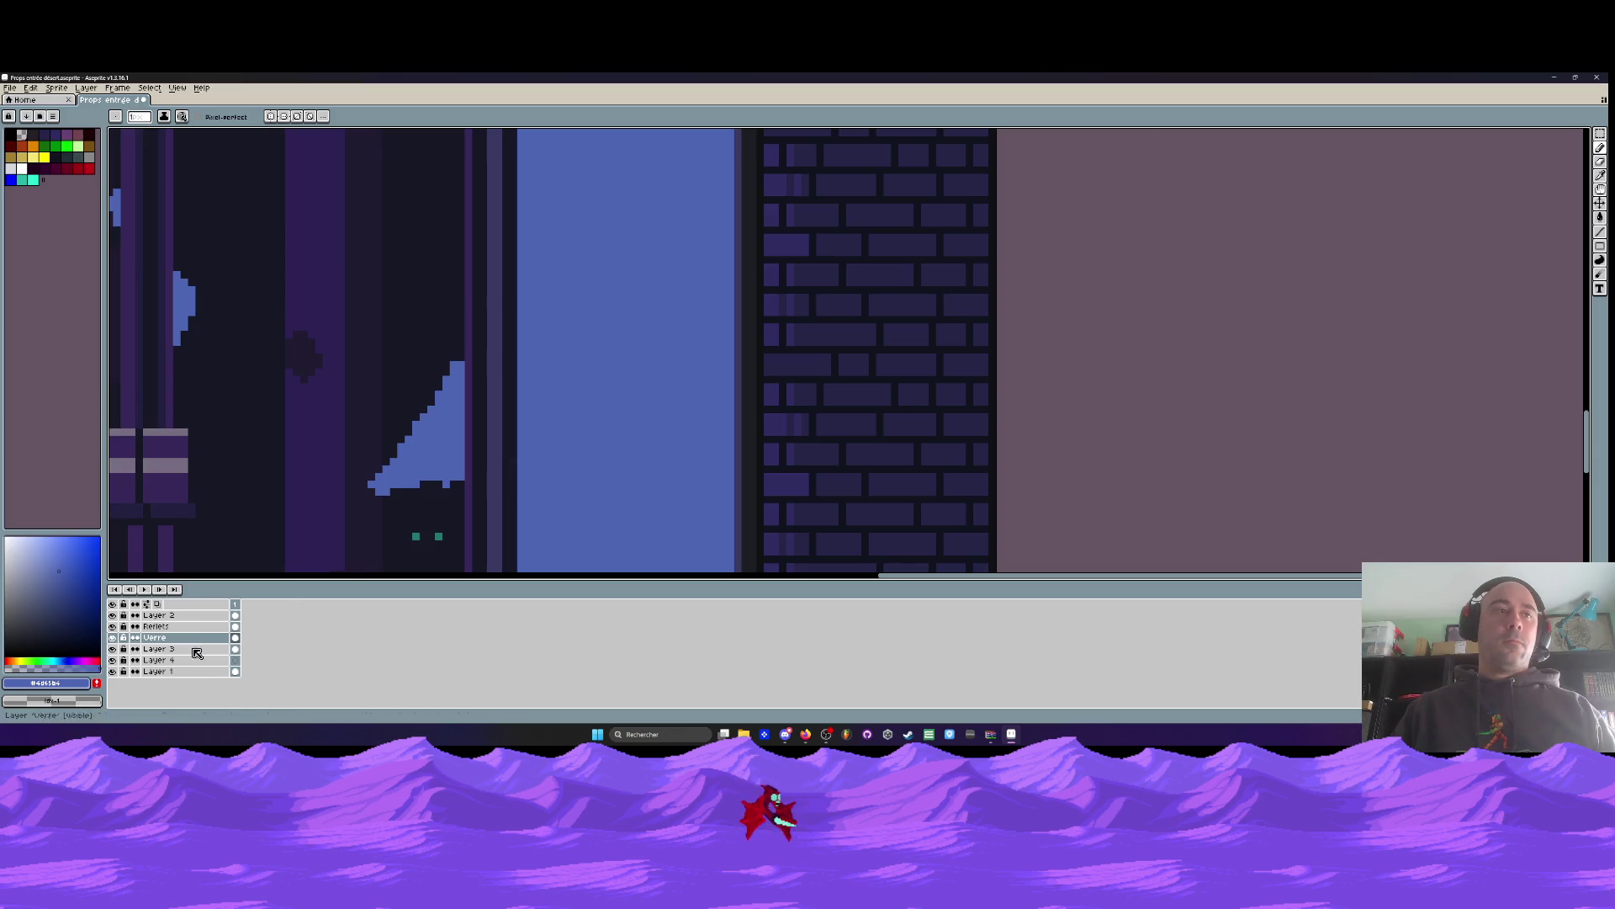
pyautogui.click(112, 638)
pyautogui.keyDown('alt'); pyautogui.click(113, 672); pyautogui.keyUp('alt')
pyautogui.keyDown('alt'); pyautogui.click(113, 671); pyautogui.keyUp('alt')
pyautogui.click(182, 672)
pyautogui.keyDown('alt'); pyautogui.click(415, 535); pyautogui.keyUp('alt')
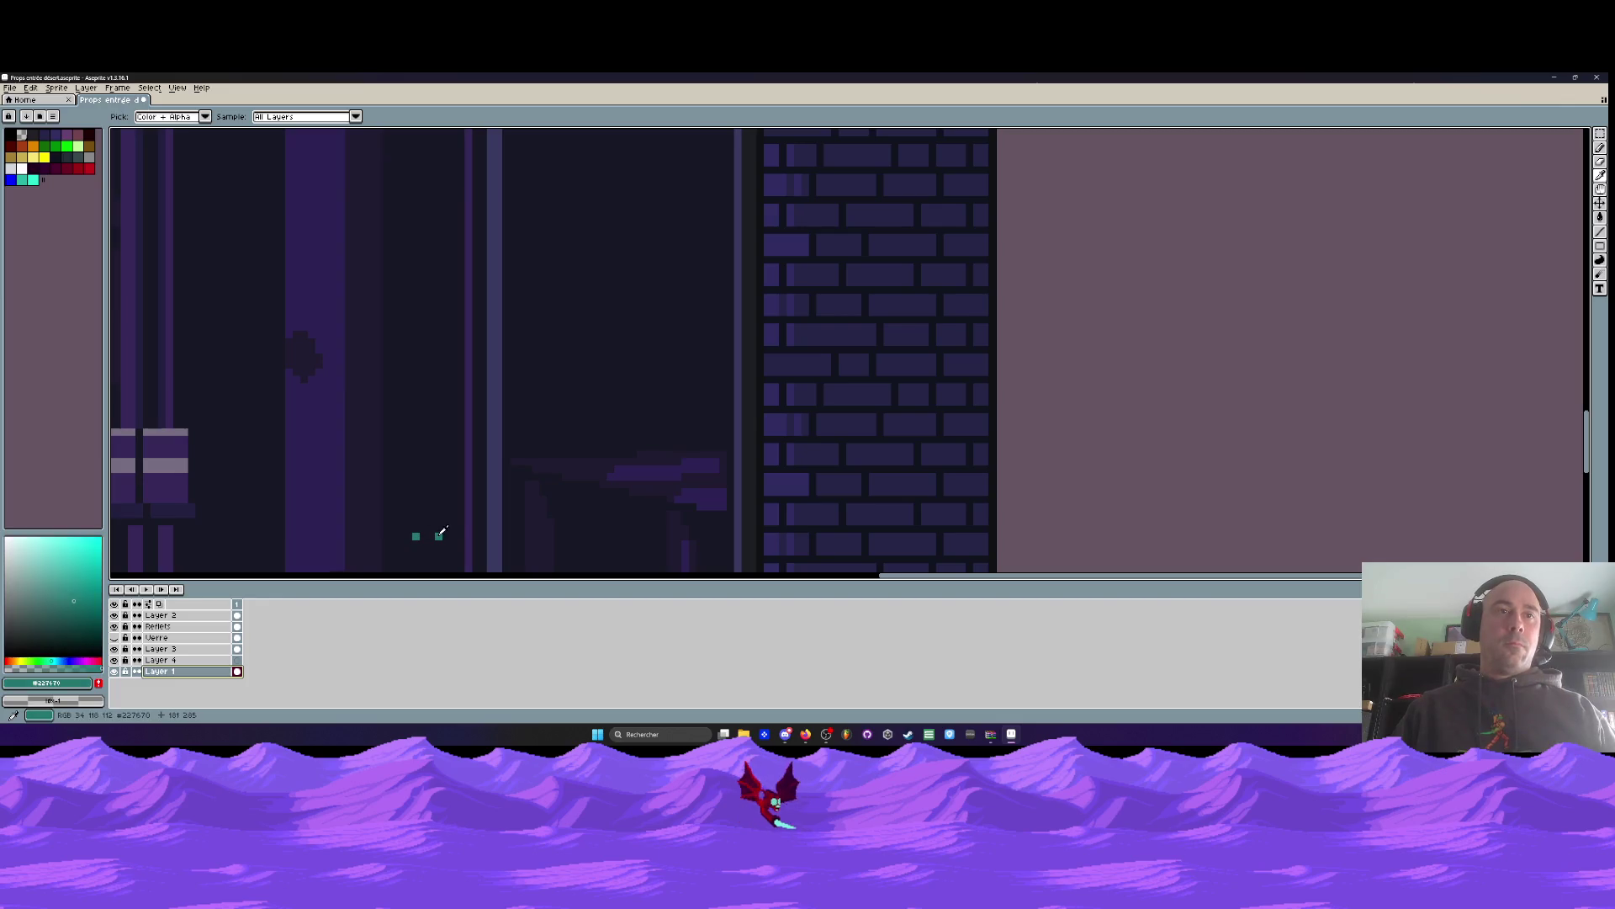
pyautogui.click(581, 393)
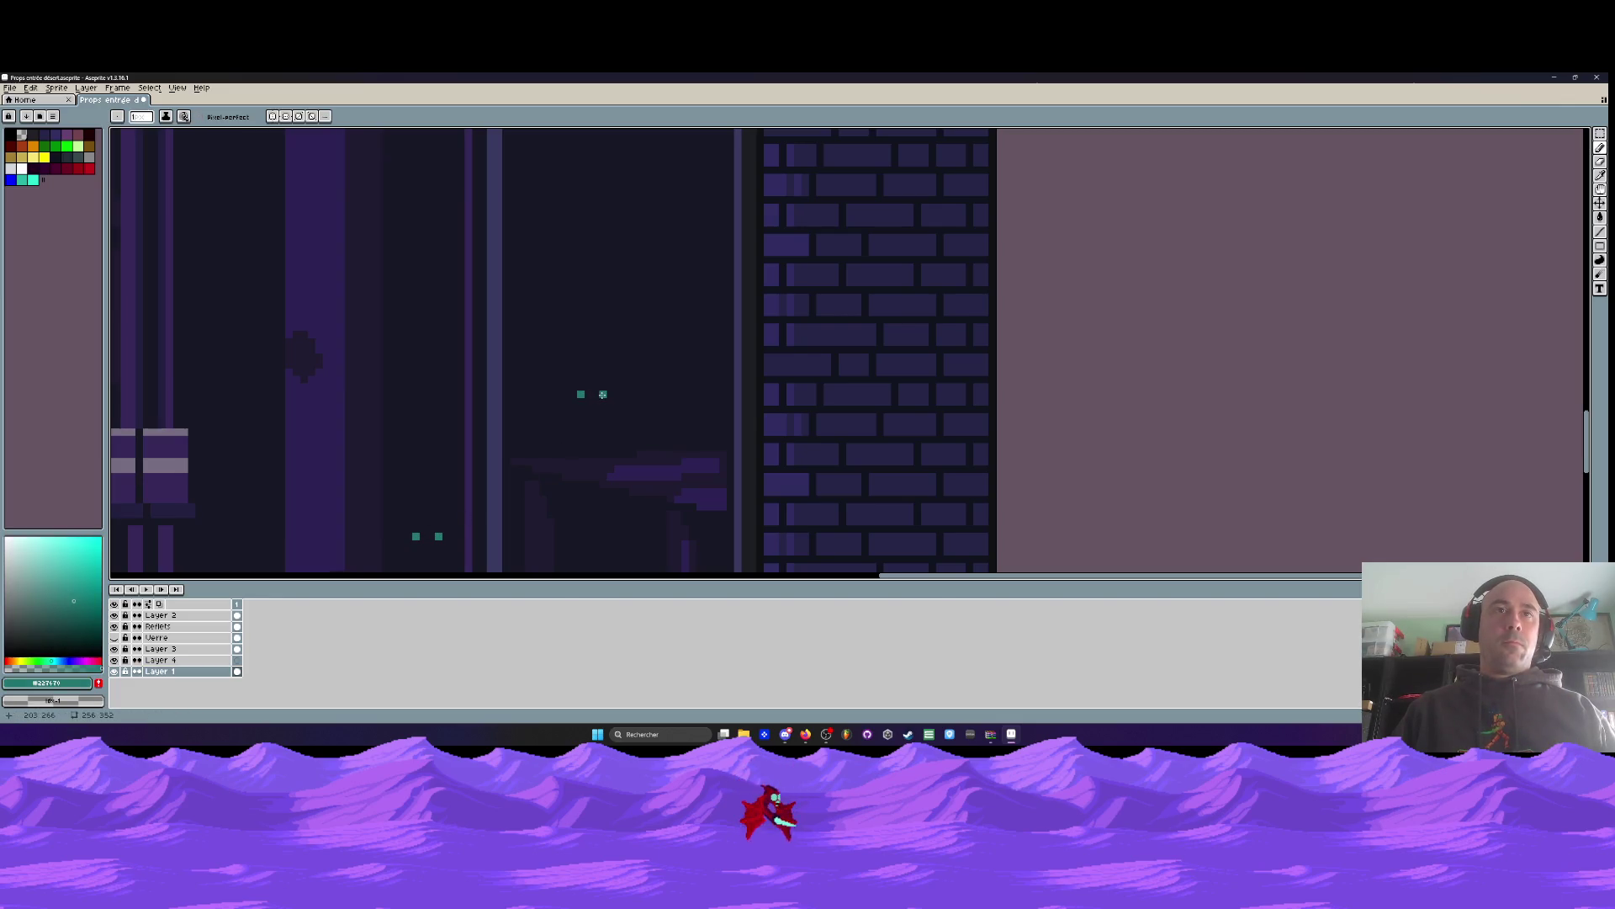
pyautogui.scroll(-3, 603, 394)
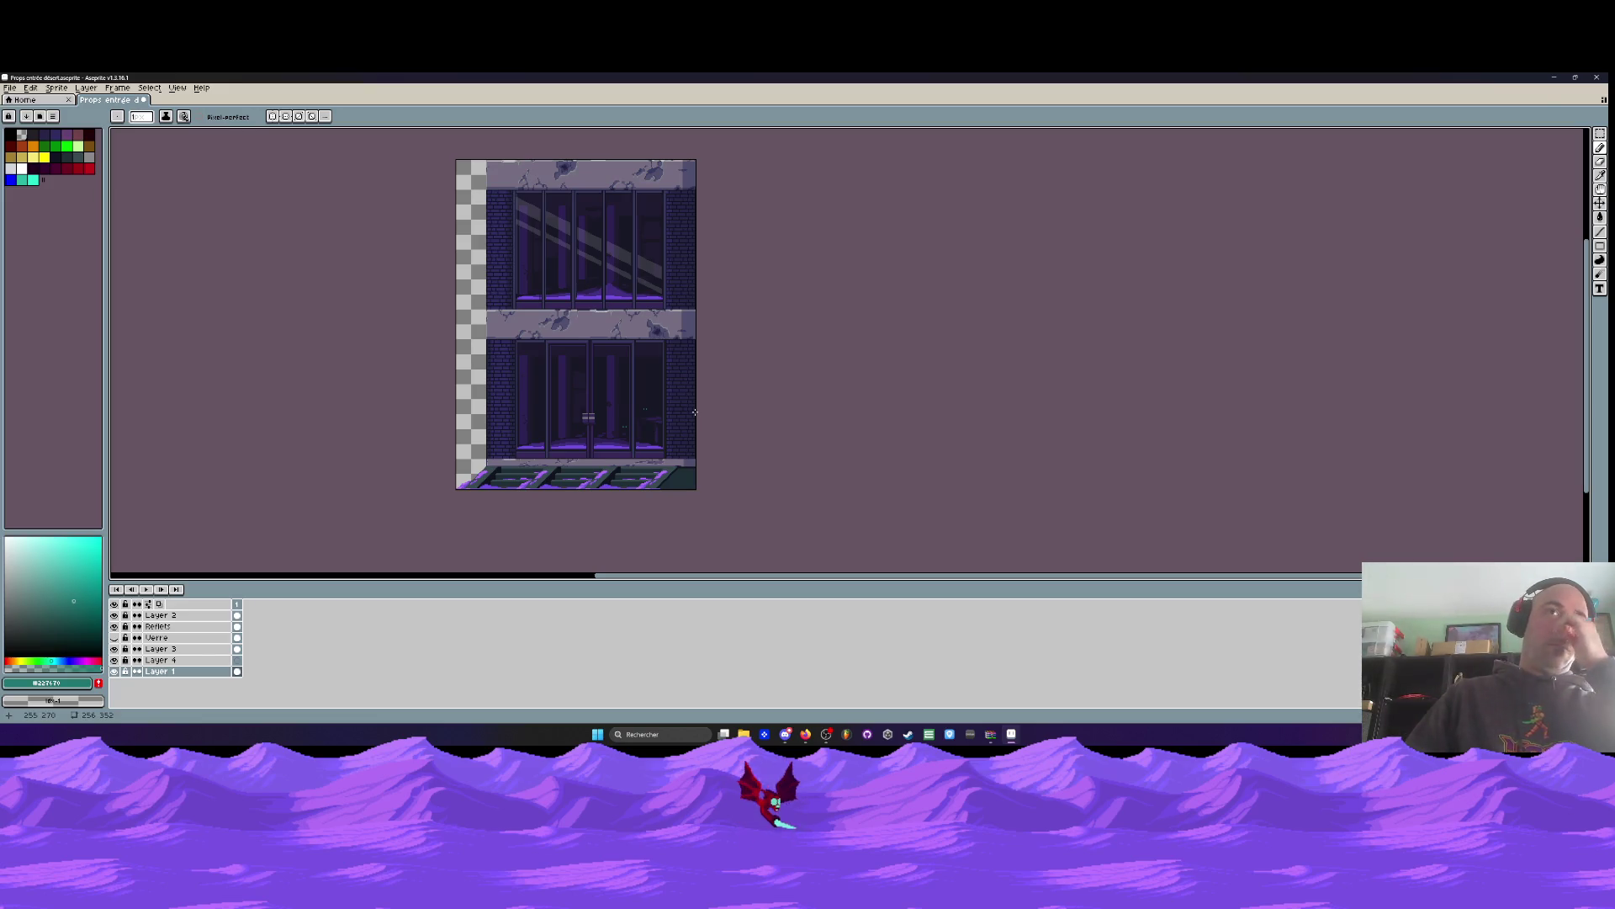
# Show Verre again, set its opacity to 56%, and save the sprite
pyautogui.click(113, 637)
pyautogui.click(163, 640)
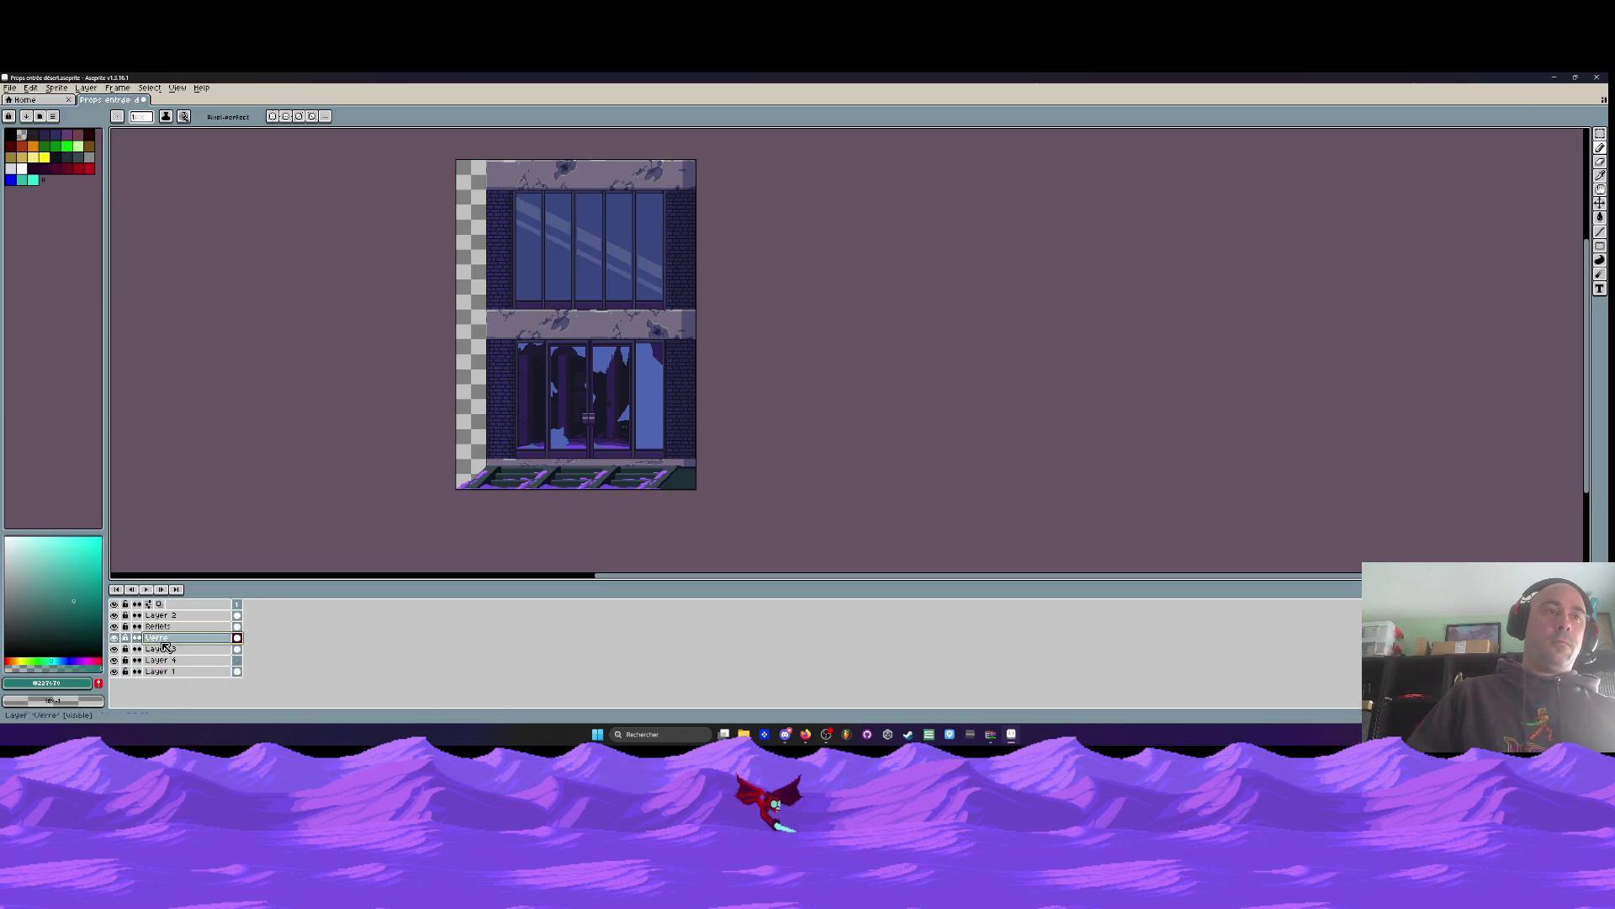
pyautogui.doubleClick(163, 639)
pyautogui.click(271, 460)
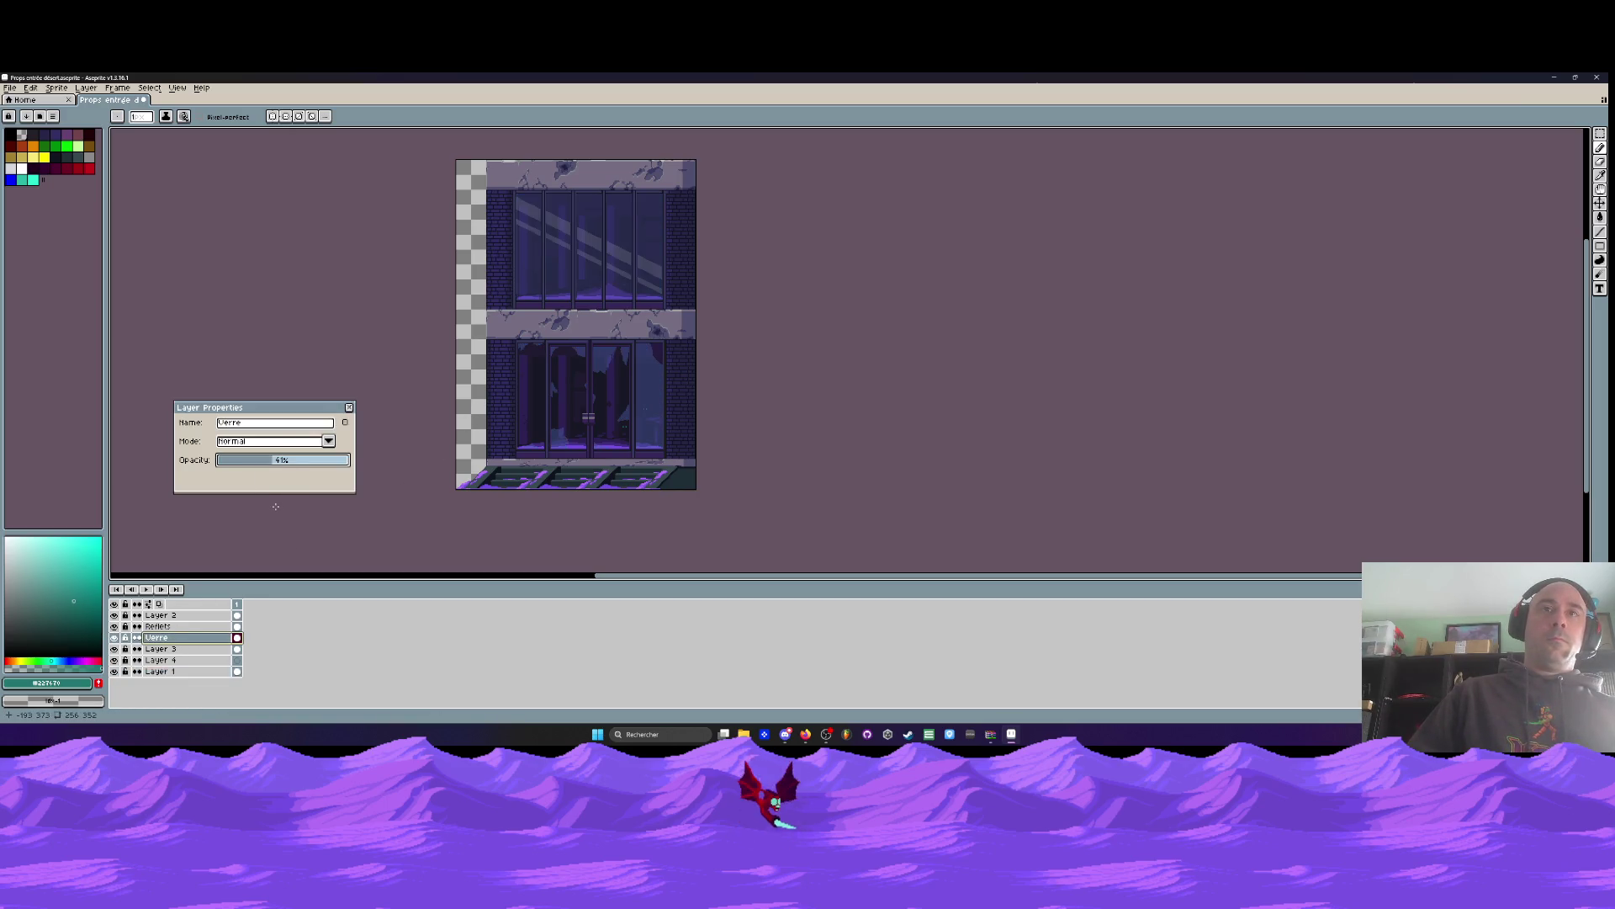
pyautogui.click(293, 461)
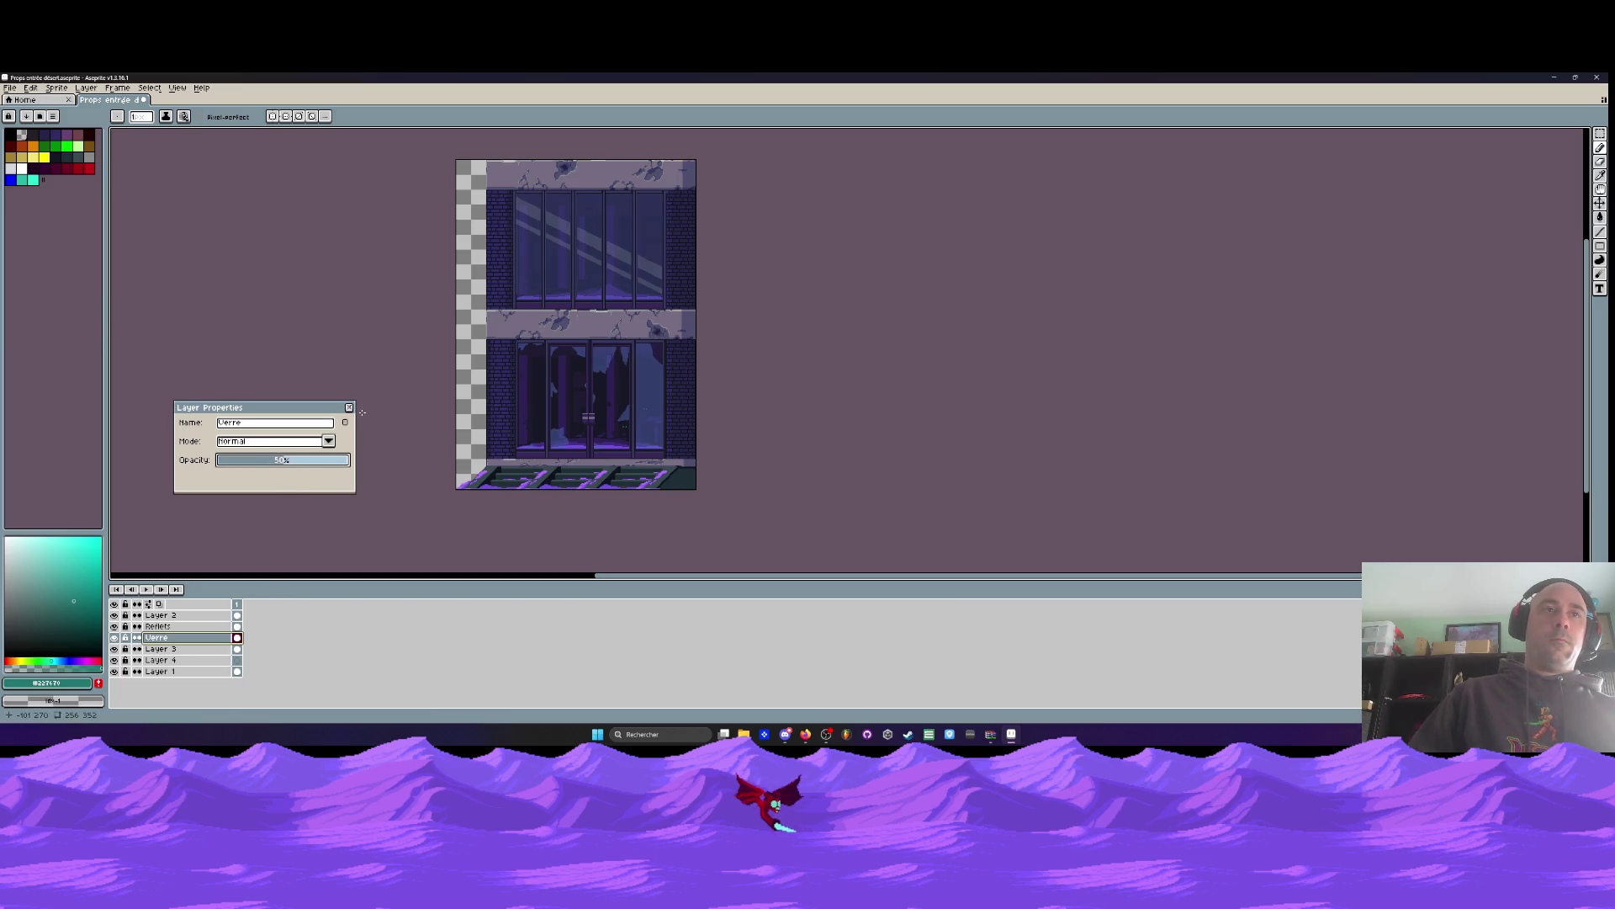
pyautogui.press('Return')
pyautogui.click(11, 89)
pyautogui.click(34, 139)
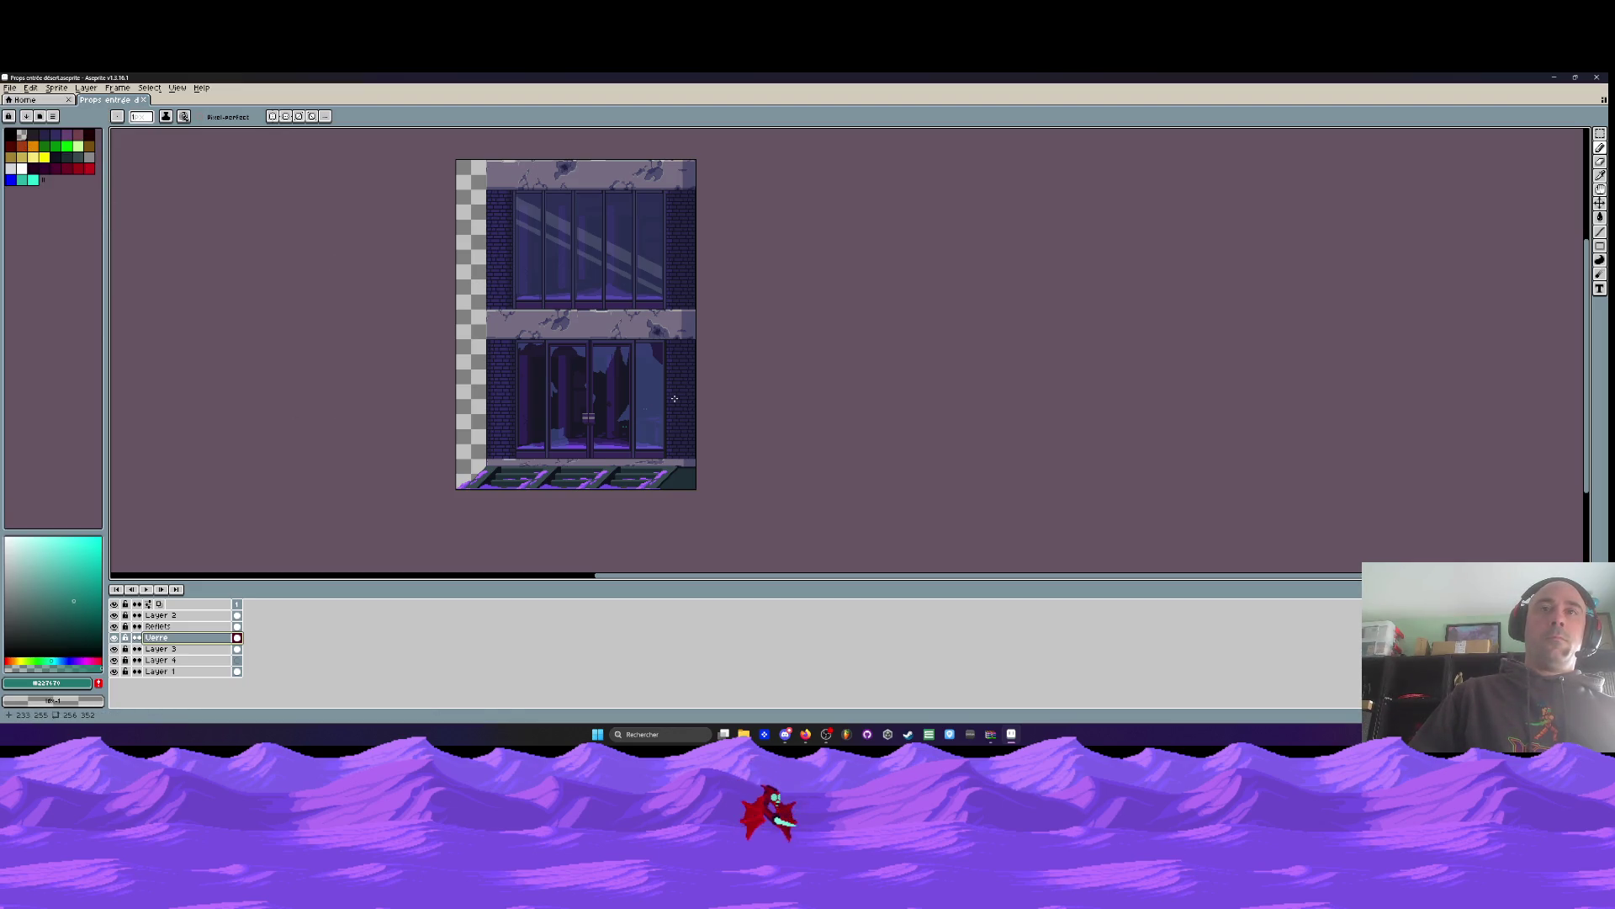
# Marquee-select the narrow strip along the building's right edge
pyautogui.scroll(3, 693, 214)
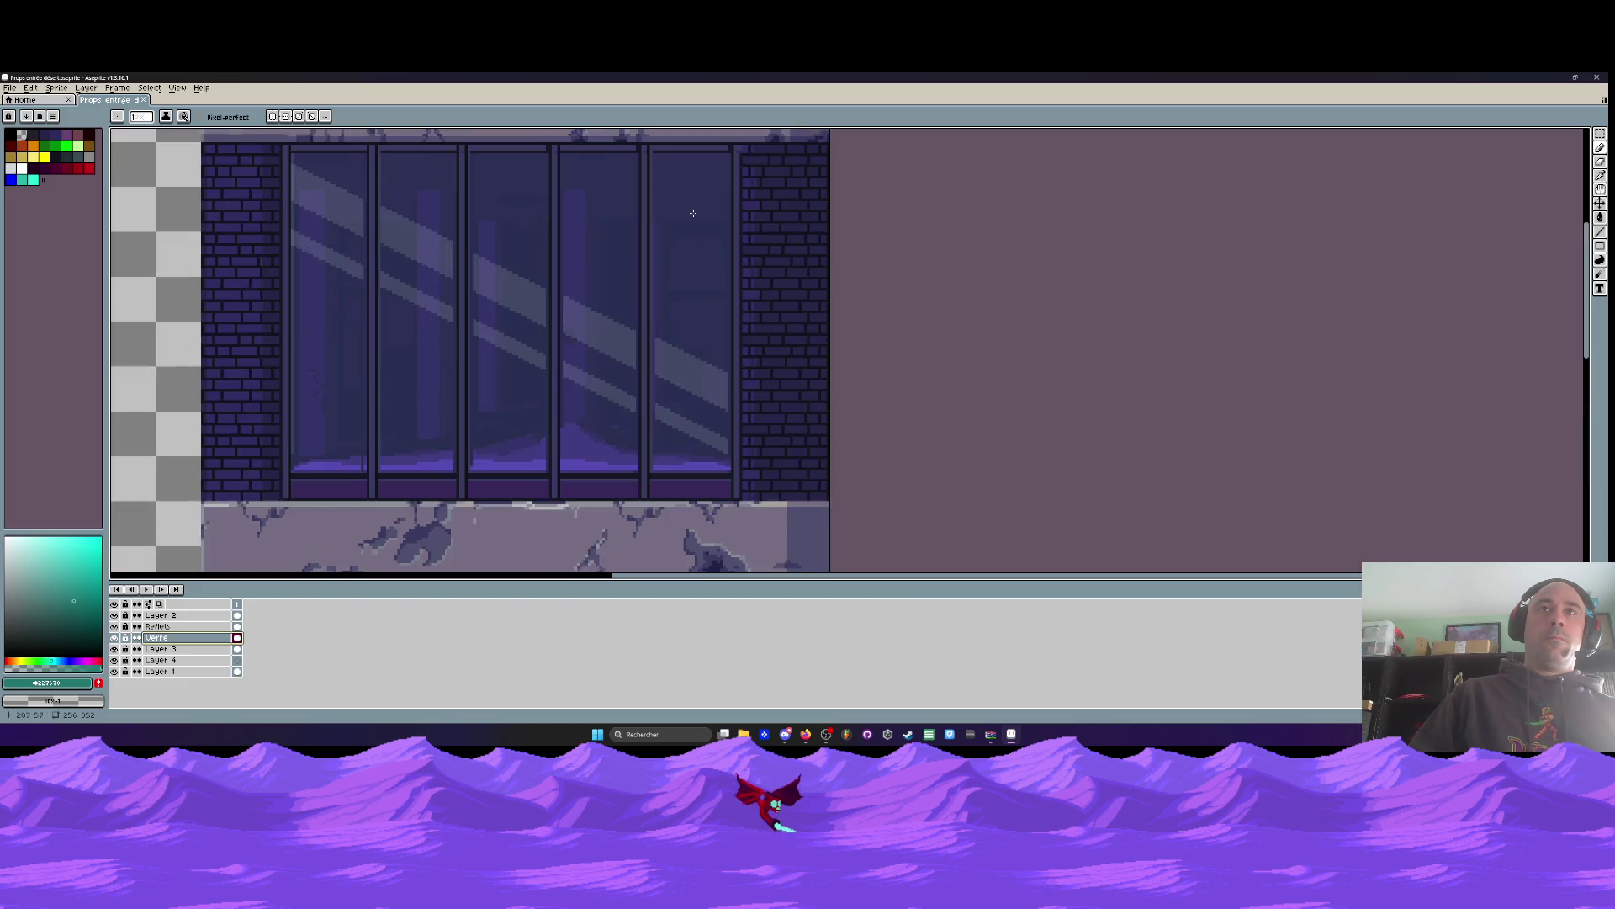
pyautogui.scroll(-4, 692, 214)
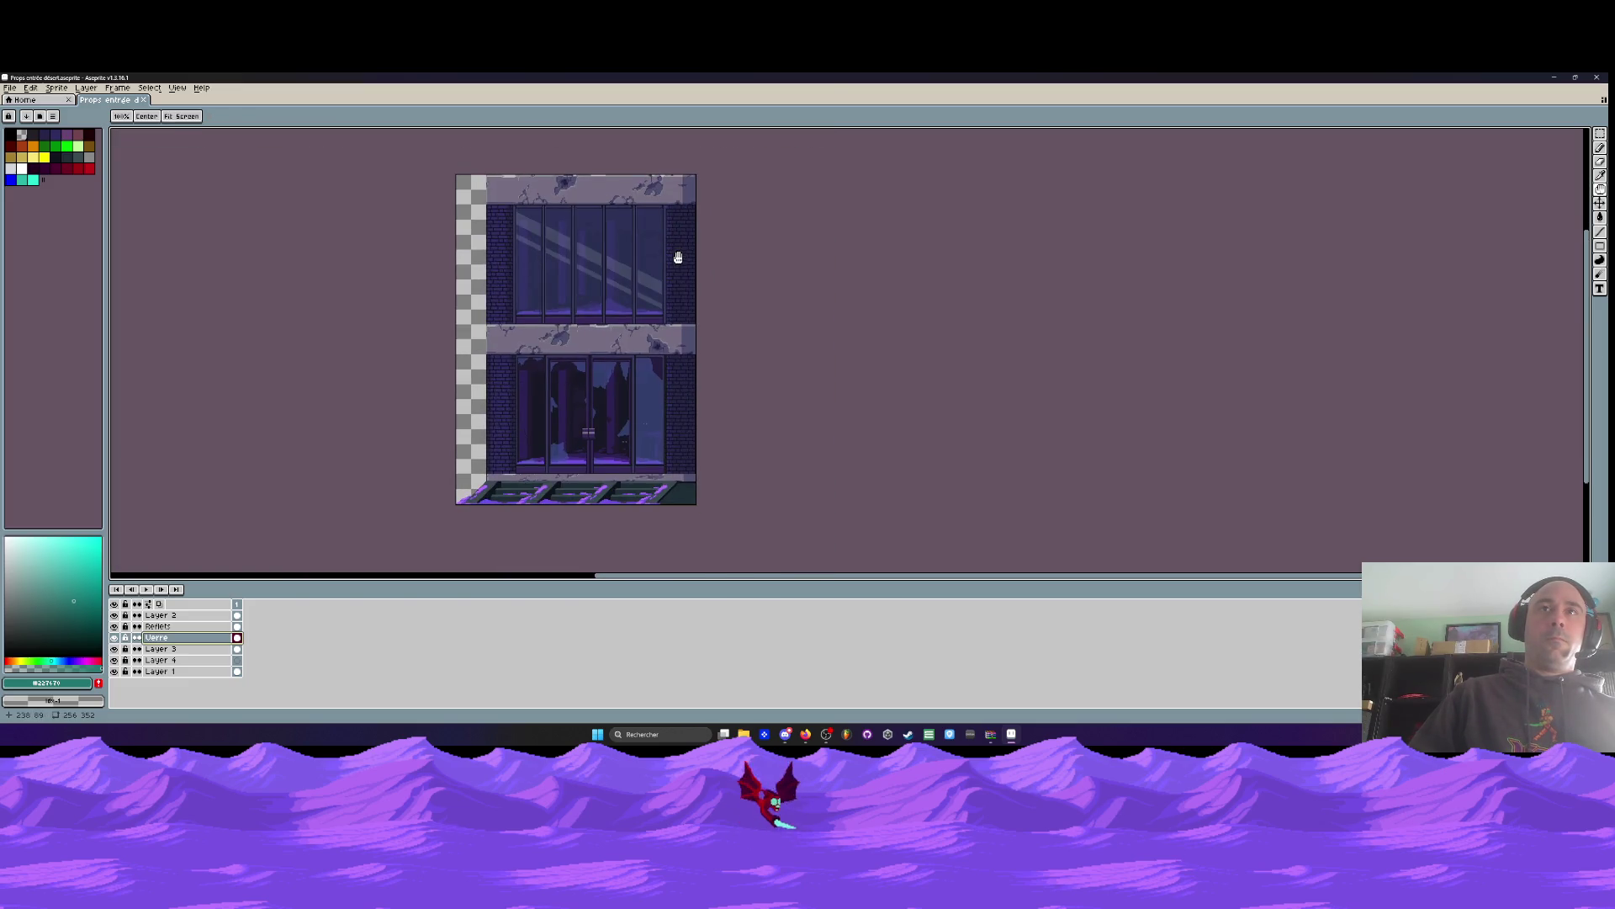
pyautogui.press('m')
pyautogui.moveTo(691, 170); pyautogui.dragTo(780, 546)
pyautogui.scroll(3, 693, 199)
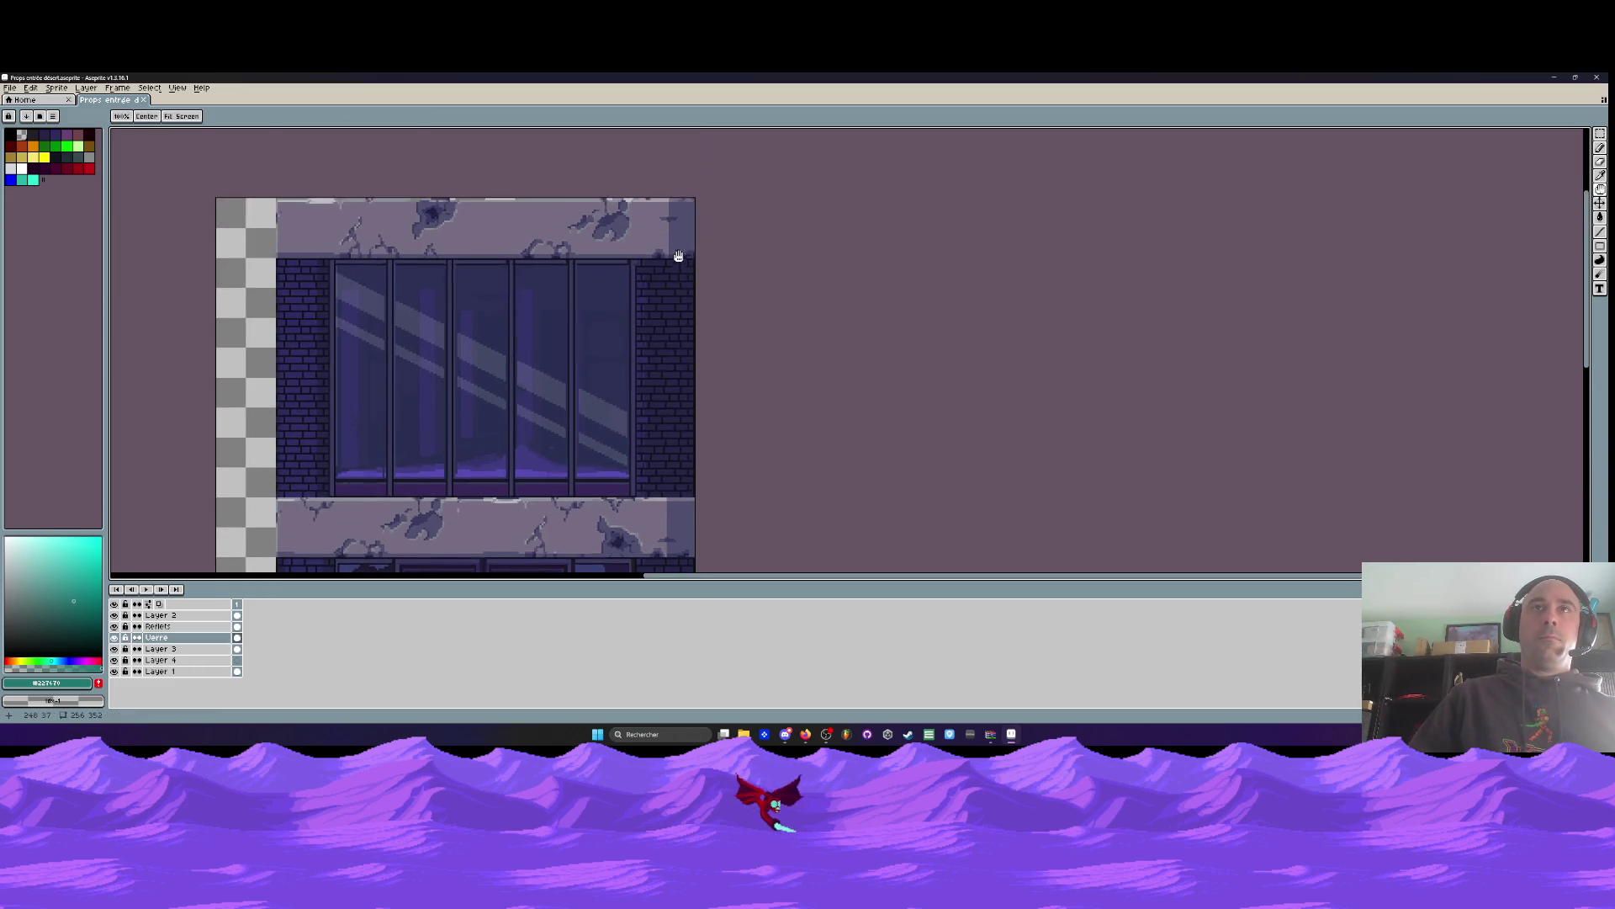
pyautogui.scroll(-3, 673, 185)
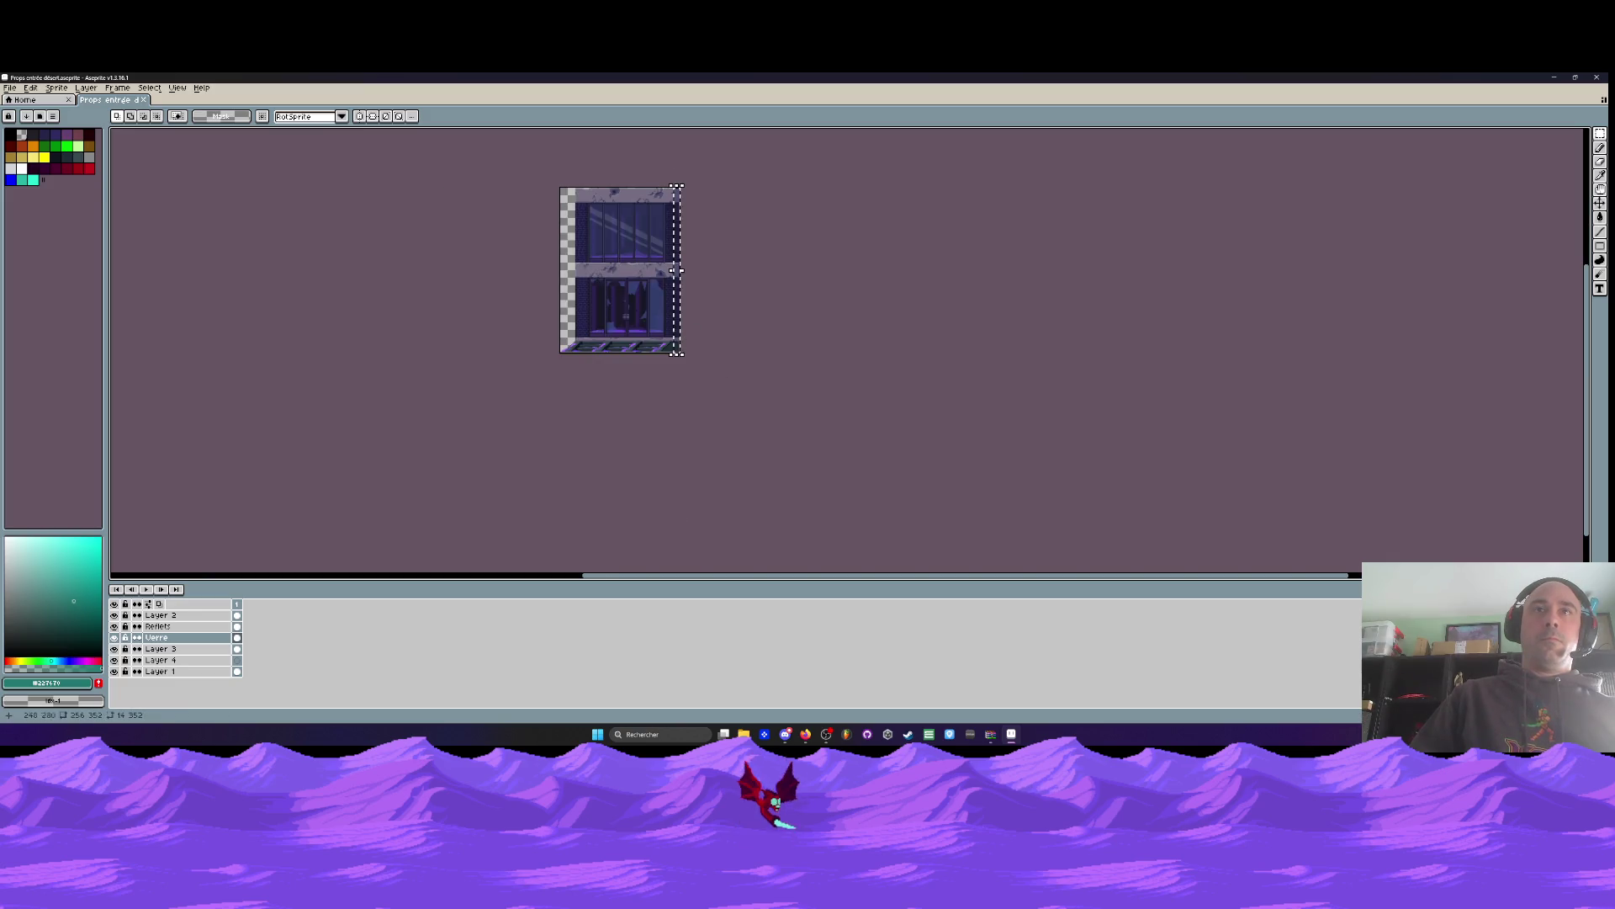
# Try a lightness change in Hue/Saturation on the selected strip, then cancel it
pyautogui.click(30, 88)
pyautogui.moveTo(101, 331)
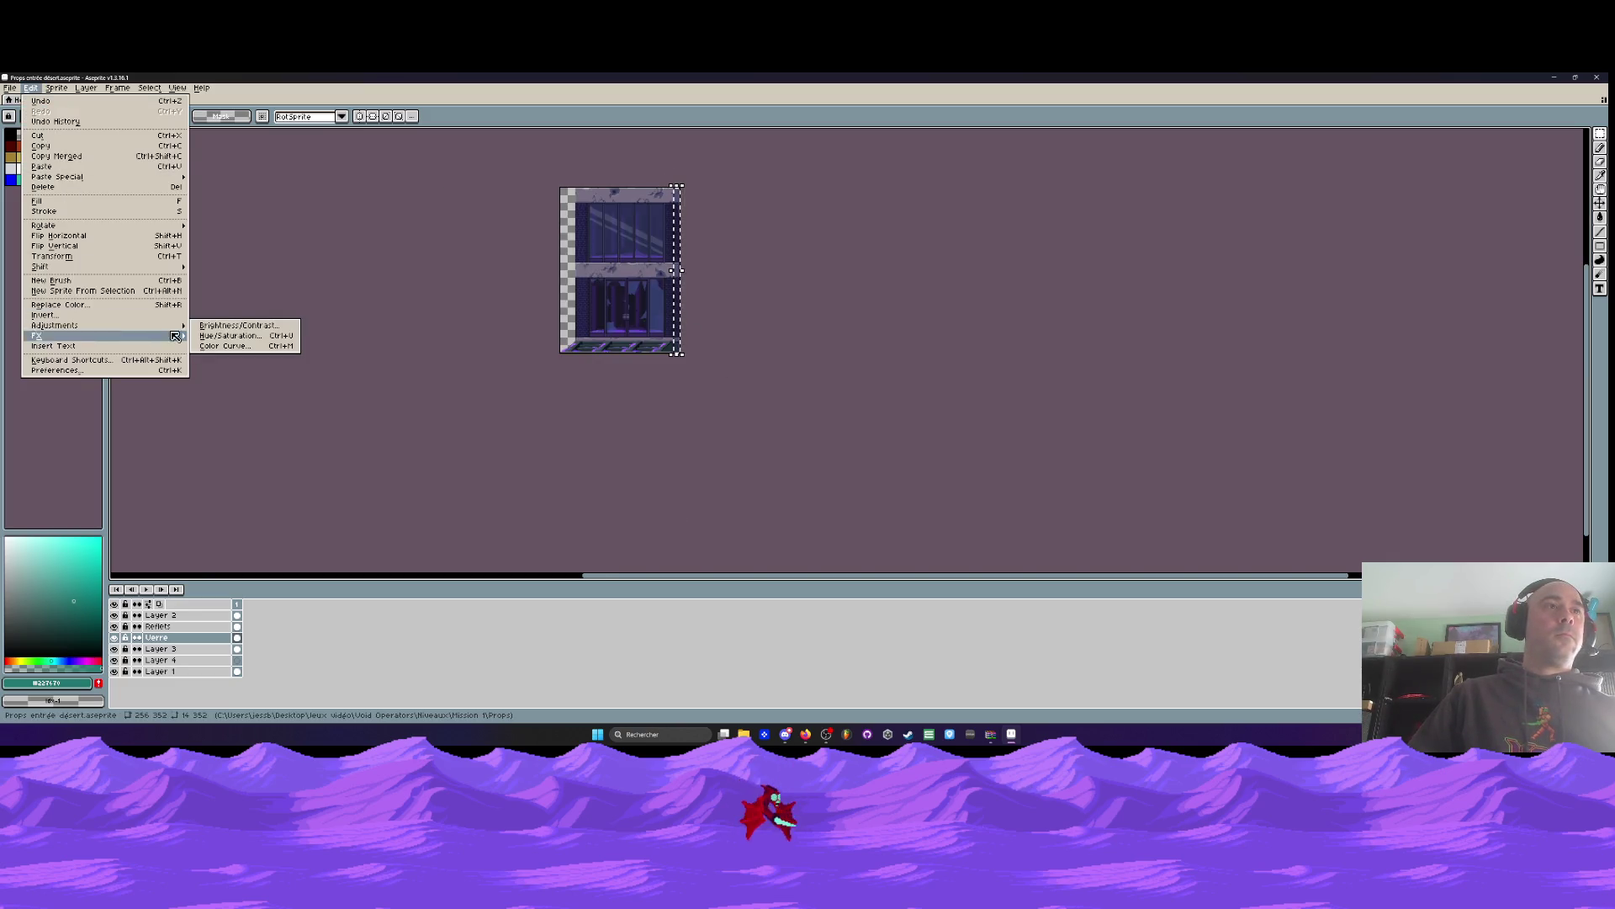
pyautogui.click(244, 337)
pyautogui.scroll(3, 721, 235)
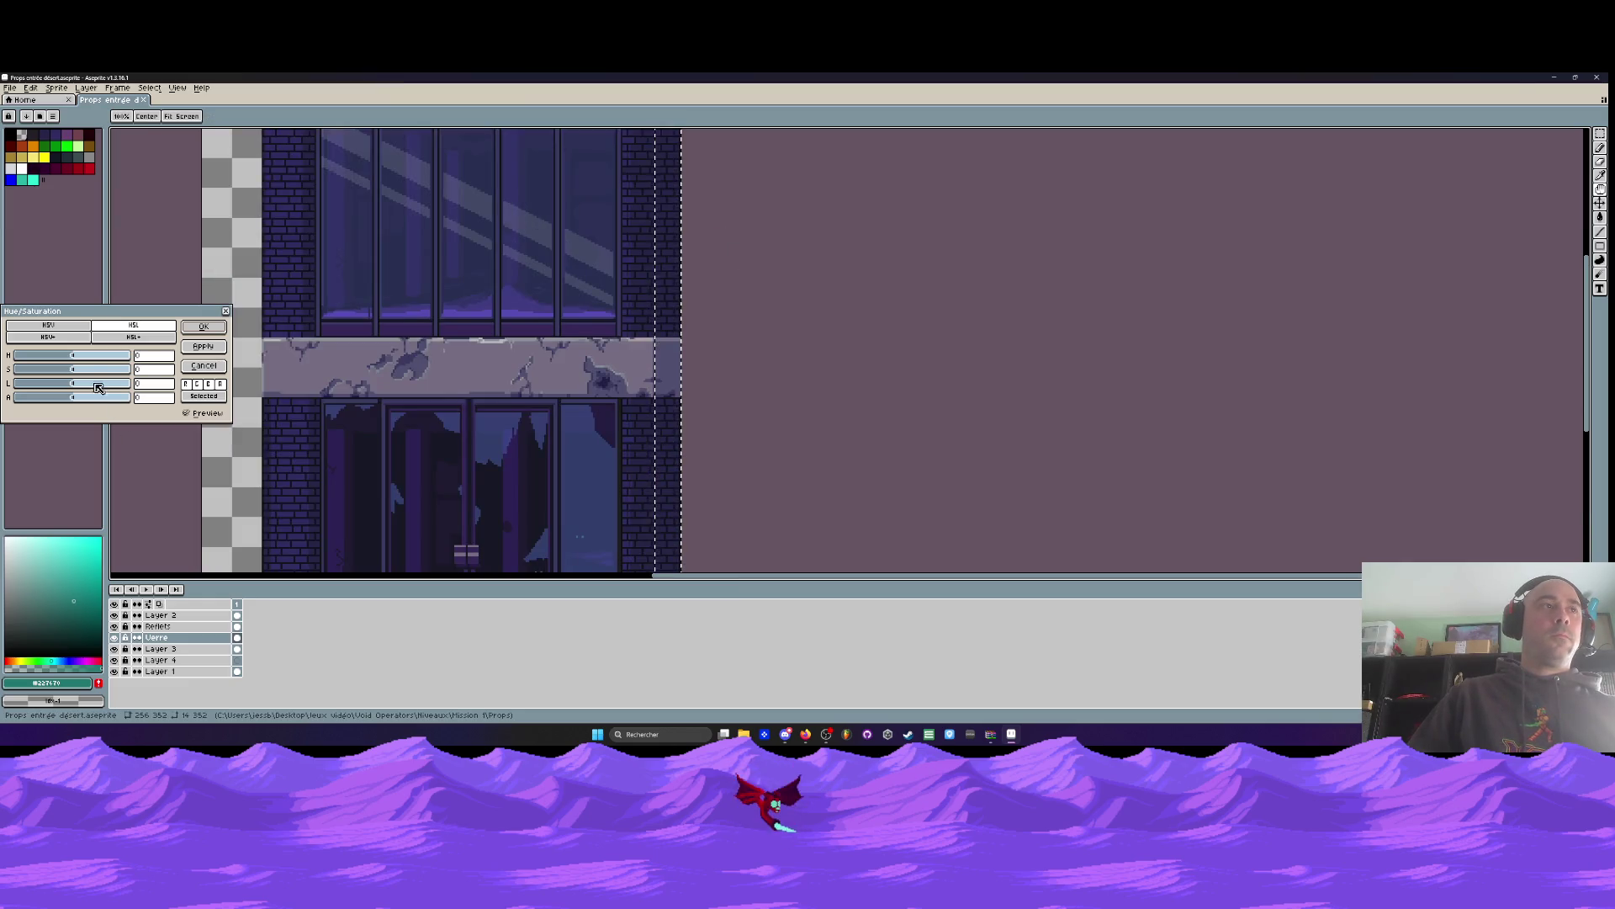
pyautogui.moveTo(76, 386)
pyautogui.mouseDown()
pyautogui.moveTo(49, 390)
pyautogui.moveTo(74, 392)
pyautogui.mouseUp()
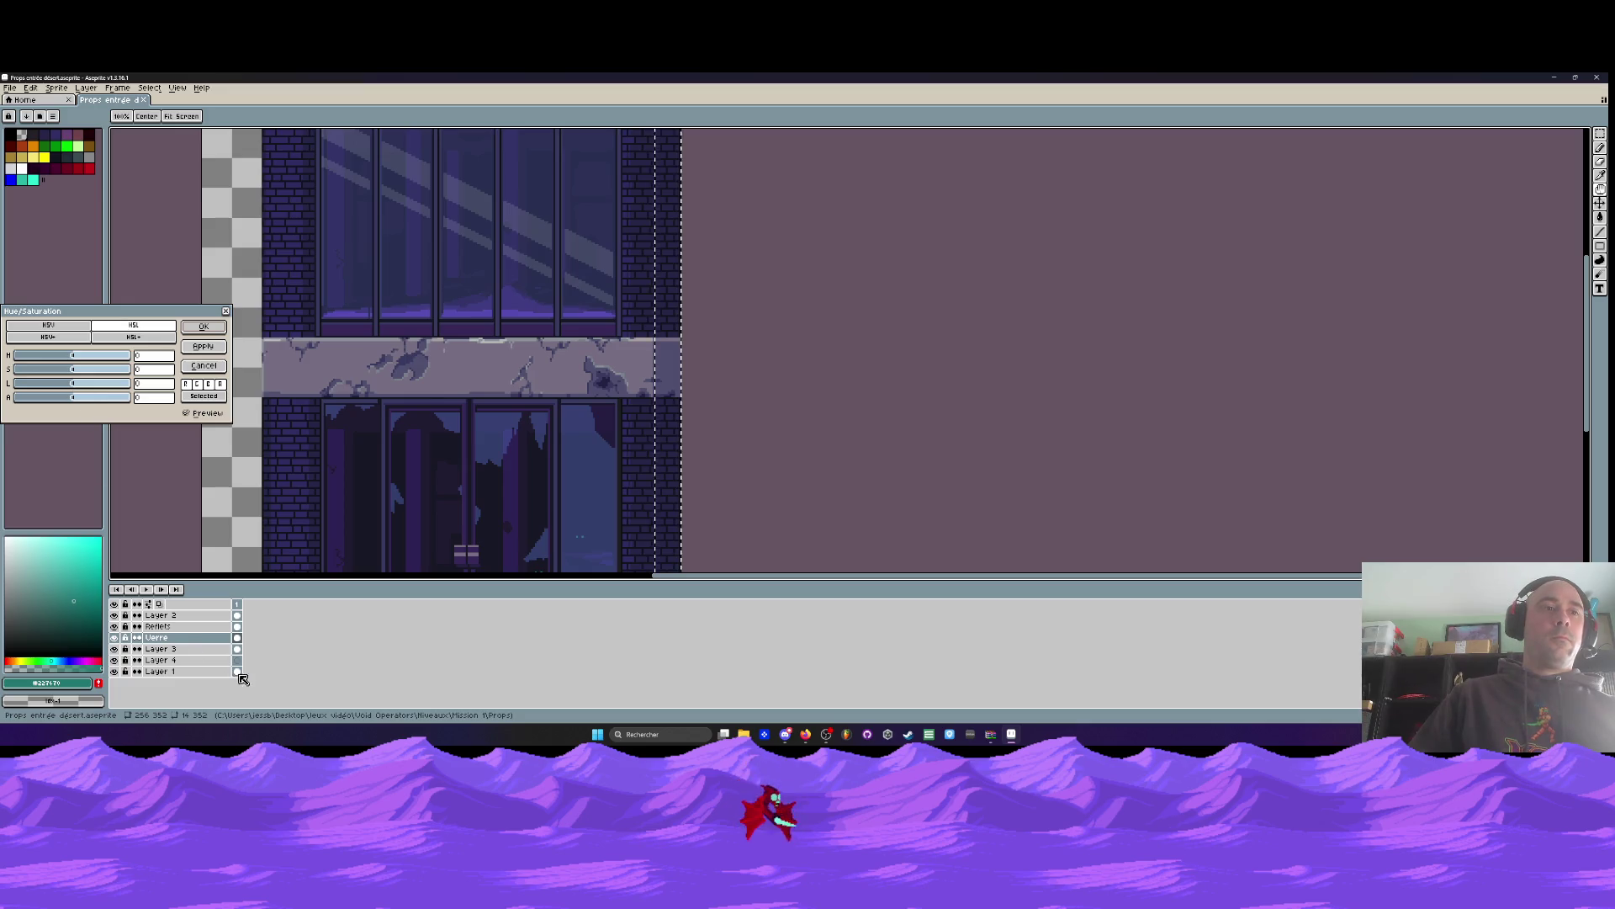
pyautogui.click(204, 365)
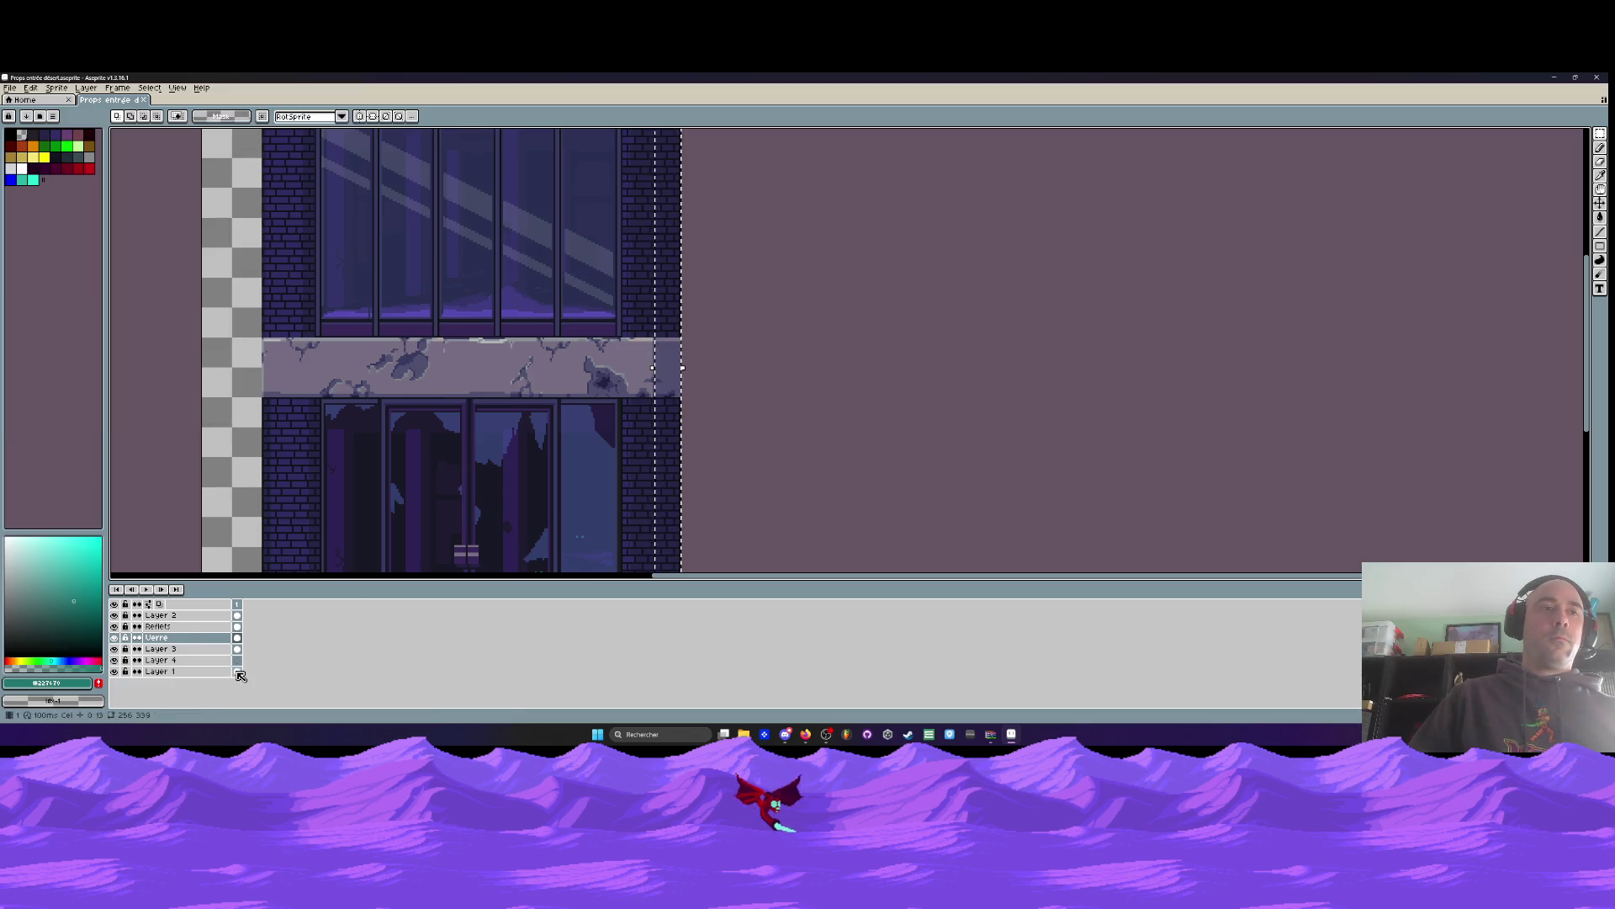
# Make Layer 1 active and zoom out to see the whole building
pyautogui.click(156, 671)
pyautogui.click(113, 671)
pyautogui.click(113, 671)
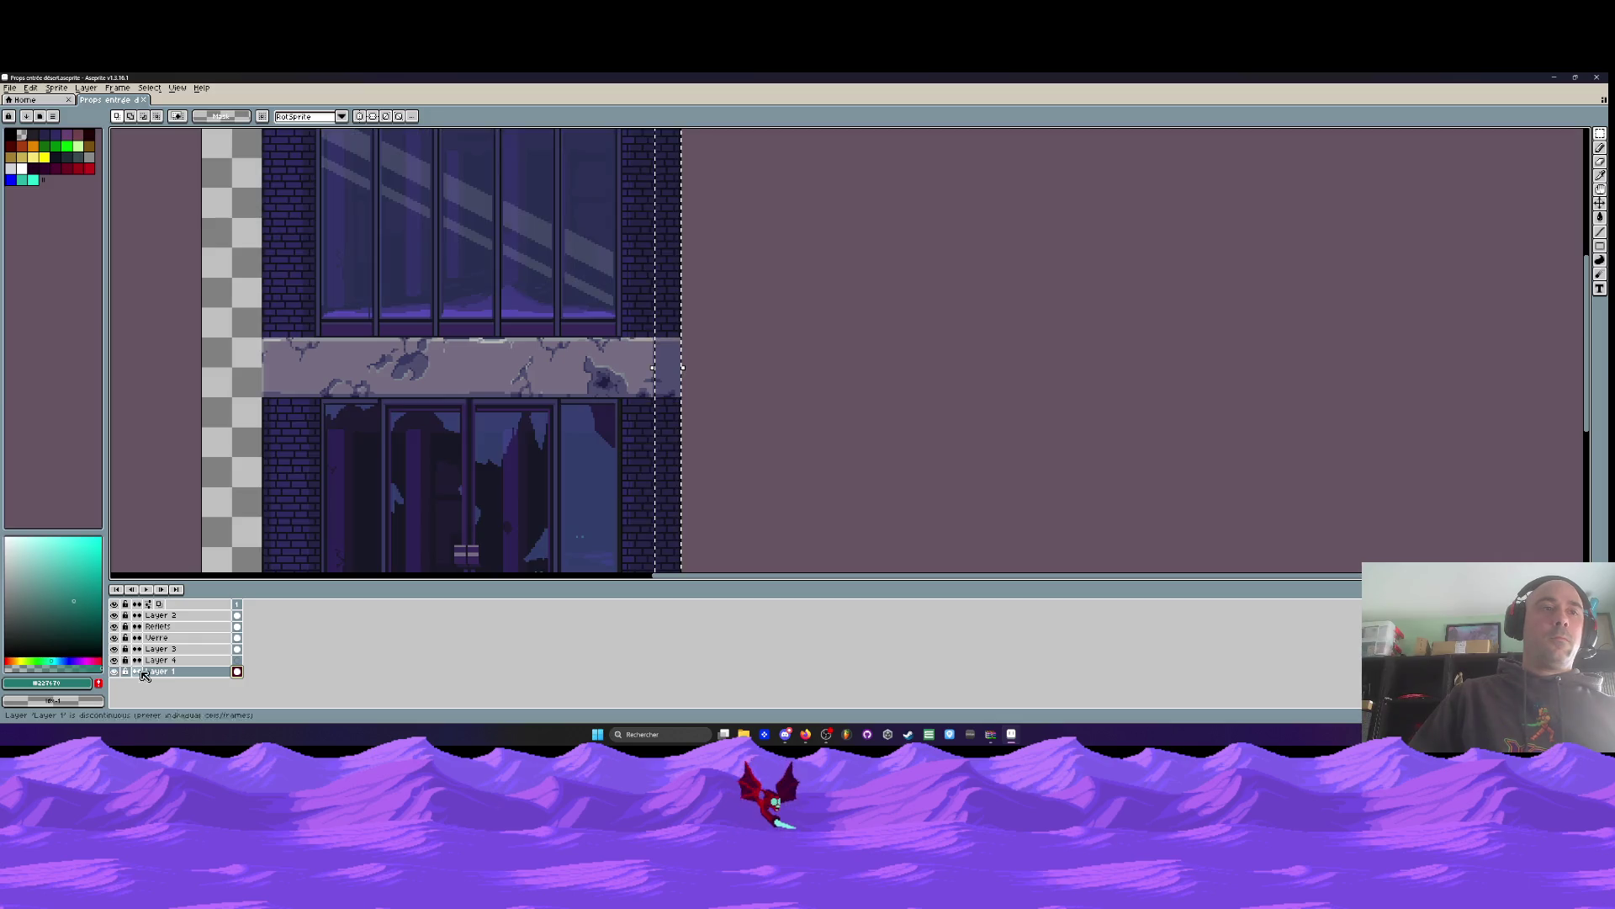
pyautogui.press('-')
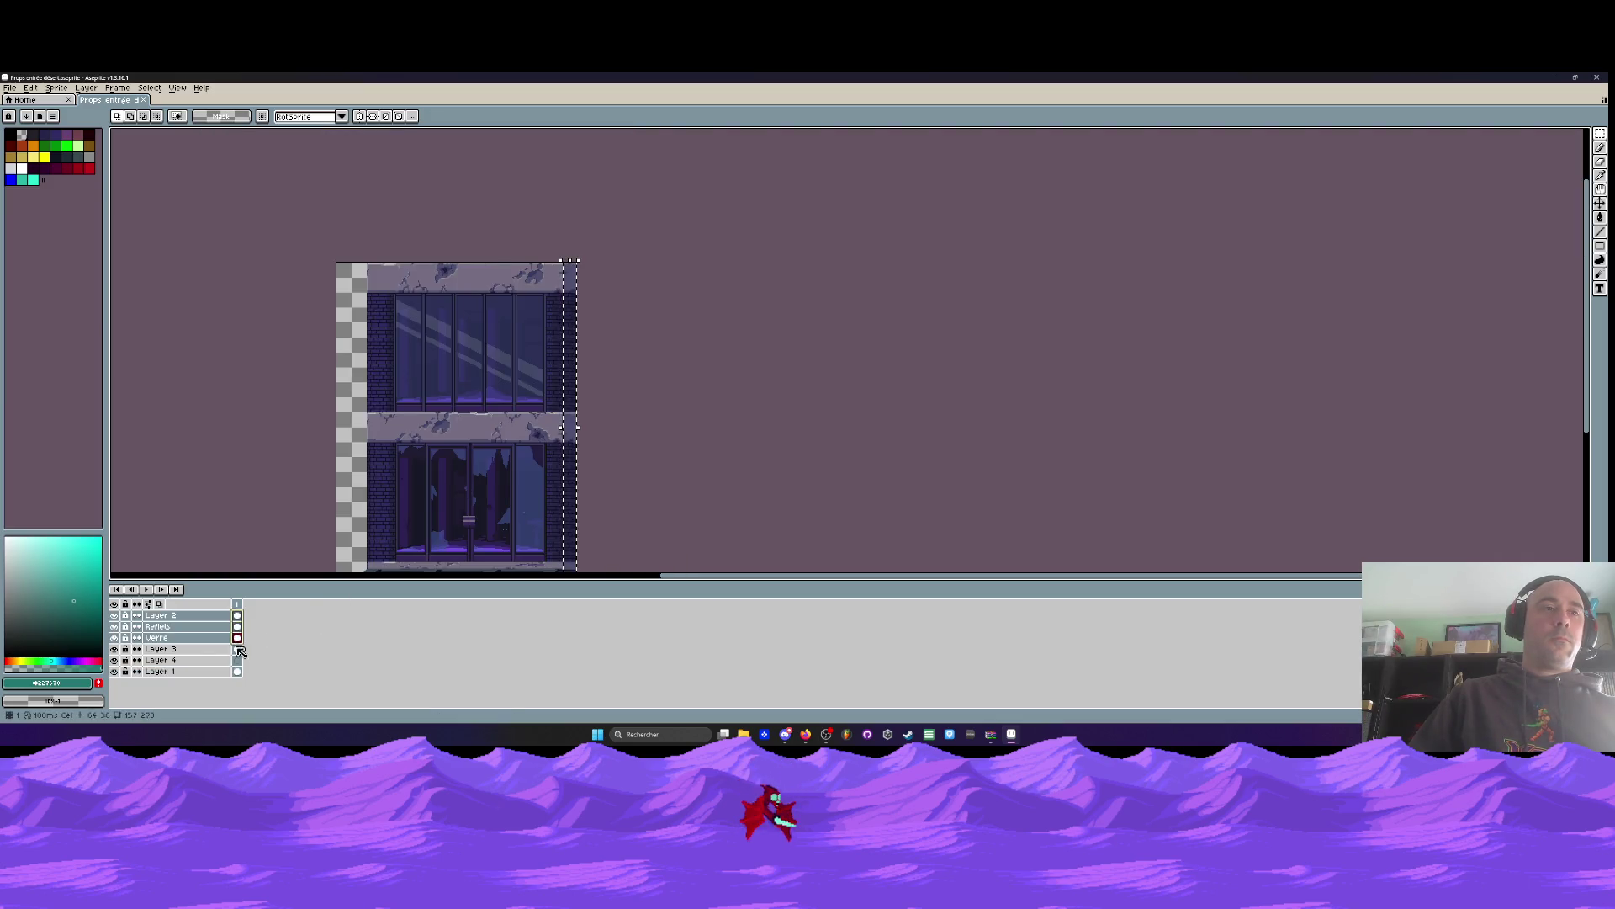
# Darken and desaturate the strip via Hue/Saturation (saturation -29, lightness -45), then deselect
pyautogui.click(9, 88)
pyautogui.moveTo(38, 180)
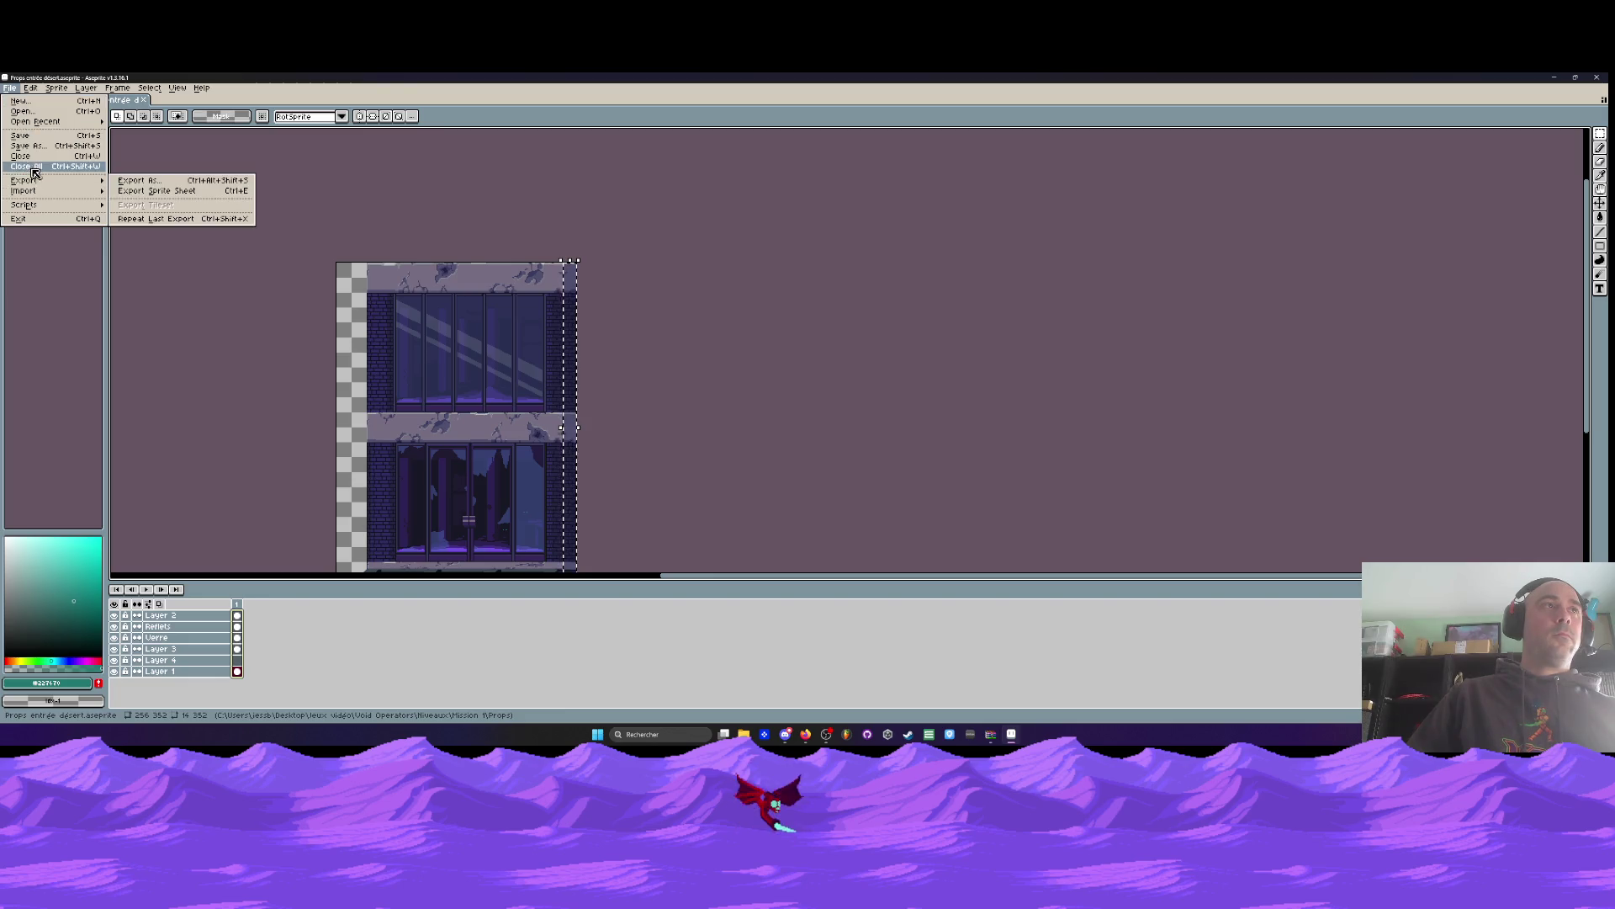
pyautogui.click(35, 88)
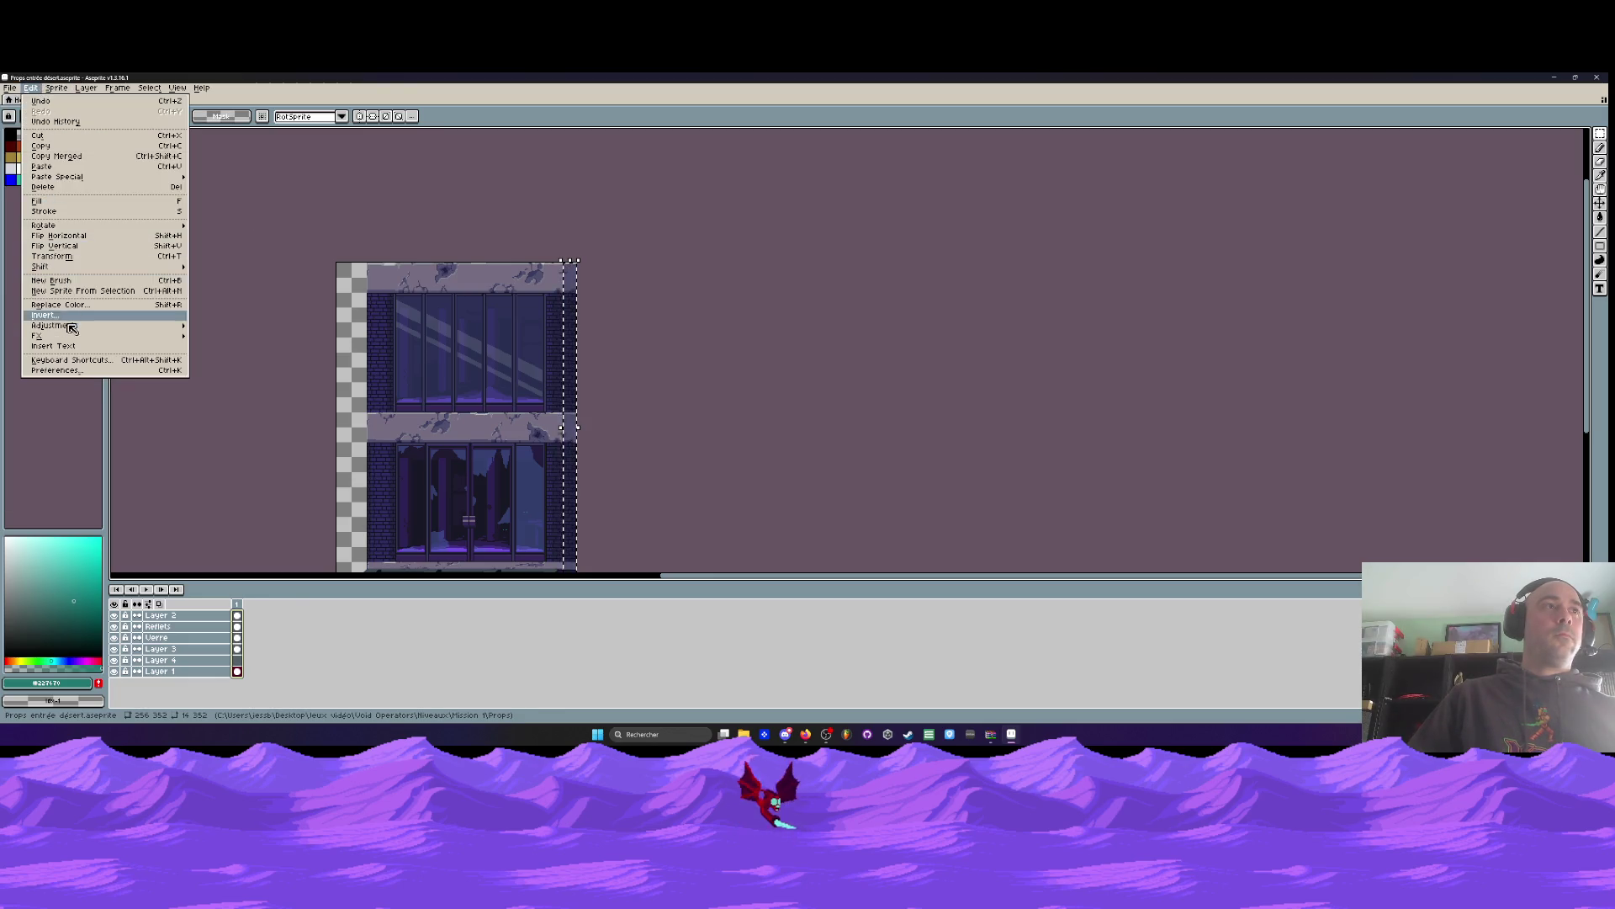
pyautogui.moveTo(87, 327)
pyautogui.click(227, 338)
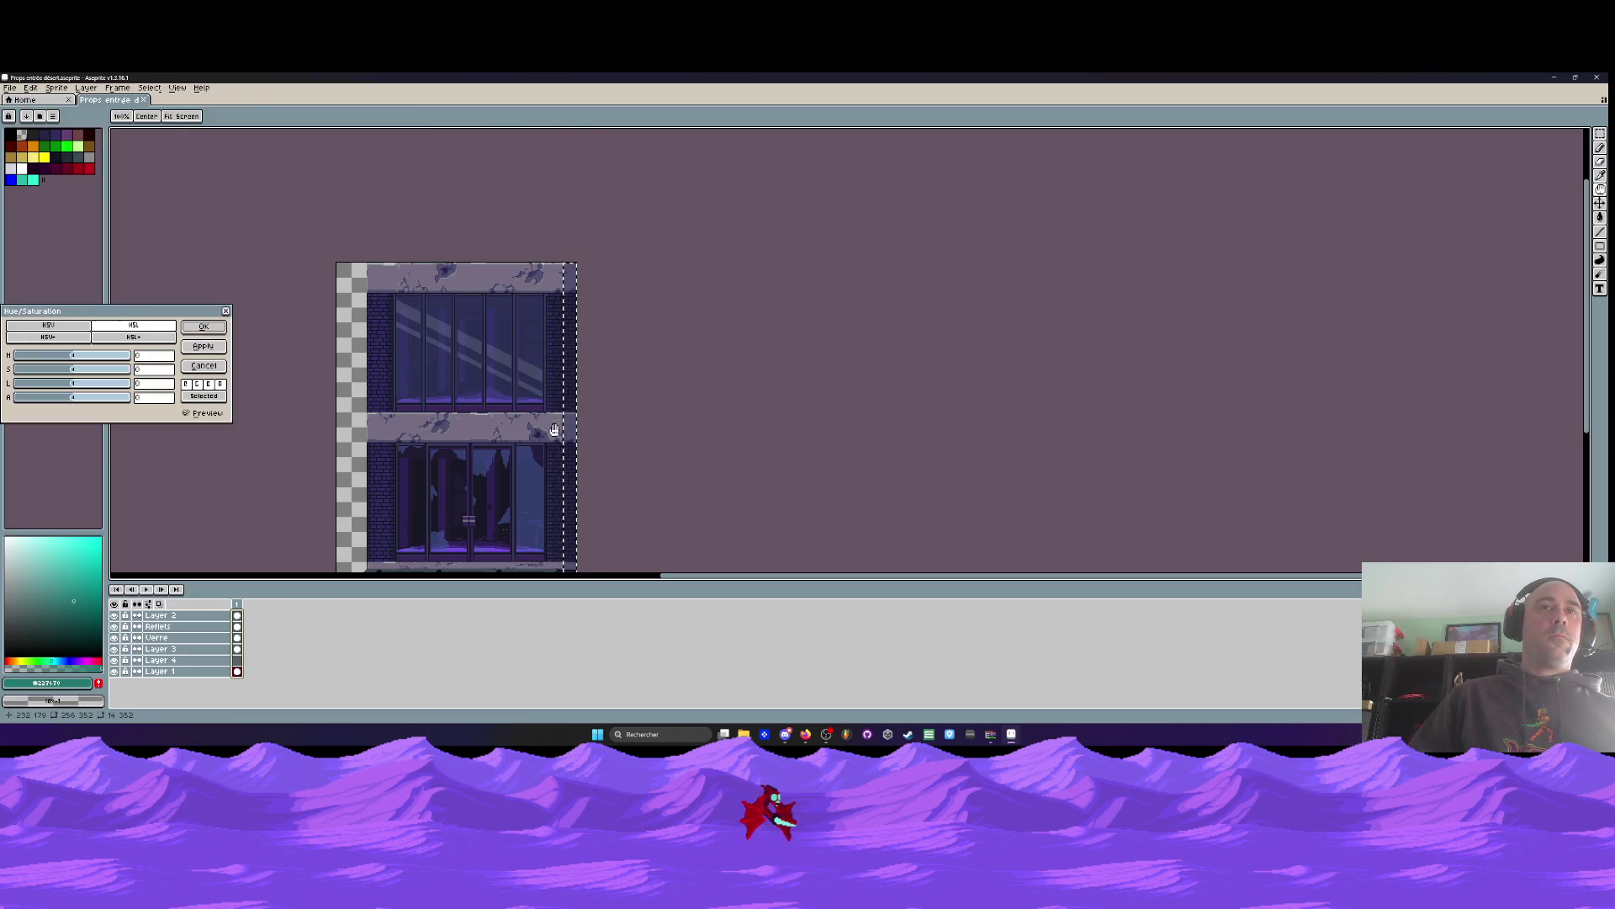
pyautogui.scroll(1, 388, 402)
pyautogui.moveTo(72, 355); pyautogui.dragTo(51, 390)
pyautogui.click(204, 326)
pyautogui.hotkey('ctrl', 'd')
pyautogui.scroll(-1, 557, 339)
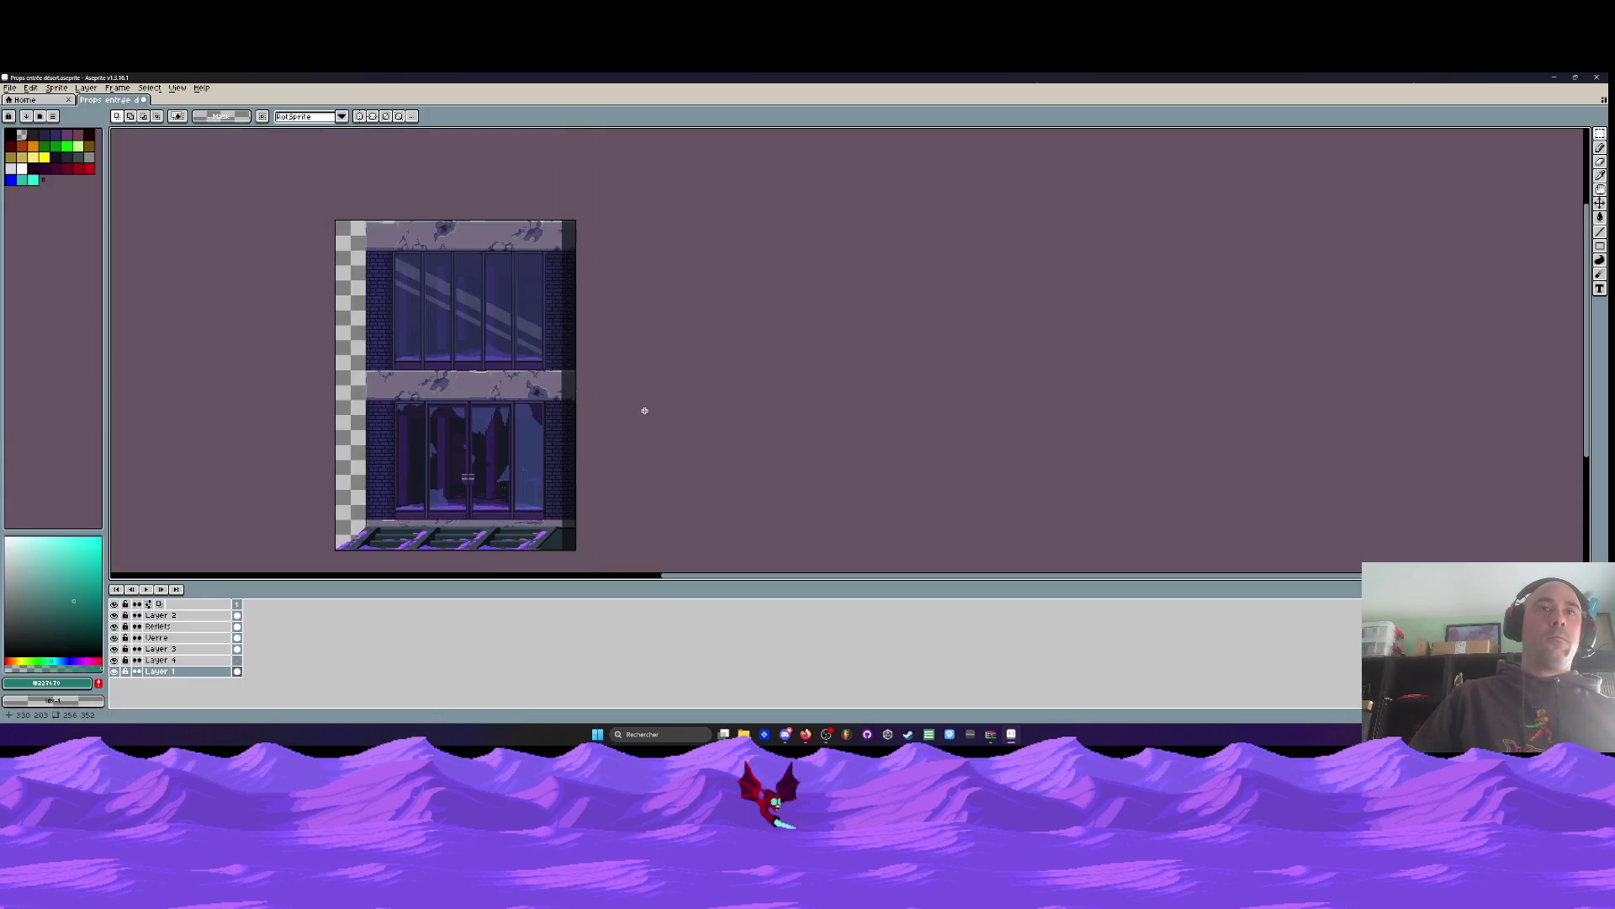
# Briefly reselect the right brick column, then clear the selection
pyautogui.scroll(2, 623, 416)
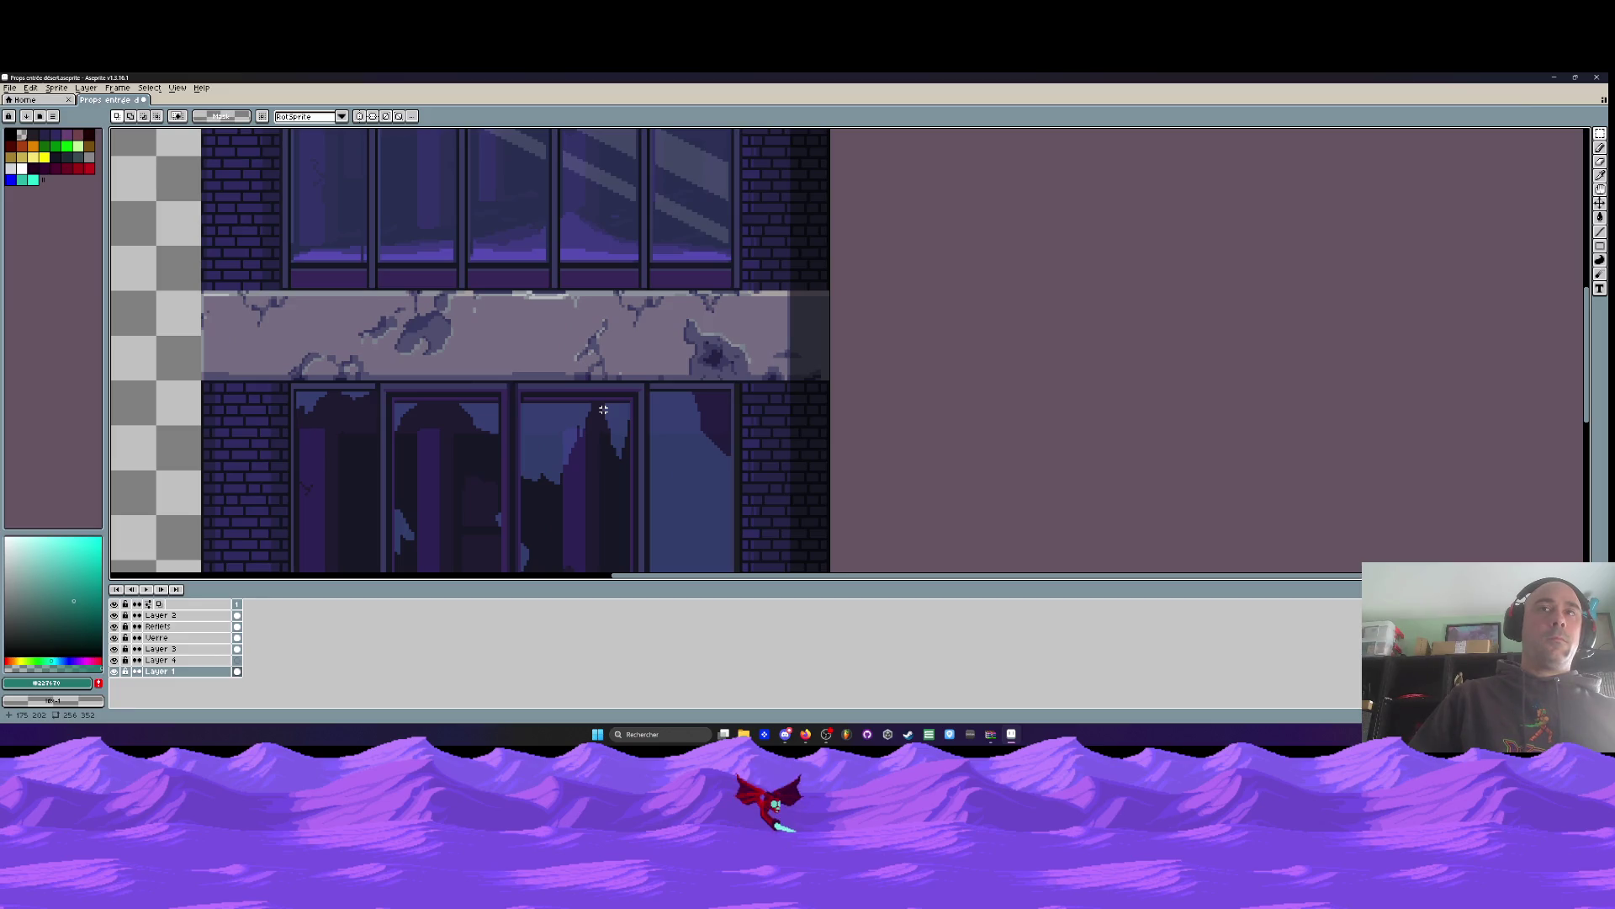
pyautogui.scroll(-2, 603, 409)
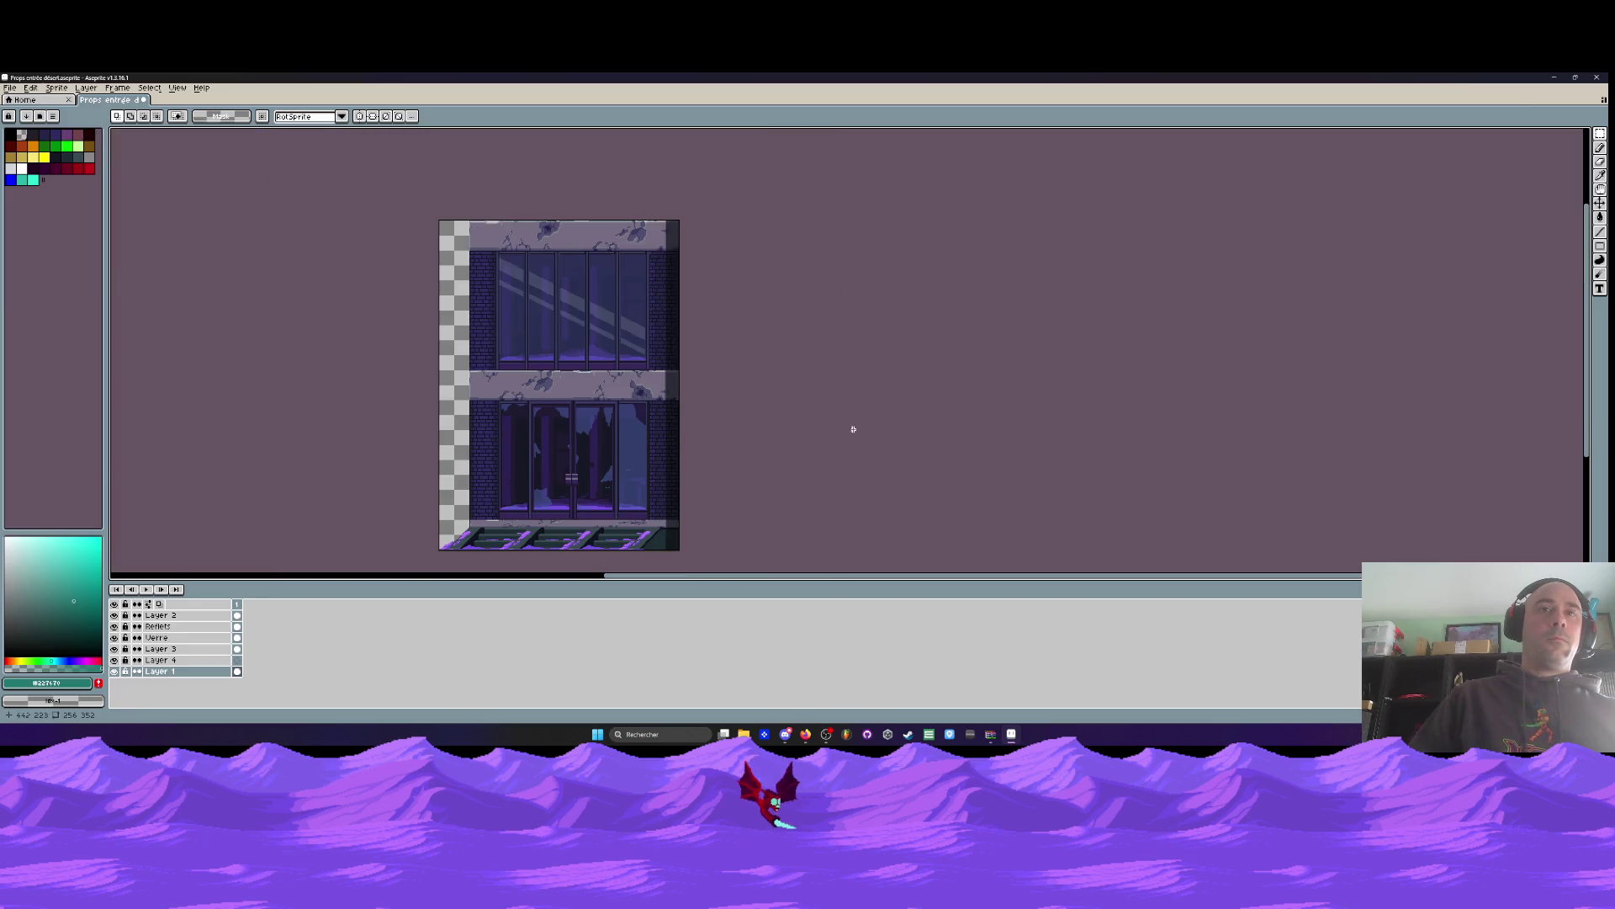
pyautogui.hotkey('ctrl', 'shift', 'd')
pyautogui.scroll(1, 692, 313)
pyautogui.hotkey('ctrl', 'd')
pyautogui.scroll(-1, 692, 314)
# Make Layer 4 active and choose a dark red drawing colour
pyautogui.scroll(1, 693, 314)
pyautogui.scroll(-1, 667, 240)
pyautogui.scroll(1, 668, 240)
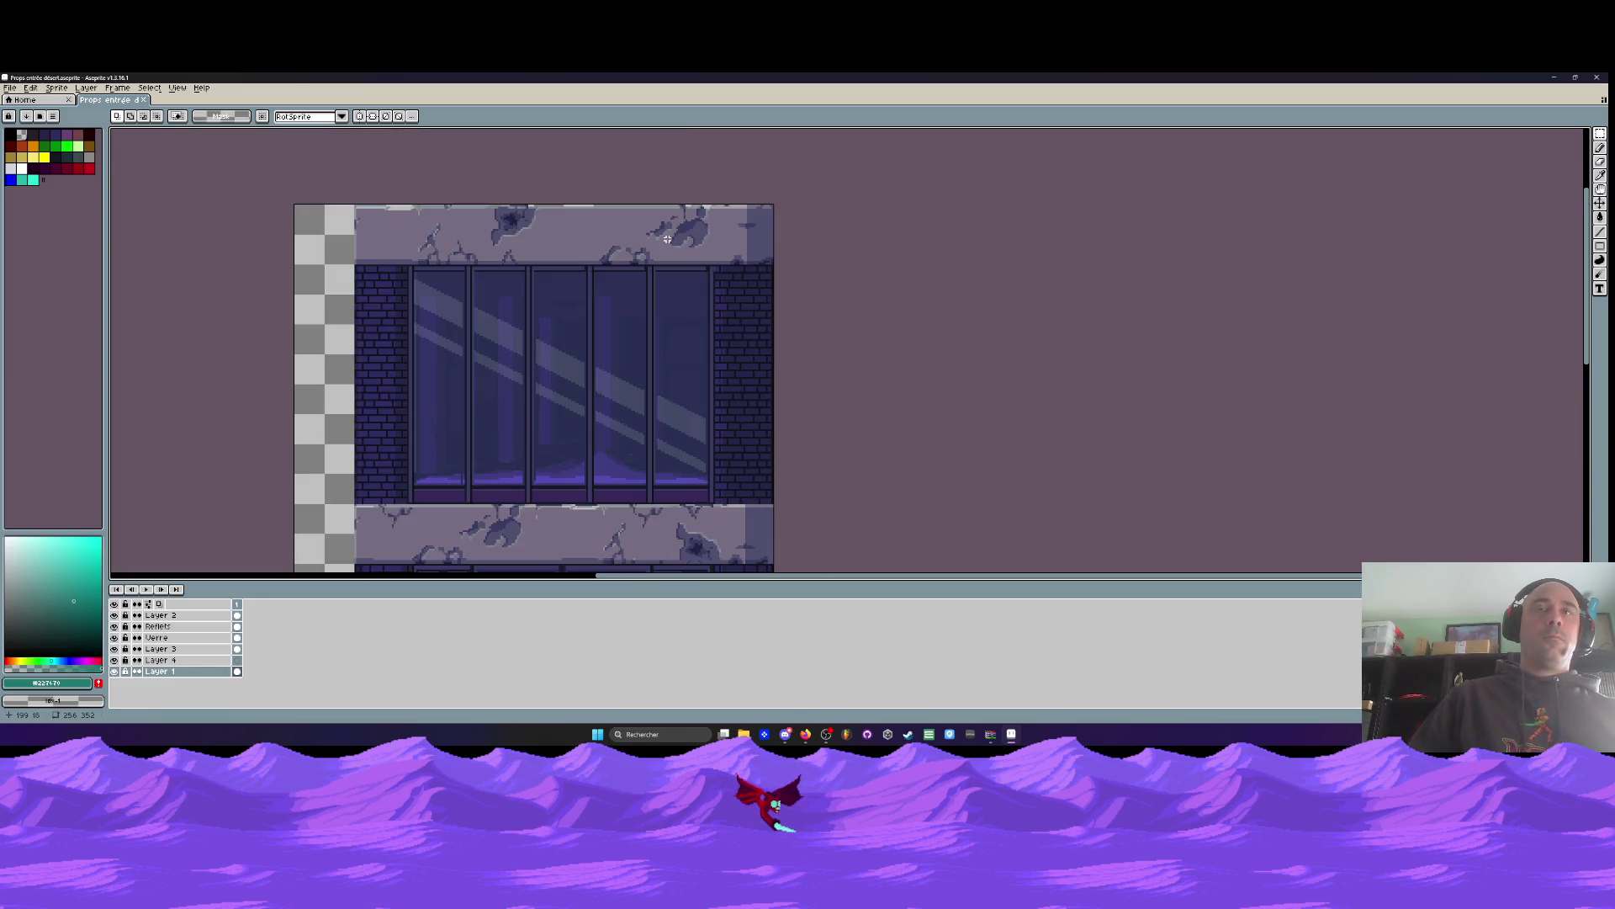
pyautogui.click(164, 660)
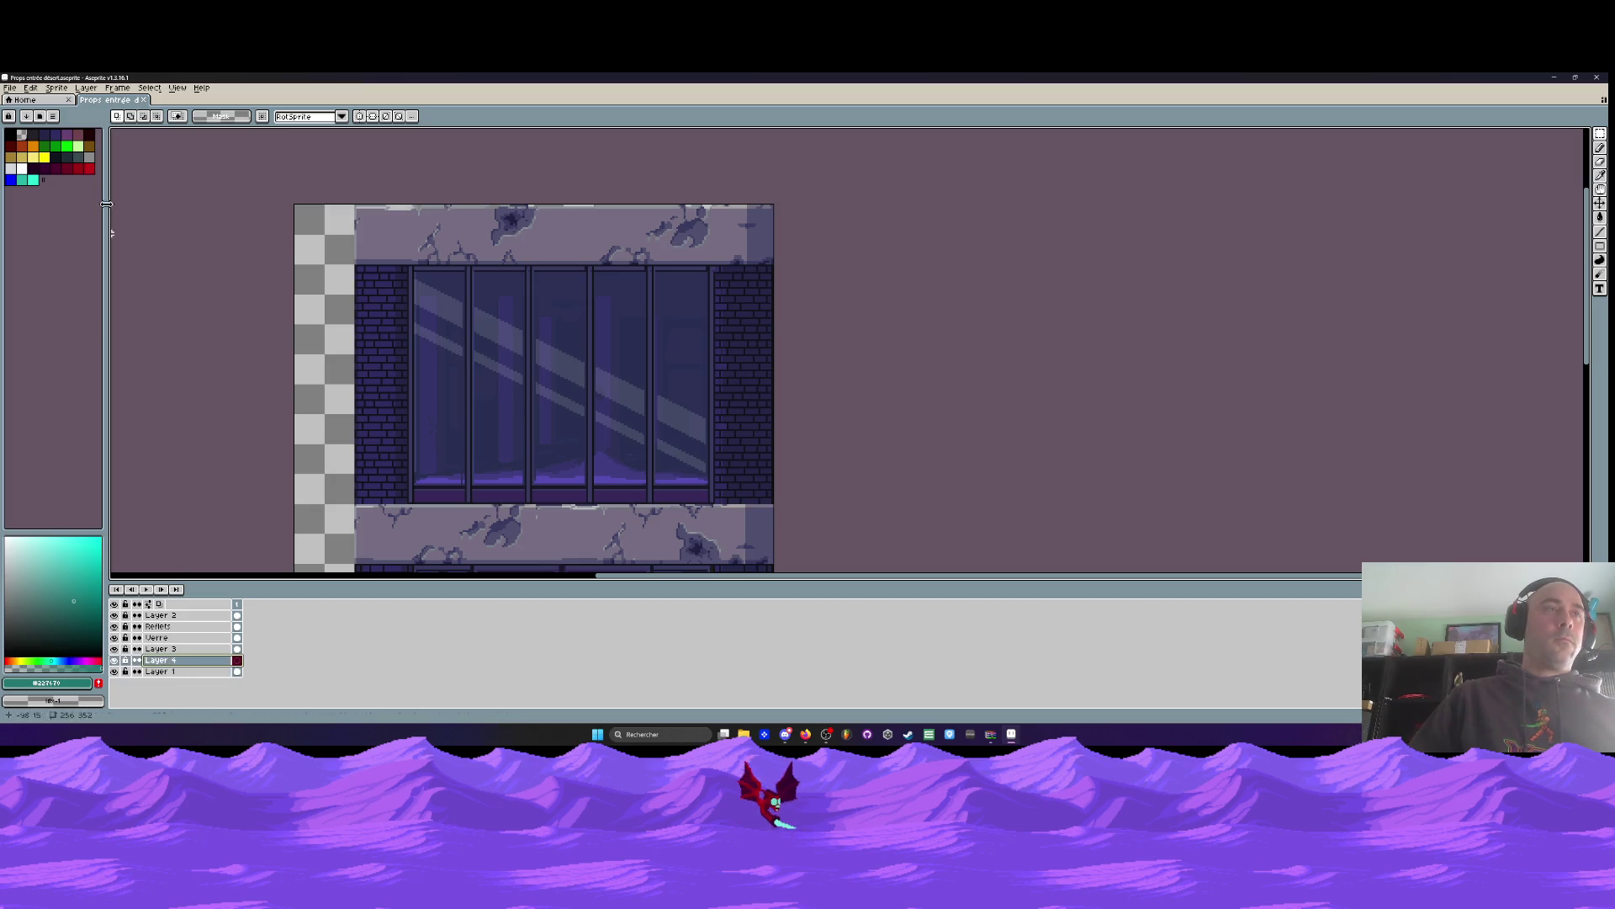
pyautogui.click(20, 145)
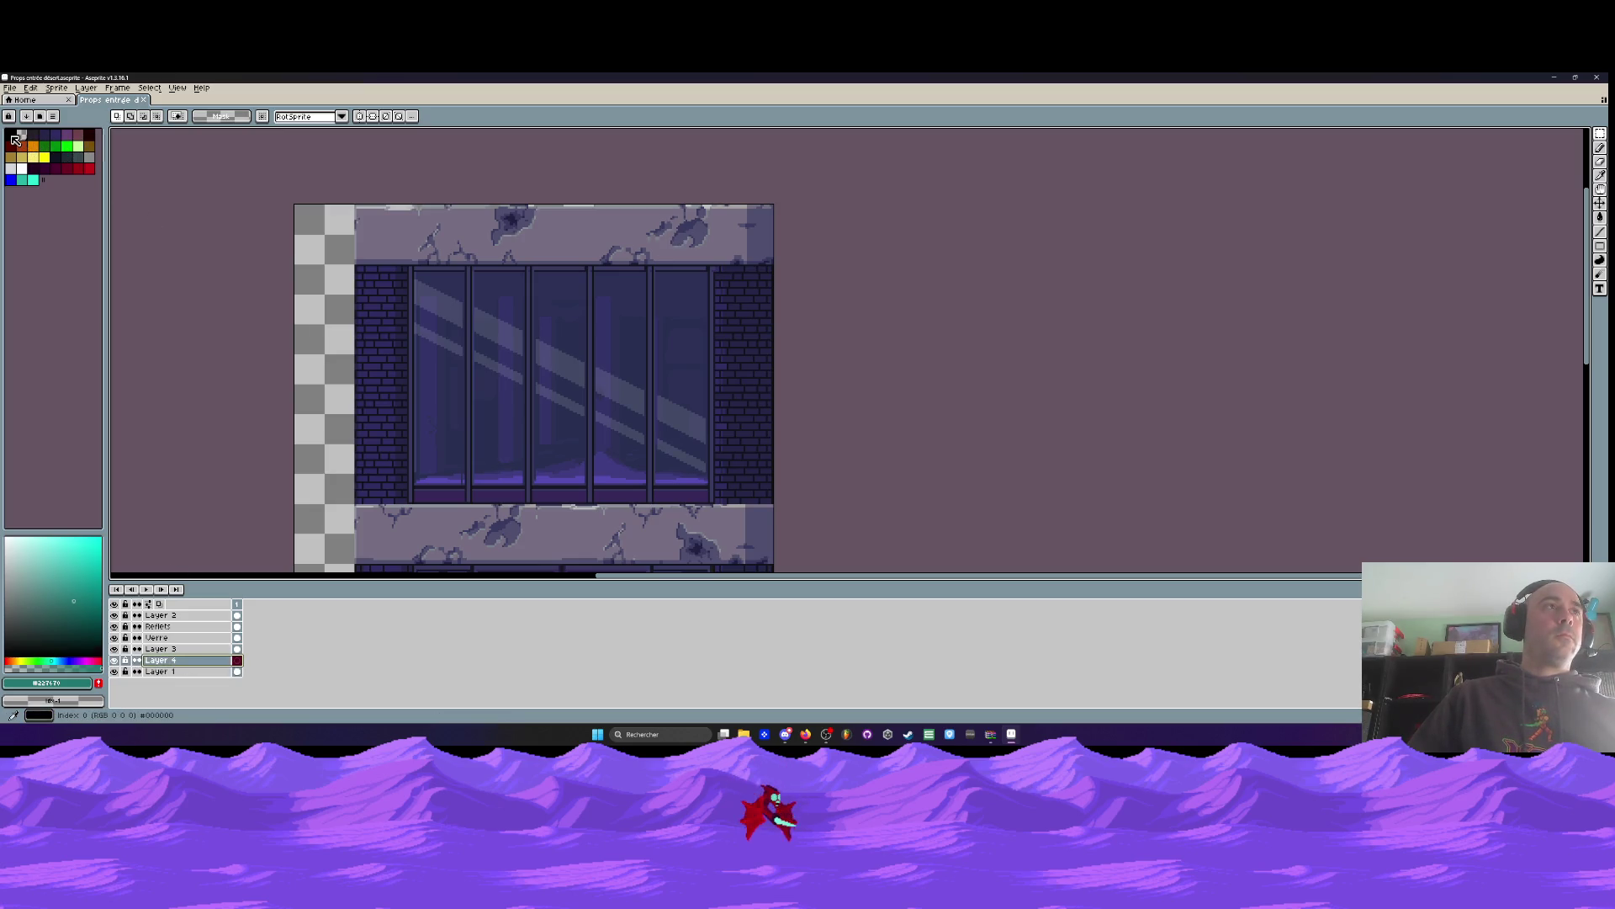
# Choose the Filled Rectangle tool and move Layer 4 to the top, above Layer 2
pyautogui.click(1604, 250)
pyautogui.click(1558, 246)
pyautogui.scroll(3, 816, 203)
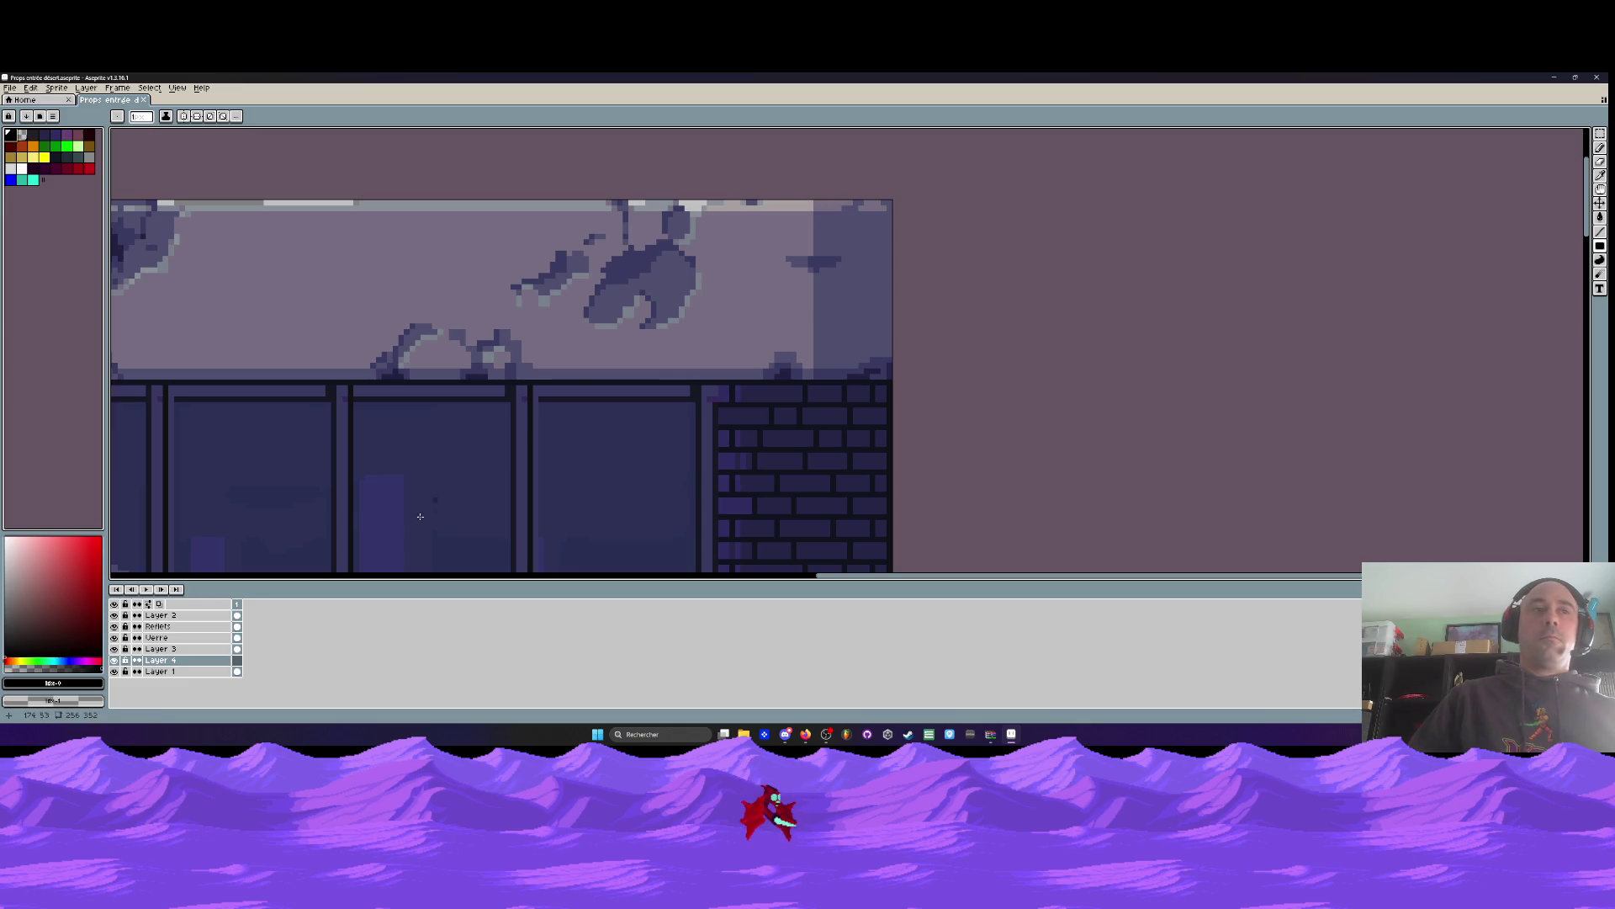
pyautogui.moveTo(160, 659); pyautogui.dragTo(160, 672)
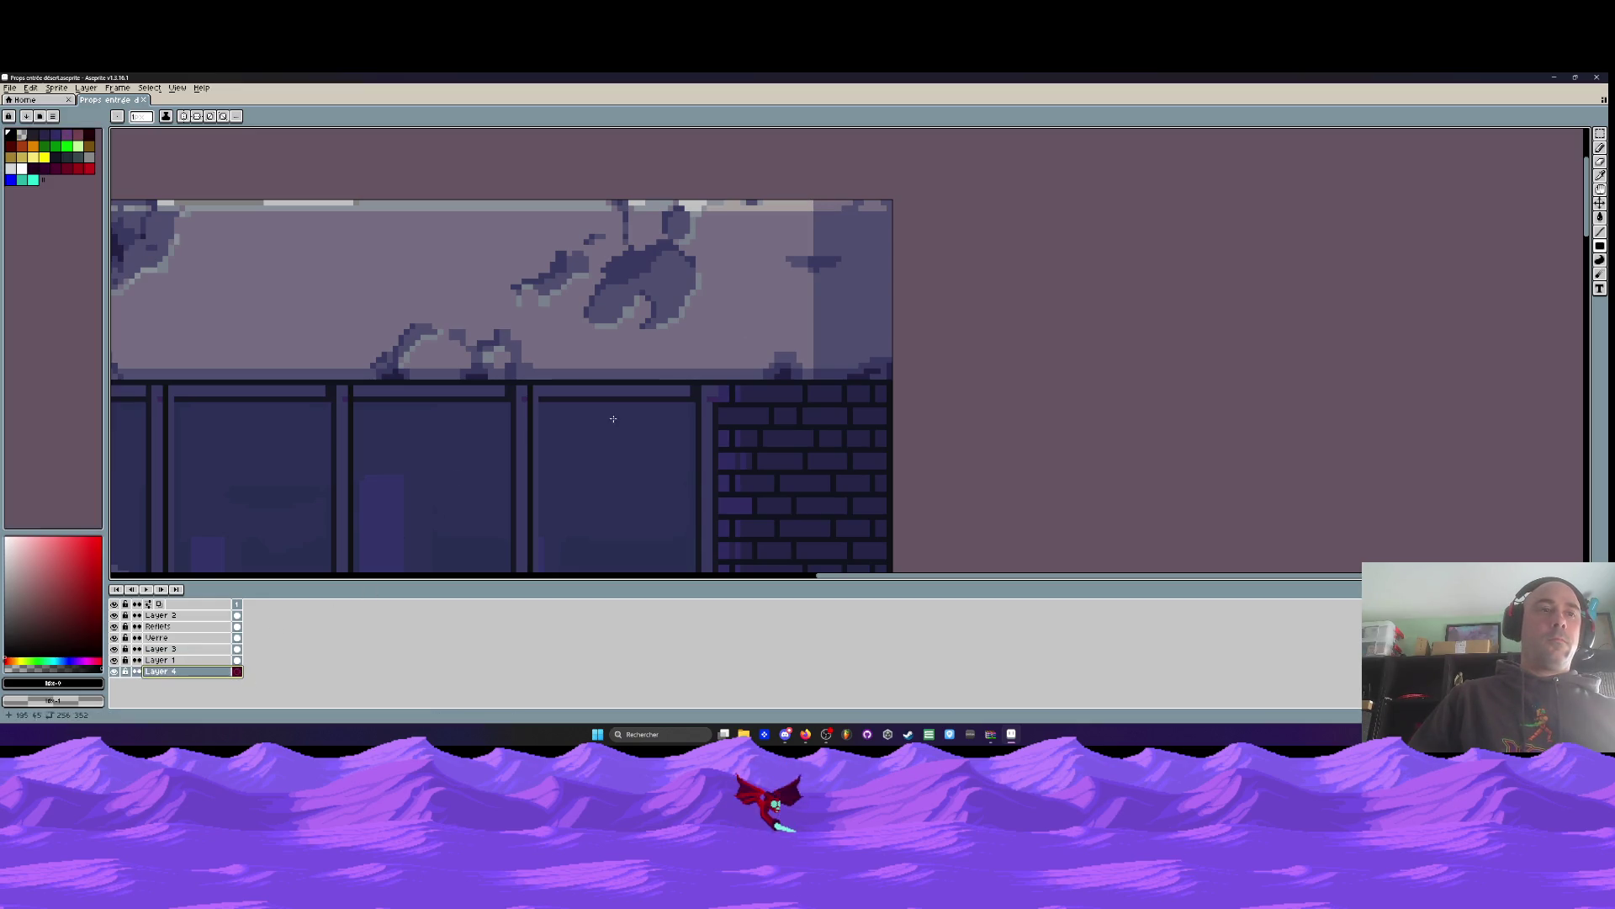
pyautogui.moveTo(169, 671)
pyautogui.mouseDown()
pyautogui.moveTo(205, 635)
pyautogui.moveTo(169, 615)
pyautogui.mouseUp()
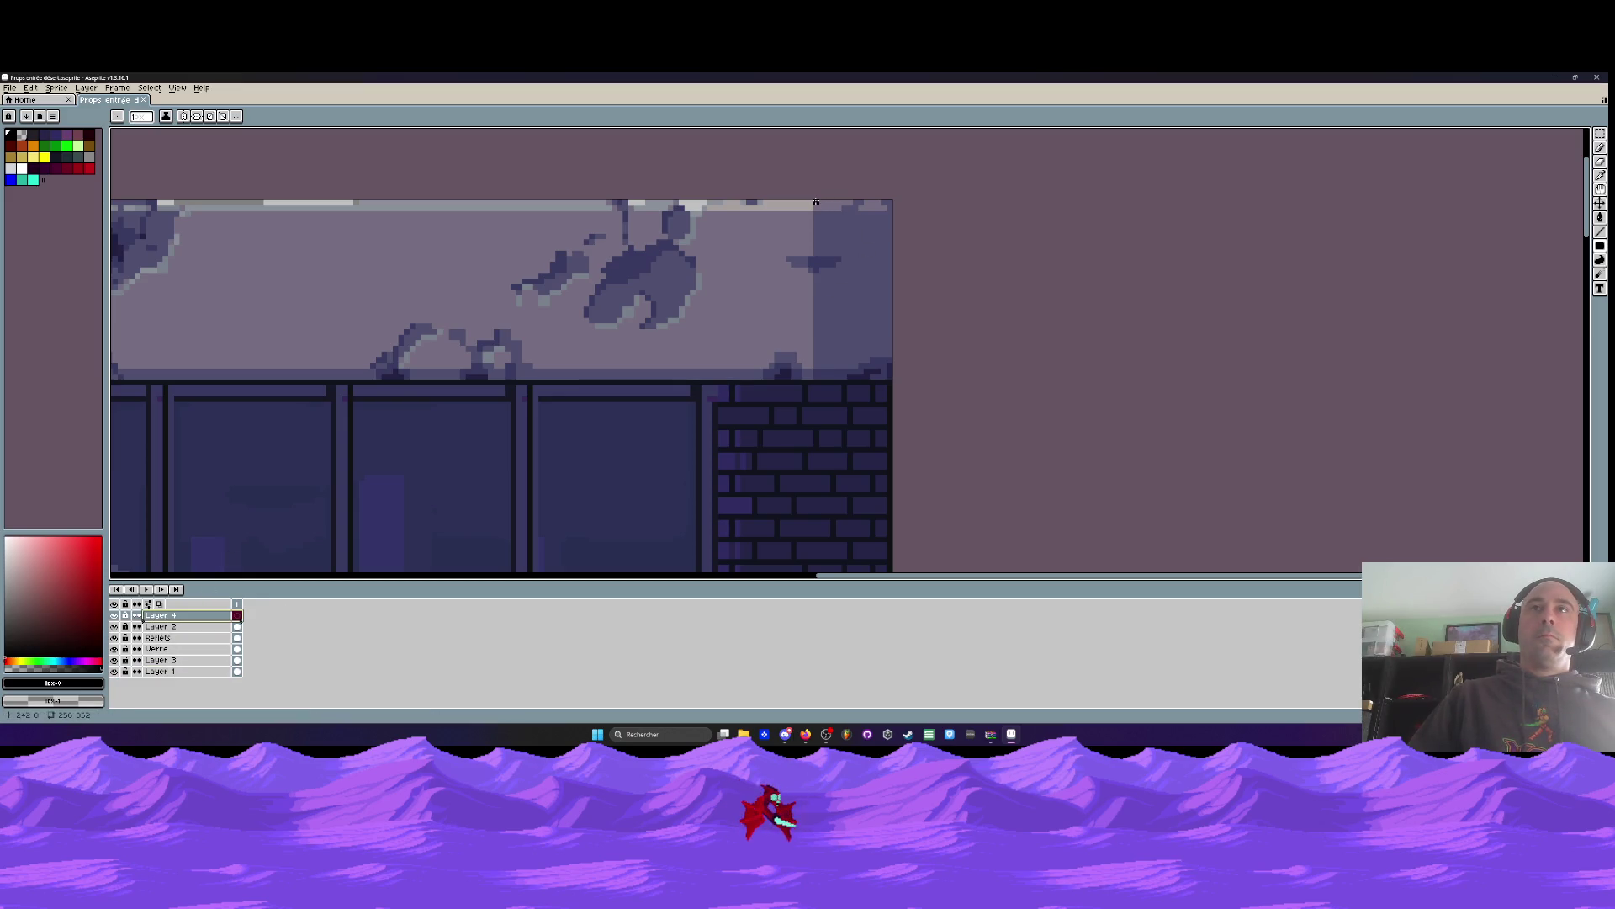
pyautogui.scroll(-2, 945, 433)
pyautogui.scroll(-2, 945, 433)
pyautogui.scroll(-1, 878, 408)
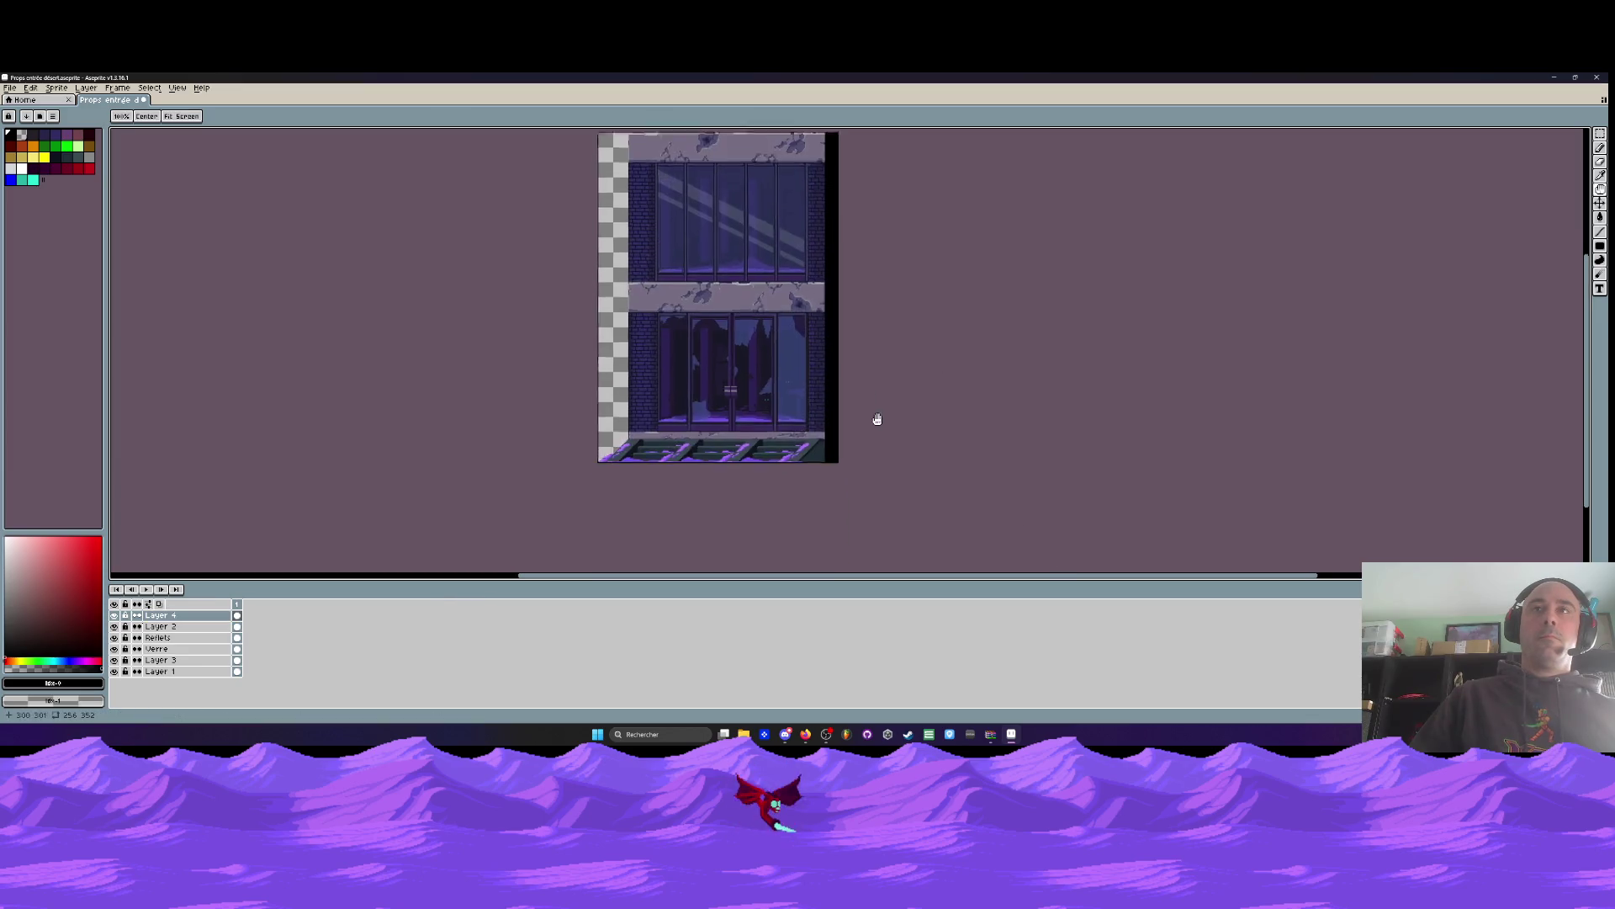
pyautogui.scroll(2, 834, 213)
# Keep Simple ink on the Pencil, then switch to the Paint Bucket tool
pyautogui.press('b')
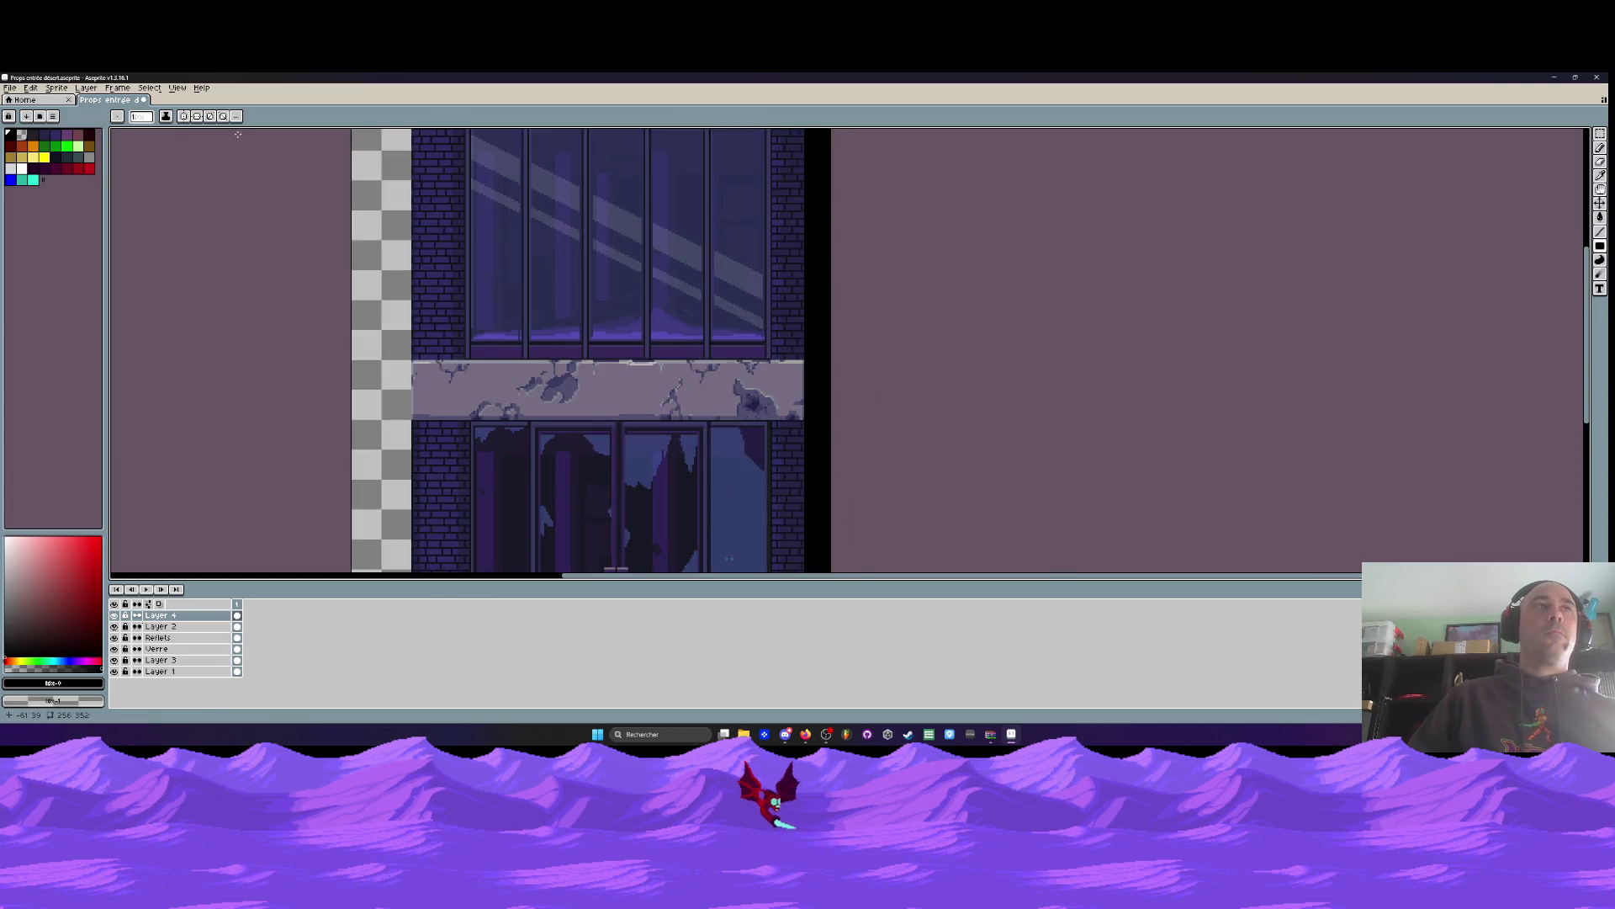
pyautogui.click(167, 117)
pyautogui.click(189, 132)
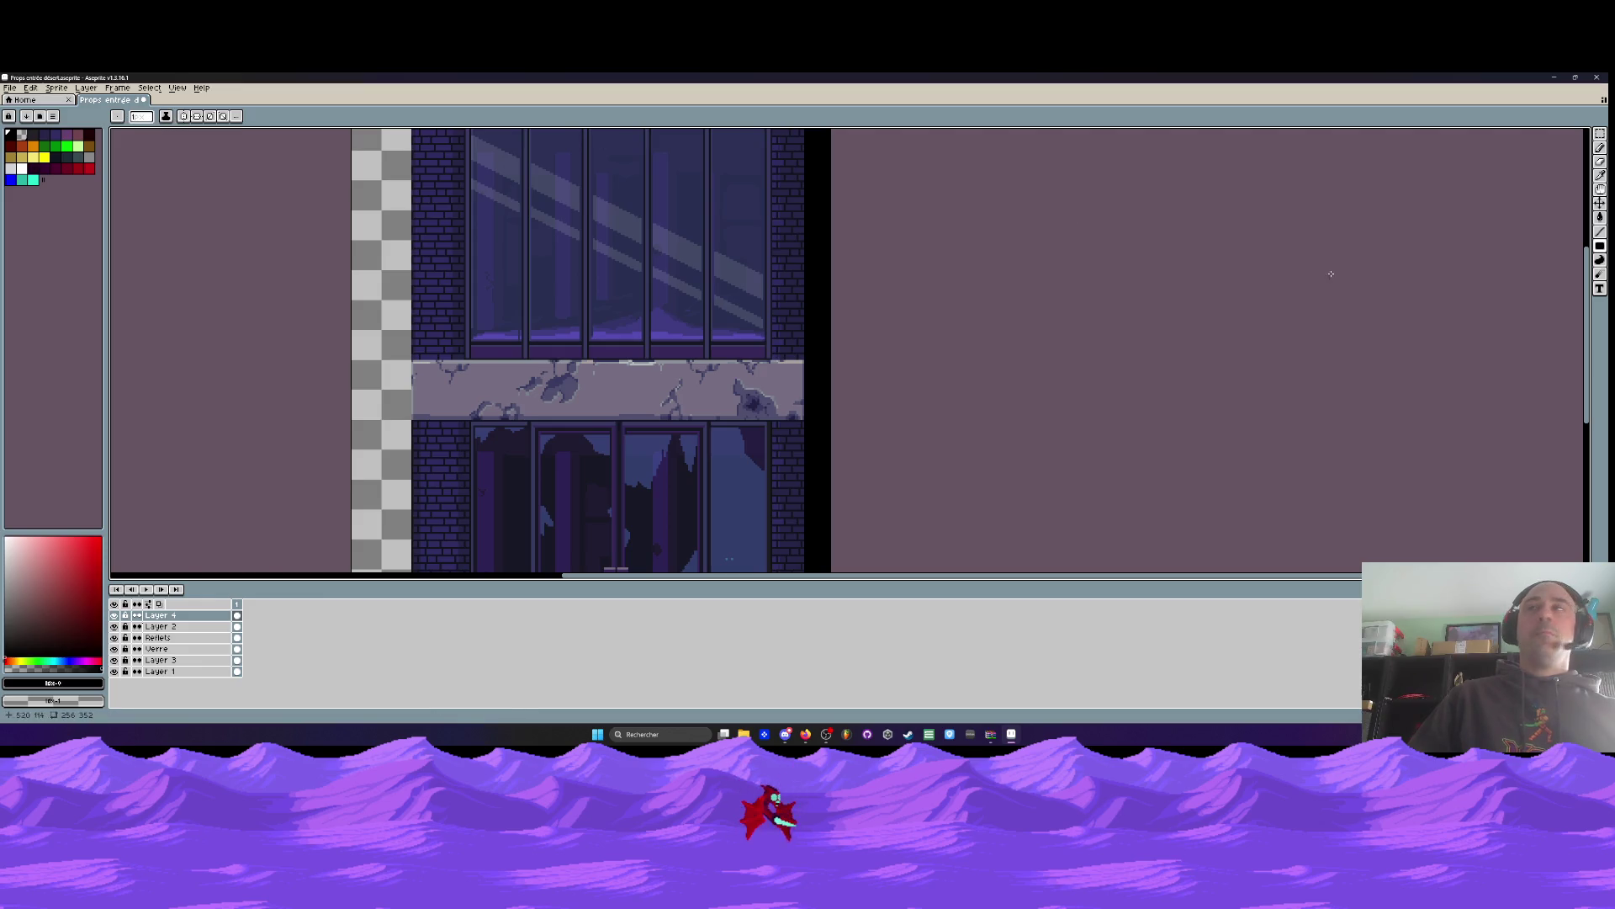
pyautogui.click(1600, 217)
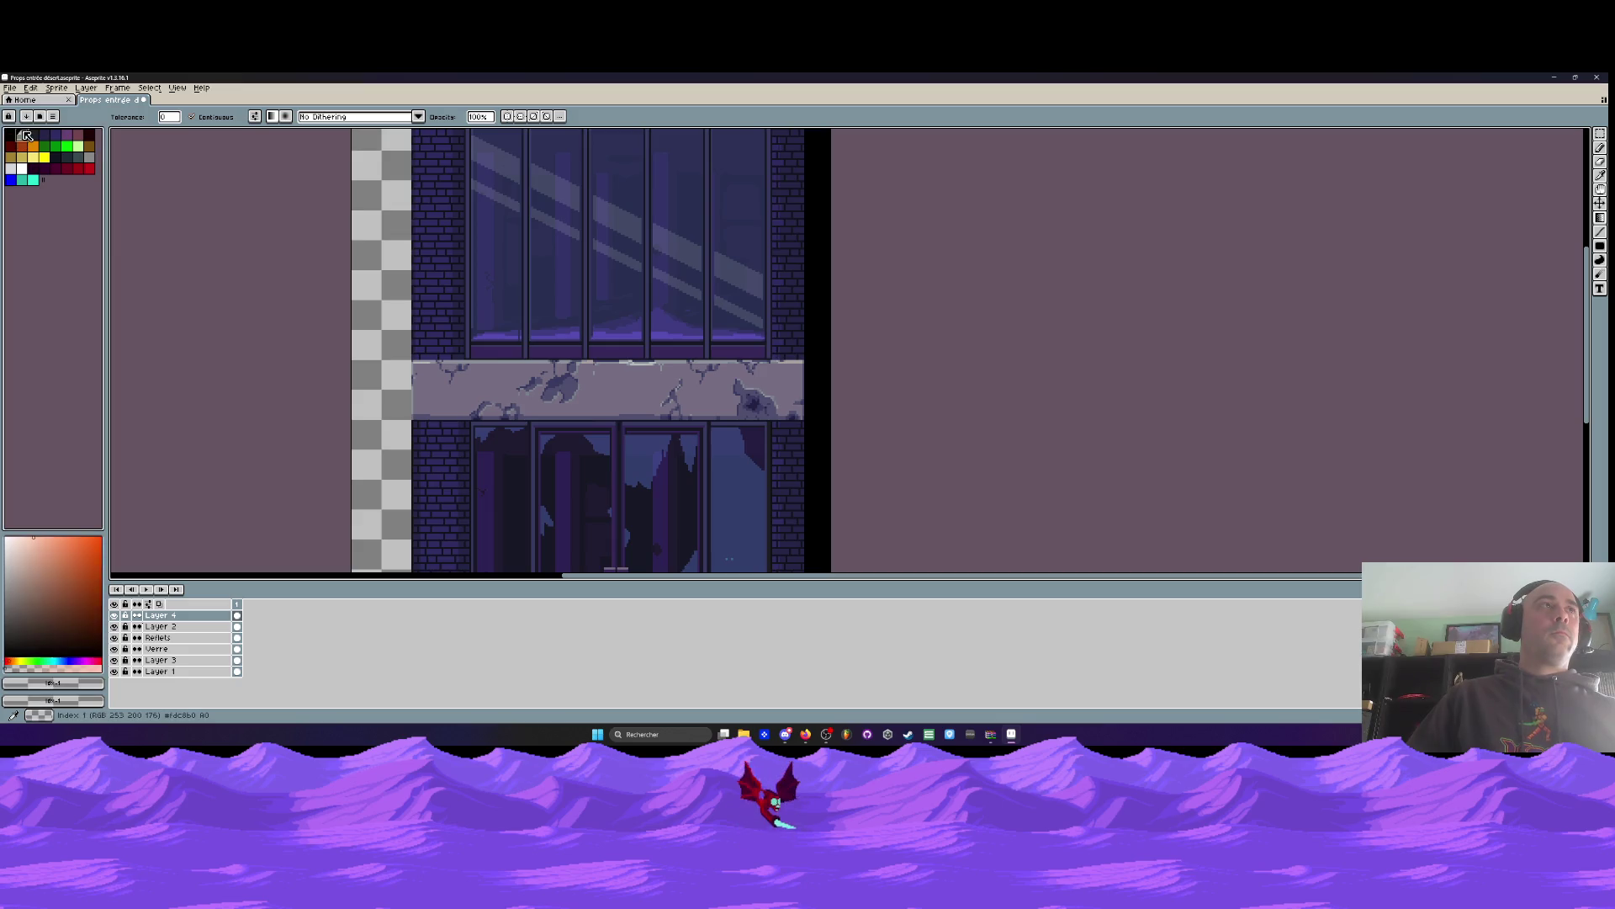
# Bucket-fill the canvas dark on Layer 4, undo it, and make orange the drawing colour
pyautogui.moveTo(809, 246); pyautogui.dragTo(814, 247)
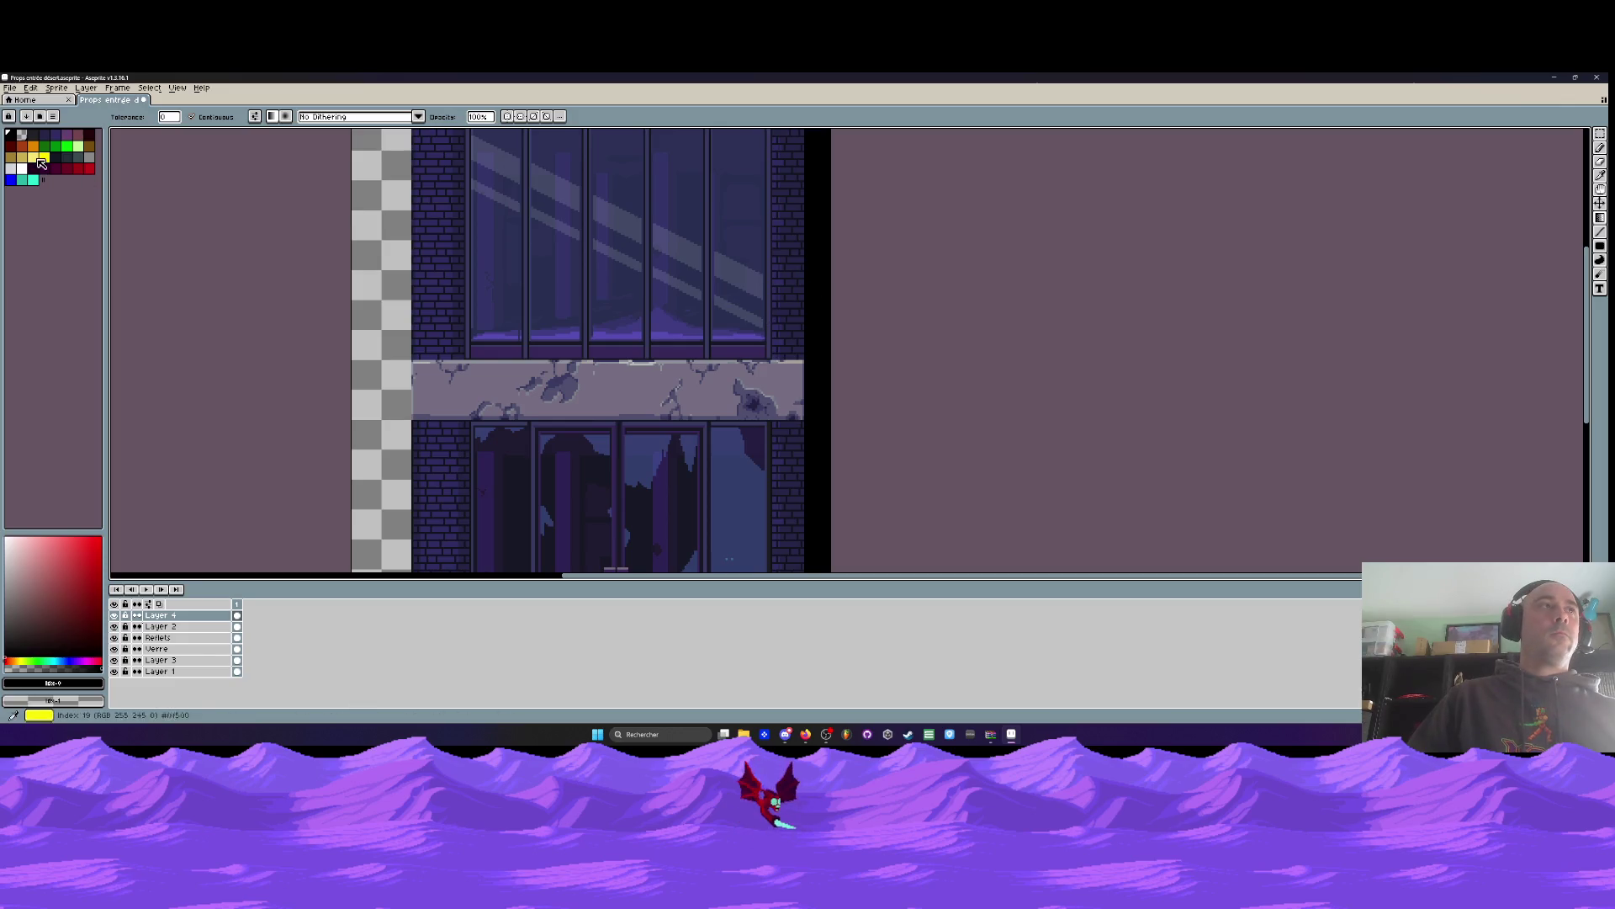
pyautogui.click(22, 135)
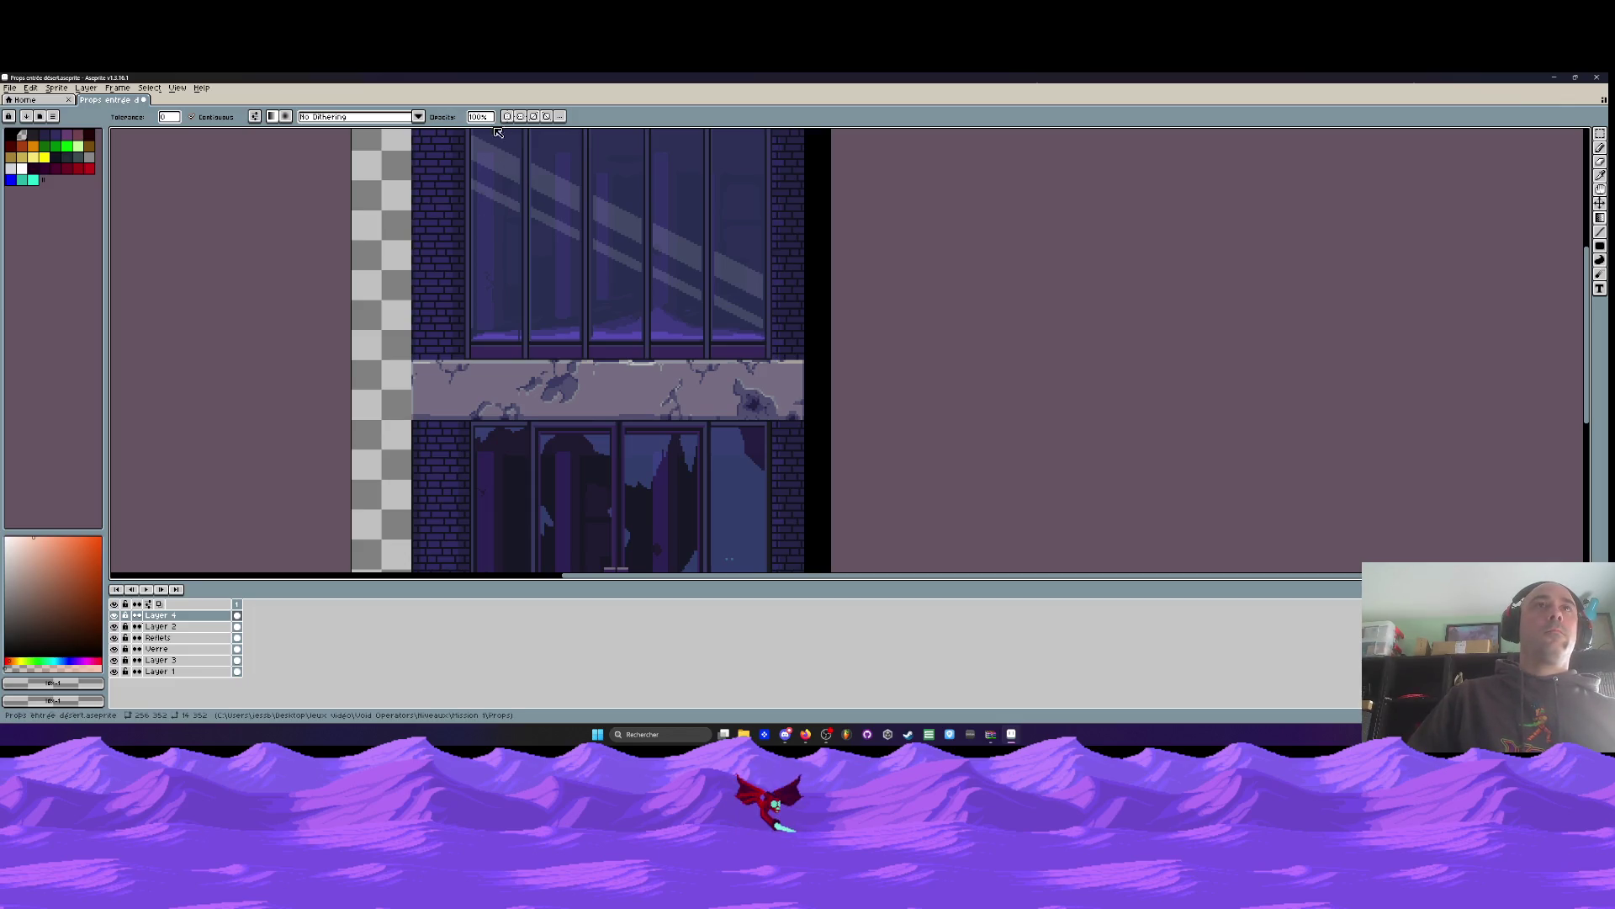
pyautogui.scroll(-5, 512, 240)
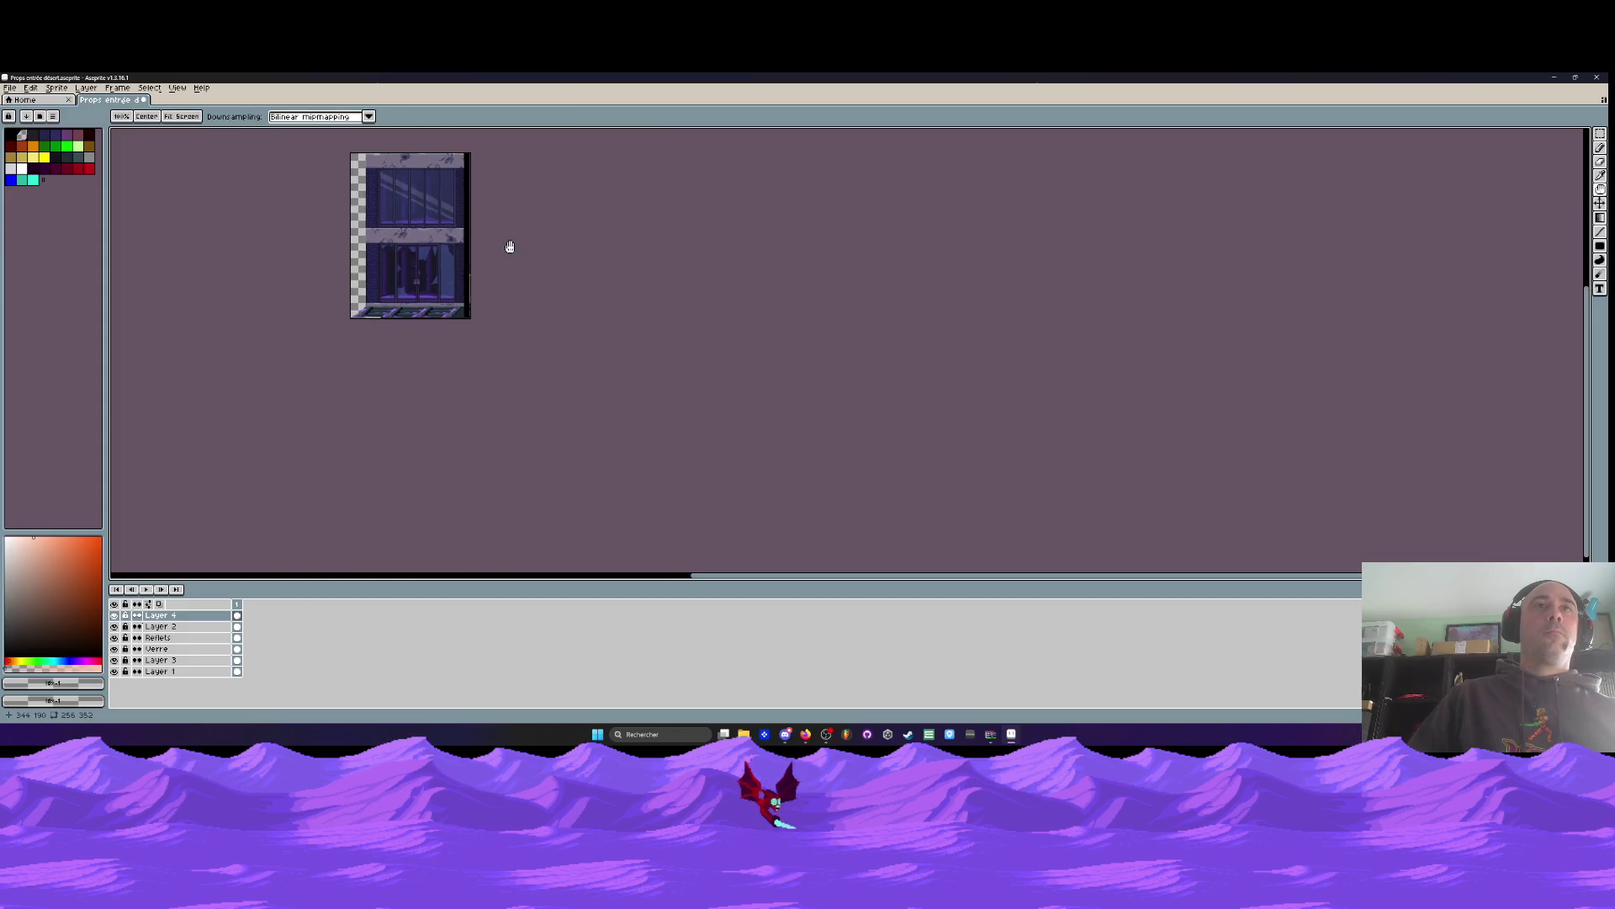
pyautogui.scroll(2, 450, 228)
pyautogui.scroll(2, 449, 309)
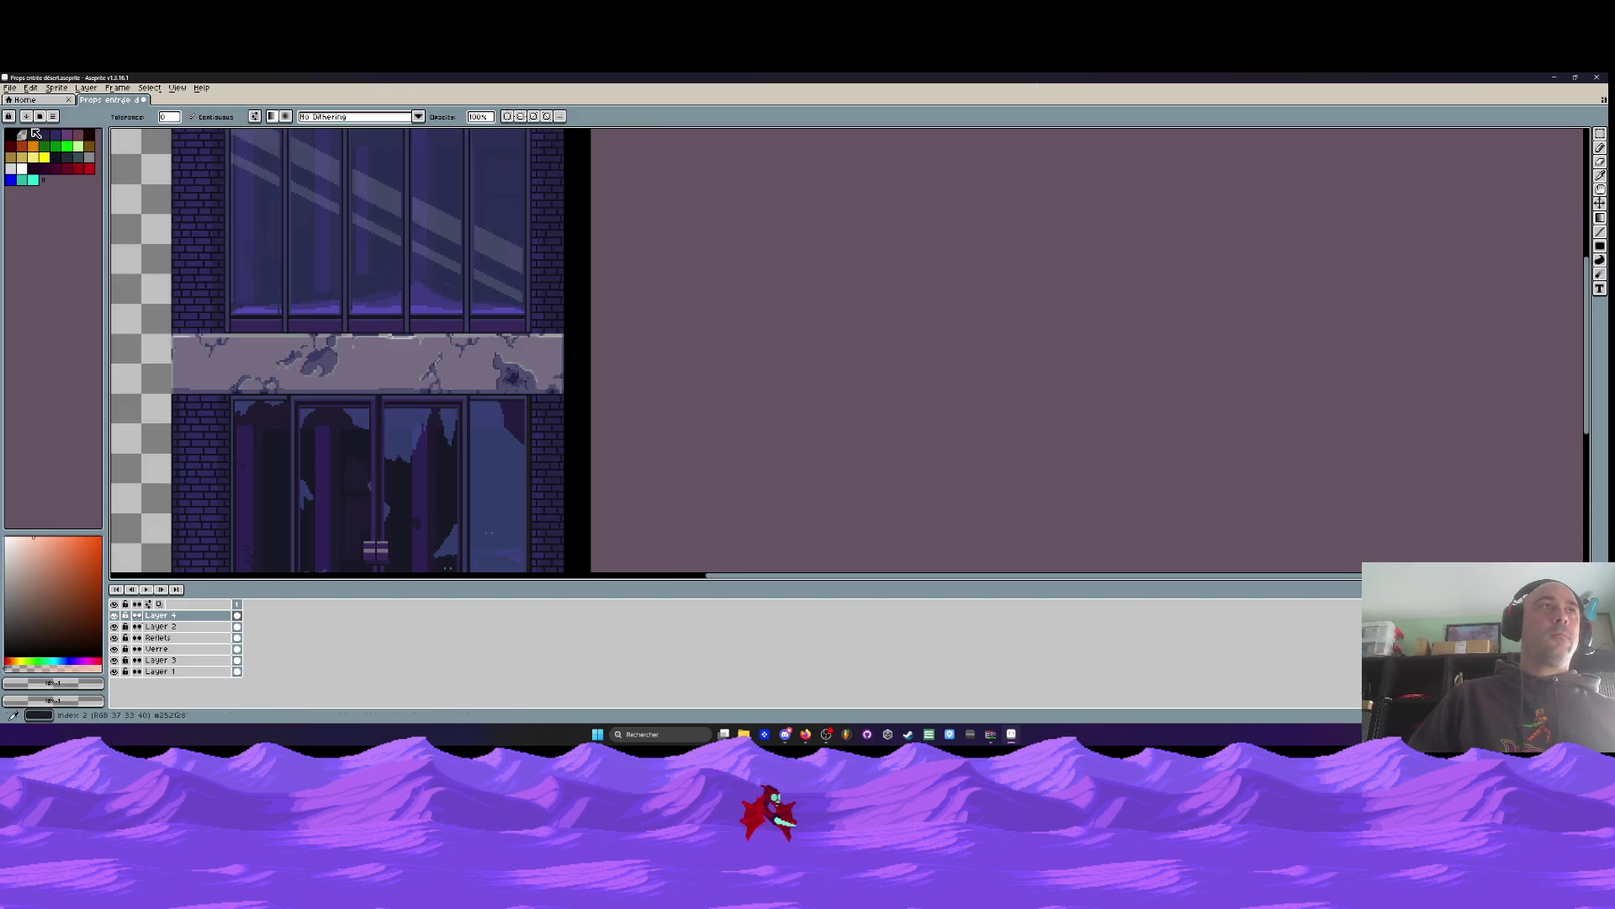
pyautogui.click(22, 134)
pyautogui.click(328, 288)
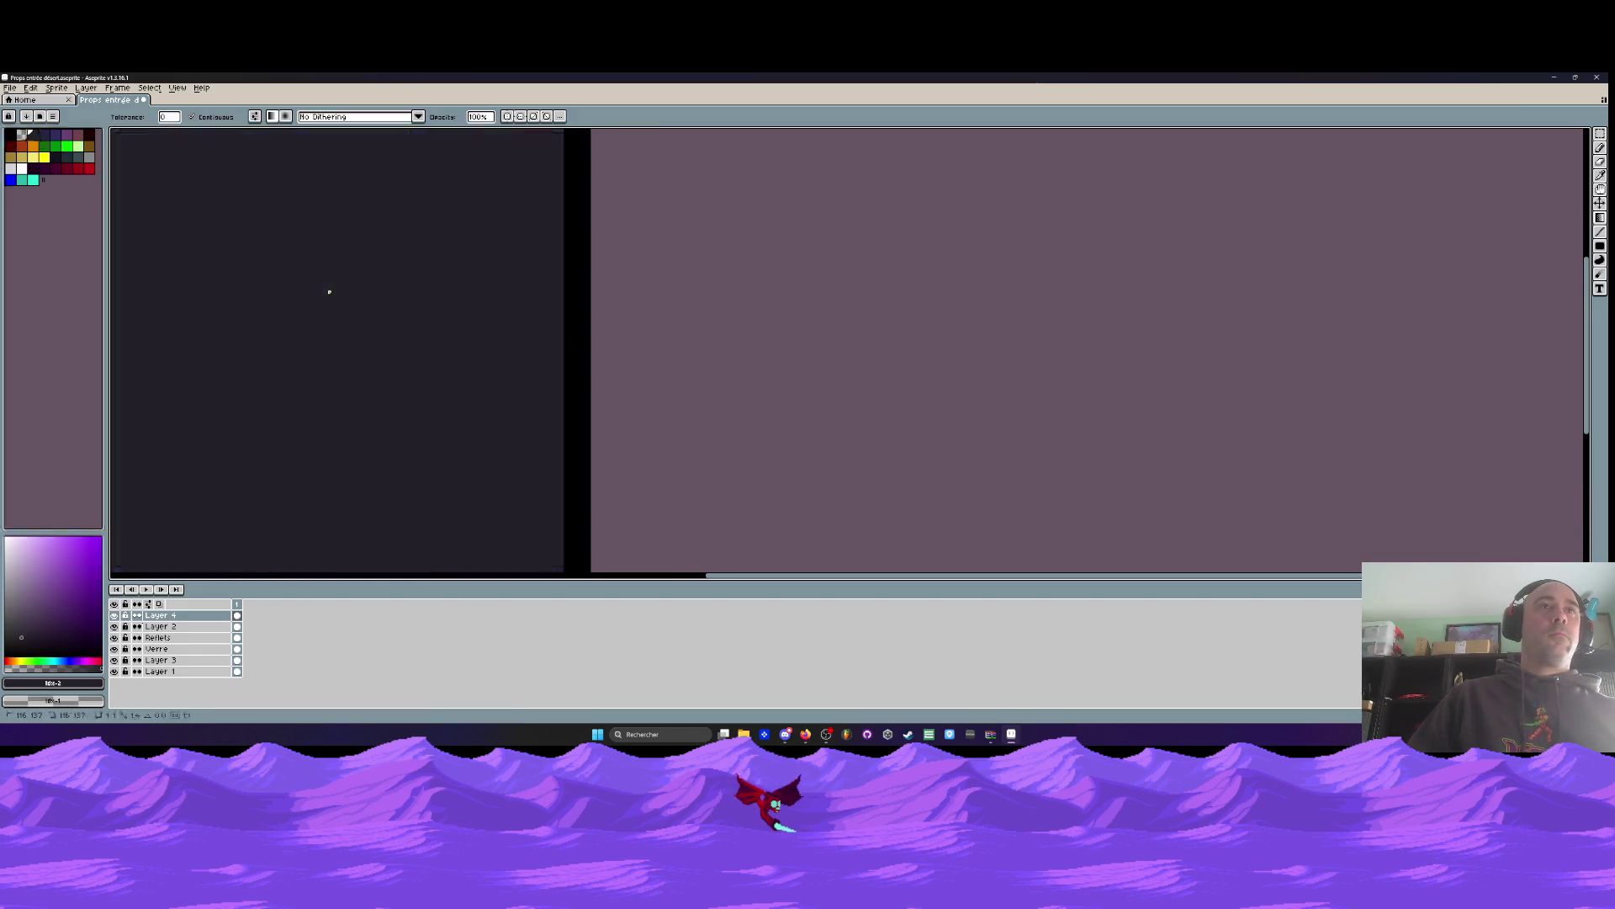
pyautogui.hotkey('ctrl', 'z')
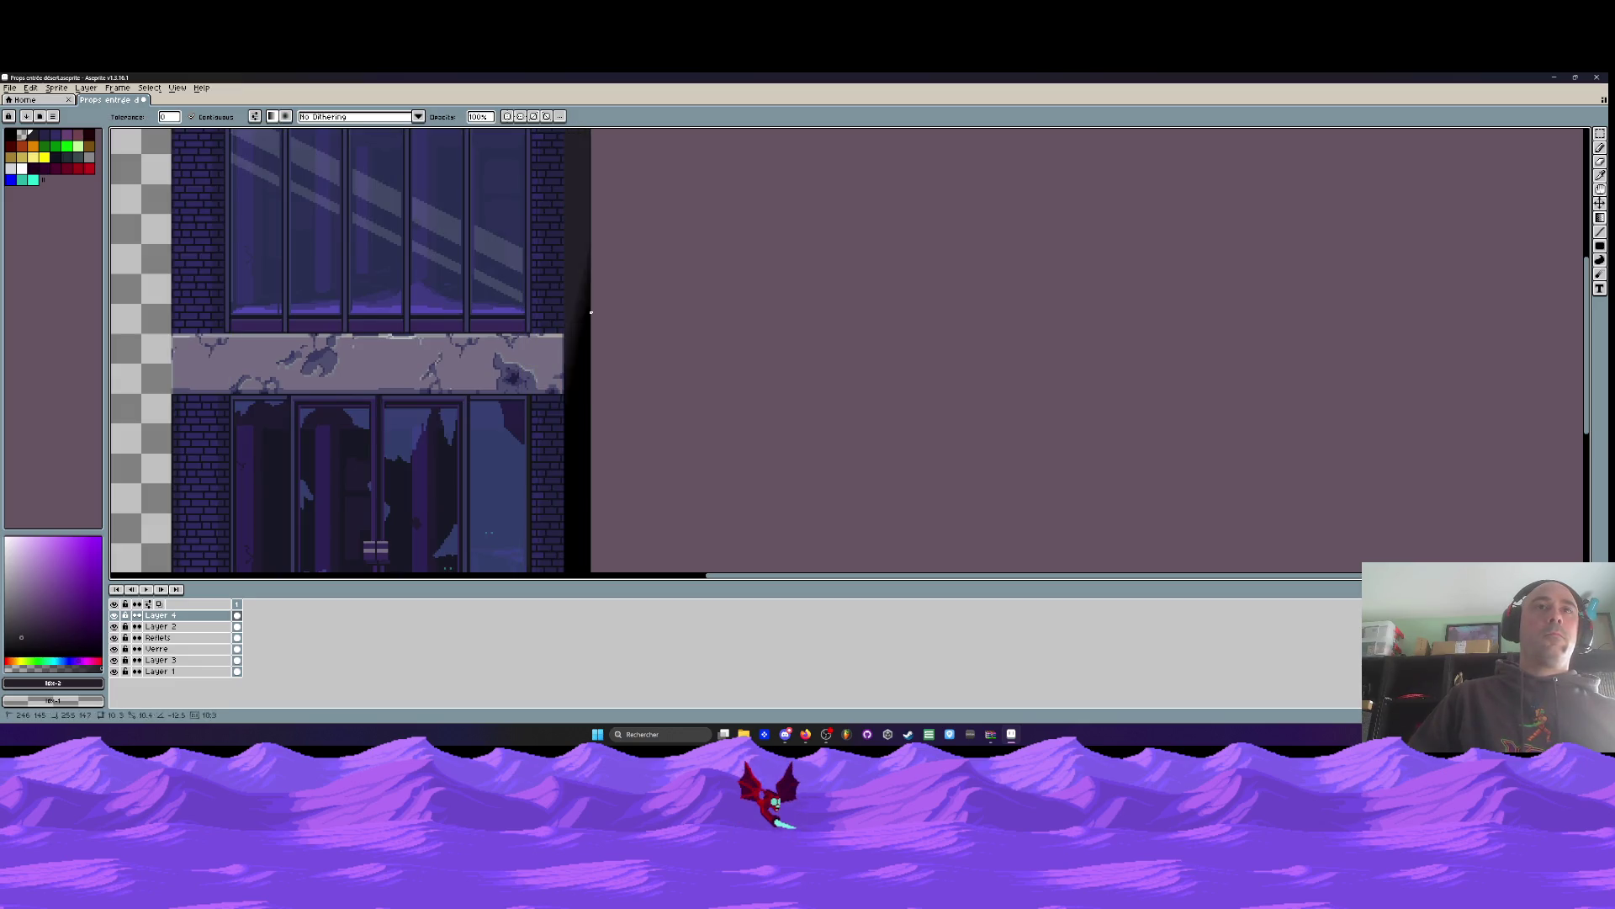
pyautogui.click(34, 145)
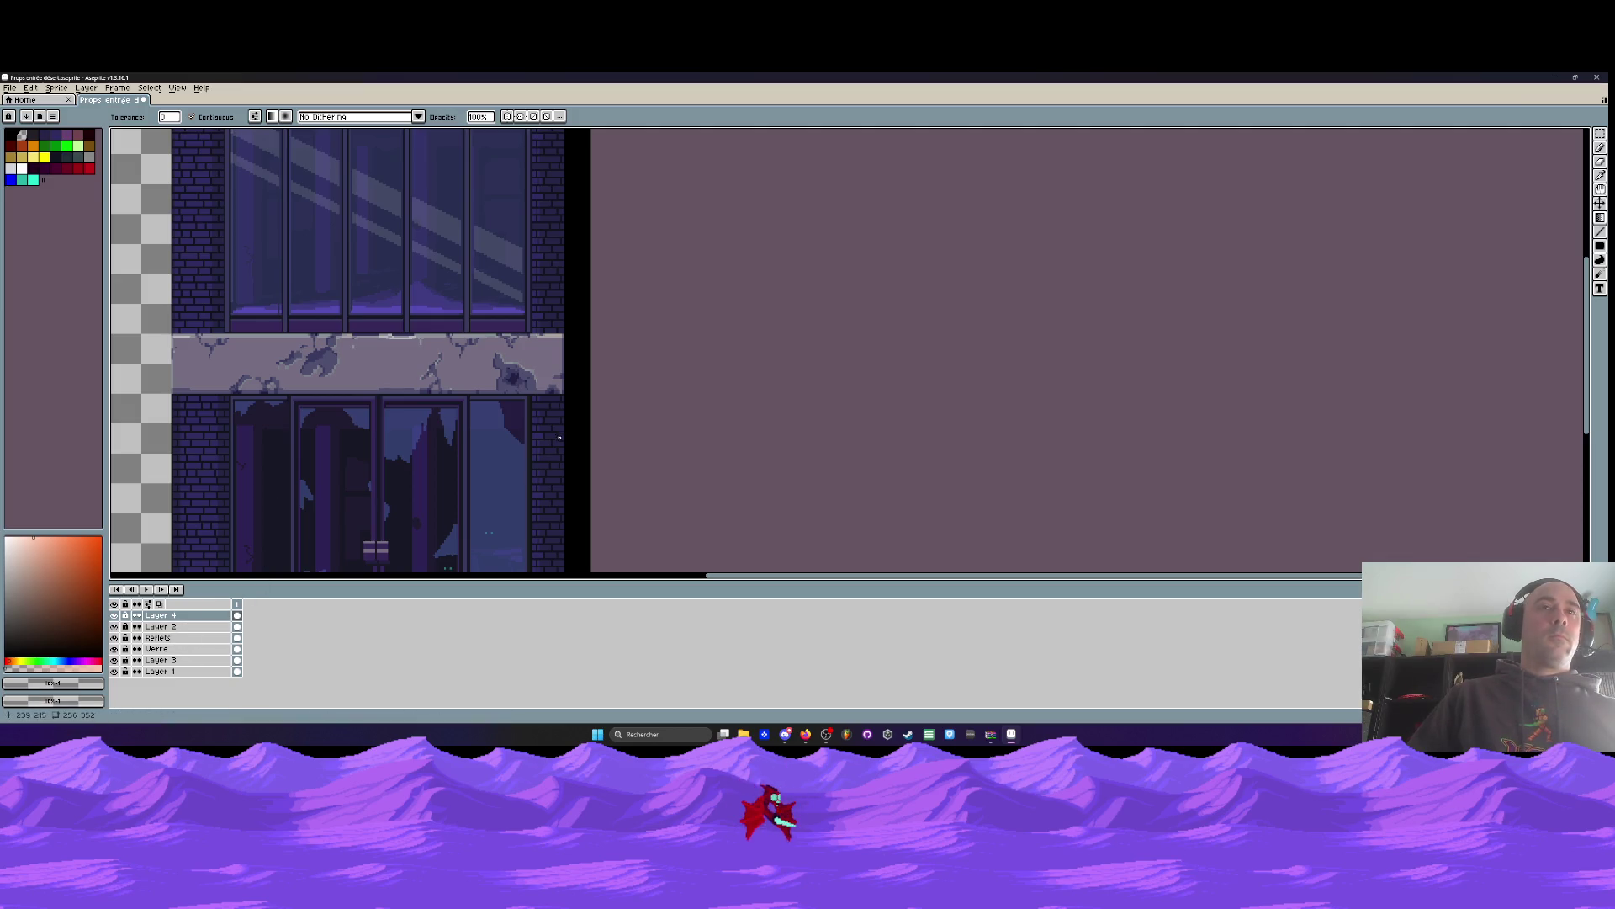
pyautogui.scroll(-1, 571, 397)
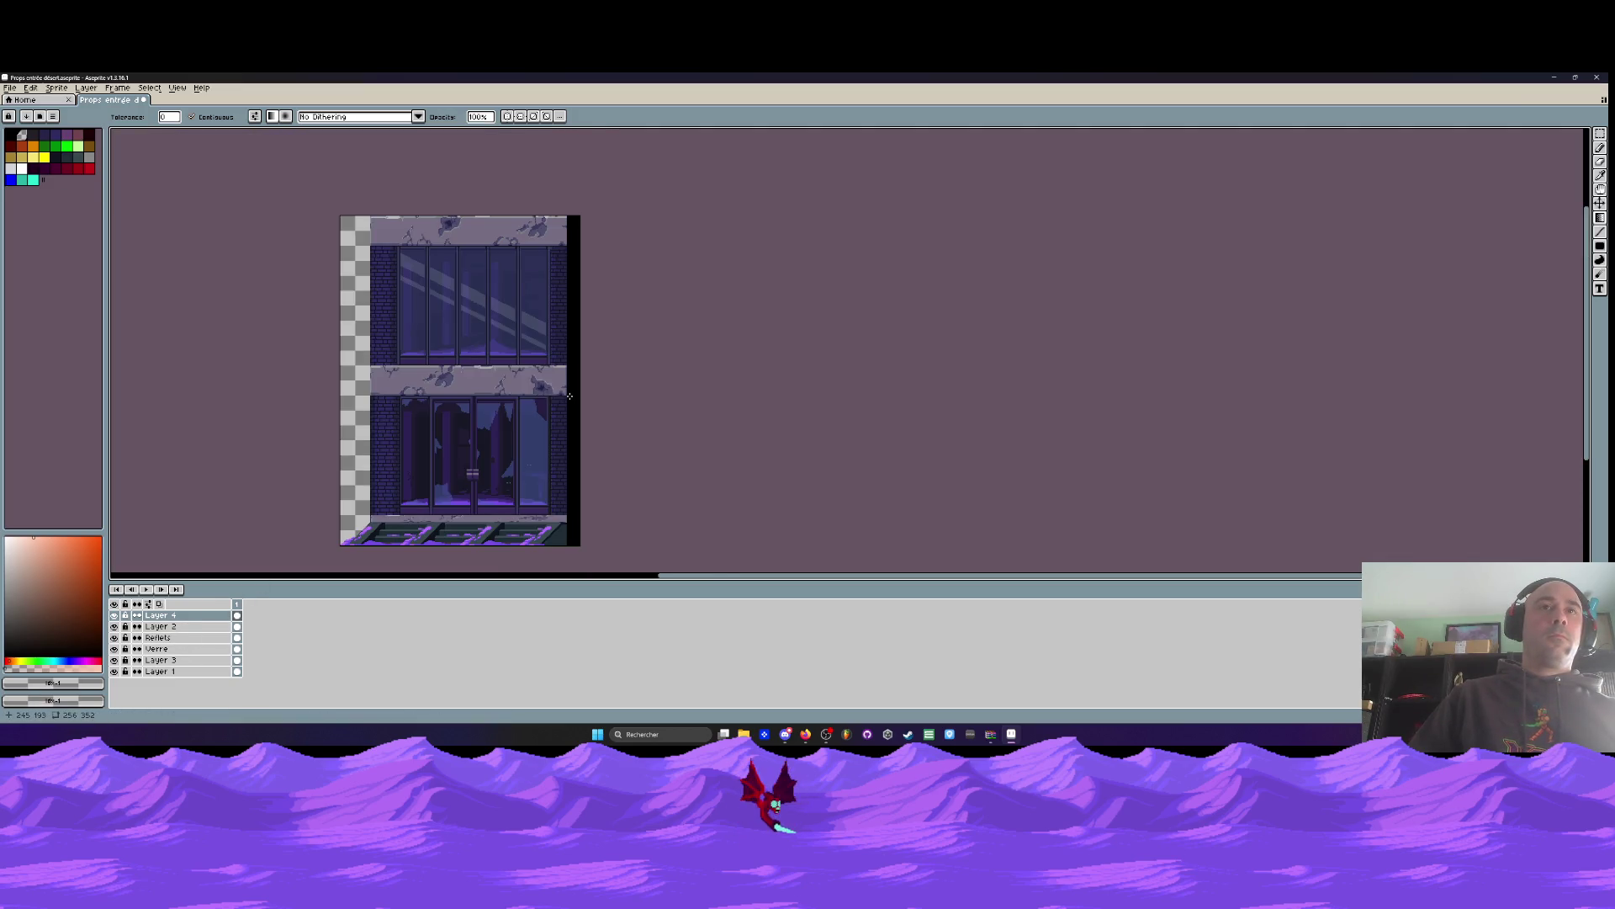
# Set Layer 4's opacity to 52%, then delete Layer 4 entirely
pyautogui.doubleClick(160, 615)
pyautogui.click(258, 461)
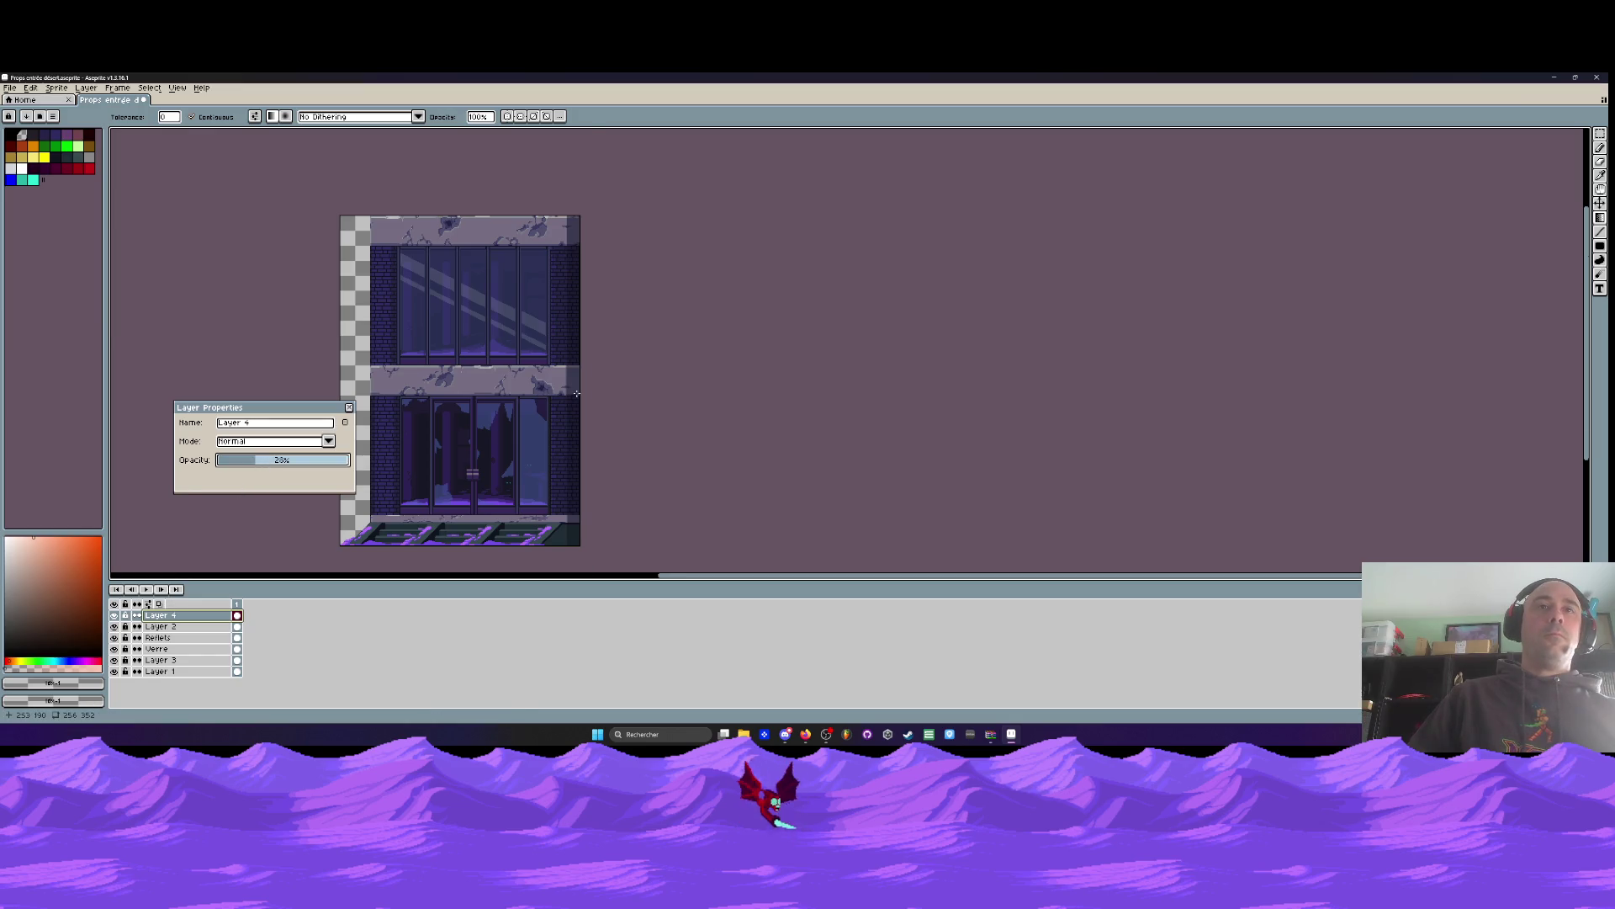
pyautogui.scroll(1, 260, 467)
pyautogui.moveTo(260, 467); pyautogui.dragTo(290, 461)
pyautogui.scroll(-1, 590, 408)
pyautogui.scroll(-1, 591, 408)
pyautogui.scroll(1, 591, 408)
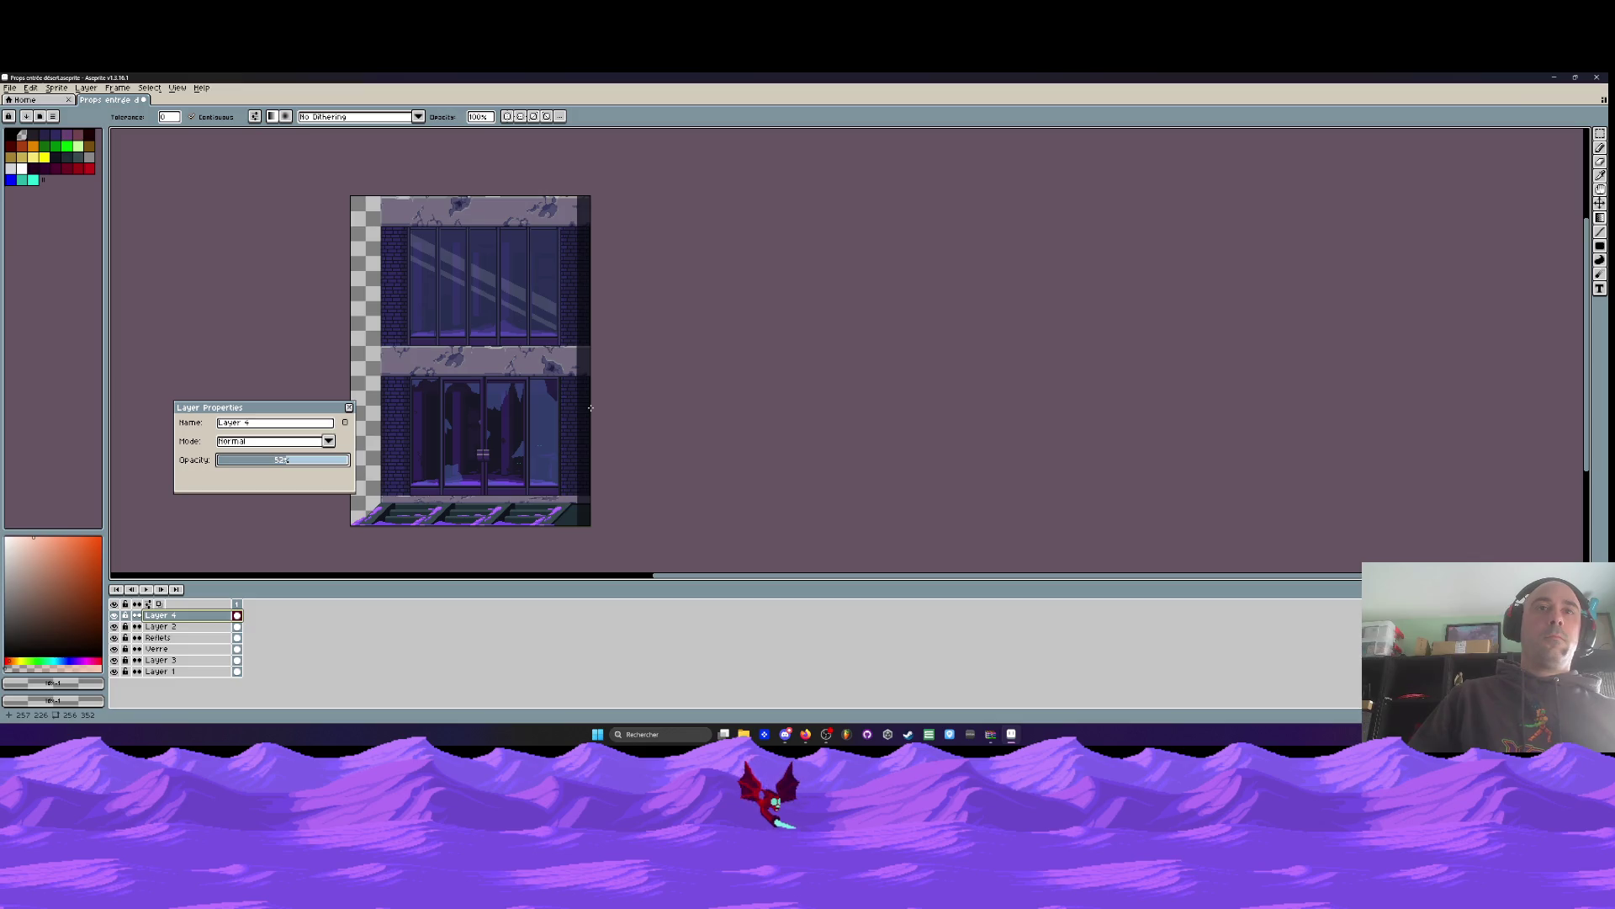
pyautogui.click(349, 408)
pyautogui.click(210, 617)
pyautogui.press('Delete')
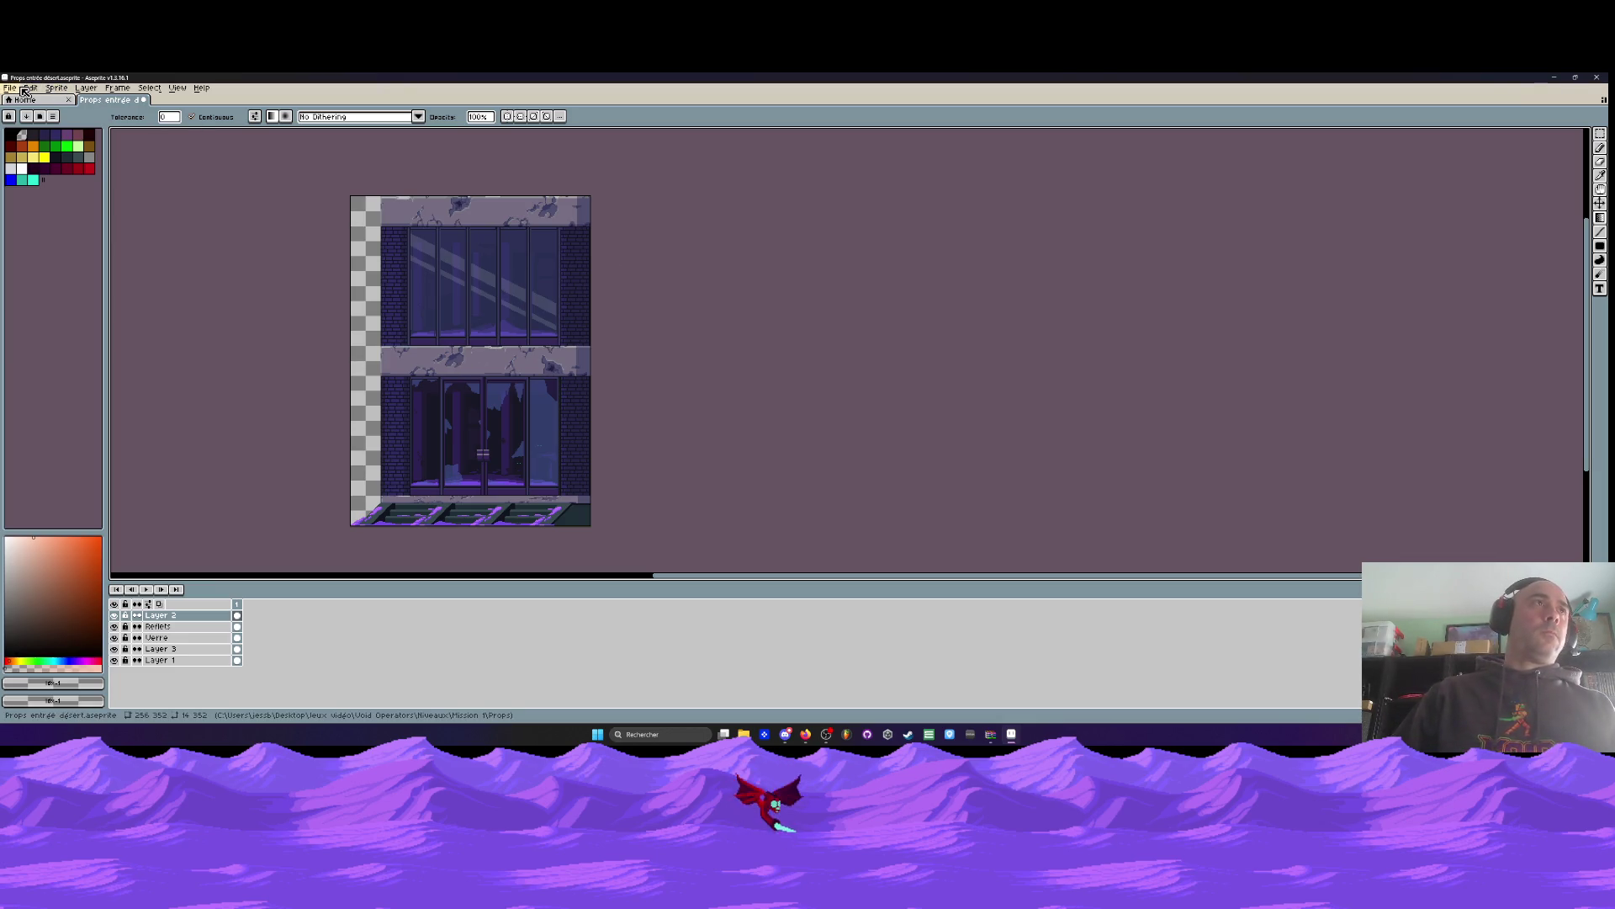
# Save the facade sprite with File > Save
pyautogui.click(10, 88)
pyautogui.click(21, 135)
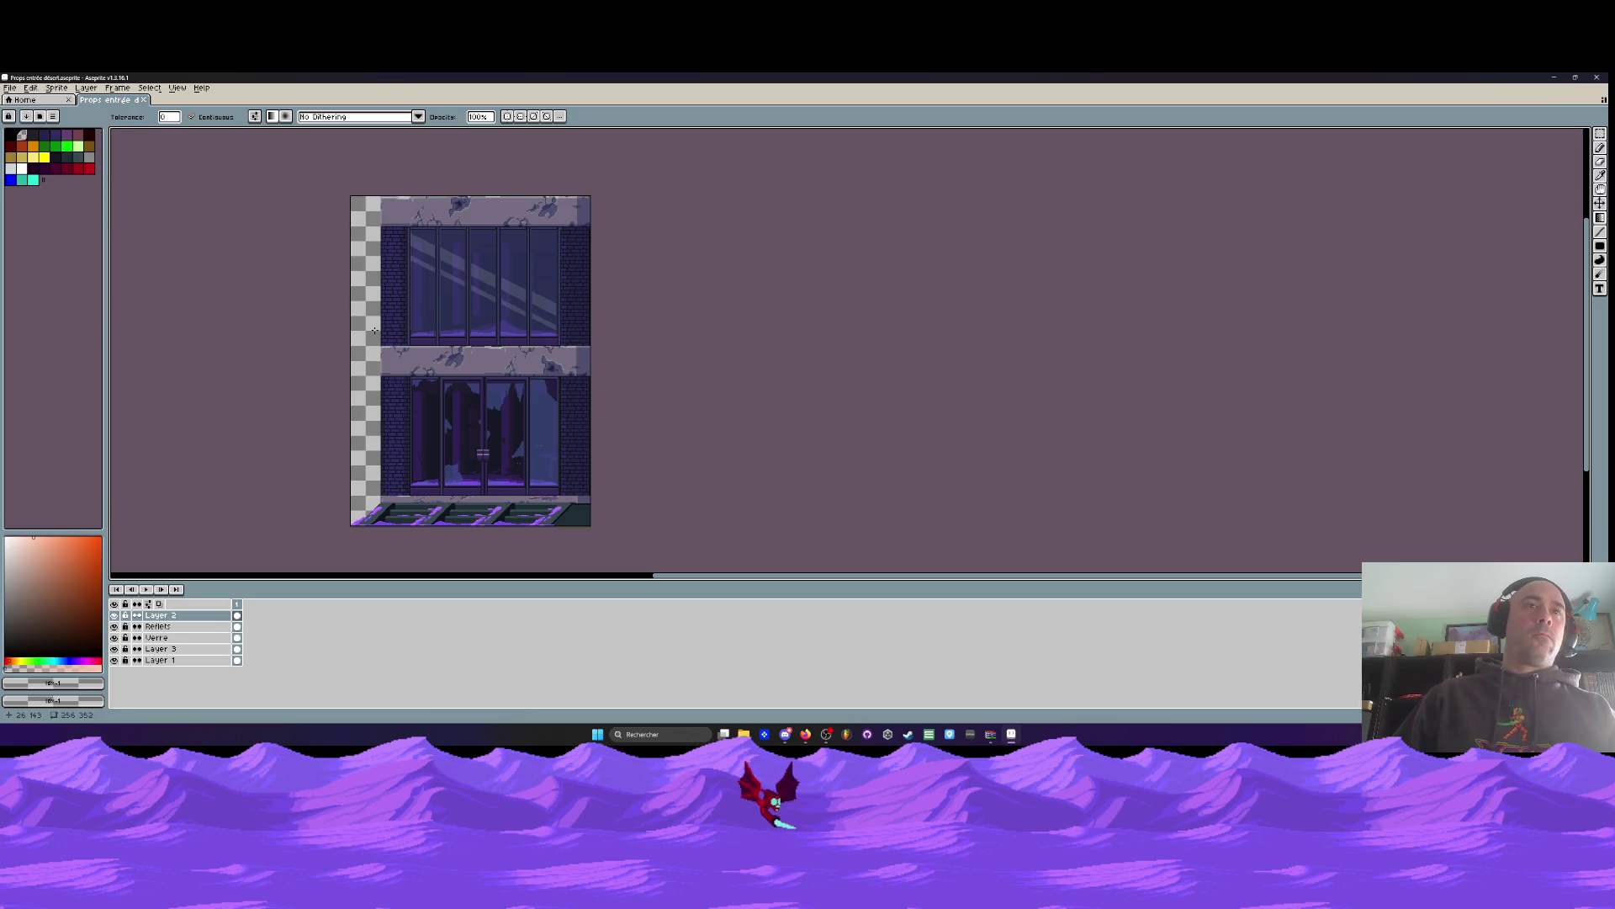
pyautogui.scroll(-1, 370, 331)
pyautogui.scroll(1, 366, 368)
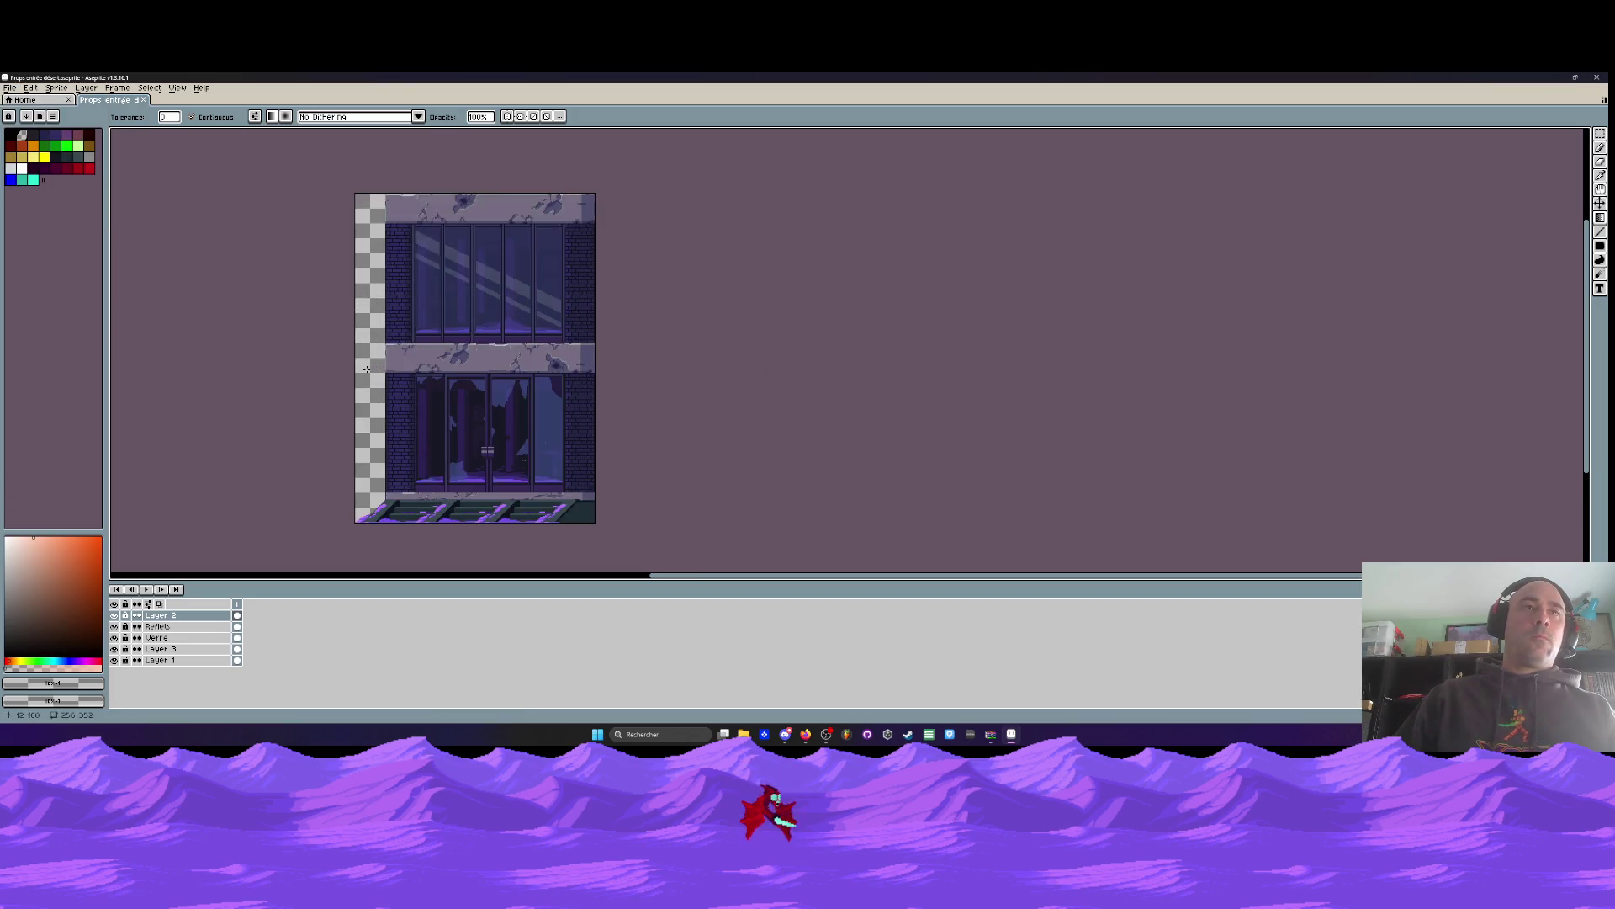
# Pan and zoom to the upper-floor windows above the cracked stone ledge
pyautogui.press('m')
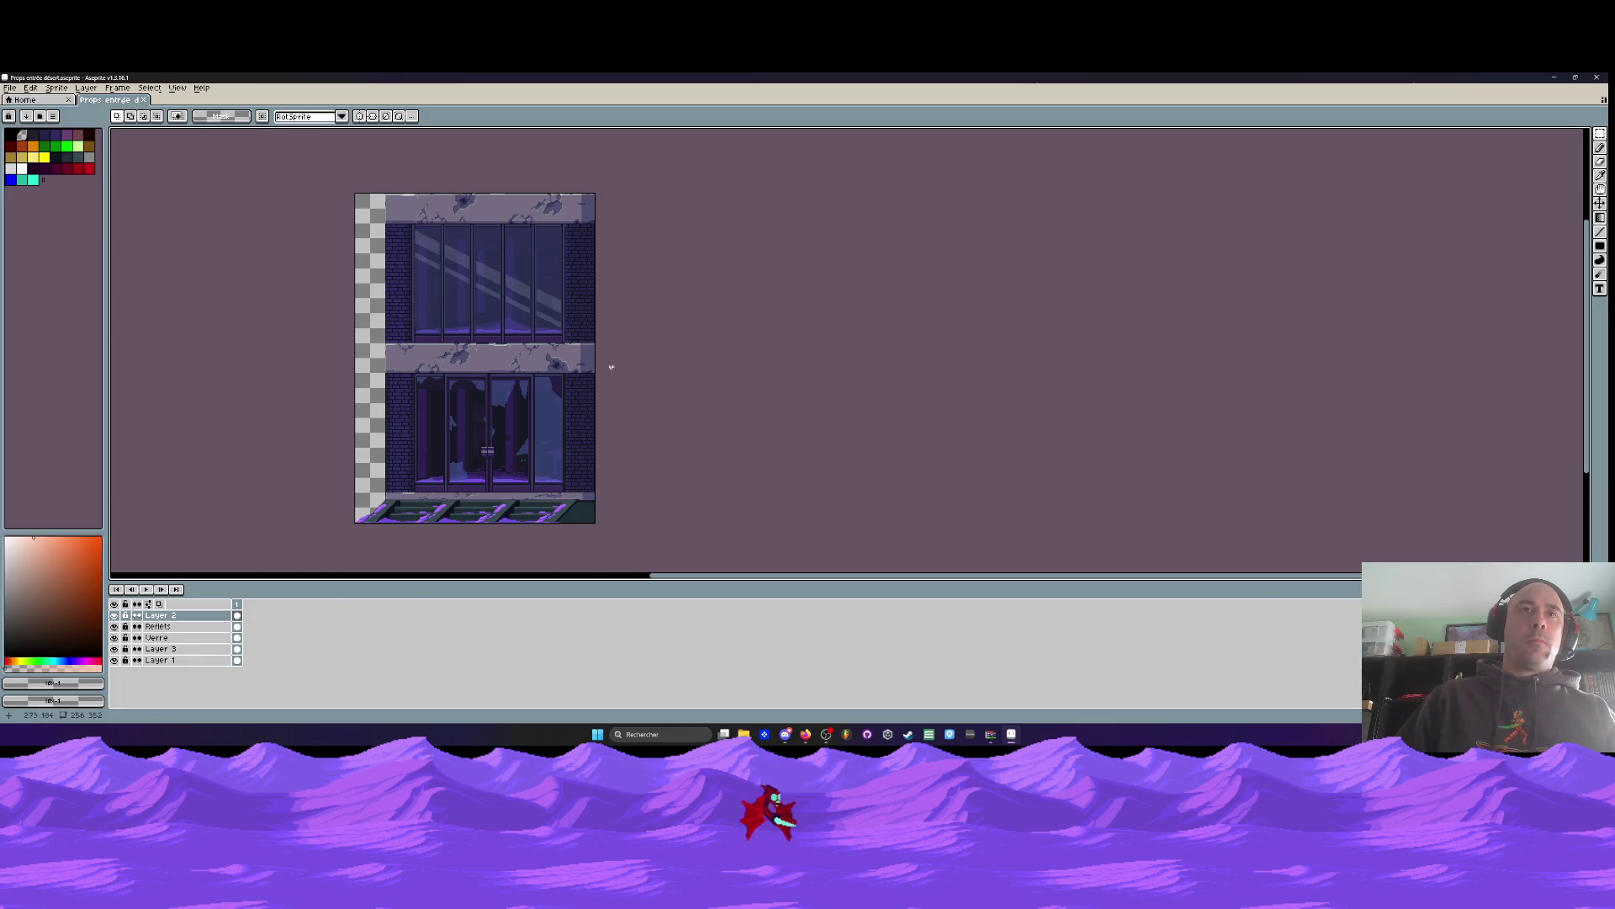
pyautogui.scroll(2, 597, 362)
pyautogui.scroll(-1, 773, 341)
pyautogui.scroll(-1, 773, 341)
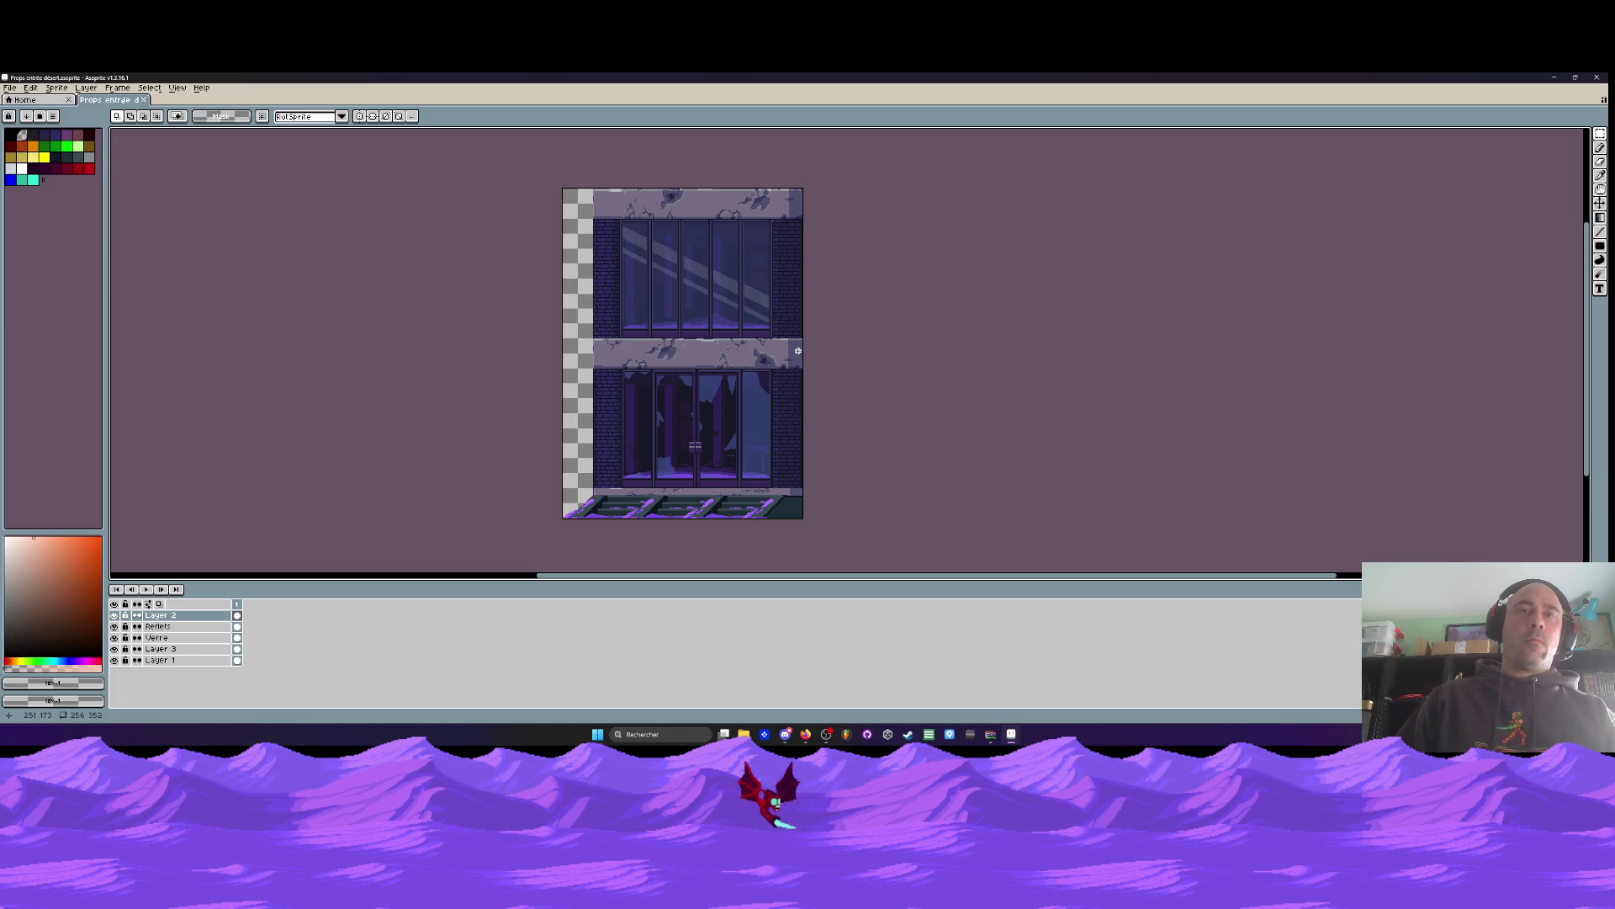
pyautogui.scroll(-1, 798, 351)
pyautogui.scroll(1, 798, 351)
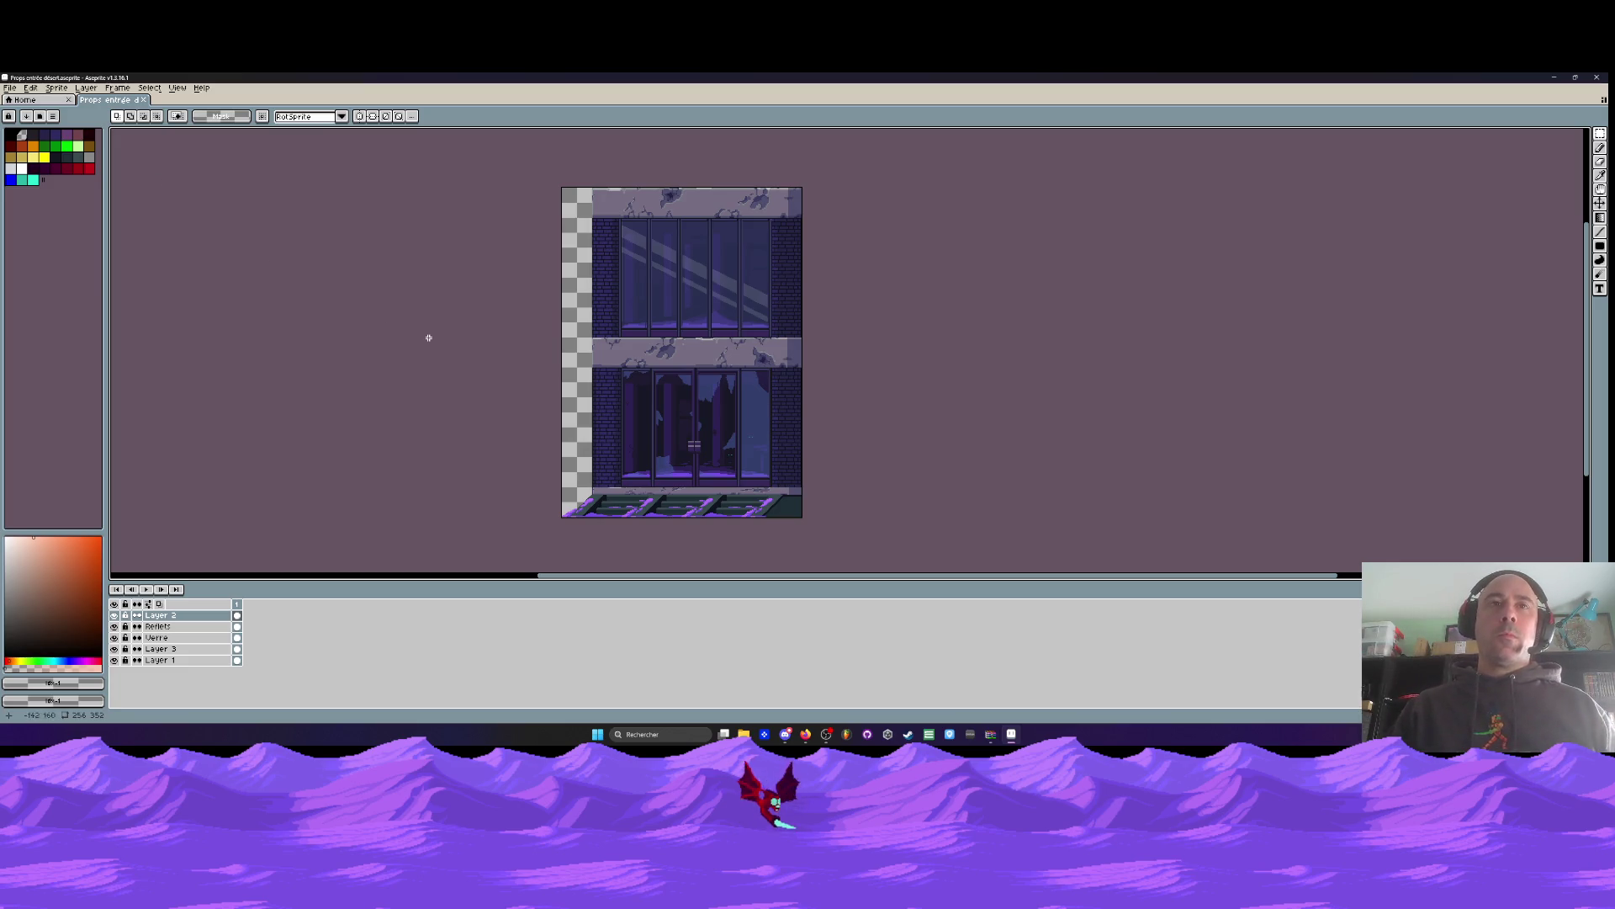
pyautogui.scroll(2, 623, 463)
pyautogui.moveTo(654, 254); pyautogui.dragTo(638, 422)
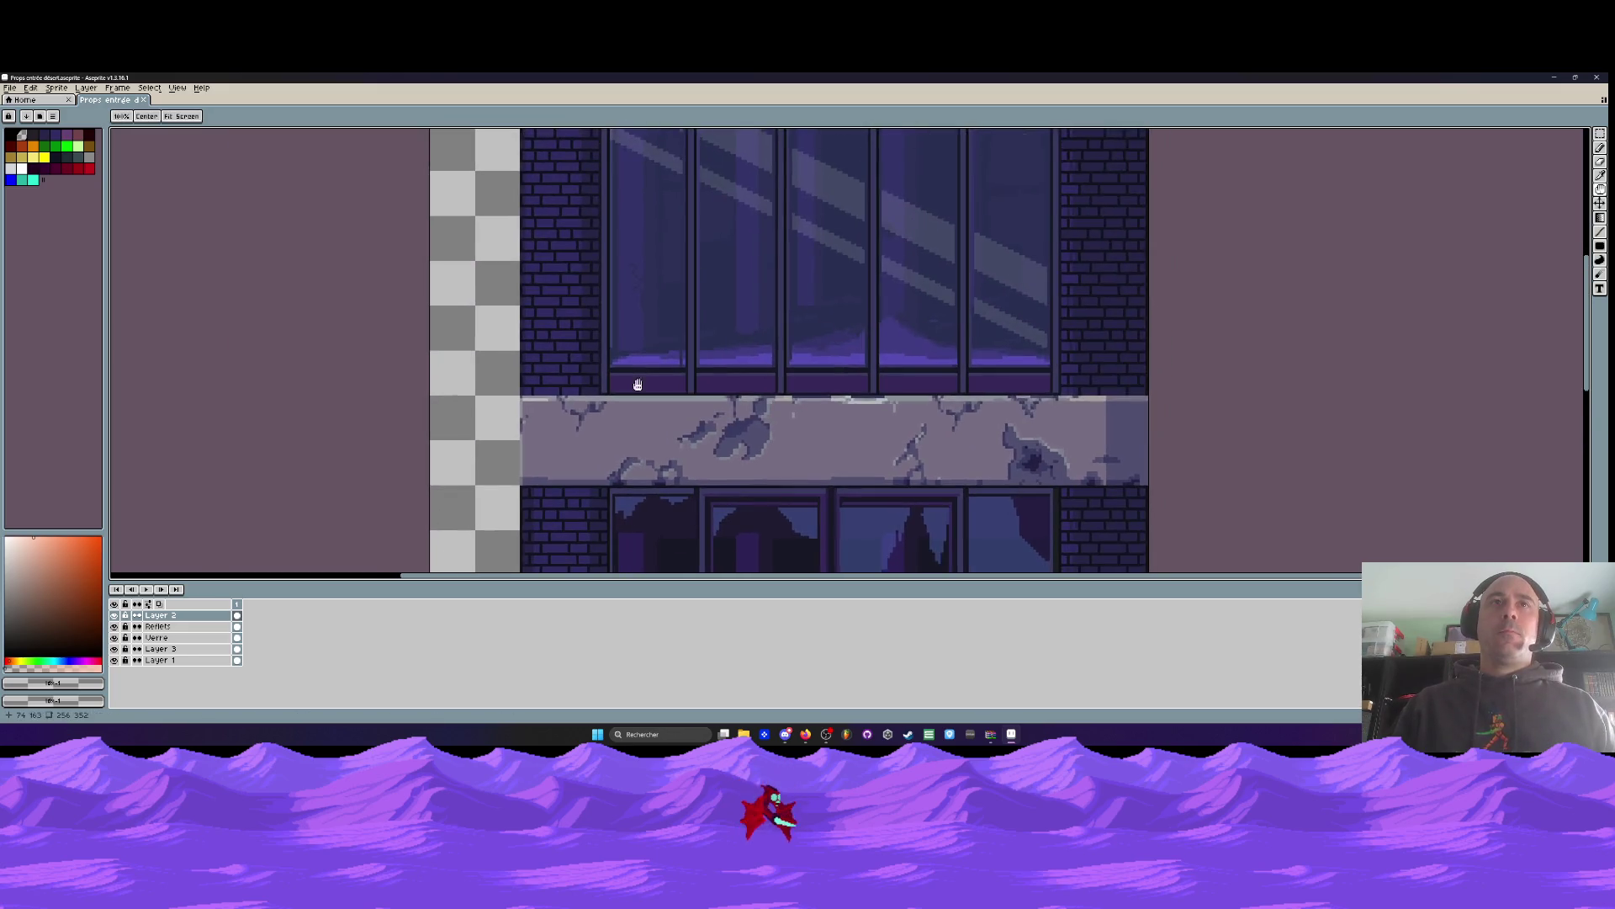
pyautogui.scroll(-1, 637, 324)
pyautogui.moveTo(636, 324); pyautogui.dragTo(632, 360)
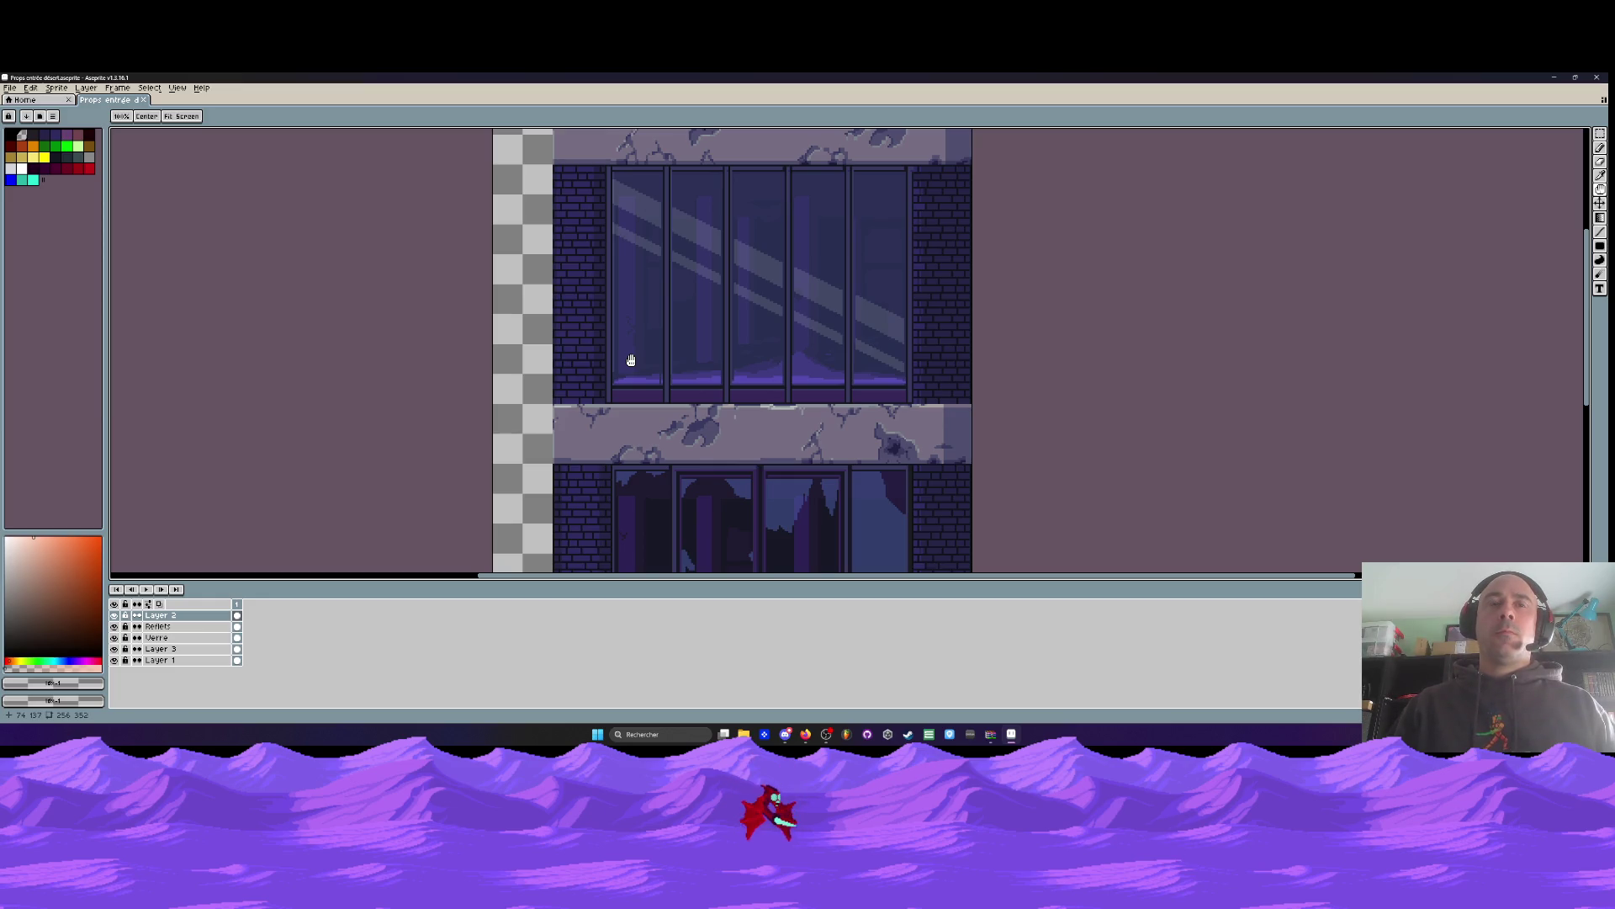
pyautogui.press('i')
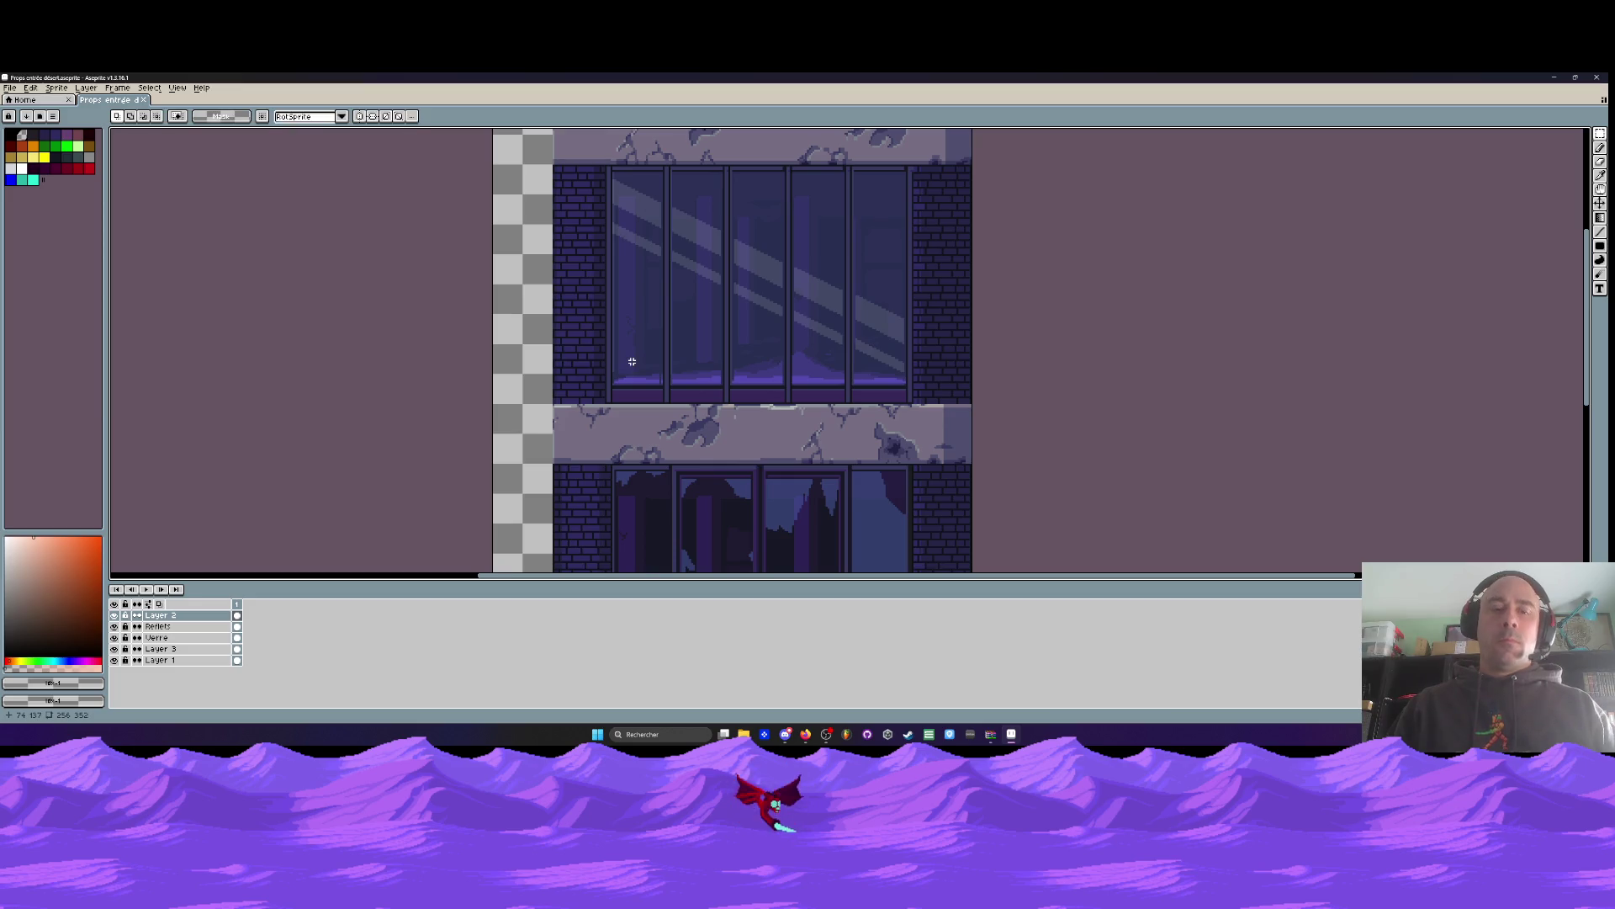
pyautogui.scroll(2, 614, 387)
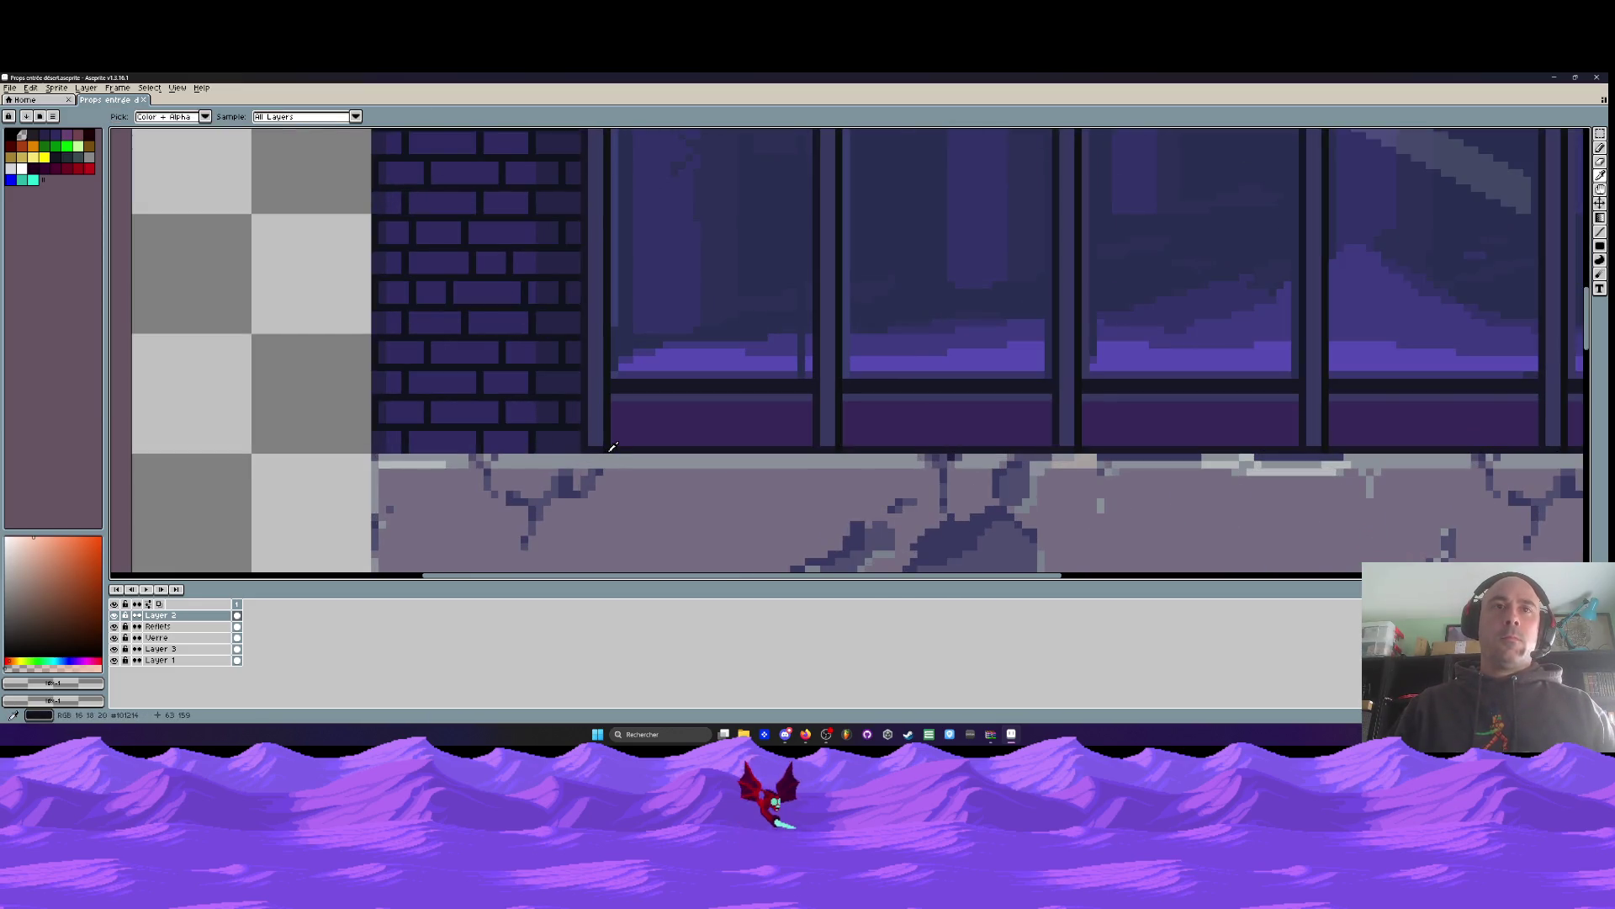
# Draw a vertical line in the sampled dark frame colour along the upper window frame's left edge
pyautogui.click(610, 444)
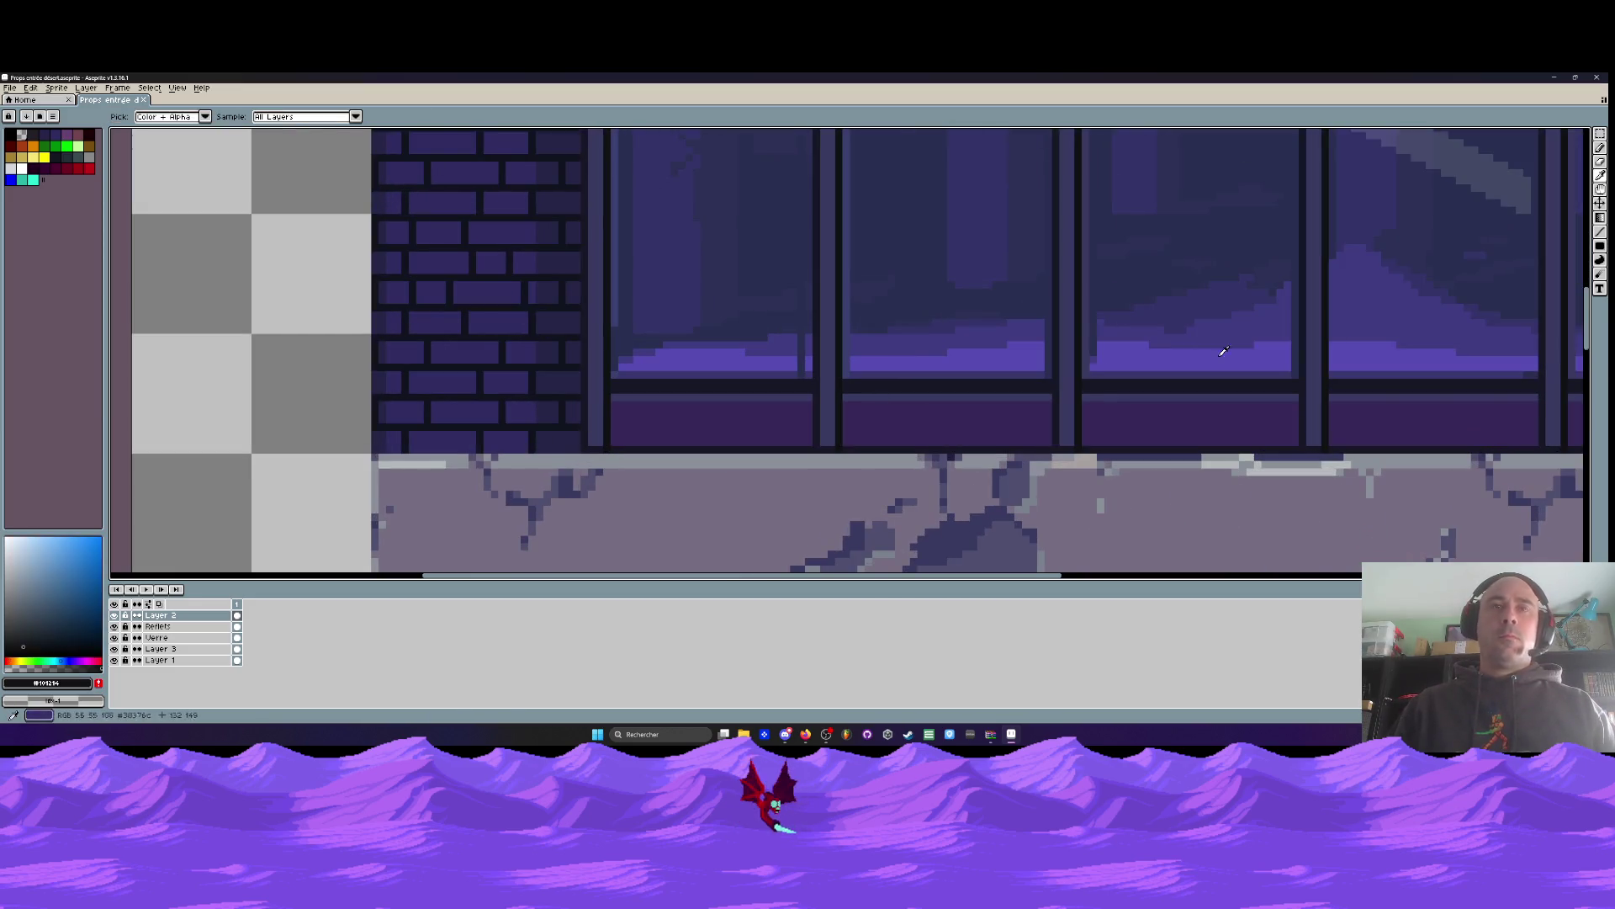
pyautogui.click(1601, 236)
pyautogui.scroll(1, 590, 442)
pyautogui.scroll(-1, 589, 446)
pyautogui.moveTo(588, 451); pyautogui.dragTo(588, 421)
pyautogui.scroll(-1, 589, 404)
pyautogui.scroll(-1, 592, 320)
pyautogui.scroll(-1, 593, 320)
pyautogui.scroll(1, 590, 172)
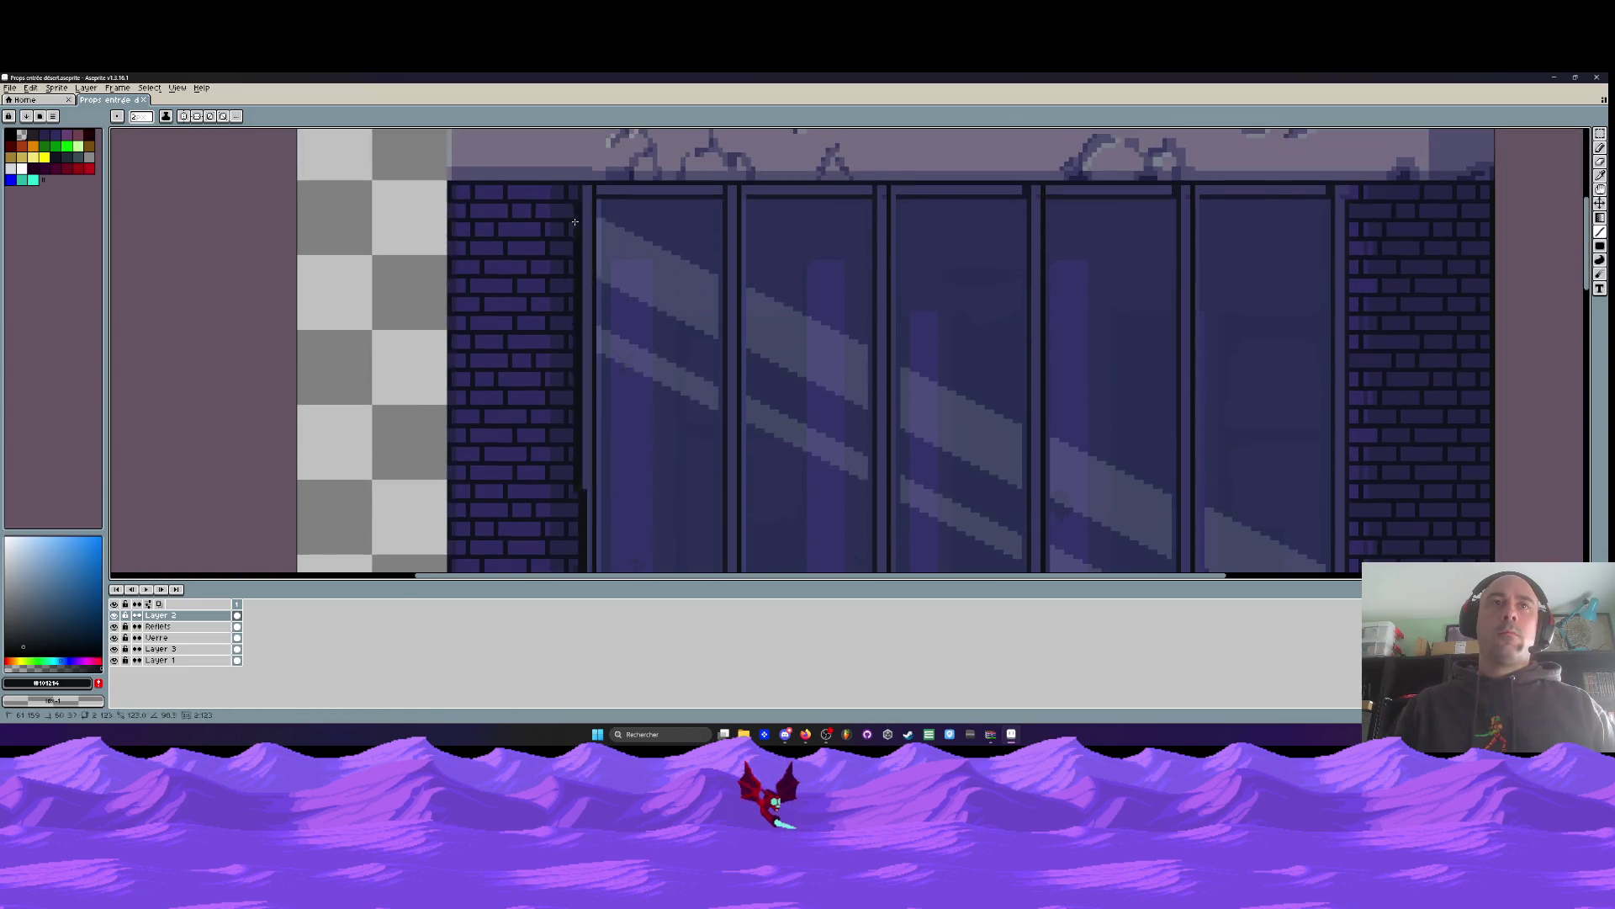
pyautogui.scroll(1, 591, 173)
pyautogui.scroll(-5, 590, 172)
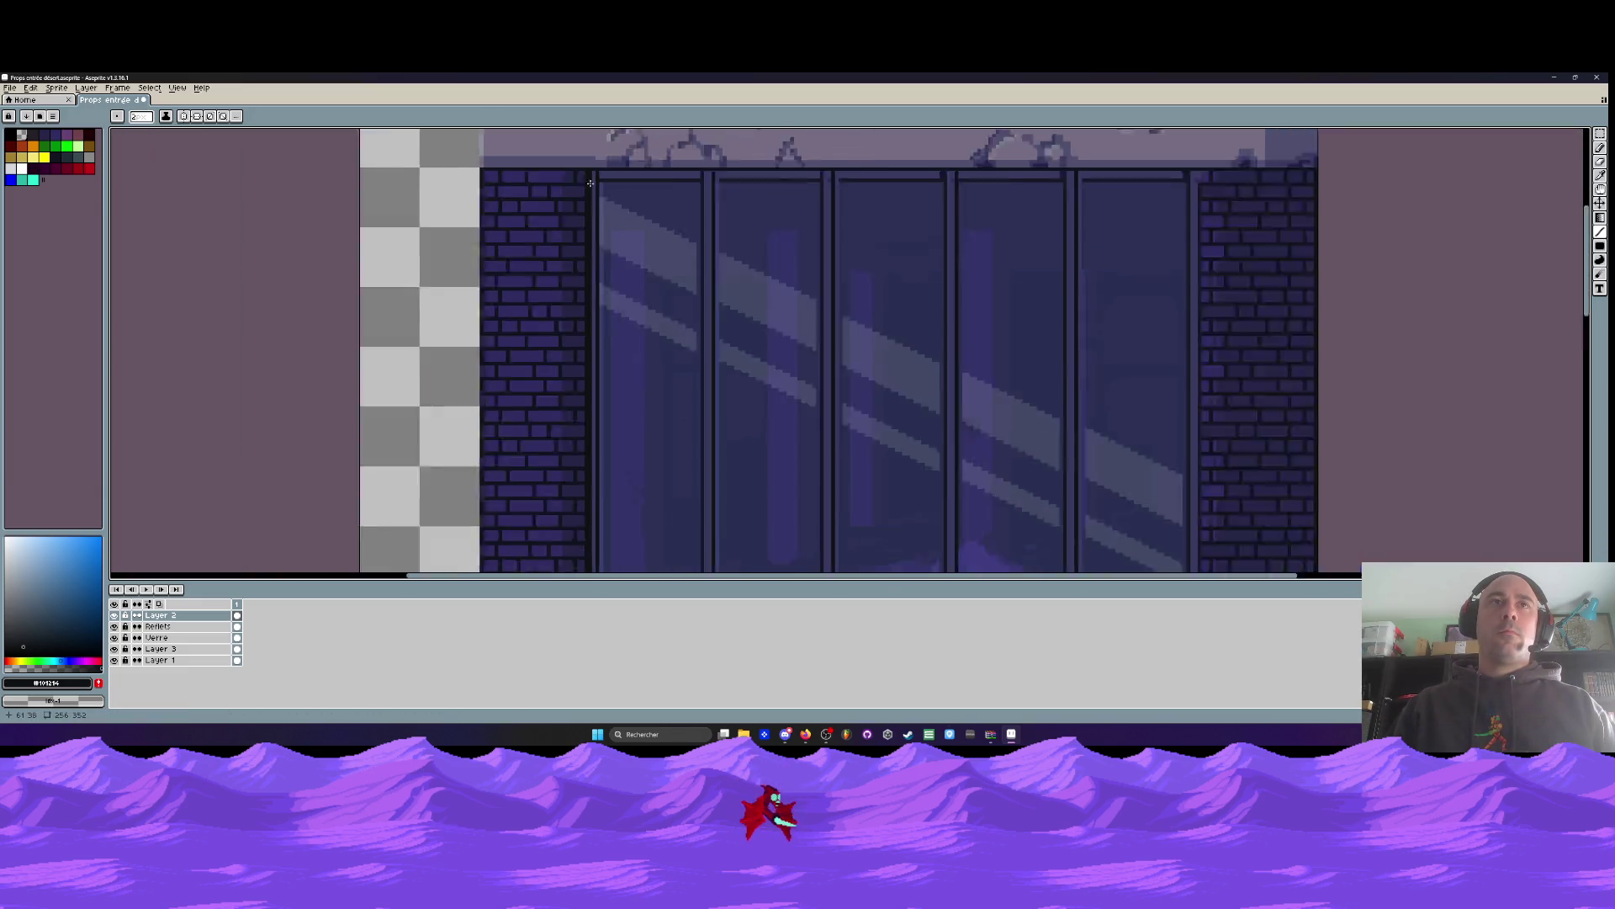
pyautogui.scroll(4, 600, 337)
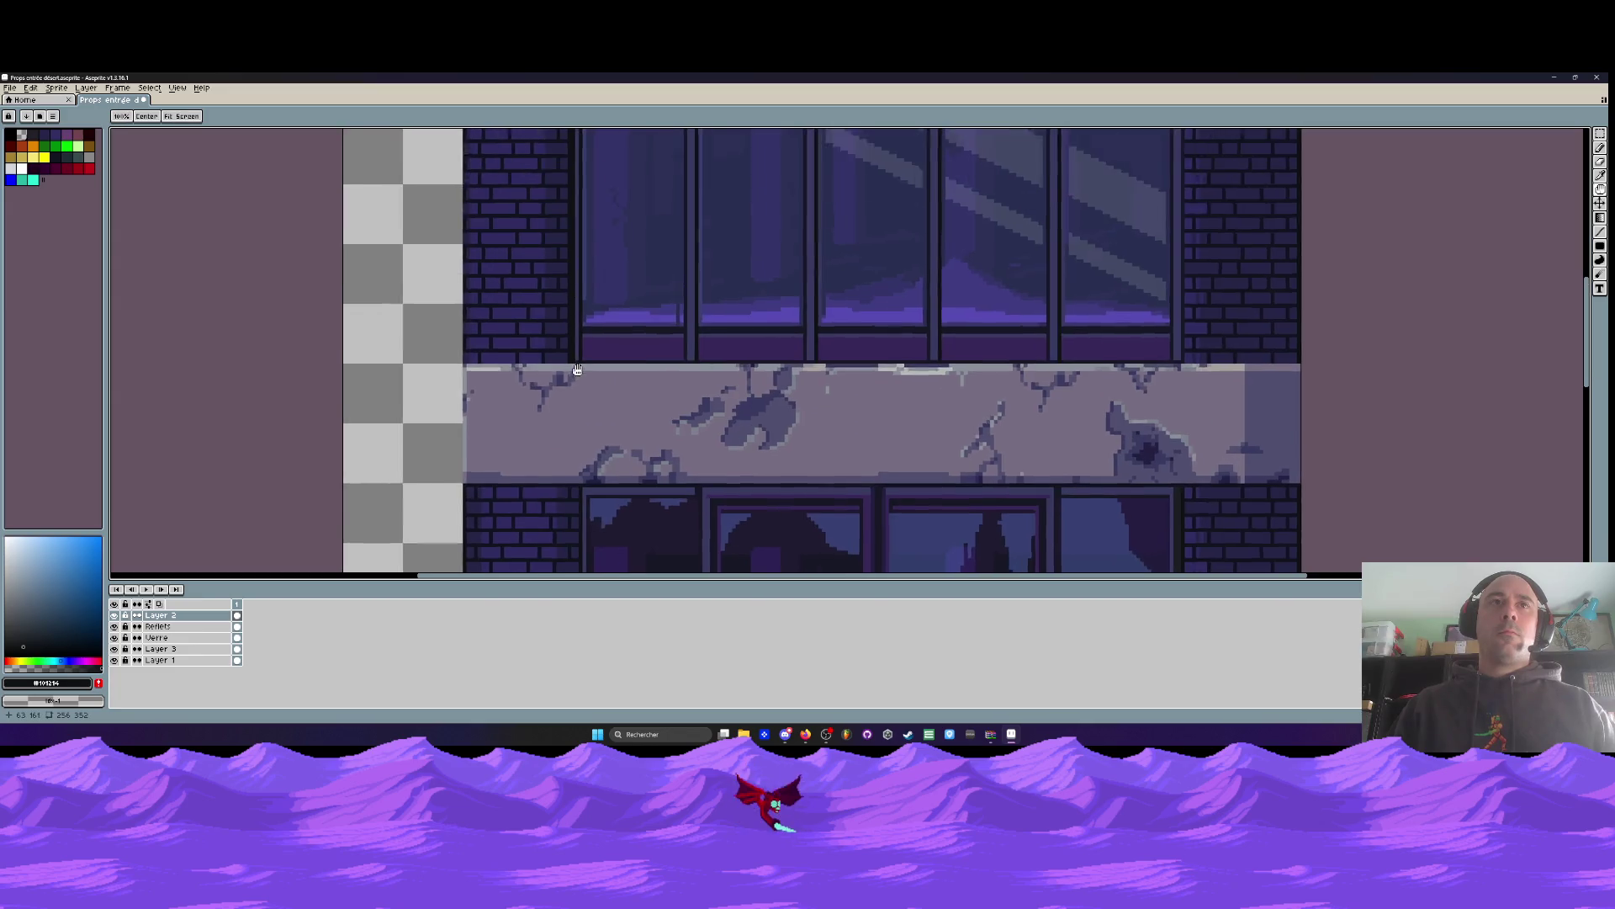
pyautogui.scroll(-1, 573, 356)
pyautogui.scroll(2, 578, 191)
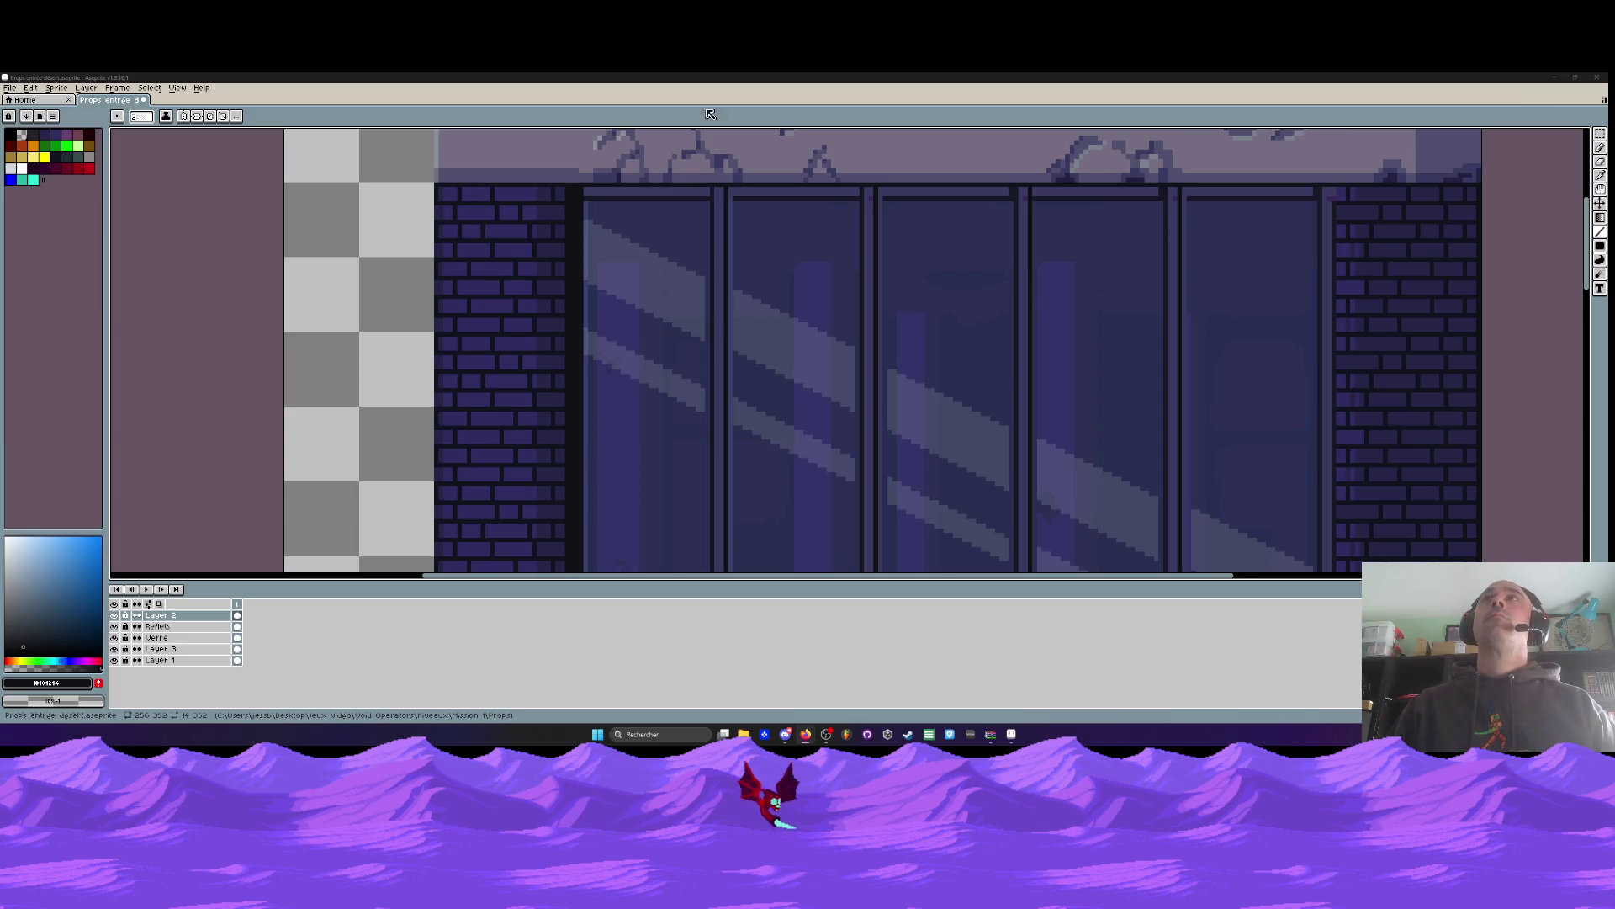
# Save the sprite file with Ctrl+S
pyautogui.scroll(-3, 566, 384)
pyautogui.scroll(1, 567, 384)
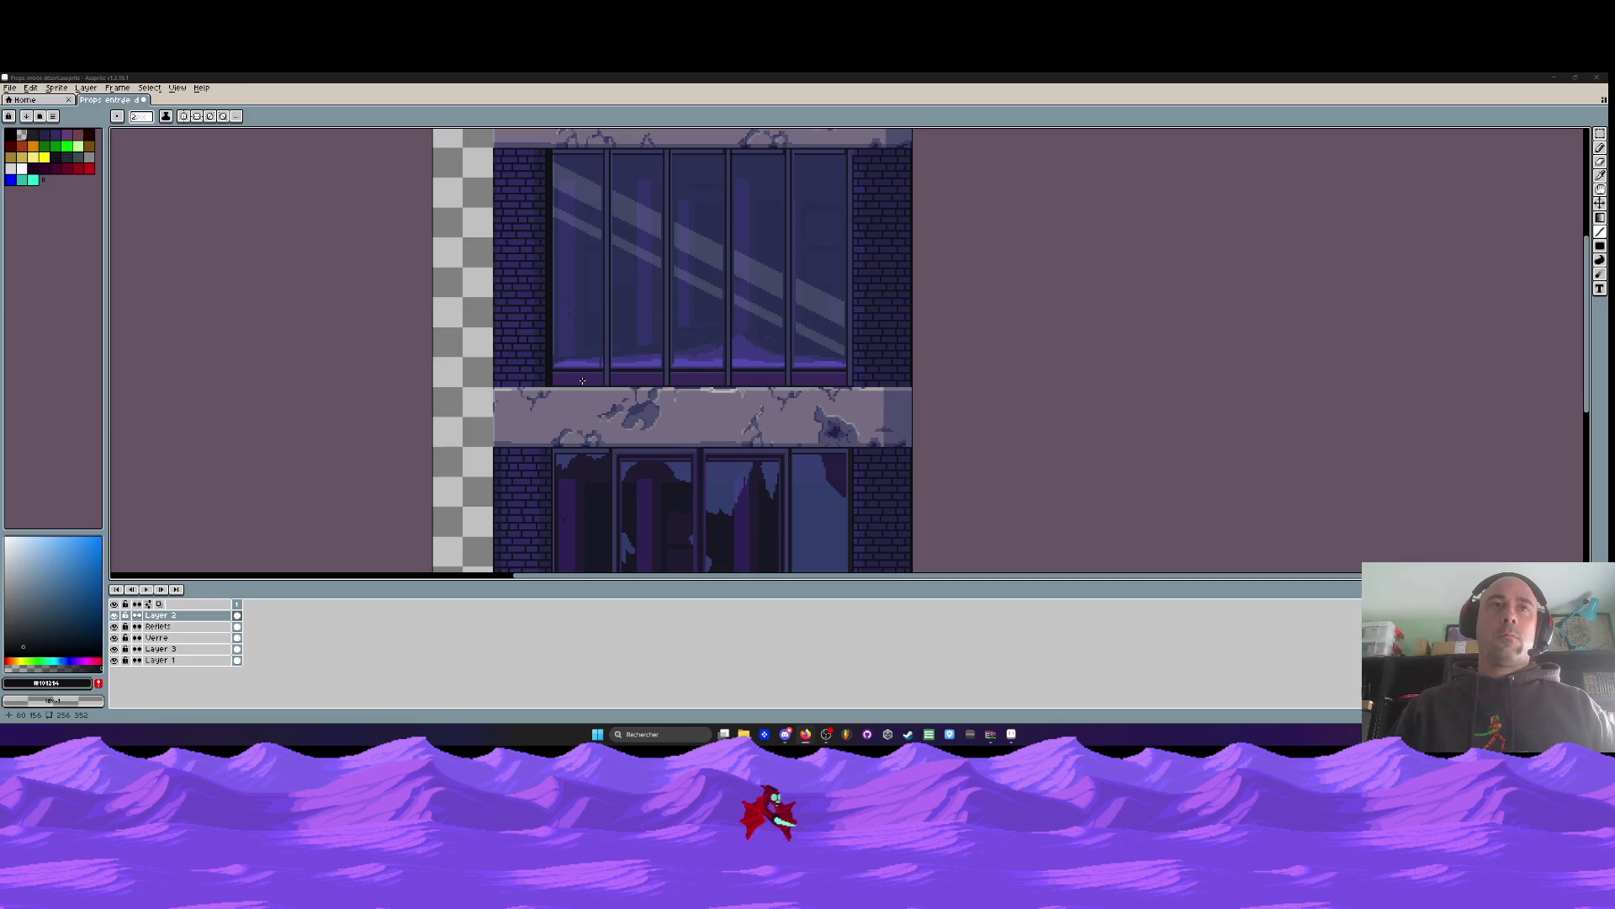
pyautogui.hotkey('ctrl', 's')
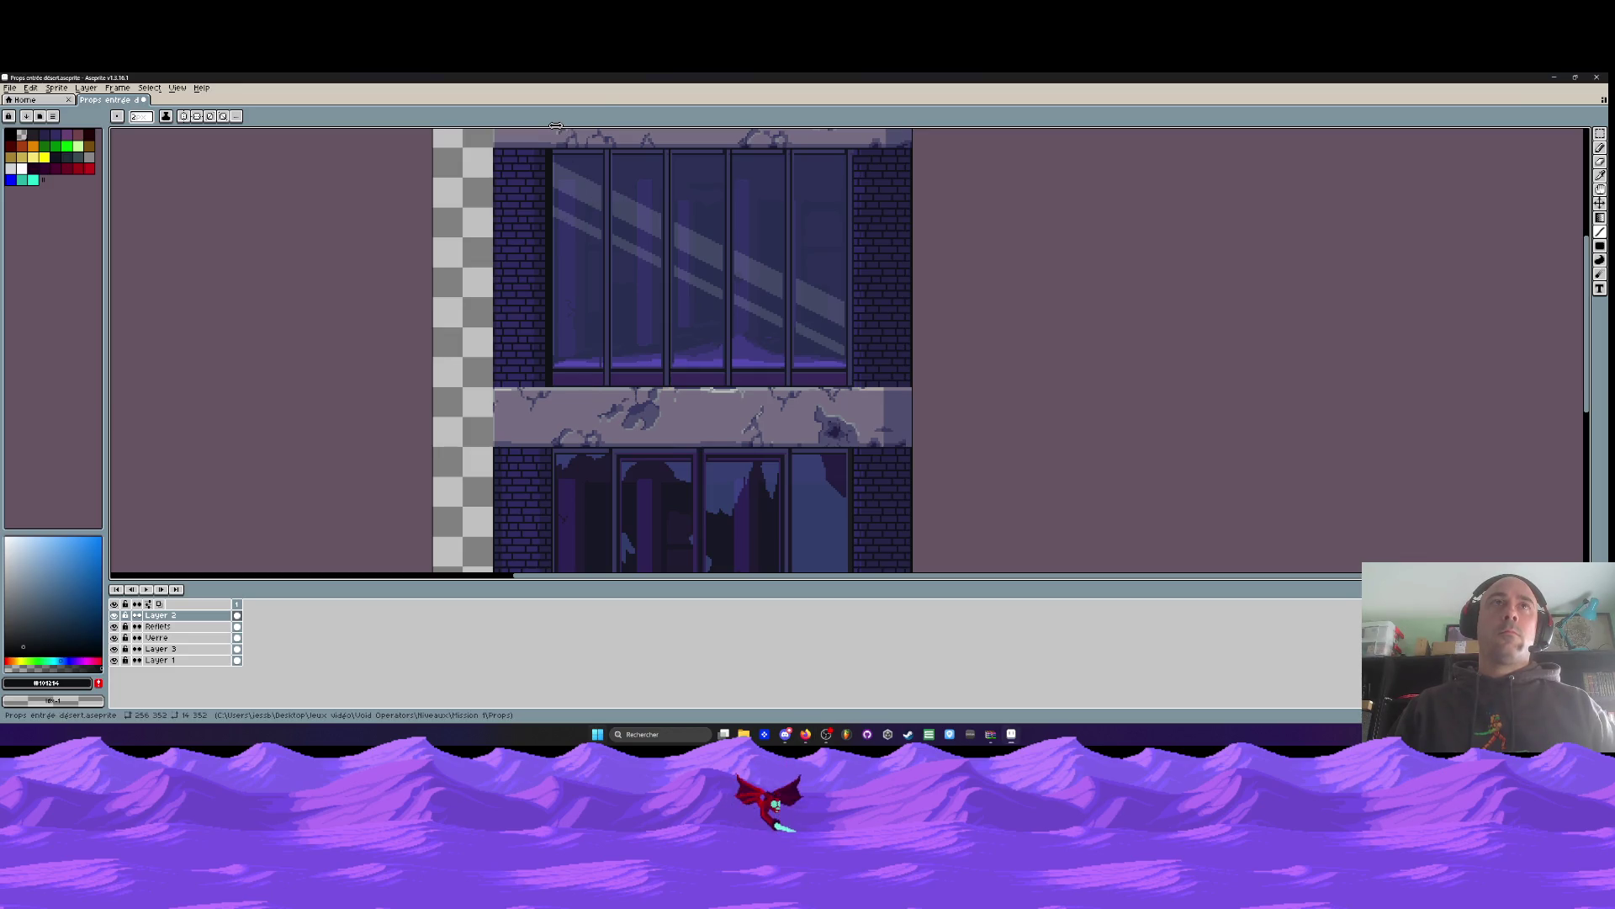
pyautogui.scroll(-2, 573, 246)
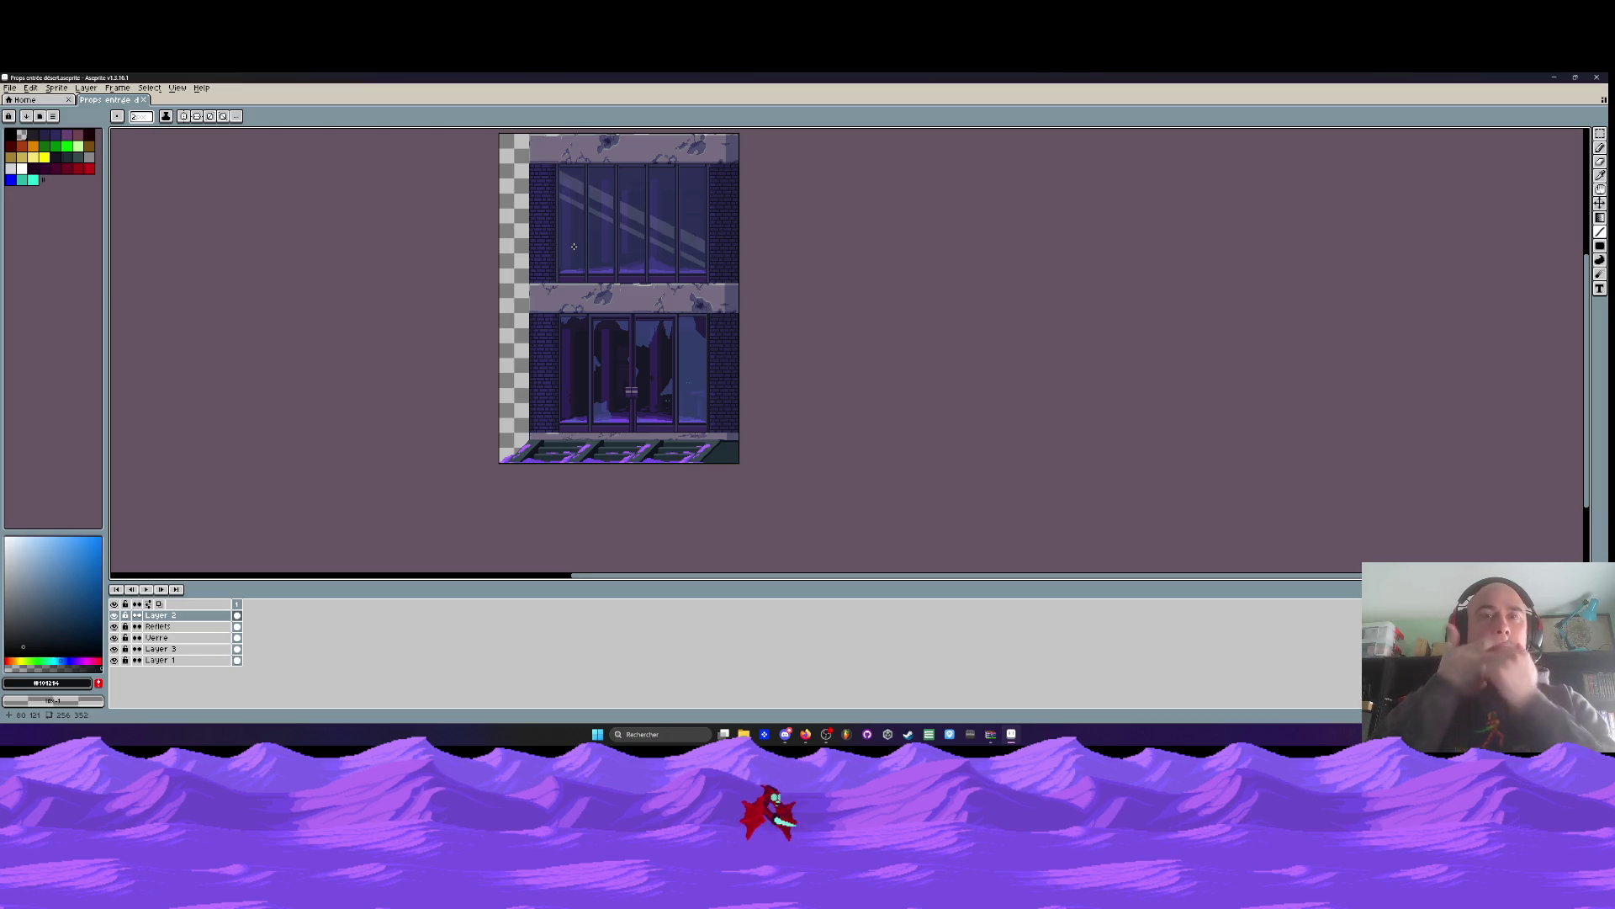
# Sample the grey-blue colour at the ledge's end and zoom in on the ground-floor ledge
pyautogui.scroll(5, 713, 438)
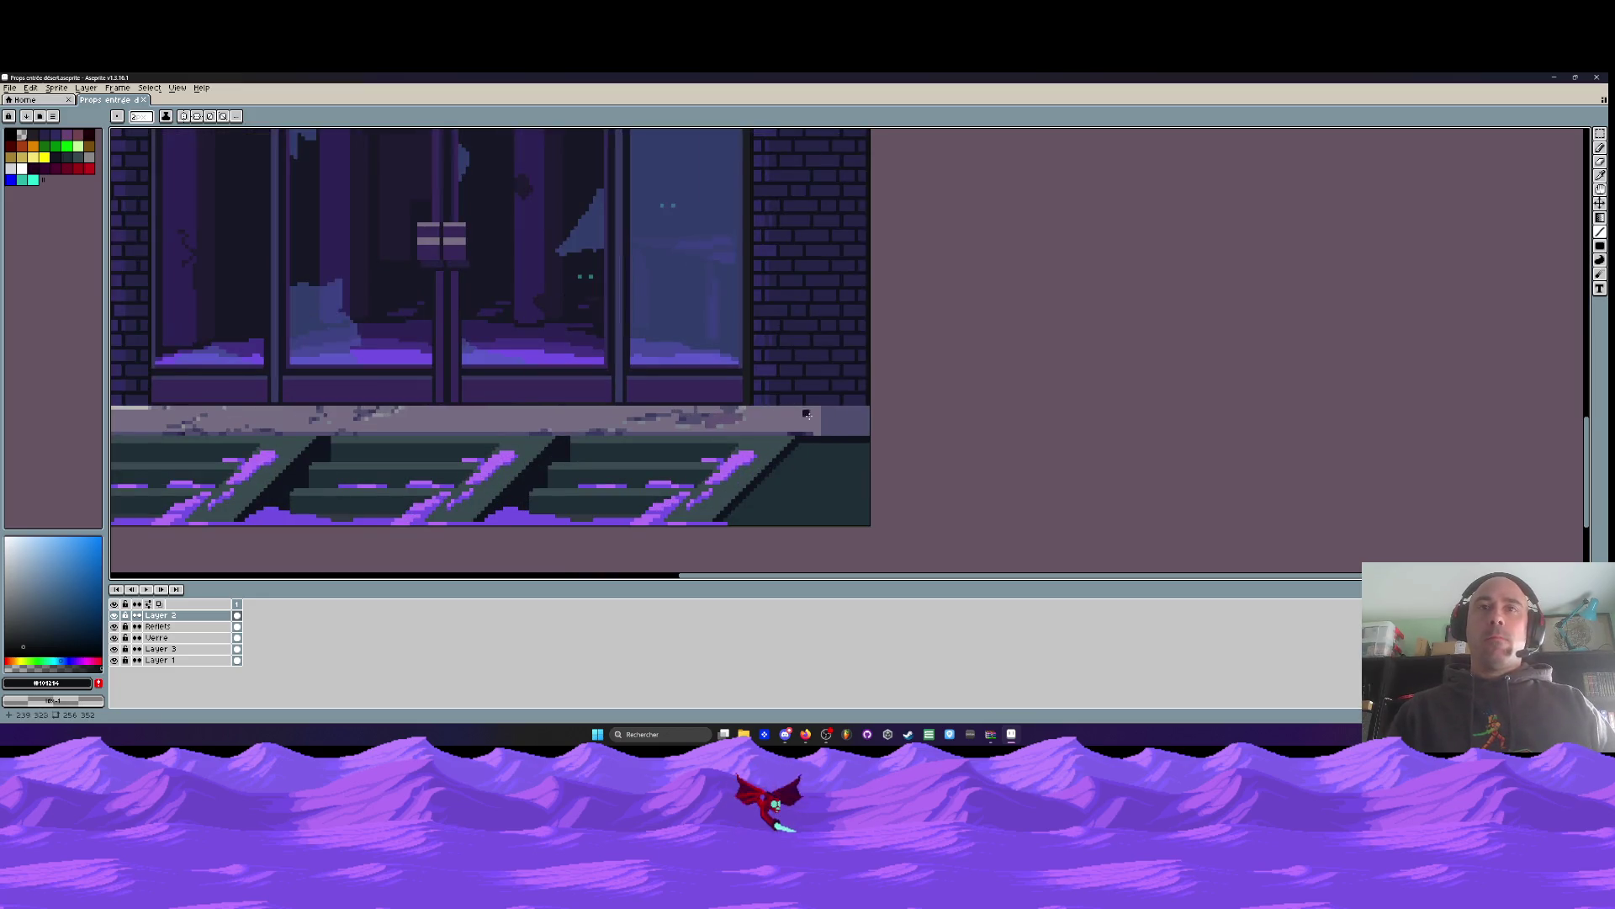
pyautogui.scroll(2, 806, 414)
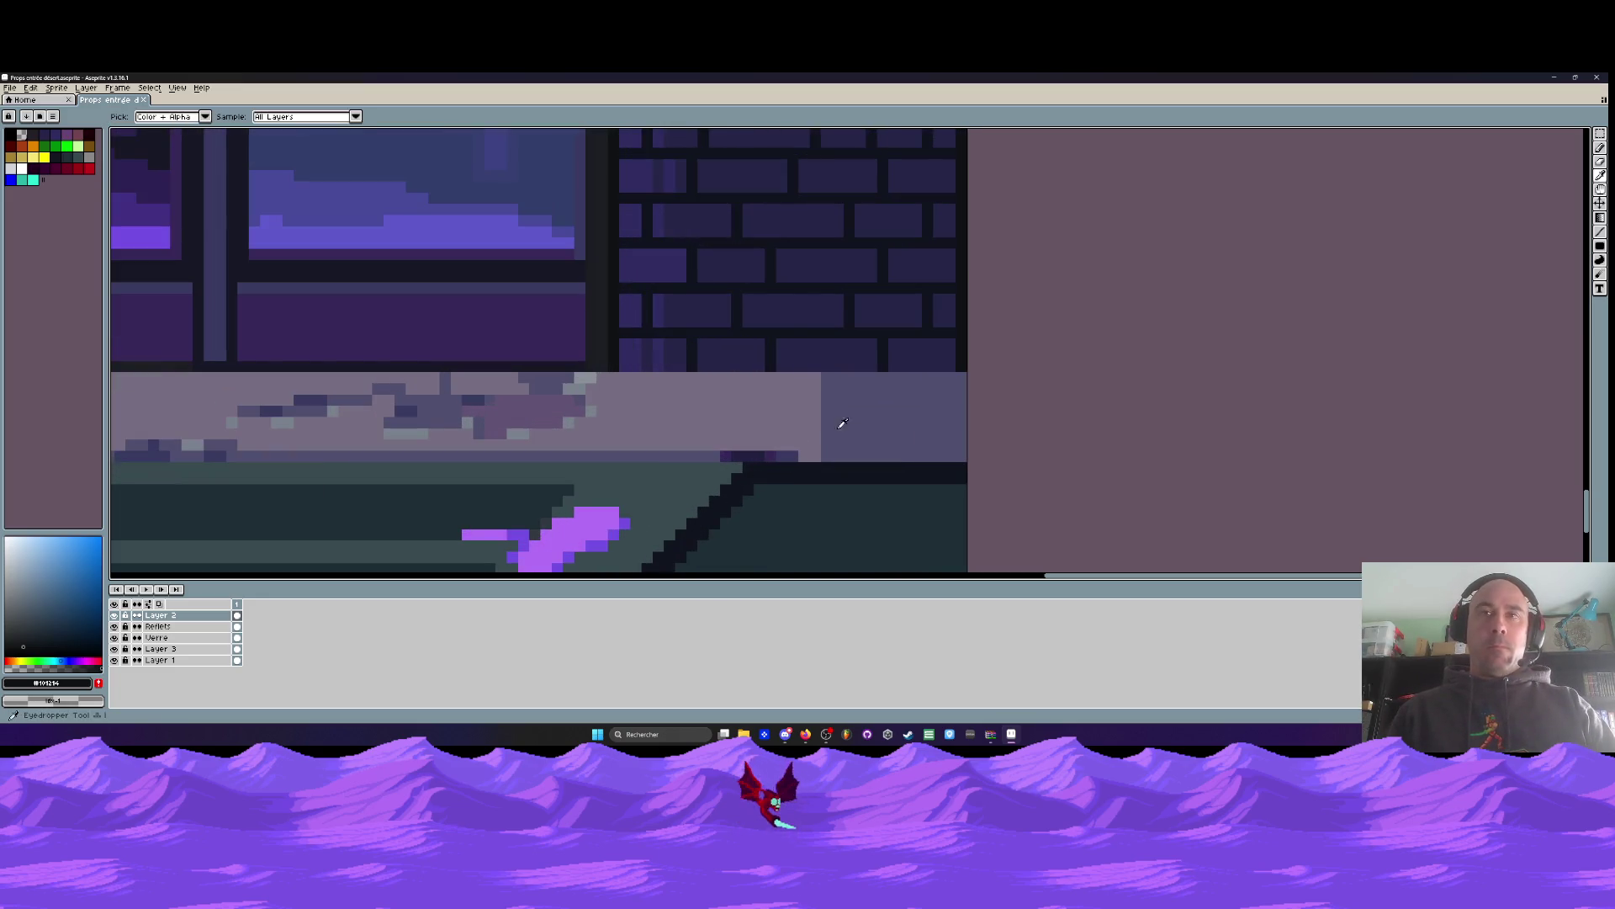
pyautogui.keyDown('alt'); pyautogui.click(836, 422); pyautogui.keyUp('alt')
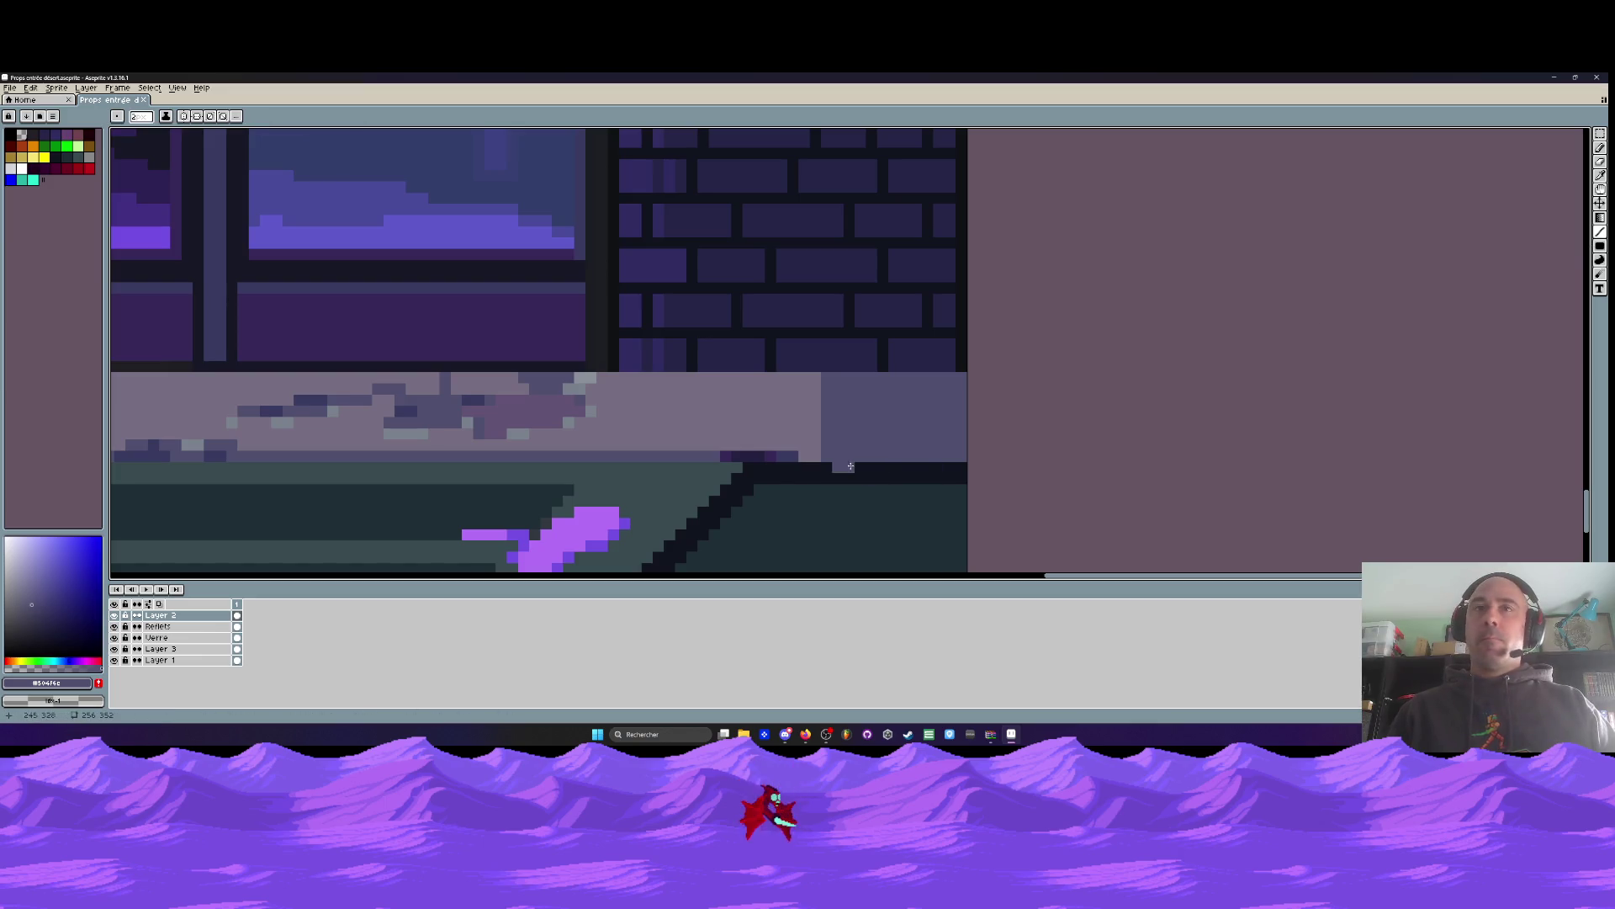
pyautogui.scroll(-2, 854, 469)
pyautogui.hscroll(-5, 298, 478)
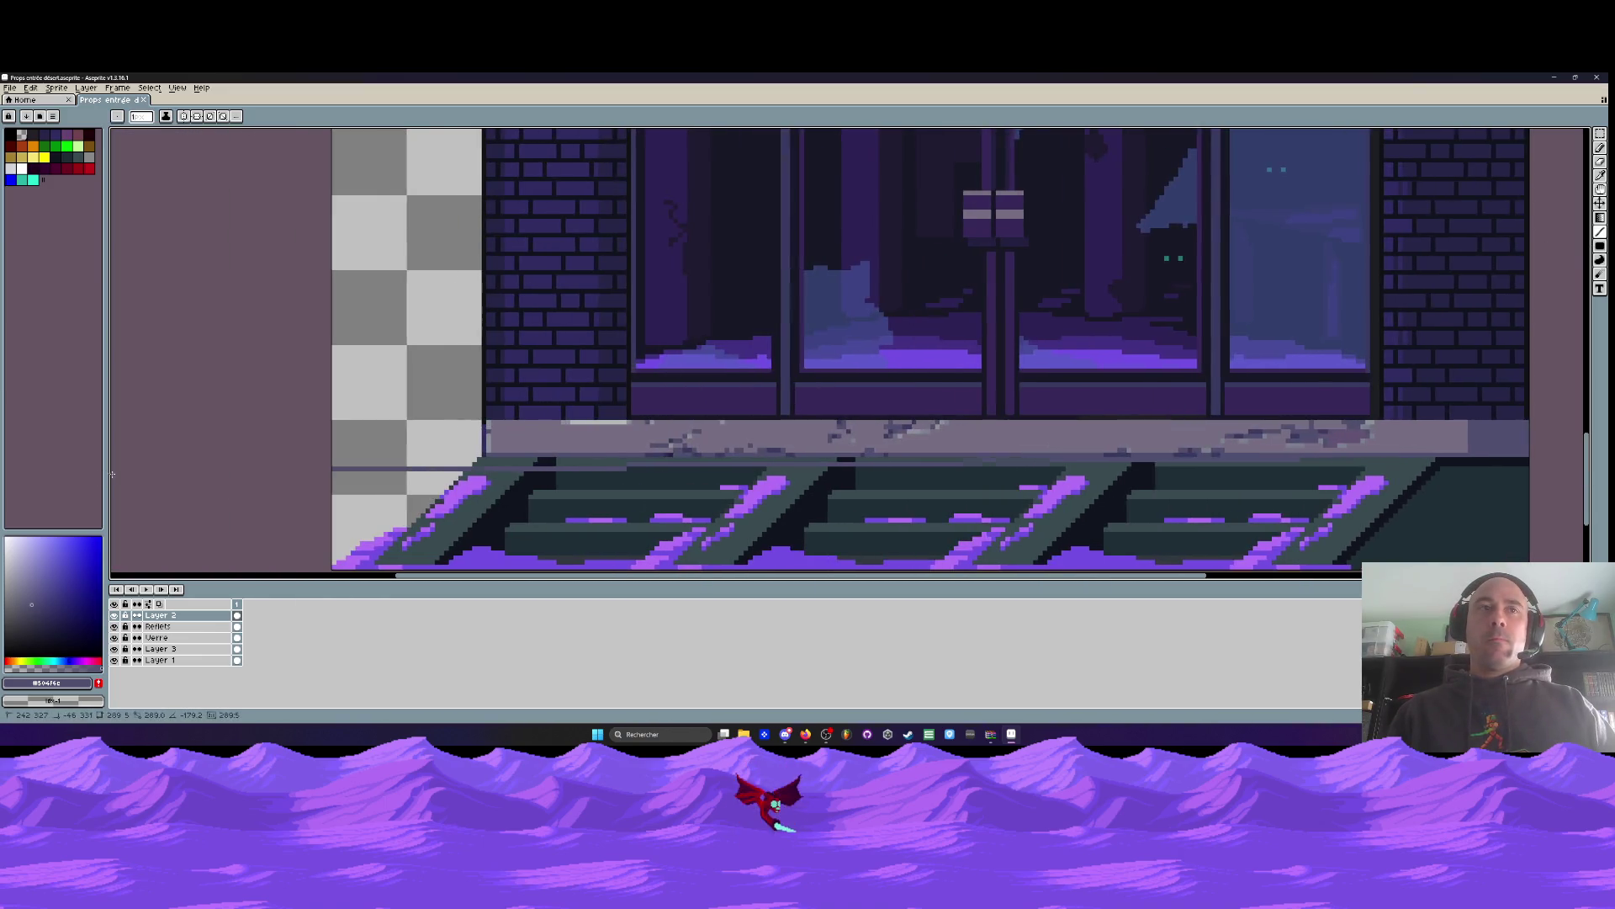
pyautogui.scroll(2, 522, 447)
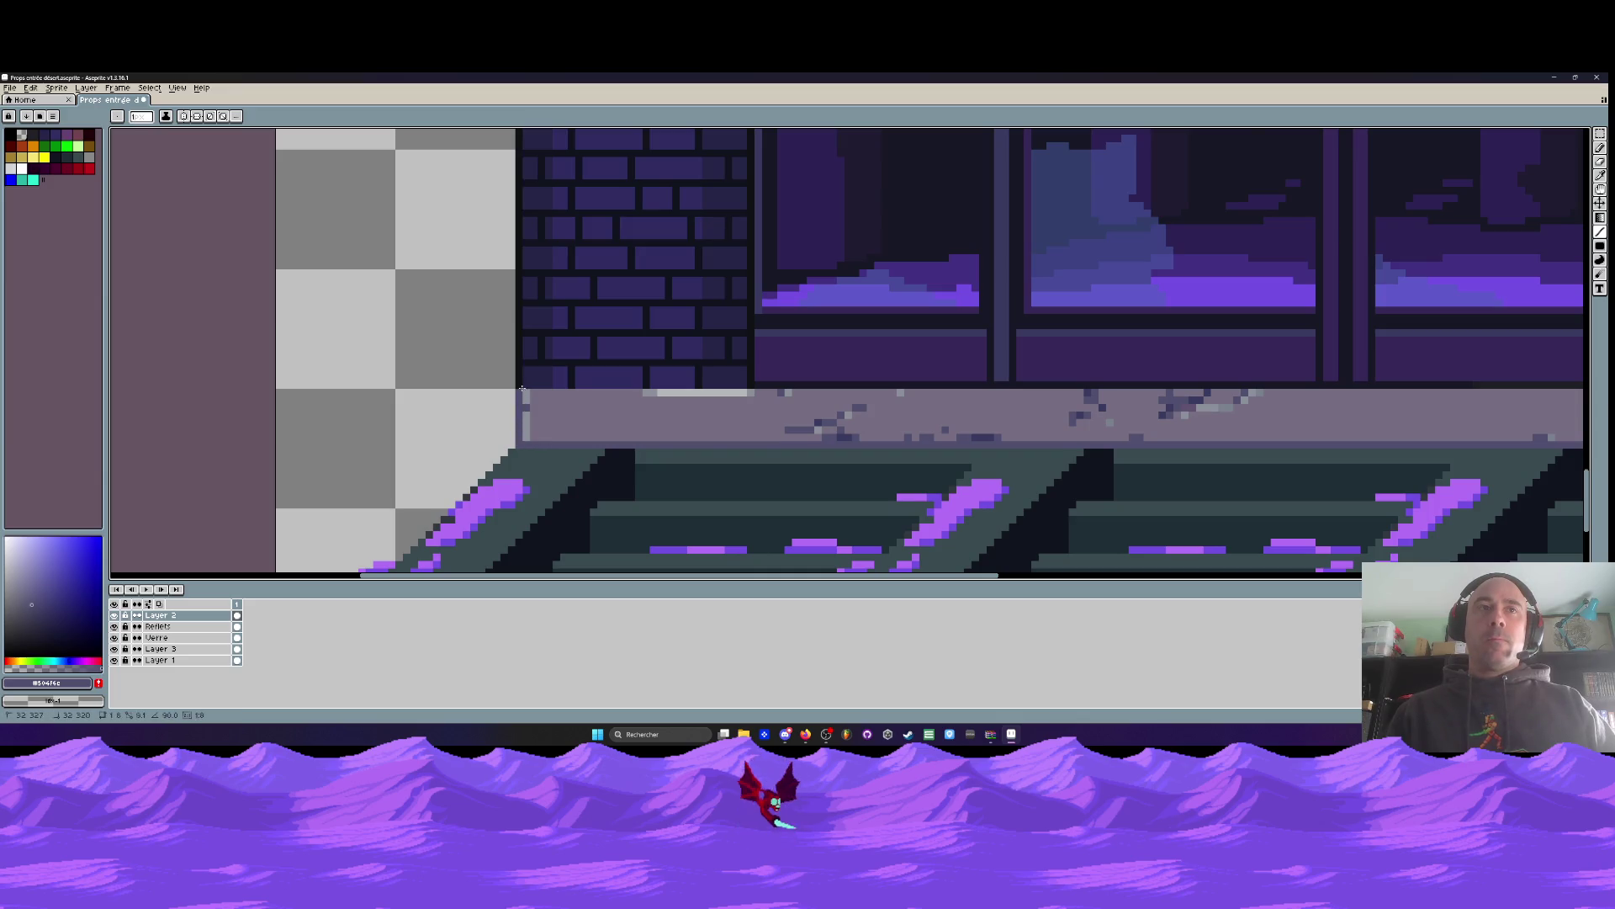
pyautogui.scroll(-2, 533, 407)
pyautogui.scroll(1, 518, 415)
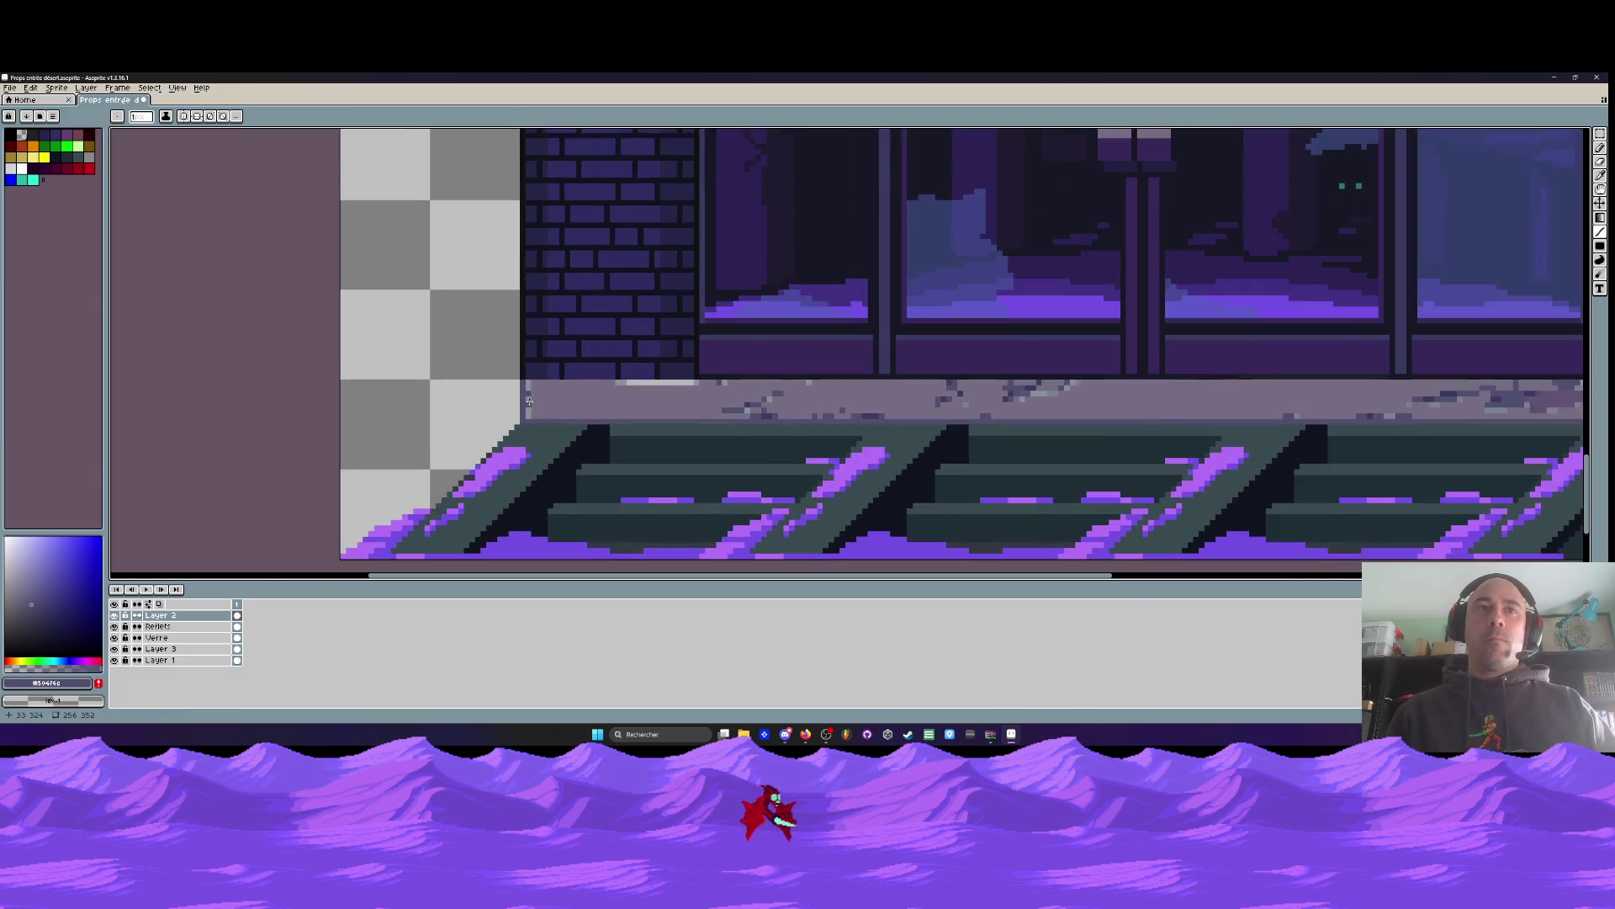
pyautogui.scroll(1, 520, 418)
pyautogui.scroll(-2, 523, 422)
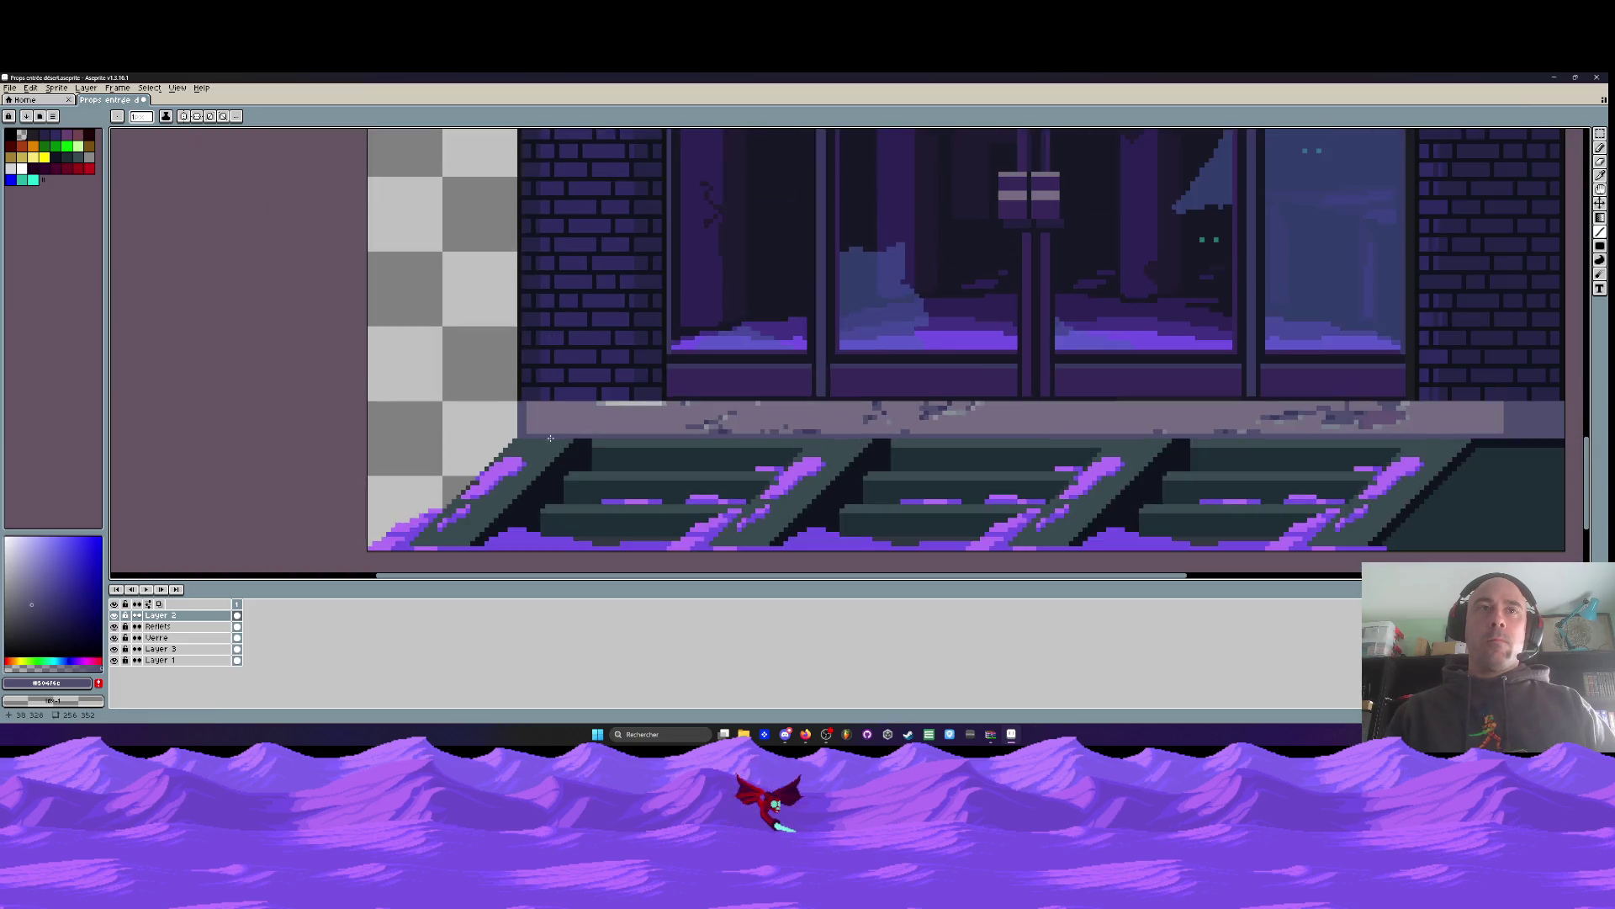
pyautogui.scroll(1, 523, 429)
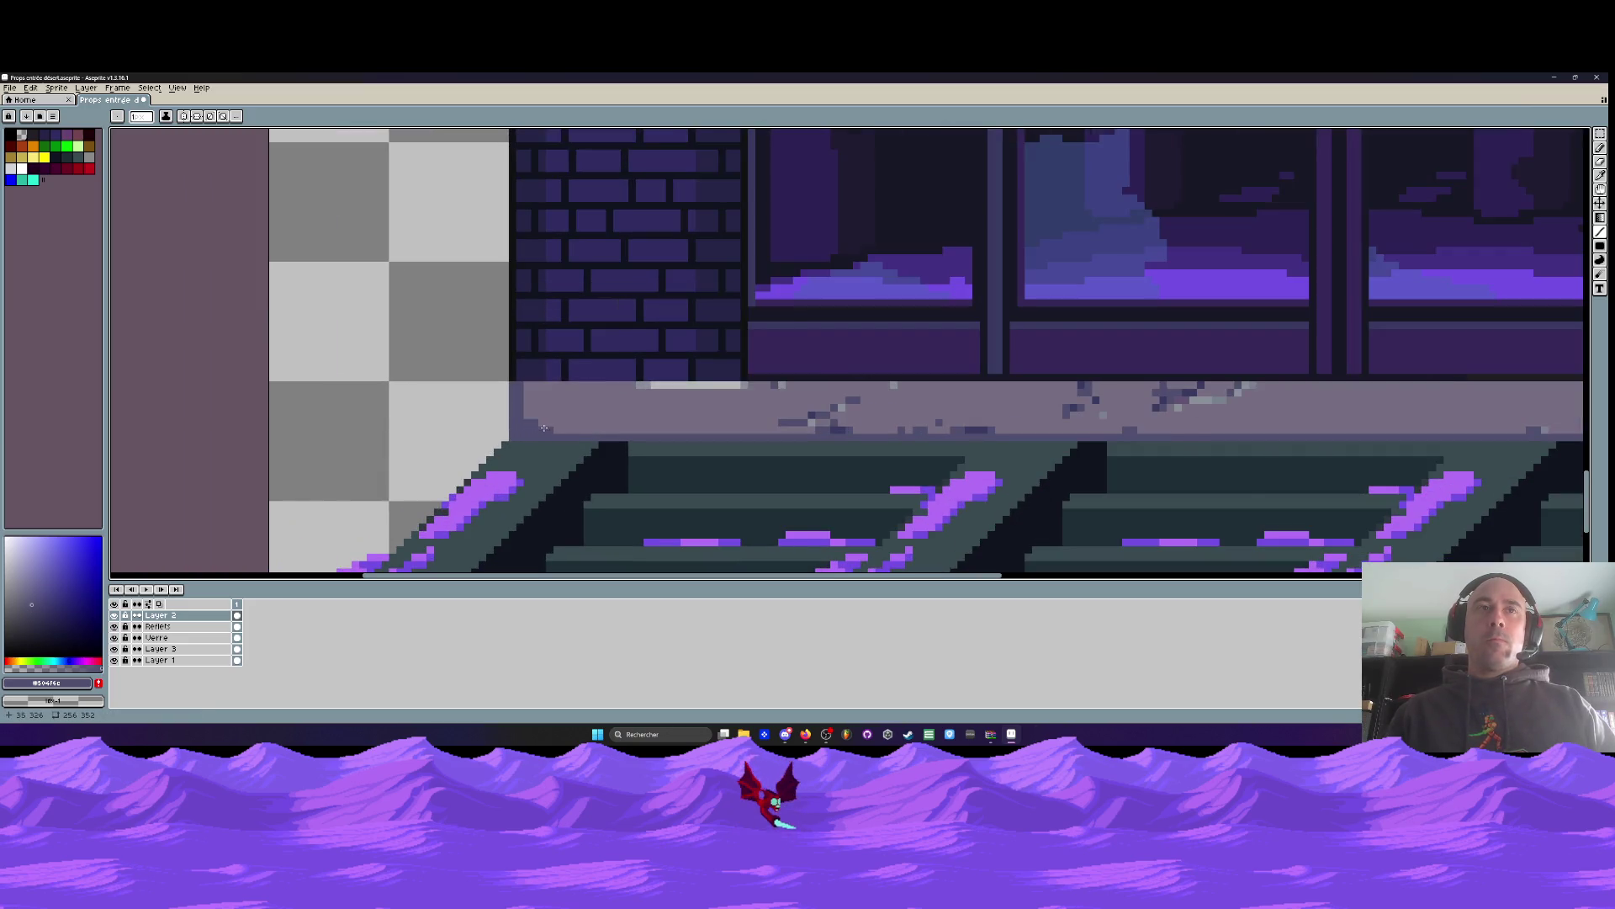
pyautogui.scroll(-2, 522, 430)
pyautogui.scroll(1, 576, 429)
pyautogui.scroll(1, 577, 428)
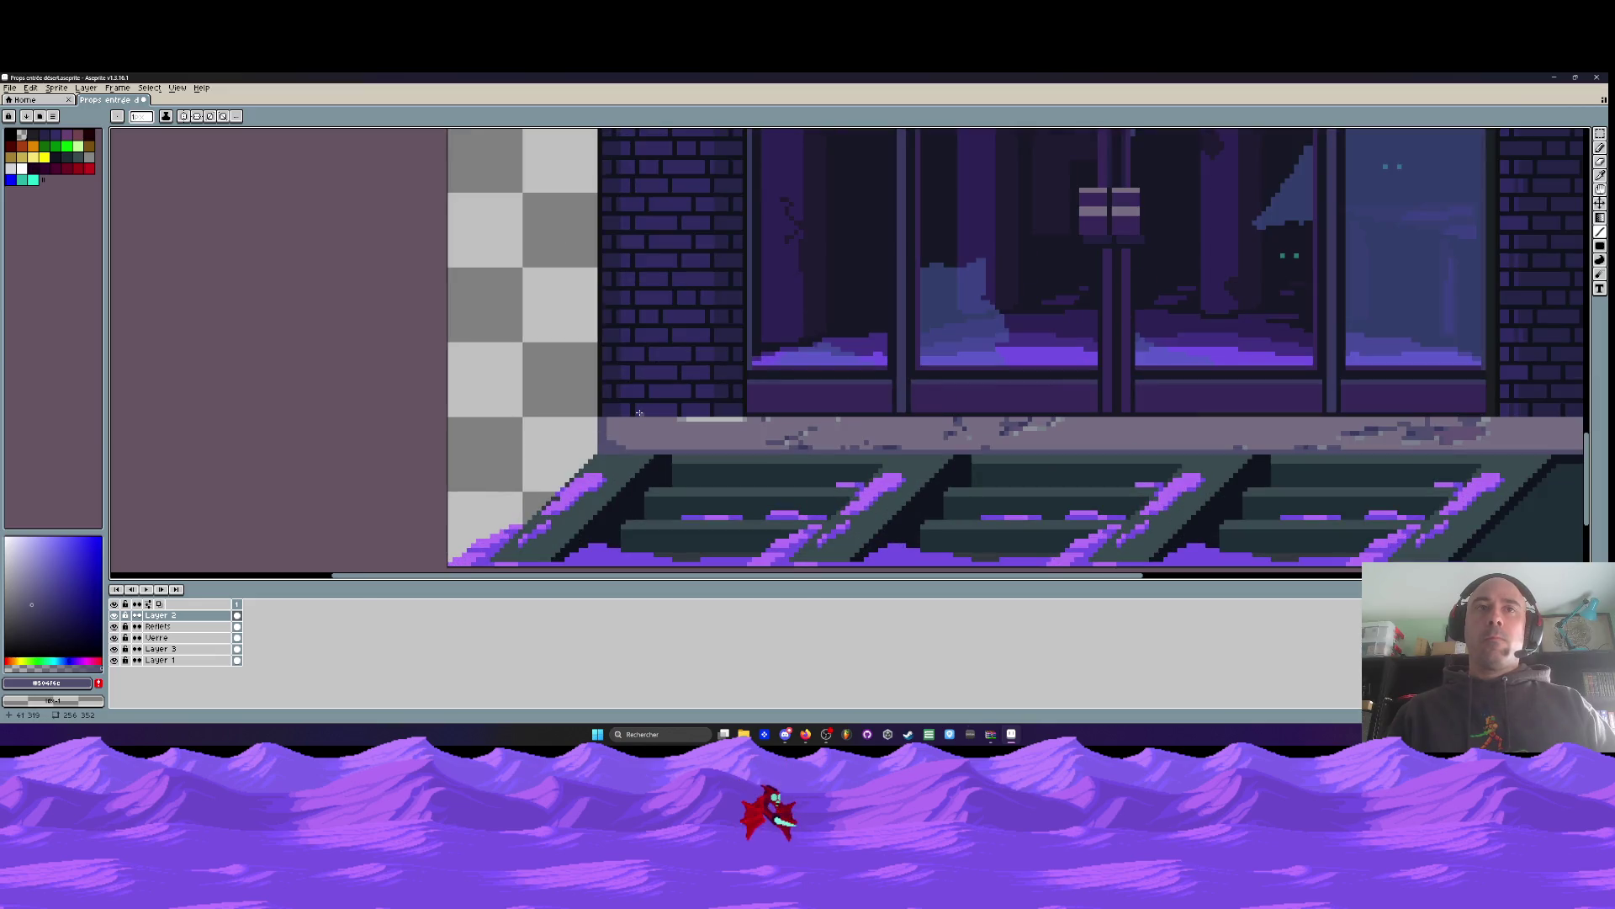
pyautogui.scroll(2, 774, 417)
# Pick the dark outline colour and draw a straight line along the entrance ledge's top edge
pyautogui.press('i')
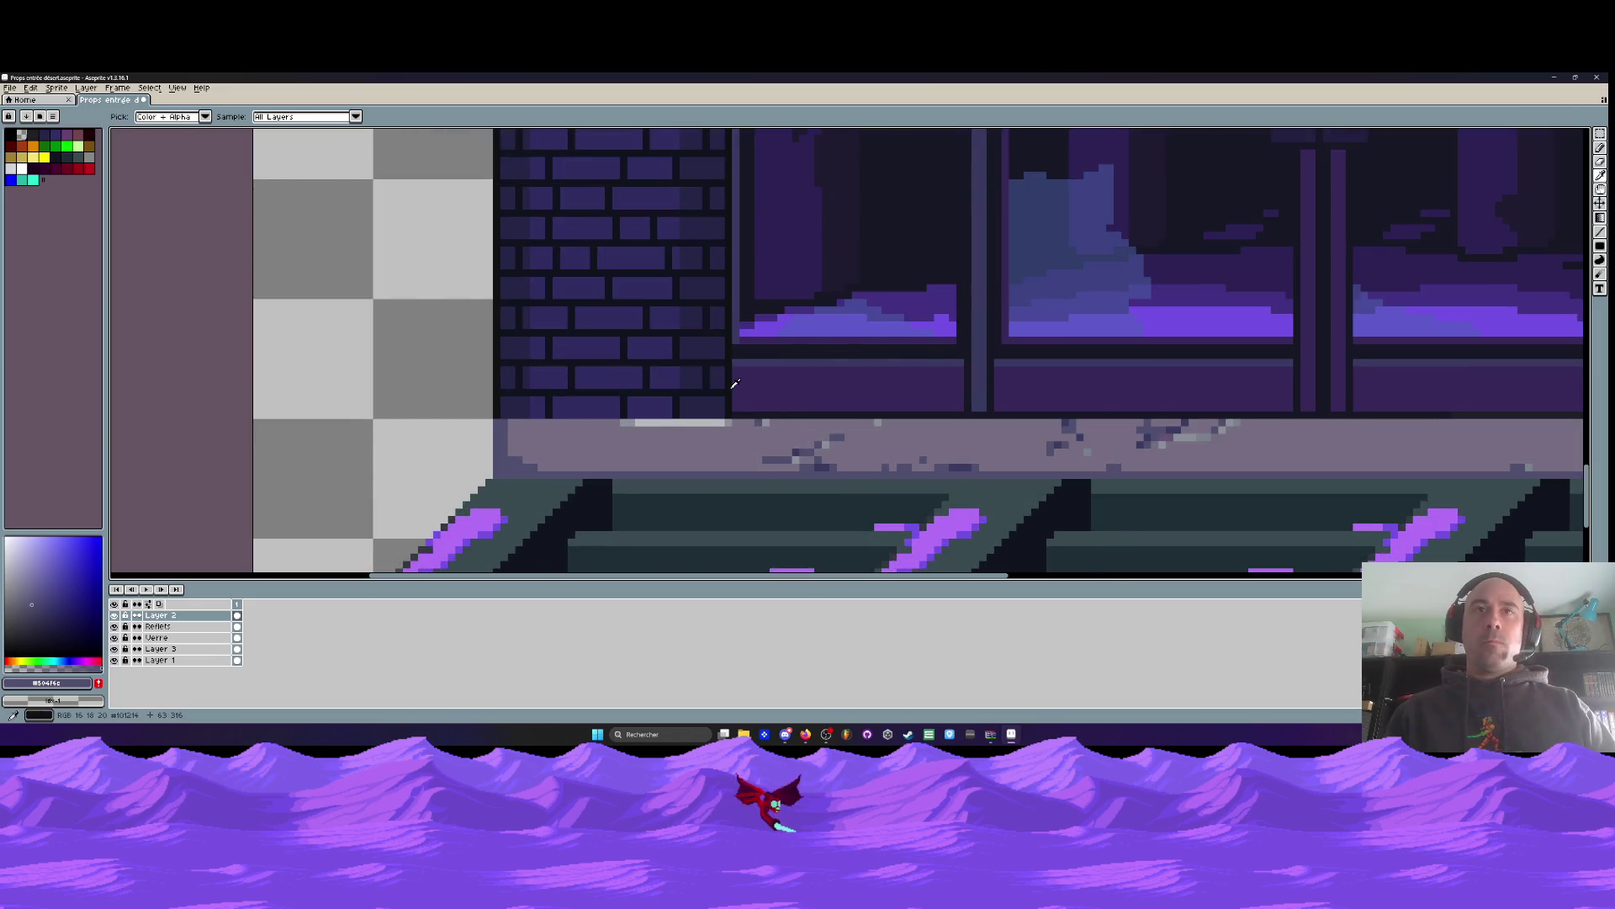
pyautogui.click(779, 406)
pyautogui.click(1600, 232)
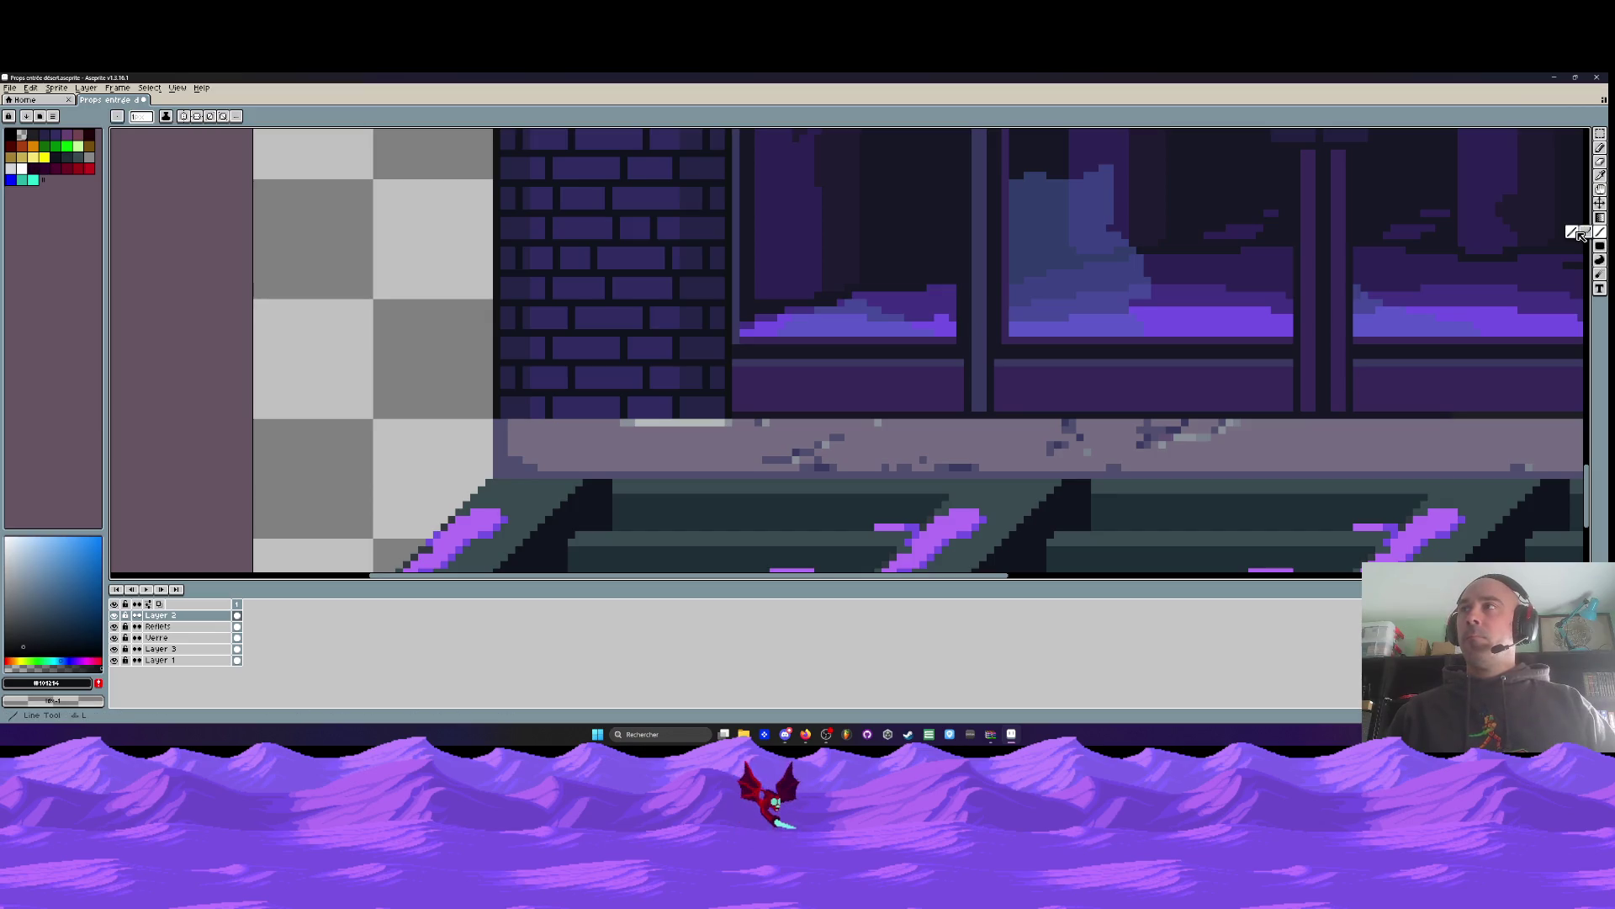
pyautogui.scroll(1, 732, 426)
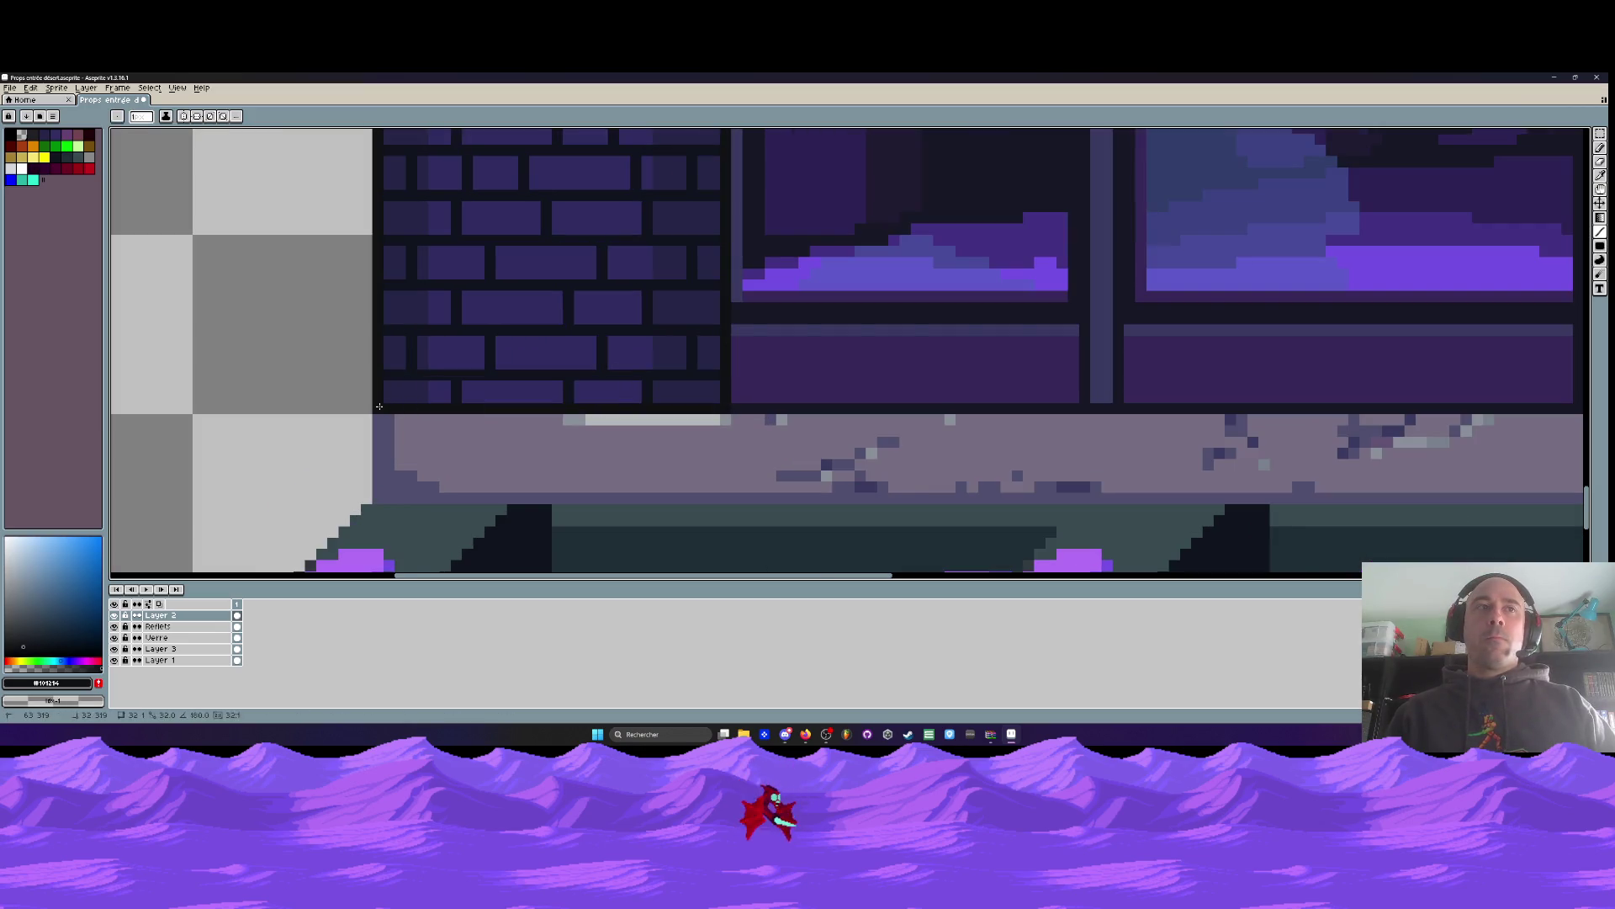
pyautogui.scroll(-3, 379, 406)
pyautogui.moveTo(379, 406); pyautogui.dragTo(1216, 407)
pyautogui.scroll(1, 1217, 407)
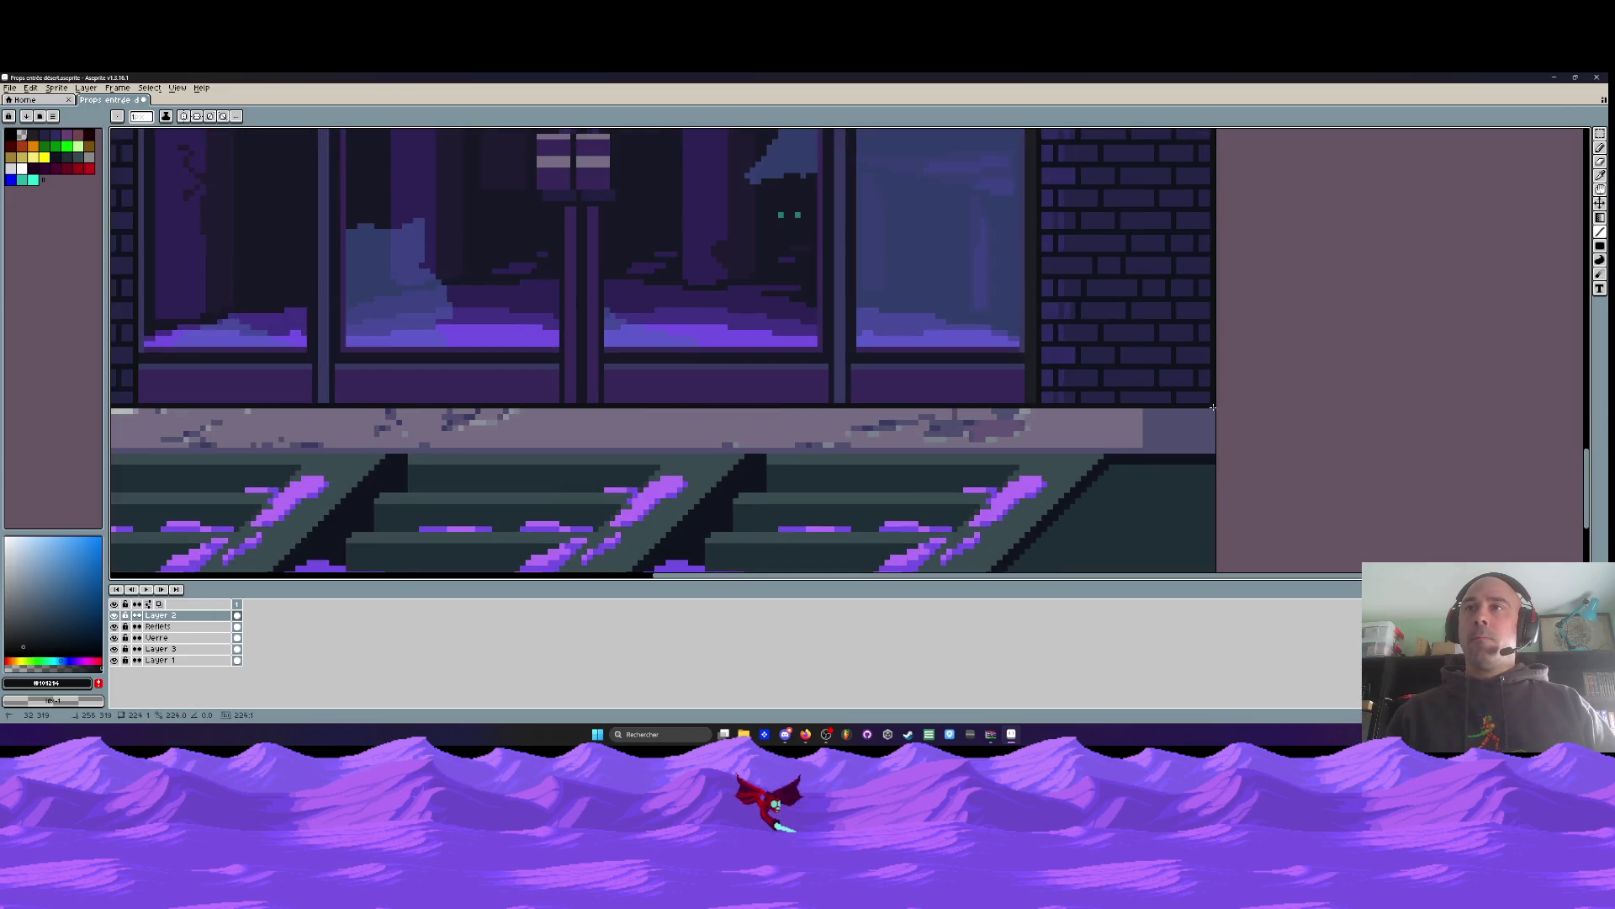
pyautogui.scroll(-3, 707, 370)
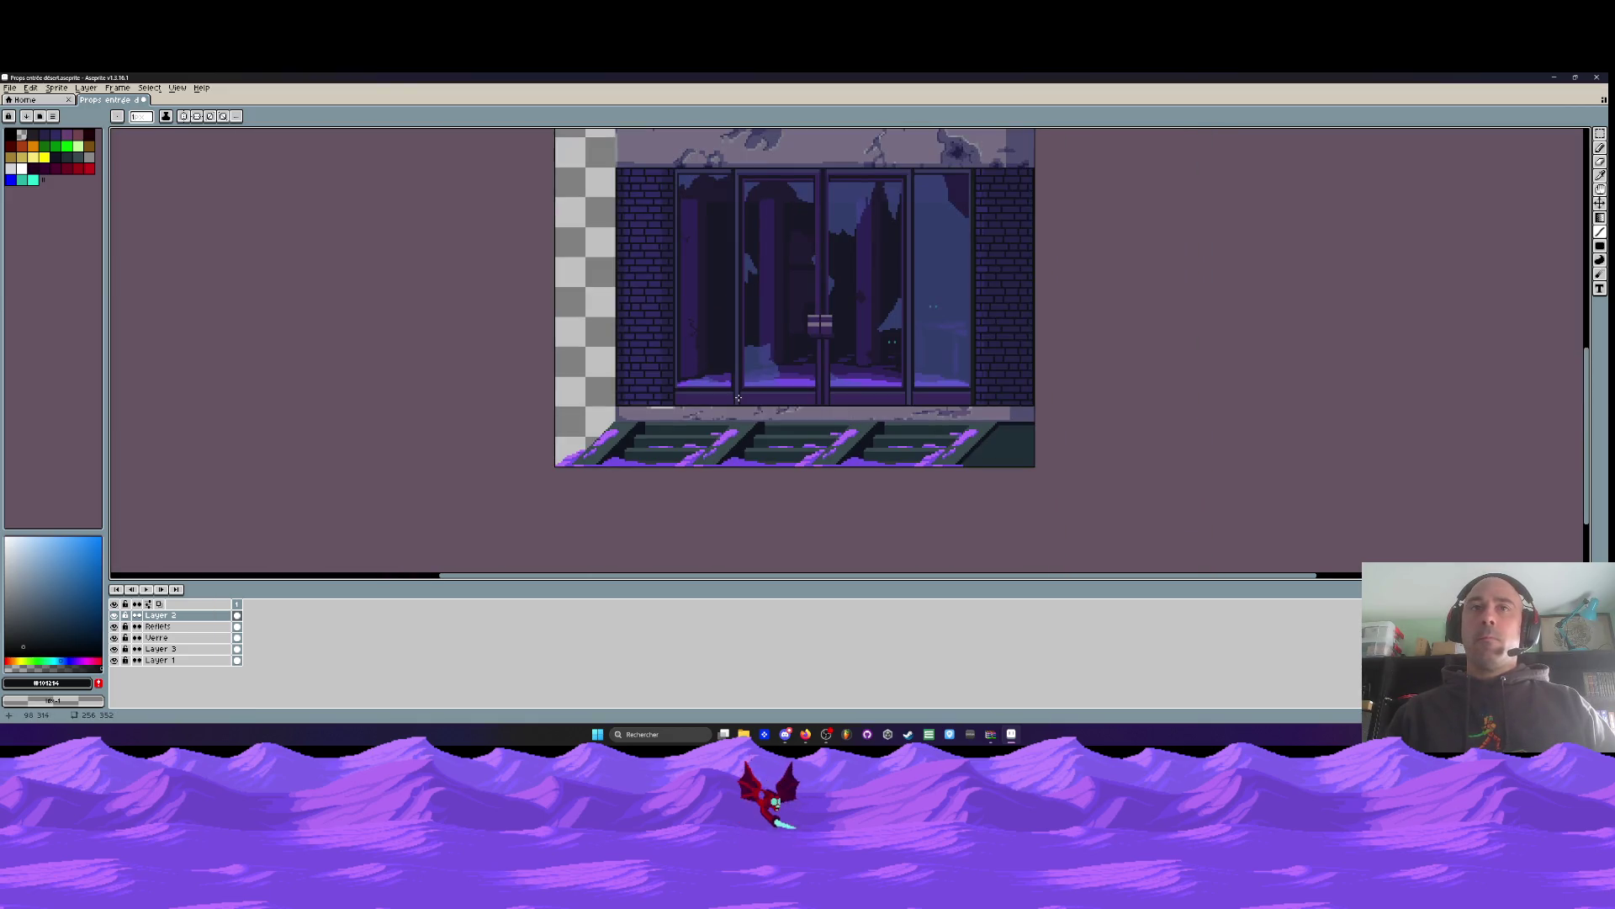
# Draw a dark straight line along the top of the middle ledge between floors
pyautogui.scroll(2, 674, 357)
pyautogui.scroll(5, 621, 216)
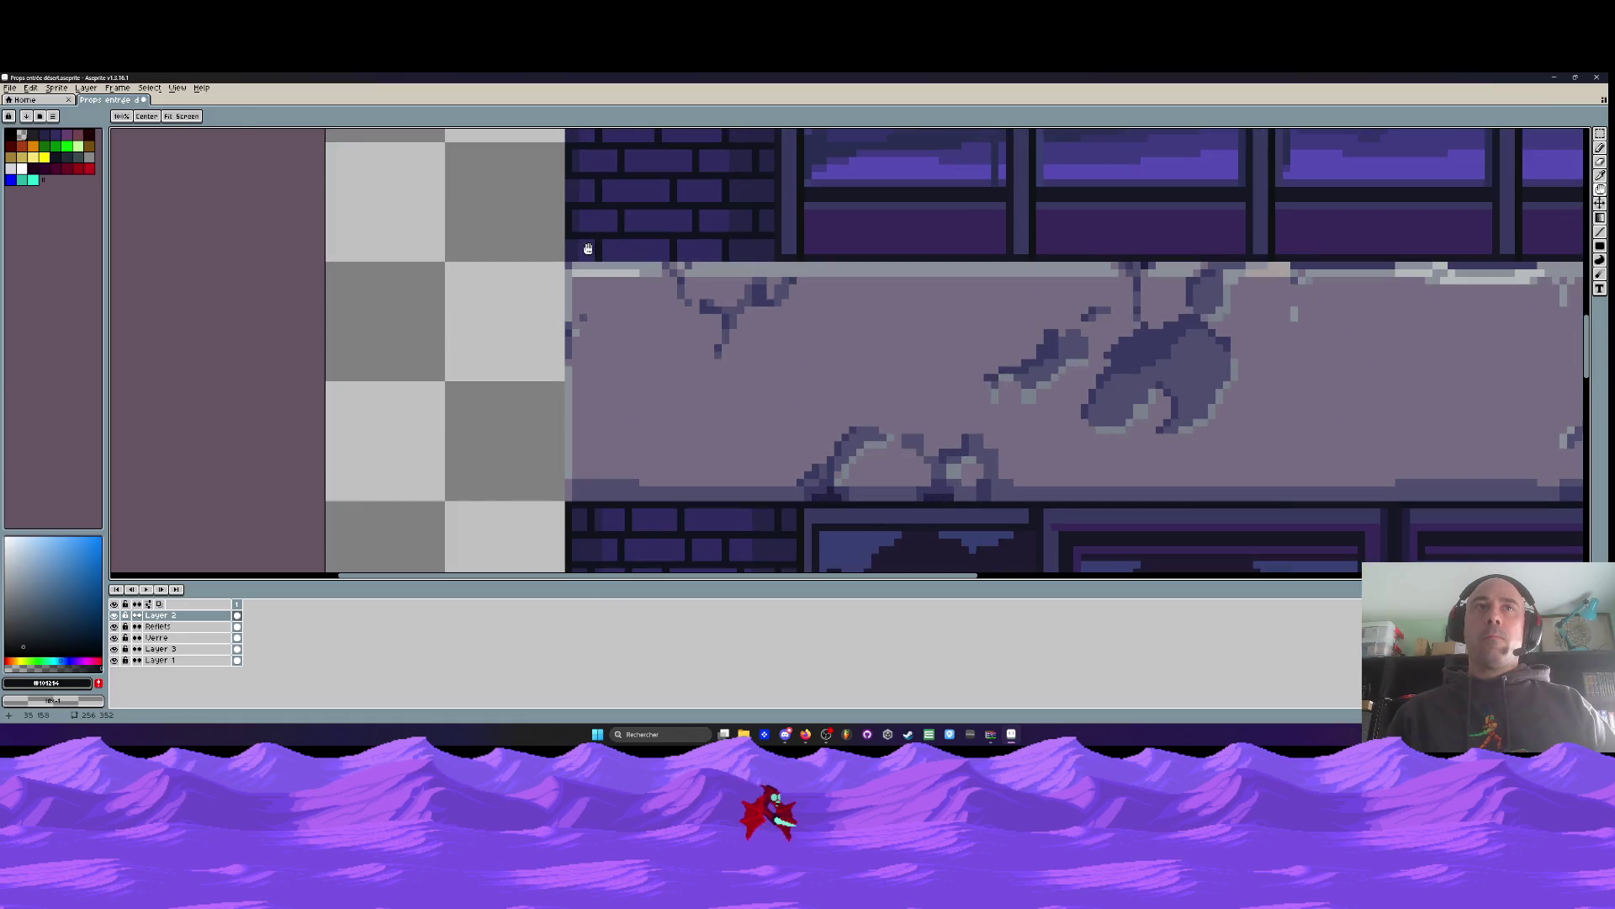
pyautogui.scroll(-2, 842, 258)
pyautogui.moveTo(568, 258); pyautogui.dragTo(1262, 257)
pyautogui.scroll(2, 1251, 257)
pyautogui.scroll(-2, 1260, 262)
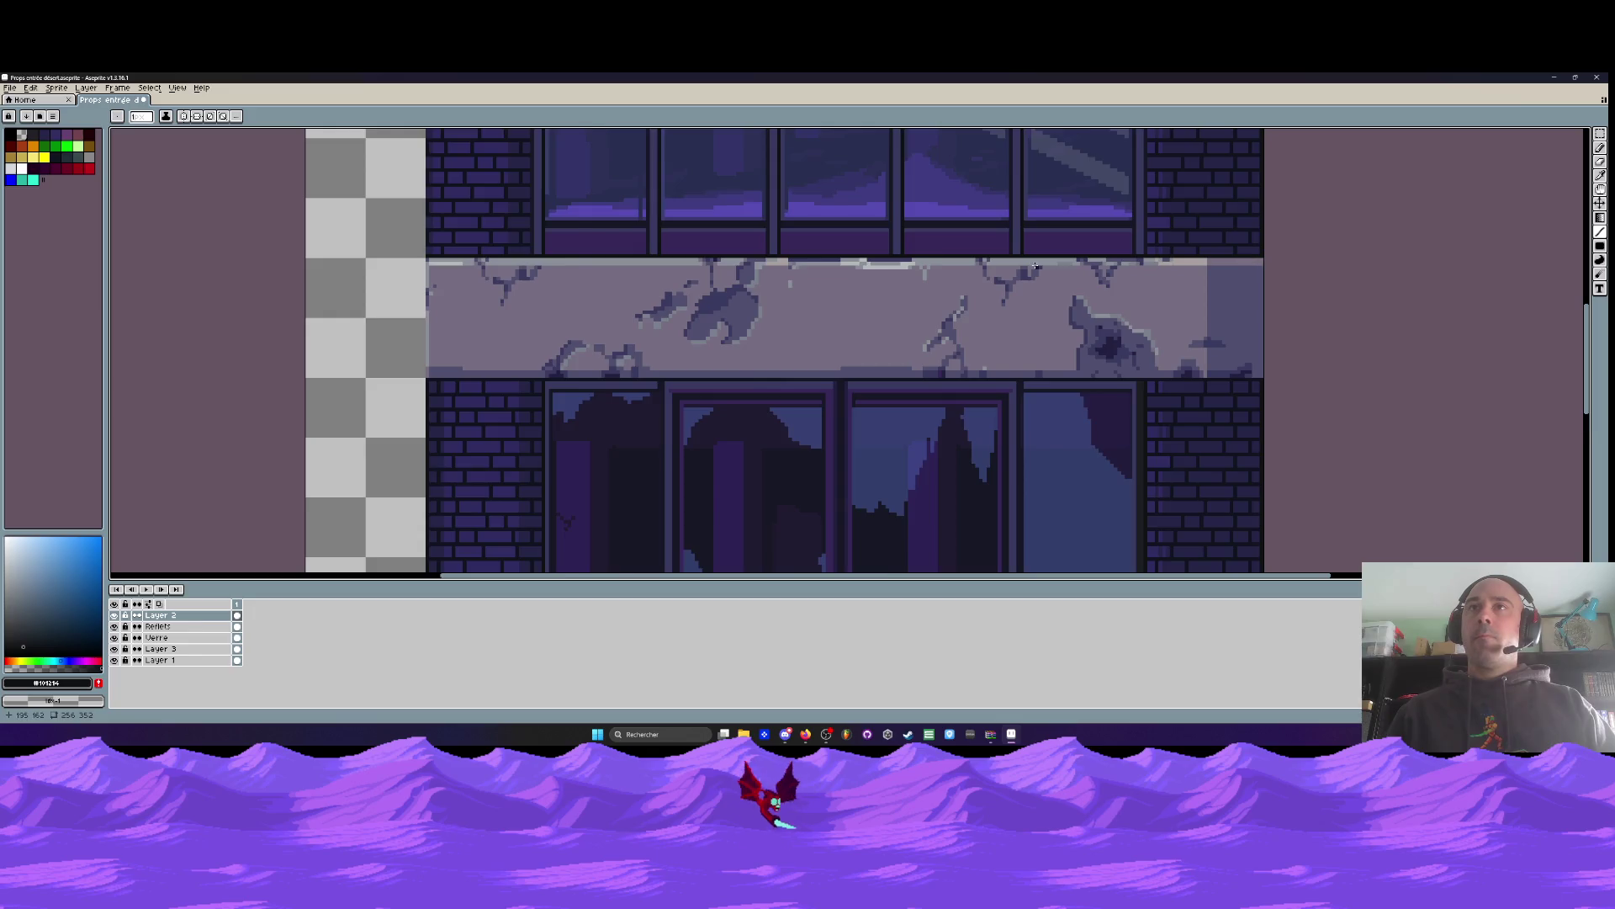
pyautogui.scroll(-4, 1036, 267)
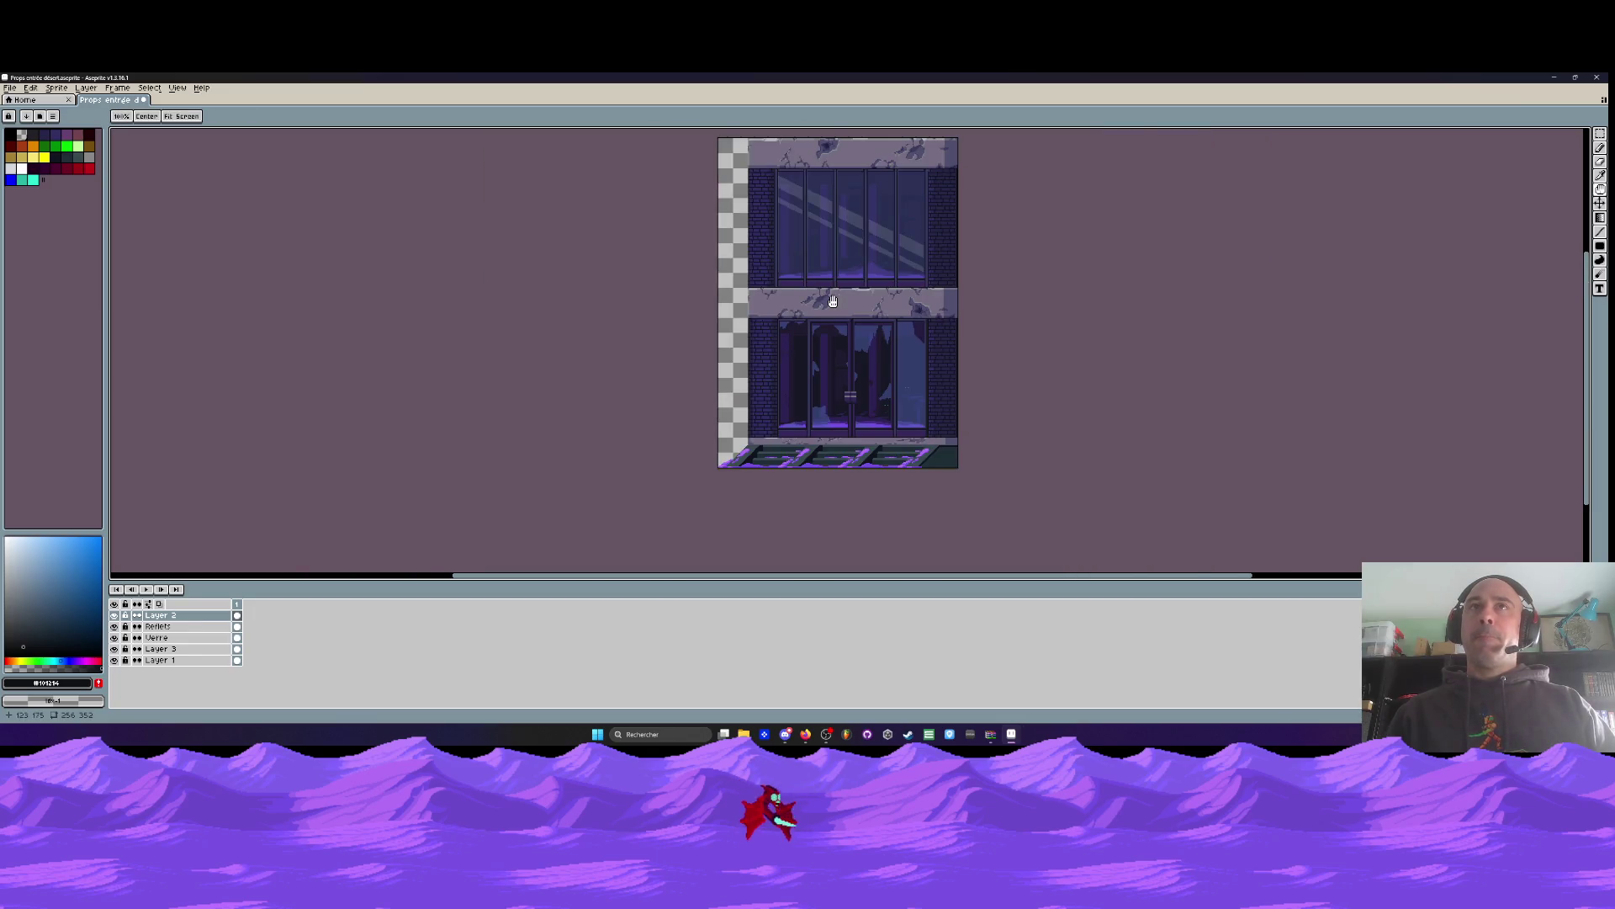
# Bring the whole two-storey building into view and toggle the Reflets layer off and back on
pyautogui.moveTo(833, 301); pyautogui.dragTo(833, 334)
pyautogui.scroll(3, 833, 334)
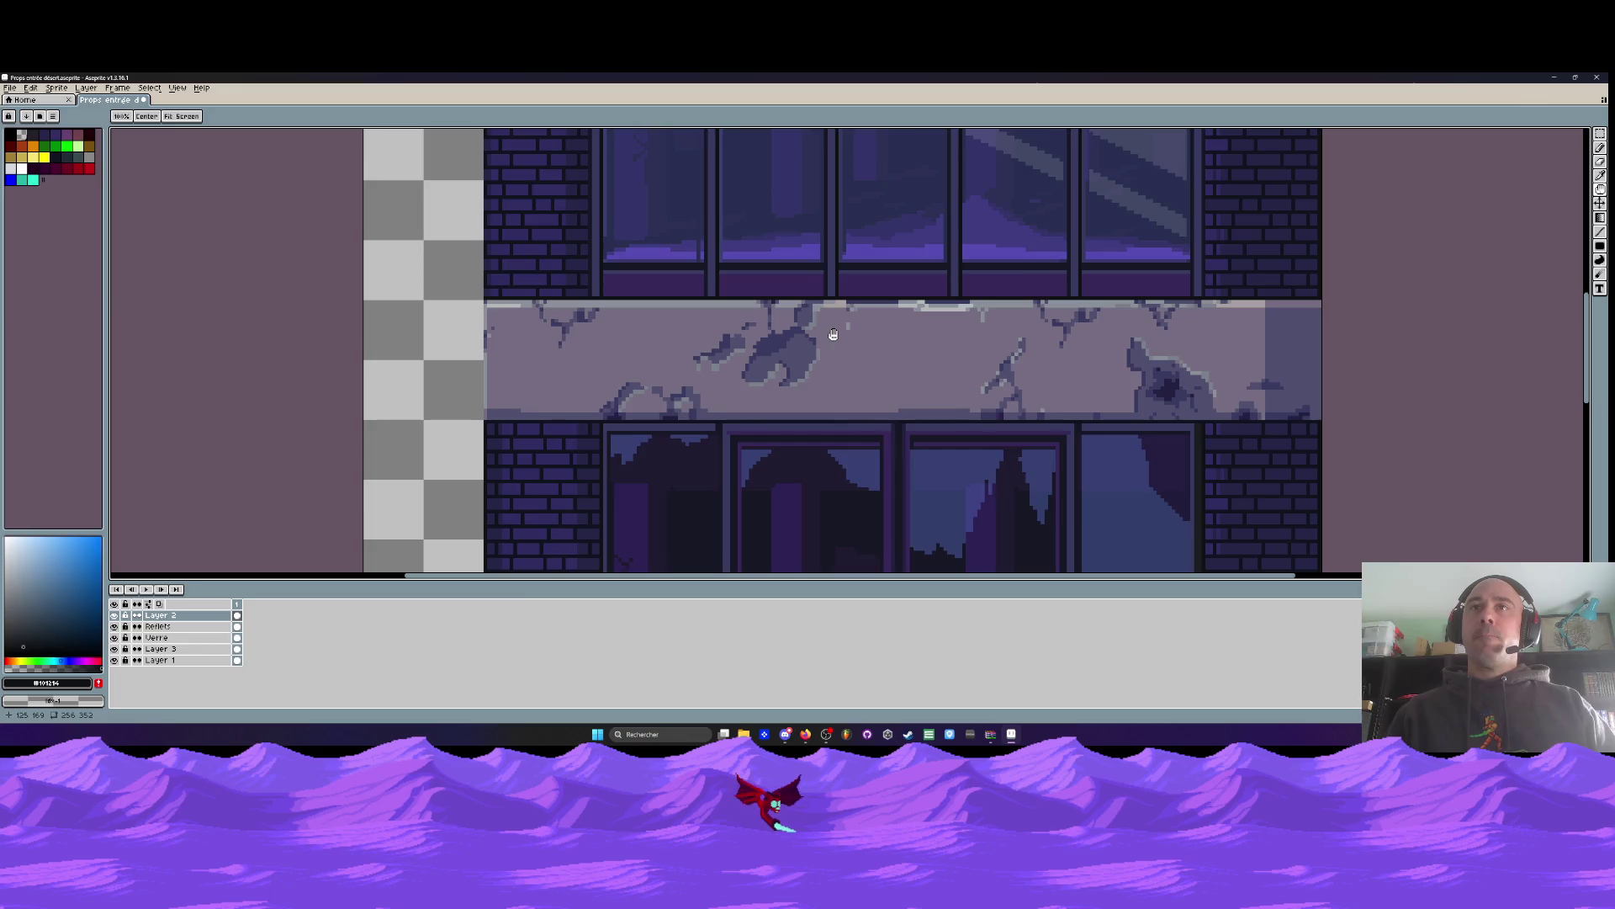
pyautogui.scroll(-1, 833, 335)
pyautogui.scroll(-2, 959, 332)
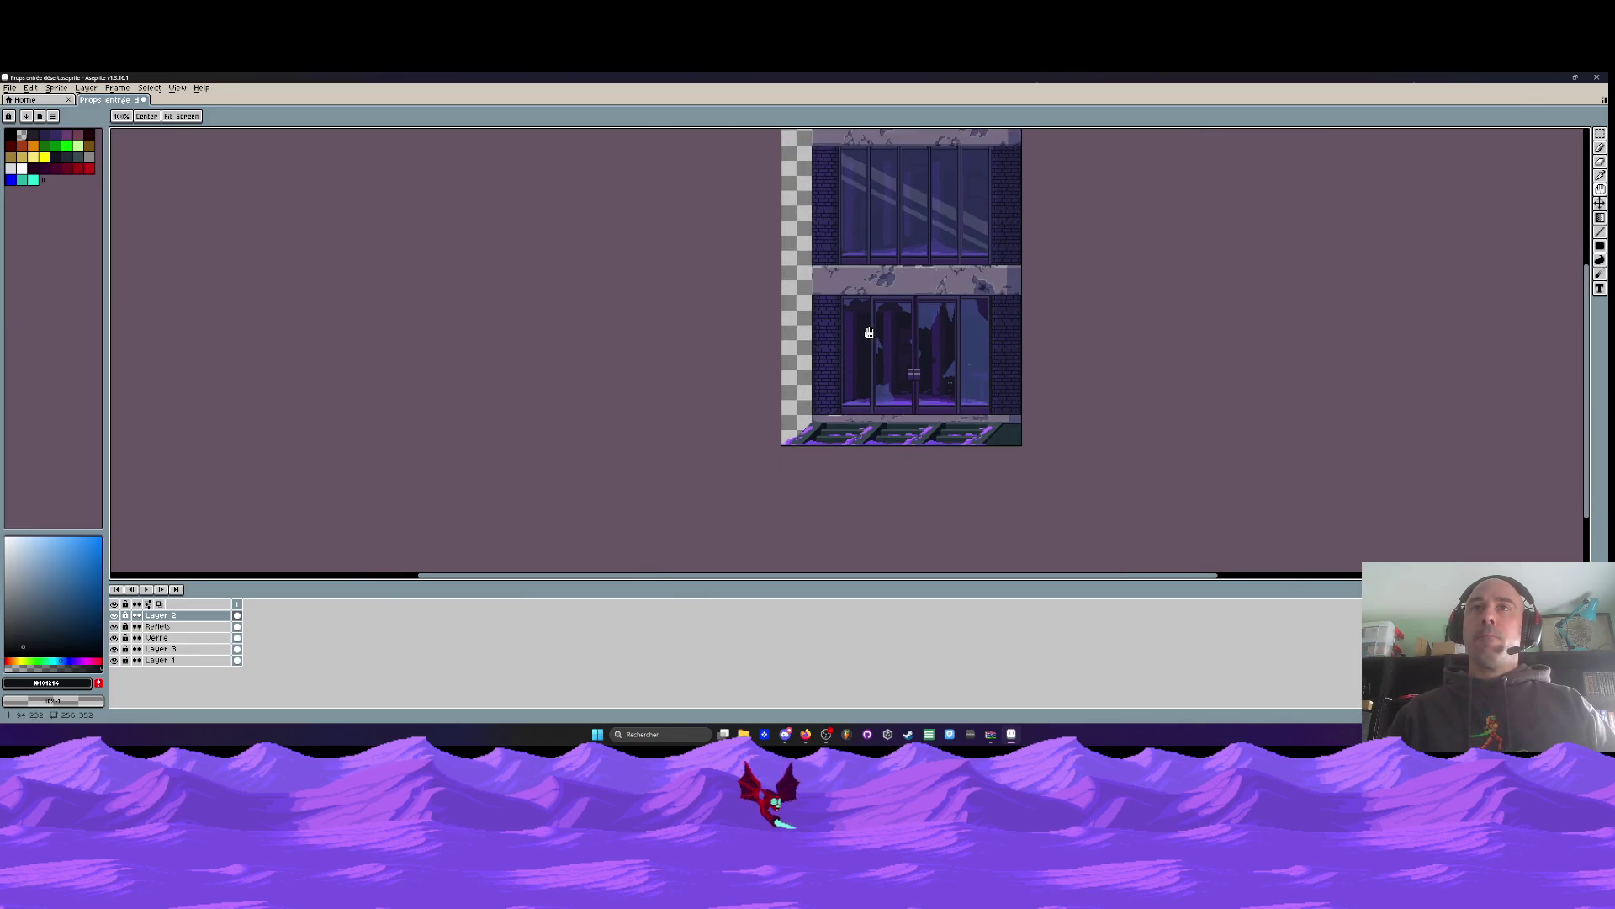
pyautogui.scroll(2, 848, 401)
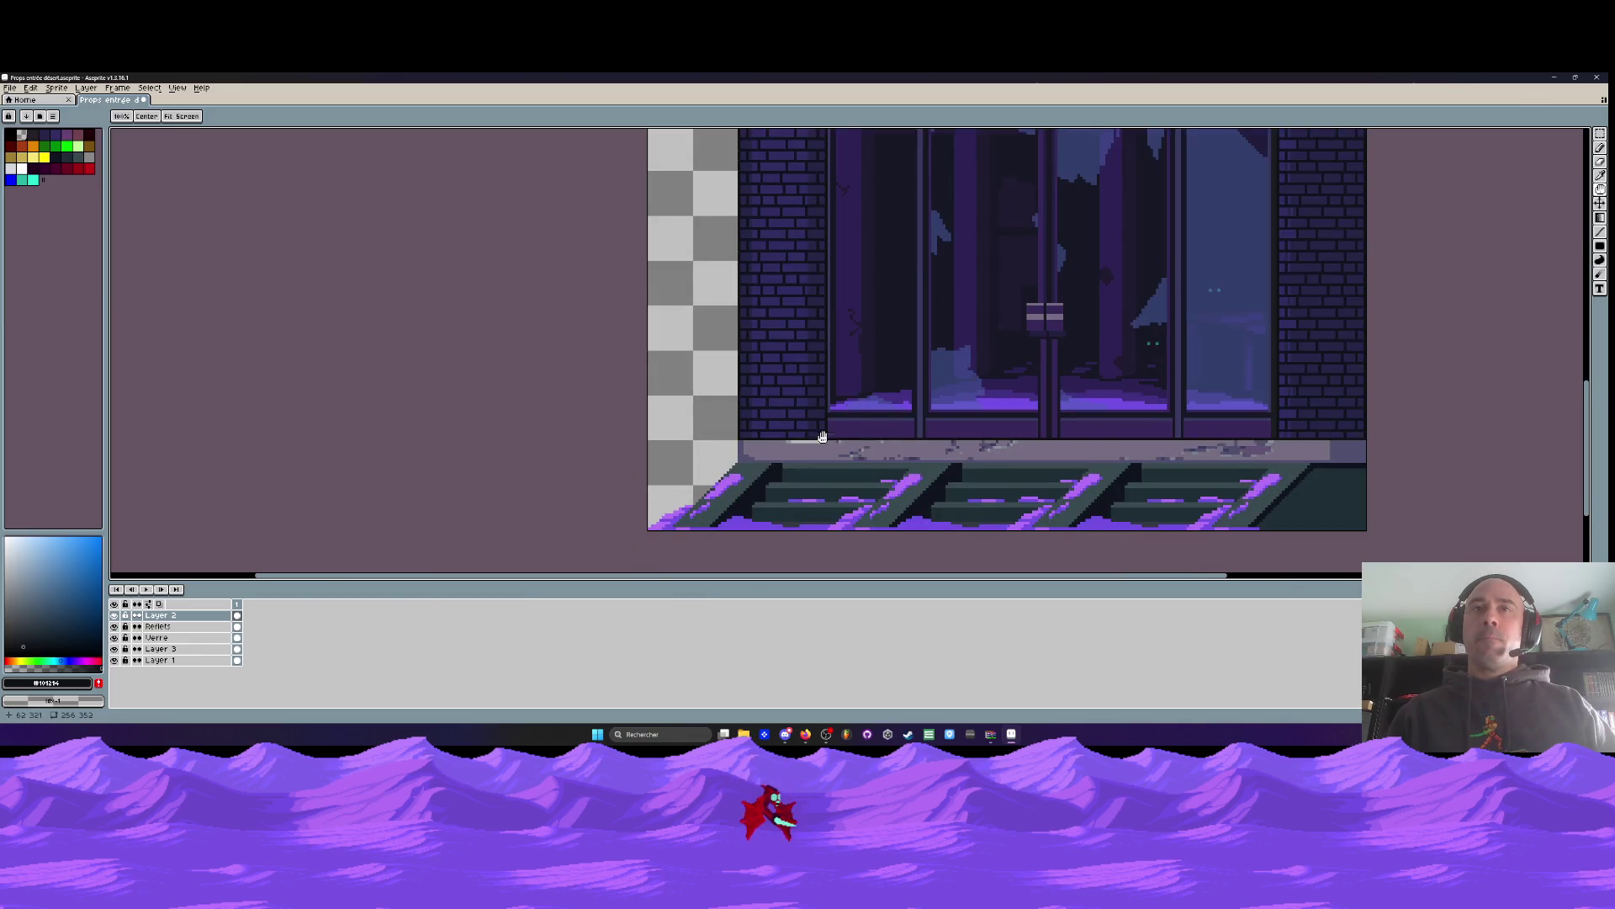
pyautogui.moveTo(848, 401); pyautogui.dragTo(851, 358)
pyautogui.scroll(1, 863, 412)
pyautogui.scroll(-1, 863, 412)
pyautogui.moveTo(1010, 412); pyautogui.dragTo(907, 414)
pyautogui.moveTo(1103, 412); pyautogui.dragTo(956, 407)
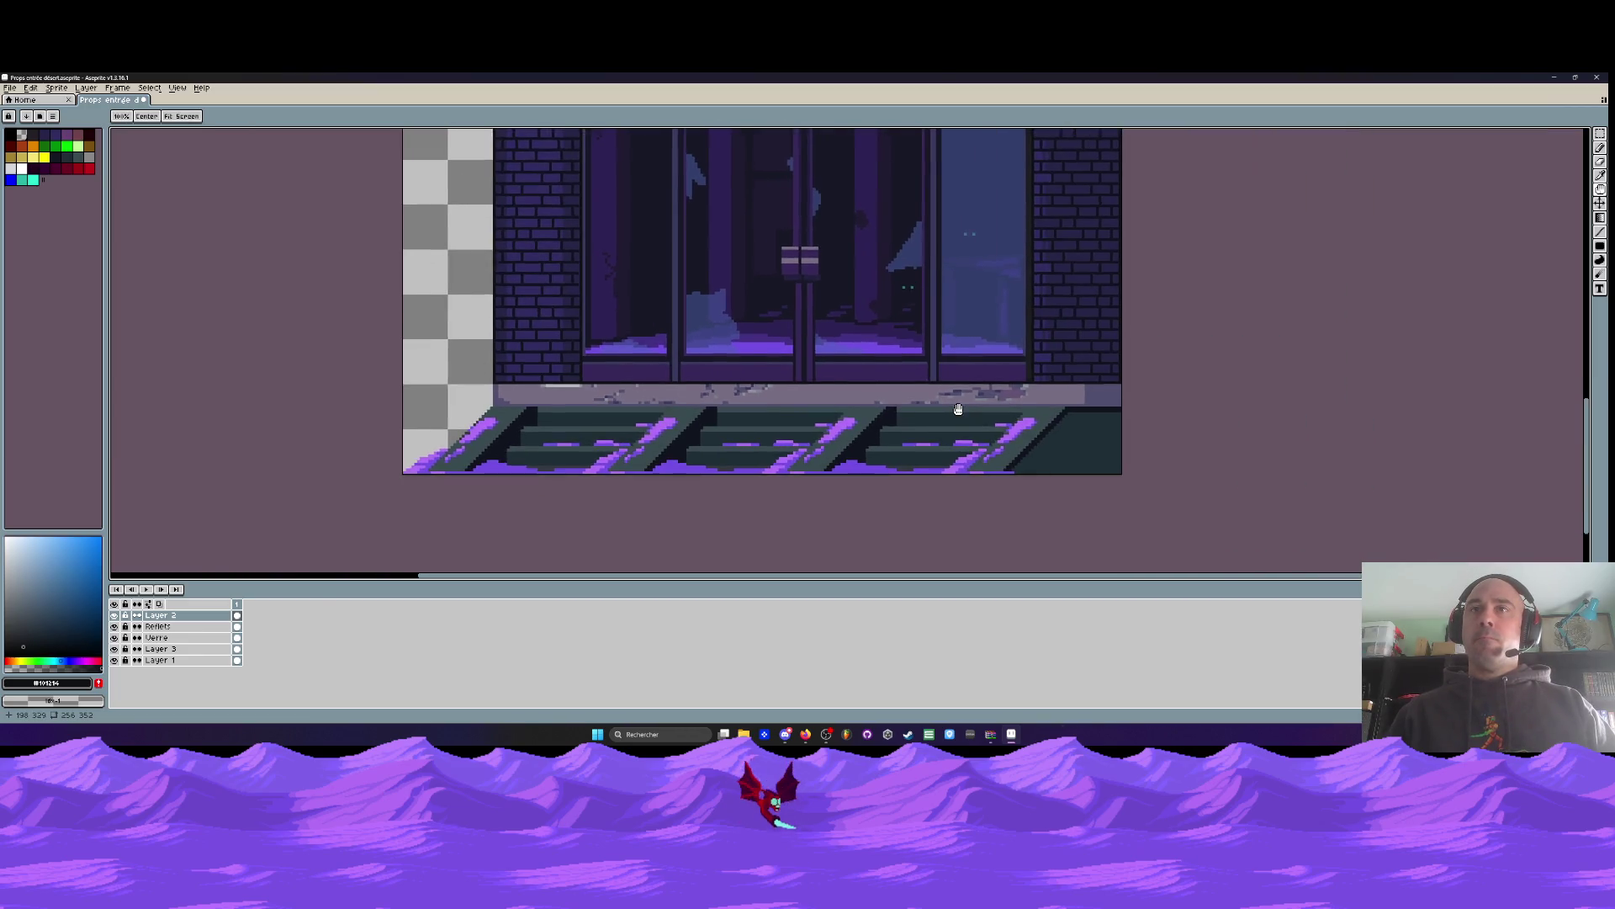
pyautogui.scroll(-1, 958, 409)
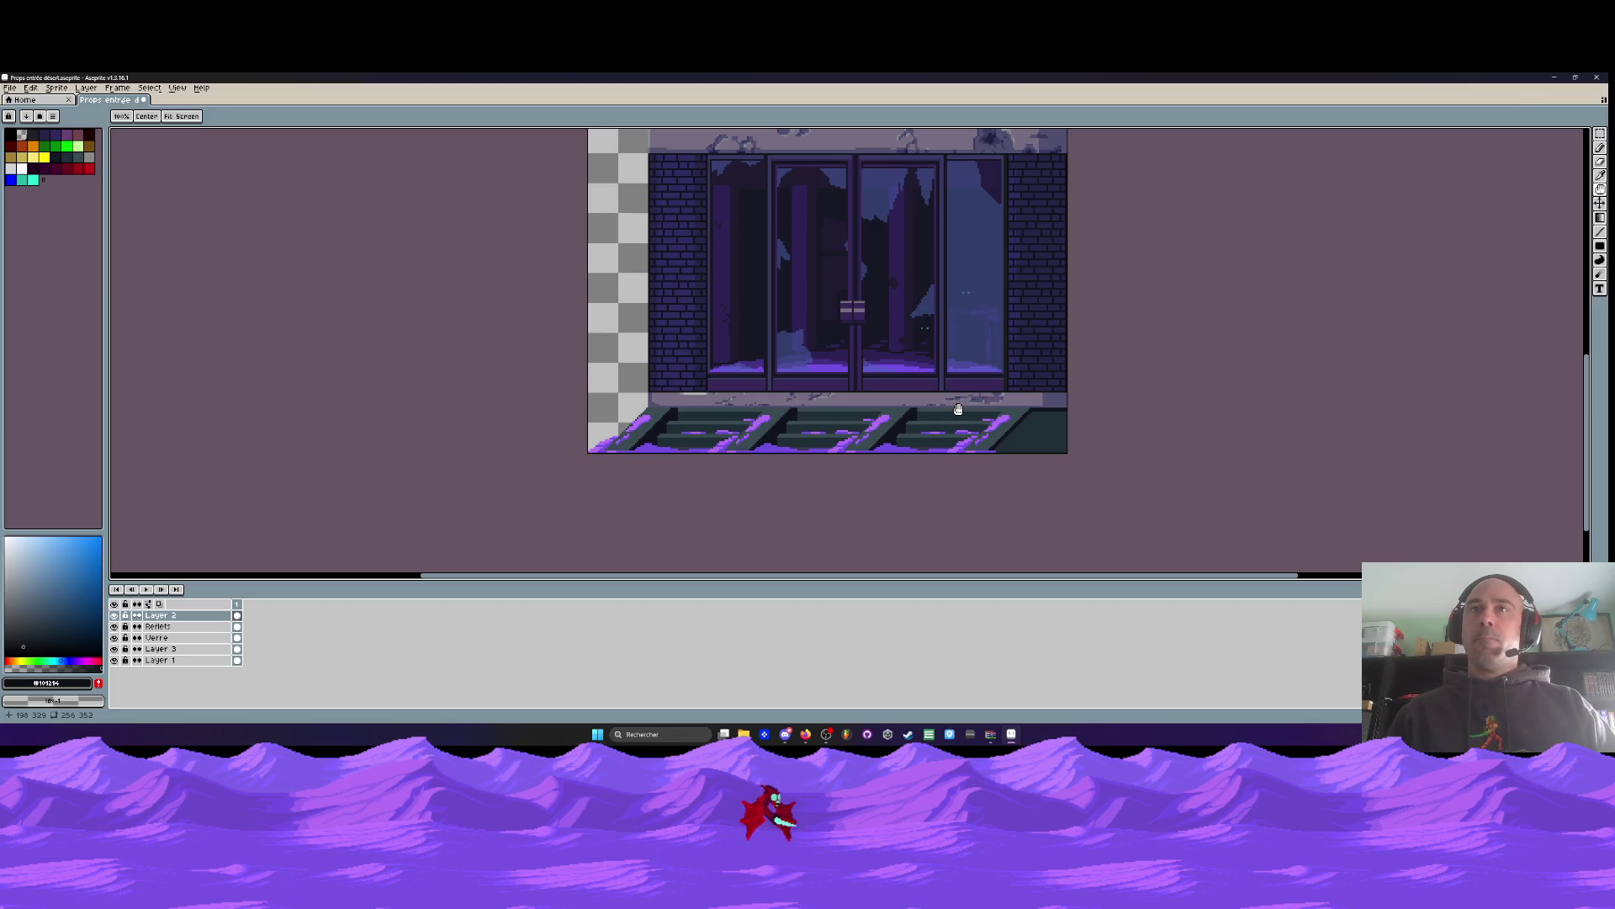
pyautogui.scroll(-2, 958, 409)
pyautogui.moveTo(958, 416); pyautogui.dragTo(922, 486)
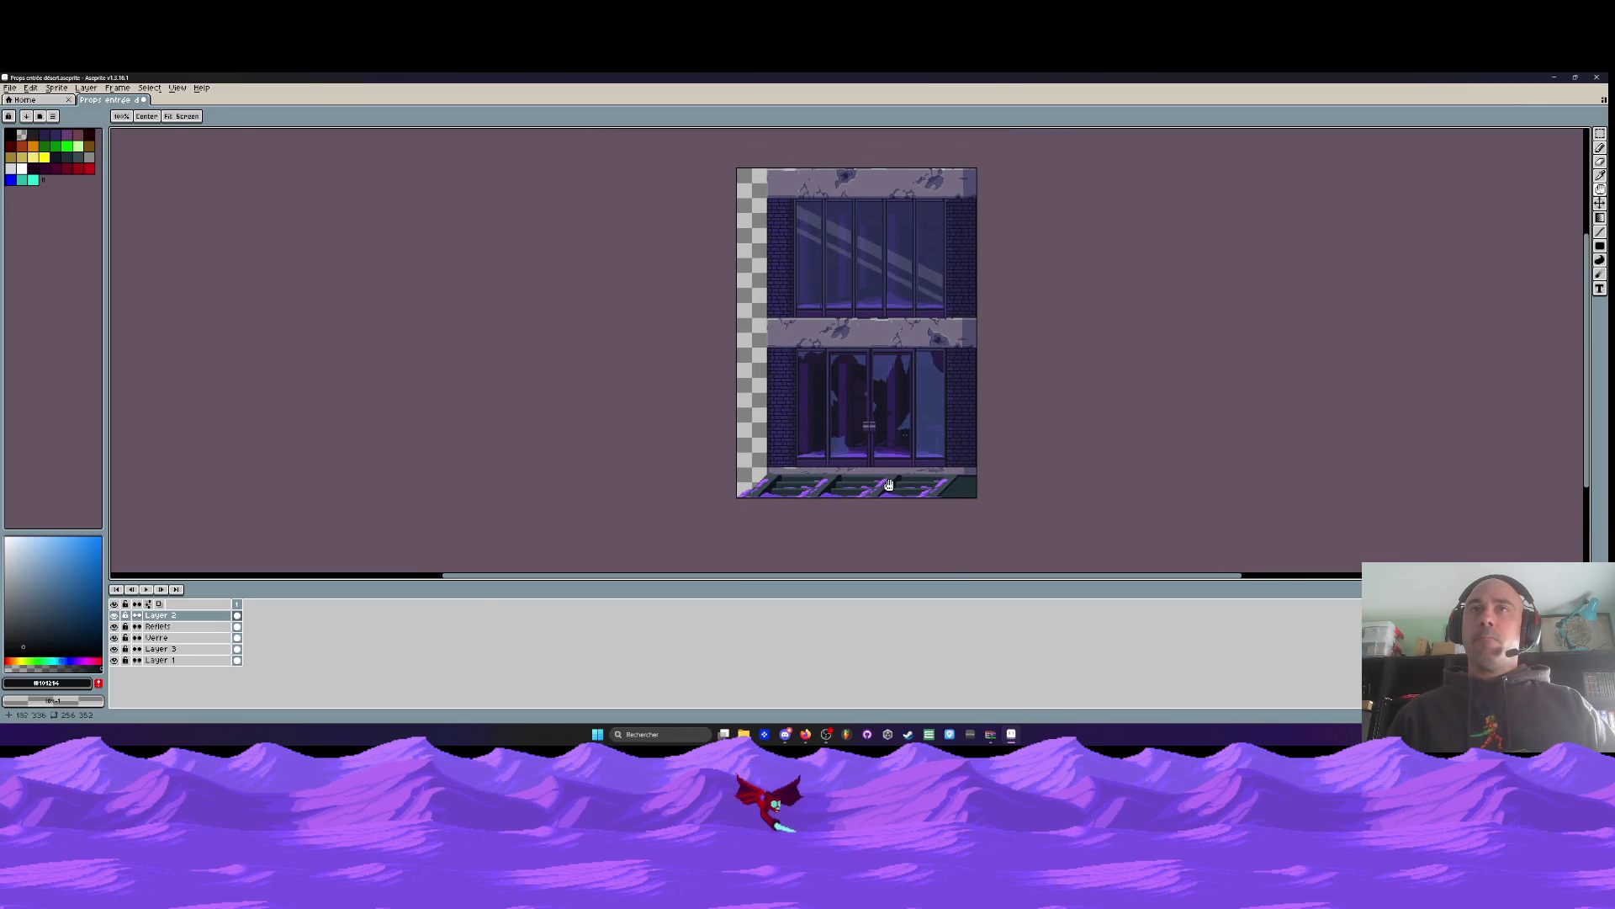
pyautogui.click(114, 626)
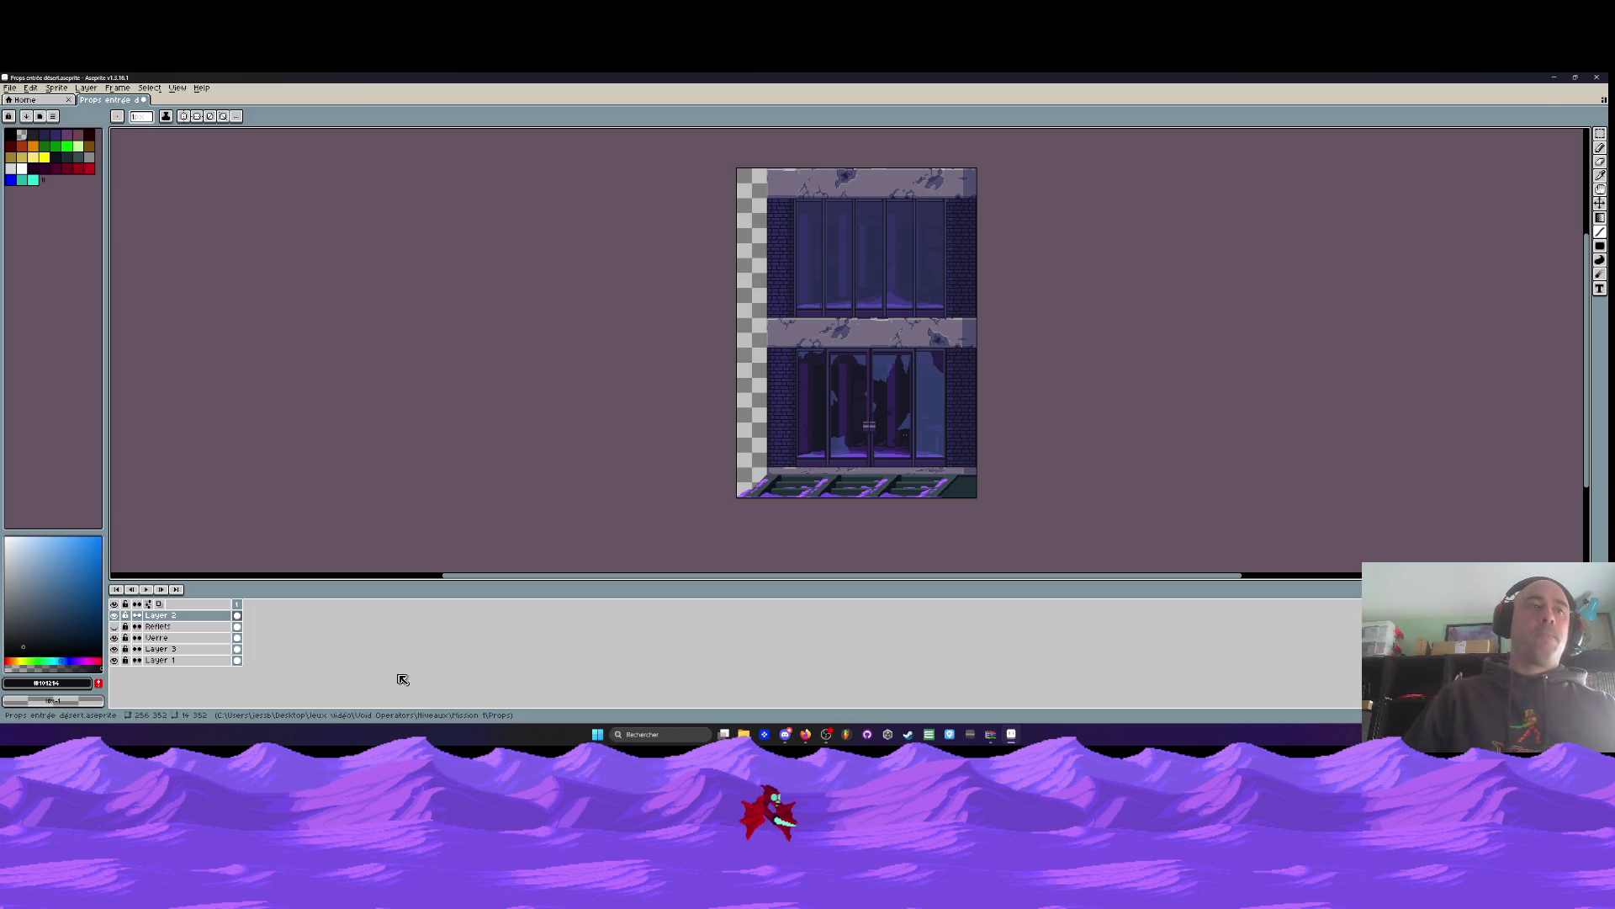
pyautogui.click(114, 626)
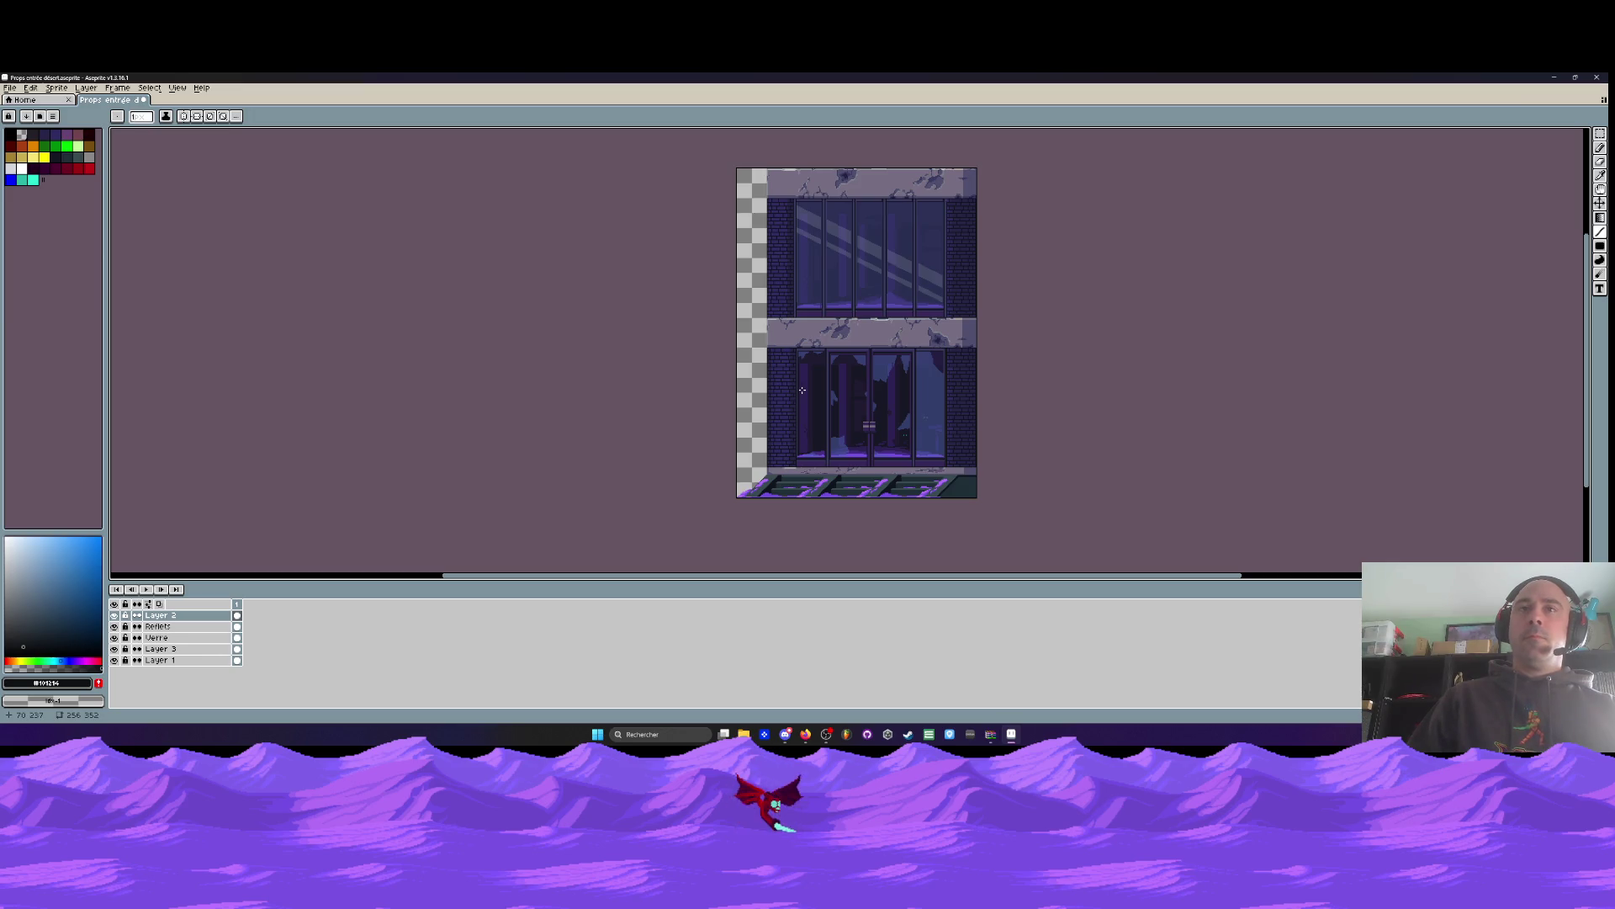
# Open the Canvas Size dialog with Ctrl+Alt+C
pyautogui.hotkey('ctrl', 'alt', 'c')
# Widen the canvas to 616 px and paste the building's pixels
pyautogui.write('616')
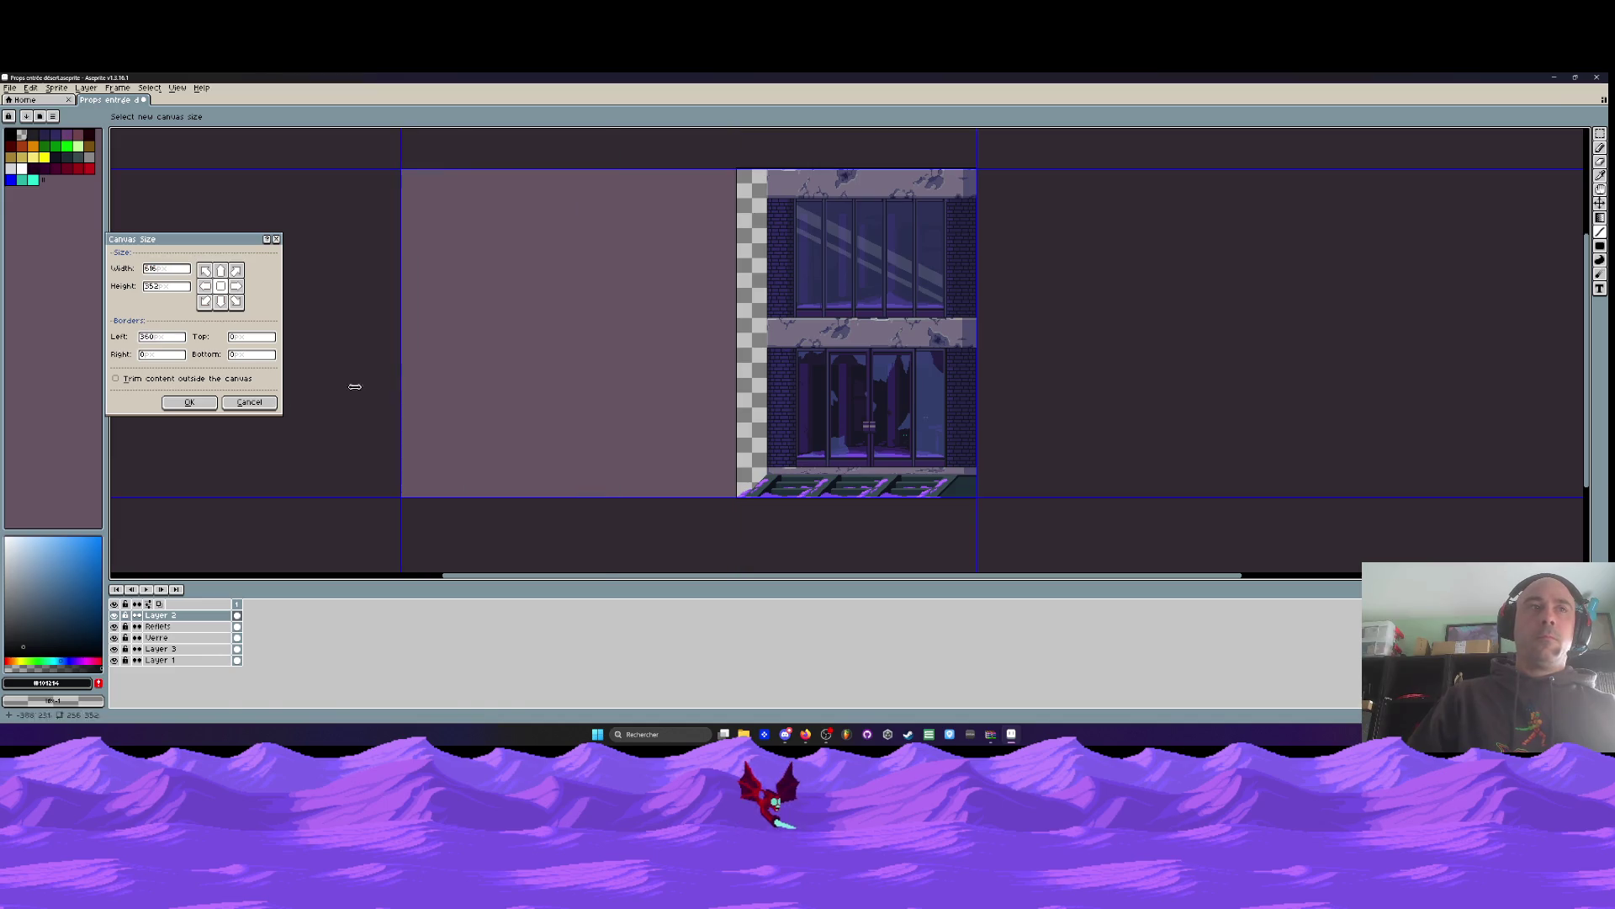
pyautogui.click(196, 405)
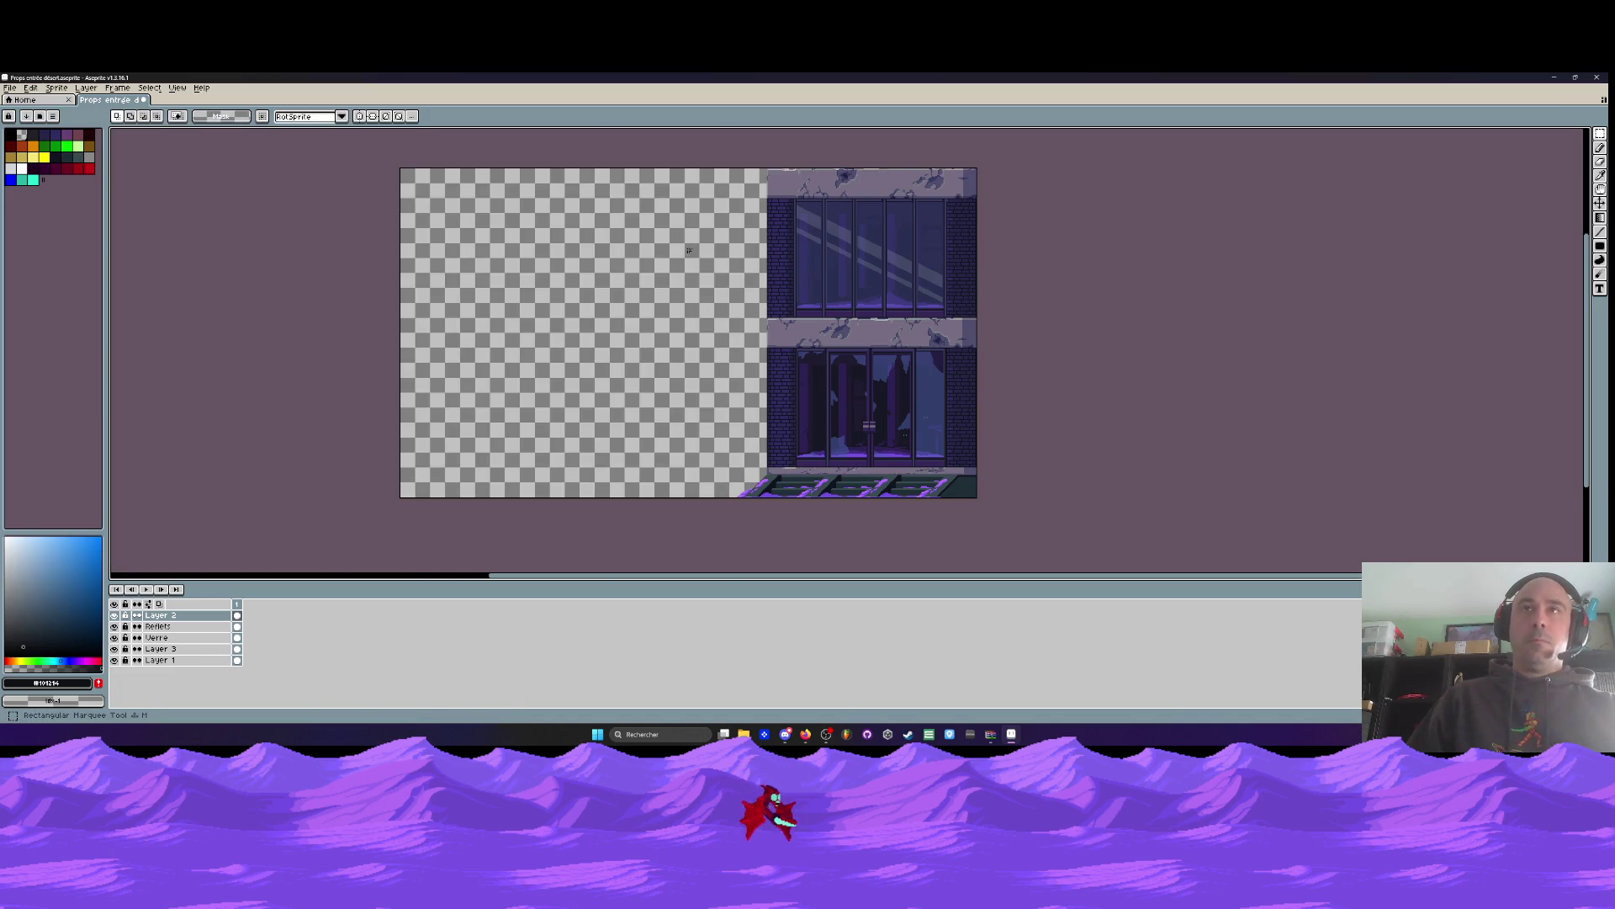
pyautogui.hotkey('ctrl', 'v')
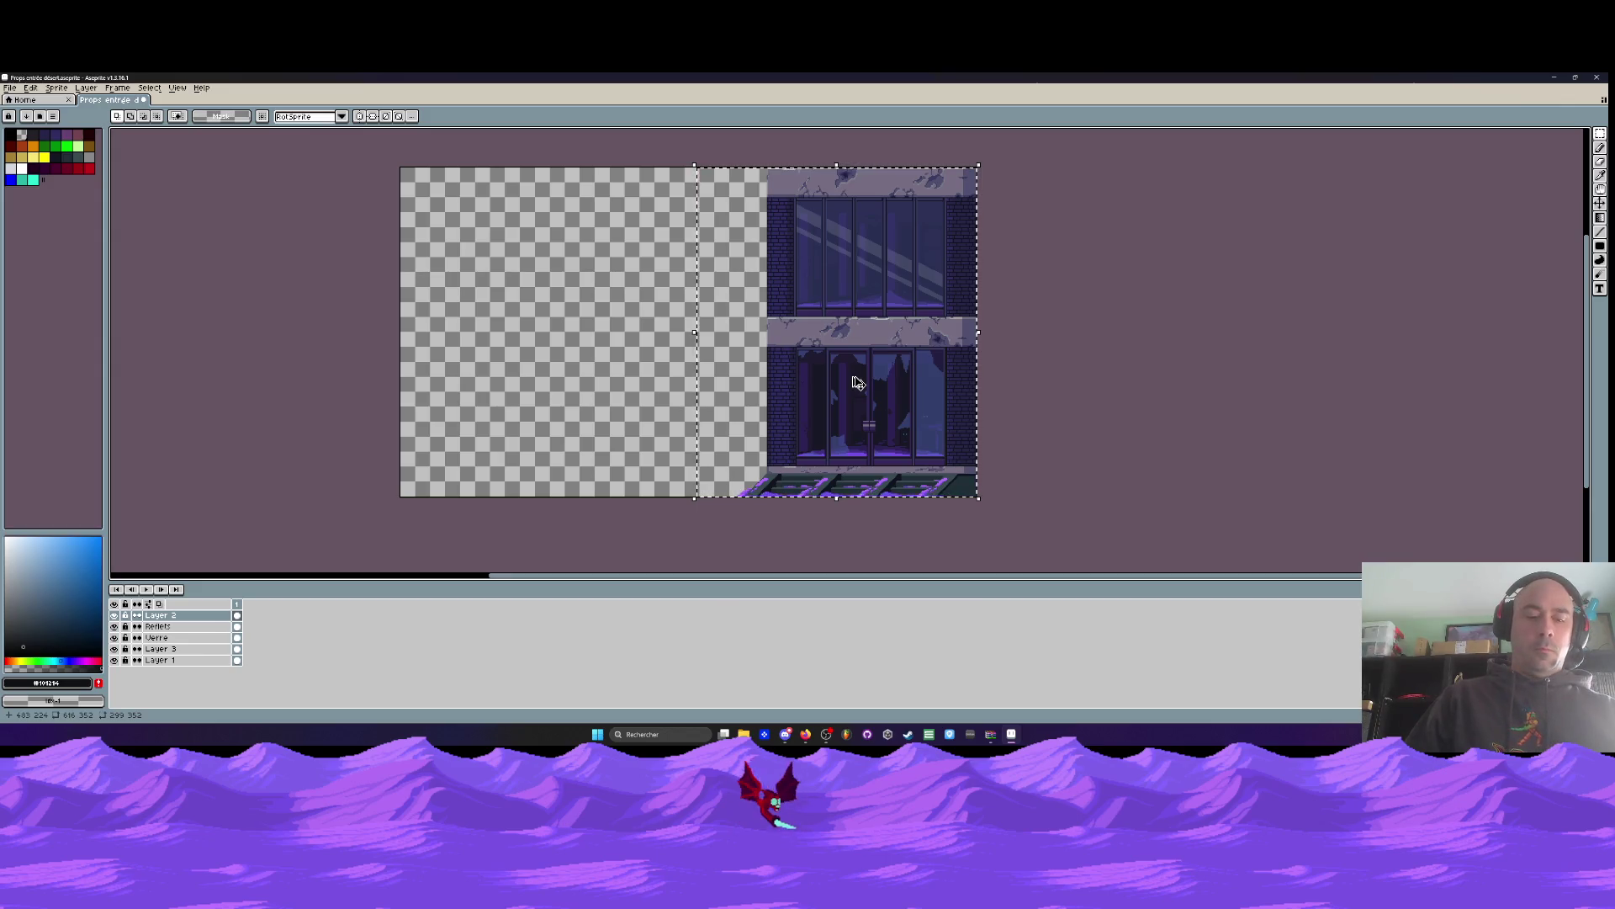
# Check Layer 2's cel options, then add a second animation frame and zoom out
pyautogui.rightClick(238, 615)
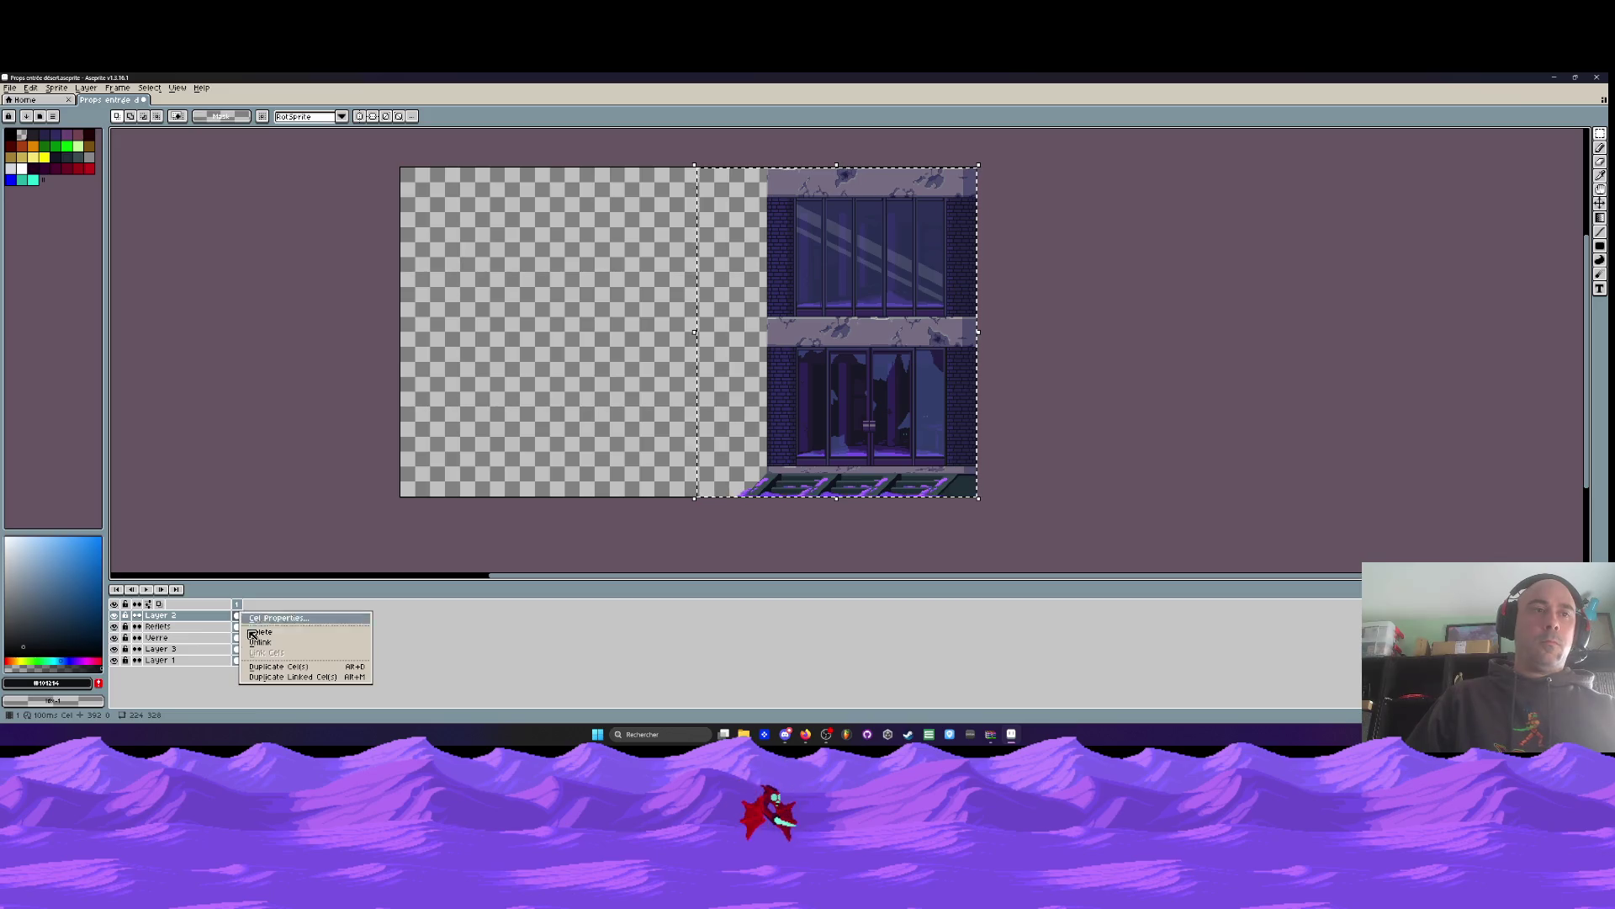
pyautogui.rightClick(204, 615)
pyautogui.rightClick(204, 615)
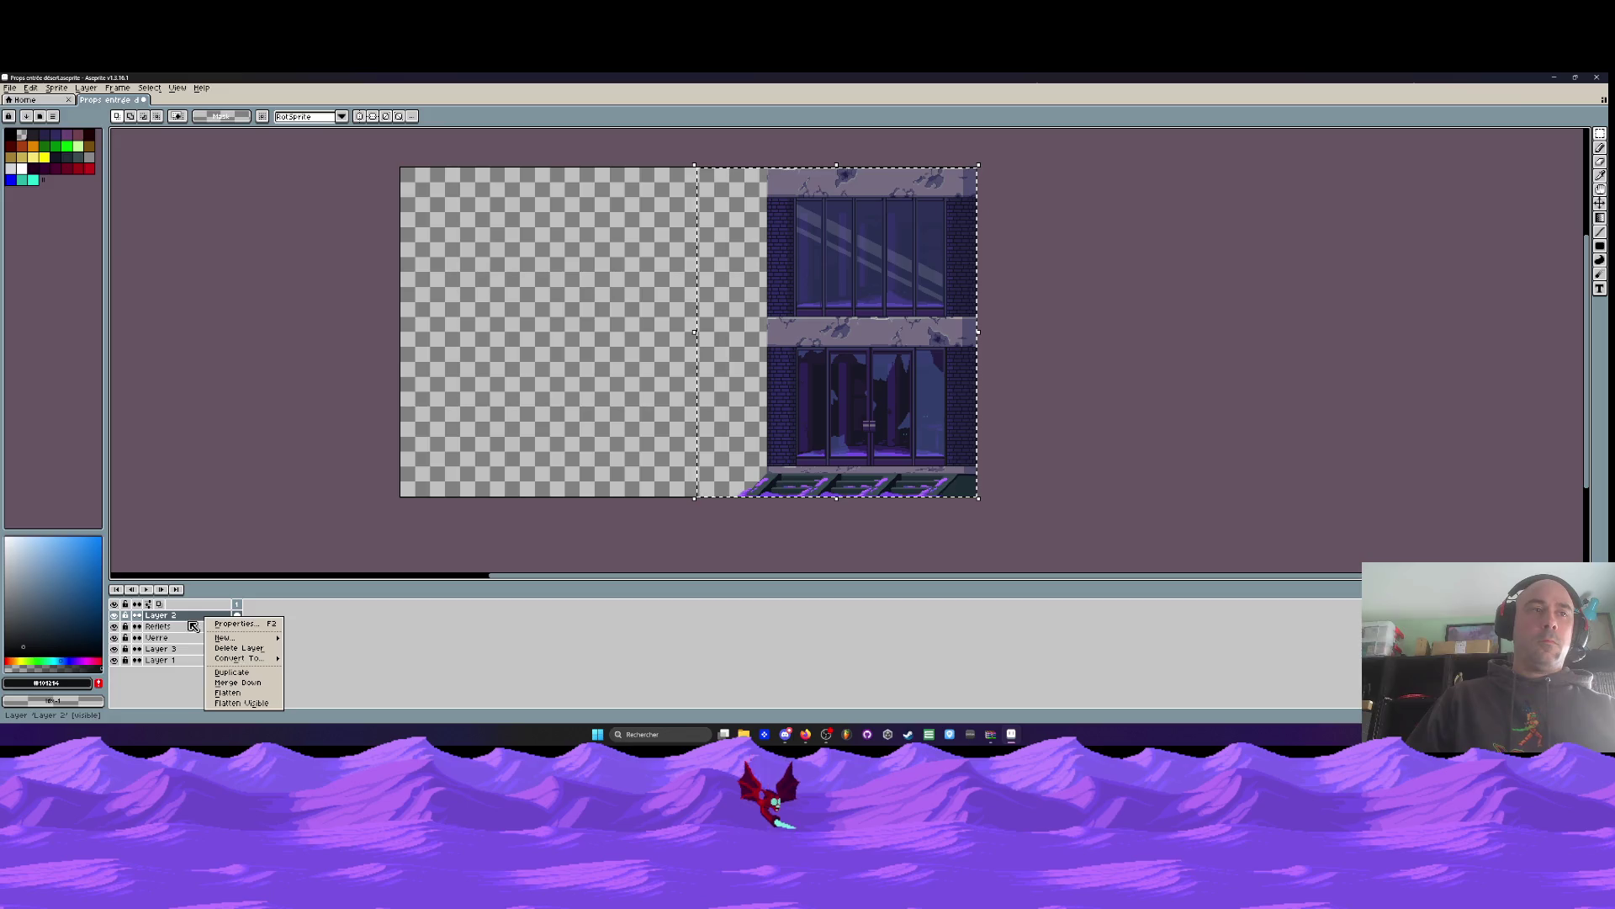
pyautogui.click(240, 616)
pyautogui.hotkey('alt', 'n')
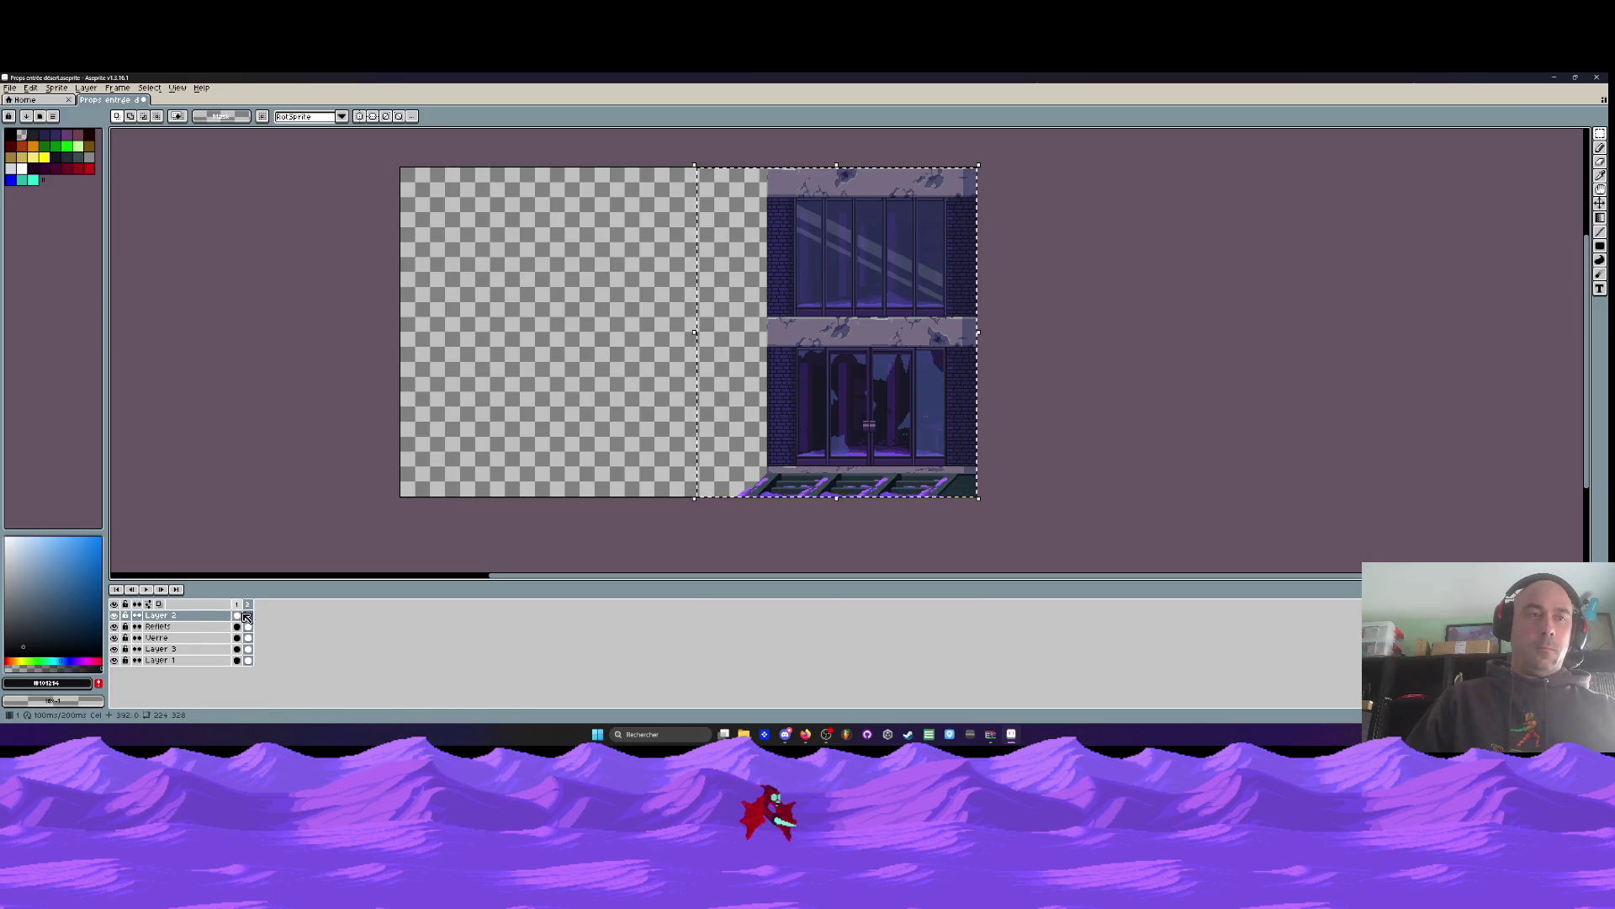
pyautogui.press('-')
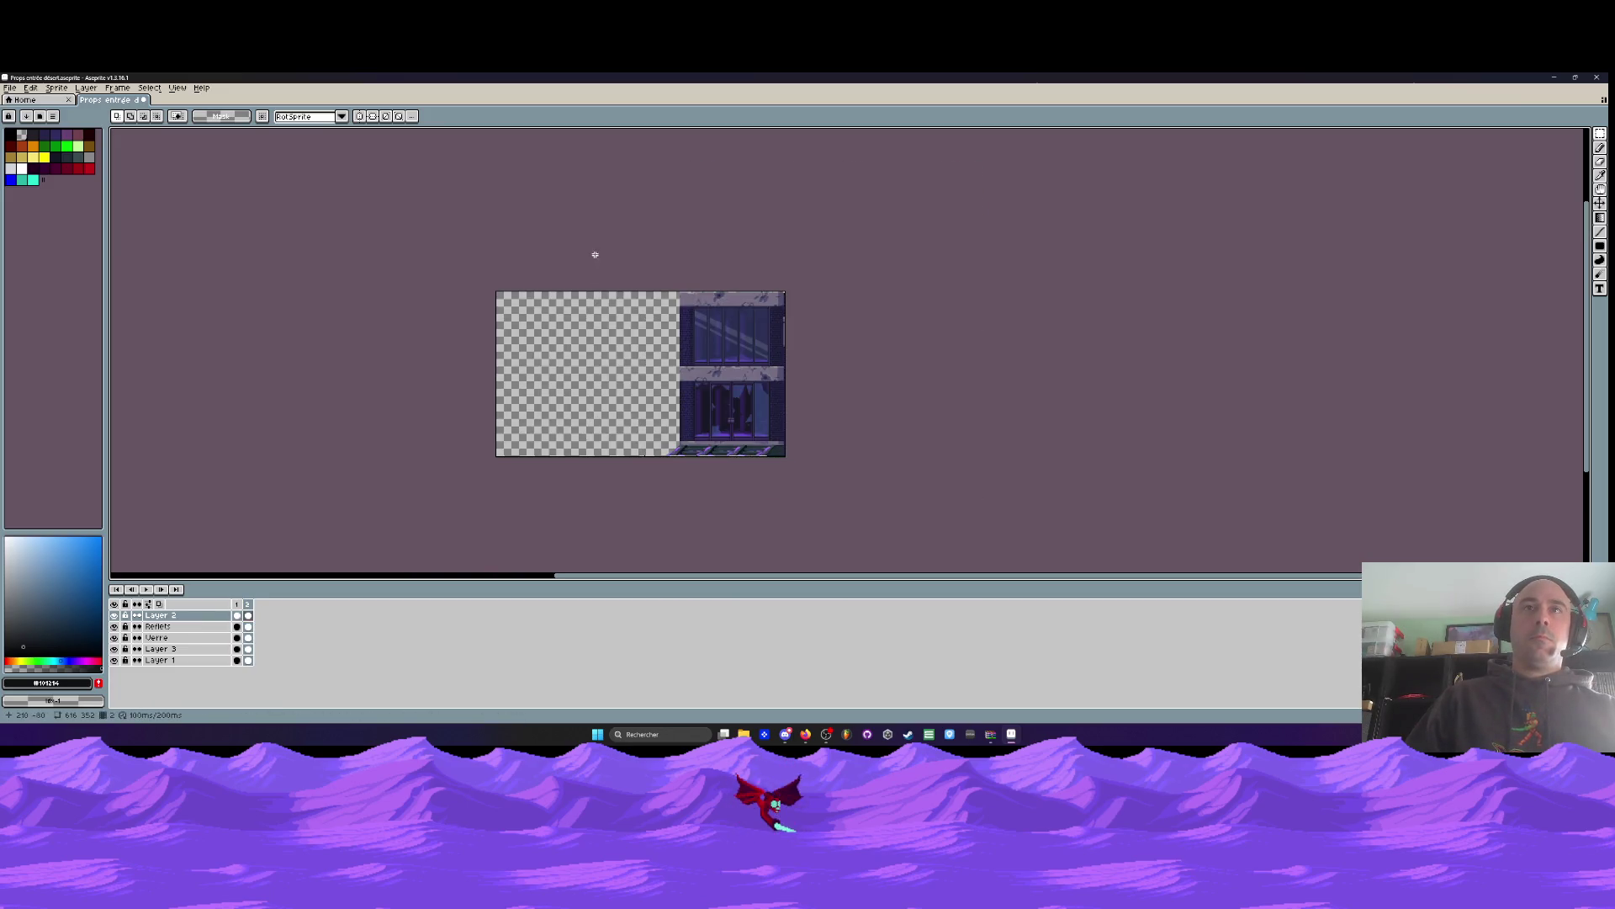
# Select frame 2 across all layers and move the building left toward mid-canvas
pyautogui.moveTo(248, 615); pyautogui.dragTo(248, 660)
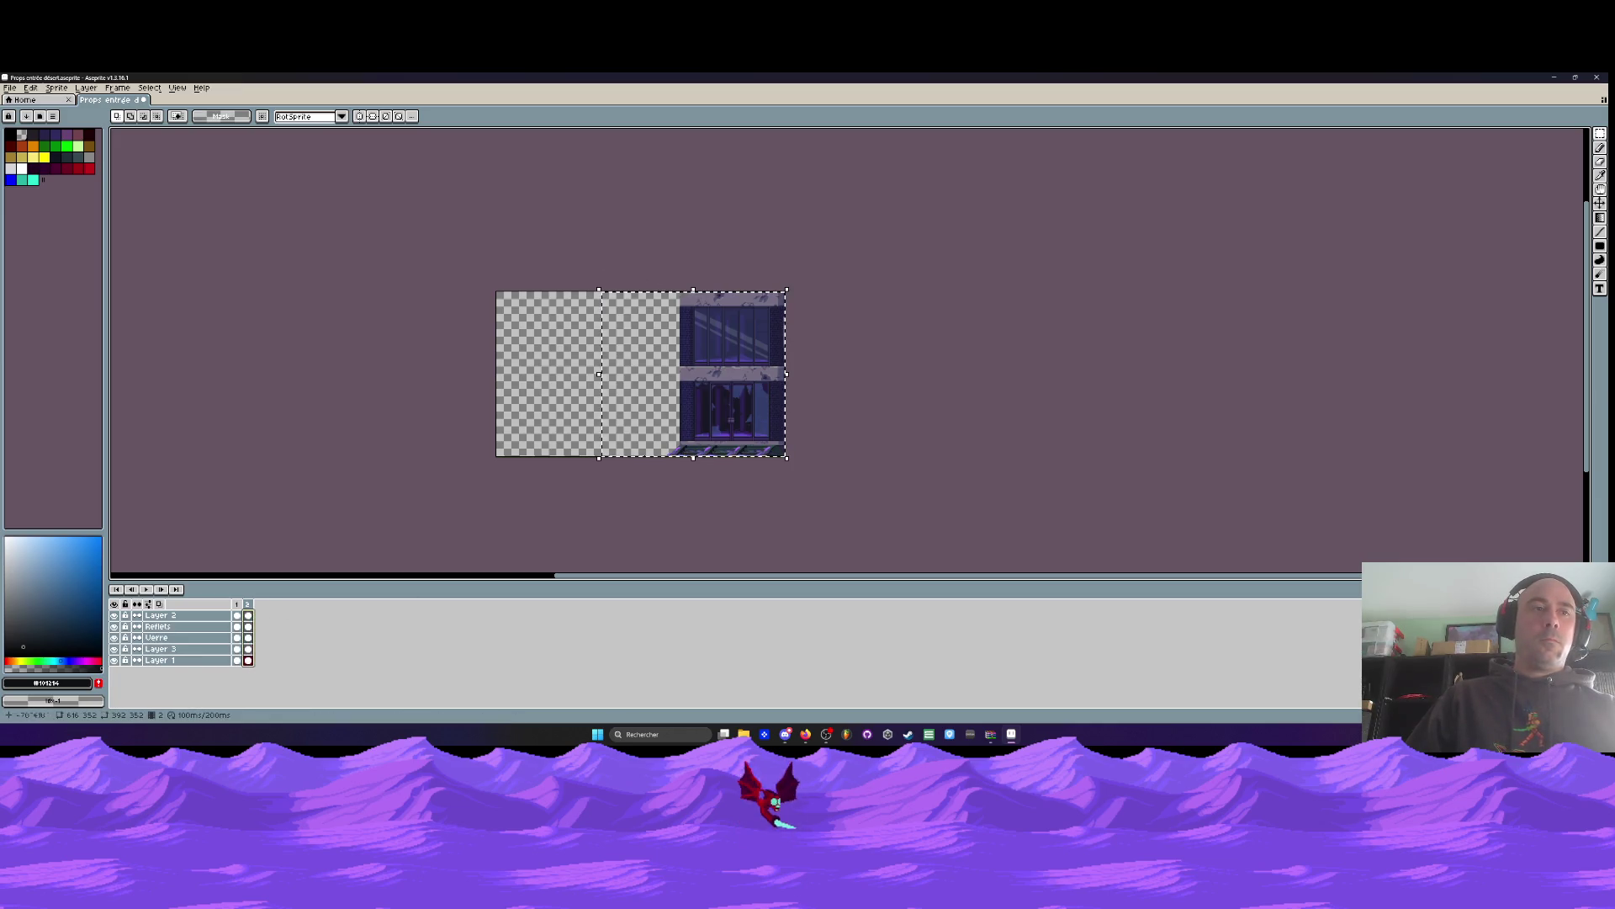
pyautogui.scroll(1, 730, 372)
pyautogui.scroll(2, 730, 371)
pyautogui.moveTo(614, 391)
pyautogui.mouseDown()
pyautogui.moveTo(361, 386)
pyautogui.moveTo(390, 386)
pyautogui.mouseUp()
pyautogui.scroll(-3, 384, 386)
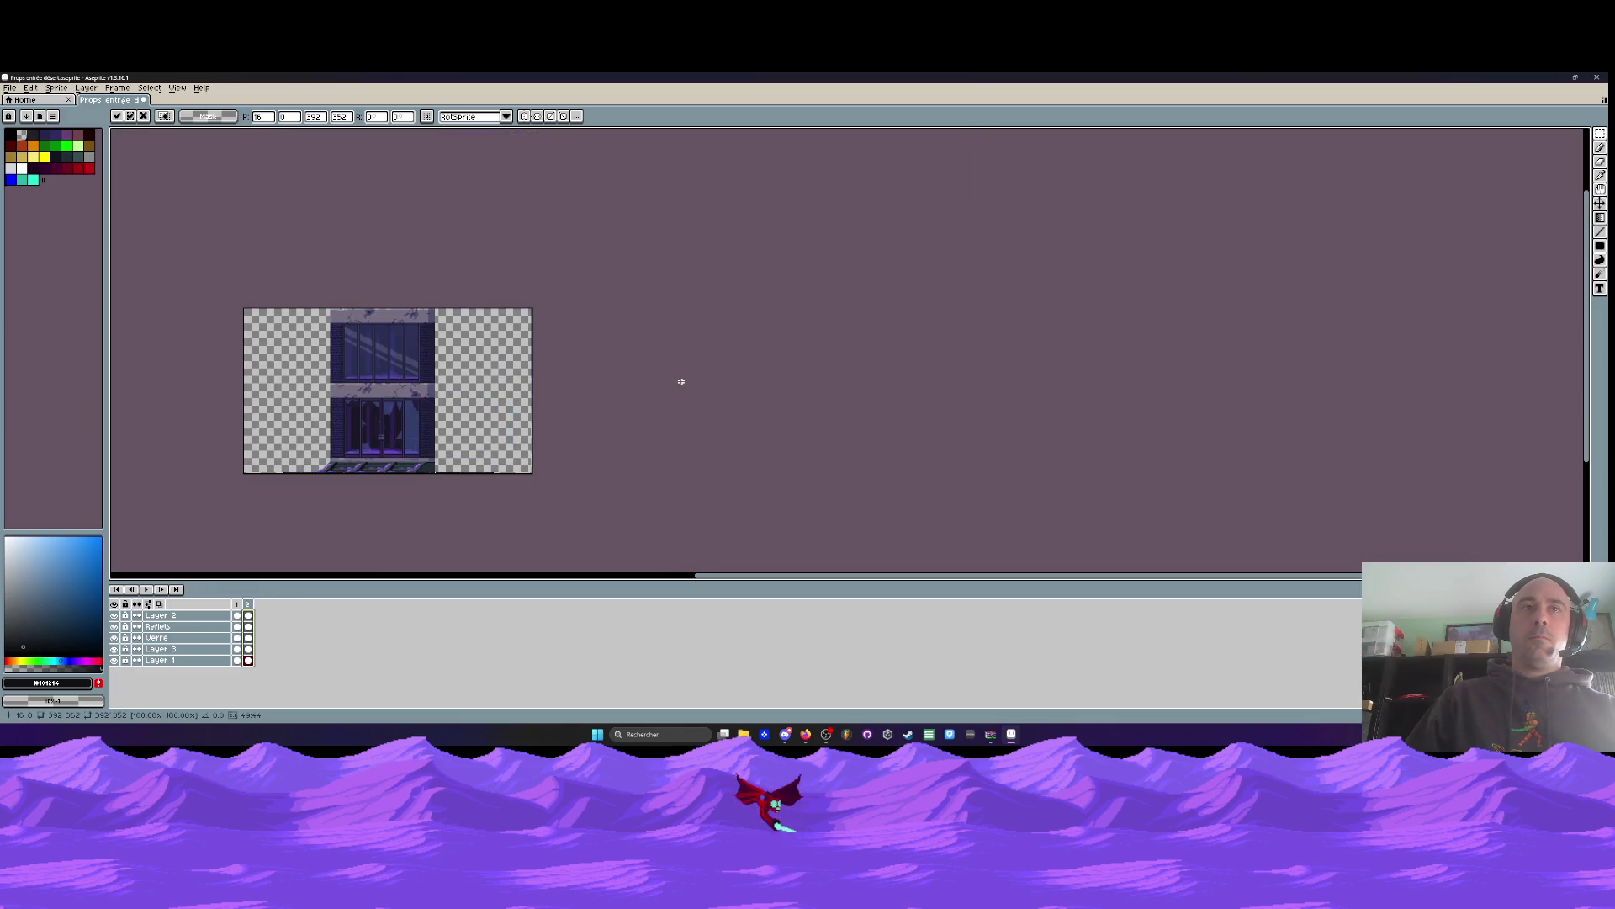
pyautogui.click(680, 382)
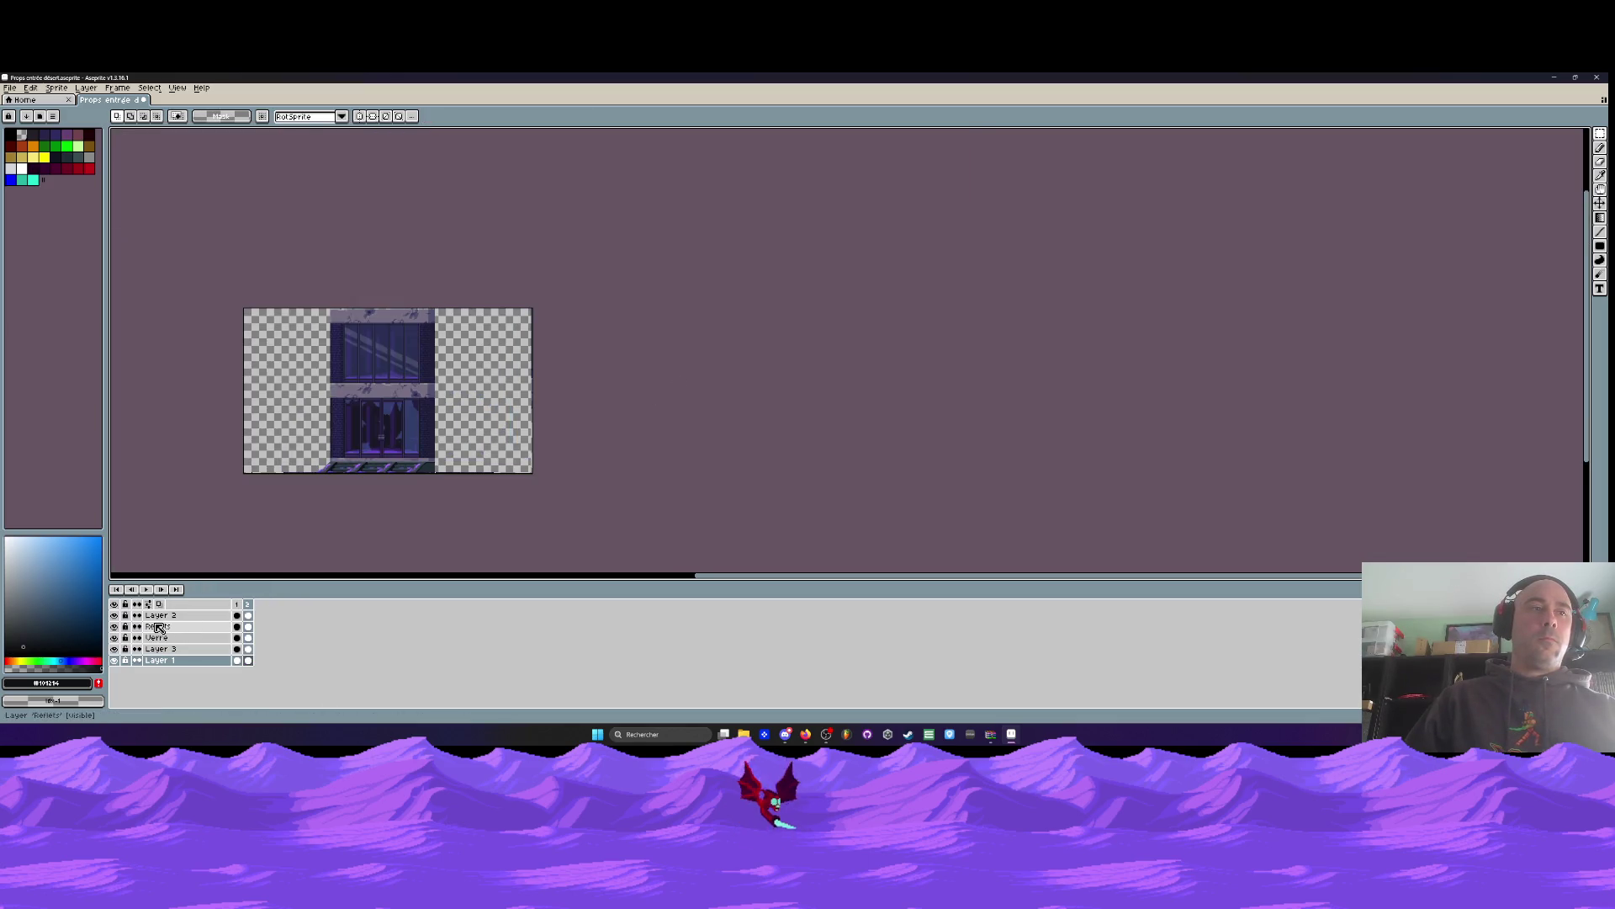
# Flip between frames 1 and 2 to compare, then select everything in frame 2
pyautogui.click(240, 607)
pyautogui.click(248, 606)
pyautogui.click(240, 607)
pyautogui.click(248, 605)
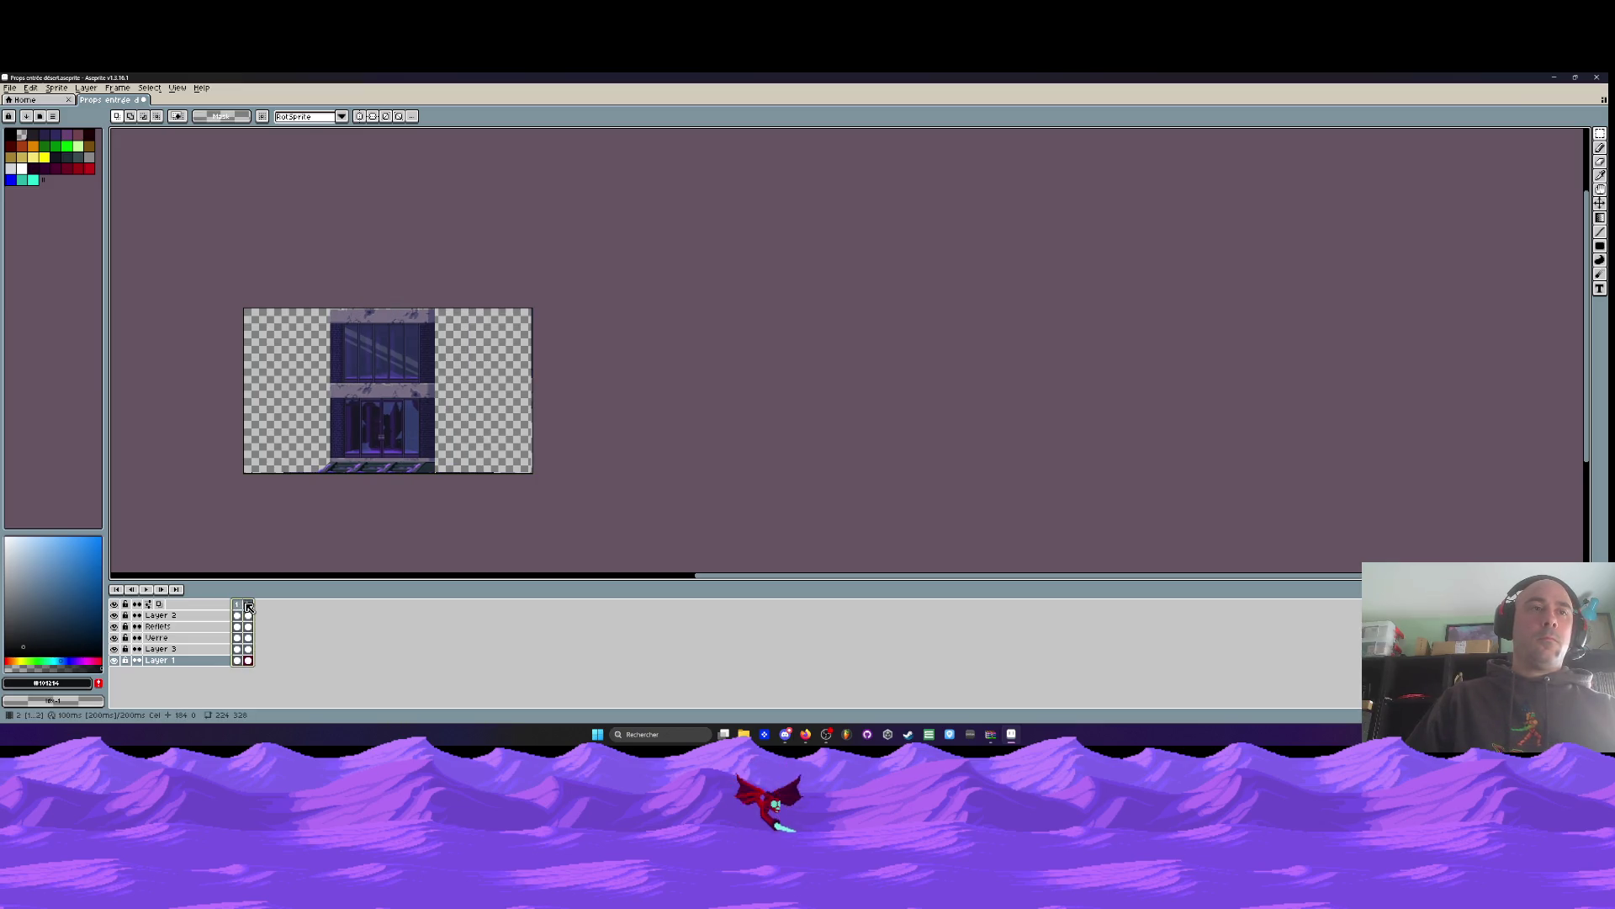
pyautogui.hotkey('ctrl', 'a')
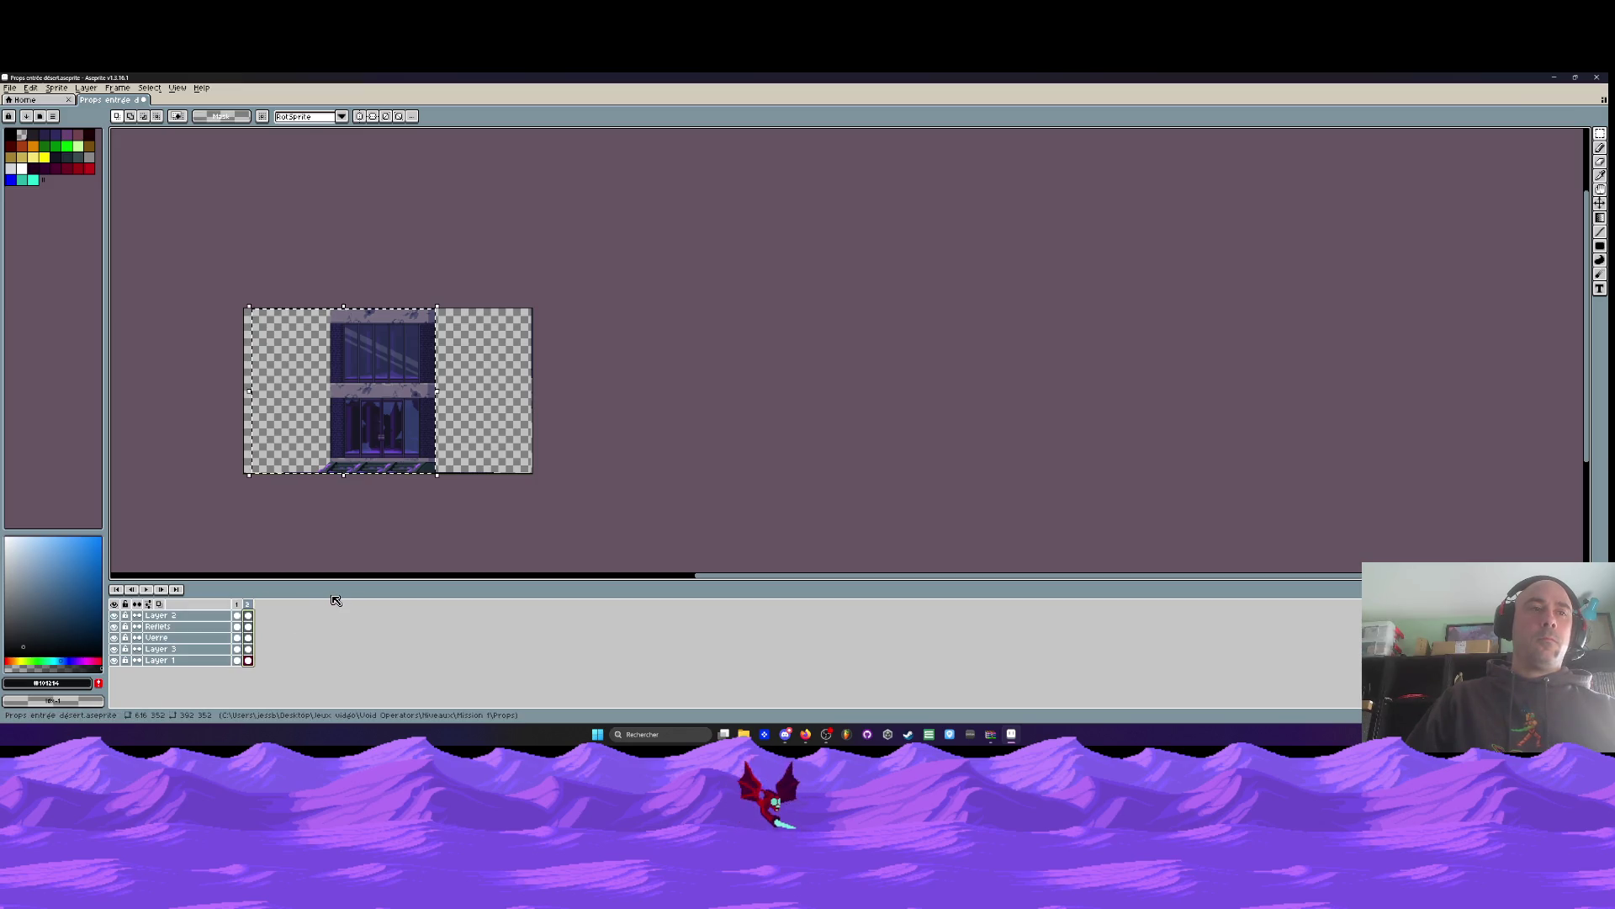
# Undo the building move and remove the second frame
pyautogui.moveTo(395, 395); pyautogui.dragTo(493, 396)
pyautogui.hotkey('ctrl', 'd')
pyautogui.hotkey('ctrl', 'z')
pyautogui.hotkey('alt', 'c')
# Add eight new layers above Layer 2
pyautogui.hotkey('shift', 'n')
pyautogui.hotkey('shift', 'n')
pyautogui.hotkey('shift', 'n')
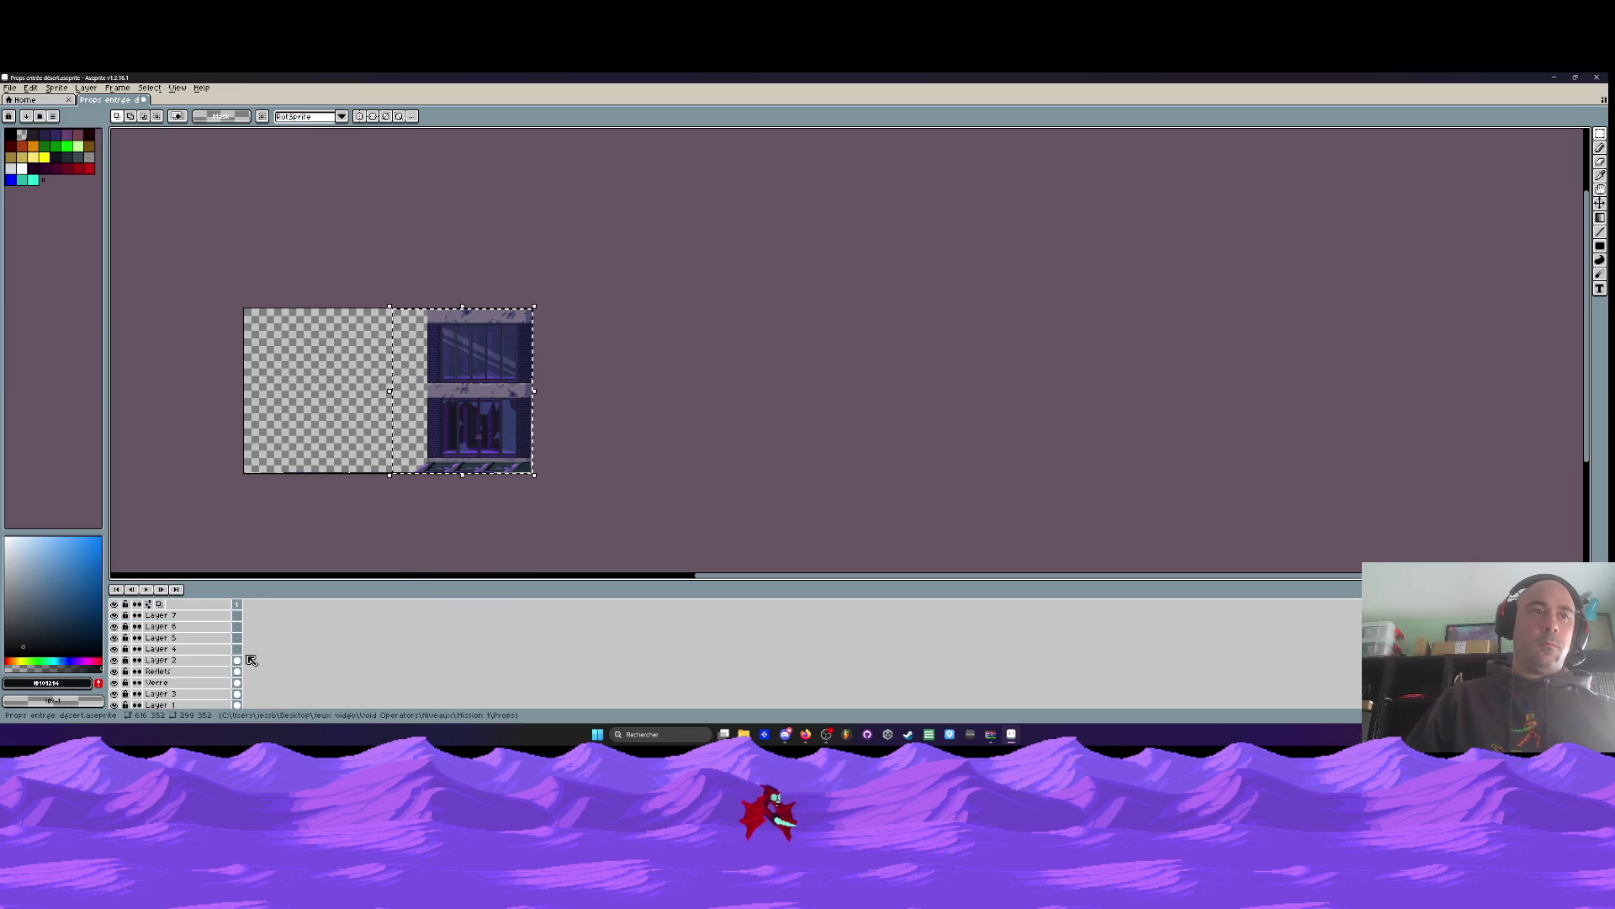
pyautogui.scroll(-3, 249, 656)
pyautogui.moveTo(234, 646); pyautogui.dragTo(231, 691)
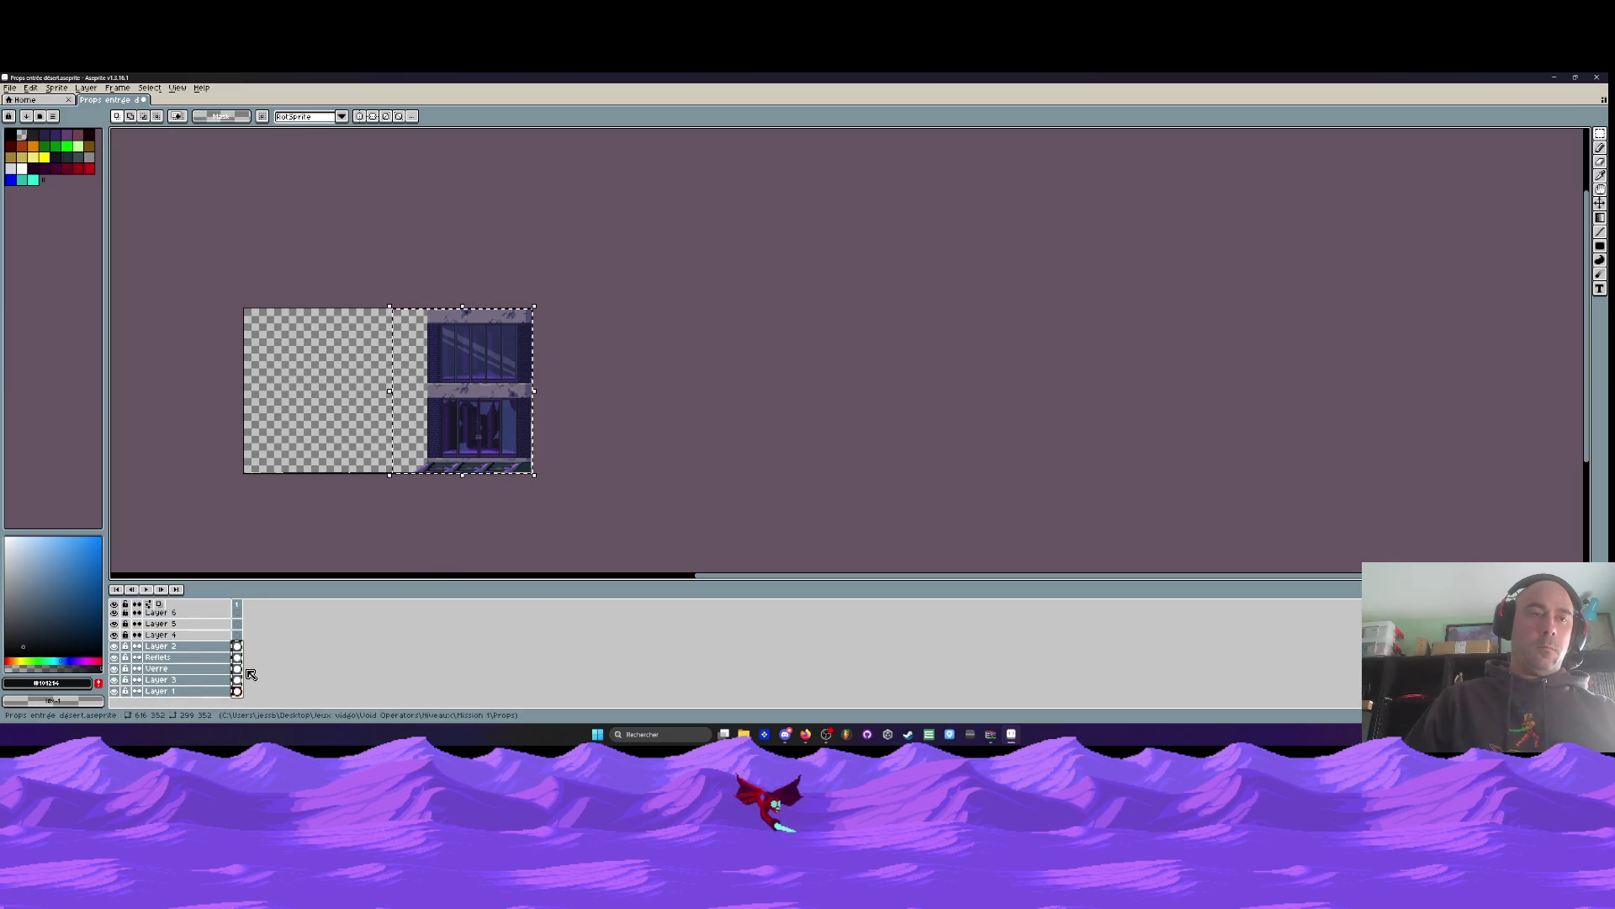
pyautogui.scroll(3, 241, 649)
# Paste the copied facade into the top layer, select all, and slide it left
pyautogui.click(237, 615)
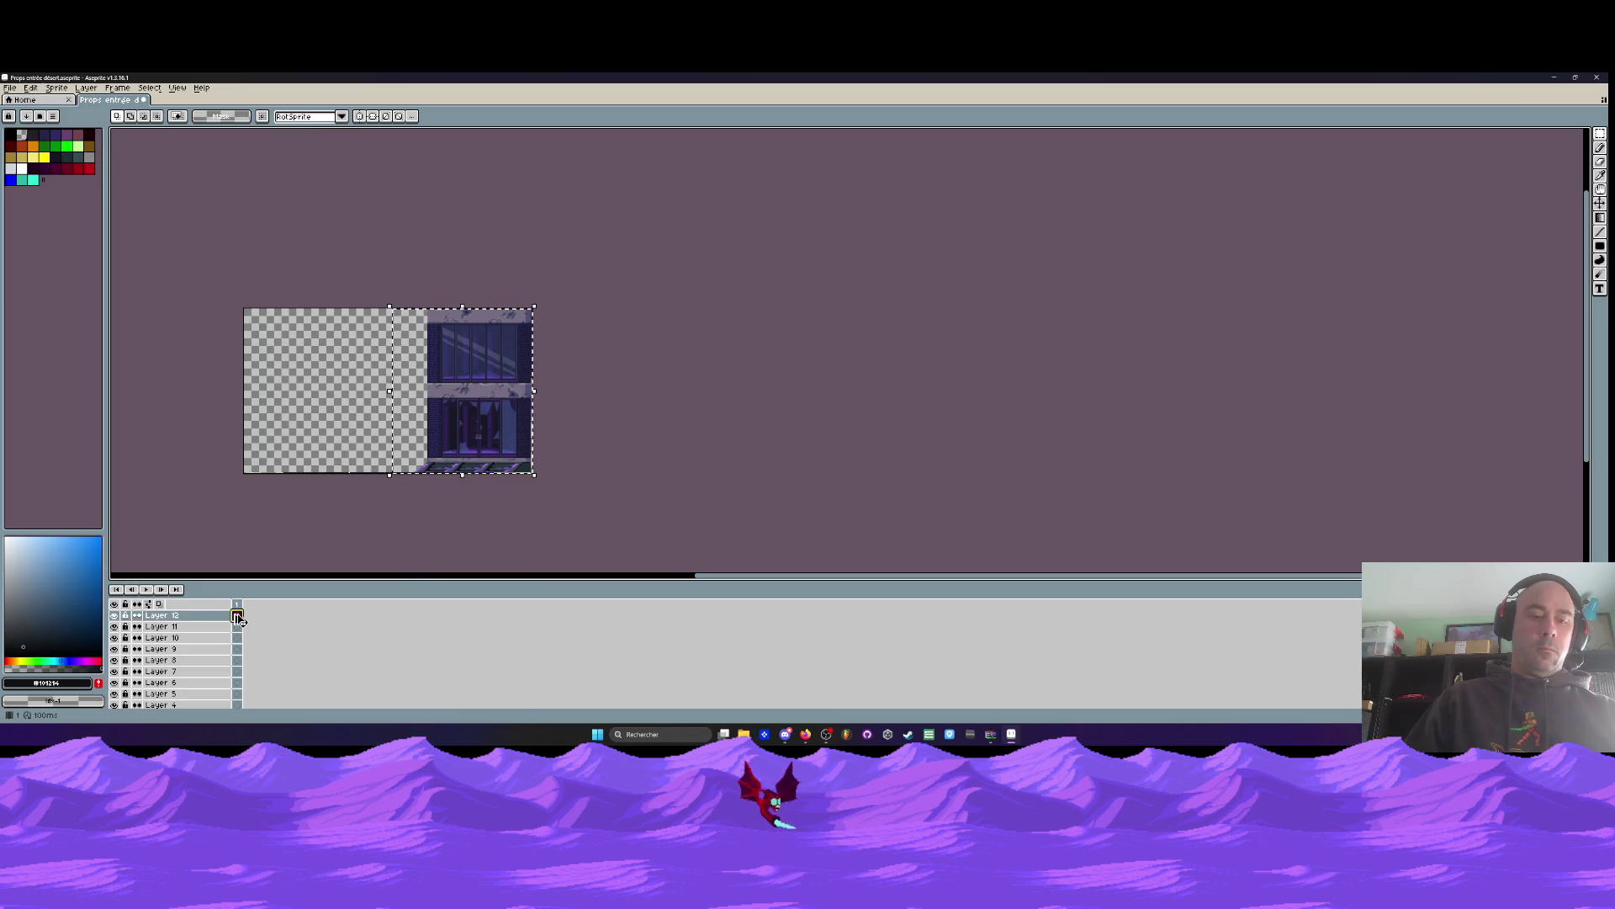
pyautogui.hotkey('ctrl', 'v')
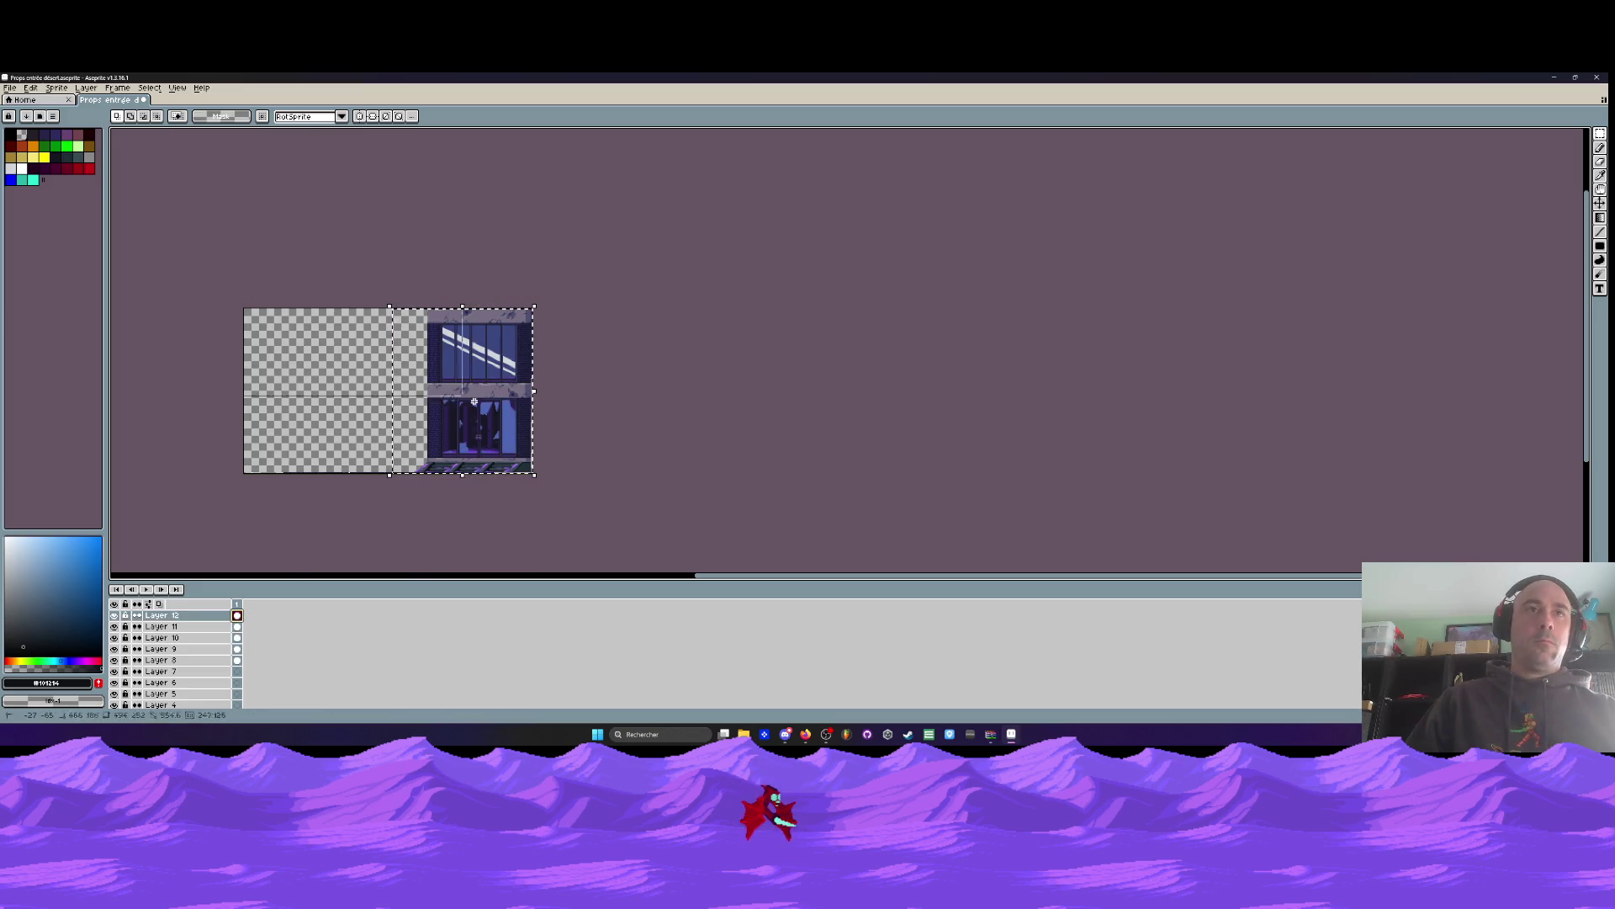
pyautogui.hotkey('ctrl', 'a')
pyautogui.moveTo(243, 618); pyautogui.dragTo(237, 660)
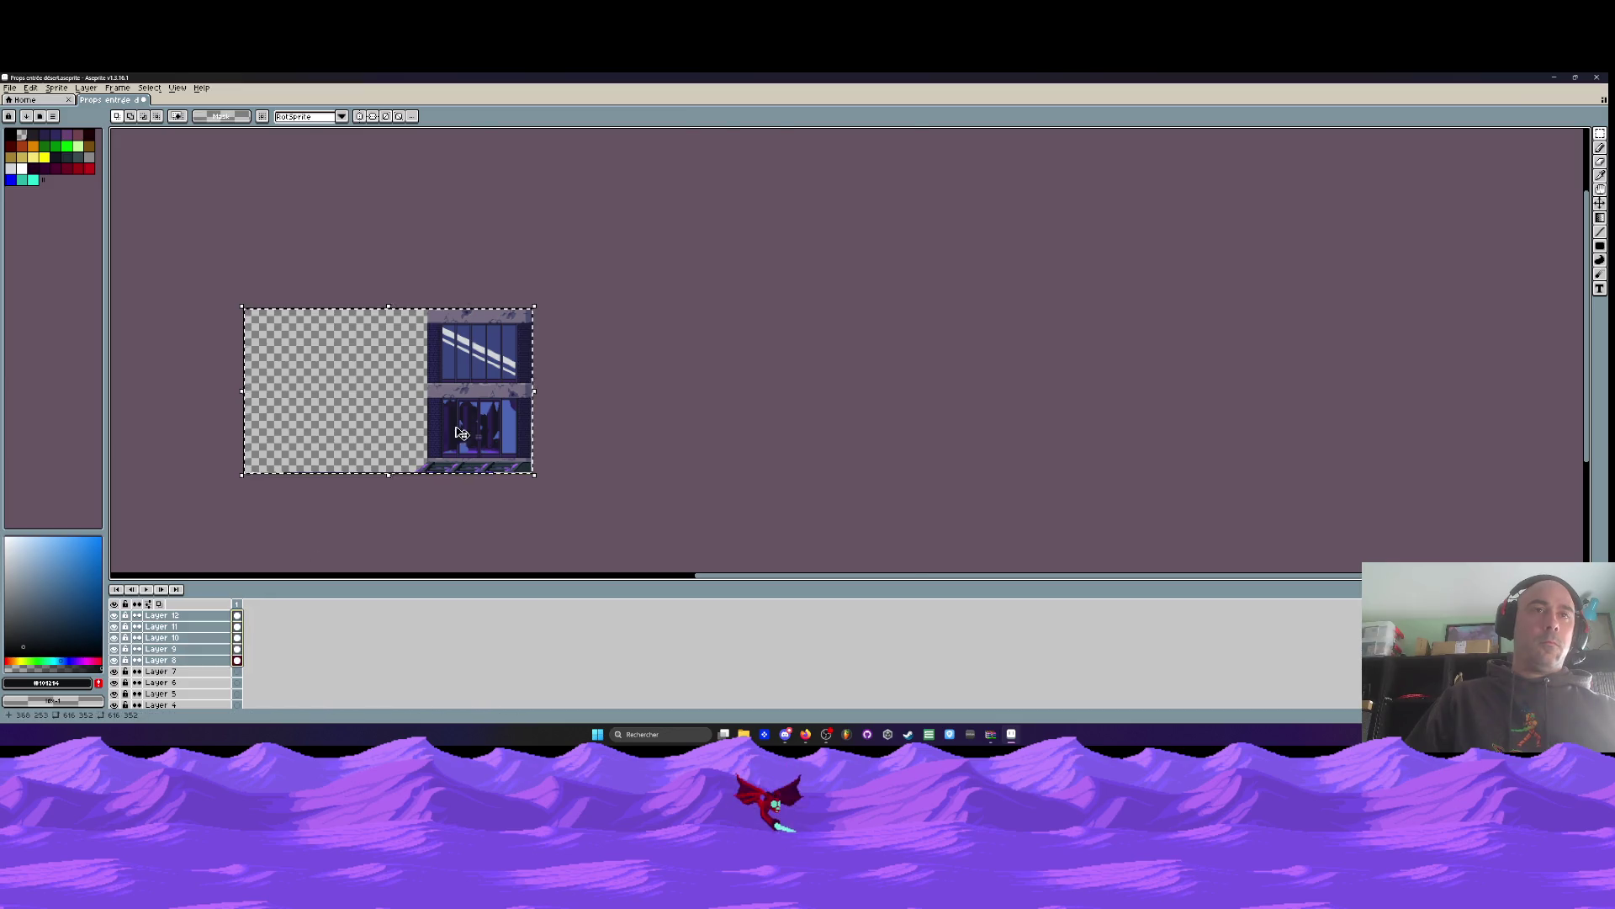
pyautogui.scroll(4, 421, 391)
pyautogui.moveTo(698, 445); pyautogui.dragTo(236, 445)
pyautogui.scroll(-3, 236, 445)
pyautogui.scroll(5, 368, 396)
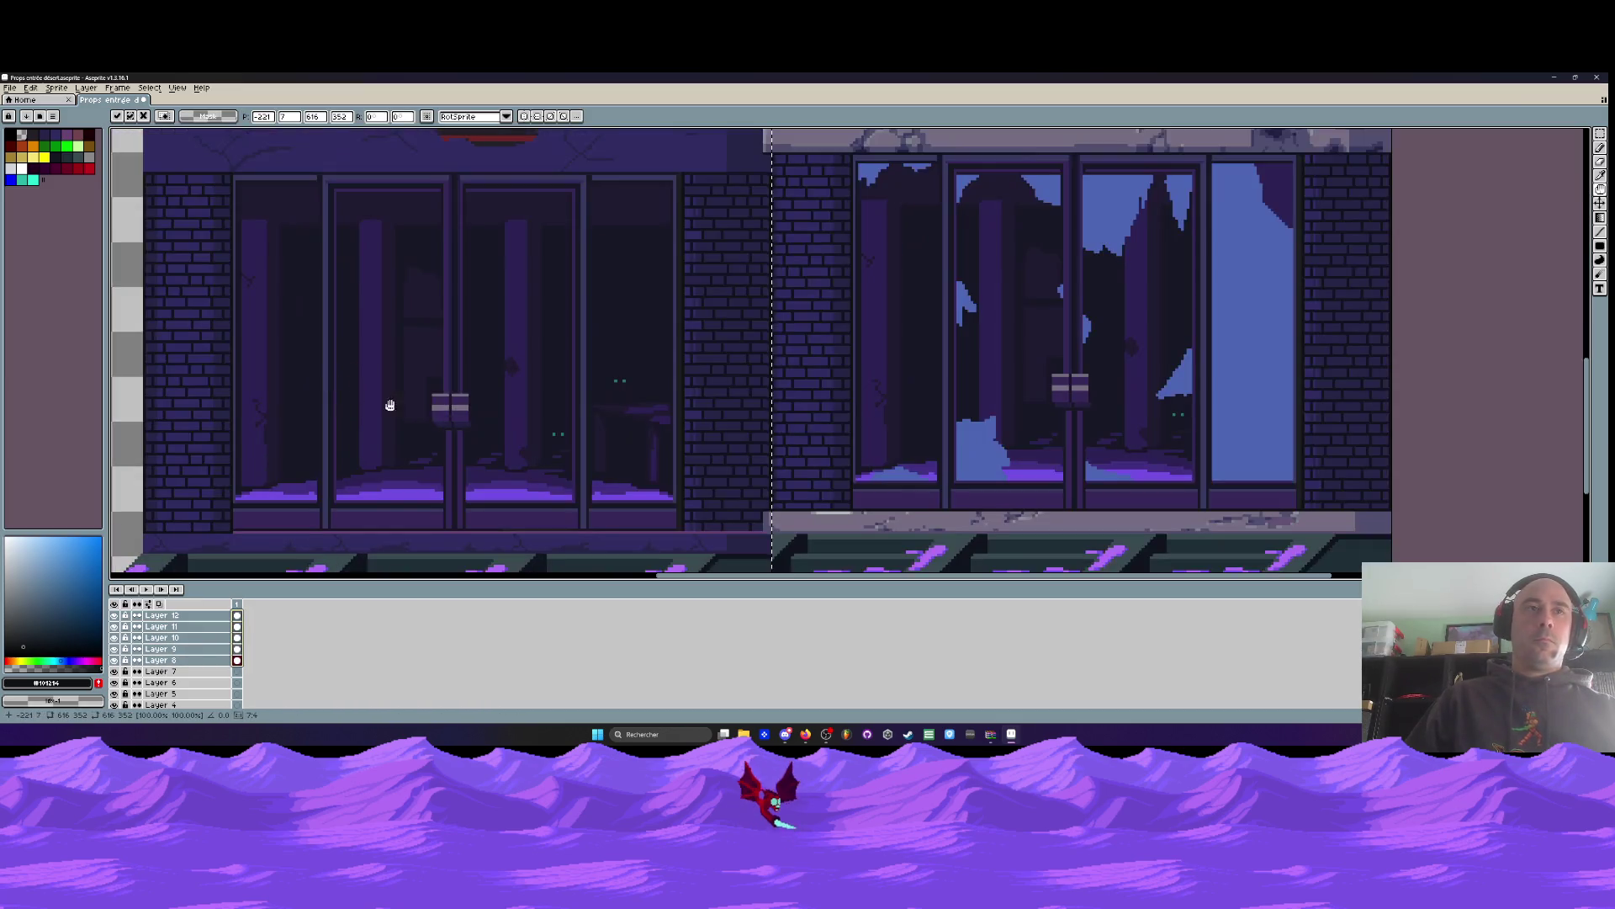
# Place the facade copy directly left of the original, nudge it one pixel, and commit
pyautogui.moveTo(584, 375)
pyautogui.mouseDown()
pyautogui.moveTo(627, 339)
pyautogui.moveTo(653, 360)
pyautogui.mouseUp()
pyautogui.scroll(-3, 653, 359)
pyautogui.scroll(4, 642, 252)
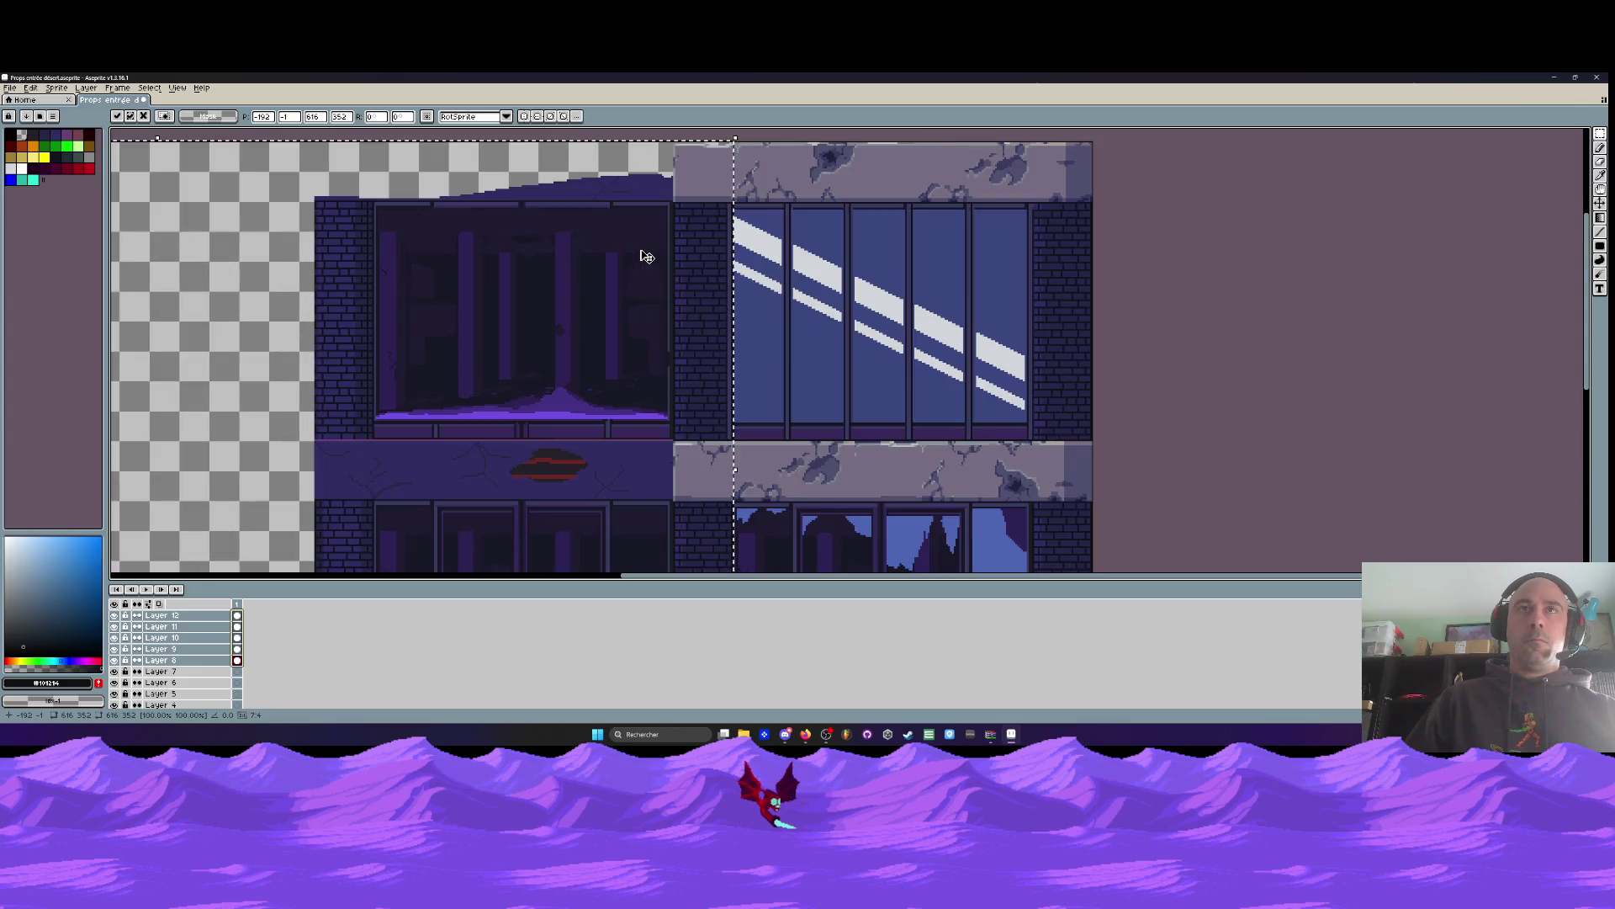
pyautogui.scroll(2, 665, 221)
pyautogui.scroll(-3, 667, 217)
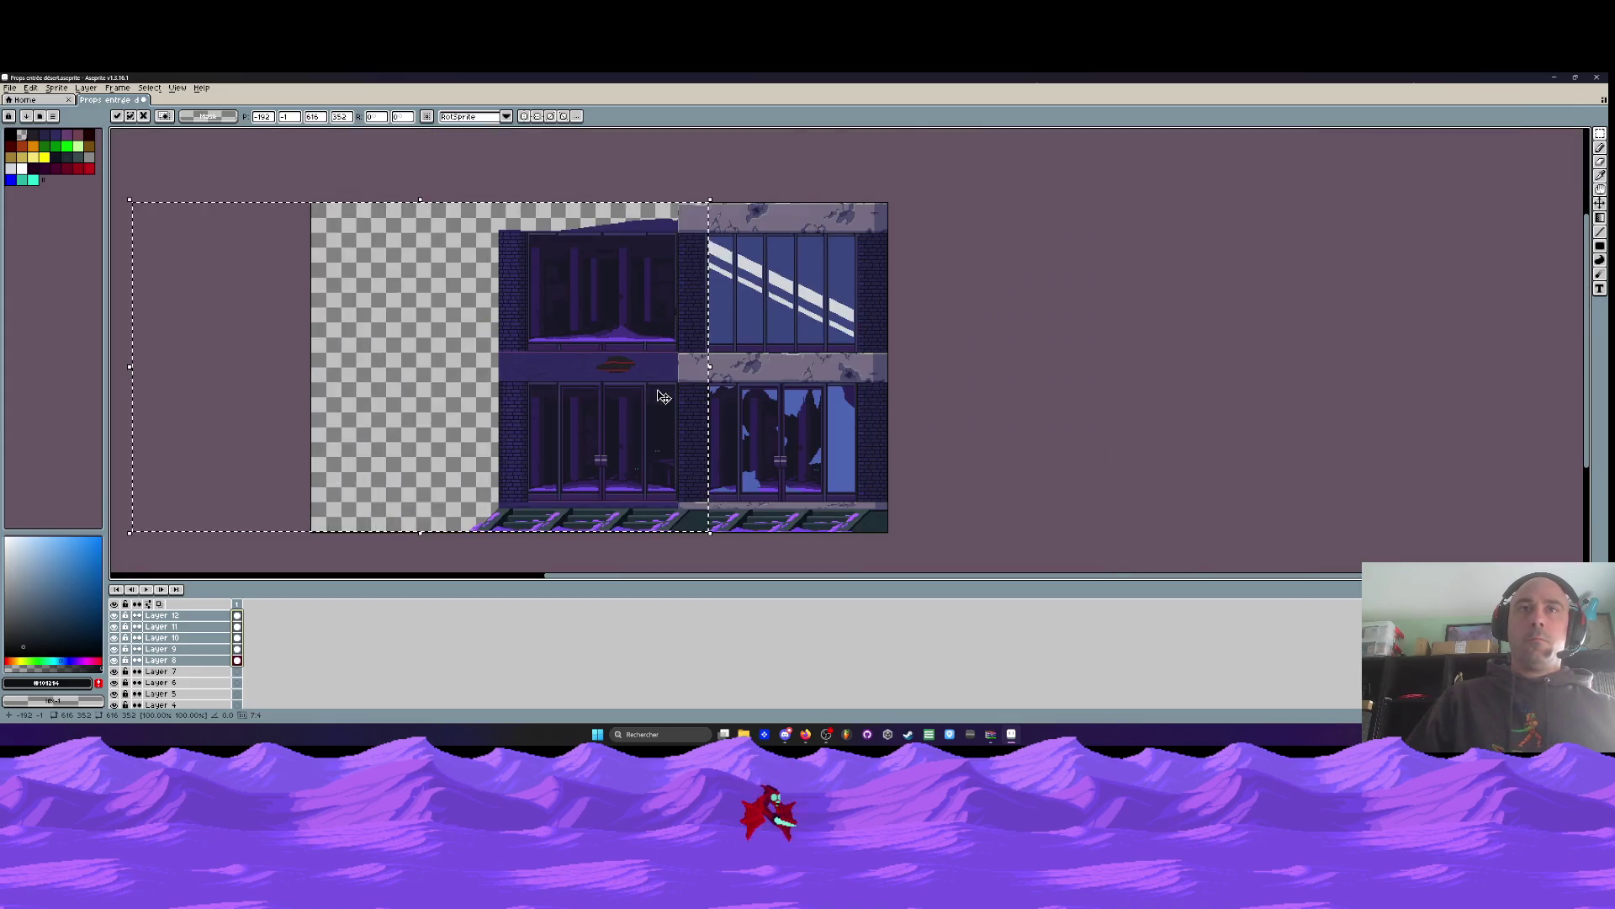
pyautogui.scroll(4, 673, 365)
pyautogui.moveTo(673, 365); pyautogui.dragTo(665, 379)
pyautogui.press('Return')
pyautogui.scroll(-5, 668, 379)
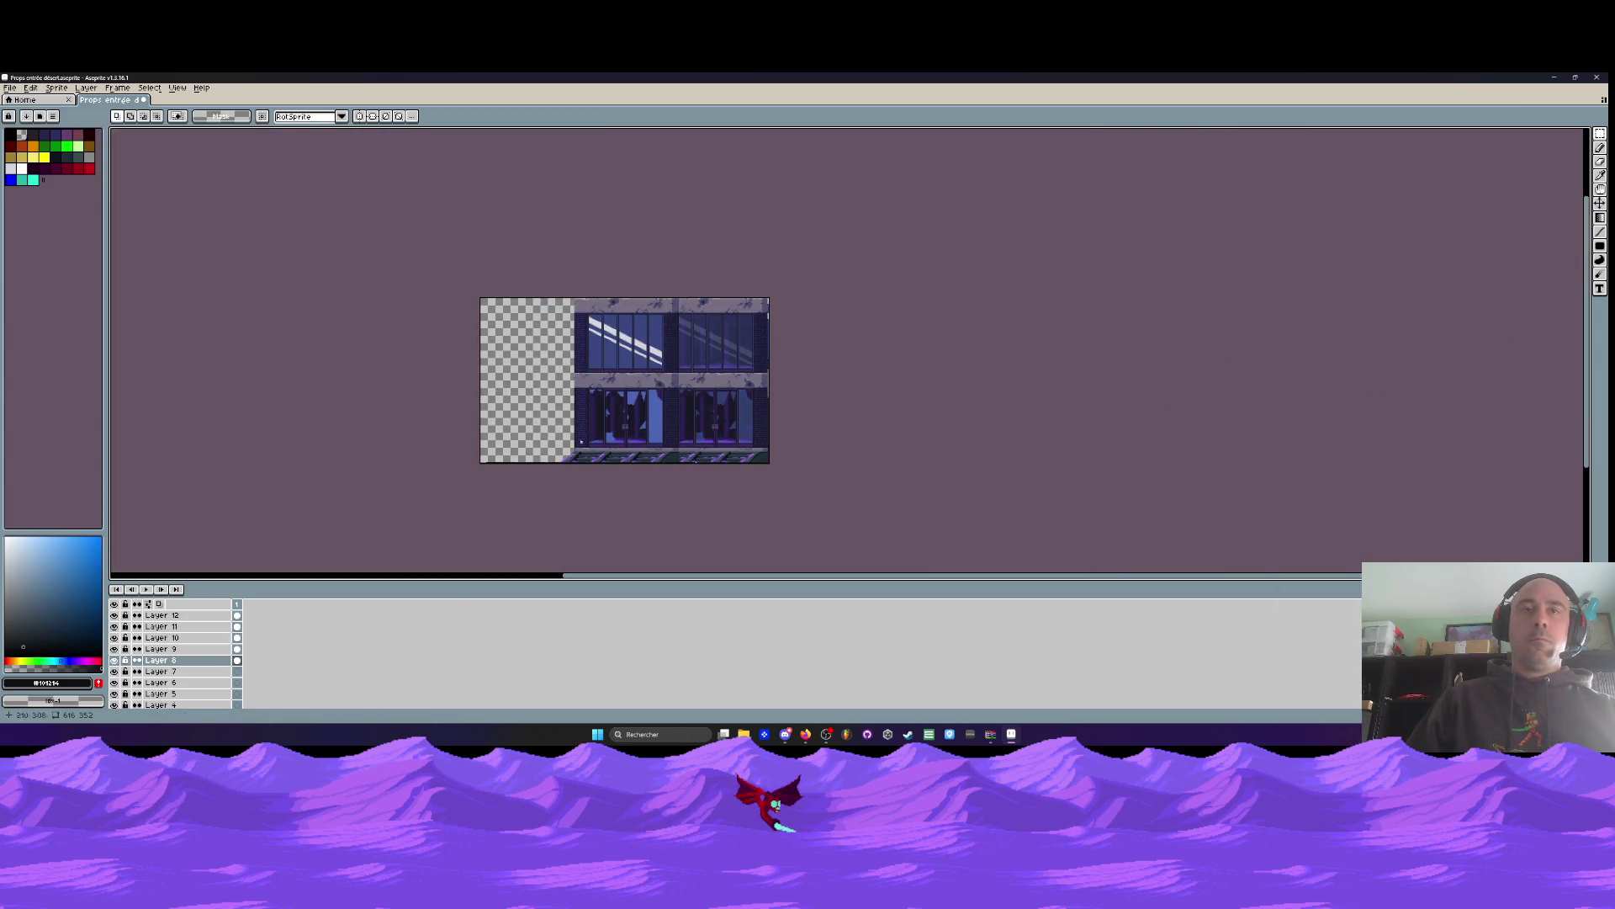
# Hide Layer 11 and compare the window reflection streaks across the facade
pyautogui.click(115, 627)
pyautogui.scroll(2, 759, 415)
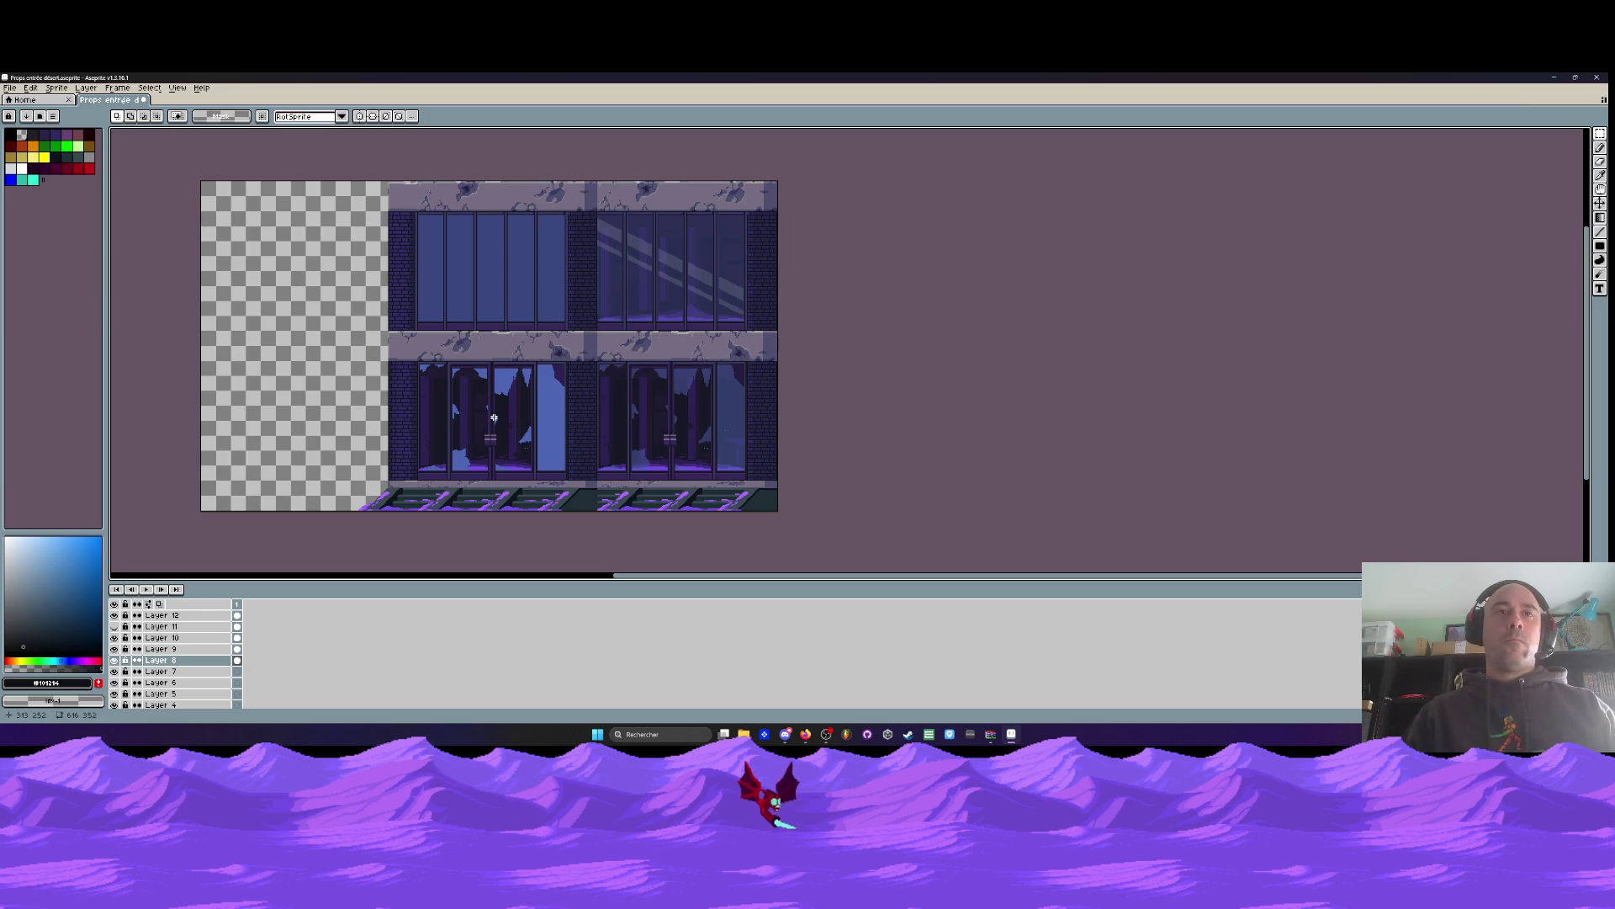
pyautogui.scroll(1, 505, 502)
pyautogui.scroll(1, 505, 502)
pyautogui.scroll(-1, 505, 502)
pyautogui.scroll(1, 505, 503)
pyautogui.moveTo(139, 498); pyautogui.dragTo(329, 498)
pyautogui.moveTo(222, 452)
pyautogui.mouseDown()
pyautogui.moveTo(306, 487)
pyautogui.moveTo(421, 498)
pyautogui.mouseUp()
pyautogui.hotkey('ctrl', 'd')
pyautogui.scroll(-2, 696, 524)
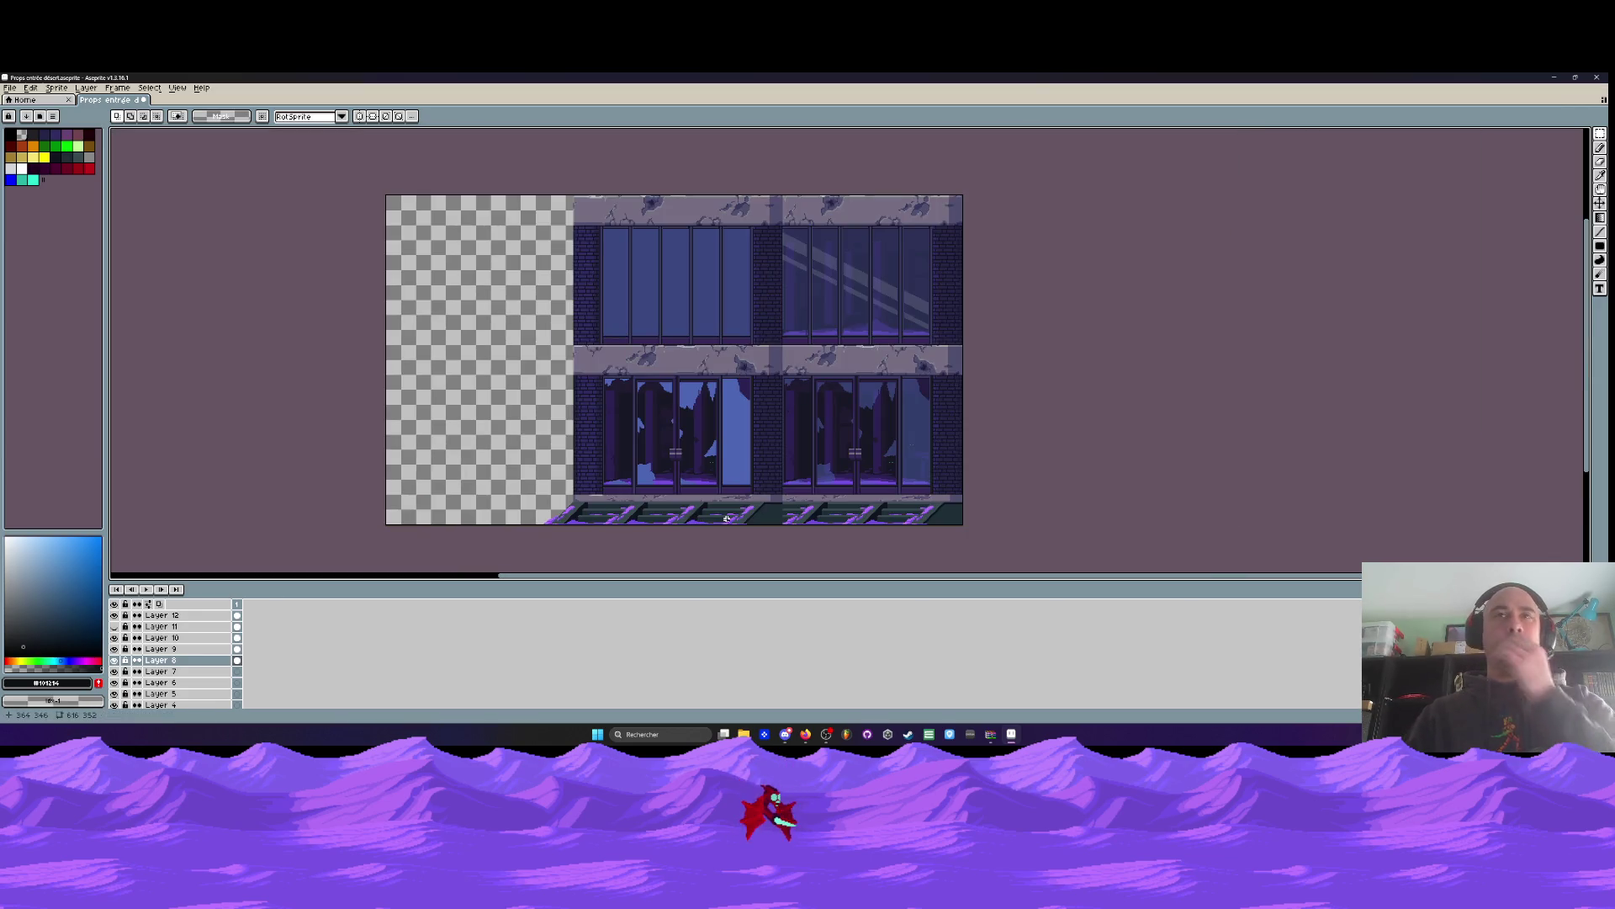
pyautogui.scroll(-3, 206, 664)
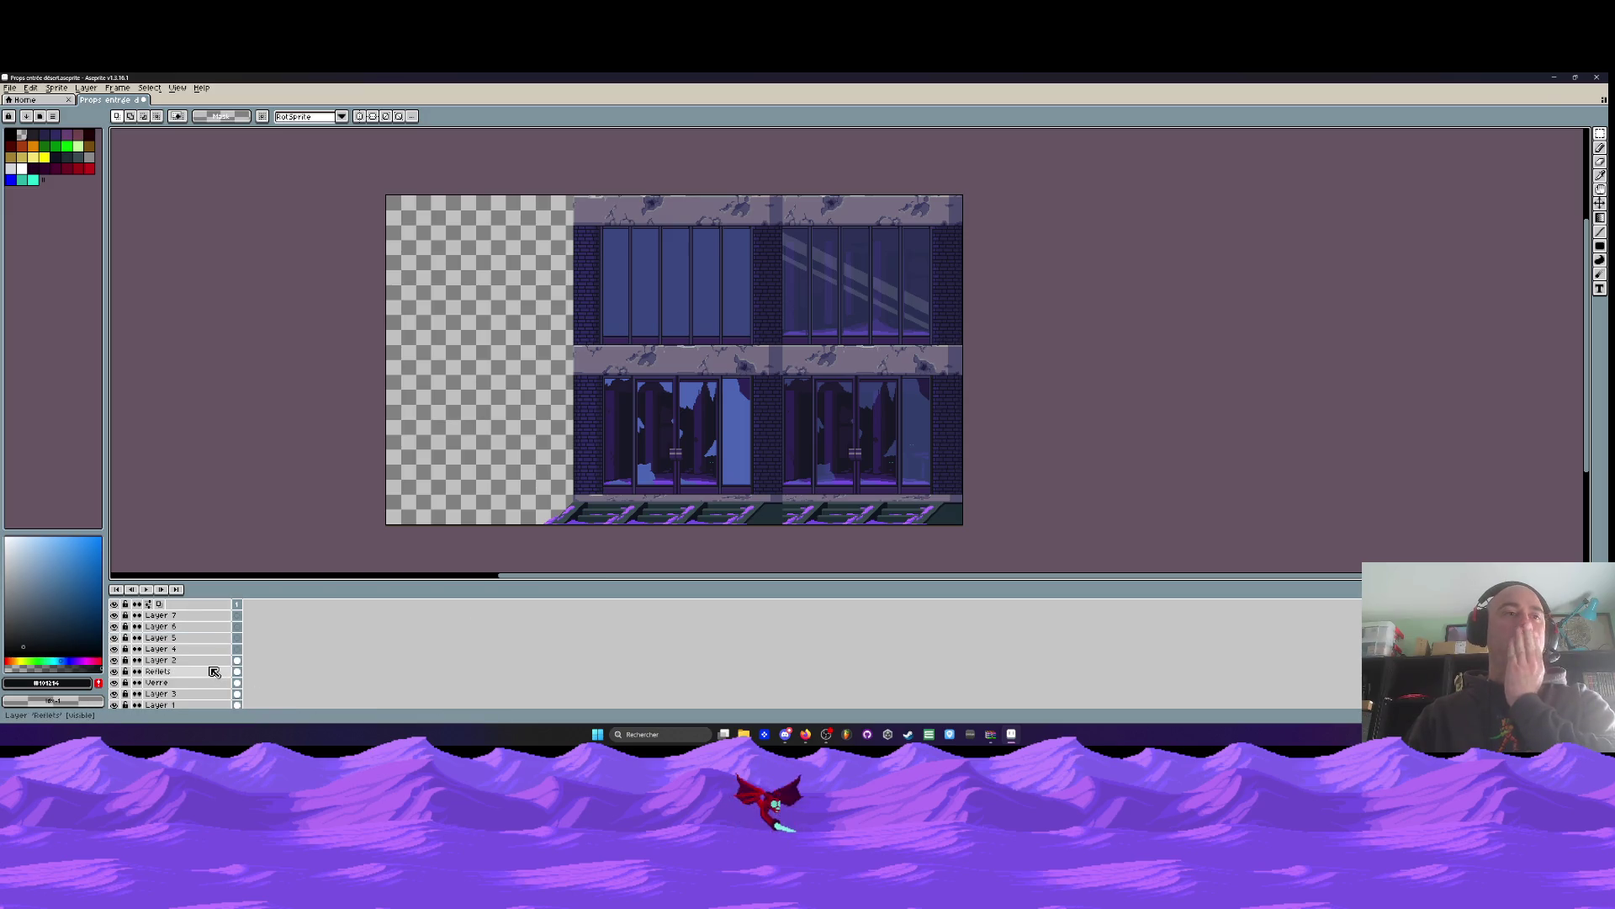
# Add a new empty layer above Layer 2
pyautogui.click(195, 661)
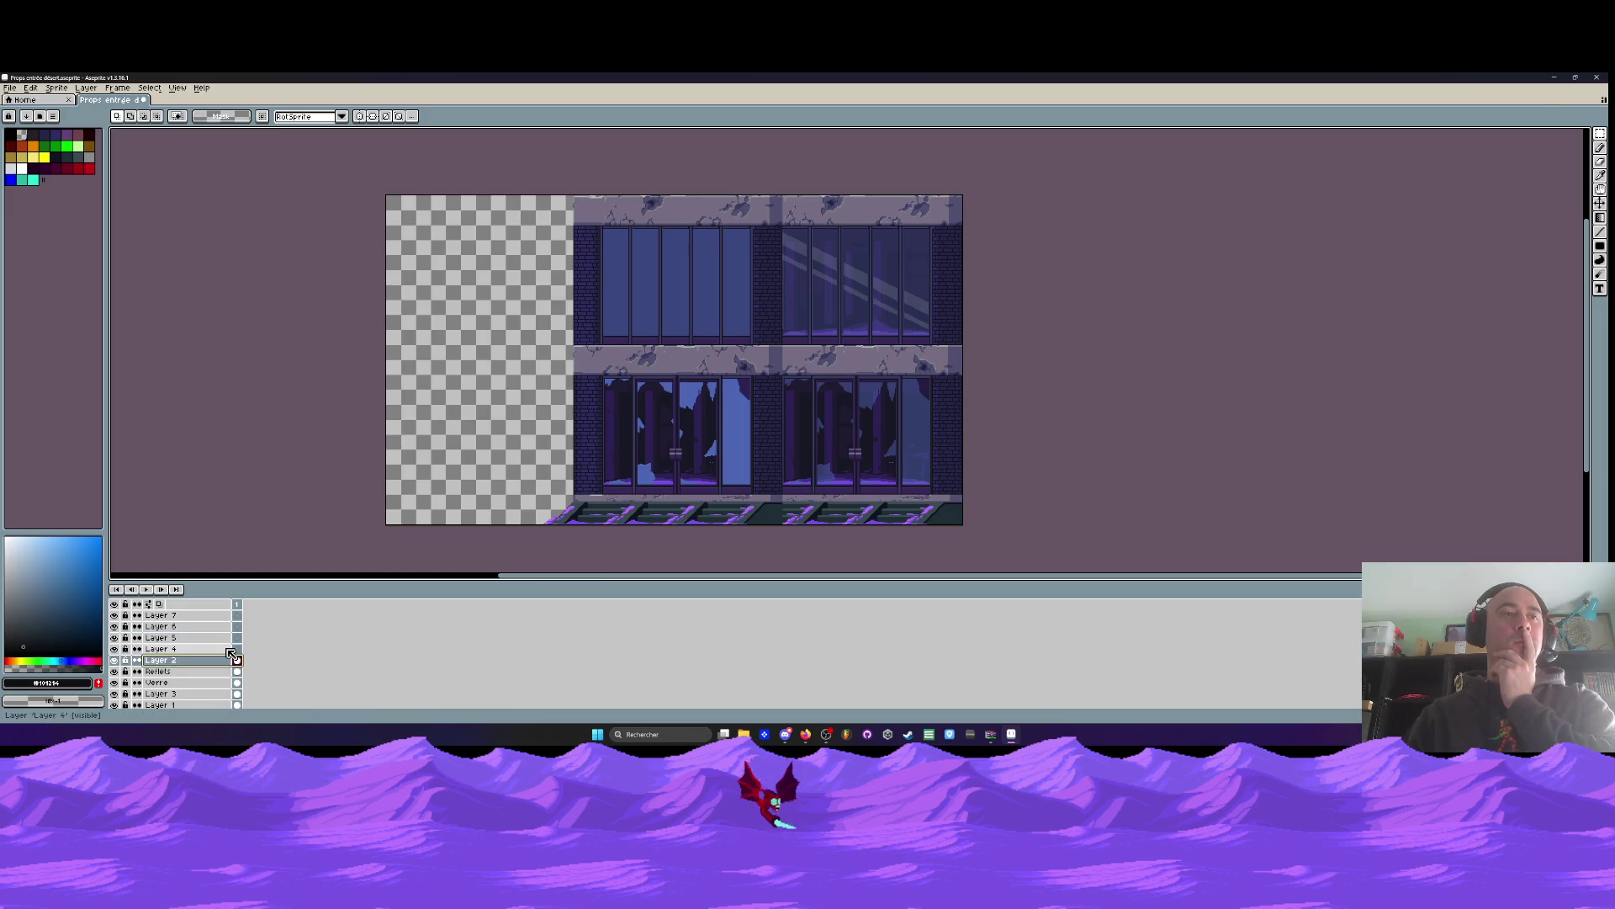
pyautogui.scroll(2, 225, 654)
pyautogui.scroll(2, 239, 641)
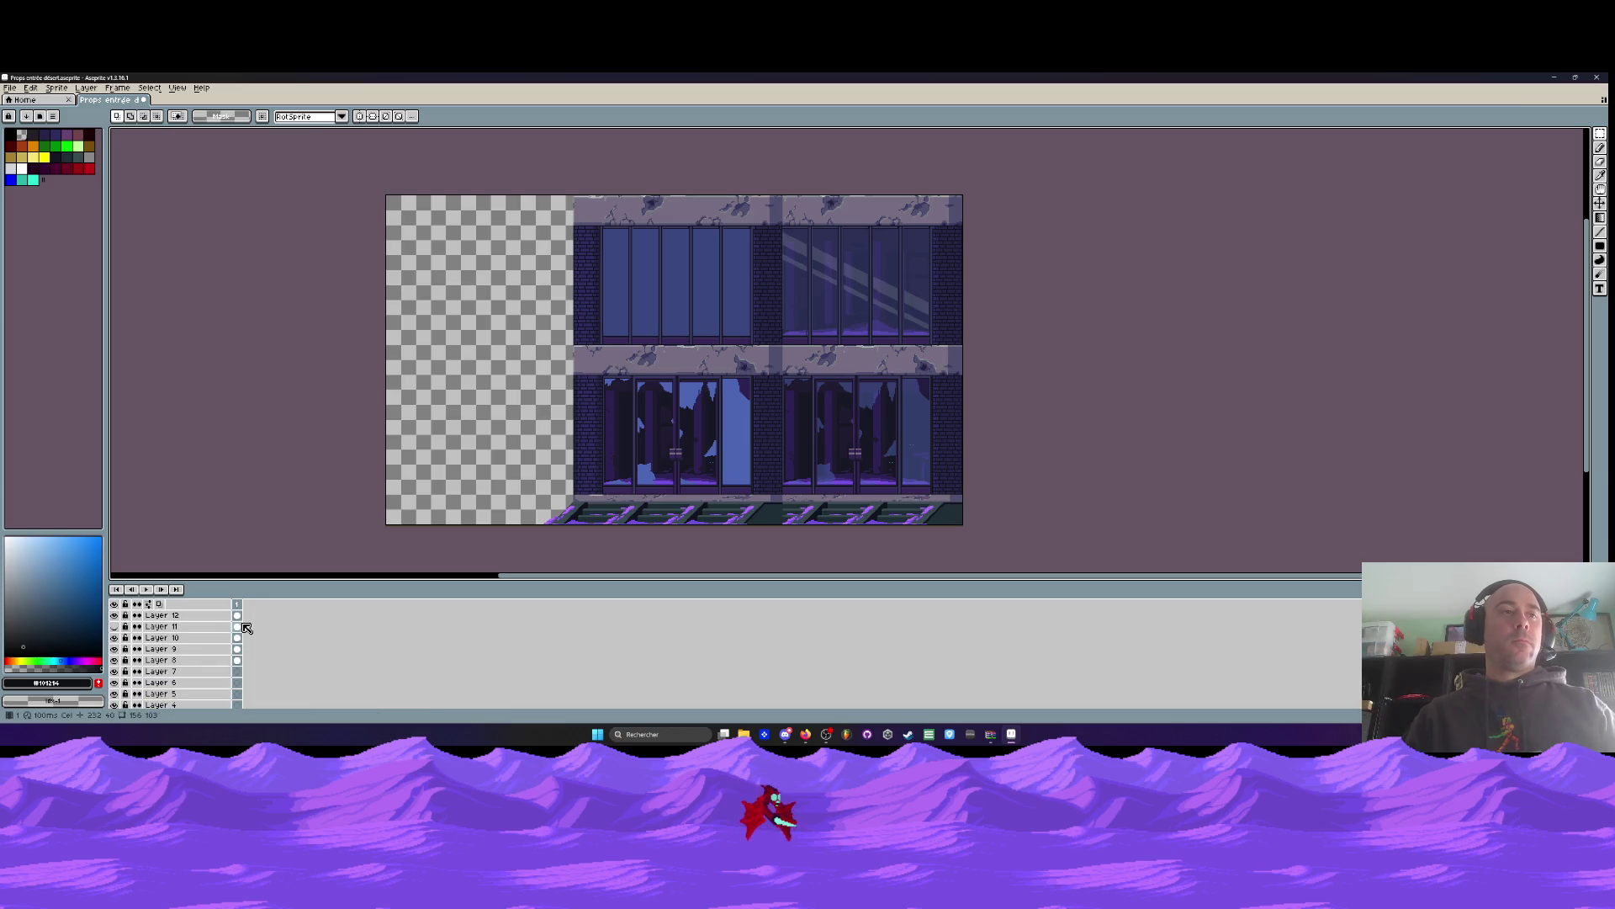
pyautogui.scroll(-2, 250, 640)
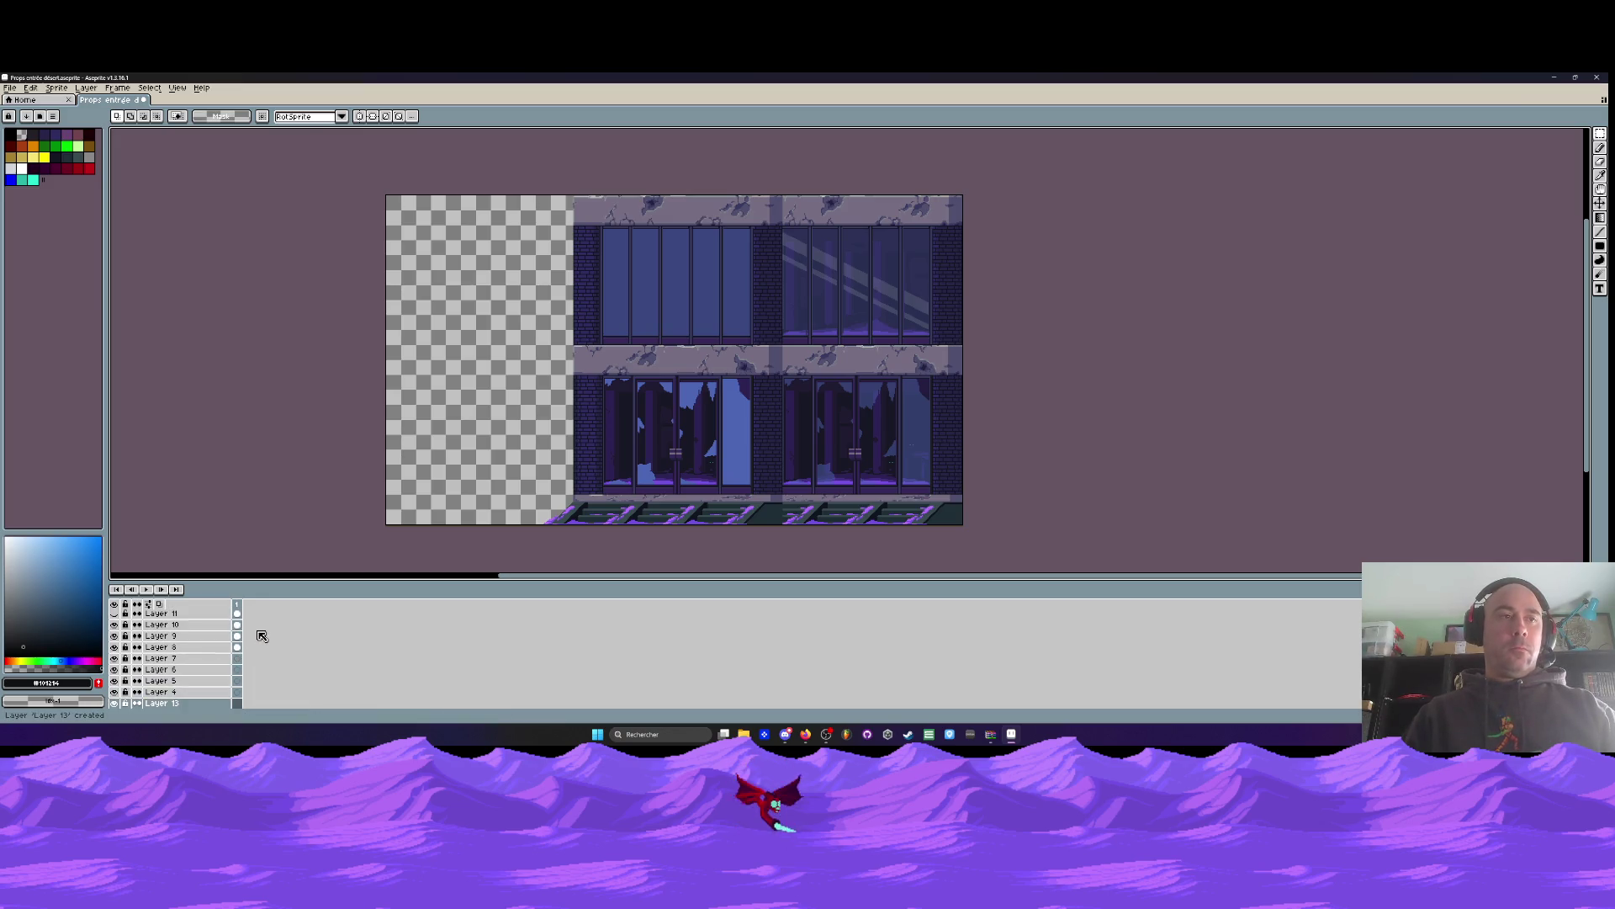
pyautogui.hotkey('shift', 'n')
pyautogui.scroll(3, 248, 641)
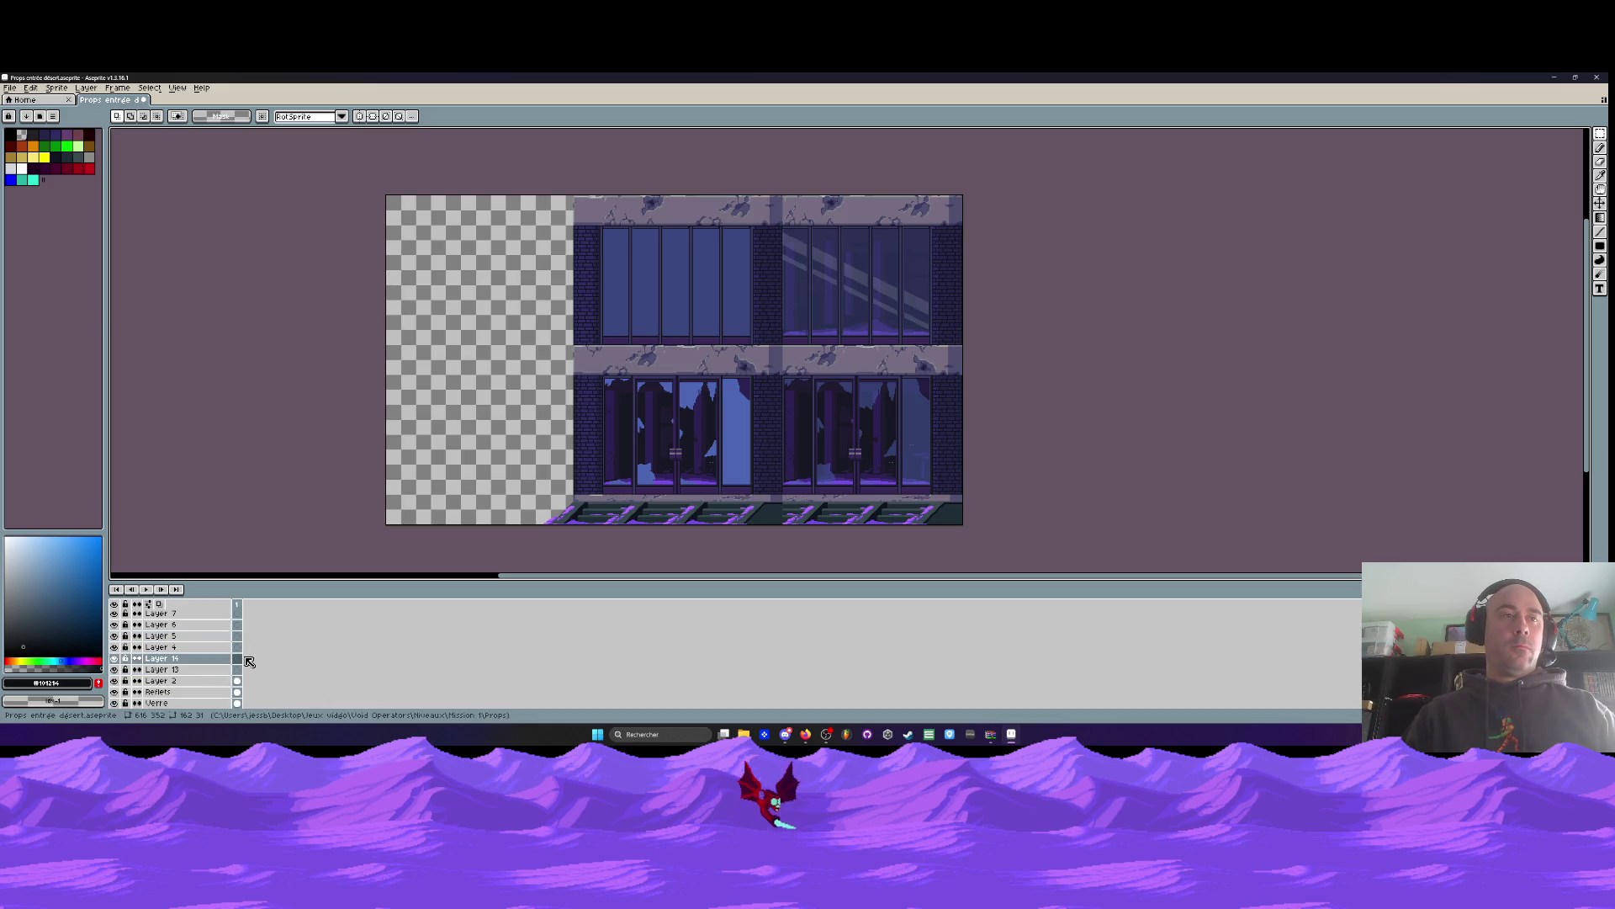
# Drag the copied cels of Layers 12 through 8 lower in the layer stack
pyautogui.keyDown('shift'); pyautogui.click(241, 641); pyautogui.keyUp('shift')
pyautogui.keyDown('shift'); pyautogui.click(240, 662); pyautogui.keyUp('shift')
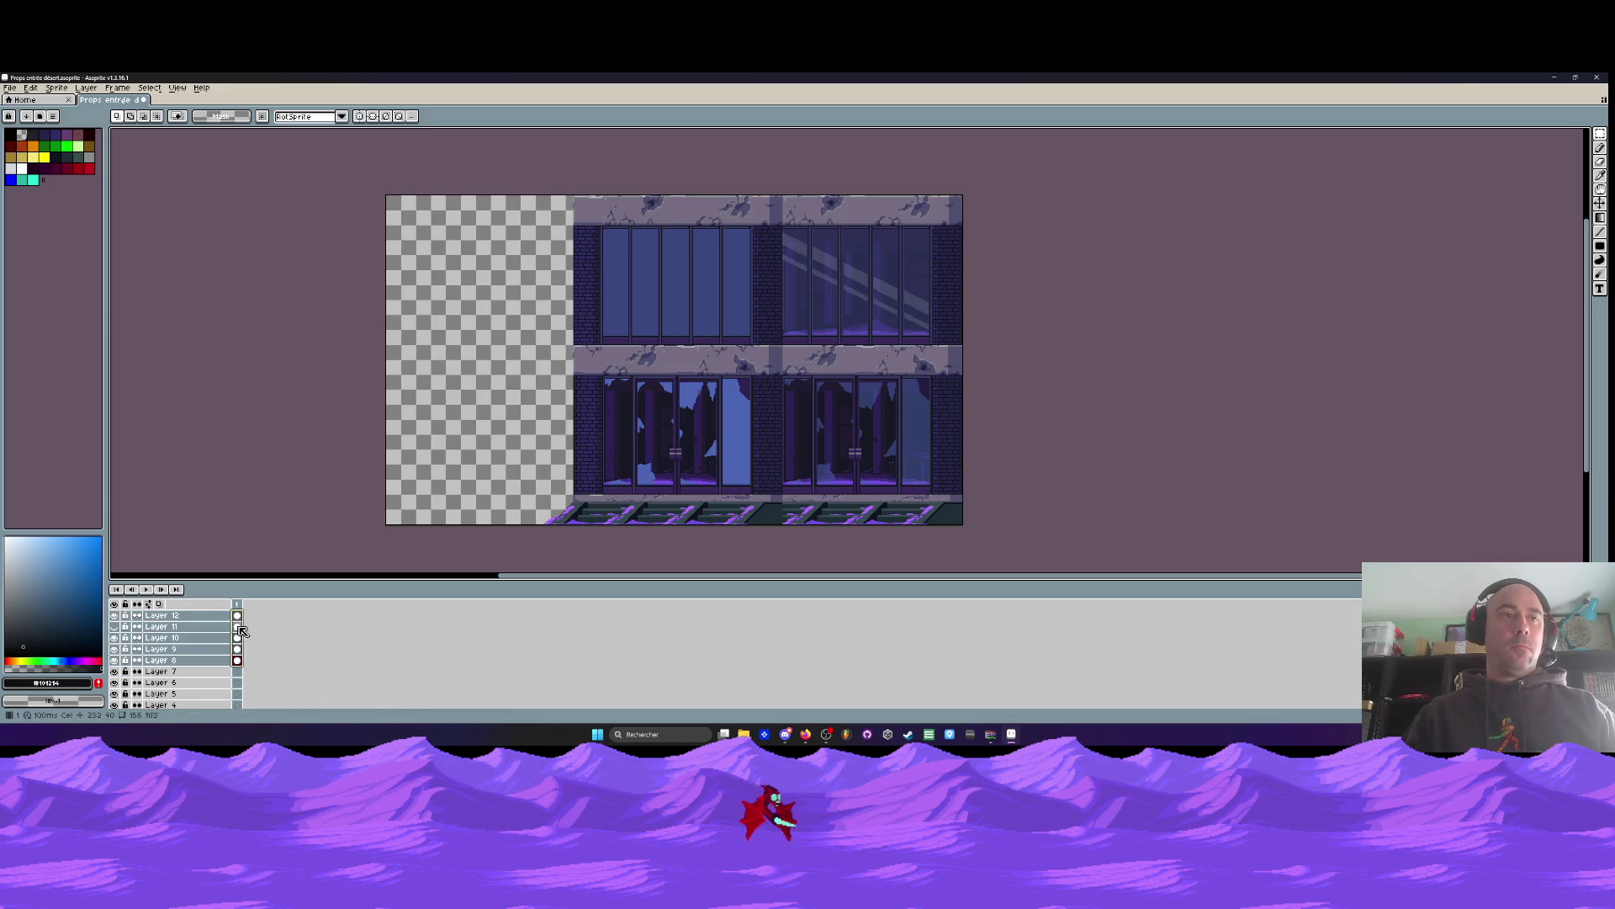
pyautogui.moveTo(242, 663)
pyautogui.mouseDown()
pyautogui.moveTo(246, 643)
pyautogui.moveTo(239, 680)
pyautogui.moveTo(242, 557)
pyautogui.mouseUp()
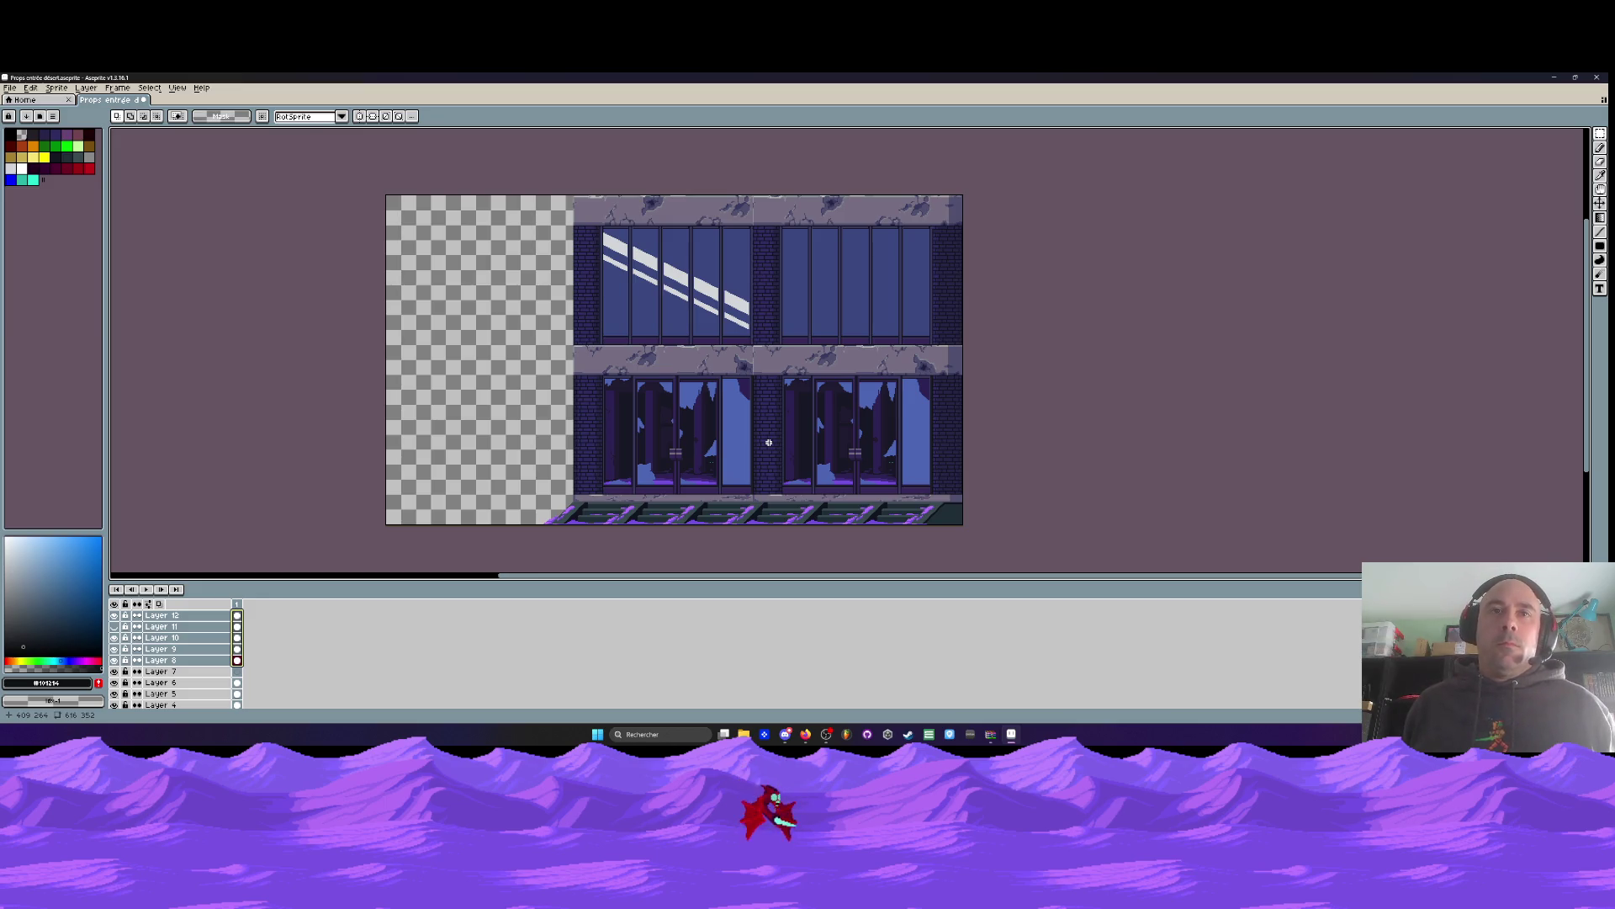
pyautogui.scroll(1, 549, 426)
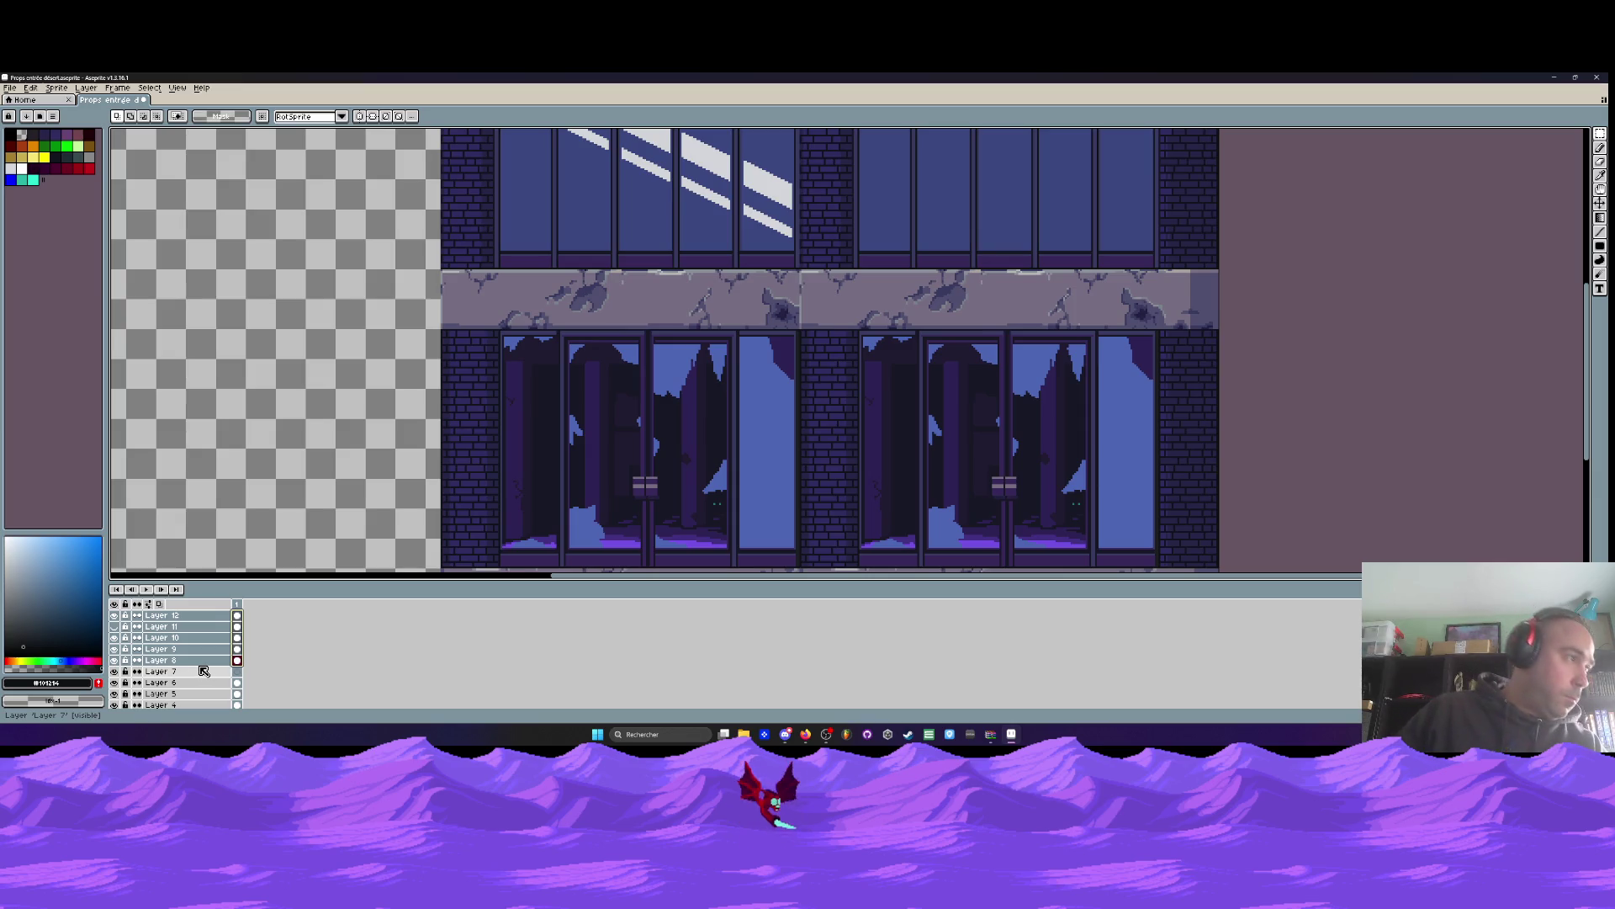
pyautogui.scroll(-1, 624, 492)
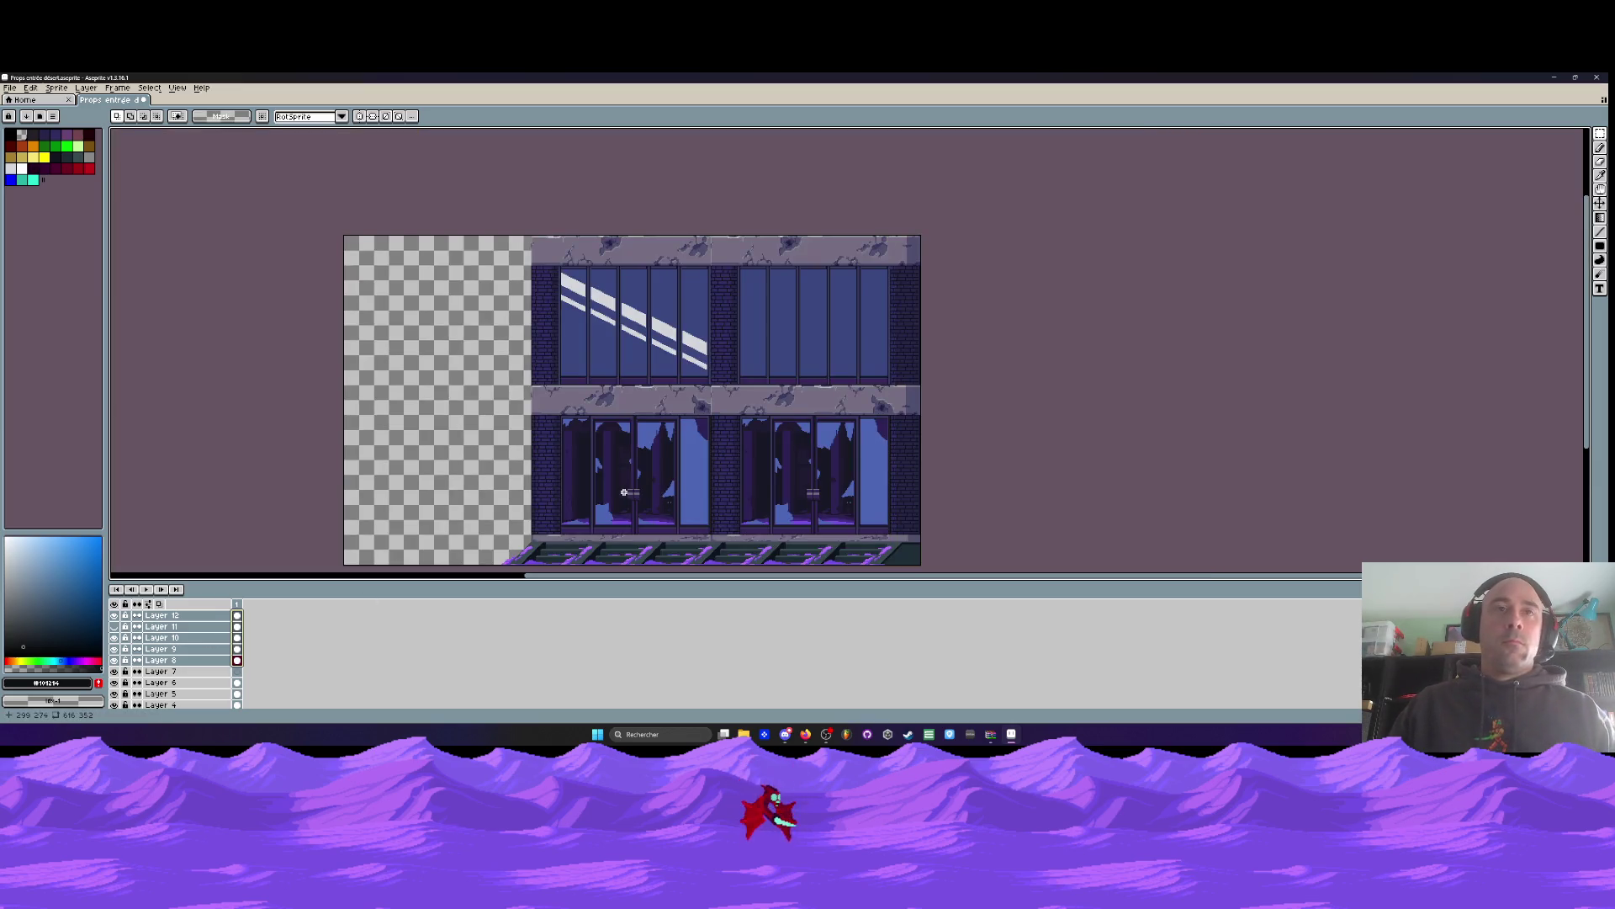
pyautogui.scroll(-1, 708, 396)
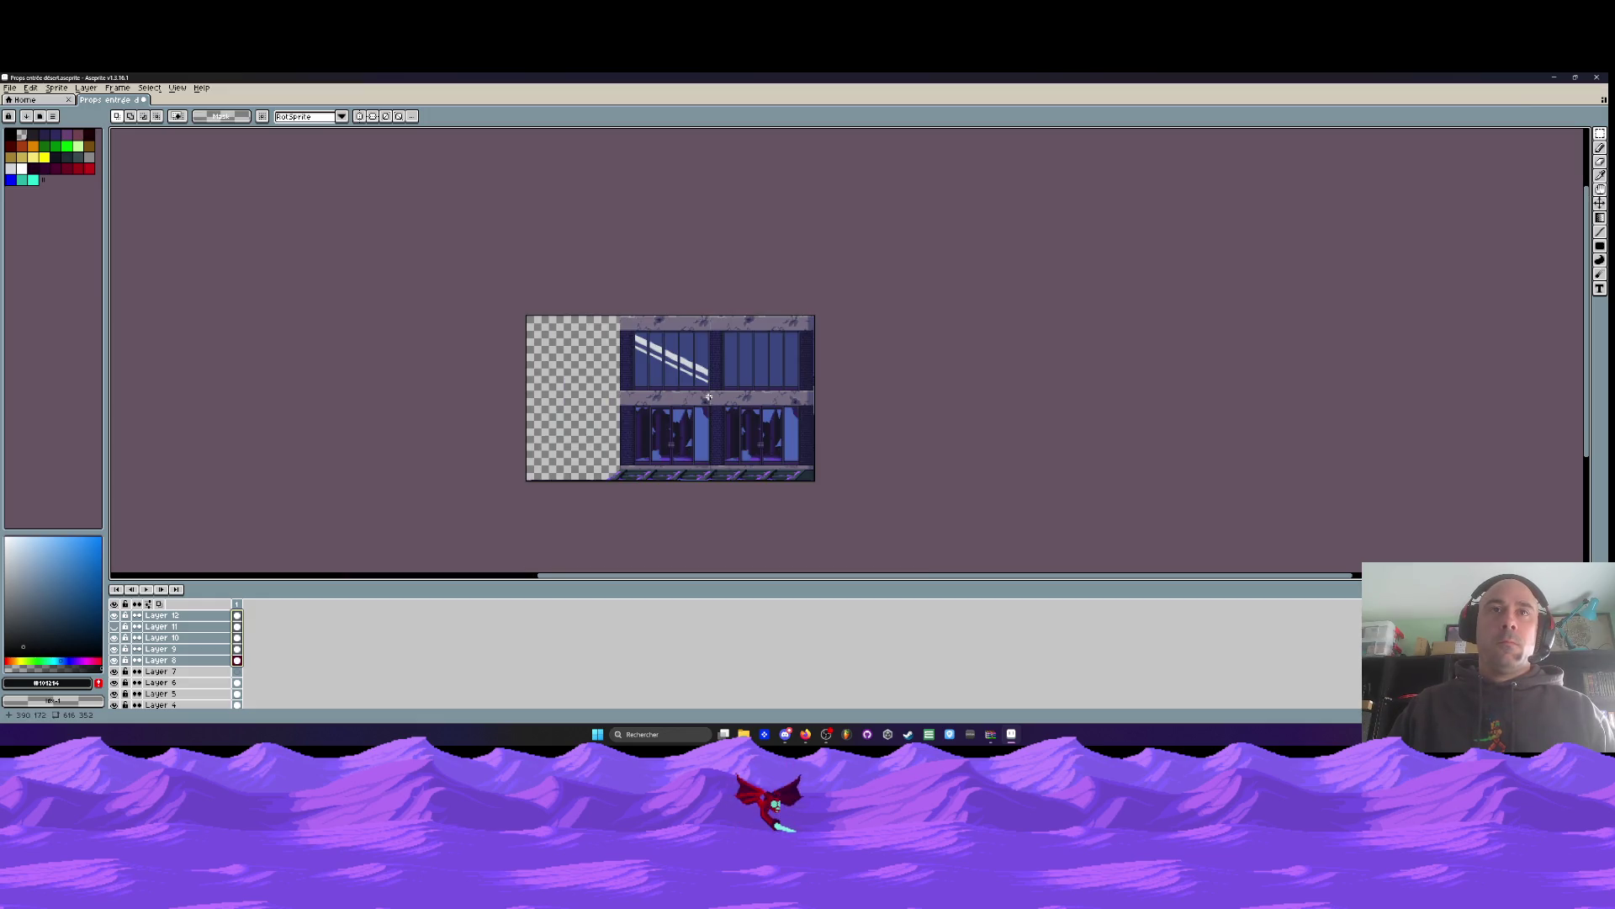
pyautogui.scroll(1, 690, 402)
pyautogui.press('i')
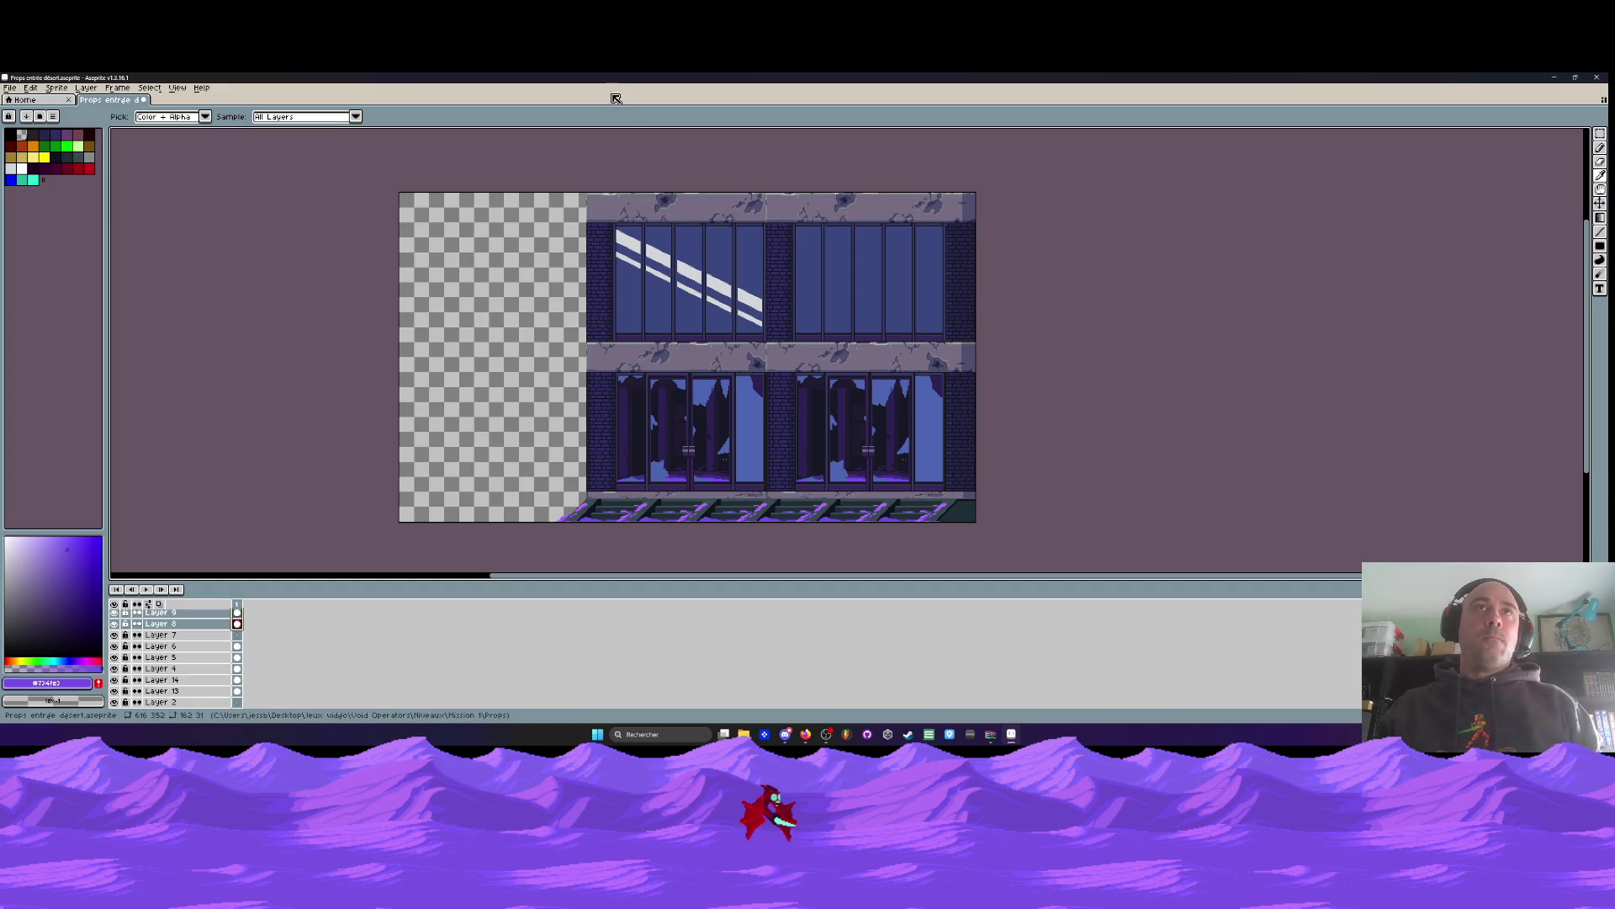
# Undo the pasted facade copy, Layer 12 and the extra copy layers
pyautogui.press('v')
pyautogui.click(635, 423)
pyautogui.hotkey('ctrl', 'z')
pyautogui.hotkey('ctrl', 'z')
pyautogui.hotkey('ctrl', 'z')
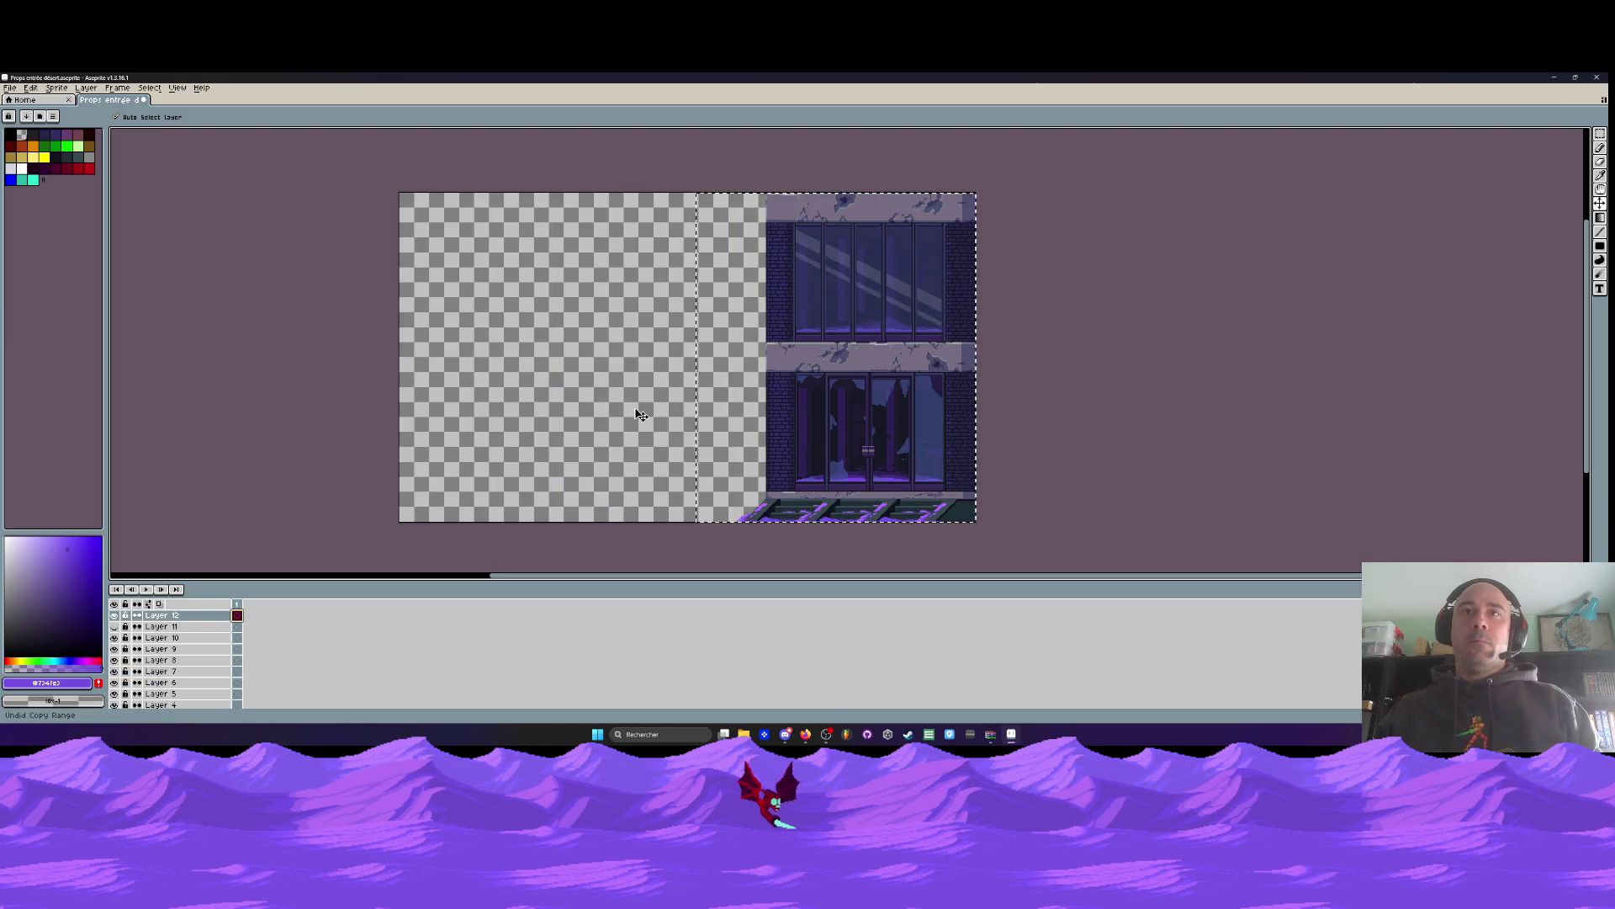
pyautogui.hotkey('ctrl', 'z')
pyautogui.hotkey('ctrl', 'z')
pyautogui.hotkey('ctrl', 'z')
pyautogui.hotkey('ctrl', 'z')
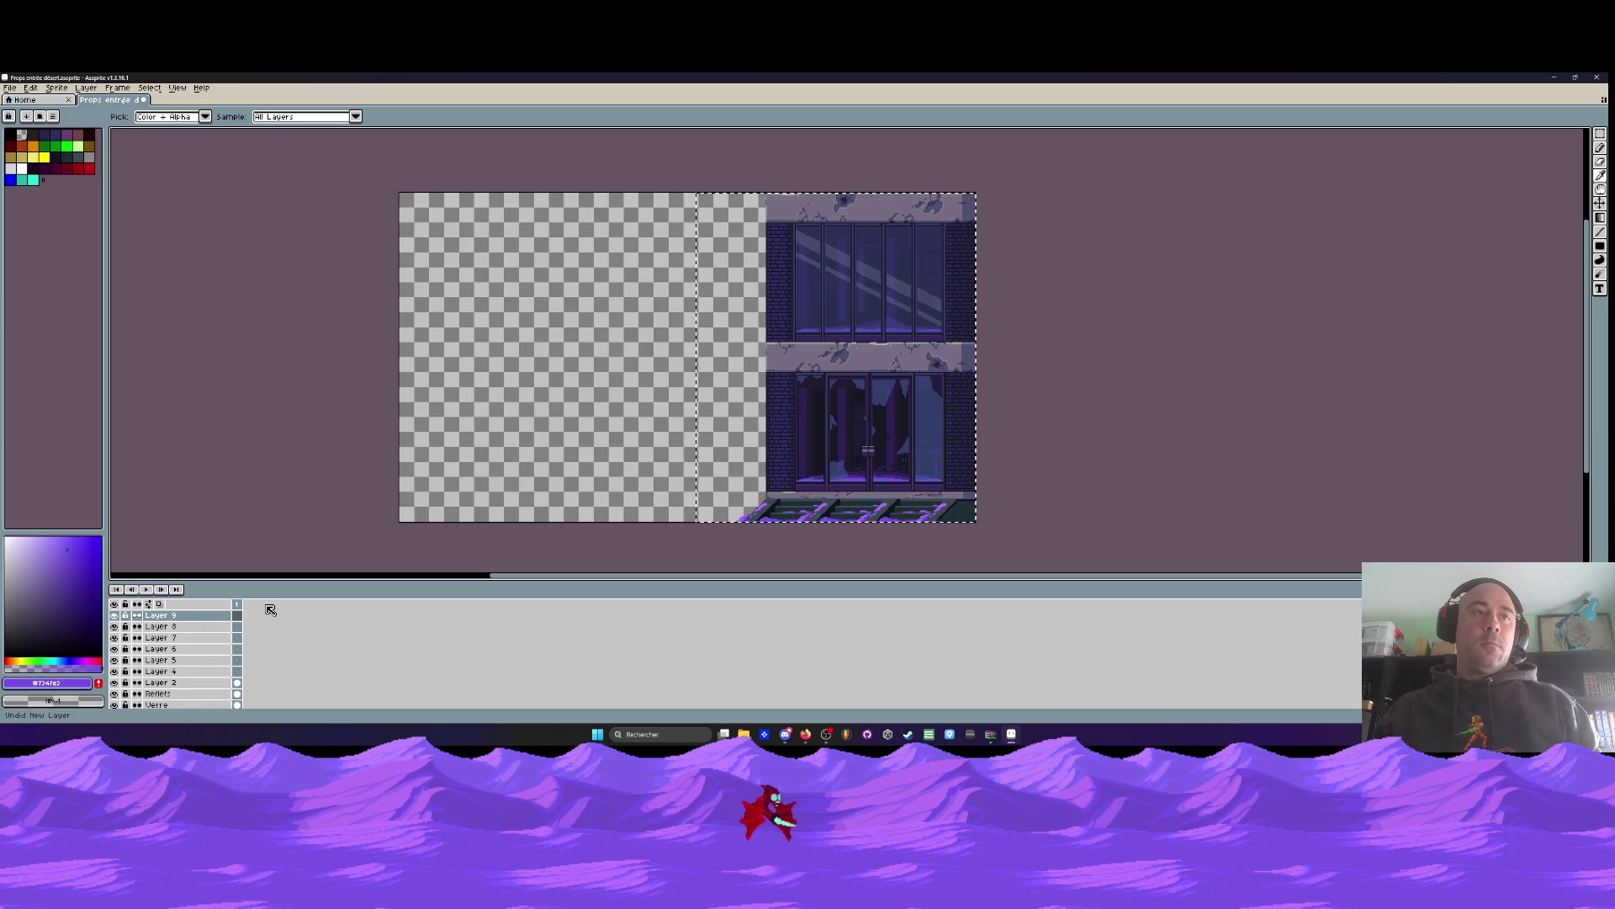
pyautogui.hotkey('ctrl', 'z')
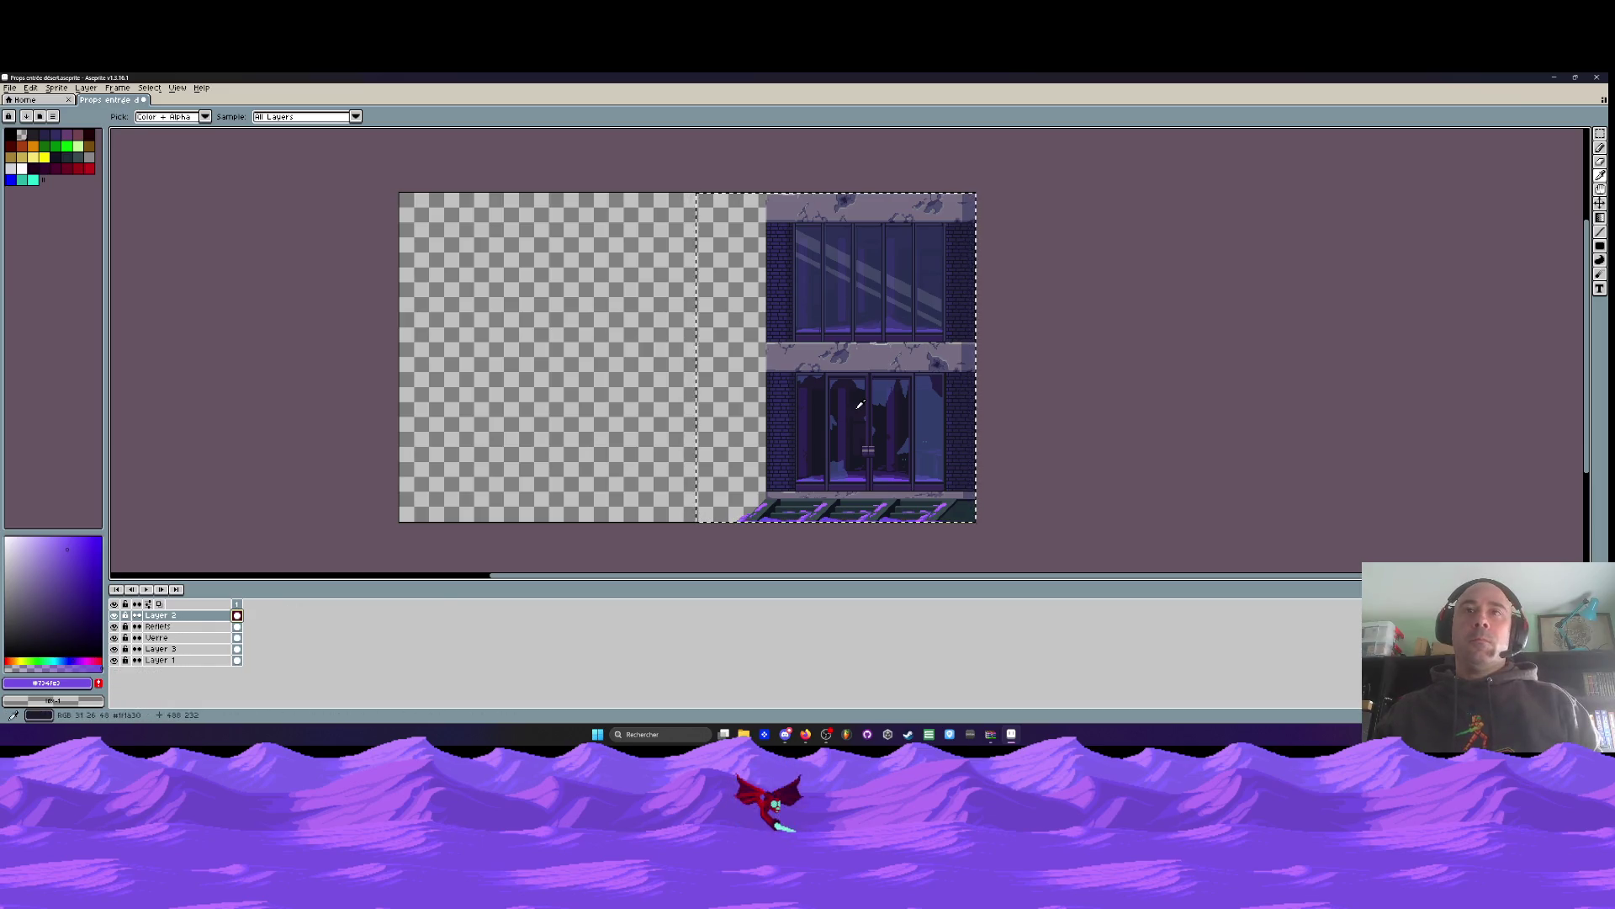
# Crop the canvas to 264 pixels wide with a -352 left border
pyautogui.hotkey('ctrl', 'alt', 'c')
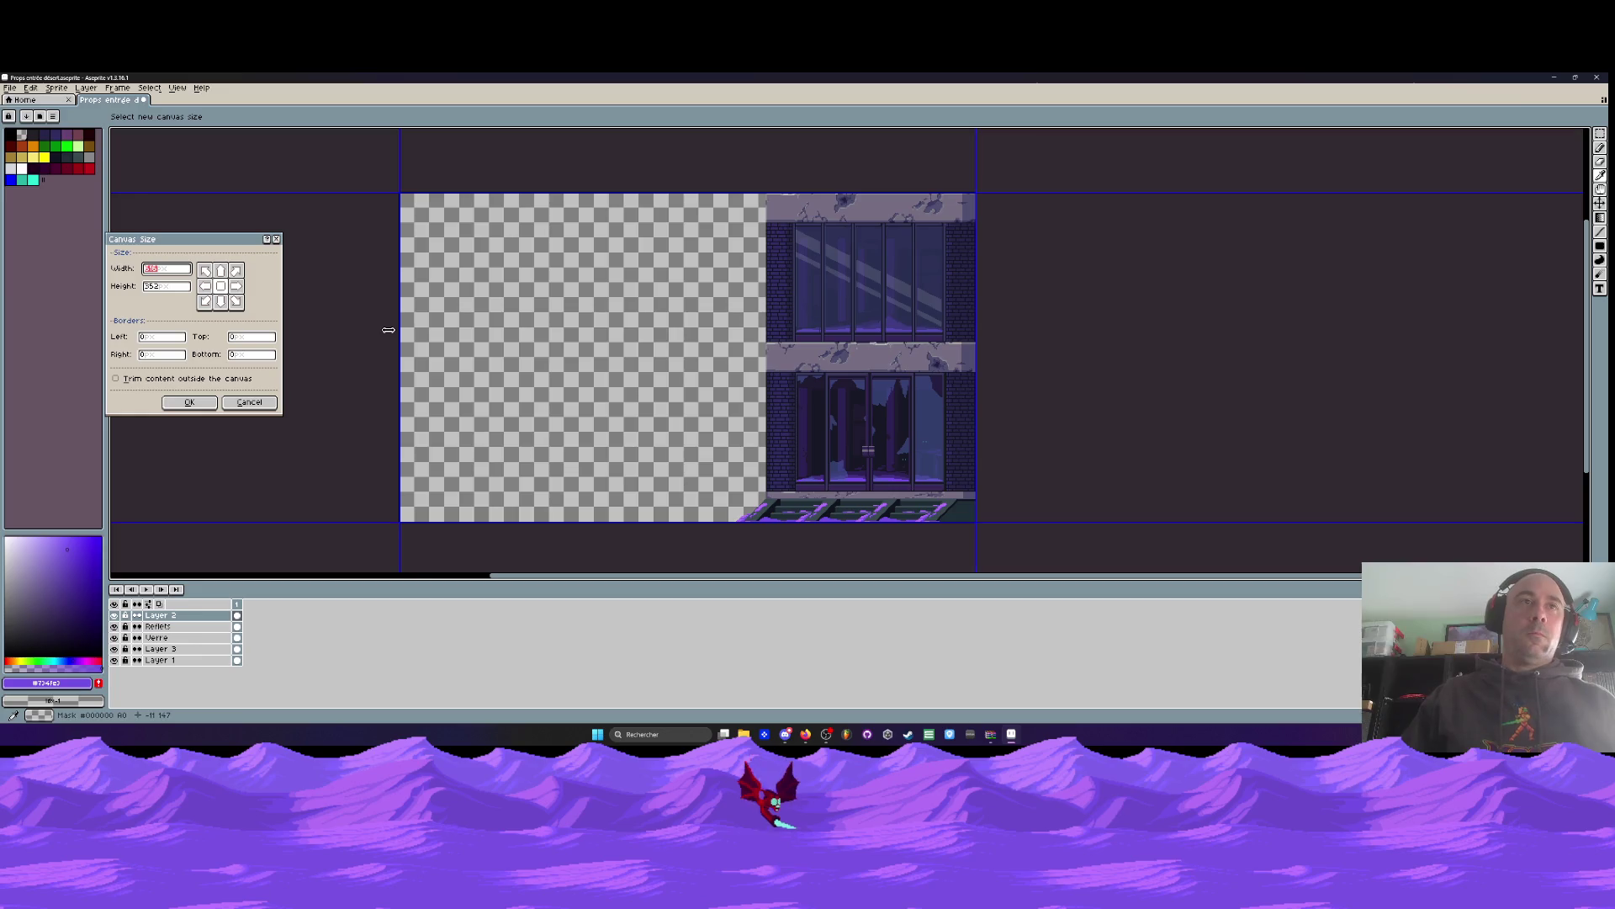
pyautogui.moveTo(398, 334); pyautogui.dragTo(698, 361)
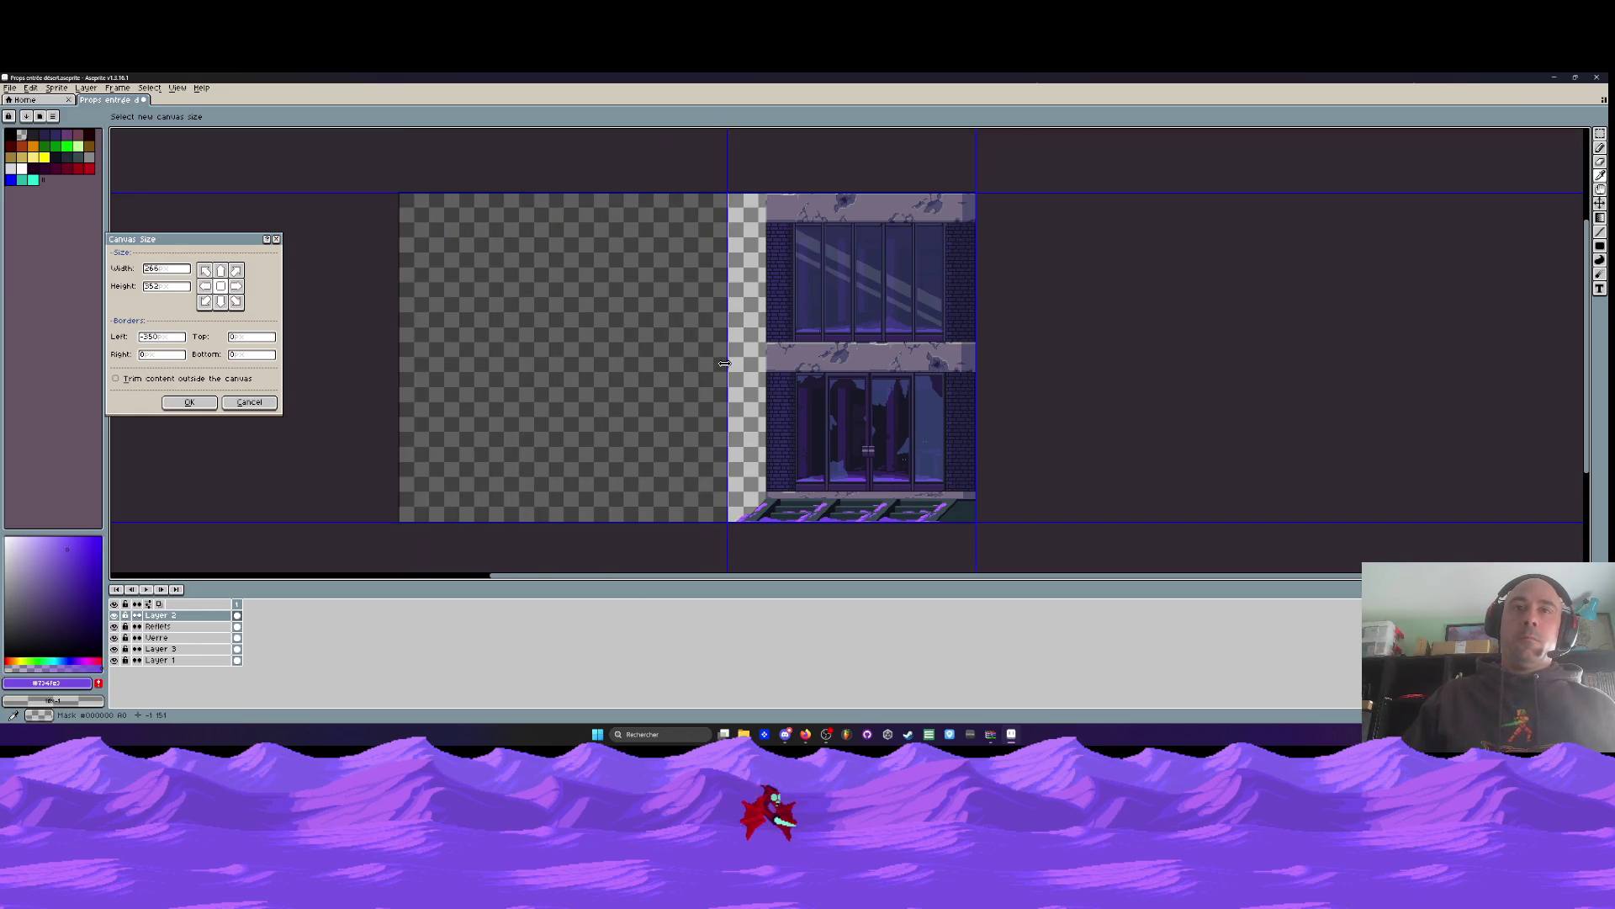
pyautogui.scroll(5, 724, 364)
pyautogui.moveTo(719, 364); pyautogui.dragTo(742, 363)
pyautogui.press('Return')
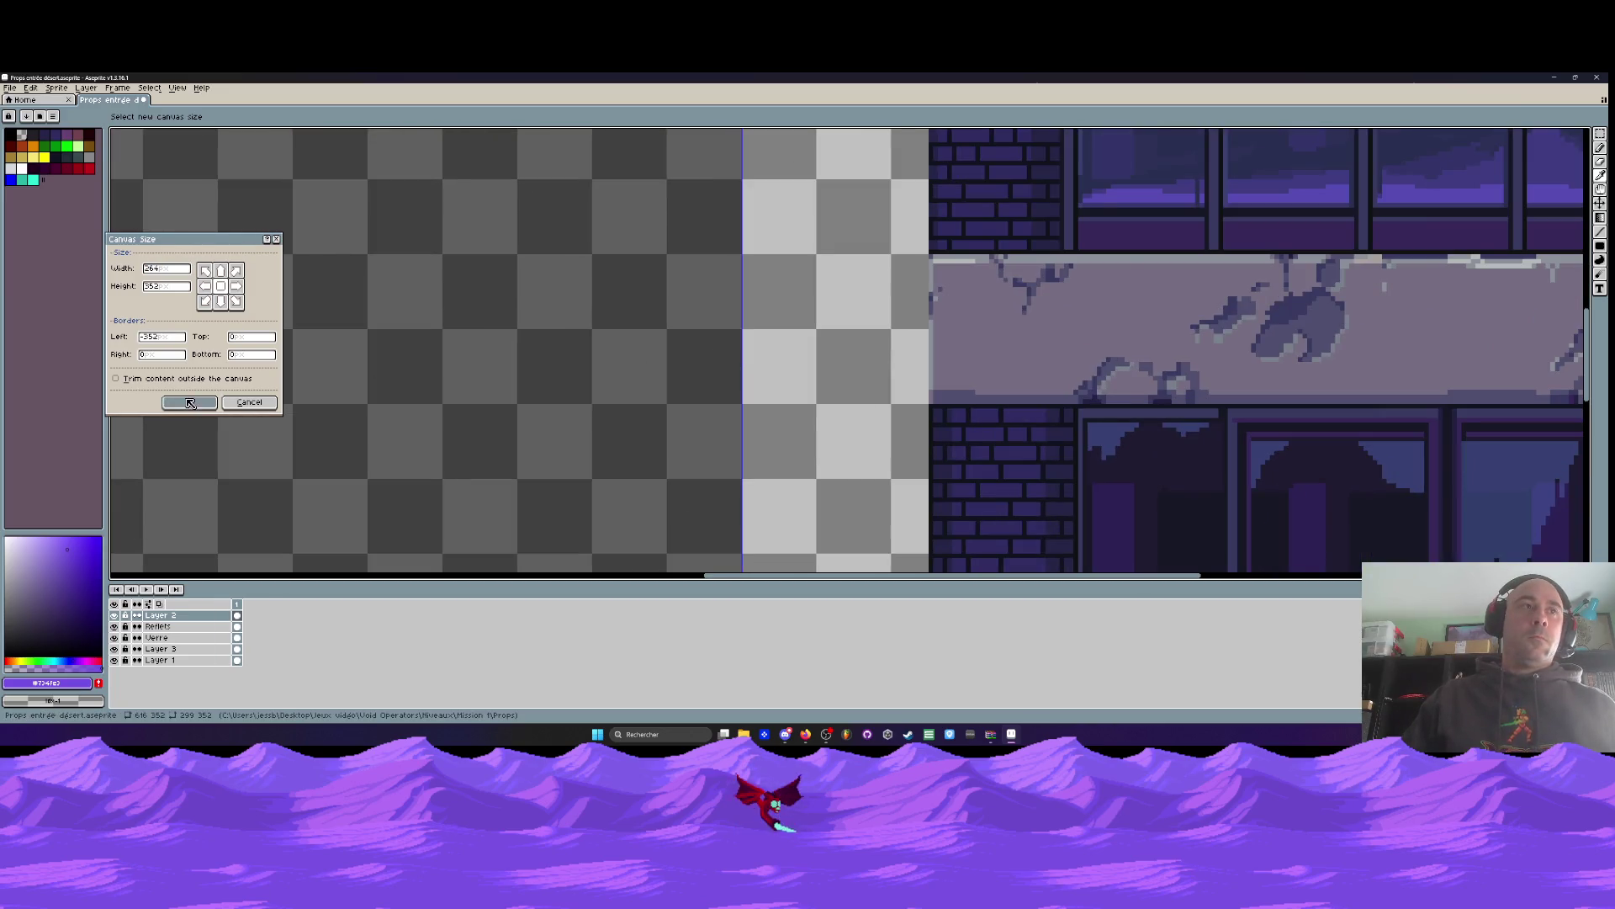
pyautogui.scroll(-5, 808, 312)
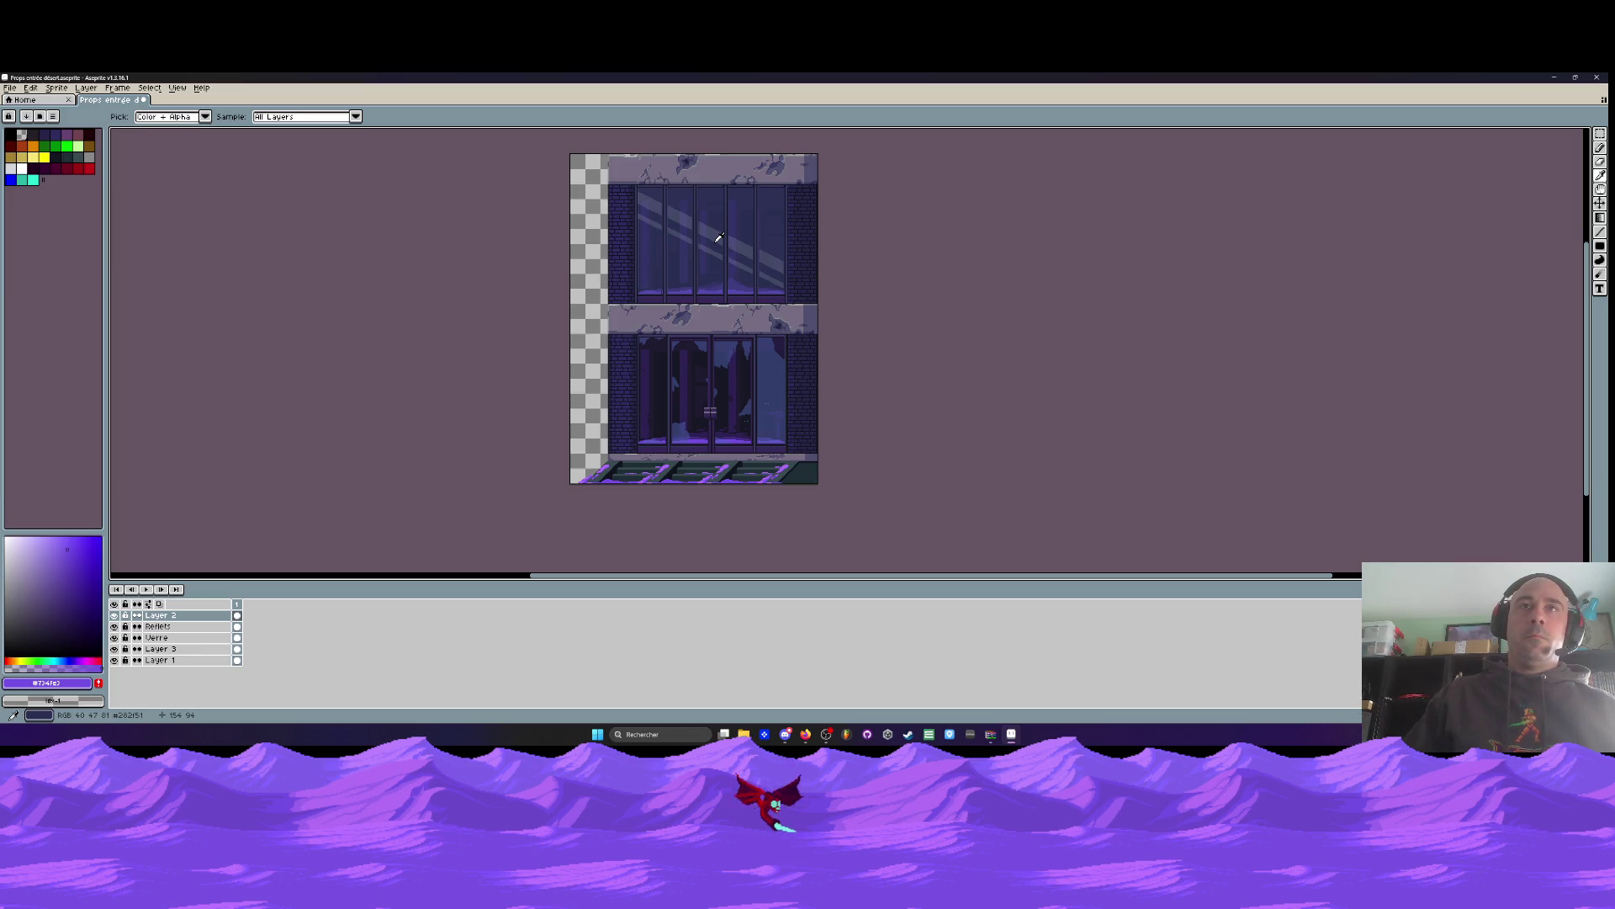
# On the Reflets layer, darken the reflection stripes in the right pane and panes 4–5
pyautogui.scroll(3, 718, 237)
pyautogui.click(158, 626)
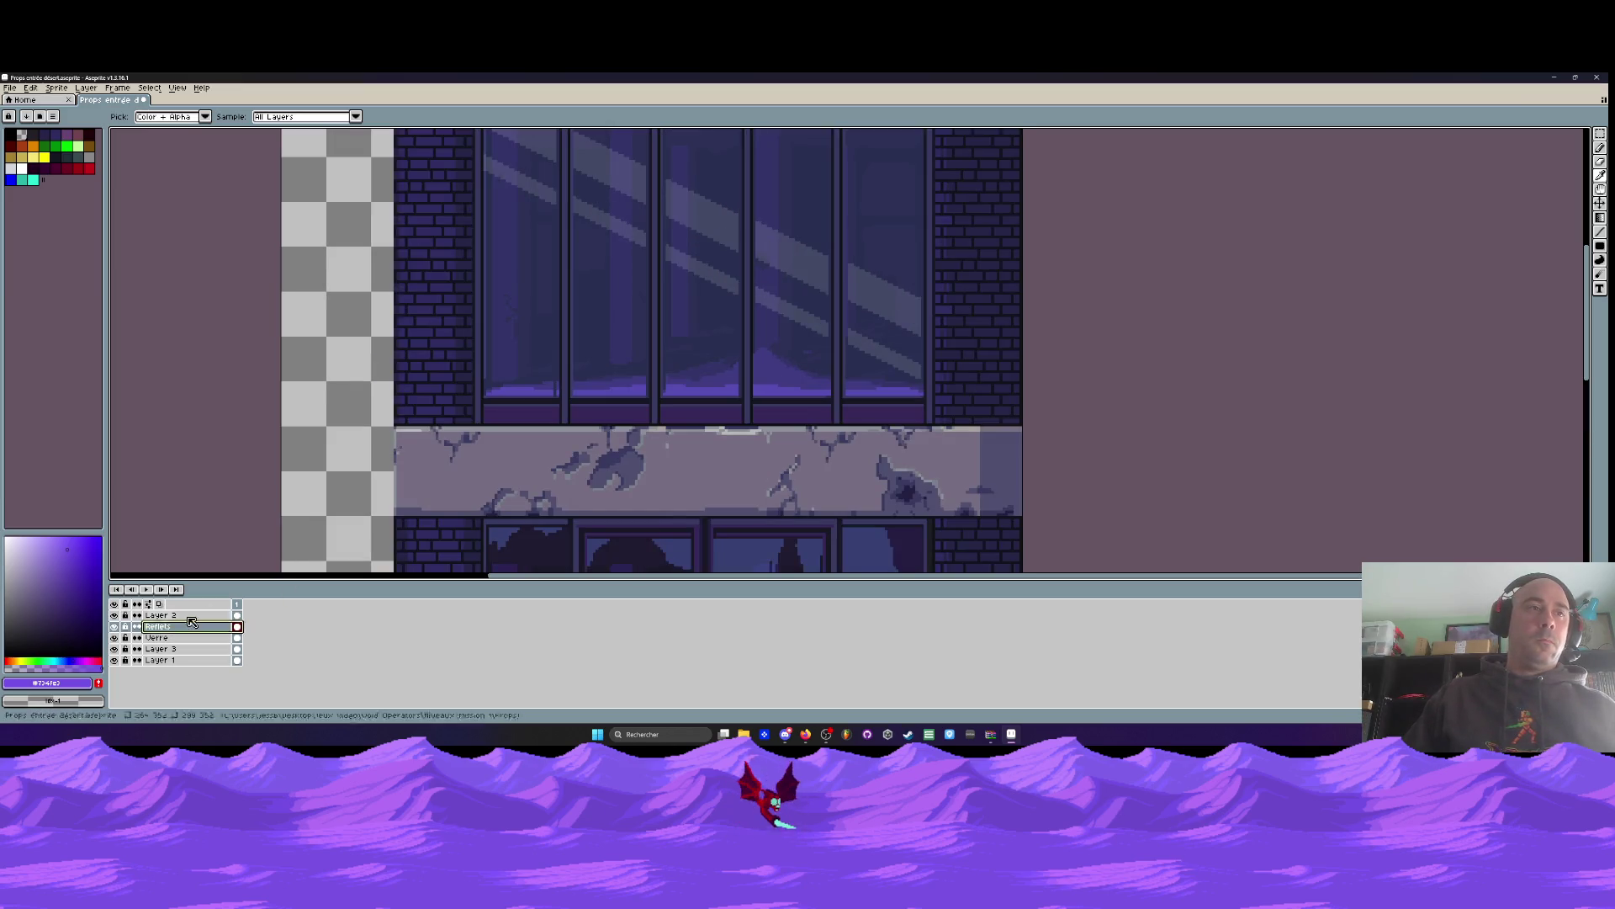
pyautogui.press('h')
pyautogui.moveTo(425, 217); pyautogui.dragTo(428, 417)
pyautogui.press('b')
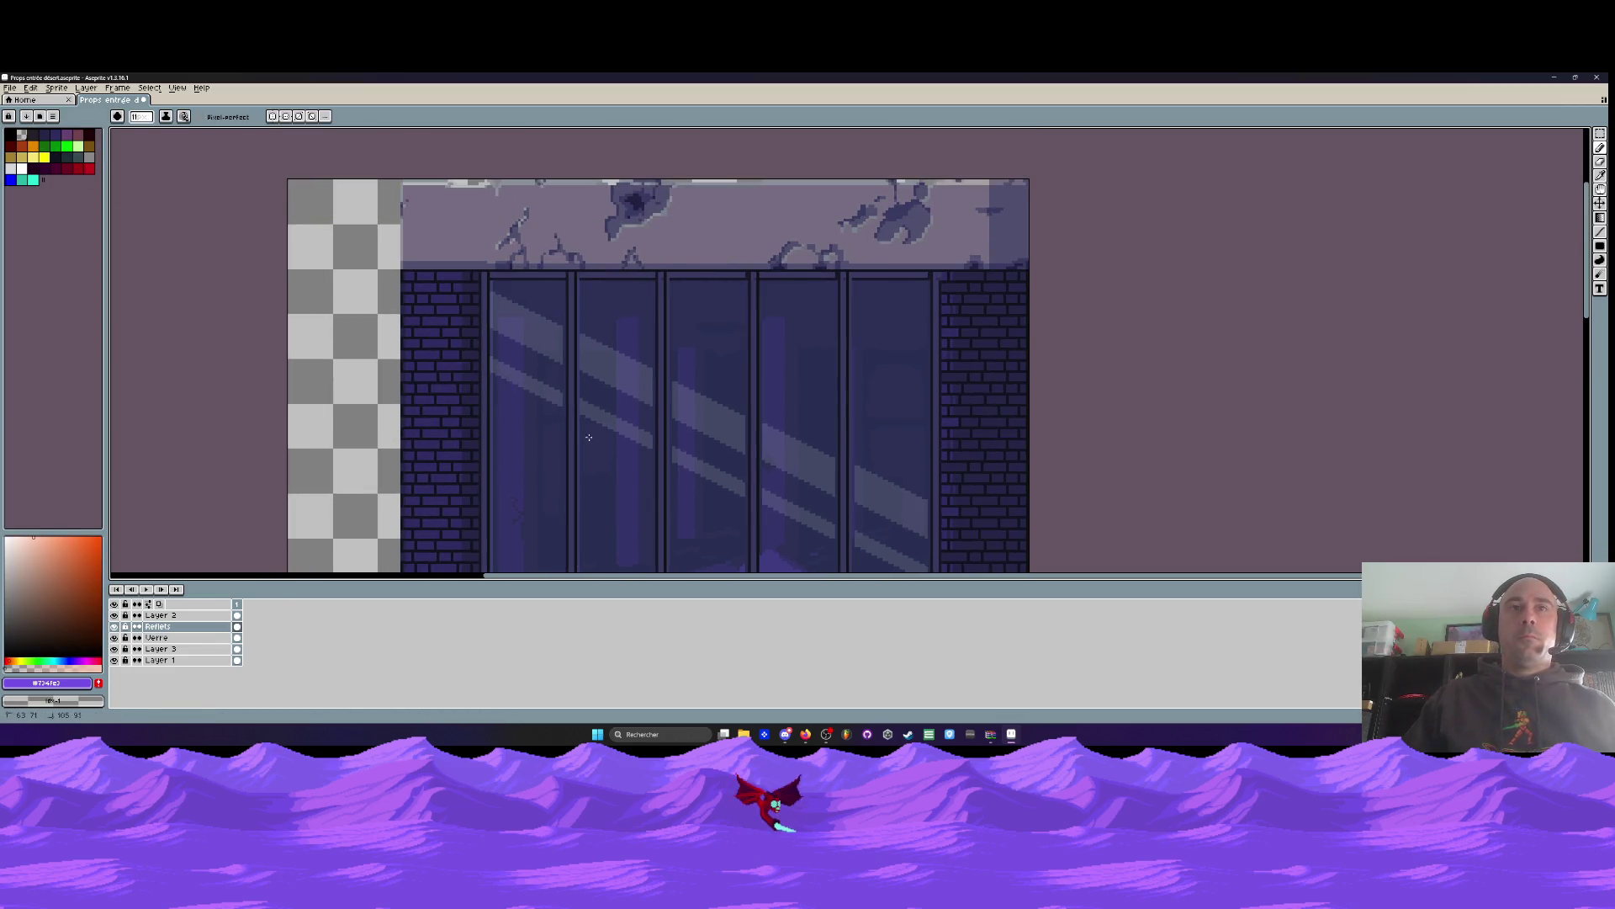
pyautogui.moveTo(759, 508); pyautogui.dragTo(584, 391)
pyautogui.moveTo(674, 431); pyautogui.dragTo(747, 468)
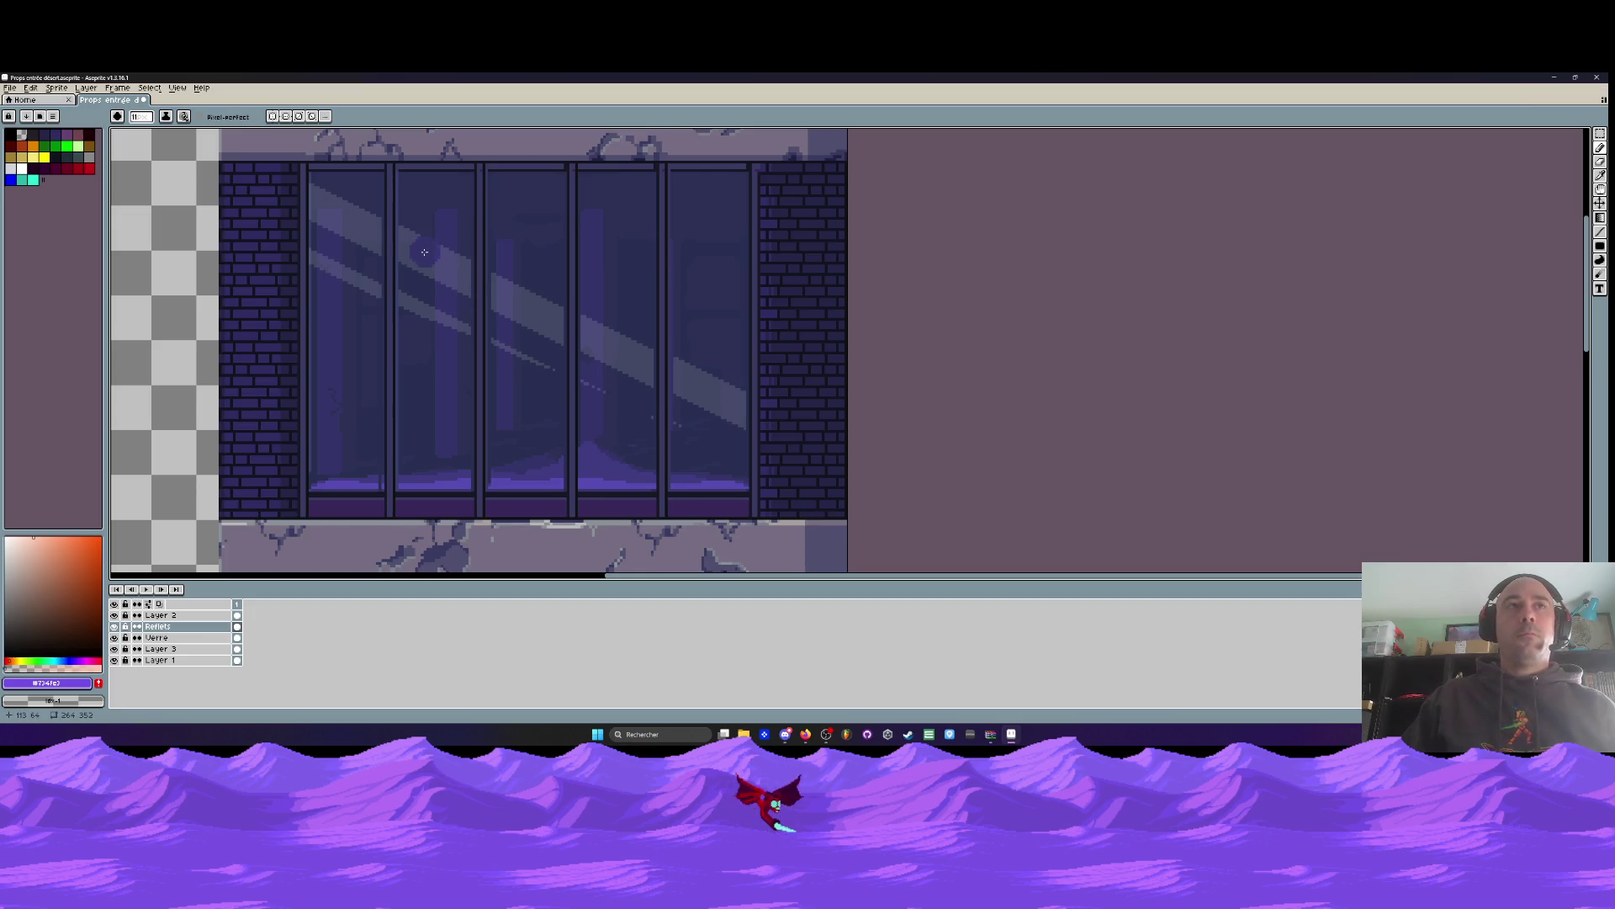
pyautogui.press('-')
pyautogui.press('-')
pyautogui.press('-')
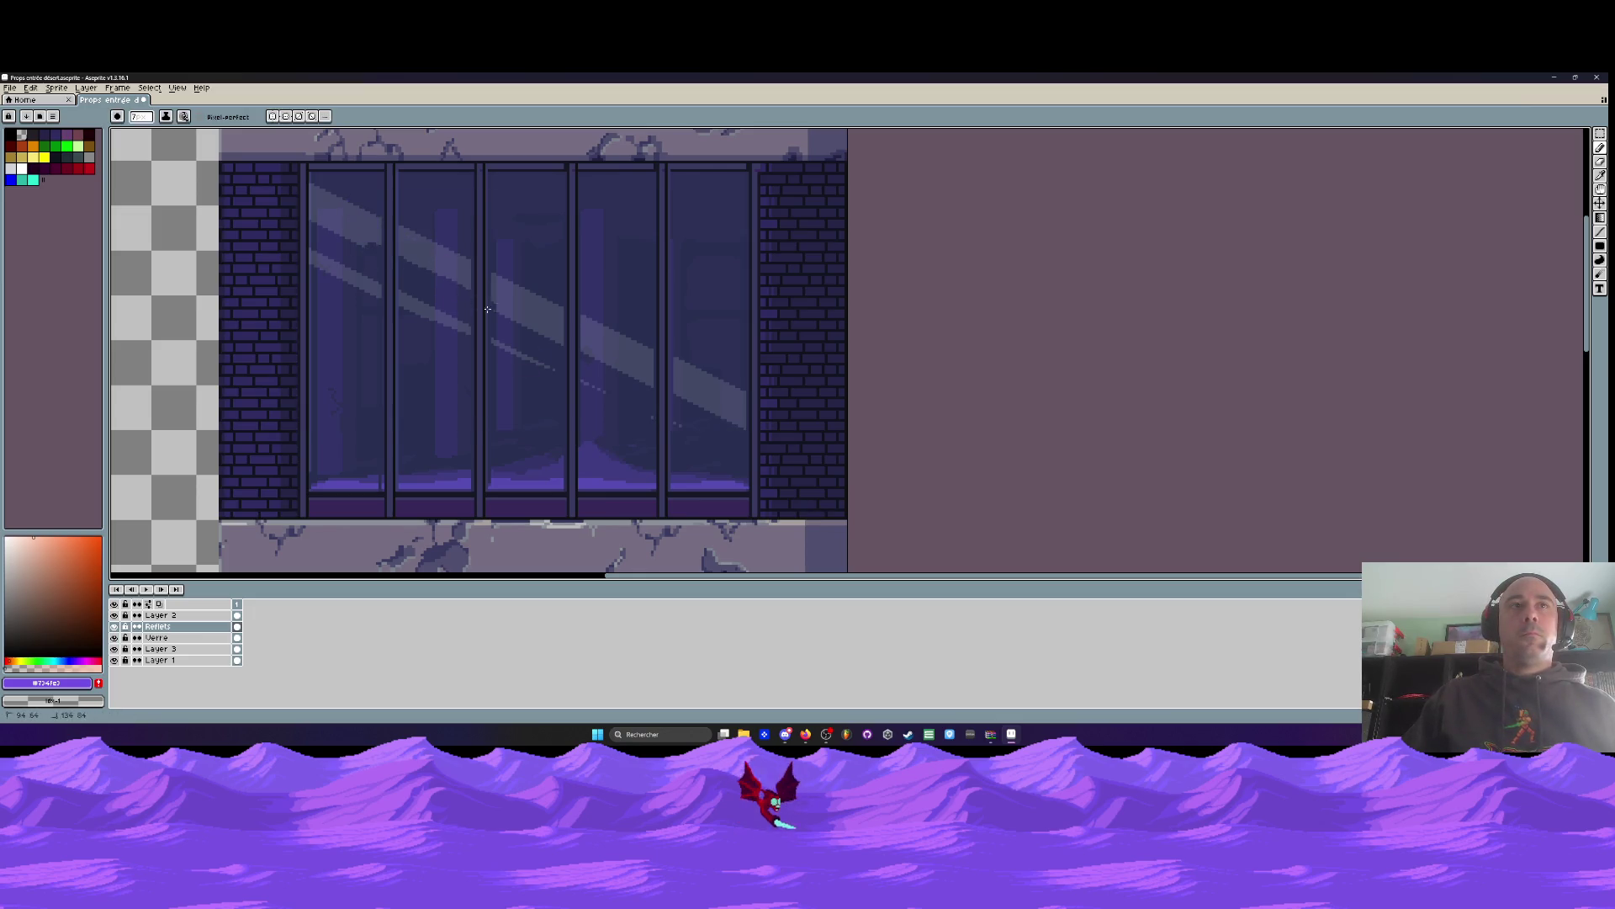
pyautogui.moveTo(580, 340)
pyautogui.mouseDown()
pyautogui.moveTo(744, 408)
pyautogui.moveTo(657, 390)
pyautogui.mouseUp()
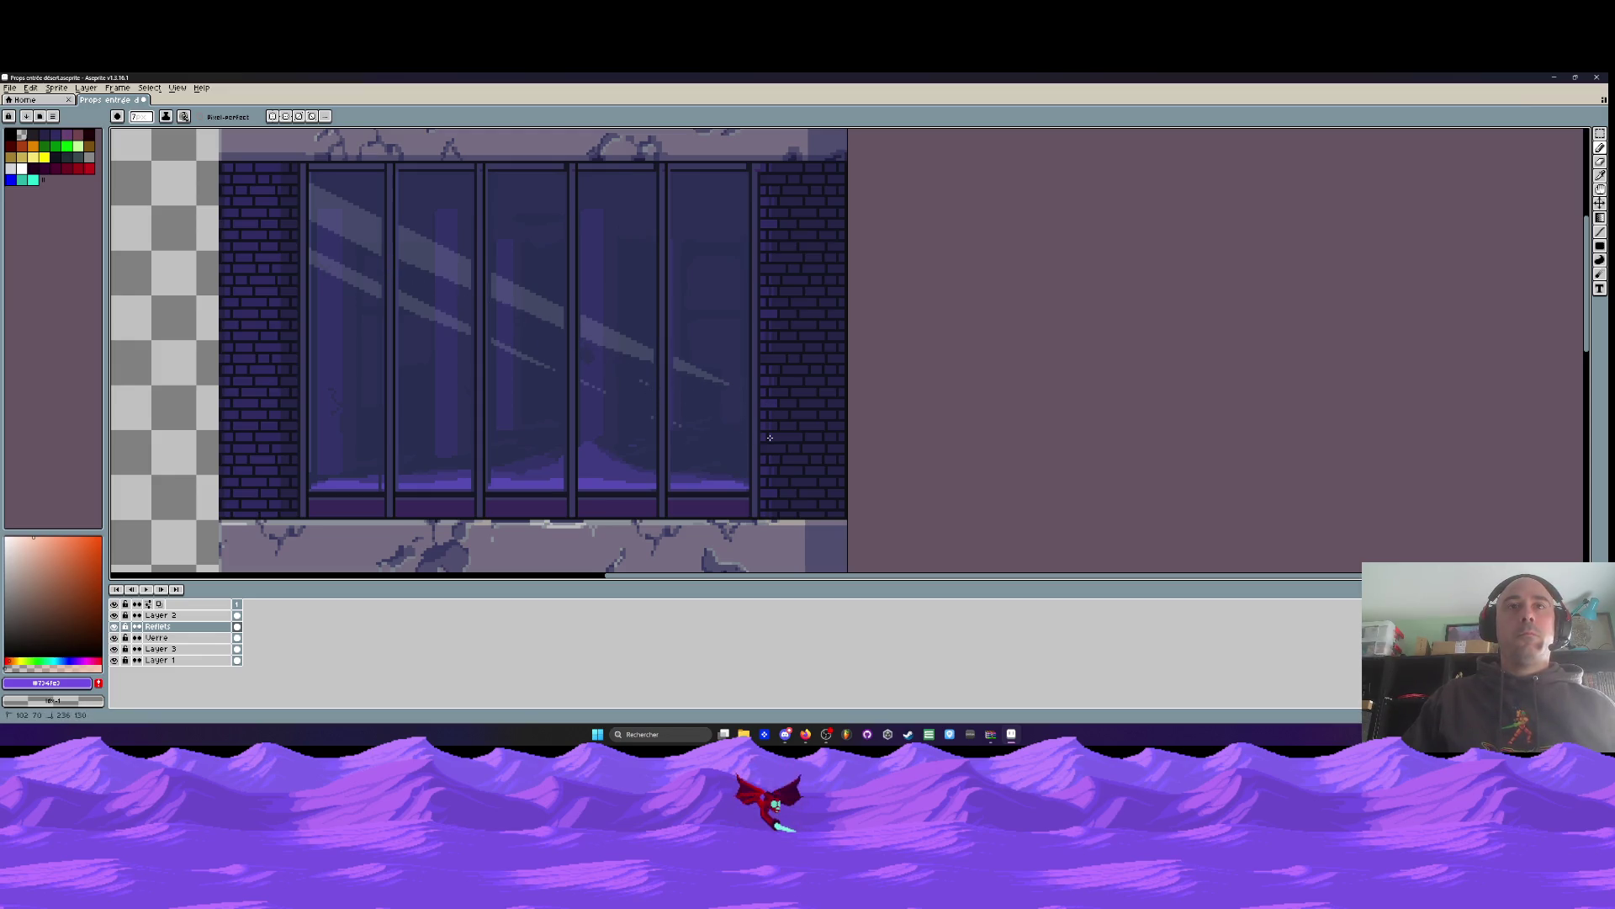
pyautogui.scroll(-5, 770, 437)
pyautogui.scroll(5, 717, 397)
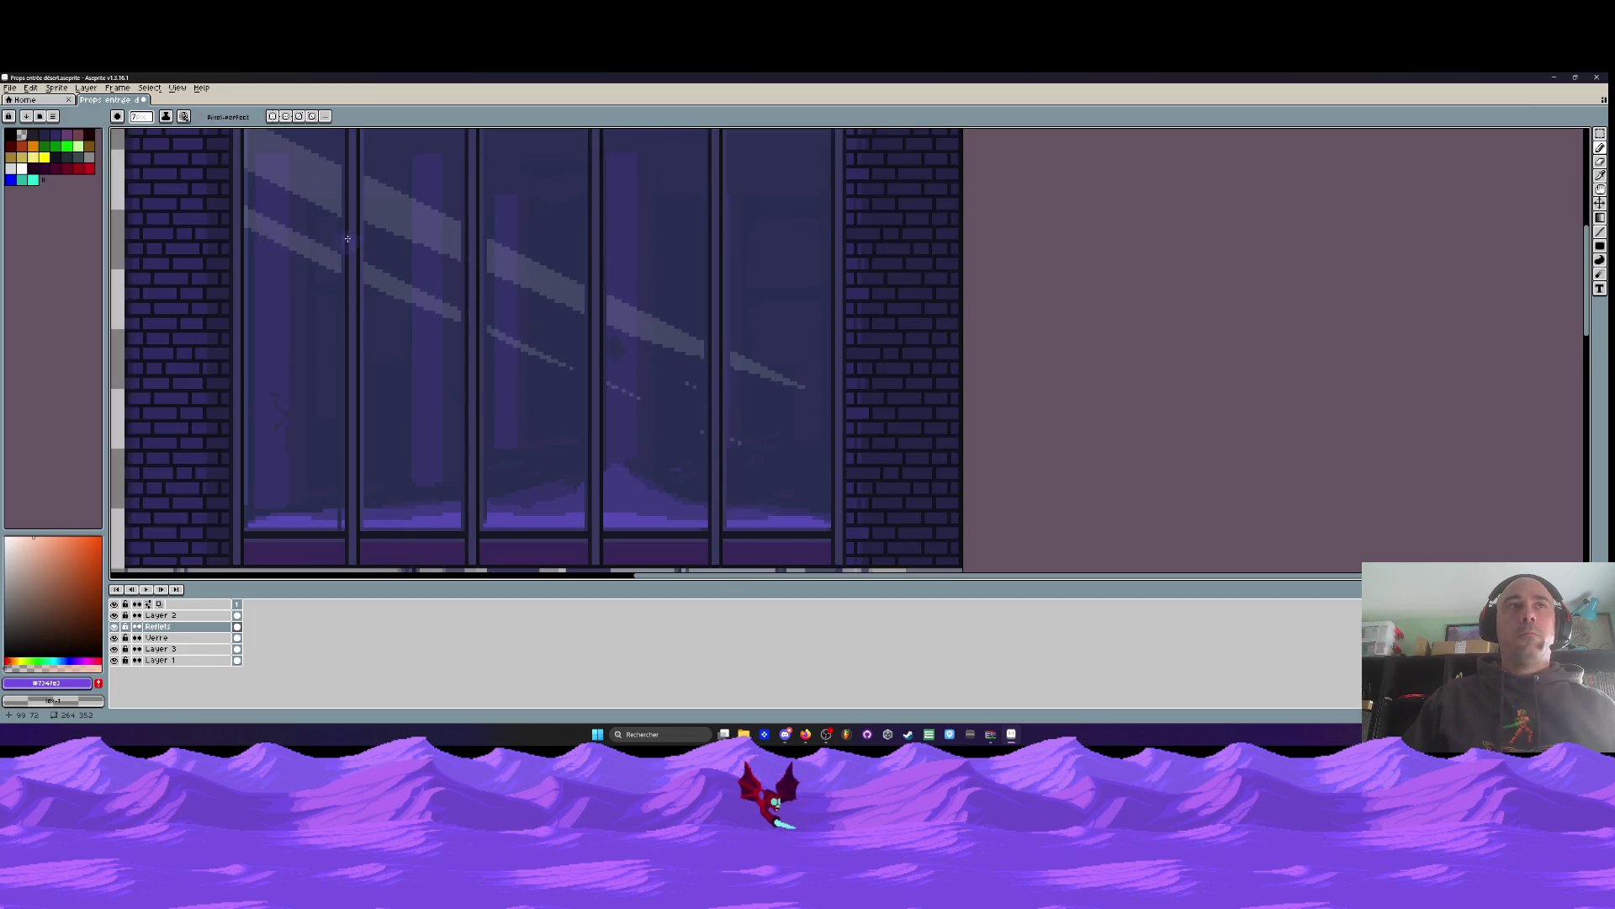
# Darken a diagonal band across the reflection stripes and part of pane 1
pyautogui.moveTo(412, 242); pyautogui.dragTo(804, 388)
pyautogui.scroll(-1, 795, 370)
pyautogui.scroll(-2, 795, 367)
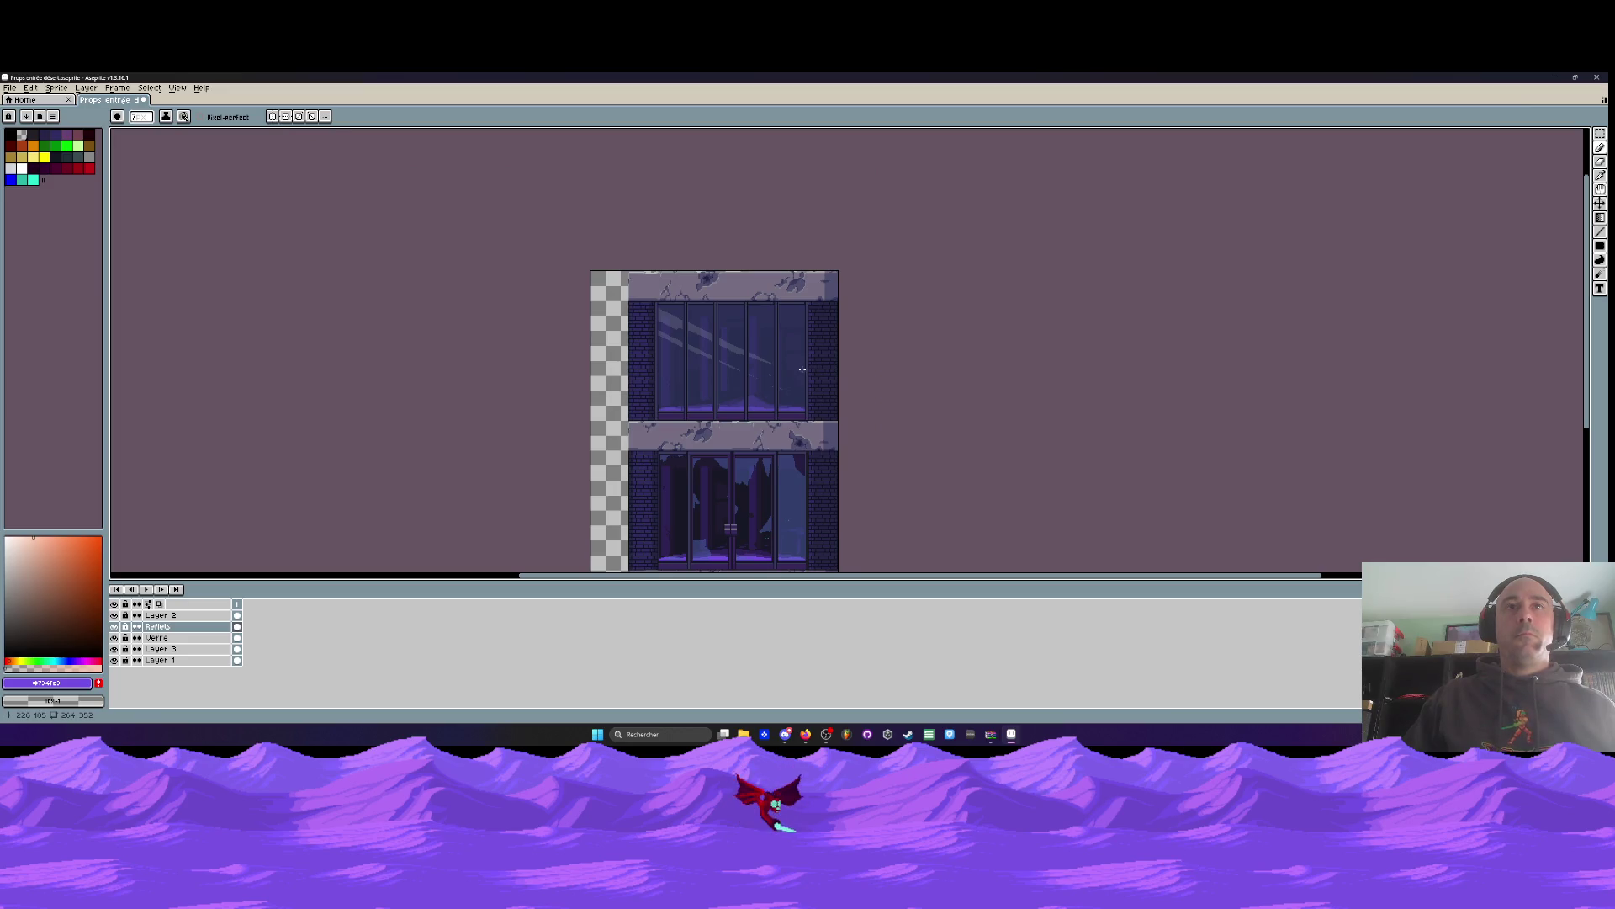
pyautogui.scroll(3, 802, 370)
pyautogui.moveTo(643, 310); pyautogui.dragTo(756, 357)
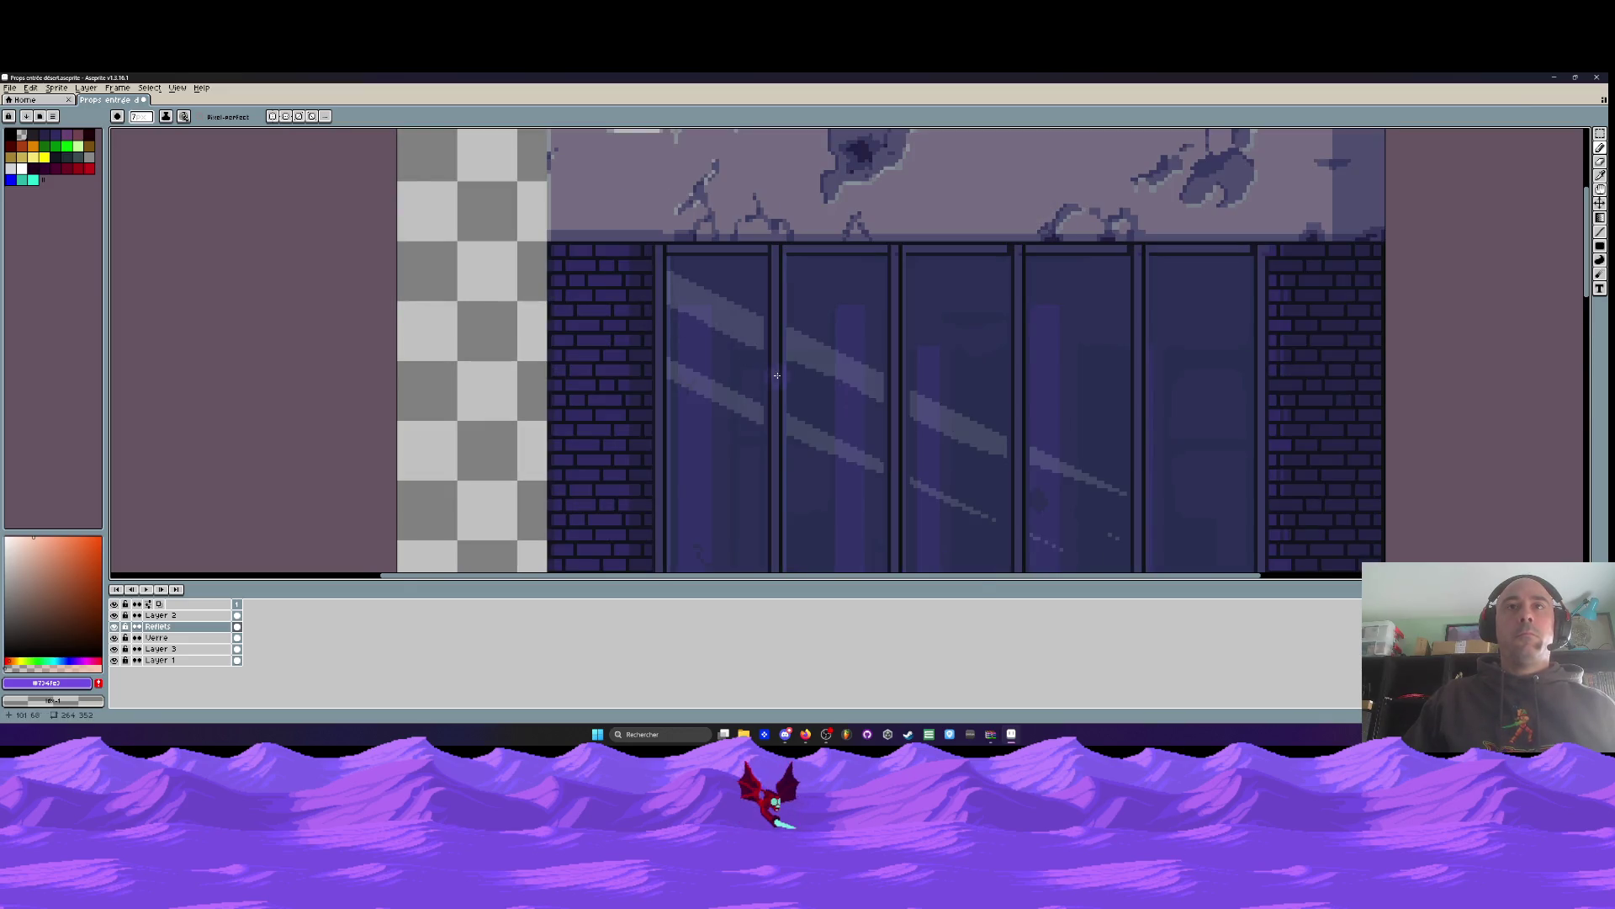
pyautogui.scroll(-2, 777, 375)
pyautogui.scroll(1, 800, 357)
pyautogui.scroll(-1, 784, 359)
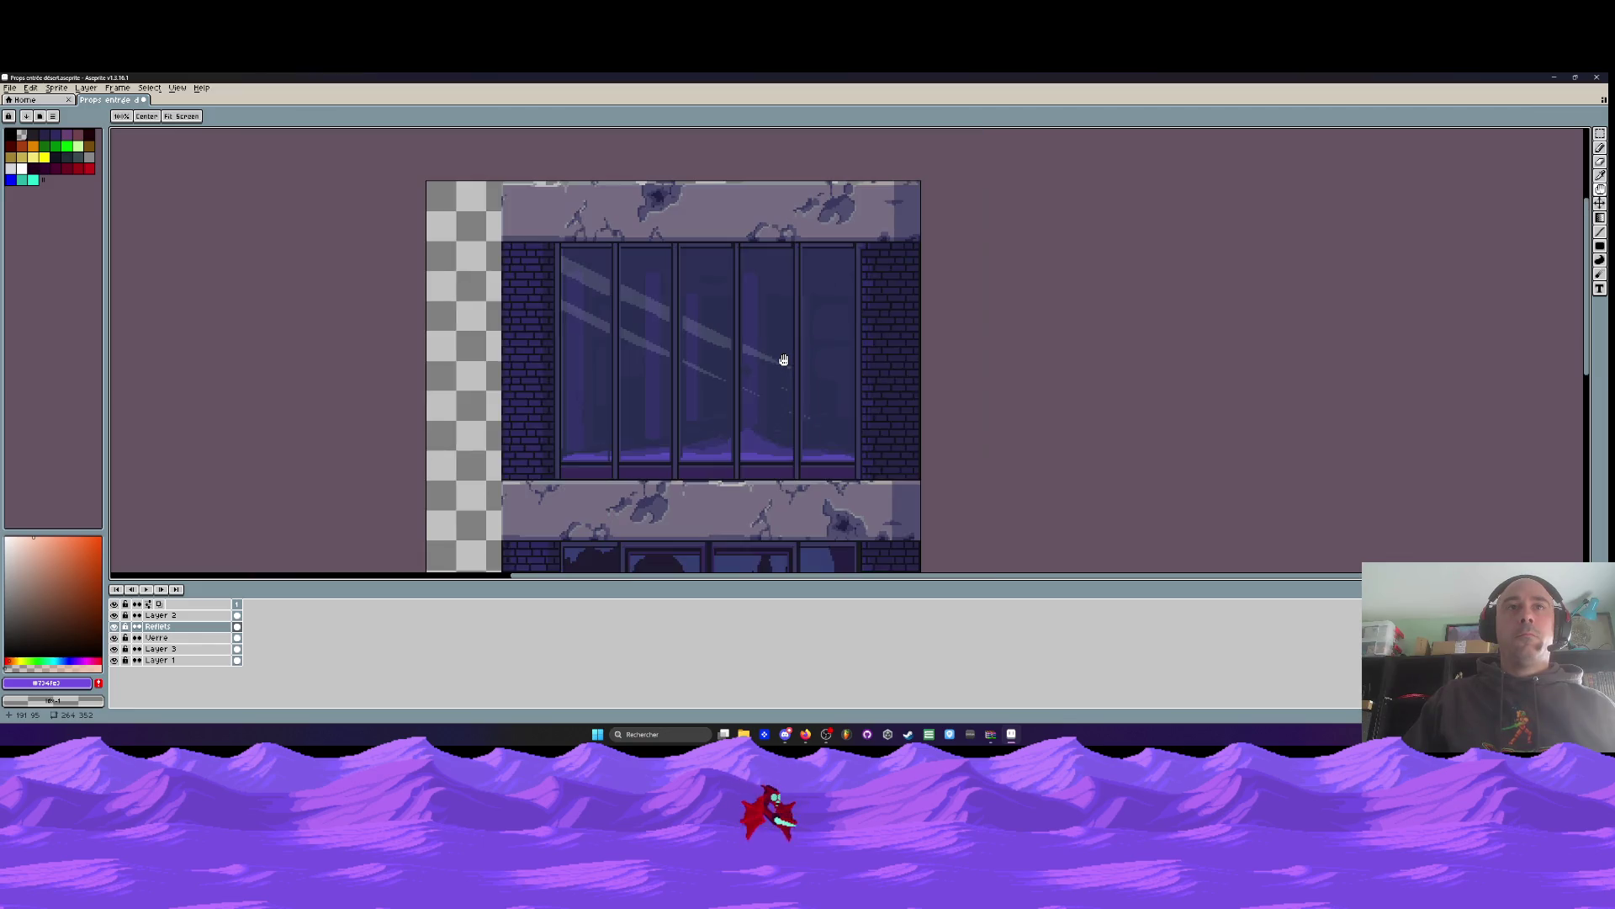
pyautogui.moveTo(783, 360); pyautogui.dragTo(652, 337)
# Move the upper window's reflections down and right, then undo back to the wider canvas
pyautogui.press('m')
pyautogui.moveTo(388, 218); pyautogui.dragTo(797, 459)
pyautogui.click(552, 320)
pyautogui.moveTo(553, 320)
pyautogui.mouseDown()
pyautogui.moveTo(591, 395)
pyautogui.moveTo(619, 284)
pyautogui.mouseUp()
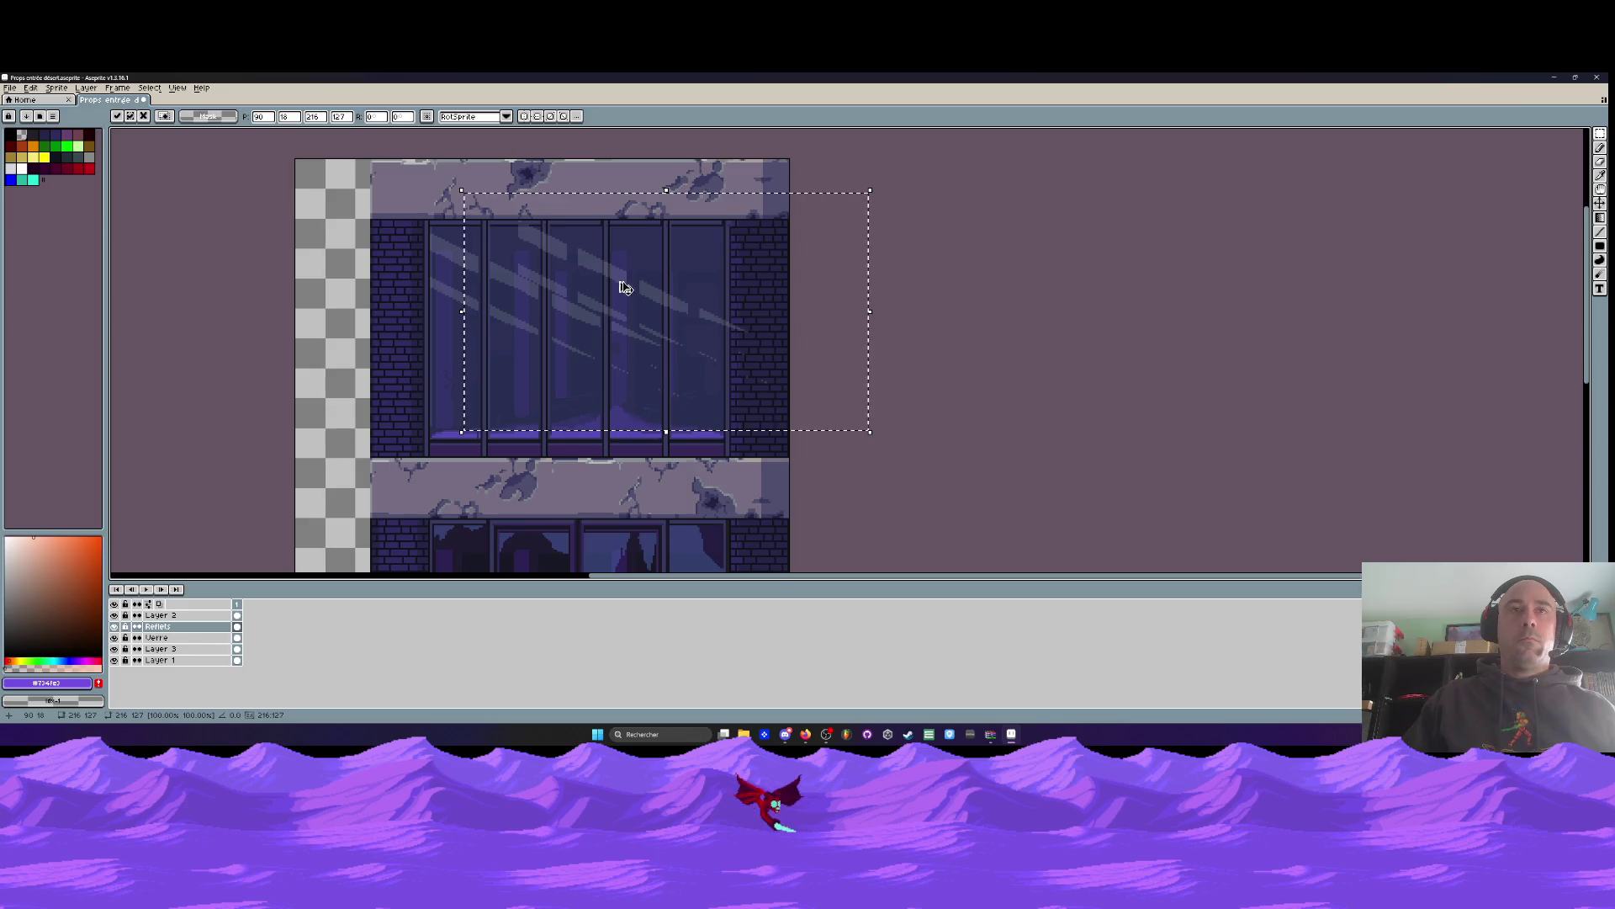
pyautogui.press('Return')
pyautogui.scroll(-2, 672, 320)
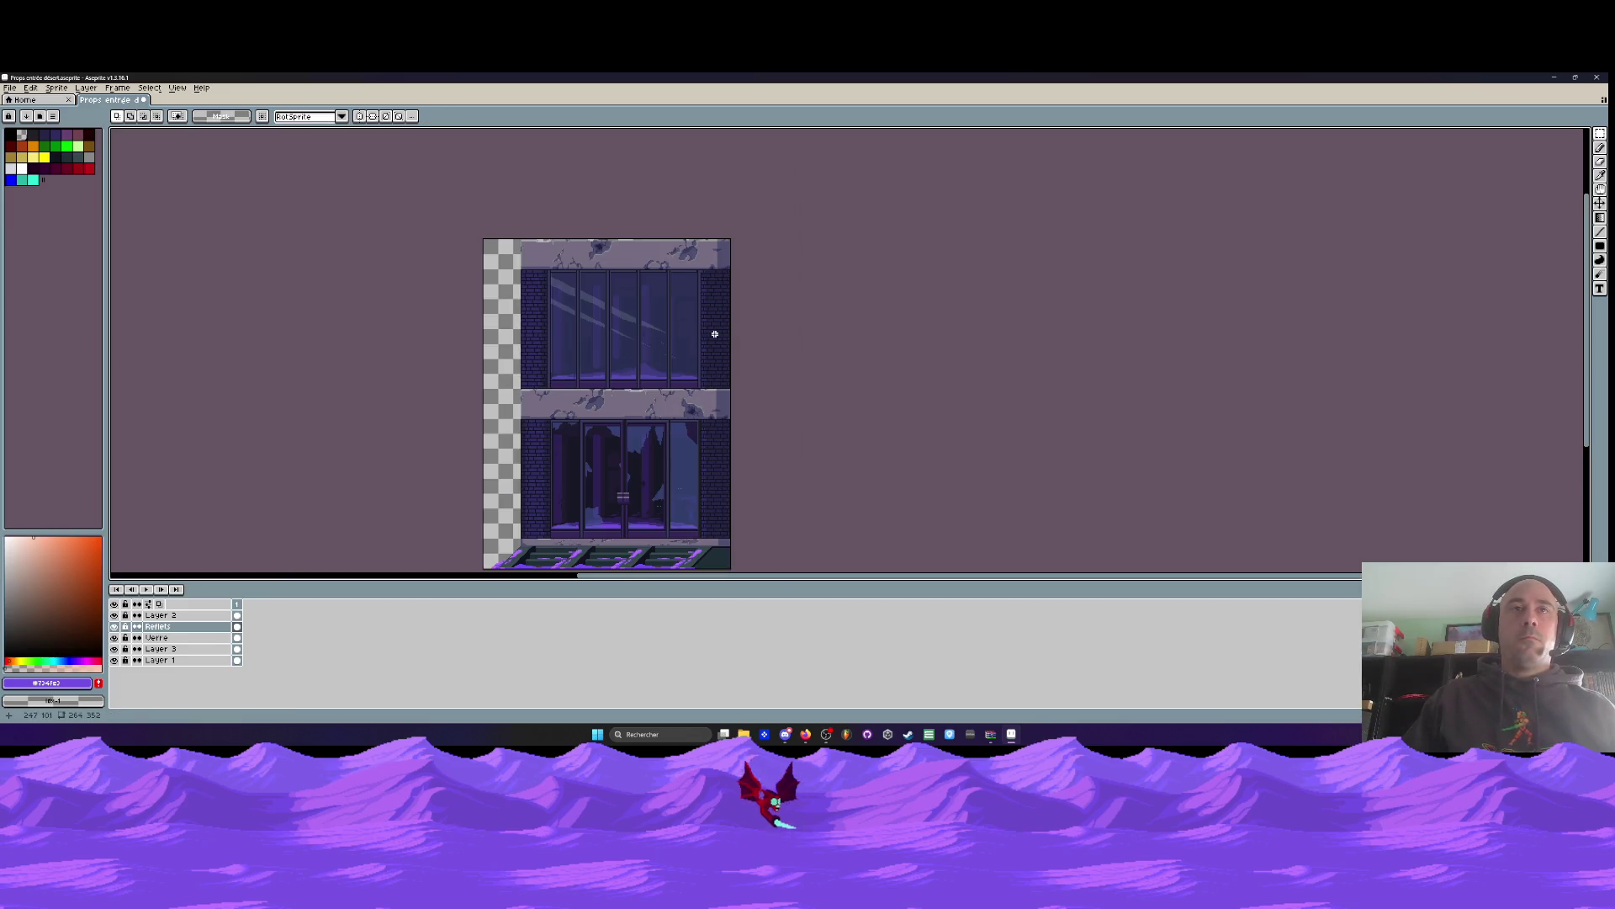
pyautogui.hotkey('ctrl', 'z')
pyautogui.hotkey('ctrl', 'z')
pyautogui.hotkey('ctrl', 'z')
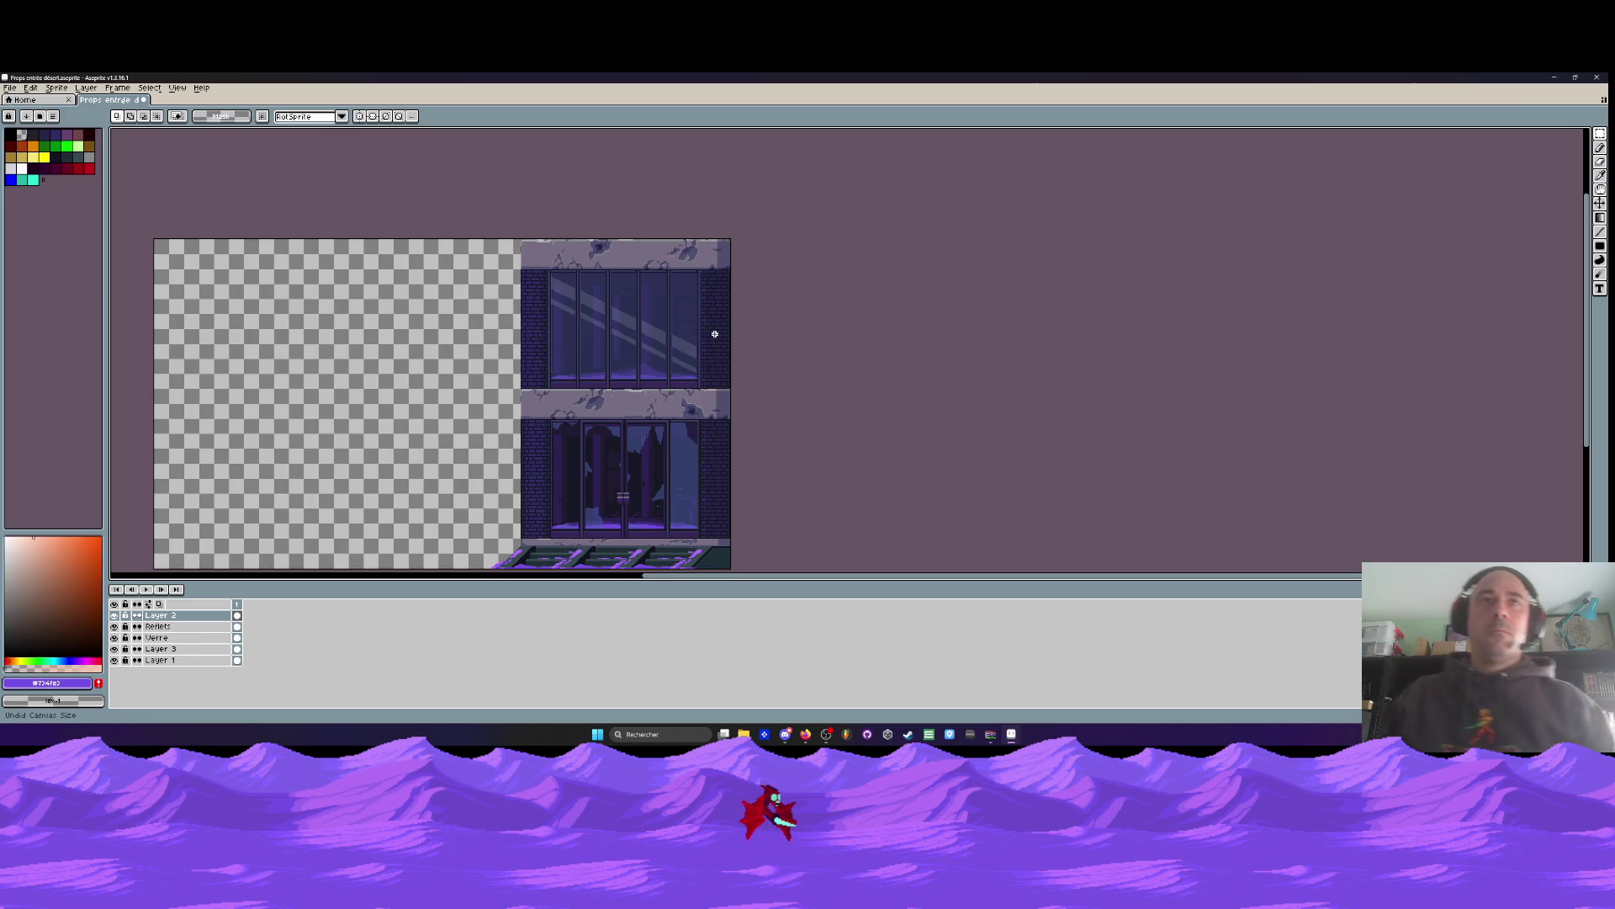
# Redo the canvas resize to remove the empty left area
pyautogui.hotkey('ctrl', 'y')
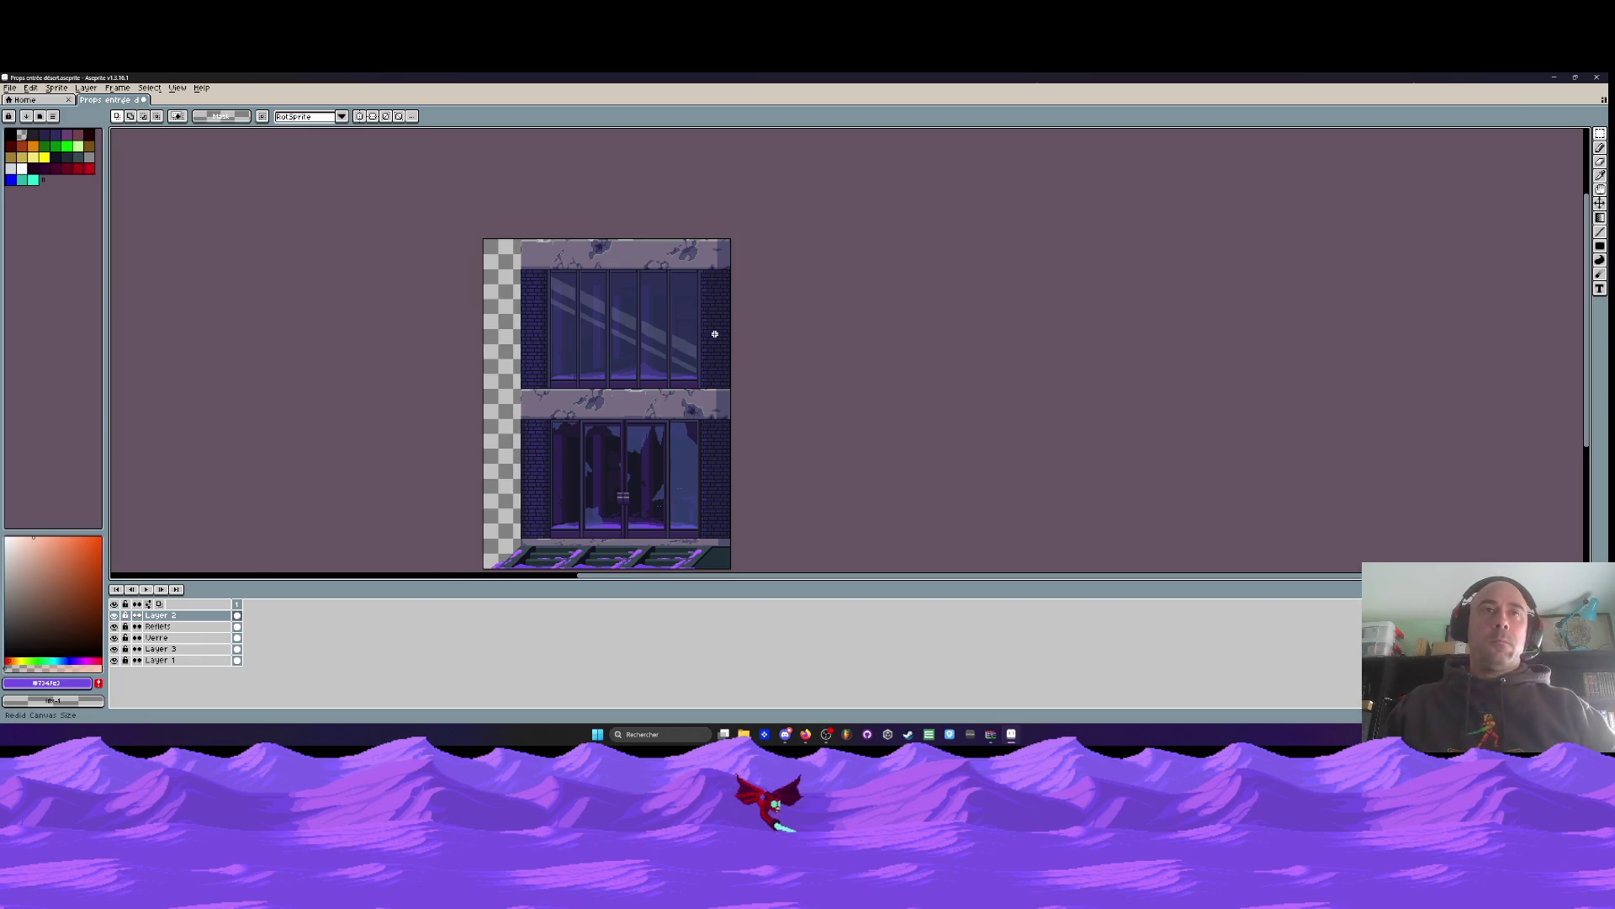
pyautogui.scroll(-1, 680, 430)
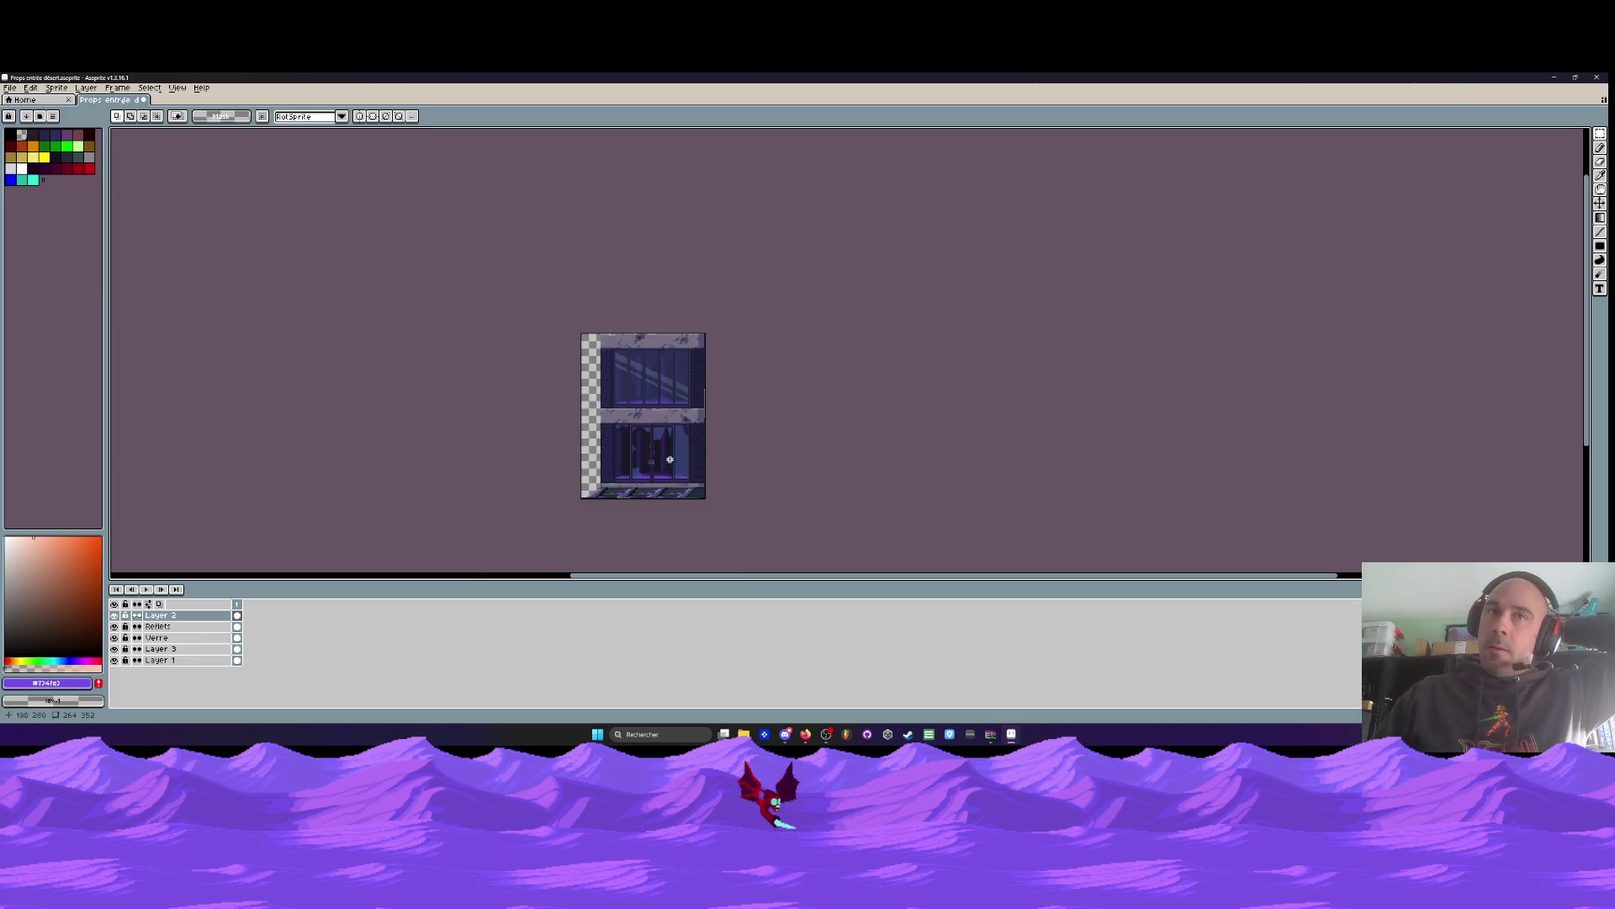
pyautogui.scroll(1, 670, 460)
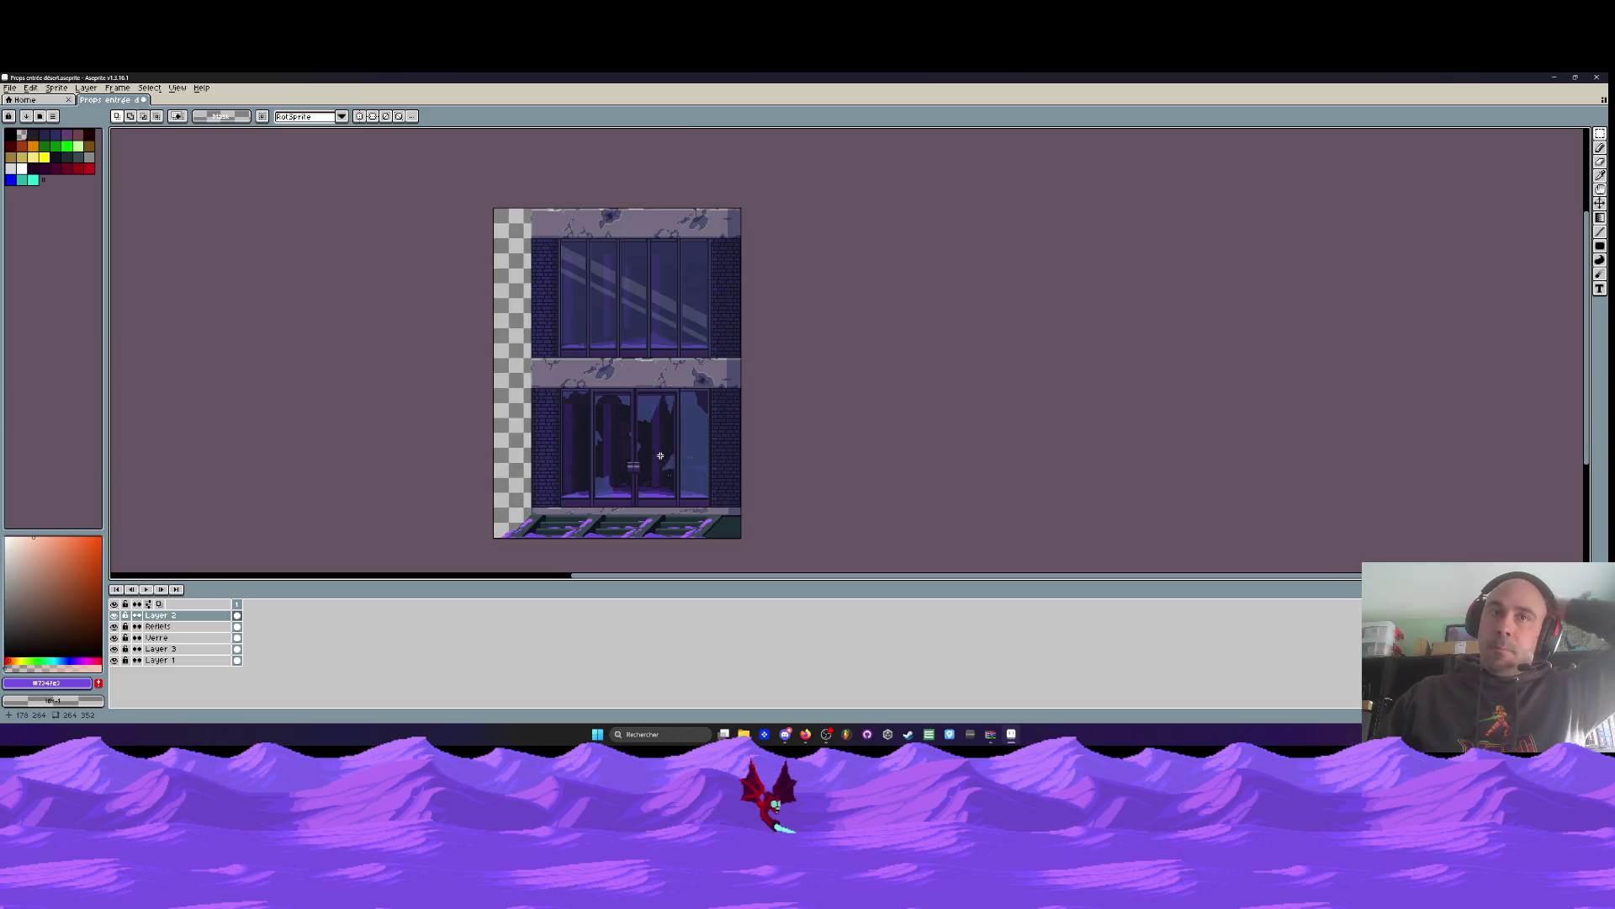
# Hide and re-show Layers 2, 3 and 1 to check their content
pyautogui.click(115, 615)
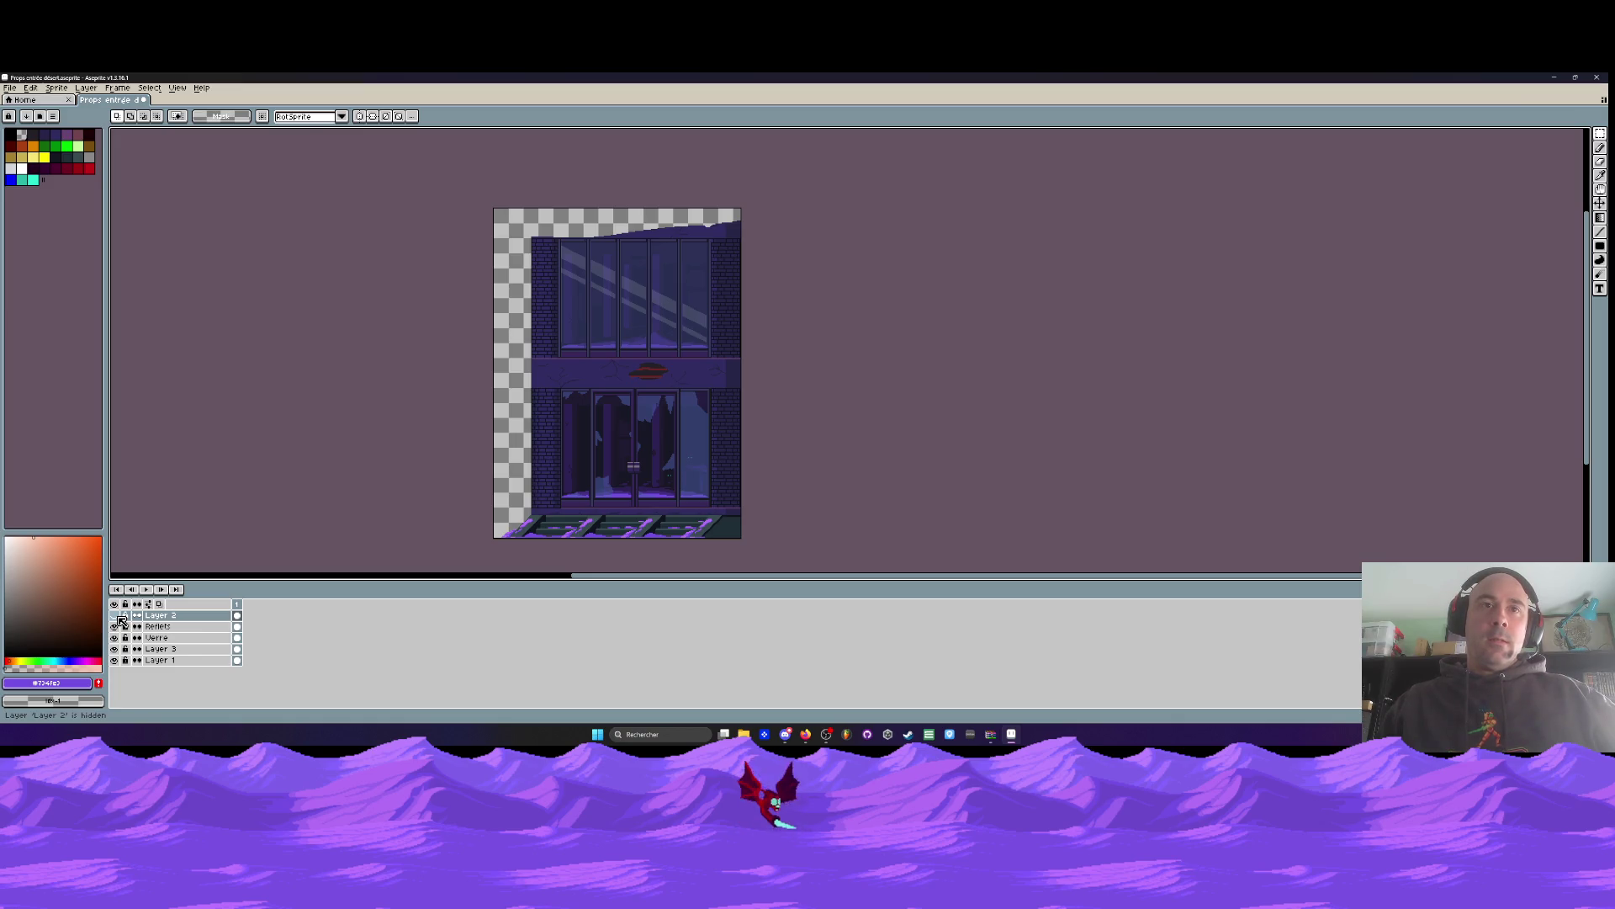
pyautogui.click(119, 618)
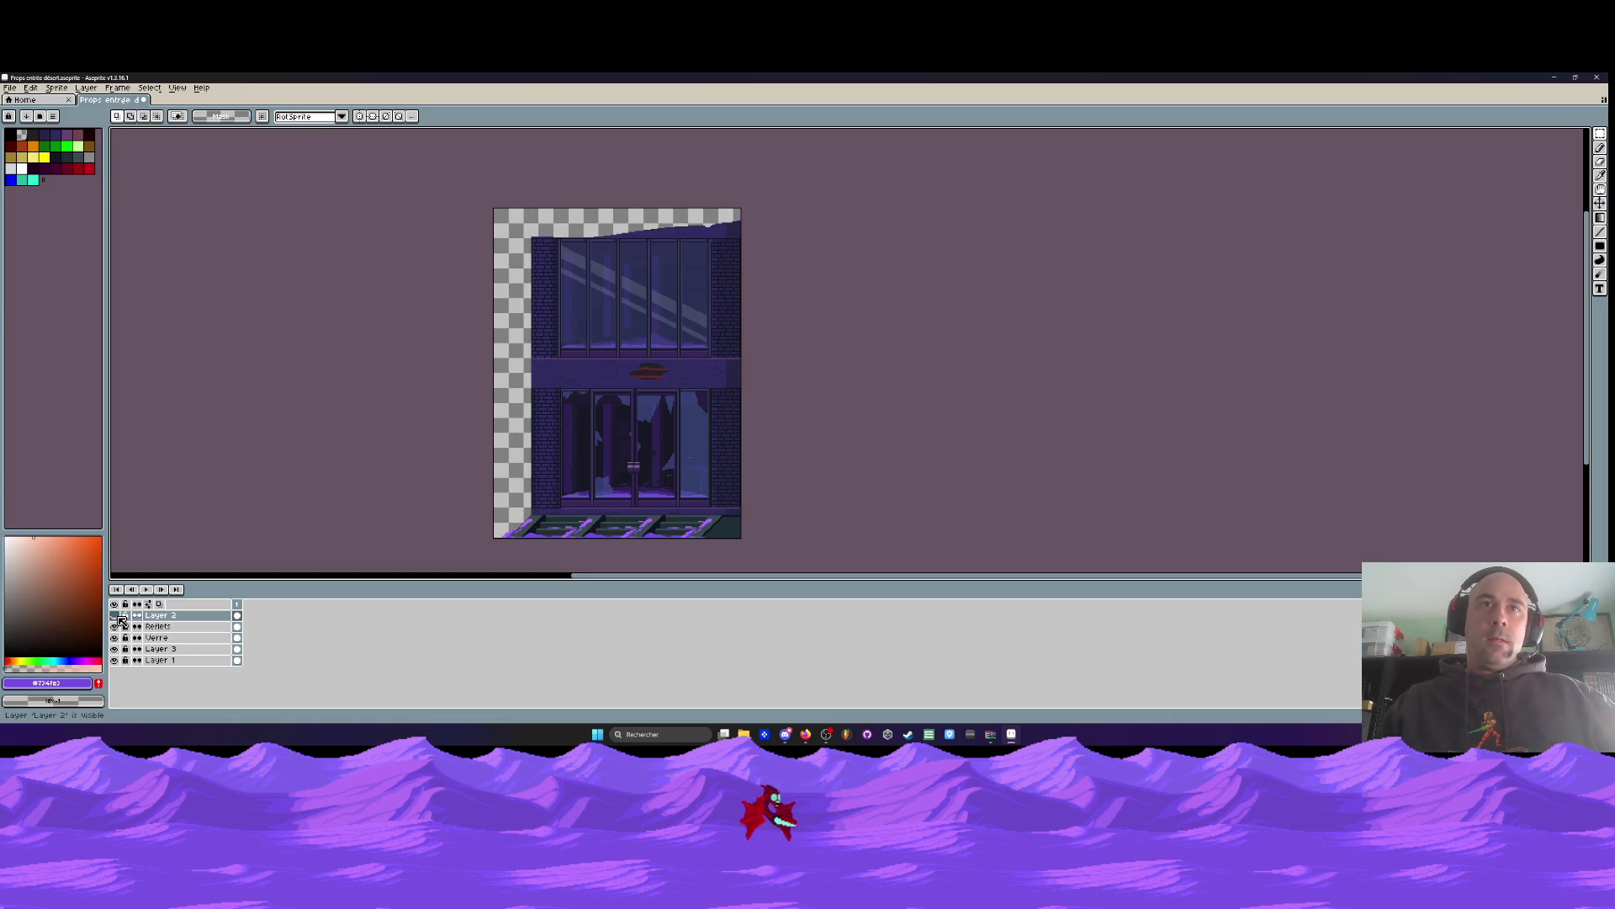
pyautogui.click(119, 618)
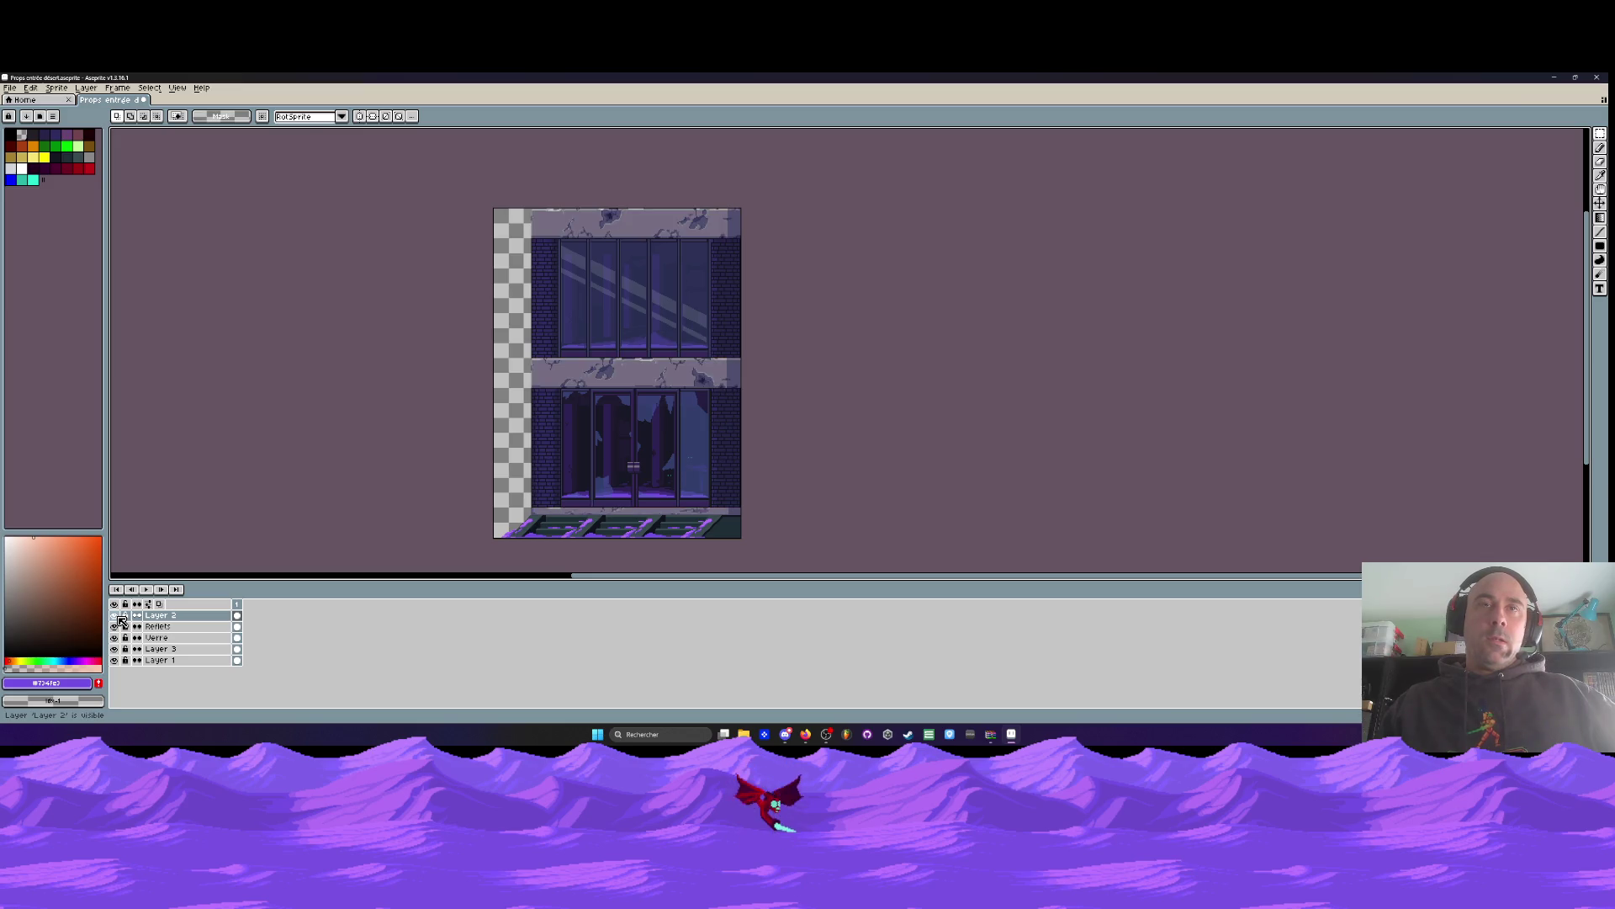
pyautogui.click(115, 650)
pyautogui.click(115, 650)
pyautogui.click(116, 661)
pyautogui.click(116, 661)
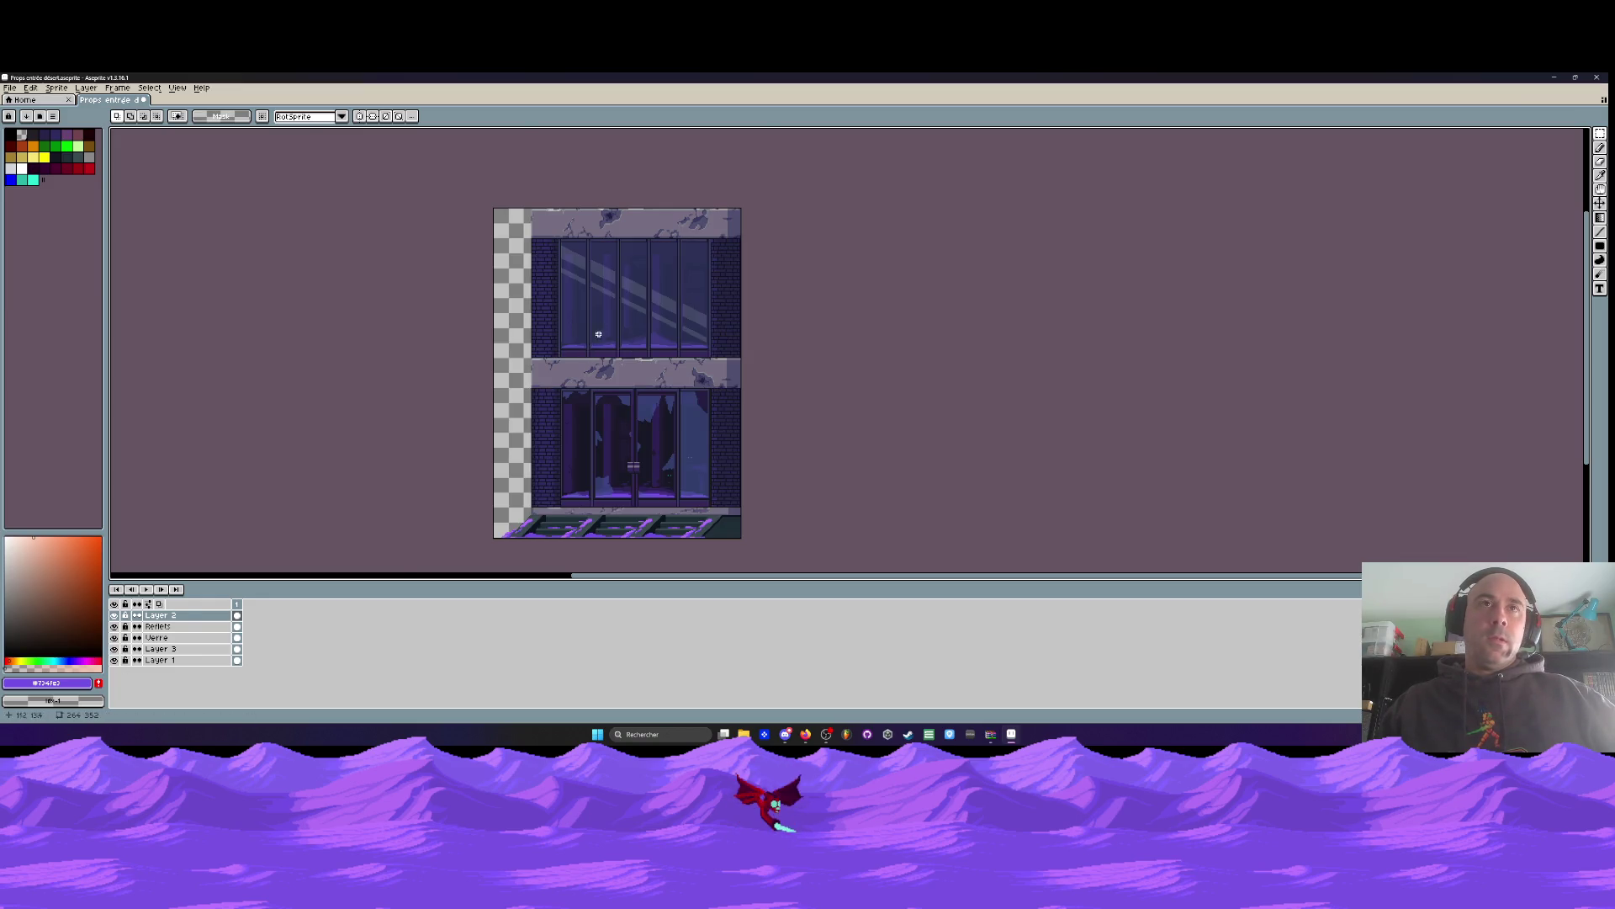
pyautogui.scroll(2, 599, 334)
# On the Verre layer with Reflets hidden, draw a dark jagged crack shape on the left pane
pyautogui.click(198, 637)
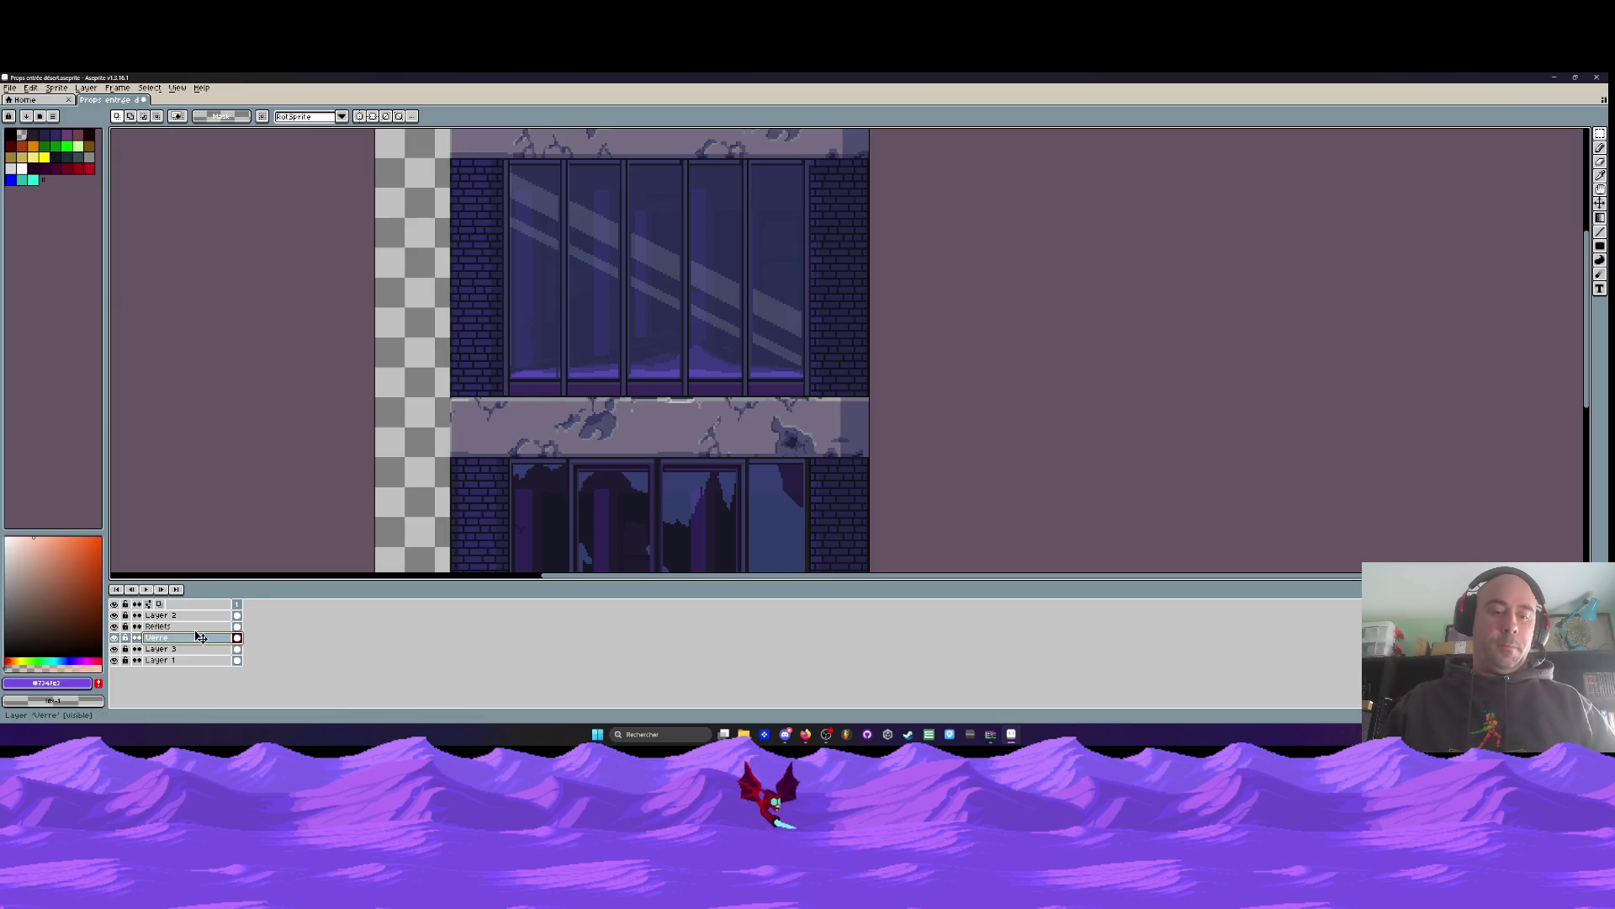
pyautogui.scroll(2, 553, 335)
pyautogui.moveTo(539, 286); pyautogui.dragTo(586, 372)
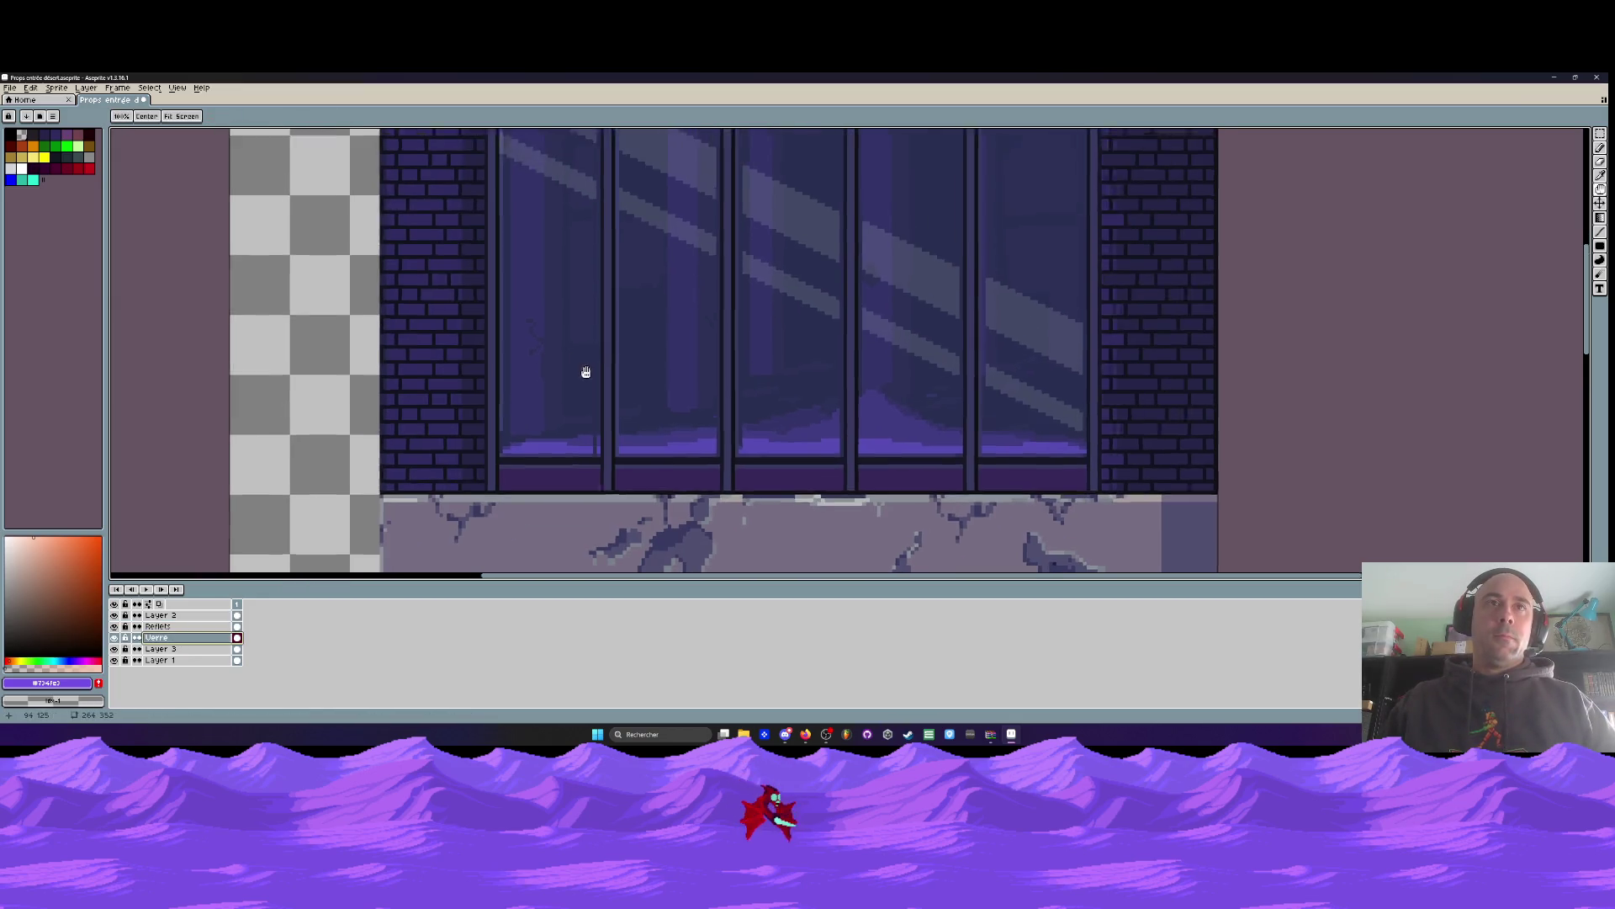
pyautogui.click(113, 626)
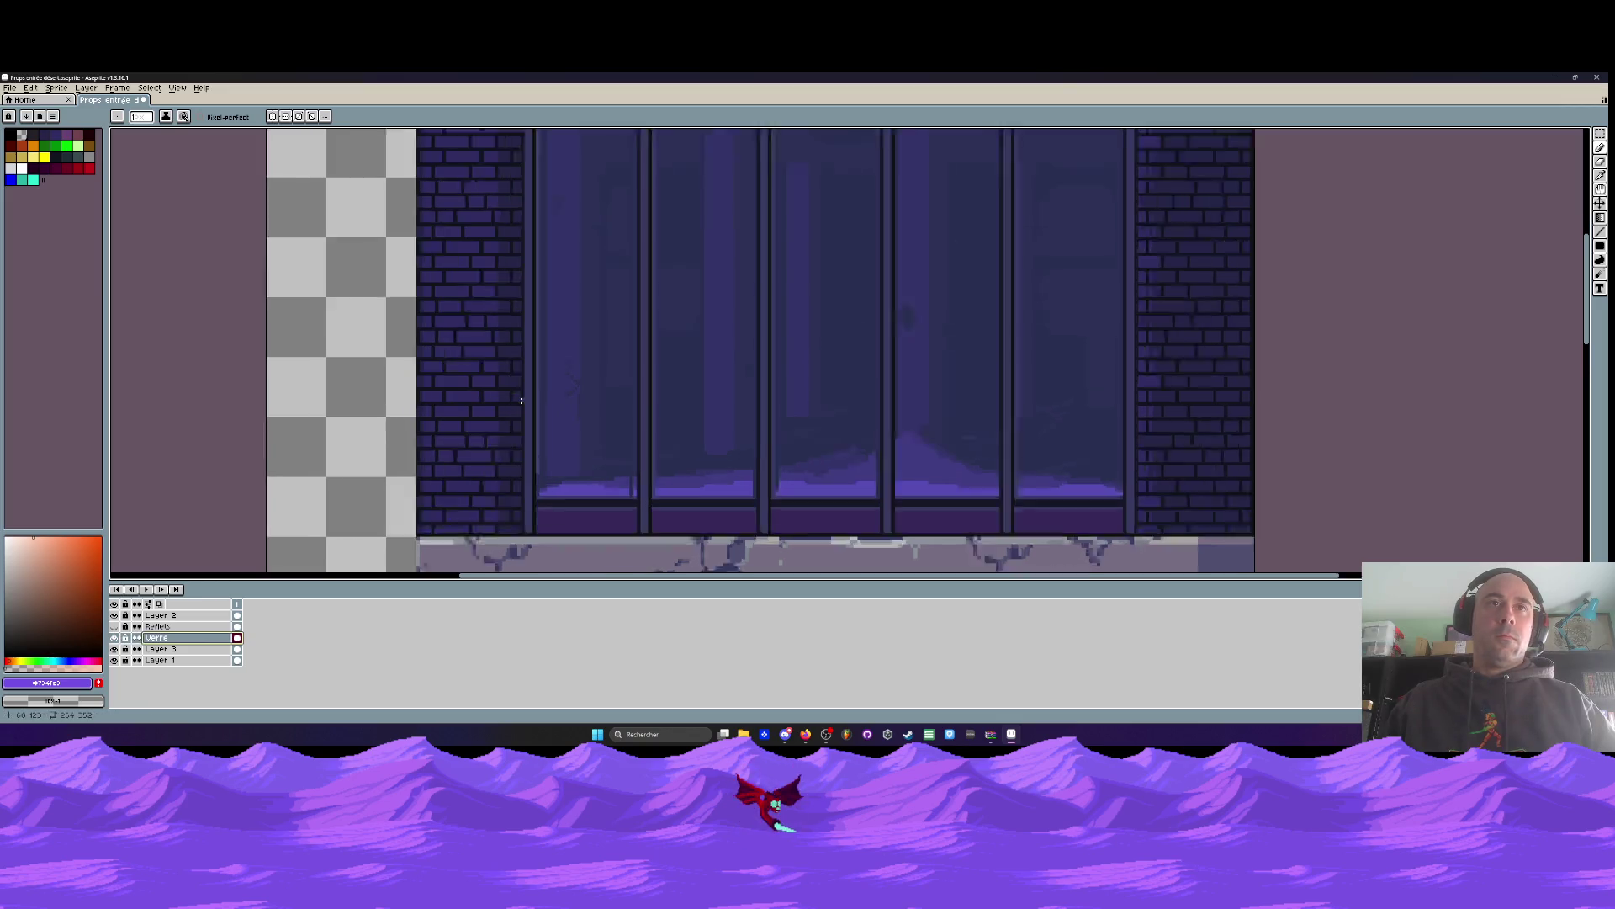
pyautogui.scroll(1, 521, 401)
pyautogui.scroll(1, 539, 399)
pyautogui.moveTo(543, 399)
pyautogui.mouseDown()
pyautogui.moveTo(606, 353)
pyautogui.moveTo(633, 377)
pyautogui.moveTo(660, 365)
pyautogui.moveTo(619, 433)
pyautogui.moveTo(643, 332)
pyautogui.moveTo(660, 311)
pyautogui.moveTo(669, 325)
pyautogui.mouseUp()
pyautogui.scroll(1, 657, 337)
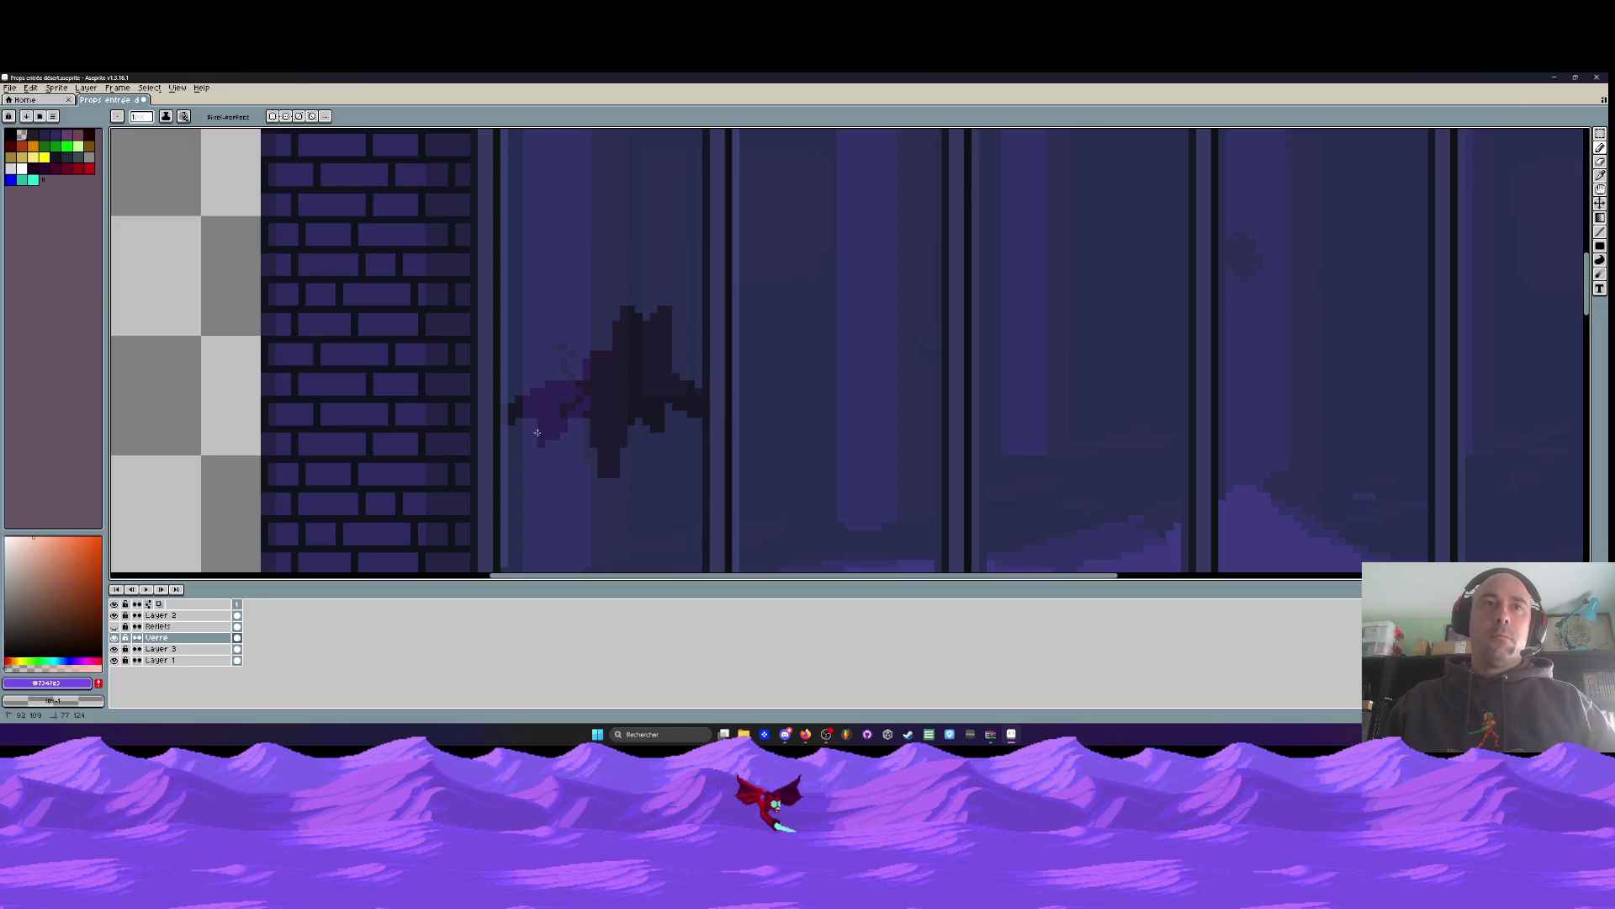
pyautogui.moveTo(503, 455)
pyautogui.mouseDown()
pyautogui.moveTo(513, 472)
pyautogui.moveTo(526, 462)
pyautogui.mouseUp()
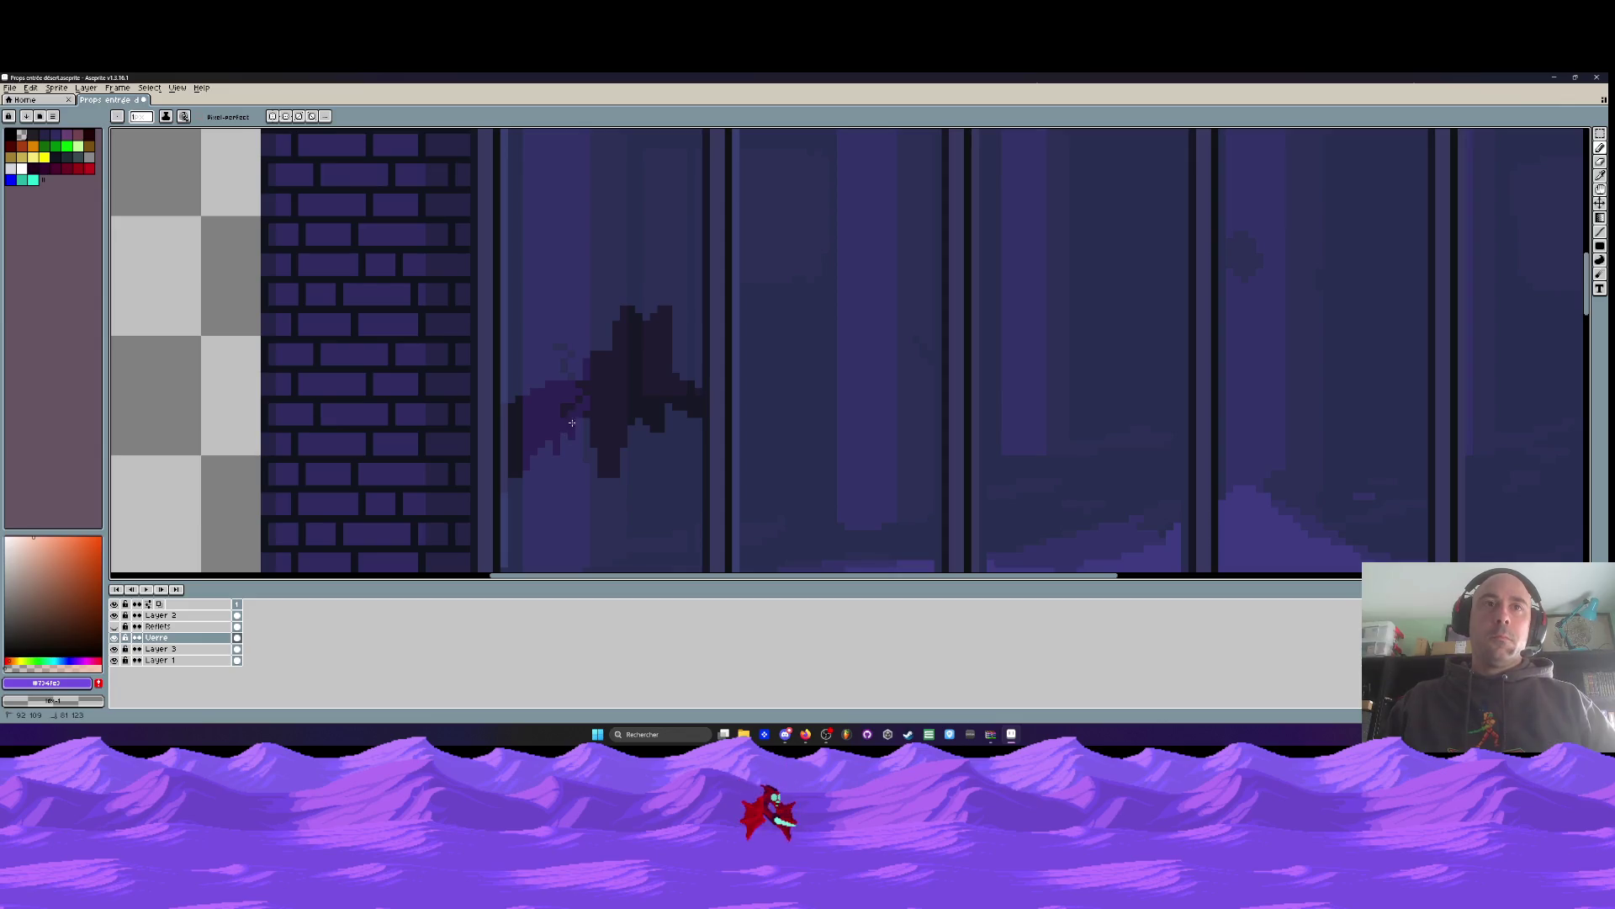
# Add a dark broken-glass edge and extra dark pixels up the left pane
pyautogui.scroll(-4, 571, 423)
pyautogui.scroll(2, 563, 272)
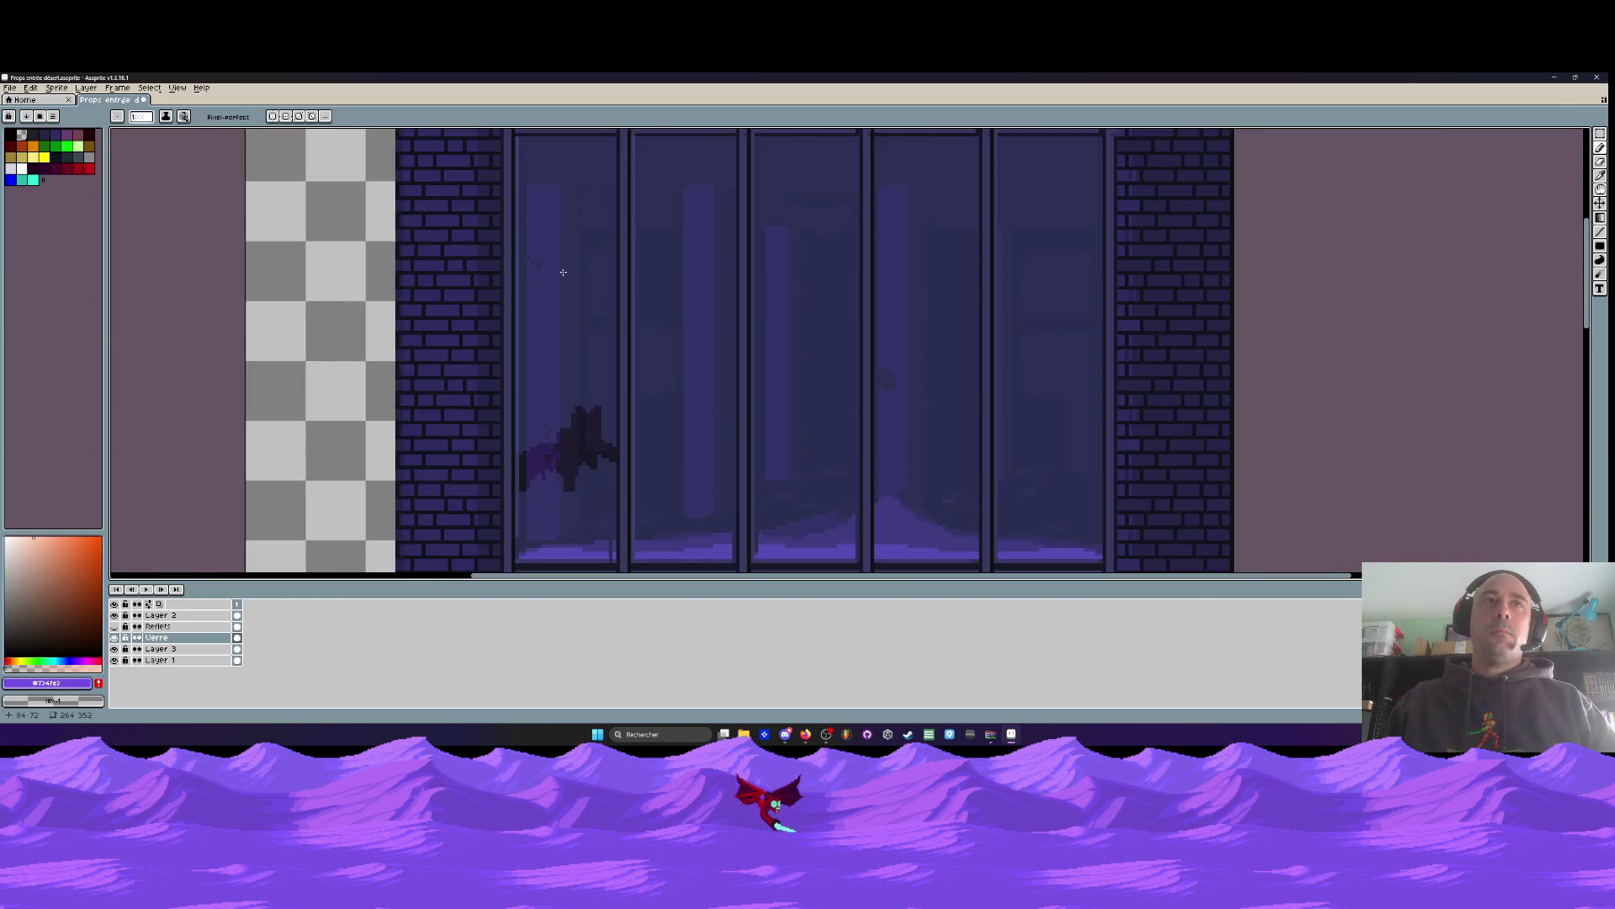
pyautogui.scroll(2, 552, 260)
pyautogui.moveTo(533, 334)
pyautogui.mouseDown()
pyautogui.moveTo(550, 278)
pyautogui.moveTo(583, 305)
pyautogui.moveTo(648, 269)
pyautogui.mouseUp()
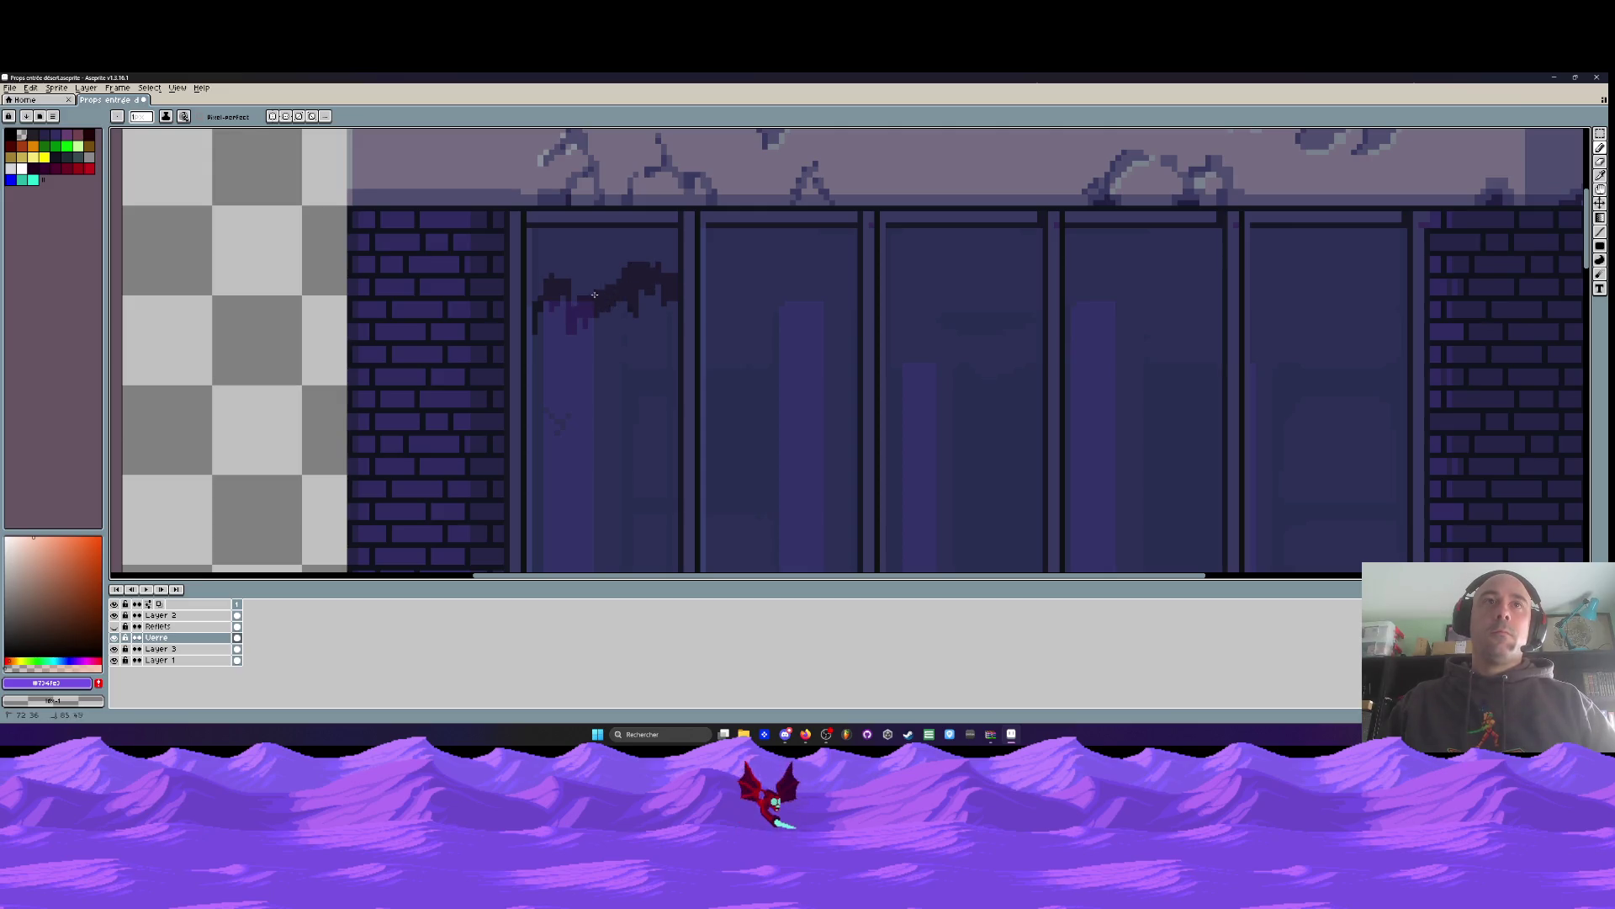
pyautogui.moveTo(554, 306)
pyautogui.mouseDown()
pyautogui.moveTo(536, 339)
pyautogui.moveTo(601, 318)
pyautogui.mouseUp()
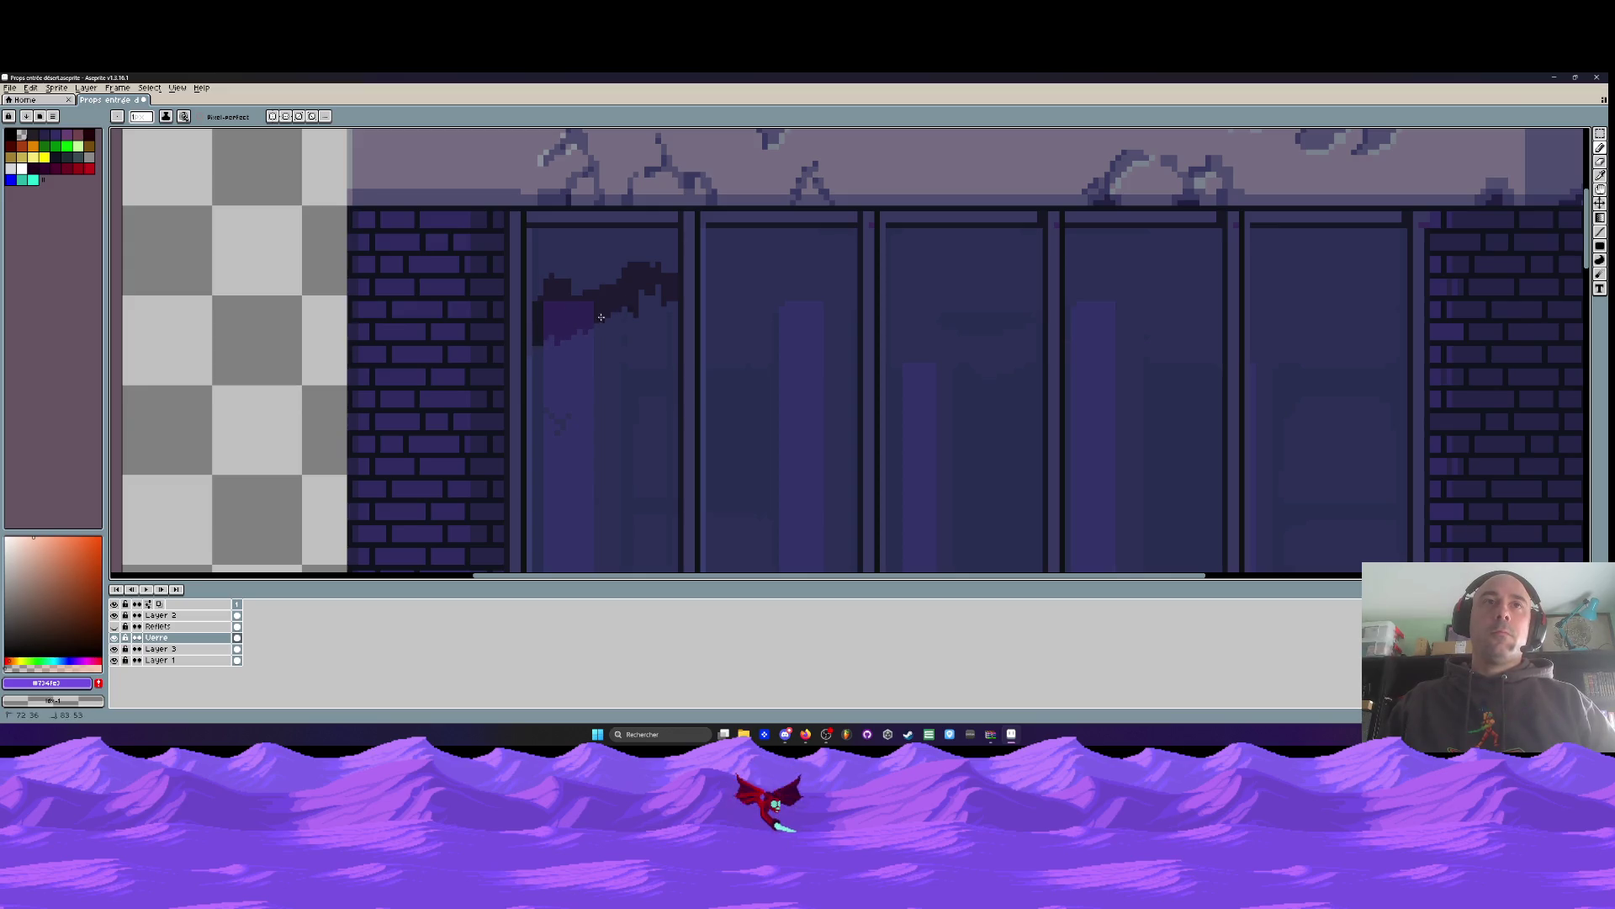
pyautogui.scroll(-3, 626, 302)
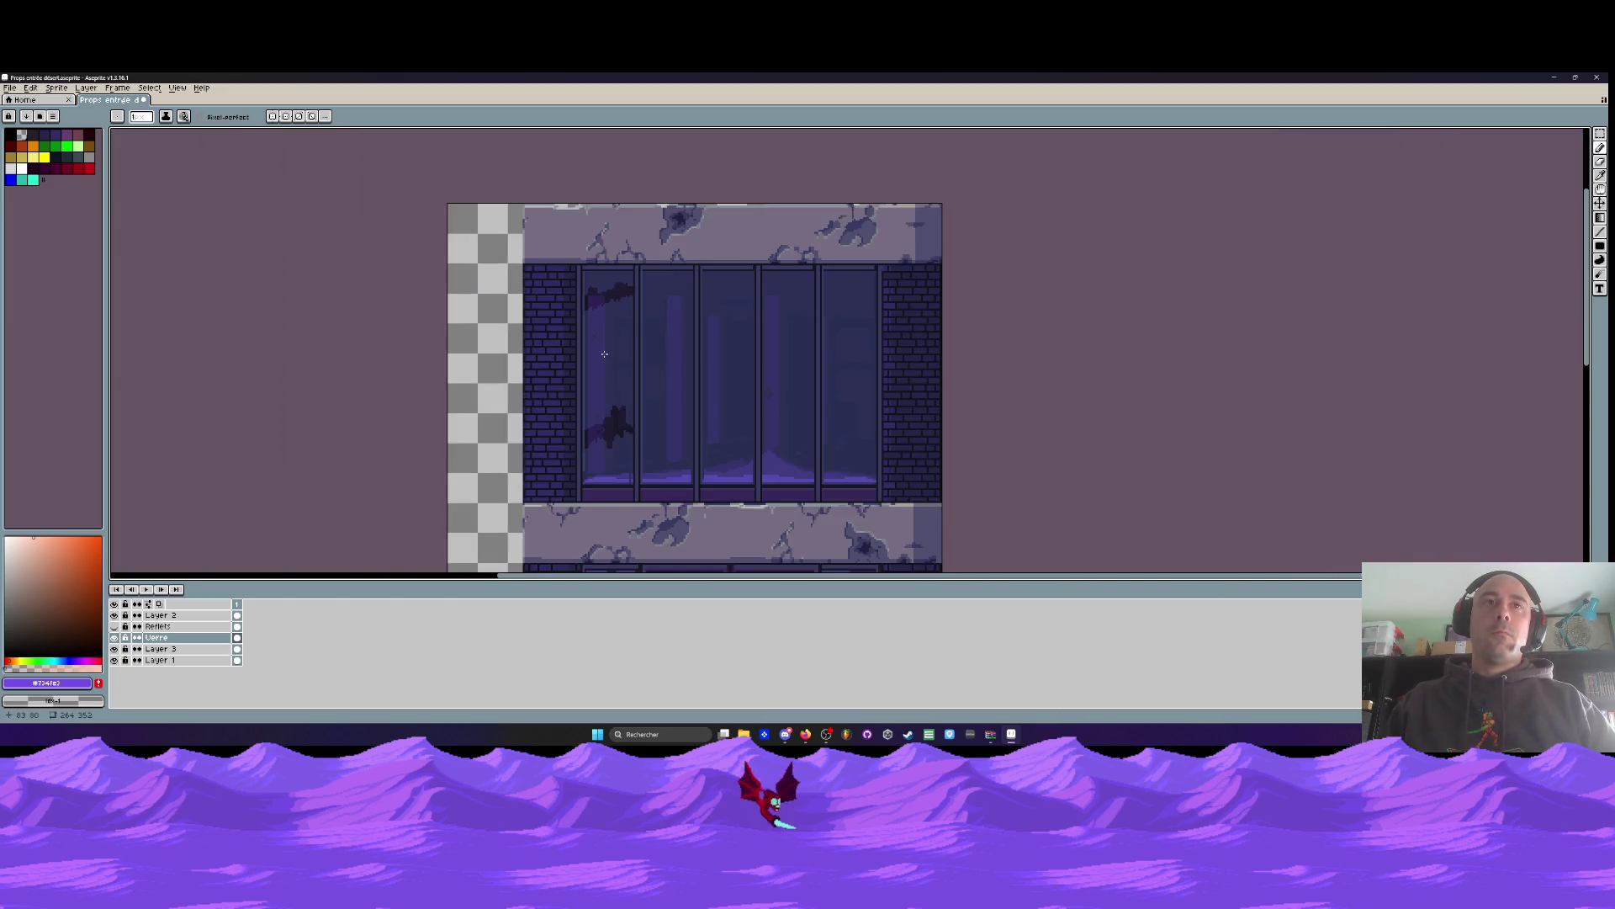
pyautogui.scroll(2, 623, 300)
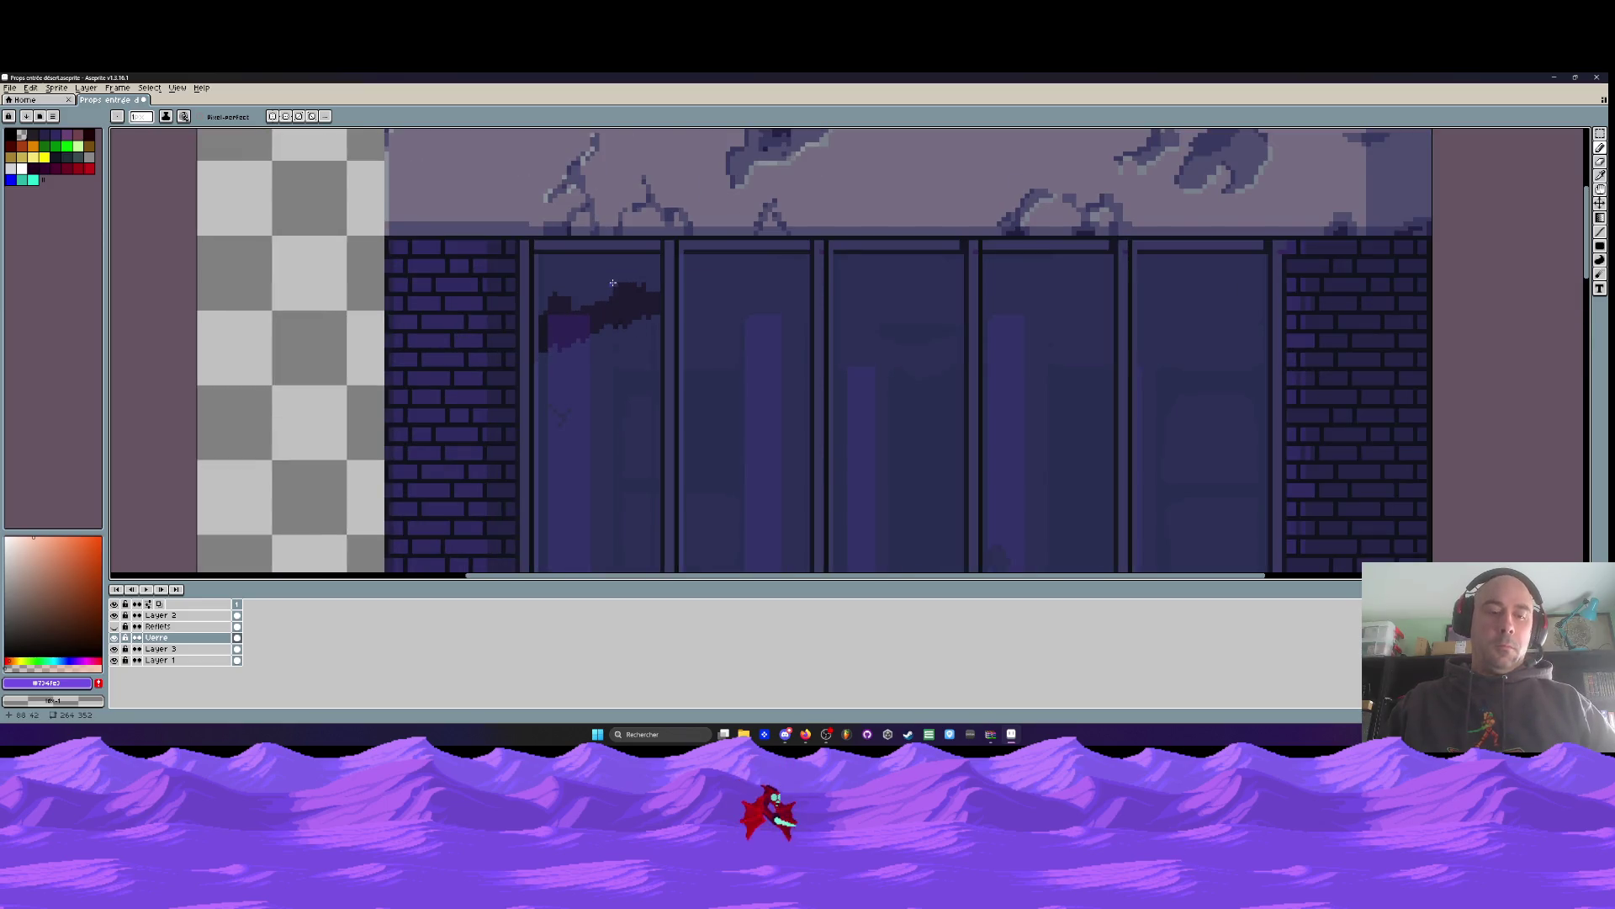
# Fill the top-left pane area darker and pick the glass's dark blue colour
pyautogui.press('g')
pyautogui.click(605, 300)
pyautogui.scroll(-4, 602, 300)
pyautogui.scroll(3, 604, 332)
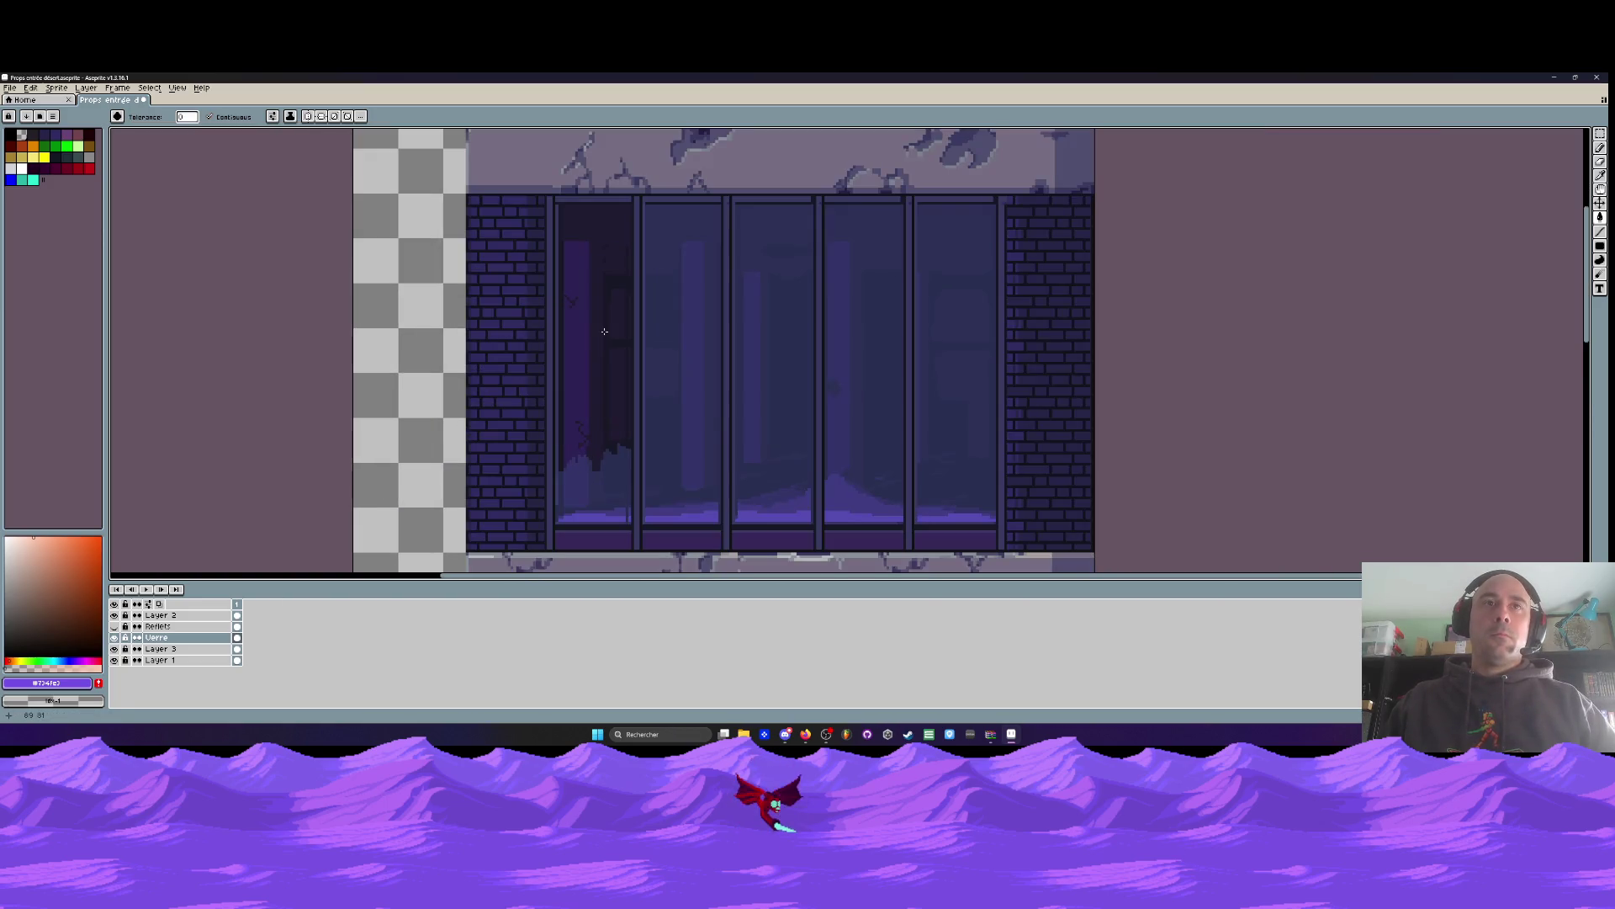
pyautogui.scroll(-2, 605, 332)
pyautogui.scroll(2, 599, 427)
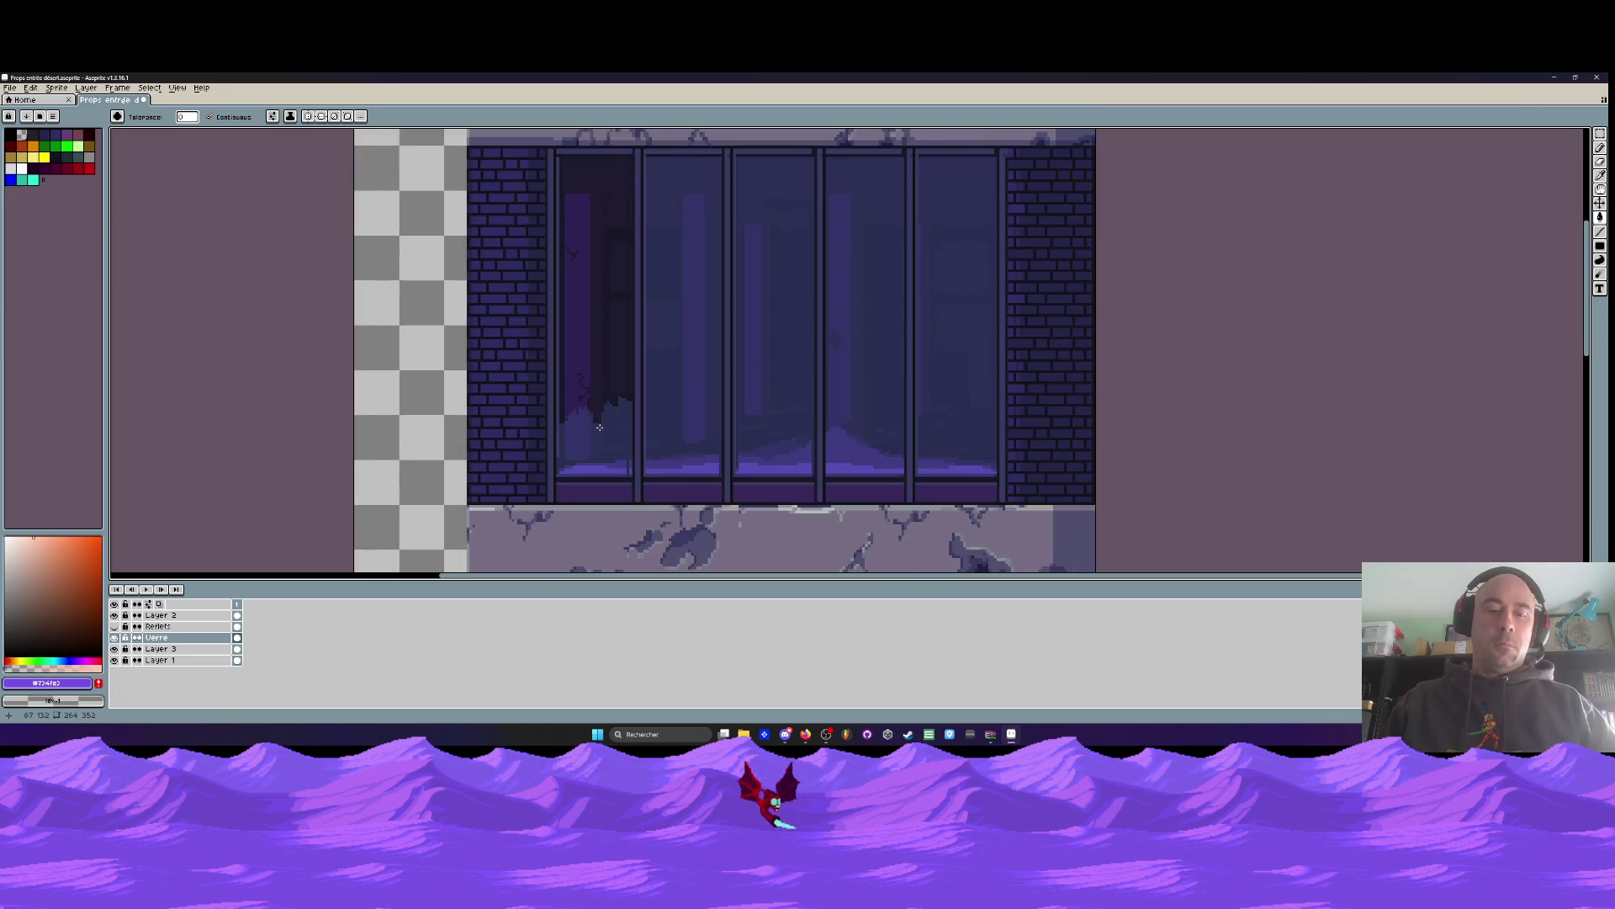
pyautogui.press('b')
pyautogui.keyDown('alt'); pyautogui.click(599, 428); pyautogui.keyUp('alt')
pyautogui.scroll(2, 580, 413)
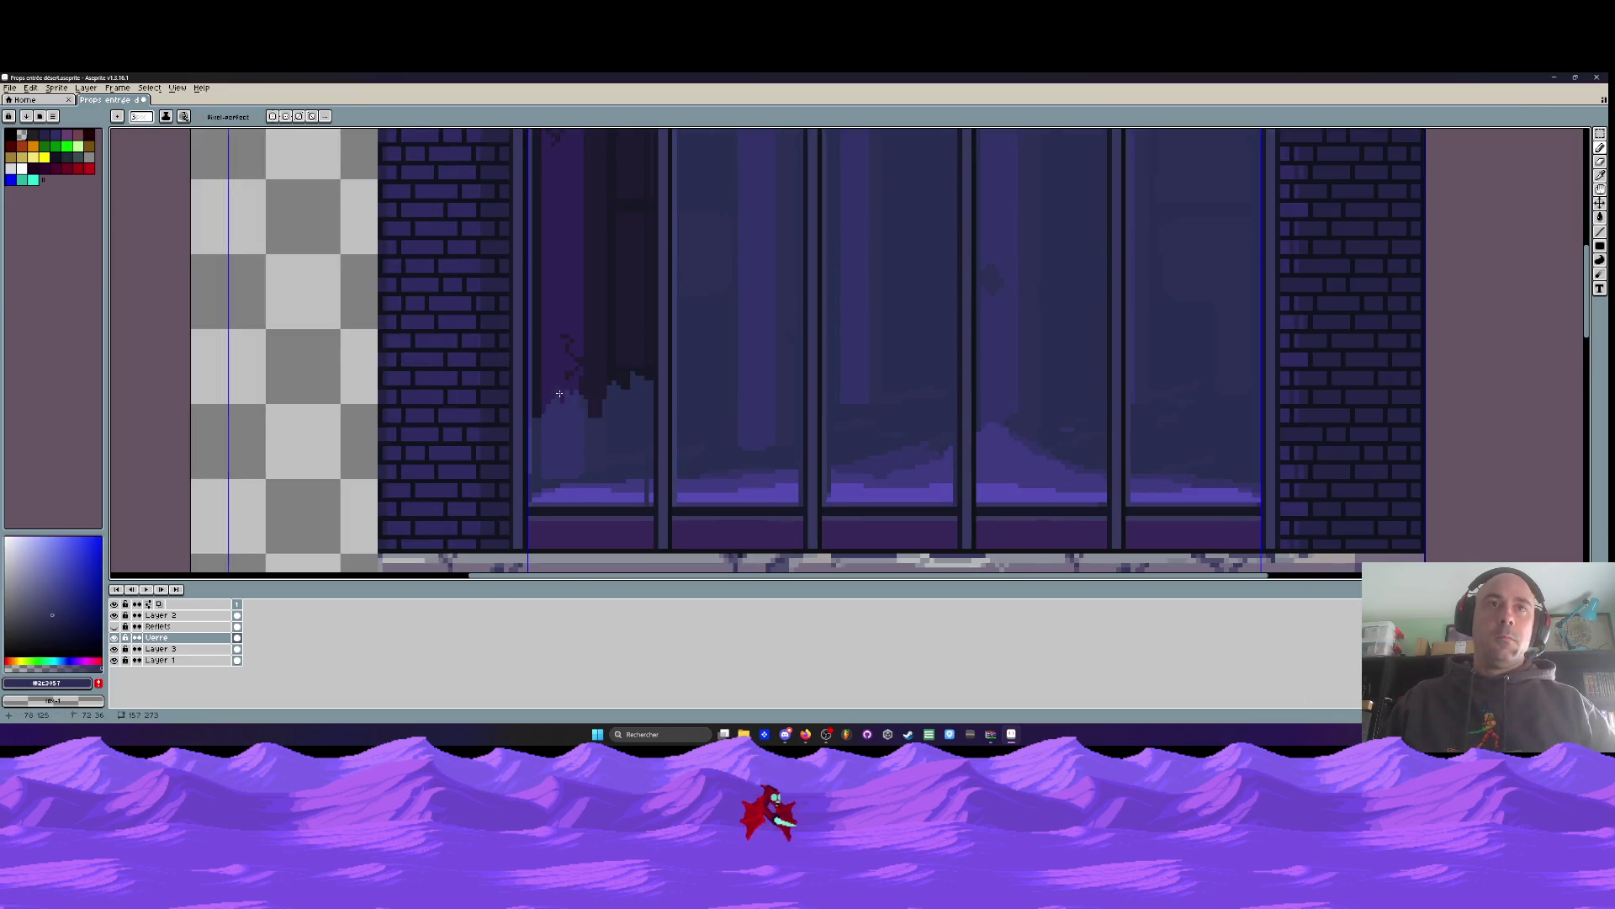
# Raise the Verre layer's opacity in its properties to brighten the glass
pyautogui.doubleClick(164, 637)
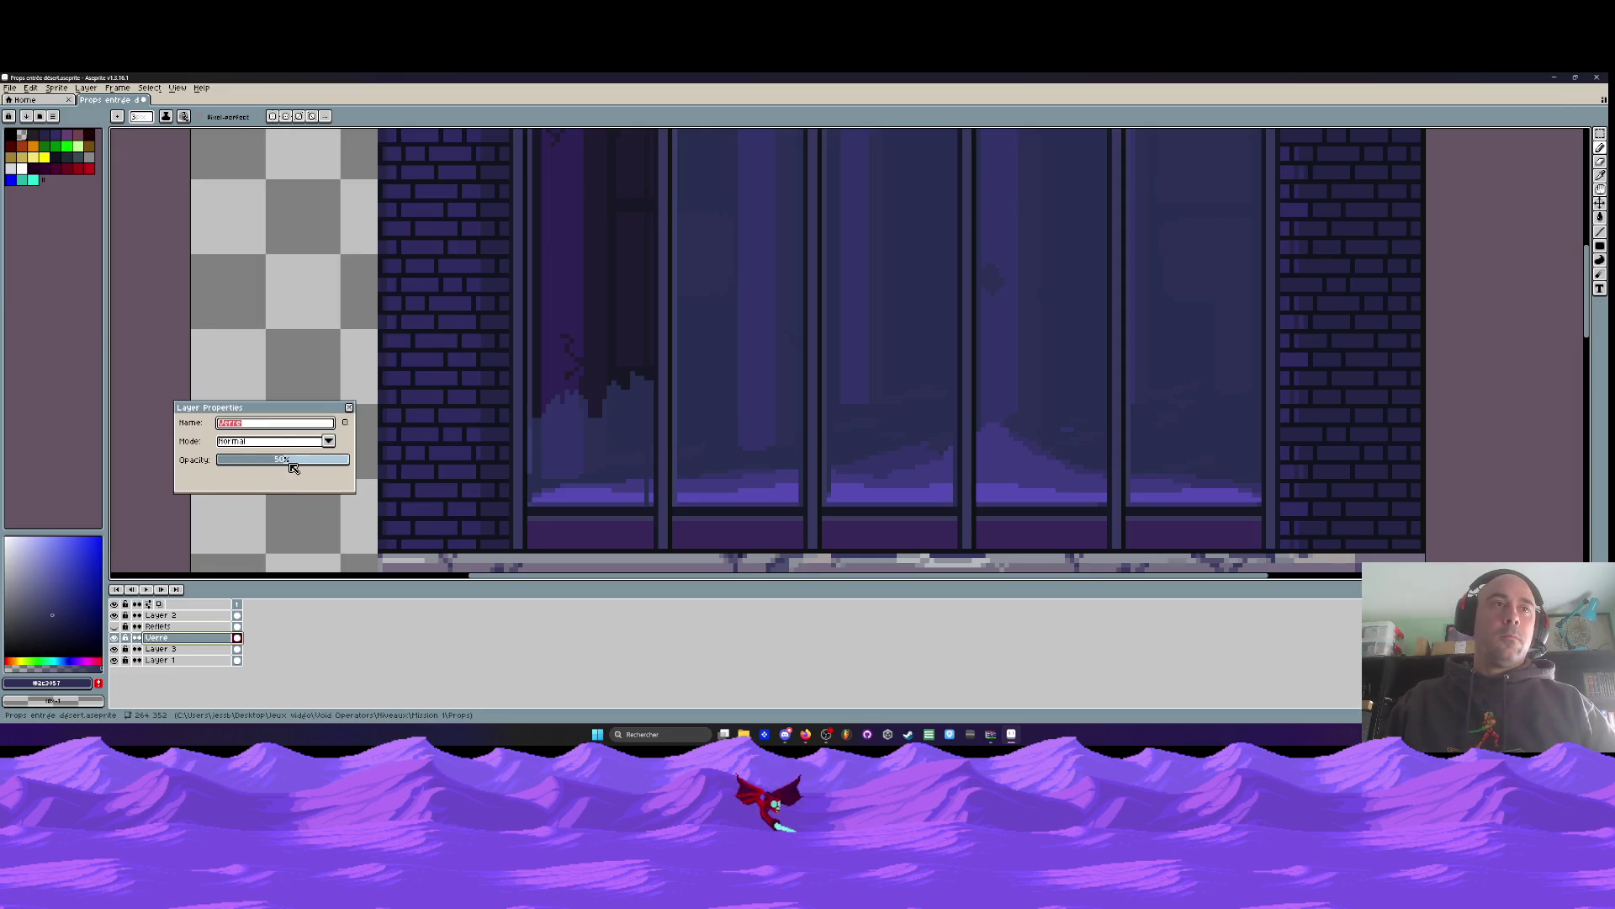
pyautogui.moveTo(293, 468); pyautogui.dragTo(349, 459)
pyautogui.press('Return')
pyautogui.scroll(-3, 631, 416)
pyautogui.scroll(-1, 630, 416)
pyautogui.scroll(5, 631, 416)
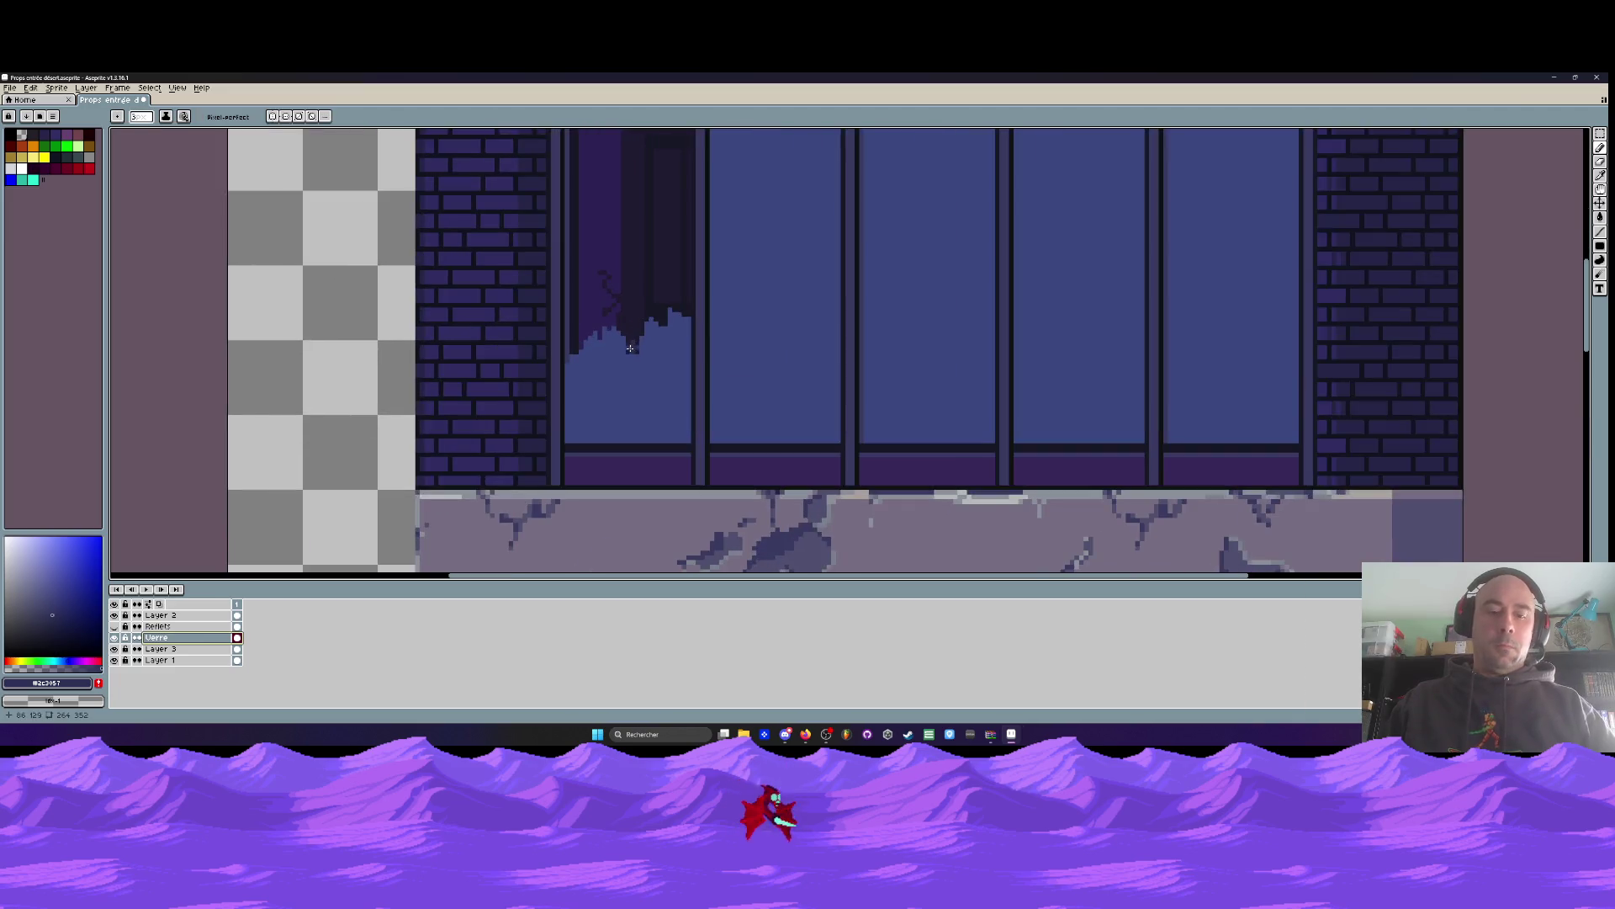
# Sample the pane blue and paint light-blue shard strokes into the torn leftmost pane
pyautogui.keyDown('alt'); pyautogui.click(639, 389); pyautogui.keyUp('alt')
pyautogui.scroll(1, 631, 306)
pyautogui.moveTo(632, 307)
pyautogui.mouseDown()
pyautogui.moveTo(633, 341)
pyautogui.moveTo(654, 317)
pyautogui.mouseUp()
pyautogui.scroll(3, 654, 316)
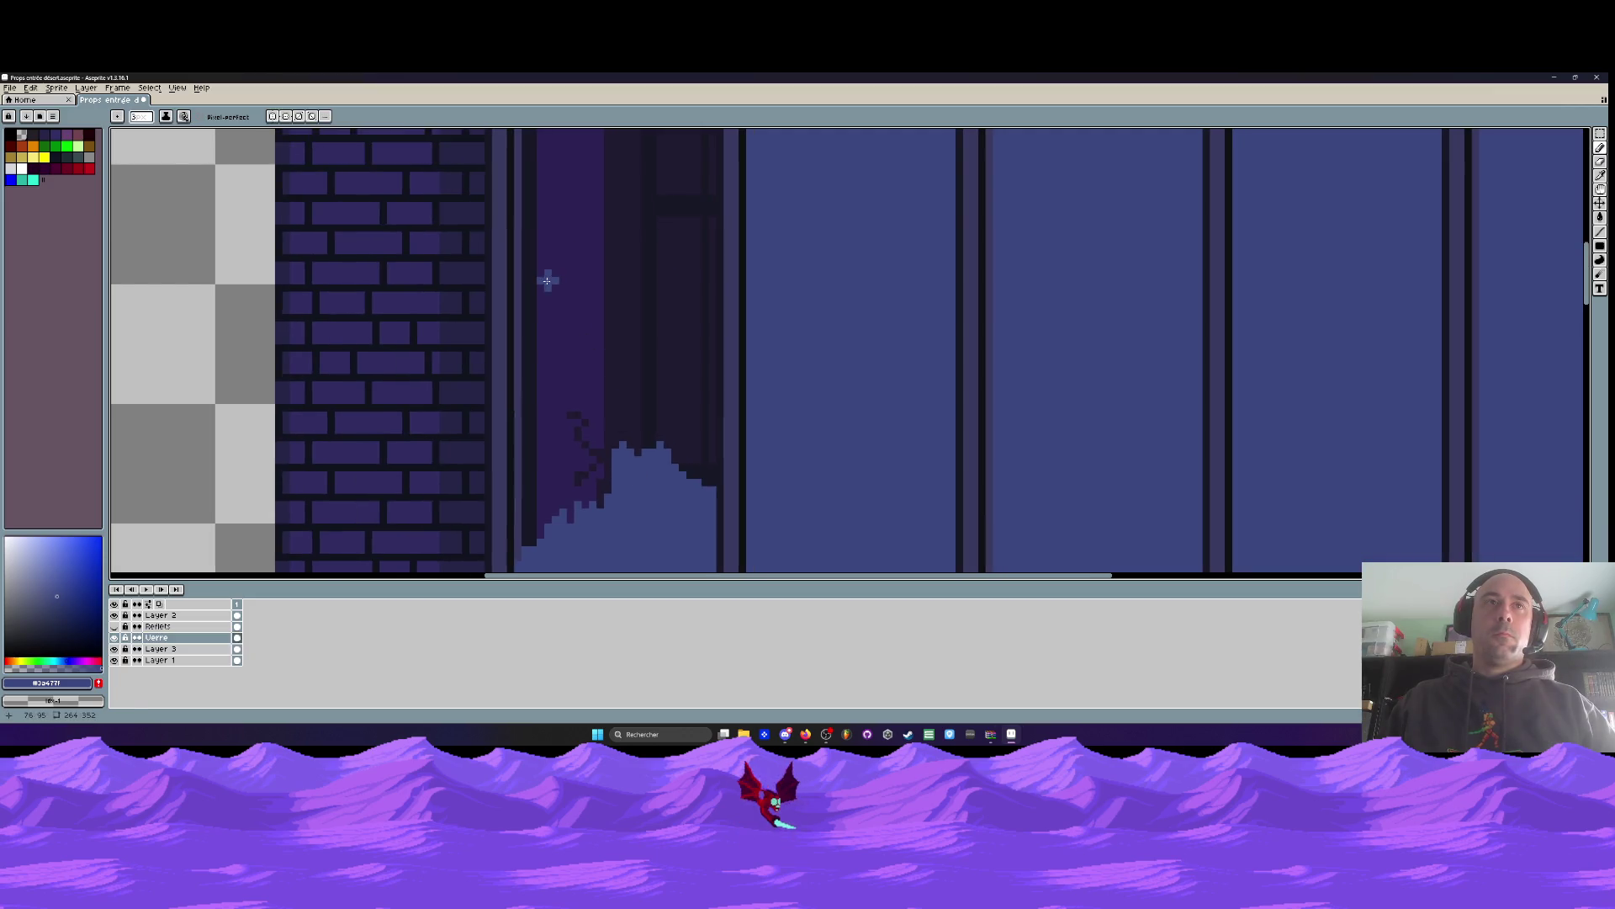
pyautogui.moveTo(524, 256); pyautogui.dragTo(524, 288)
pyautogui.scroll(-4, 524, 288)
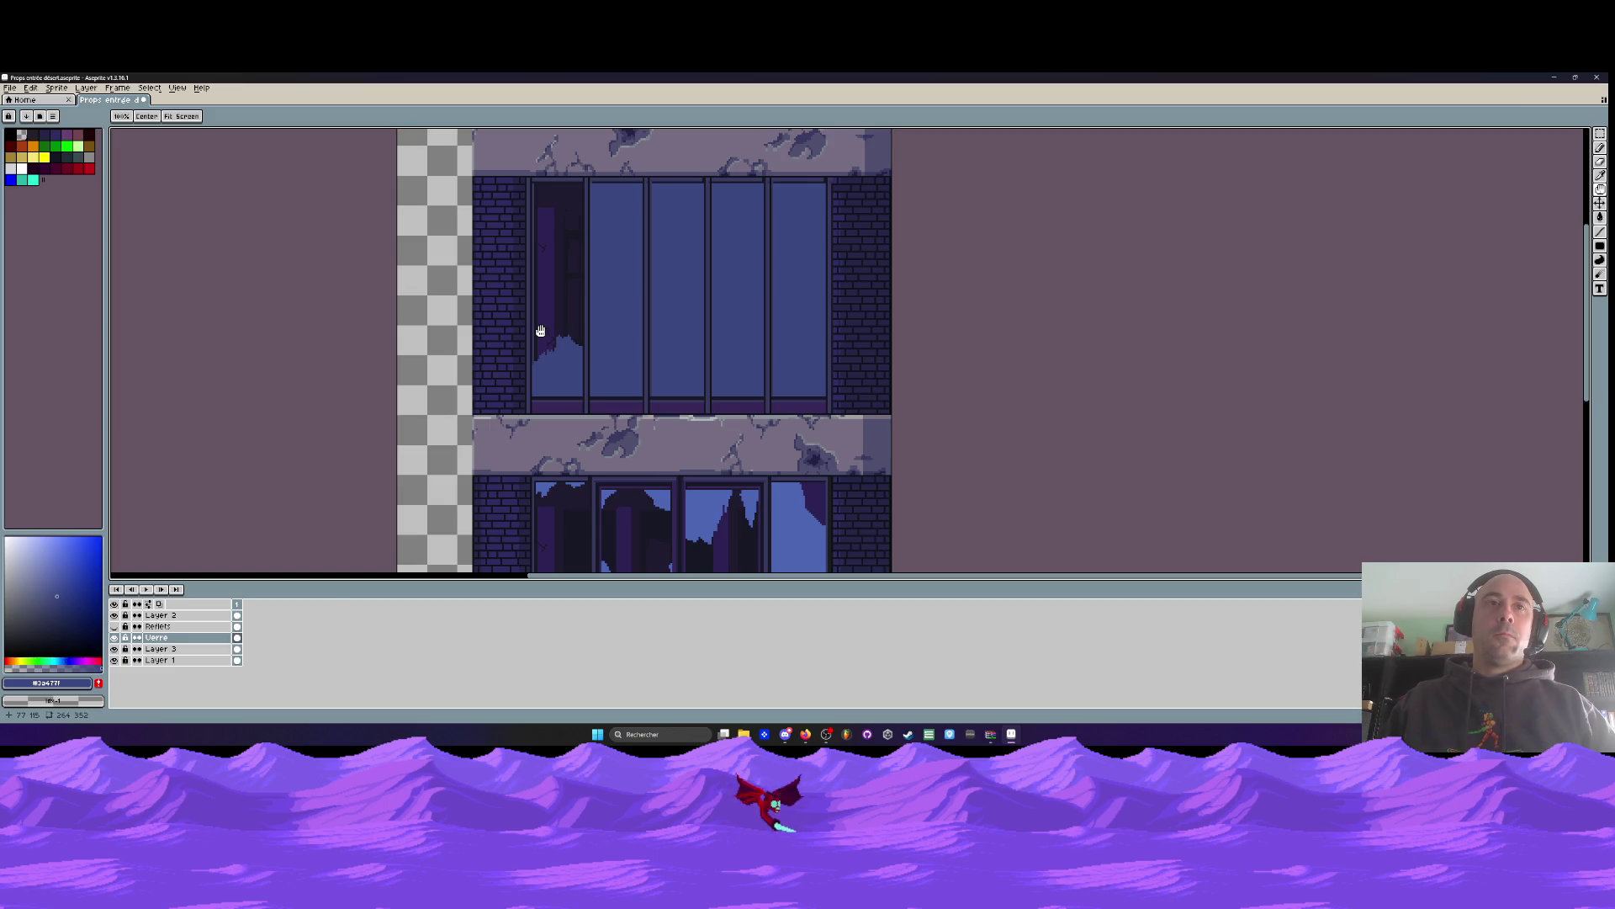
pyautogui.scroll(4, 541, 331)
pyautogui.moveTo(528, 265)
pyautogui.mouseDown()
pyautogui.moveTo(530, 343)
pyautogui.moveTo(551, 253)
pyautogui.moveTo(563, 320)
pyautogui.moveTo(526, 251)
pyautogui.mouseUp()
pyautogui.hotkey('ctrl', 'z')
# Trim the shard tip with dark purple, form a pointed glass peak, and add shards to its left
pyautogui.scroll(-3, 525, 190)
pyautogui.scroll(3, 538, 230)
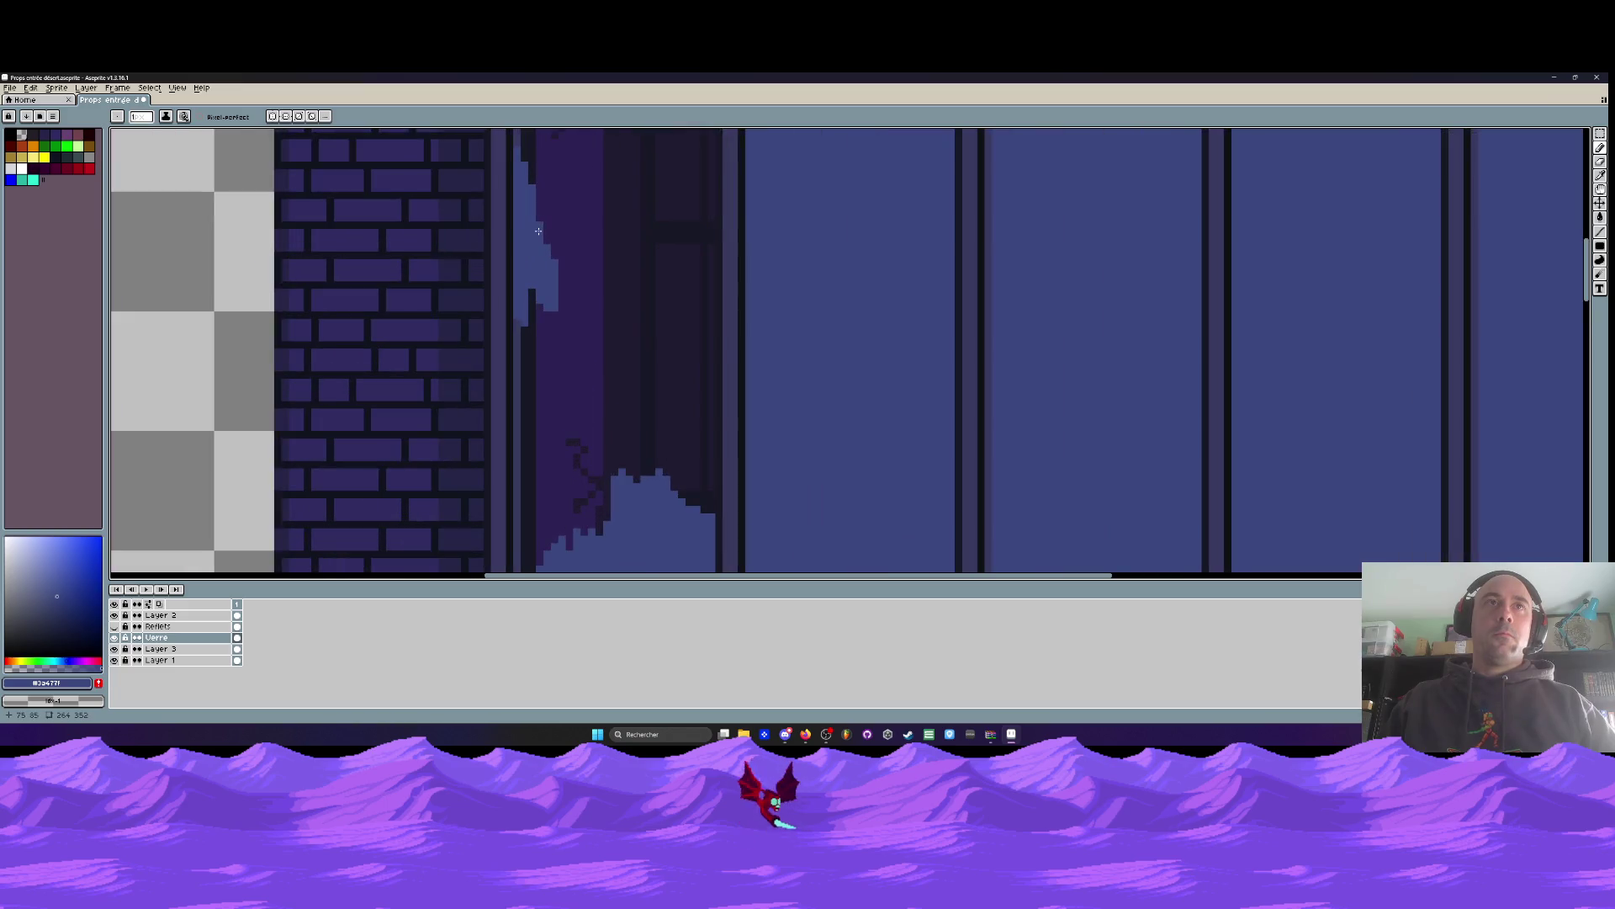
pyautogui.scroll(-3, 563, 303)
pyautogui.scroll(3, 570, 312)
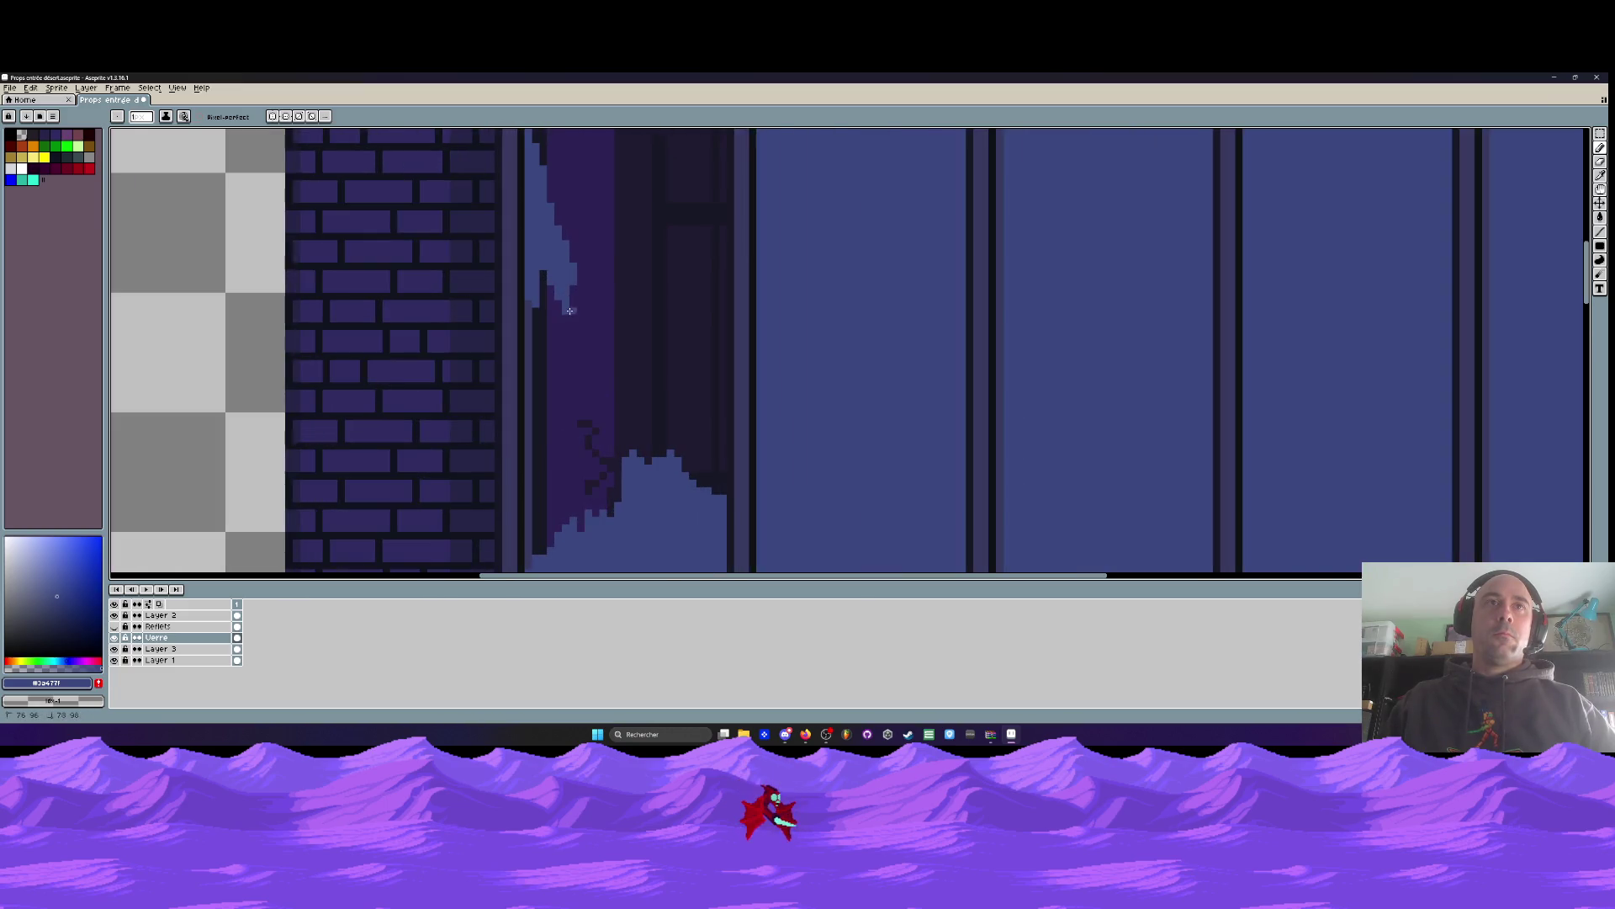
pyautogui.moveTo(574, 309); pyautogui.dragTo(557, 258)
pyautogui.scroll(-4, 557, 257)
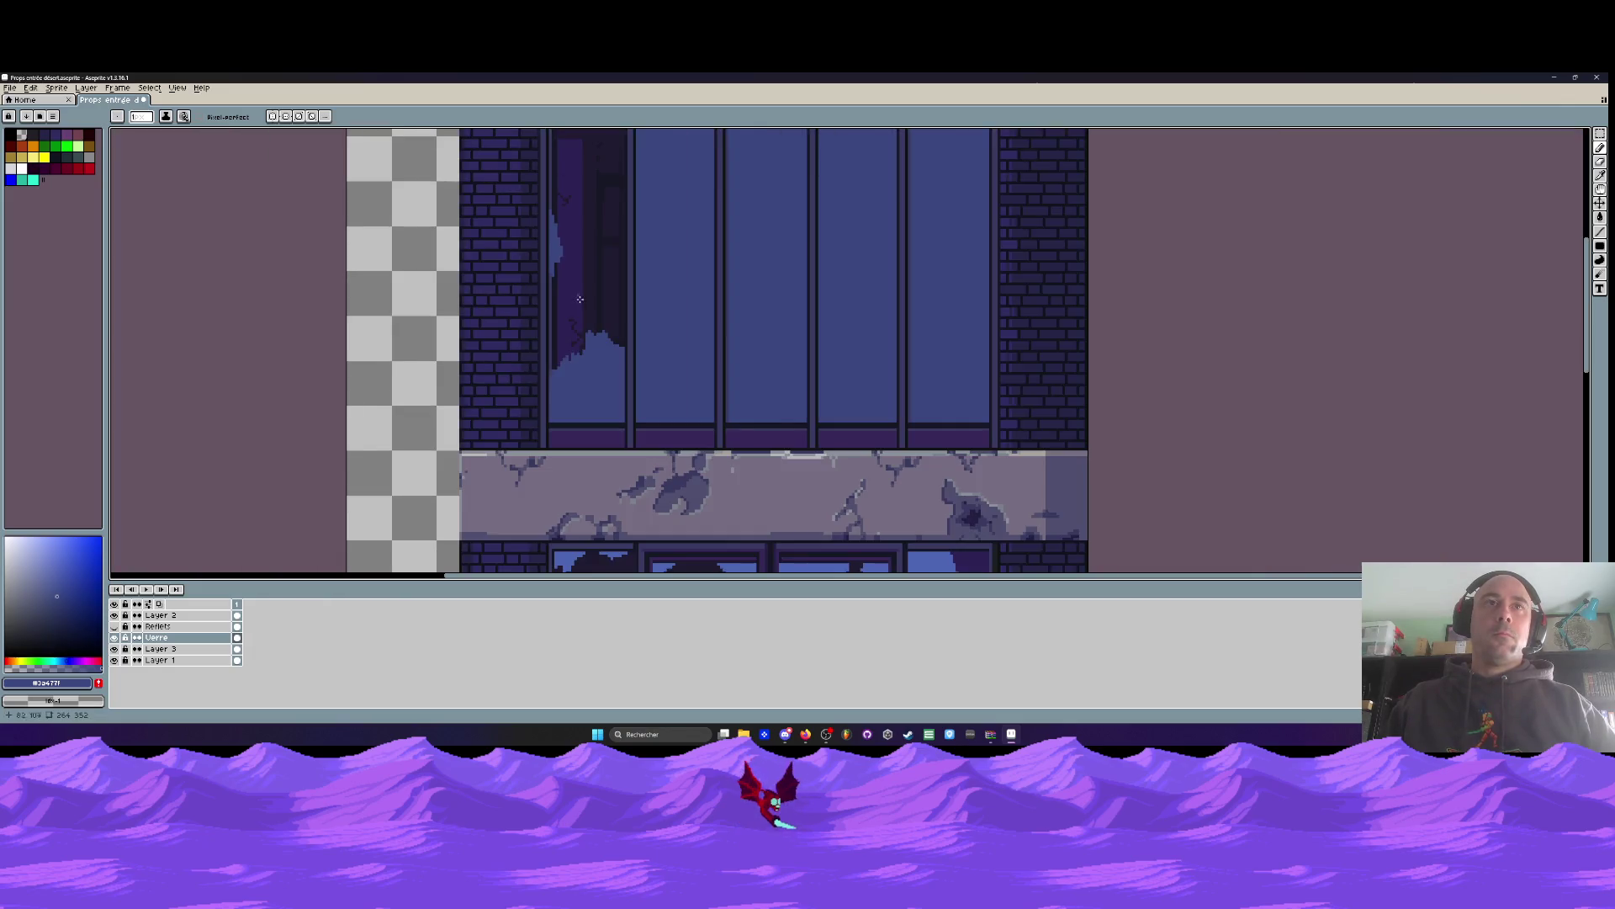
pyautogui.scroll(3, 598, 320)
pyautogui.moveTo(598, 321); pyautogui.dragTo(594, 402)
pyautogui.moveTo(602, 344); pyautogui.dragTo(614, 365)
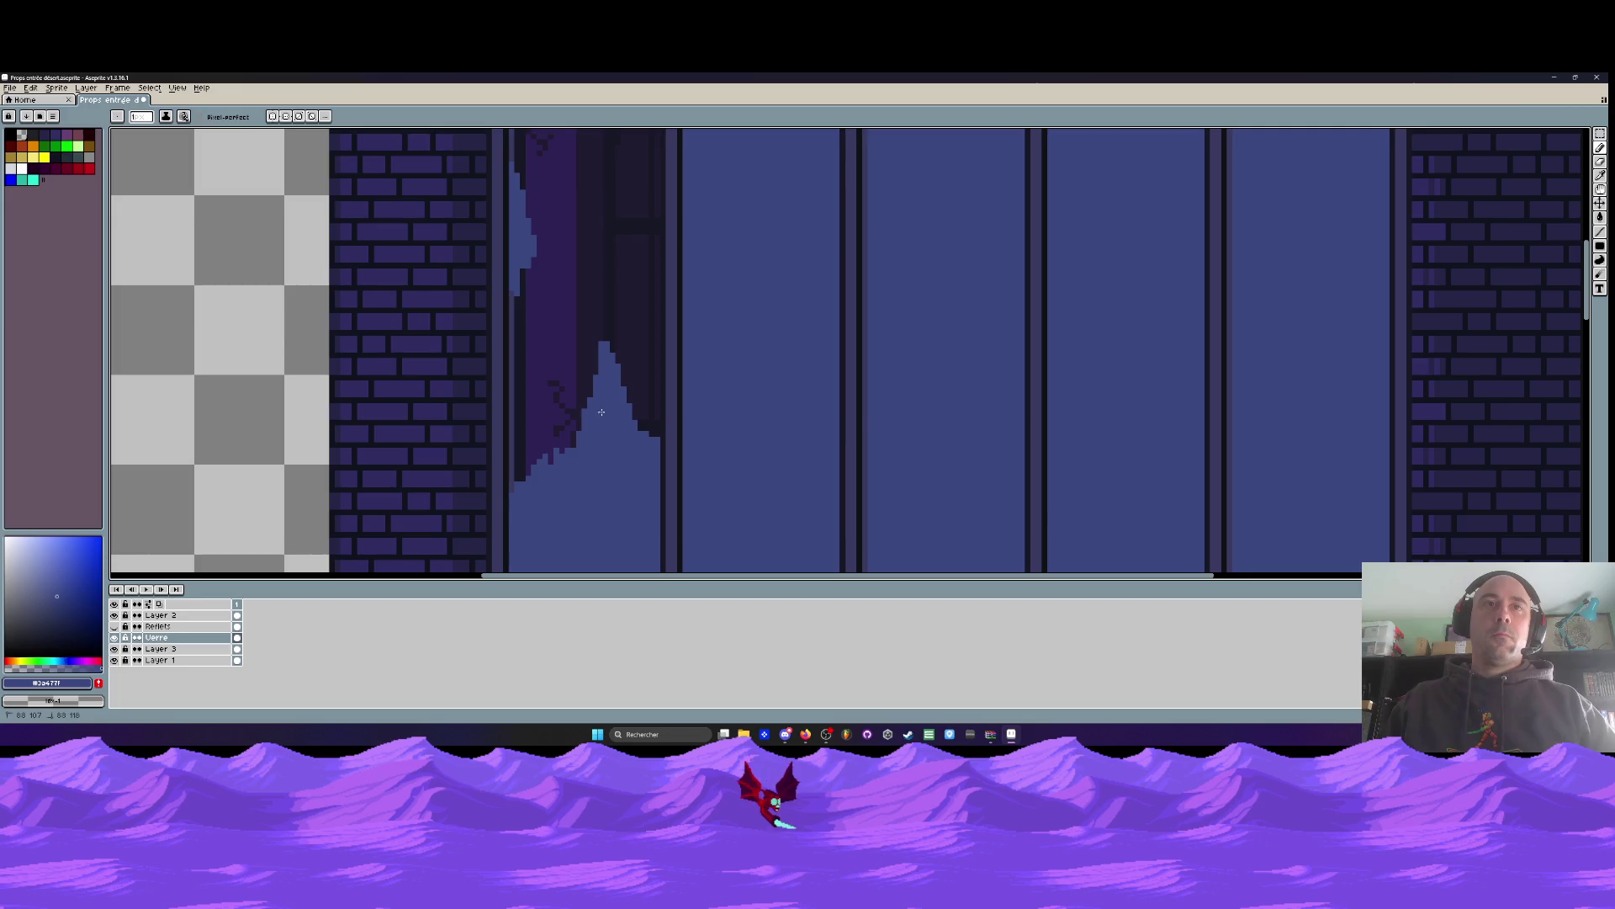
pyautogui.moveTo(543, 394); pyautogui.dragTo(565, 465)
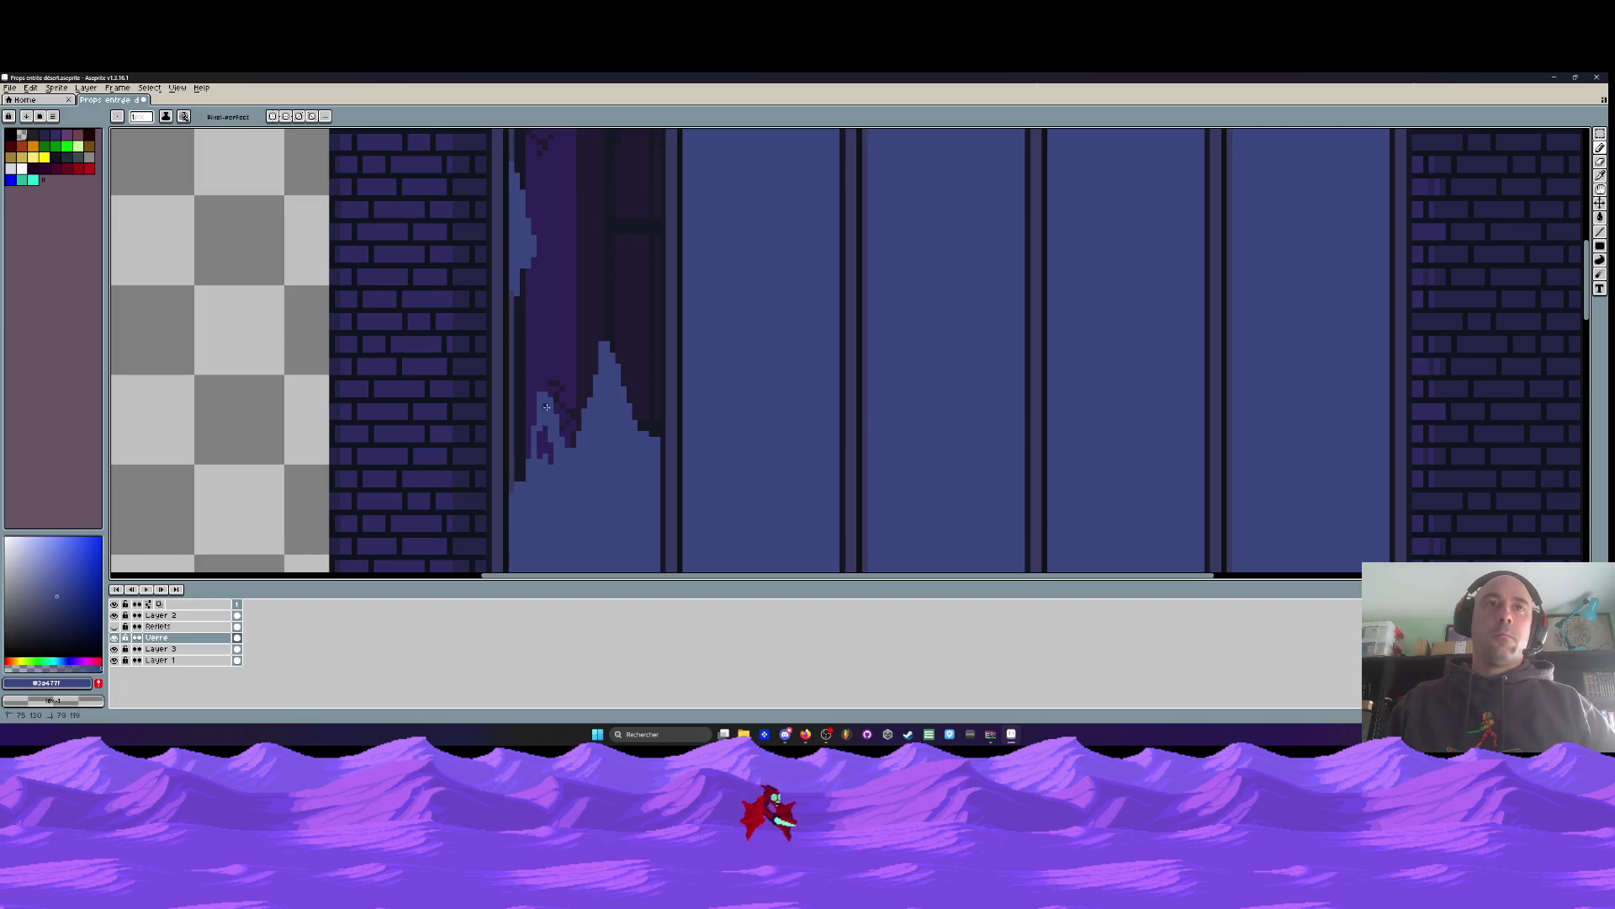
pyautogui.scroll(-3, 549, 453)
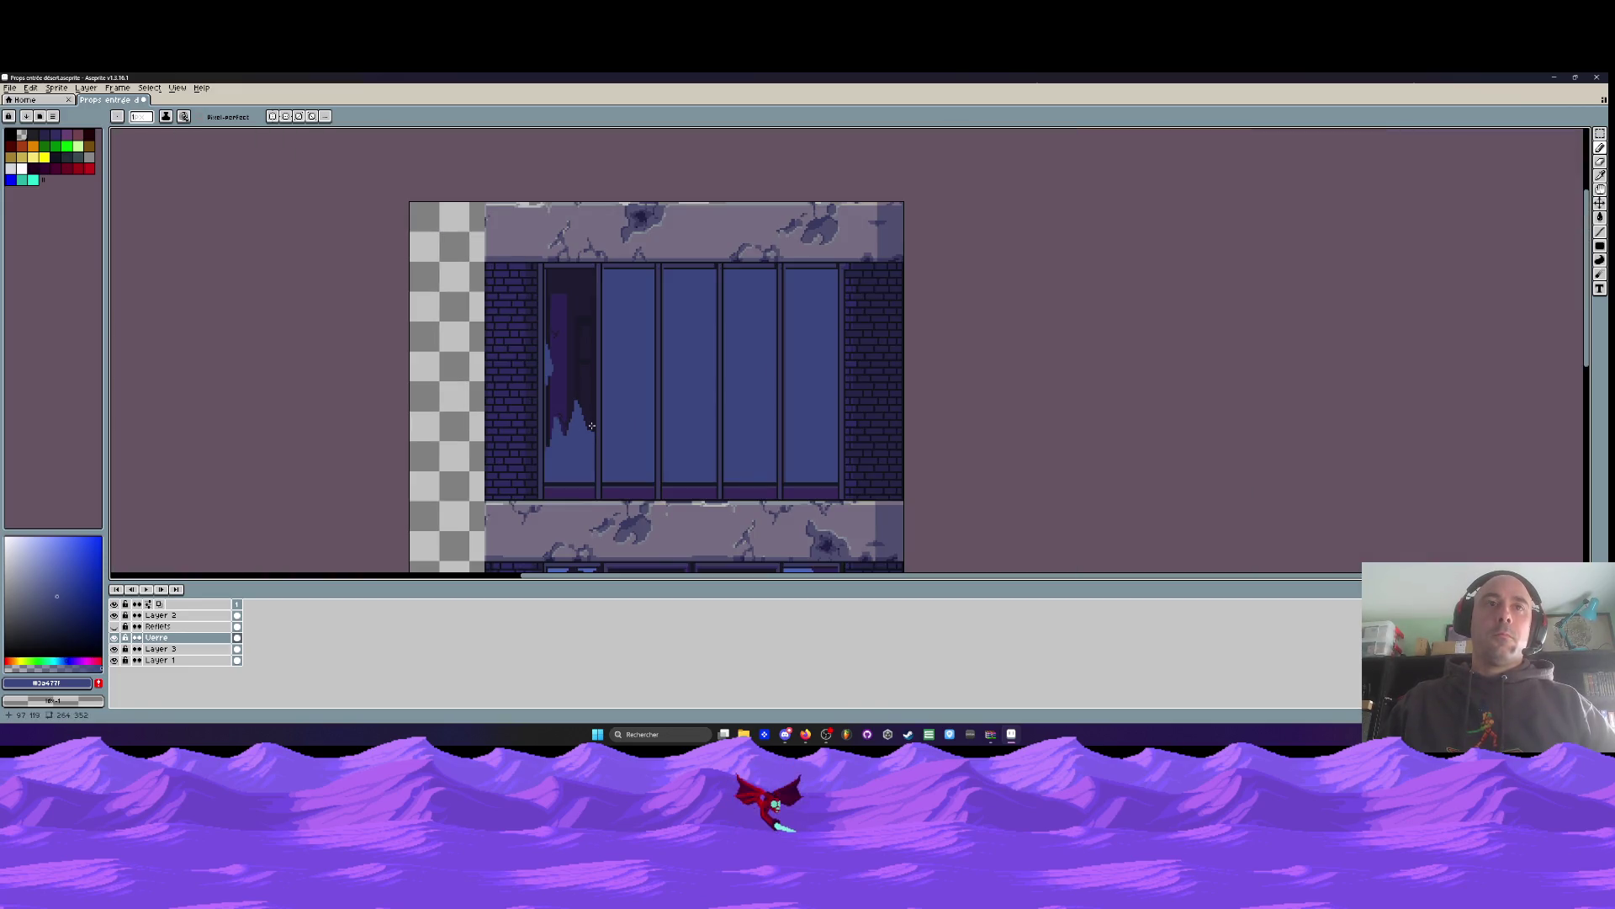
pyautogui.scroll(3, 592, 426)
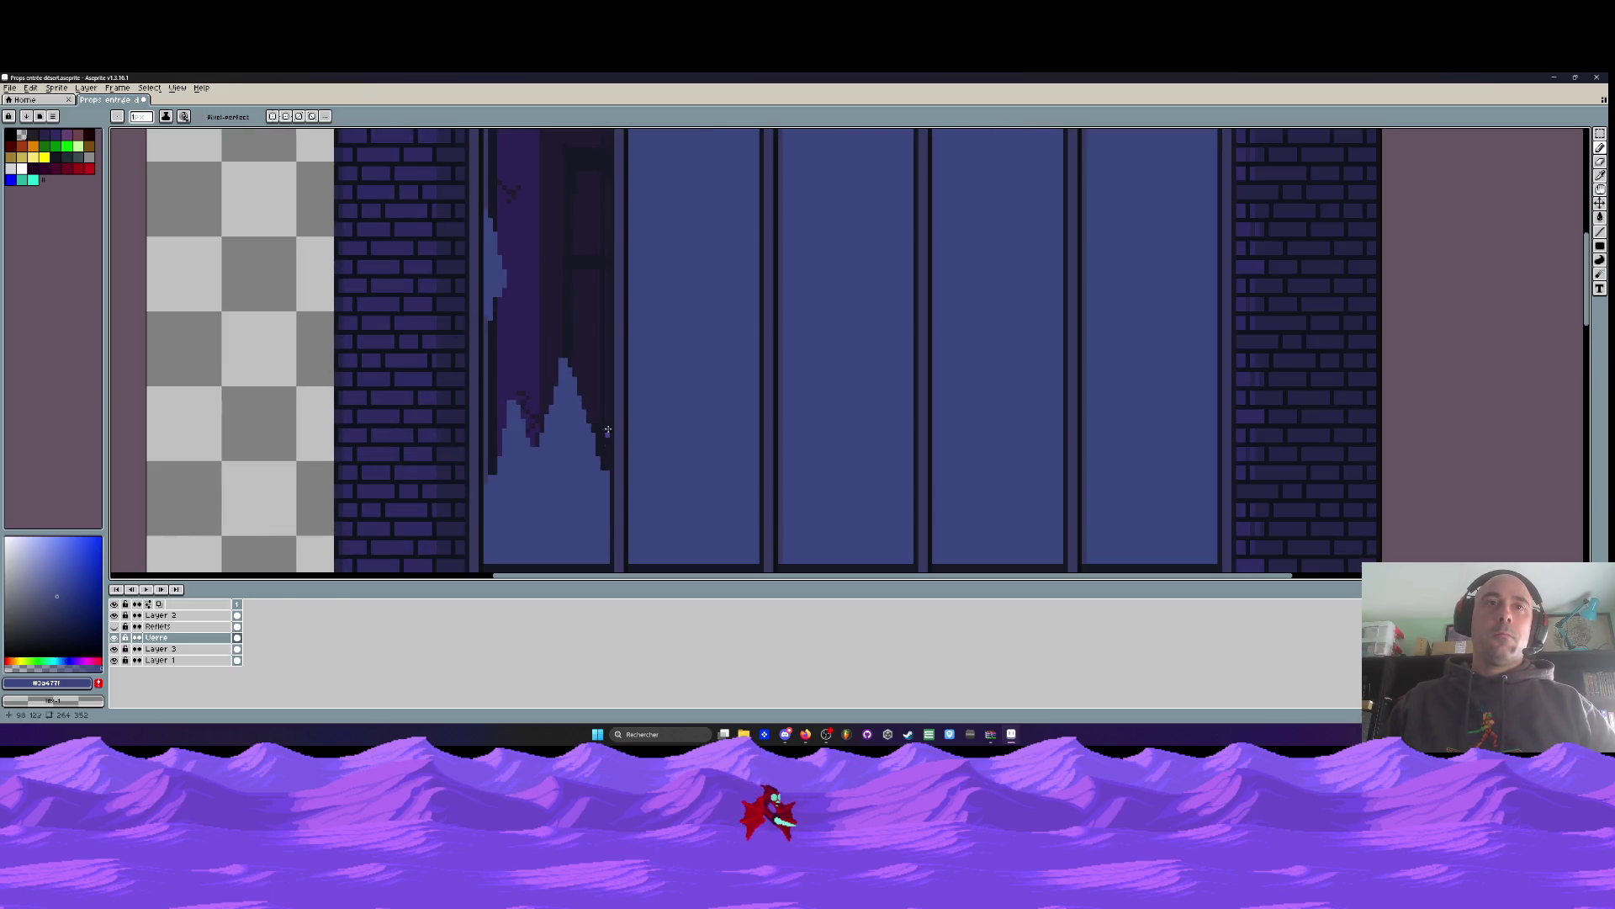
pyautogui.scroll(-4, 602, 468)
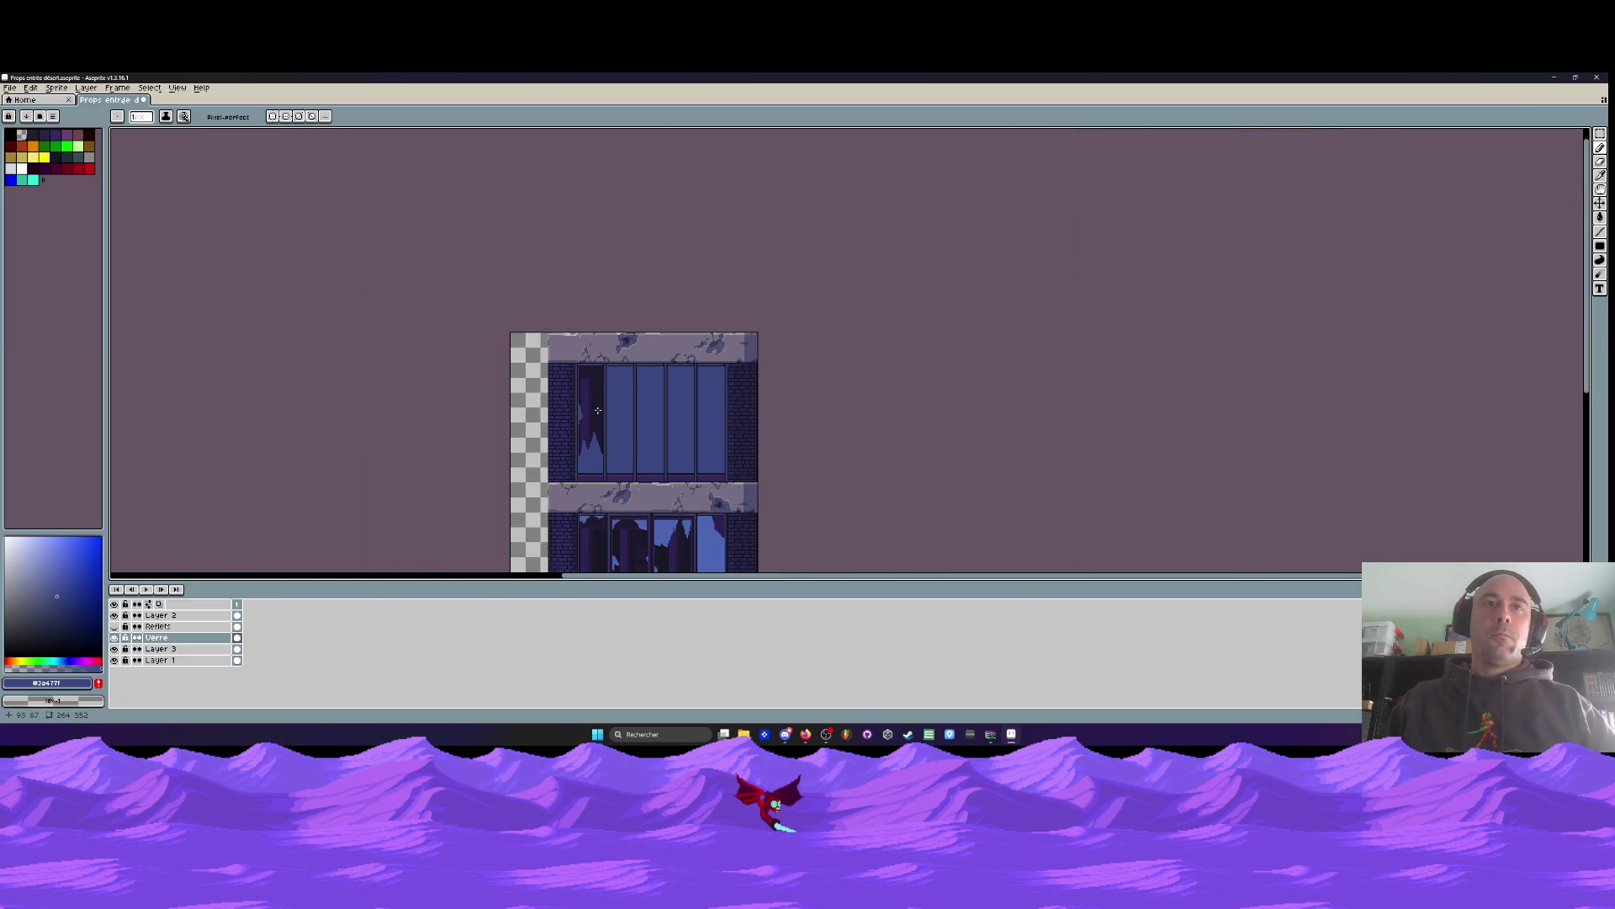
pyautogui.scroll(5, 598, 410)
pyautogui.scroll(2, 559, 360)
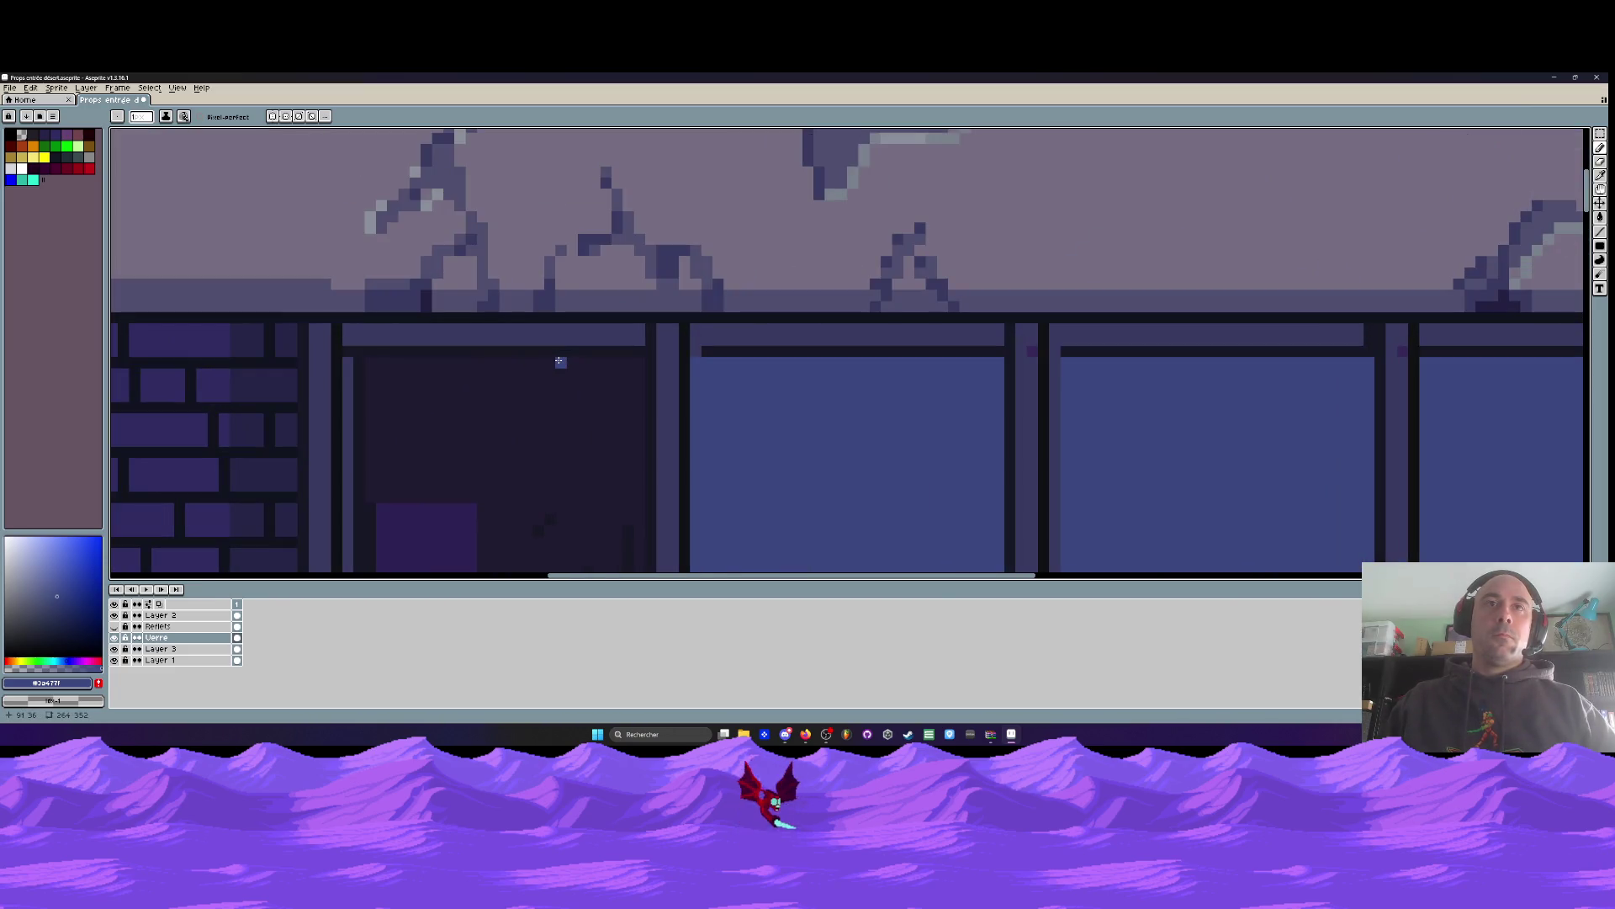
pyautogui.scroll(-3, 559, 361)
pyautogui.scroll(1, 566, 274)
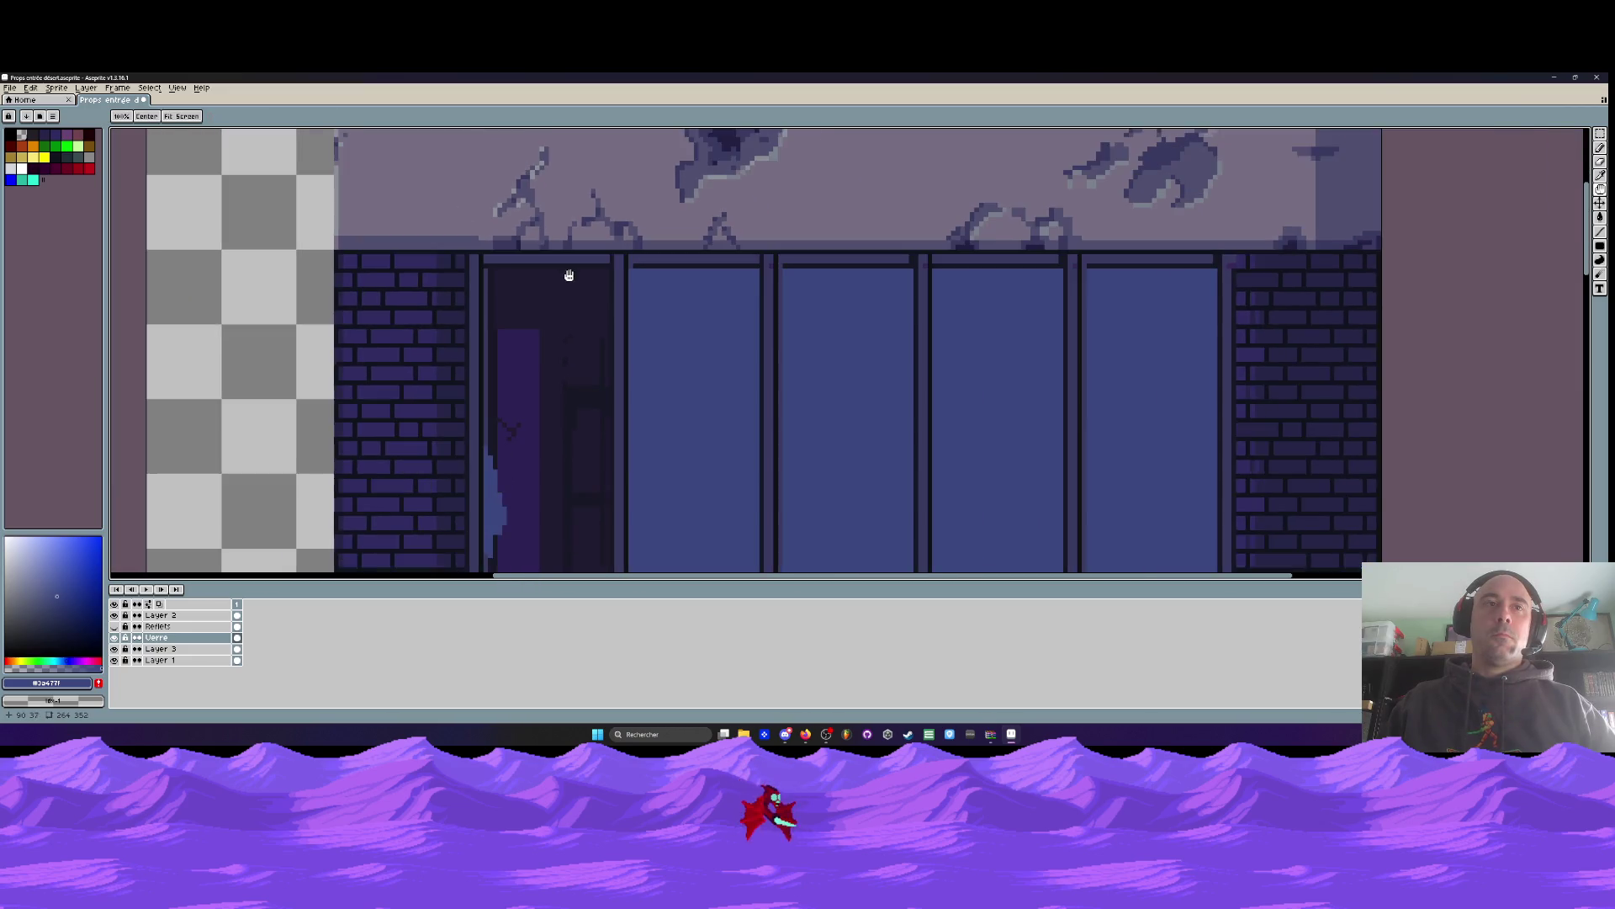
pyautogui.scroll(1, 541, 332)
# Draw straight vertical lines down the rightmost pane's edge and beside the broken pane
pyautogui.press('l')
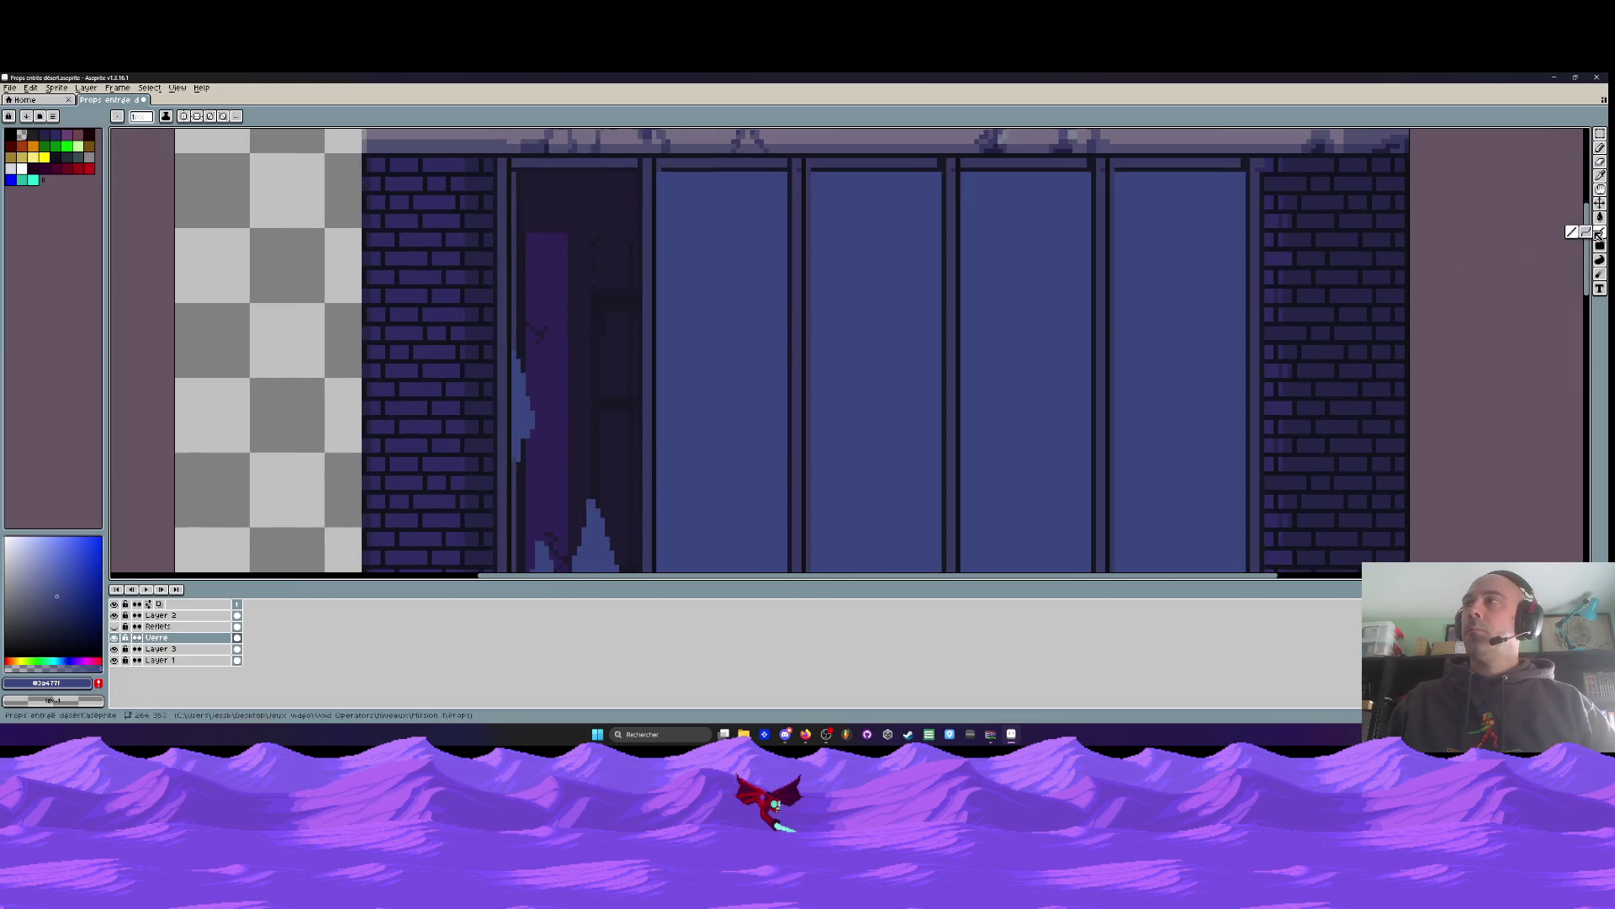
pyautogui.scroll(1, 1102, 185)
pyautogui.moveTo(1120, 165); pyautogui.dragTo(1121, 218)
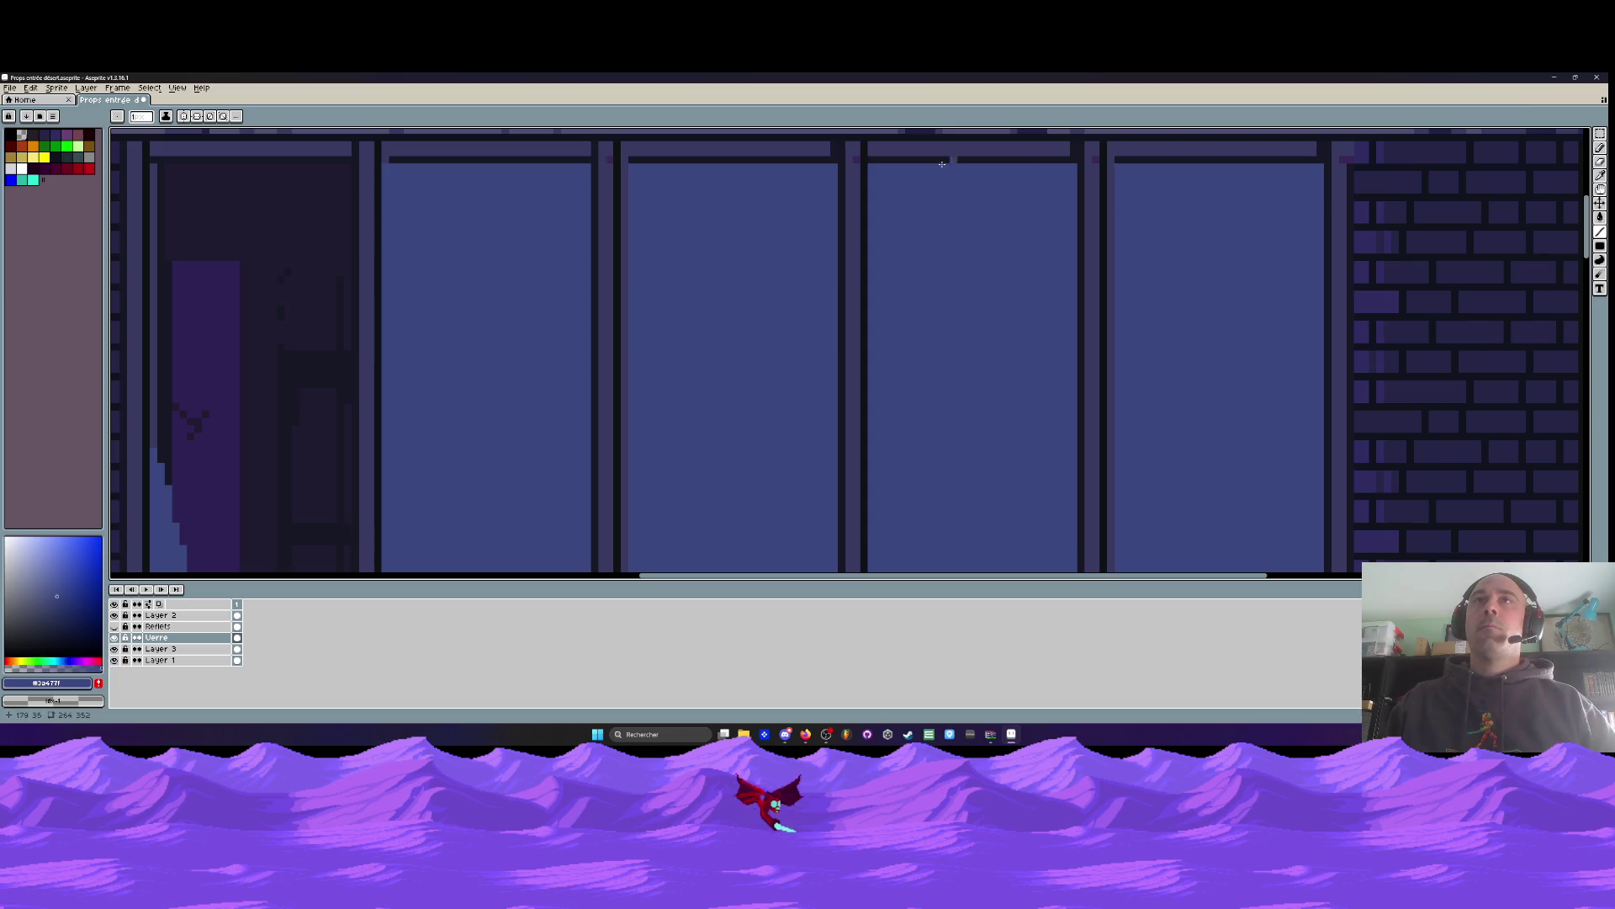
pyautogui.scroll(-2, 864, 174)
pyautogui.scroll(1, 622, 170)
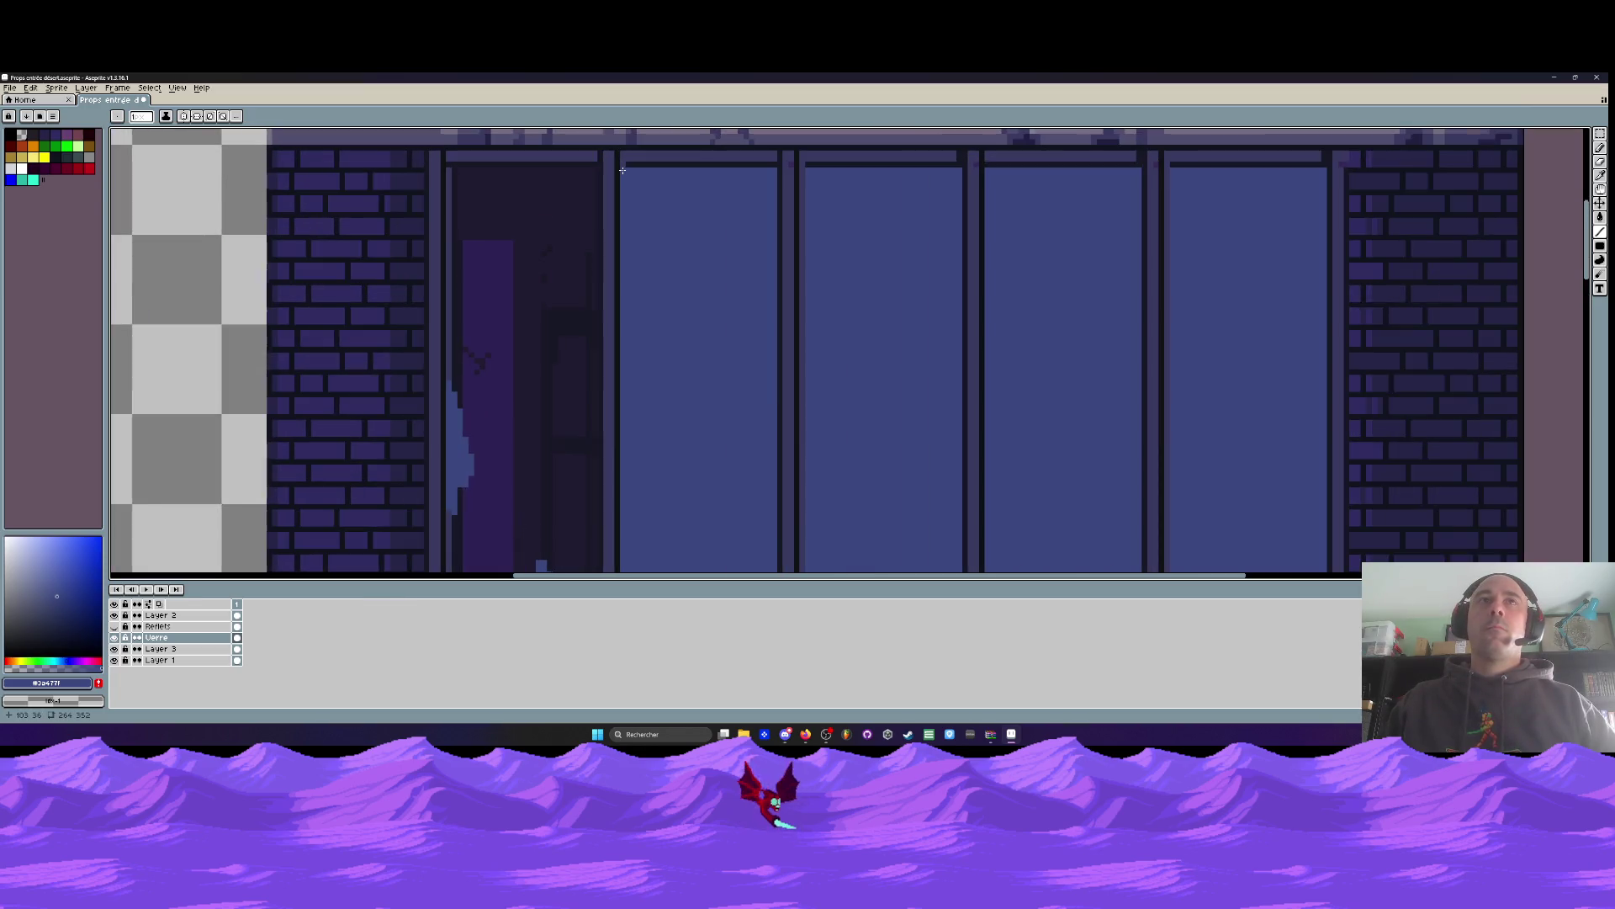
pyautogui.moveTo(621, 170)
pyautogui.mouseDown()
pyautogui.moveTo(602, 547)
pyautogui.moveTo(585, 562)
pyautogui.moveTo(626, 476)
pyautogui.mouseUp()
pyautogui.scroll(-3, 699, 404)
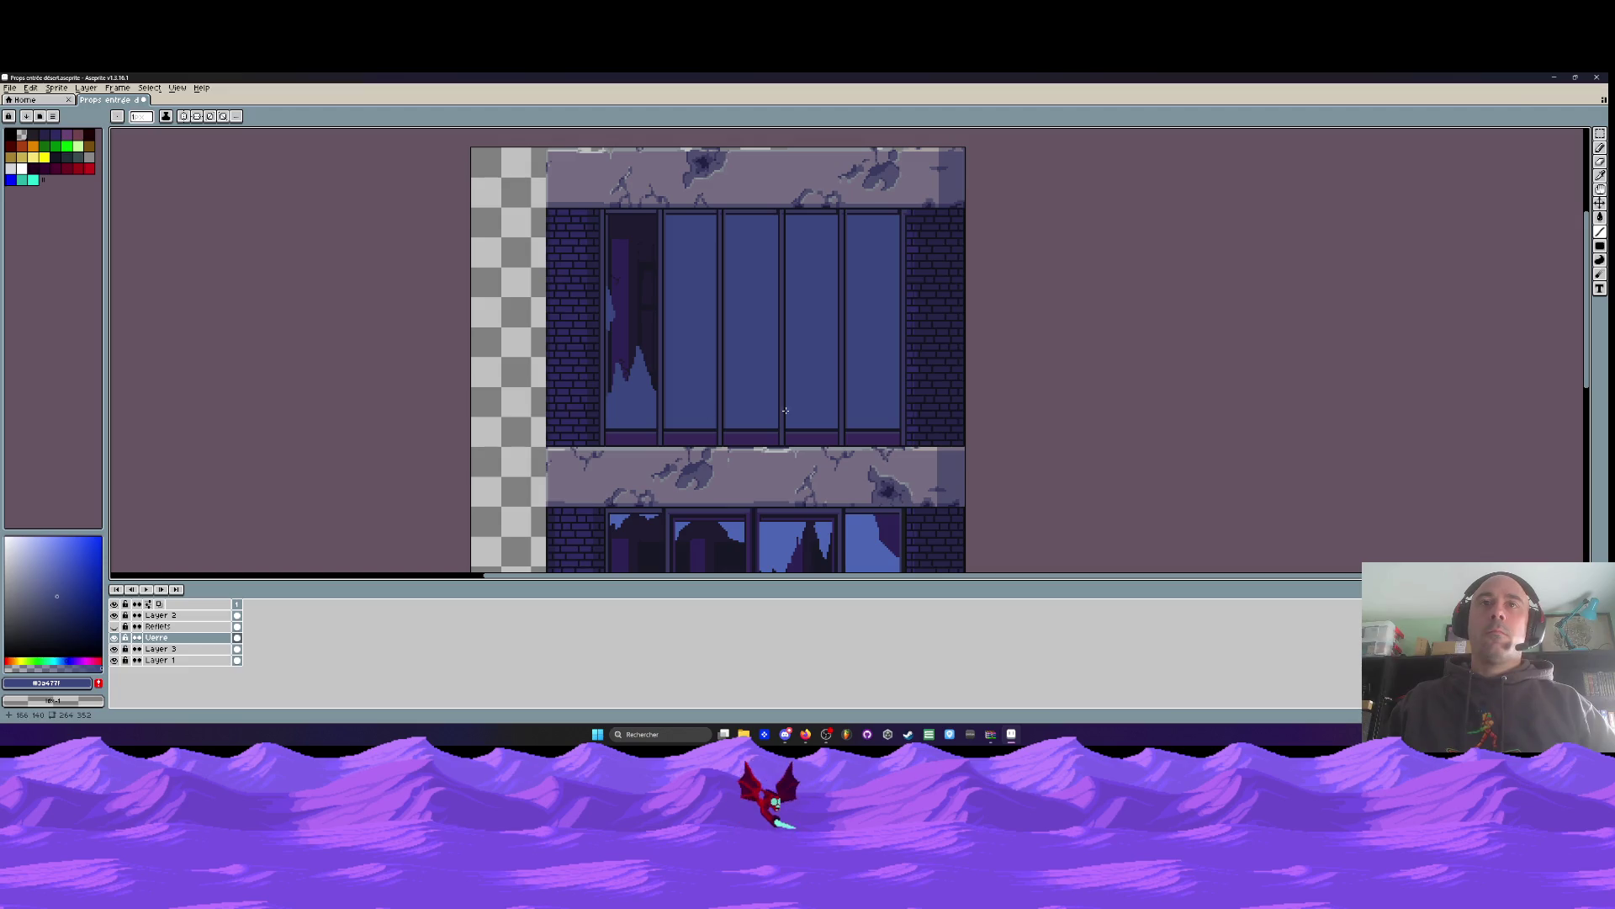
pyautogui.scroll(2, 785, 410)
# Try vertical lines in the fourth and fifth panes, then undo those line edits
pyautogui.moveTo(782, 450)
pyautogui.mouseDown()
pyautogui.moveTo(806, 129)
pyautogui.moveTo(782, 169)
pyautogui.mouseUp()
pyautogui.hotkey('ctrl', 'z')
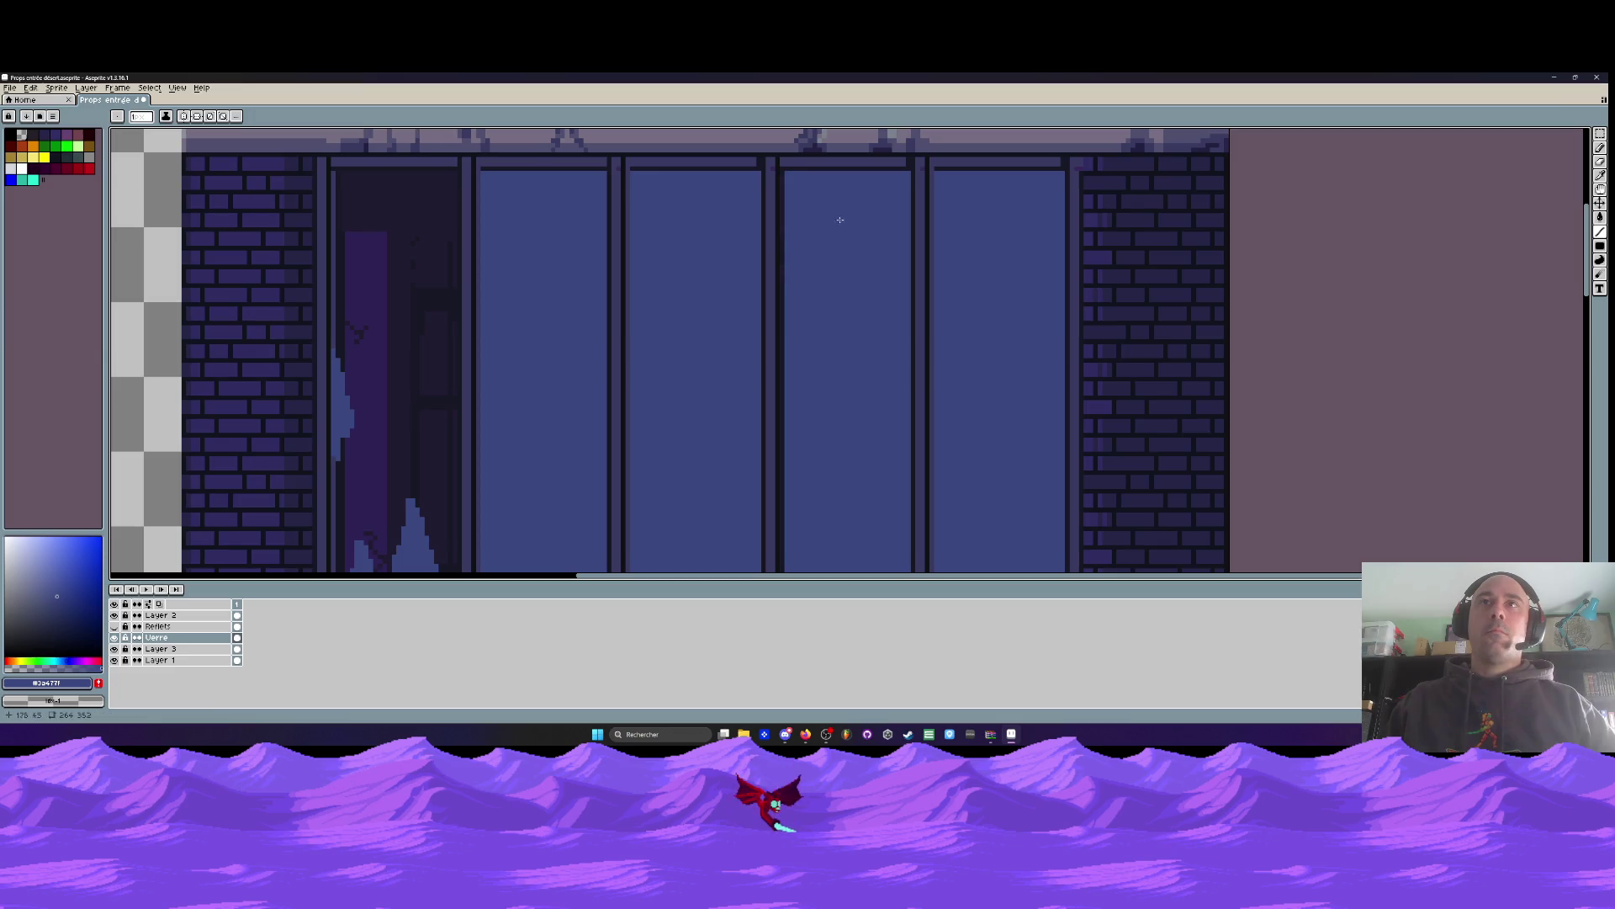
pyautogui.scroll(-1, 924, 213)
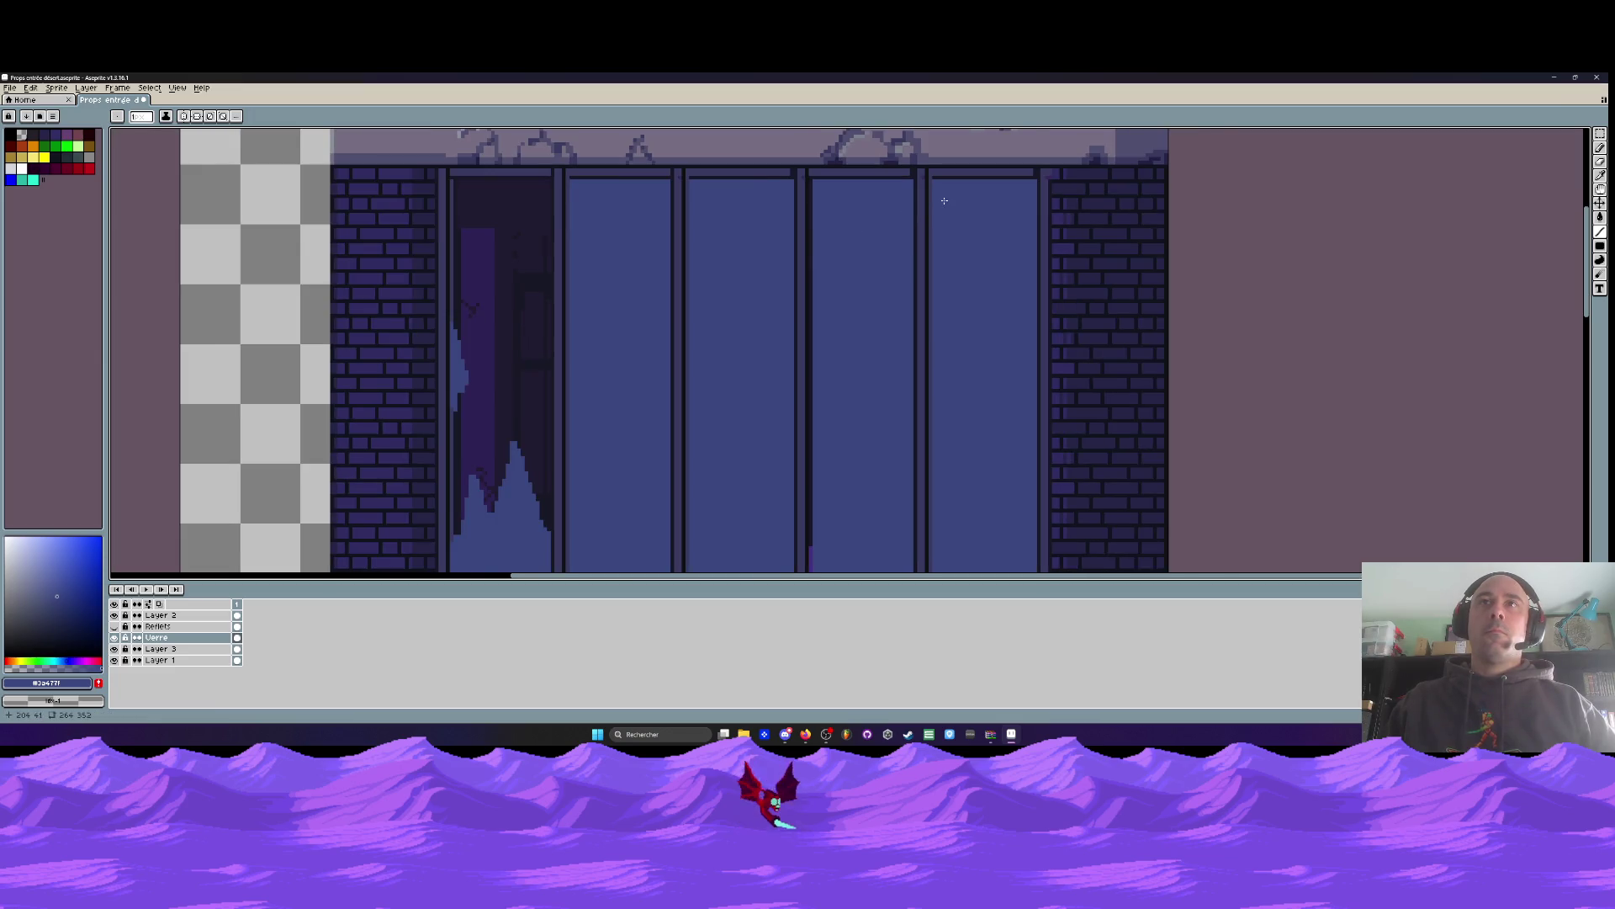
pyautogui.scroll(1, 944, 200)
pyautogui.moveTo(932, 175); pyautogui.dragTo(933, 217)
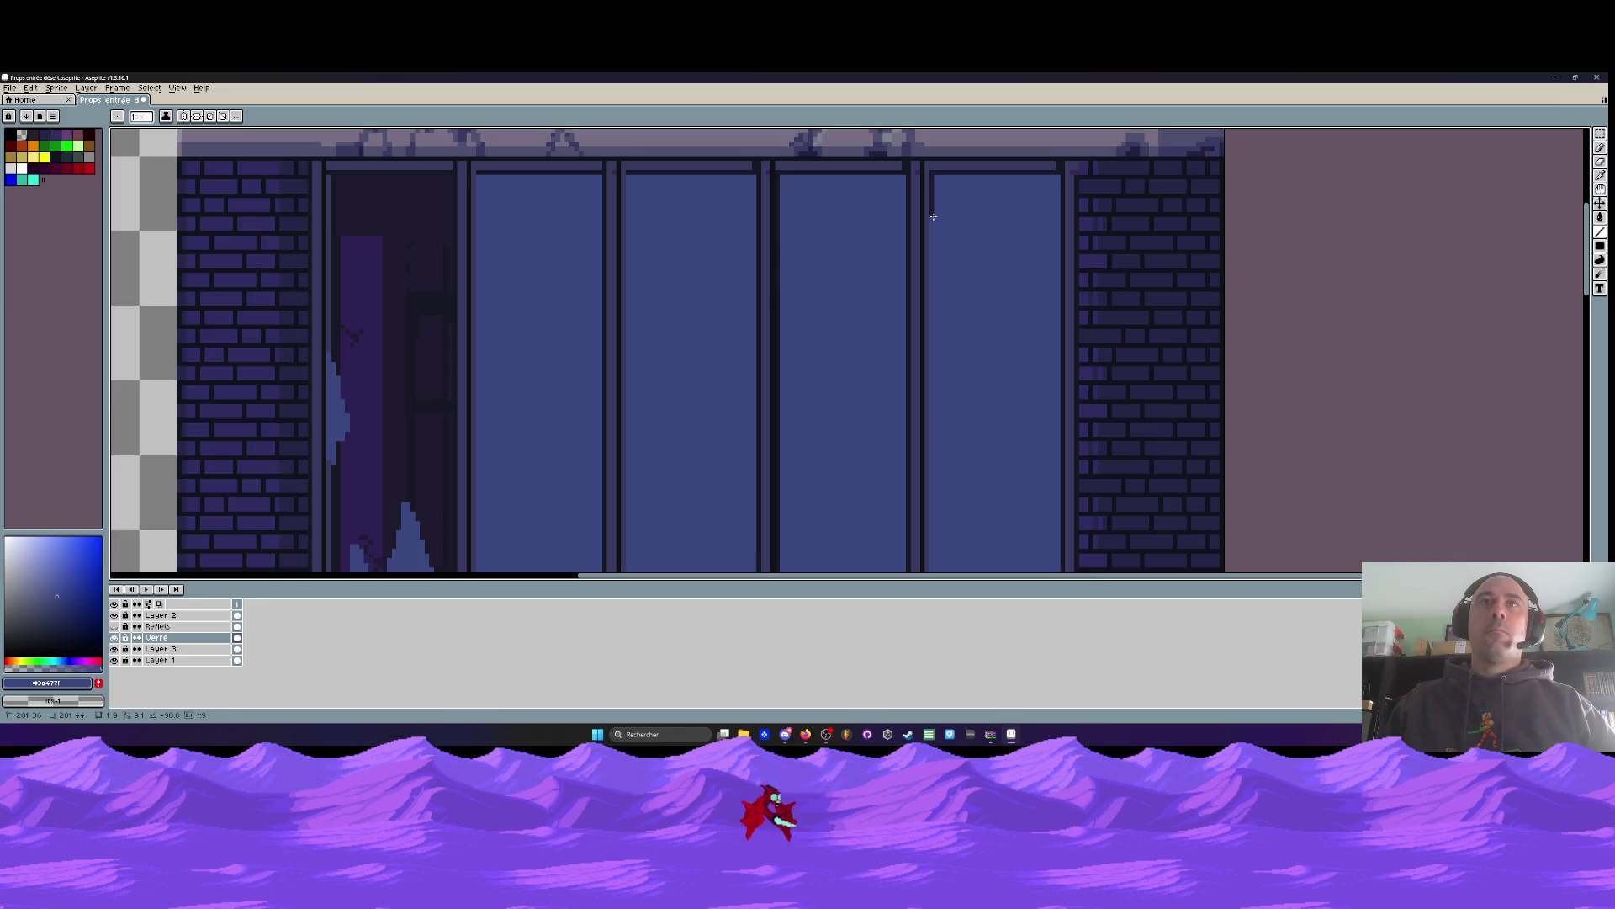
pyautogui.hotkey('ctrl', 'z')
pyautogui.hotkey('ctrl', 'z')
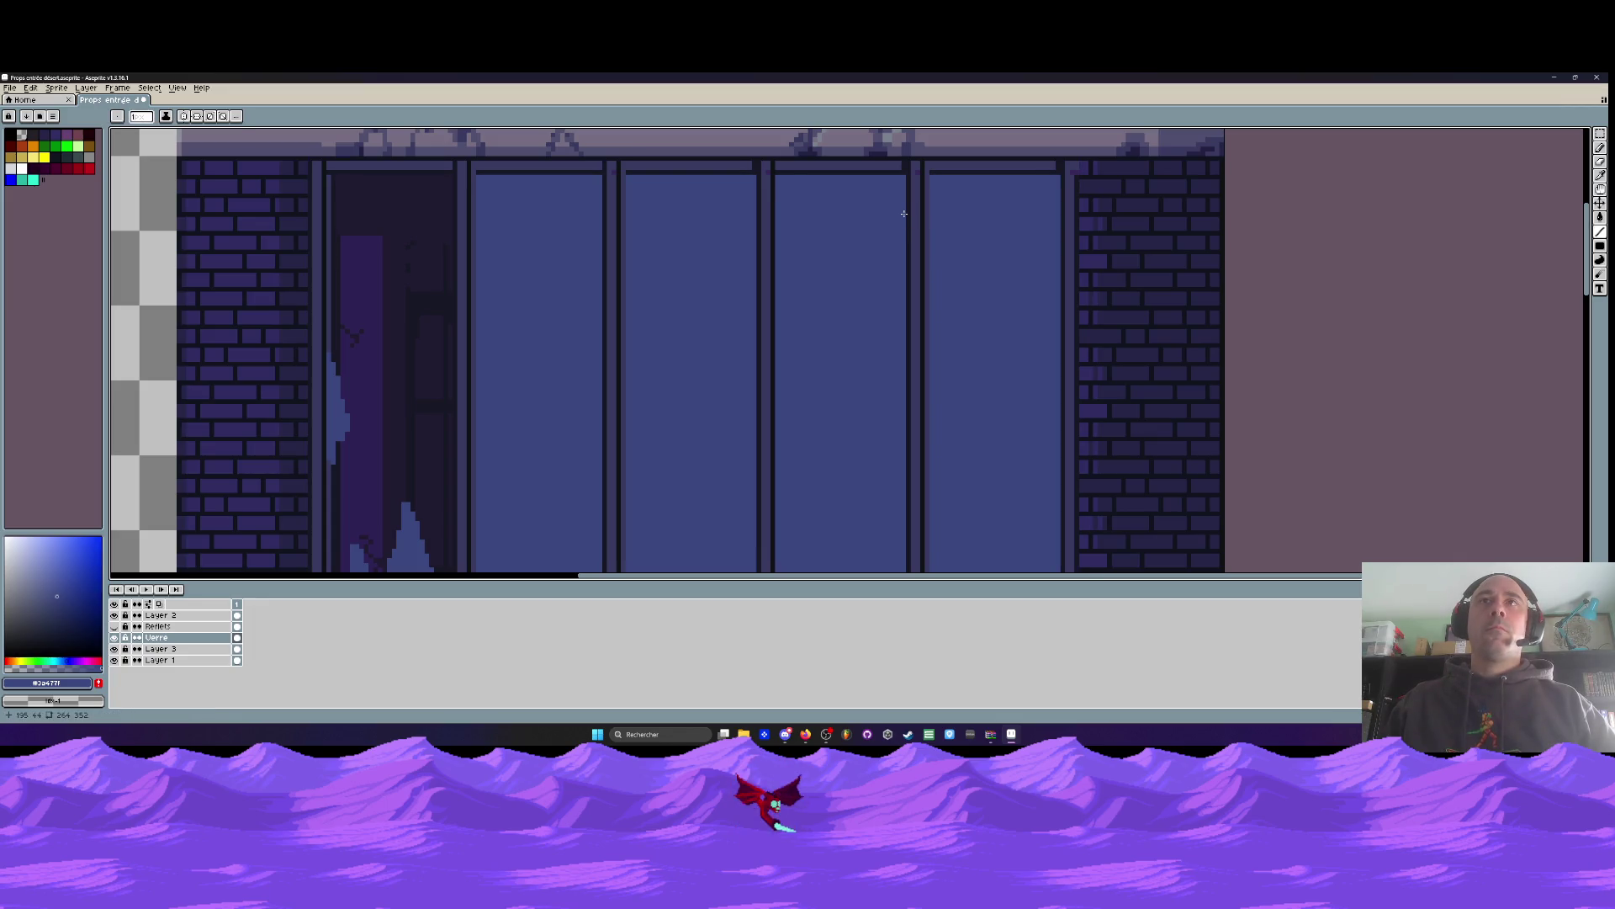
pyautogui.scroll(-1, 744, 201)
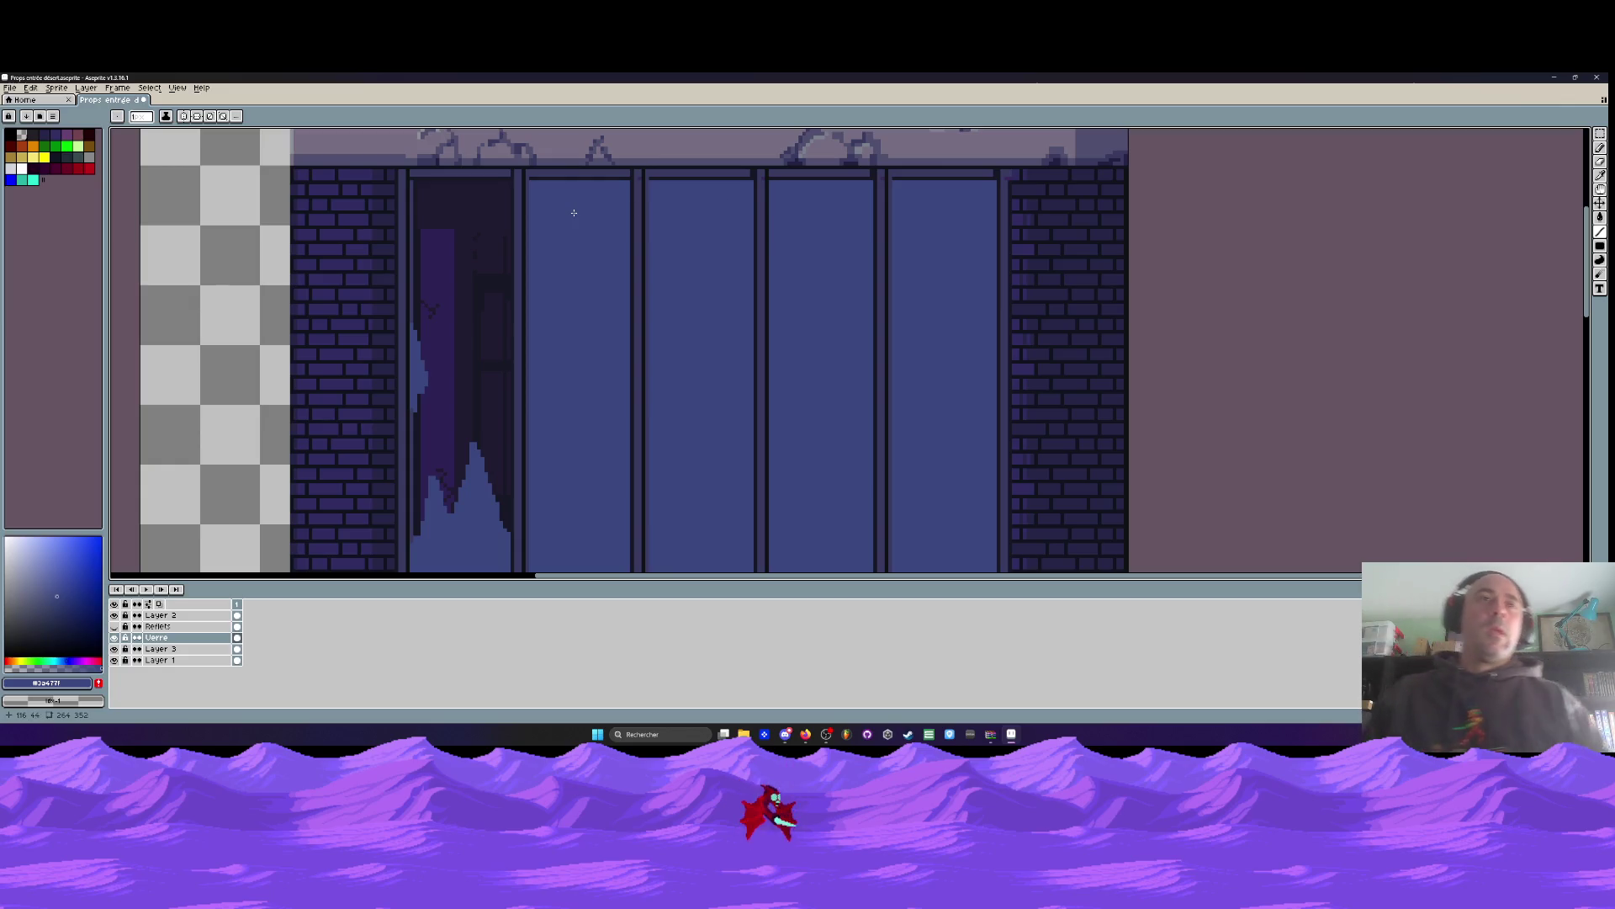
pyautogui.scroll(-2, 492, 328)
pyautogui.scroll(1, 525, 338)
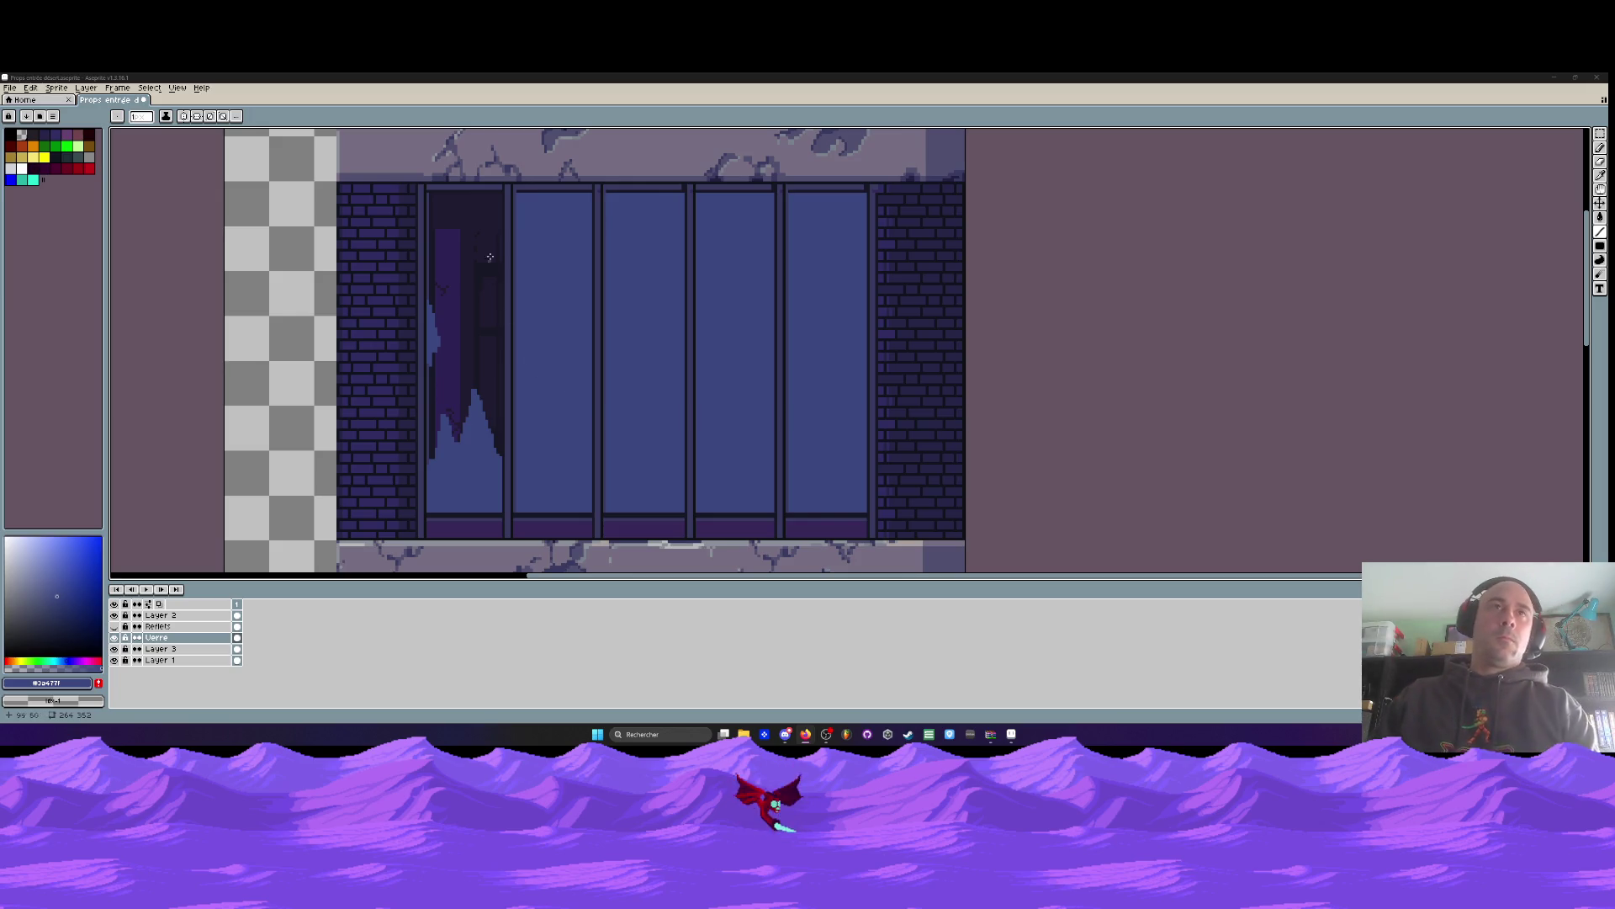
pyautogui.scroll(1, 529, 206)
pyautogui.scroll(1, 528, 202)
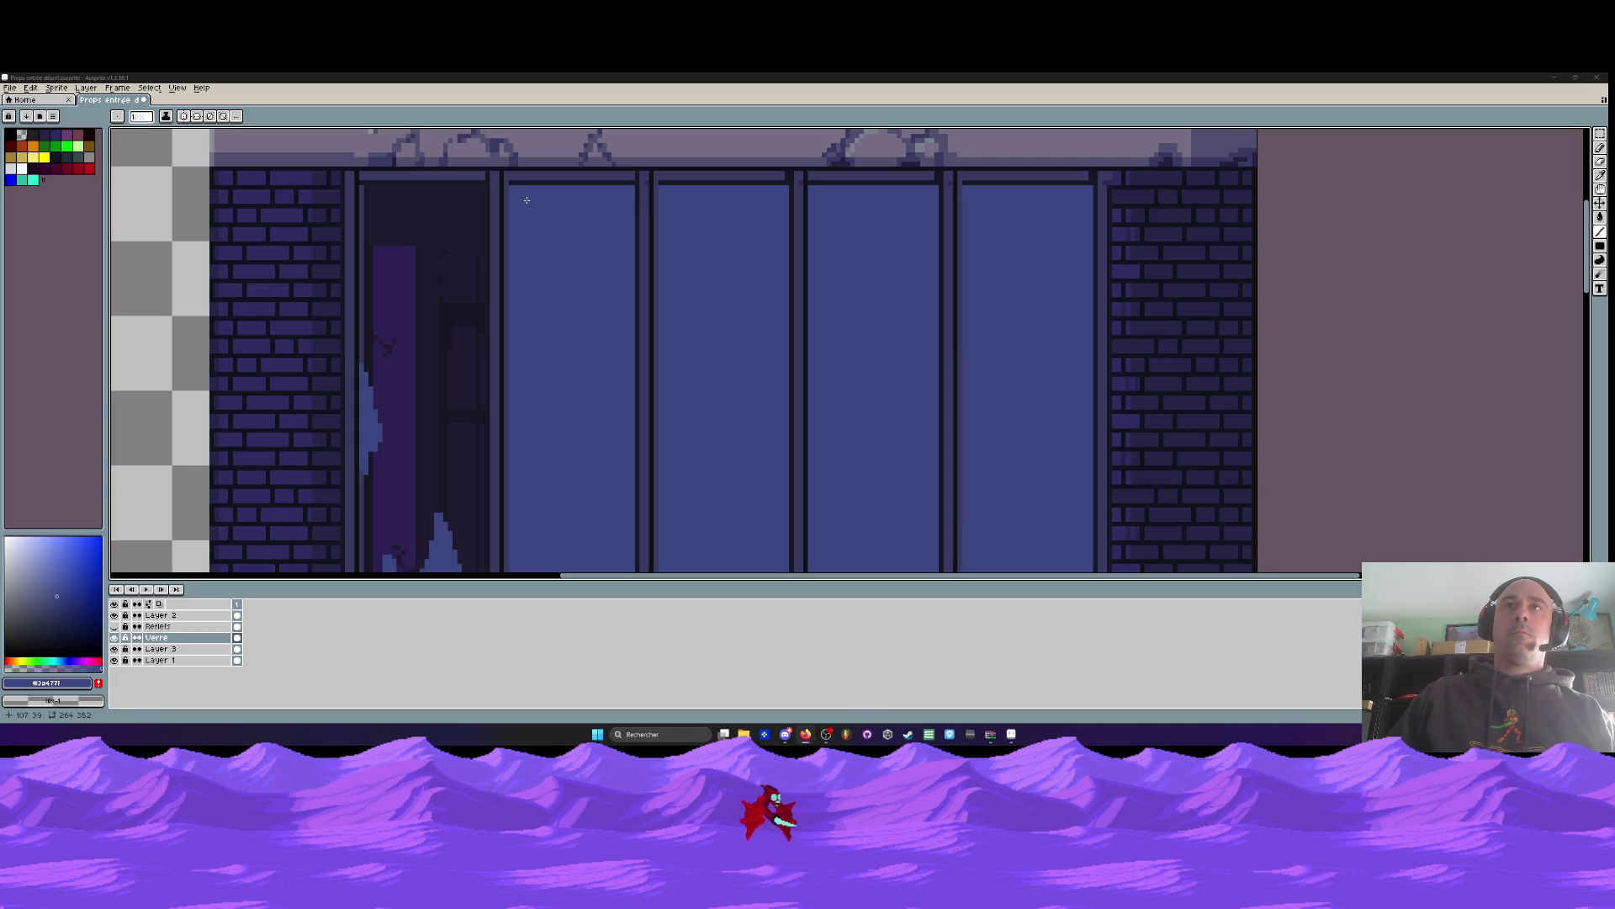
pyautogui.scroll(-1, 527, 199)
pyautogui.scroll(-1, 570, 208)
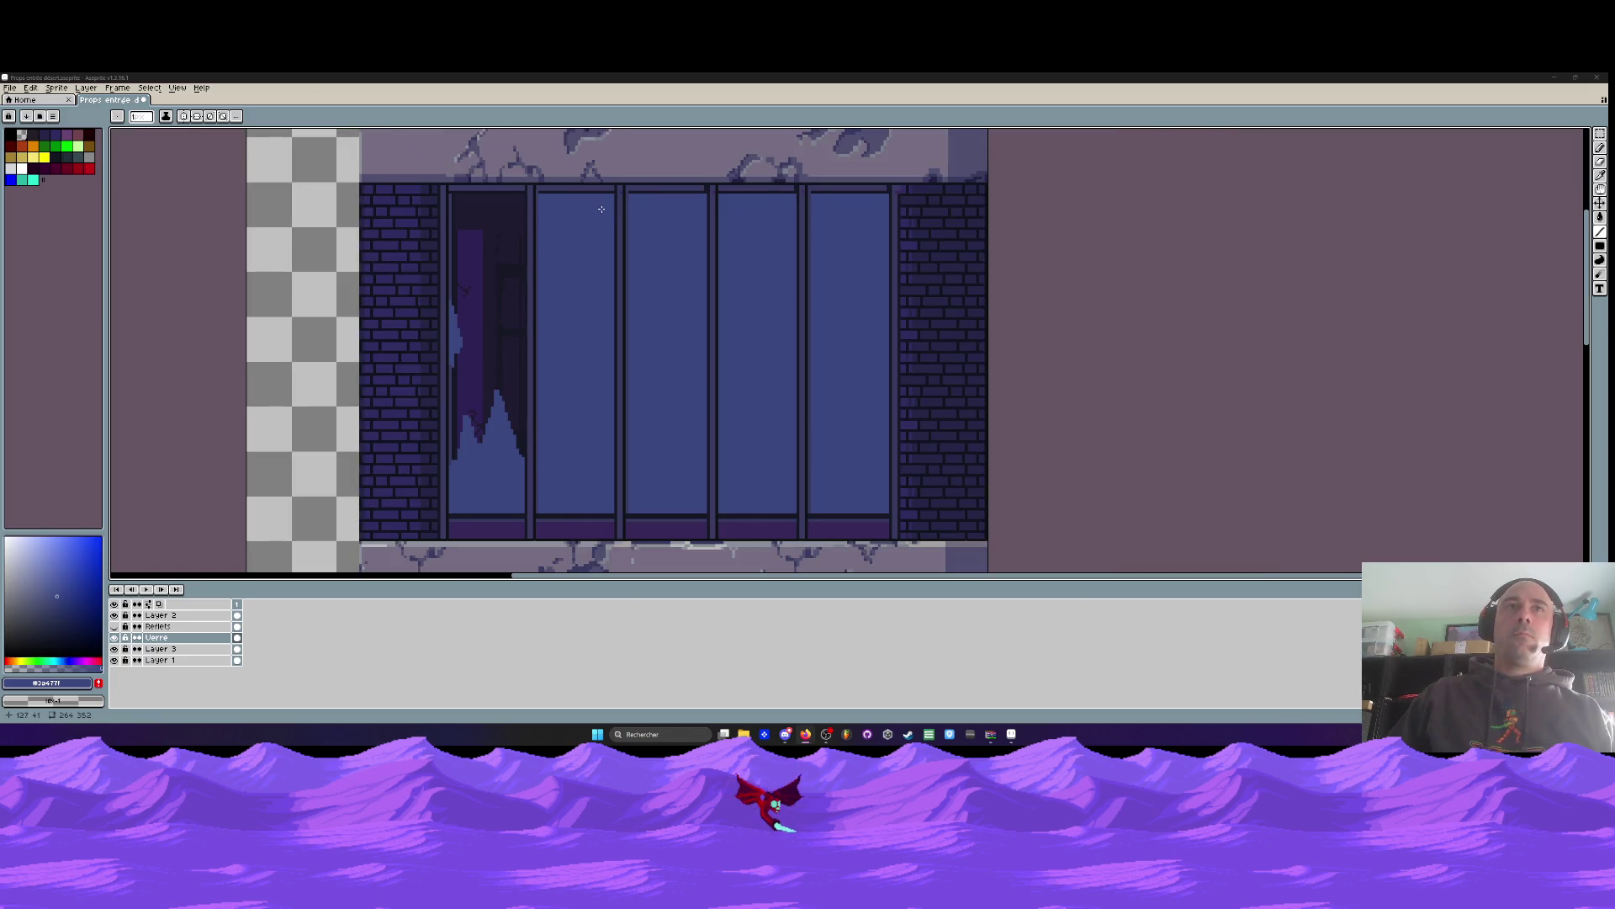
pyautogui.scroll(1, 564, 198)
pyautogui.scroll(1, 528, 190)
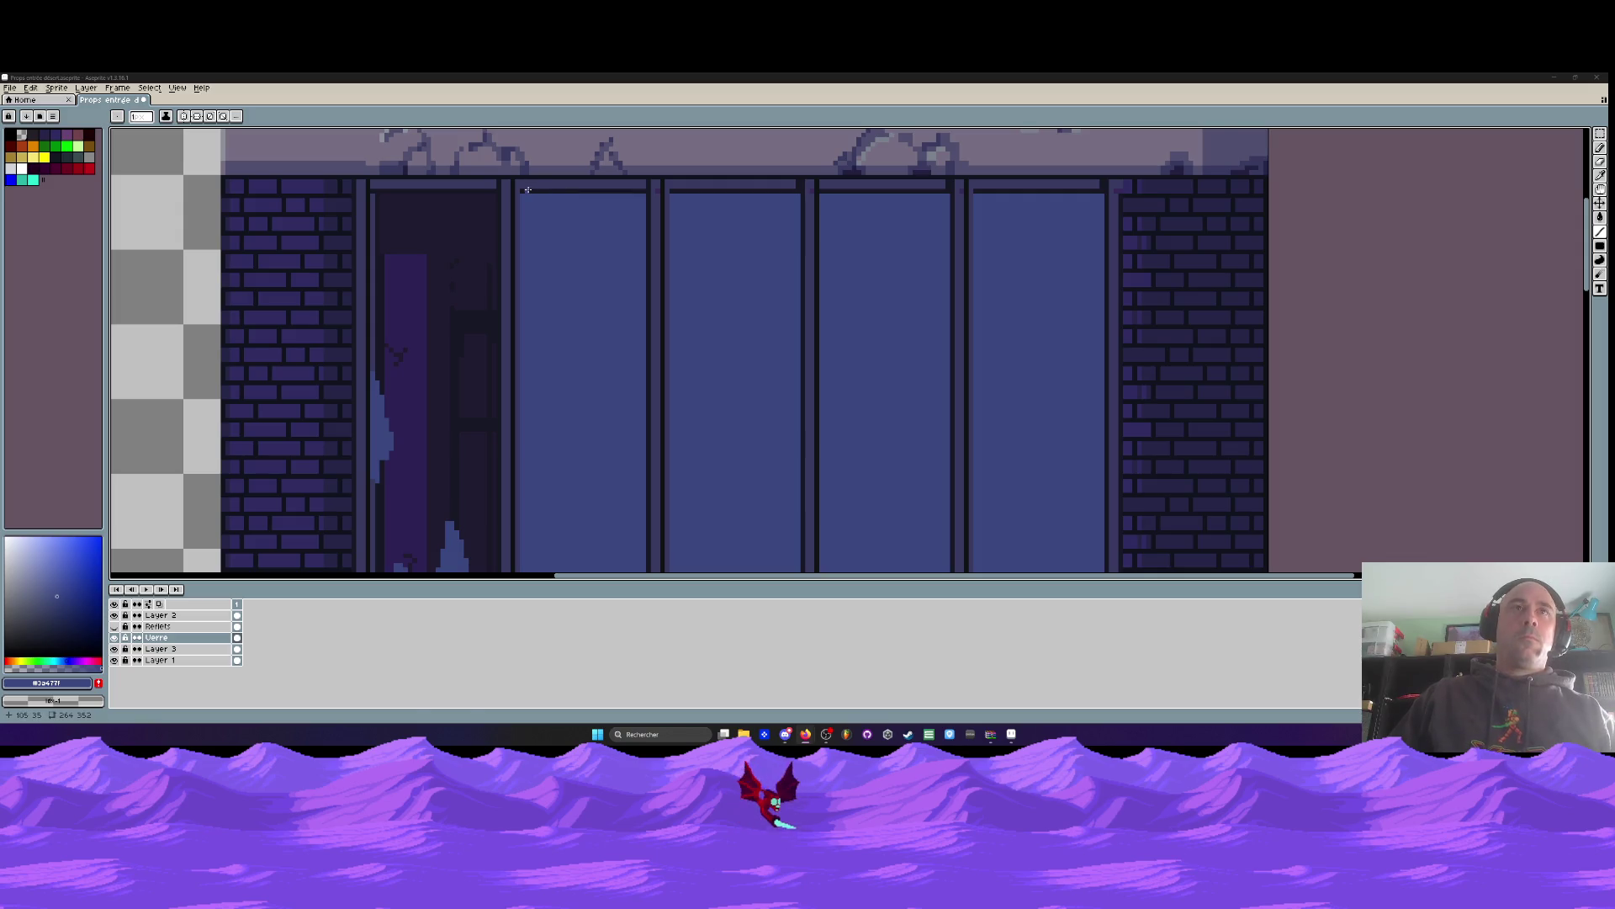
pyautogui.scroll(1, 628, 202)
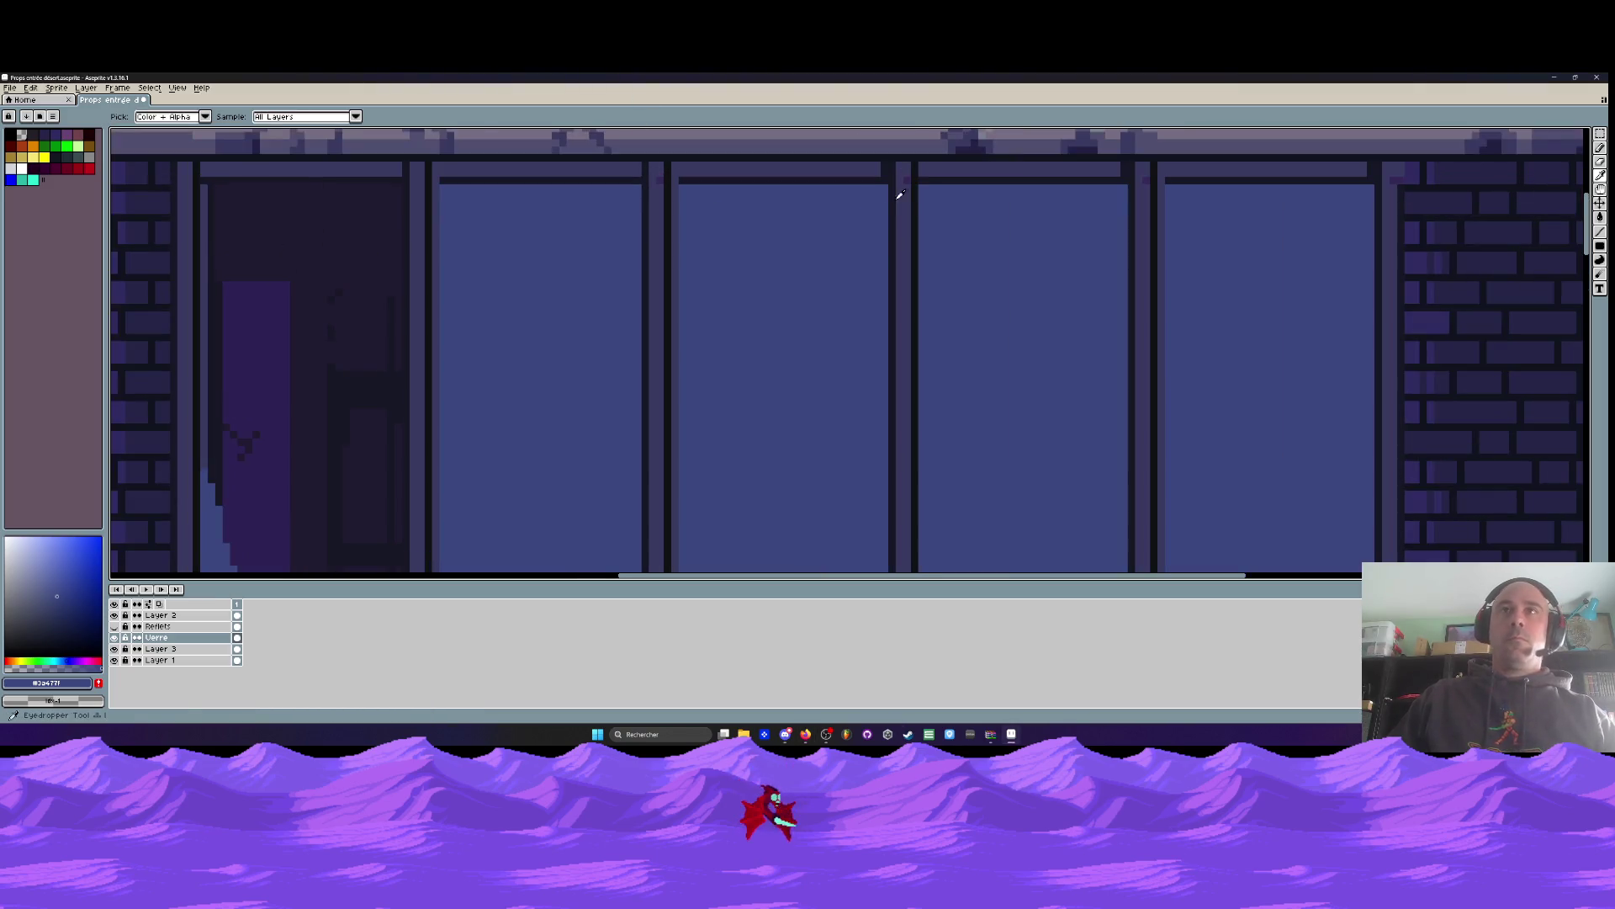
# Pick the dark frame colour and try a vertical line beside a window divider, then undo it
pyautogui.keyDown('alt'); pyautogui.click(915, 171); pyautogui.keyUp('alt')
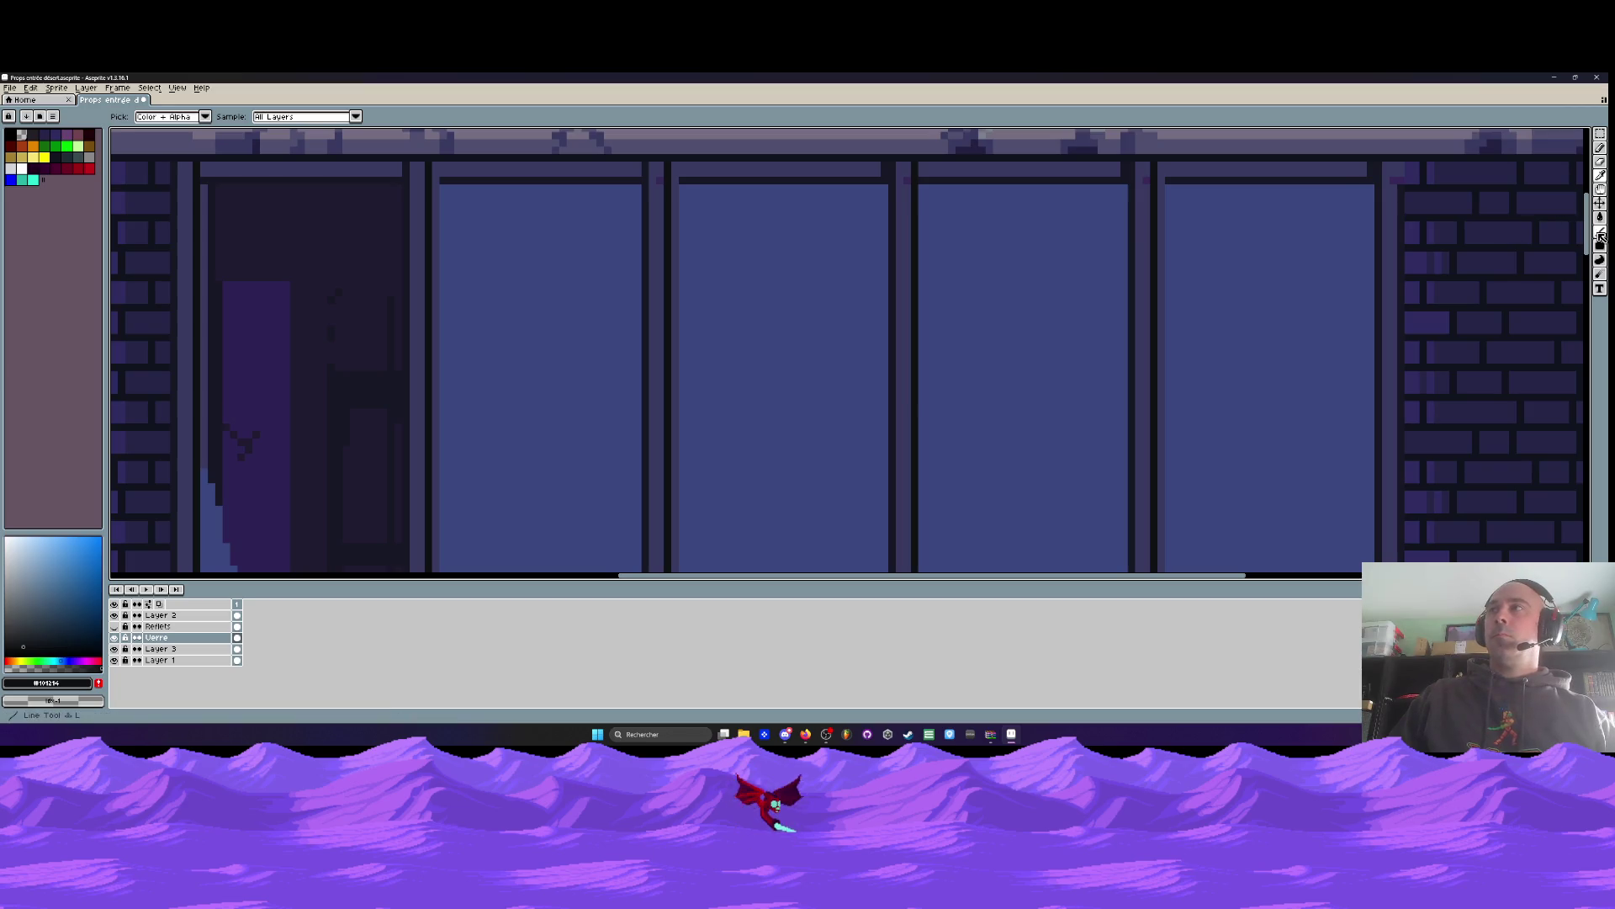
pyautogui.scroll(1, 445, 202)
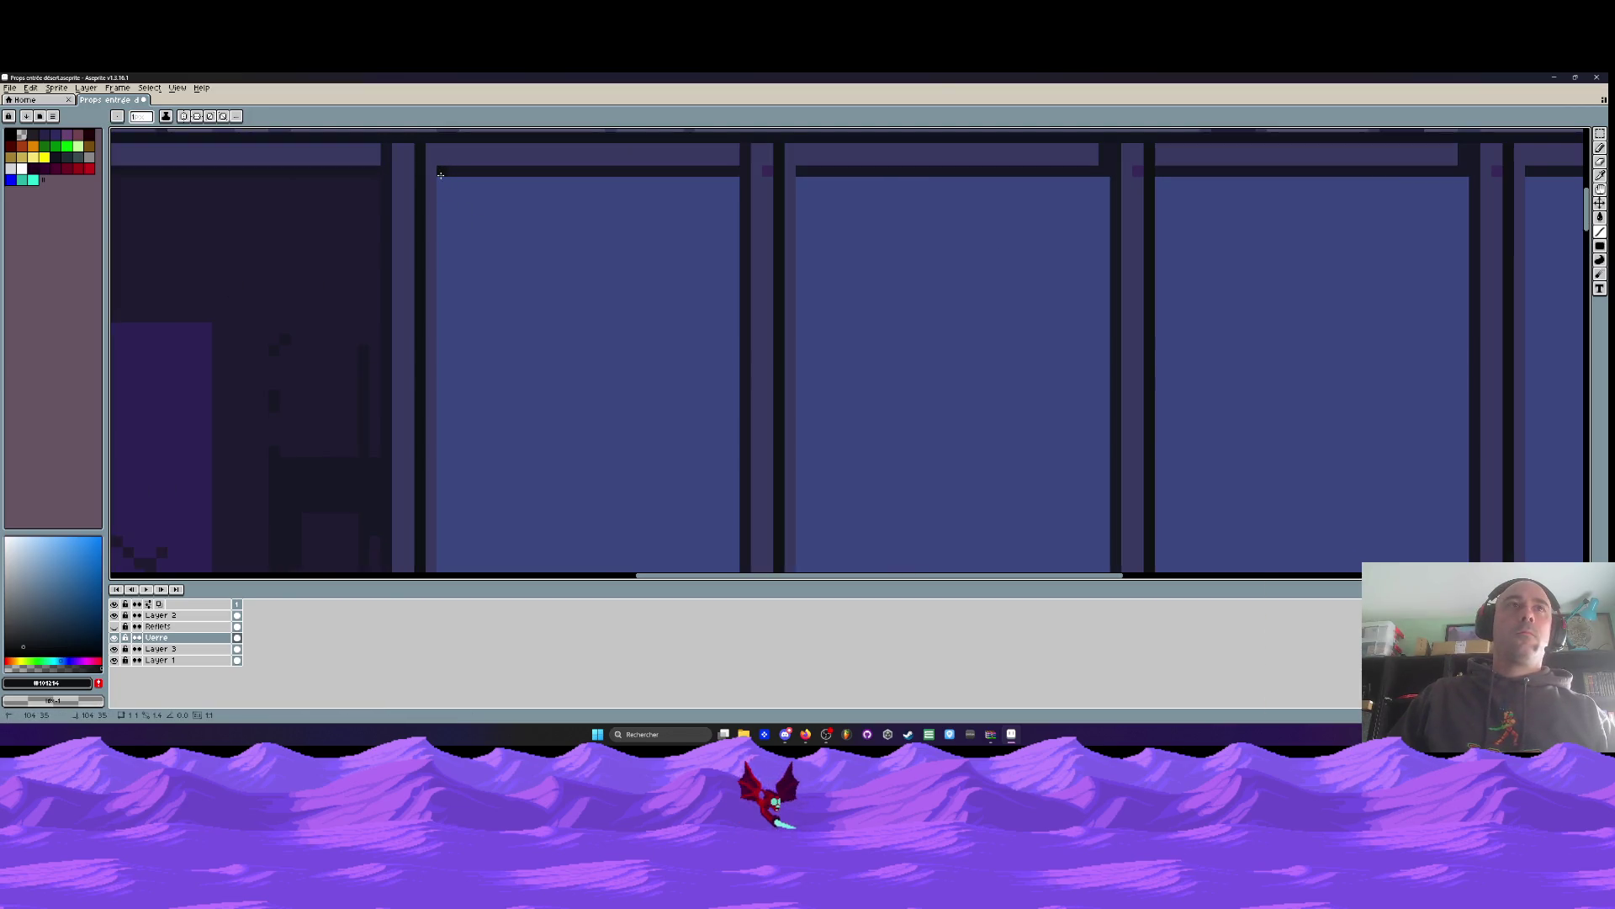
pyautogui.scroll(-3, 447, 165)
pyautogui.scroll(-3, 430, 443)
pyautogui.scroll(1, 431, 443)
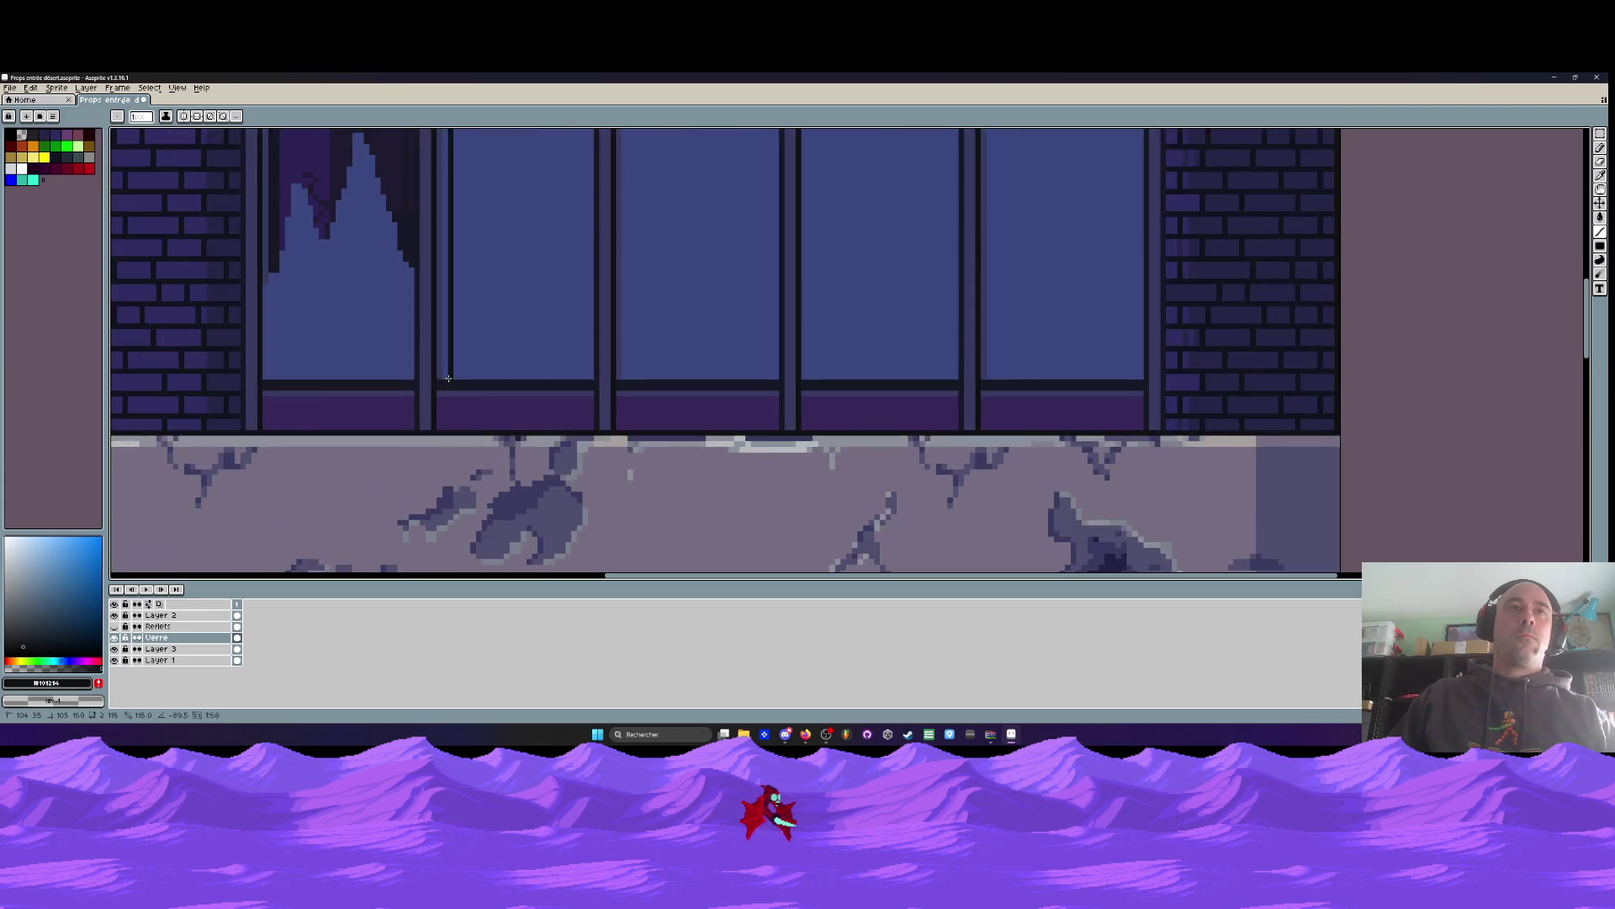
pyautogui.scroll(-1, 618, 134)
pyautogui.moveTo(621, 382)
pyautogui.mouseDown()
pyautogui.moveTo(618, 135)
pyautogui.moveTo(618, 197)
pyautogui.mouseUp()
pyautogui.scroll(-1, 619, 135)
pyautogui.scroll(1, 619, 197)
pyautogui.hotkey('ctrl', 'z')
pyautogui.scroll(1, 618, 197)
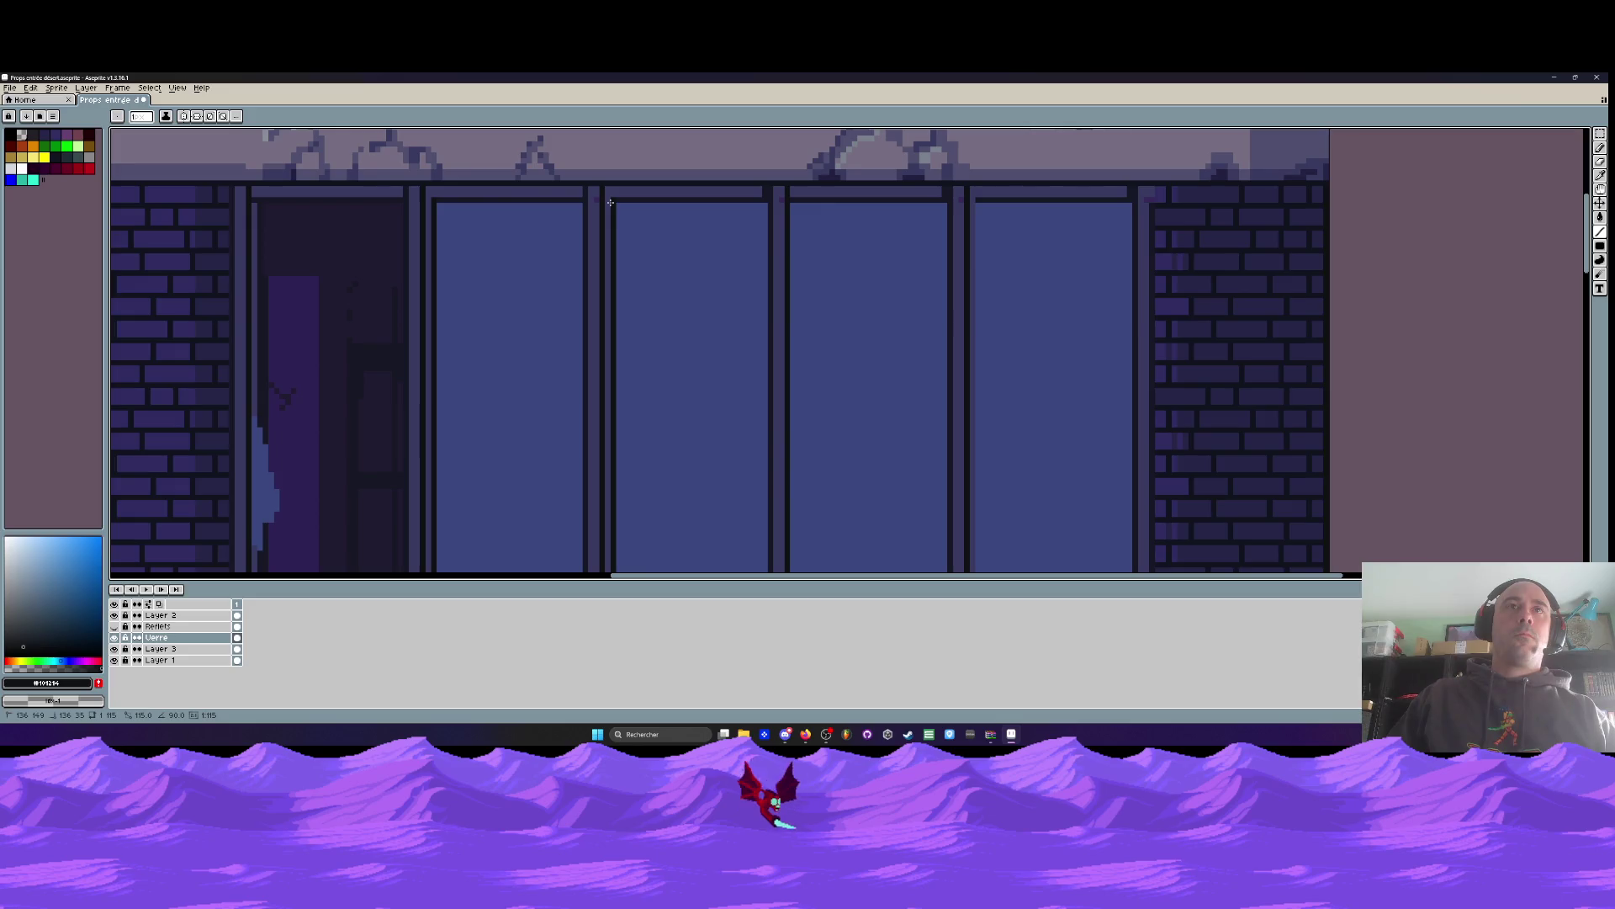
pyautogui.scroll(-2, 962, 221)
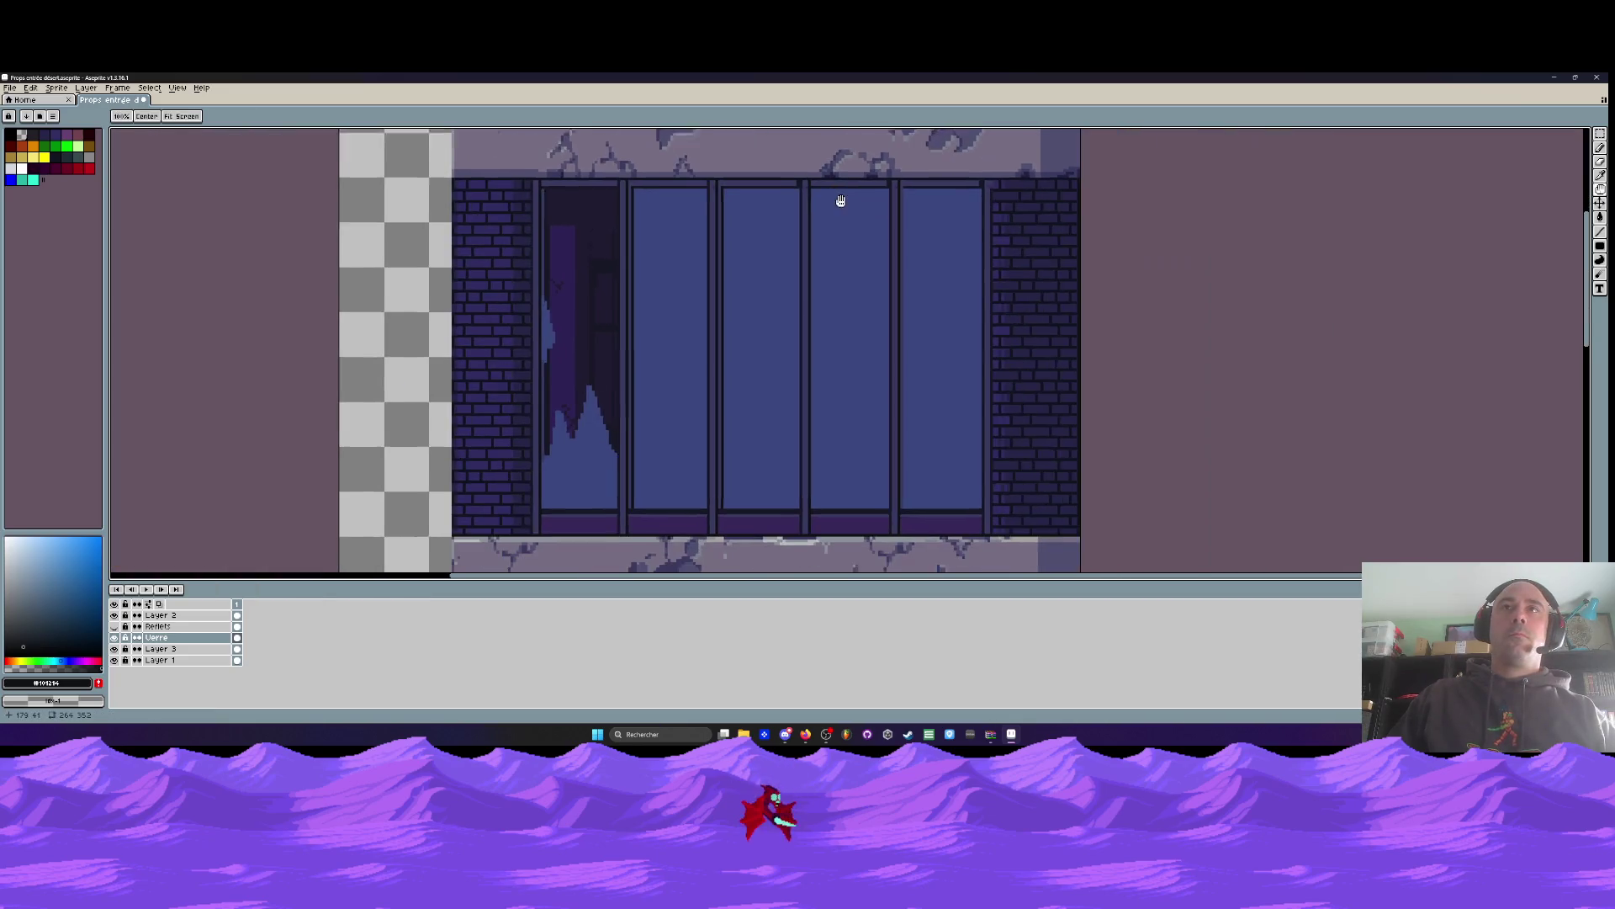
pyautogui.scroll(1, 883, 183)
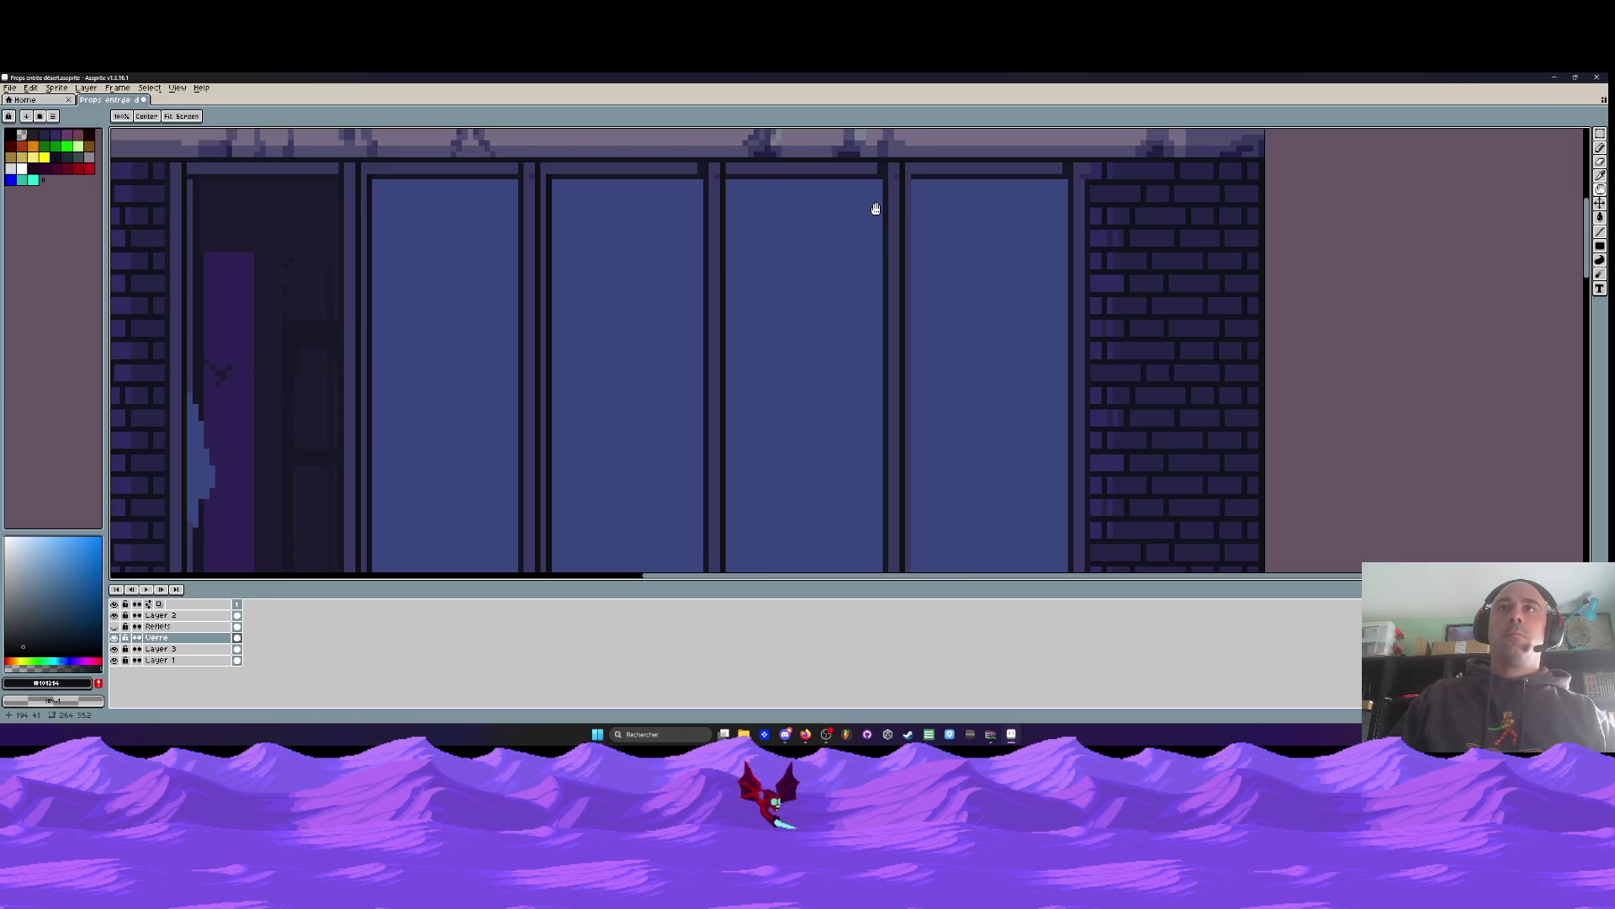
# Return to the pencil, sample the glass blue, then eyedrop the dark frame colour
pyautogui.press('space')
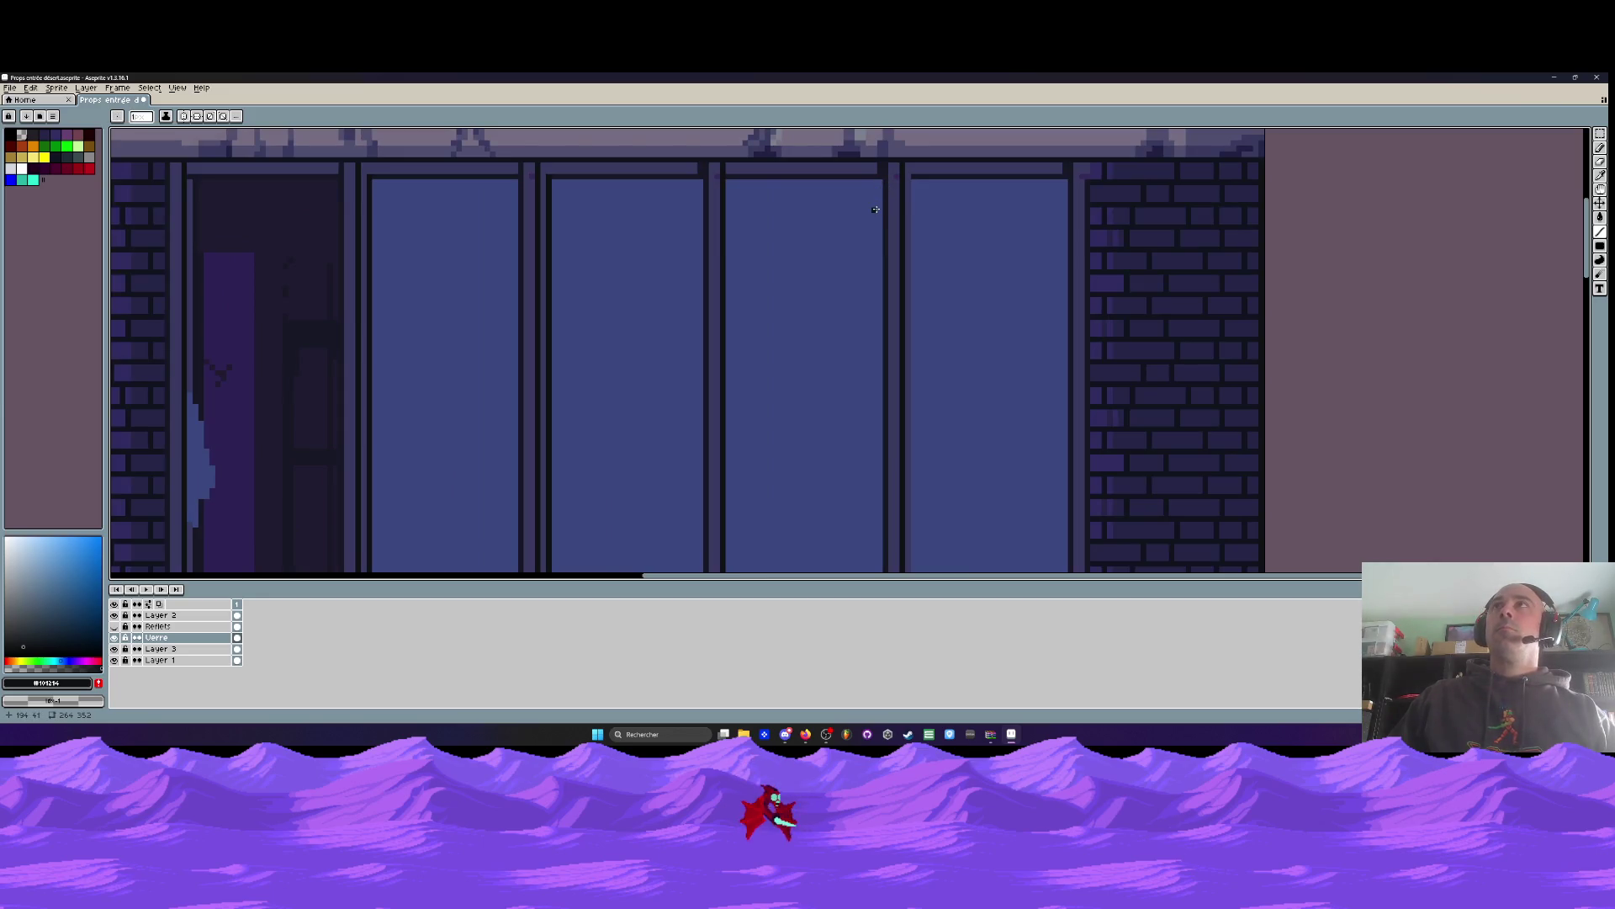
pyautogui.scroll(-1, 582, 164)
pyautogui.scroll(2, 658, 174)
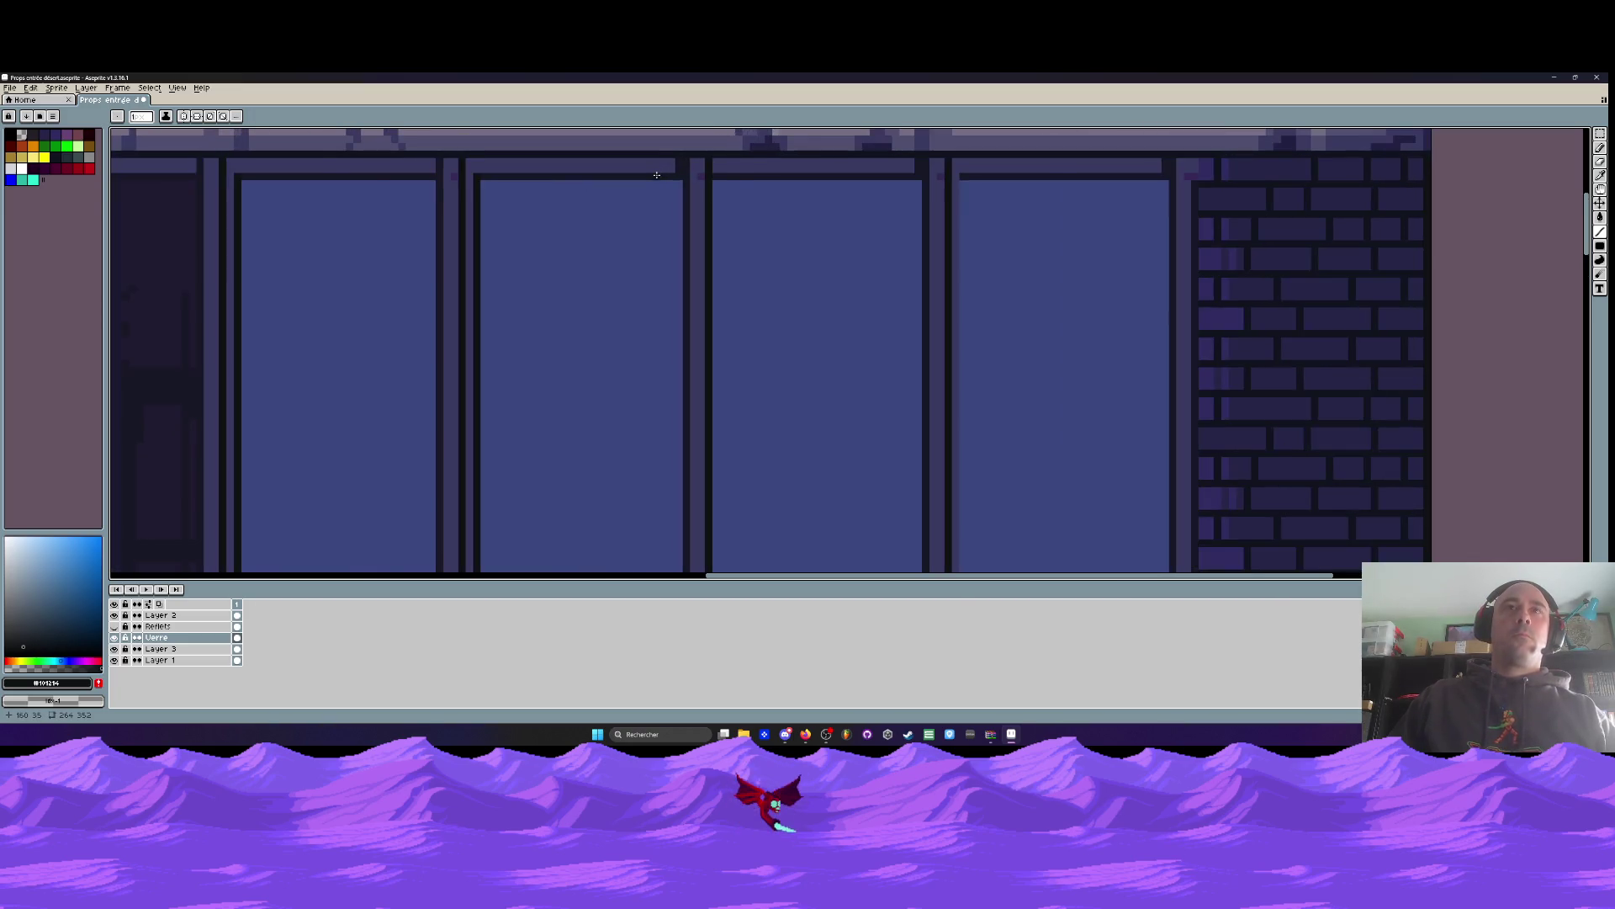
pyautogui.keyDown('alt'); pyautogui.click(659, 151); pyautogui.keyUp('alt')
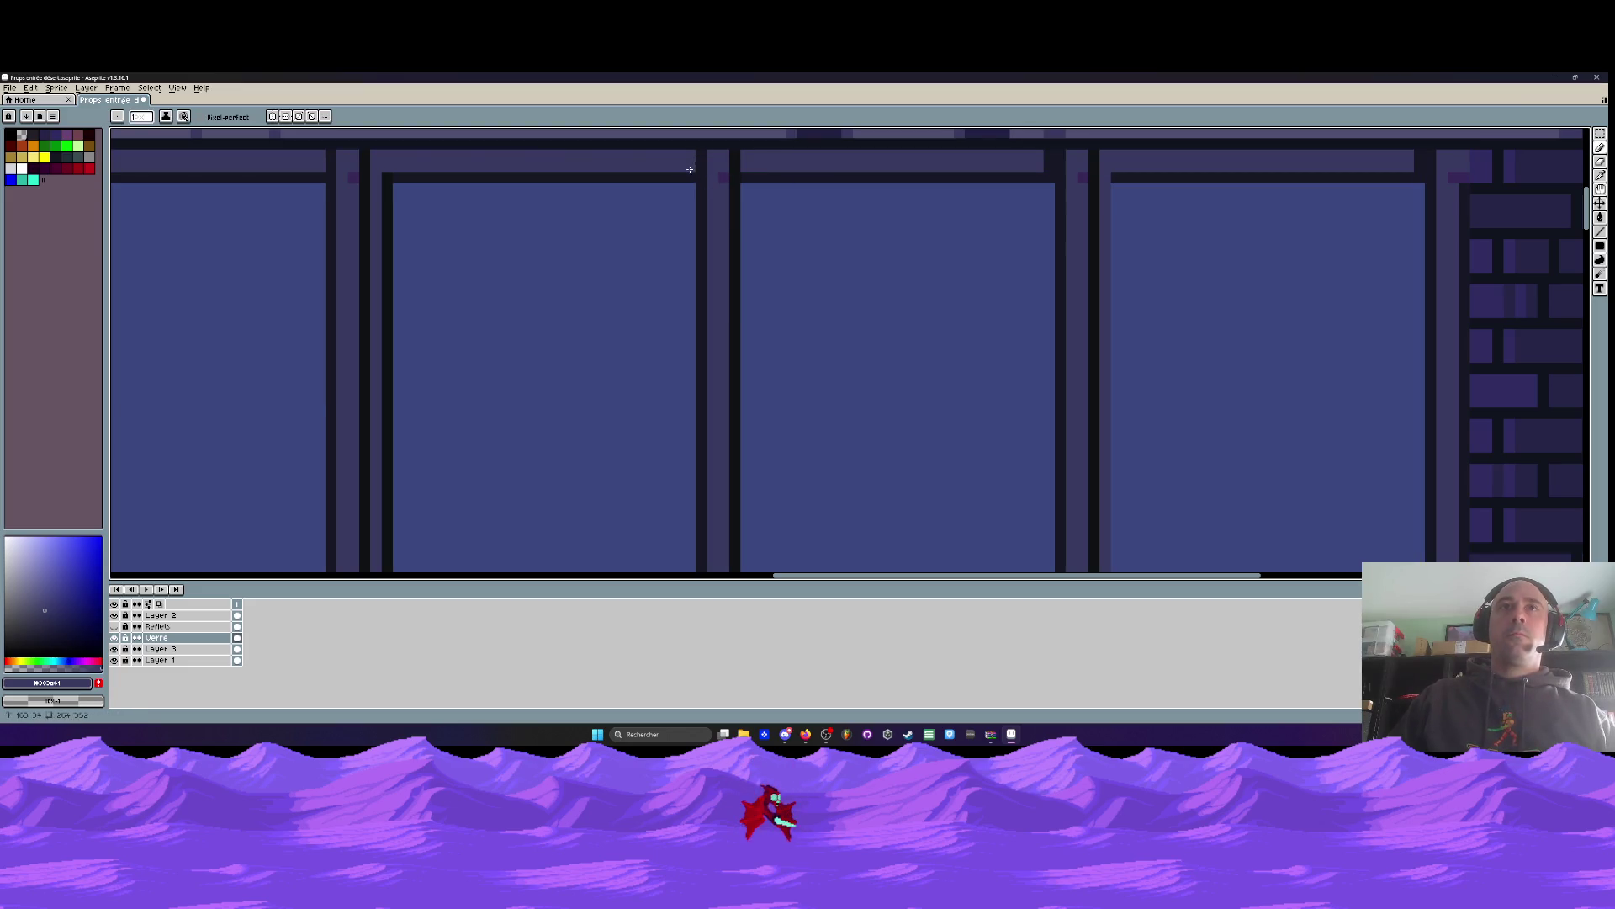
pyautogui.scroll(-3, 1056, 168)
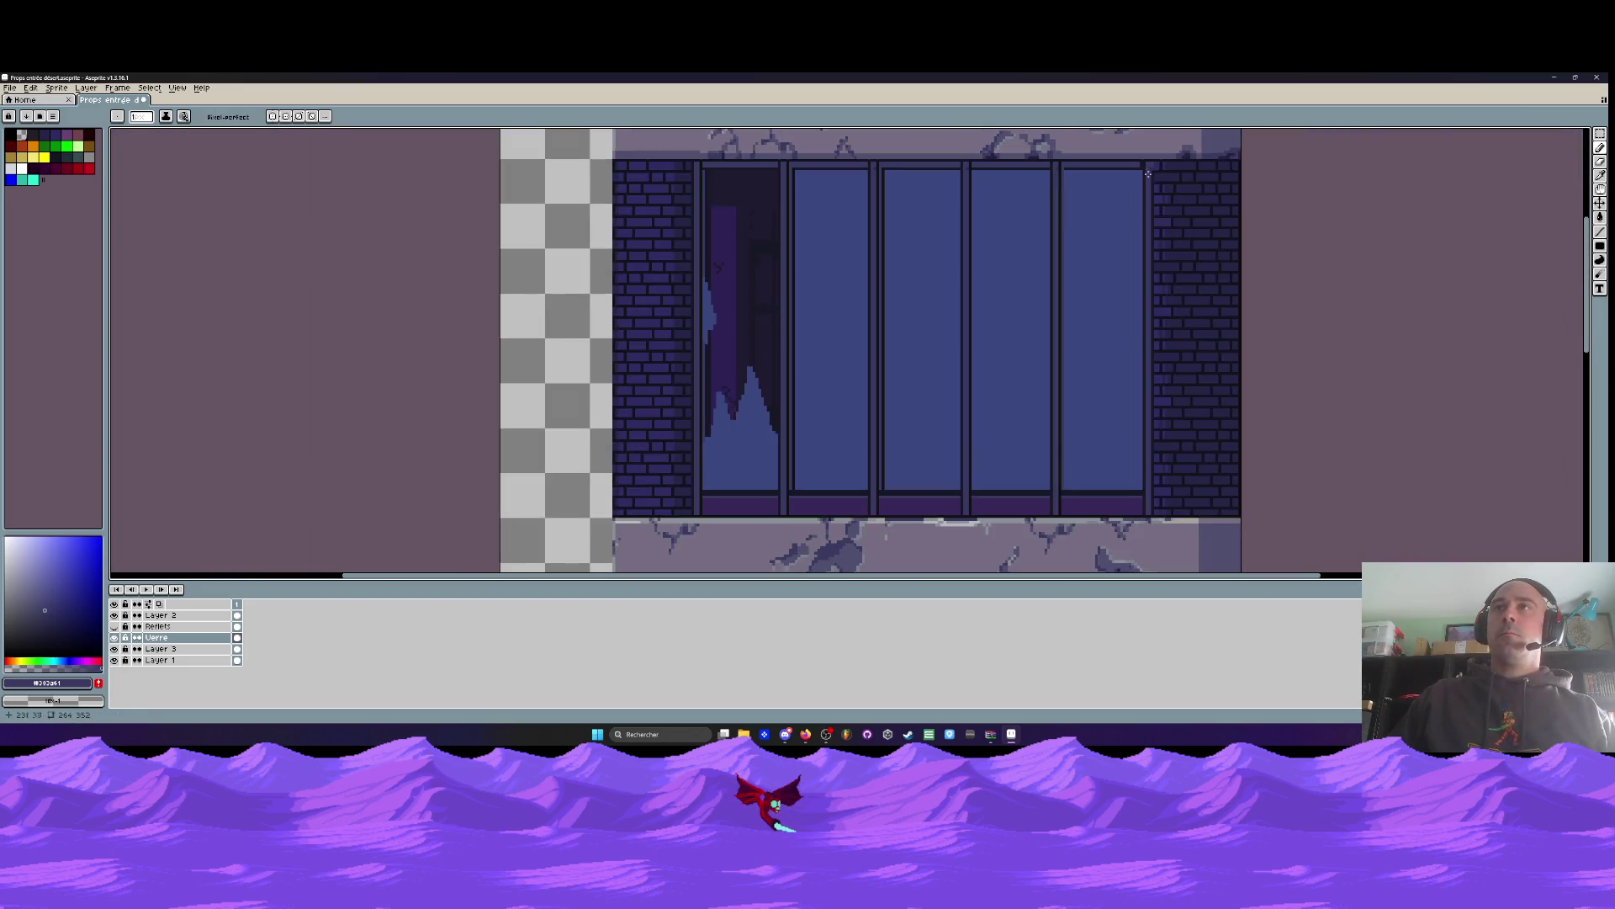
pyautogui.scroll(3, 1061, 176)
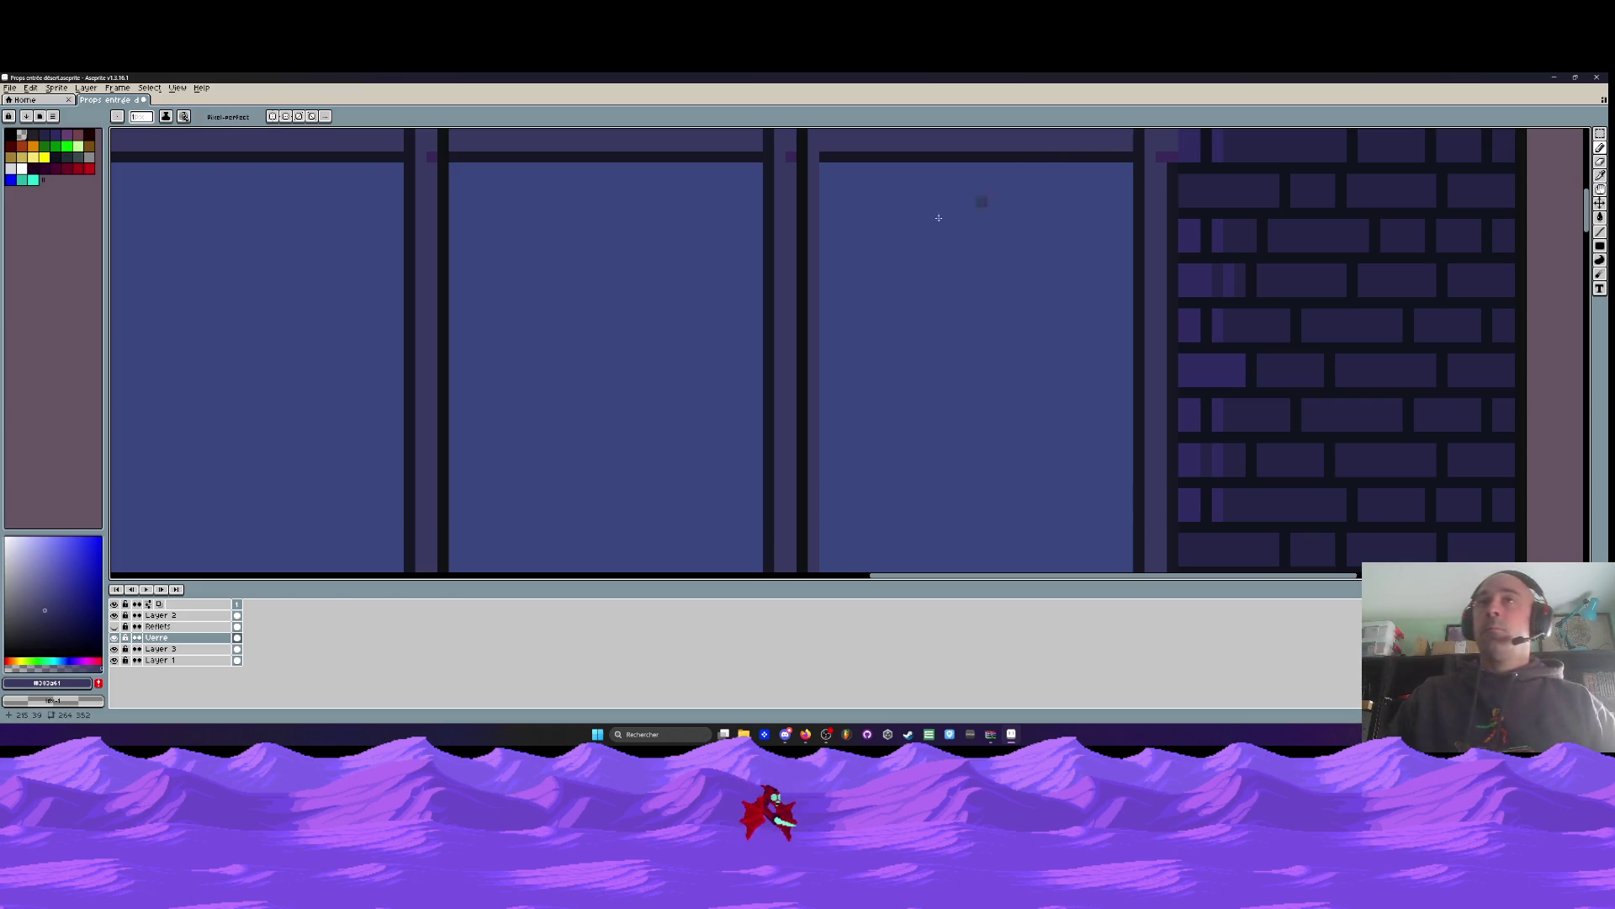
pyautogui.scroll(-2, 938, 210)
pyautogui.press('i')
pyautogui.scroll(1, 912, 217)
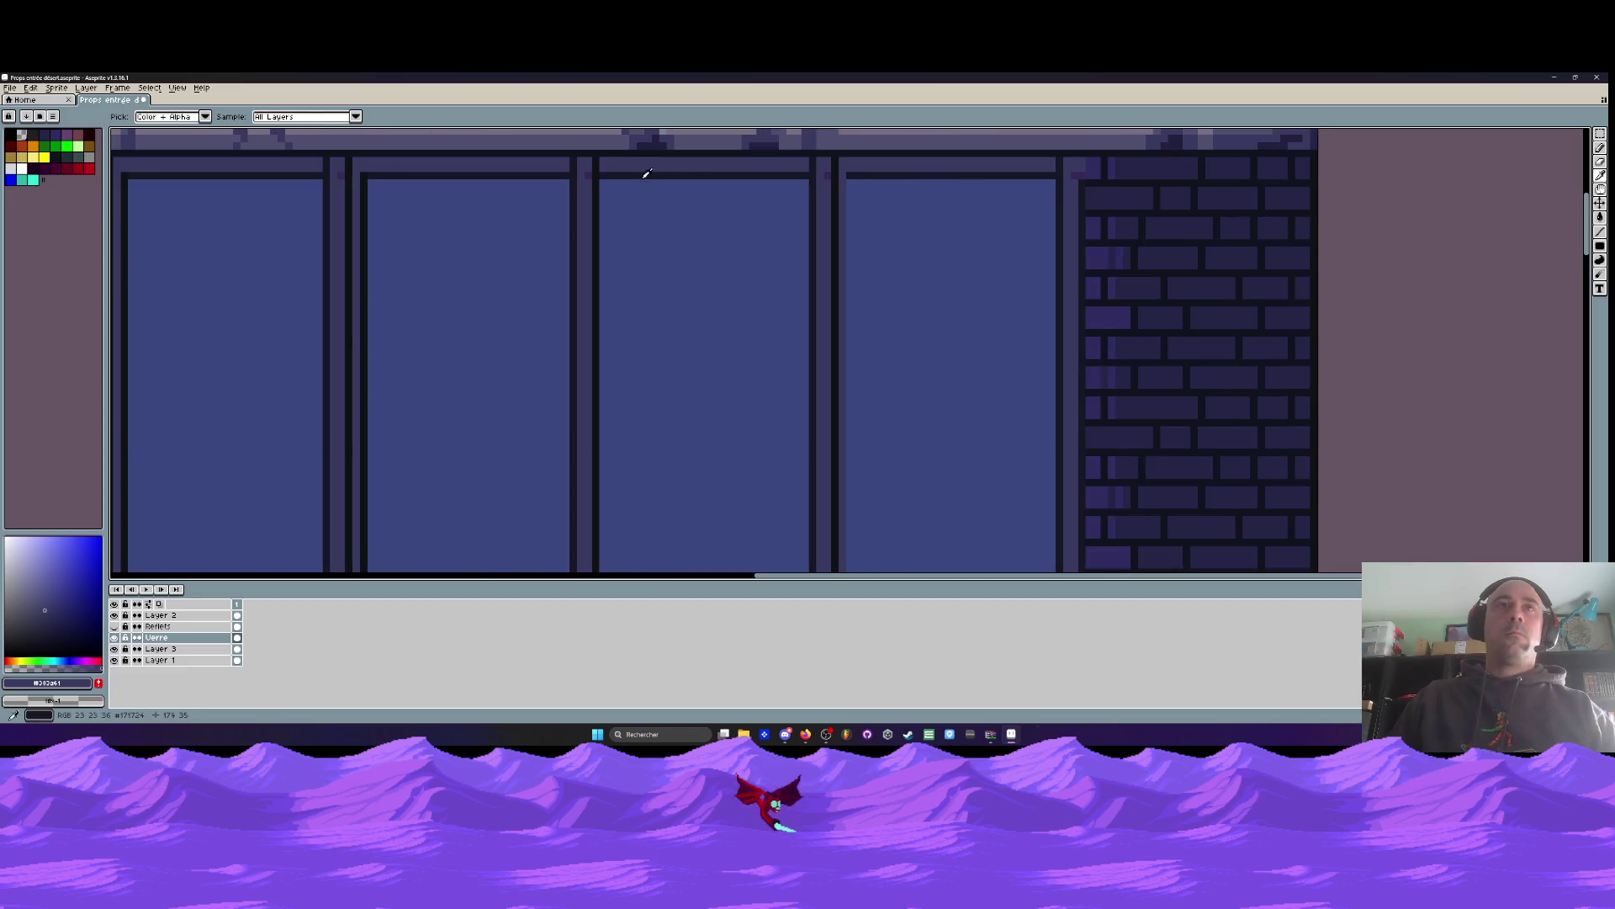
pyautogui.click(844, 203)
# Draw a dark straight vertical line down the window frame with the Line tool
pyautogui.click(1602, 239)
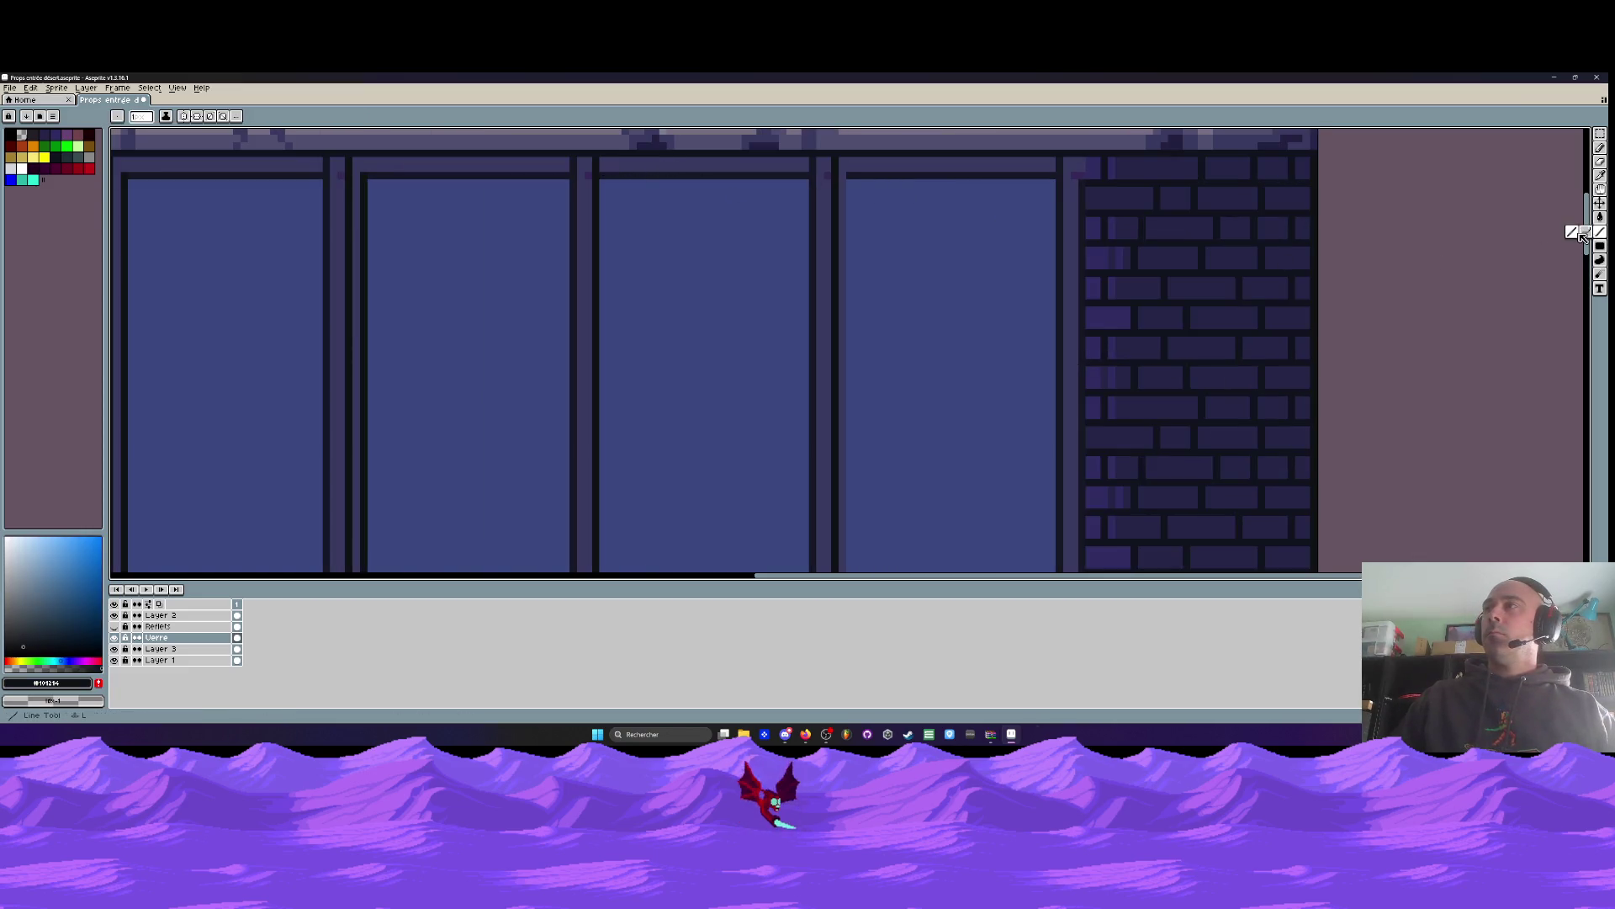
pyautogui.scroll(1, 847, 178)
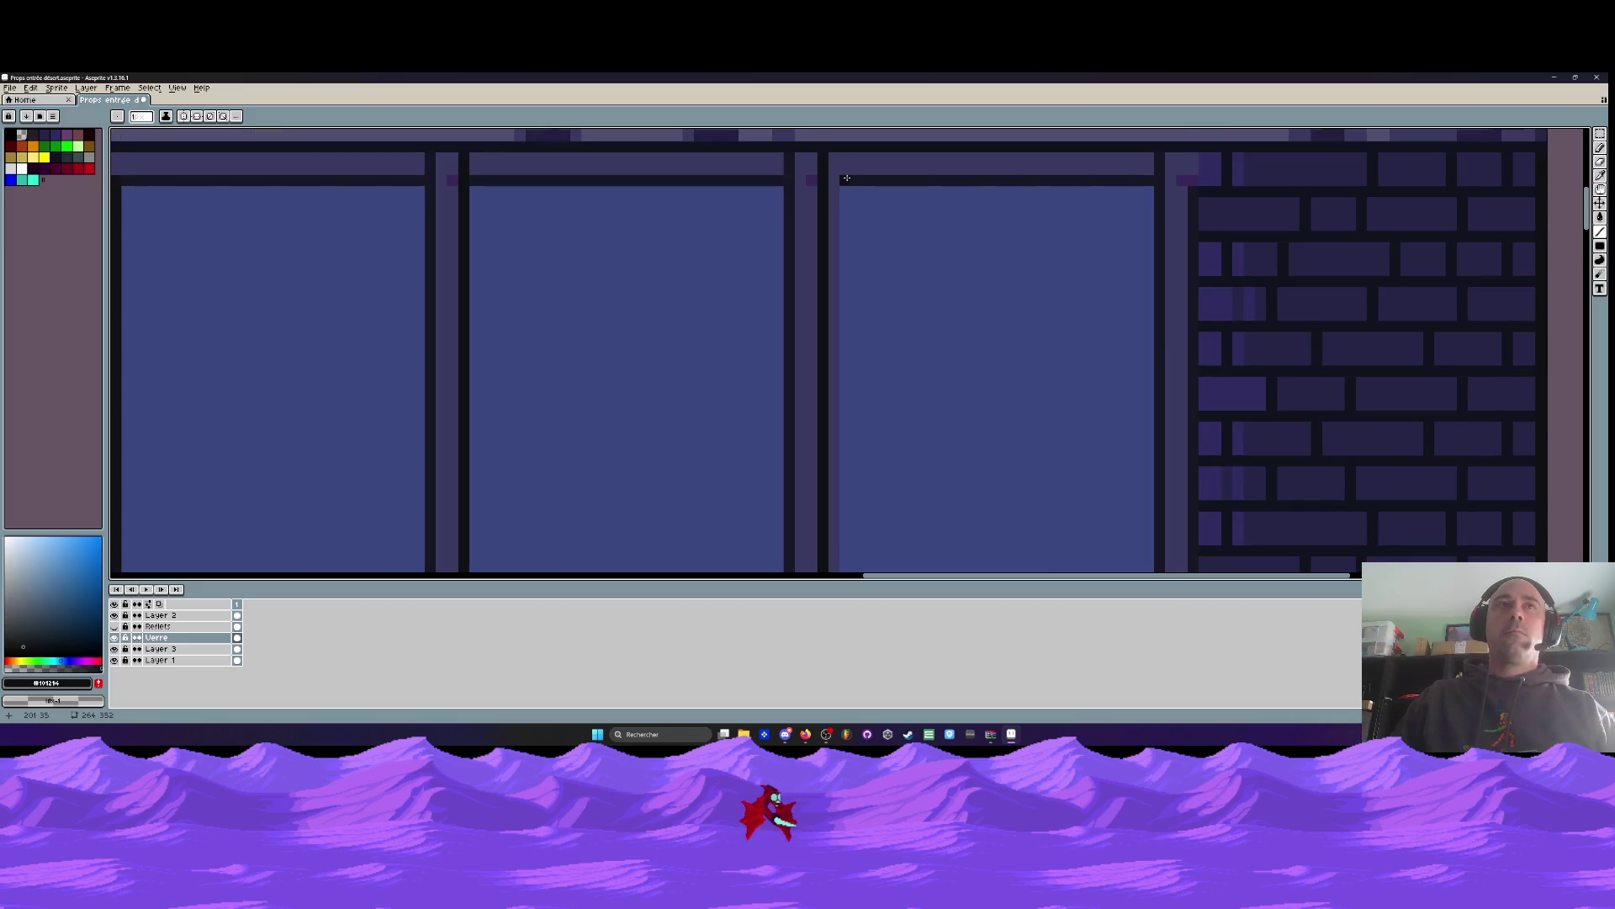
pyautogui.moveTo(846, 179); pyautogui.dragTo(844, 490)
pyautogui.scroll(-2, 848, 181)
pyautogui.scroll(1, 844, 437)
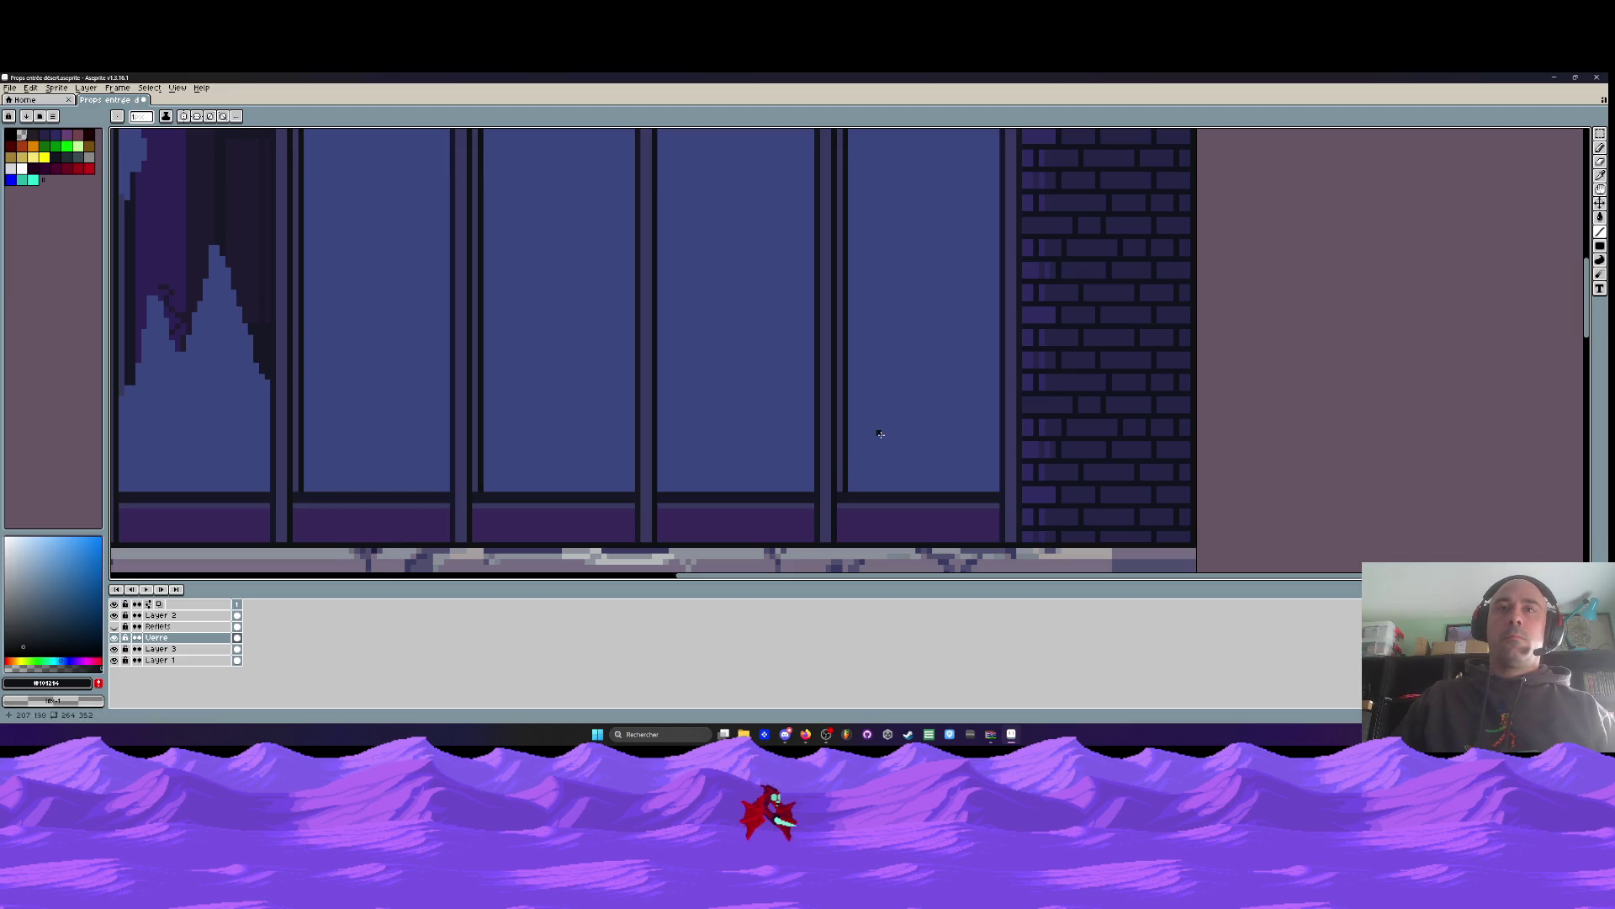
pyautogui.scroll(-2, 739, 426)
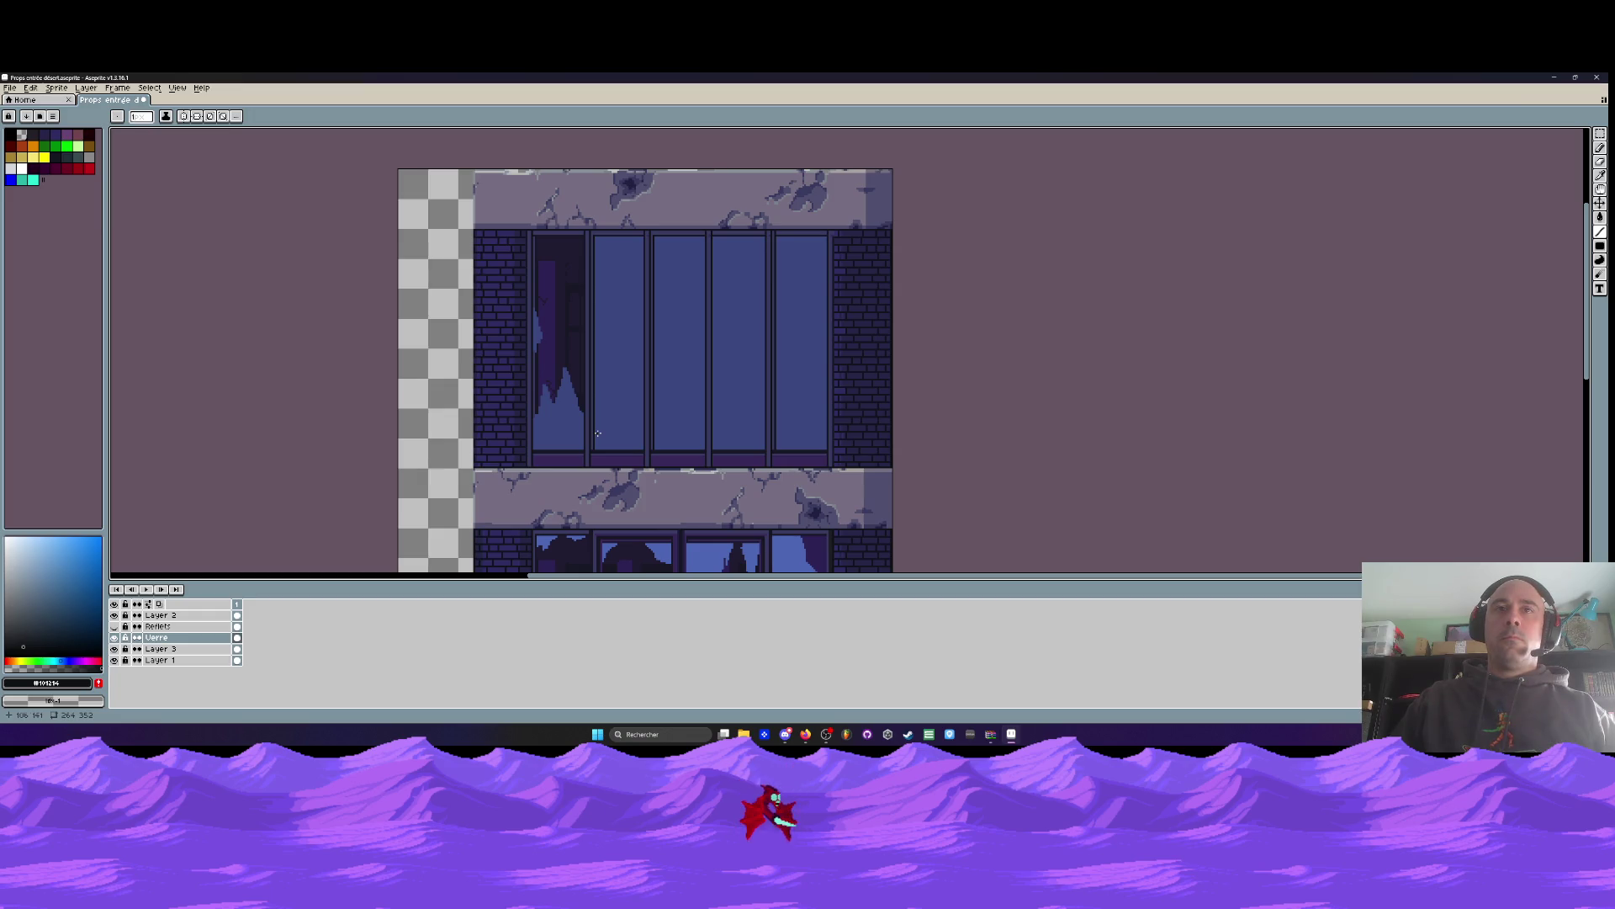
pyautogui.scroll(1, 598, 433)
pyautogui.scroll(1, 644, 433)
# Eyedrop the glass-pane blue and hide the Verre glass layer
pyautogui.press('i')
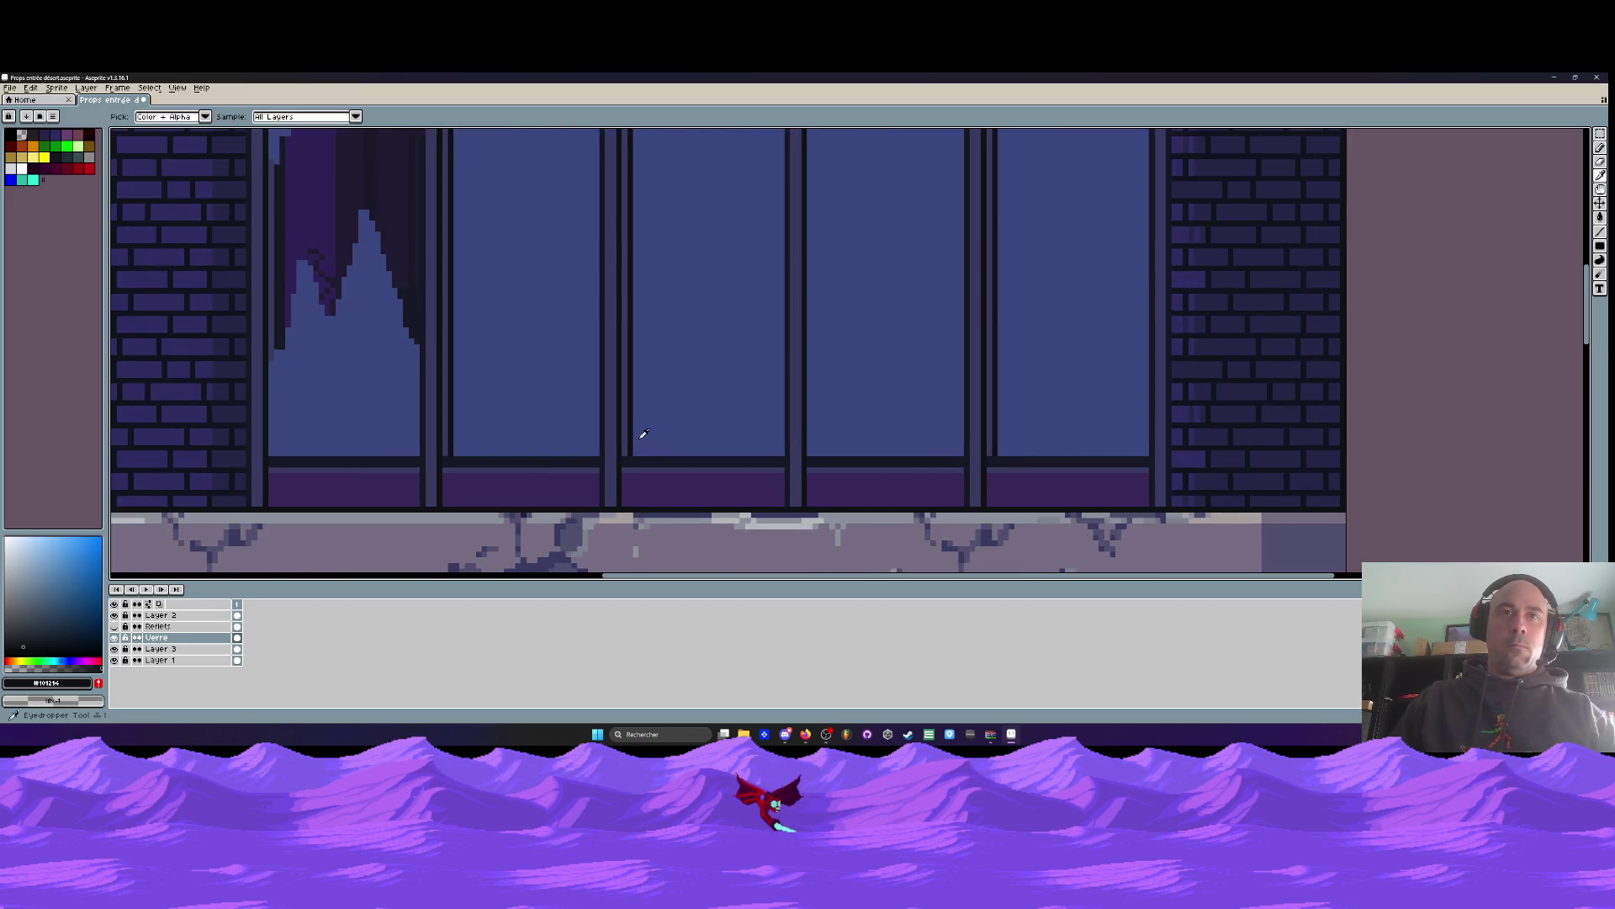
pyautogui.click(643, 435)
pyautogui.scroll(-1, 632, 439)
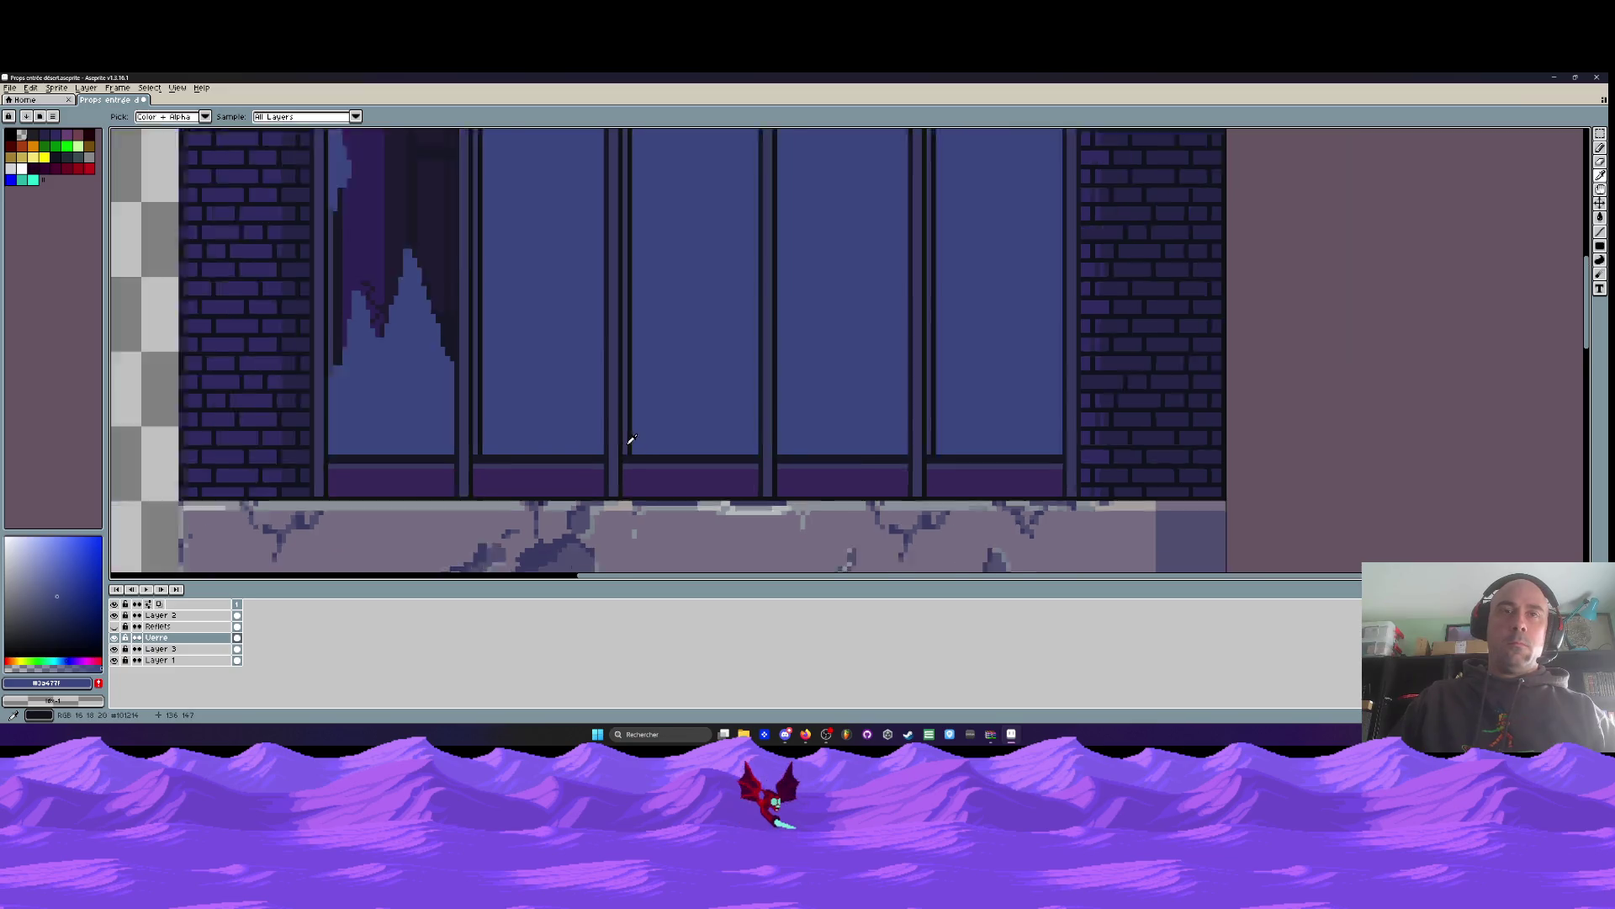
pyautogui.scroll(-2, 635, 438)
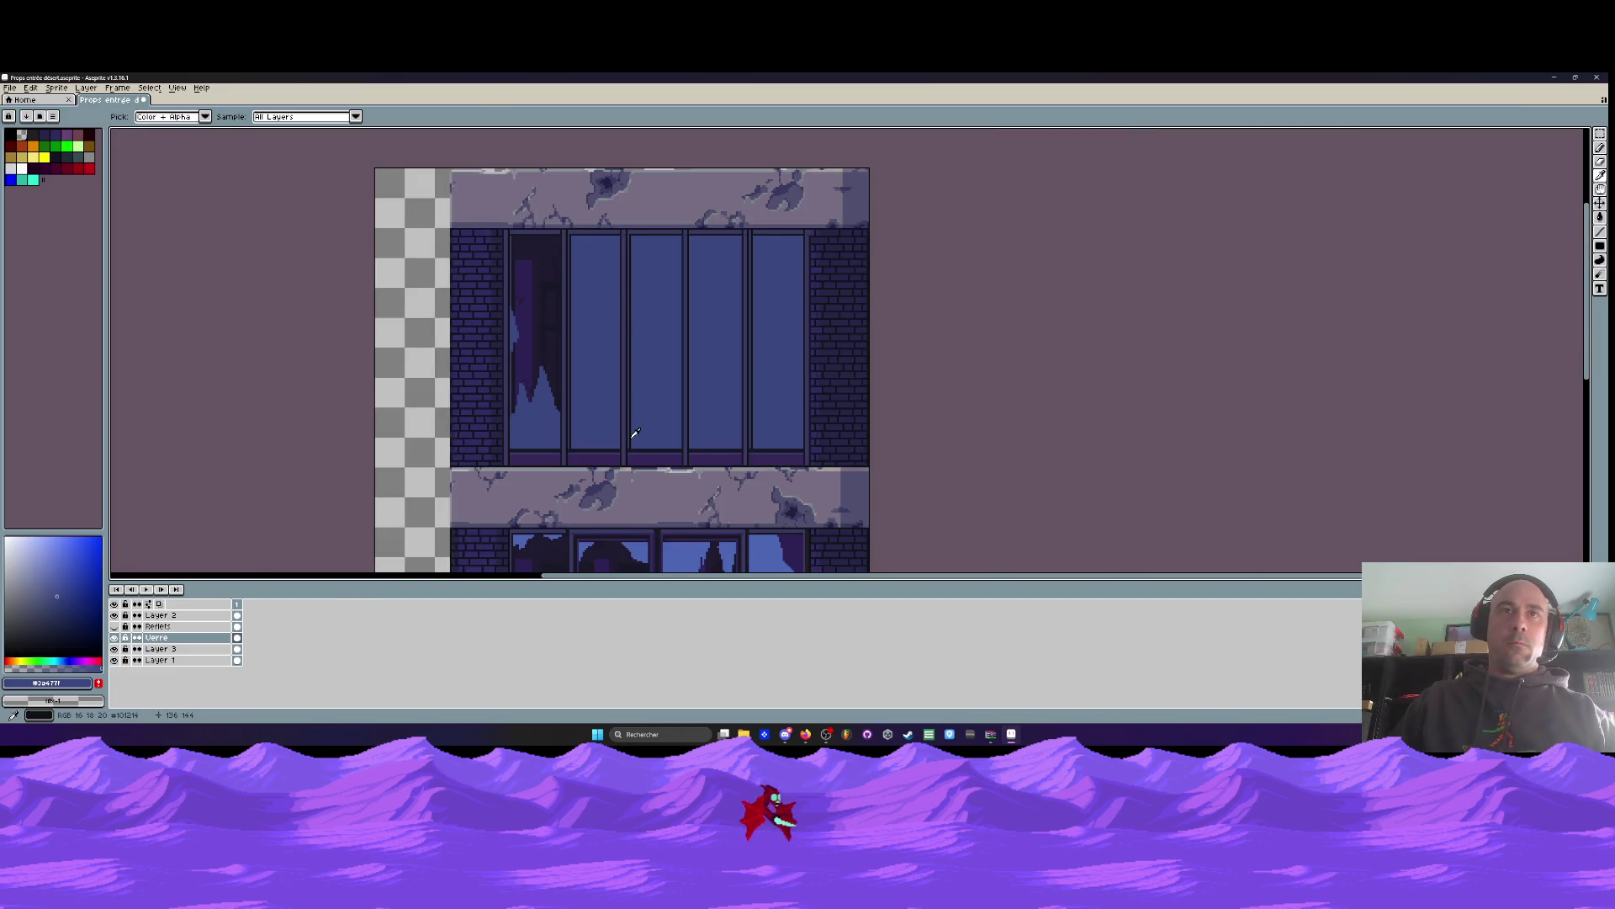
pyautogui.click(116, 637)
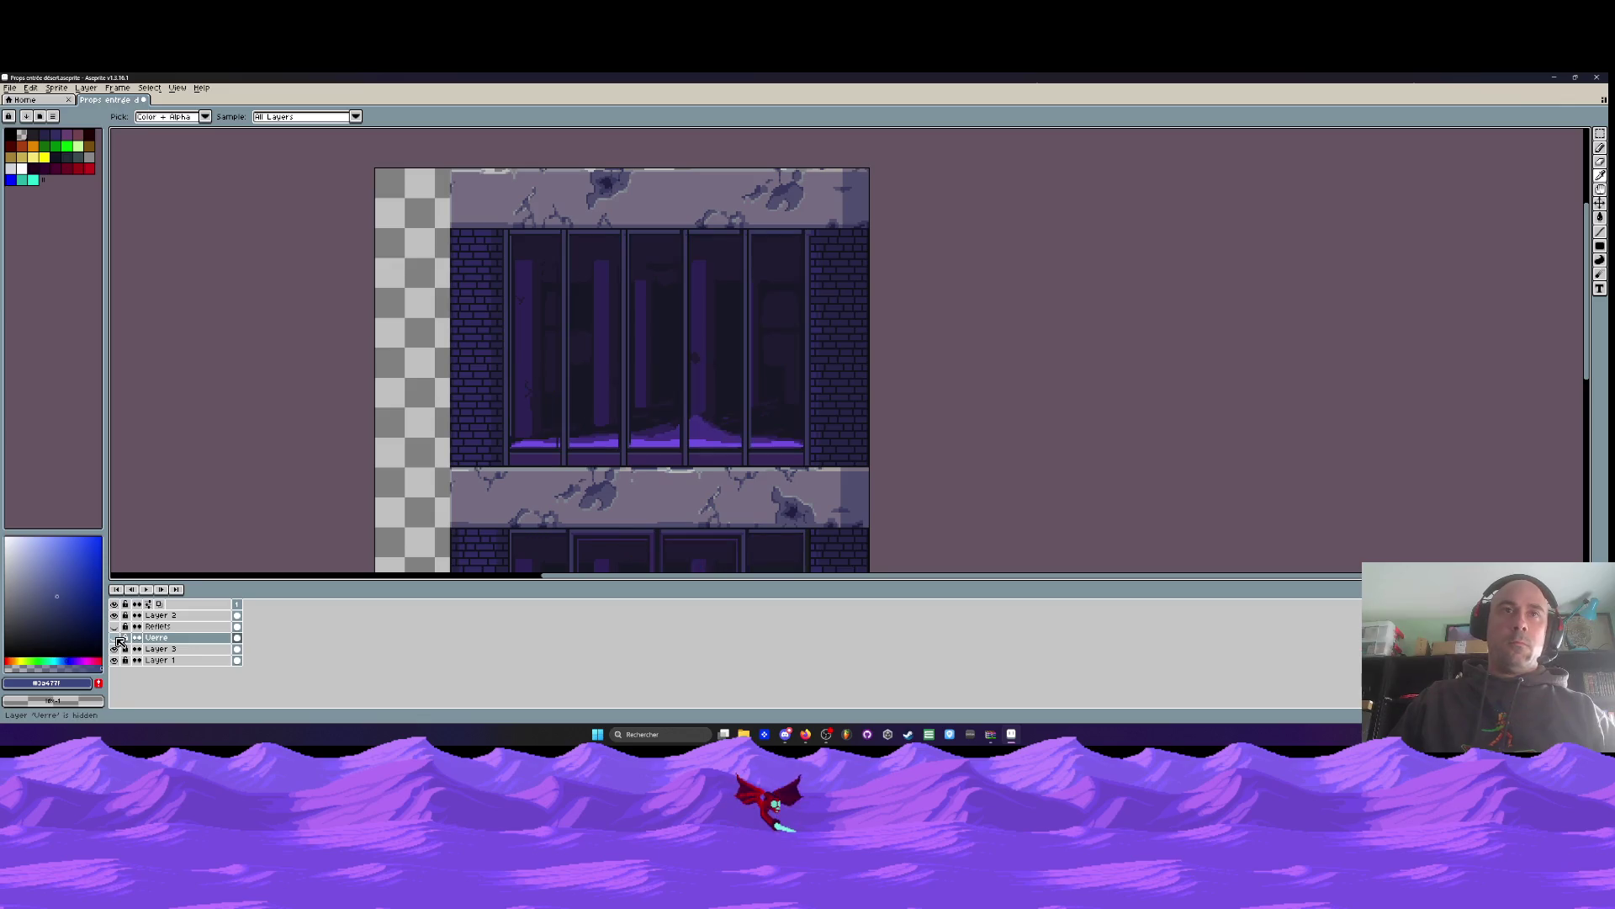
# Toggle Layer 3's visibility several times to compare the window, leaving the bars visible
pyautogui.scroll(2, 578, 415)
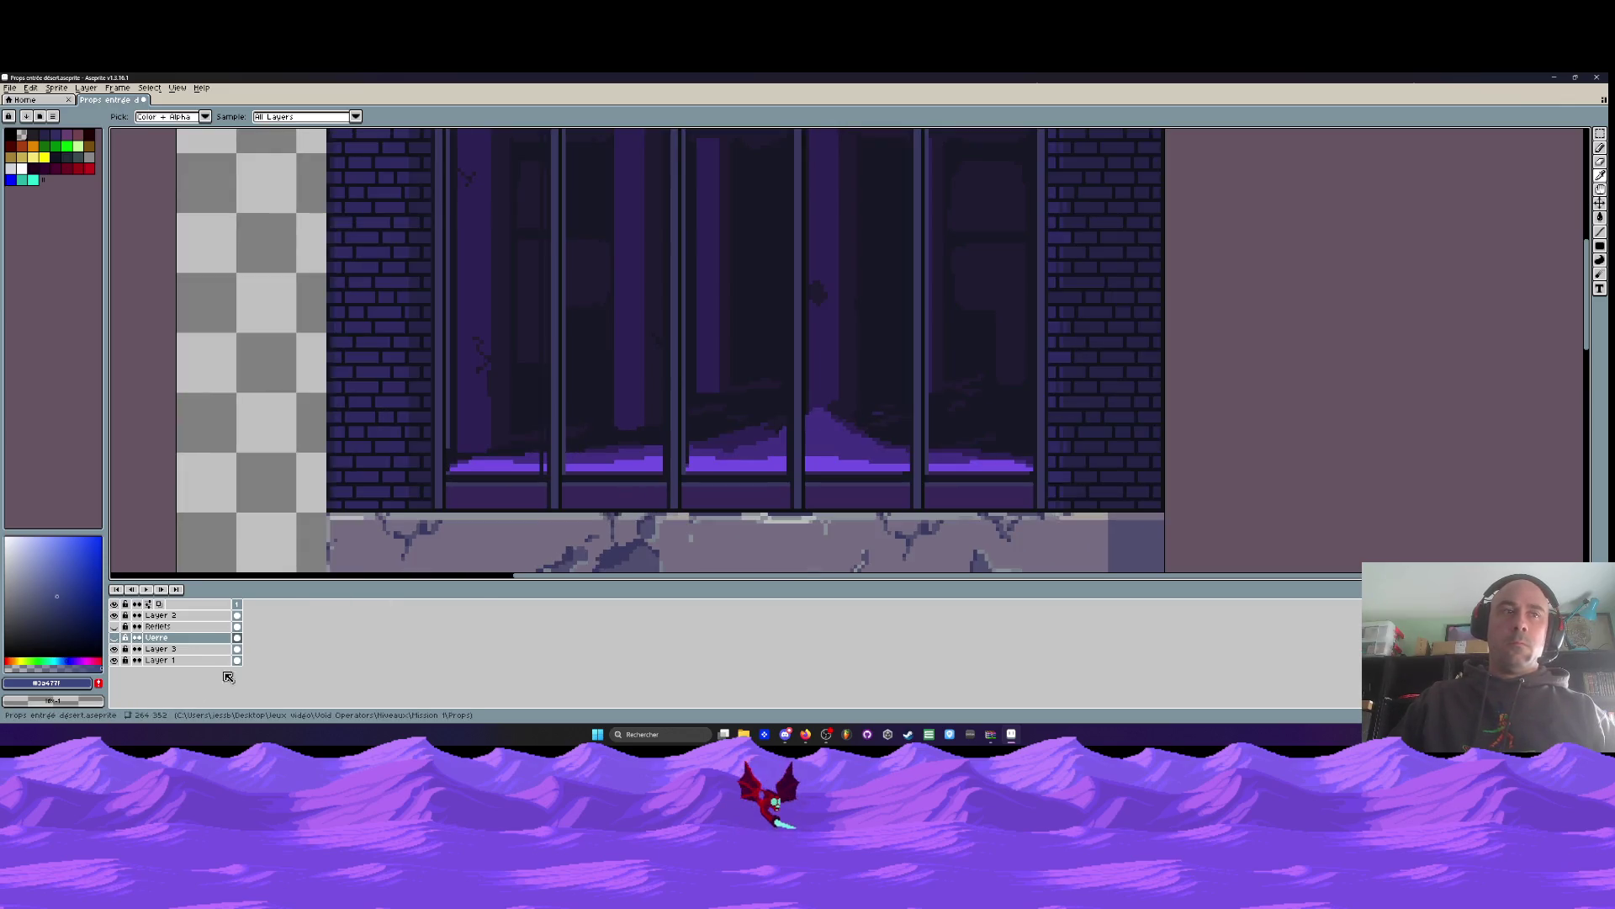
pyautogui.click(115, 649)
pyautogui.click(115, 649)
pyautogui.click(116, 649)
pyautogui.click(115, 649)
pyautogui.click(116, 649)
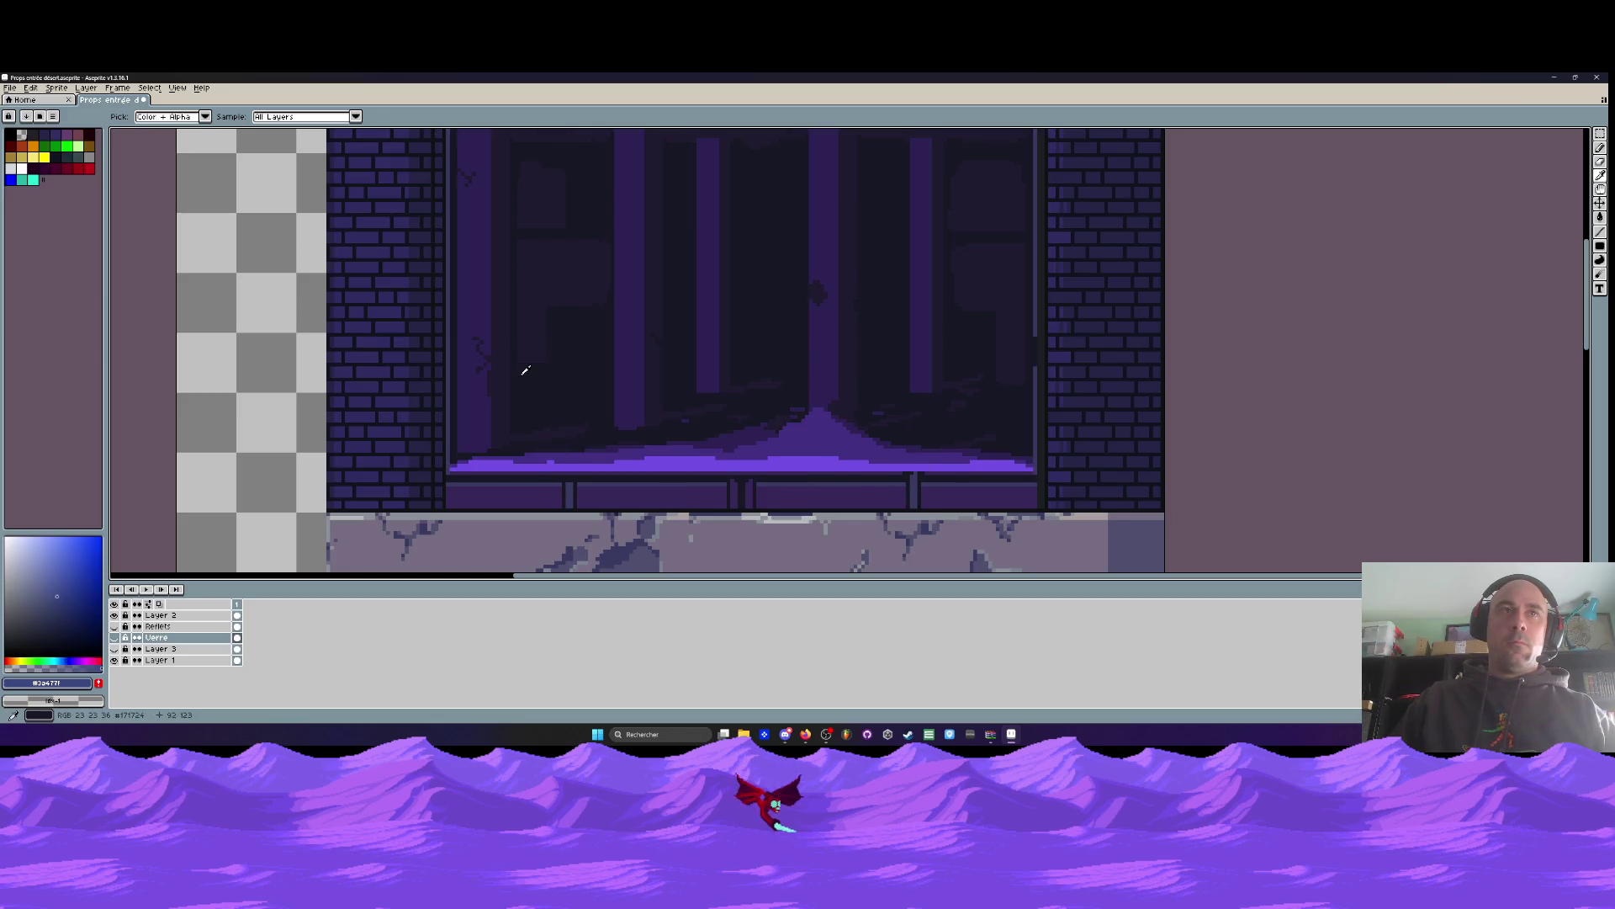
pyautogui.scroll(-2, 526, 371)
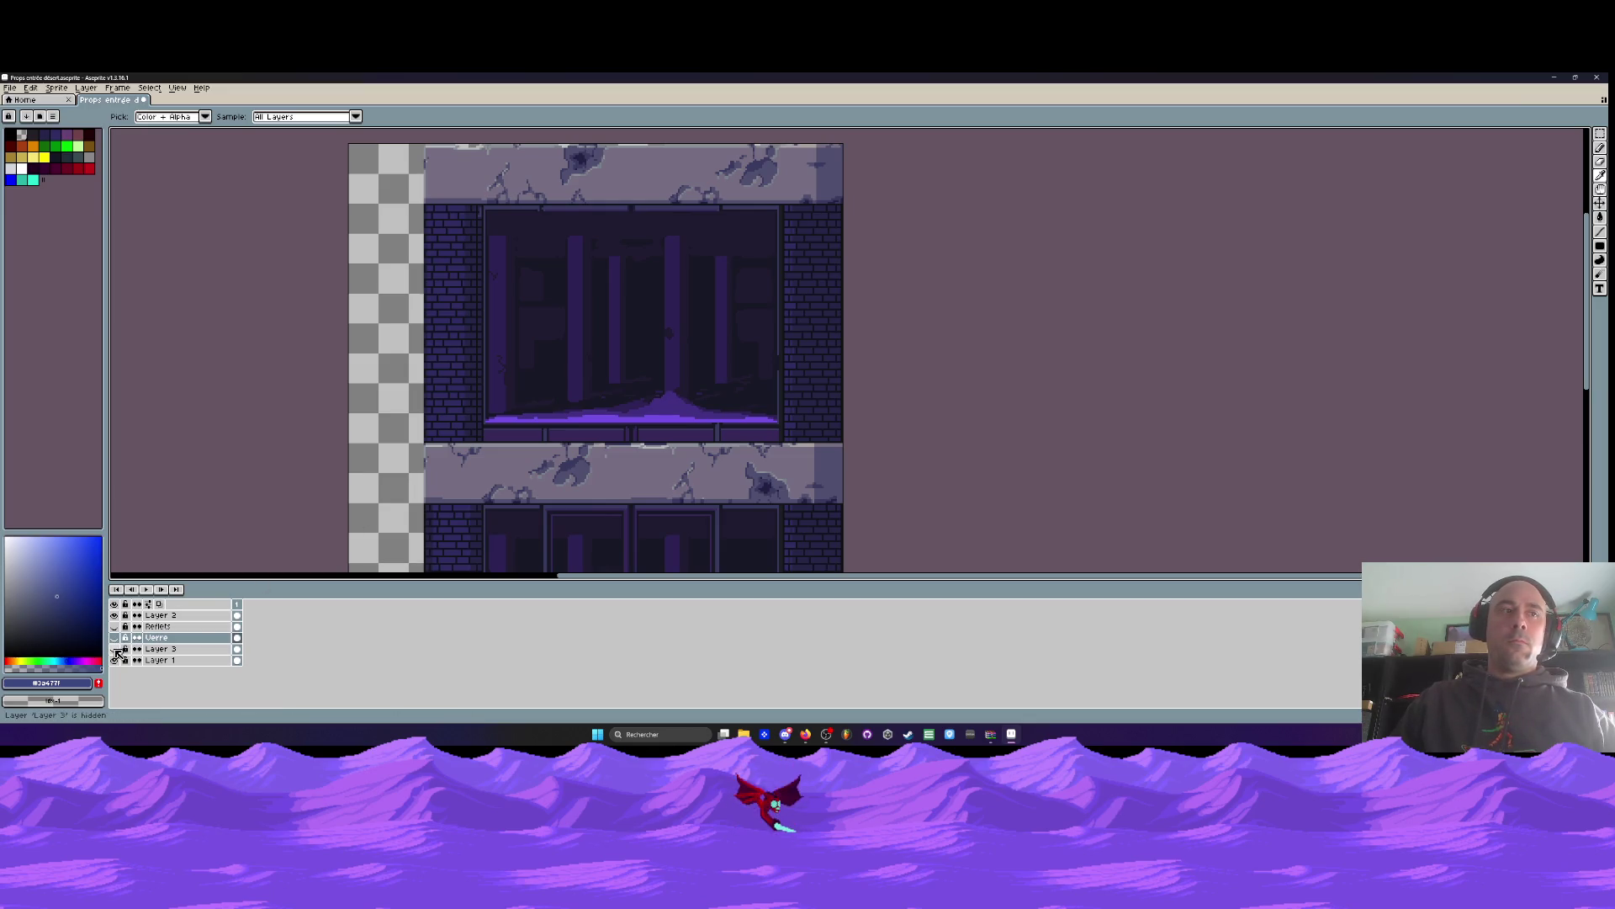
pyautogui.click(115, 650)
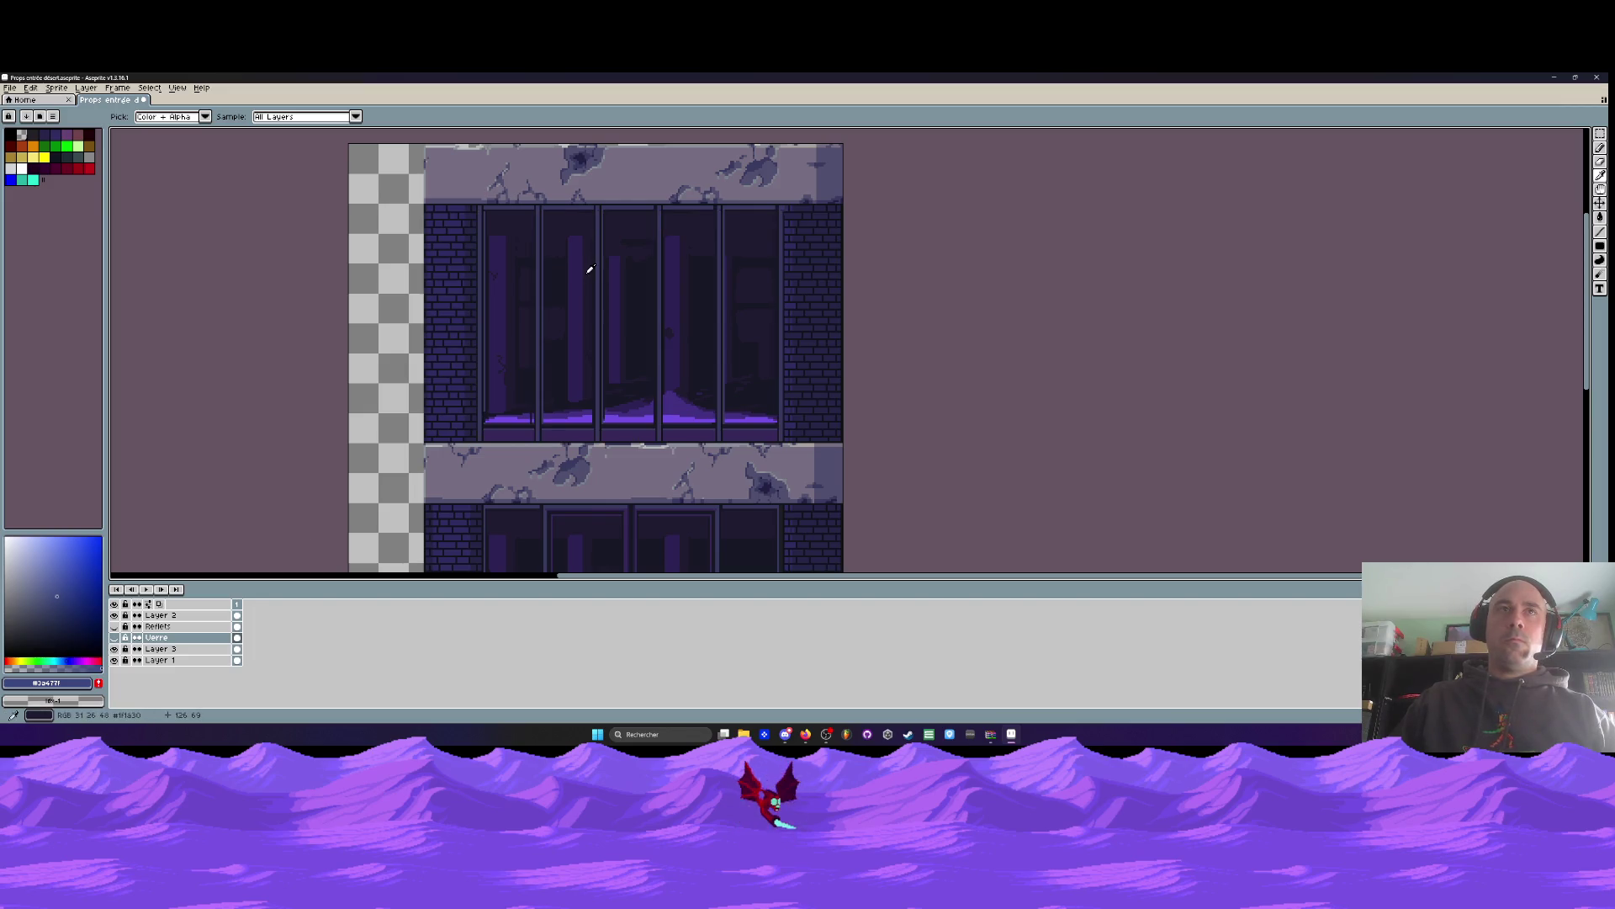
pyautogui.scroll(3, 502, 220)
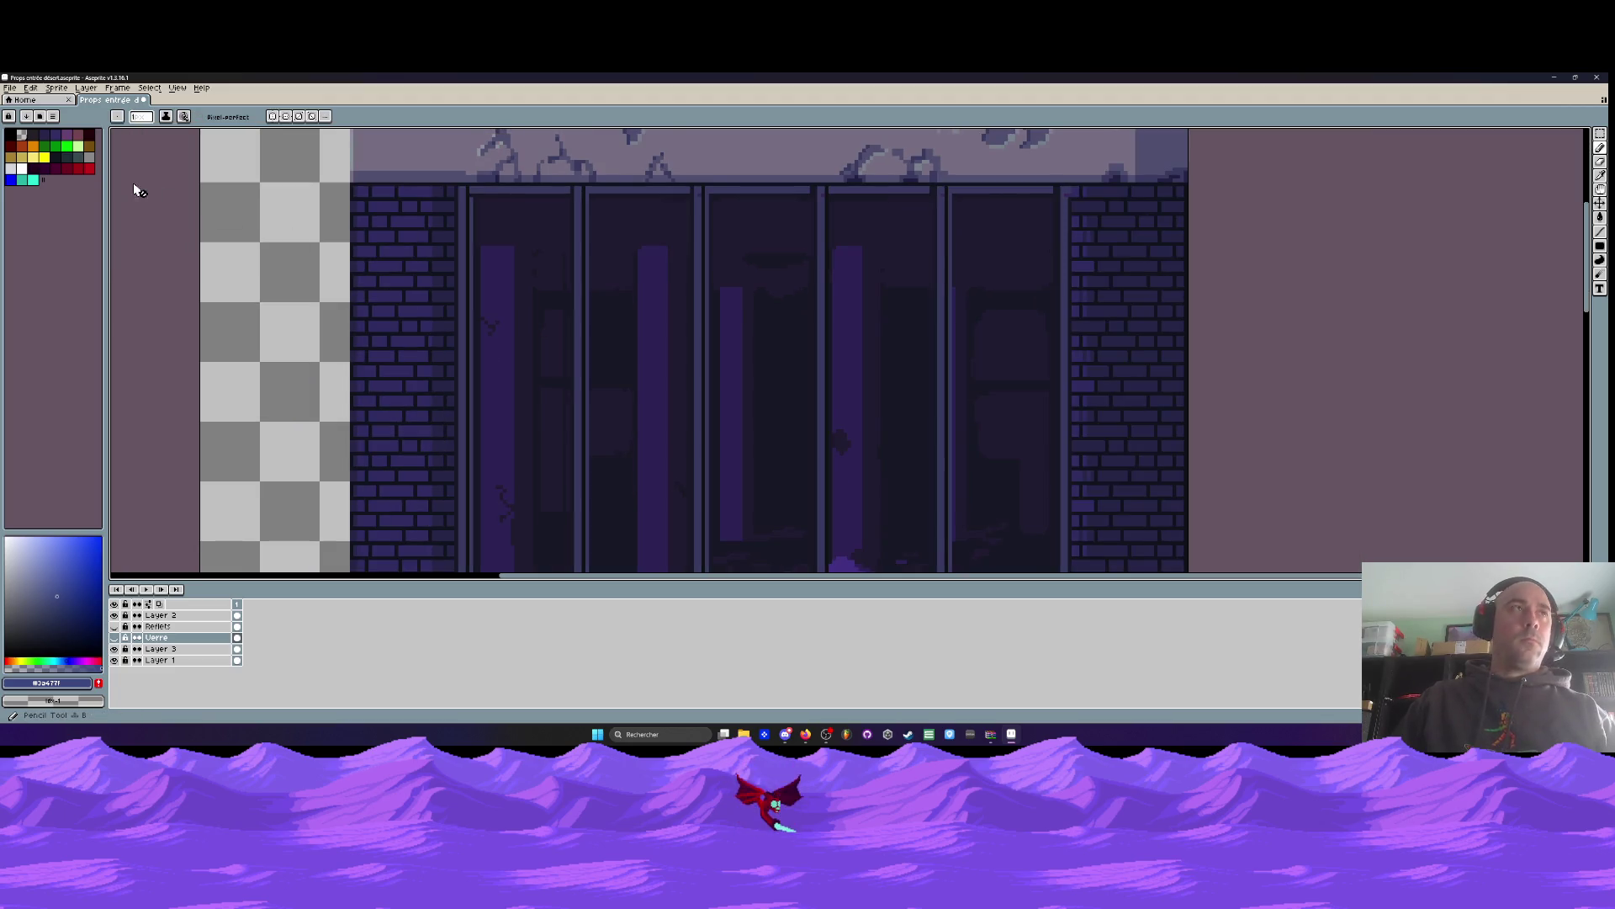
# Select the Filled Rectangle tool and make Layer 3 the active layer
pyautogui.click(1600, 245)
pyautogui.click(1571, 247)
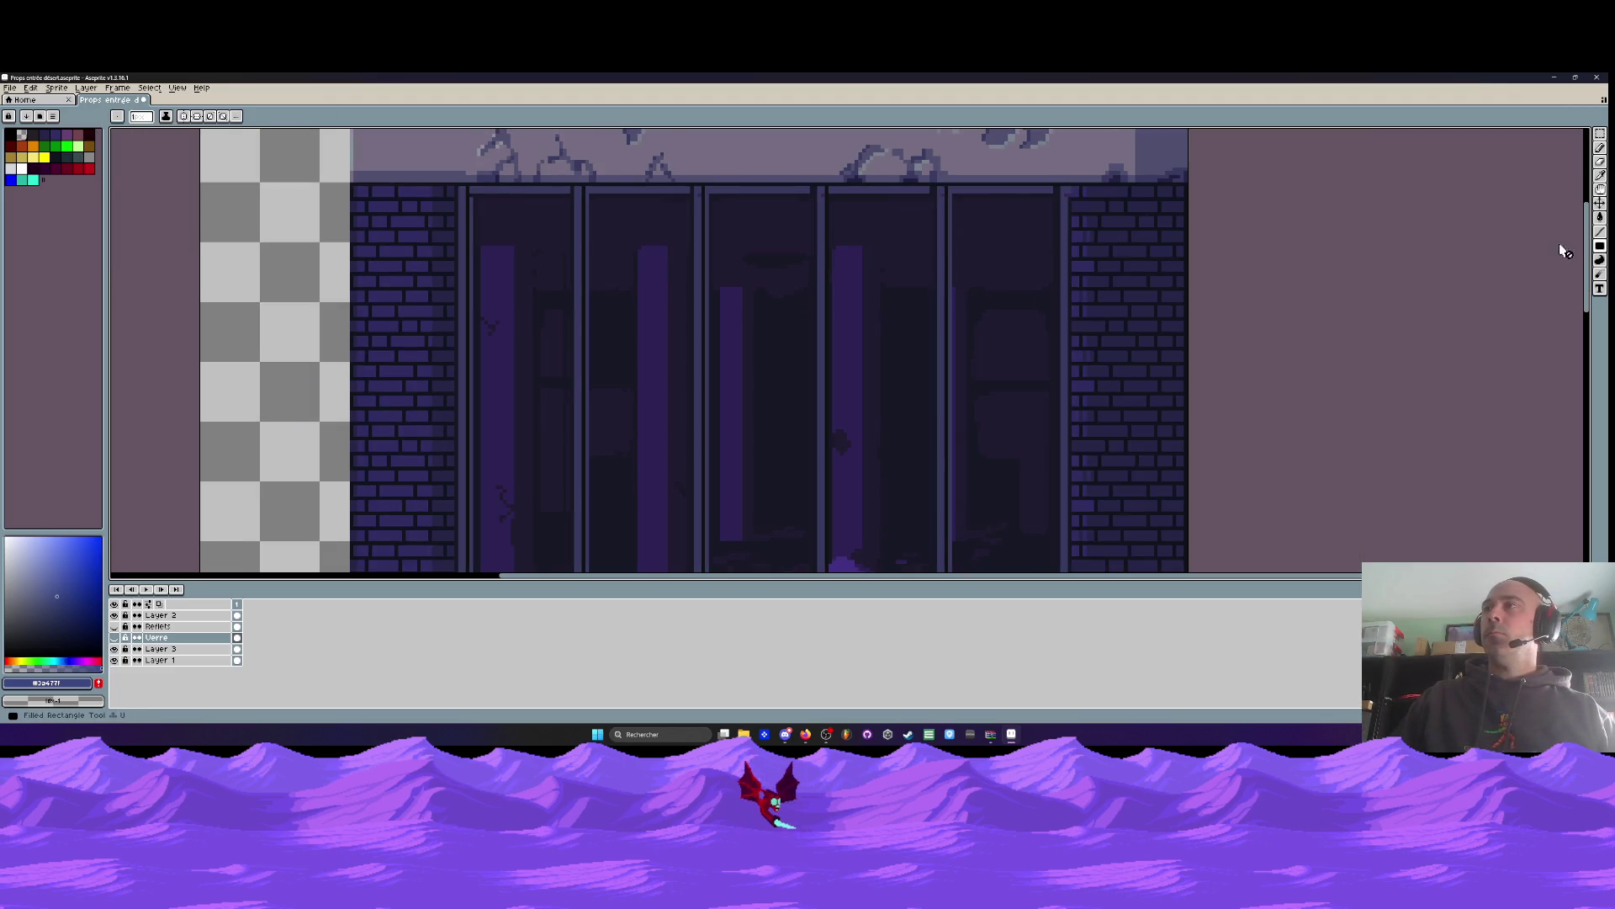
pyautogui.scroll(3, 487, 182)
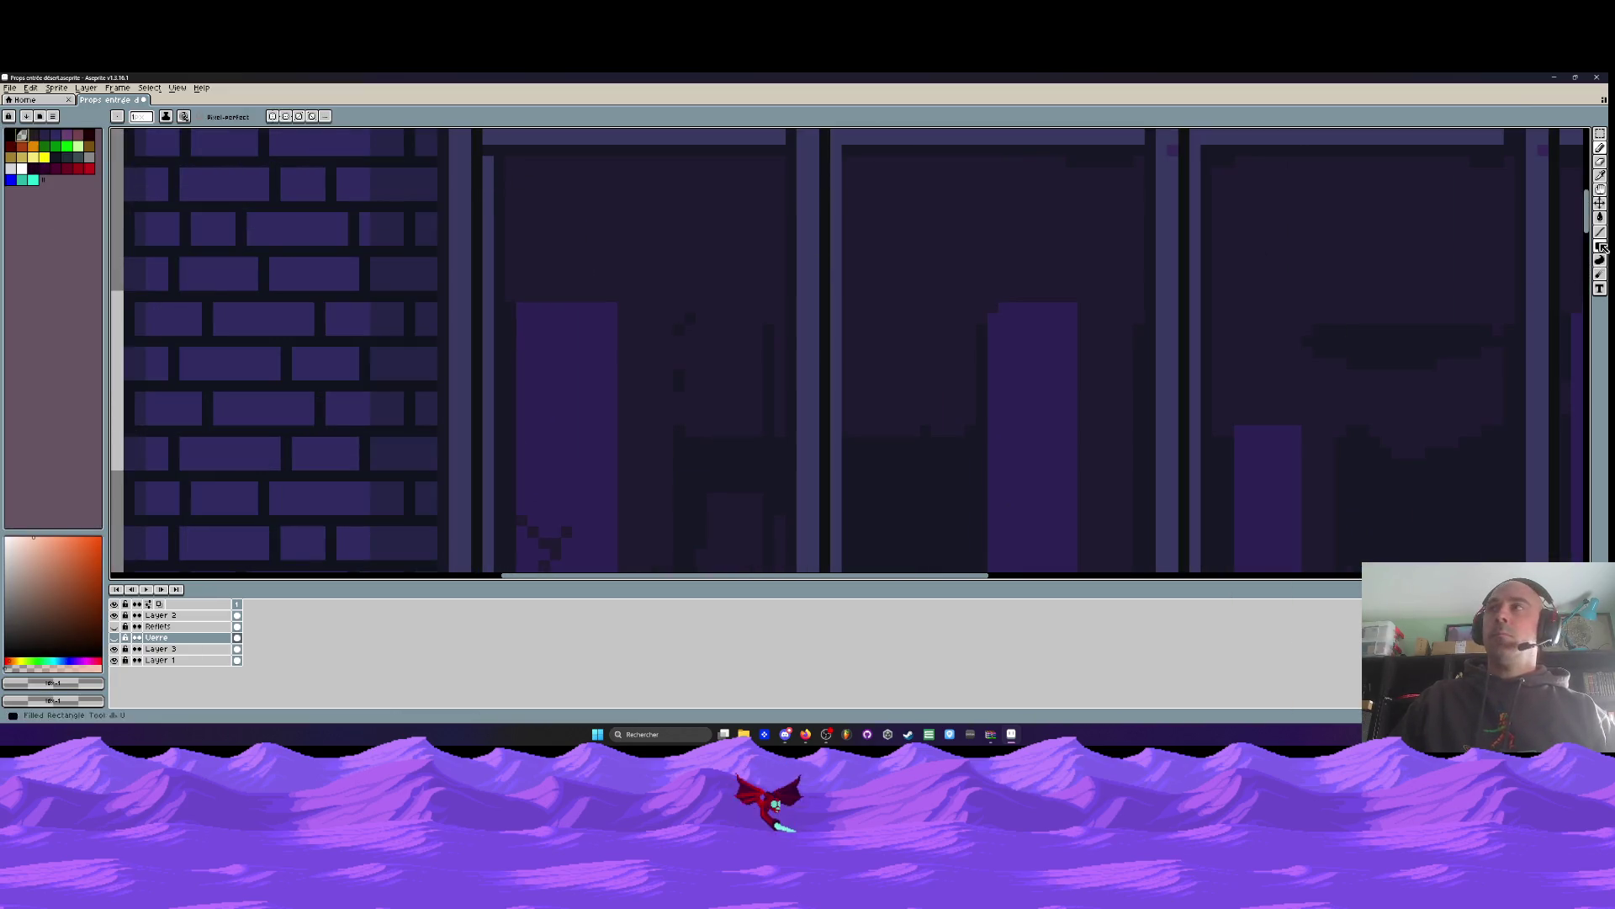
pyautogui.click(236, 649)
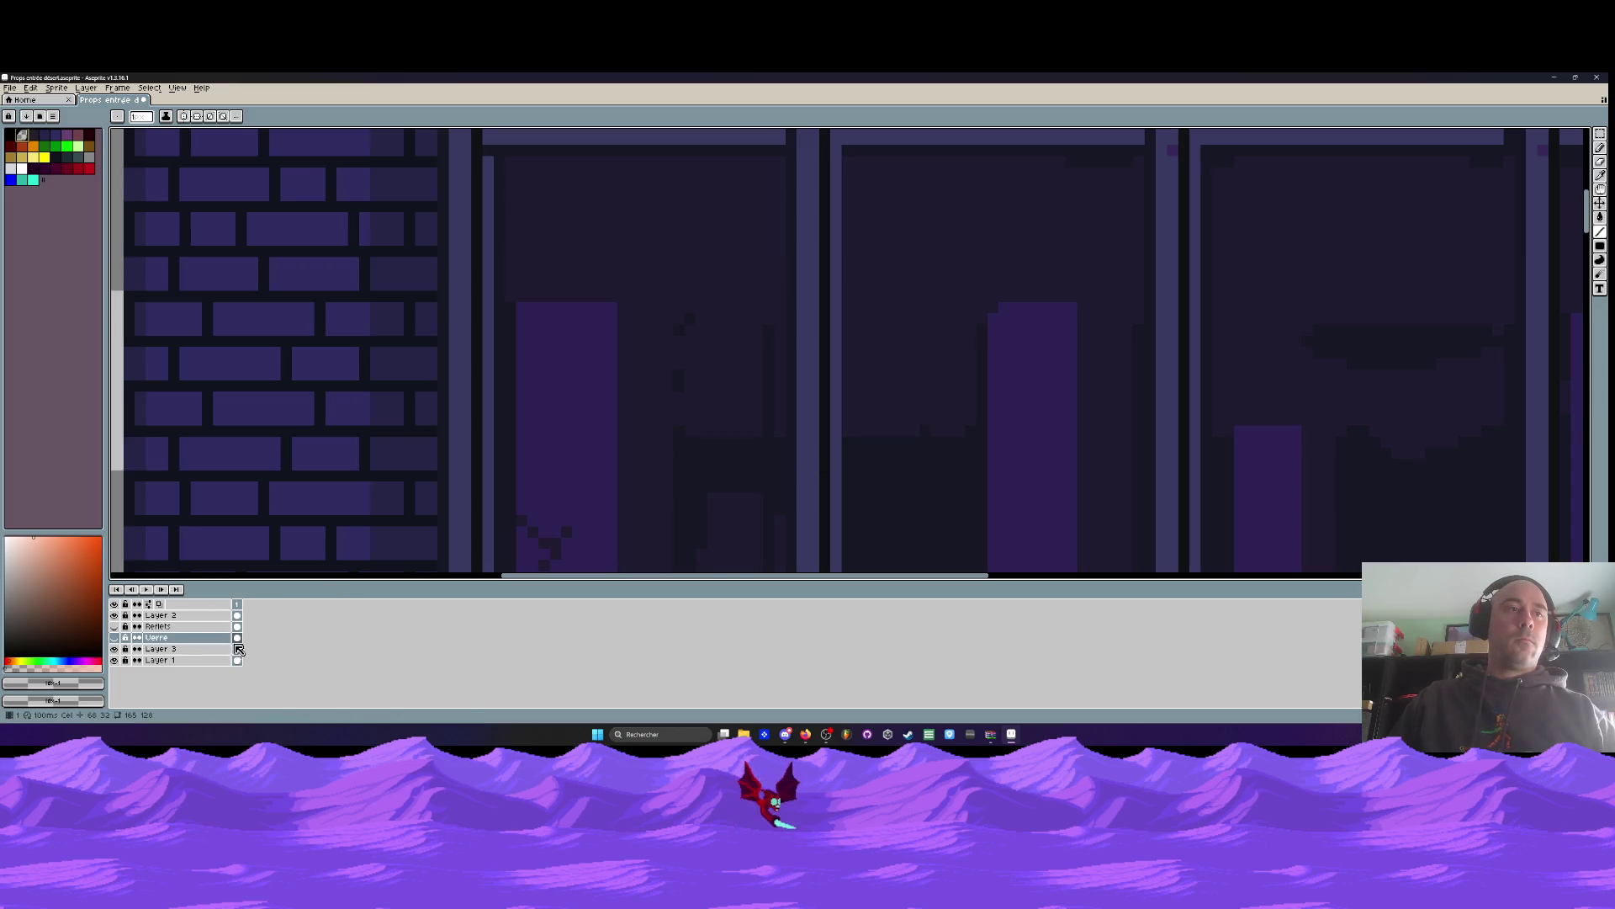
# Hide Layer 3's window bars, pan to show the window and ledge, and return to the Pencil
pyautogui.click(118, 651)
pyautogui.click(118, 650)
pyautogui.click(119, 650)
pyautogui.click(119, 650)
pyautogui.scroll(-4, 547, 336)
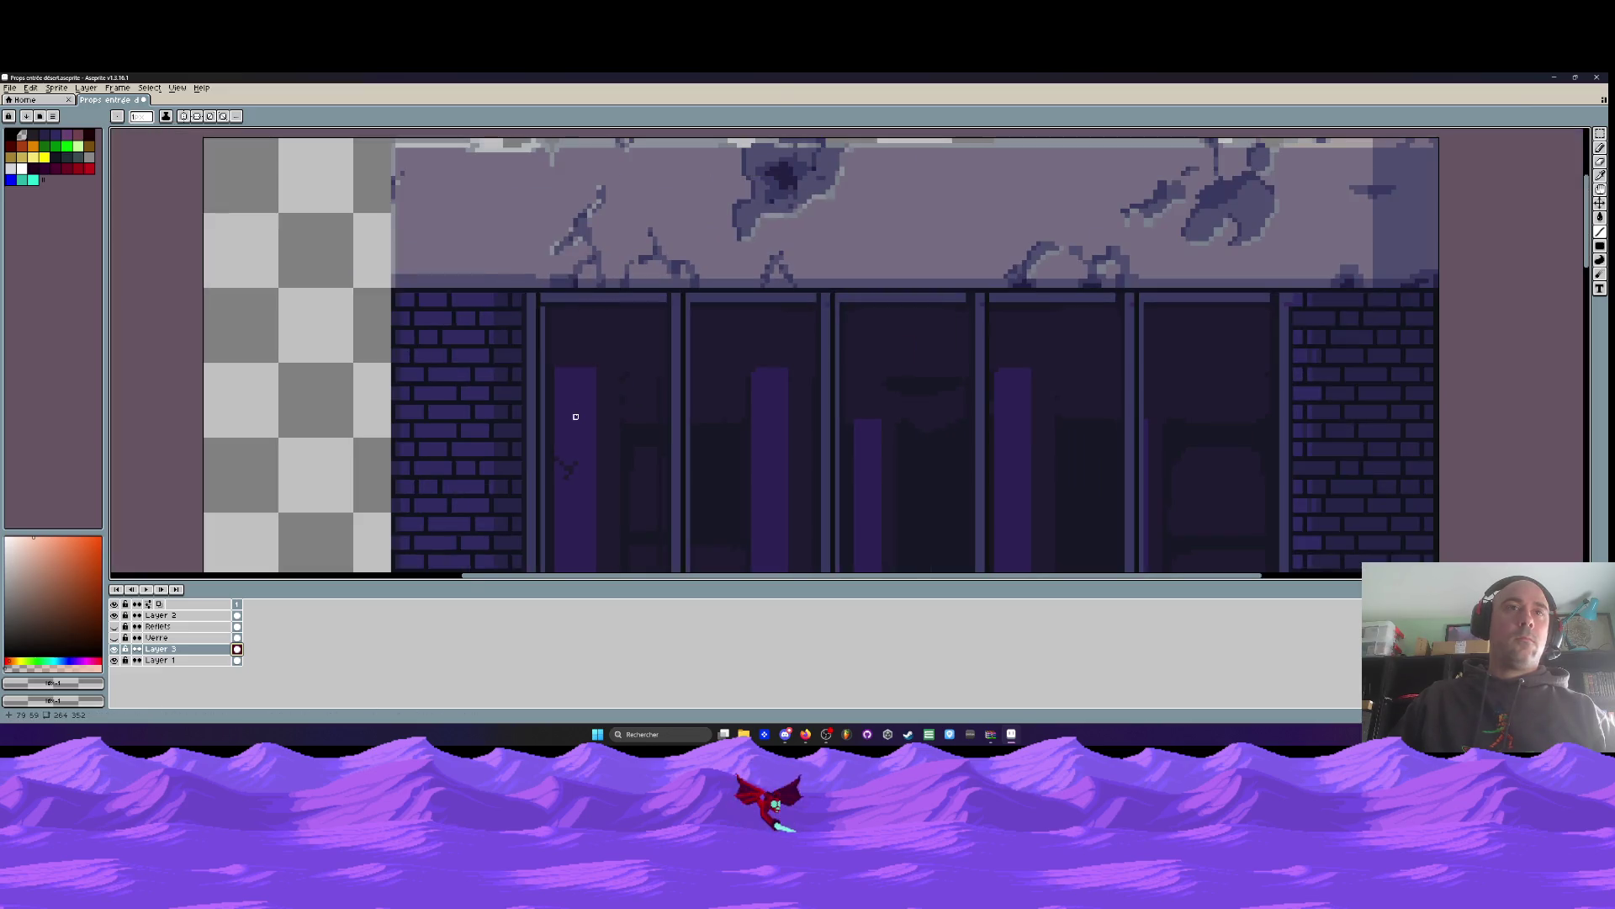
pyautogui.moveTo(564, 369); pyautogui.dragTo(547, 259)
pyautogui.click(115, 650)
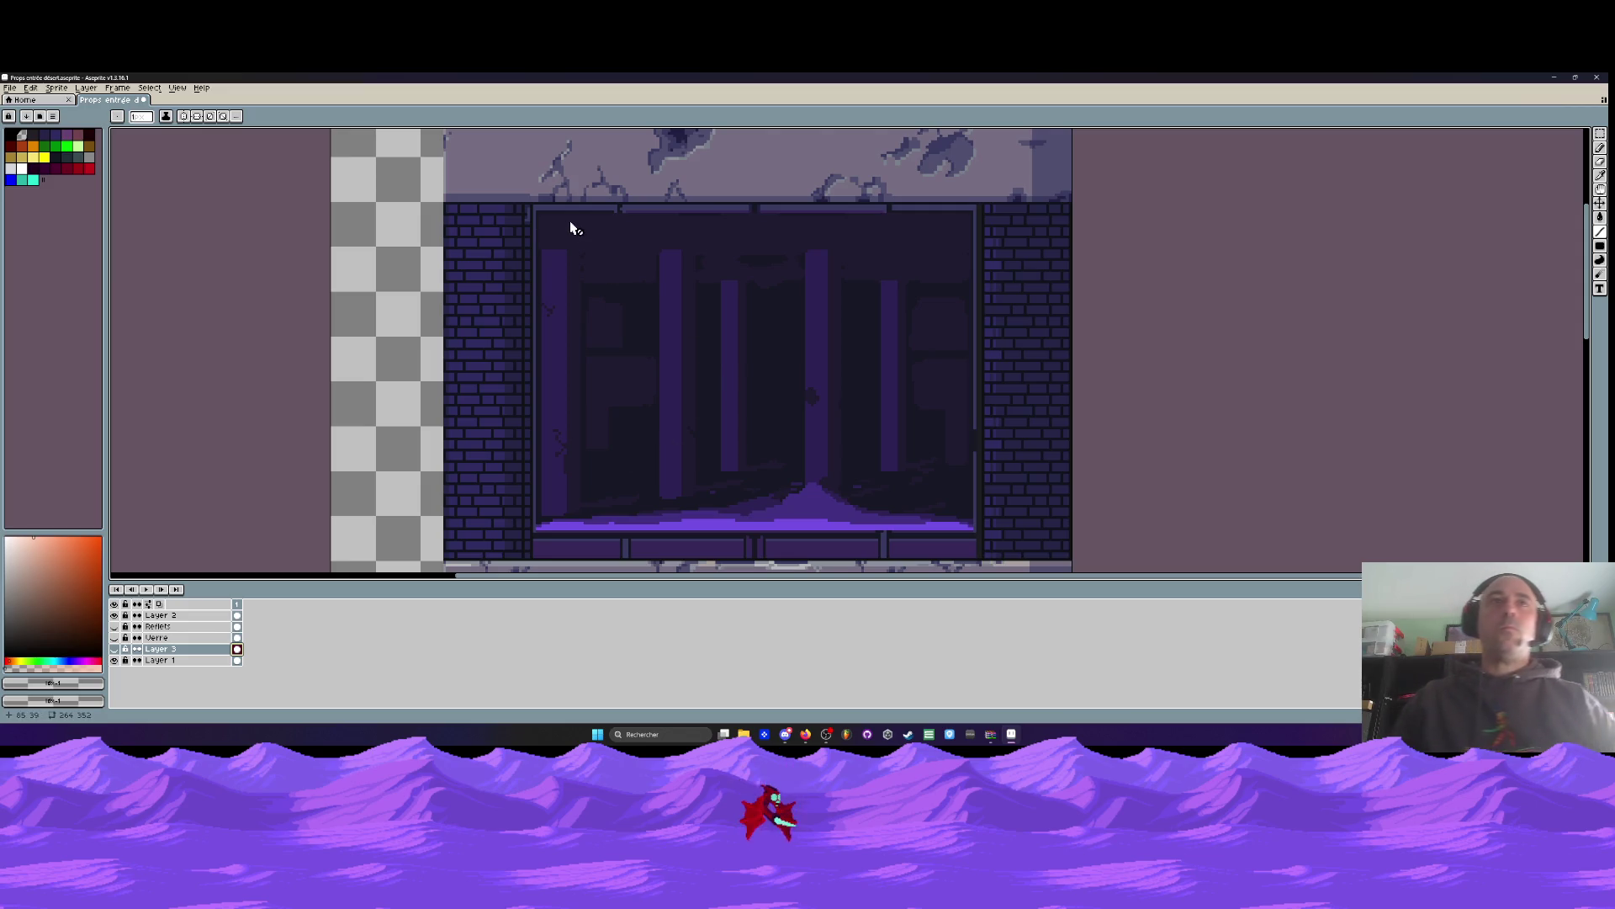
pyautogui.moveTo(683, 387); pyautogui.dragTo(680, 276)
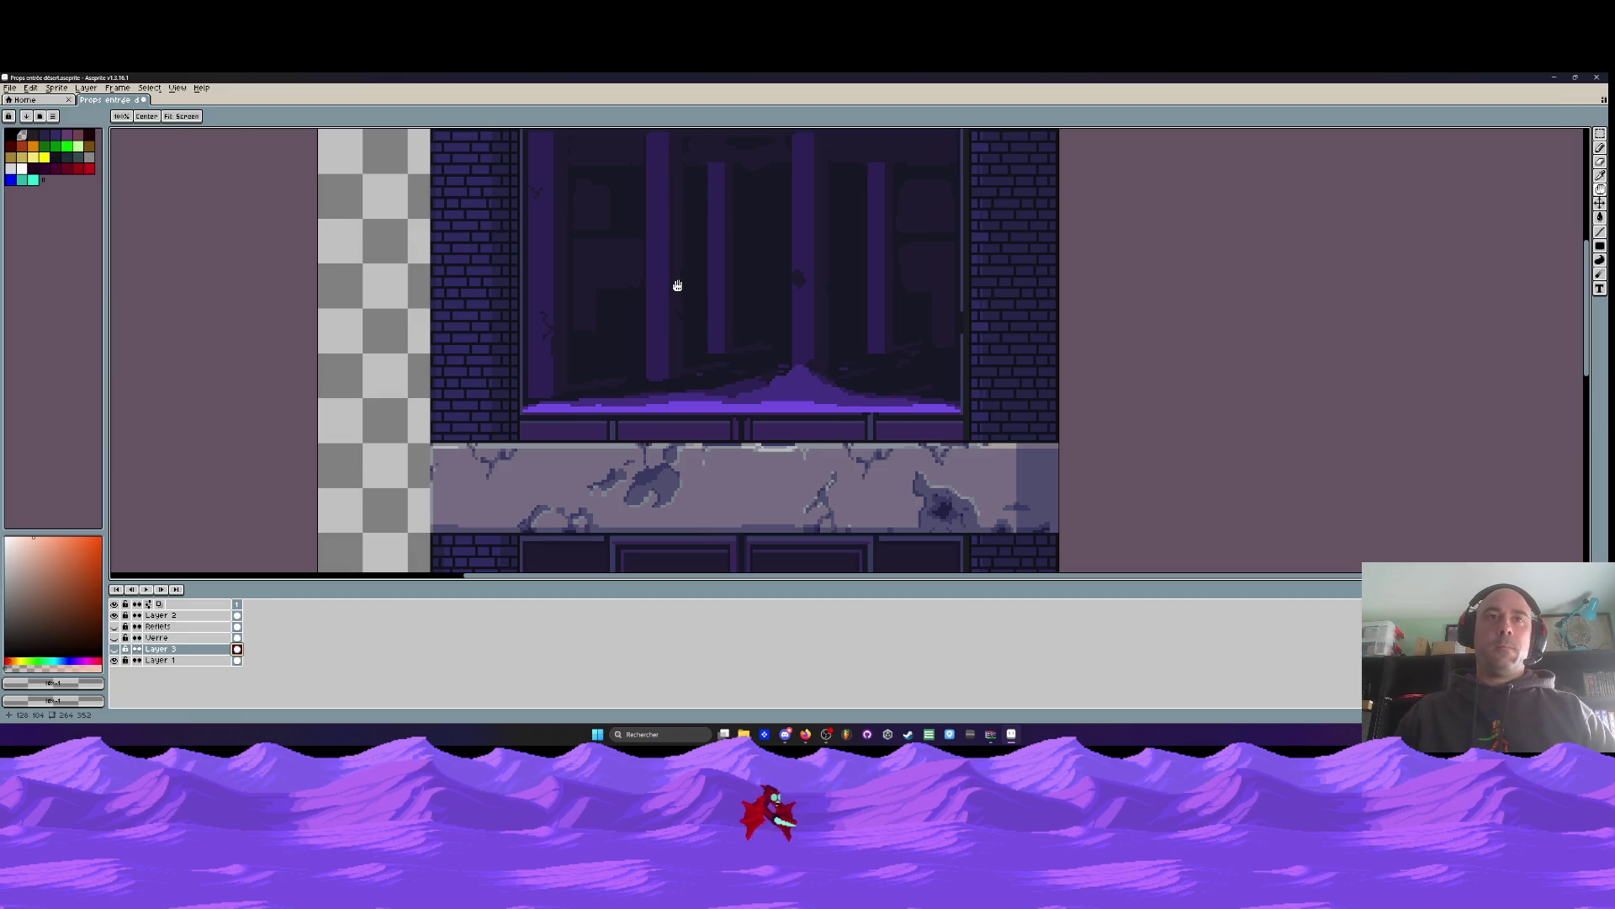
pyautogui.press('b')
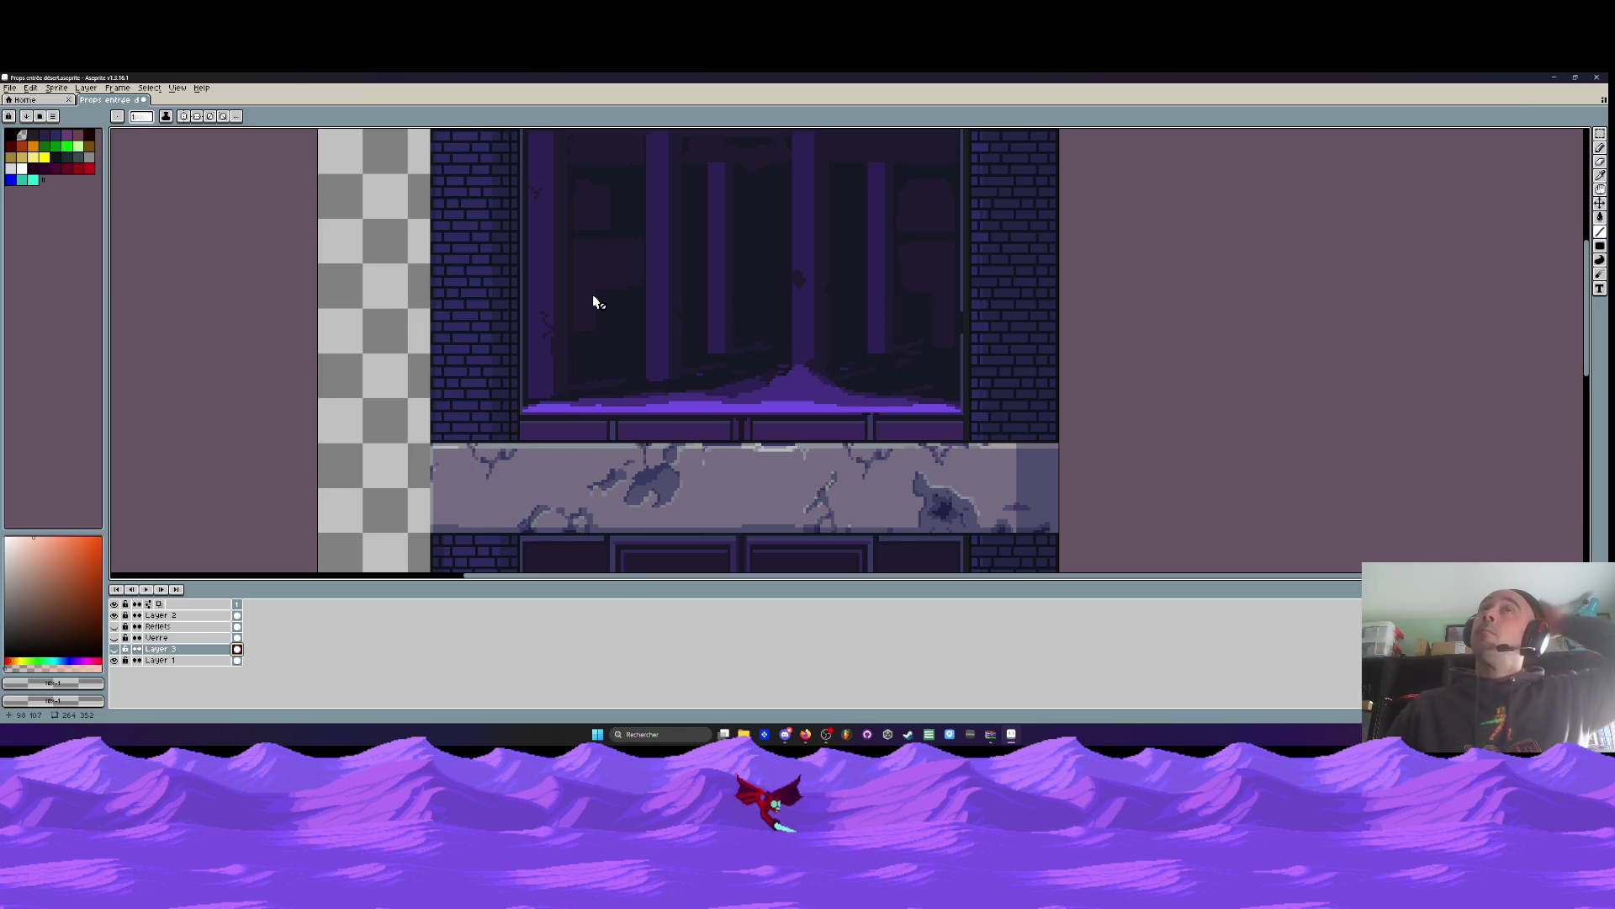
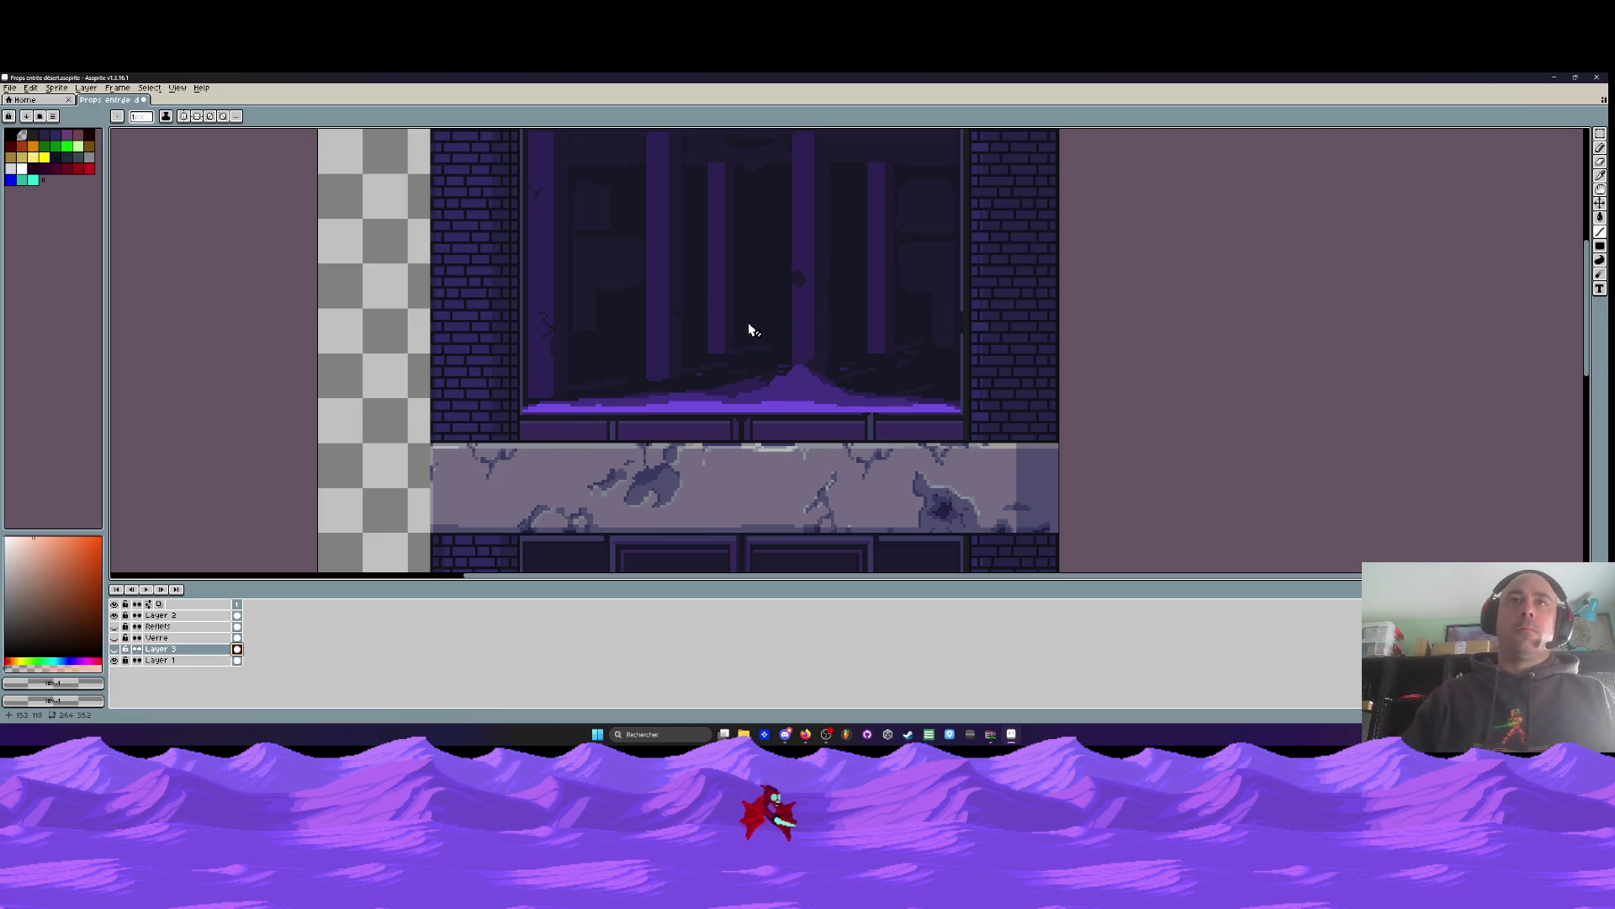
# Zoom out over the facade and briefly show the Verre glass layer, then hide it again
pyautogui.scroll(-1, 755, 270)
pyautogui.scroll(-1, 754, 270)
pyautogui.scroll(1, 755, 270)
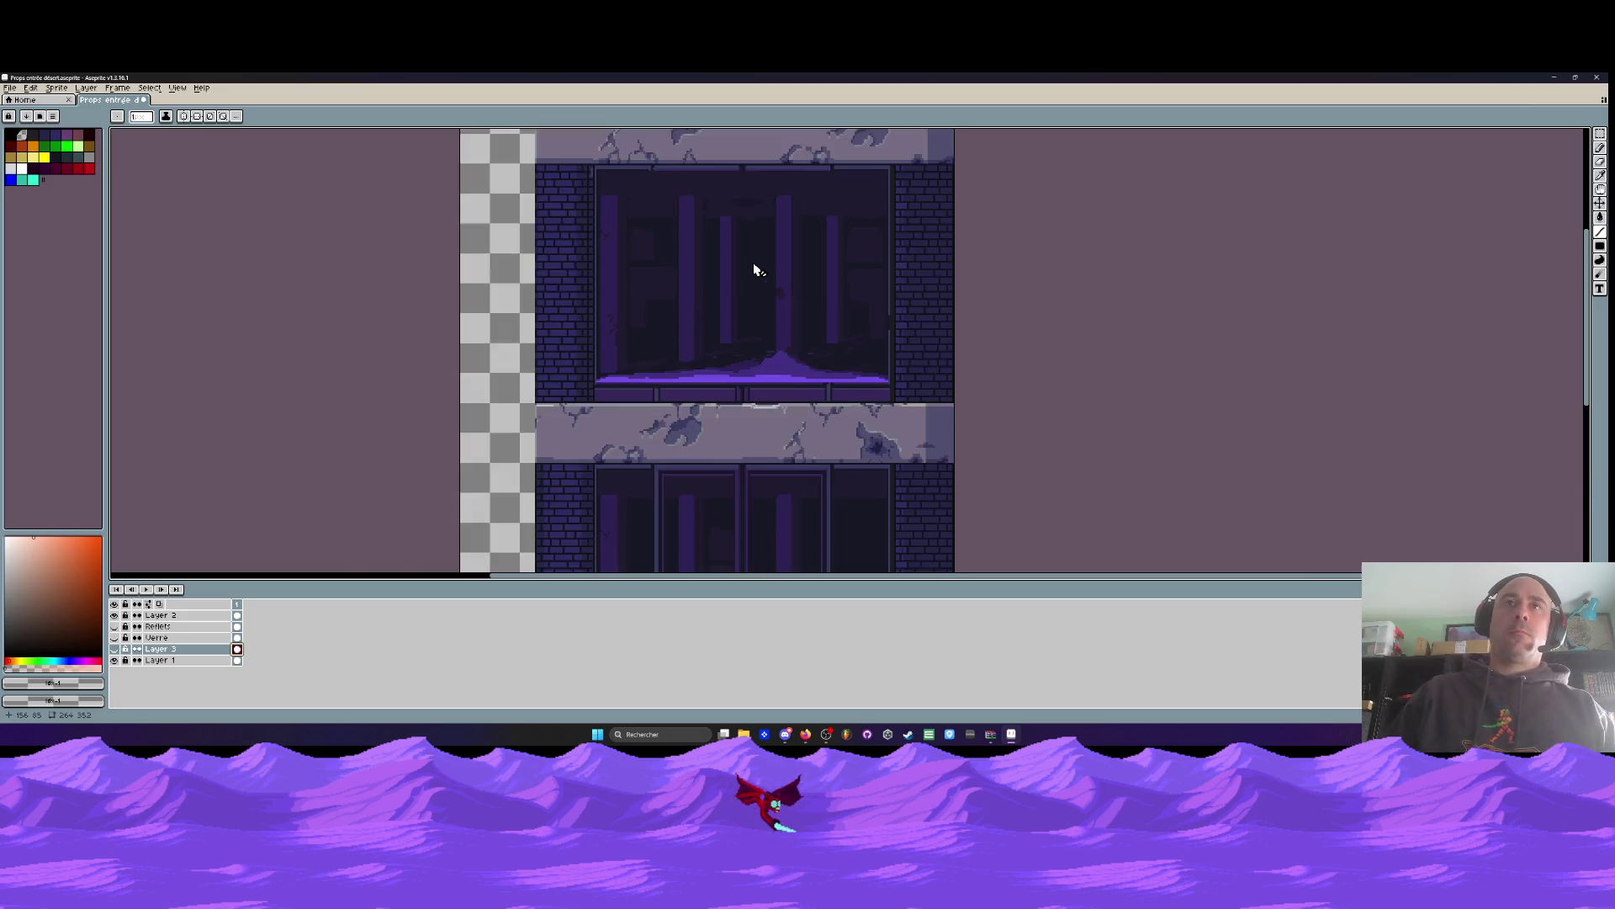
pyautogui.scroll(-1, 754, 270)
pyautogui.moveTo(754, 271)
pyautogui.mouseDown()
pyautogui.moveTo(660, 260)
pyautogui.moveTo(592, 292)
pyautogui.mouseUp()
pyautogui.scroll(1, 552, 311)
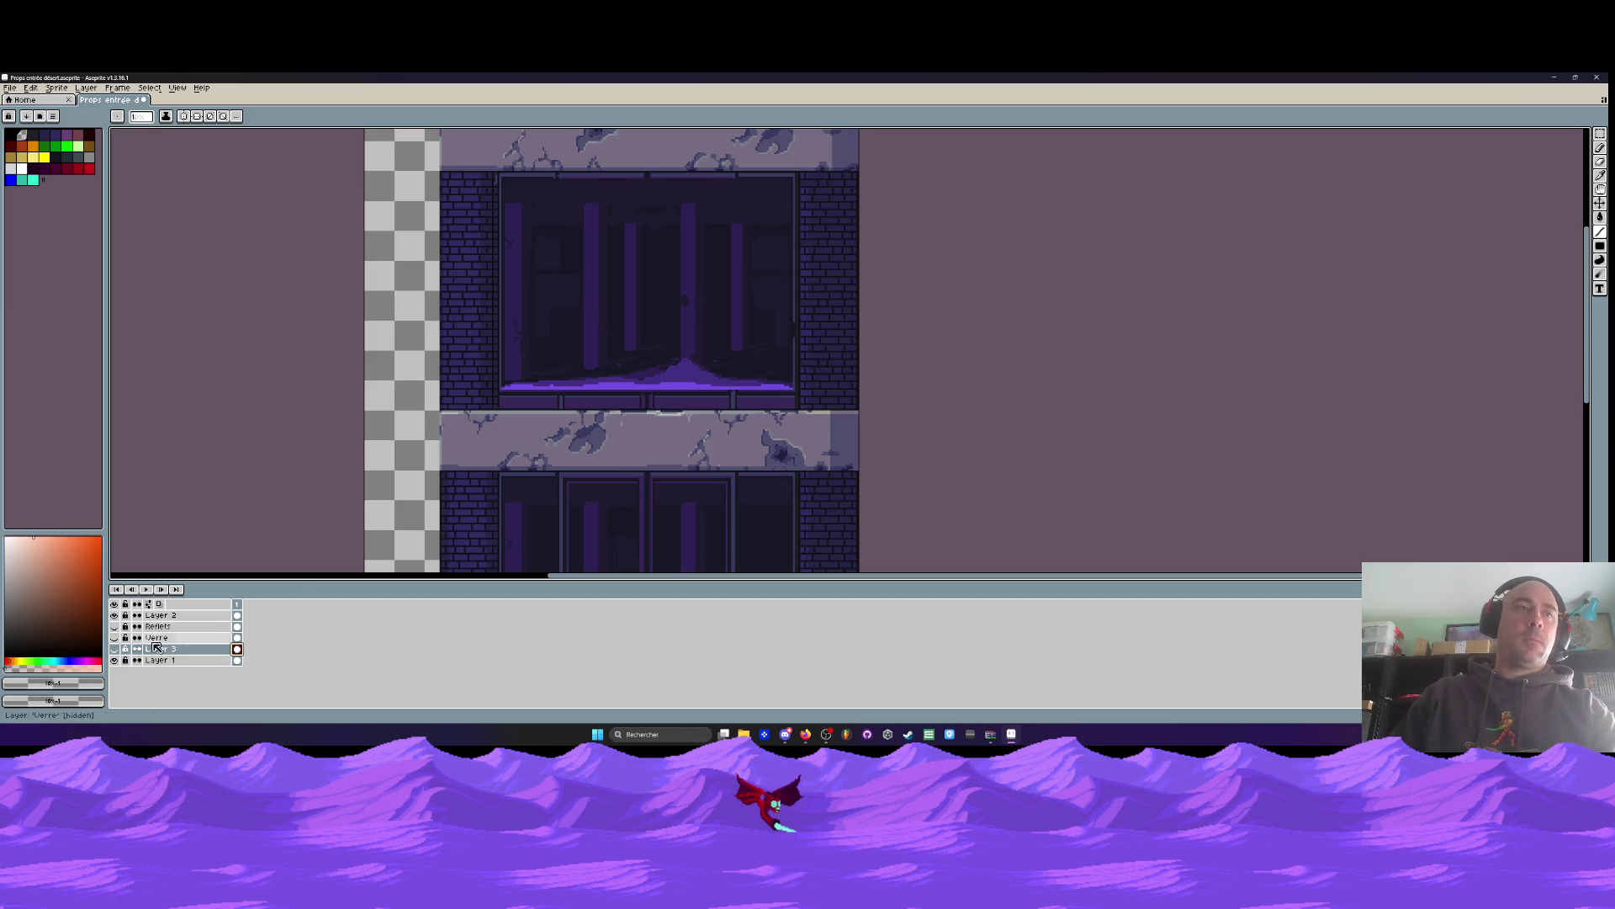
pyautogui.click(115, 638)
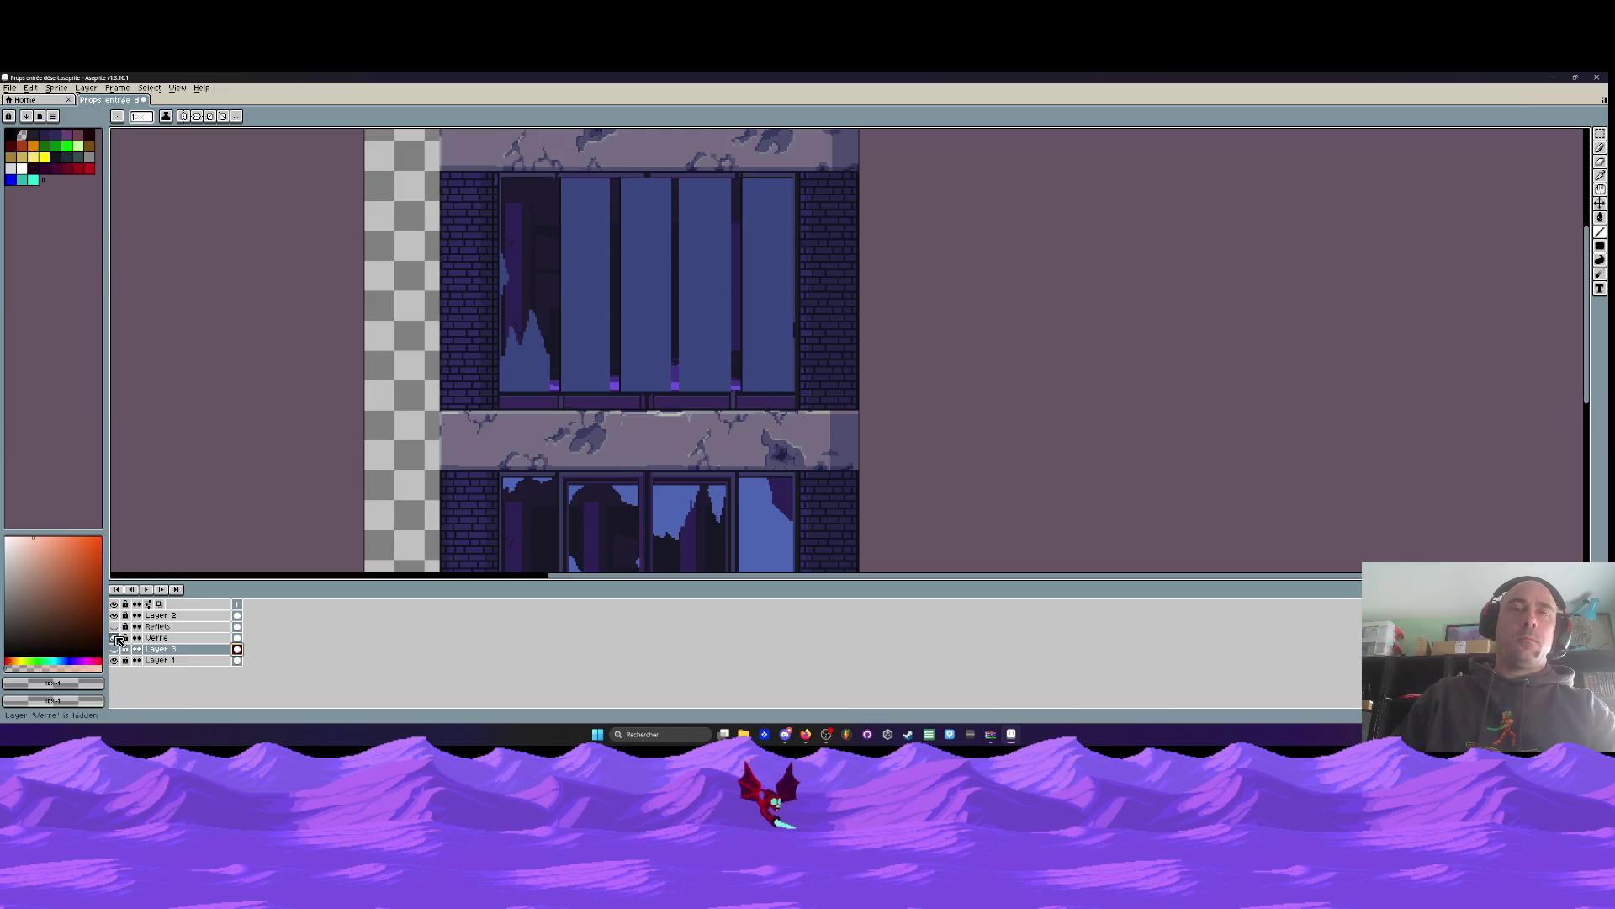
pyautogui.click(116, 637)
# Toggle Layer 3's window bars off and back on, then rectangle-select the window block
pyautogui.click(122, 649)
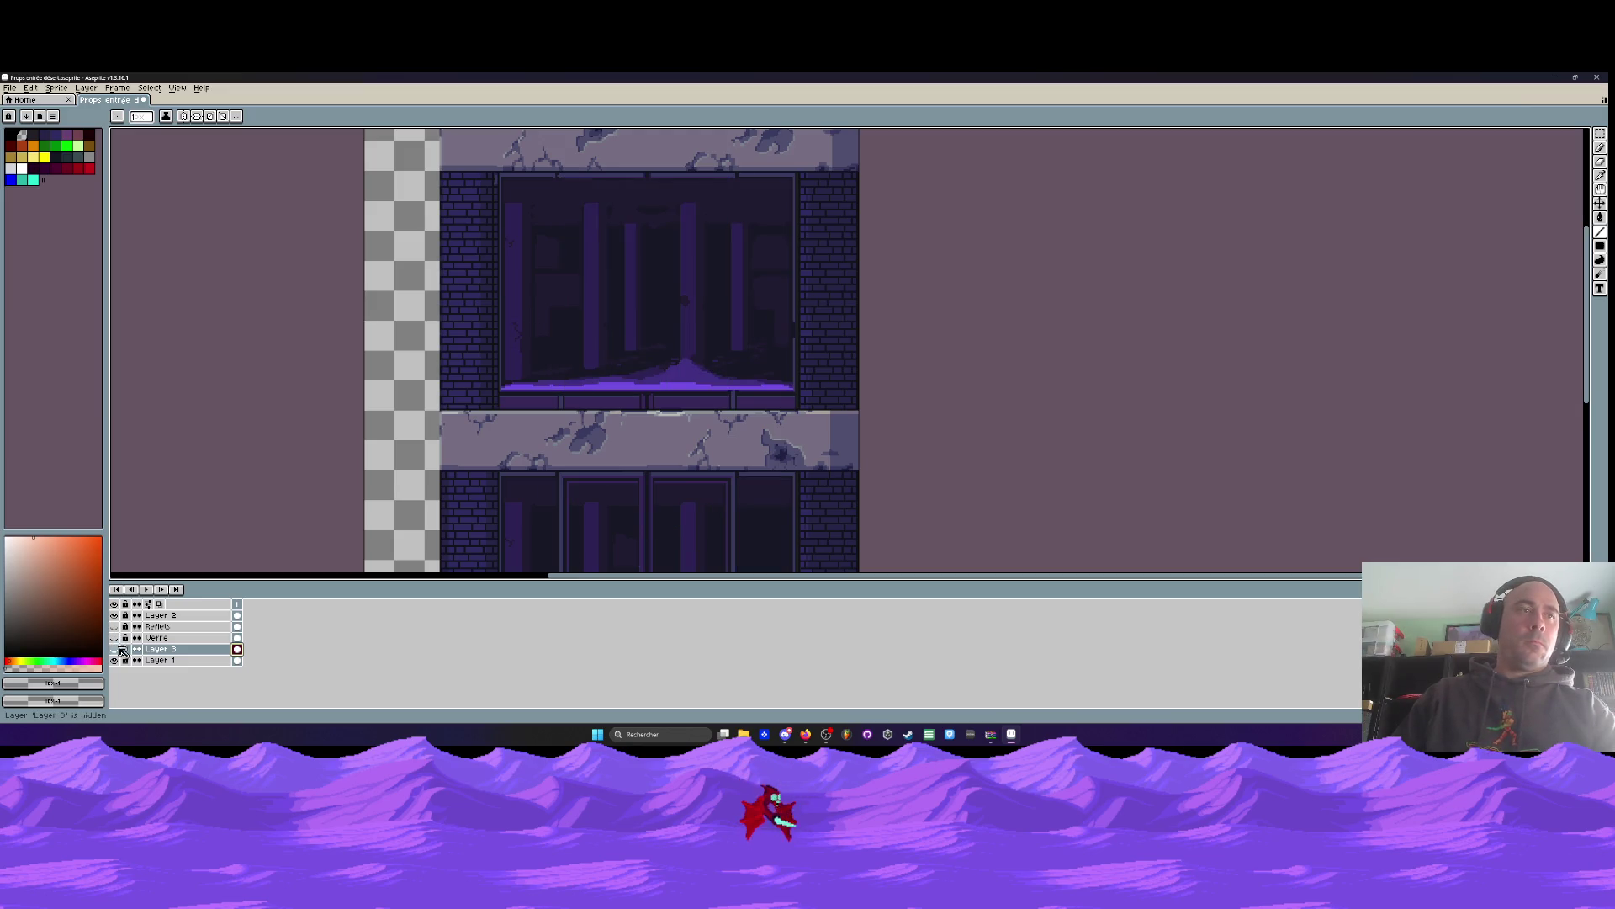
pyautogui.click(115, 649)
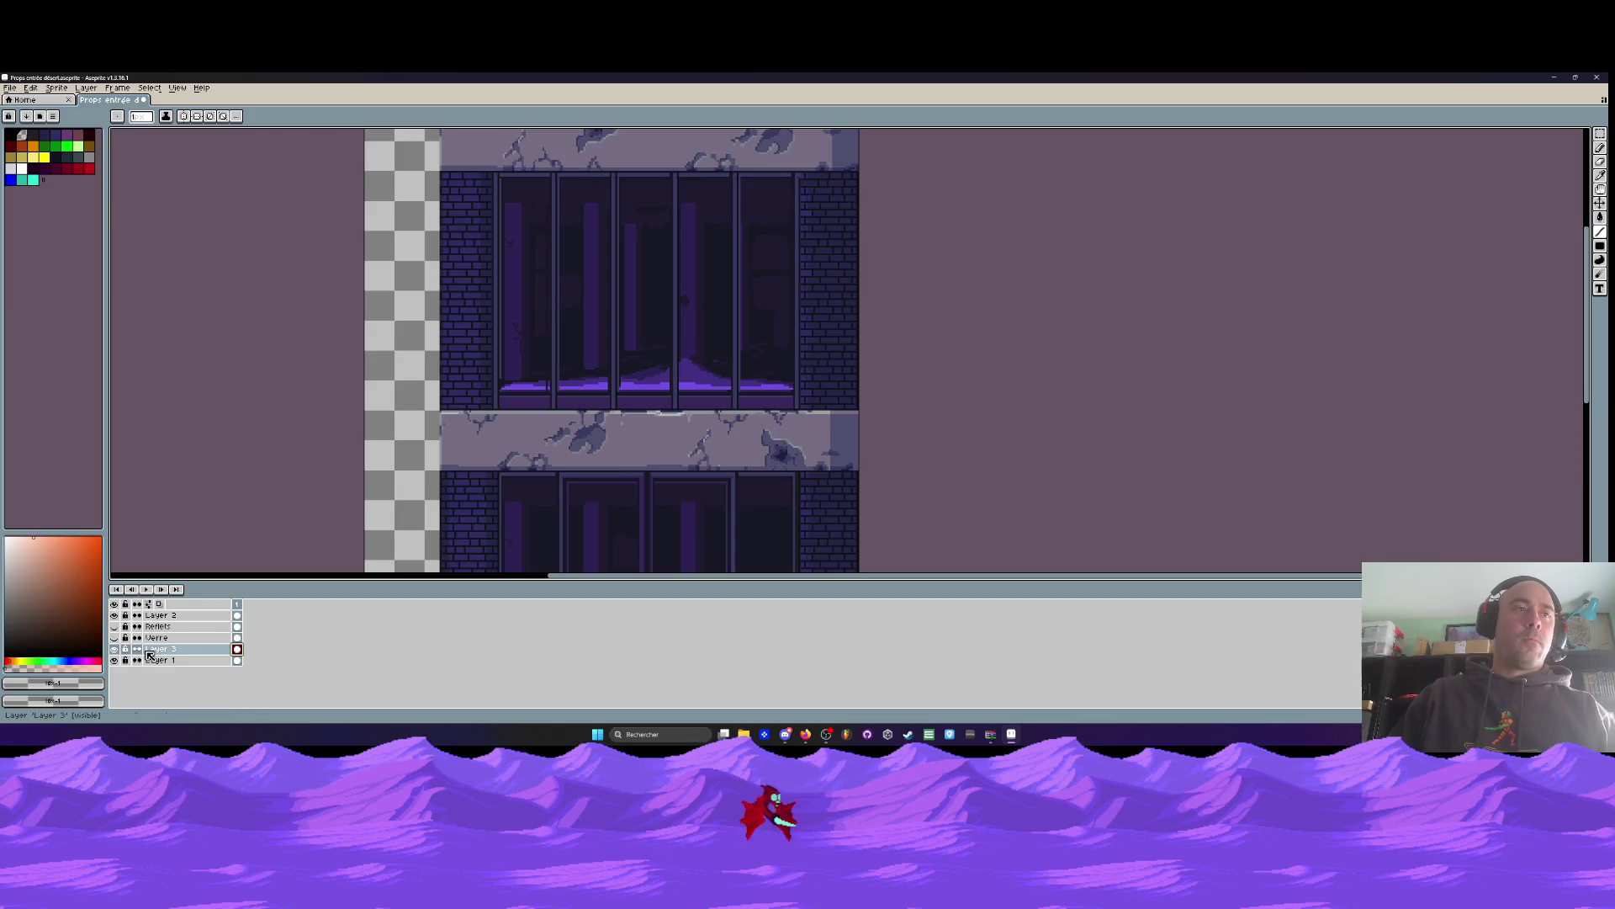
pyautogui.press('m')
pyautogui.moveTo(469, 135); pyautogui.dragTo(860, 495)
# Move the selected window block to the left and commit it
pyautogui.moveTo(694, 367); pyautogui.dragTo(610, 365)
pyautogui.press('Return')
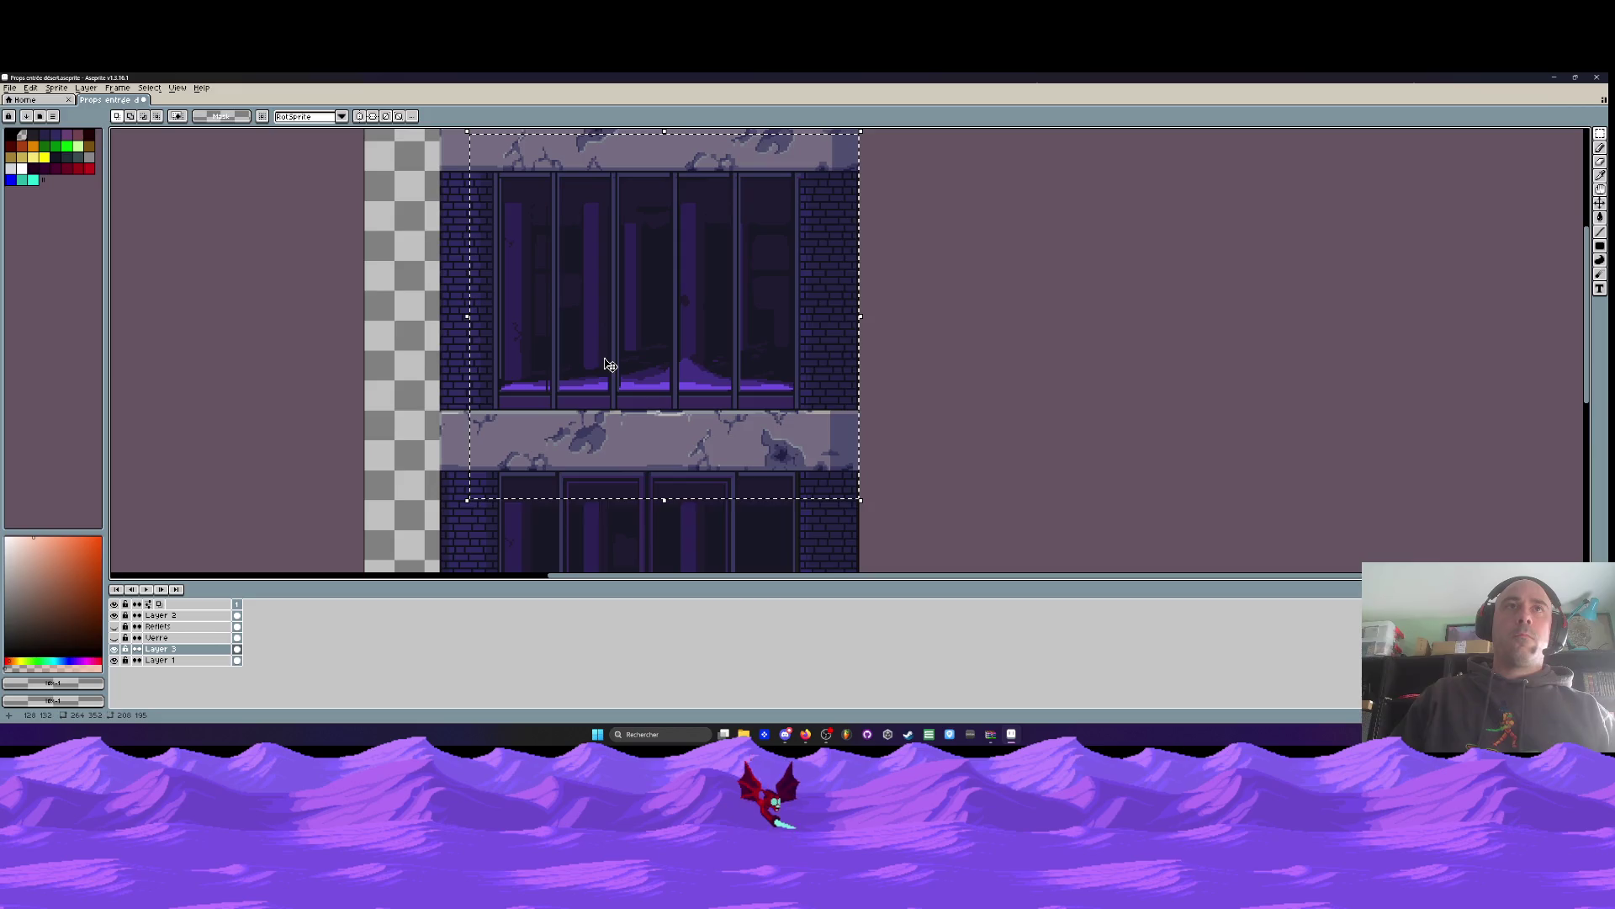
pyautogui.scroll(-4, 463, 384)
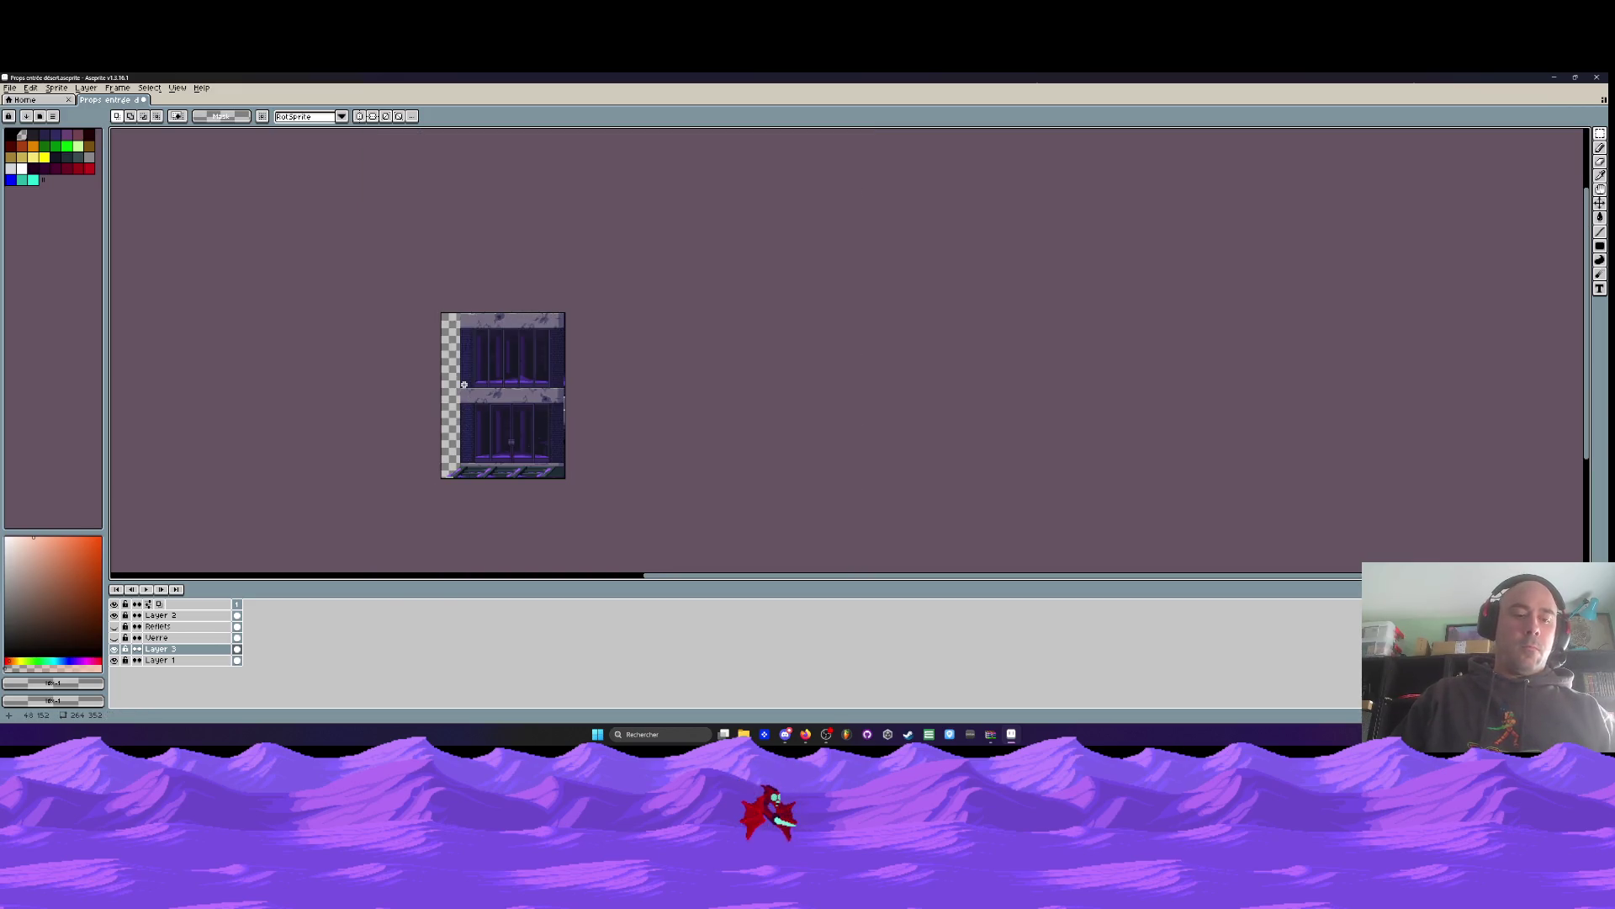
# Widen the canvas on the left side with Canvas Size
pyautogui.hotkey('ctrl', 'alt', 'c')
pyautogui.moveTo(441, 383); pyautogui.dragTo(326, 382)
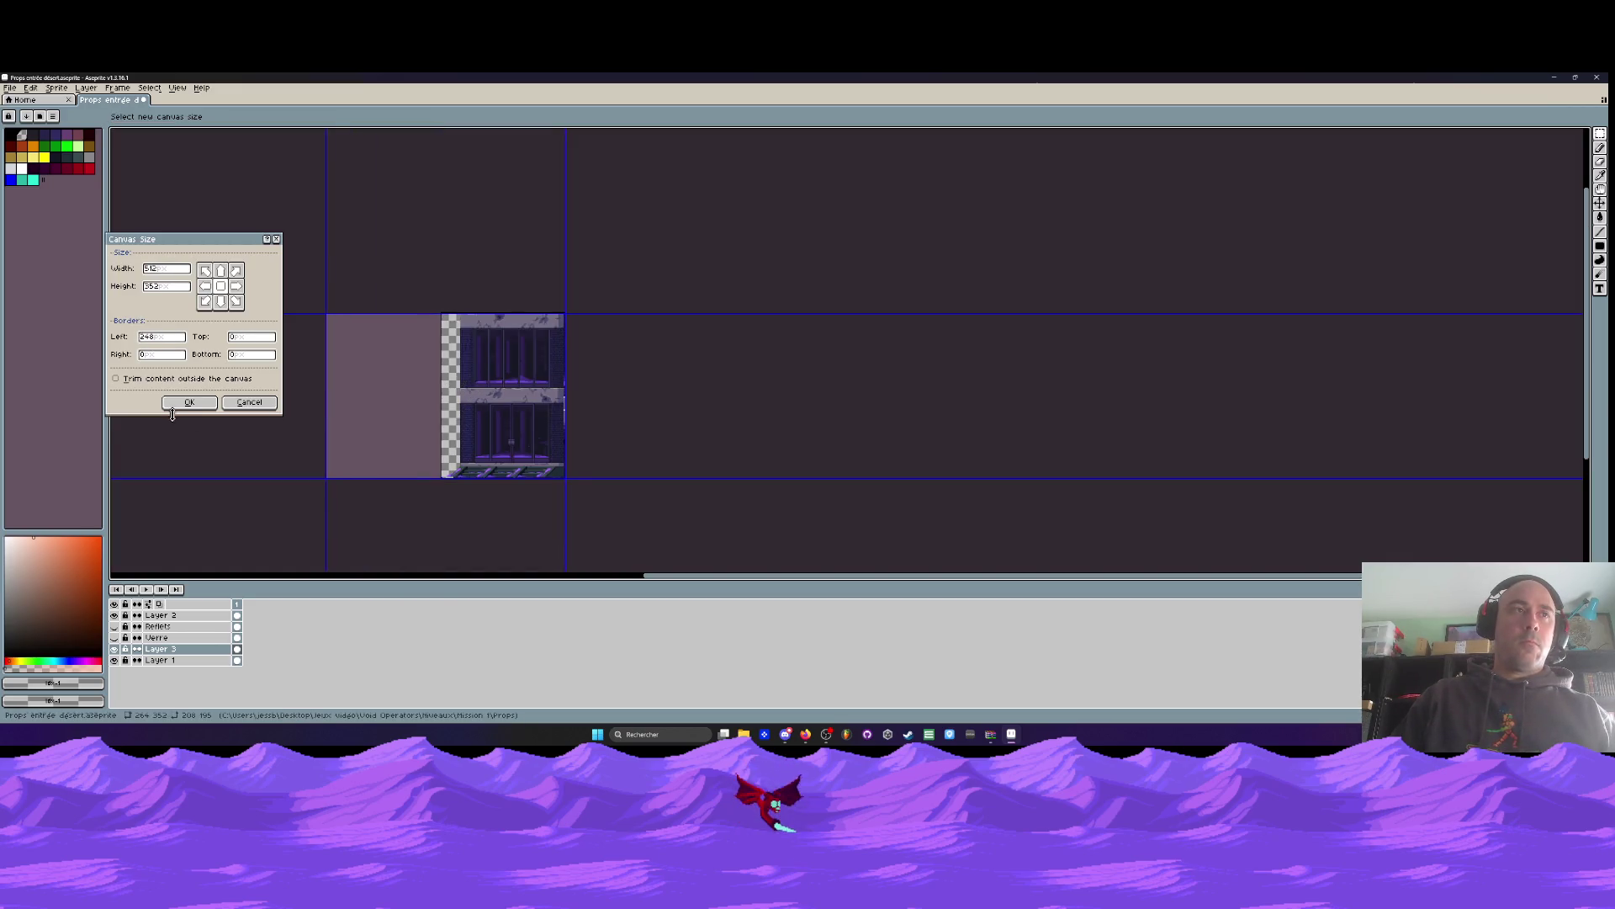
pyautogui.click(202, 407)
# Paste the window bars into the new transparent area on the left
pyautogui.hotkey('ctrl', 'v')
pyautogui.moveTo(589, 368)
pyautogui.mouseDown()
pyautogui.moveTo(469, 379)
pyautogui.moveTo(584, 400)
pyautogui.moveTo(634, 364)
pyautogui.mouseUp()
pyautogui.scroll(4, 480, 368)
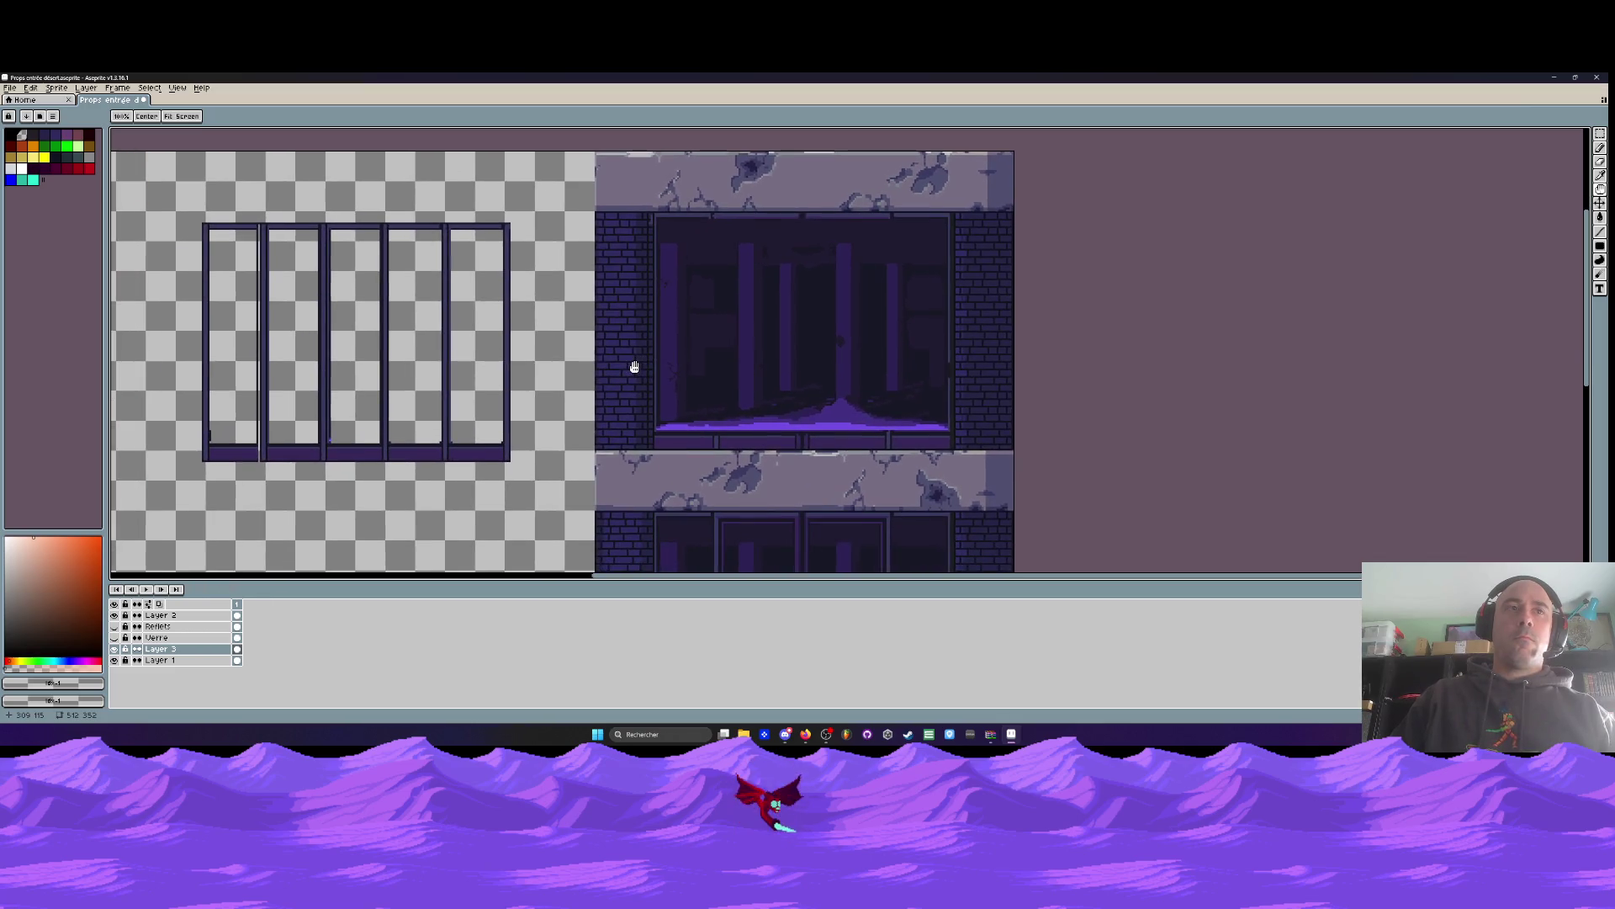
pyautogui.moveTo(305, 436); pyautogui.dragTo(418, 422)
pyautogui.scroll(2, 337, 437)
pyautogui.scroll(-3, 336, 438)
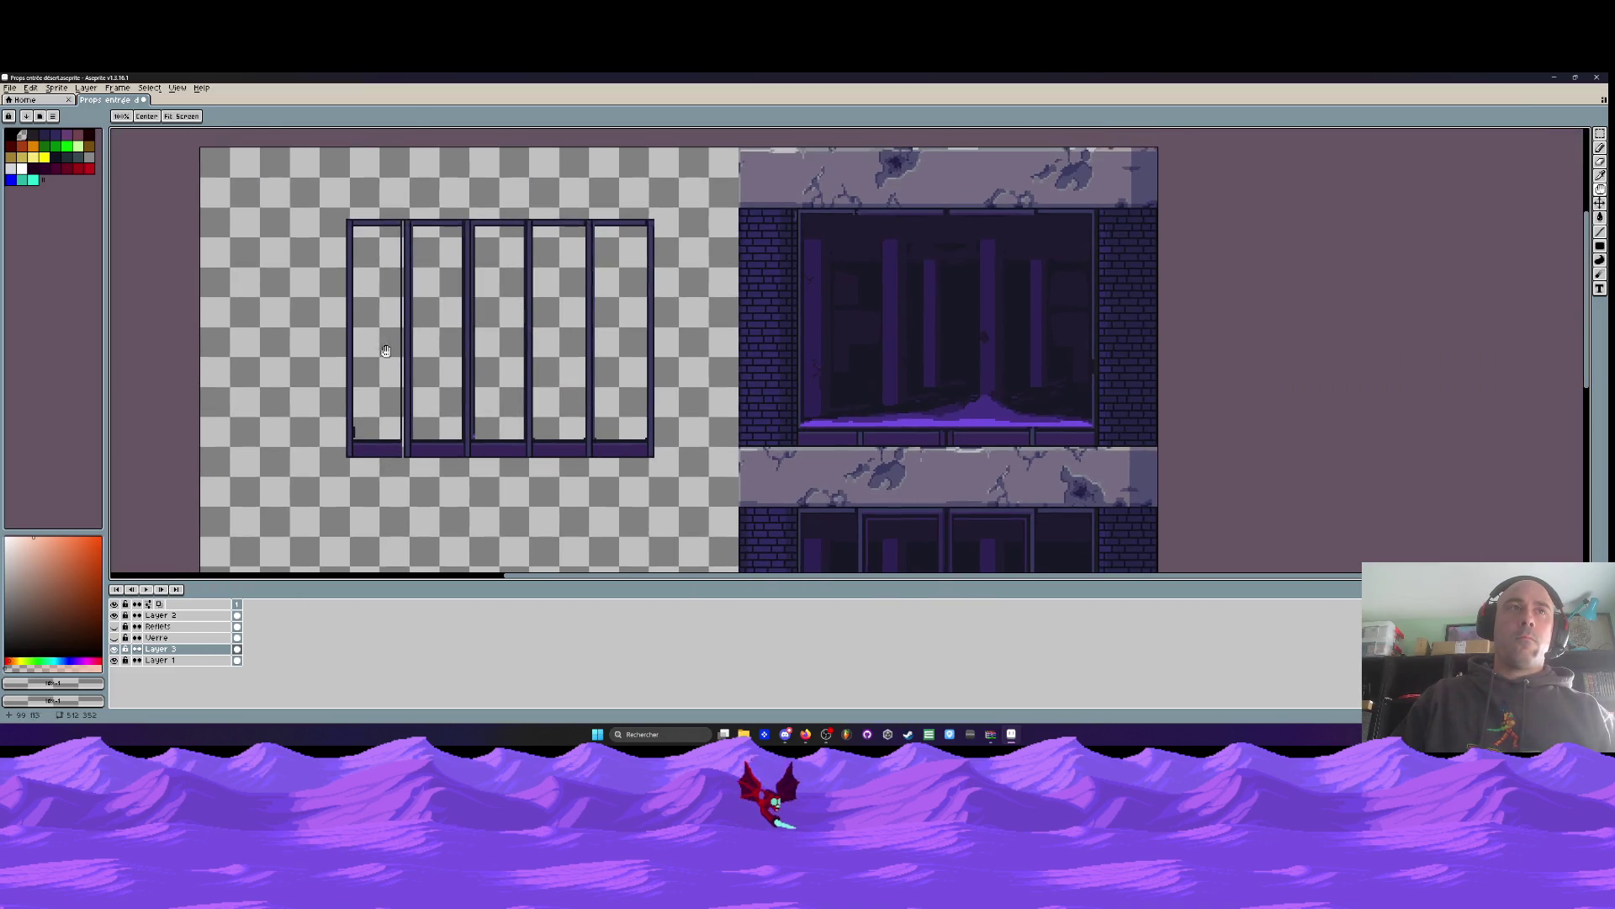
pyautogui.scroll(3, 353, 336)
pyautogui.moveTo(289, 461)
pyautogui.mouseDown()
pyautogui.moveTo(404, 472)
pyautogui.moveTo(413, 302)
pyautogui.mouseUp()
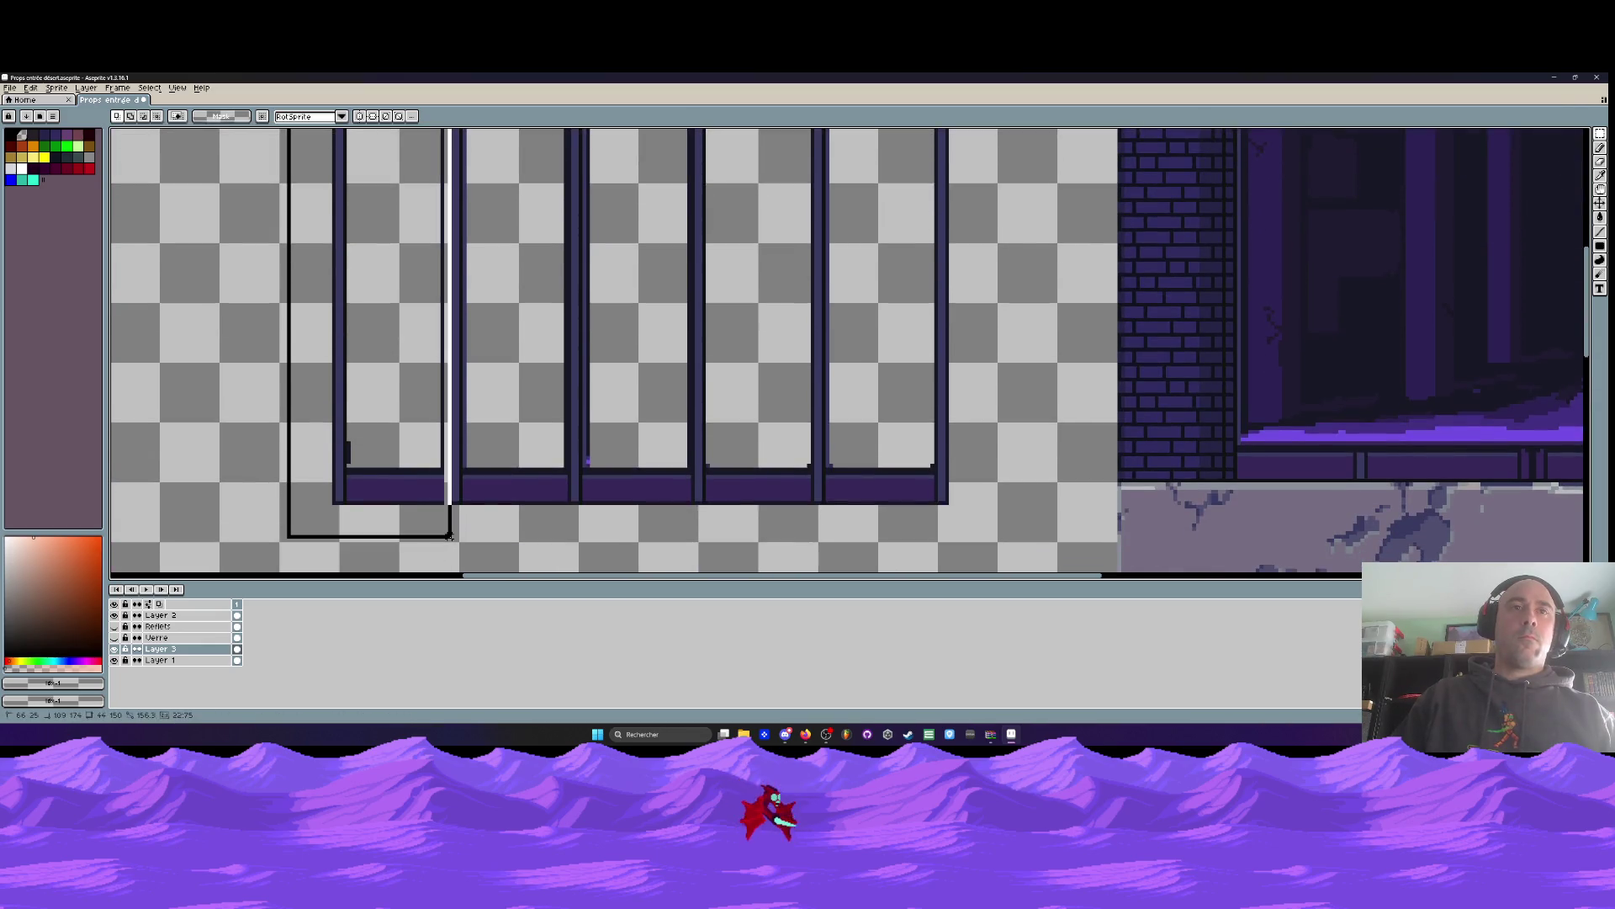
pyautogui.scroll(-1, 581, 504)
pyautogui.scroll(-1, 581, 504)
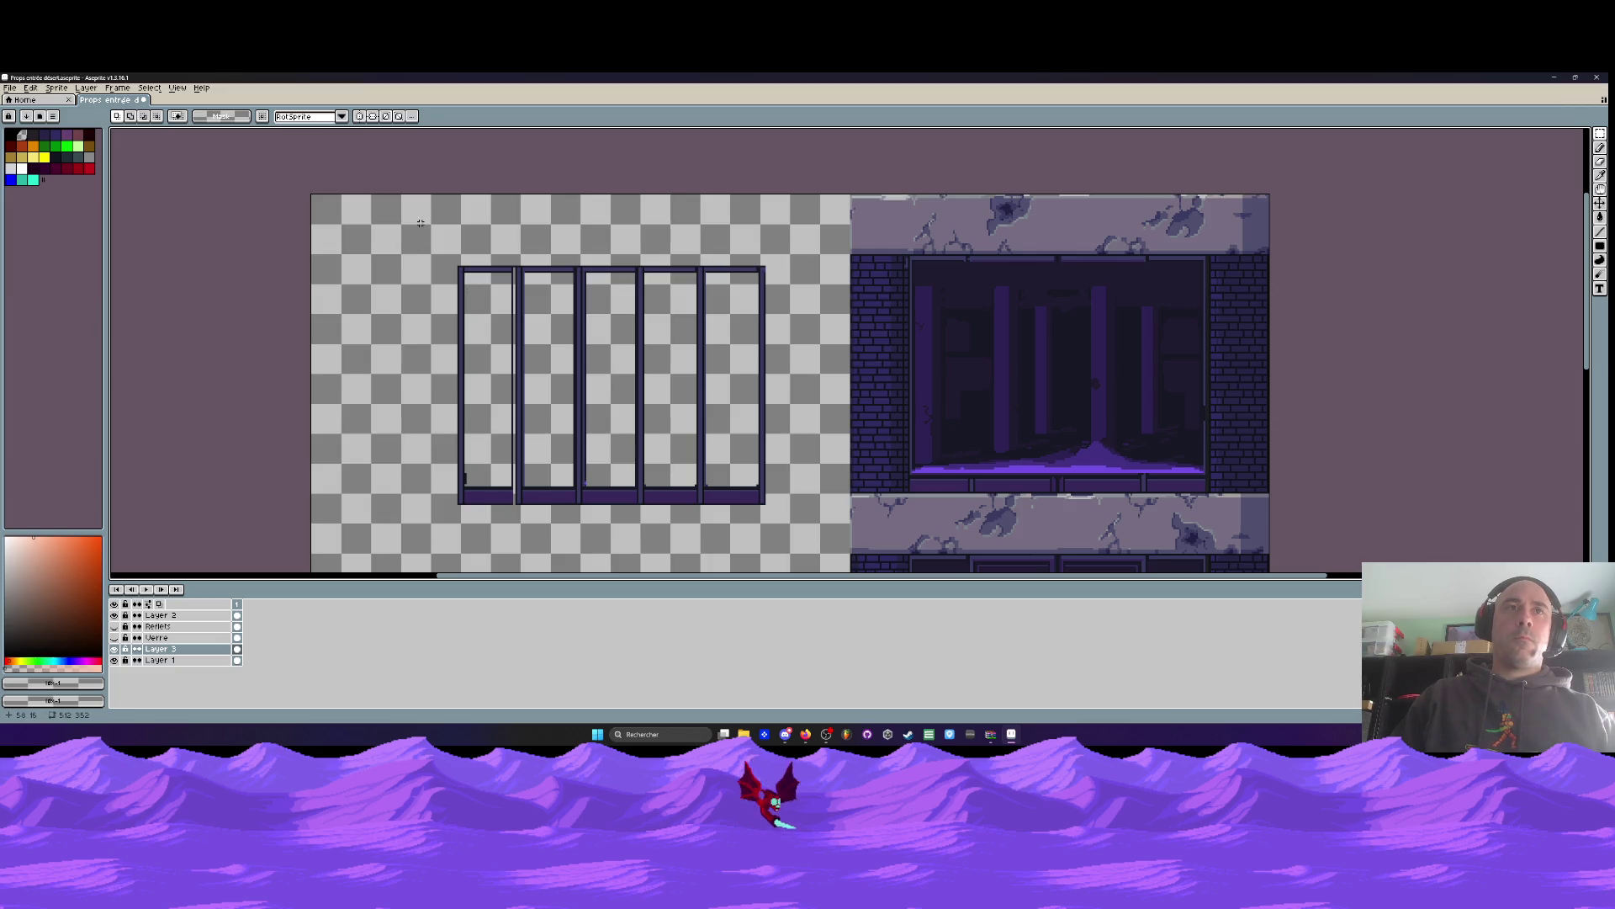
# Reposition the pasted bars slightly up and one pixel right, and commit
pyautogui.moveTo(440, 226); pyautogui.dragTo(804, 545)
pyautogui.moveTo(765, 472); pyautogui.dragTo(758, 457)
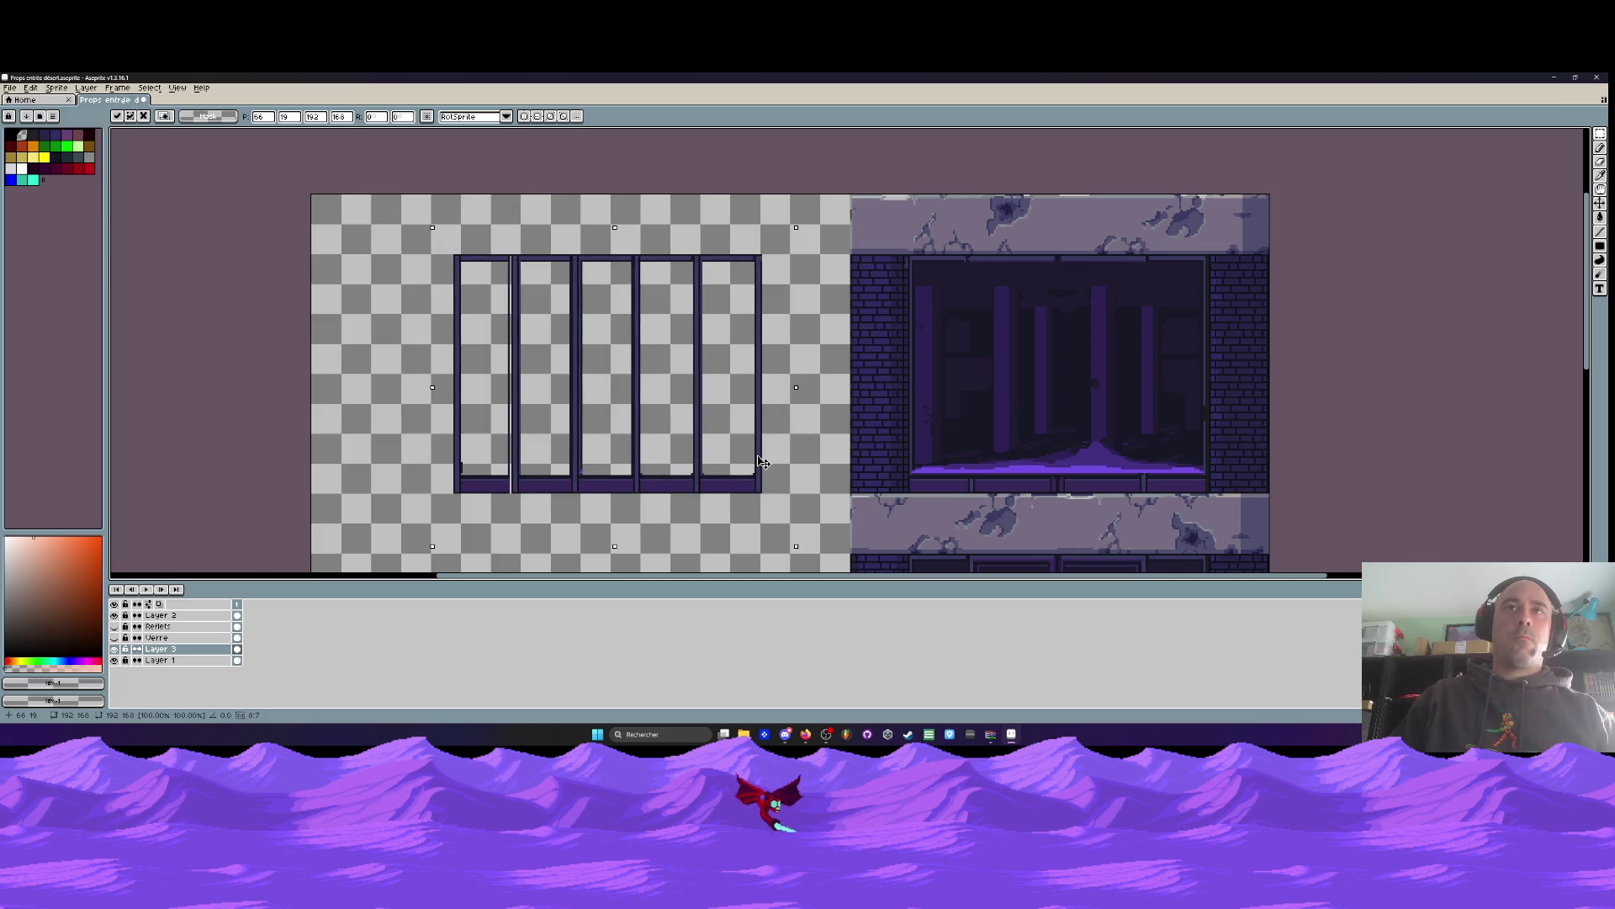
pyautogui.press('Right')
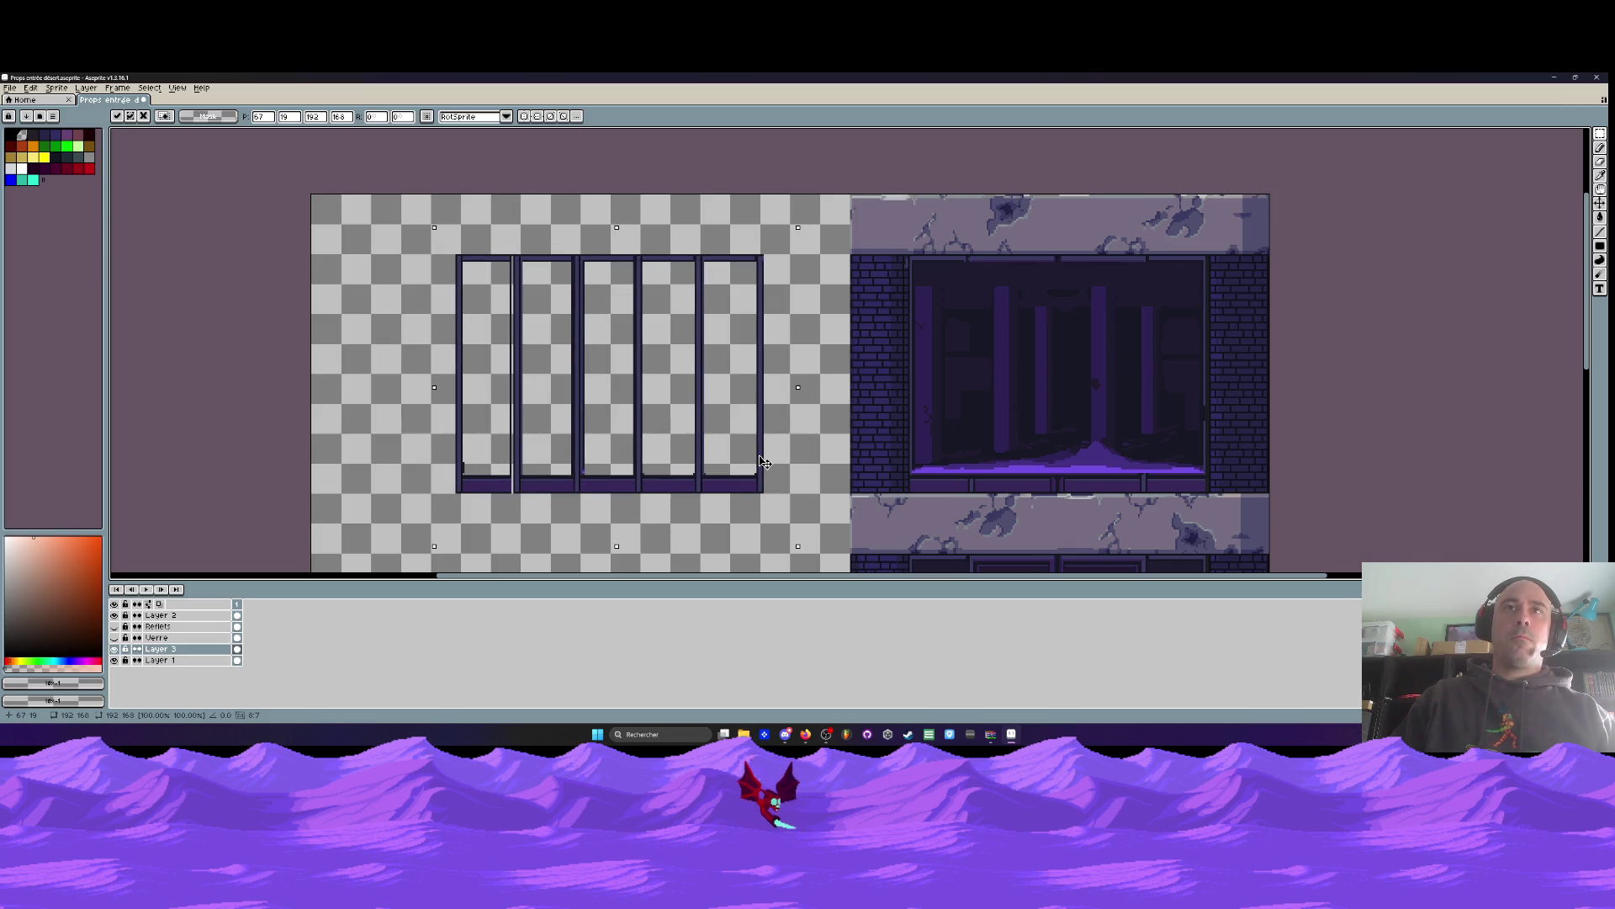
pyautogui.press('Return')
pyautogui.click(412, 116)
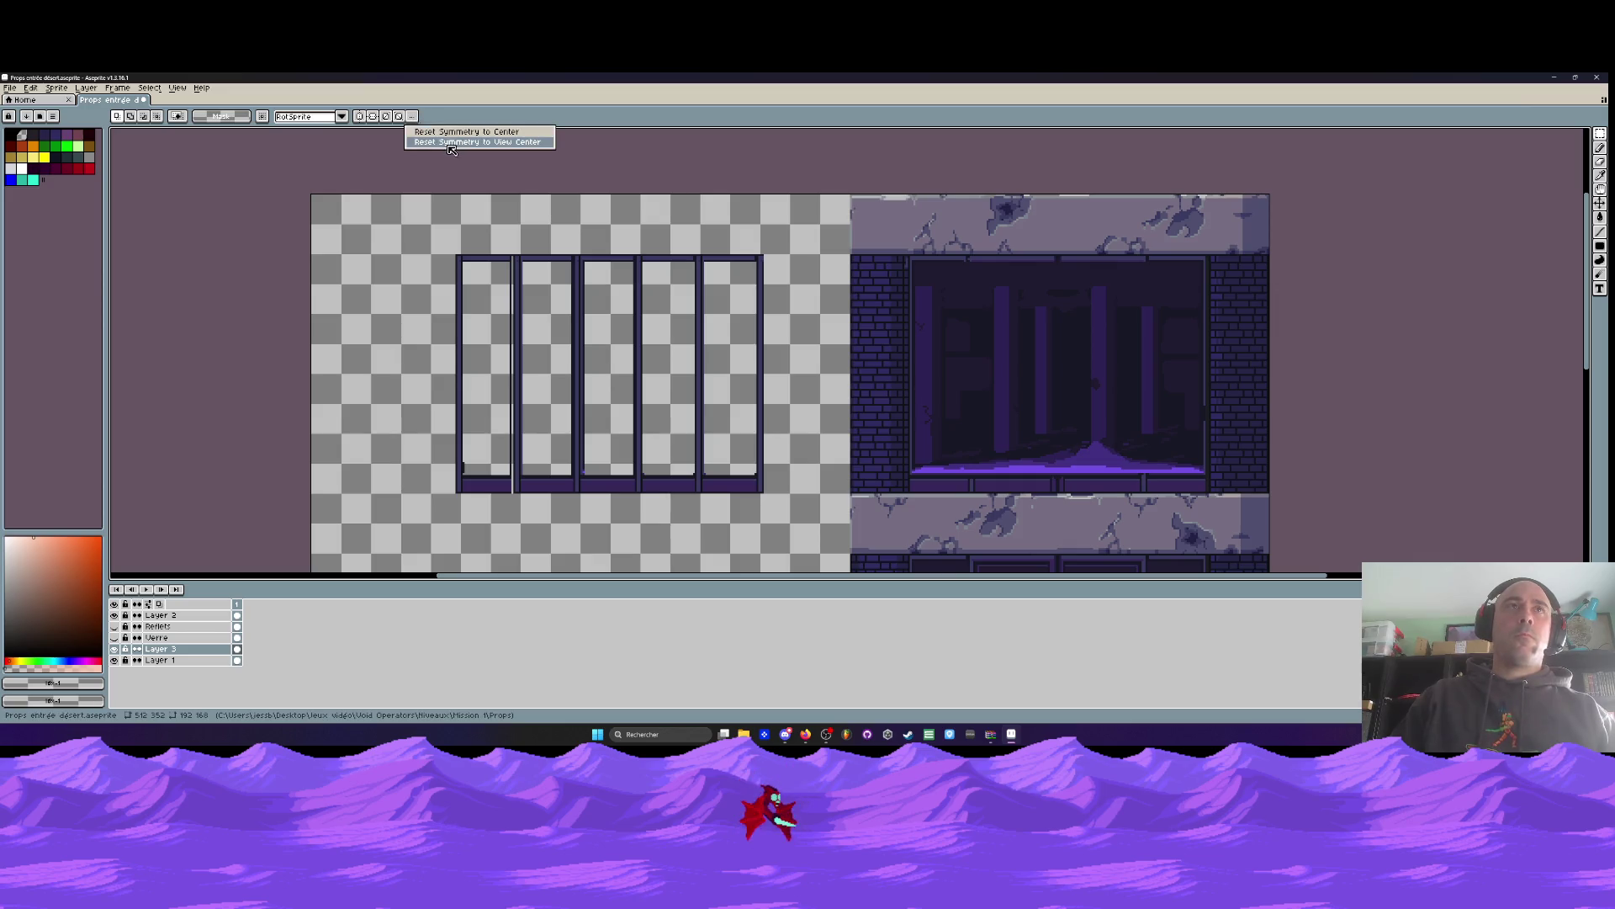
# Enable vertical mirror symmetry with its axis at the middle of the window bars
pyautogui.click(369, 118)
pyautogui.click(362, 117)
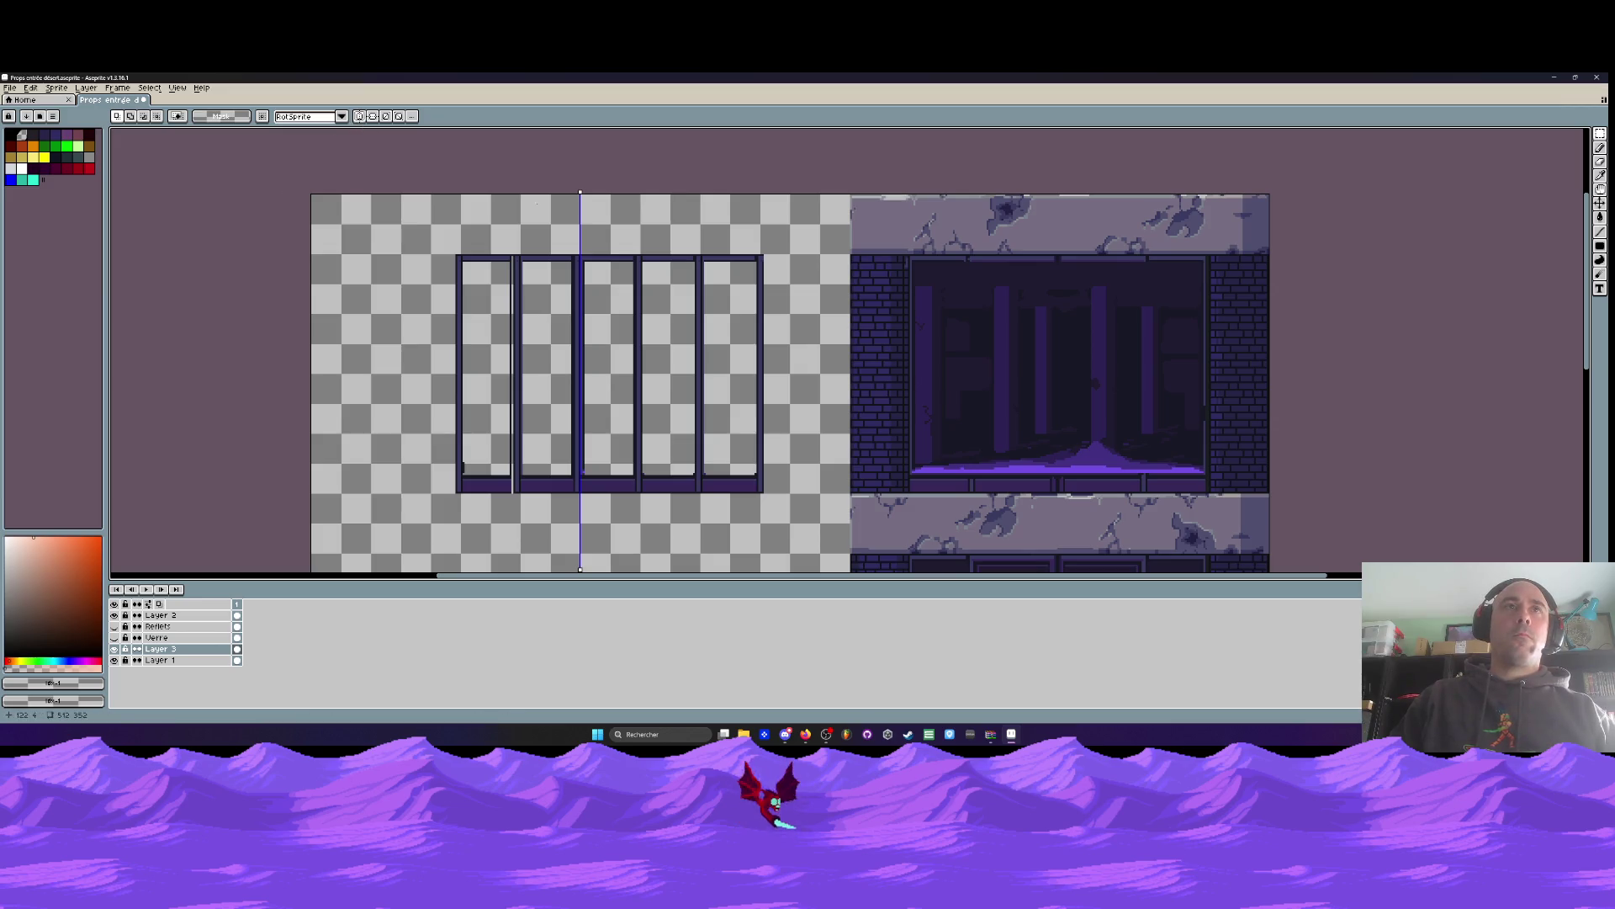
pyautogui.moveTo(580, 193); pyautogui.dragTo(611, 198)
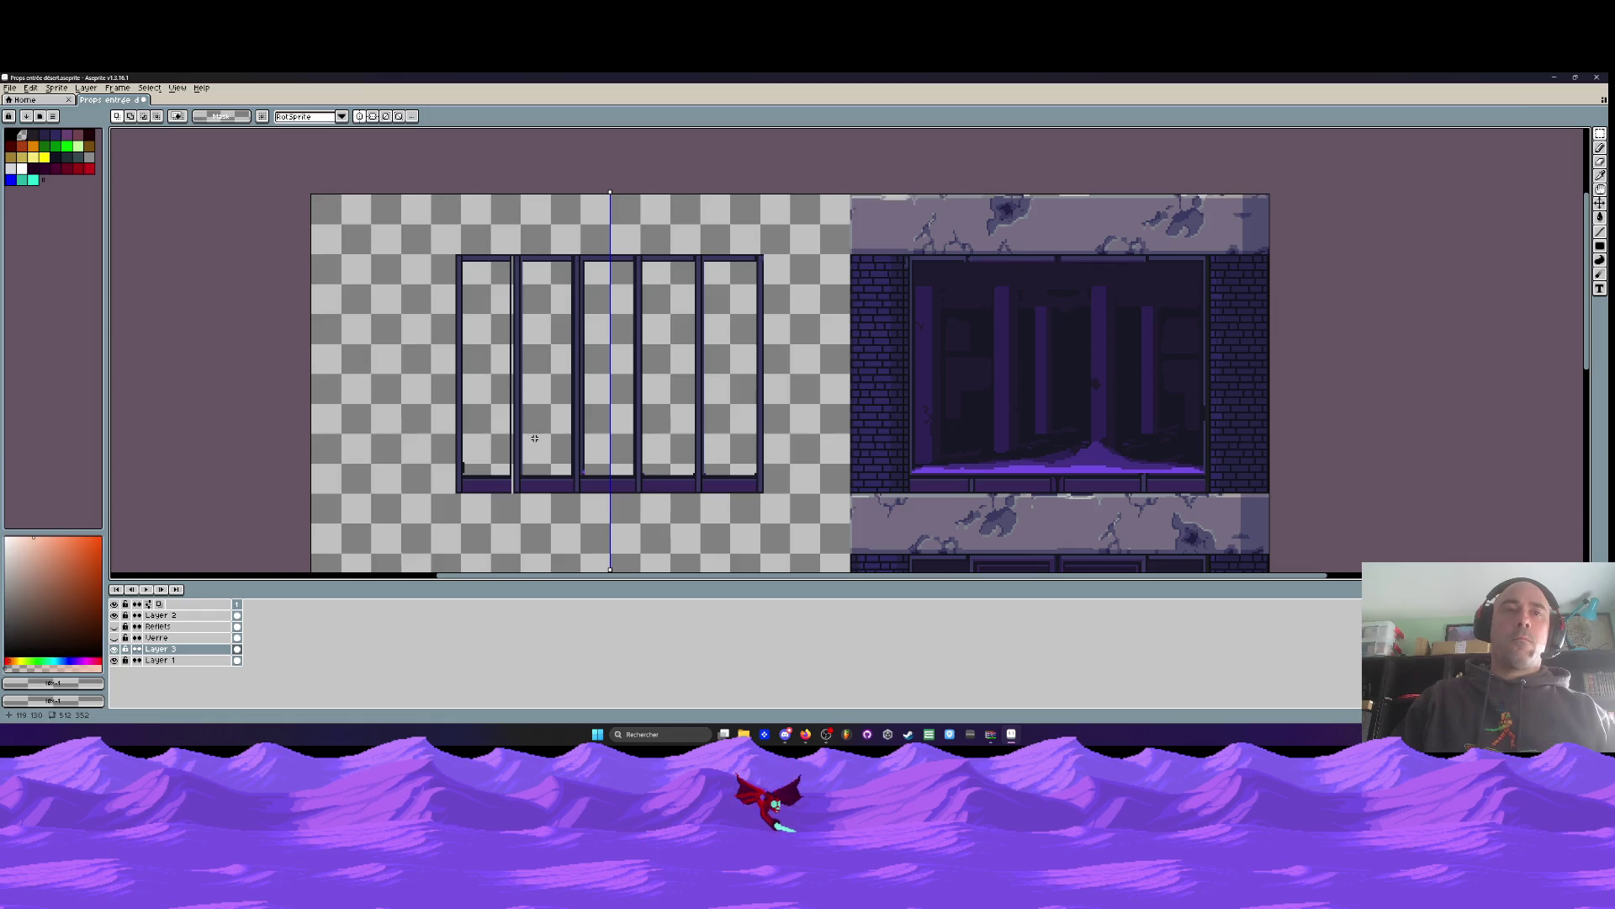
pyautogui.scroll(1, 535, 438)
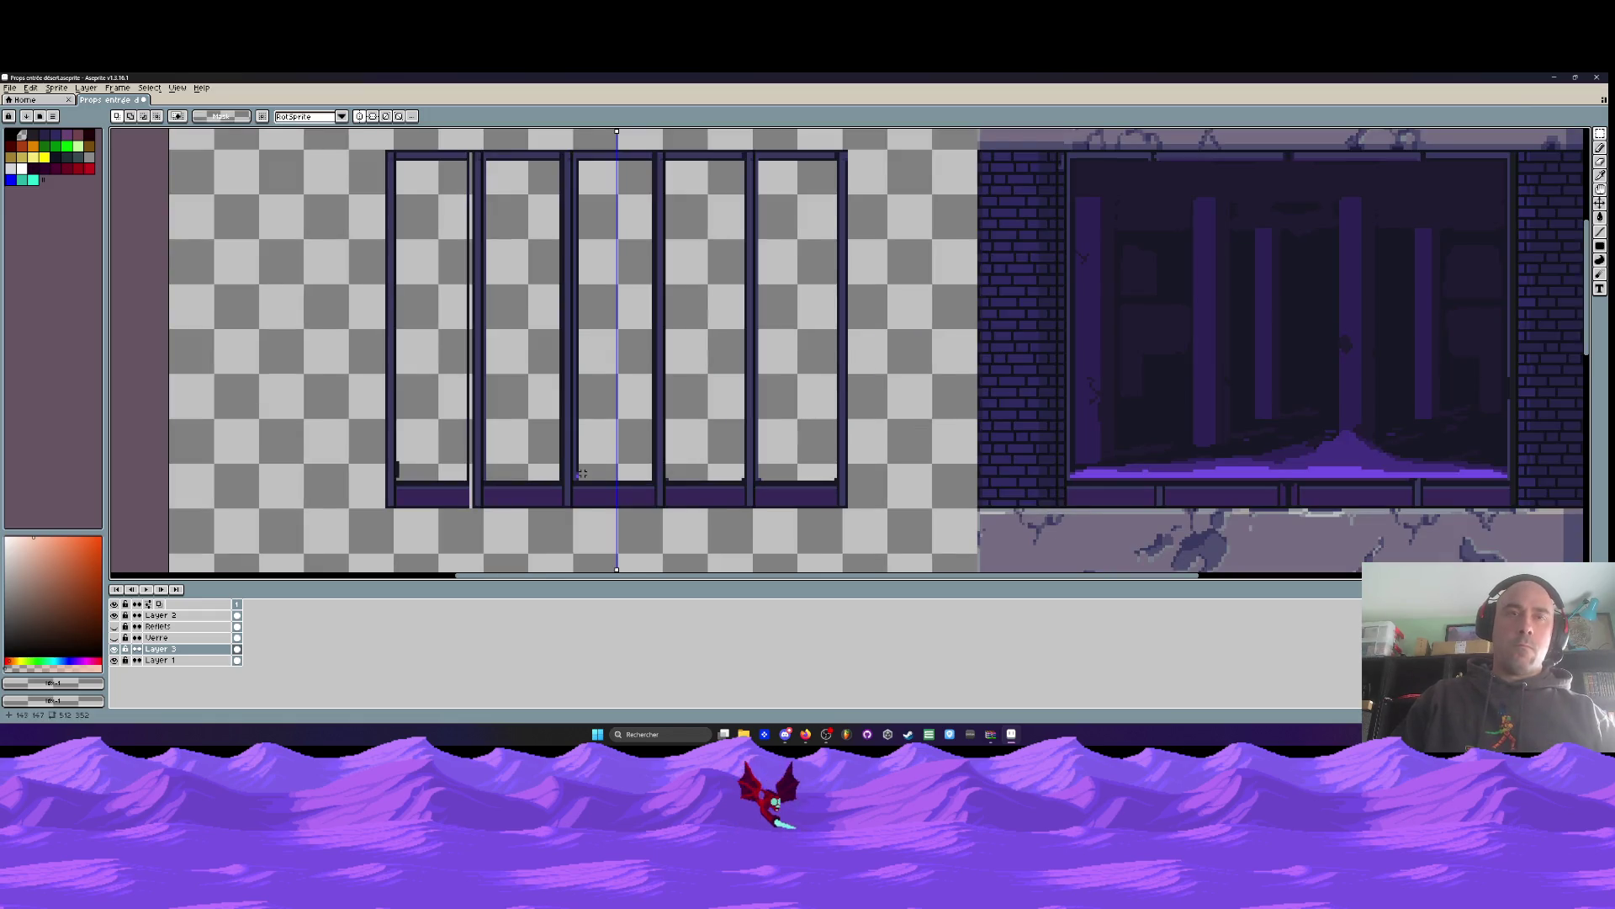
# Try mirrored pencil strokes along a bar, then undo the light pixels
pyautogui.press('i')
pyautogui.scroll(1, 577, 461)
pyautogui.press('b')
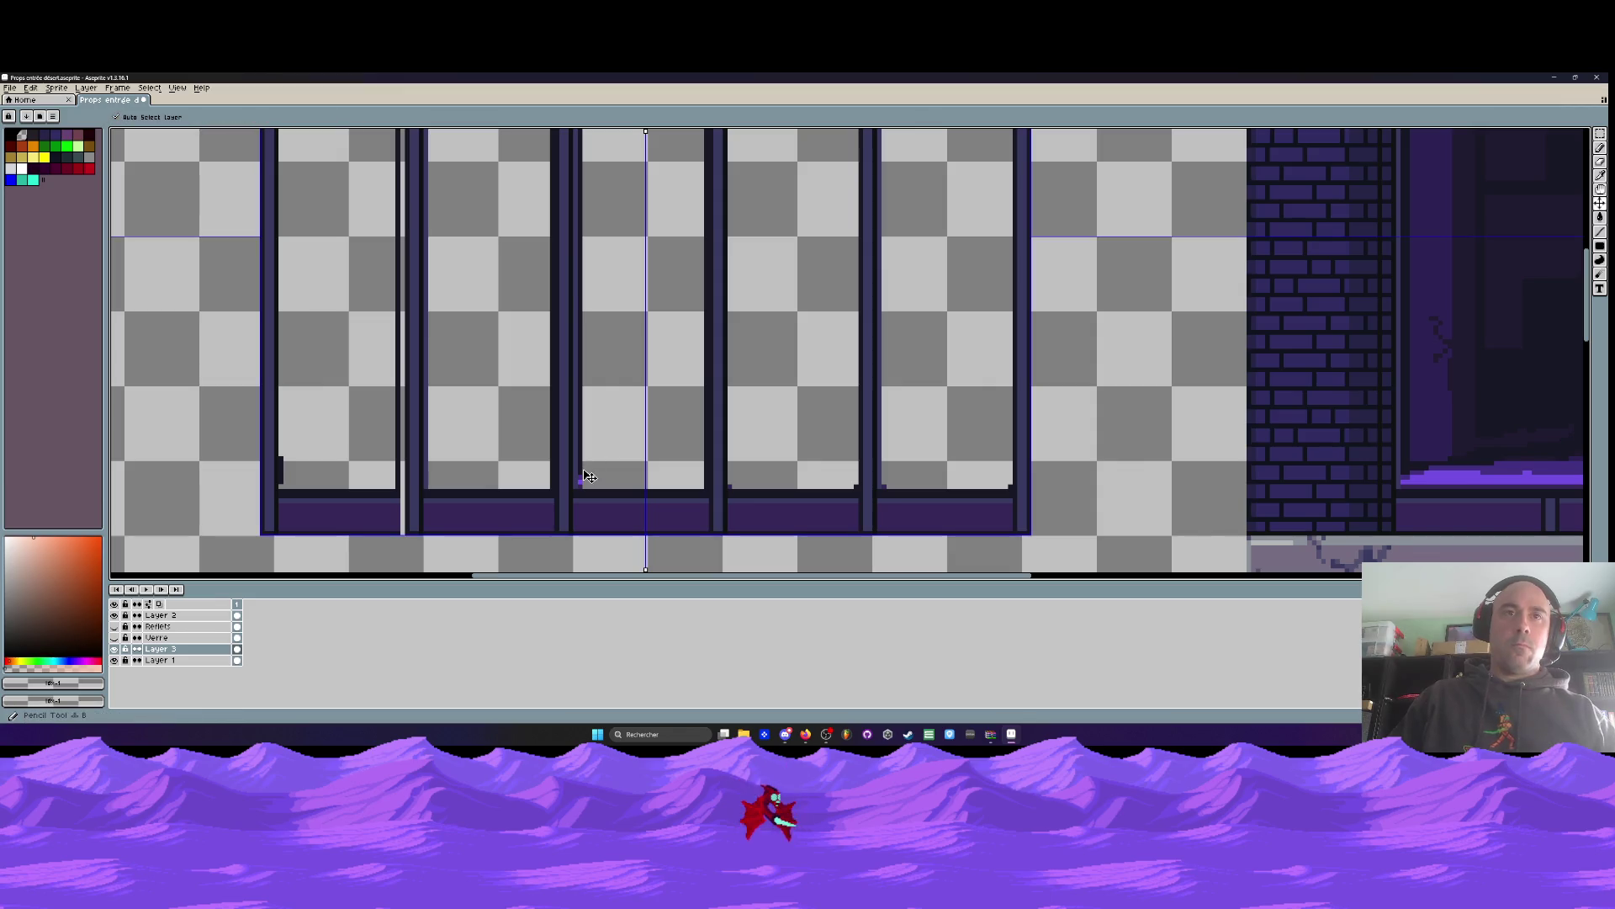
pyautogui.moveTo(585, 491); pyautogui.dragTo(581, 400)
pyautogui.moveTo(579, 466); pyautogui.dragTo(581, 354)
pyautogui.moveTo(586, 354)
pyautogui.mouseDown()
pyautogui.moveTo(567, 505)
pyautogui.moveTo(566, 424)
pyautogui.moveTo(569, 475)
pyautogui.mouseUp()
pyautogui.hotkey('ctrl', 'z')
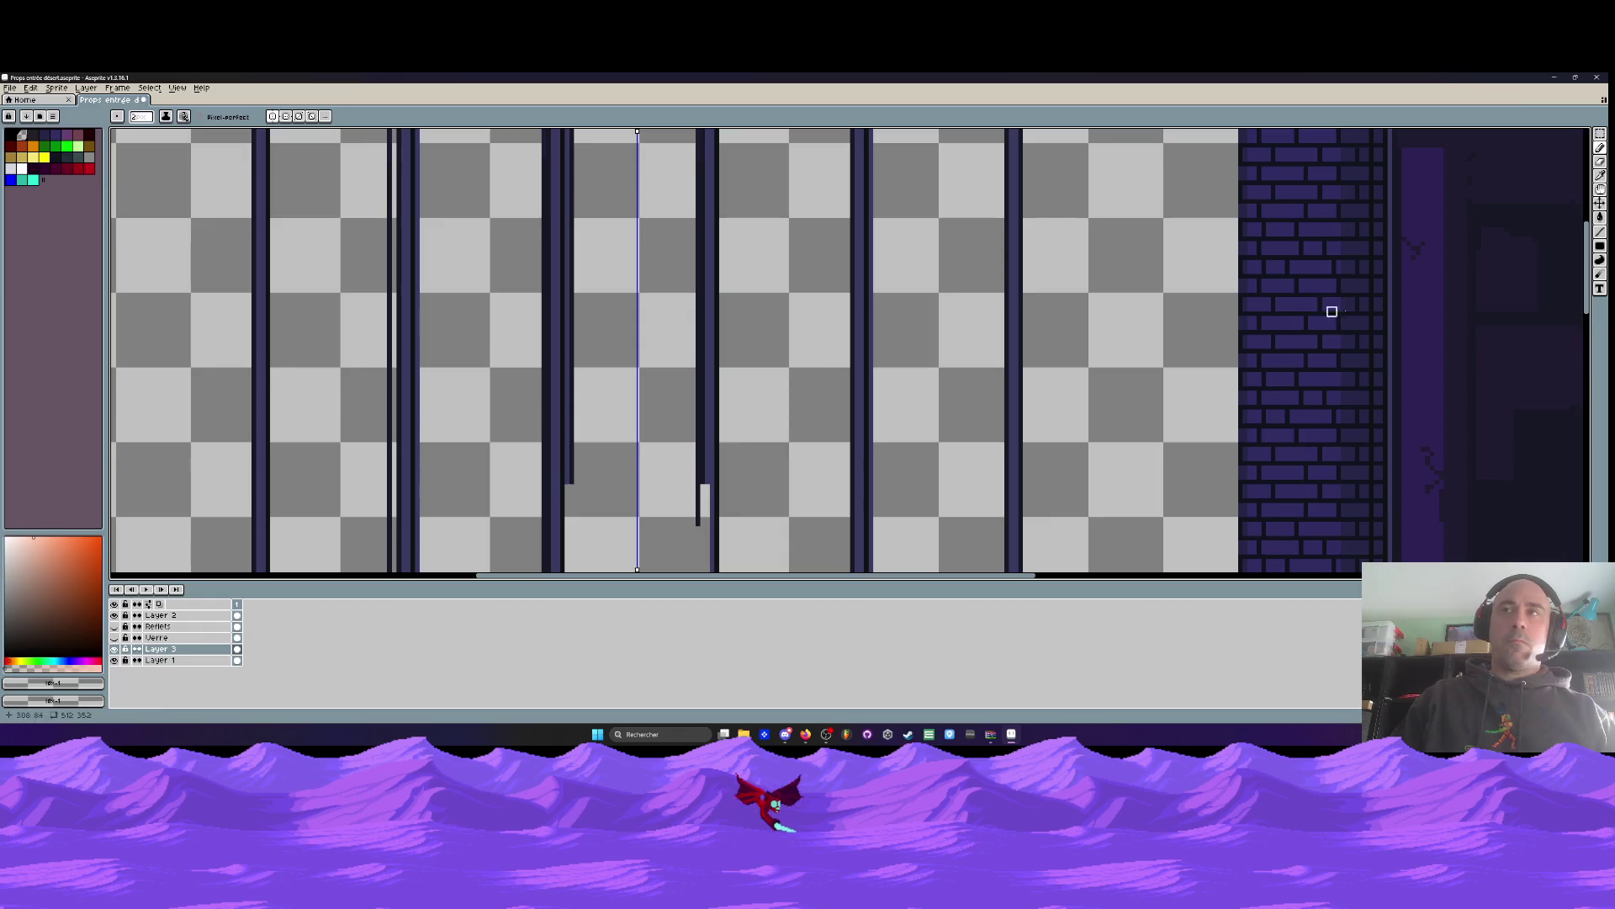
# Draw mirrored straight vertical lines along the bars from the frame top using the Line tool
pyautogui.click(1601, 233)
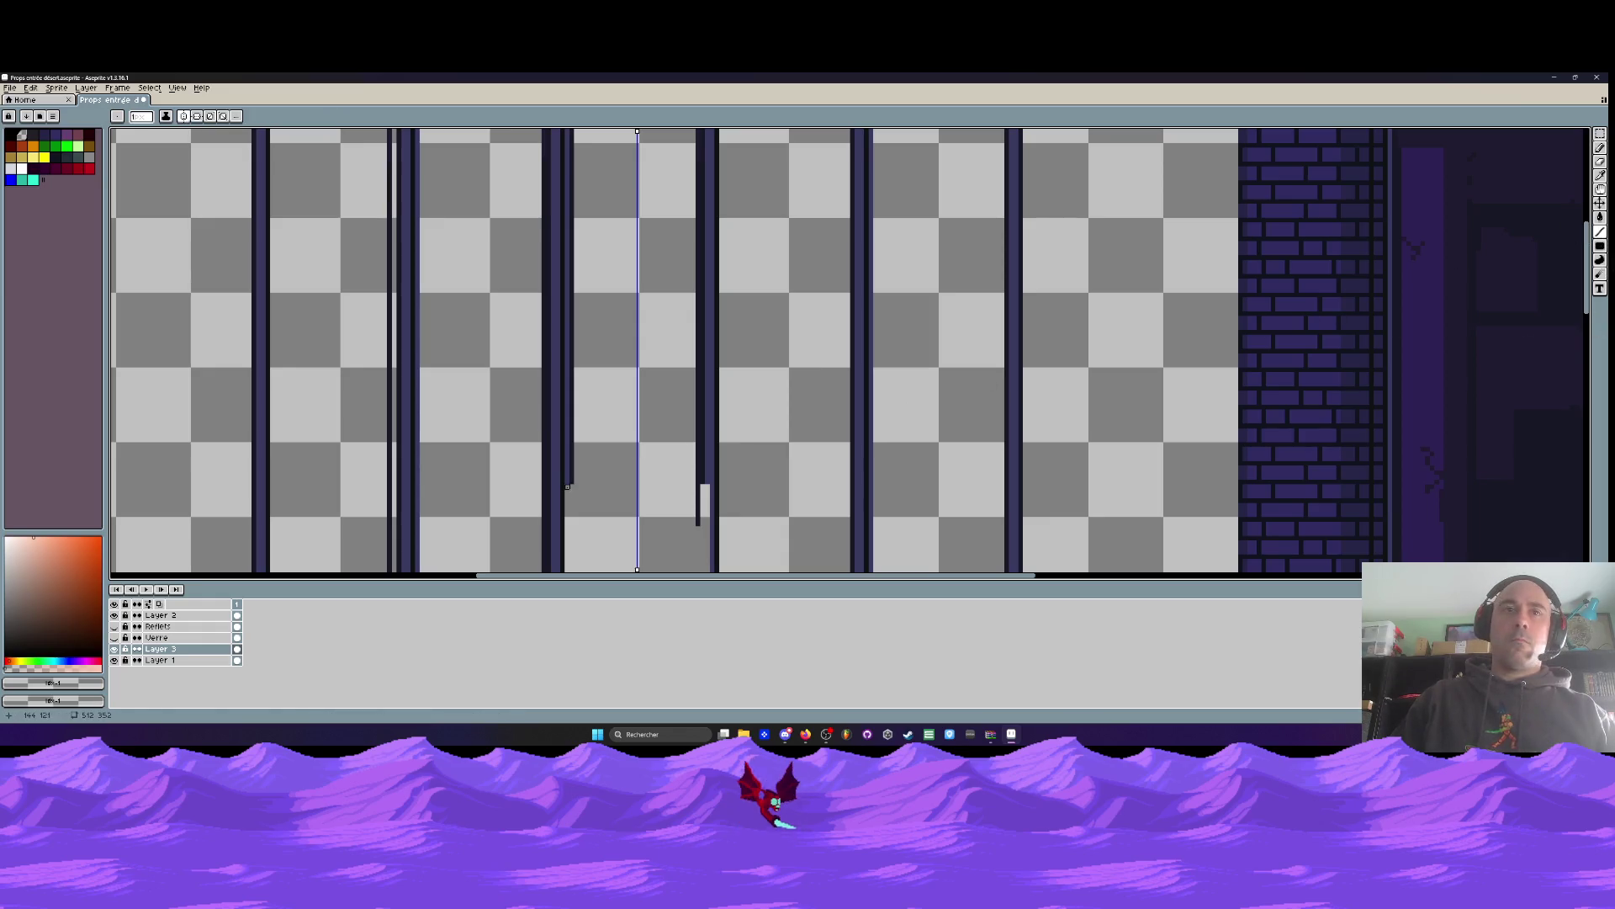
pyautogui.scroll(-1, 569, 489)
pyautogui.scroll(1, 577, 264)
pyautogui.moveTo(562, 517); pyautogui.dragTo(559, 224)
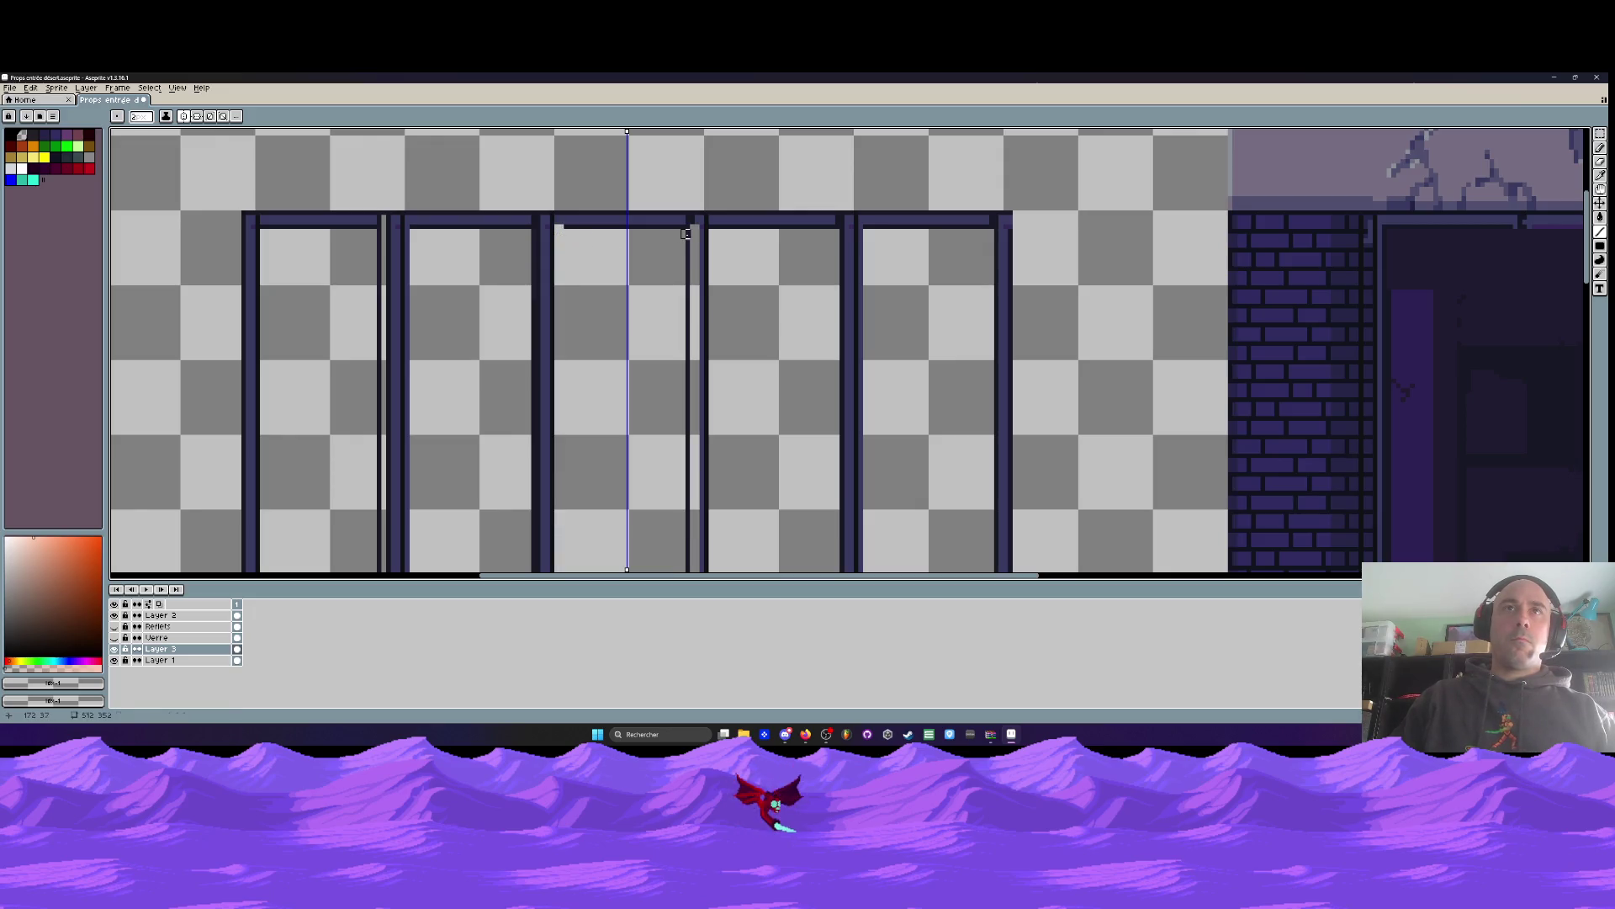
pyautogui.scroll(-3, 685, 233)
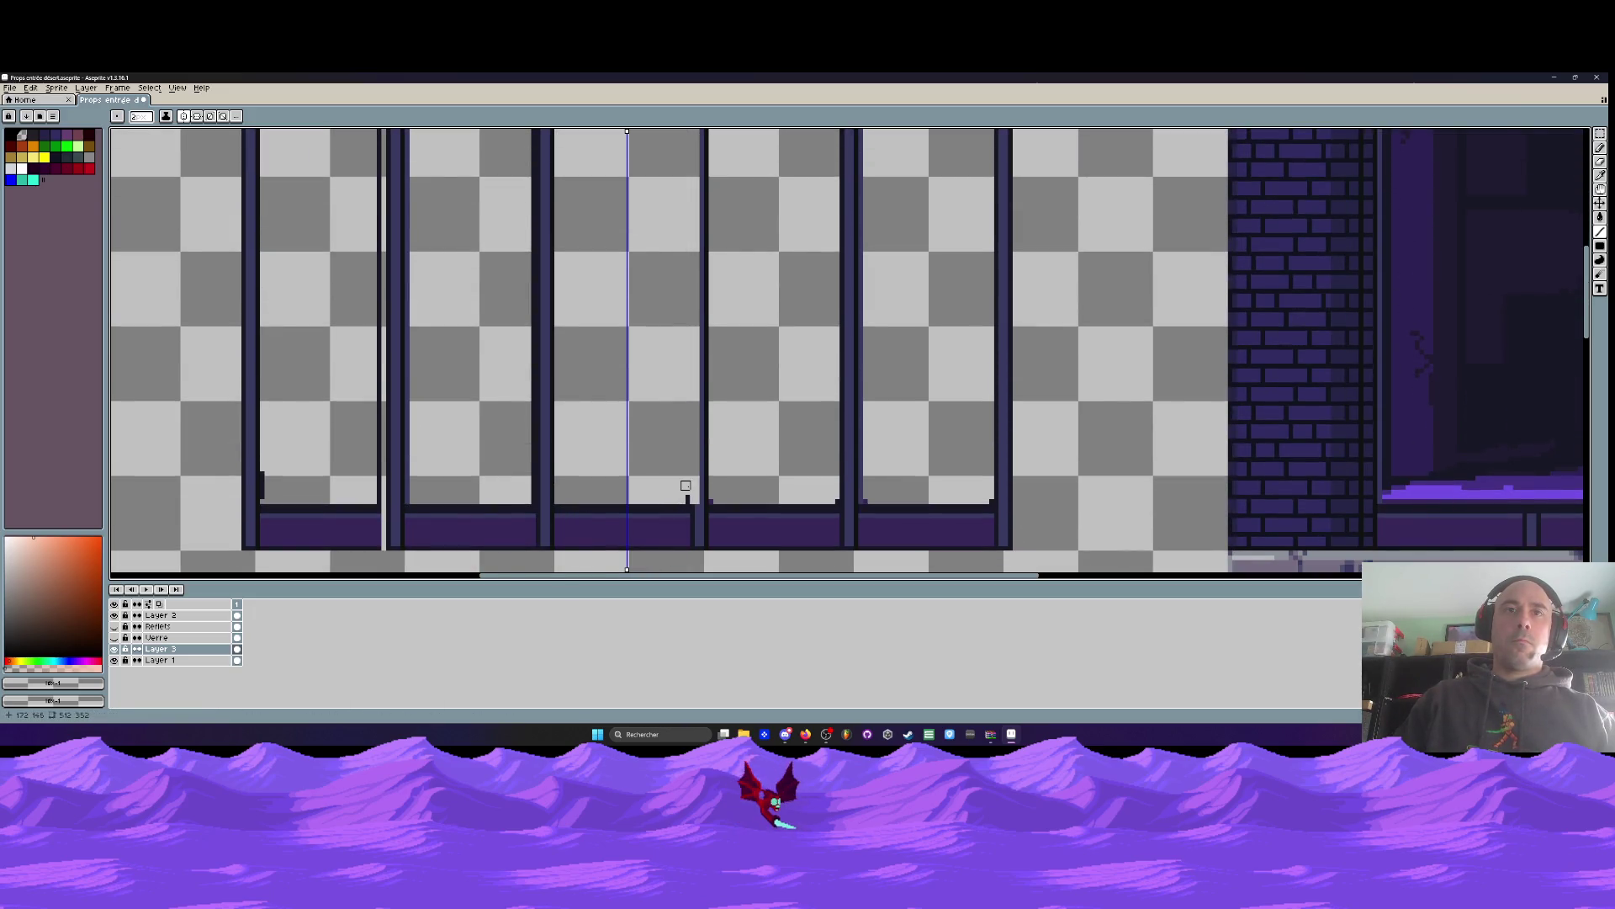
pyautogui.scroll(-3, 686, 485)
pyautogui.scroll(1, 642, 305)
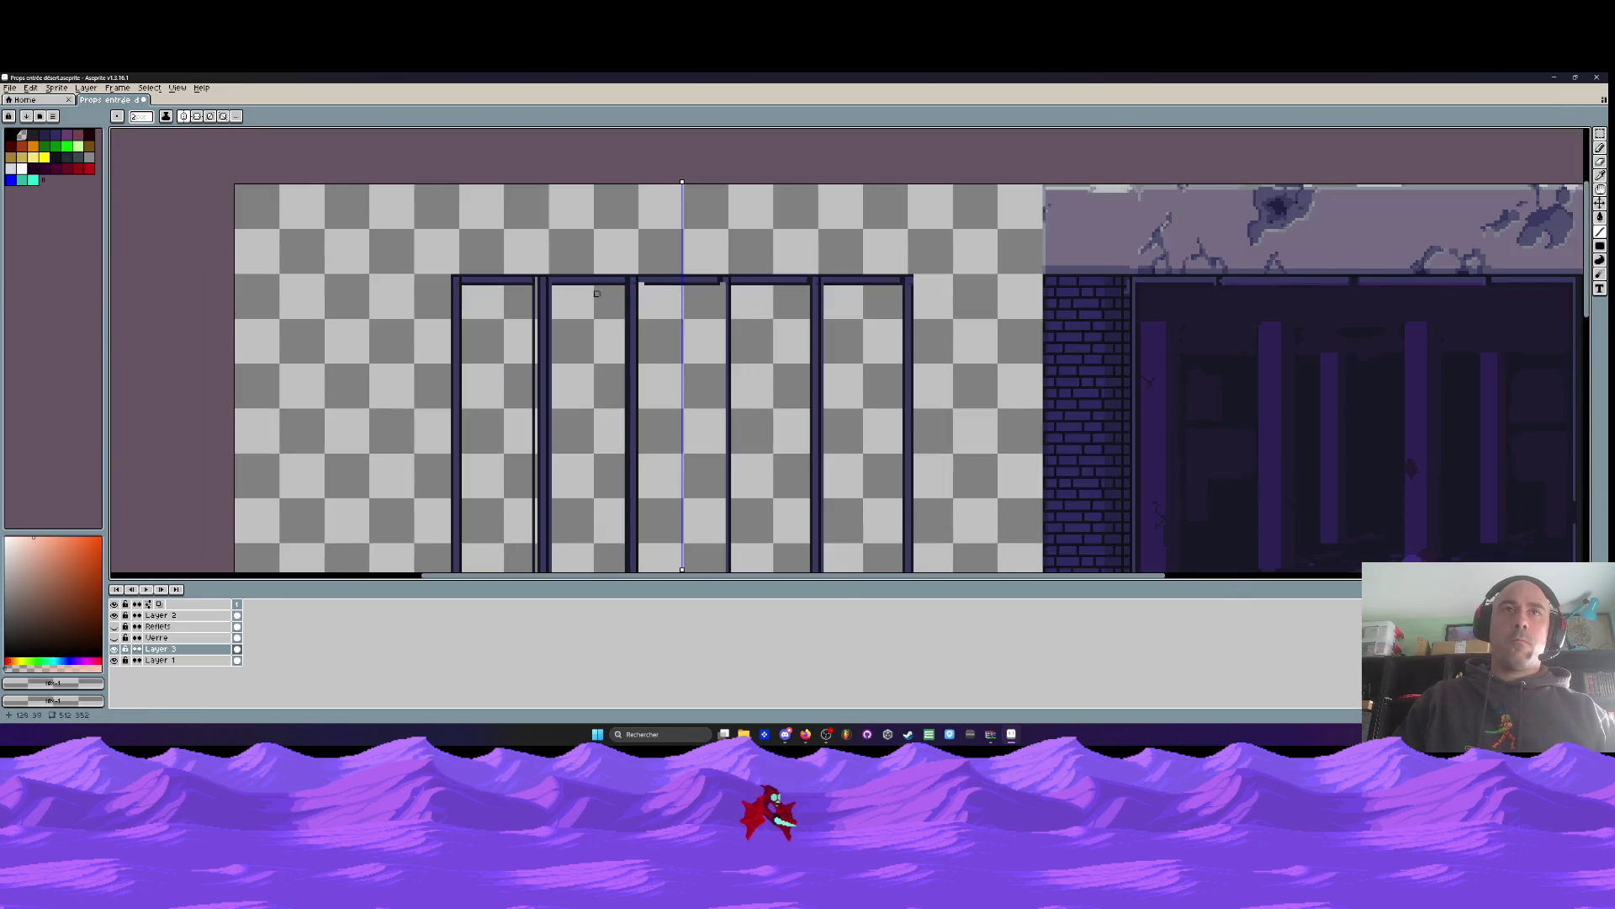
pyautogui.scroll(1, 543, 290)
pyautogui.moveTo(543, 286); pyautogui.dragTo(553, 483)
pyautogui.click(552, 287)
# Draw mirrored vertical lines up from the frame base and down a window post
pyautogui.moveTo(421, 486); pyautogui.dragTo(422, 423)
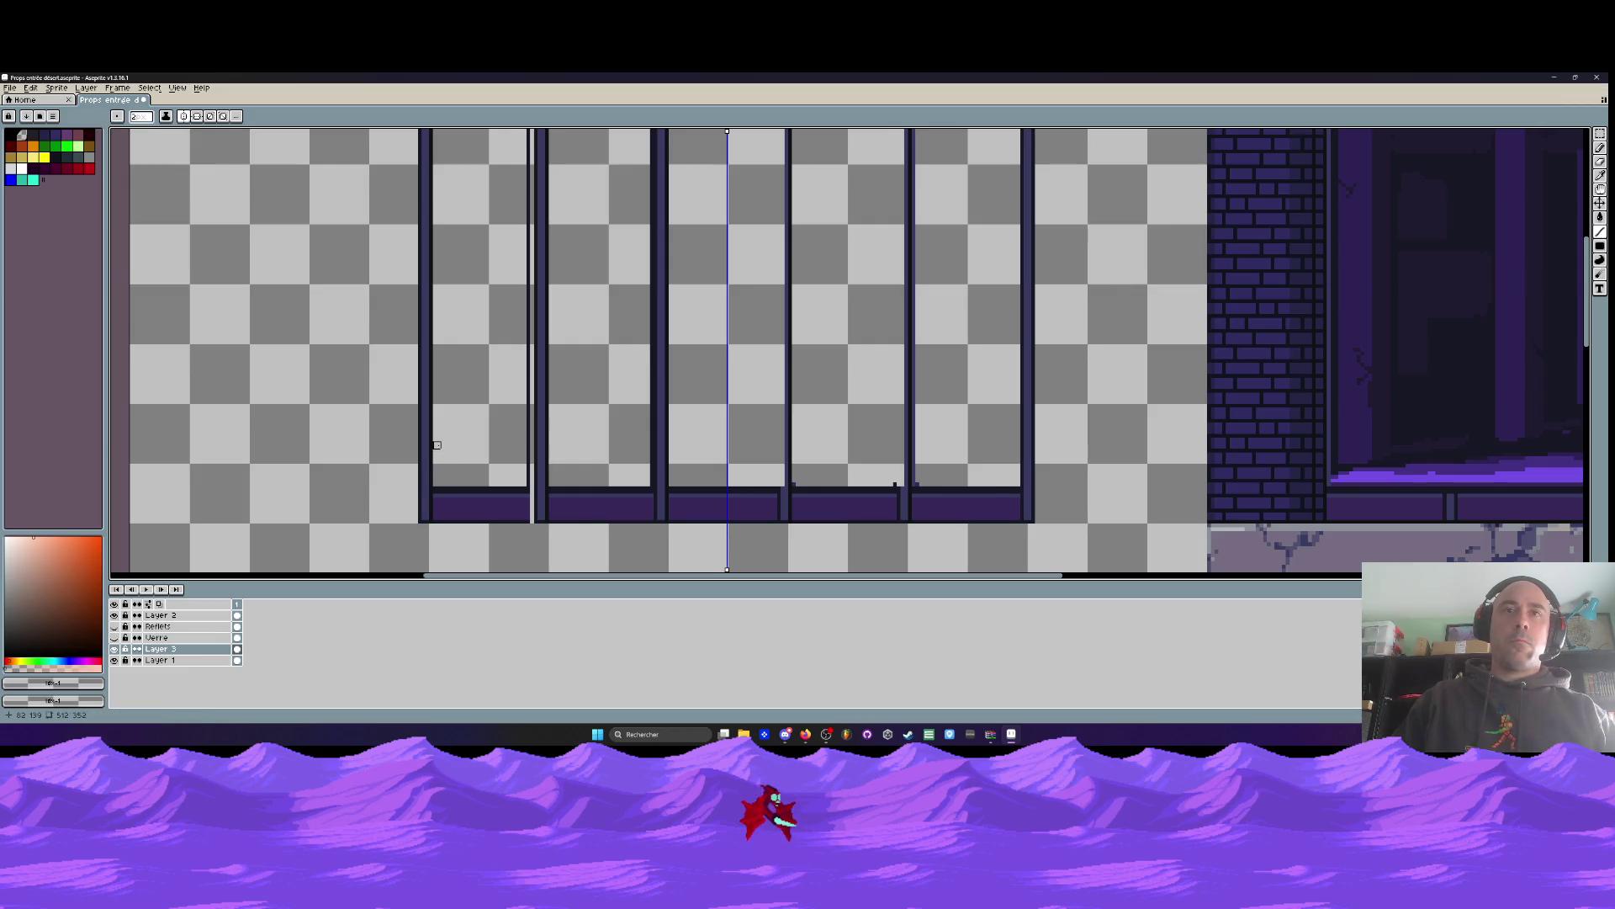
pyautogui.scroll(-3, 446, 455)
pyautogui.scroll(3, 464, 330)
pyautogui.scroll(1, 502, 349)
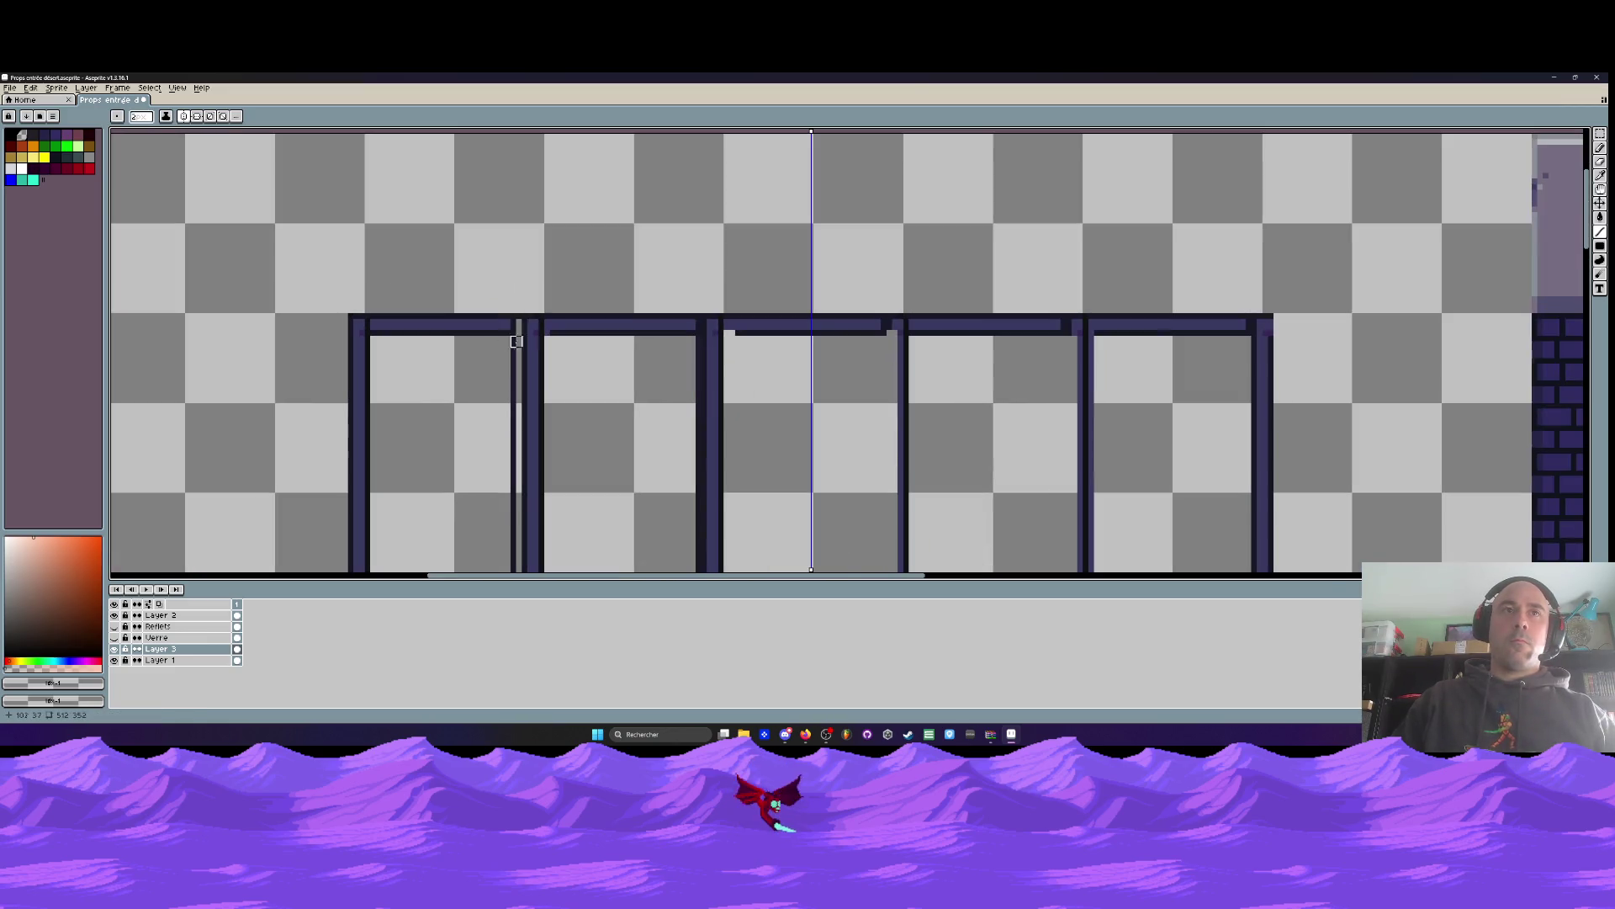
pyautogui.scroll(-2, 512, 342)
pyautogui.moveTo(511, 341); pyautogui.dragTo(522, 473)
pyautogui.scroll(2, 512, 341)
pyautogui.scroll(-2, 518, 475)
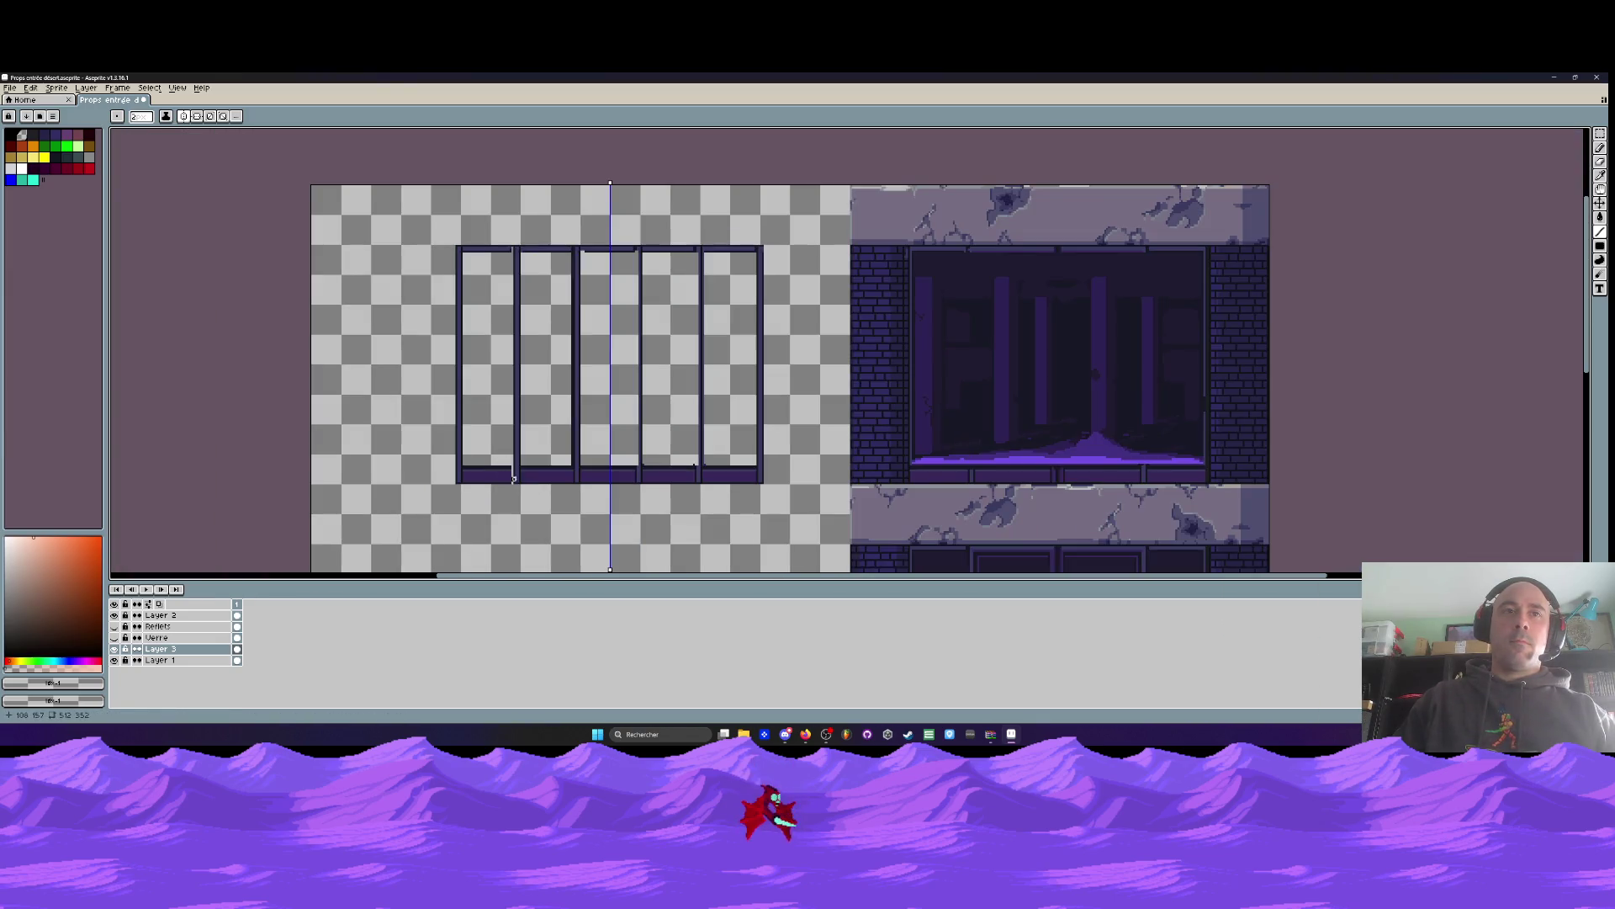
pyautogui.scroll(2, 499, 248)
pyautogui.scroll(-2, 626, 305)
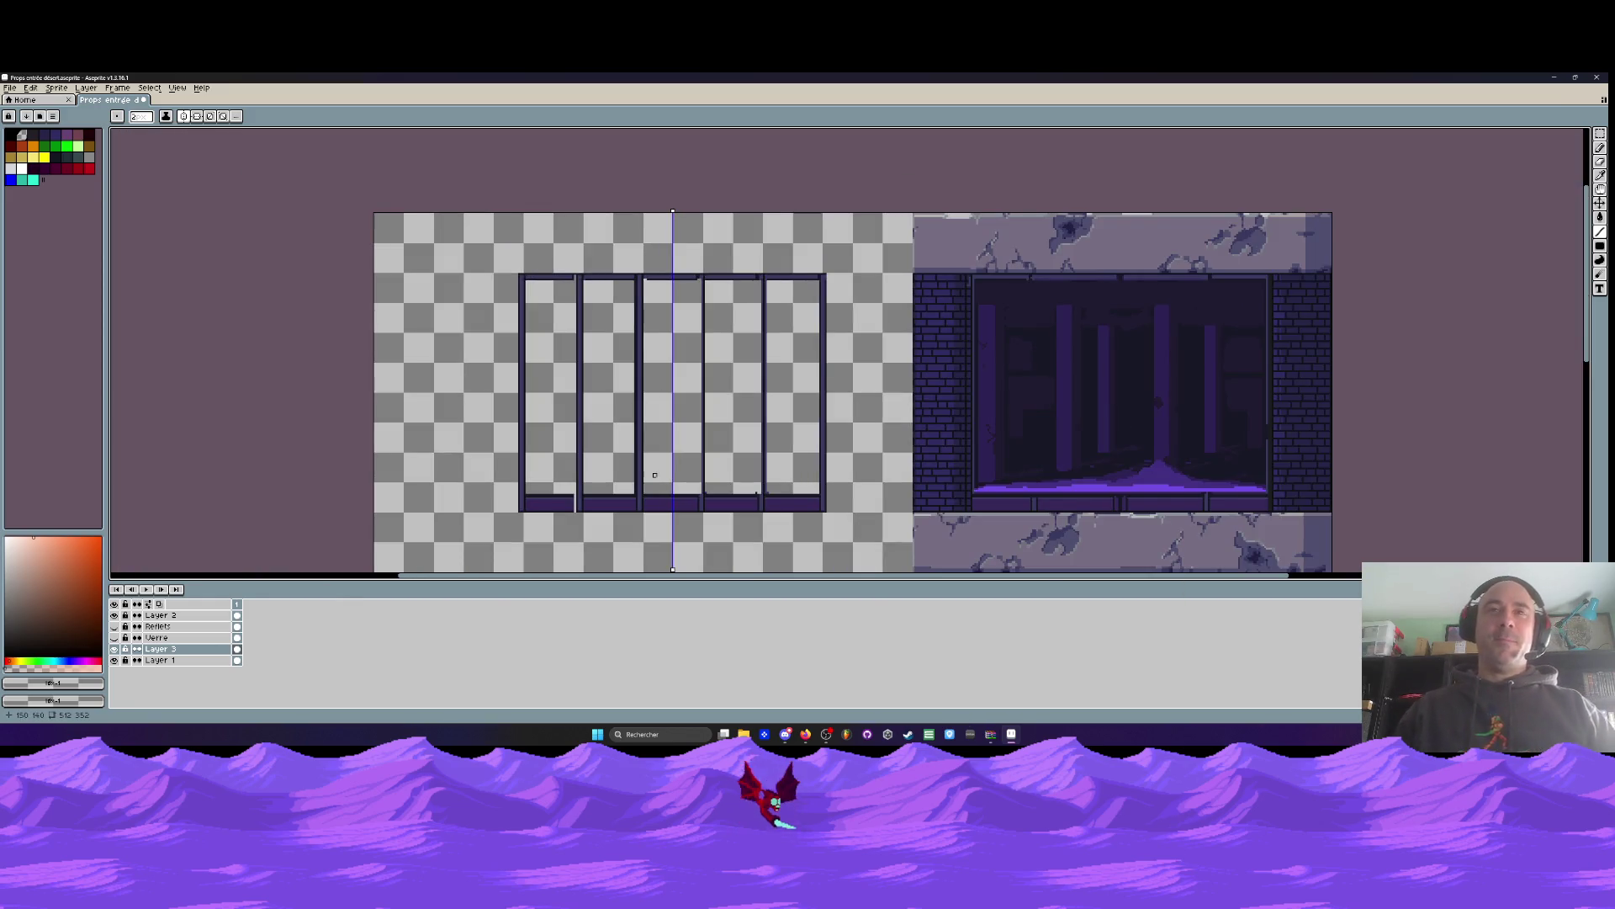
pyautogui.scroll(2, 644, 499)
# Redraw a dark vertical post line from the frame top and shift the symmetry axis 2 px right
pyautogui.moveTo(624, 486); pyautogui.dragTo(623, 167)
pyautogui.press('Escape')
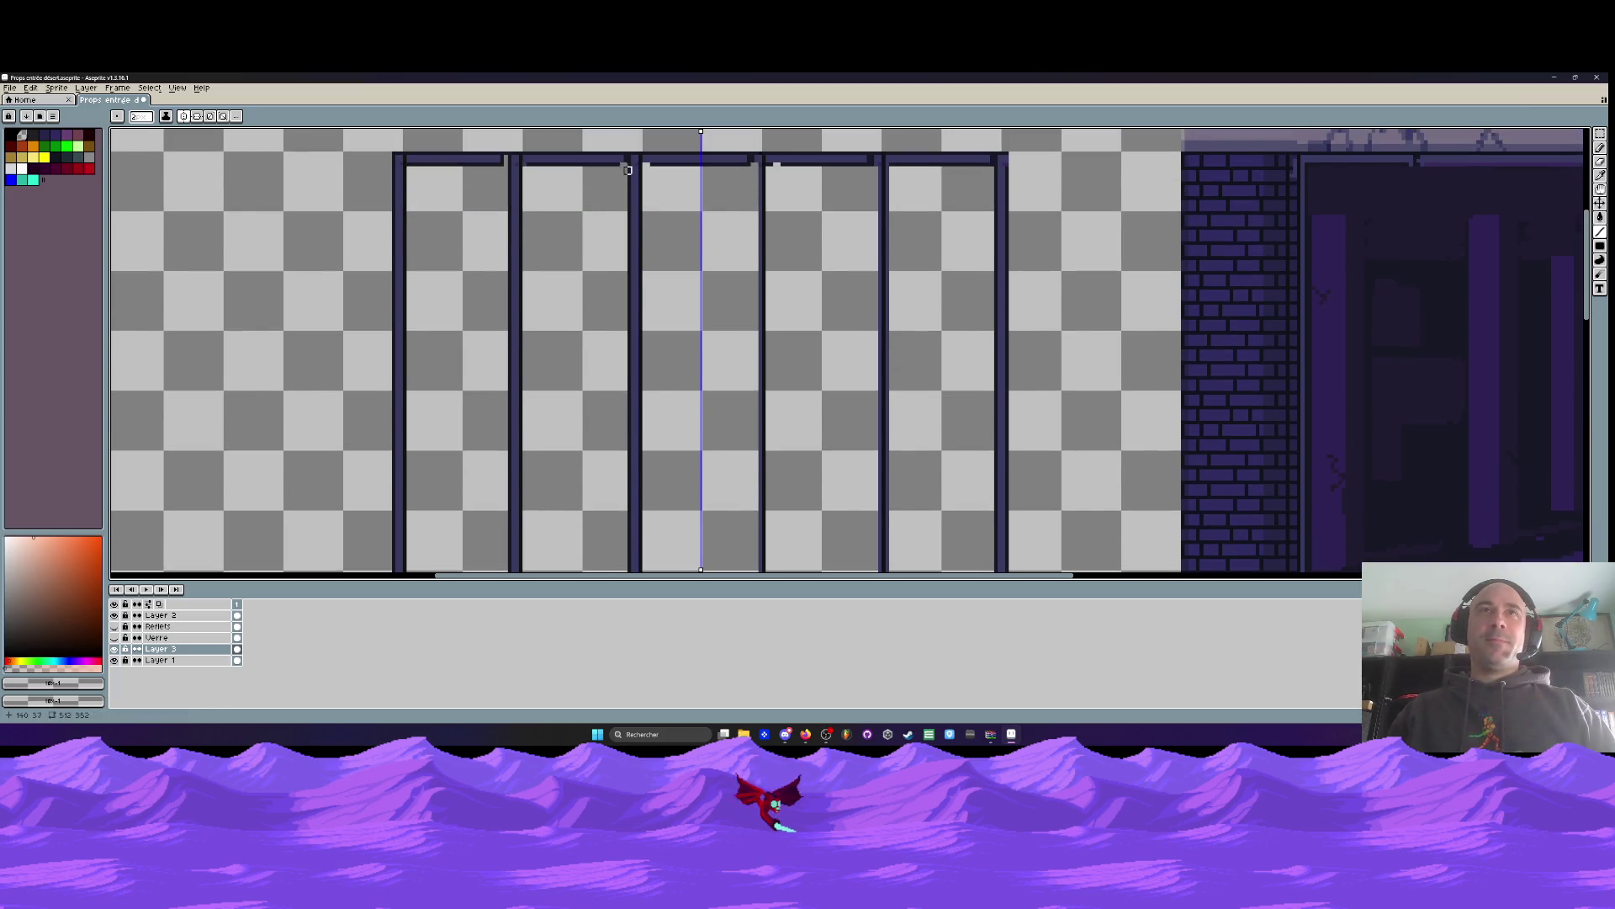
pyautogui.keyDown('shift'); pyautogui.click(626, 173); pyautogui.keyUp('shift')
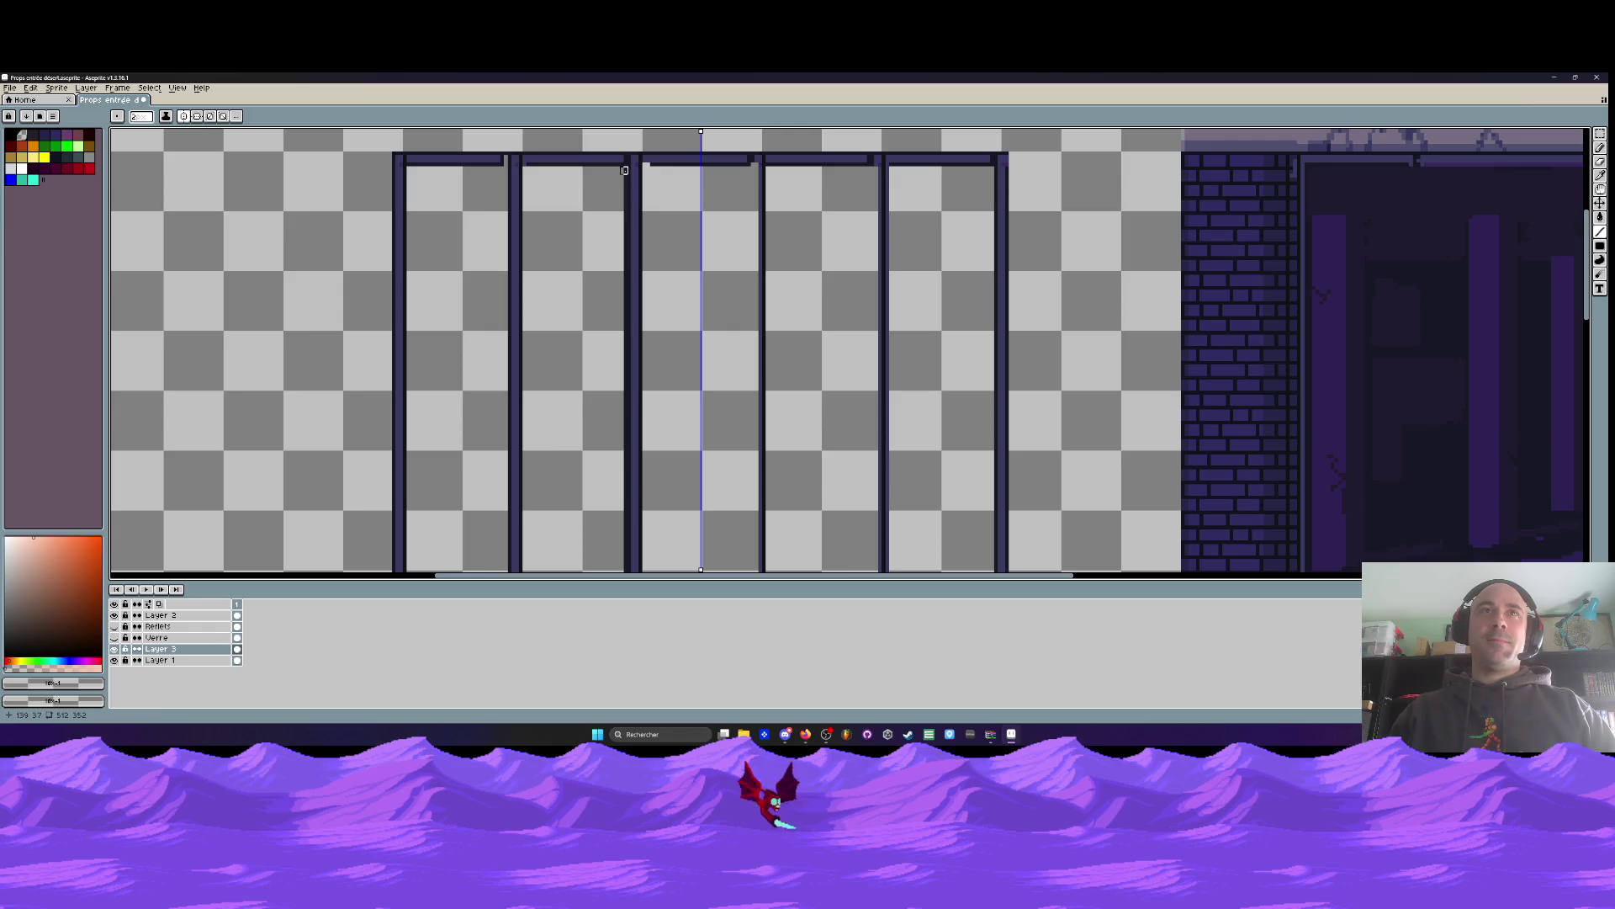
pyautogui.moveTo(627, 171); pyautogui.dragTo(627, 371)
pyautogui.scroll(-1, 627, 371)
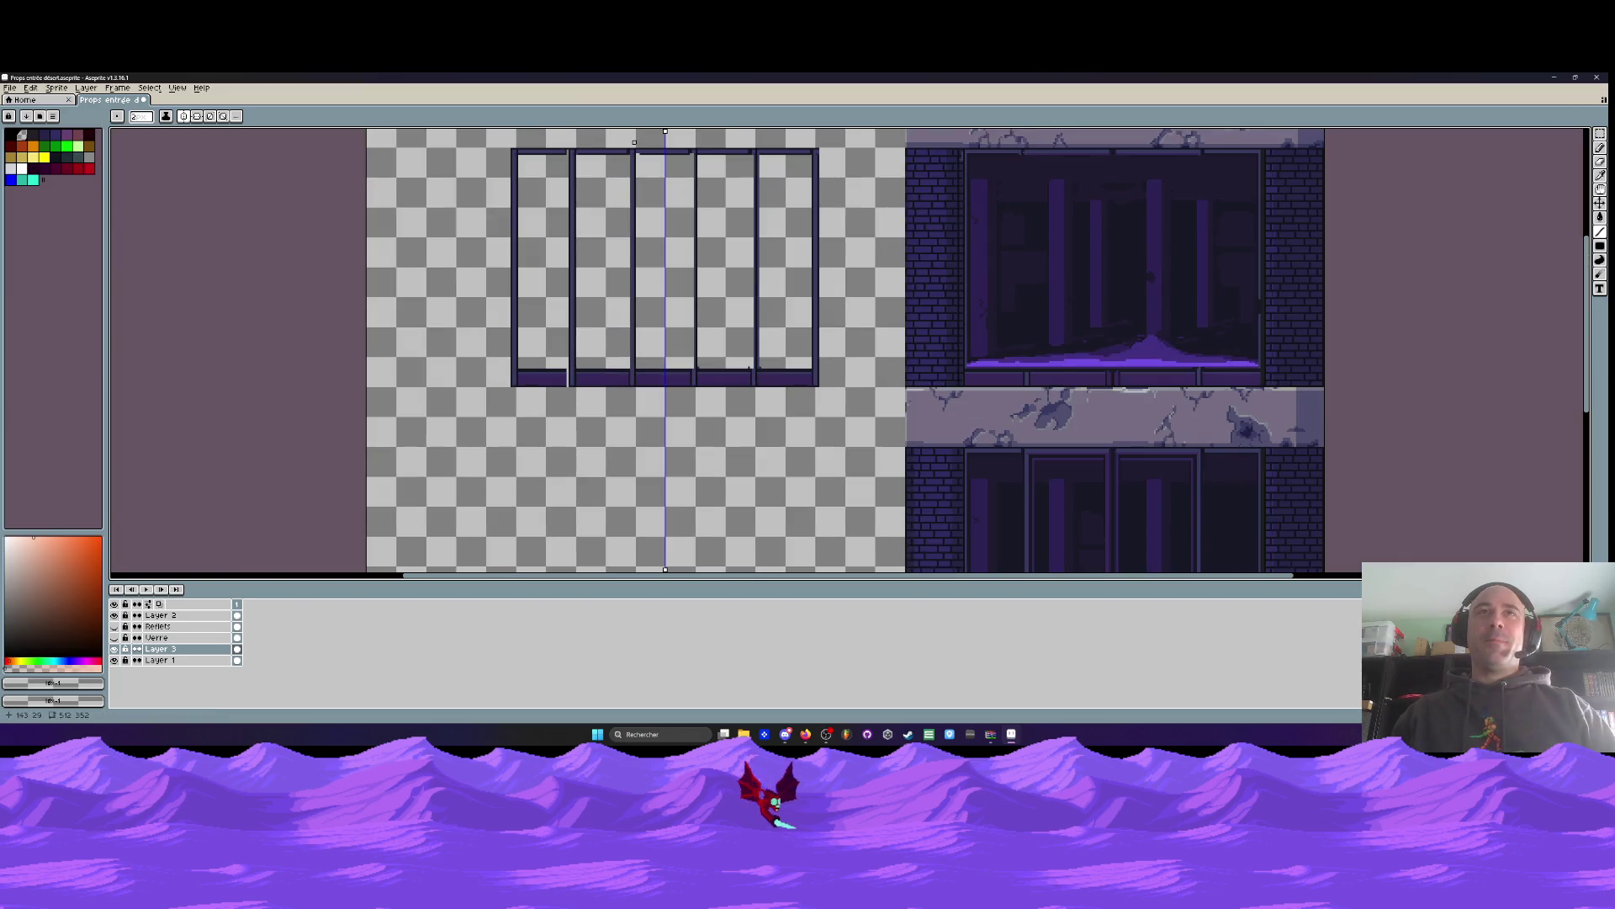
pyautogui.scroll(1, 635, 141)
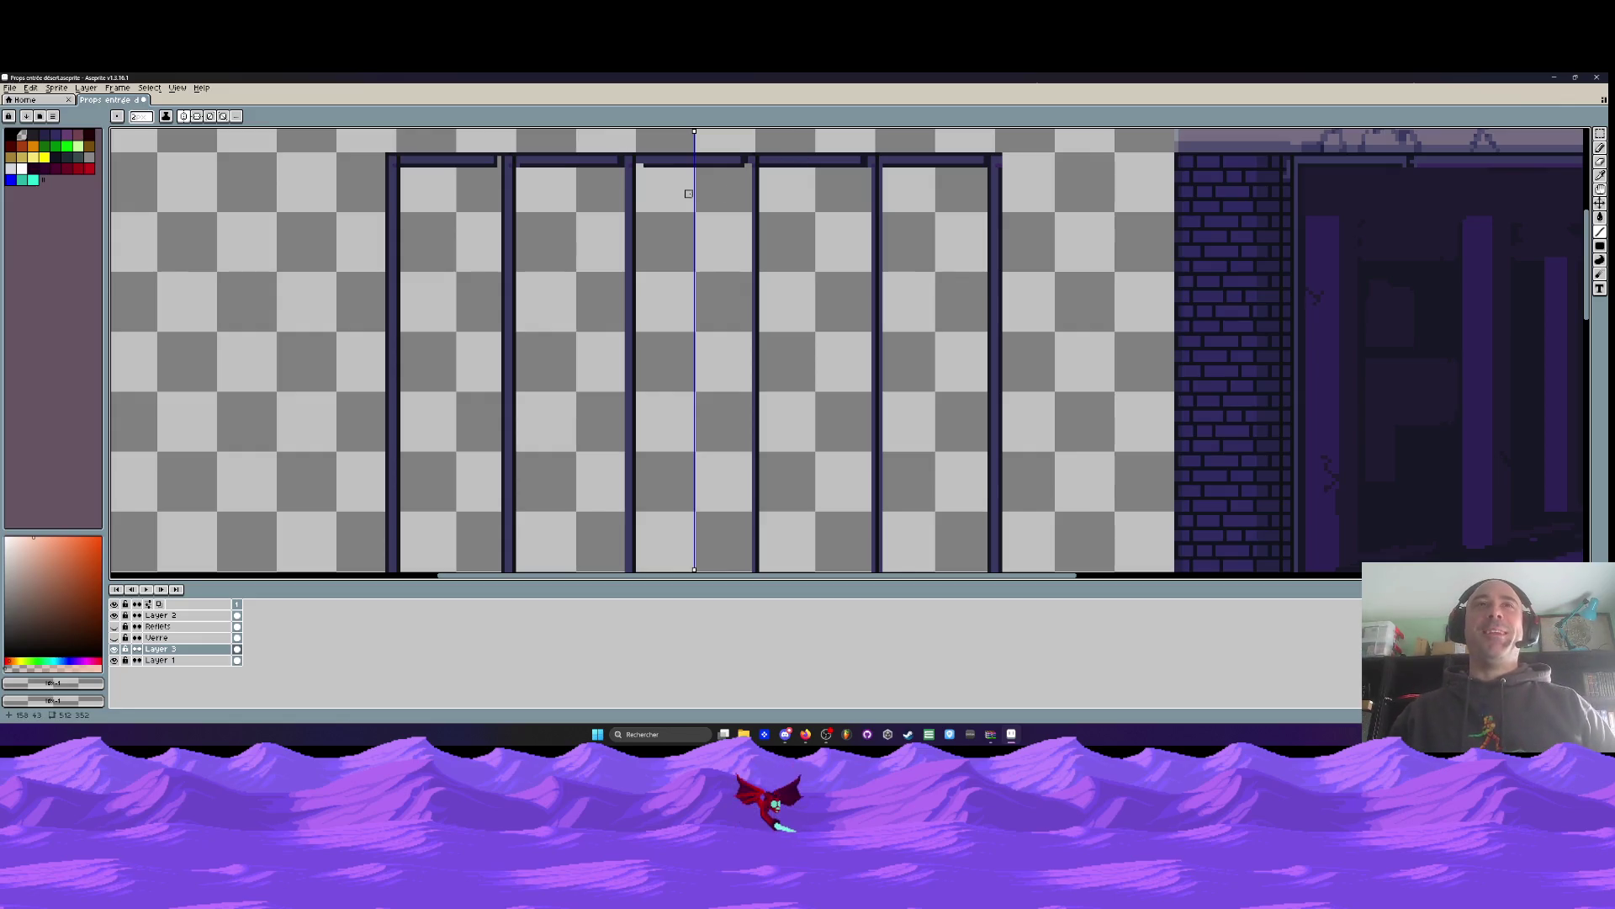
pyautogui.moveTo(697, 131); pyautogui.dragTo(699, 132)
# Undo the accidental window-frame move and the recent vertical line strokes
pyautogui.moveTo(678, 228); pyautogui.dragTo(687, 222)
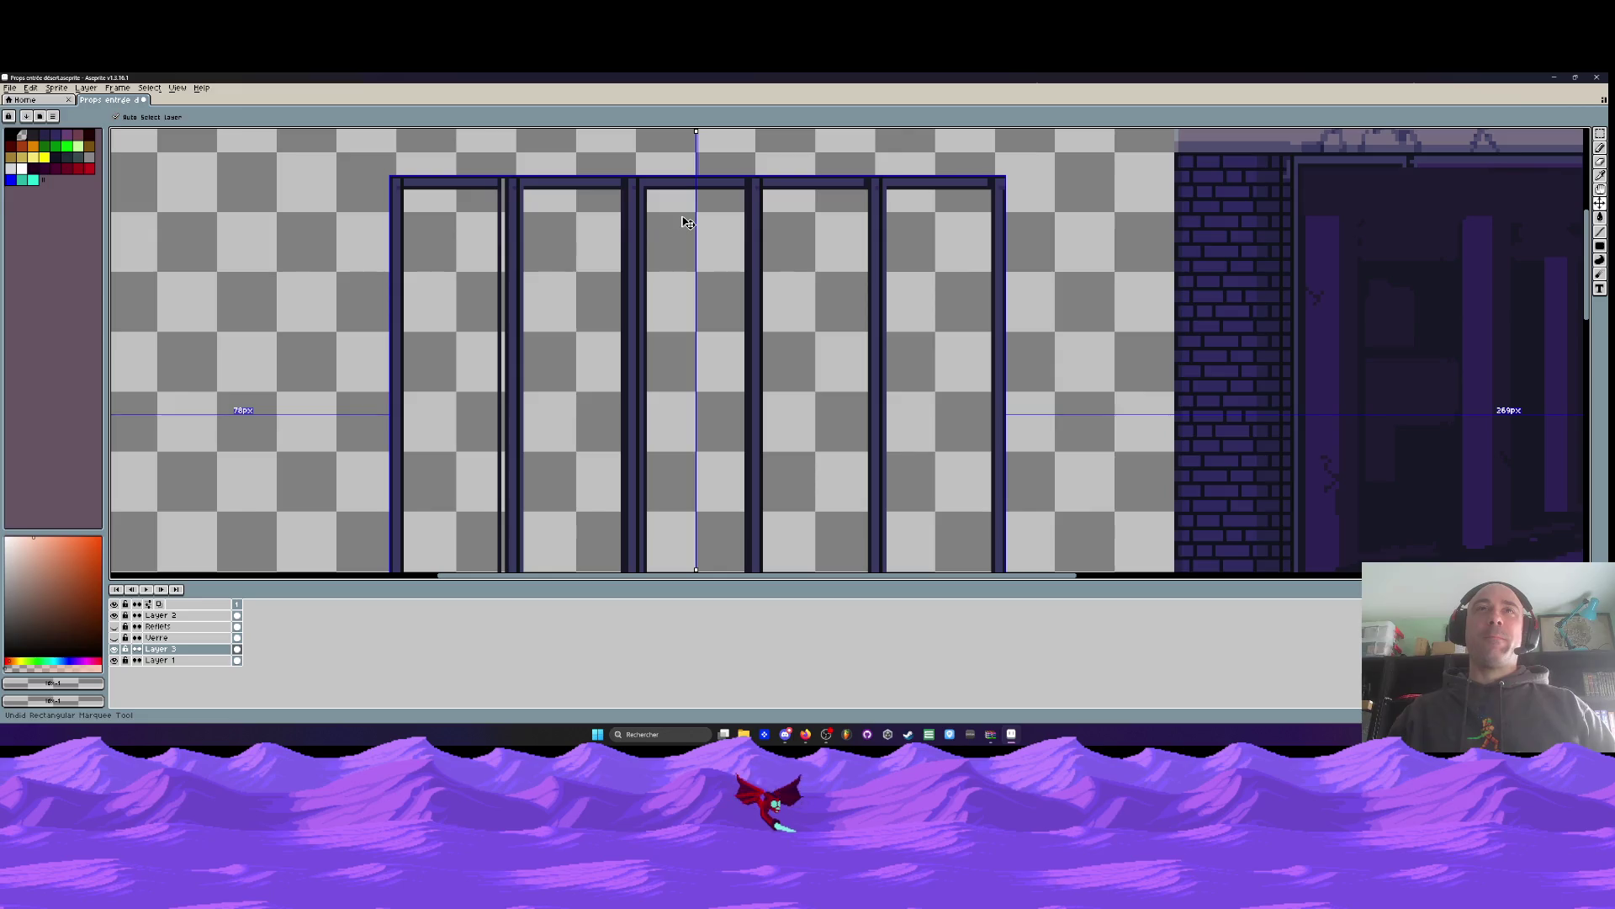
pyautogui.press('b')
pyautogui.scroll(-1, 679, 193)
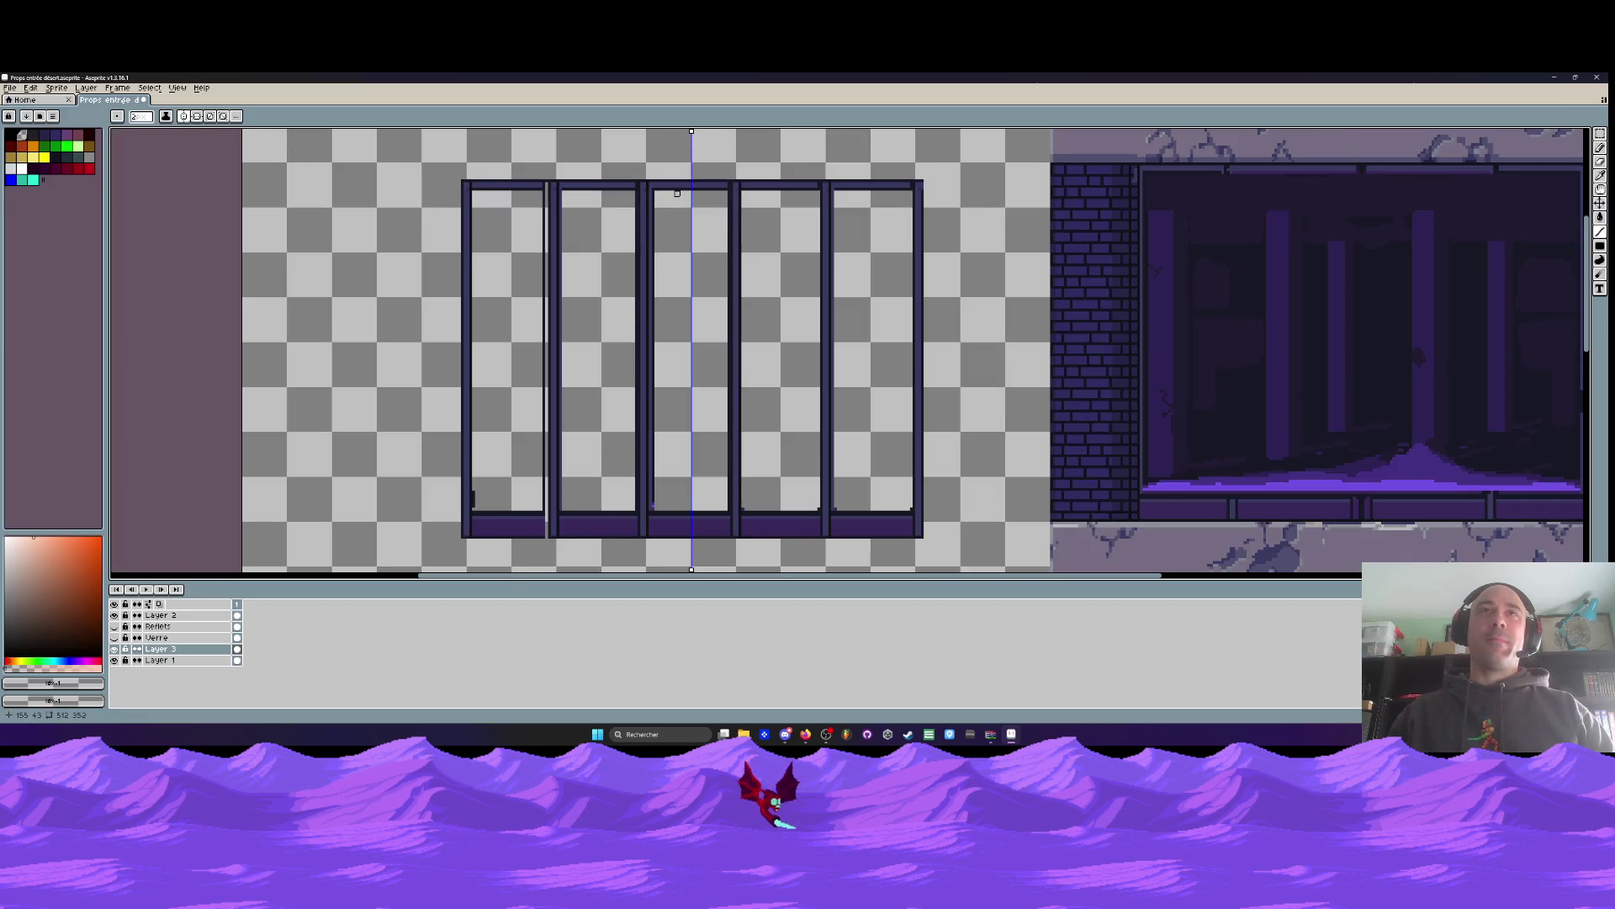
pyautogui.hotkey('ctrl', 'z')
pyautogui.hotkey('ctrl', 'z')
pyautogui.hotkey('ctrl', 'z')
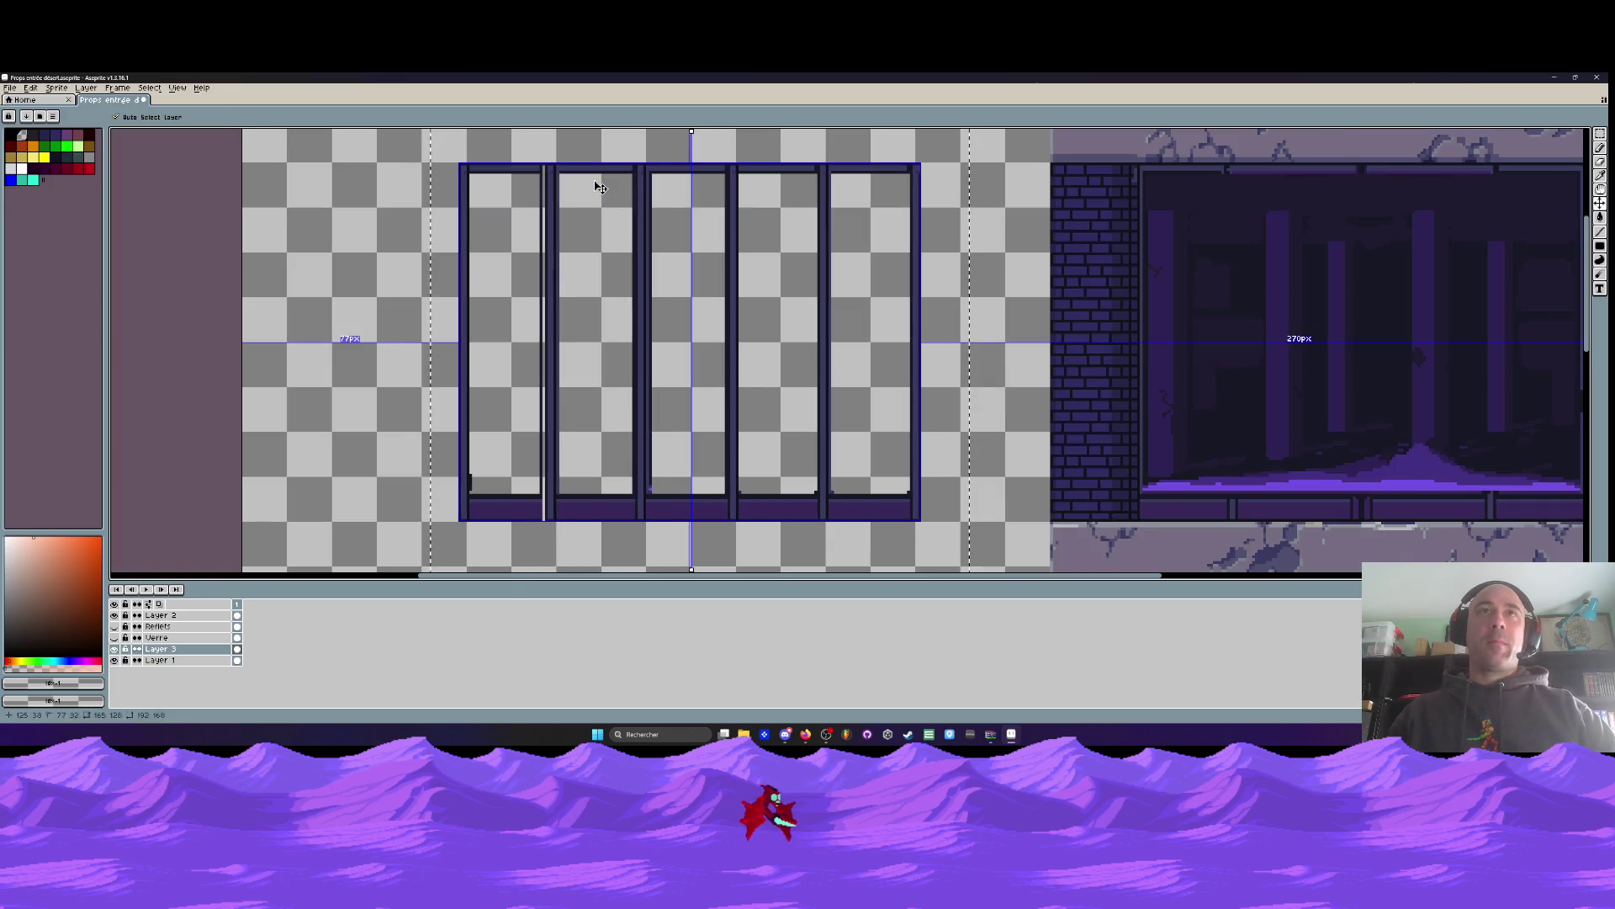
pyautogui.hotkey('ctrl', 'z')
pyautogui.hotkey('ctrl', 'z')
pyautogui.hotkey('ctrl', 'z')
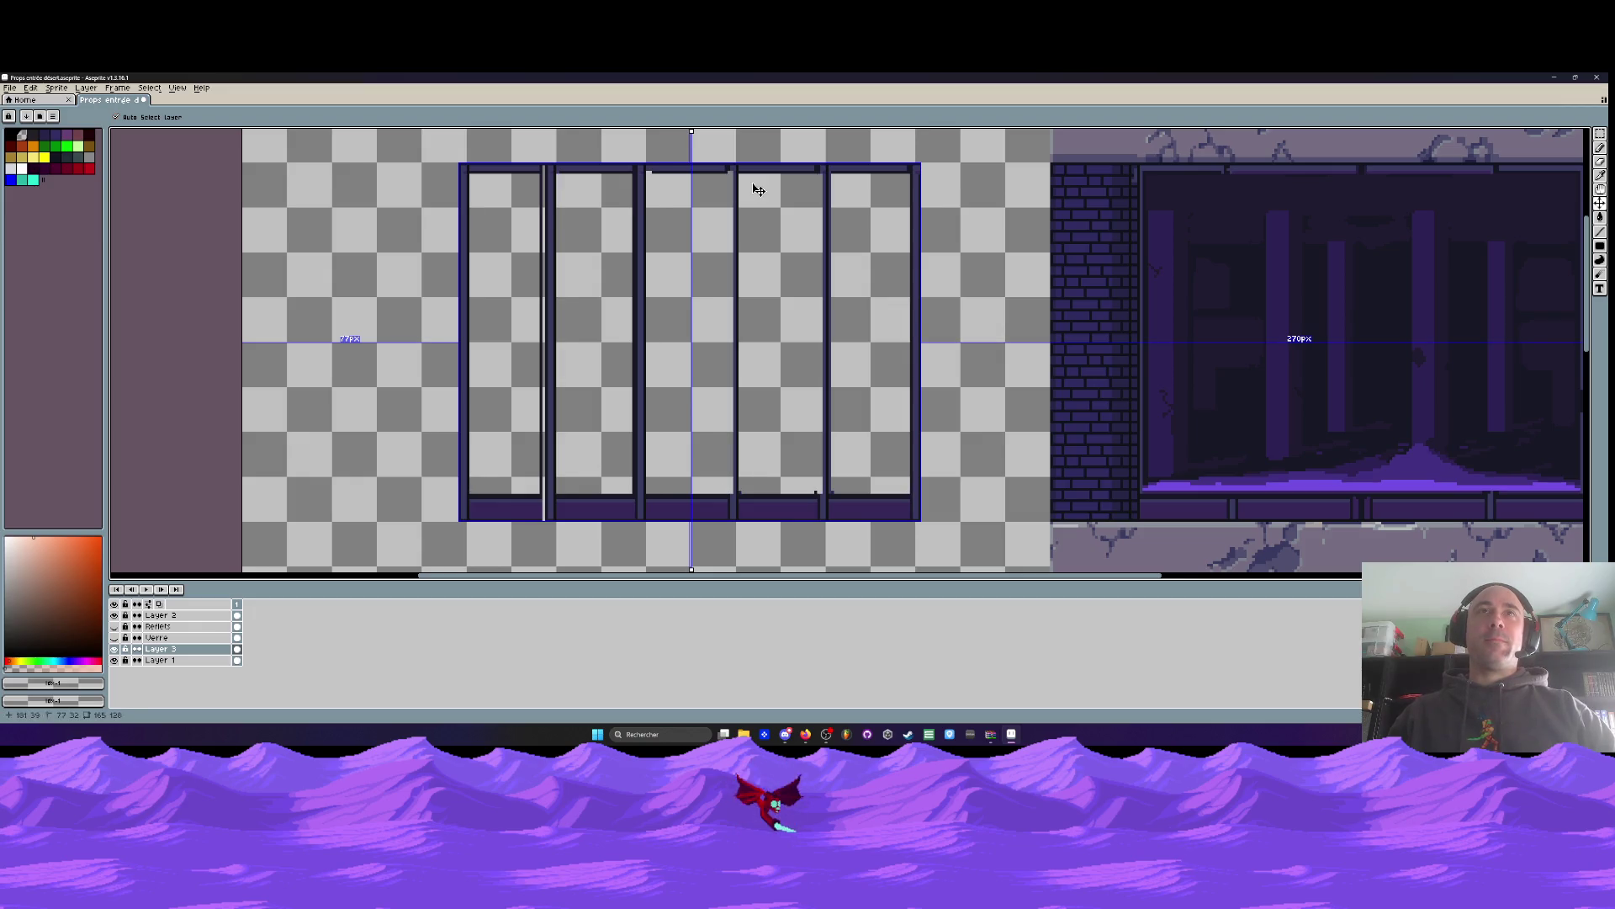
pyautogui.press('b')
# Pick the frame's dark blue and try a straight top-beam stroke, then undo it
pyautogui.scroll(1, 697, 152)
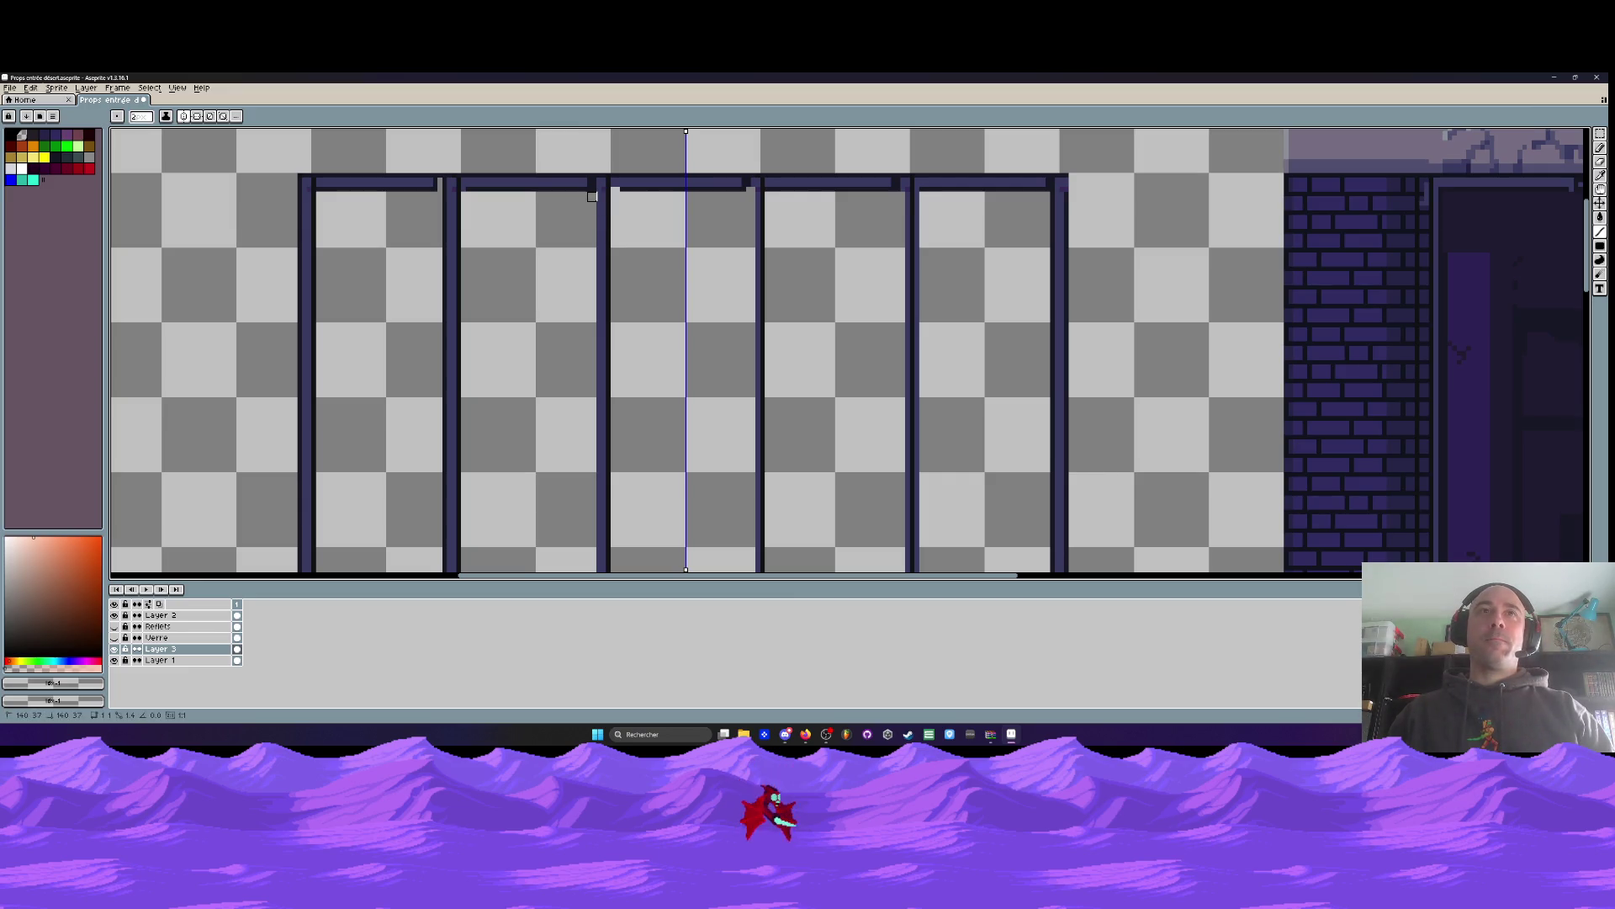
pyautogui.moveTo(597, 196)
pyautogui.mouseDown()
pyautogui.moveTo(597, 572)
pyautogui.moveTo(596, 482)
pyautogui.mouseUp()
pyautogui.scroll(-2, 588, 496)
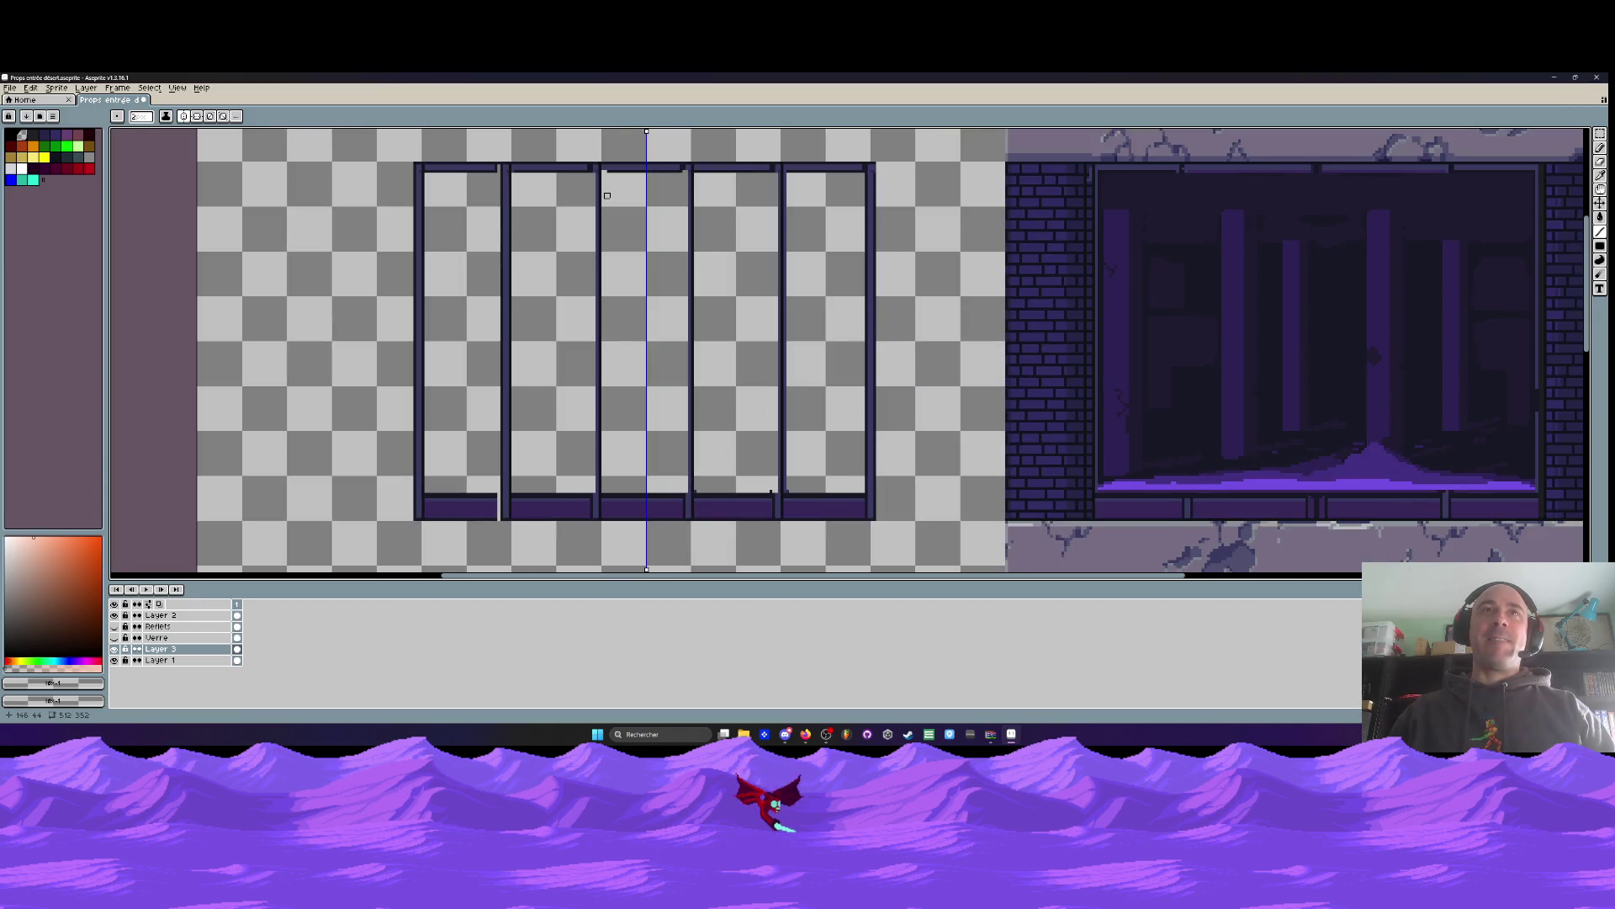
pyautogui.scroll(2, 495, 169)
pyautogui.scroll(1, 495, 167)
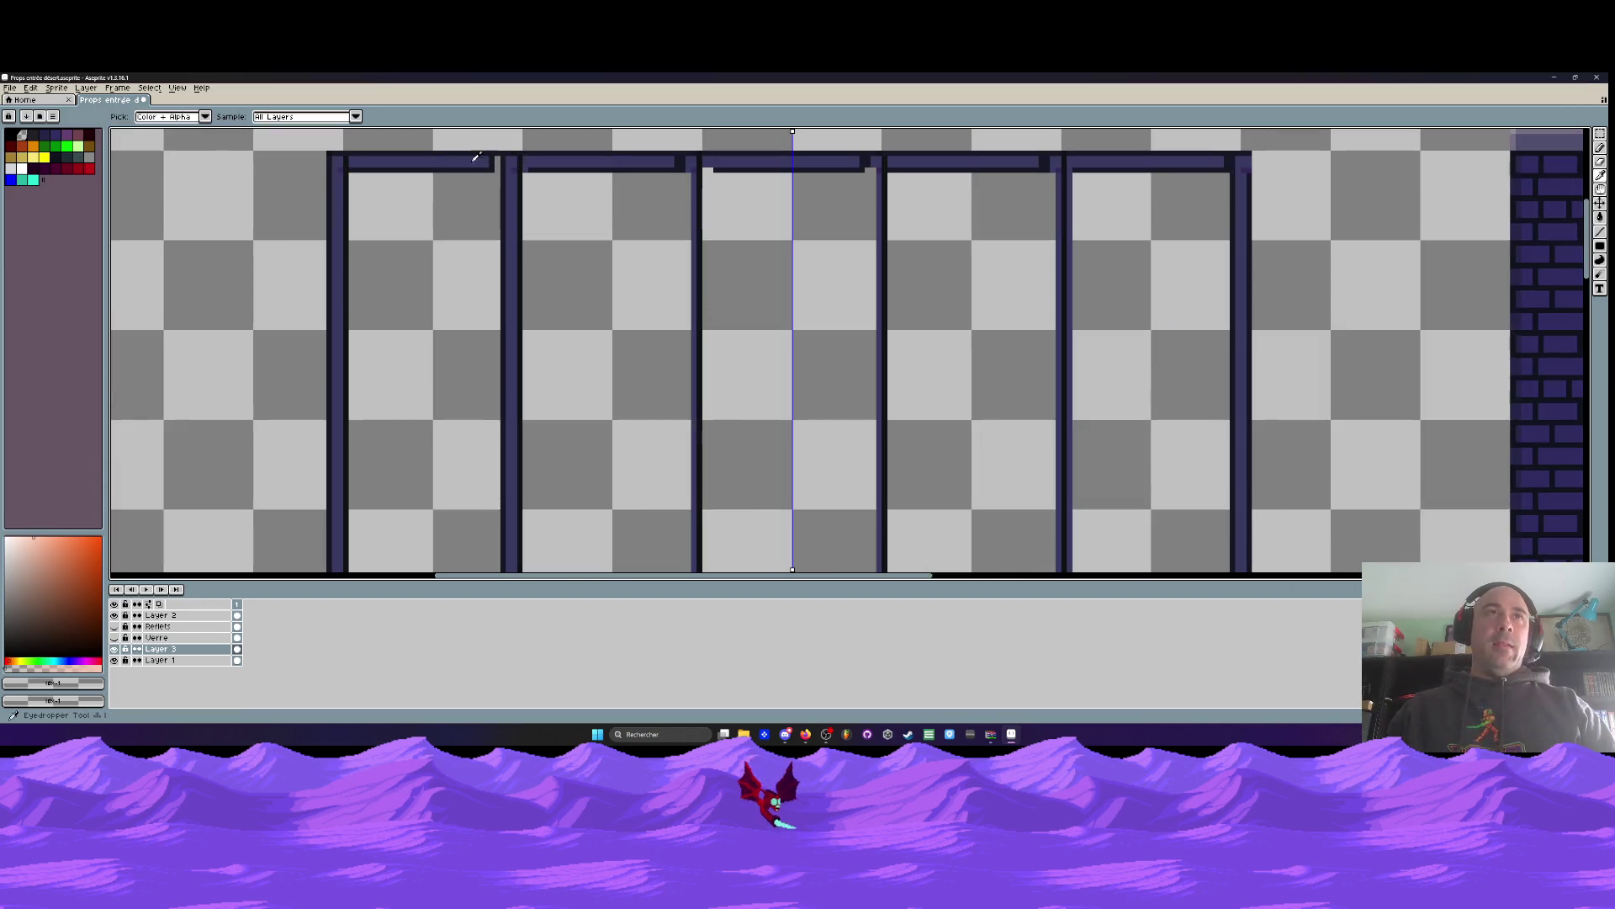
pyautogui.keyDown('alt'); pyautogui.click(468, 164); pyautogui.keyUp('alt')
pyautogui.press('b')
pyautogui.press('shift')
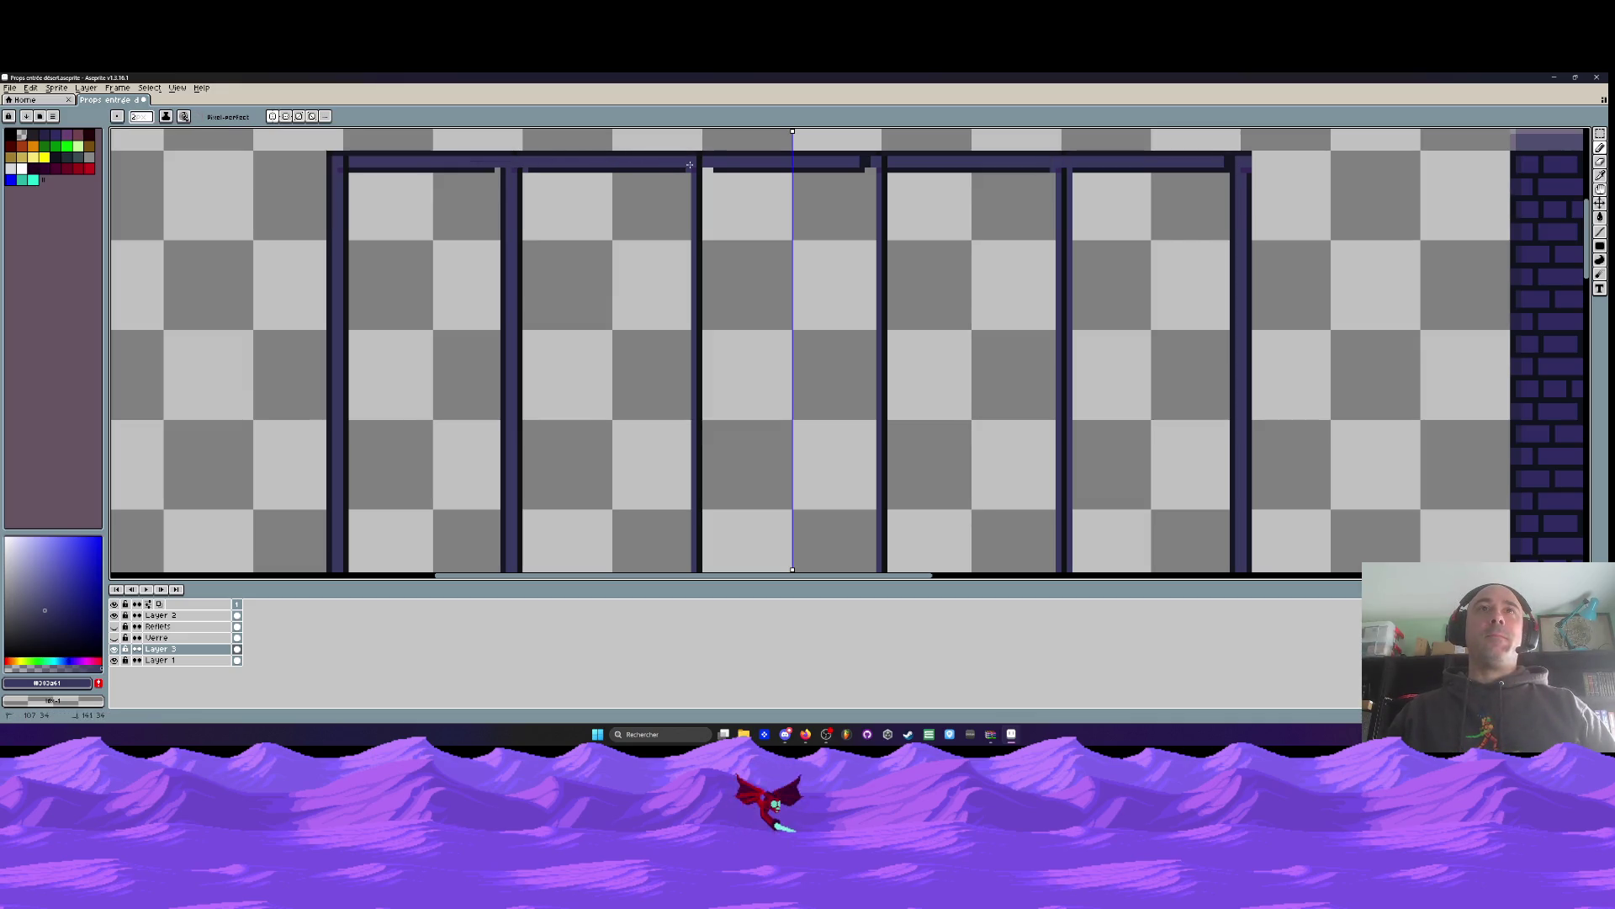
pyautogui.scroll(-1, 470, 165)
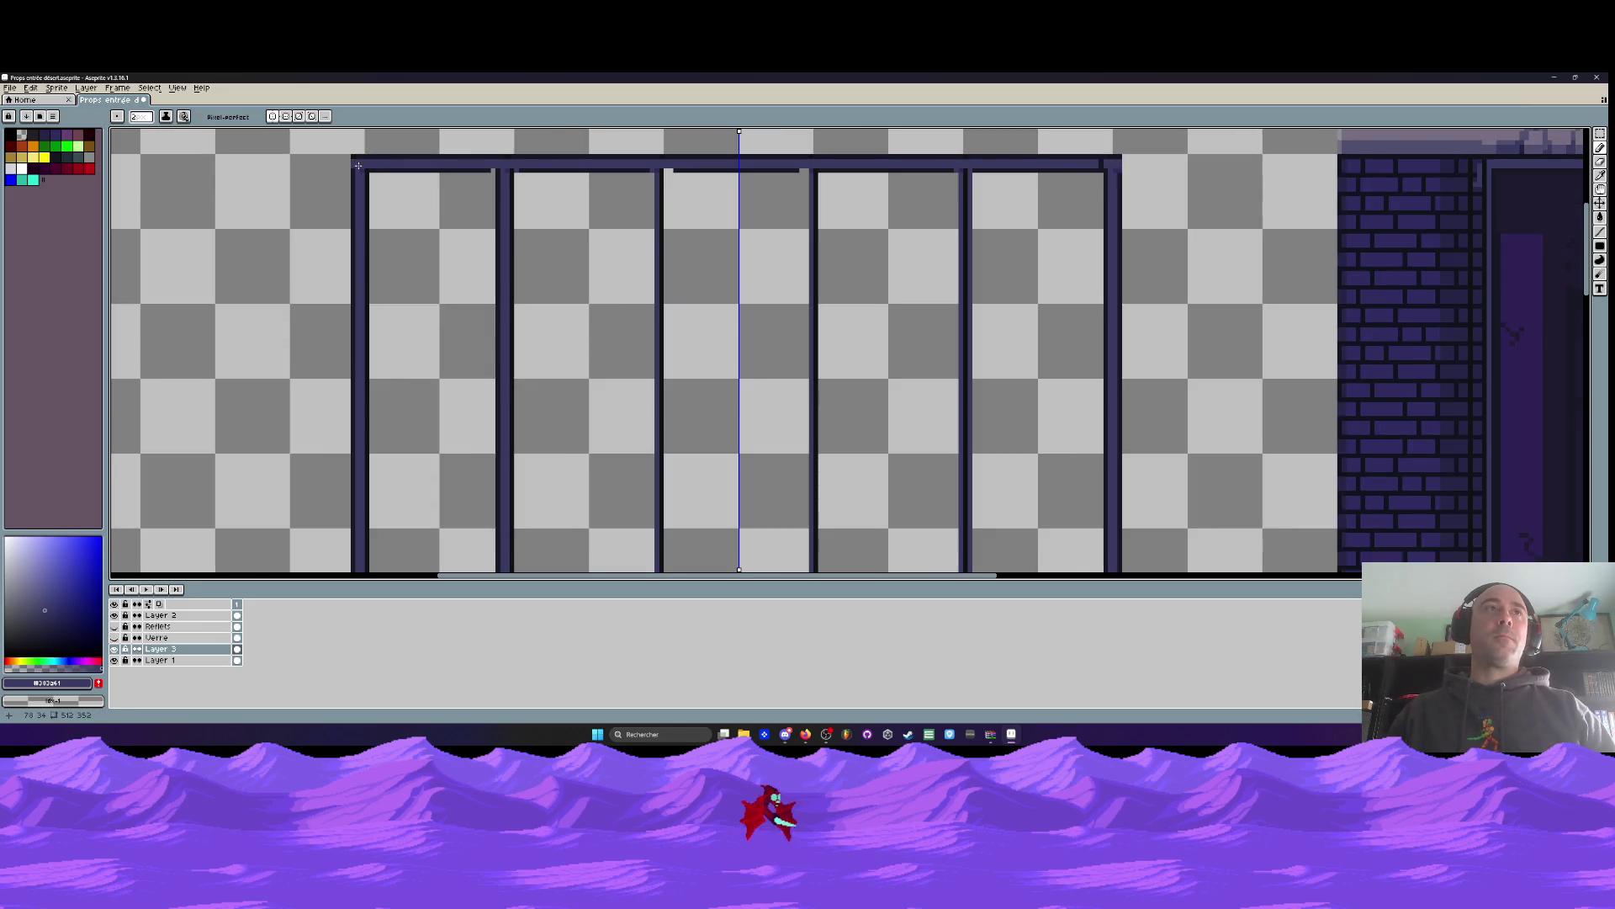
pyautogui.hotkey('ctrl', 'z')
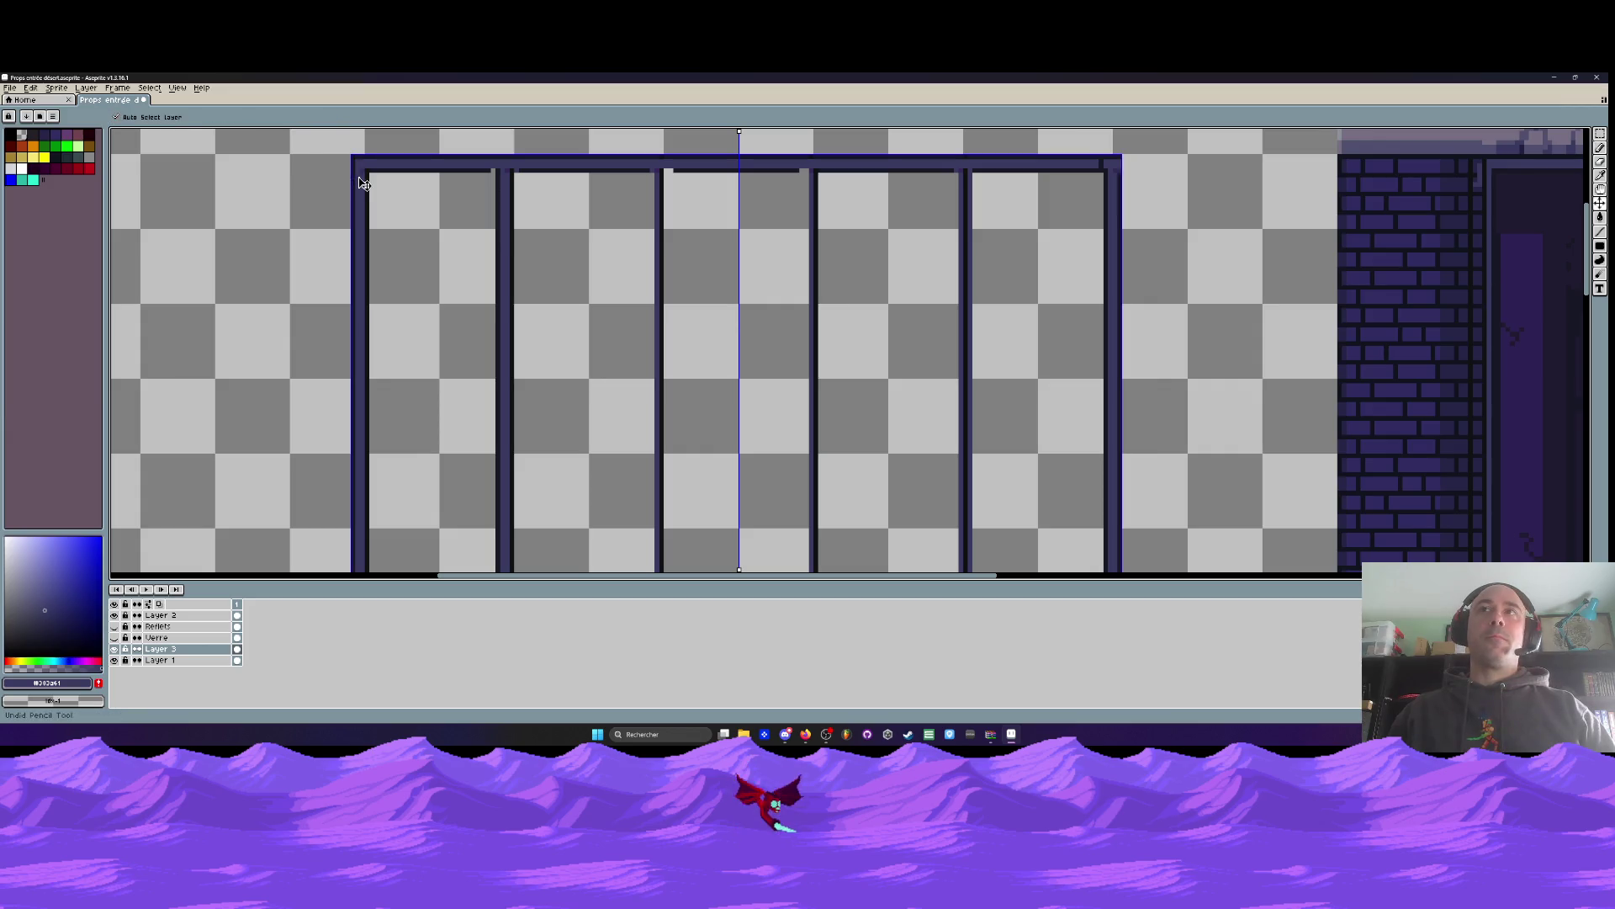
# Pick the darker #171724 outline colour and draw a line down from the beam's right corner
pyautogui.press('alt')
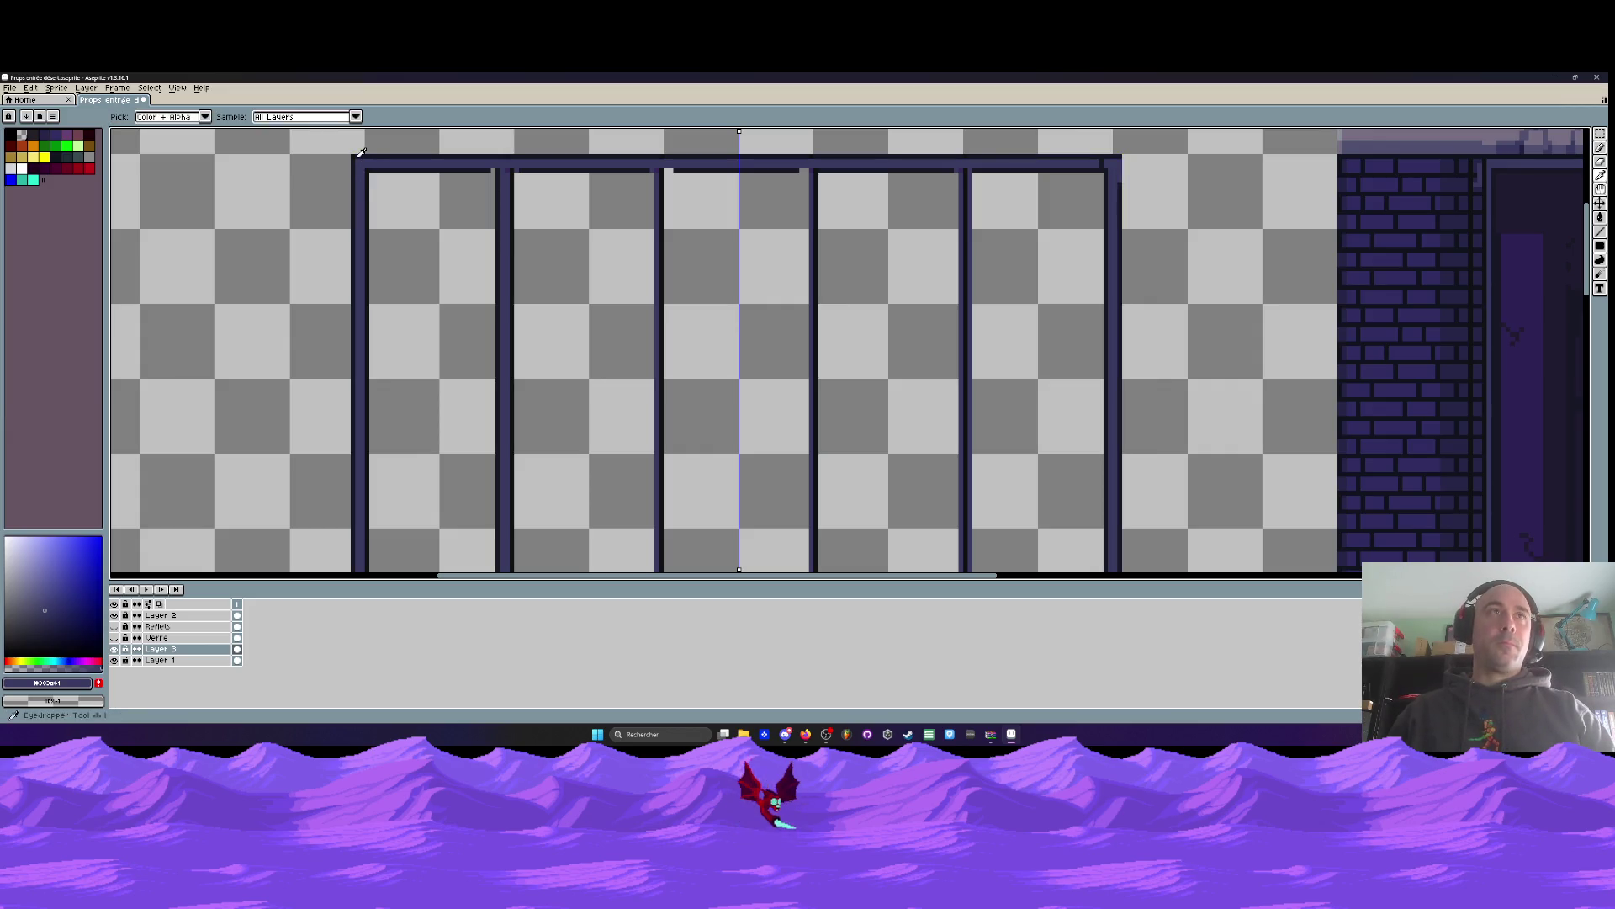
pyautogui.keyDown('alt'); pyautogui.click(356, 156); pyautogui.keyUp('alt')
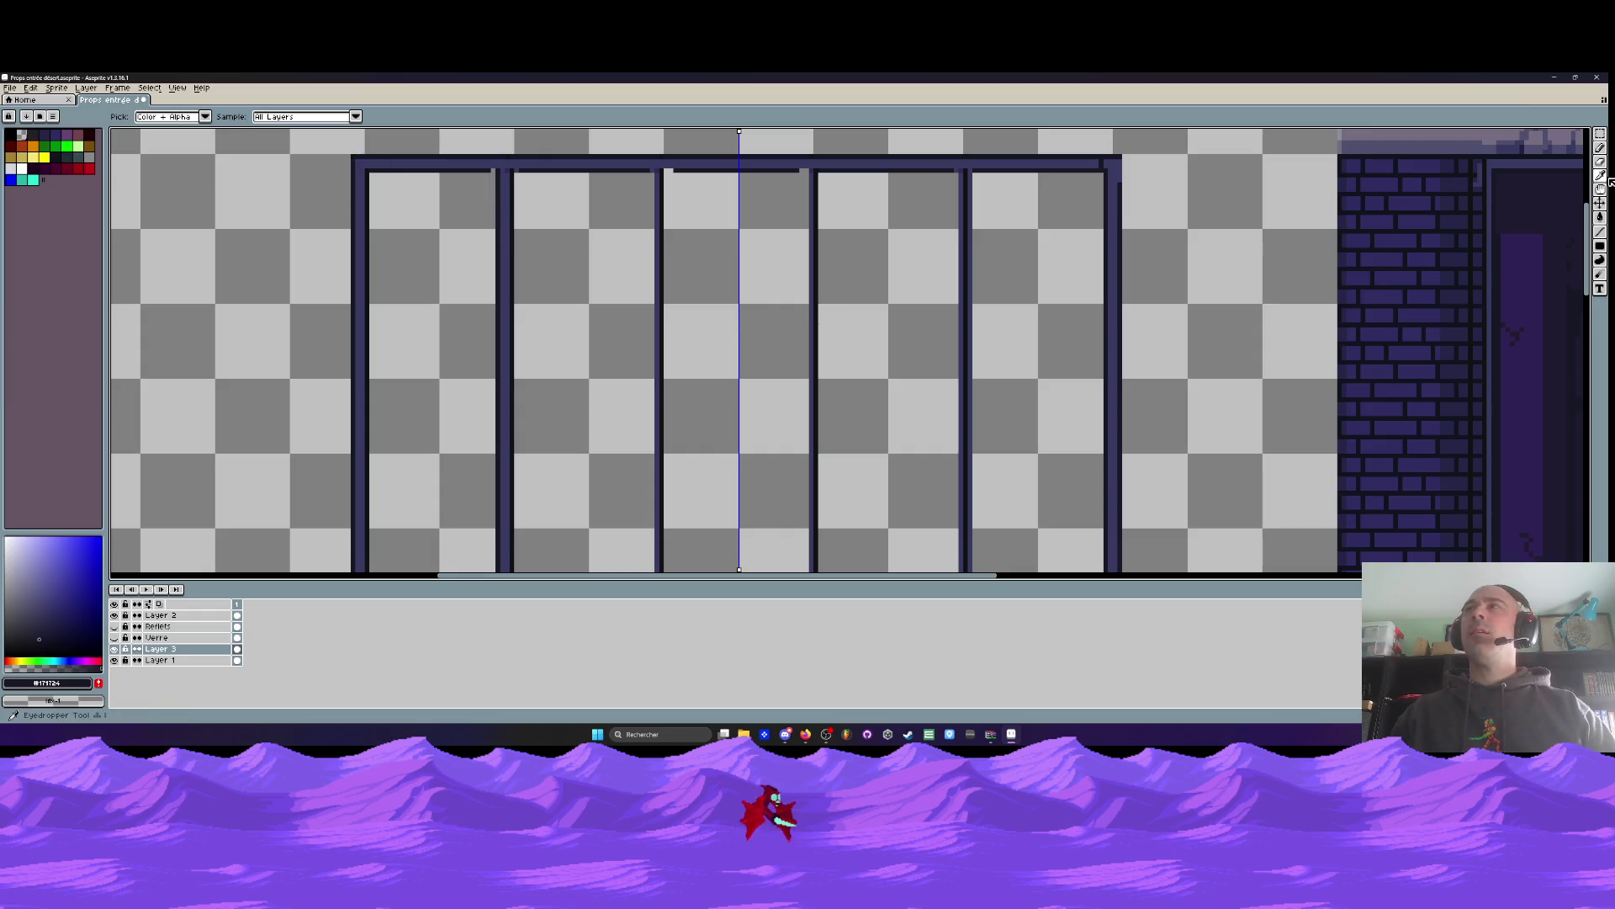
pyautogui.click(1573, 234)
pyautogui.scroll(1, 1115, 166)
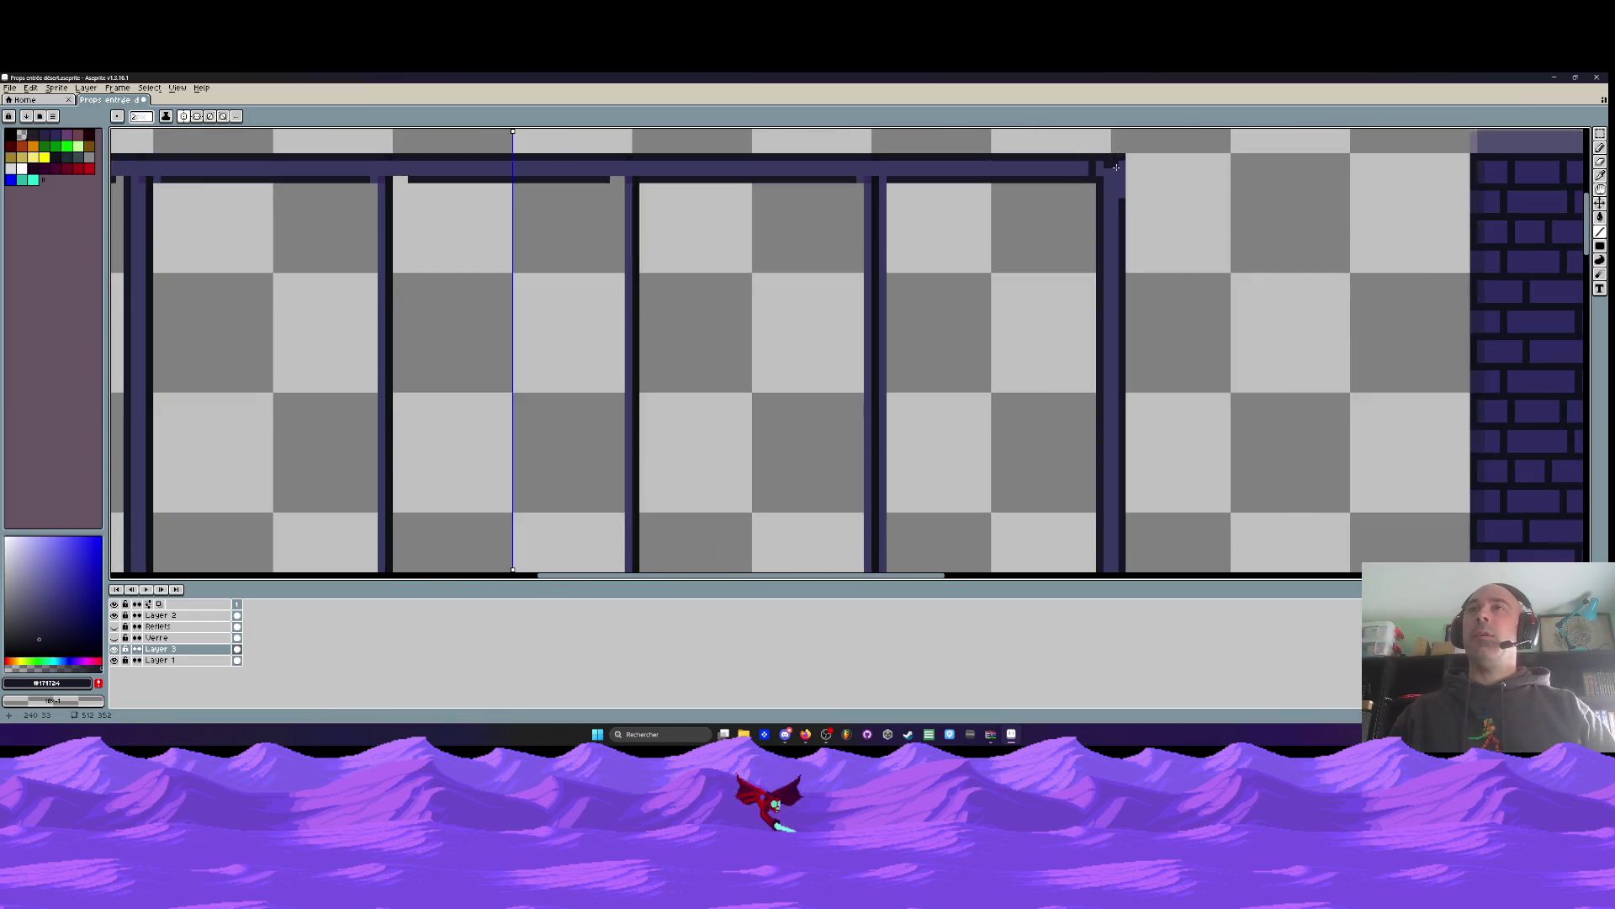
pyautogui.moveTo(1117, 167); pyautogui.dragTo(1121, 212)
# Draw a dark vertical line down the left pillar edge with the Line tool
pyautogui.scroll(-1, 1121, 209)
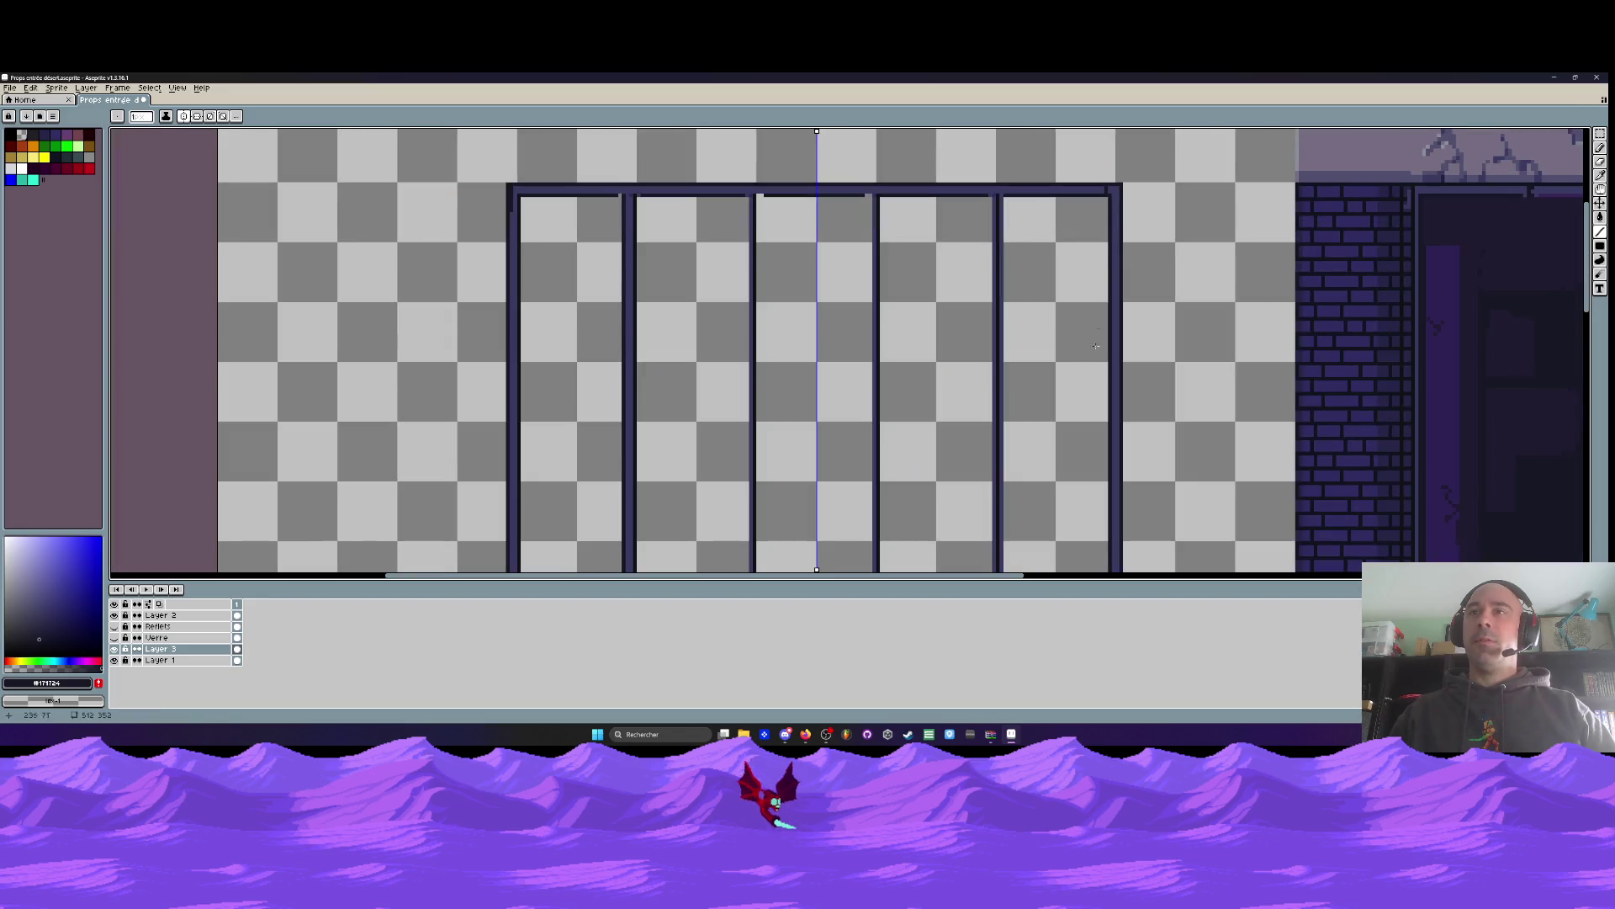
pyautogui.moveTo(1072, 278); pyautogui.dragTo(1069, 260)
pyautogui.scroll(-1, 1032, 476)
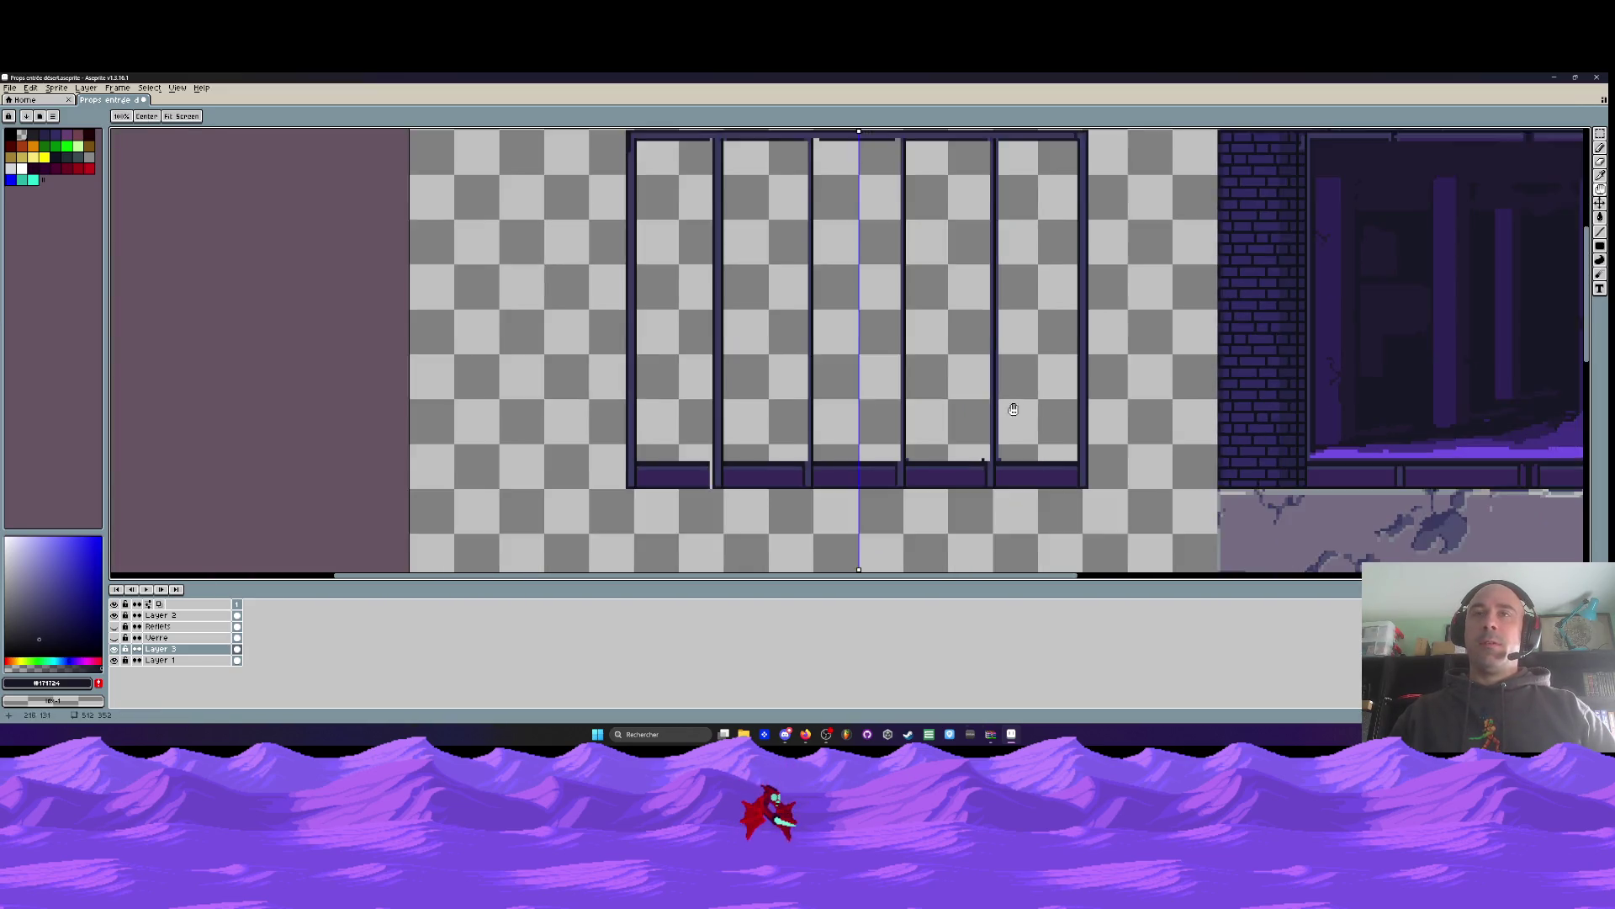
pyautogui.moveTo(653, 192); pyautogui.dragTo(646, 238)
pyautogui.scroll(1, 638, 230)
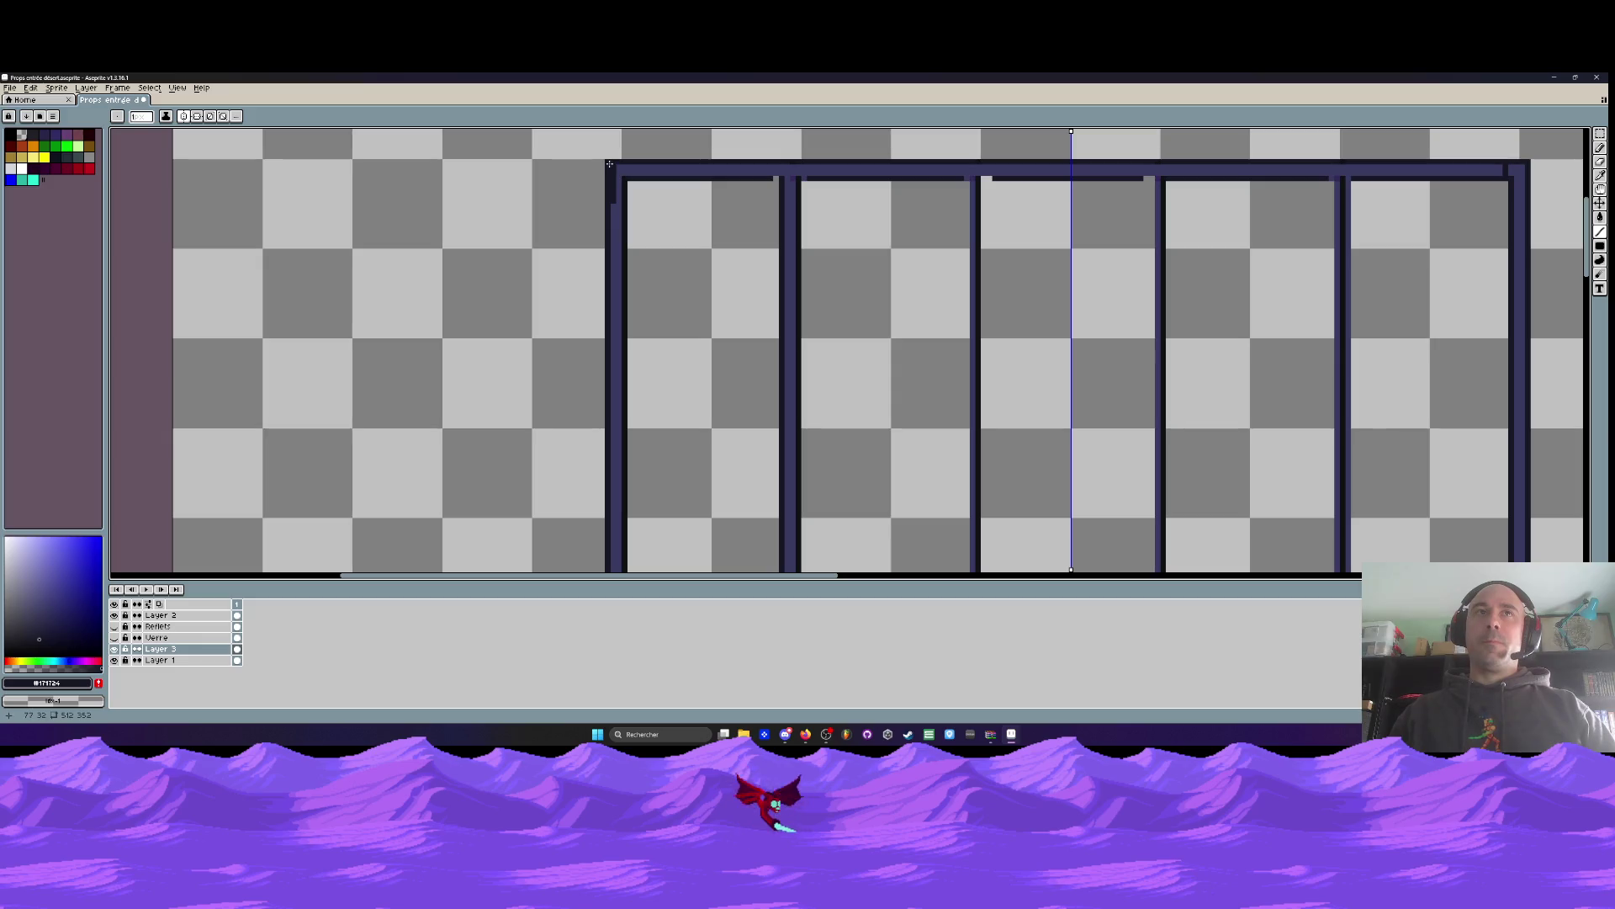
pyautogui.scroll(-1, 610, 164)
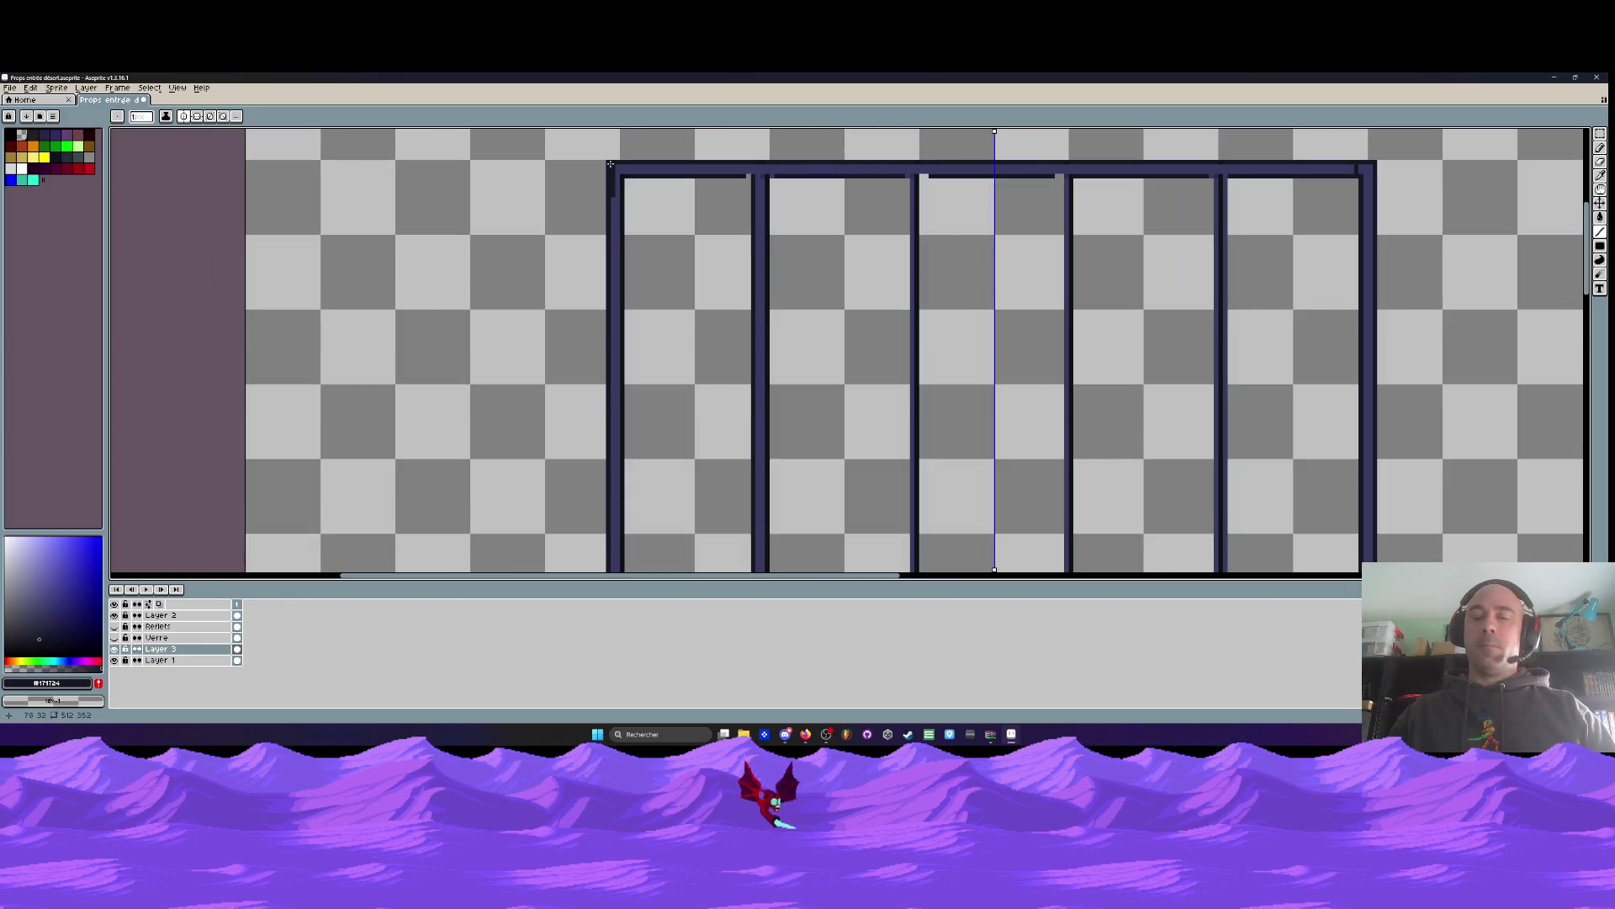
pyautogui.scroll(1, 615, 158)
pyautogui.keyDown('alt'); pyautogui.click(625, 168); pyautogui.keyUp('alt')
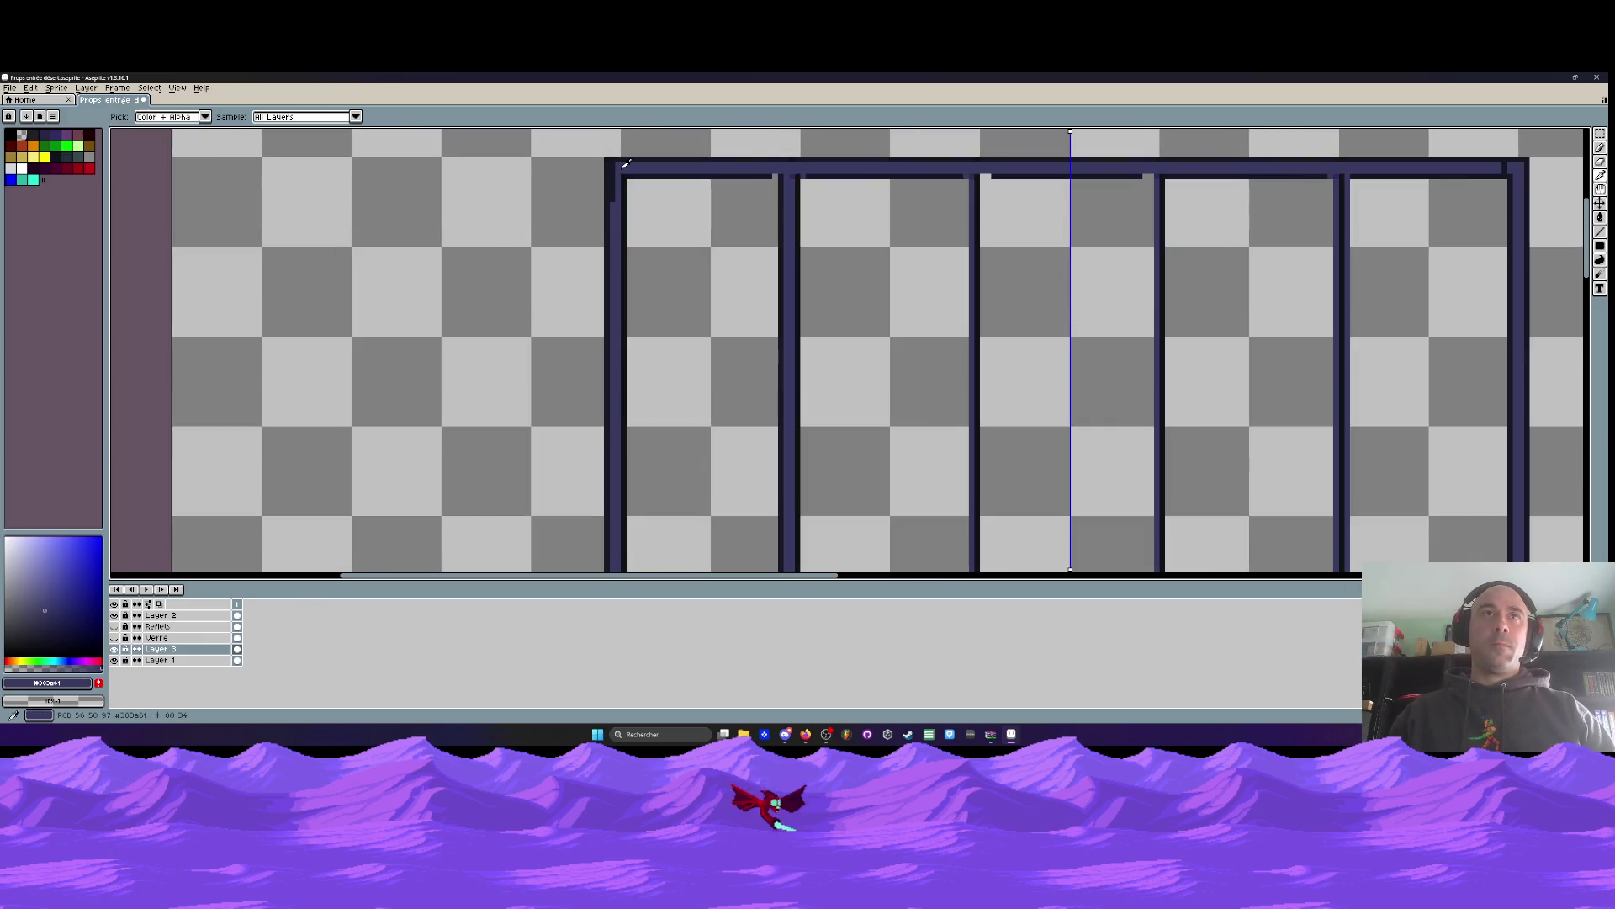
pyautogui.click(1600, 231)
pyautogui.moveTo(623, 164); pyautogui.dragTo(621, 544)
# Add a short lighter line at the left pillar base, mirrored to the right
pyautogui.scroll(-1, 621, 544)
pyautogui.scroll(1, 622, 207)
pyautogui.scroll(-3, 624, 224)
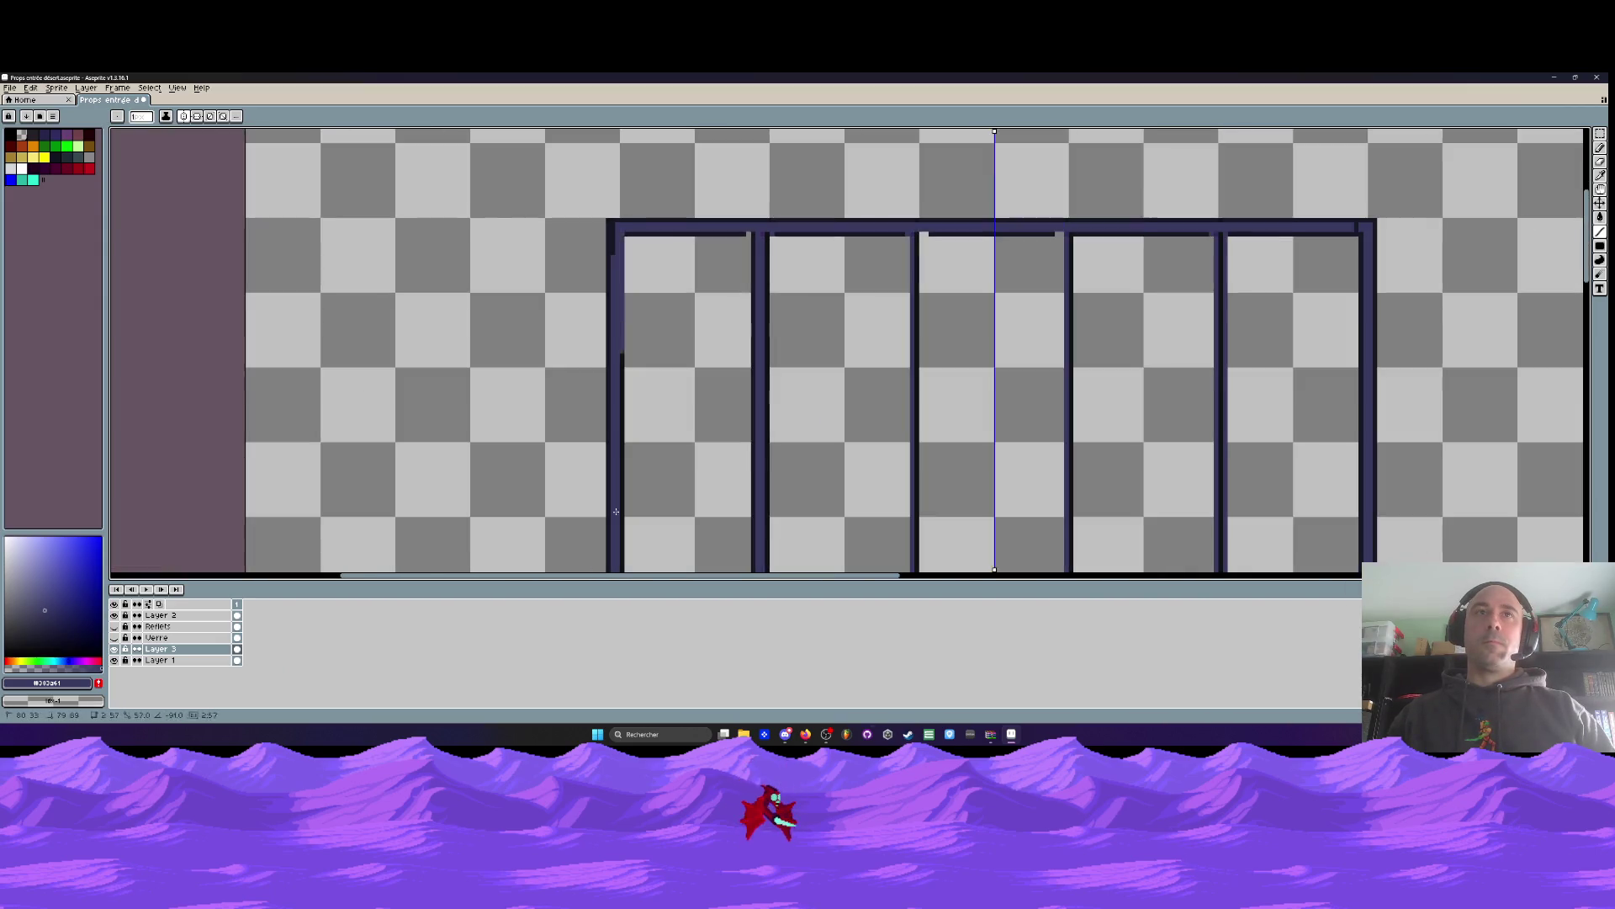
pyautogui.scroll(2, 624, 337)
pyautogui.moveTo(624, 541); pyautogui.dragTo(622, 550)
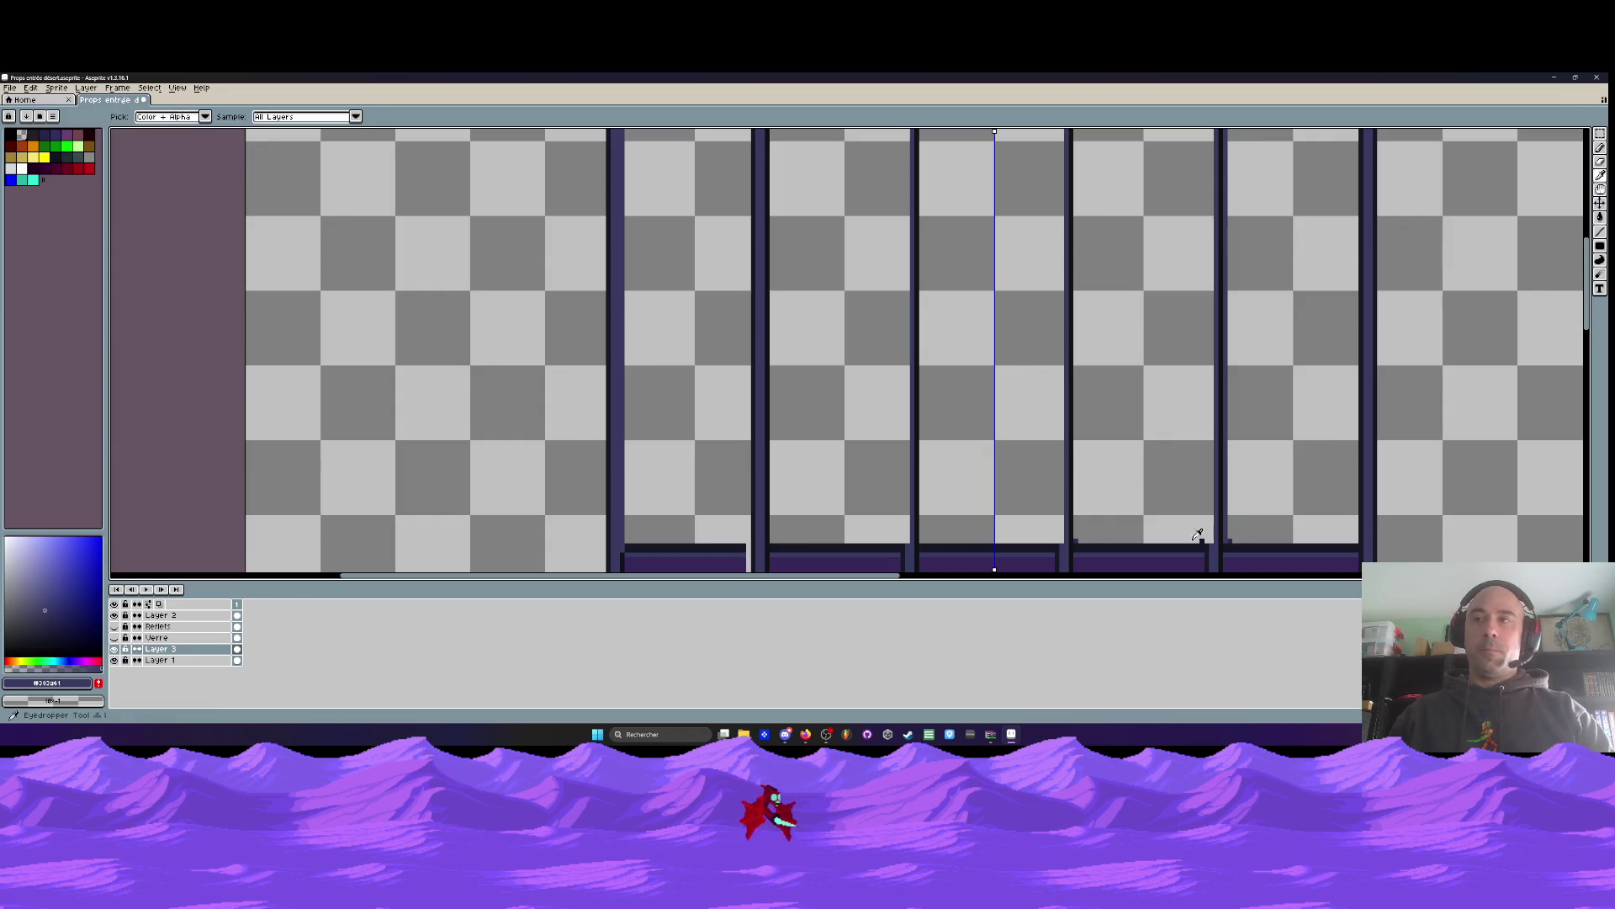
# Pick the dark pillar-edge colour and draw vertical strokes along the pillar edges
pyautogui.keyDown('alt'); pyautogui.click(1364, 534); pyautogui.keyUp('alt')
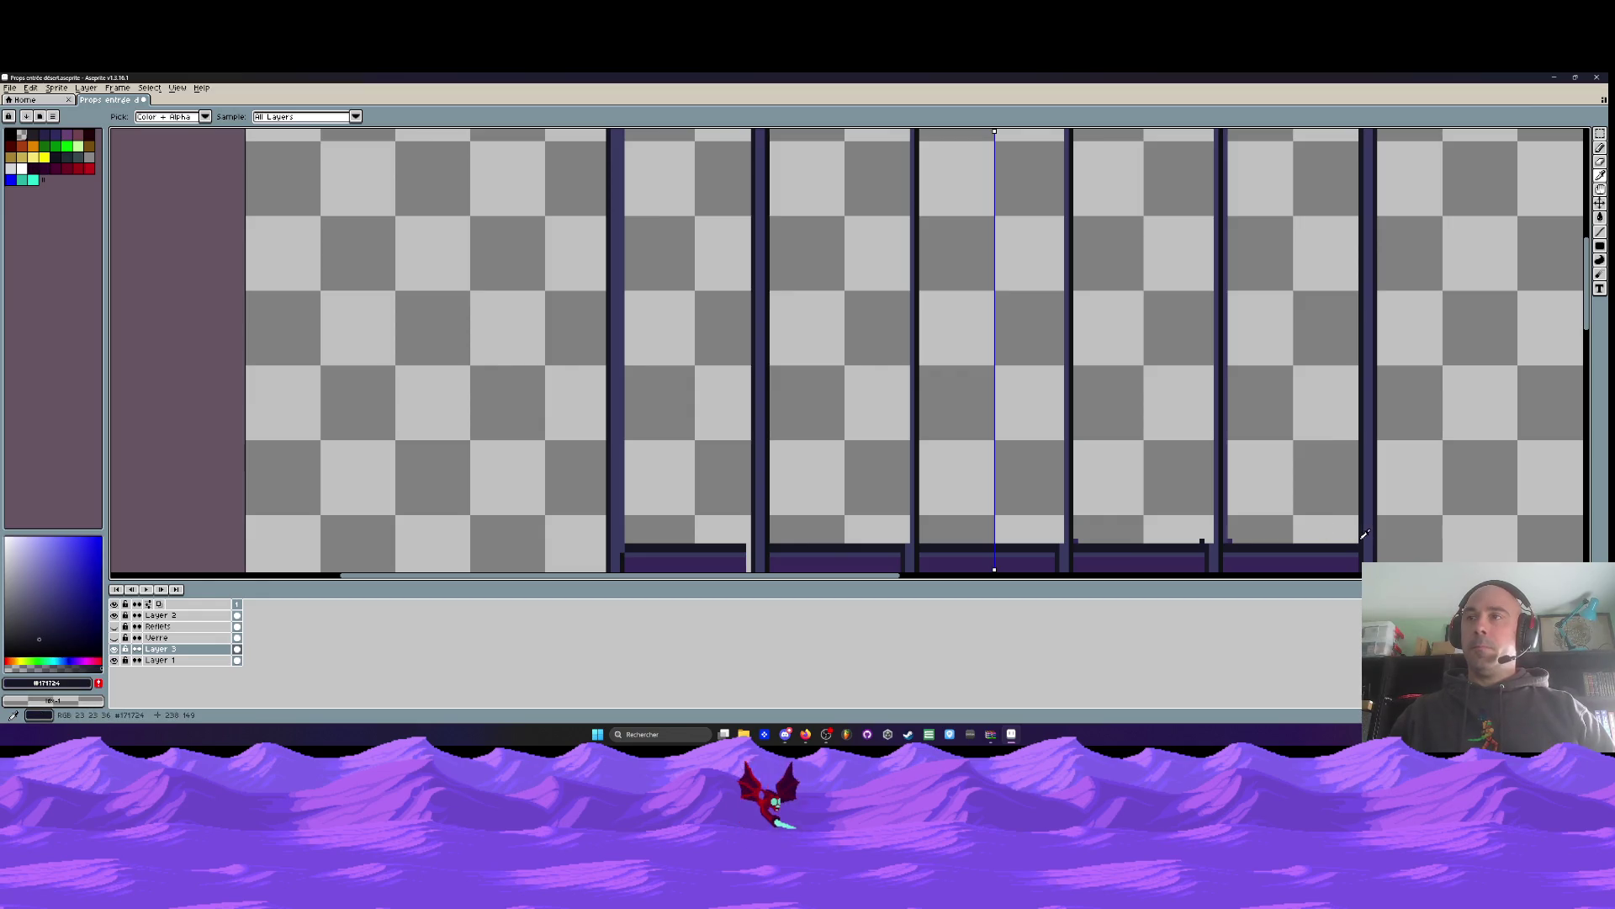
pyautogui.click(1601, 231)
pyautogui.moveTo(1360, 548); pyautogui.dragTo(1360, 306)
pyautogui.scroll(4, 1359, 353)
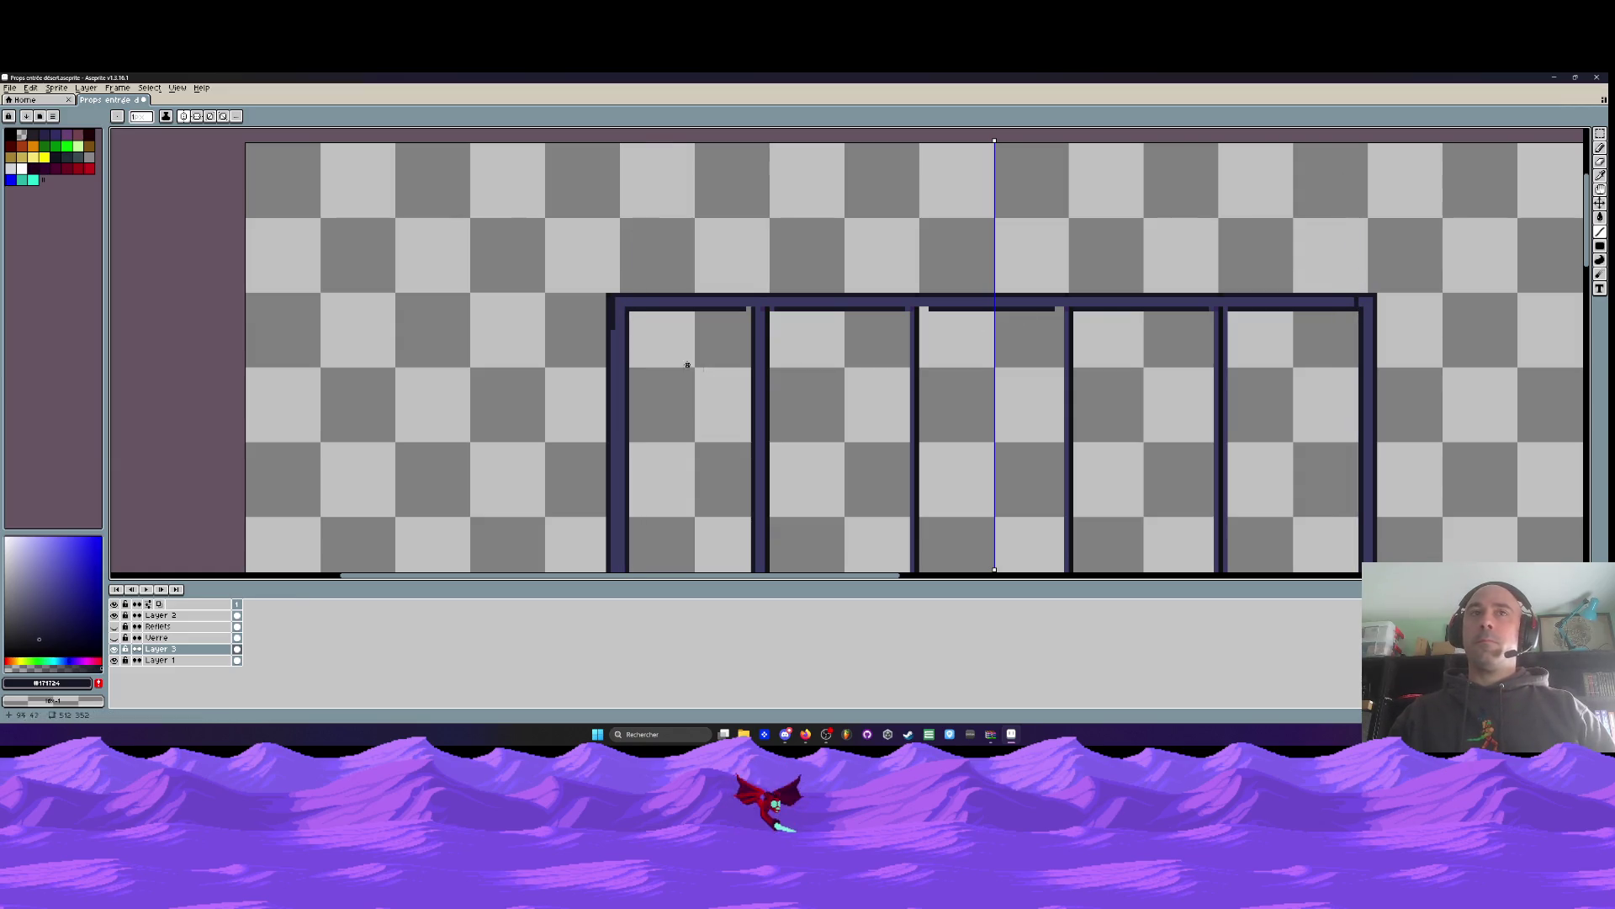
pyautogui.scroll(-5, 606, 421)
pyautogui.moveTo(600, 331); pyautogui.dragTo(612, 523)
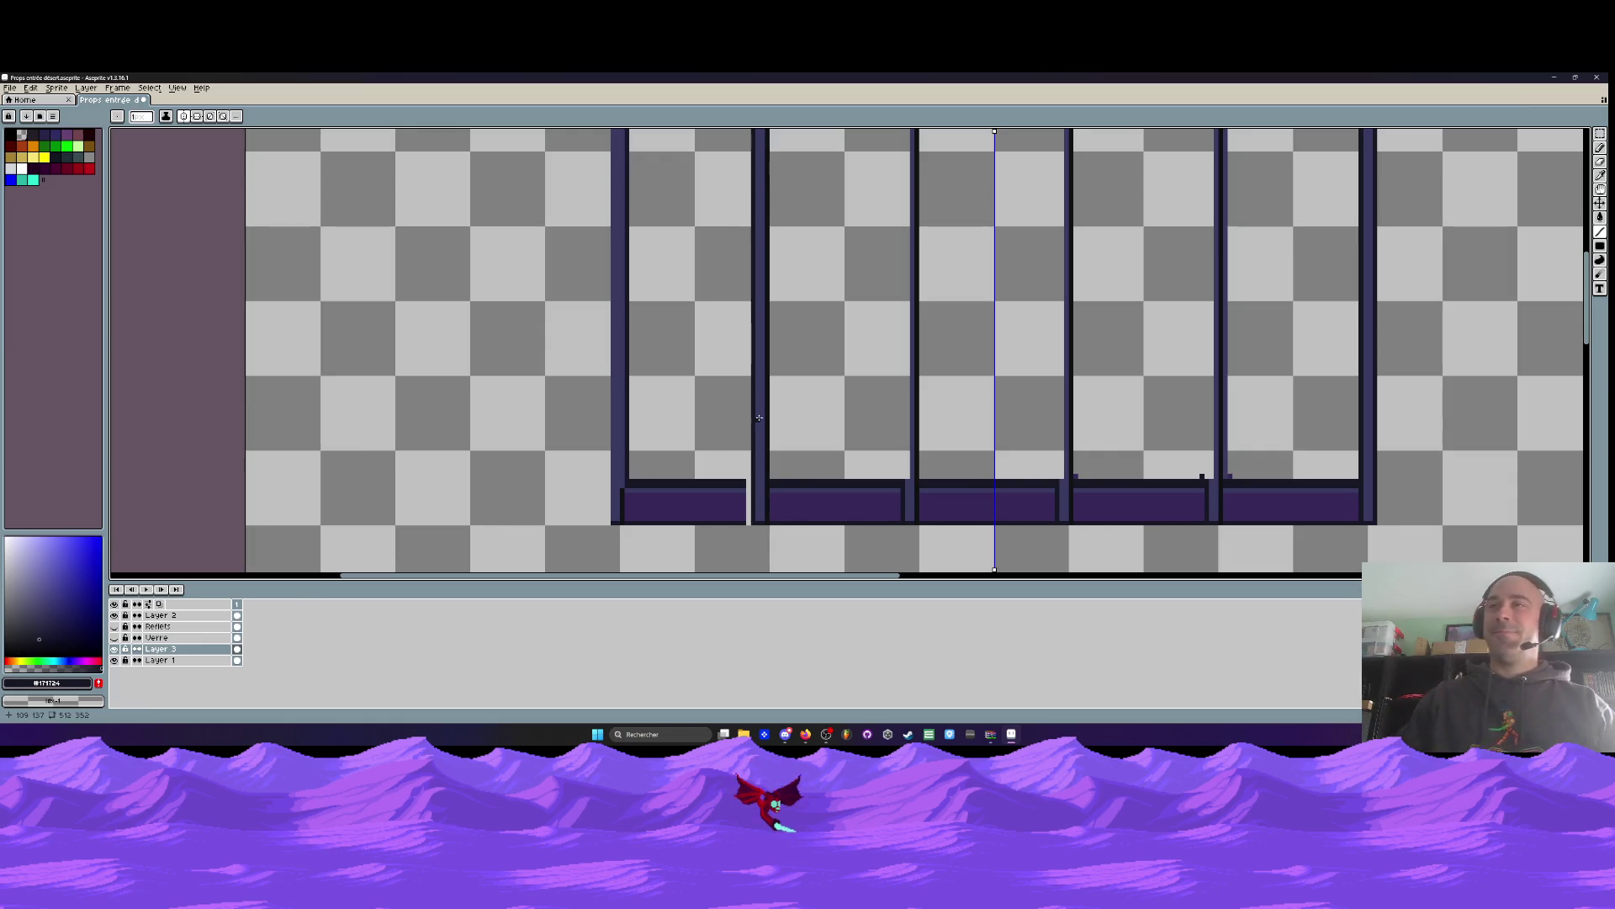
# Finish the pillar edge lines up to the top frame bar and restore the frame's purple colour
pyautogui.scroll(1, 615, 521)
pyautogui.scroll(-1, 615, 526)
pyautogui.moveTo(615, 526); pyautogui.dragTo(617, 230)
pyautogui.scroll(4, 614, 379)
pyautogui.scroll(1, 1368, 233)
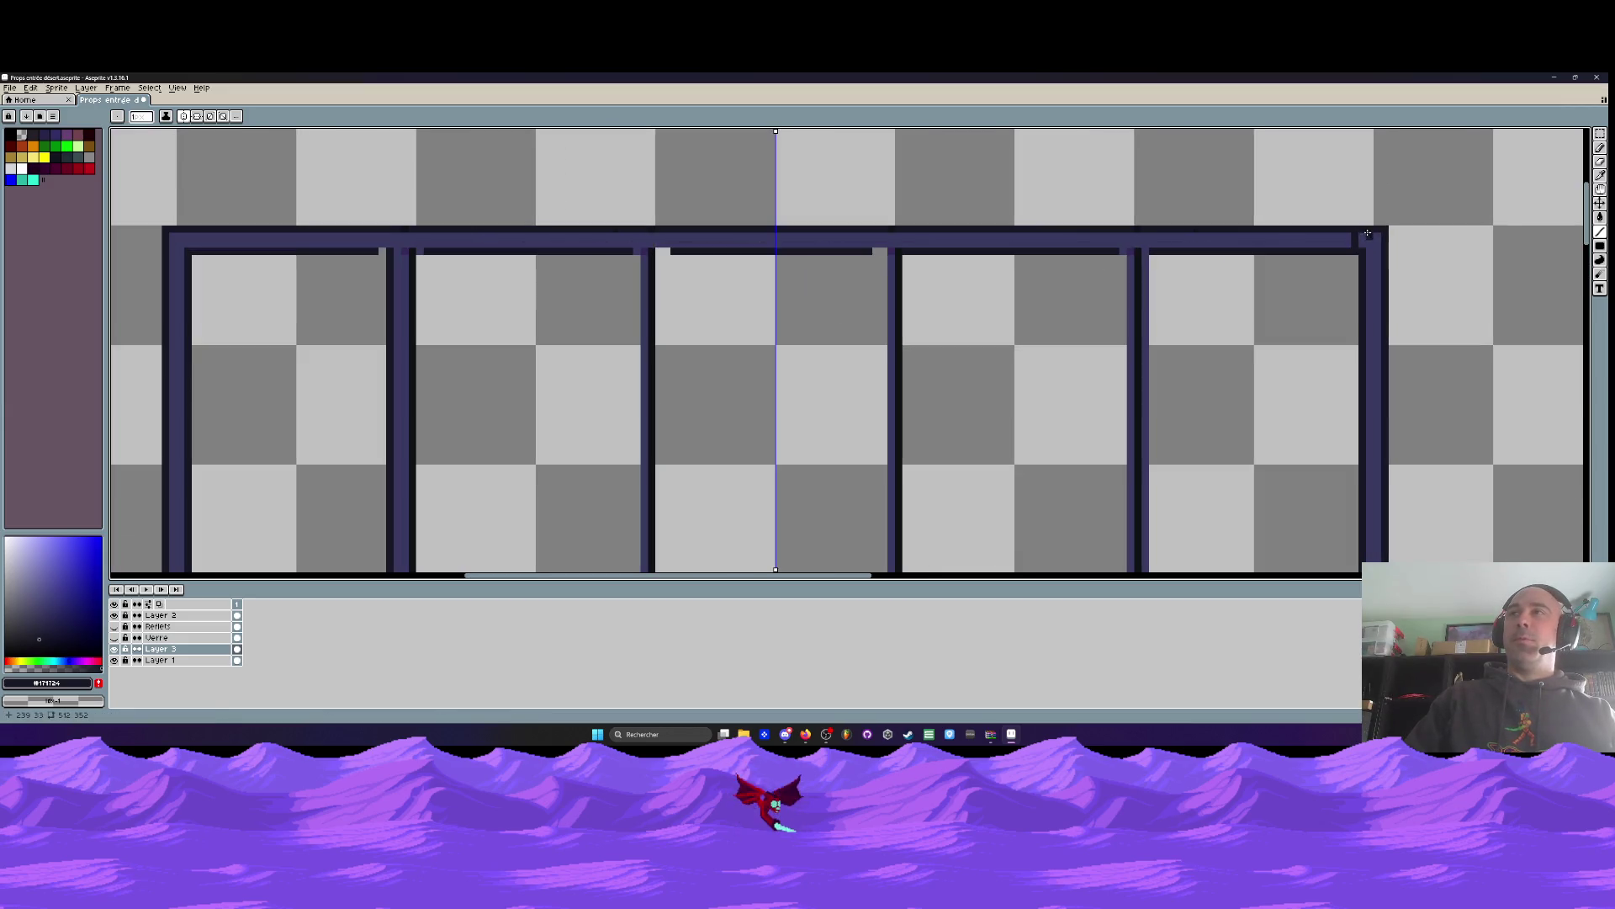
pyautogui.moveTo(1357, 236); pyautogui.dragTo(1356, 243)
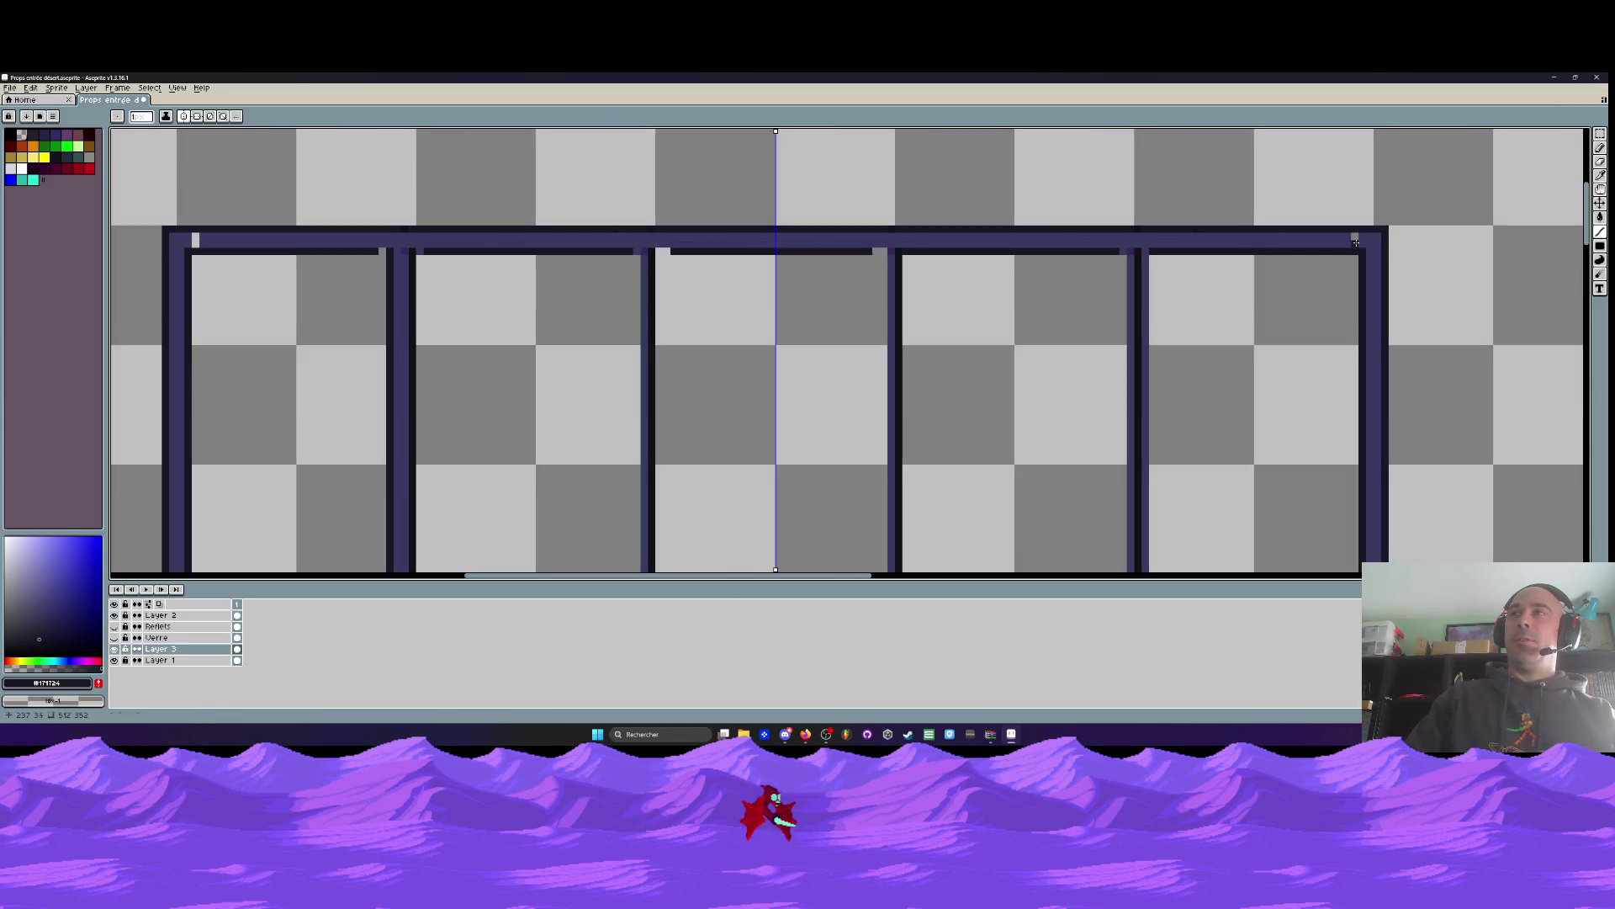
pyautogui.press('b')
pyautogui.keyDown('alt'); pyautogui.click(1306, 245); pyautogui.keyUp('alt')
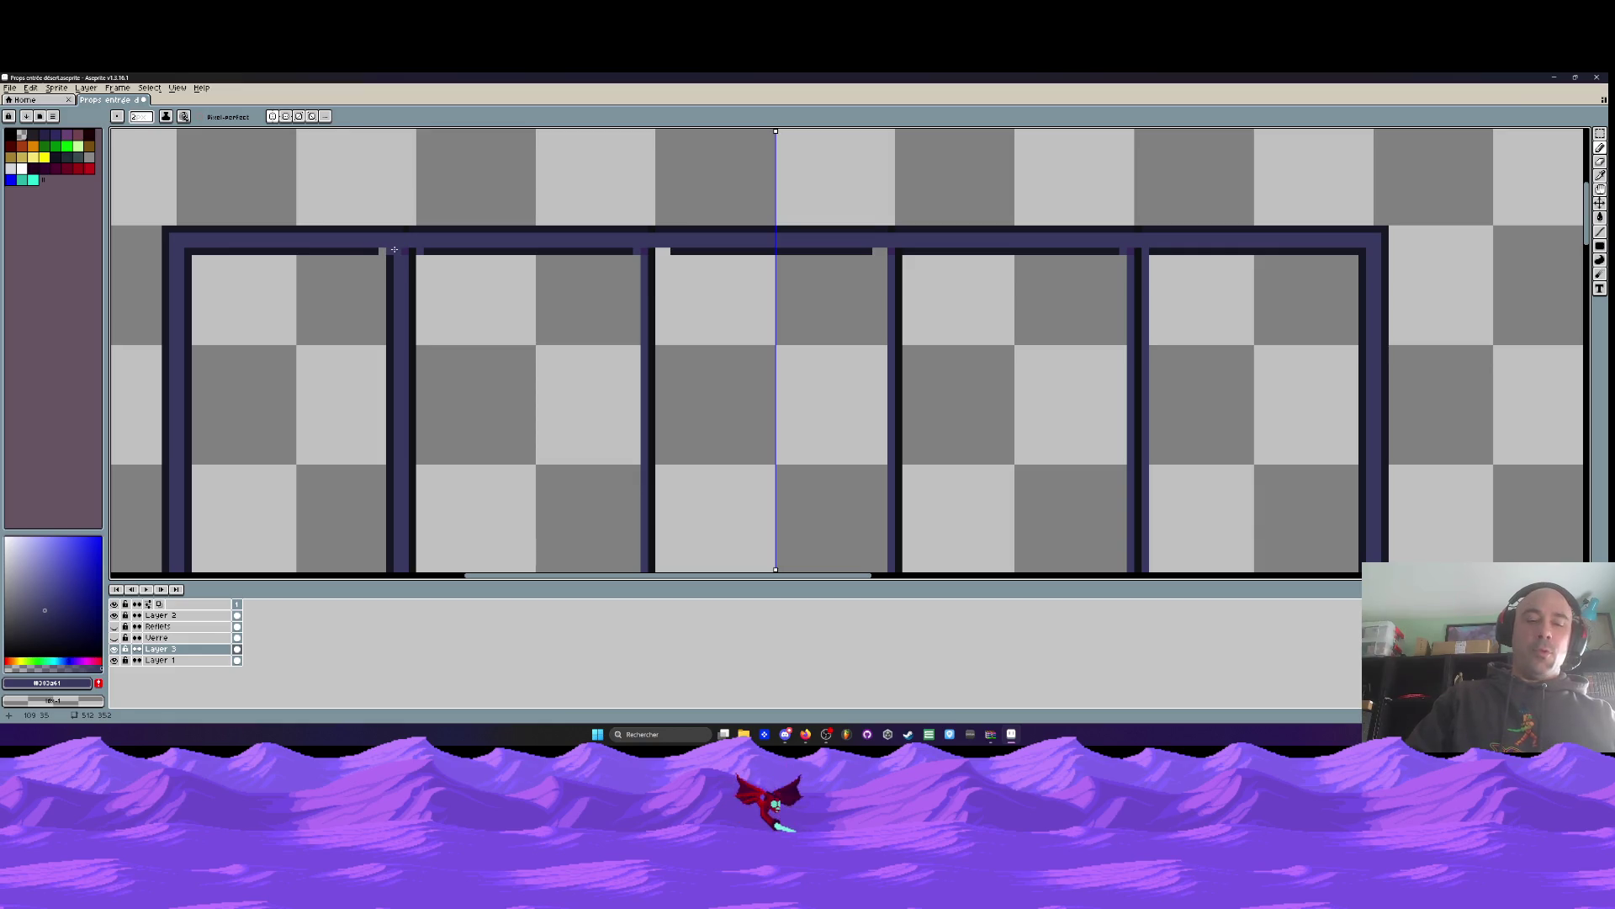
pyautogui.keyDown('alt'); pyautogui.click(343, 251); pyautogui.keyUp('alt')
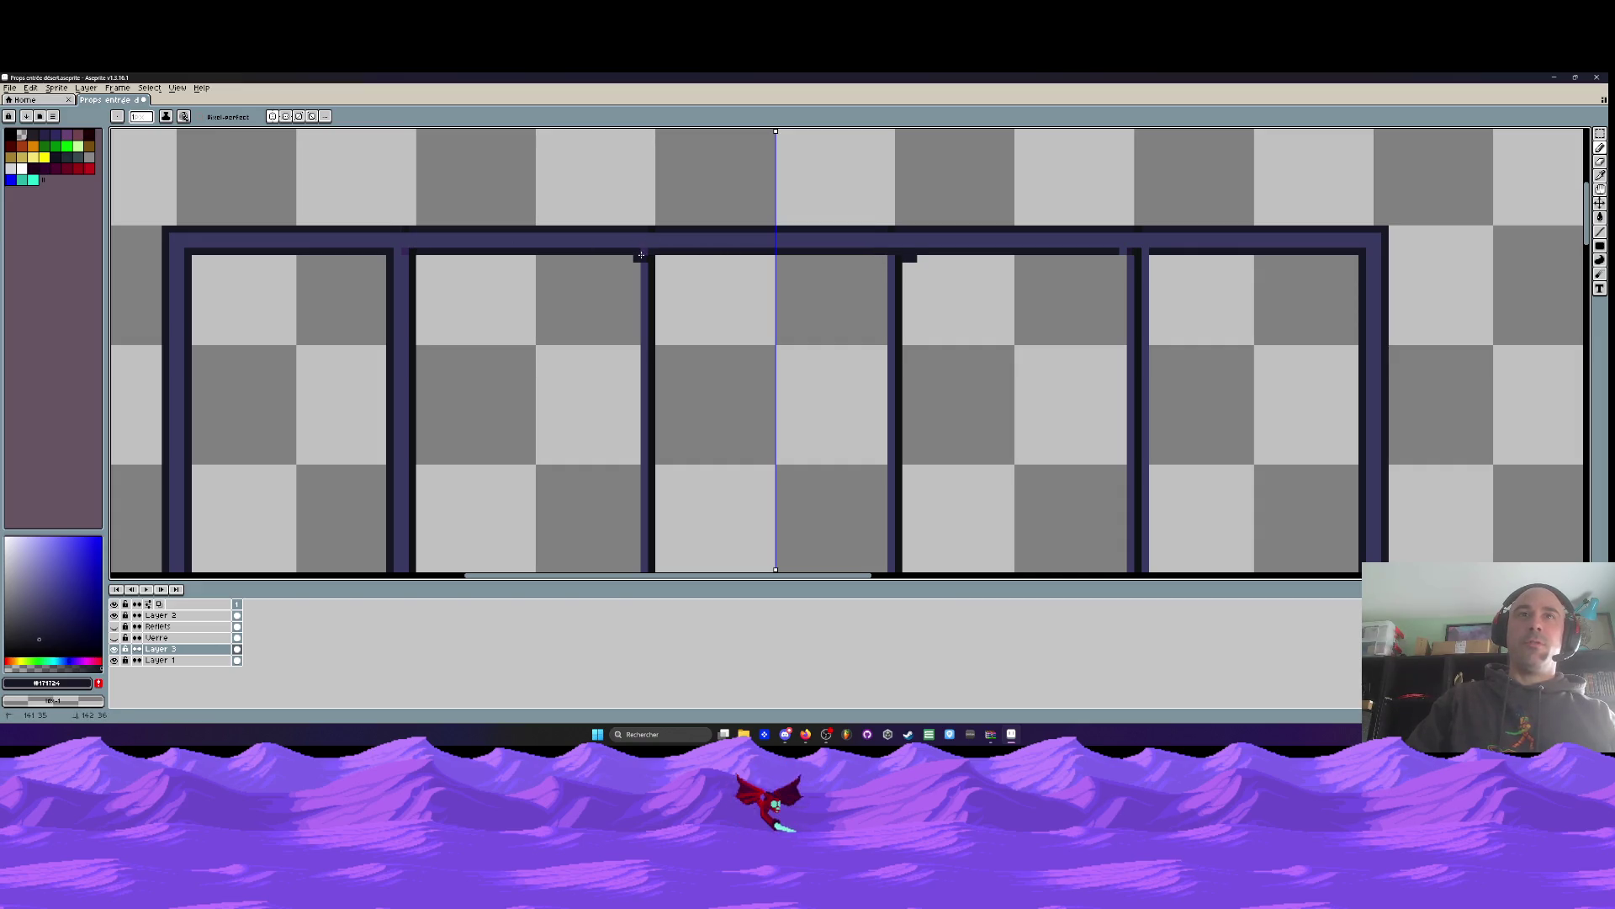
pyautogui.scroll(-2, 645, 253)
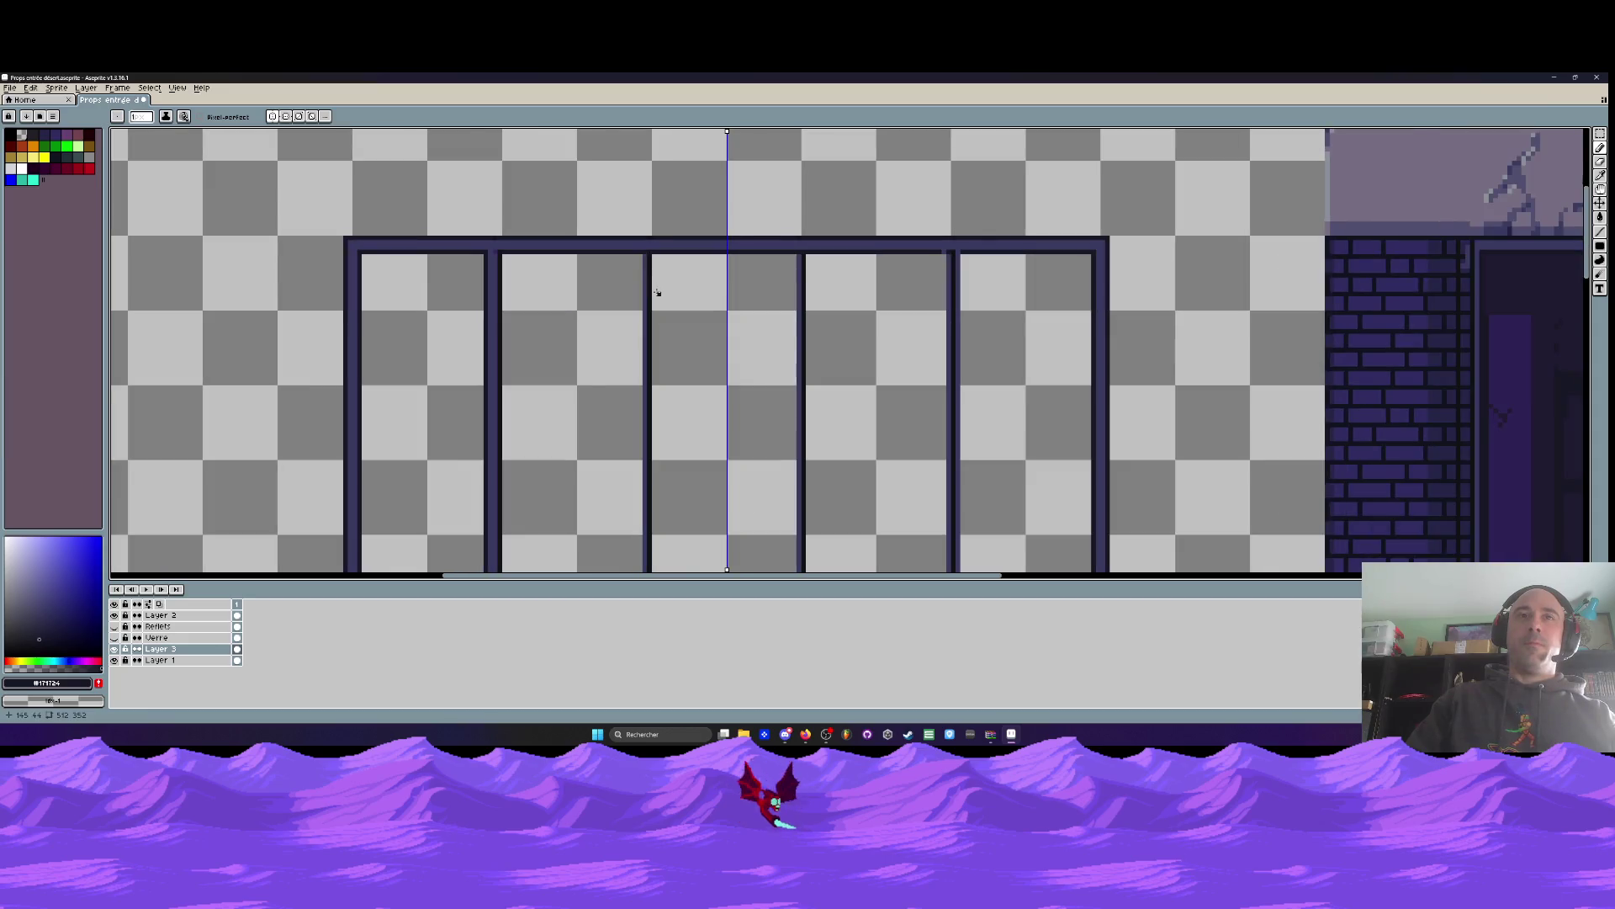
pyautogui.scroll(2, 651, 290)
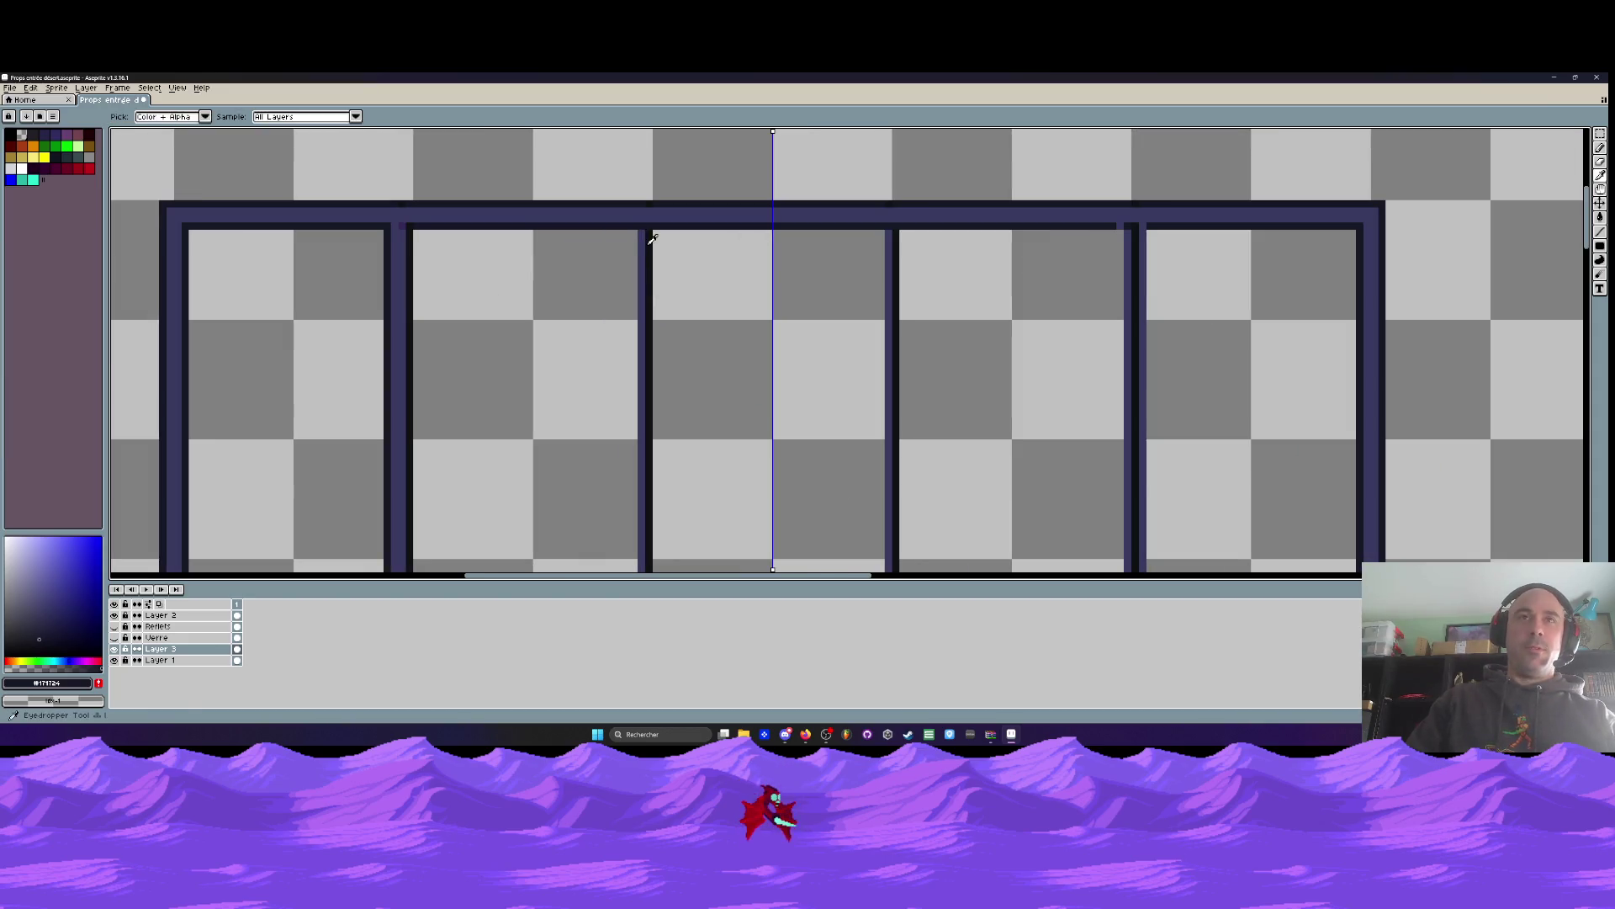
pyautogui.keyDown('alt'); pyautogui.click(646, 237); pyautogui.keyUp('alt')
pyautogui.scroll(2, 646, 236)
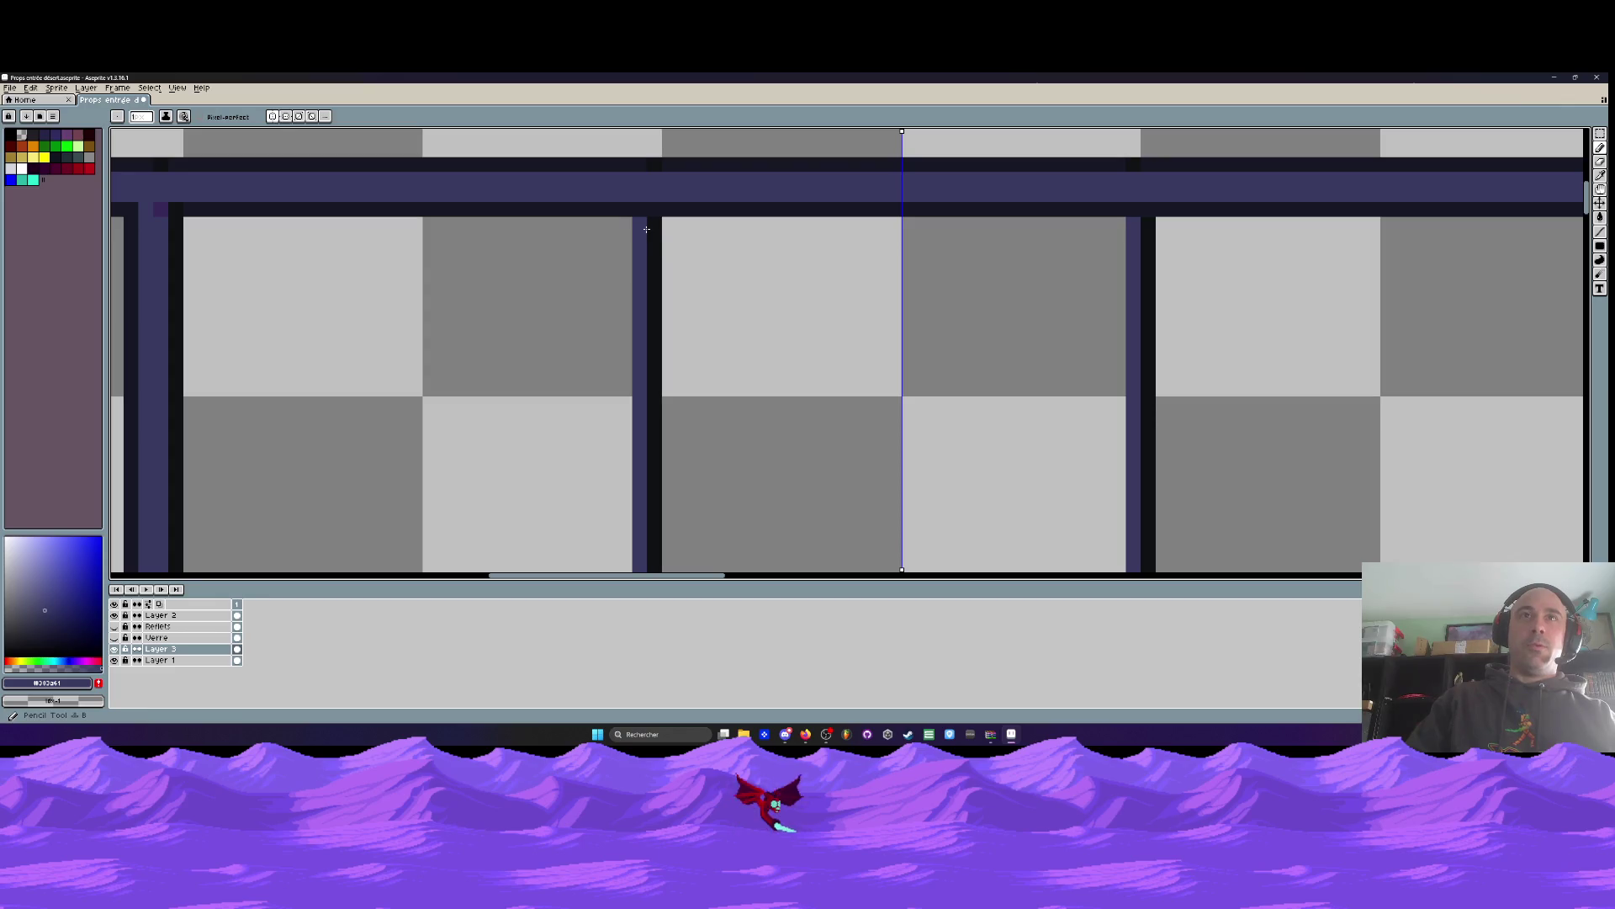
pyautogui.scroll(-3, 646, 252)
pyautogui.moveTo(644, 244); pyautogui.dragTo(649, 359)
pyautogui.scroll(-3, 650, 358)
pyautogui.hotkey('ctrl', 'z')
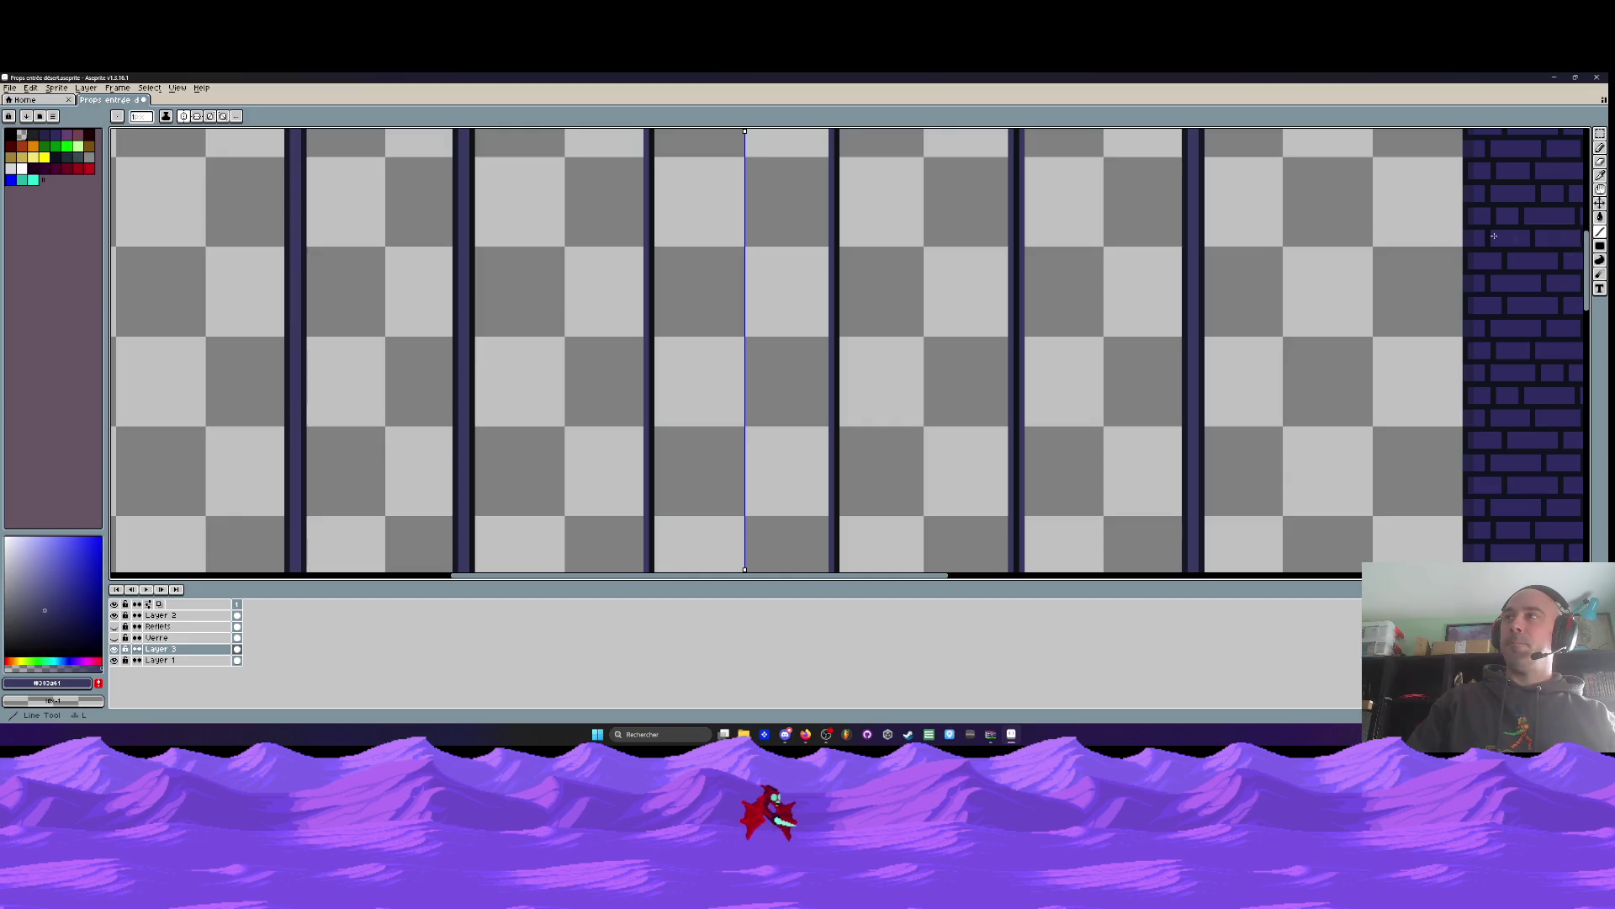
pyautogui.scroll(-2, 664, 335)
pyautogui.scroll(3, 598, 218)
pyautogui.scroll(-4, 599, 214)
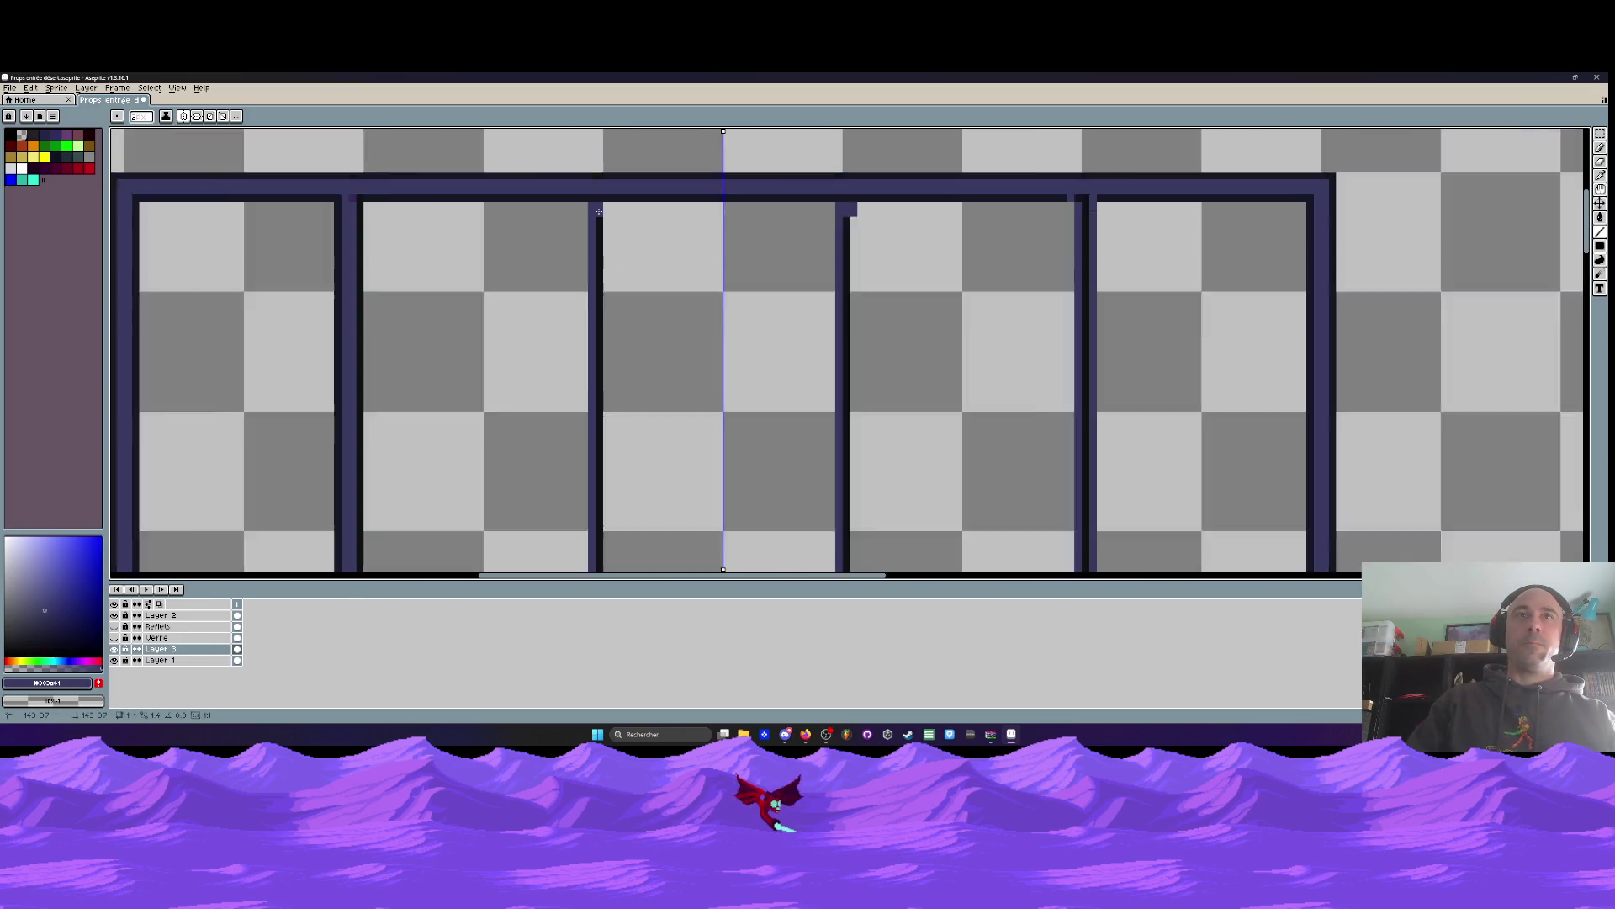
pyautogui.moveTo(601, 245); pyautogui.dragTo(603, 536)
pyautogui.hotkey('ctrl', 'z')
pyautogui.hotkey('ctrl', 'z')
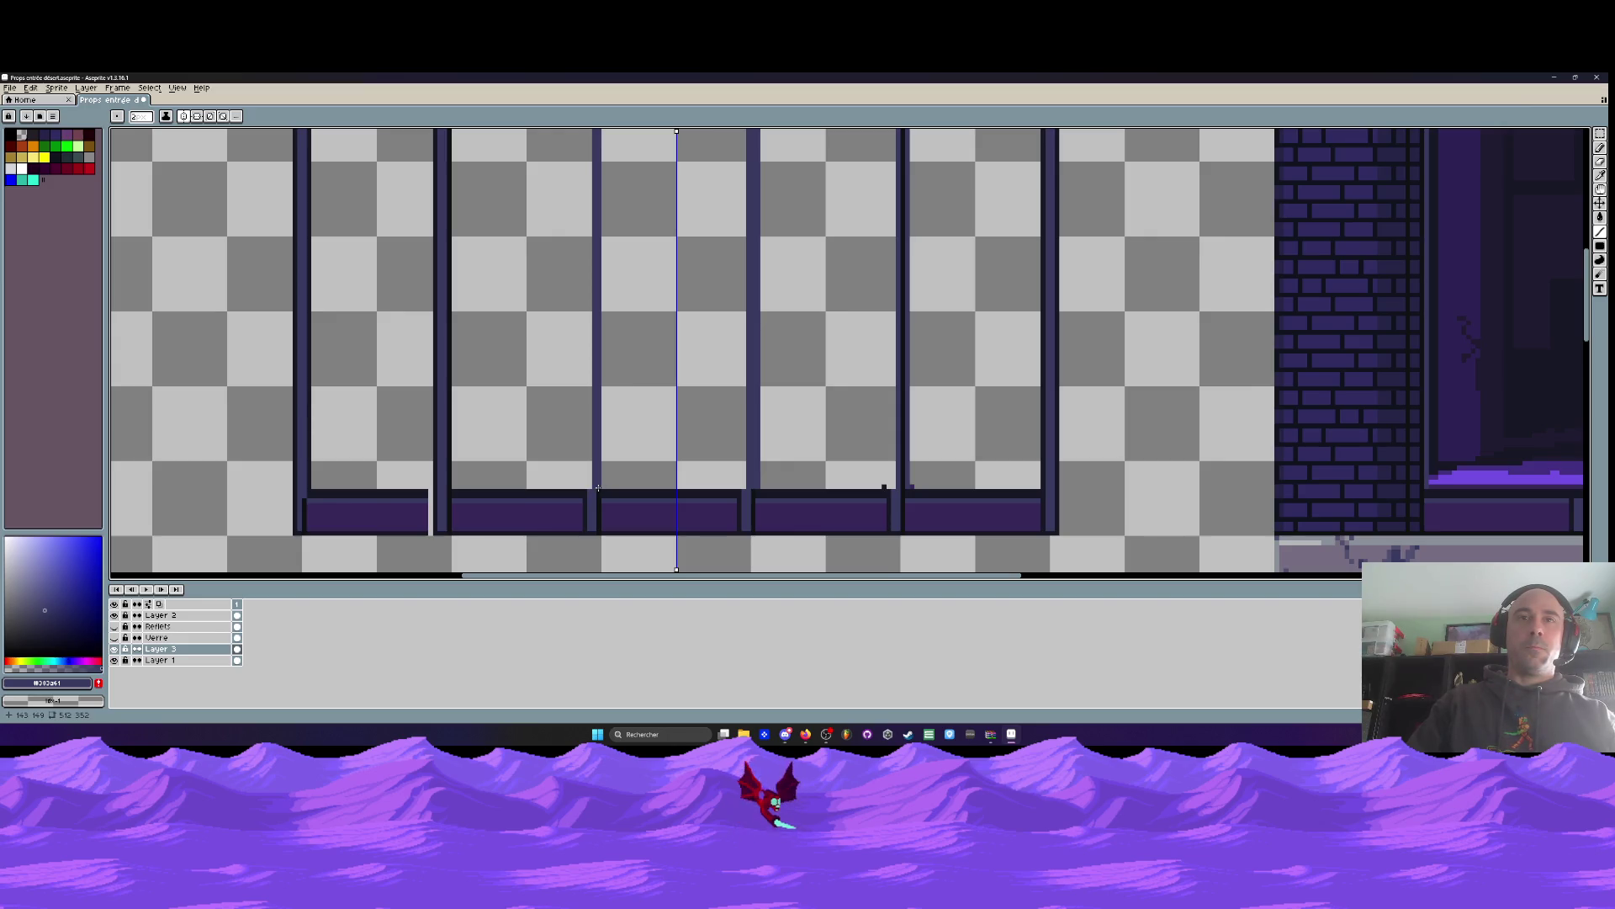
pyautogui.scroll(3, 740, 202)
pyautogui.scroll(1, 719, 236)
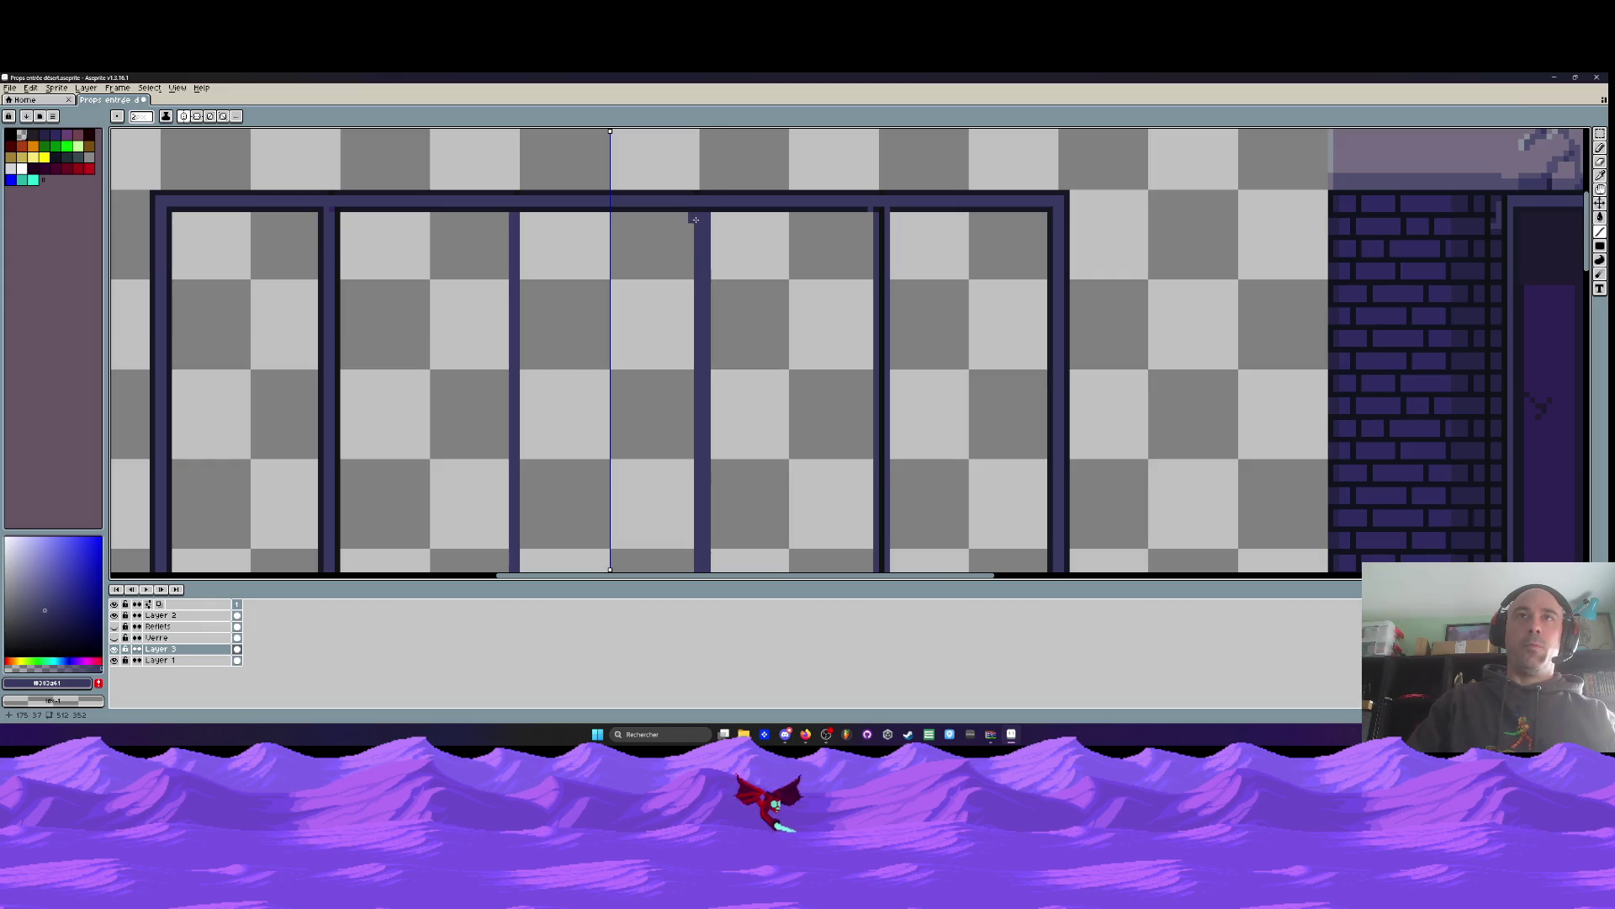
pyautogui.scroll(-5, 696, 220)
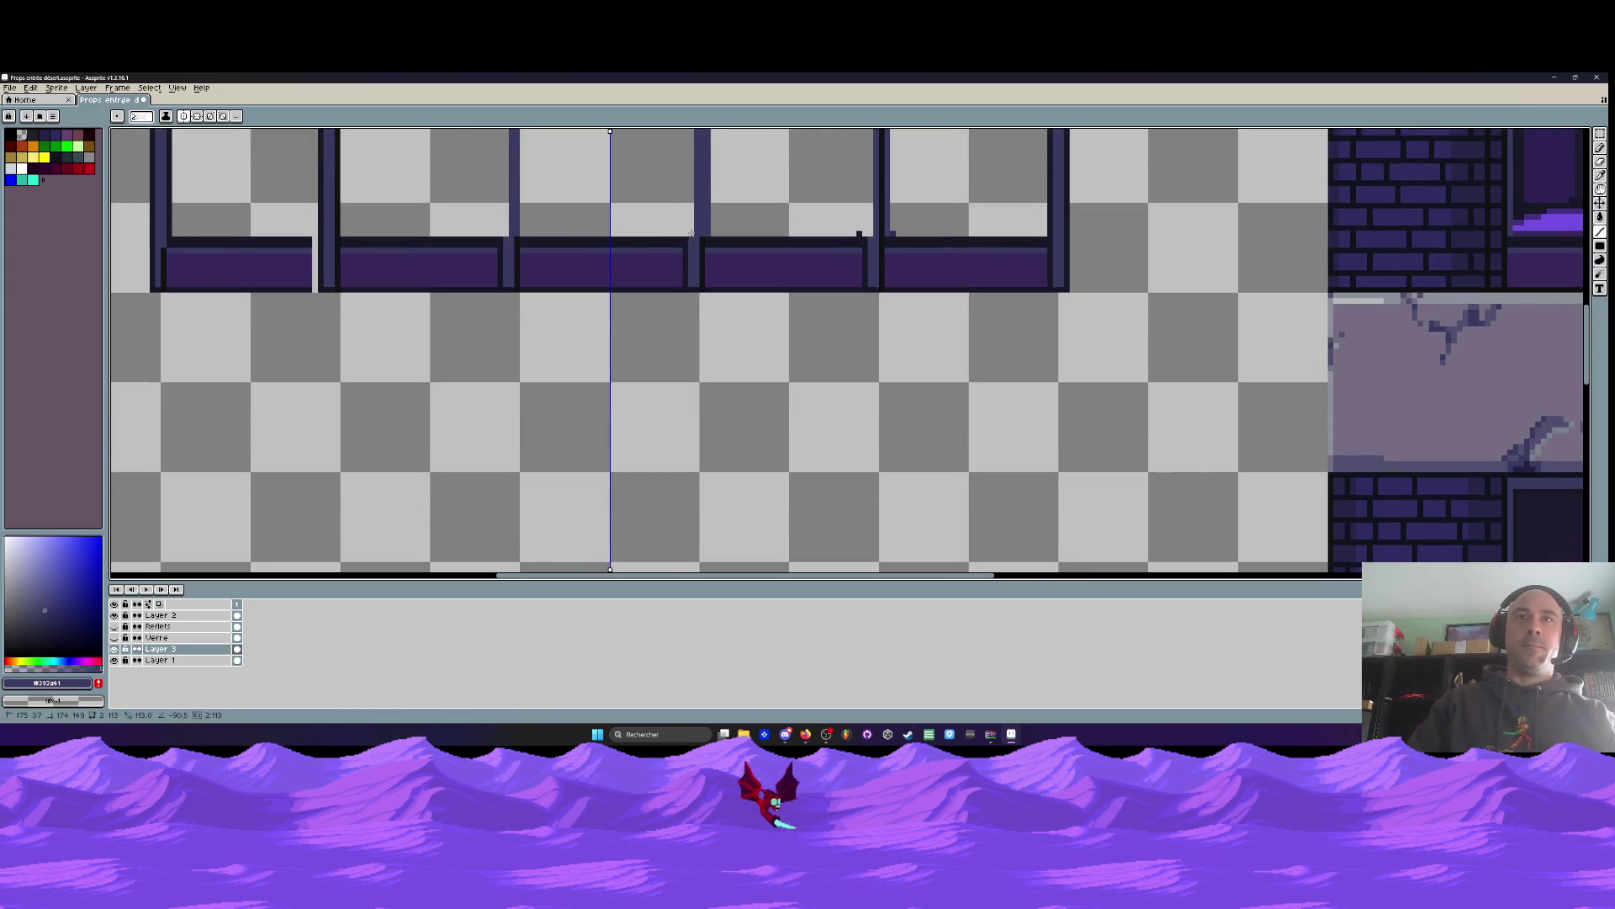
pyautogui.scroll(-2, 670, 455)
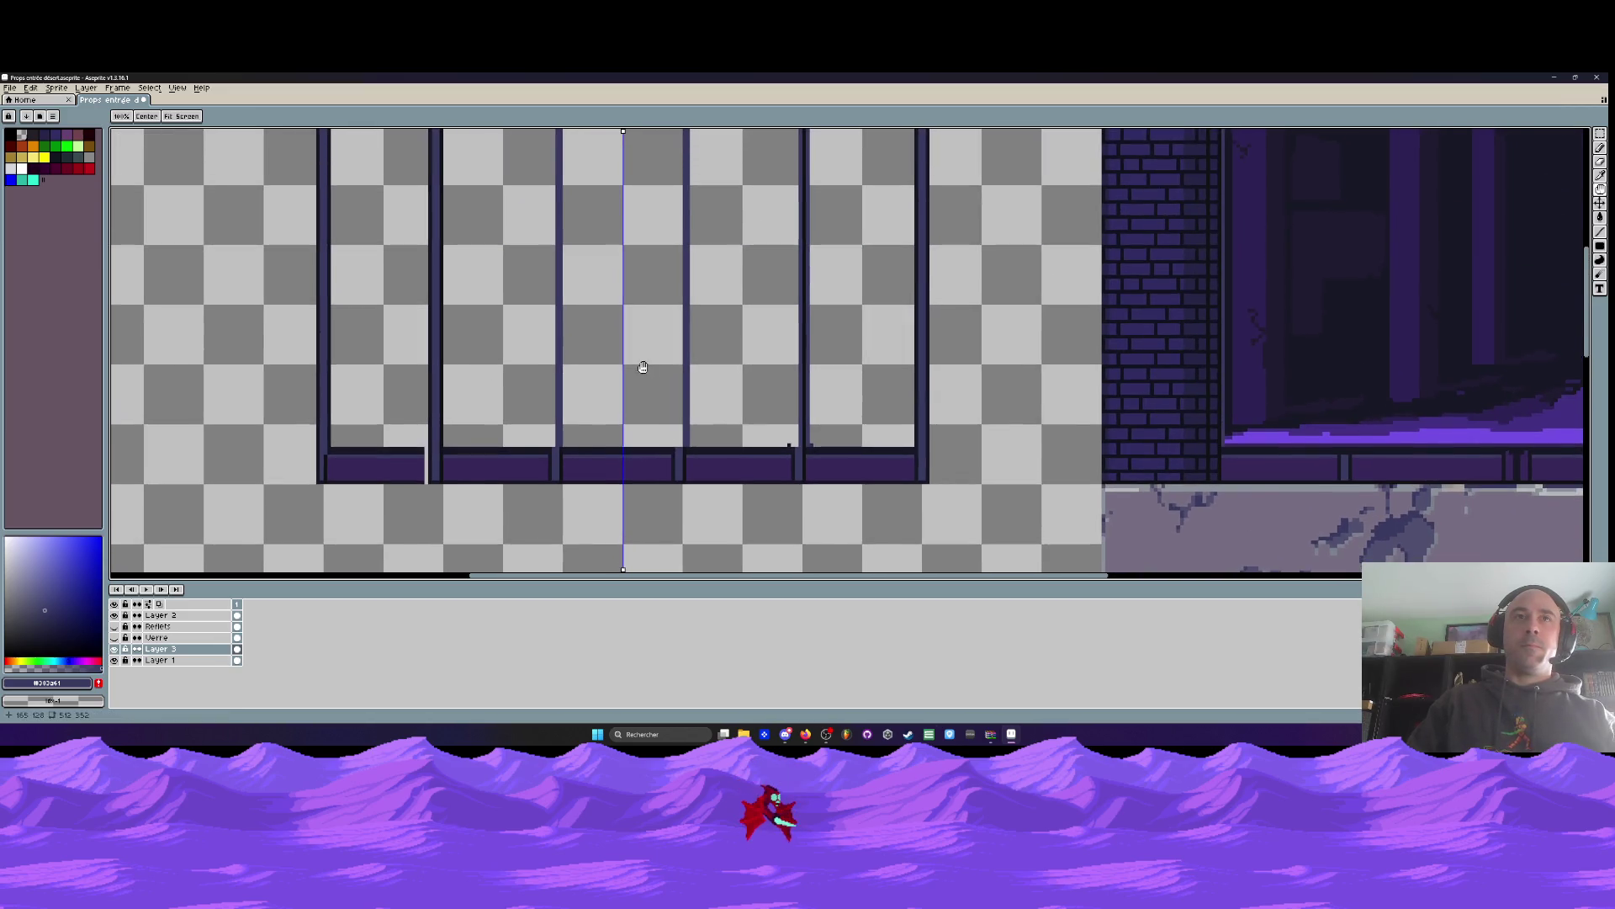
pyautogui.scroll(-1, 642, 367)
pyautogui.scroll(2, 444, 260)
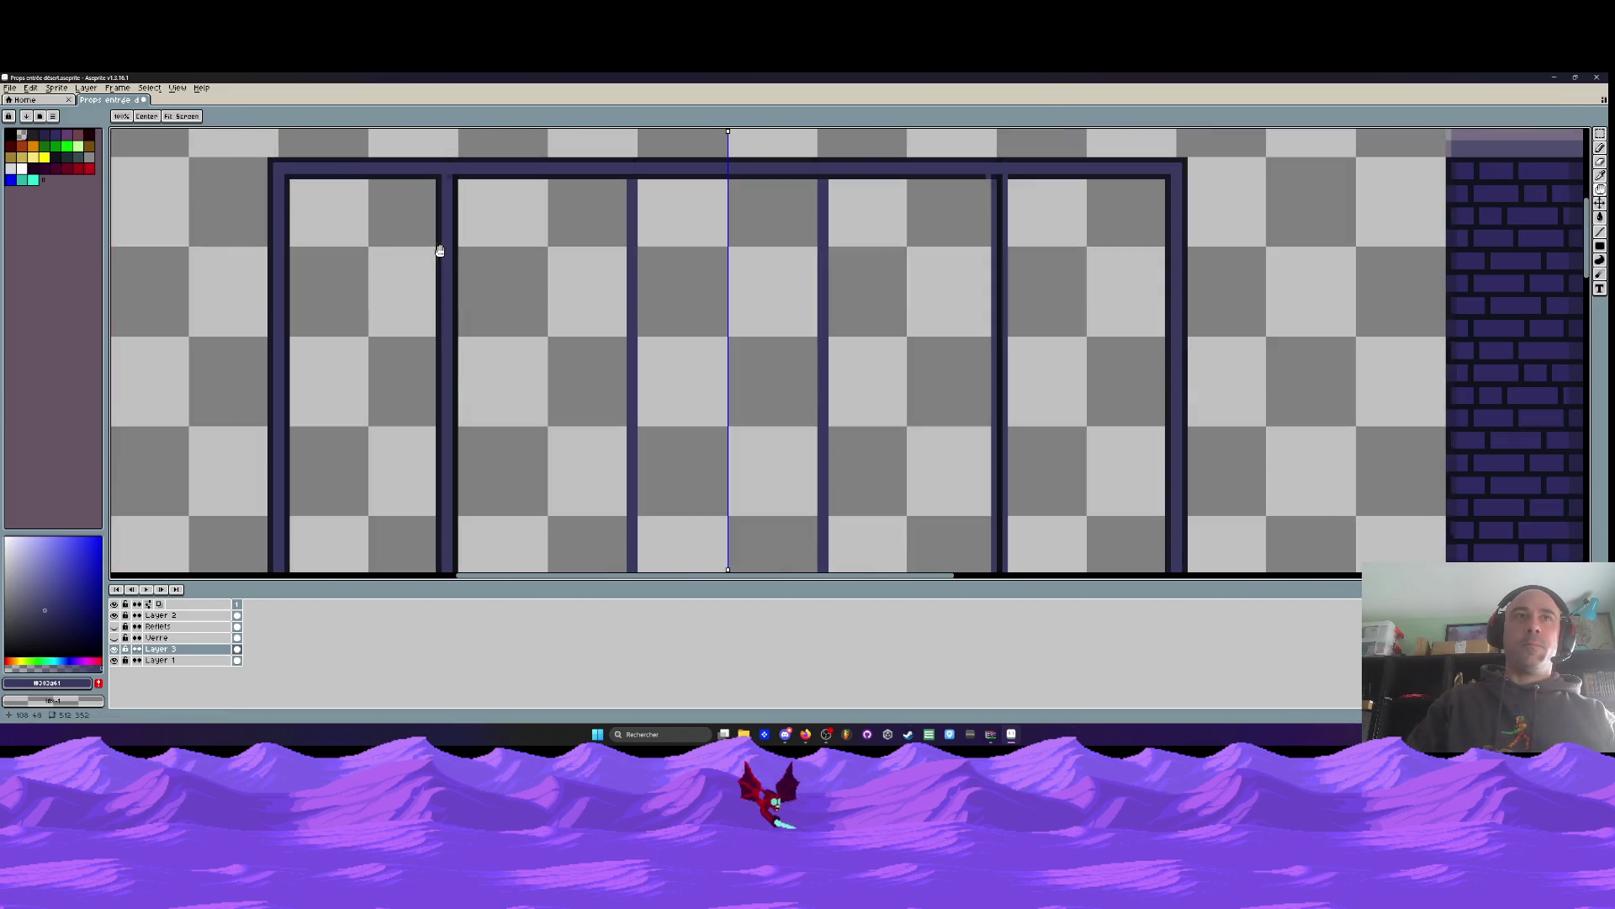
pyautogui.click(449, 188)
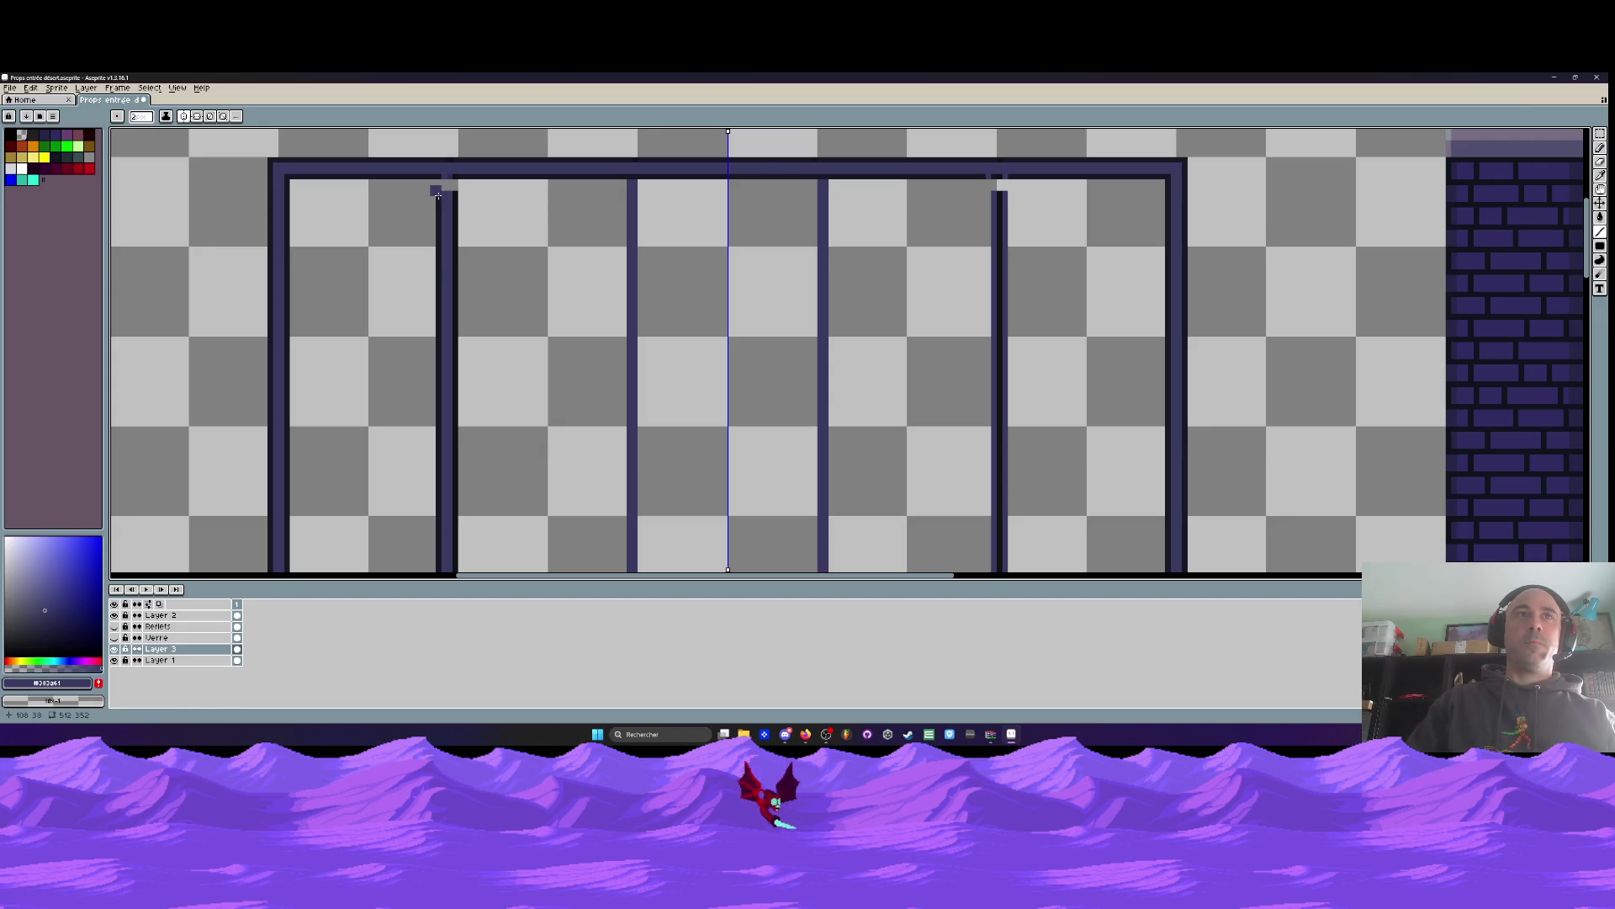
# Draw the mirrored outer post edge lines down to the purple sill blocks
pyautogui.moveTo(442, 195)
pyautogui.mouseDown()
pyautogui.moveTo(438, 580)
pyautogui.moveTo(437, 498)
pyautogui.moveTo(436, 512)
pyautogui.mouseUp()
pyautogui.scroll(-1, 455, 498)
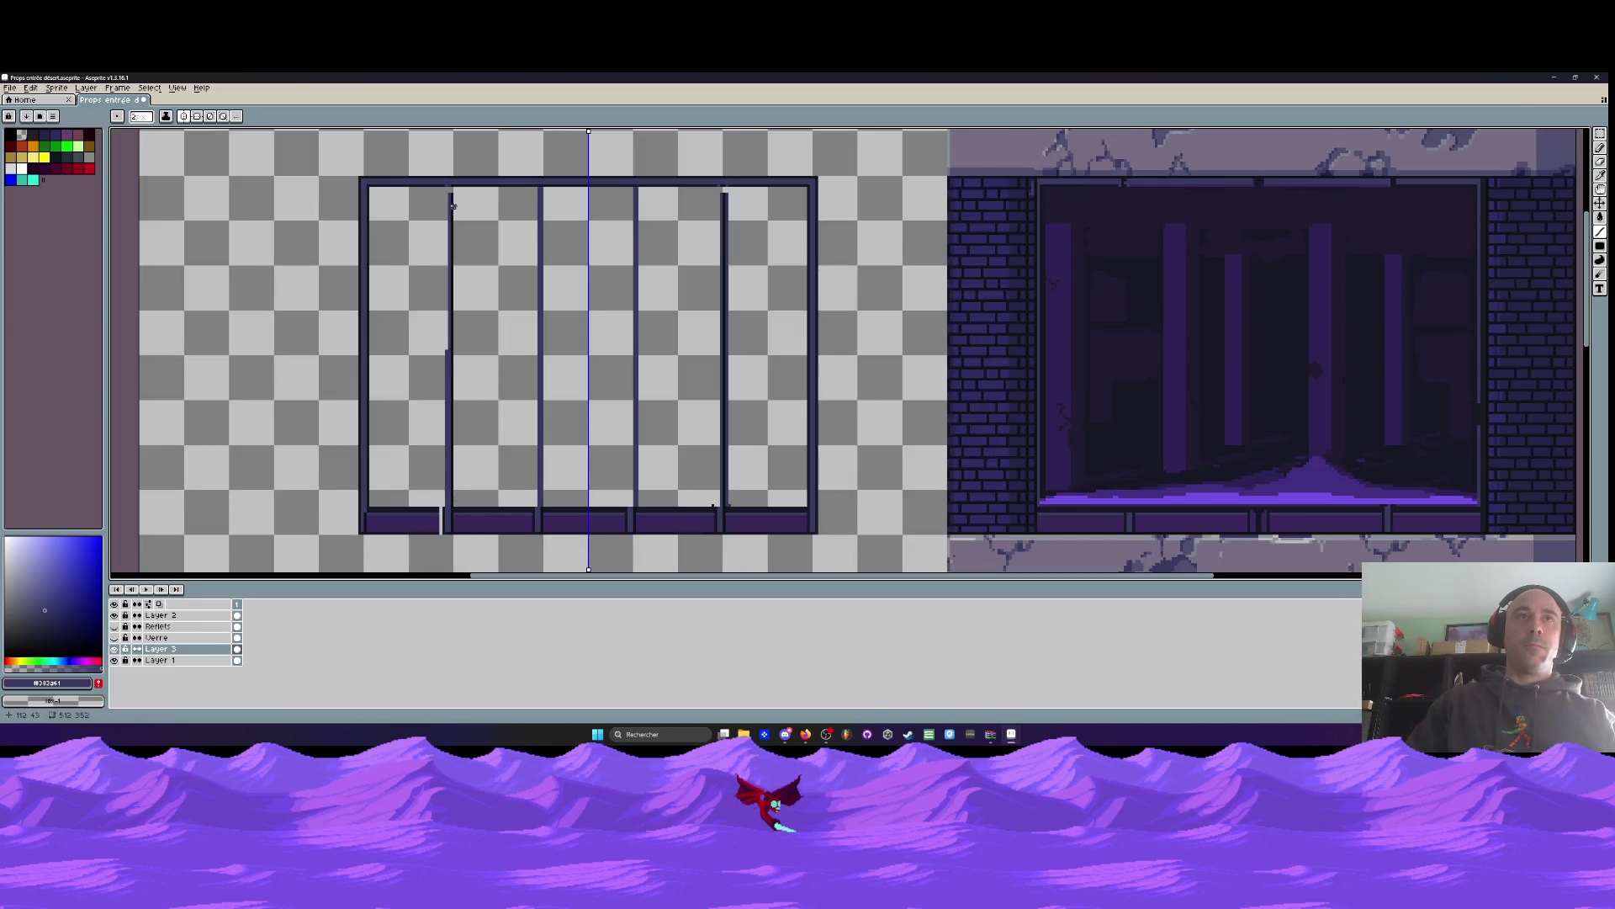
pyautogui.scroll(1, 434, 278)
pyautogui.scroll(1, 435, 342)
pyautogui.moveTo(441, 343)
pyautogui.mouseDown()
pyautogui.moveTo(418, 570)
pyautogui.moveTo(446, 417)
pyautogui.mouseUp()
pyautogui.scroll(-2, 470, 412)
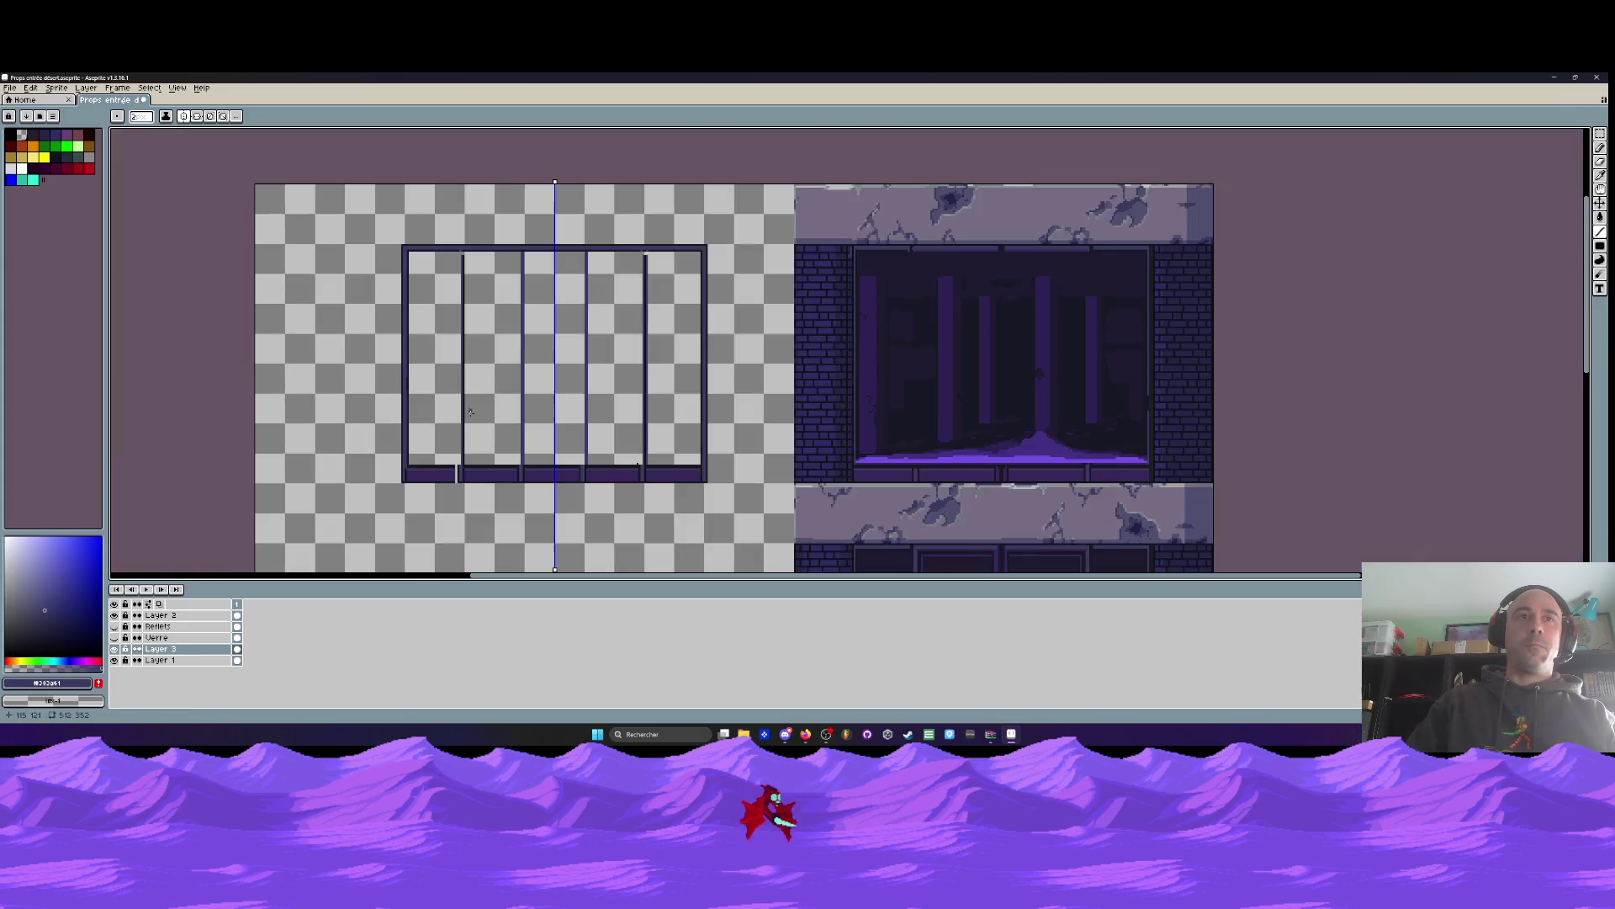
pyautogui.scroll(1, 454, 261)
pyautogui.scroll(1, 477, 244)
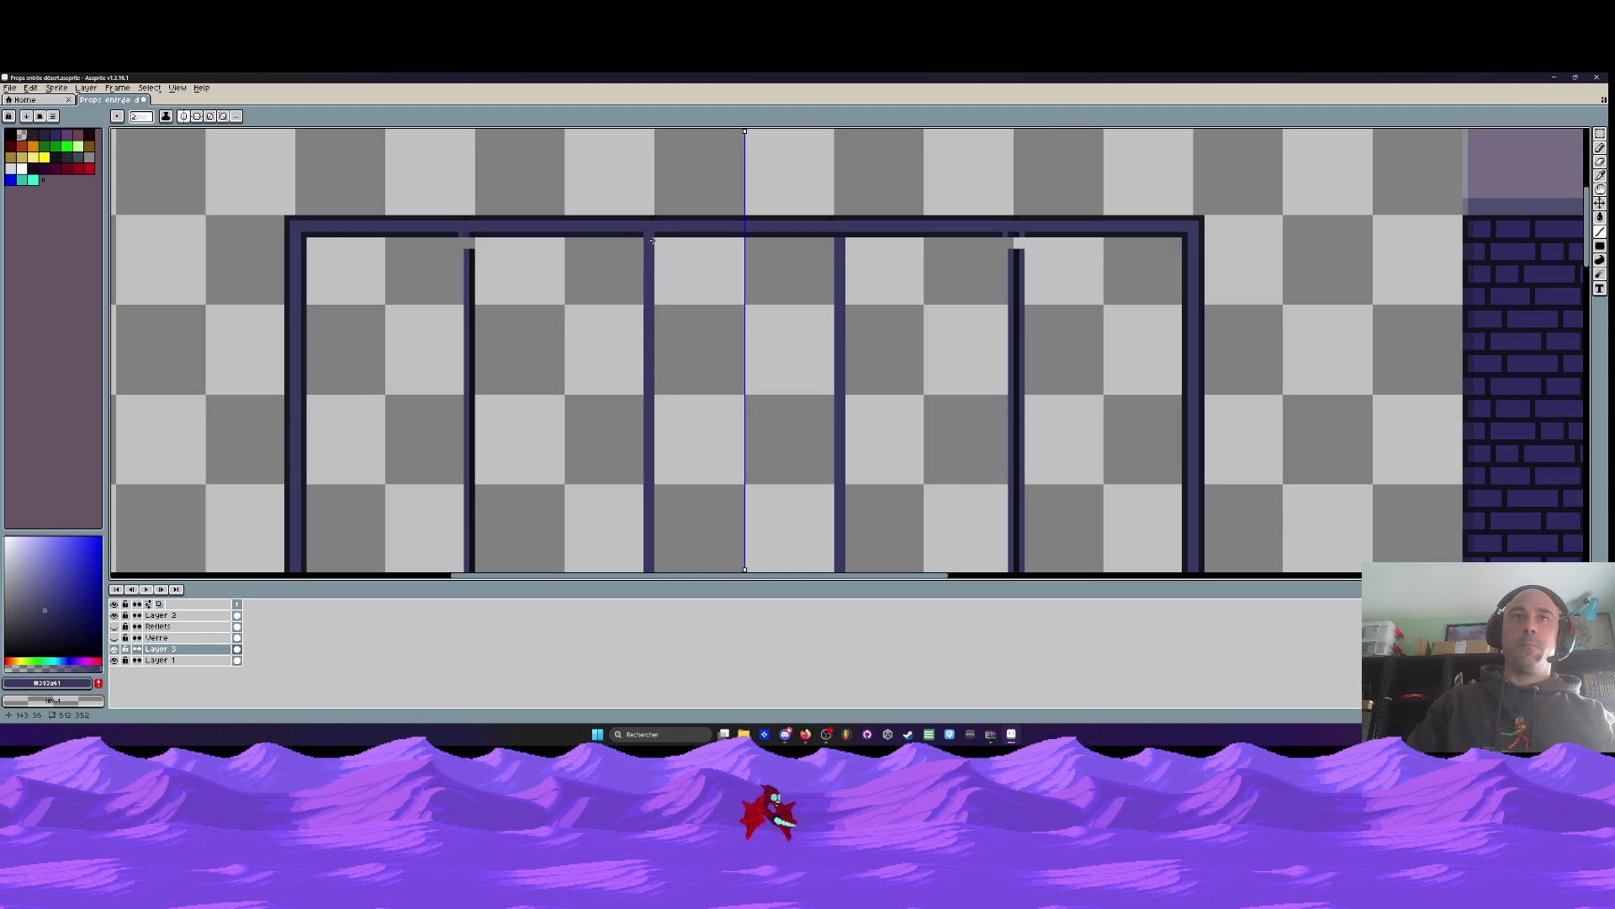
pyautogui.moveTo(657, 245); pyautogui.dragTo(657, 492)
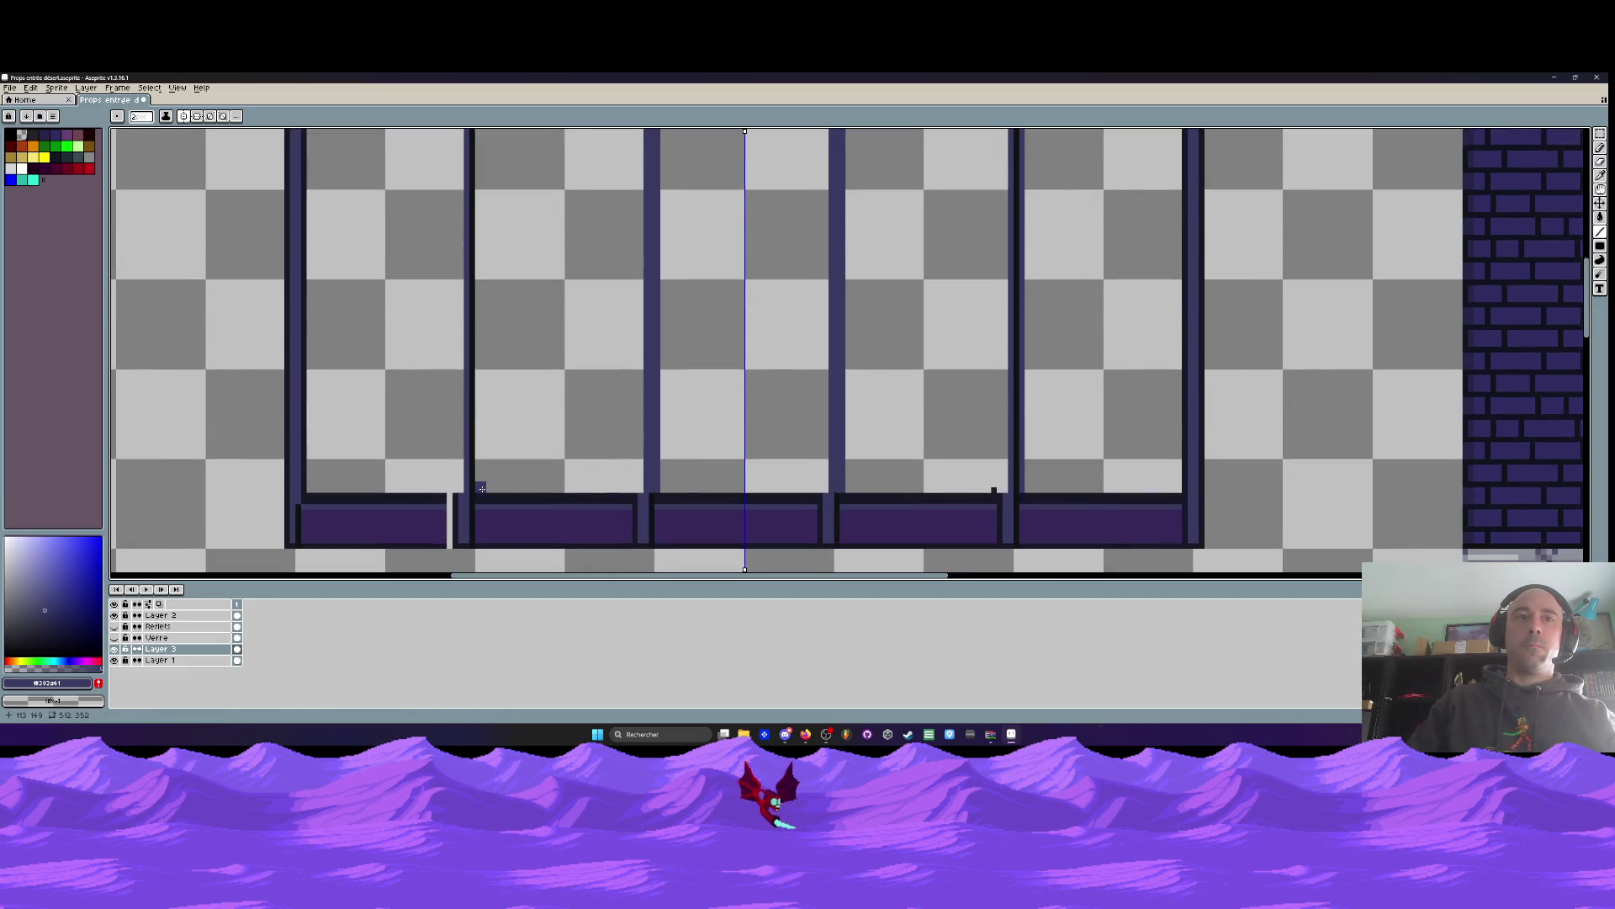
# Touch up the outer posts' bases above the sill with a small gap and single pixels
pyautogui.moveTo(473, 488)
pyautogui.mouseDown()
pyautogui.moveTo(474, 222)
pyautogui.moveTo(475, 456)
pyautogui.mouseUp()
pyautogui.scroll(-3, 475, 457)
pyautogui.scroll(3, 445, 490)
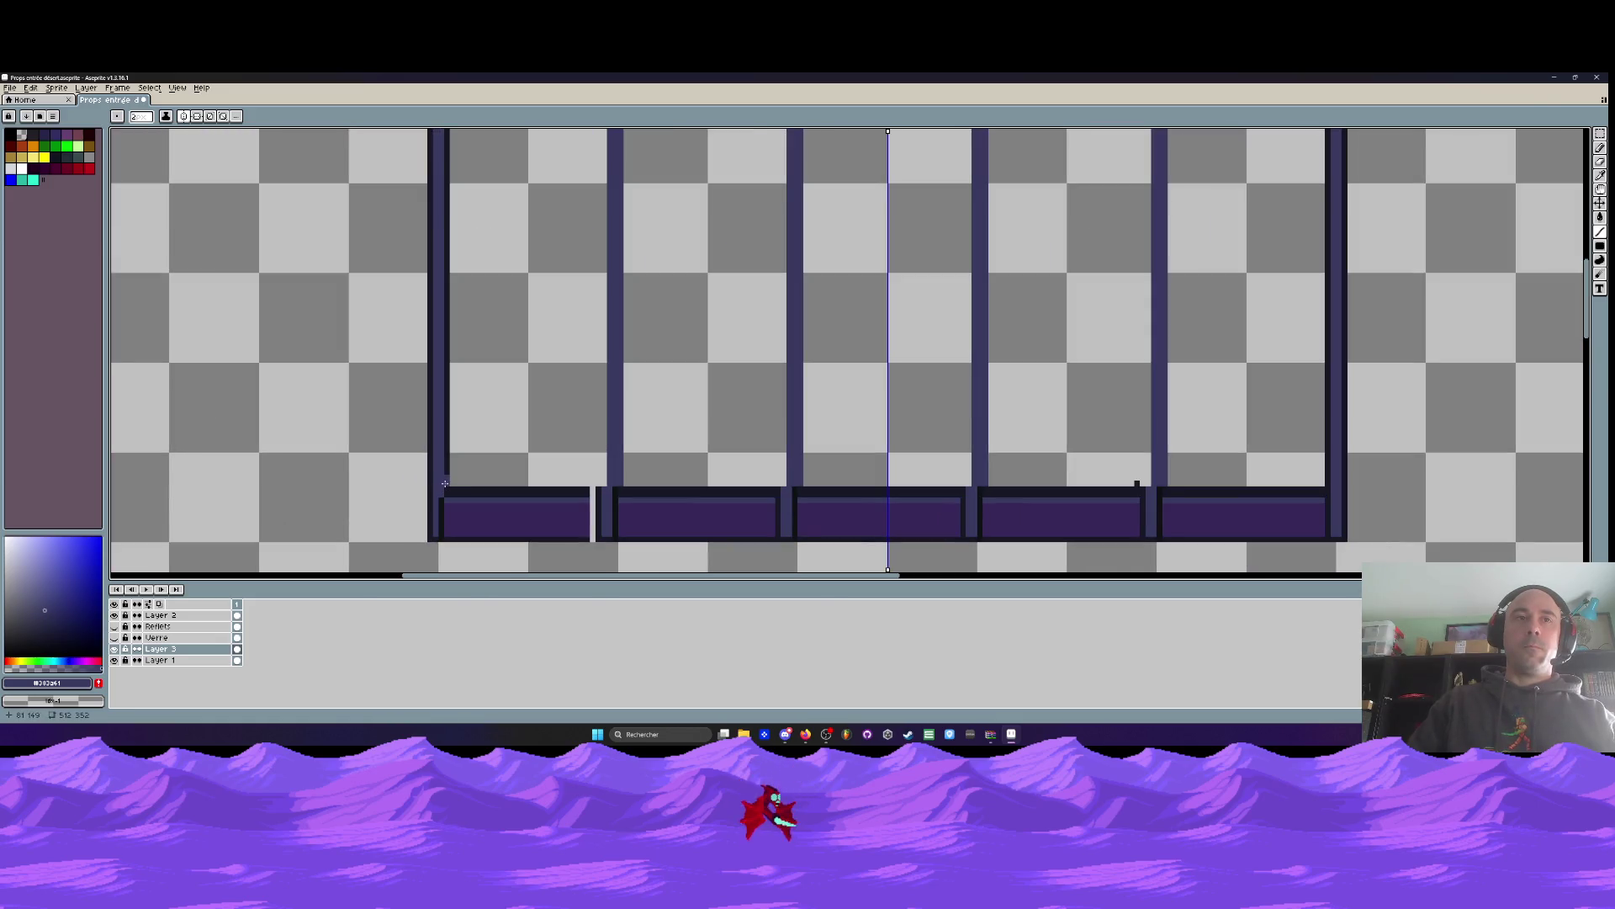
pyautogui.moveTo(452, 480)
pyautogui.mouseDown()
pyautogui.moveTo(448, 436)
pyautogui.moveTo(442, 450)
pyautogui.mouseUp()
pyautogui.click(440, 449)
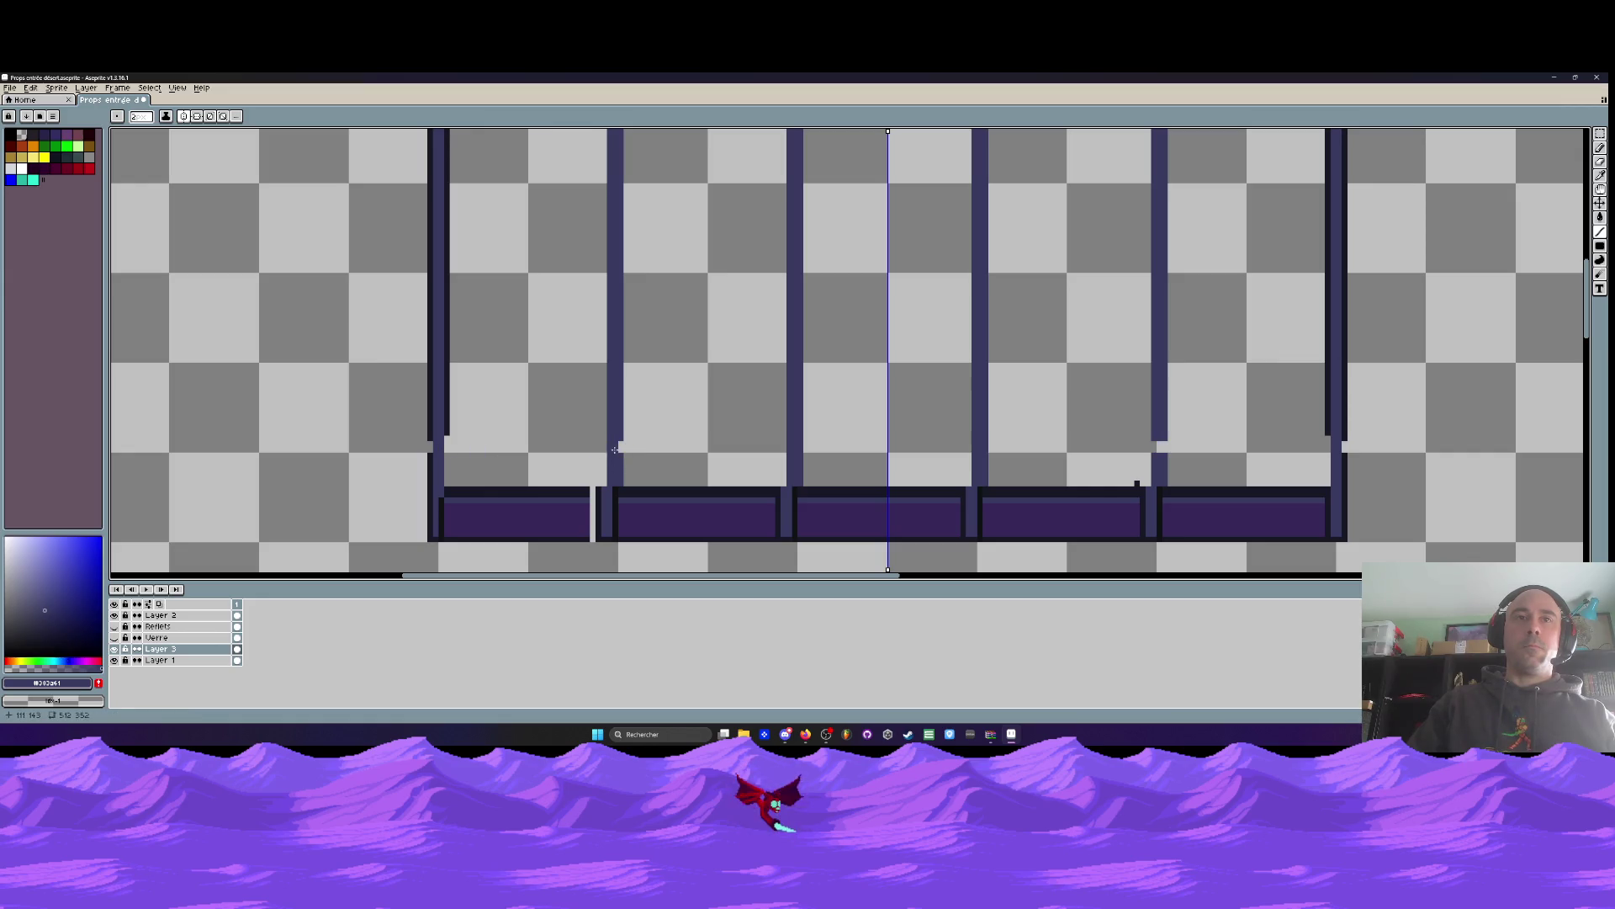
pyautogui.moveTo(791, 443); pyautogui.dragTo(799, 447)
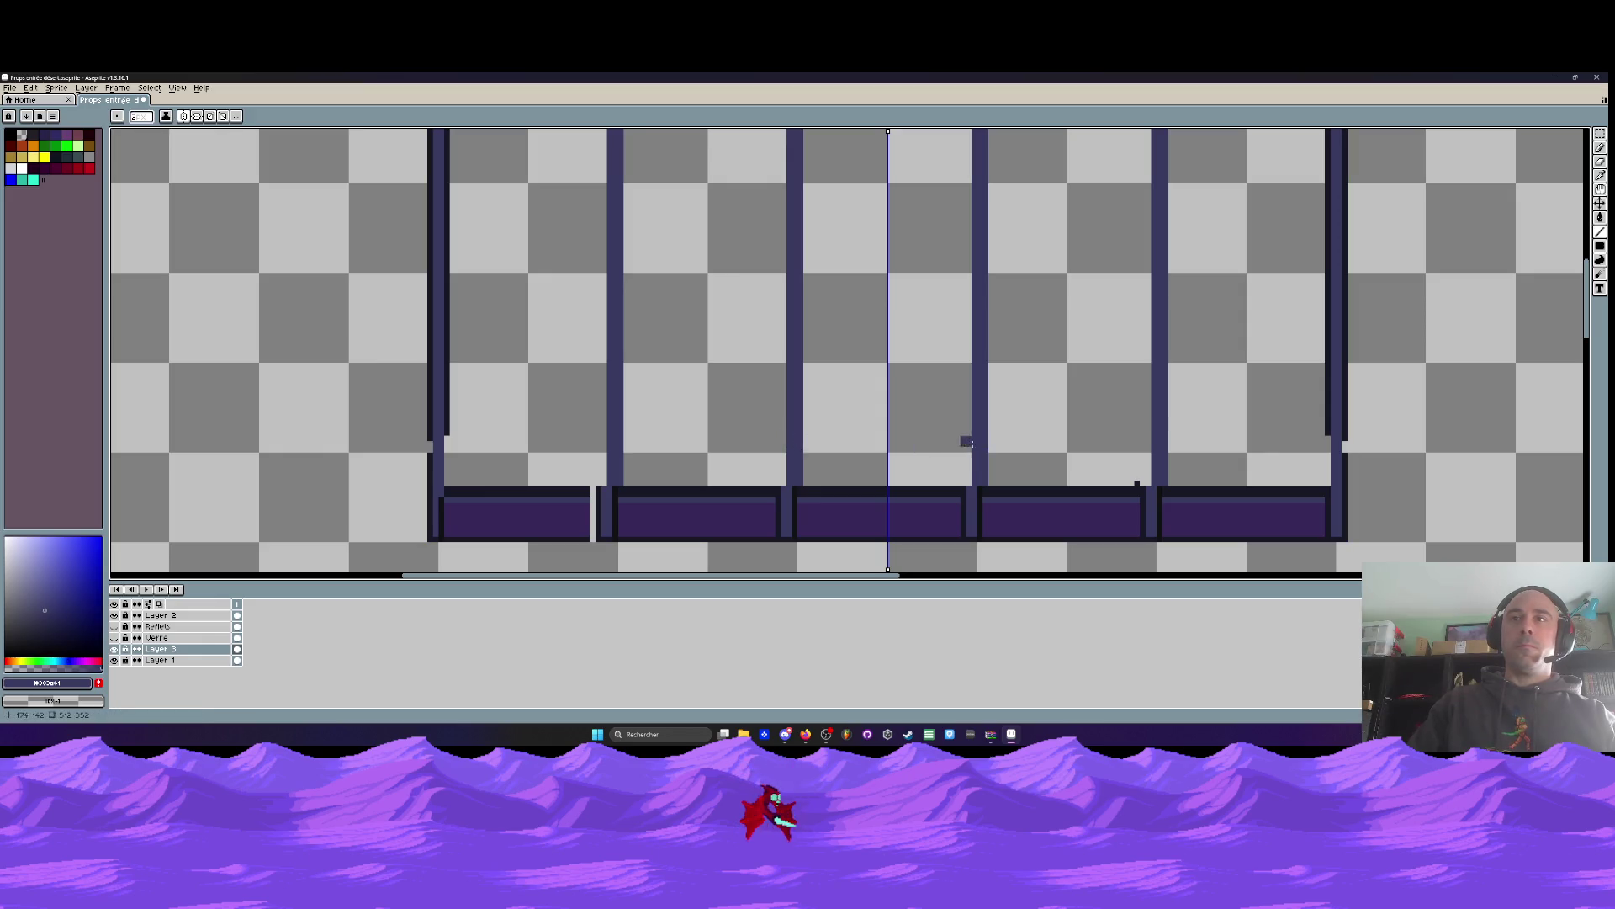
pyautogui.click(978, 440)
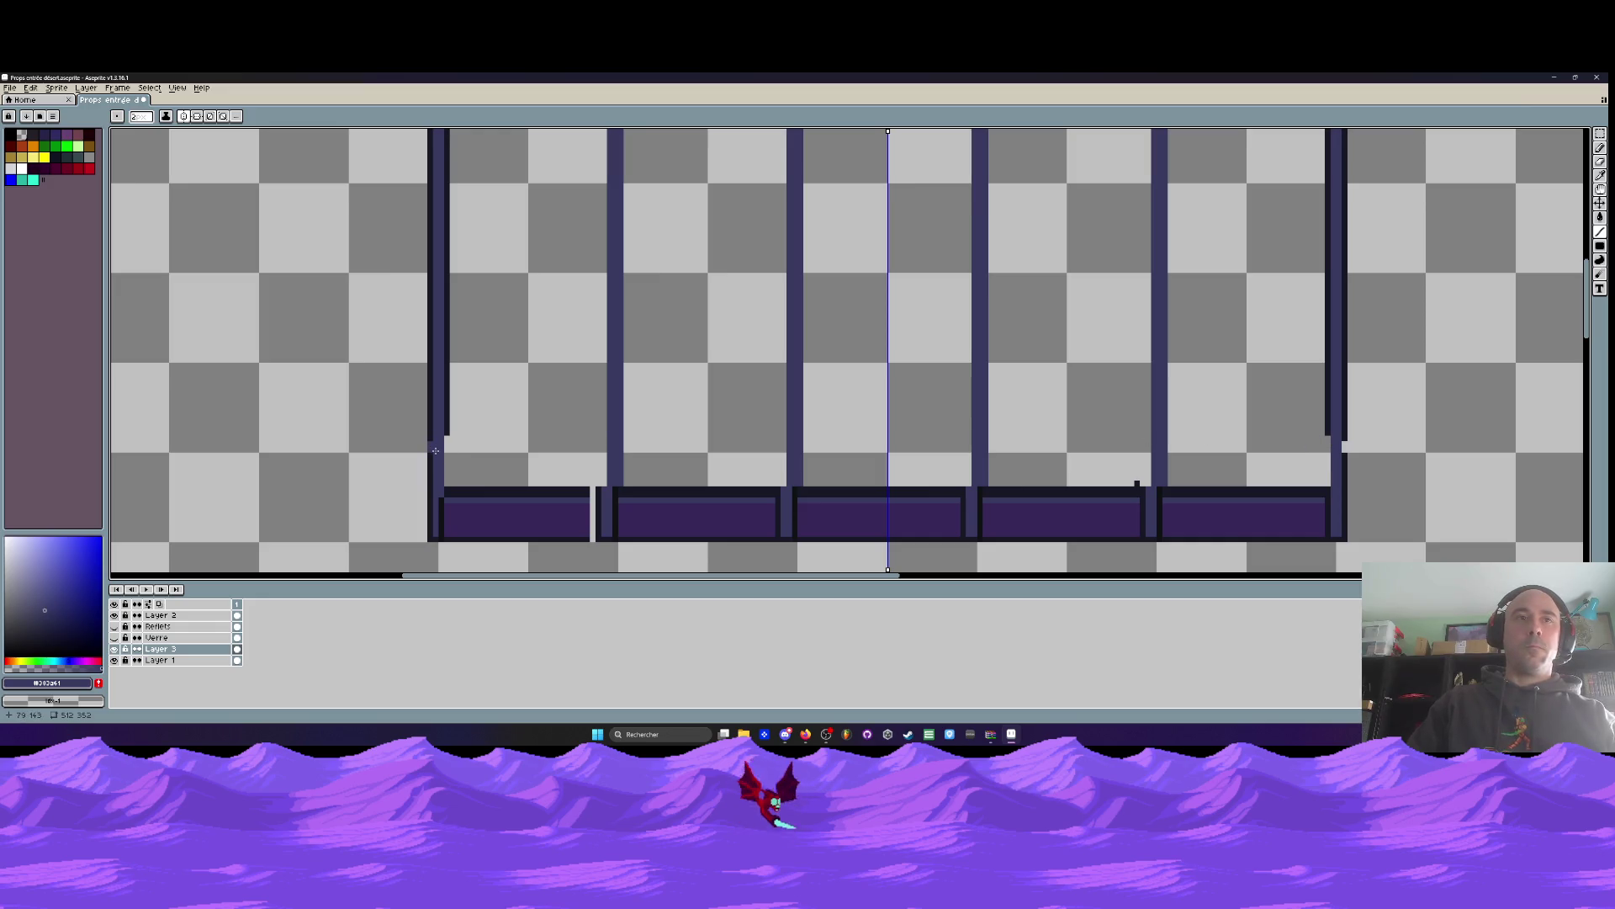
pyautogui.moveTo(435, 451); pyautogui.dragTo(441, 449)
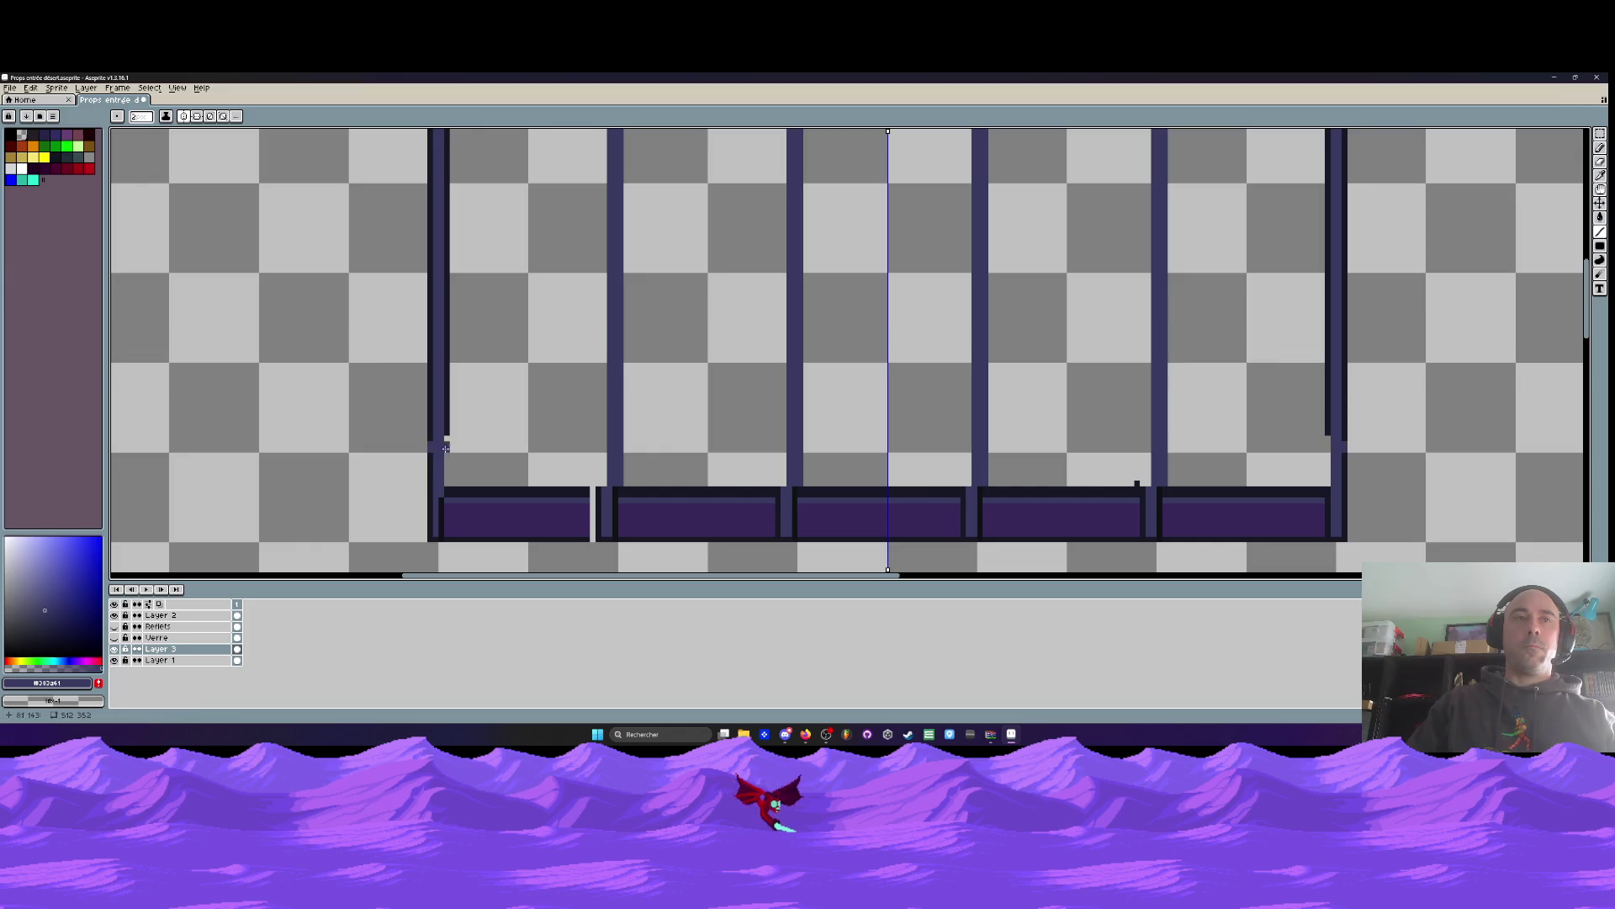
pyautogui.scroll(5, 453, 440)
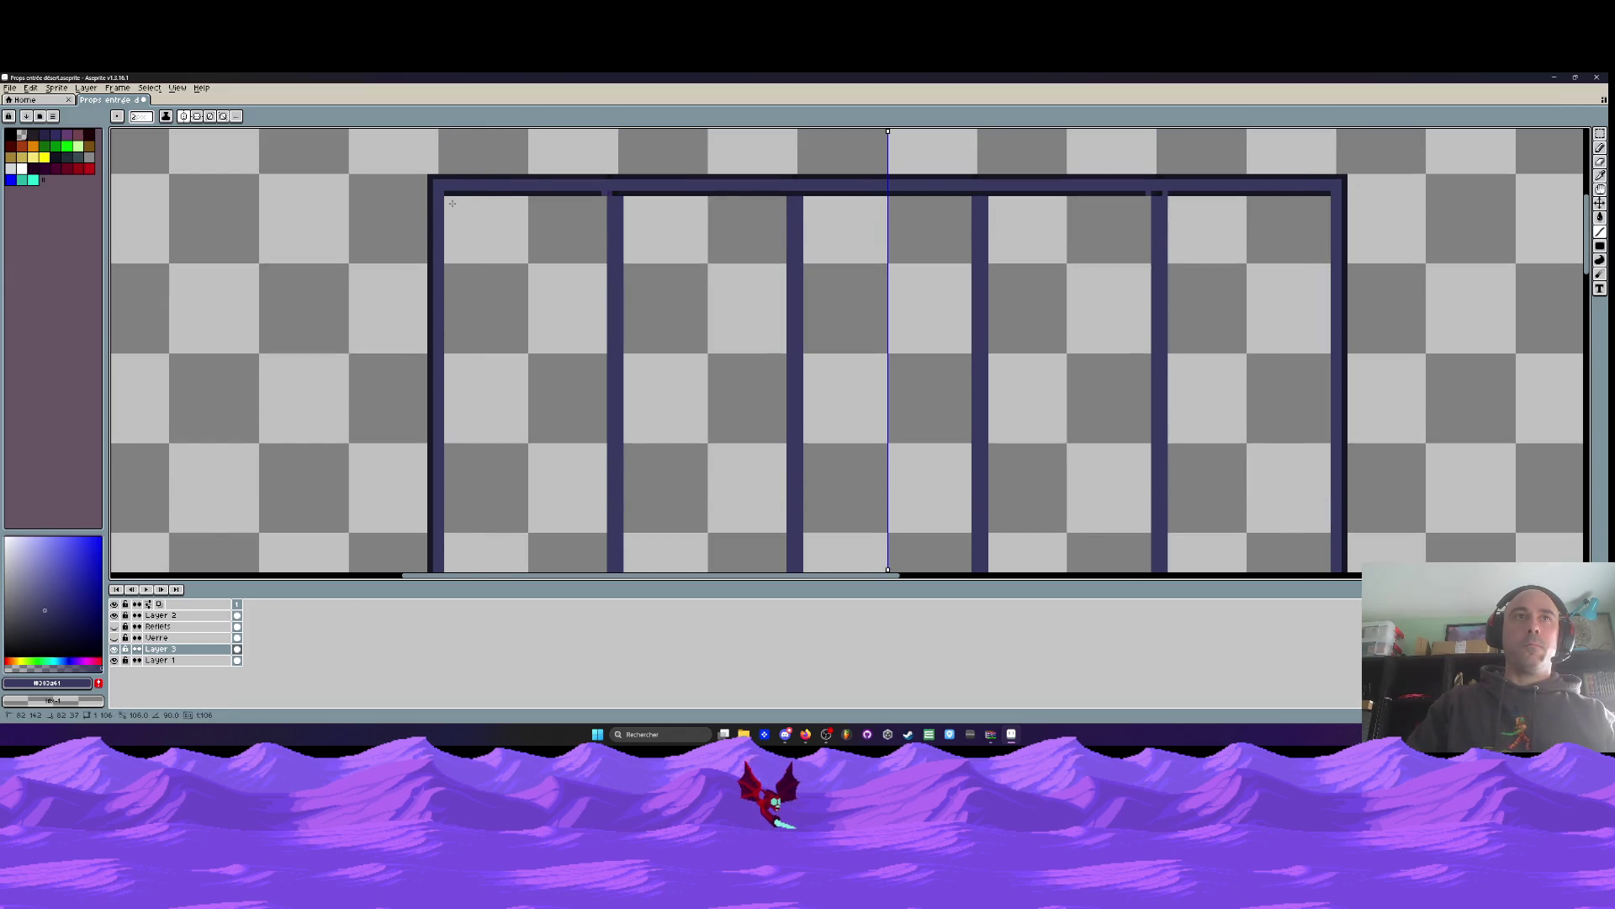
pyautogui.scroll(-2, 454, 201)
pyautogui.scroll(2, 448, 547)
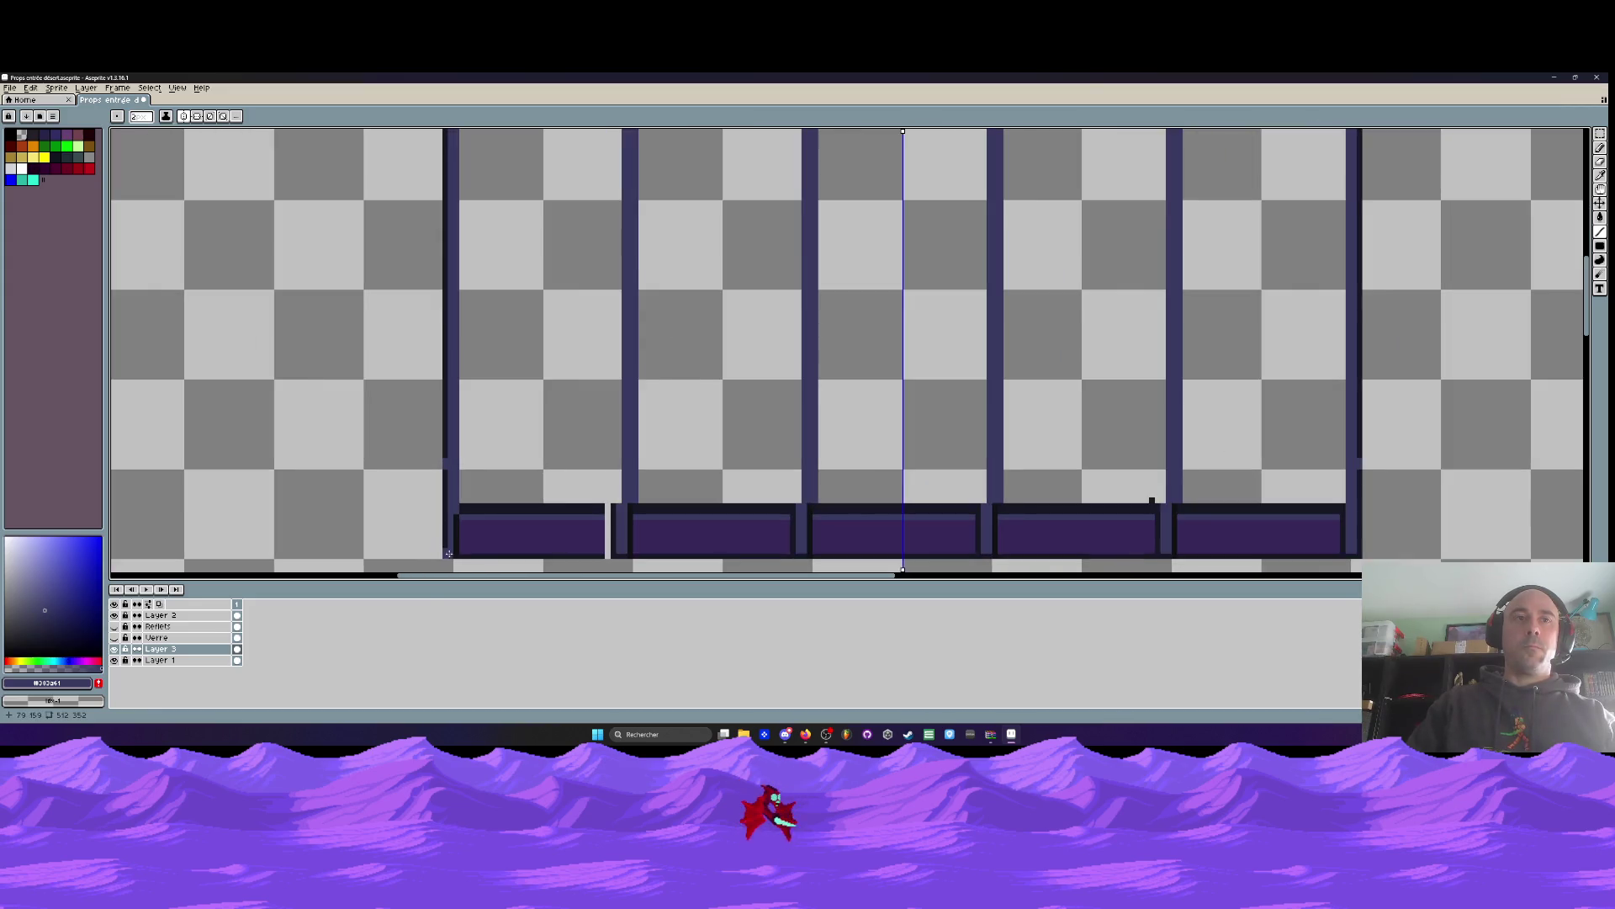
pyautogui.scroll(-2, 450, 555)
pyautogui.scroll(2, 457, 174)
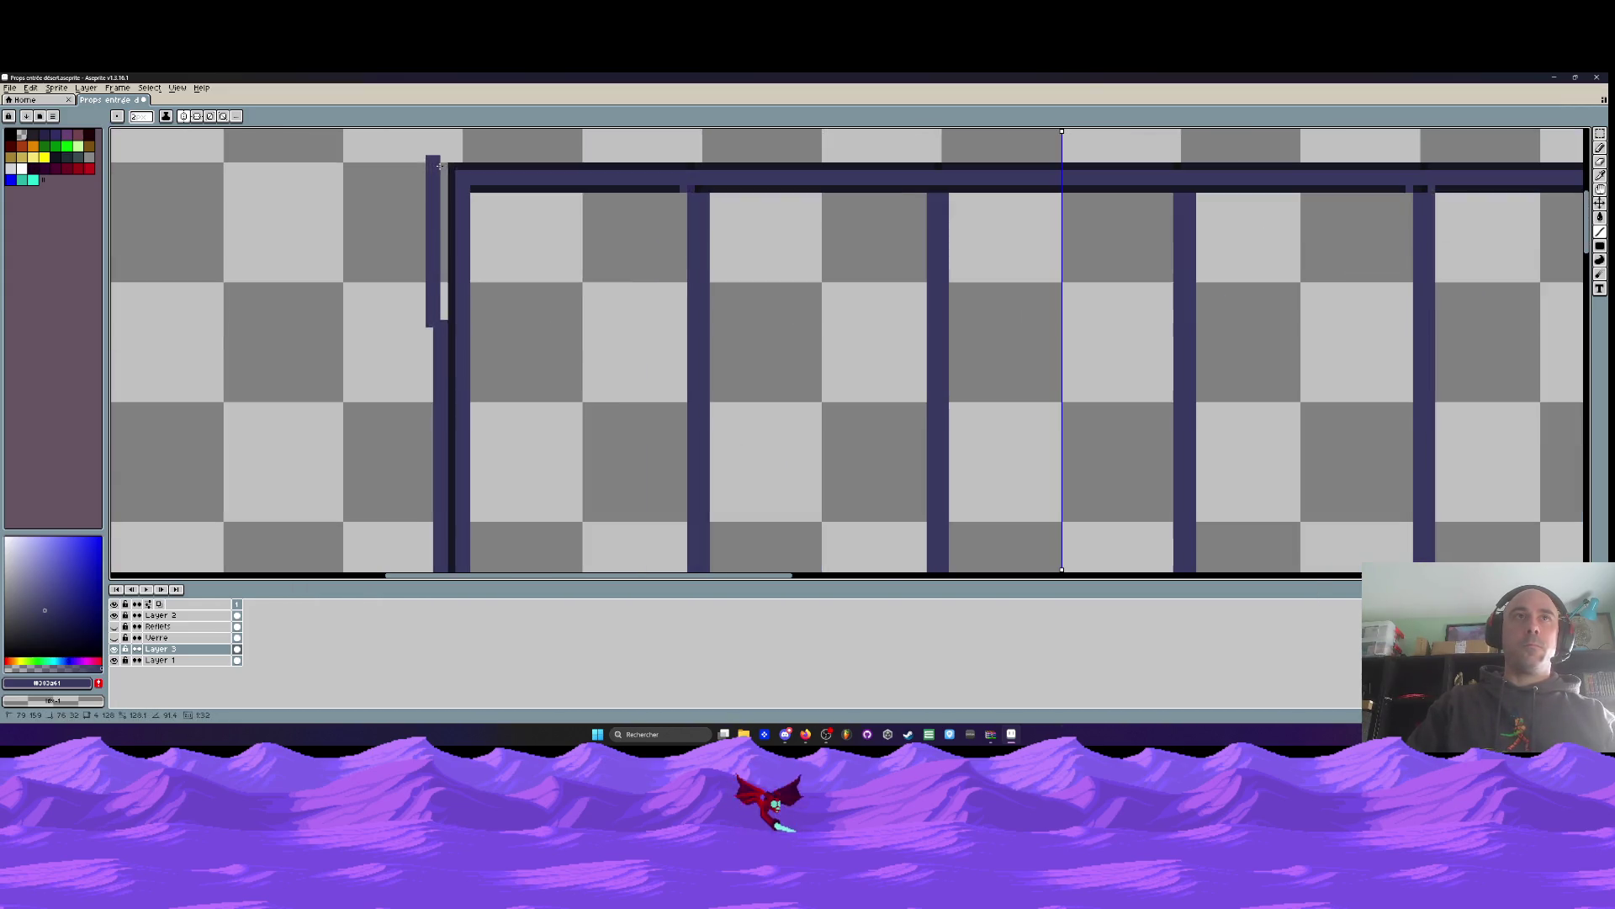
pyautogui.scroll(-2, 457, 174)
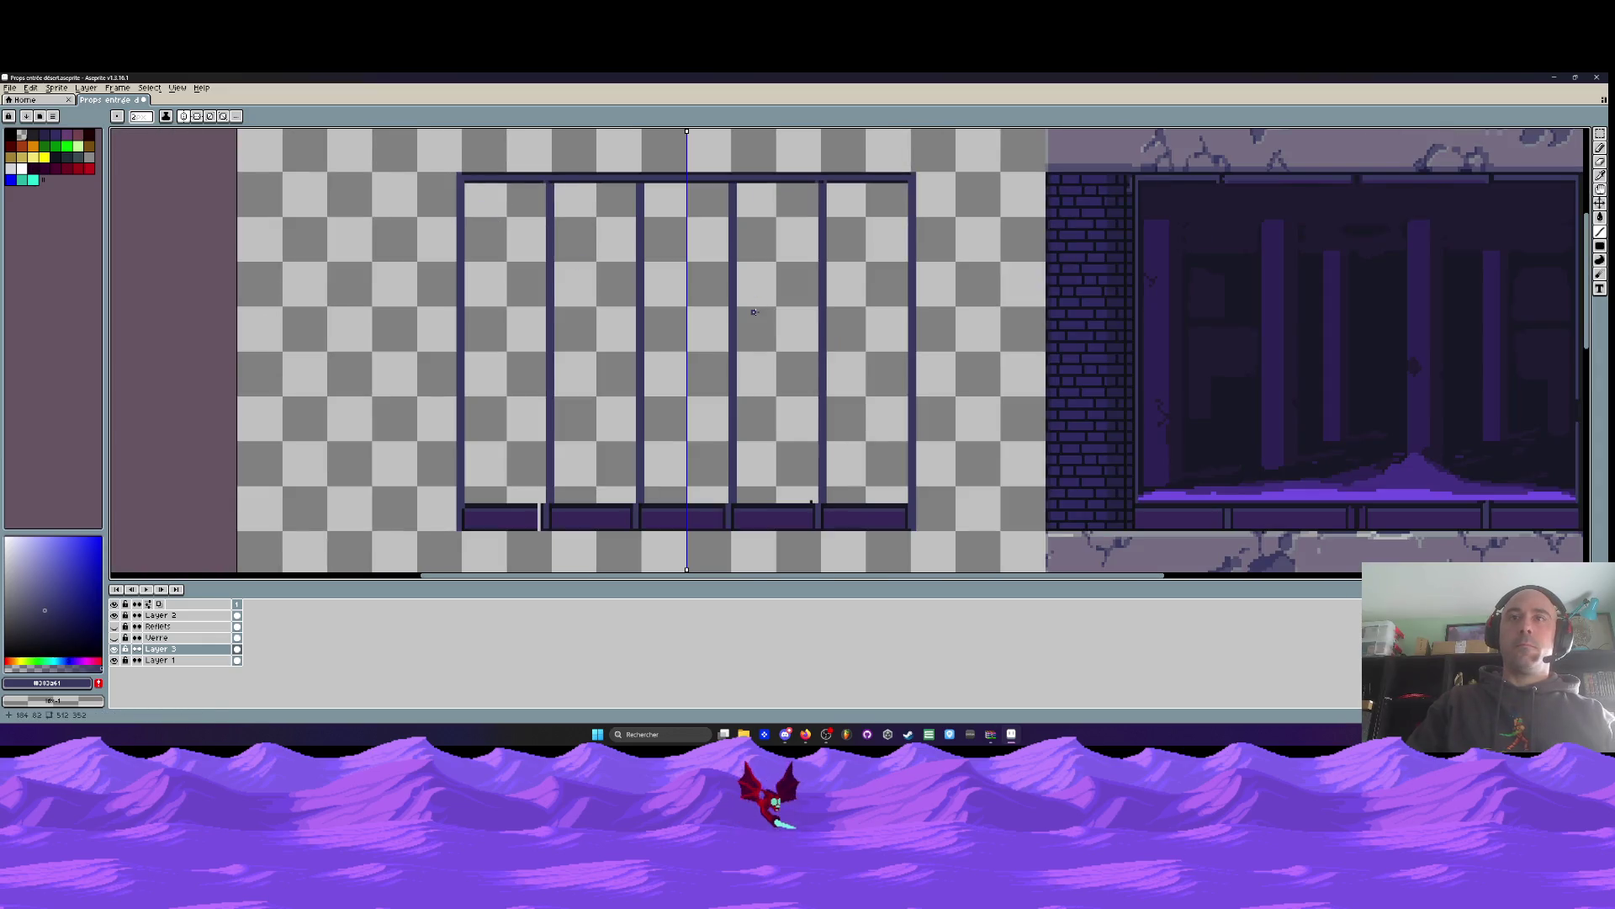
pyautogui.scroll(2, 813, 500)
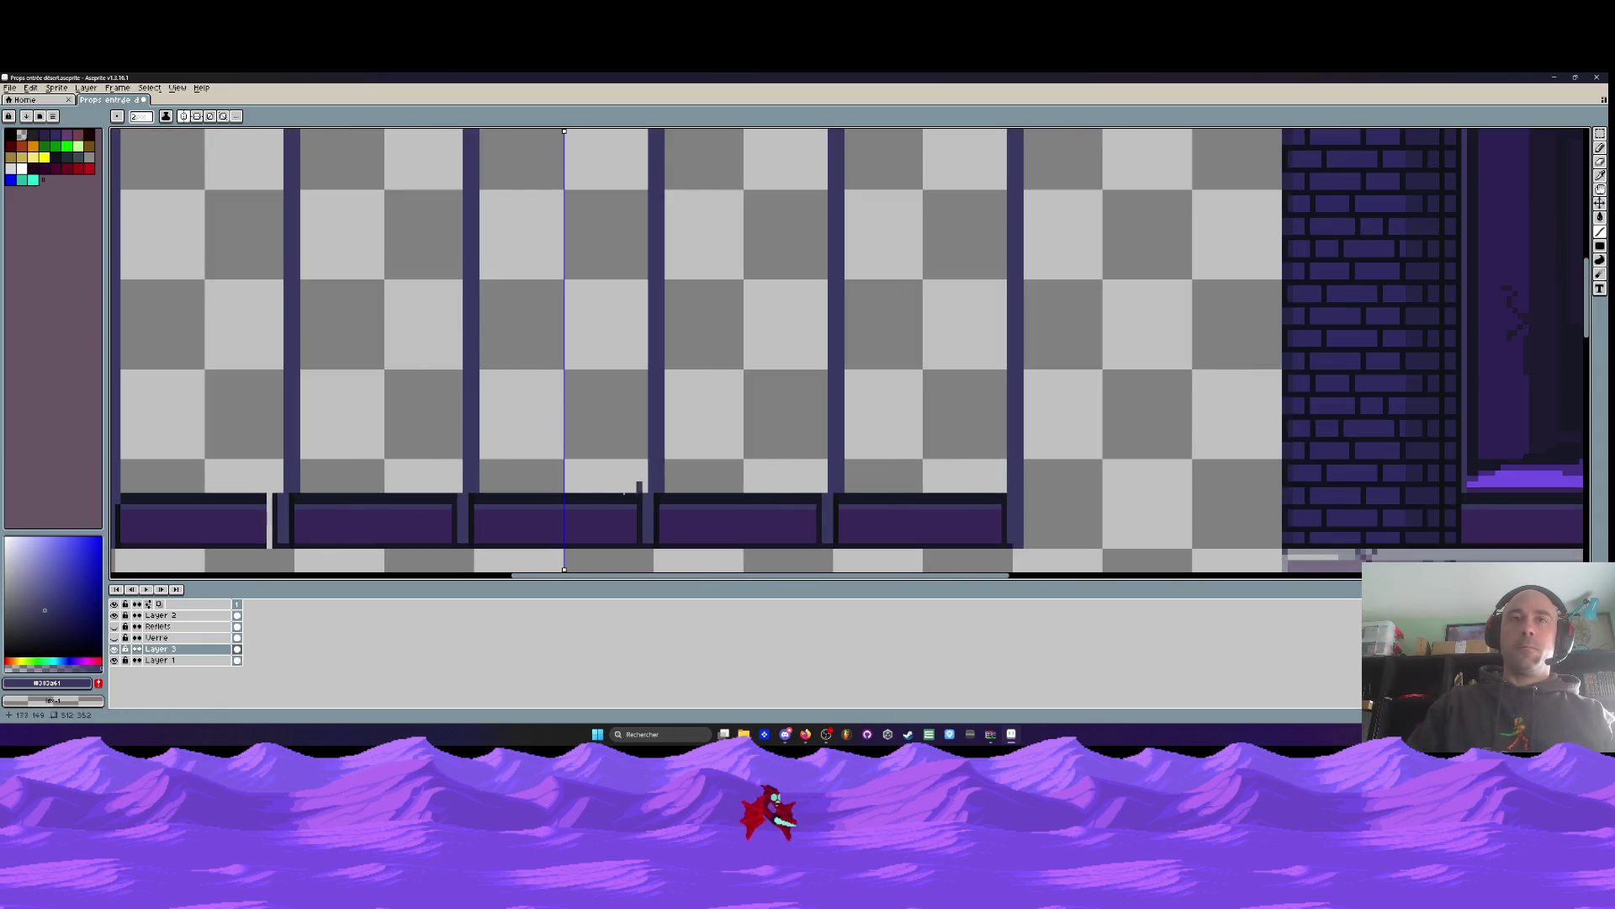
pyautogui.scroll(-1, 588, 487)
pyautogui.scroll(2, 462, 473)
pyautogui.scroll(-2, 569, 499)
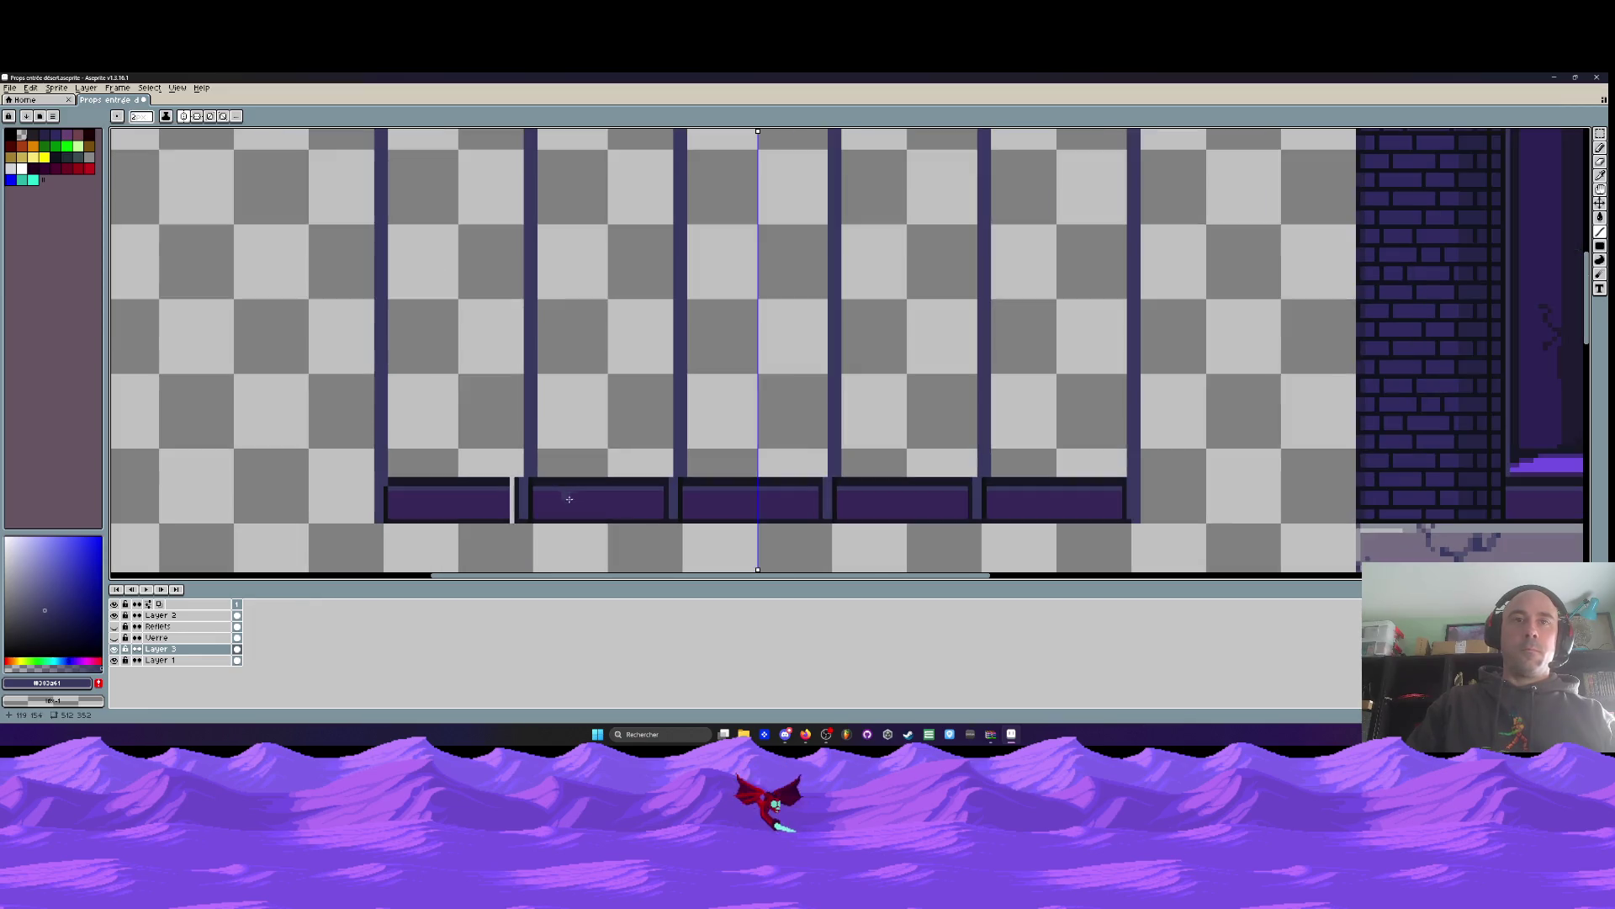
# Pick the sill purple and stretch the selected sill strip across the frame width
pyautogui.press('i')
pyautogui.click(1002, 502)
pyautogui.scroll(1, 1003, 501)
pyautogui.press('m')
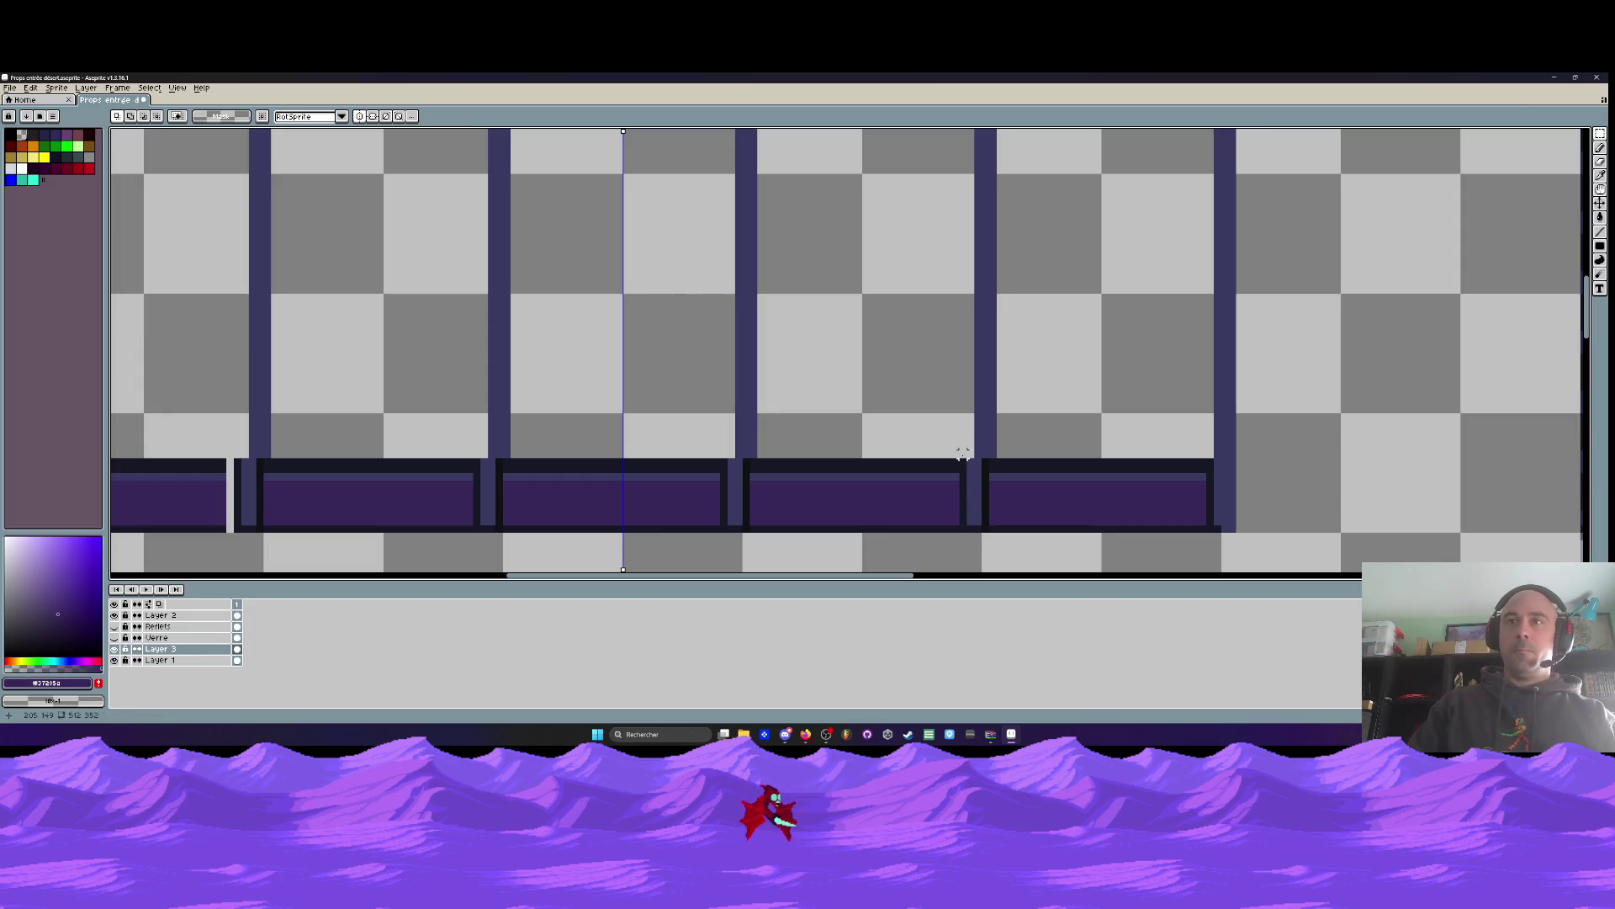
pyautogui.moveTo(955, 469); pyautogui.dragTo(998, 527)
pyautogui.press('Return')
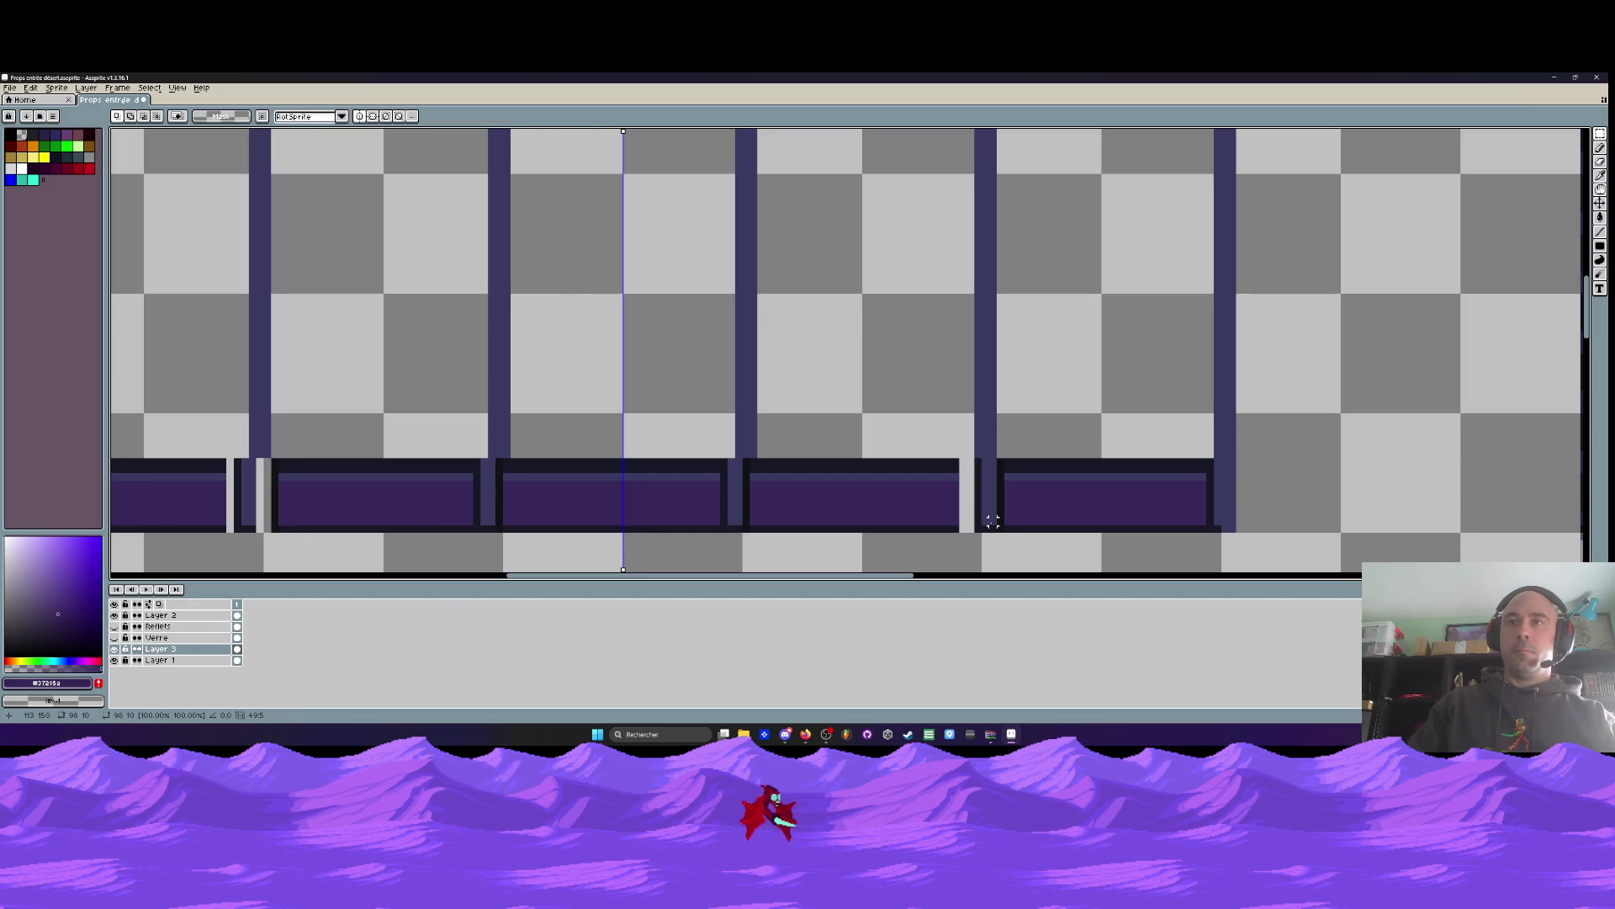
# Draw a straight purple line across the sill and paint over its light gaps
pyautogui.press('i')
pyautogui.press('b')
pyautogui.click(1002, 486)
pyautogui.keyDown('shift'); pyautogui.click(246, 486); pyautogui.keyUp('shift')
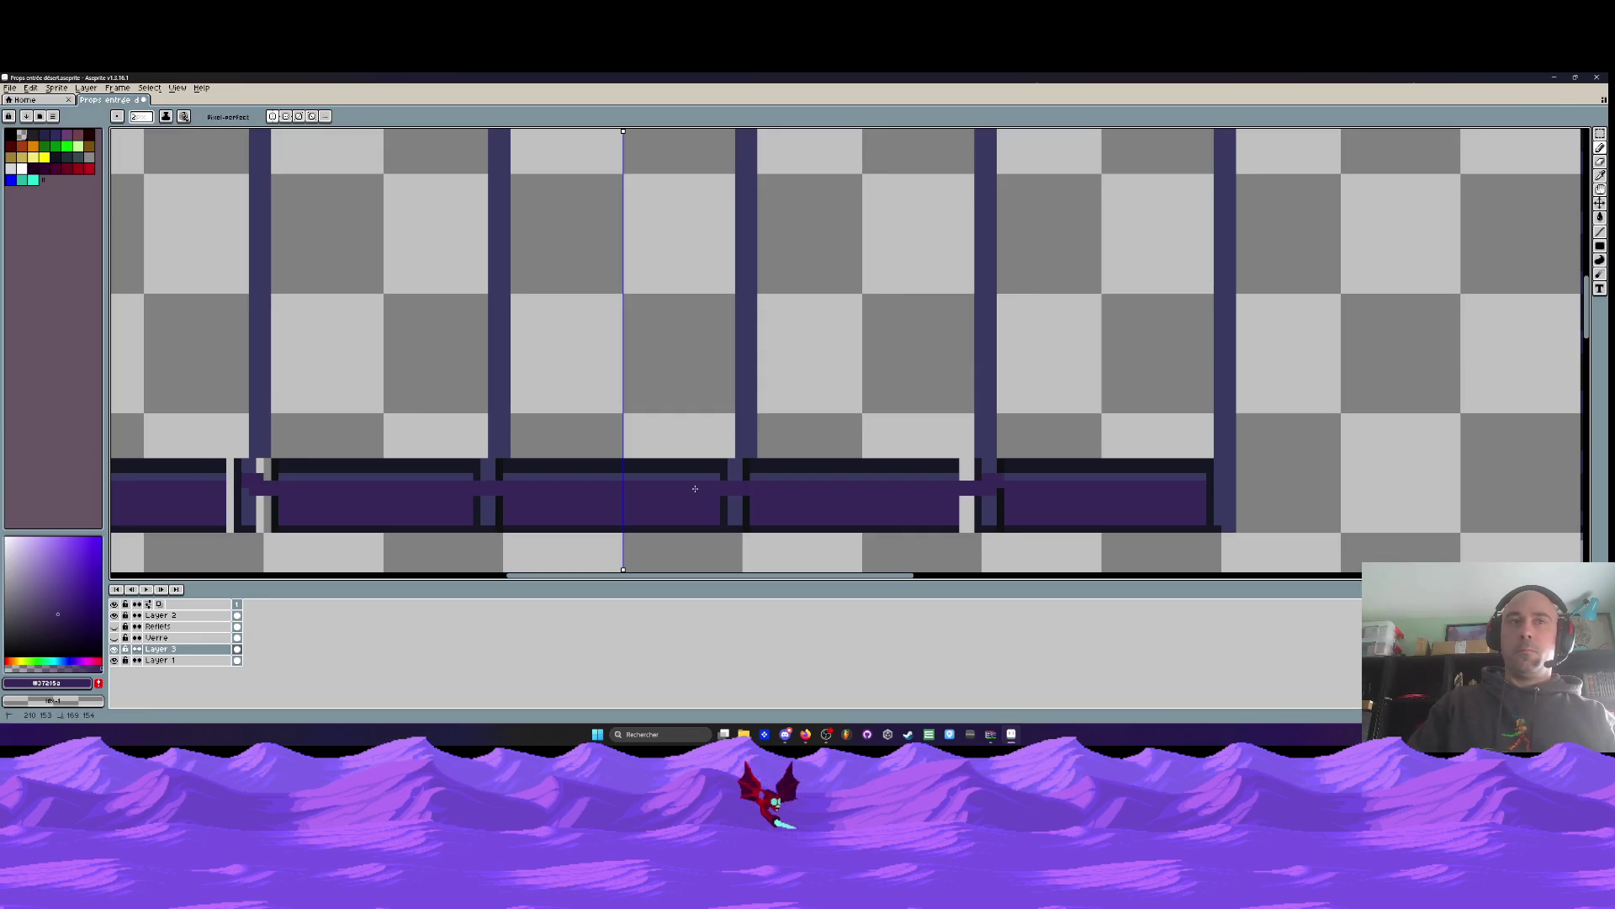
pyautogui.moveTo(692, 510)
pyautogui.mouseDown()
pyautogui.moveTo(252, 502)
pyautogui.moveTo(1021, 516)
pyautogui.moveTo(696, 521)
pyautogui.mouseUp()
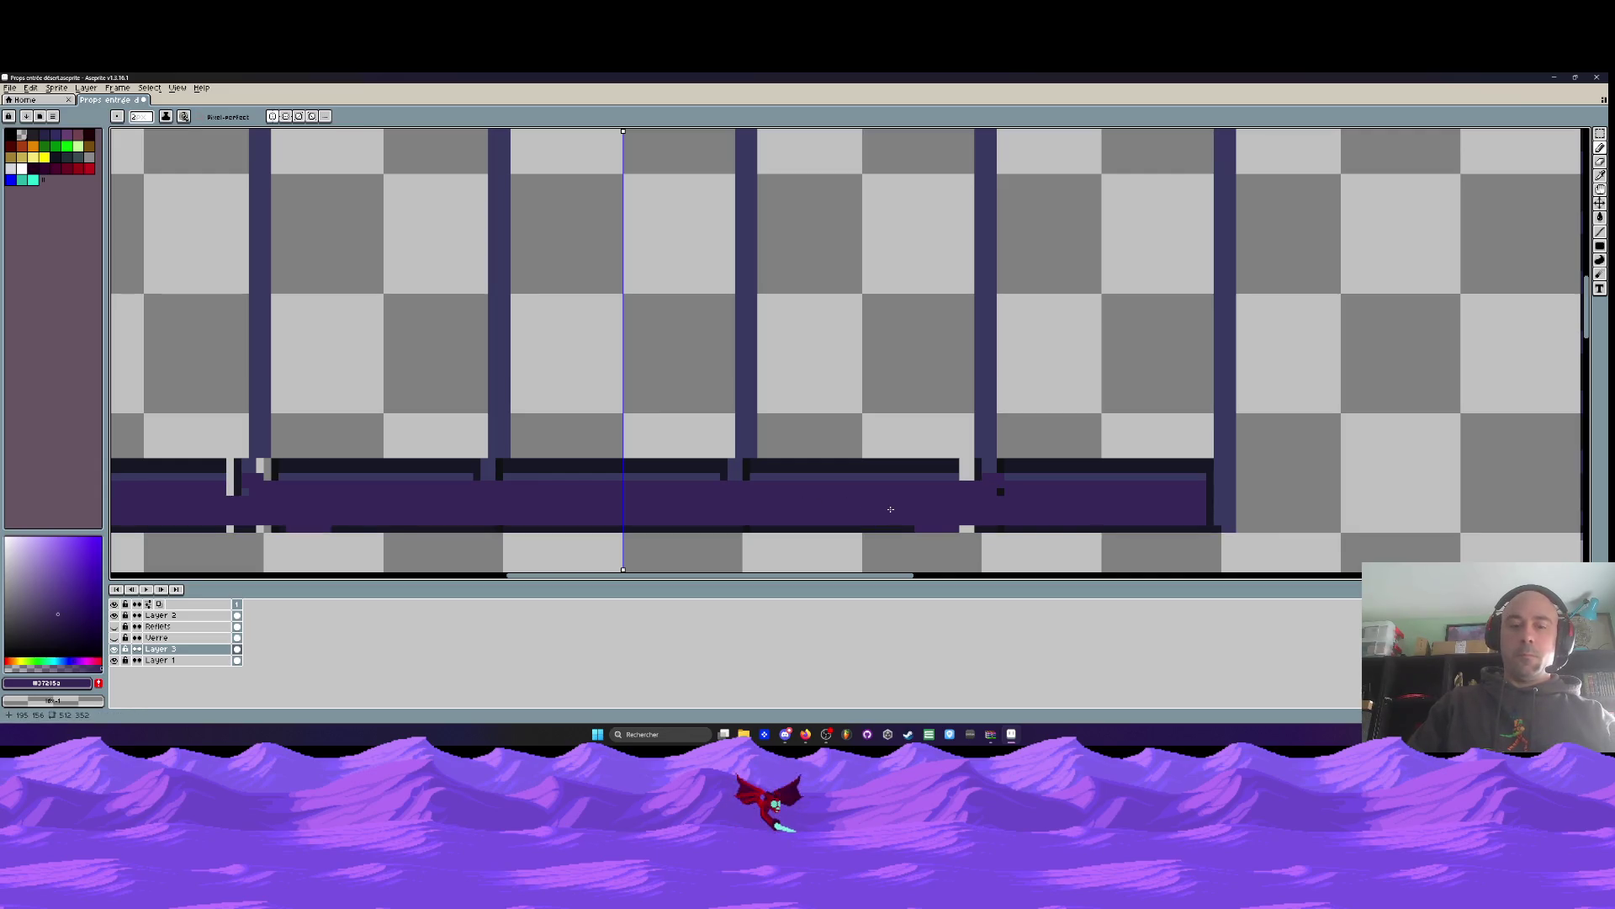
# Try a dark outline band along the sill's top, then undo it
pyautogui.keyDown('alt'); pyautogui.click(968, 463); pyautogui.keyUp('alt')
pyautogui.scroll(1, 976, 467)
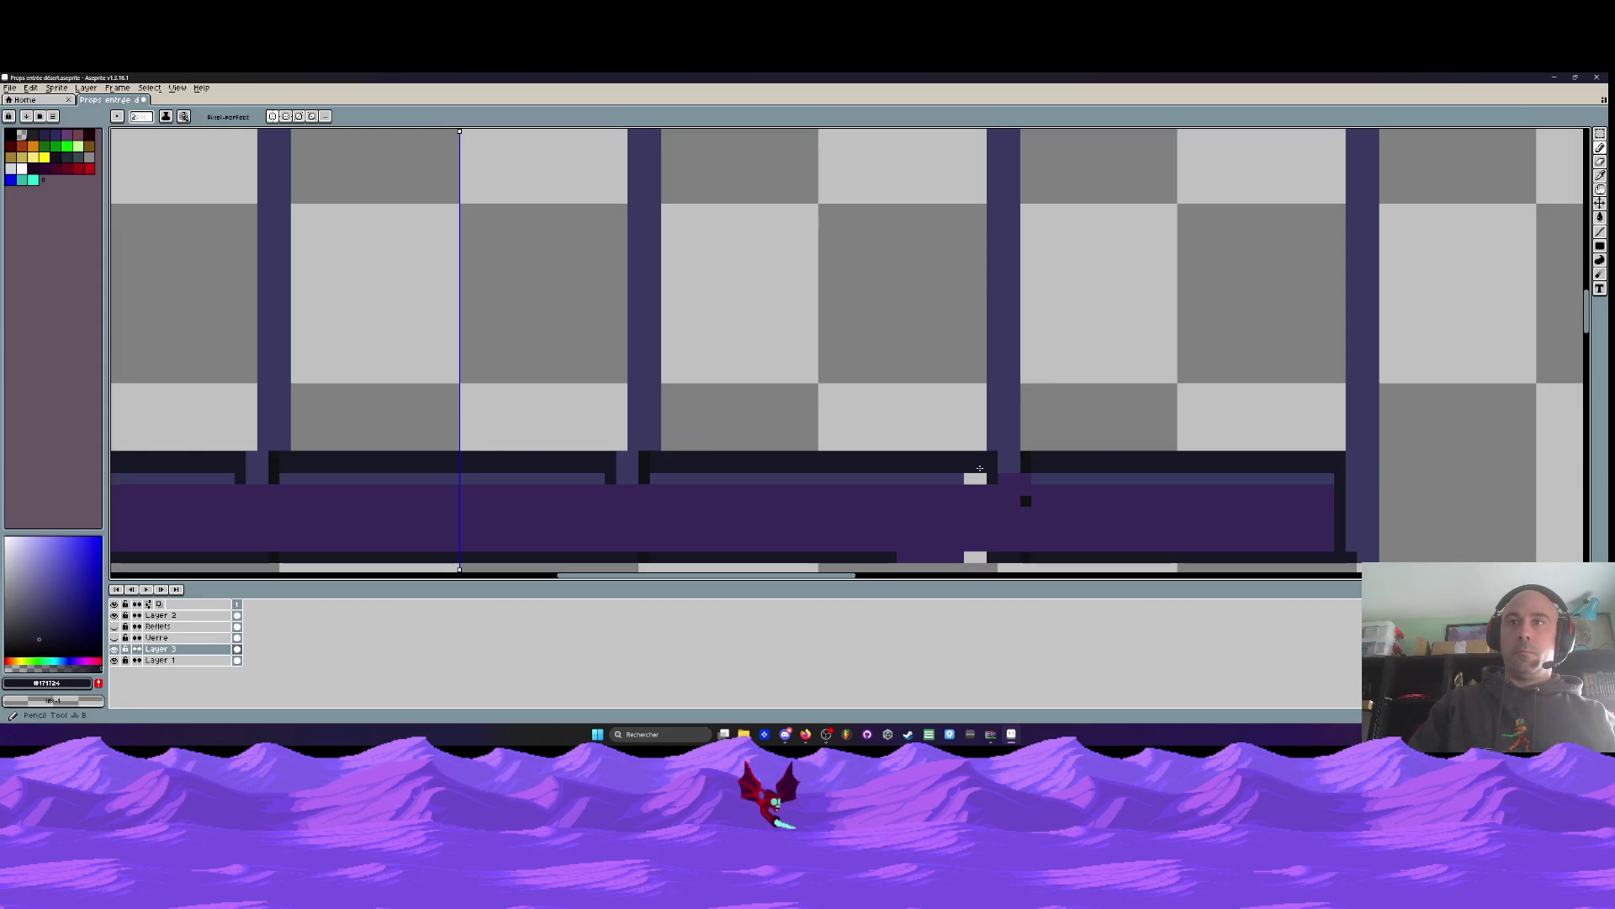
pyautogui.moveTo(753, 468); pyautogui.dragTo(1048, 465)
pyautogui.hotkey('ctrl', 'z')
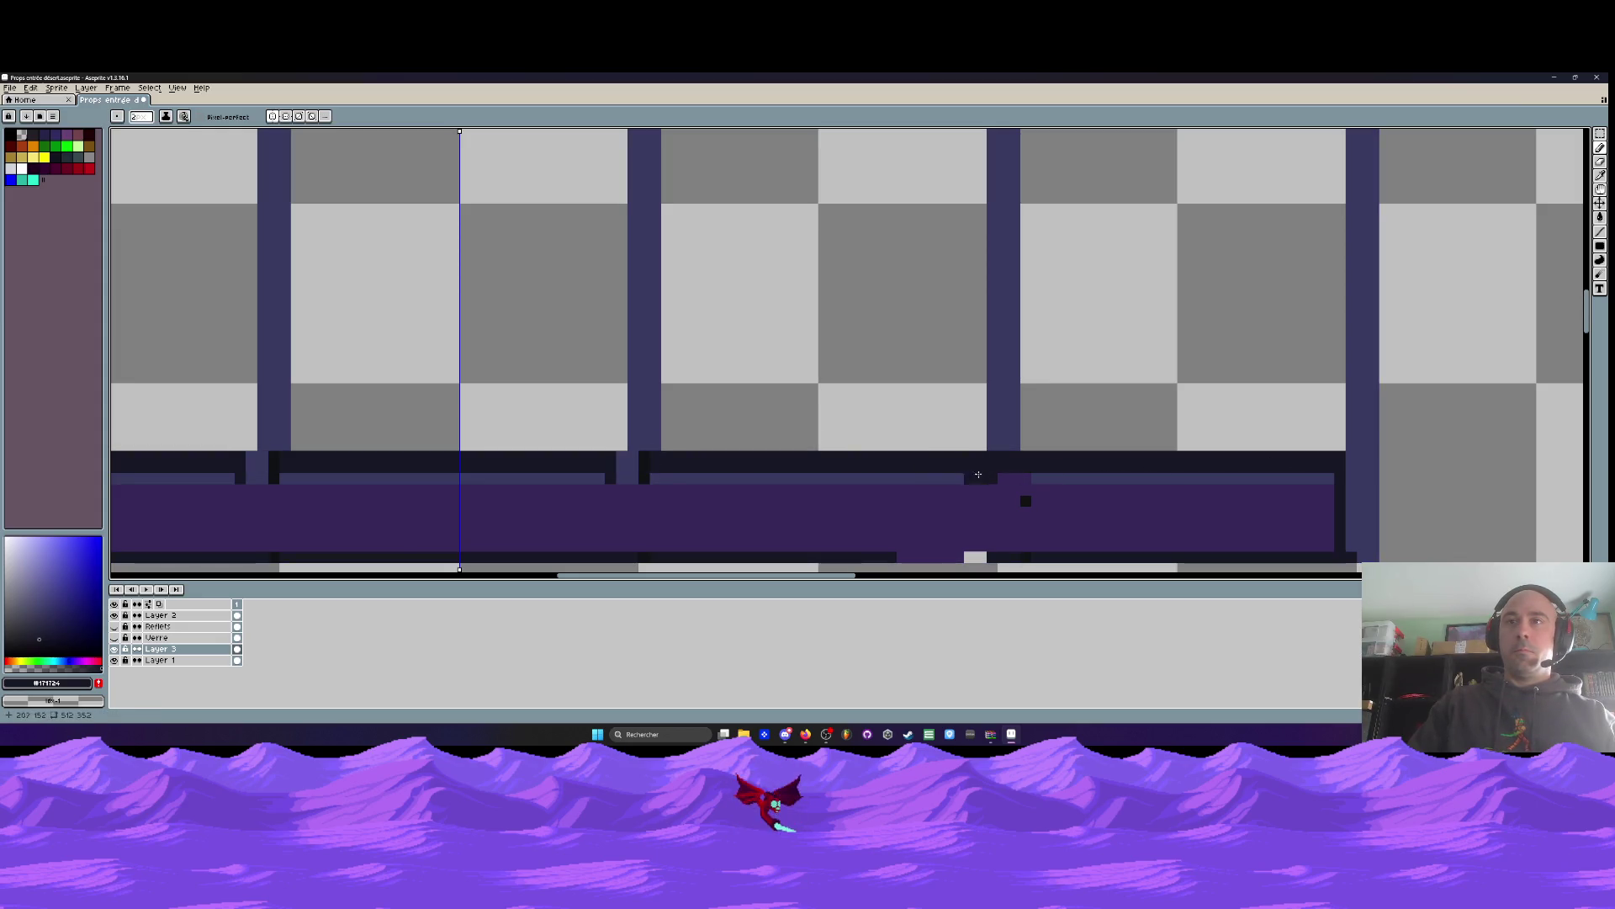
pyautogui.moveTo(476, 470); pyautogui.dragTo(713, 447)
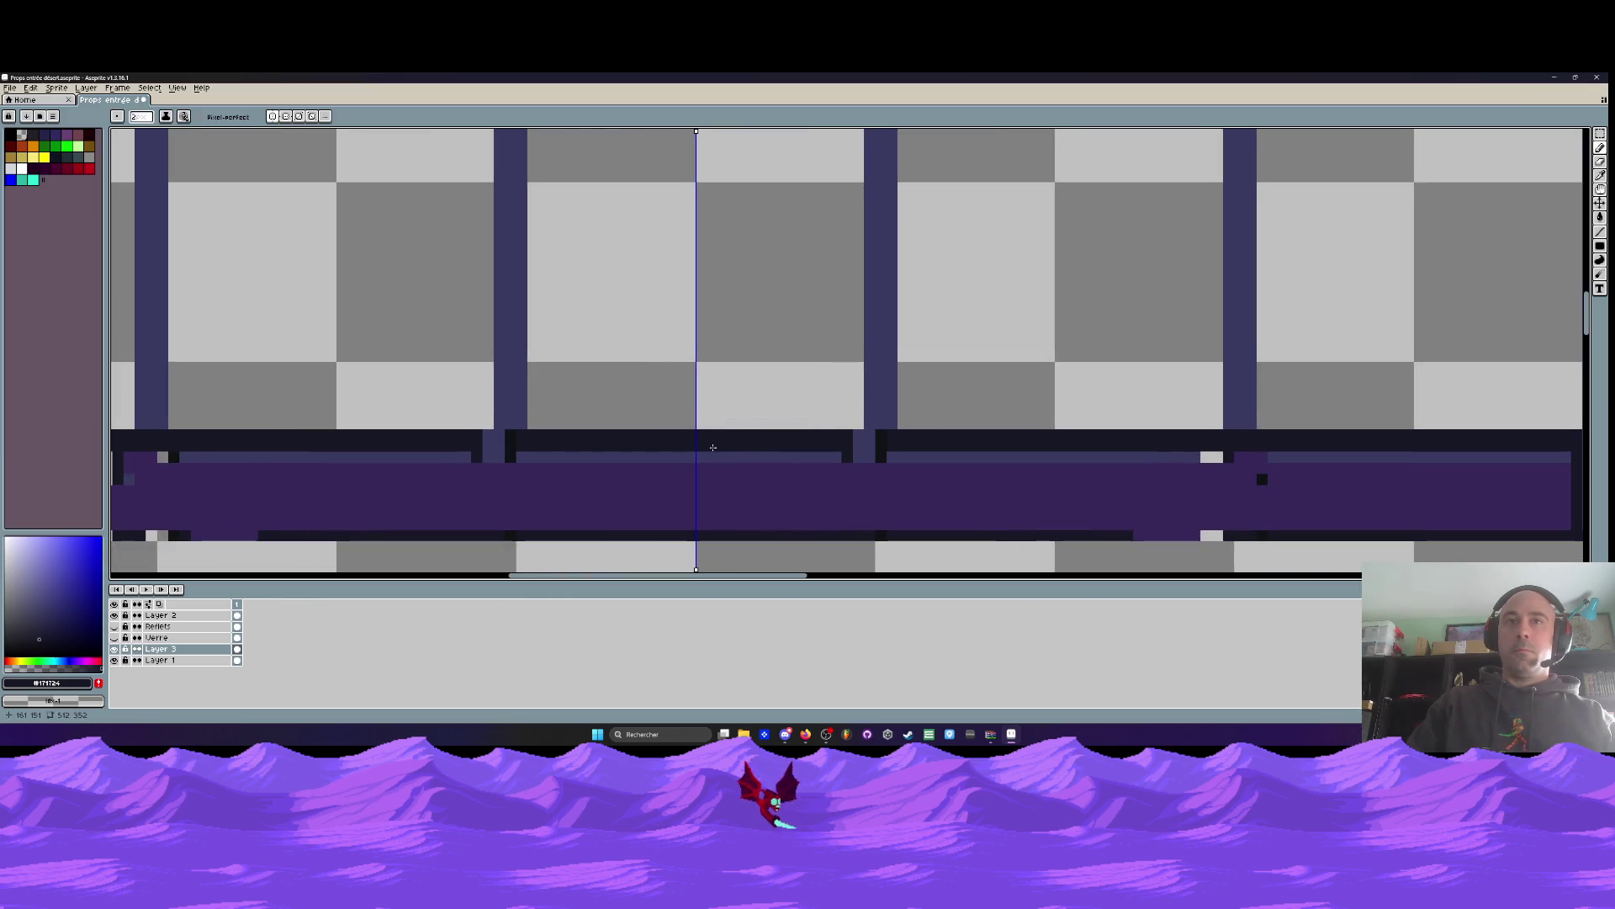
pyautogui.scroll(-5, 712, 447)
pyautogui.scroll(3, 929, 469)
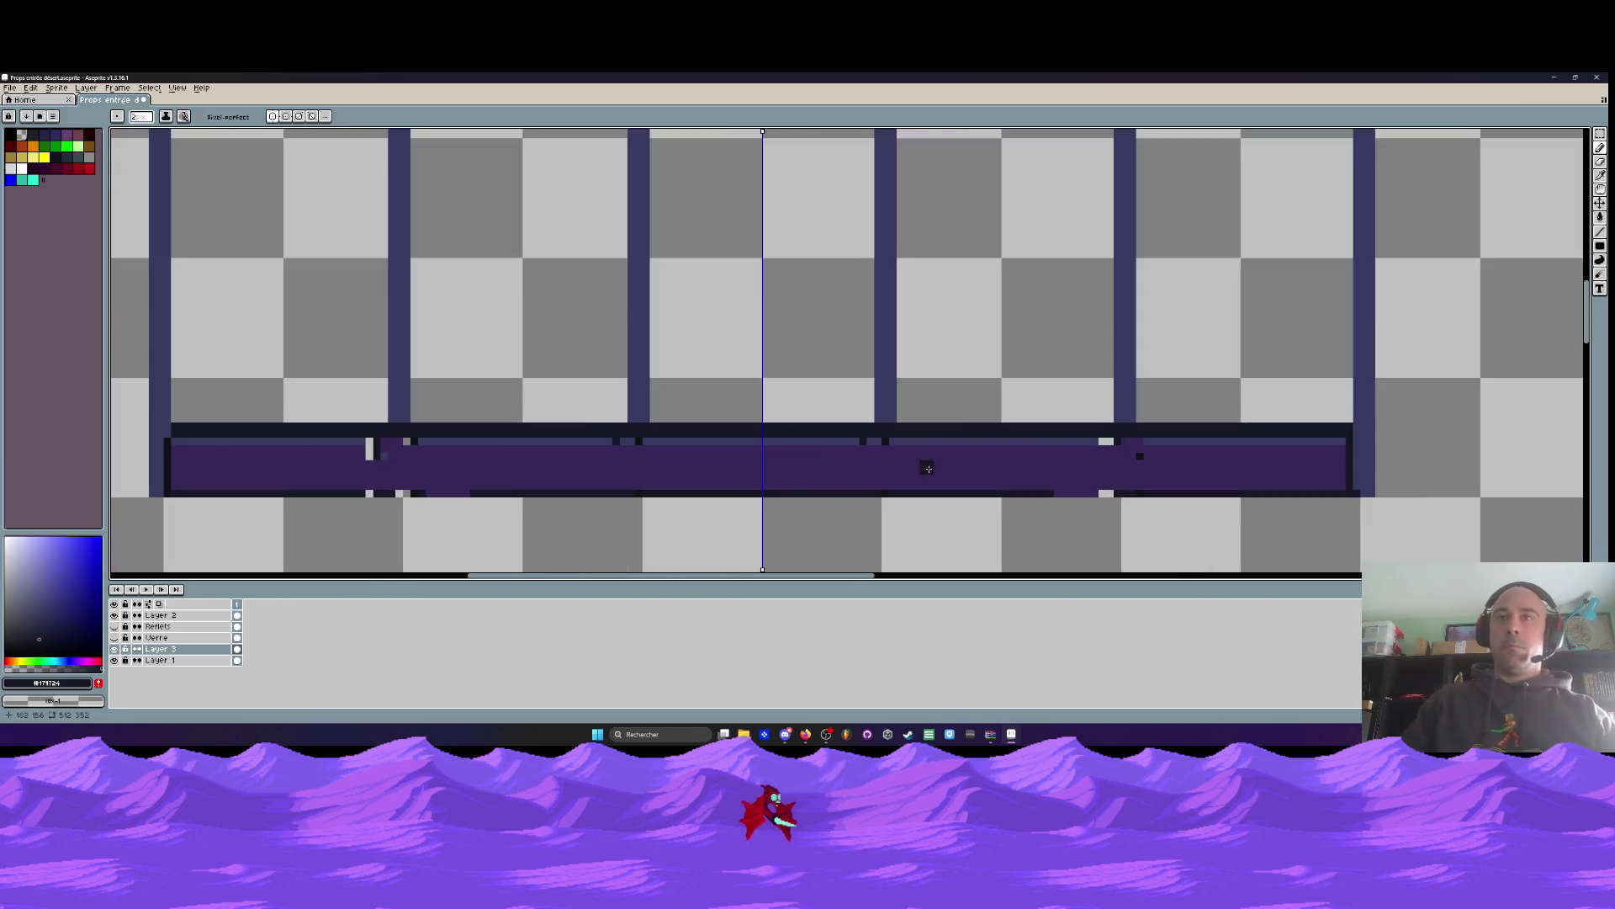
# Undo a stray sill edit and redraw the sill's dark top outline
pyautogui.keyDown('alt'); pyautogui.click(831, 438); pyautogui.keyUp('alt')
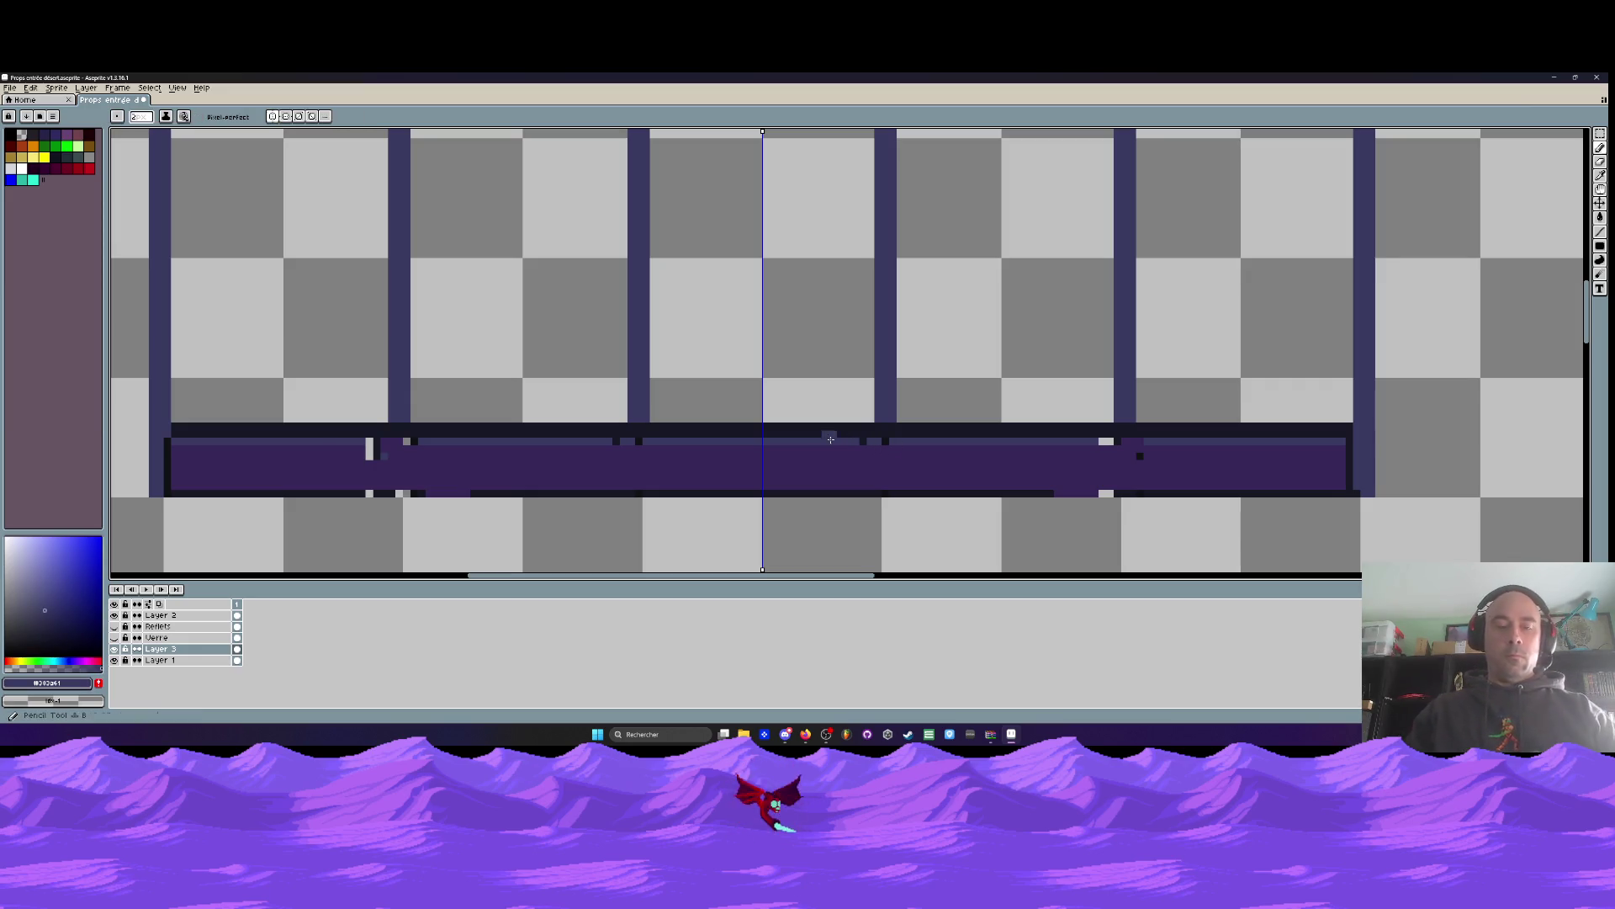
pyautogui.scroll(3, 790, 454)
pyautogui.scroll(-2, 1158, 433)
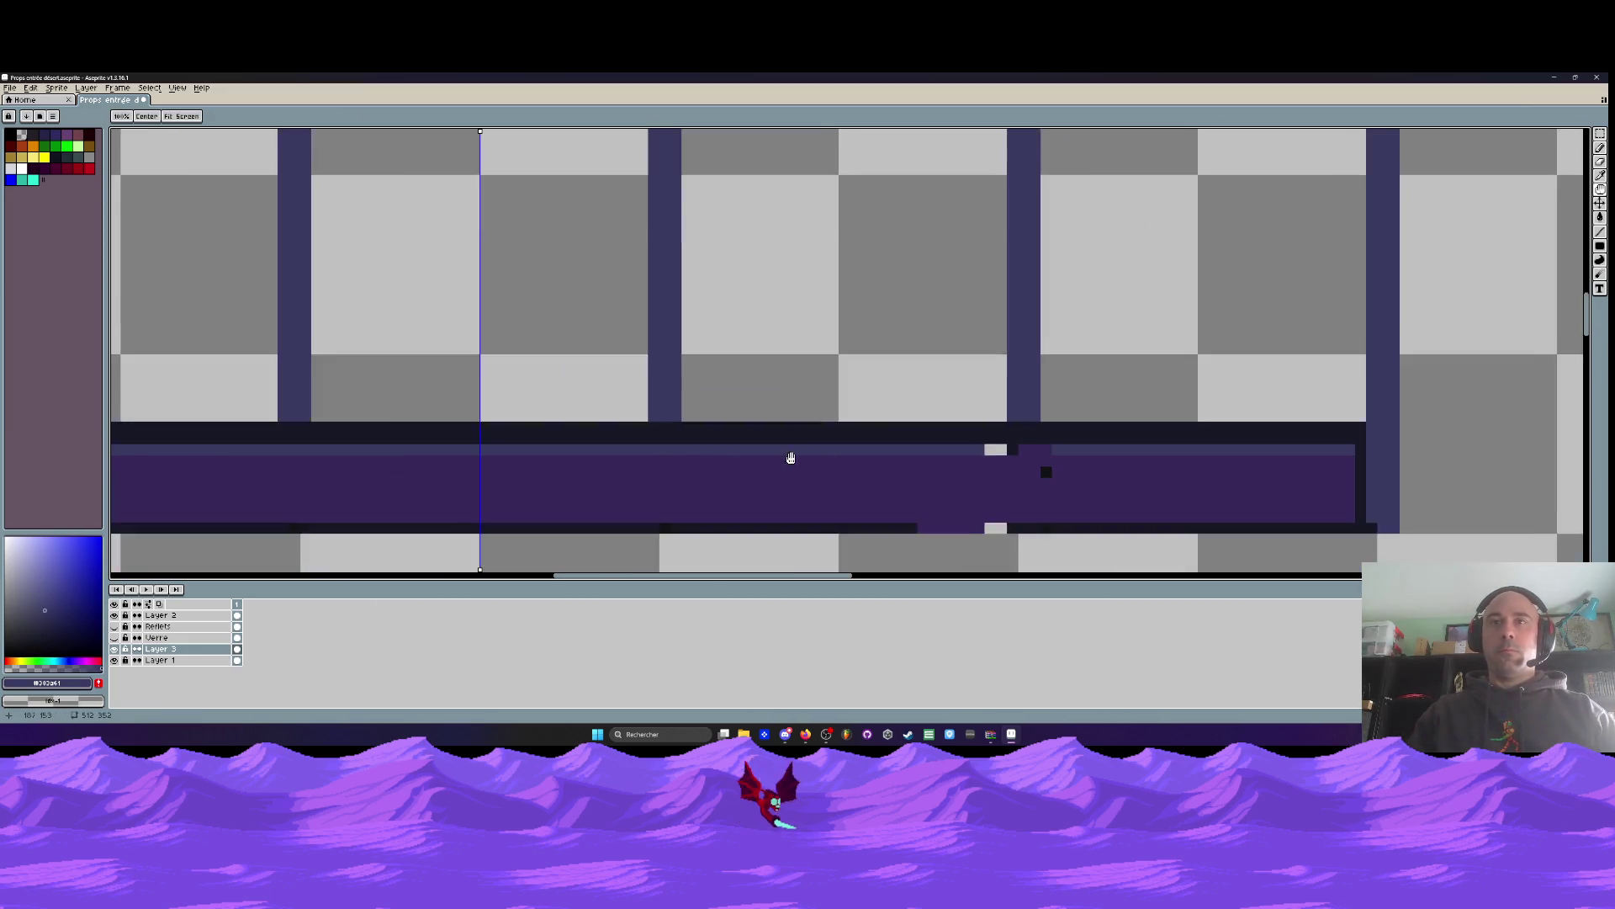
pyautogui.moveTo(791, 458); pyautogui.dragTo(588, 486)
pyautogui.rightClick(796, 477)
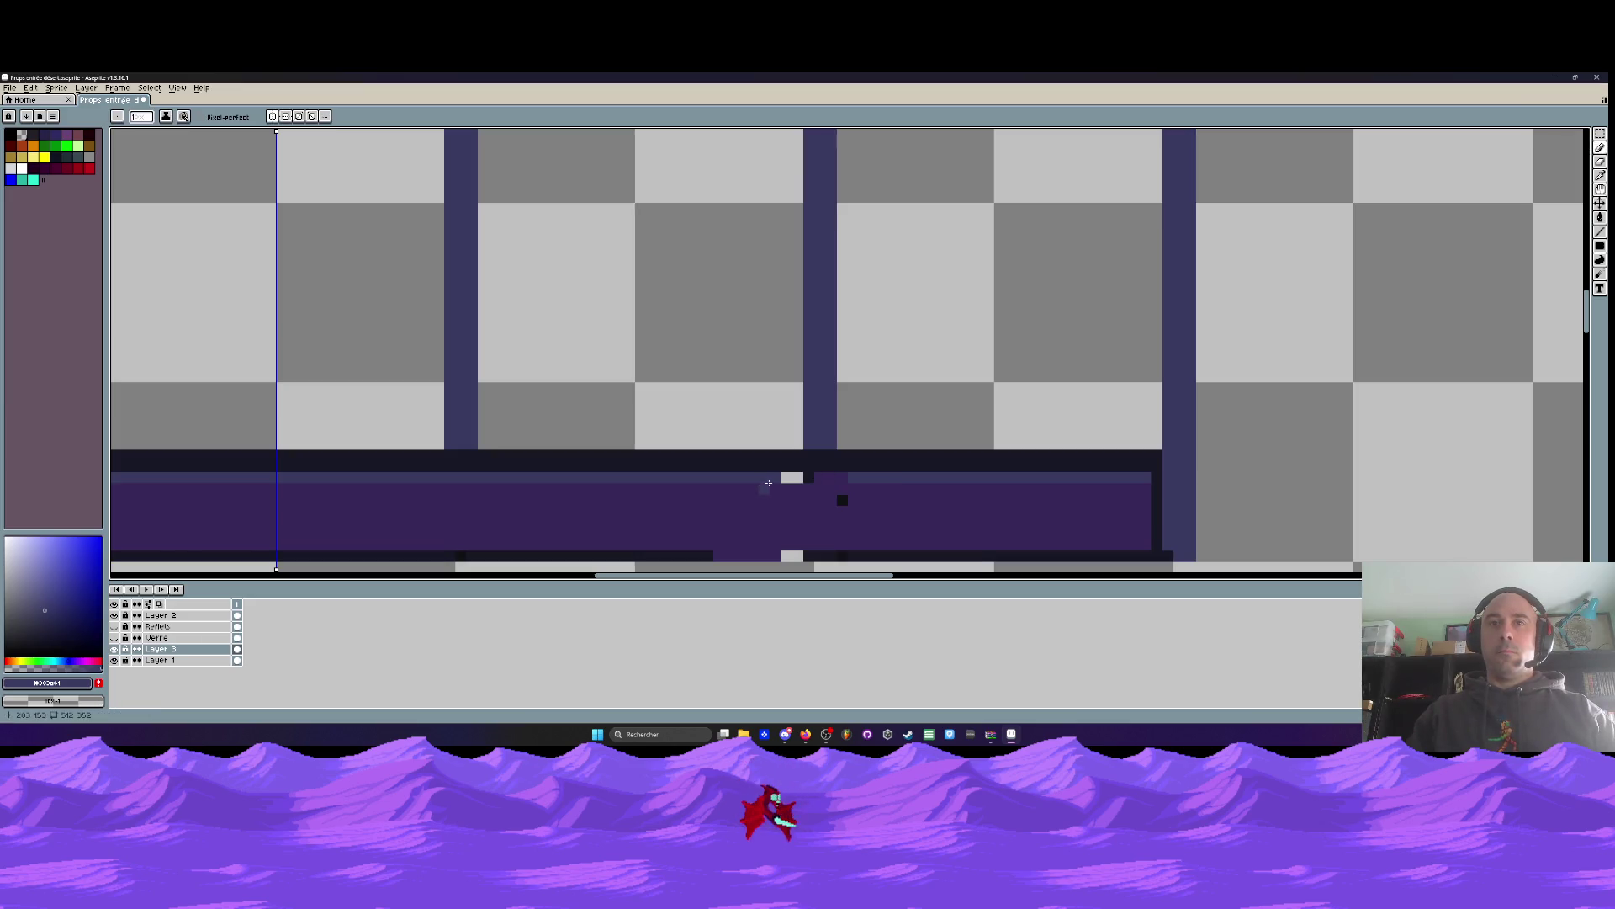
pyautogui.moveTo(837, 487); pyautogui.dragTo(795, 487)
pyautogui.hotkey('ctrl', 'z')
pyautogui.hotkey('ctrl', 'z')
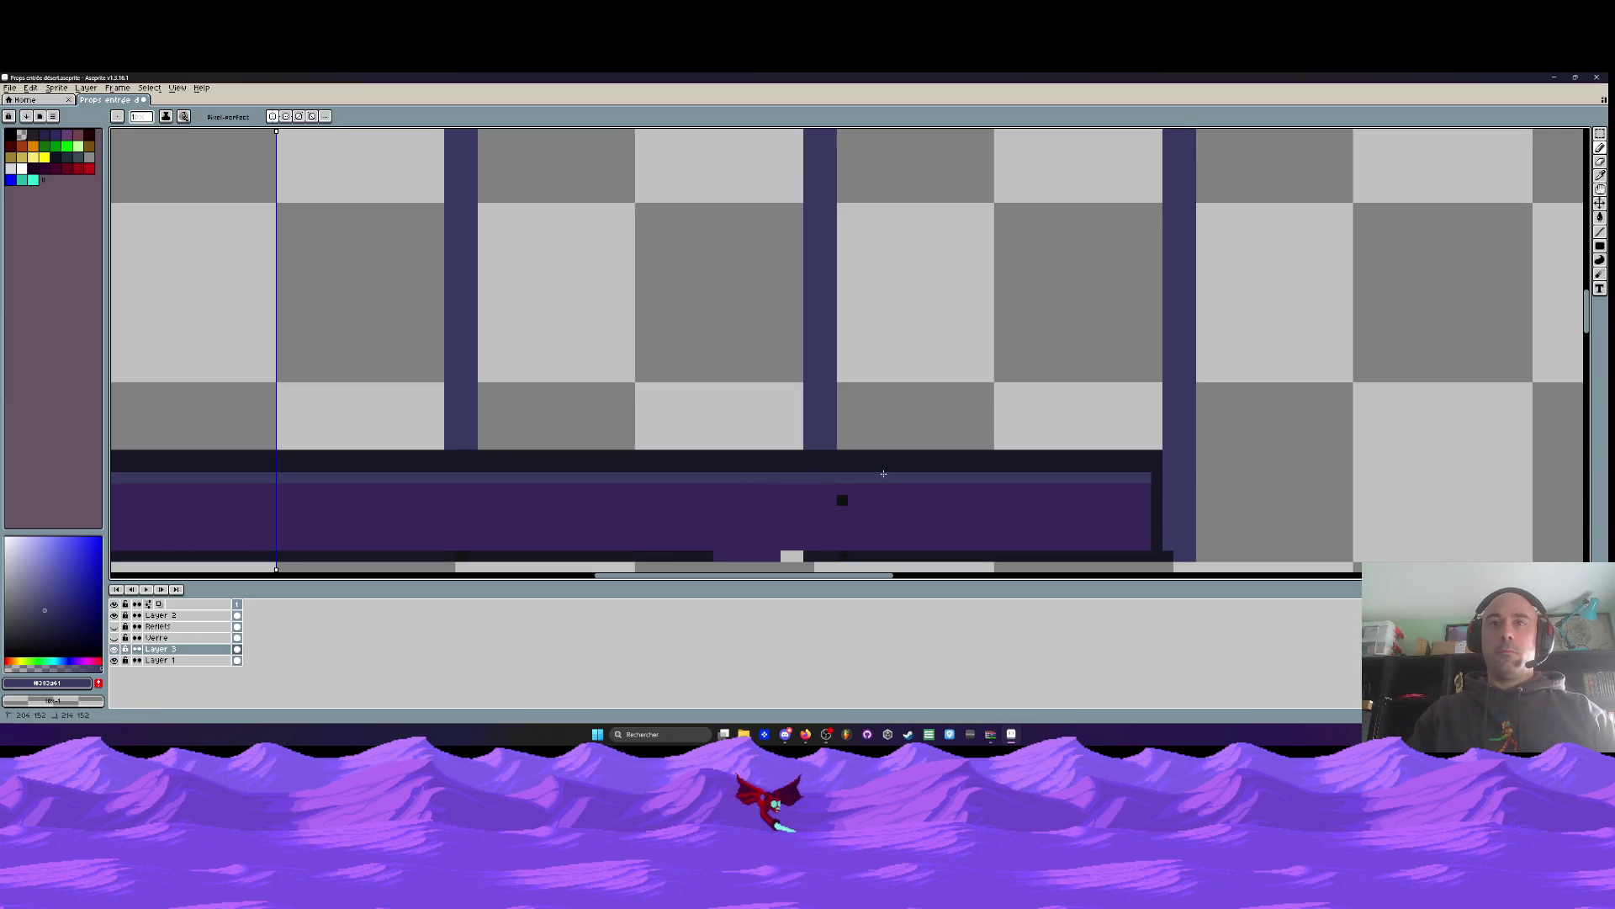
pyautogui.scroll(-2, 841, 471)
pyautogui.scroll(1, 863, 466)
pyautogui.scroll(1, 863, 467)
pyautogui.keyDown('alt'); pyautogui.click(877, 476); pyautogui.keyUp('alt')
pyautogui.moveTo(877, 476)
pyautogui.mouseDown()
pyautogui.moveTo(875, 490)
pyautogui.moveTo(690, 477)
pyautogui.mouseUp()
pyautogui.scroll(-4, 744, 452)
pyautogui.scroll(-1, 732, 452)
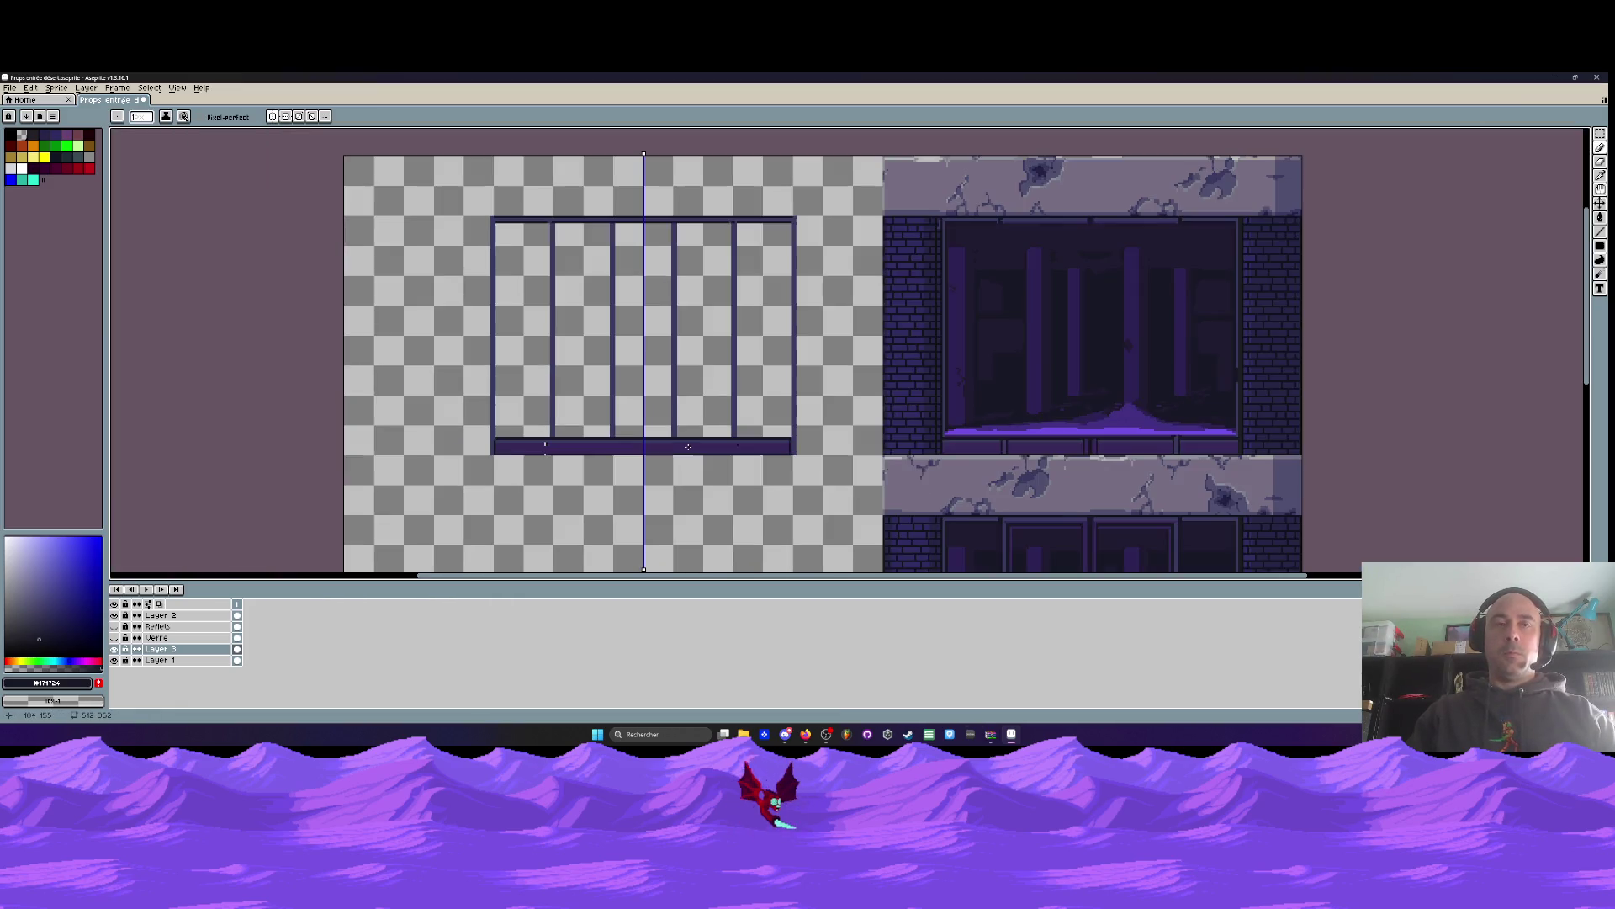
# Draw a dark line up the sill's right edge with the Line tool
pyautogui.scroll(4, 743, 458)
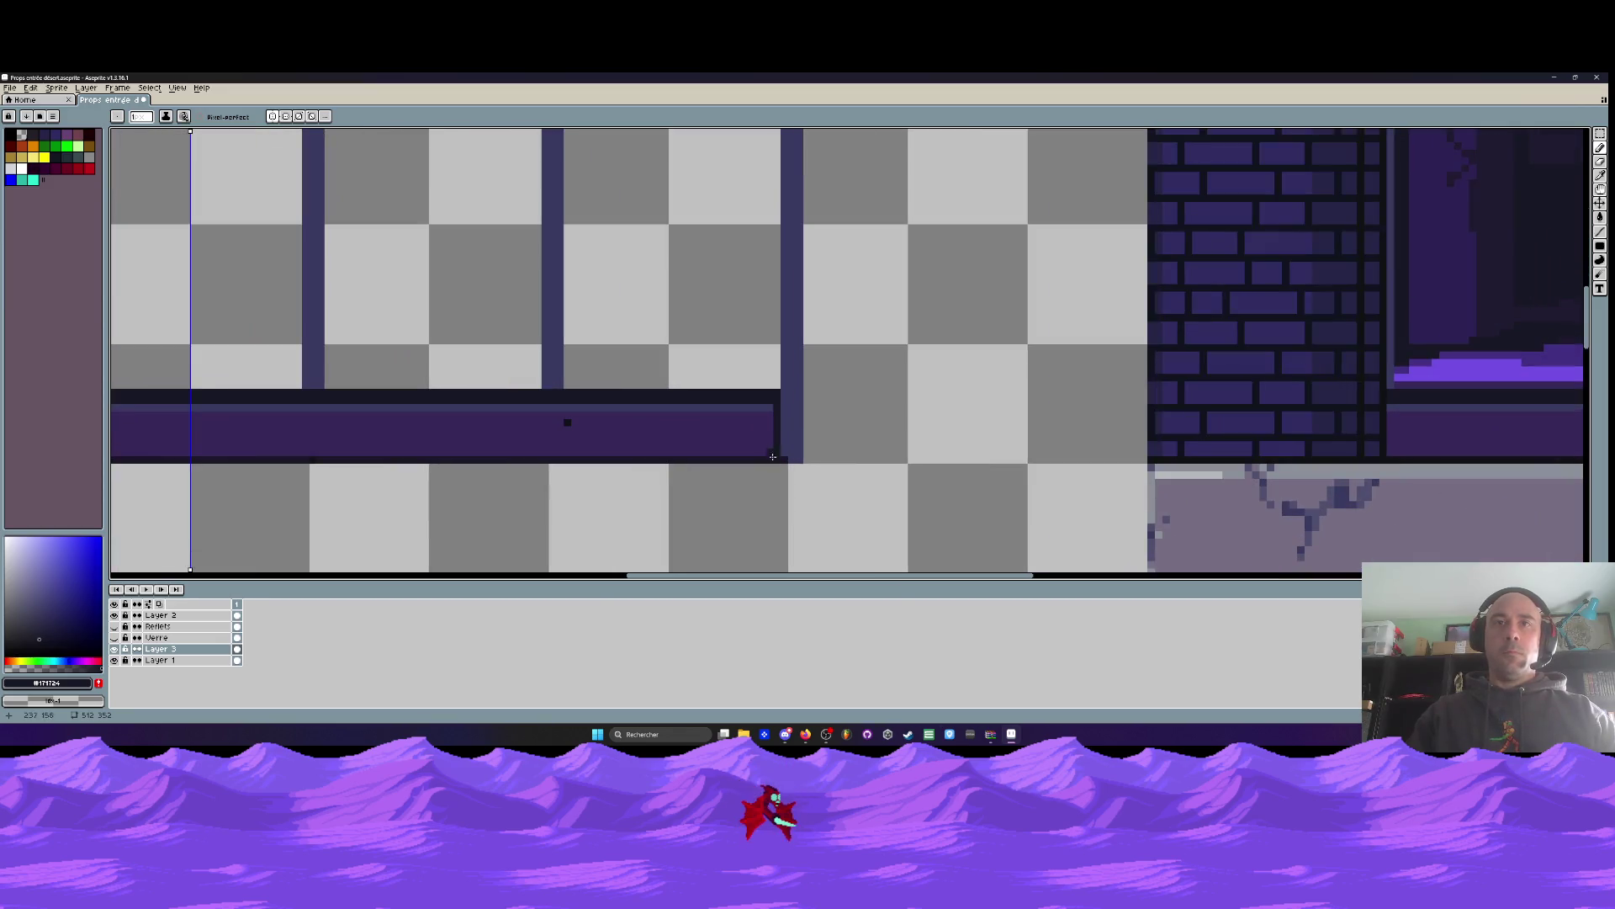
pyautogui.scroll(2, 786, 454)
pyautogui.keyDown('alt'); pyautogui.click(786, 430); pyautogui.keyUp('alt')
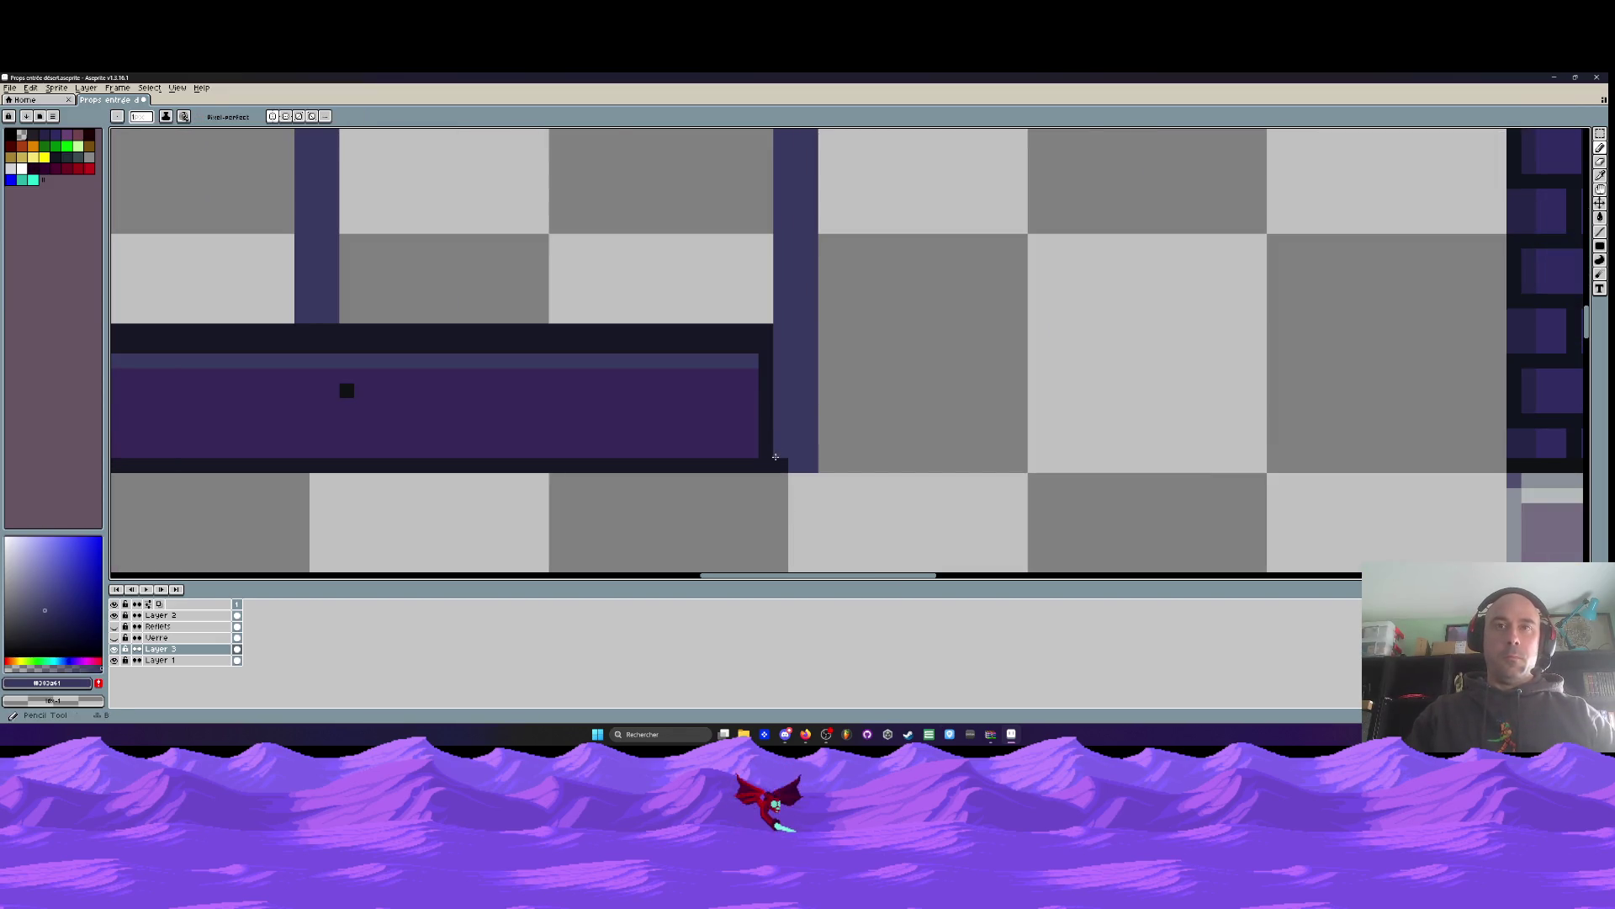
pyautogui.keyDown('alt'); pyautogui.click(358, 339); pyautogui.keyUp('alt')
pyautogui.click(1600, 232)
pyautogui.scroll(-1, 806, 462)
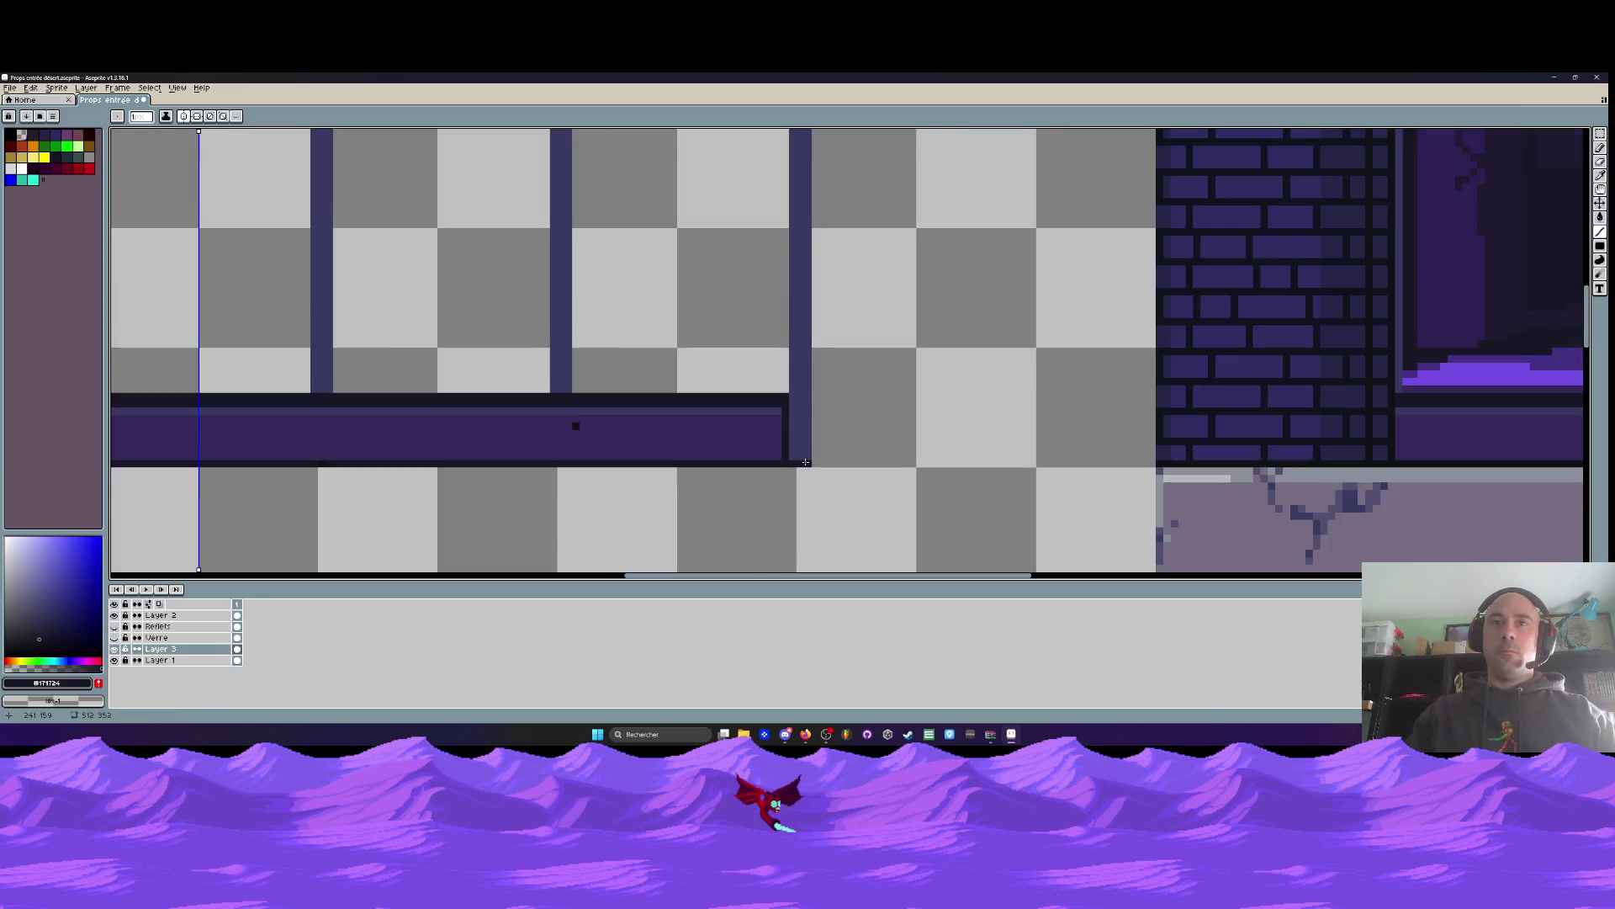
pyautogui.scroll(-1, 812, 135)
pyautogui.moveTo(808, 462)
pyautogui.mouseDown()
pyautogui.moveTo(812, 126)
pyautogui.moveTo(815, 257)
pyautogui.moveTo(781, 505)
pyautogui.moveTo(798, 472)
pyautogui.mouseUp()
# Draw the dark vertical divider bar from the sill up the window frame
pyautogui.scroll(1, 812, 126)
pyautogui.scroll(-1, 775, 471)
pyautogui.scroll(1, 781, 504)
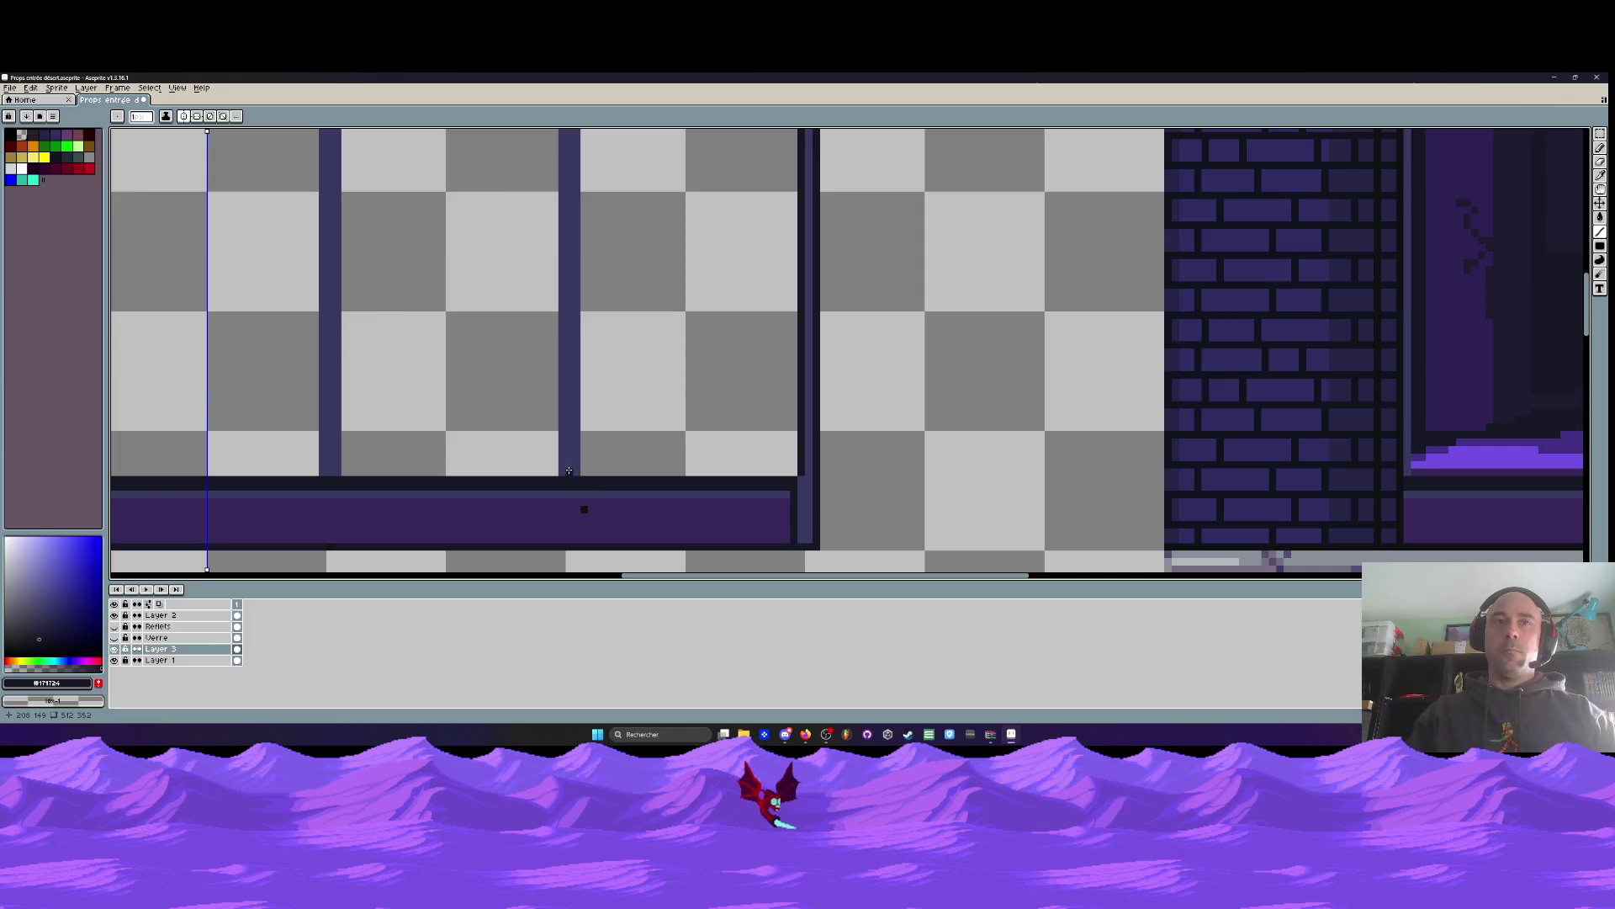
pyautogui.scroll(-1, 559, 471)
pyautogui.moveTo(559, 473)
pyautogui.mouseDown()
pyautogui.moveTo(553, 229)
pyautogui.moveTo(579, 227)
pyautogui.mouseUp()
pyautogui.scroll(1, 556, 278)
pyautogui.scroll(1, 554, 228)
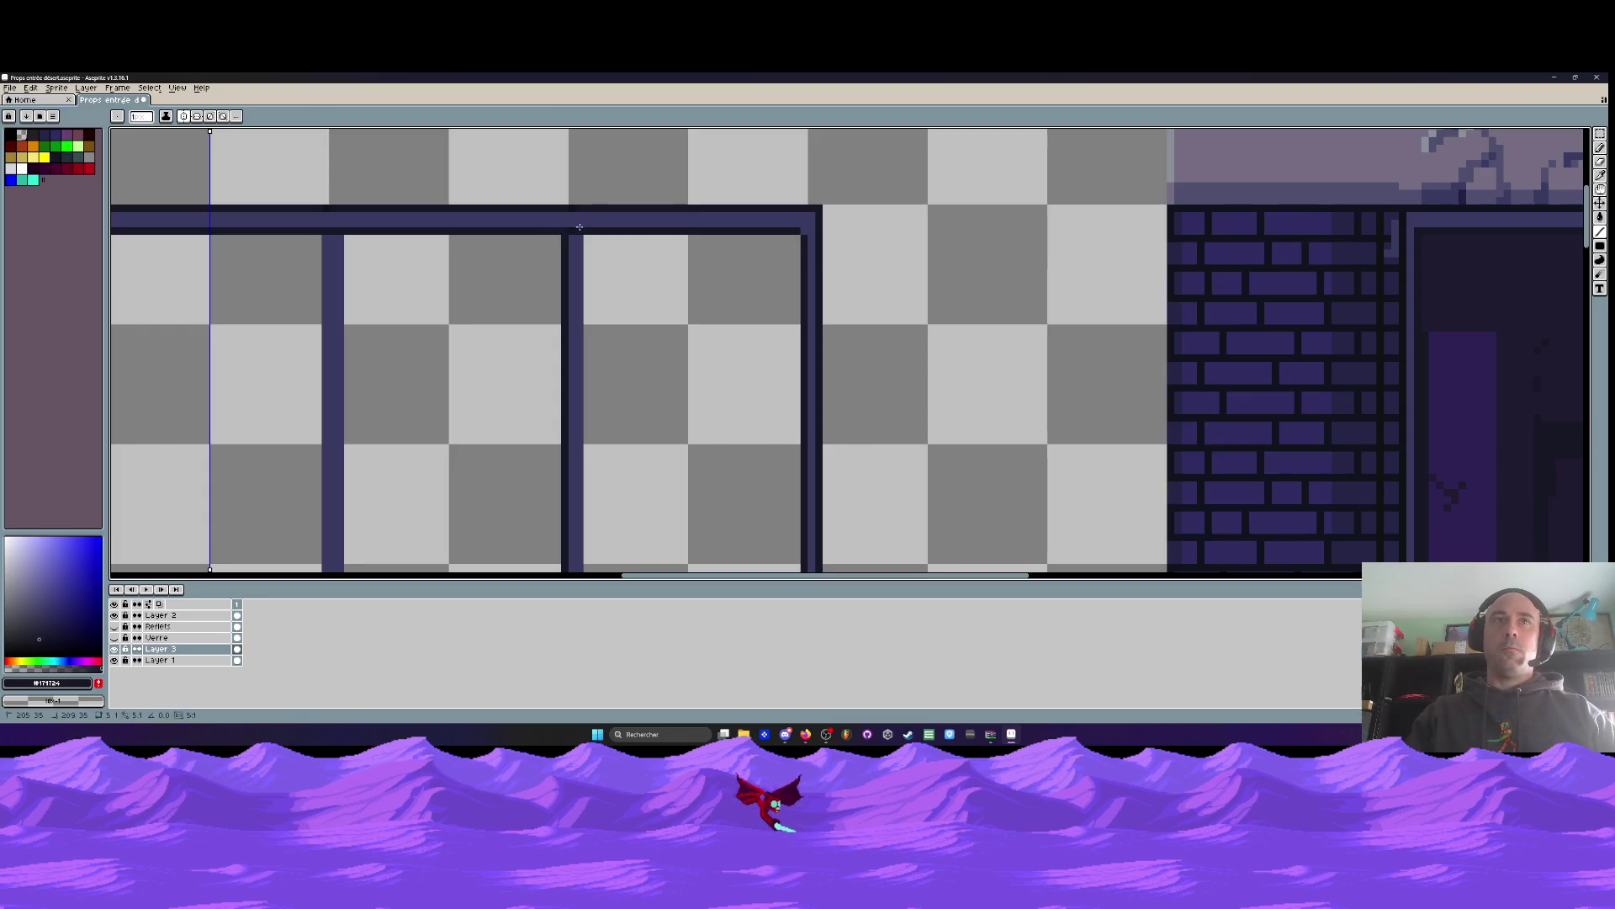
pyautogui.scroll(-1, 581, 229)
pyautogui.scroll(1, 561, 234)
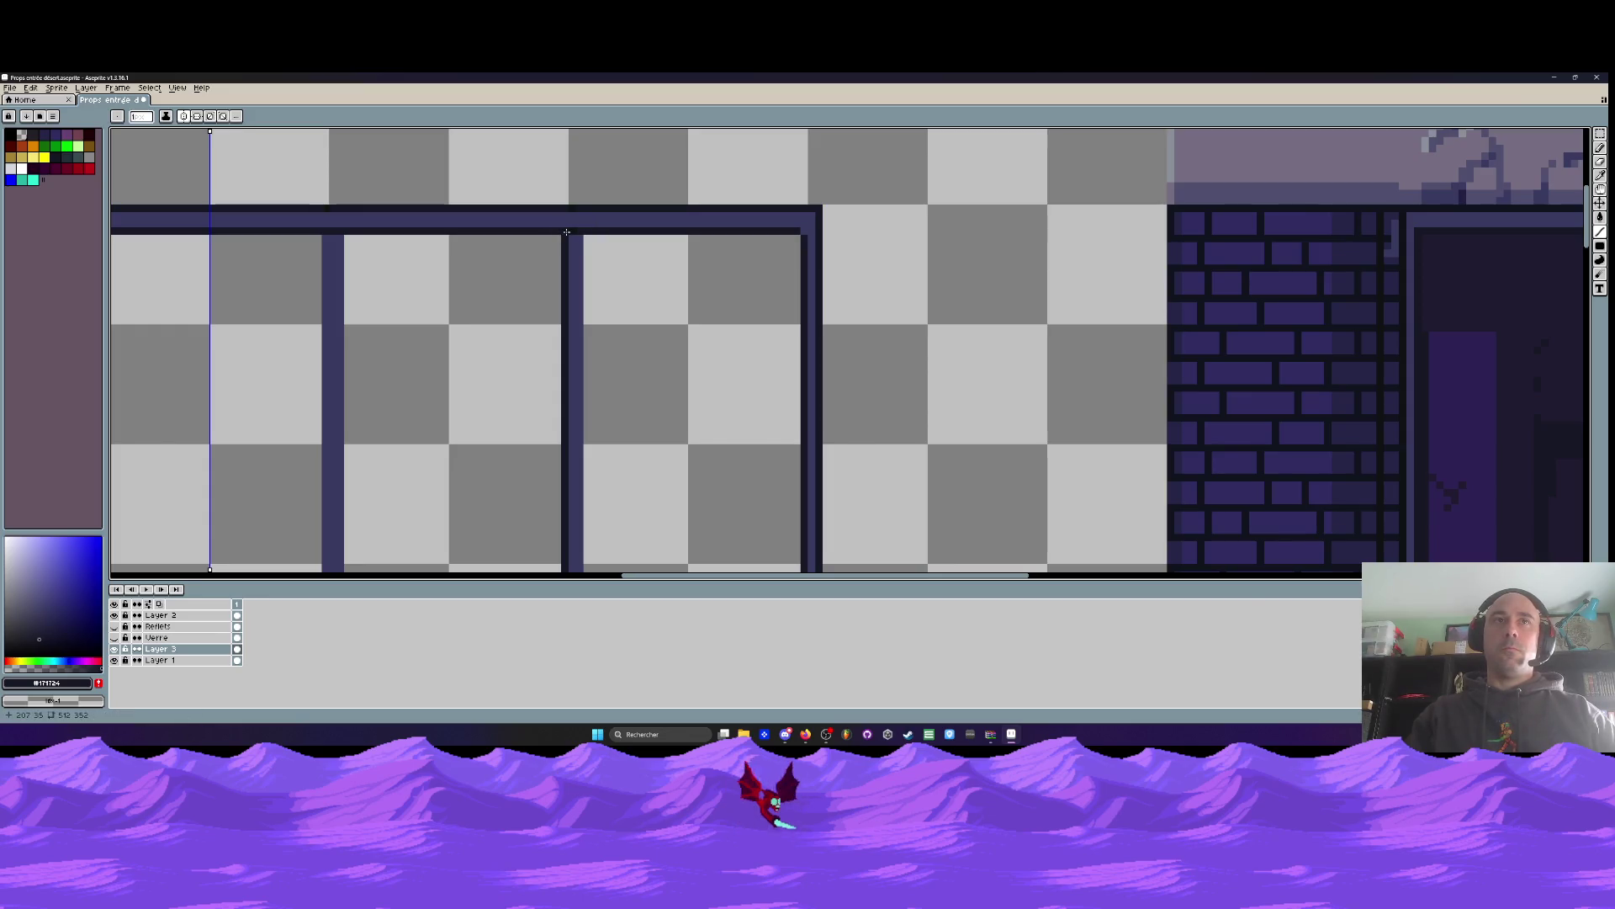
pyautogui.scroll(-2, 578, 337)
pyautogui.moveTo(578, 236); pyautogui.dragTo(580, 502)
pyautogui.scroll(1, 579, 496)
# Paint the stray white sill pixel purple
pyautogui.keyDown('alt'); pyautogui.click(587, 536); pyautogui.keyUp('alt')
pyautogui.scroll(-3, 573, 507)
pyautogui.scroll(-2, 589, 509)
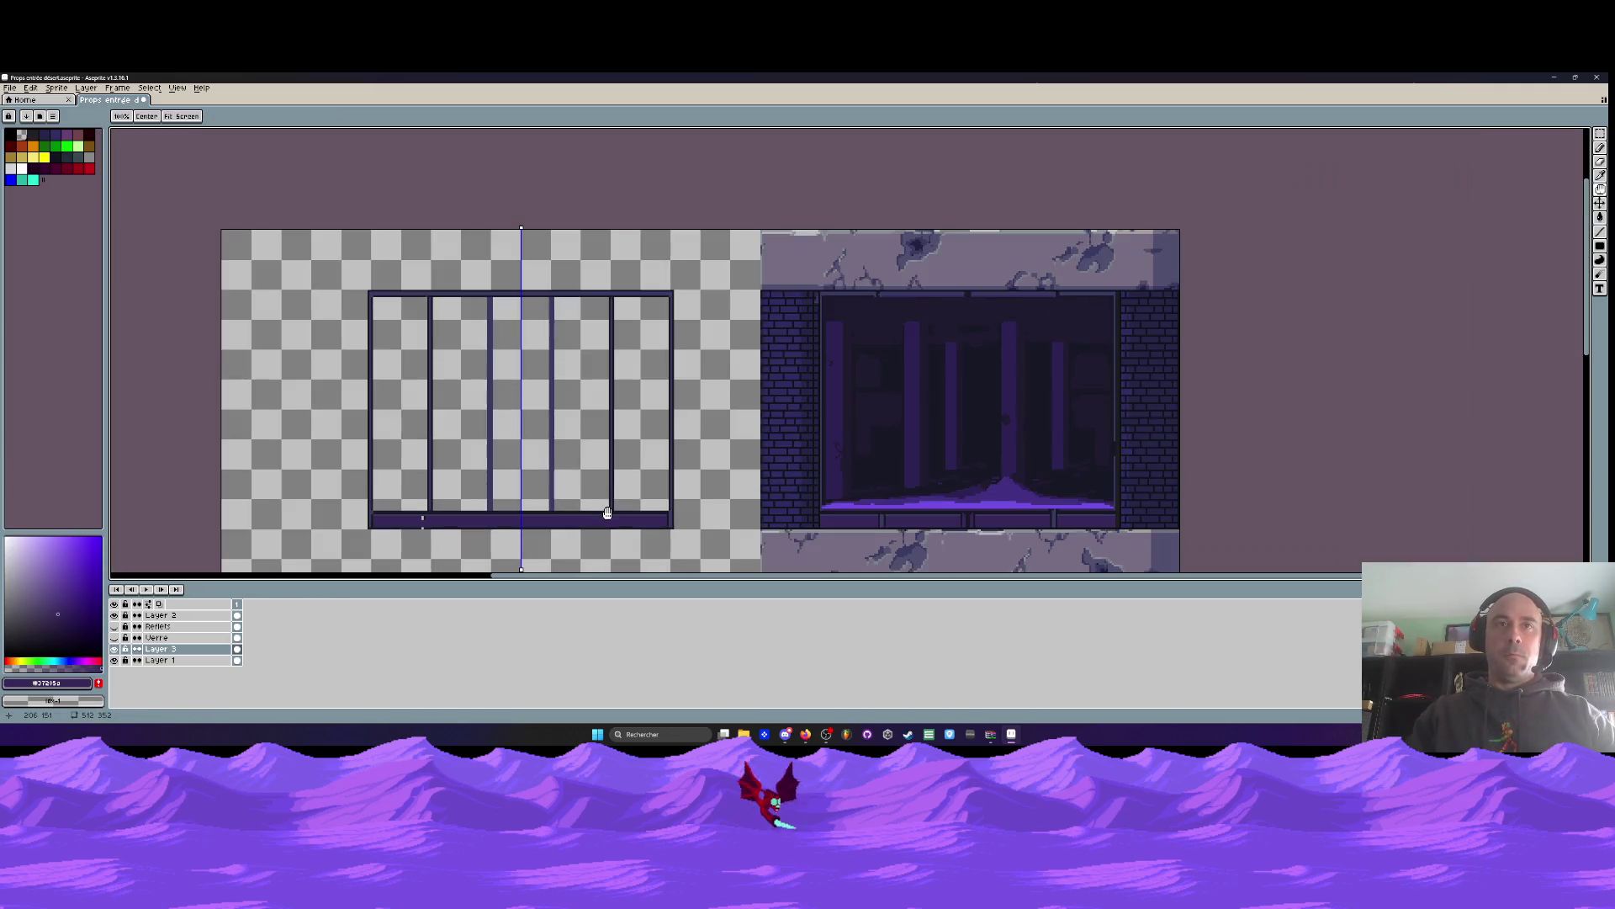
pyautogui.scroll(2, 497, 503)
pyautogui.scroll(2, 491, 505)
pyautogui.keyDown('alt'); pyautogui.click(491, 505); pyautogui.keyUp('alt')
pyautogui.keyDown('alt'); pyautogui.click(327, 533); pyautogui.keyUp('alt')
pyautogui.click(284, 523)
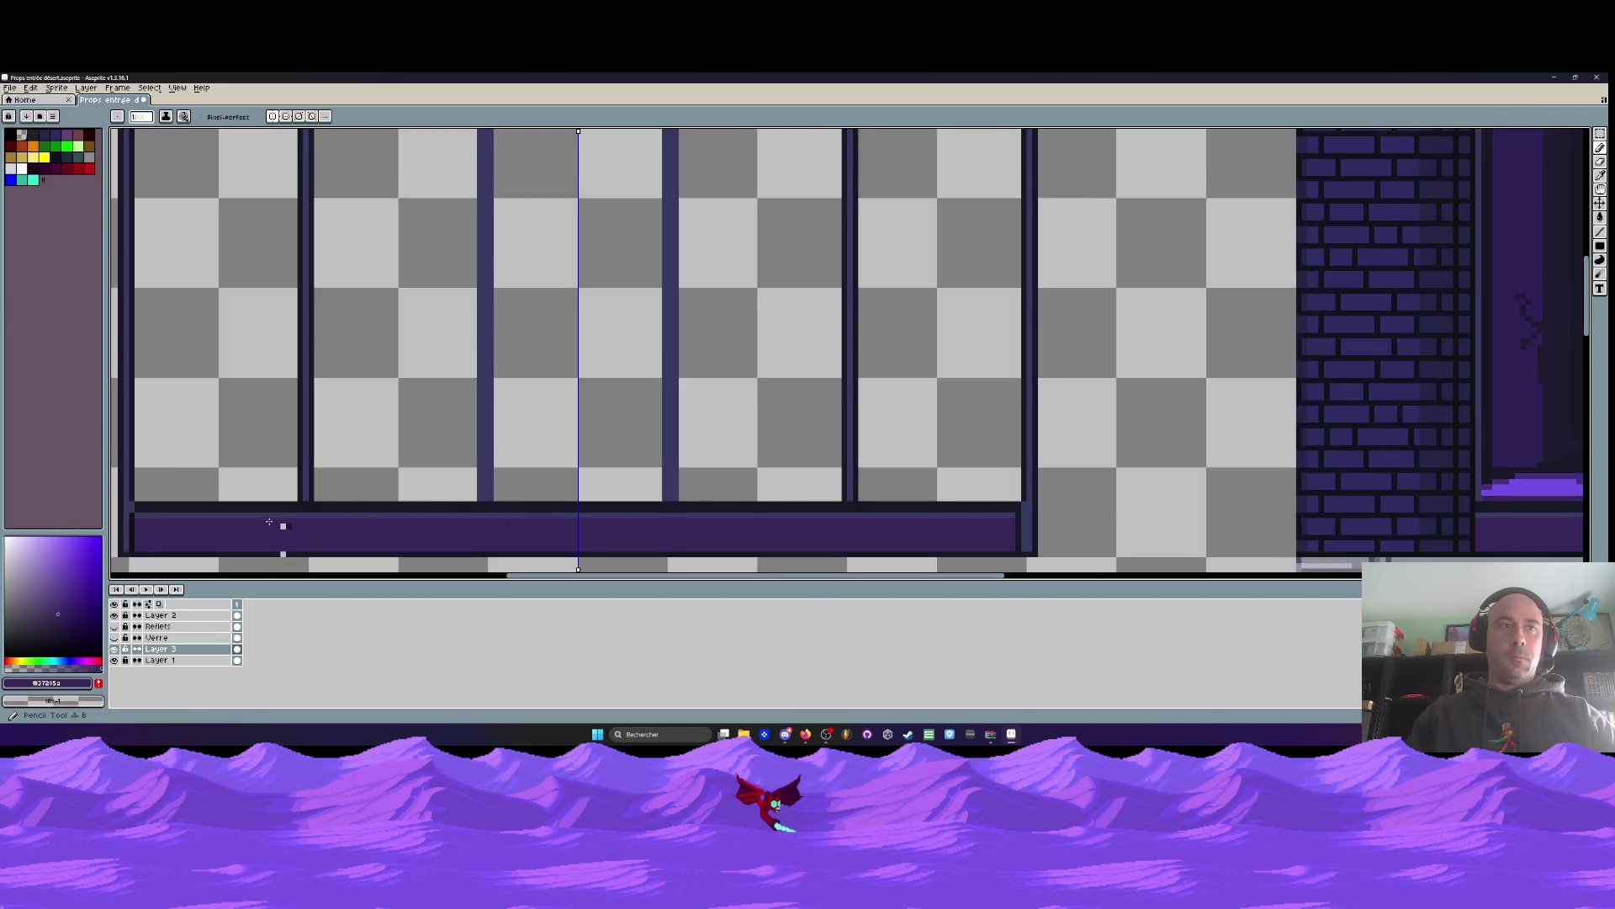
pyautogui.press('alt')
pyautogui.keyDown('alt'); pyautogui.click(283, 554); pyautogui.keyUp('alt')
# Sample the blue-grey bar colour and the dark outline colour from the canvas
pyautogui.scroll(-1, 277, 551)
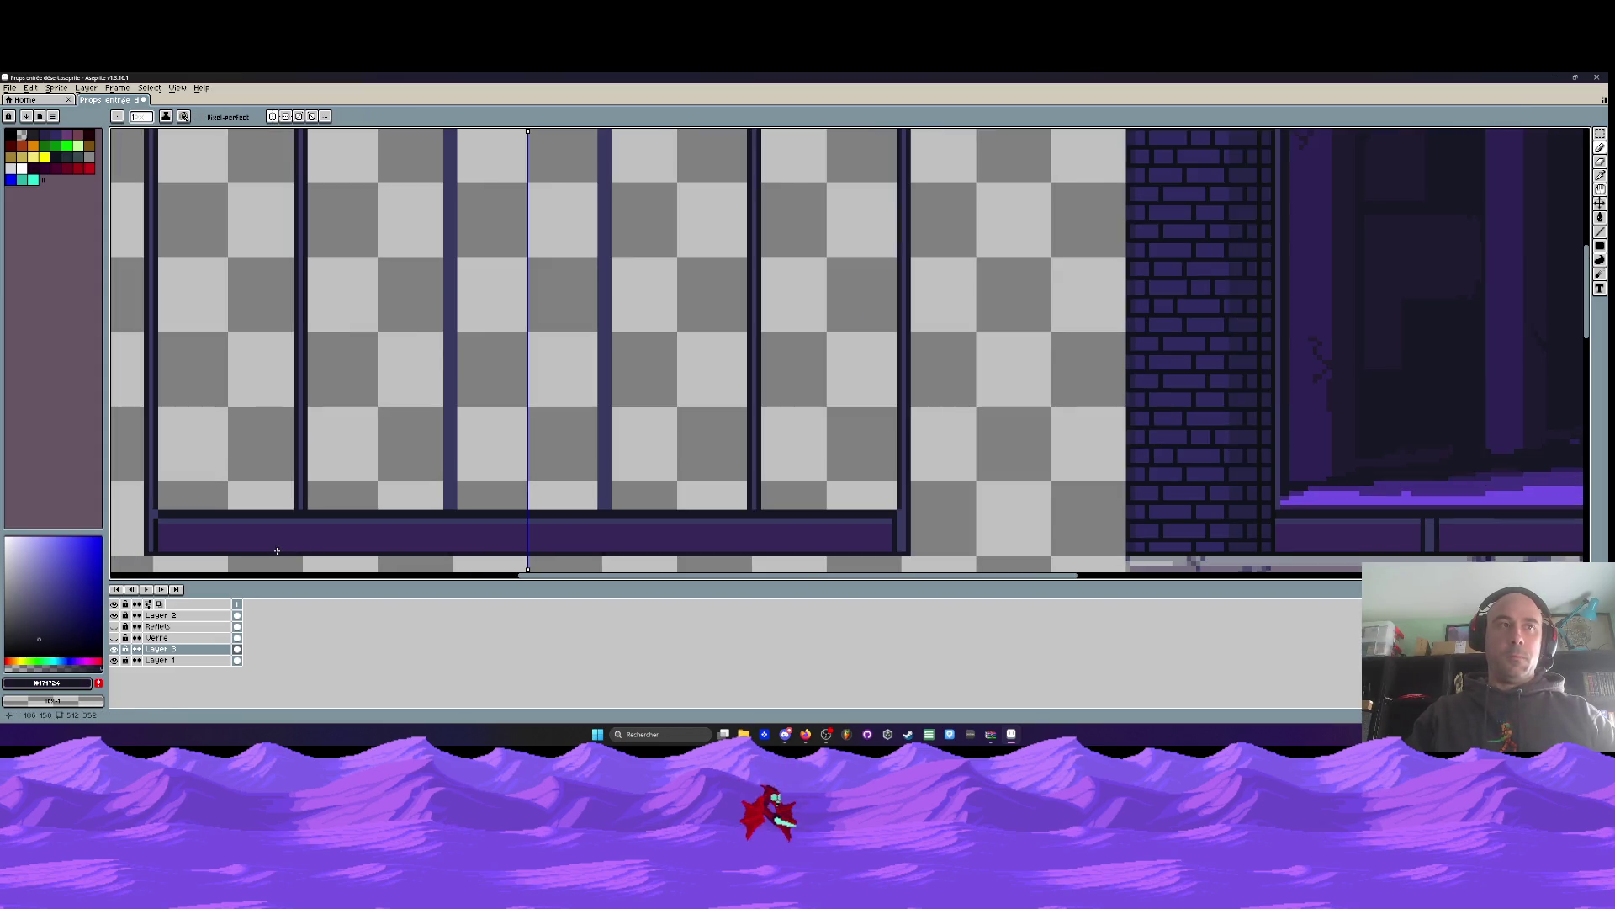
pyautogui.scroll(2, 277, 551)
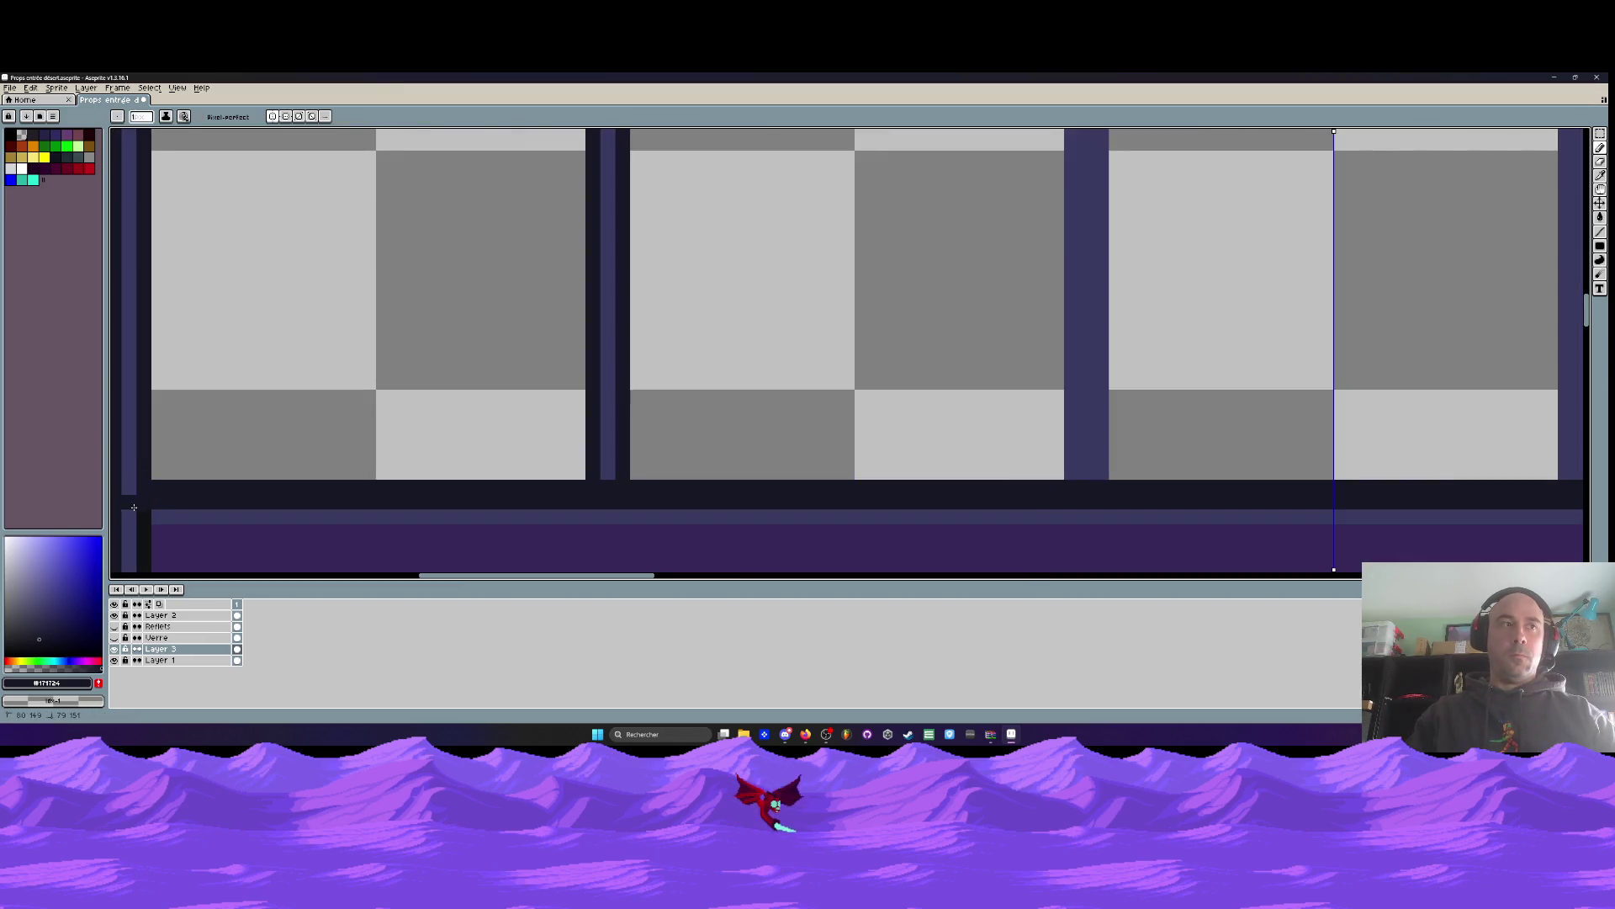
pyautogui.scroll(-1, 134, 508)
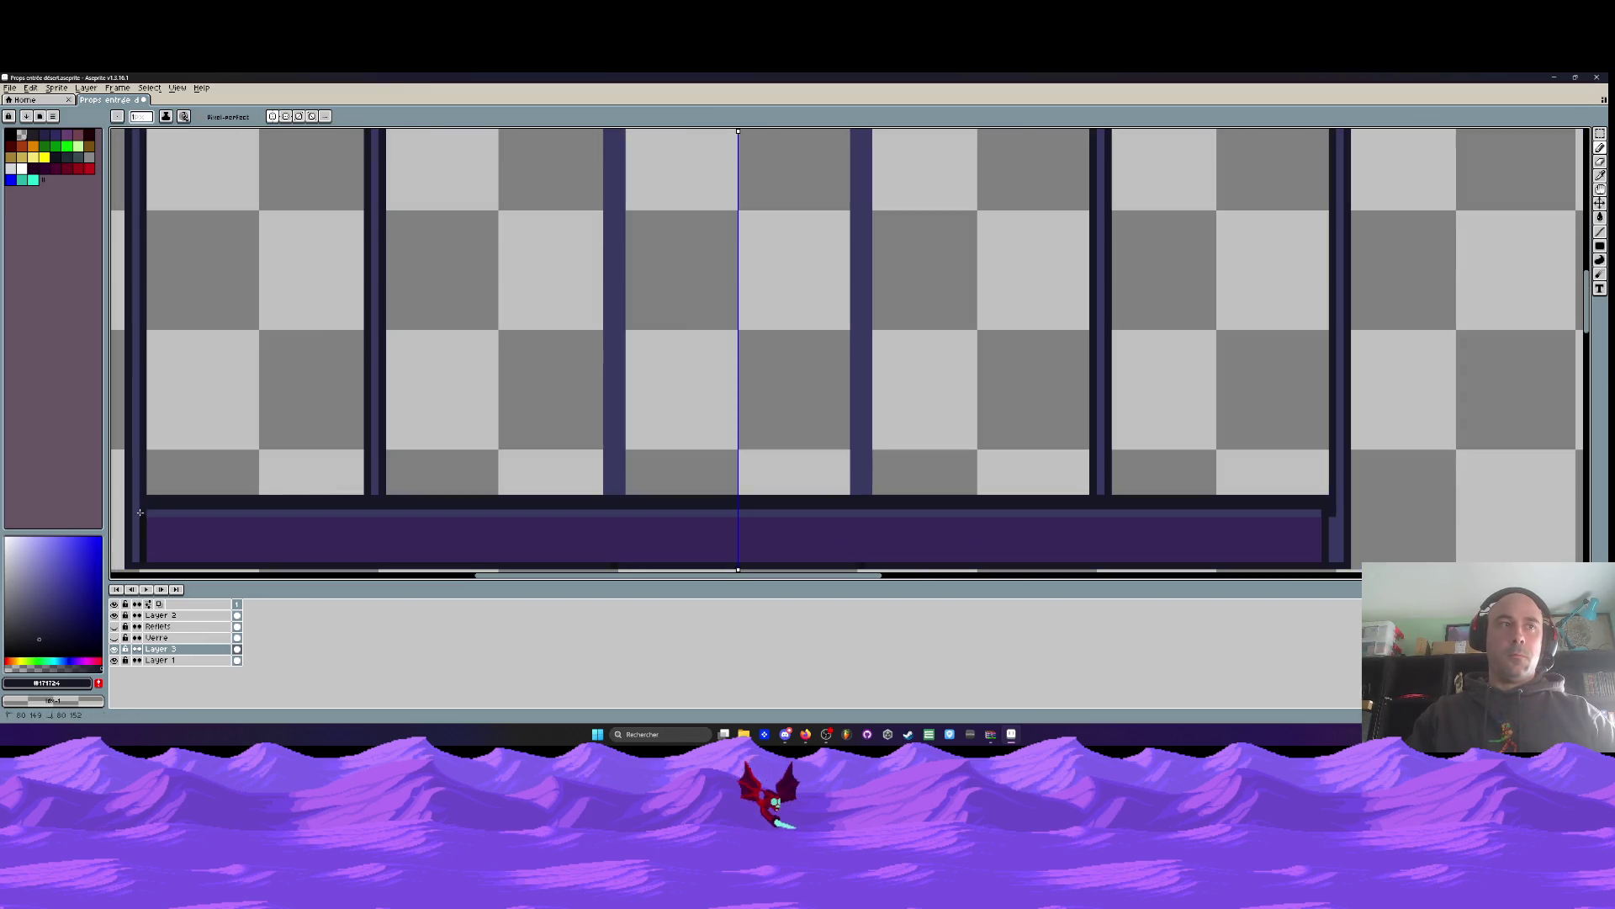
pyautogui.scroll(-1, 185, 514)
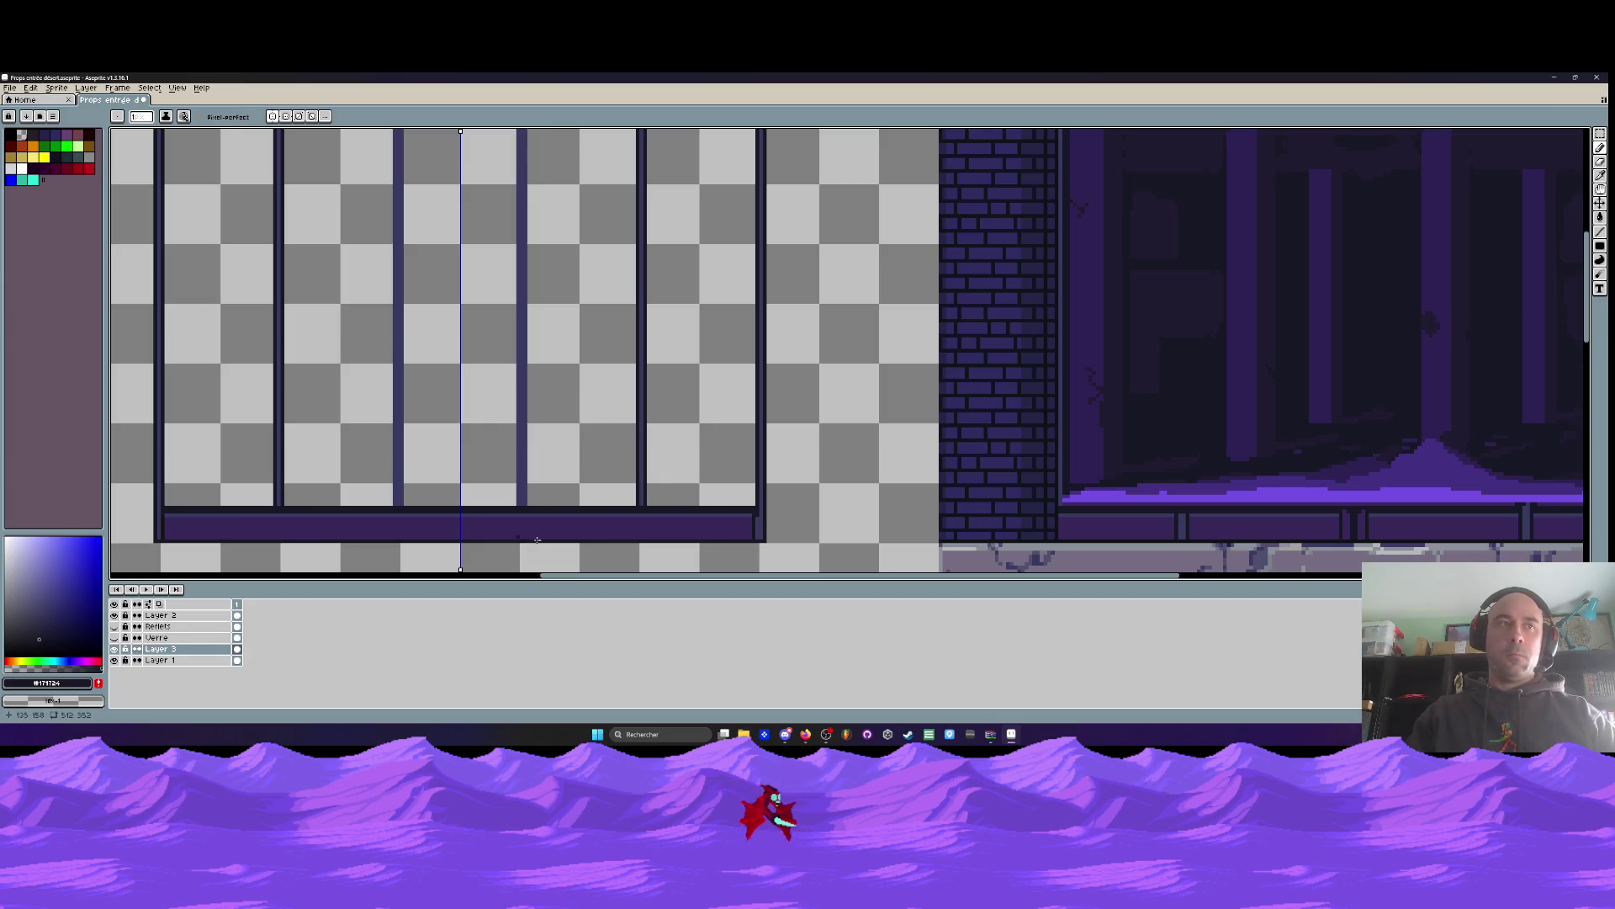
pyautogui.scroll(3, 766, 543)
pyautogui.keyDown('alt'); pyautogui.click(764, 530); pyautogui.keyUp('alt')
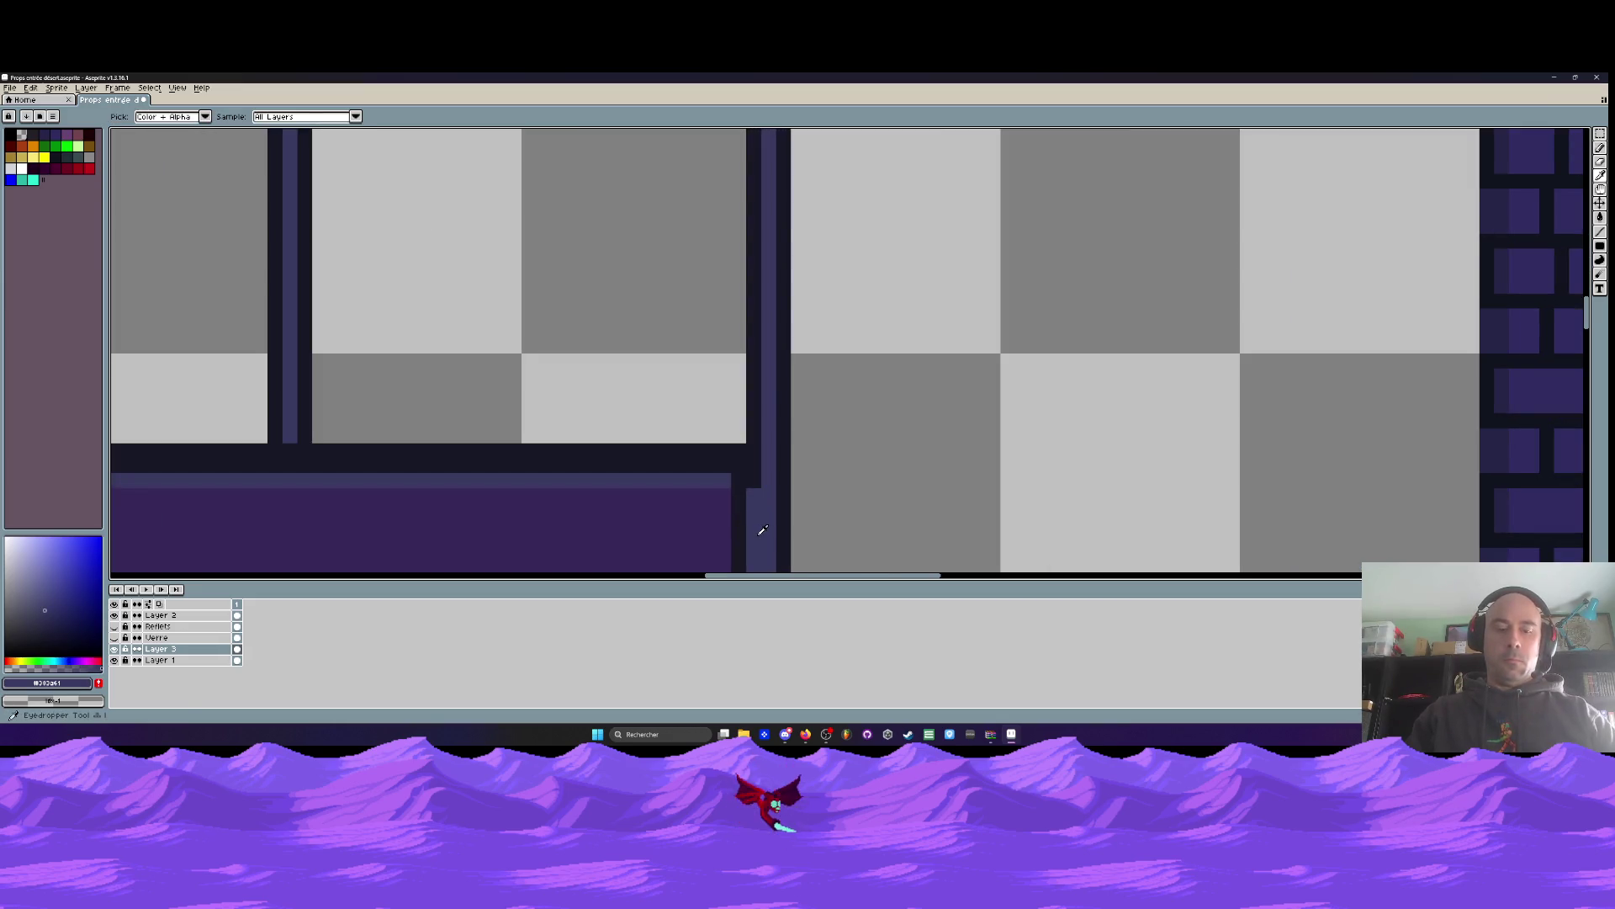
pyautogui.scroll(-3, 756, 471)
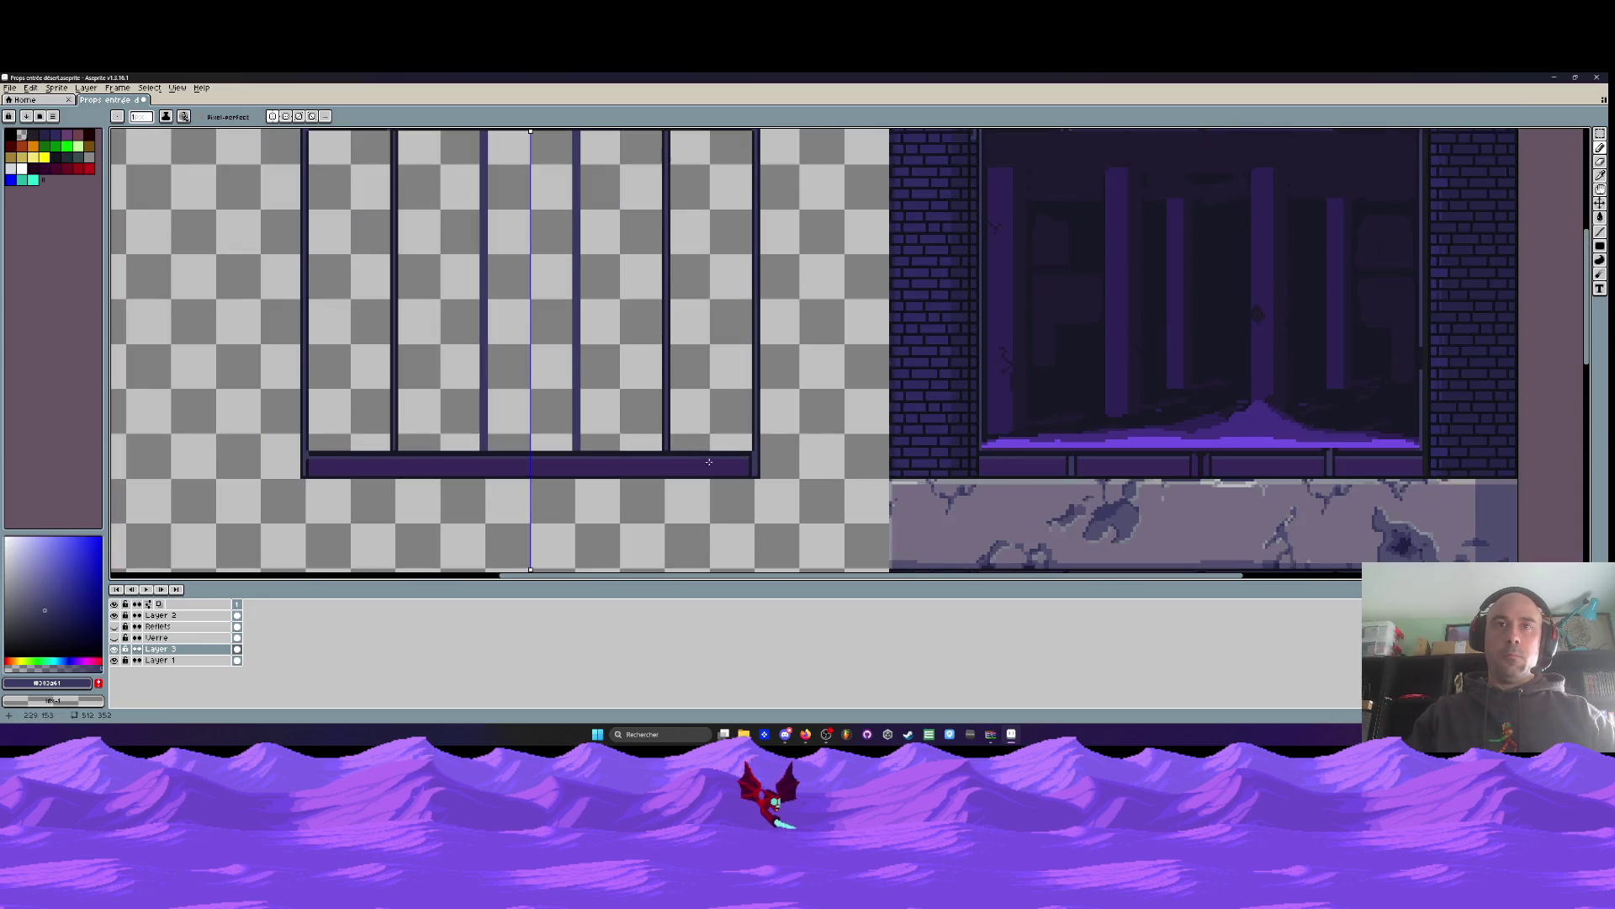
pyautogui.scroll(3, 297, 455)
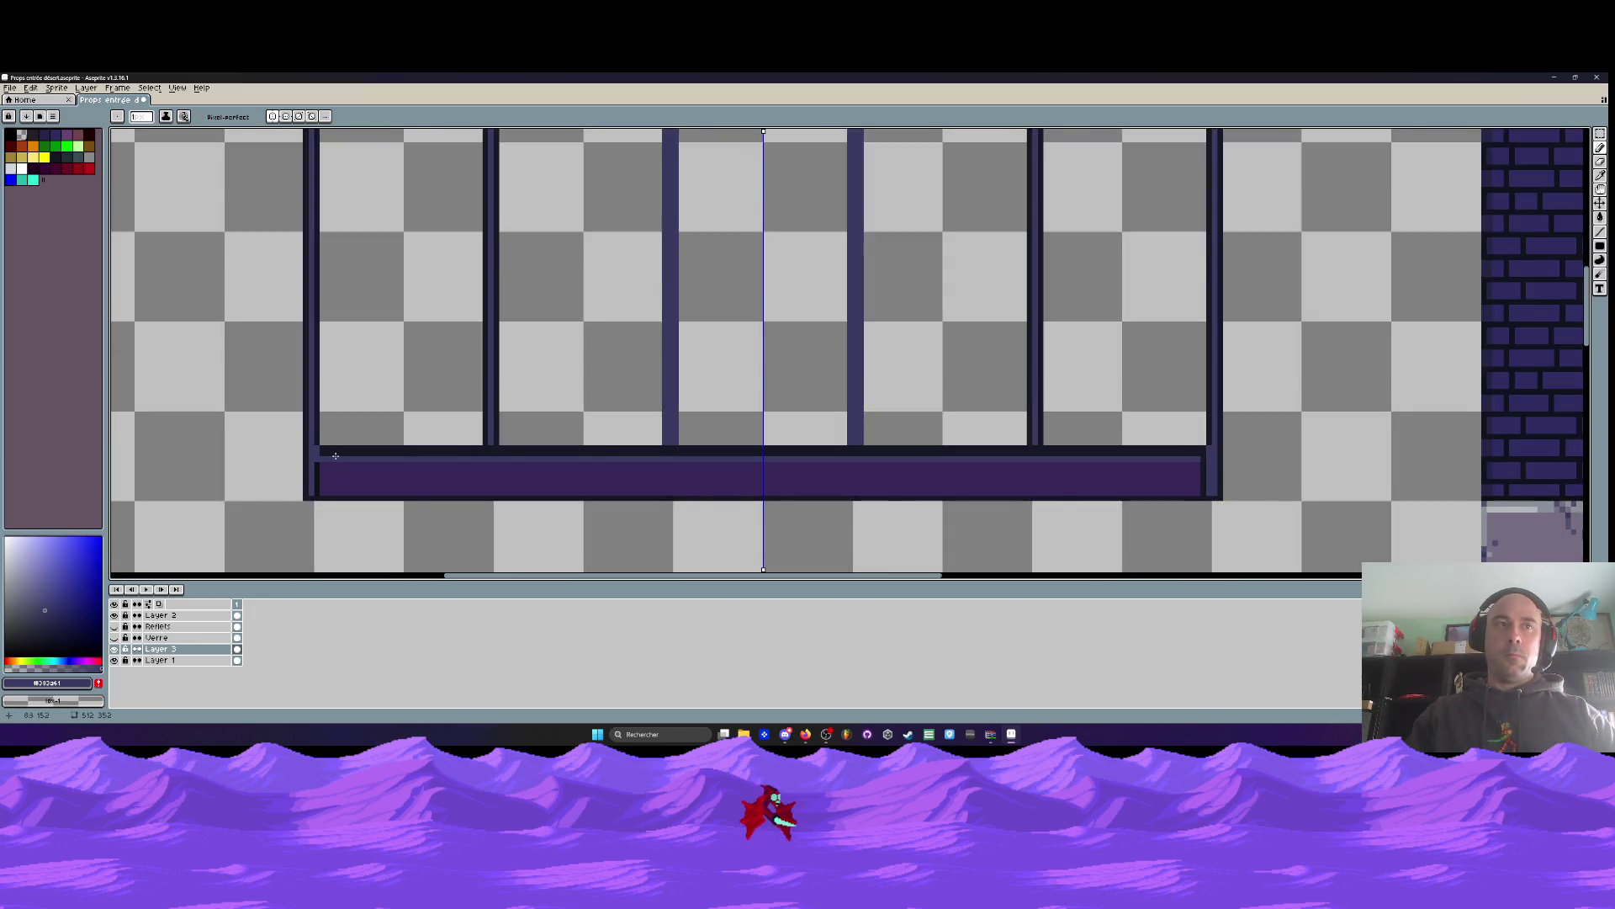
pyautogui.scroll(-1, 339, 455)
pyautogui.scroll(1, 339, 456)
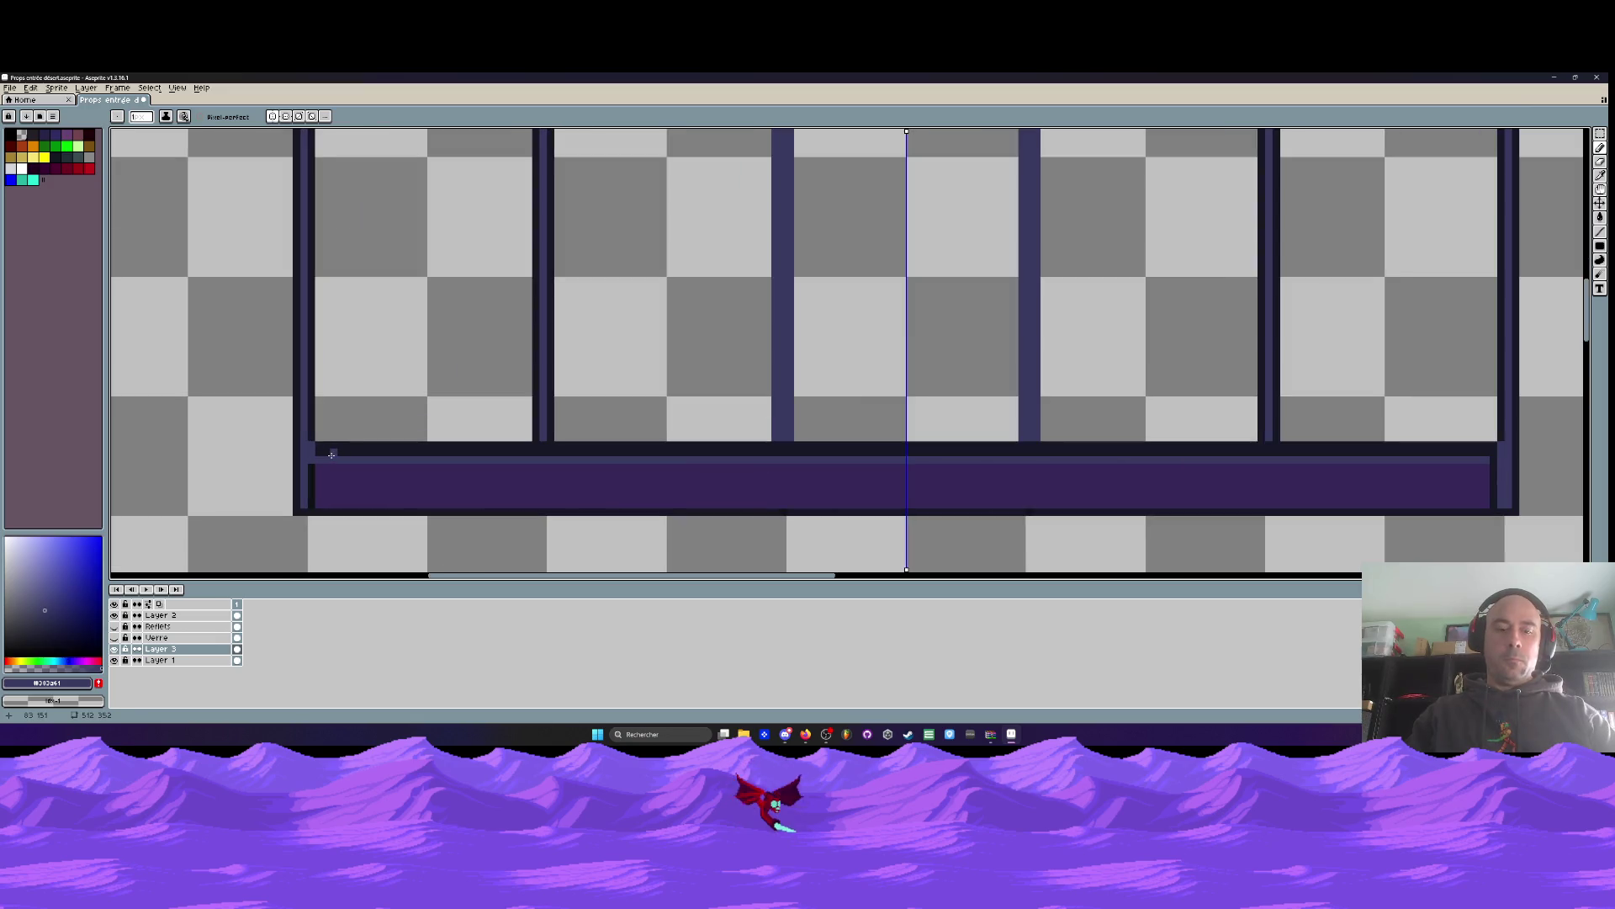
pyautogui.keyDown('alt'); pyautogui.click(330, 448); pyautogui.keyUp('alt')
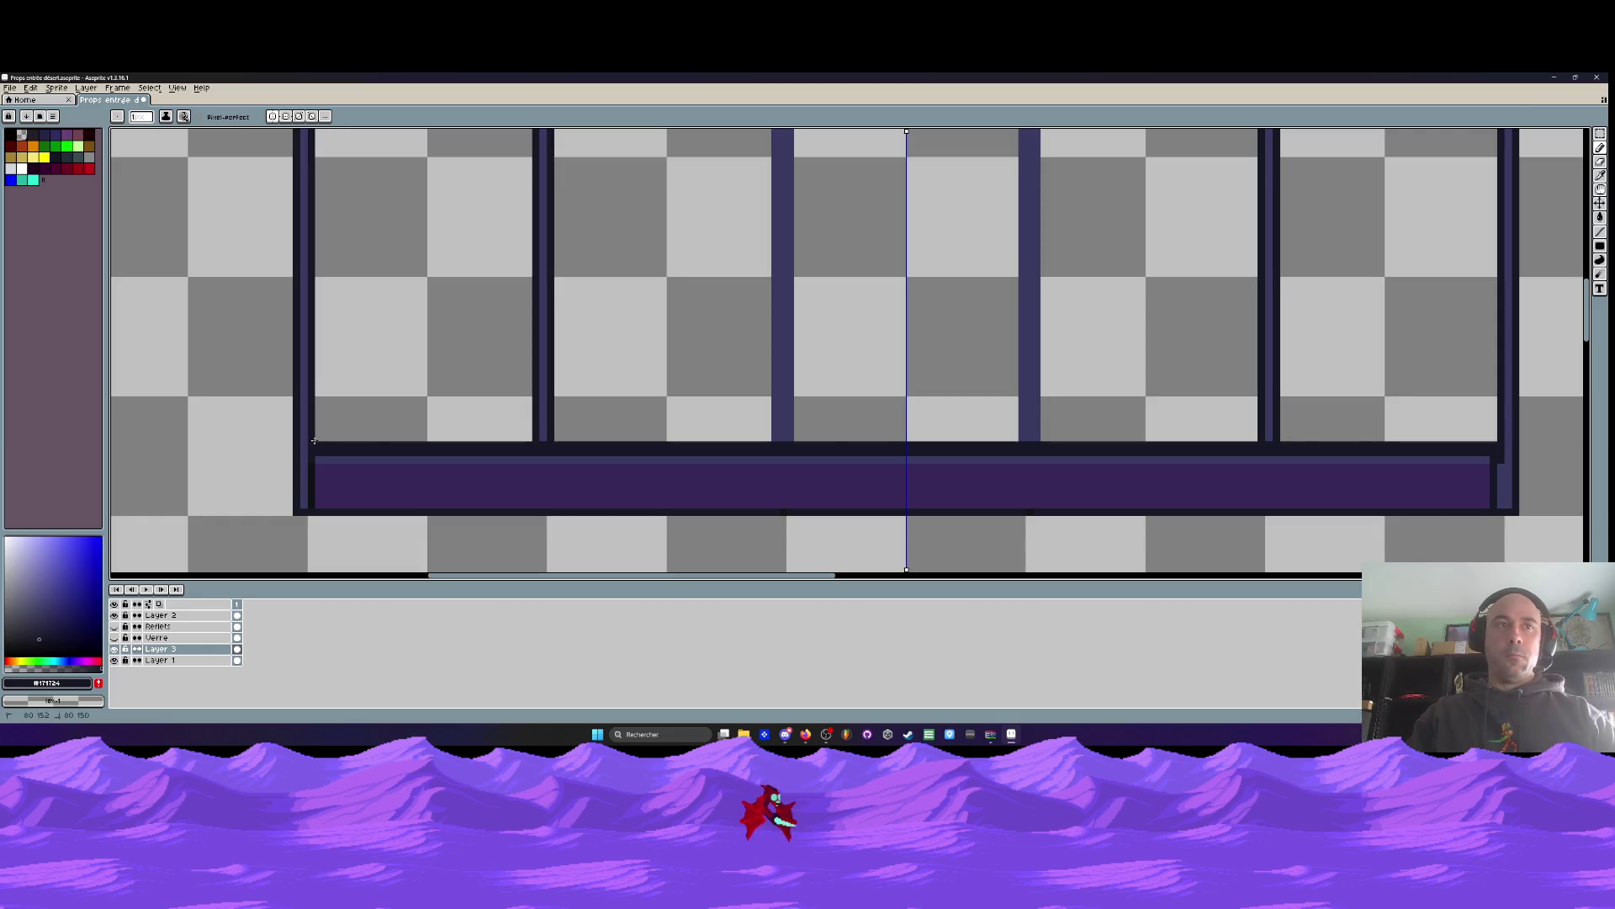
pyautogui.scroll(-1, 315, 440)
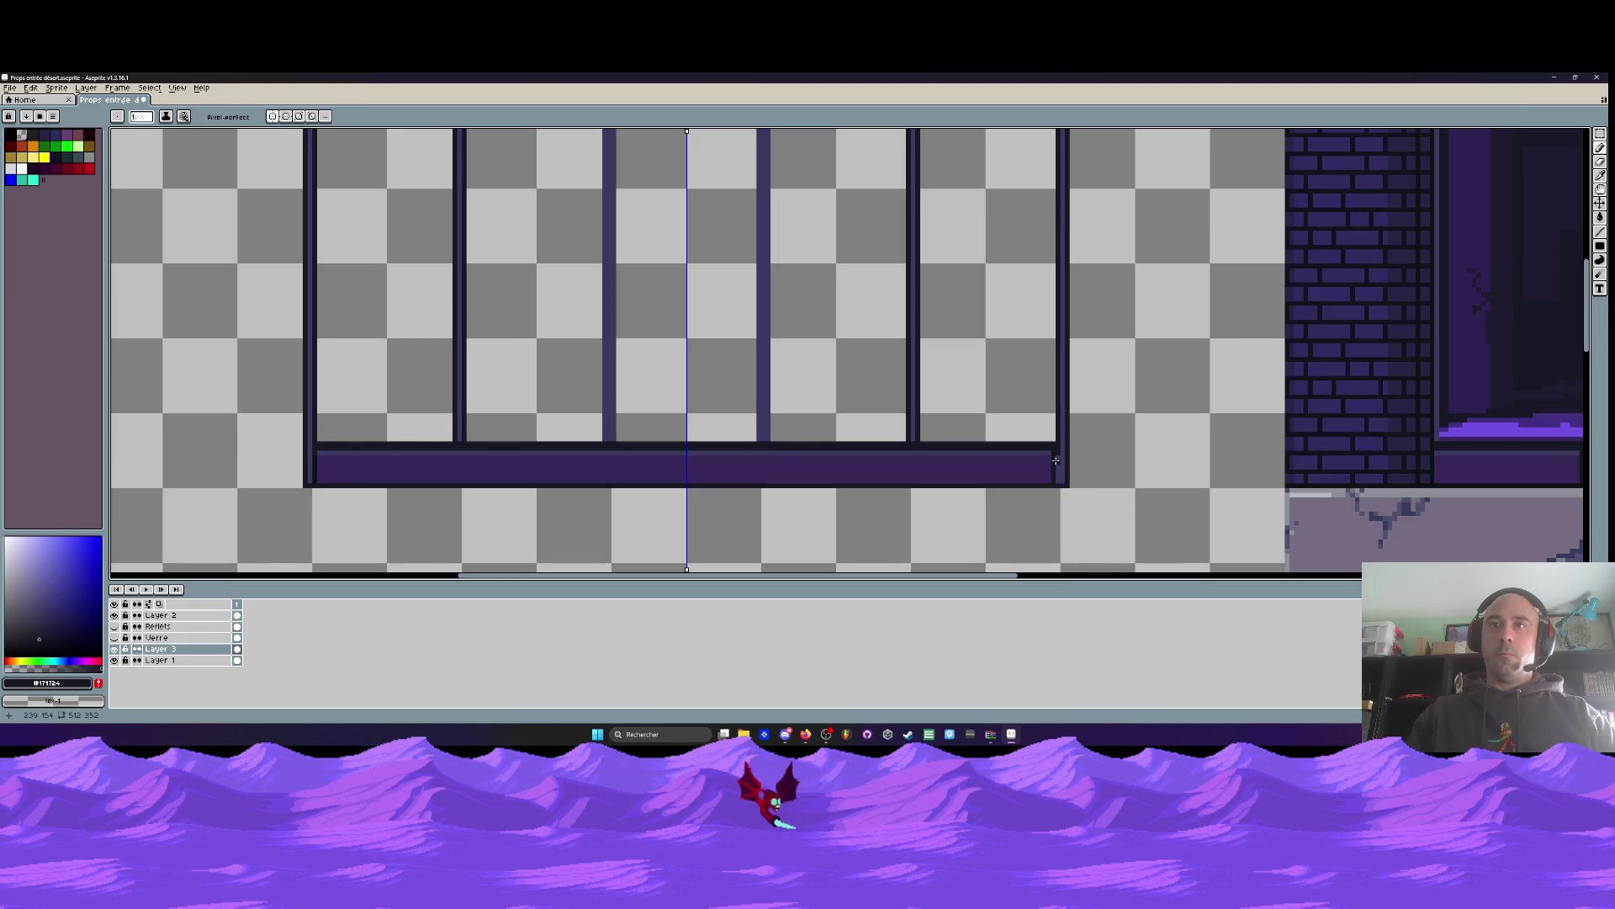
pyautogui.scroll(1, 1042, 461)
# Move the thin bar along the sill one pixel up-left and commit
pyautogui.press('m')
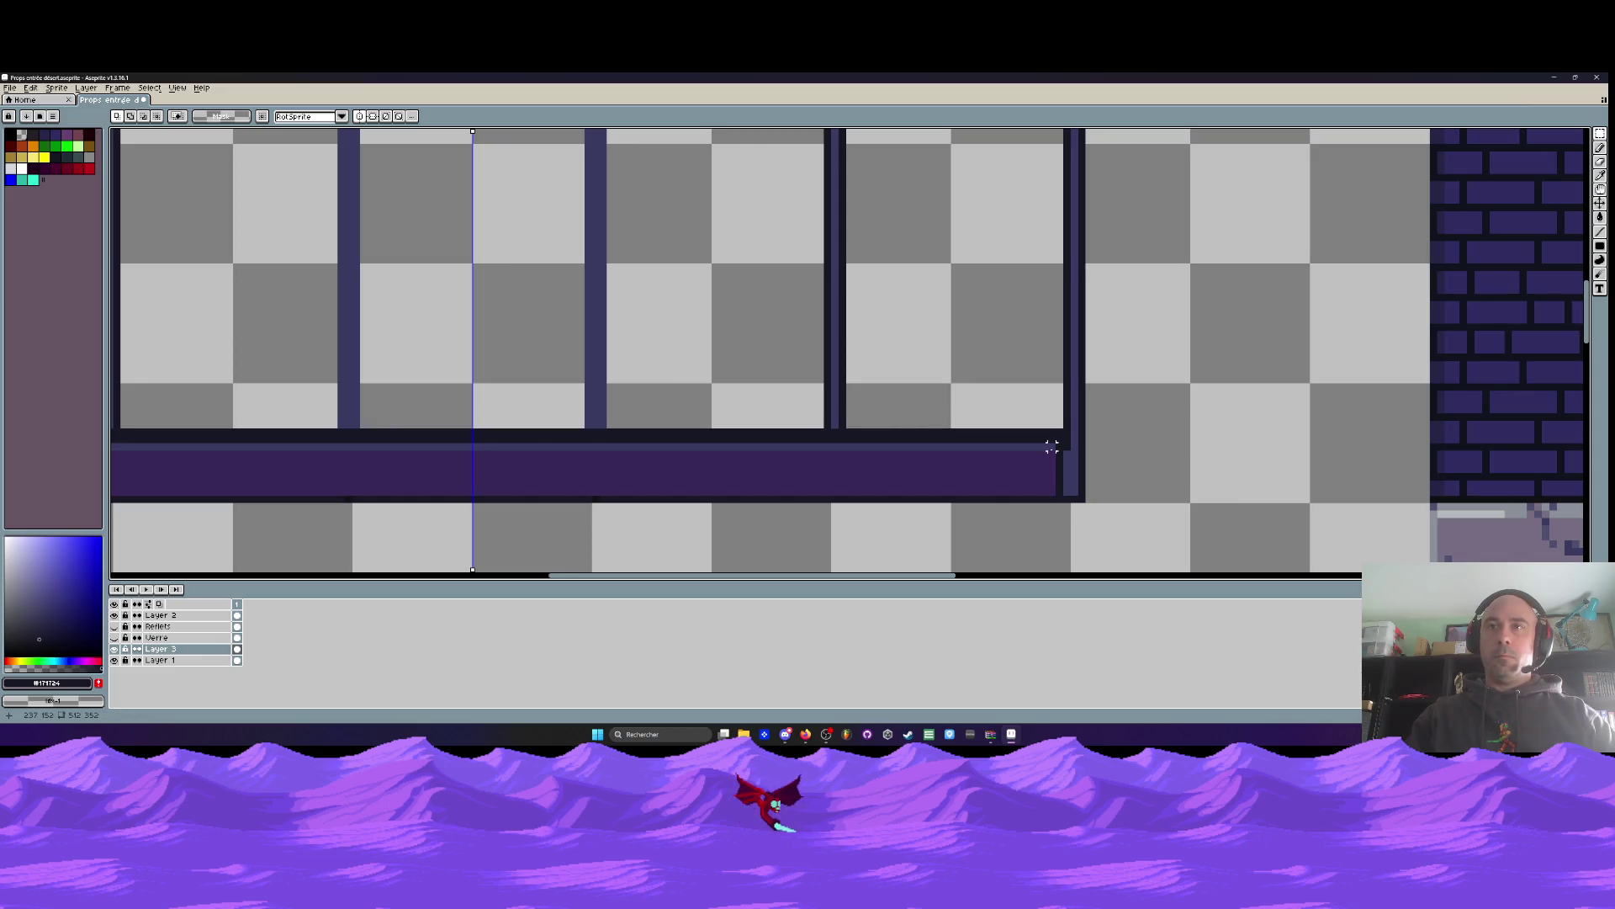
pyautogui.click(1059, 460)
pyautogui.moveTo(1071, 472); pyautogui.dragTo(1073, 462)
pyautogui.press('Return')
pyautogui.scroll(1, 1065, 491)
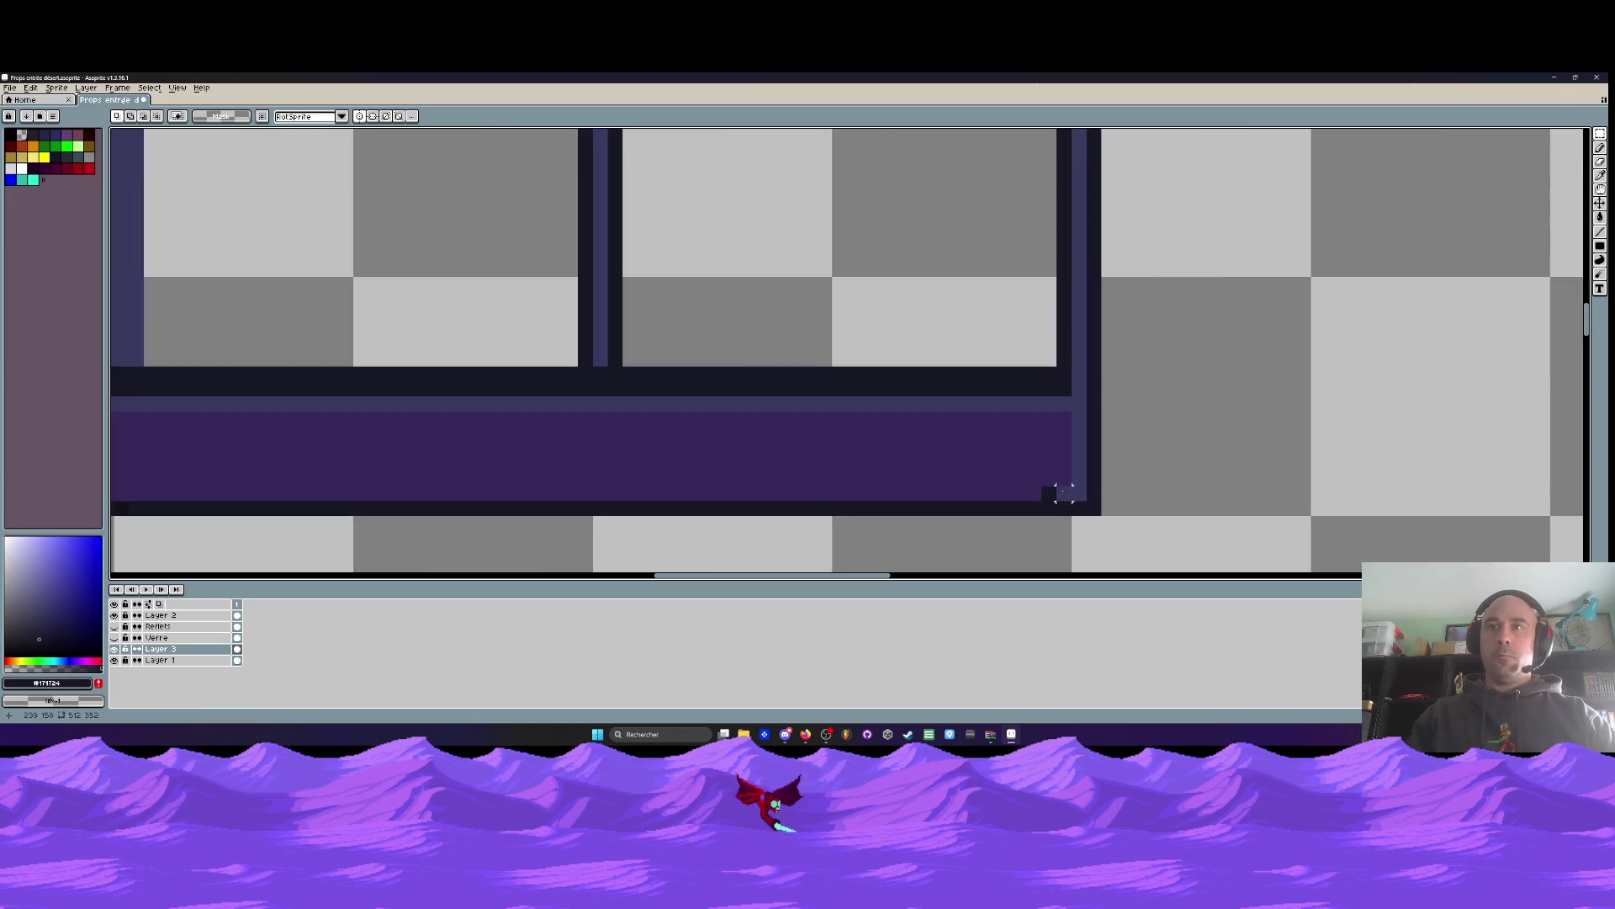
# Pick the sill purple, return to the pencil, and select the whole window frame
pyautogui.press('i')
pyautogui.click(1052, 487)
pyautogui.press('b')
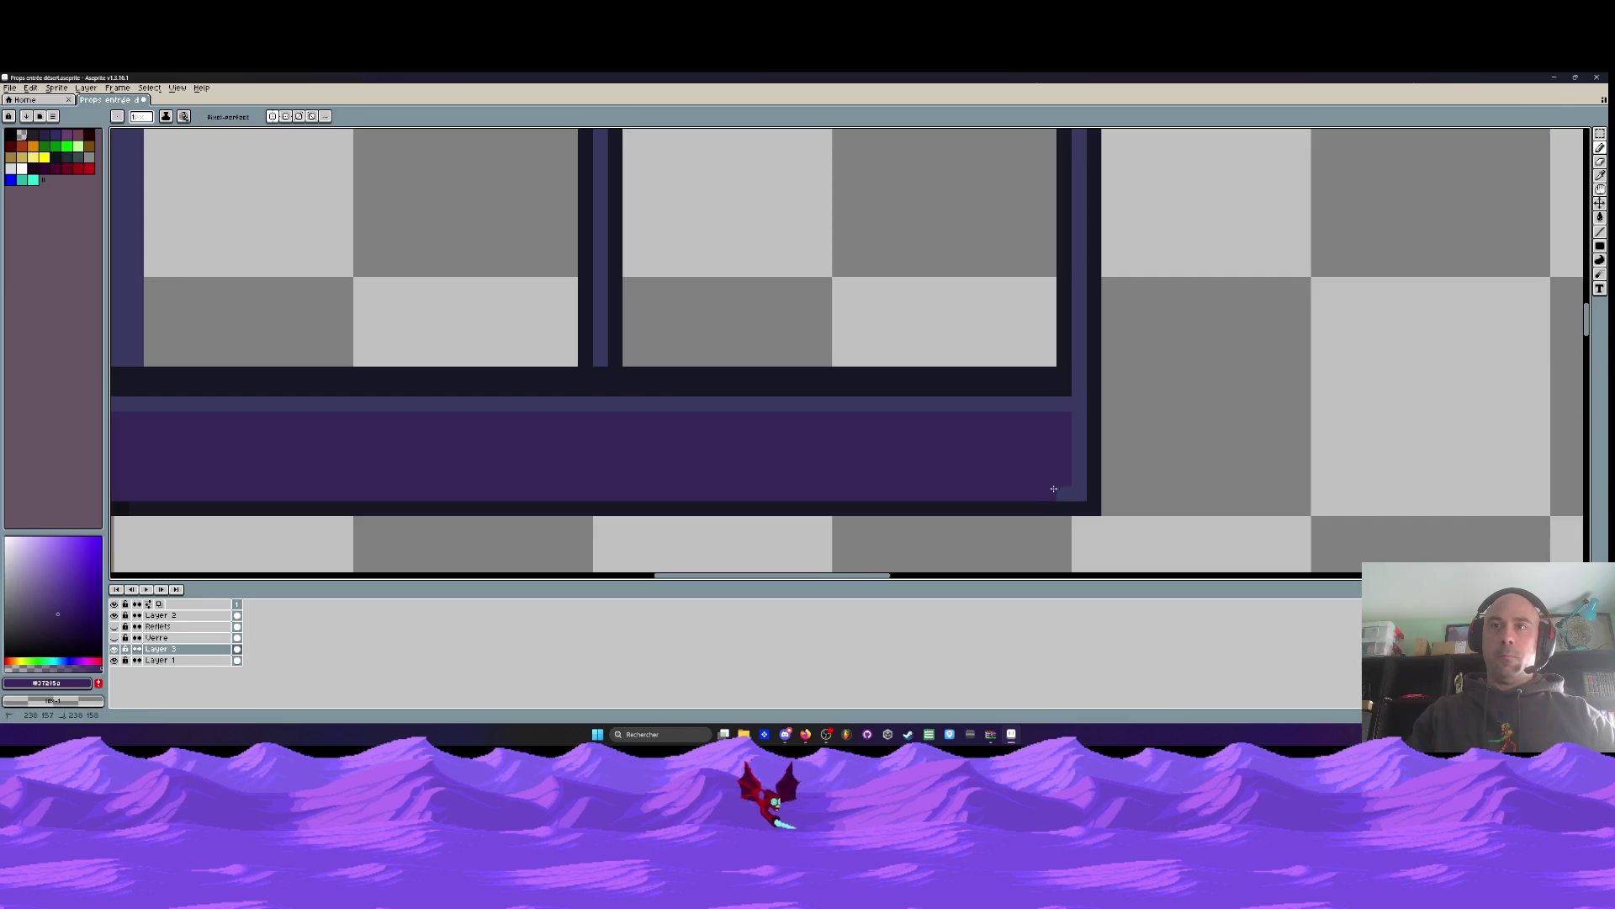
pyautogui.scroll(-3, 1062, 492)
pyautogui.scroll(1, 812, 457)
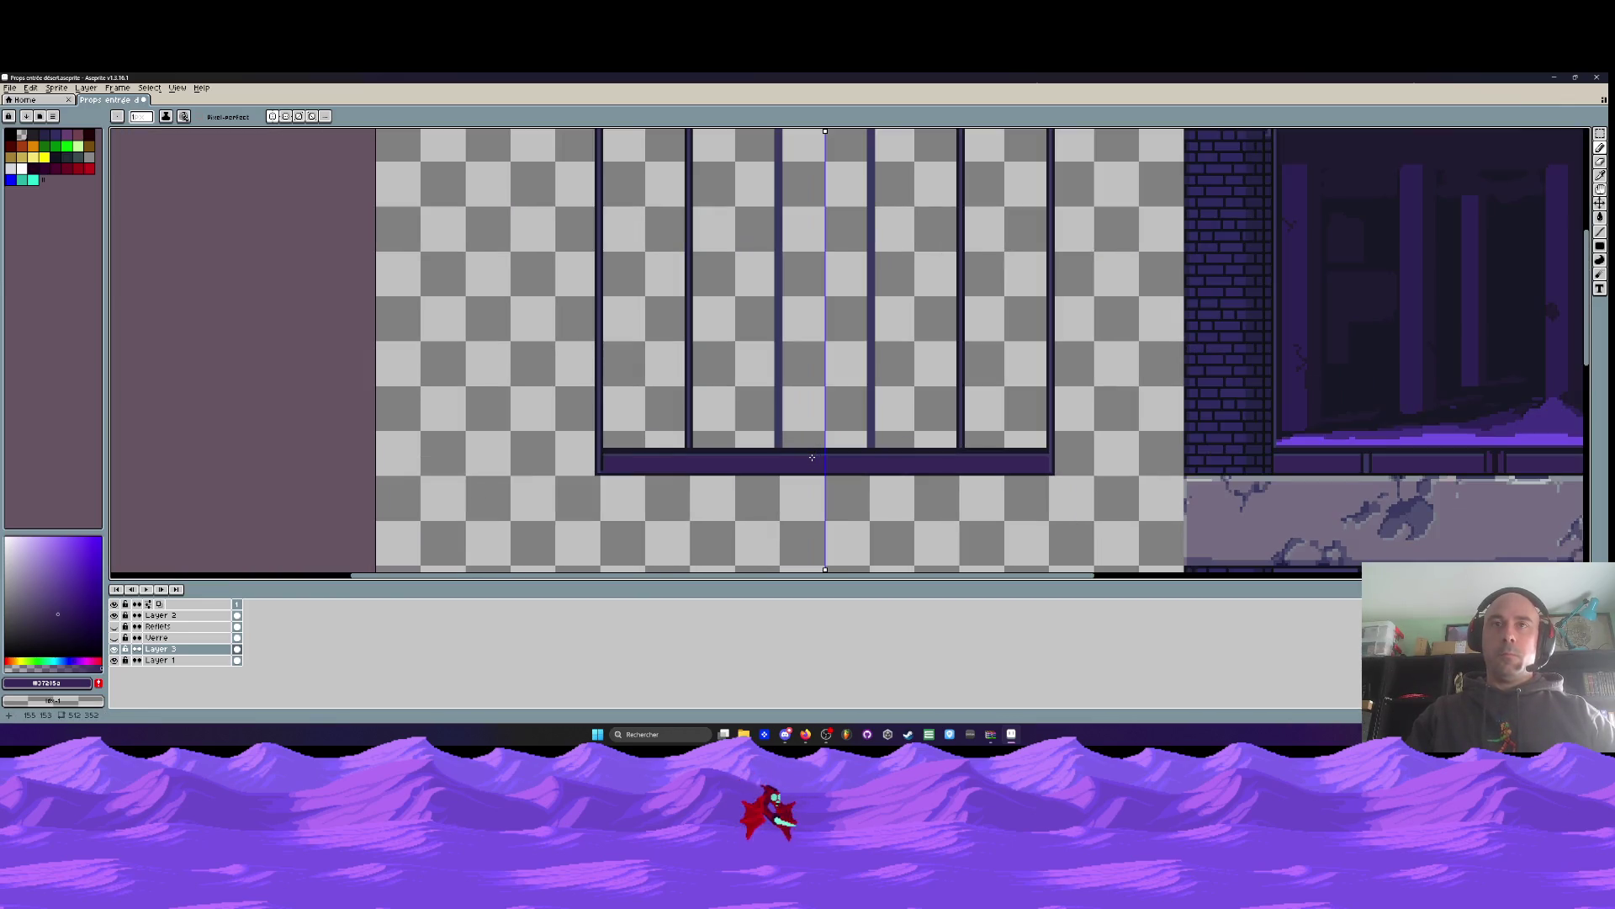
pyautogui.press('m')
pyautogui.scroll(-1, 812, 457)
pyautogui.moveTo(640, 203)
pyautogui.mouseDown()
pyautogui.moveTo(722, 381)
pyautogui.moveTo(820, 532)
pyautogui.mouseUp()
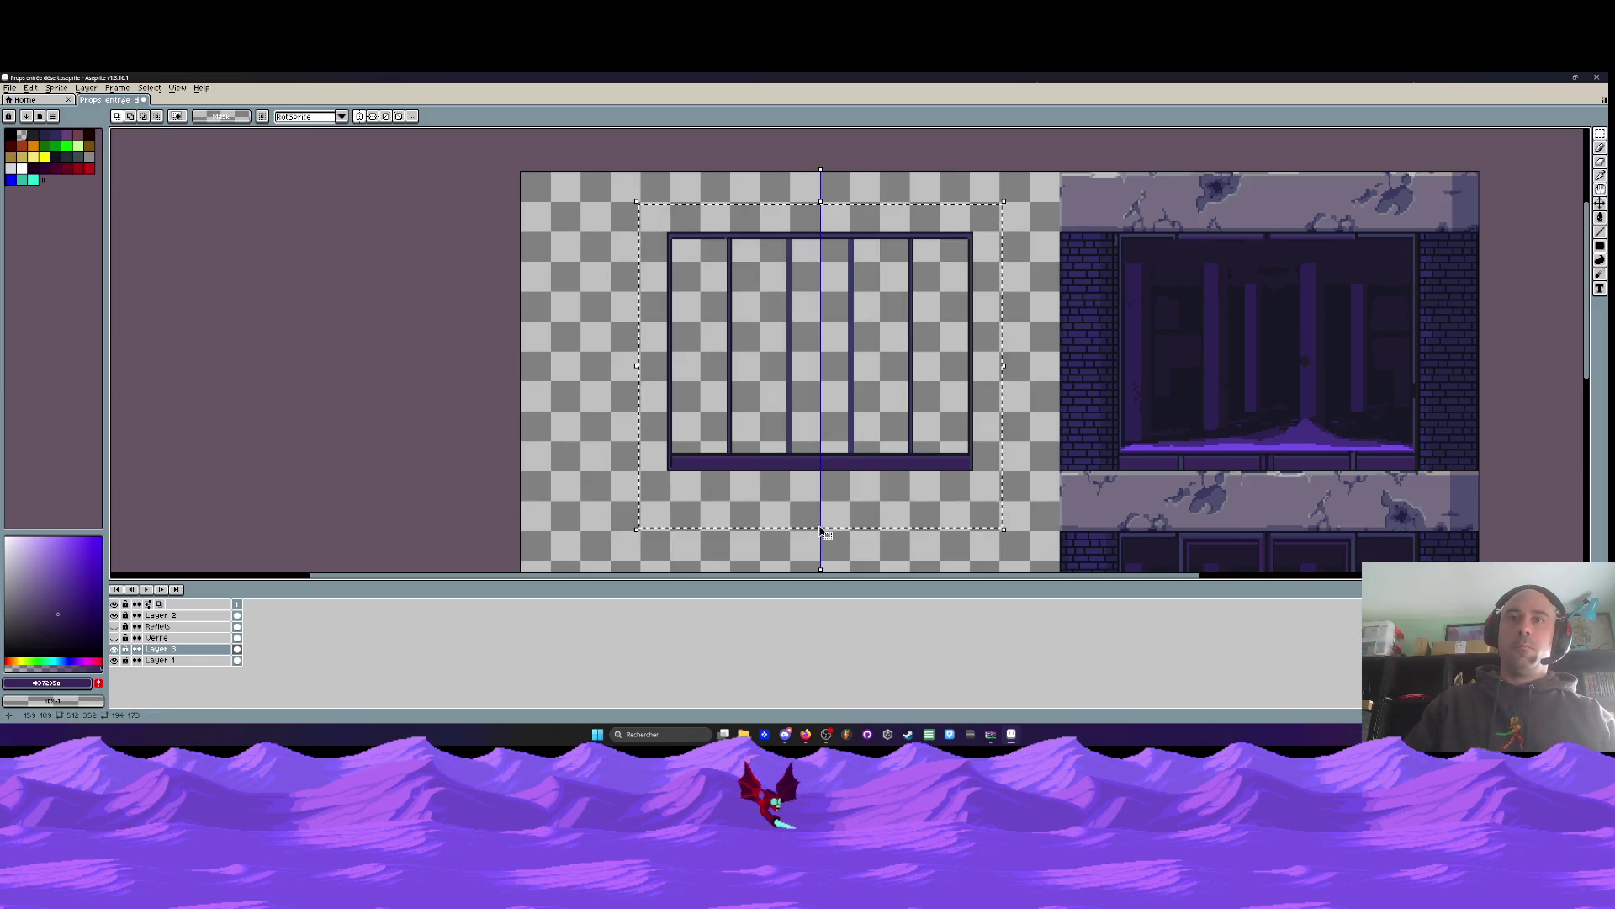
# Turn off symmetry, then cut and re-paste the frame, shifting it left
pyautogui.click(808, 516)
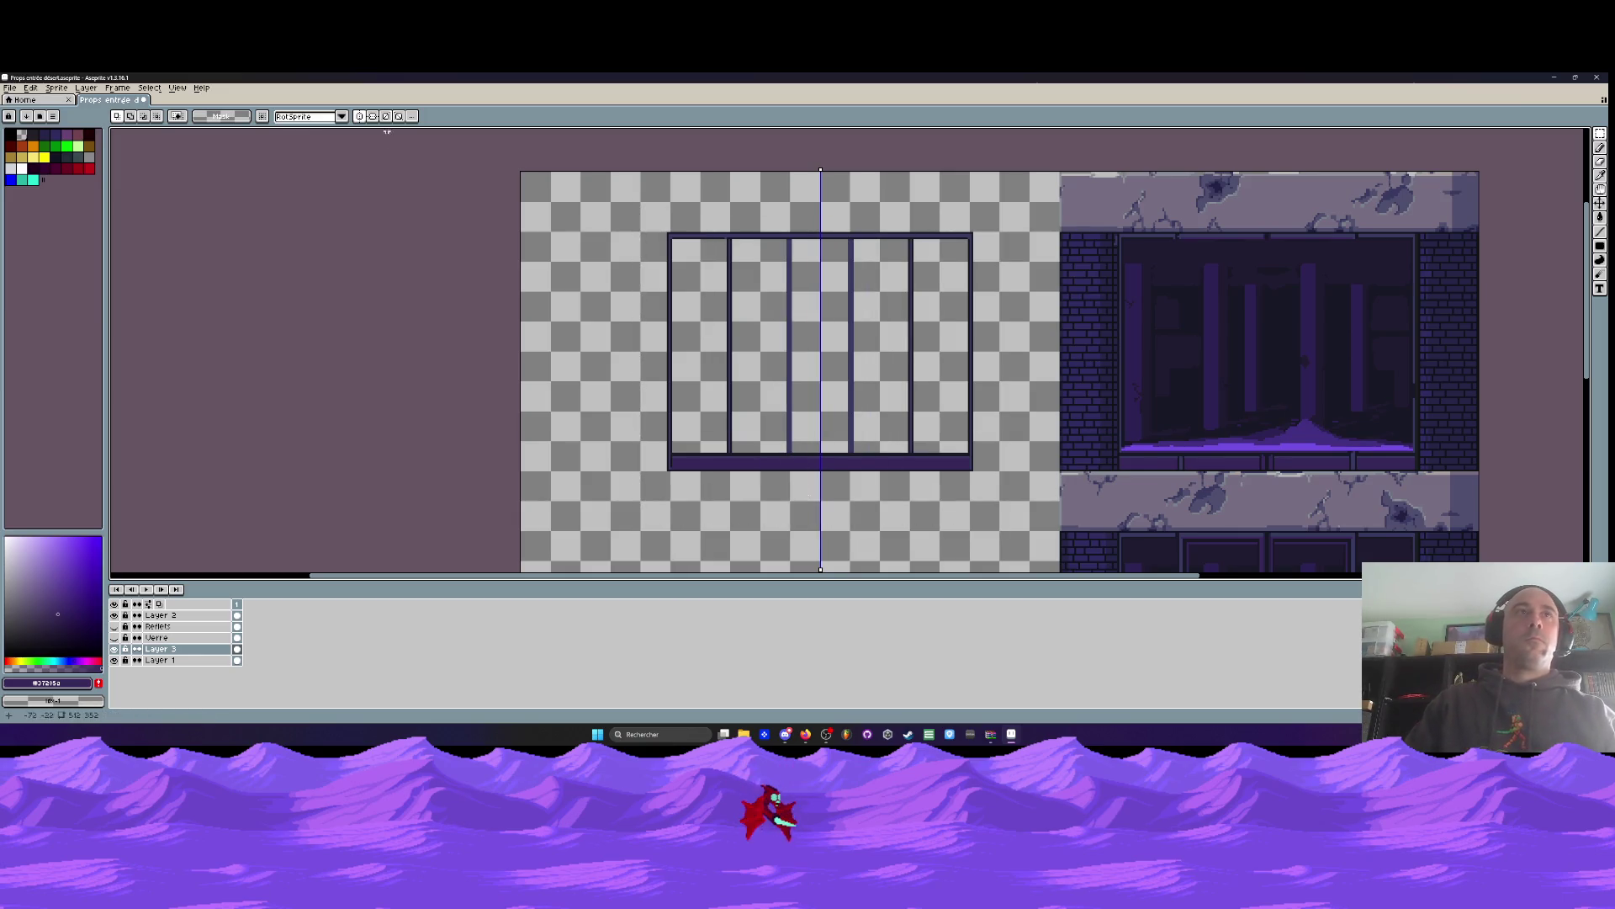
pyautogui.click(360, 118)
pyautogui.moveTo(818, 223); pyautogui.dragTo(623, 525)
pyautogui.press('Delete')
pyautogui.hotkey('ctrl', 'v')
pyautogui.moveTo(955, 434)
pyautogui.mouseDown()
pyautogui.moveTo(794, 422)
pyautogui.moveTo(809, 426)
pyautogui.mouseUp()
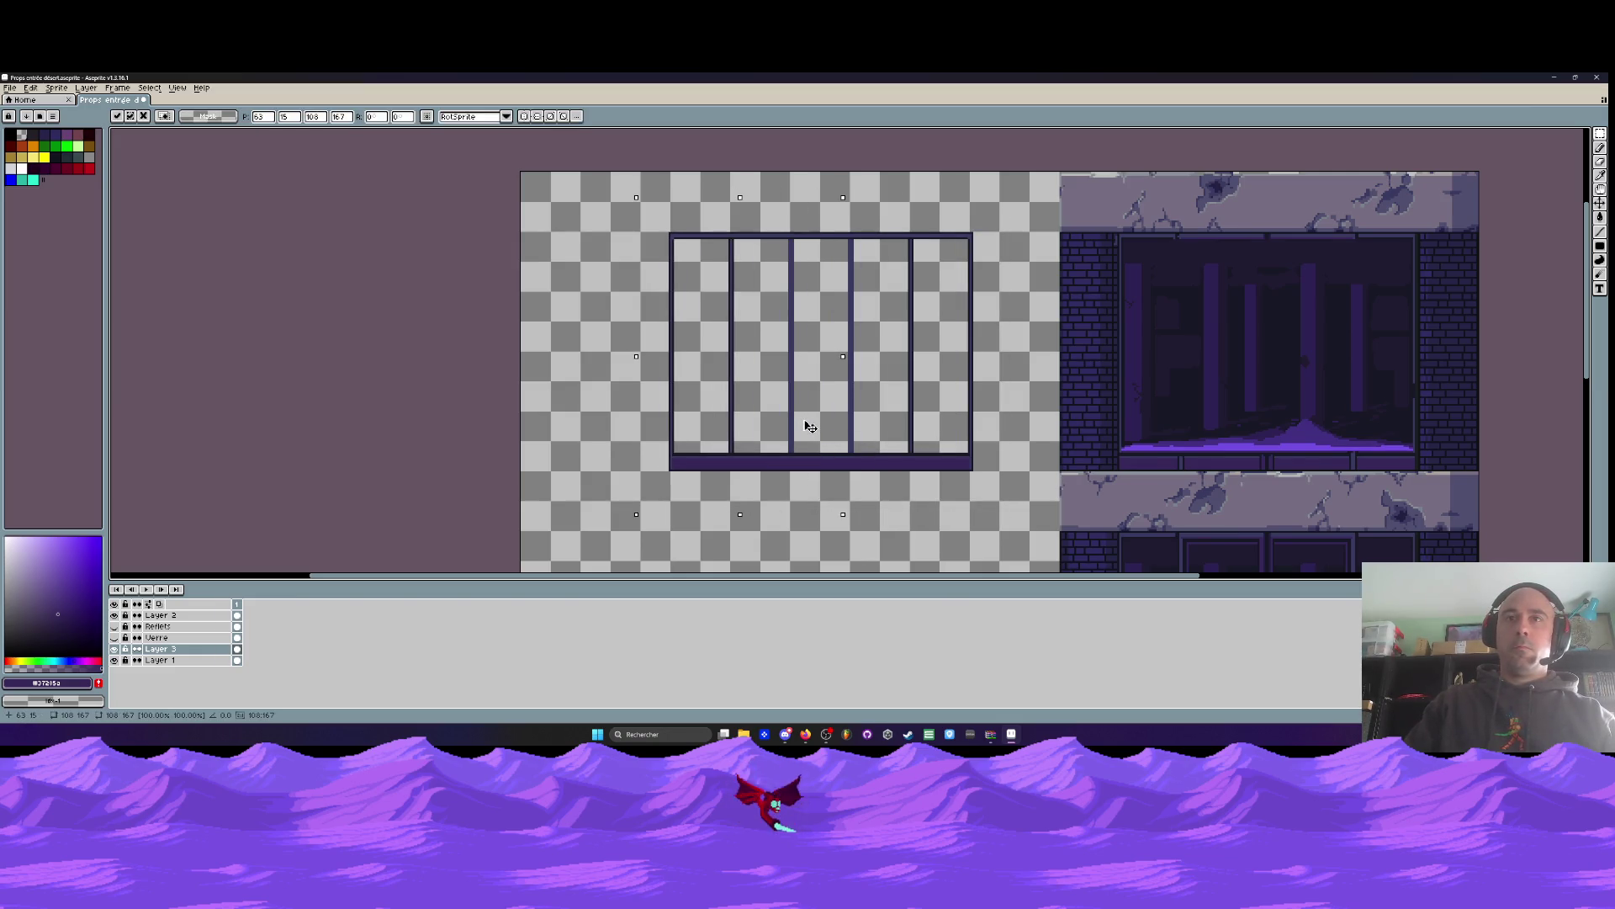
pyautogui.press('Return')
# Test-fit the frame over the facade's window, then cancel the move
pyautogui.moveTo(633, 209)
pyautogui.mouseDown()
pyautogui.moveTo(818, 321)
pyautogui.moveTo(1004, 507)
pyautogui.mouseUp()
pyautogui.moveTo(871, 467); pyautogui.dragTo(1310, 464)
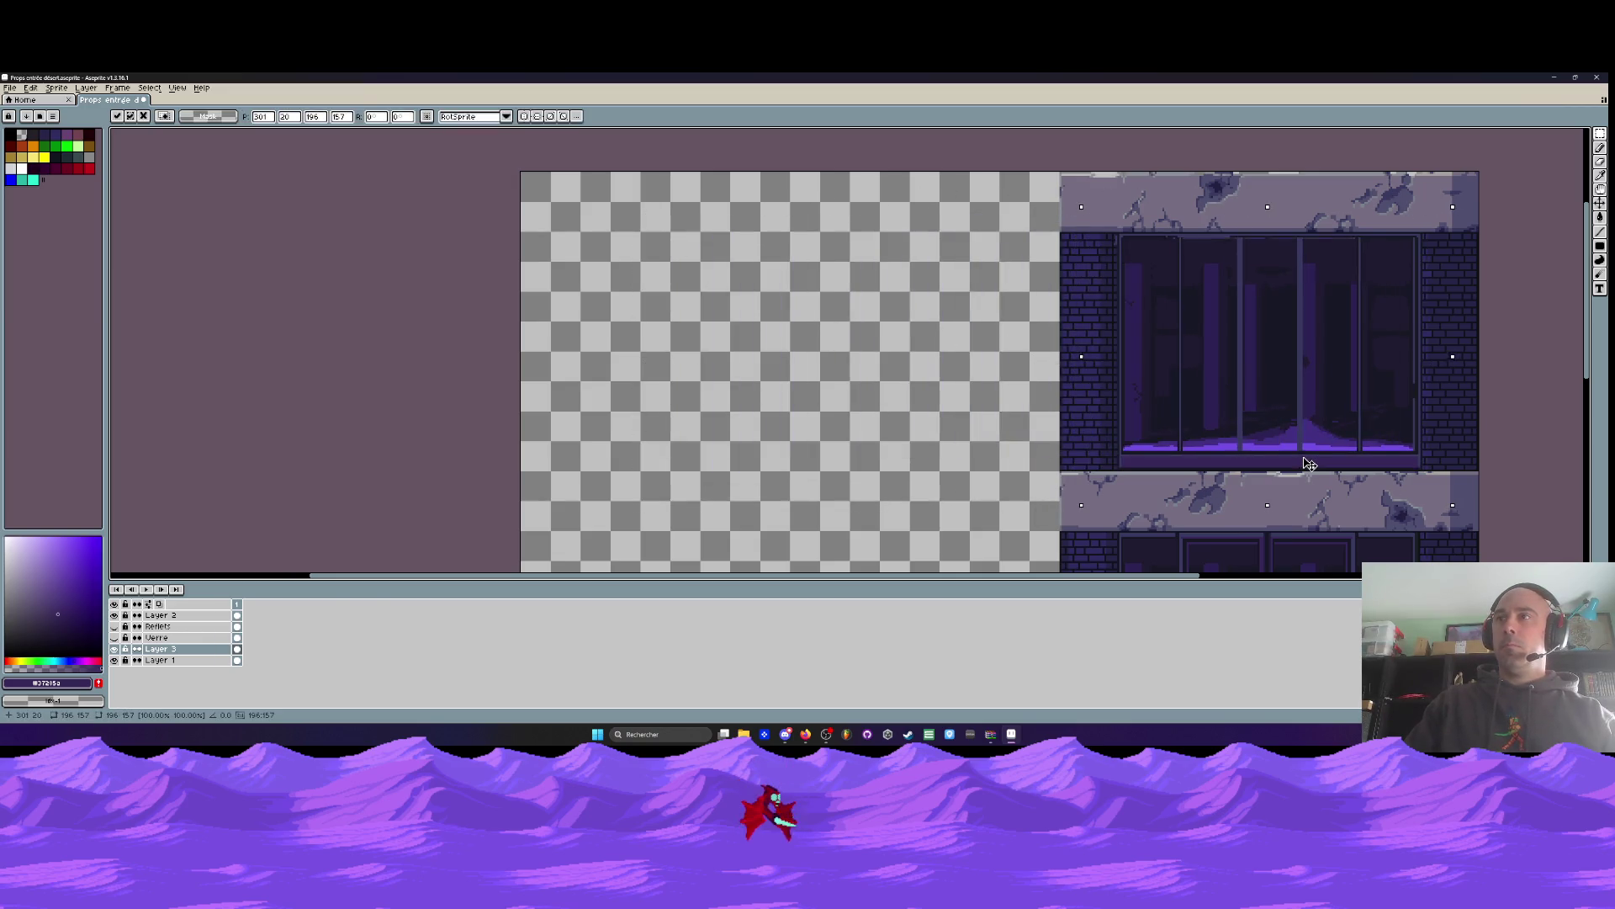
pyautogui.scroll(2, 1309, 464)
pyautogui.moveTo(1212, 458); pyautogui.dragTo(1208, 462)
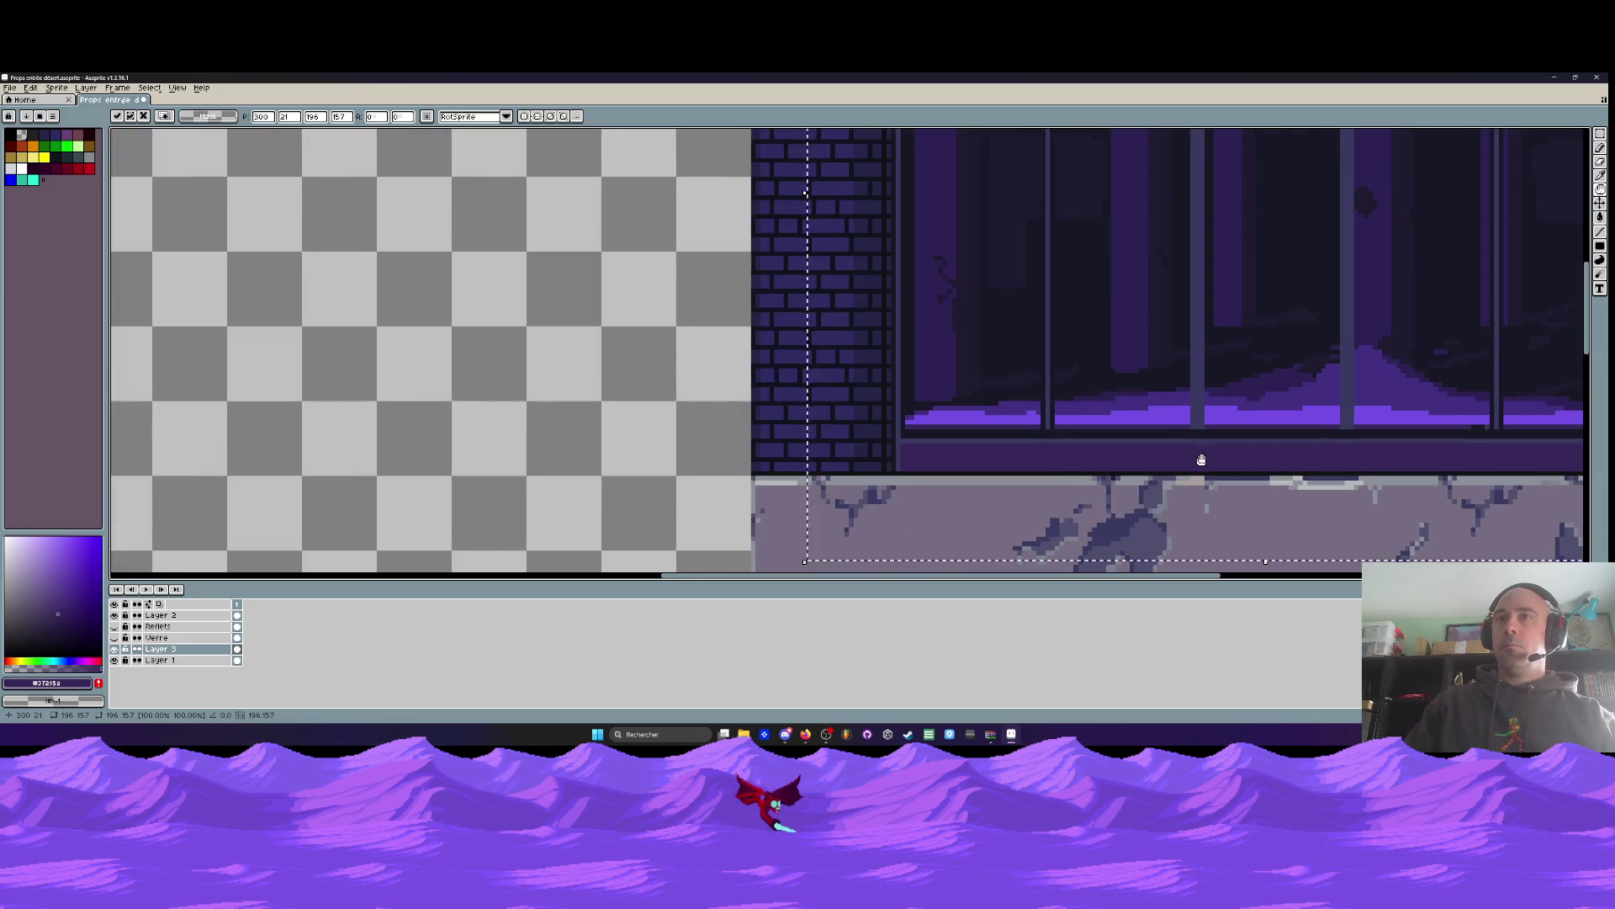
pyautogui.scroll(-3, 1202, 459)
pyautogui.moveTo(1057, 498)
pyautogui.mouseDown()
pyautogui.moveTo(1069, 509)
pyautogui.moveTo(512, 540)
pyautogui.moveTo(375, 519)
pyautogui.mouseUp()
pyautogui.press('Return')
# Sample the top bar colour at the frame corner and return to the pencil
pyautogui.scroll(2, 601, 160)
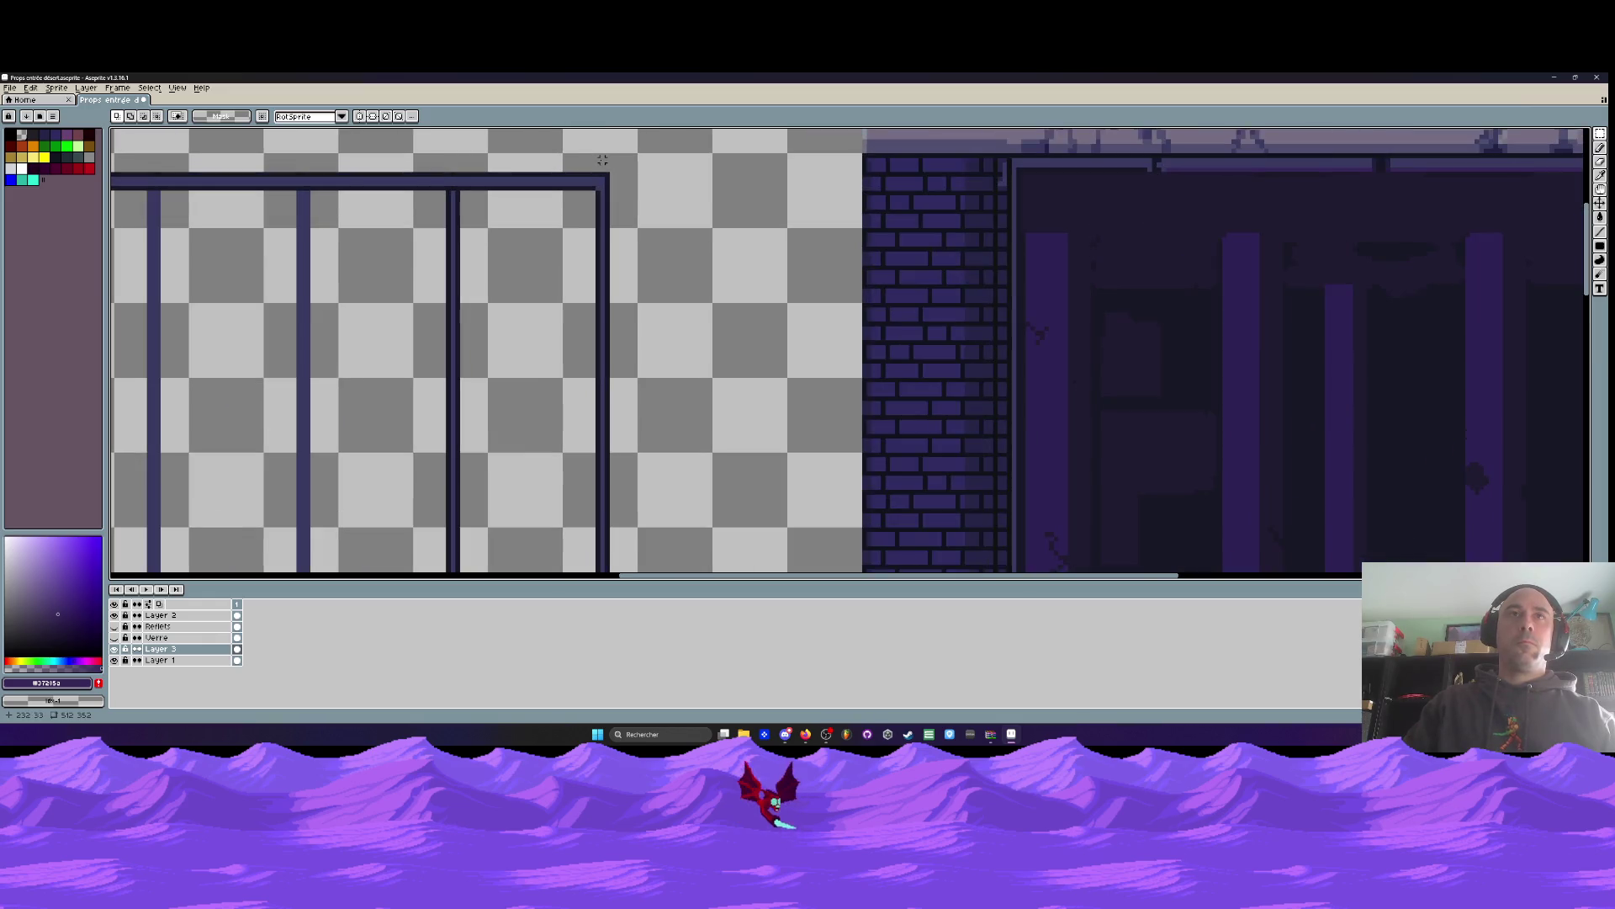
pyautogui.press('i')
pyautogui.click(608, 178)
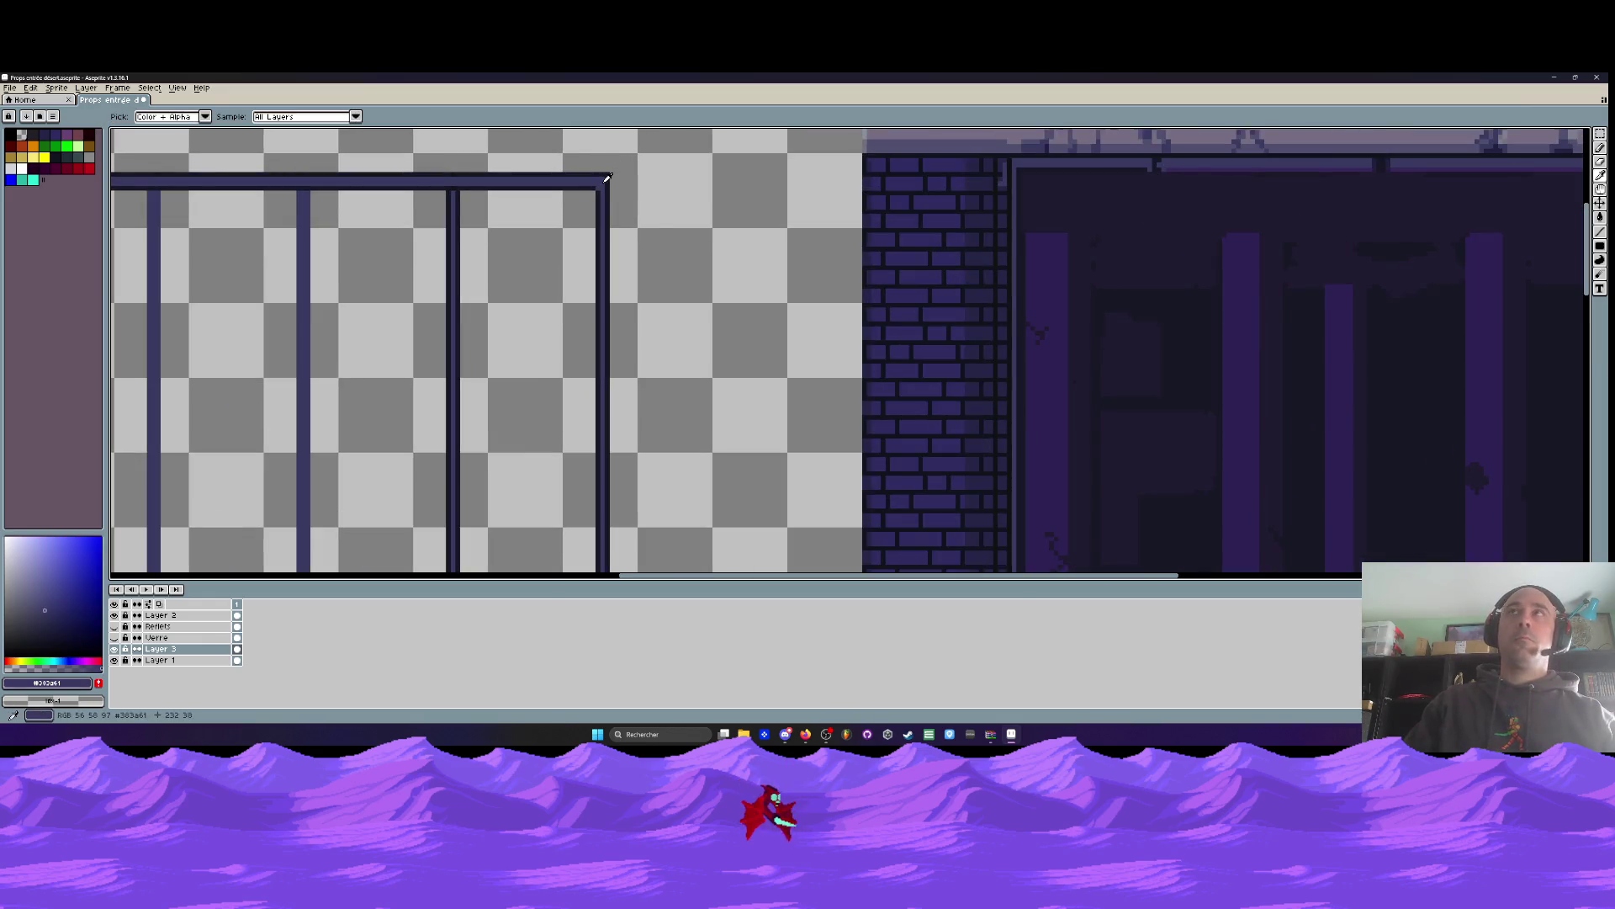
pyautogui.press('b')
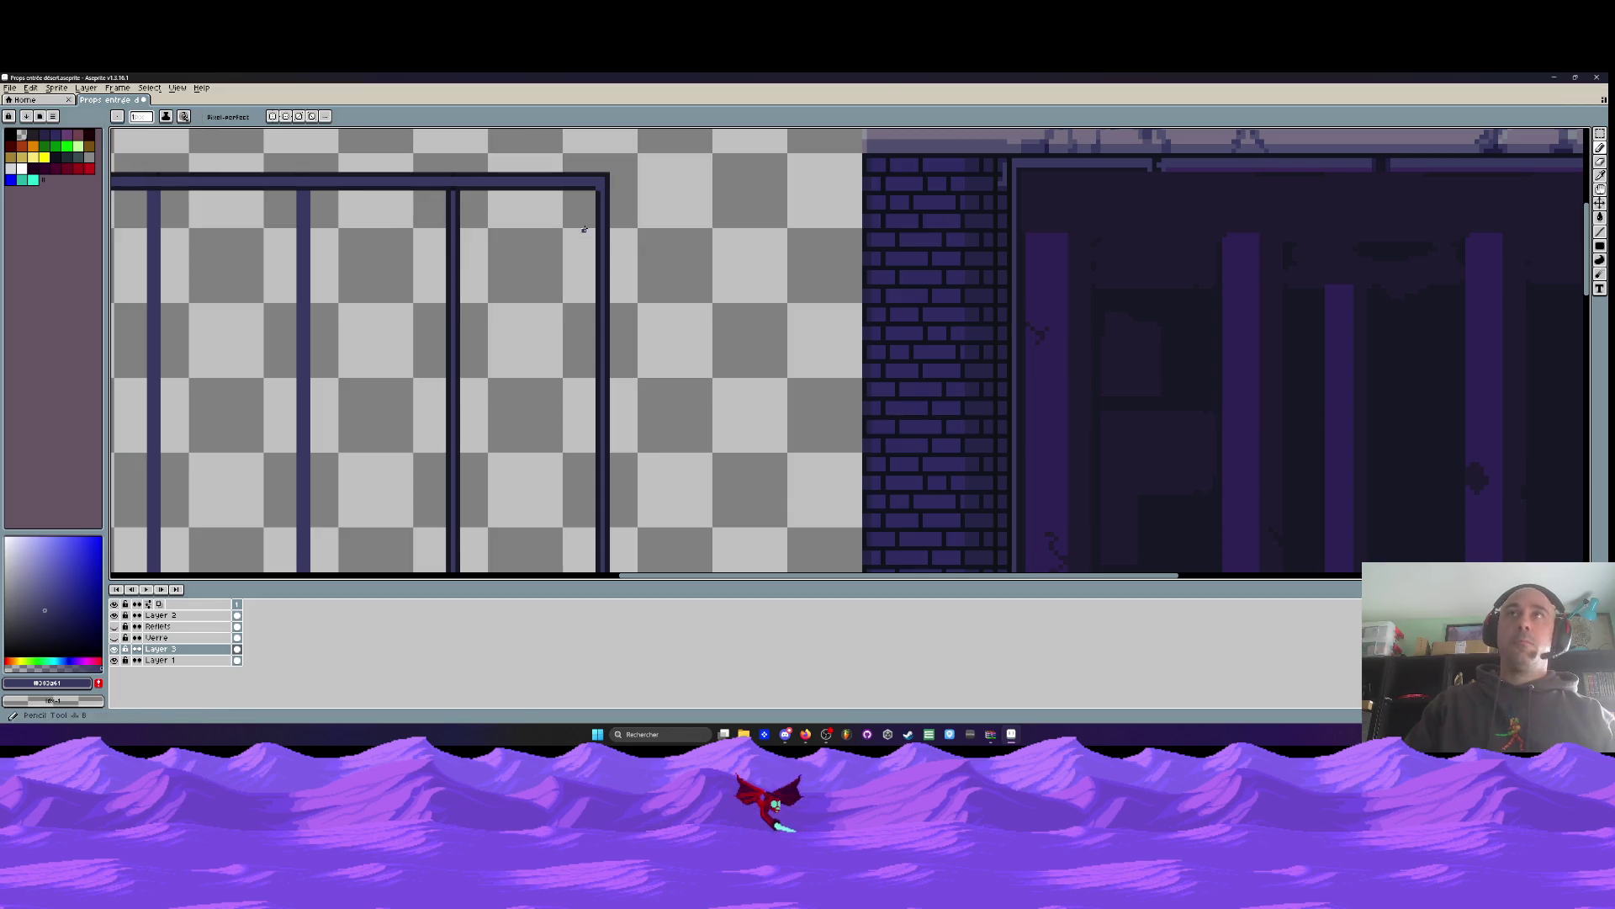